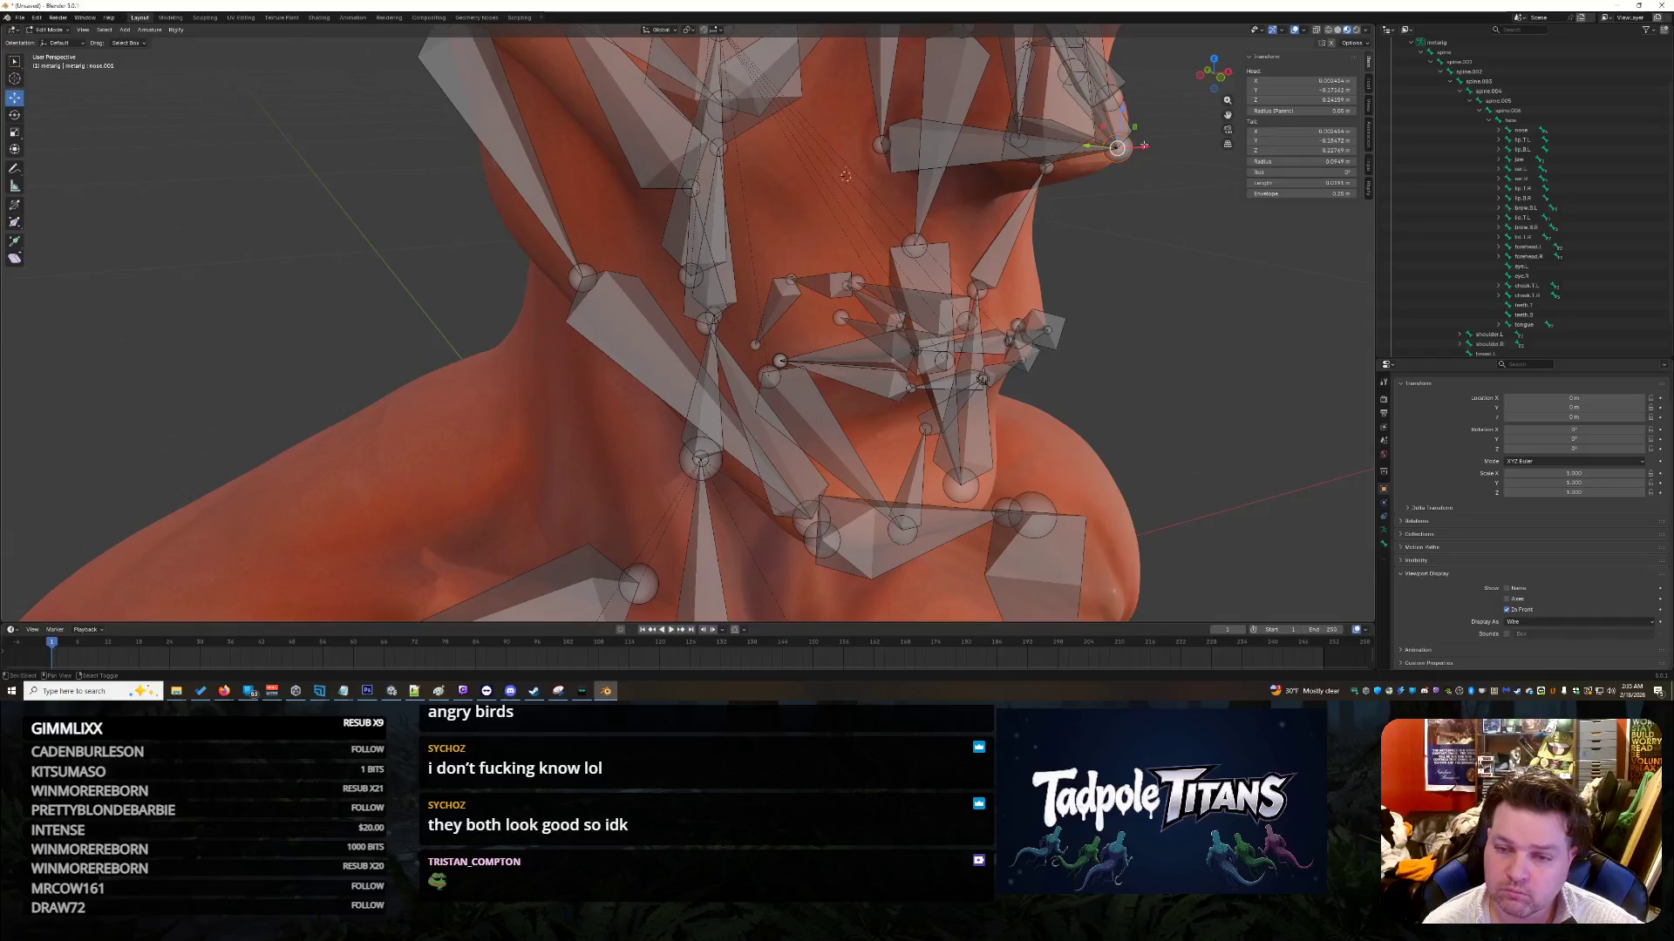
Step: Lower the selected face-rig bone slightly along Z toward the head surface, then inspect the rig
key("z")
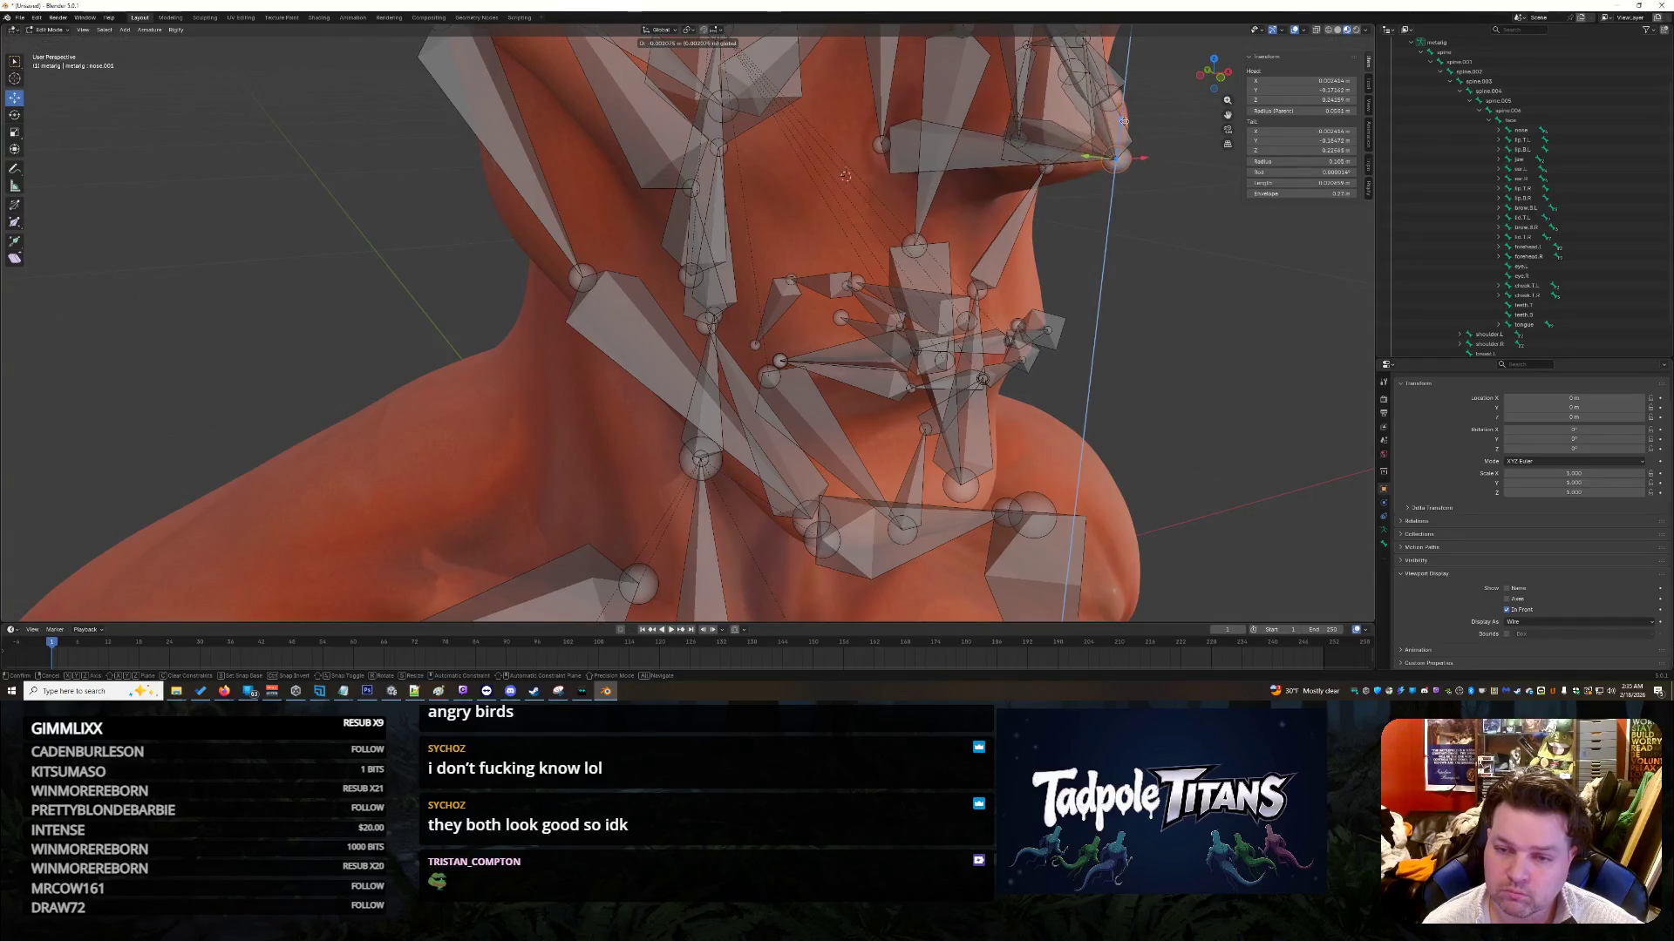
left_click(1124, 126)
mouse_move(1143, 163)
middle_mouse_down()
mouse_move(1203, 272)
mouse_move(937, 298)
mouse_move(1103, 300)
middle_mouse_up()
scroll(1136, 283, "down", 6)
scroll(932, 299, "up", 5)
scroll(1044, 298, "up", 2)
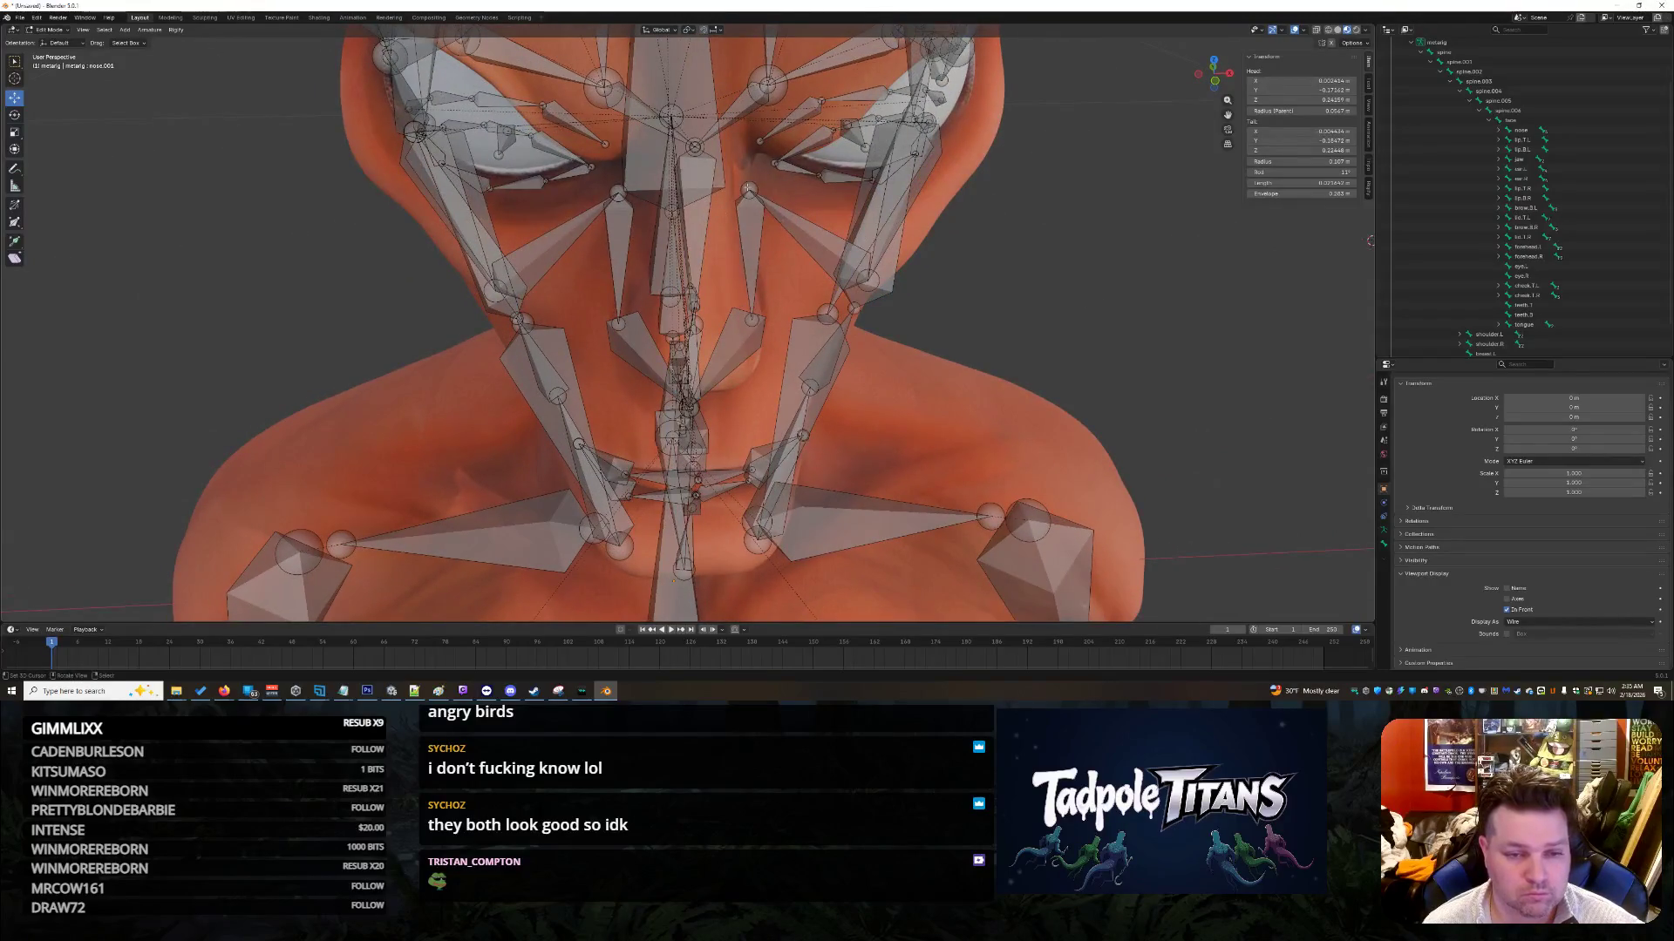
mouse_move(987, 313)
middle_mouse_down()
mouse_move(900, 299)
mouse_move(938, 304)
middle_mouse_up()
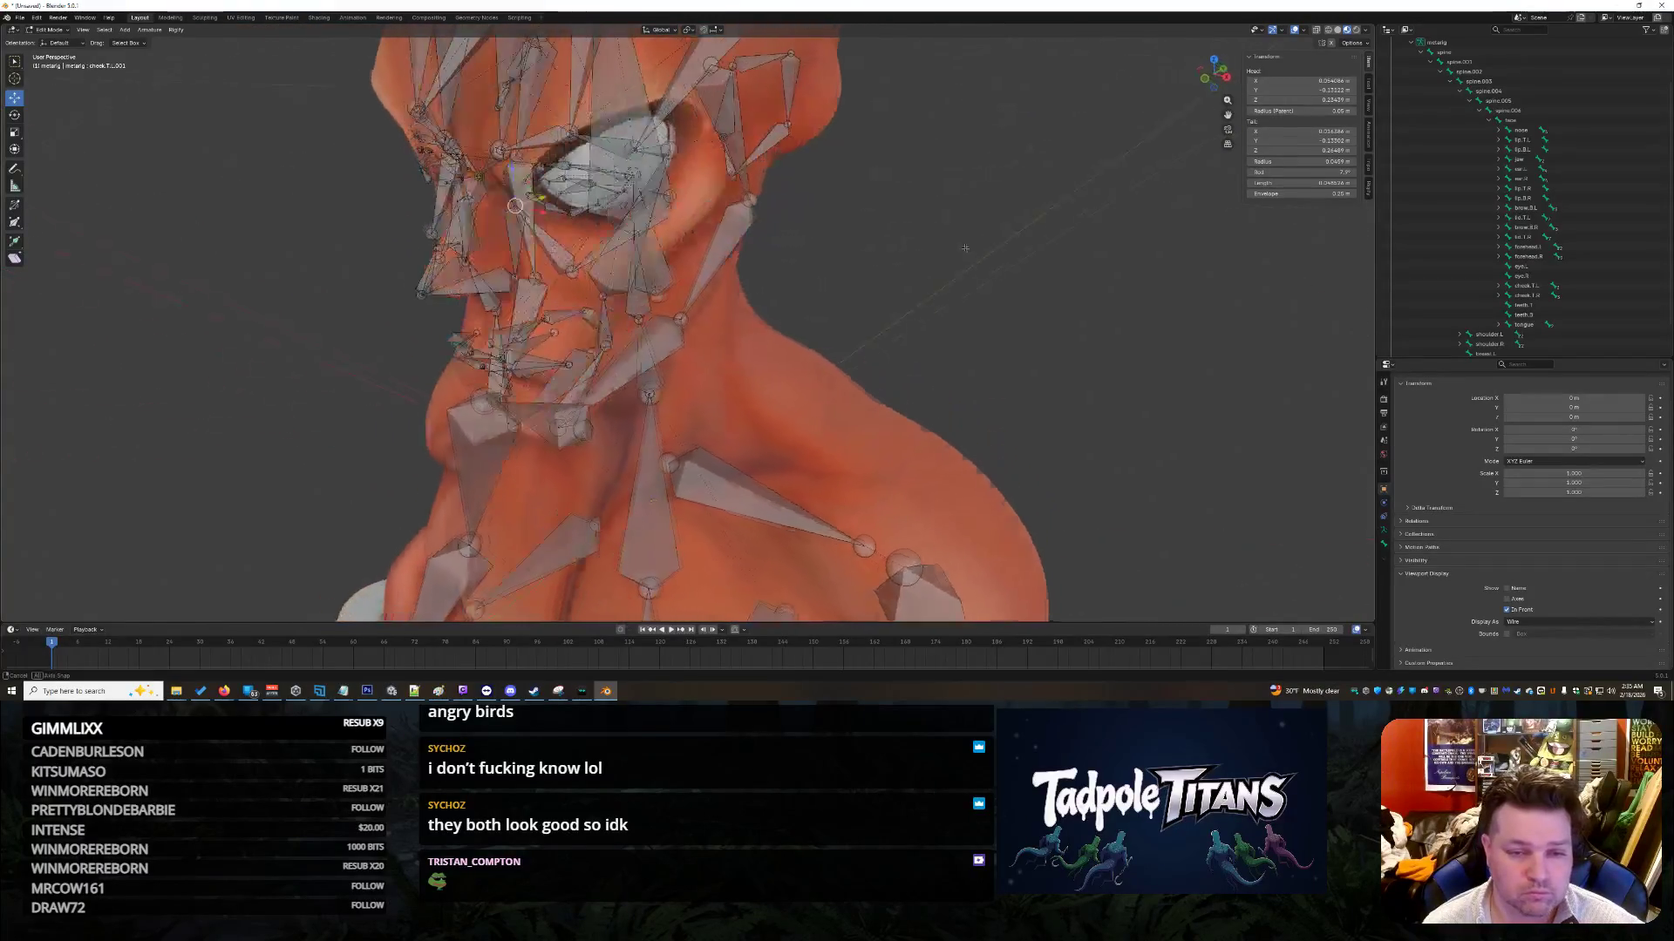
mouse_move(952, 262)
middle_mouse_down()
mouse_move(1092, 276)
mouse_move(771, 267)
middle_mouse_up()
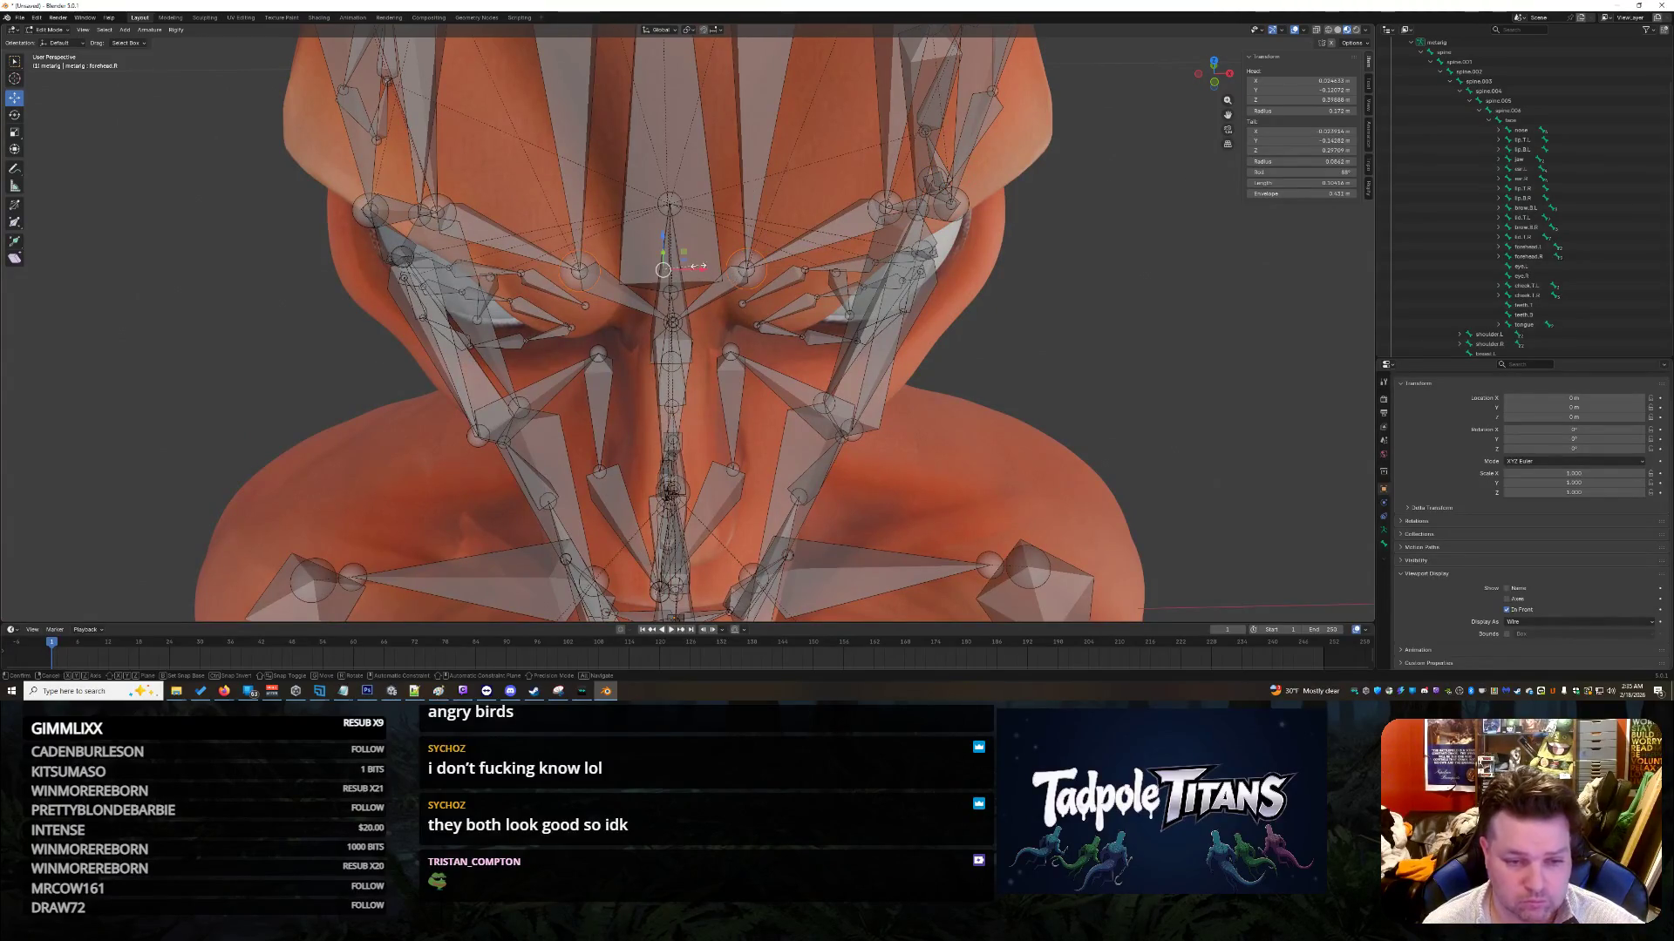
Step: Scale the forehead bone to 1.4 and a brow bone to about 1.24
key("s")
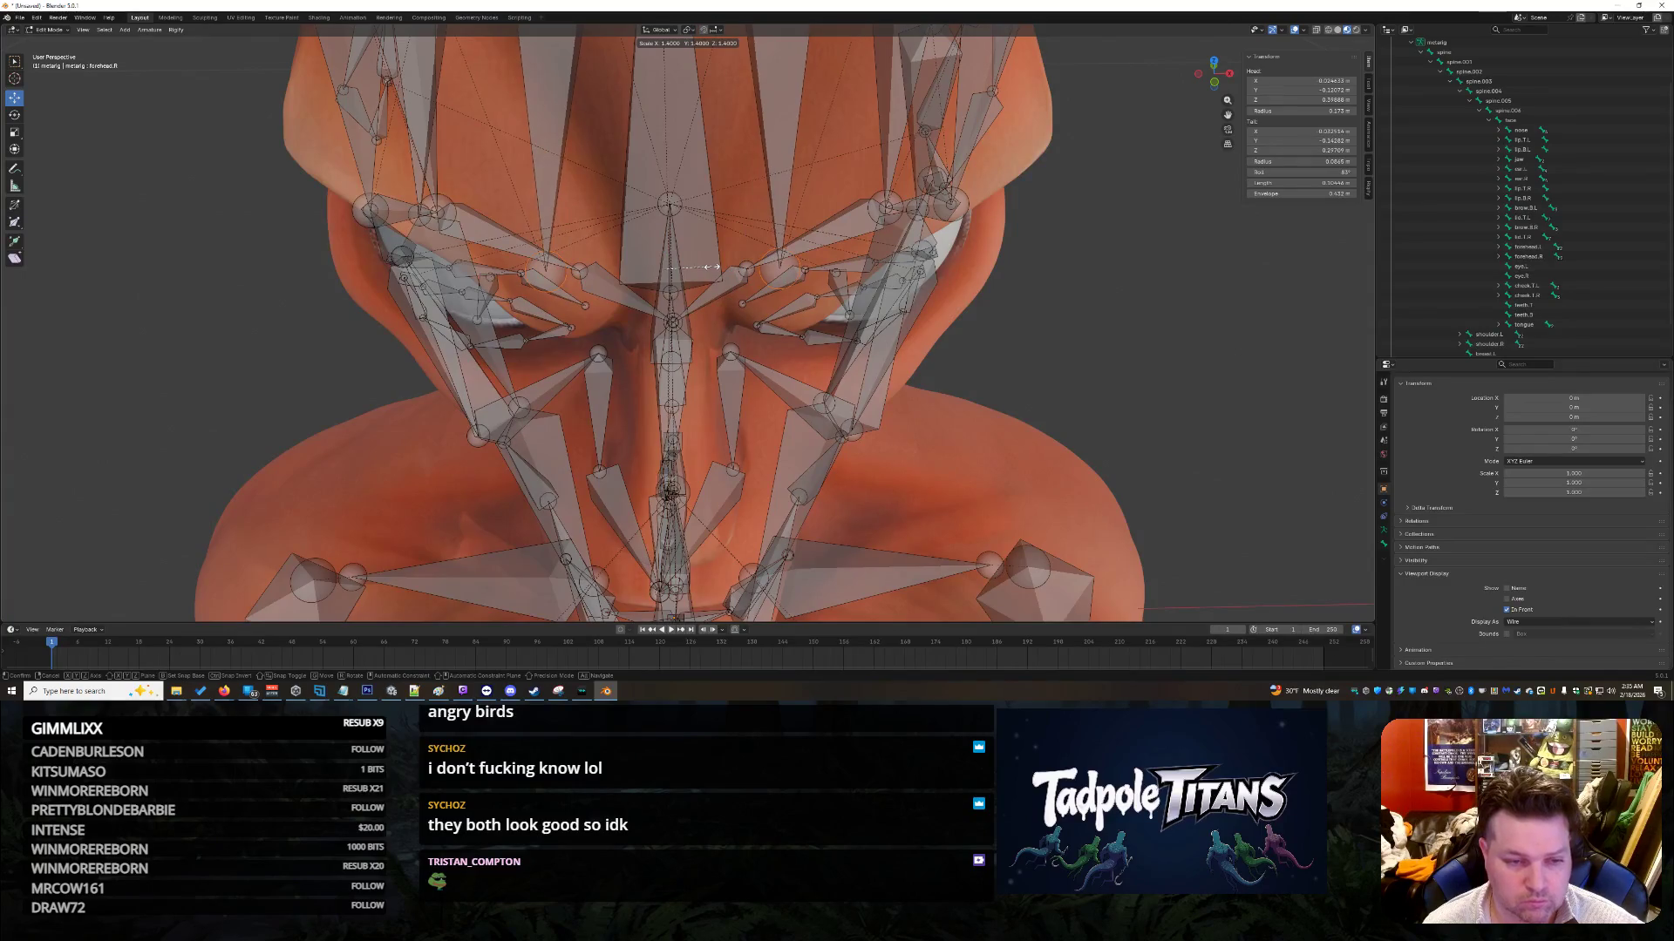
left_click(712, 266)
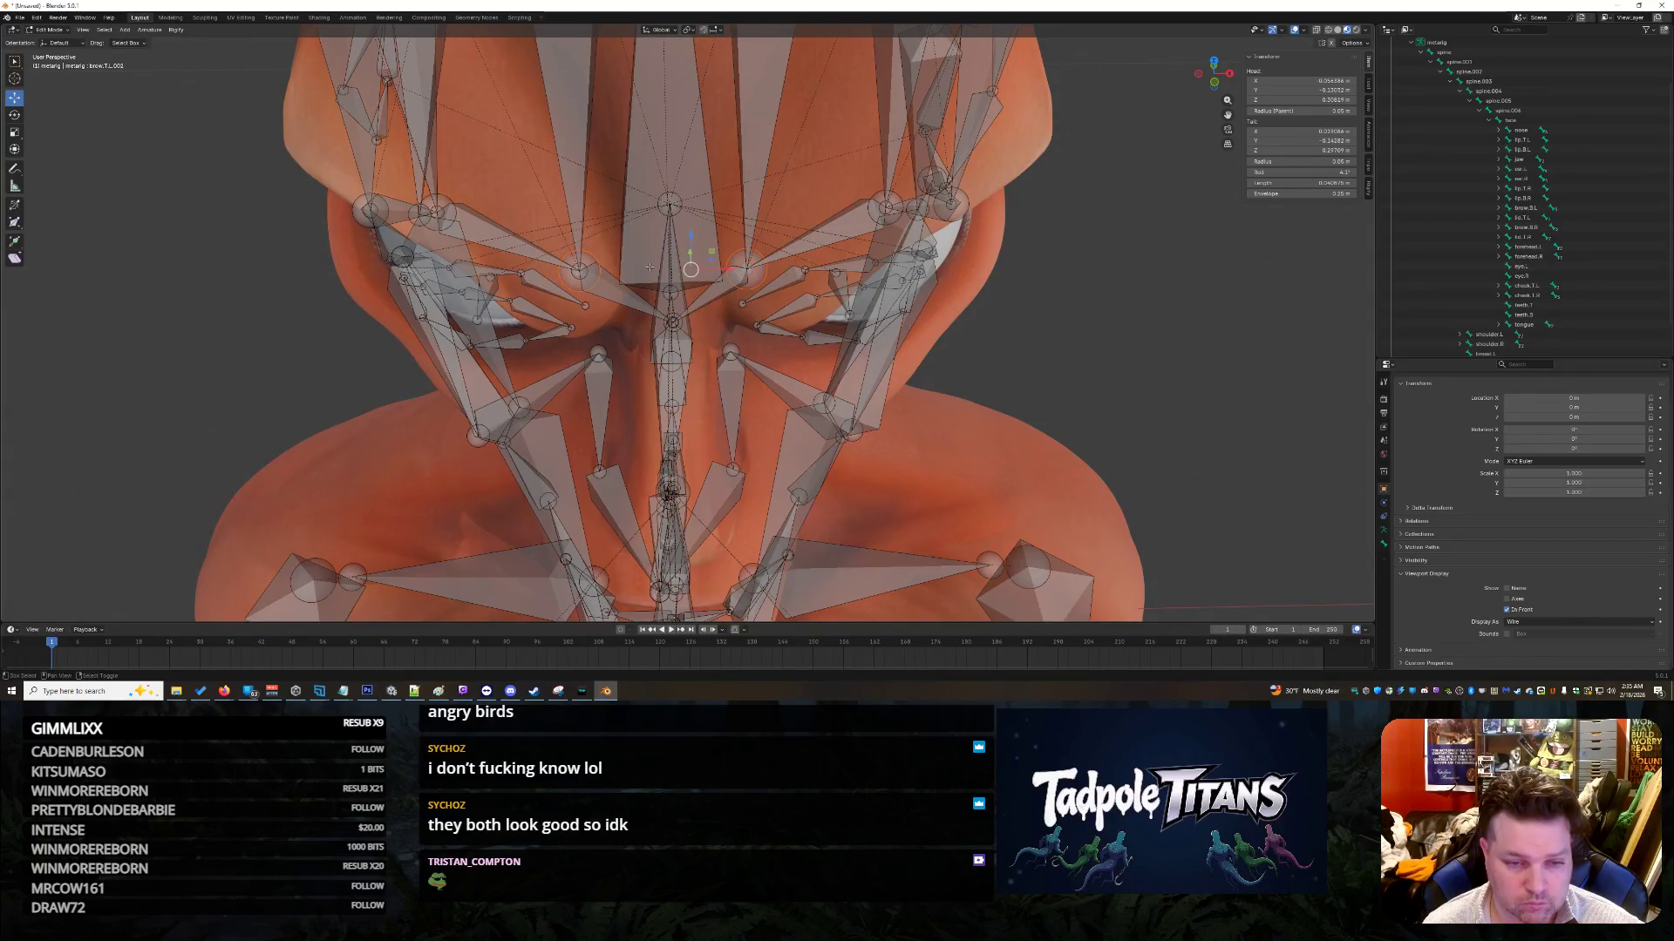
middle_click_drag(620, 272, 1040, 364)
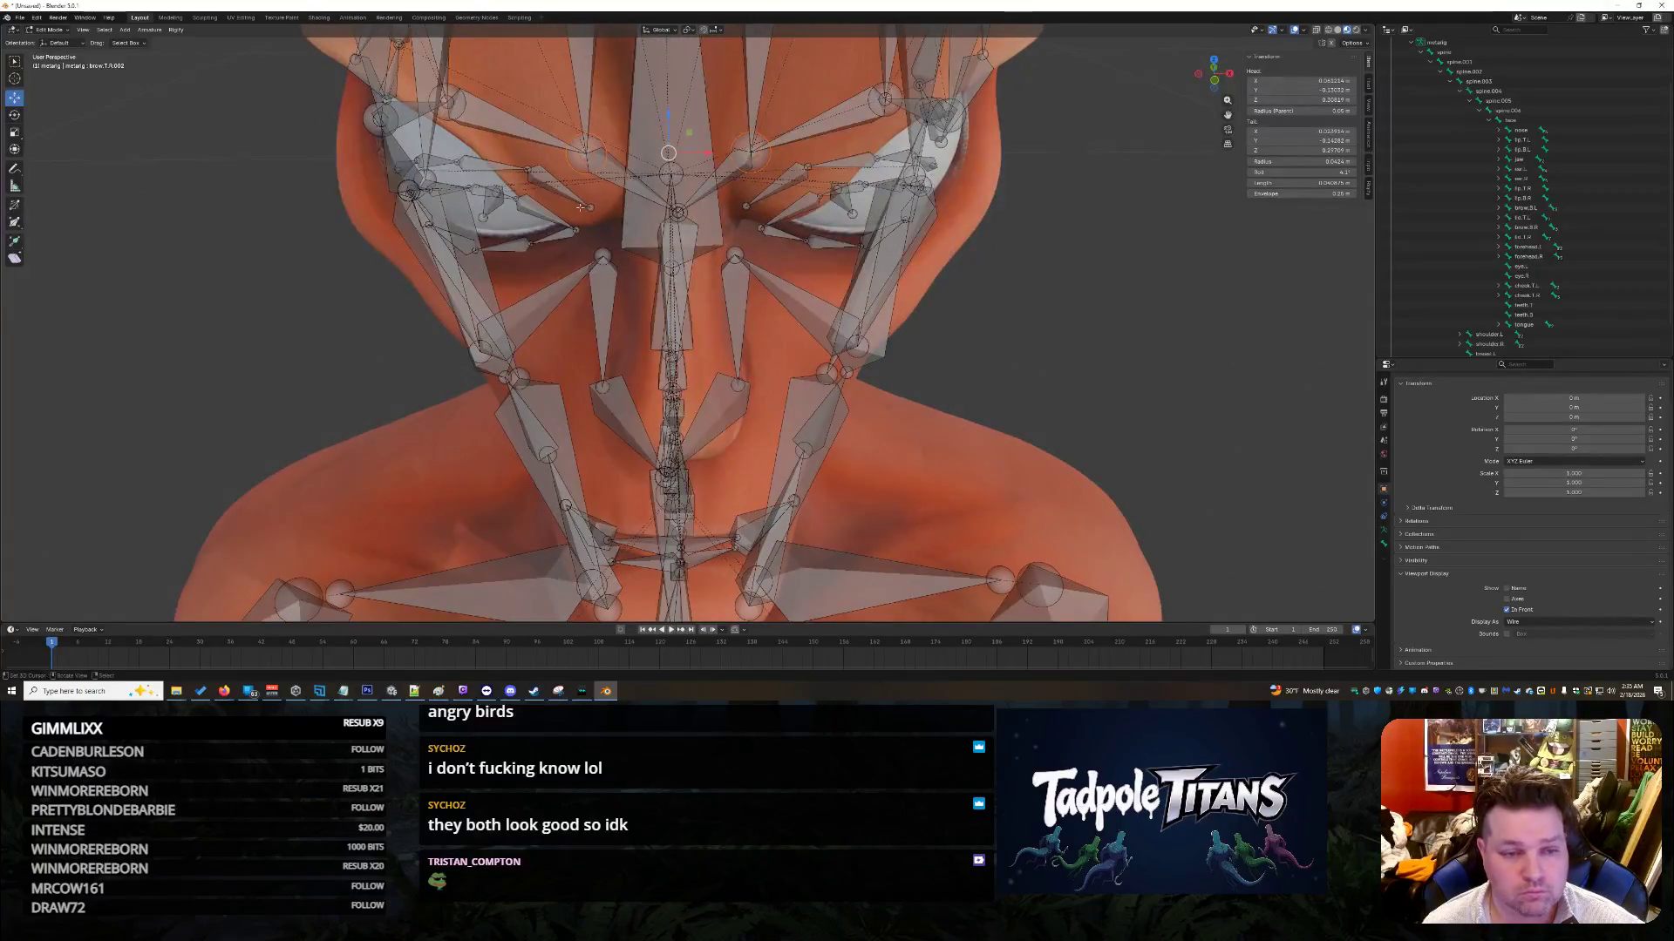
key("s")
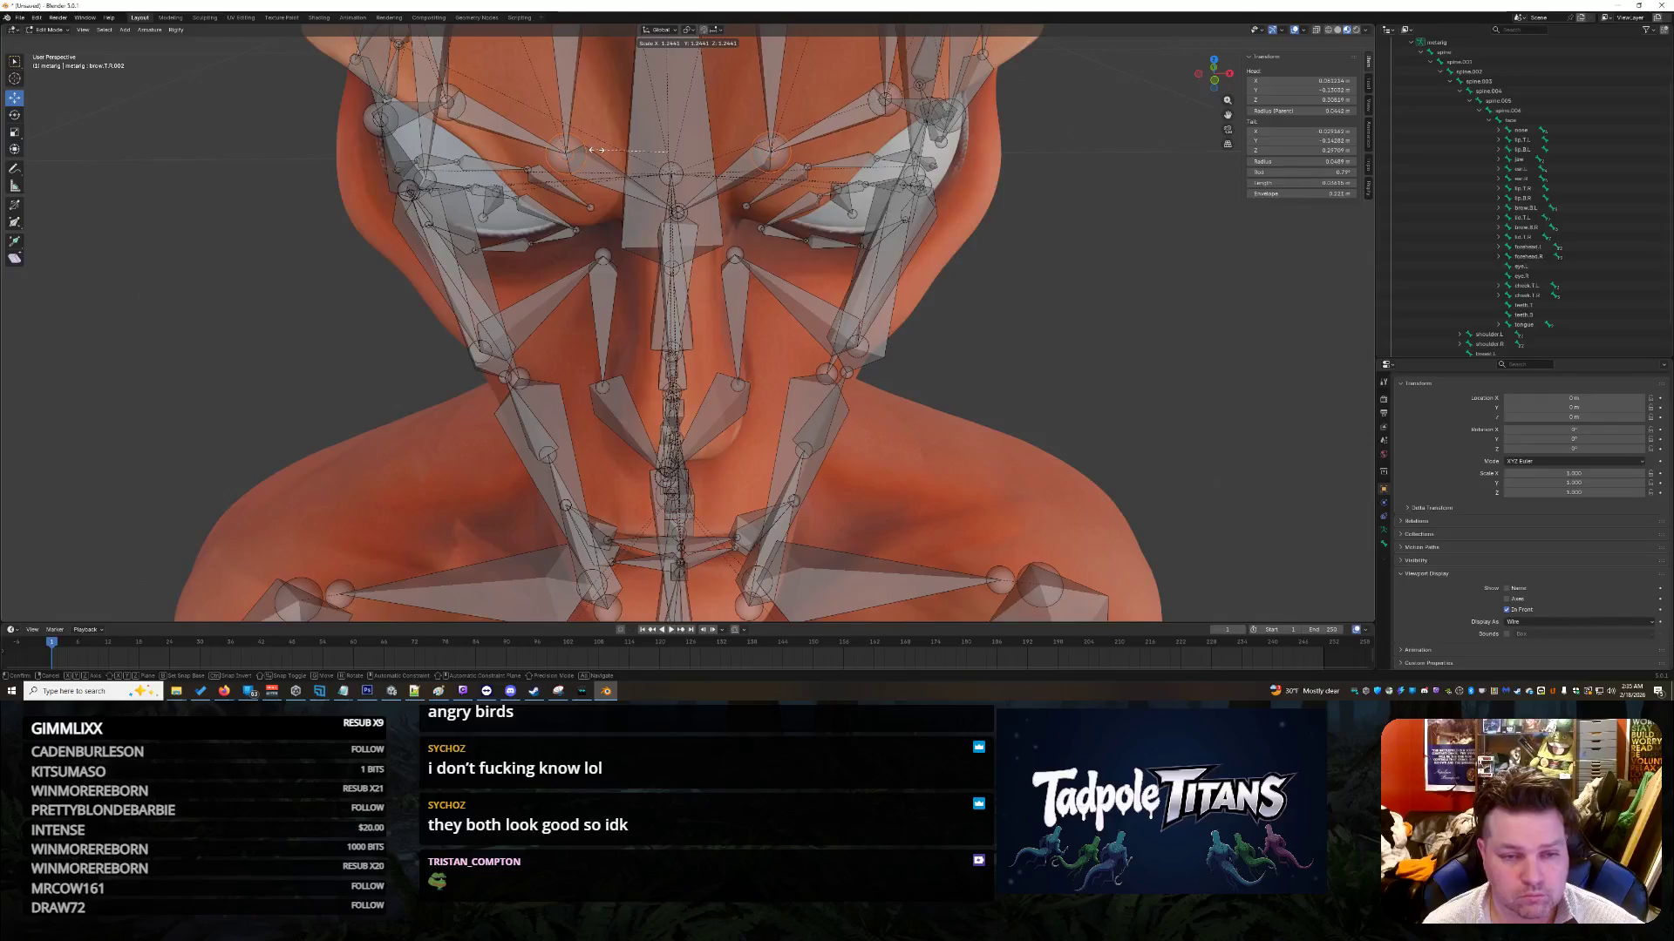
left_click(596, 150)
Step: Raise another central forehead bone slightly along Z to fit the brows
mouse_move(1071, 201)
middle_mouse_down()
mouse_move(1002, 244)
mouse_move(1063, 205)
middle_mouse_up()
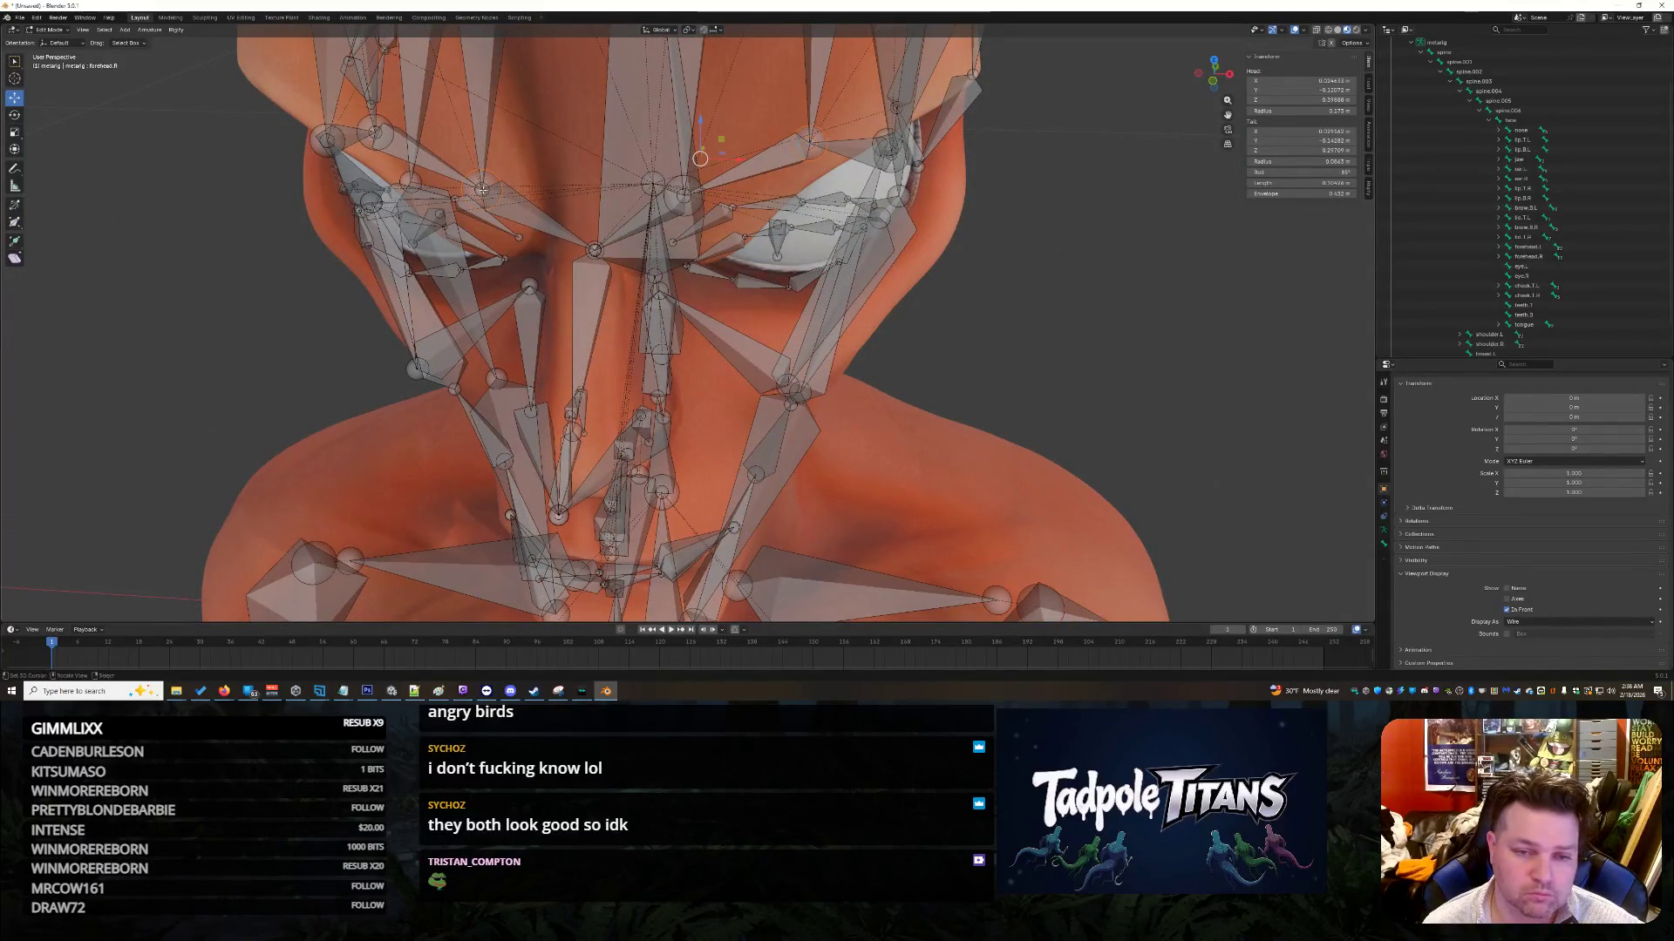
middle_click_drag(882, 260, 1062, 245)
middle_click_drag(1009, 175, 1012, 186)
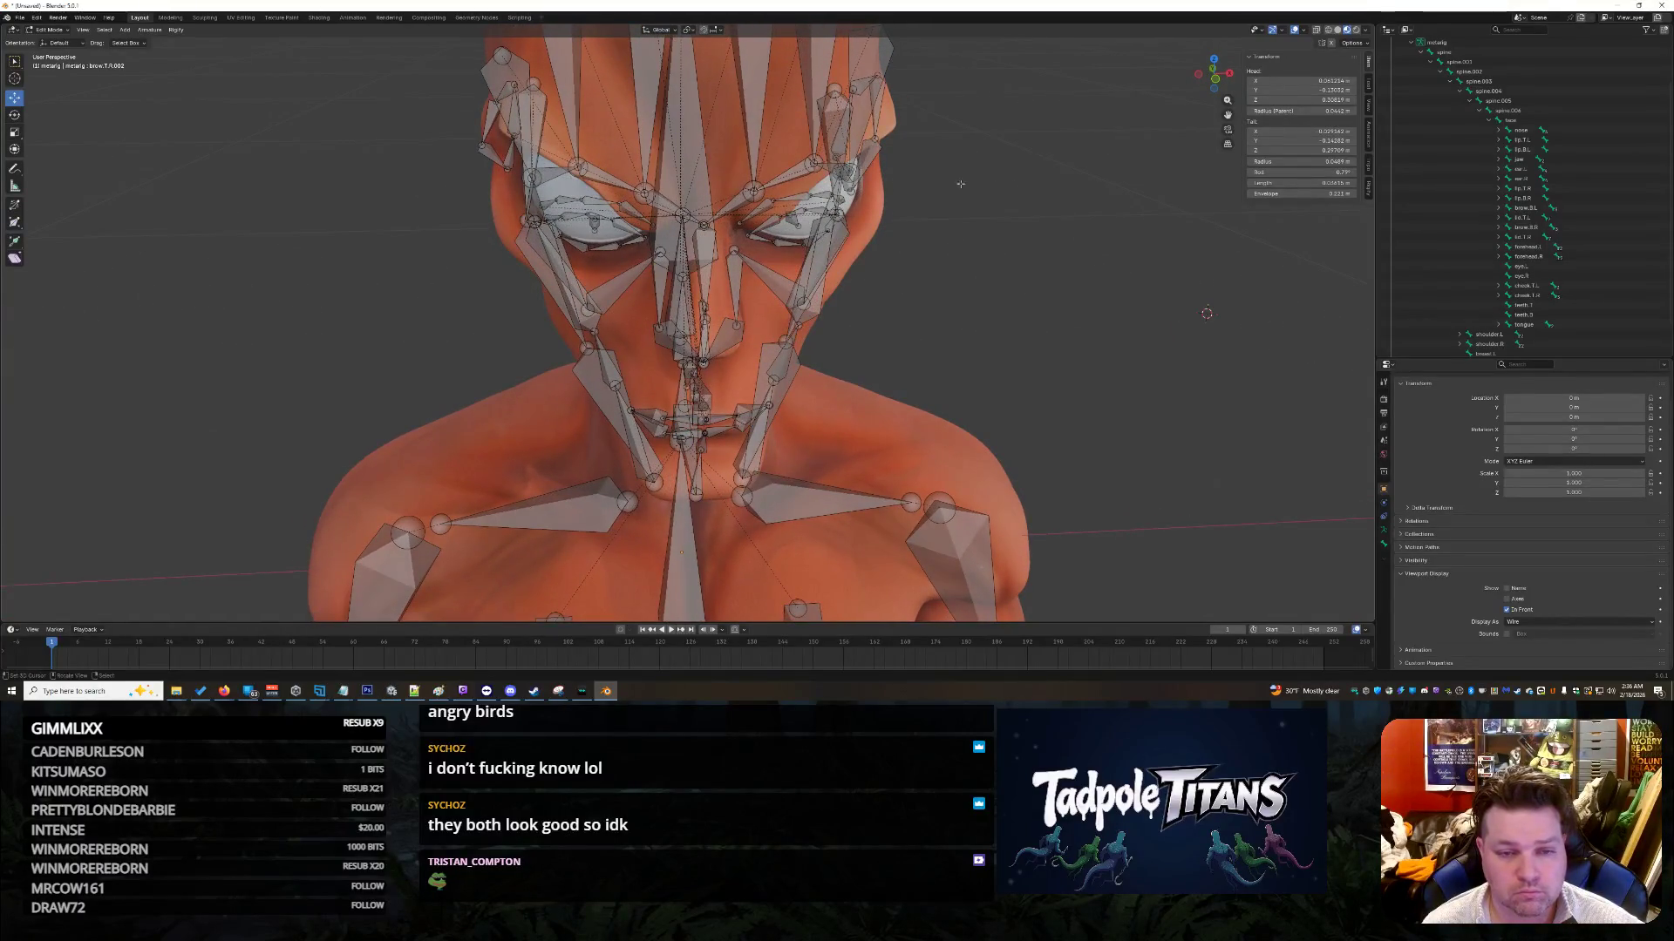
middle_click_drag(777, 154, 974, 342)
key("KP_Decimal")
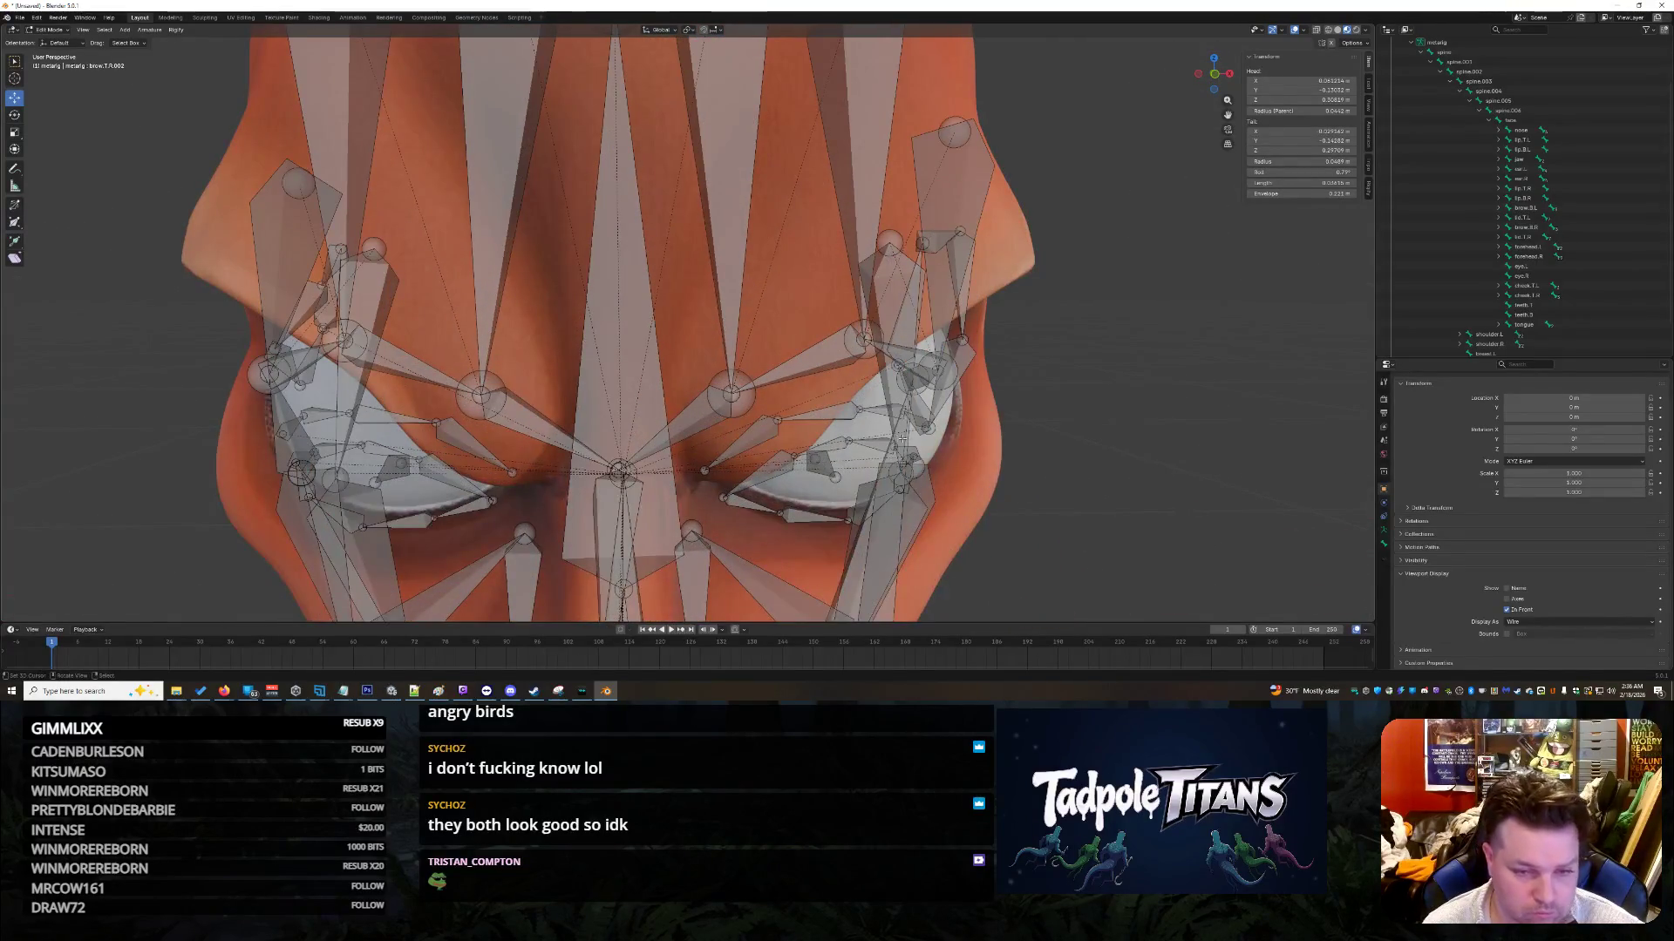
middle_click_drag(861, 377, 1177, 493)
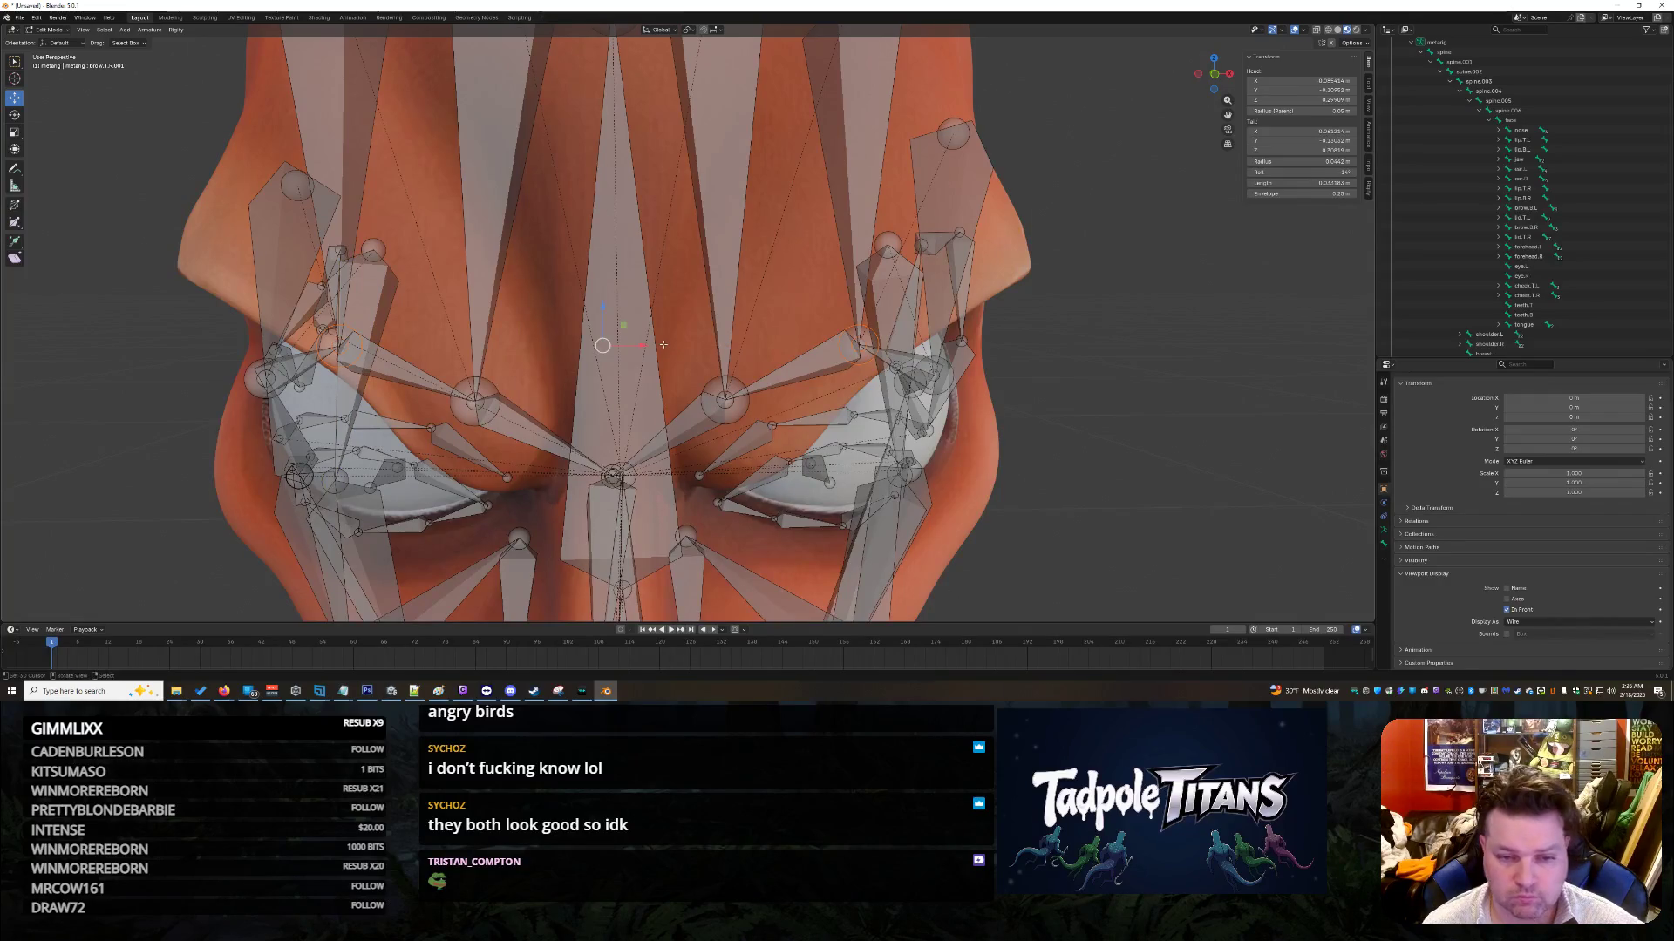
key("z")
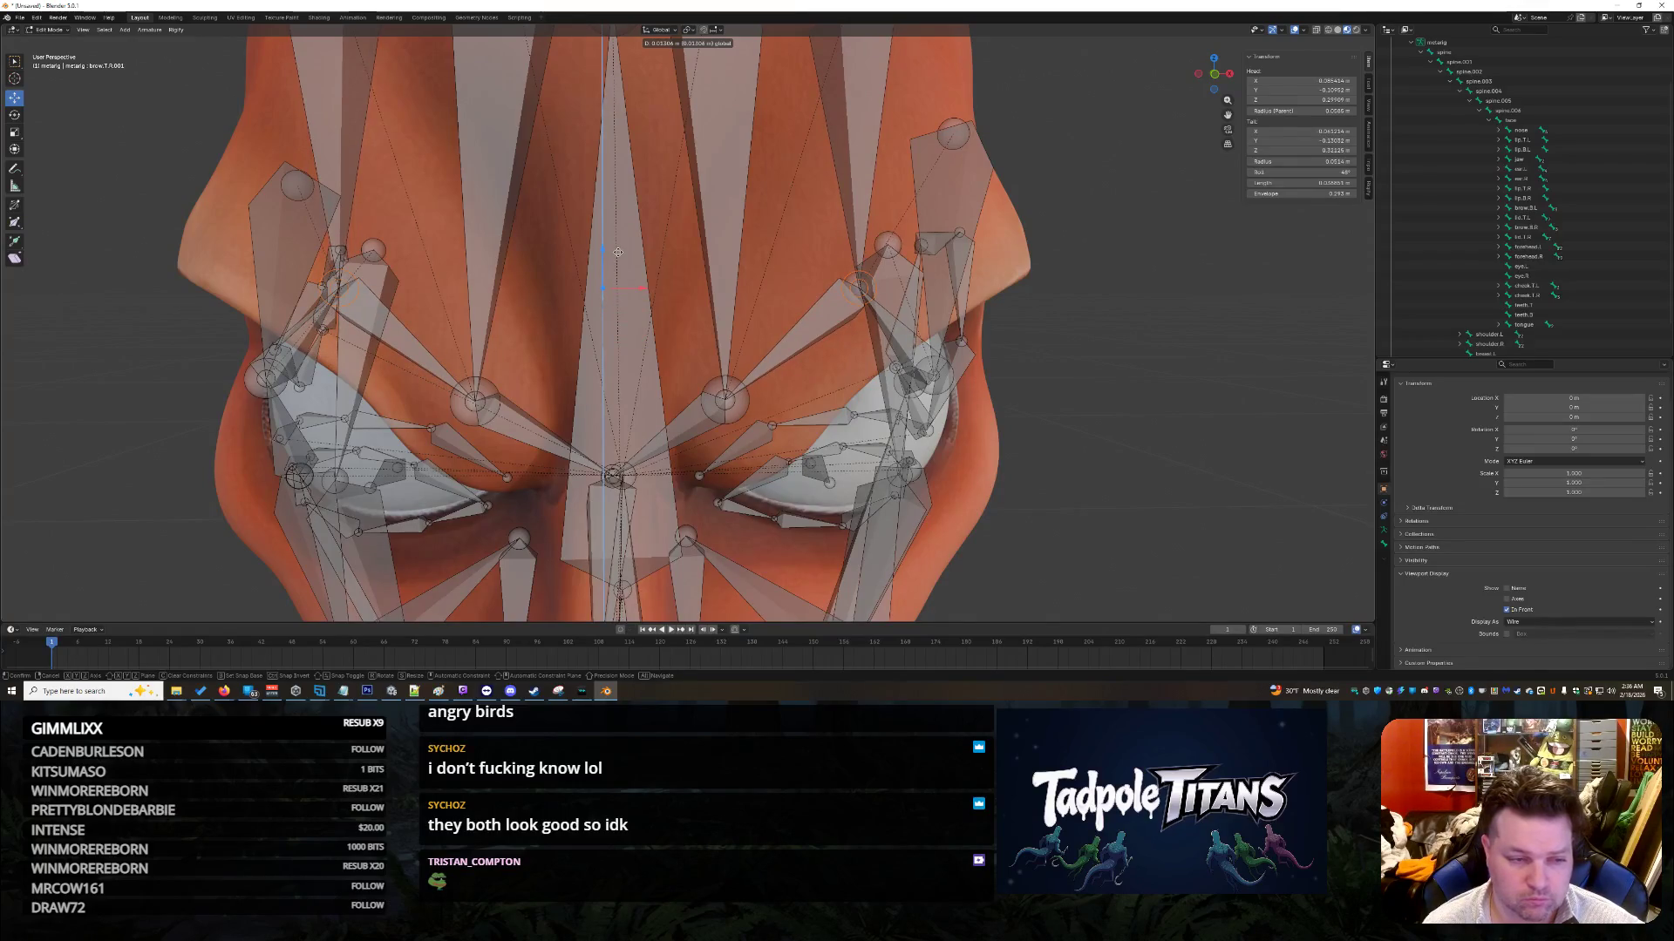
left_click(618, 252)
middle_click_drag(1219, 421, 1182, 417)
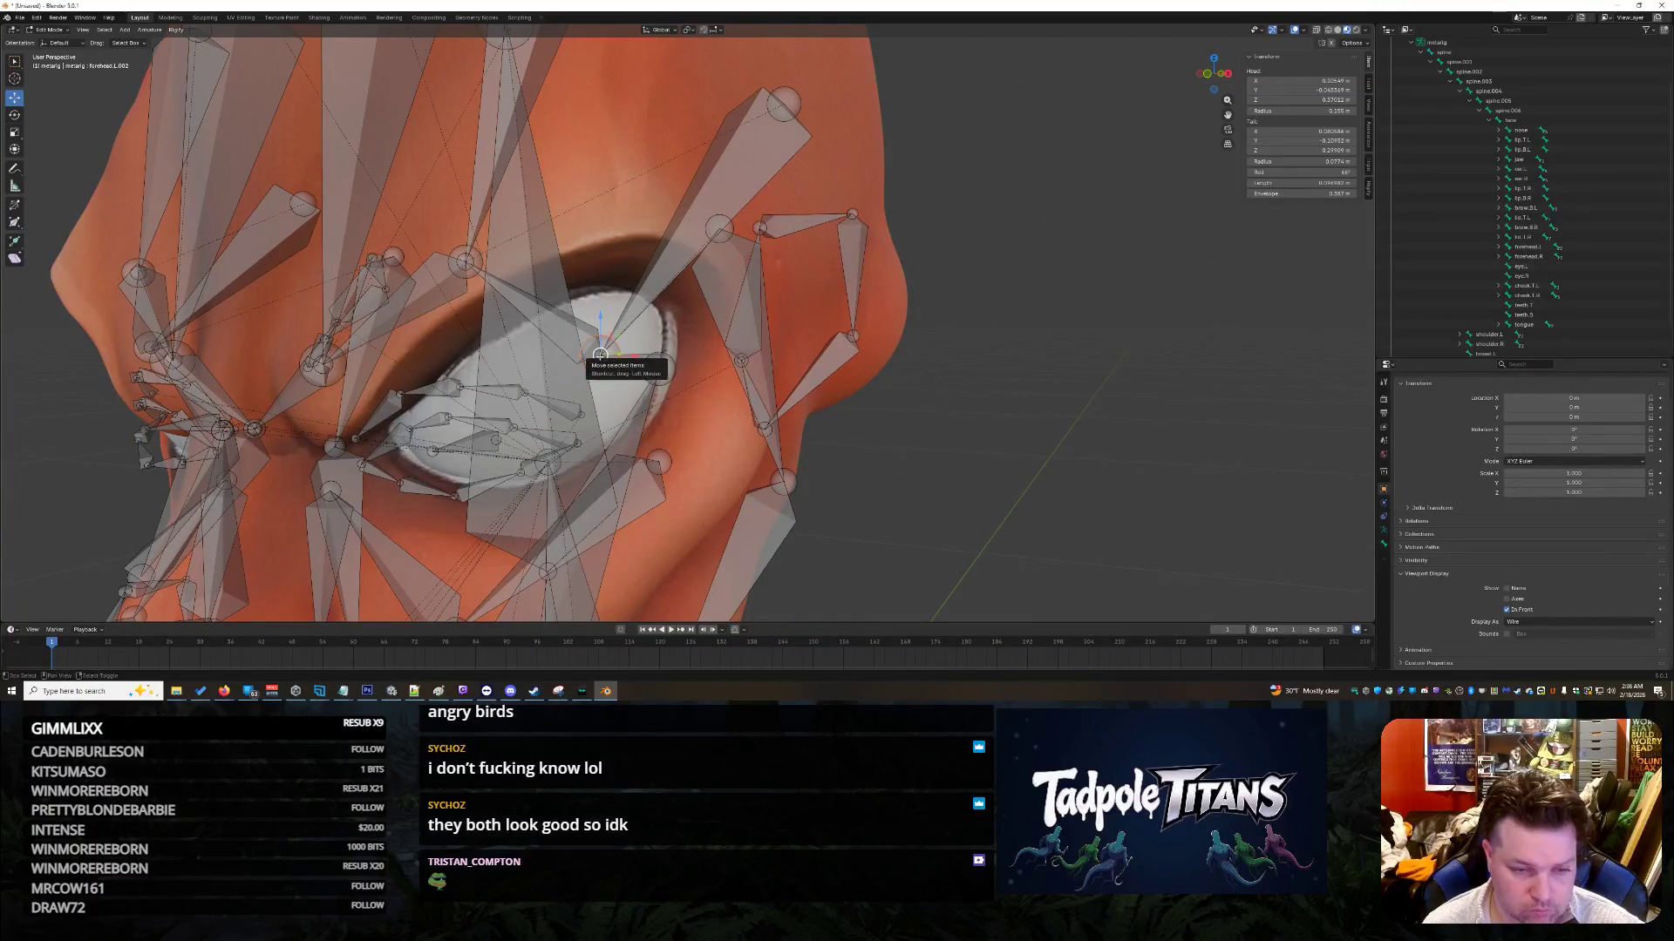
Step: Raise the two selected eye bones along Z
middle_click_drag(707, 376, 904, 419)
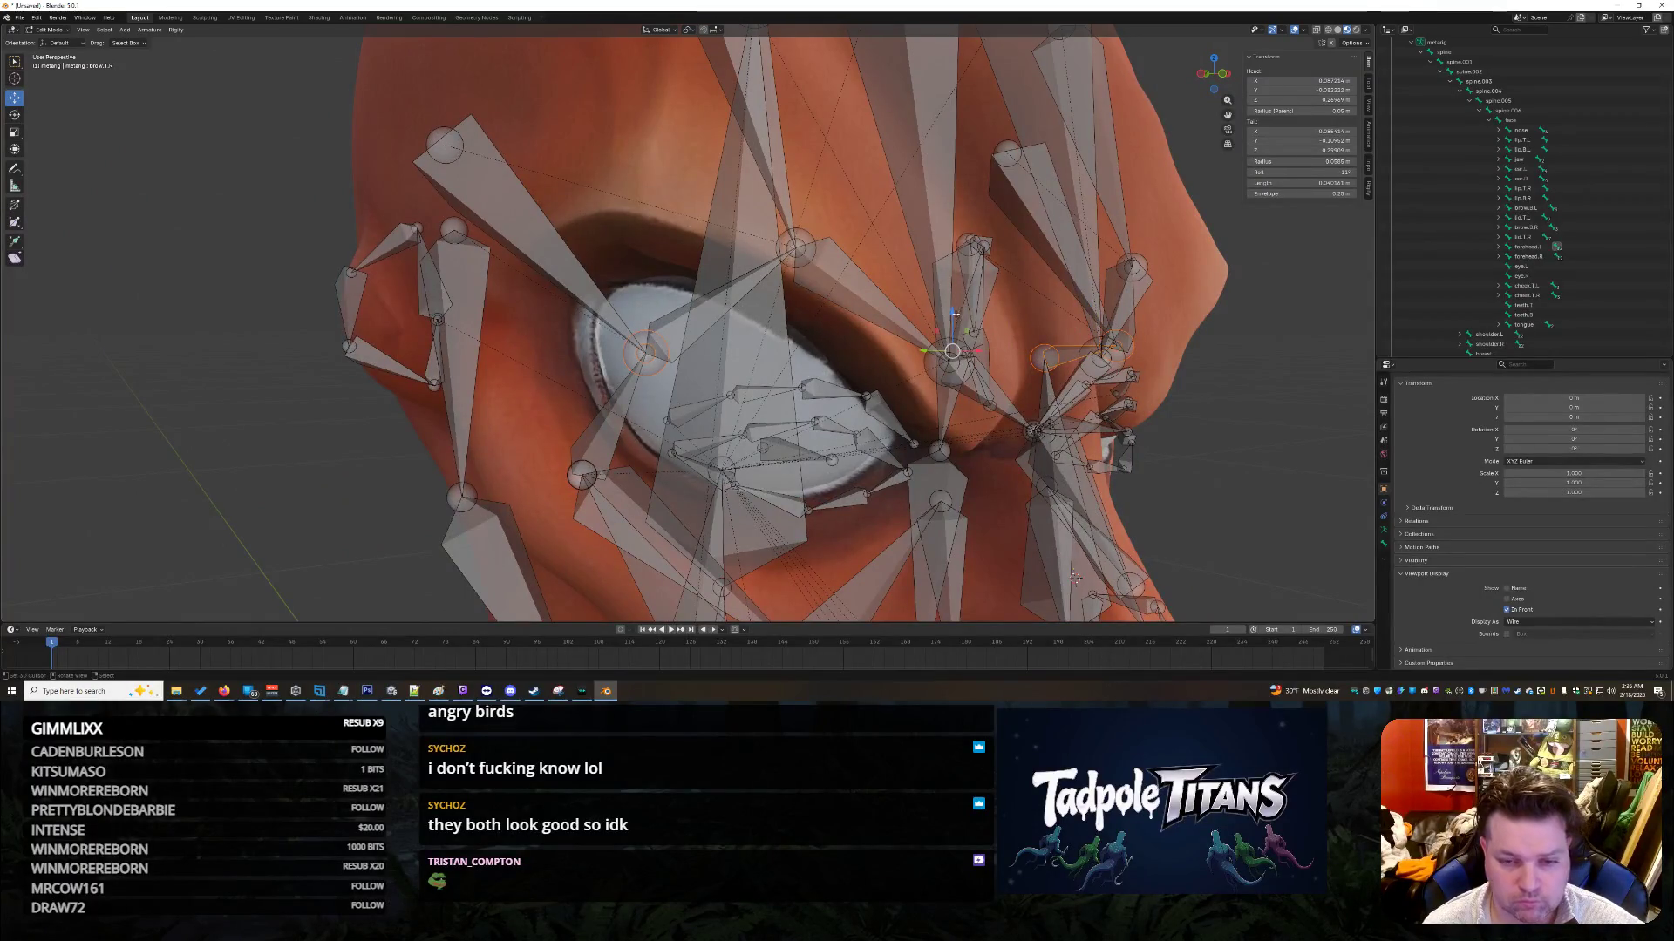
key("g")
key("z")
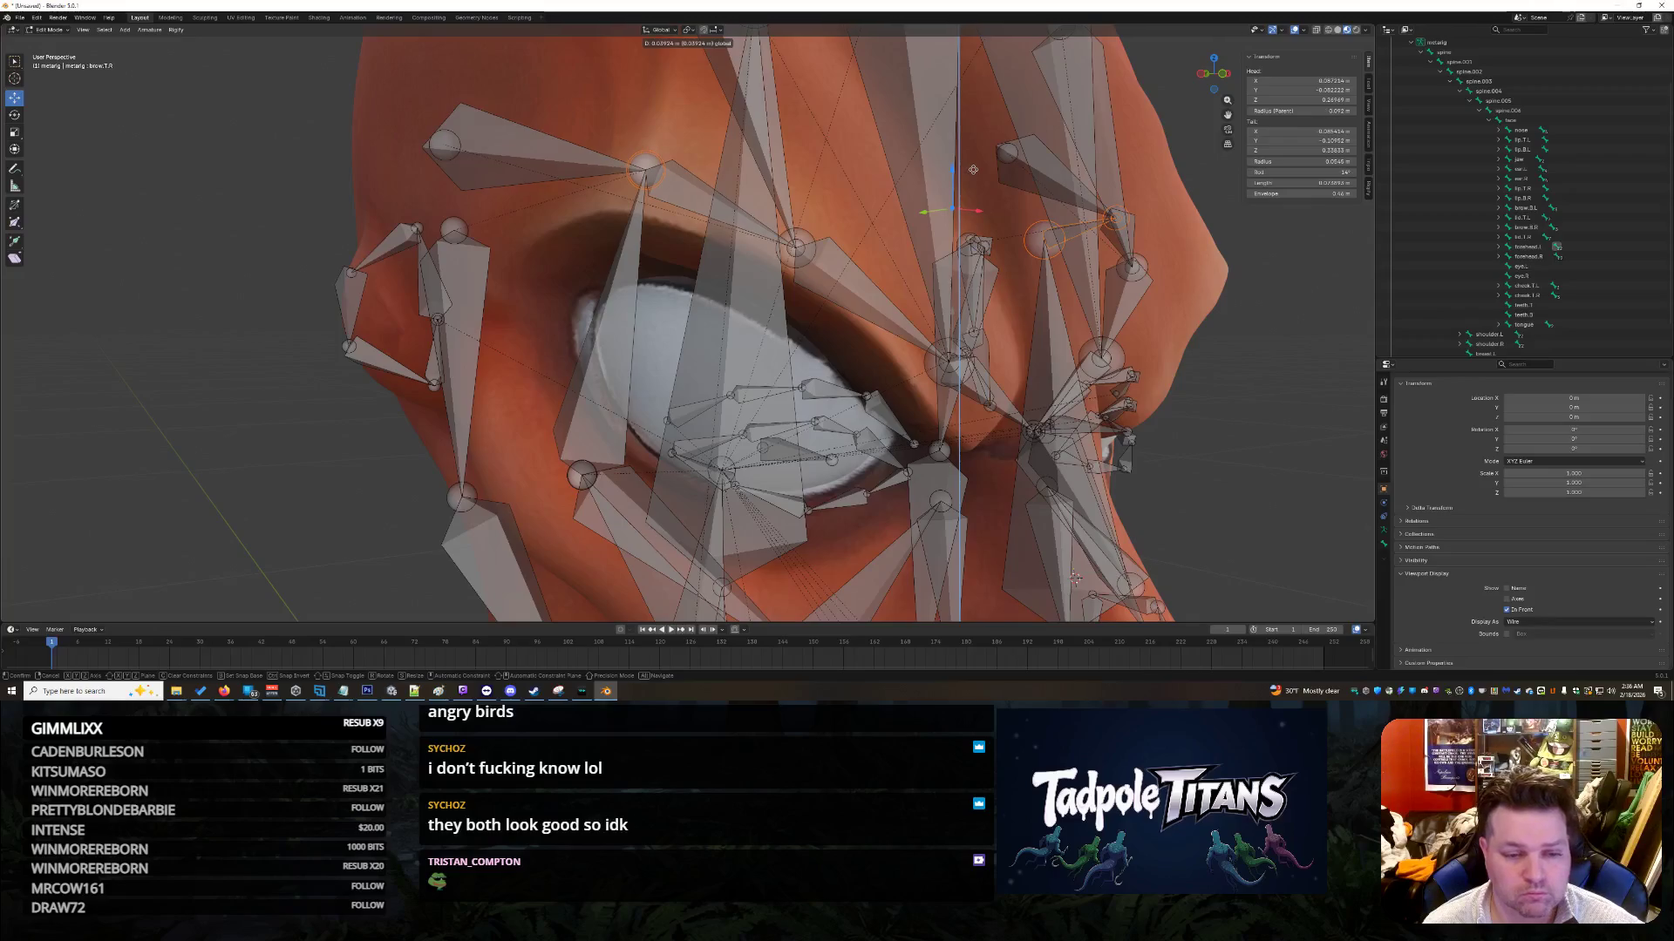
left_click(973, 169)
mouse_move(973, 169)
middle_mouse_down()
mouse_move(1225, 374)
mouse_move(1204, 363)
middle_mouse_up()
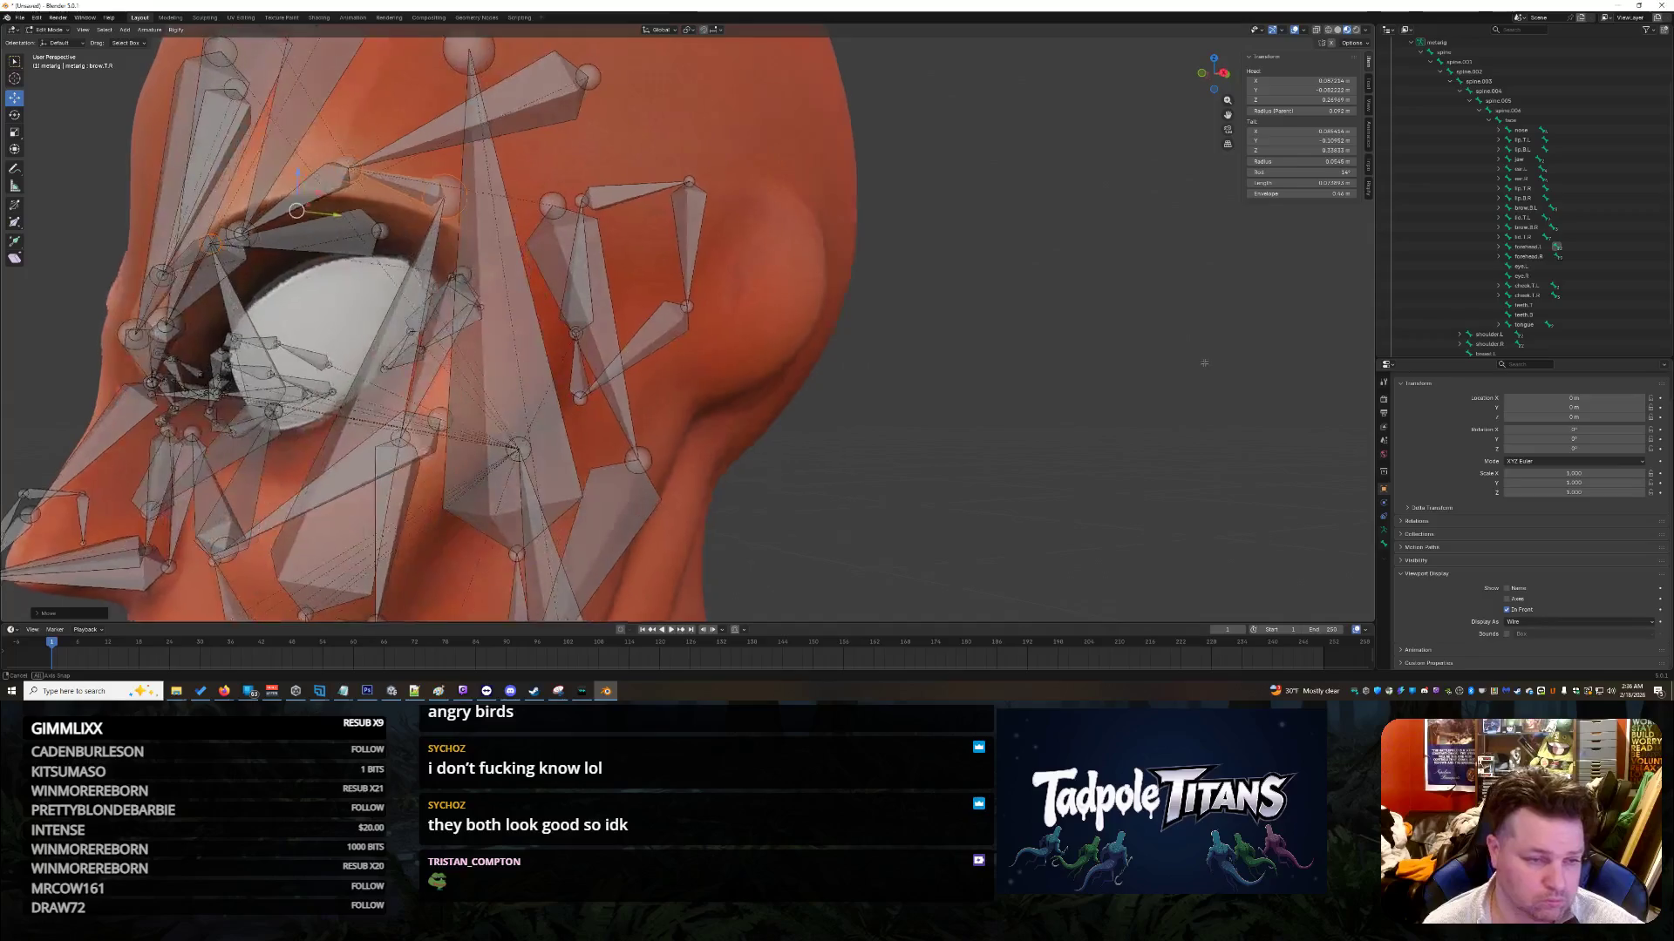
mouse_move(1068, 335)
middle_mouse_down()
mouse_move(1090, 343)
mouse_move(1003, 346)
middle_mouse_up()
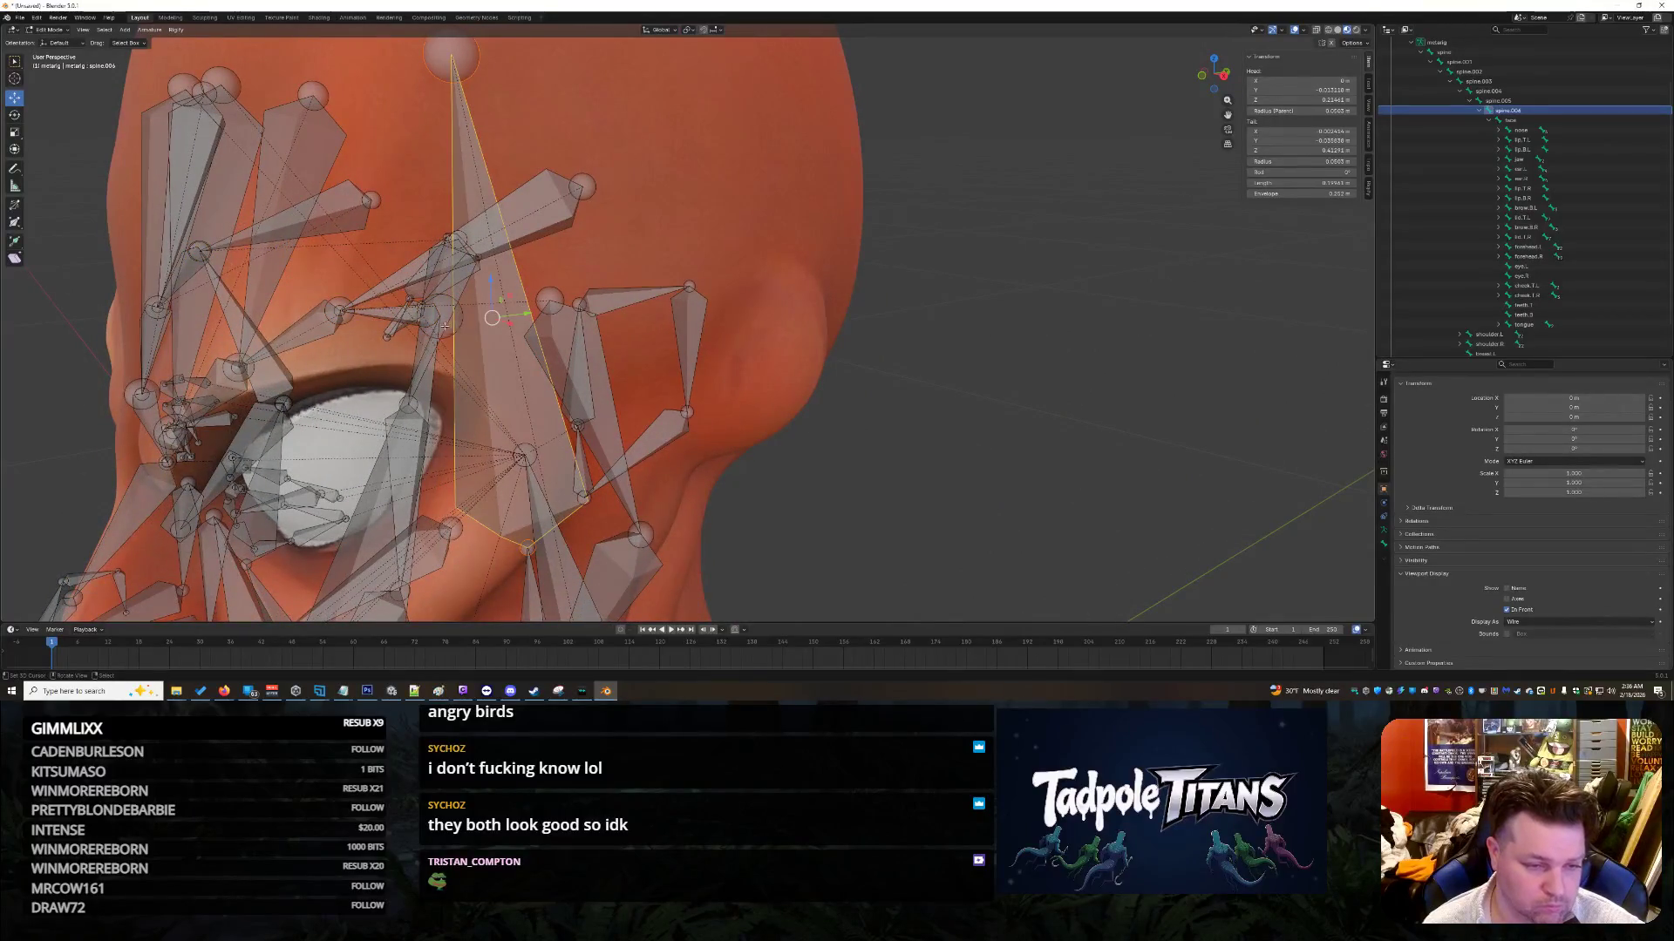
mouse_move(757, 446)
middle_mouse_down()
mouse_move(1122, 554)
mouse_move(316, 457)
mouse_move(843, 375)
mouse_move(958, 393)
mouse_move(842, 380)
mouse_move(305, 528)
mouse_move(862, 375)
mouse_move(741, 393)
mouse_move(860, 360)
mouse_move(810, 364)
mouse_move(853, 350)
mouse_move(826, 380)
mouse_move(802, 368)
middle_mouse_up()
Step: Slide an eye-area joint along the Y depth axis and check the fit
mouse_move(650, 287)
middle_mouse_down()
mouse_move(994, 380)
mouse_move(1051, 370)
mouse_move(967, 375)
middle_mouse_up()
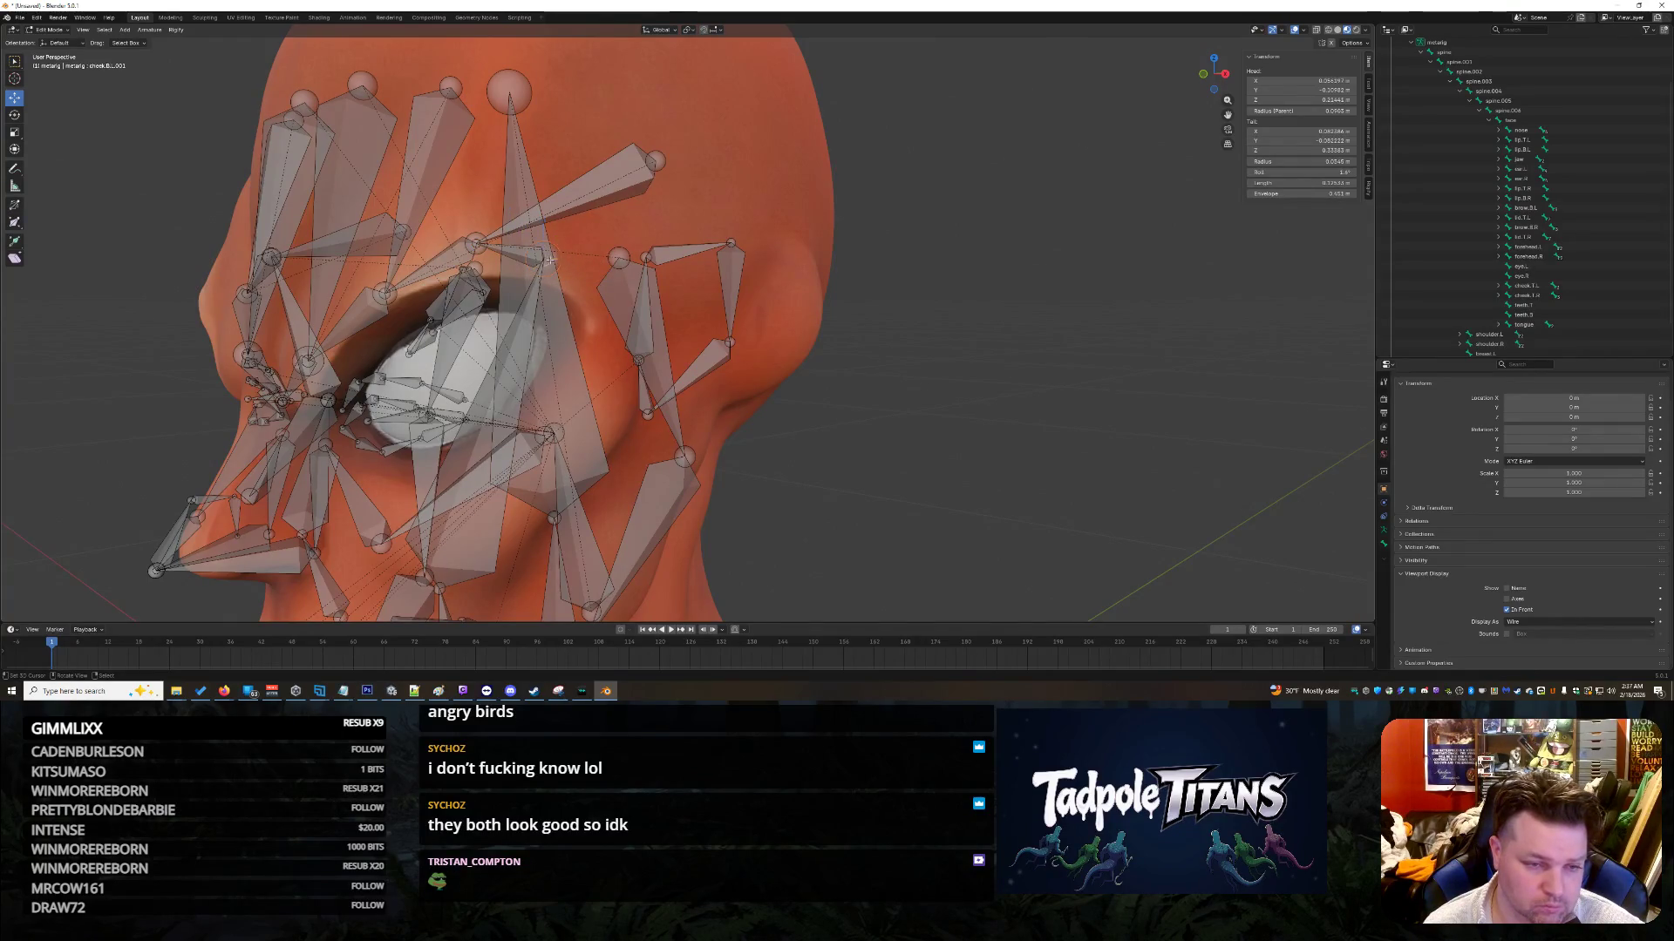
left_click_drag(578, 261, 610, 262)
mouse_move(950, 419)
middle_mouse_down()
mouse_move(1064, 415)
mouse_move(948, 421)
mouse_move(1011, 401)
mouse_move(1016, 421)
mouse_move(957, 423)
middle_mouse_up()
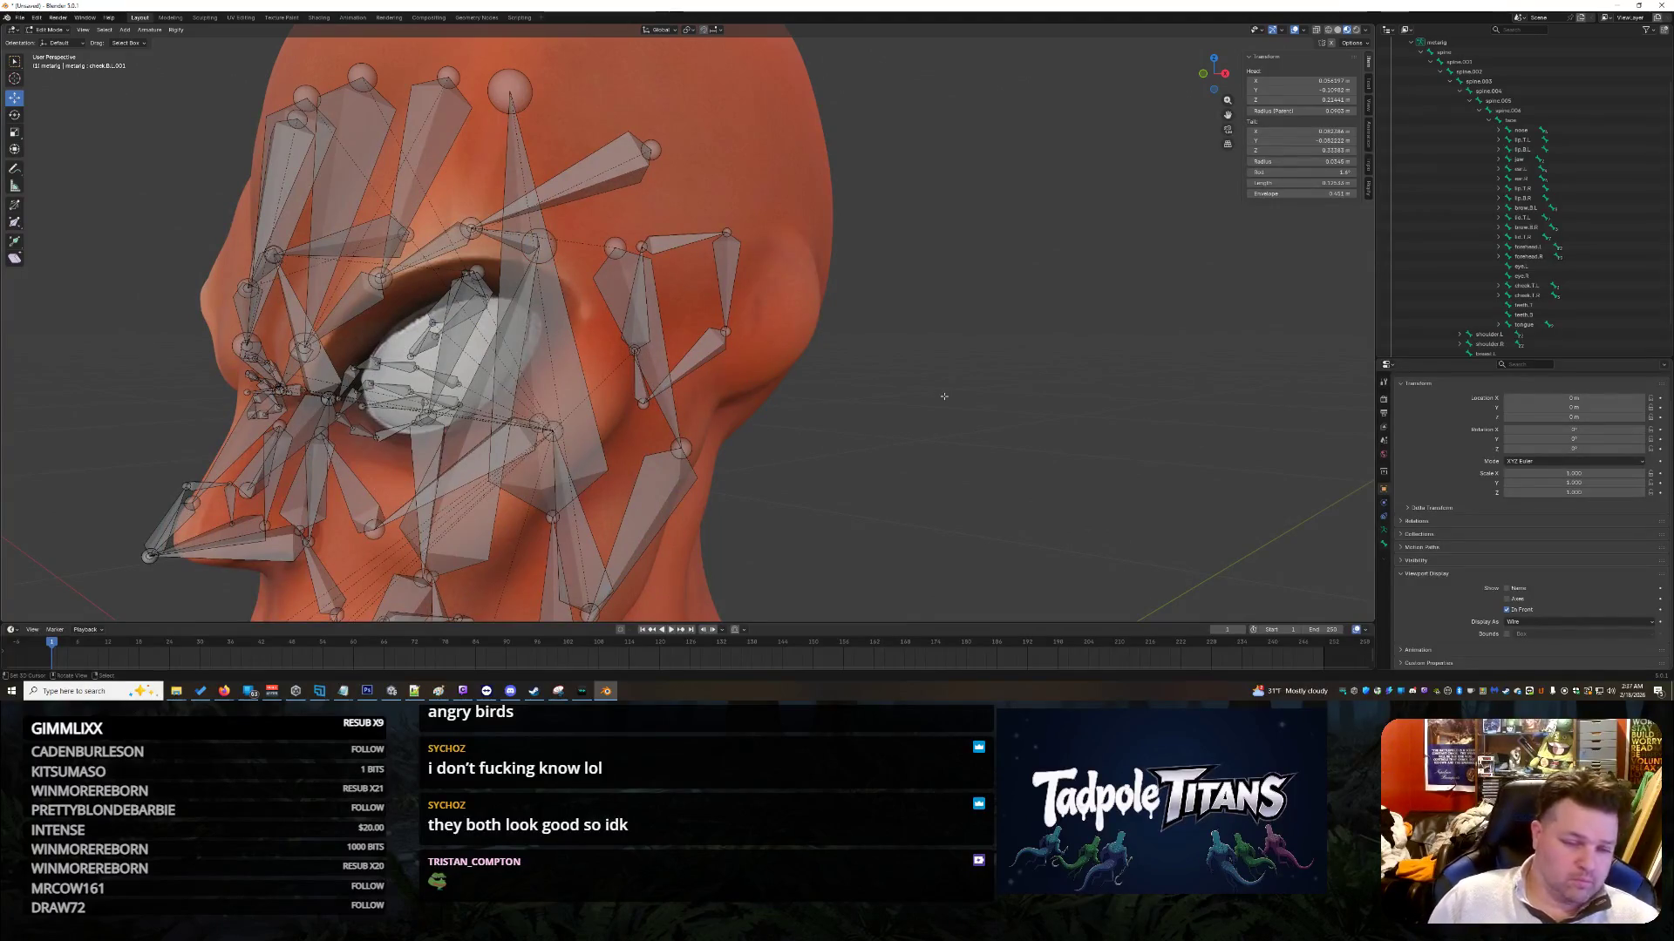
mouse_move(929, 401)
middle_mouse_down()
mouse_move(1031, 394)
mouse_move(903, 410)
mouse_move(1026, 394)
mouse_move(1011, 364)
mouse_move(931, 407)
mouse_move(898, 394)
mouse_move(1020, 384)
middle_mouse_up()
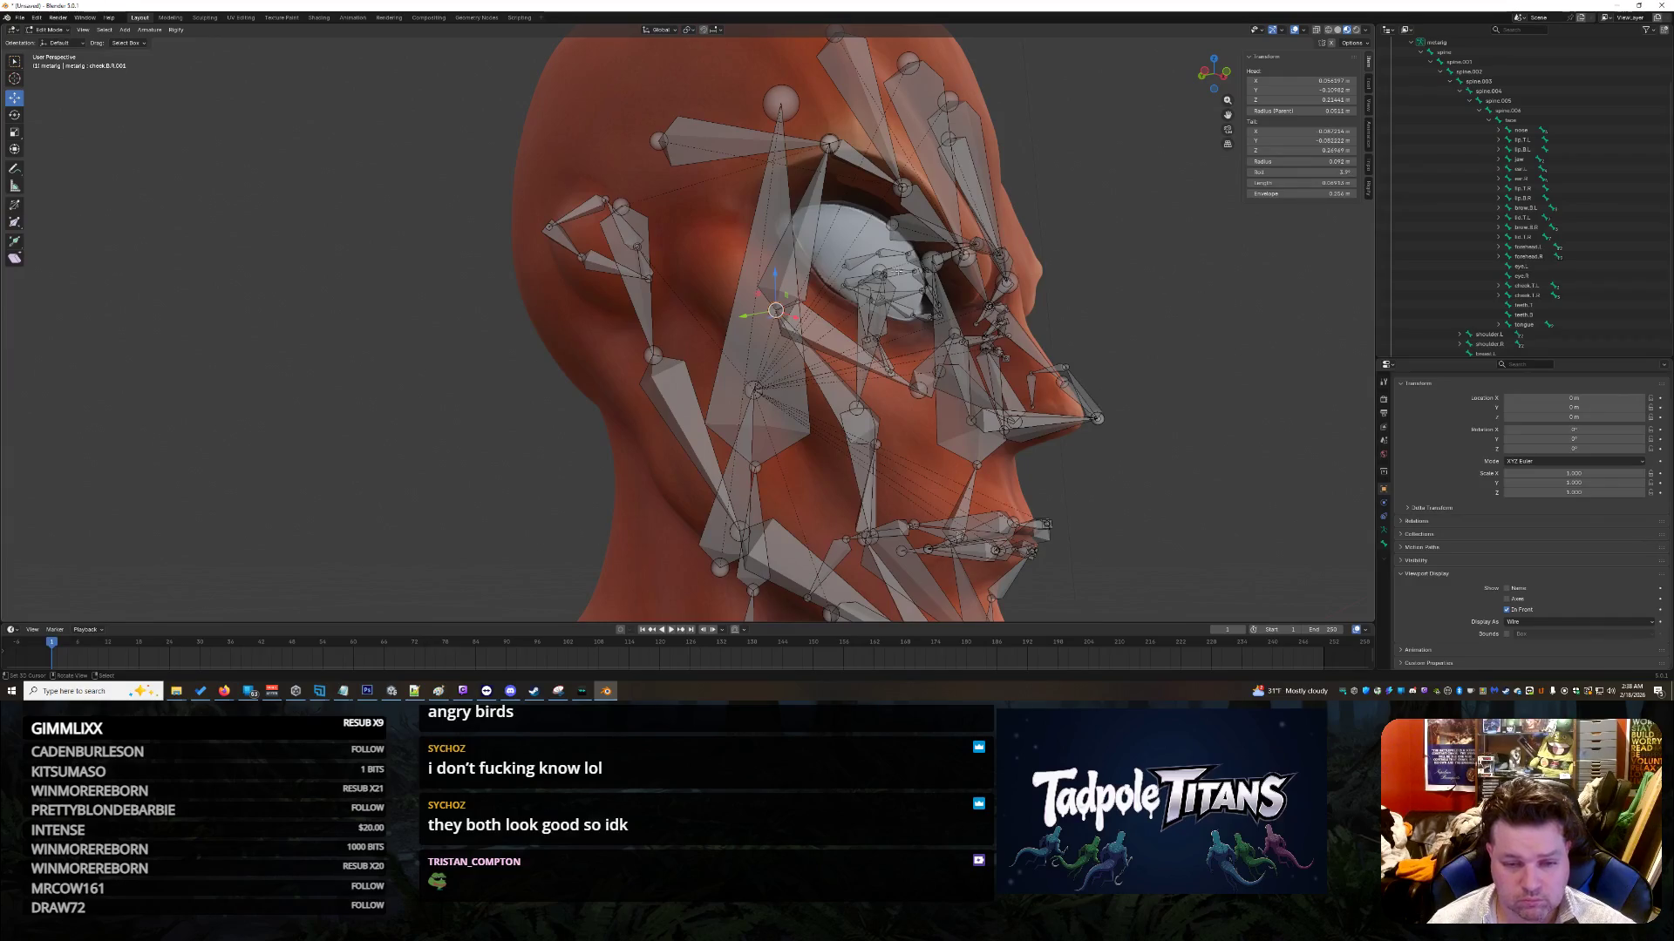
Step: Move the cheek.T.R joint up and to the left
left_click_drag(776, 309, 691, 207)
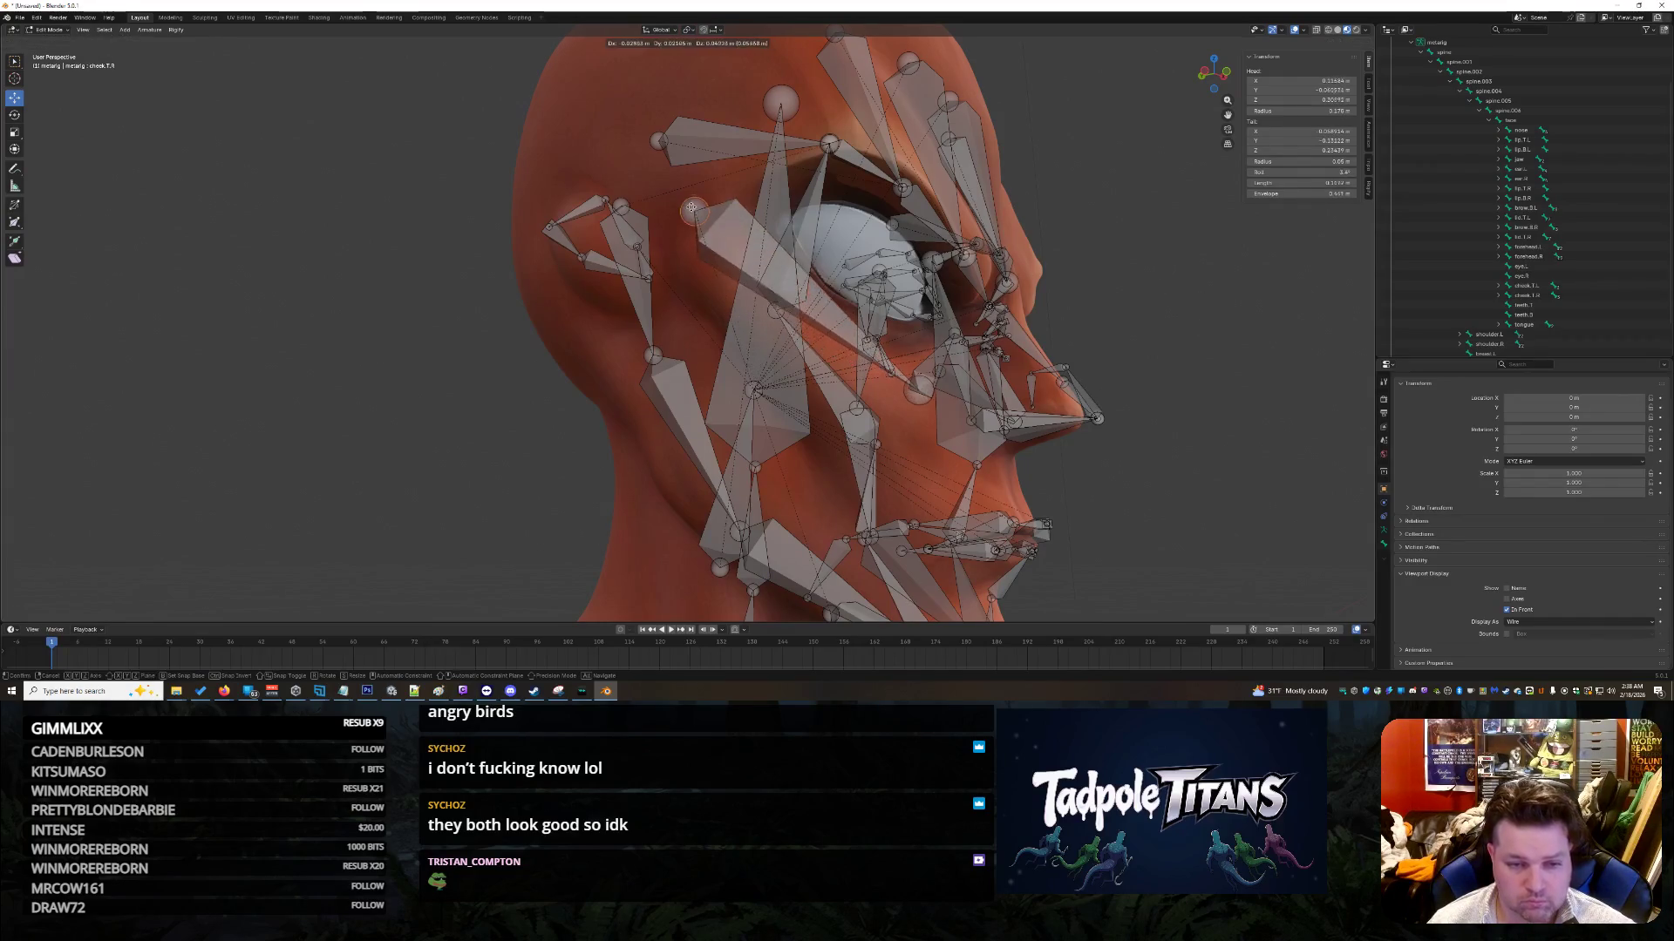
key("Escape")
left_click_drag(776, 310, 681, 216)
mouse_move(1151, 311)
middle_mouse_down()
mouse_move(1109, 328)
mouse_move(1134, 313)
mouse_move(754, 273)
middle_mouse_up()
Step: Select the cheek.B.L.001 joint and nudge it along X, then vertically
left_click(666, 264)
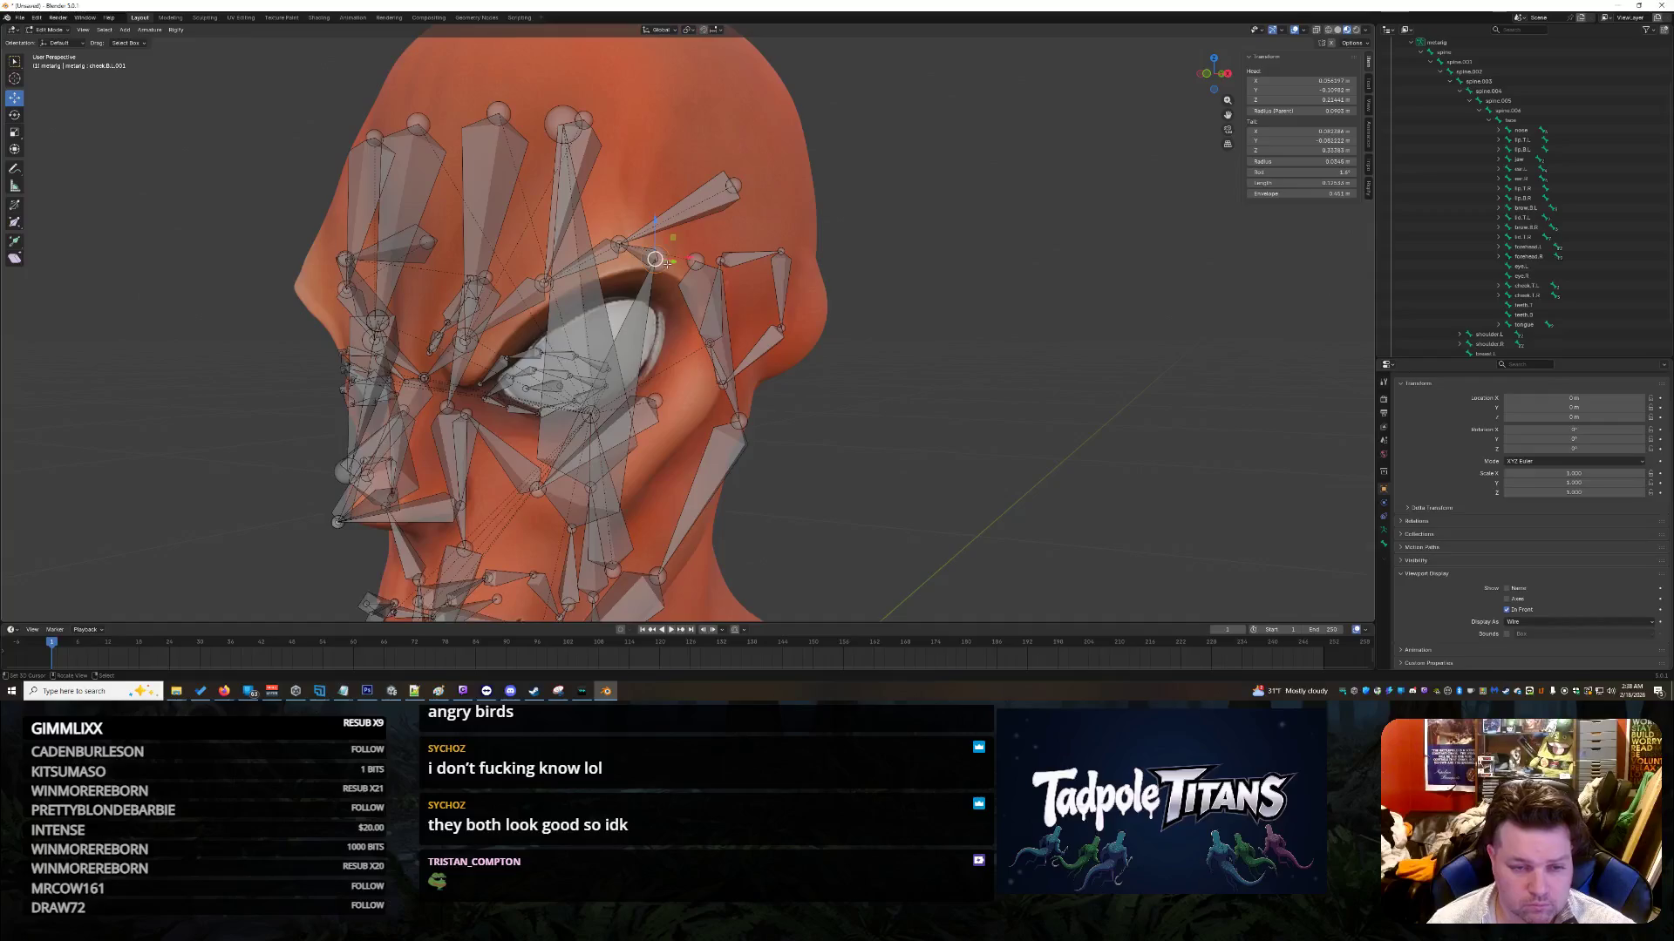
right_click(655, 259, "shift")
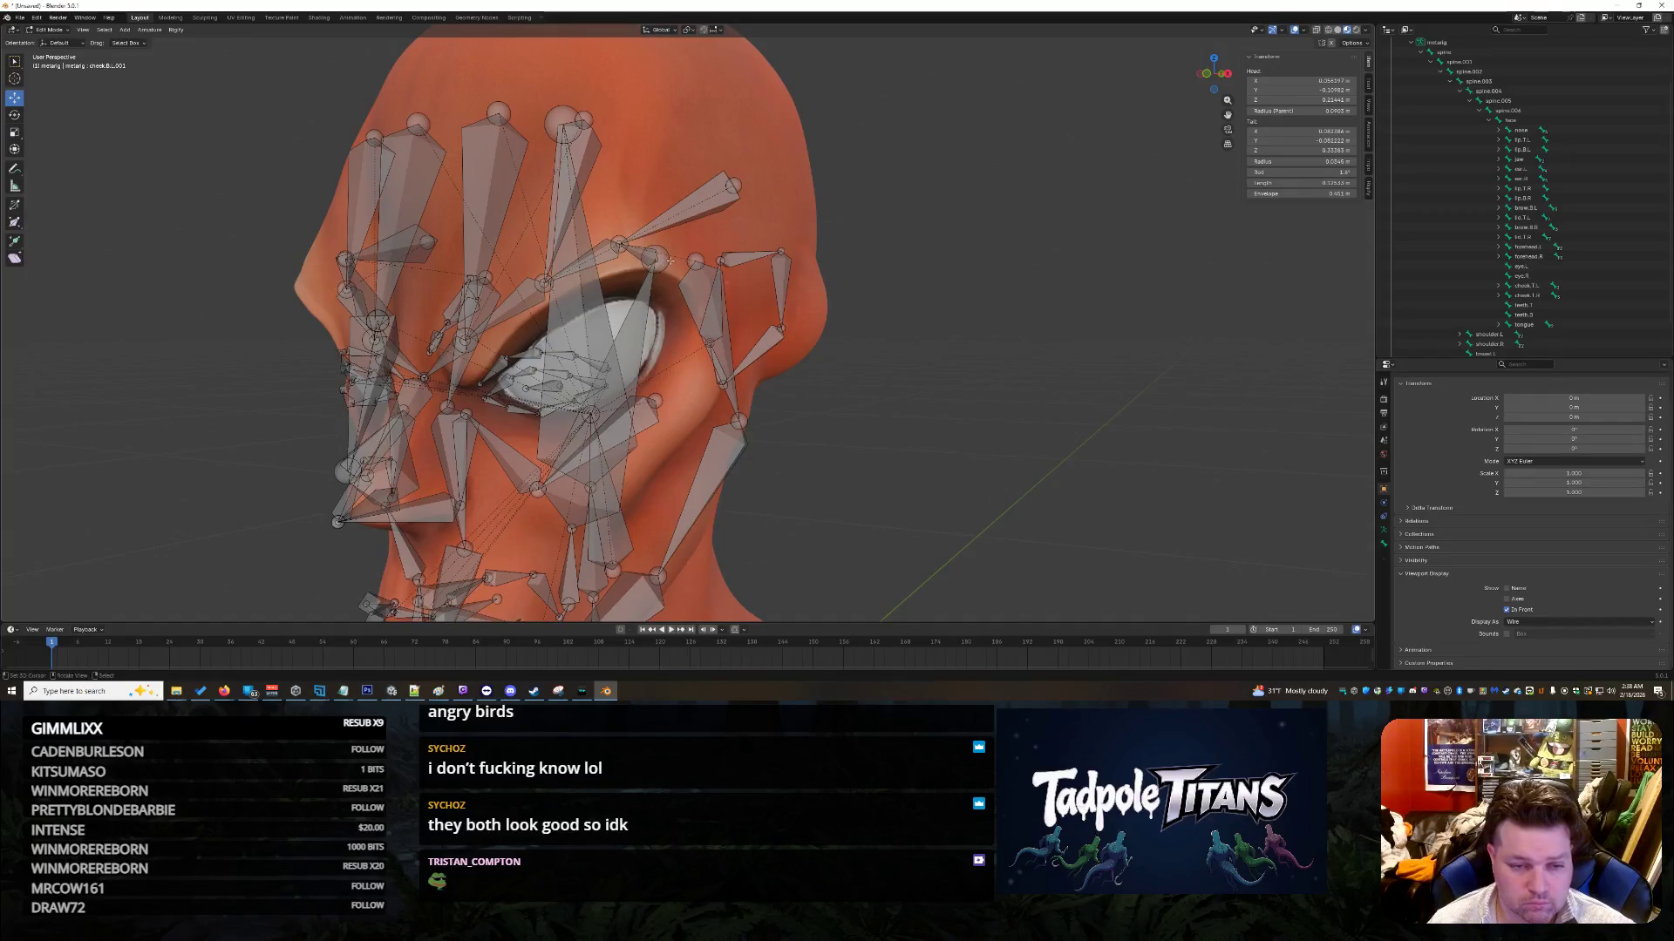
middle_click_drag(655, 259, 846, 309)
scroll(802, 297, "up", 3)
key("g")
key("x")
left_click(710, 335)
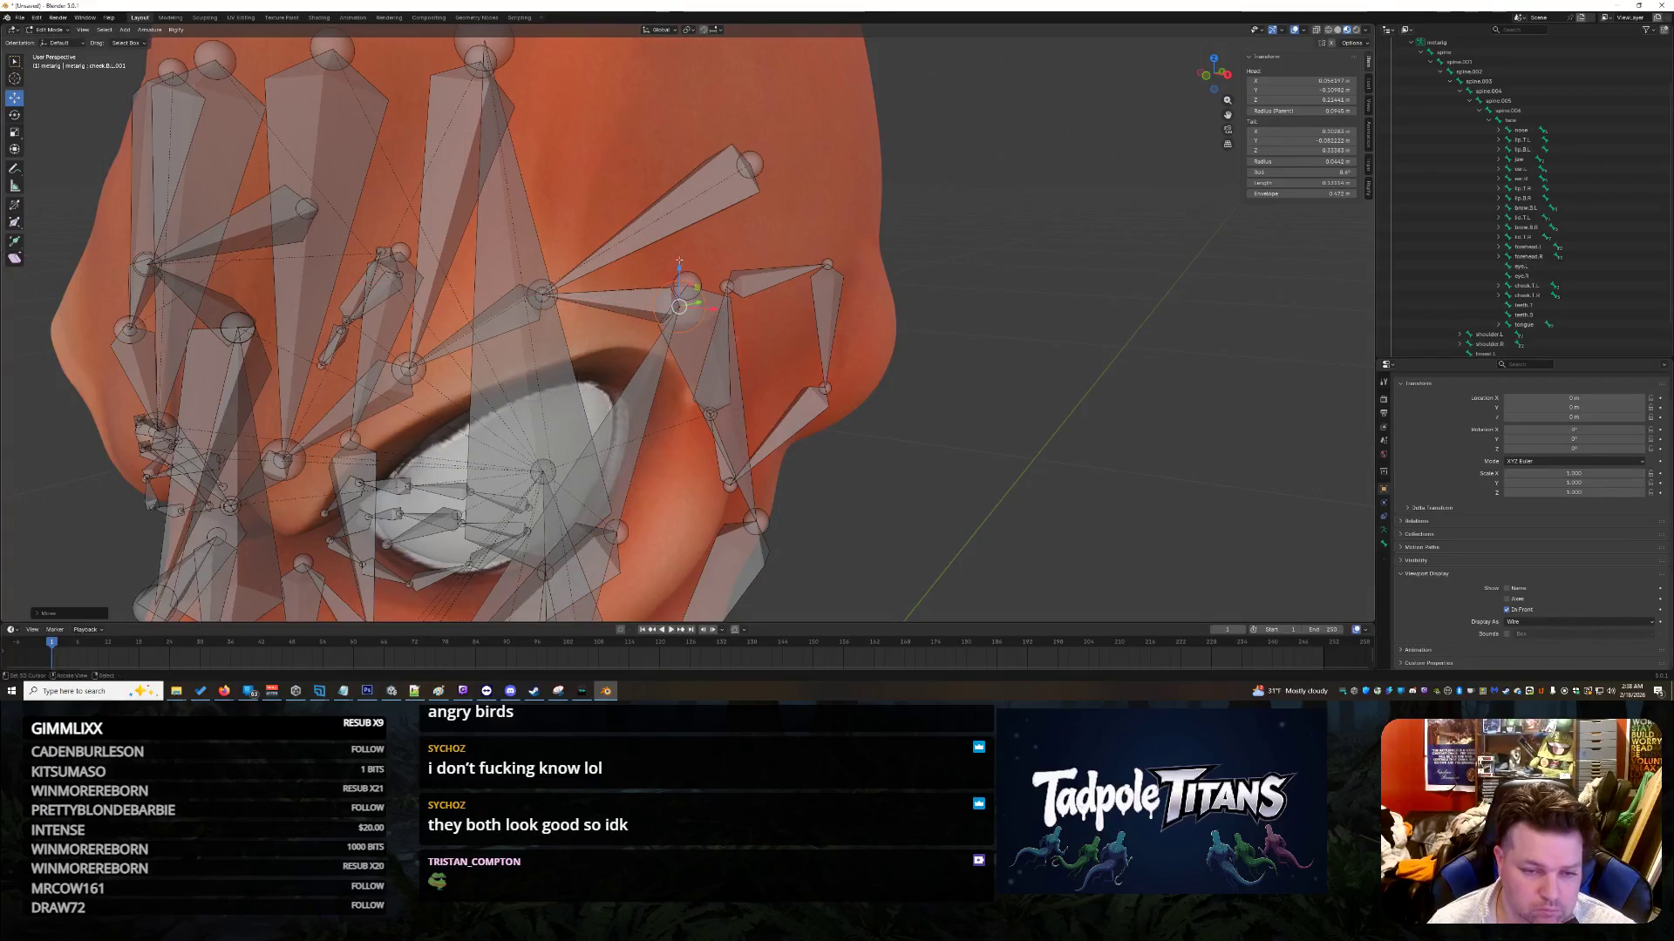
key("g")
key("z")
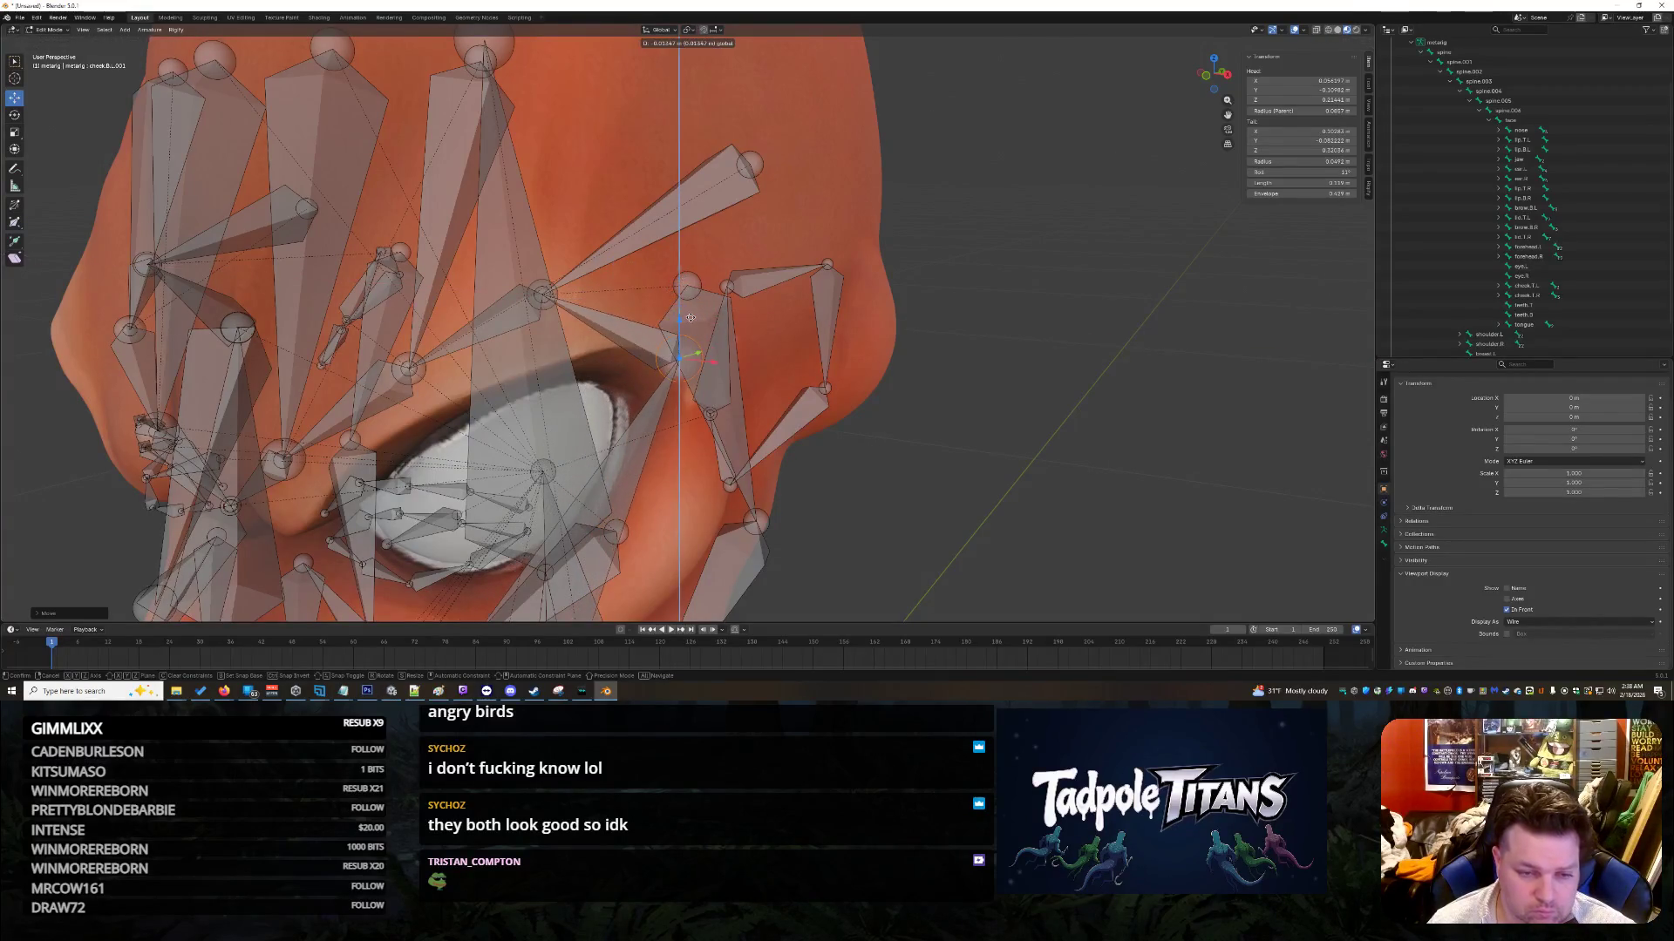
key("x")
left_click(697, 323)
mouse_move(697, 322)
middle_mouse_down()
mouse_move(1044, 506)
mouse_move(976, 504)
mouse_move(628, 344)
mouse_move(584, 290)
middle_mouse_up()
Step: Lower a bone tail along Z and shift another bone in the X-Z plane
key("g")
key("z")
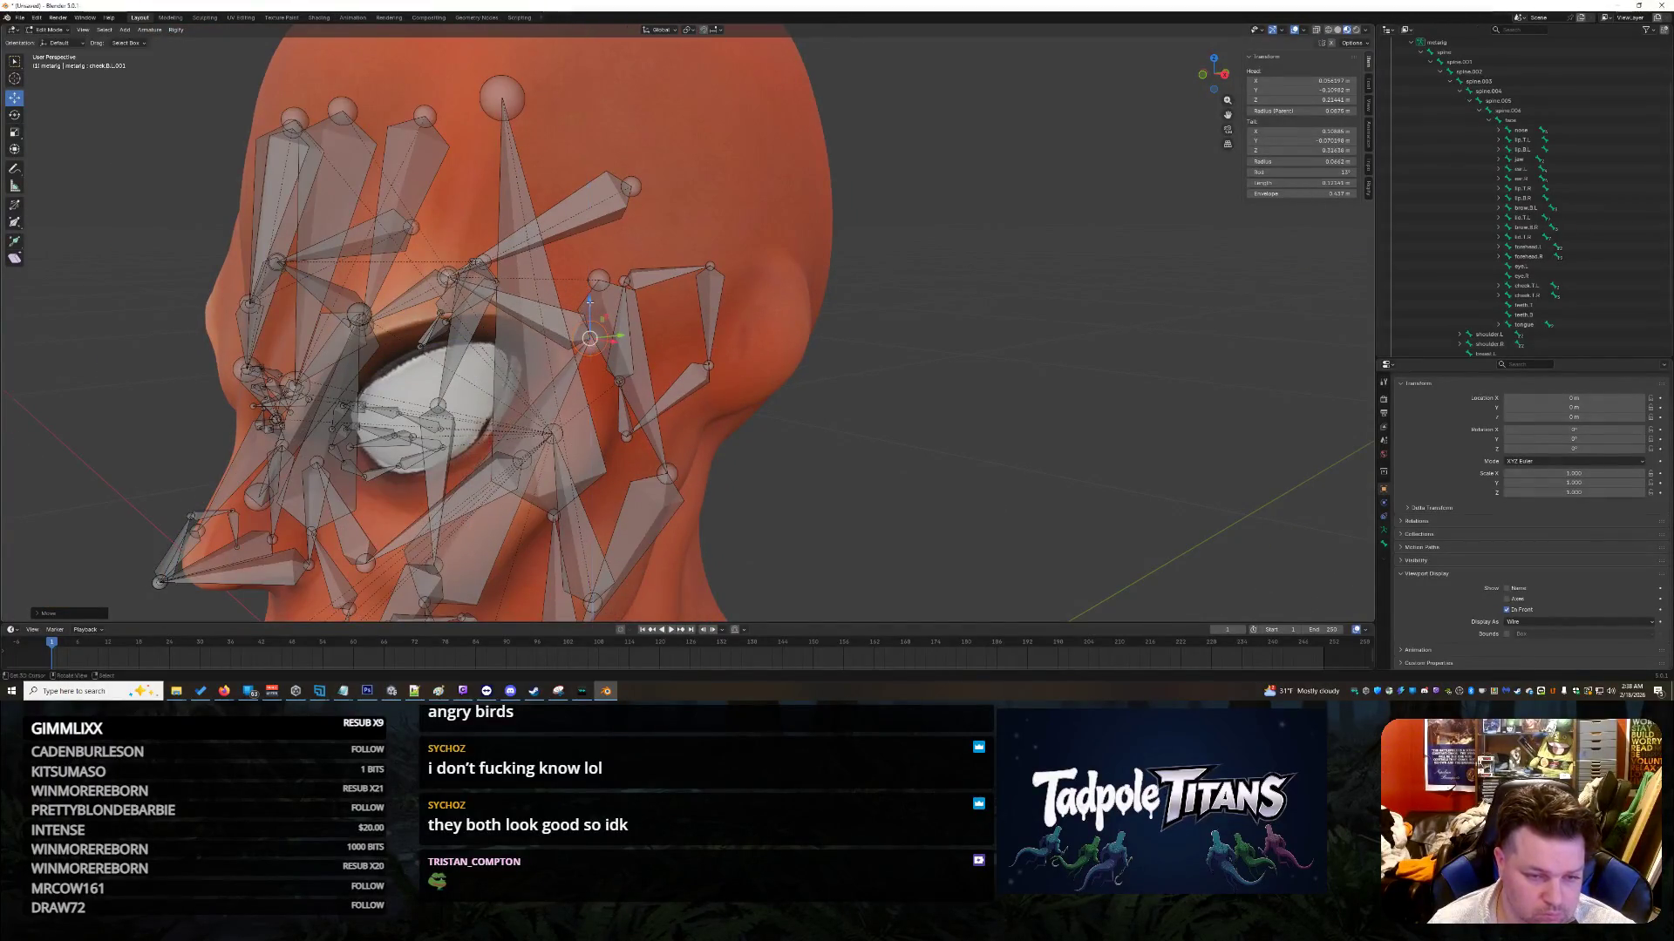
left_click(610, 343)
mouse_move(952, 470)
middle_mouse_down()
mouse_move(1022, 458)
mouse_move(950, 466)
middle_mouse_up()
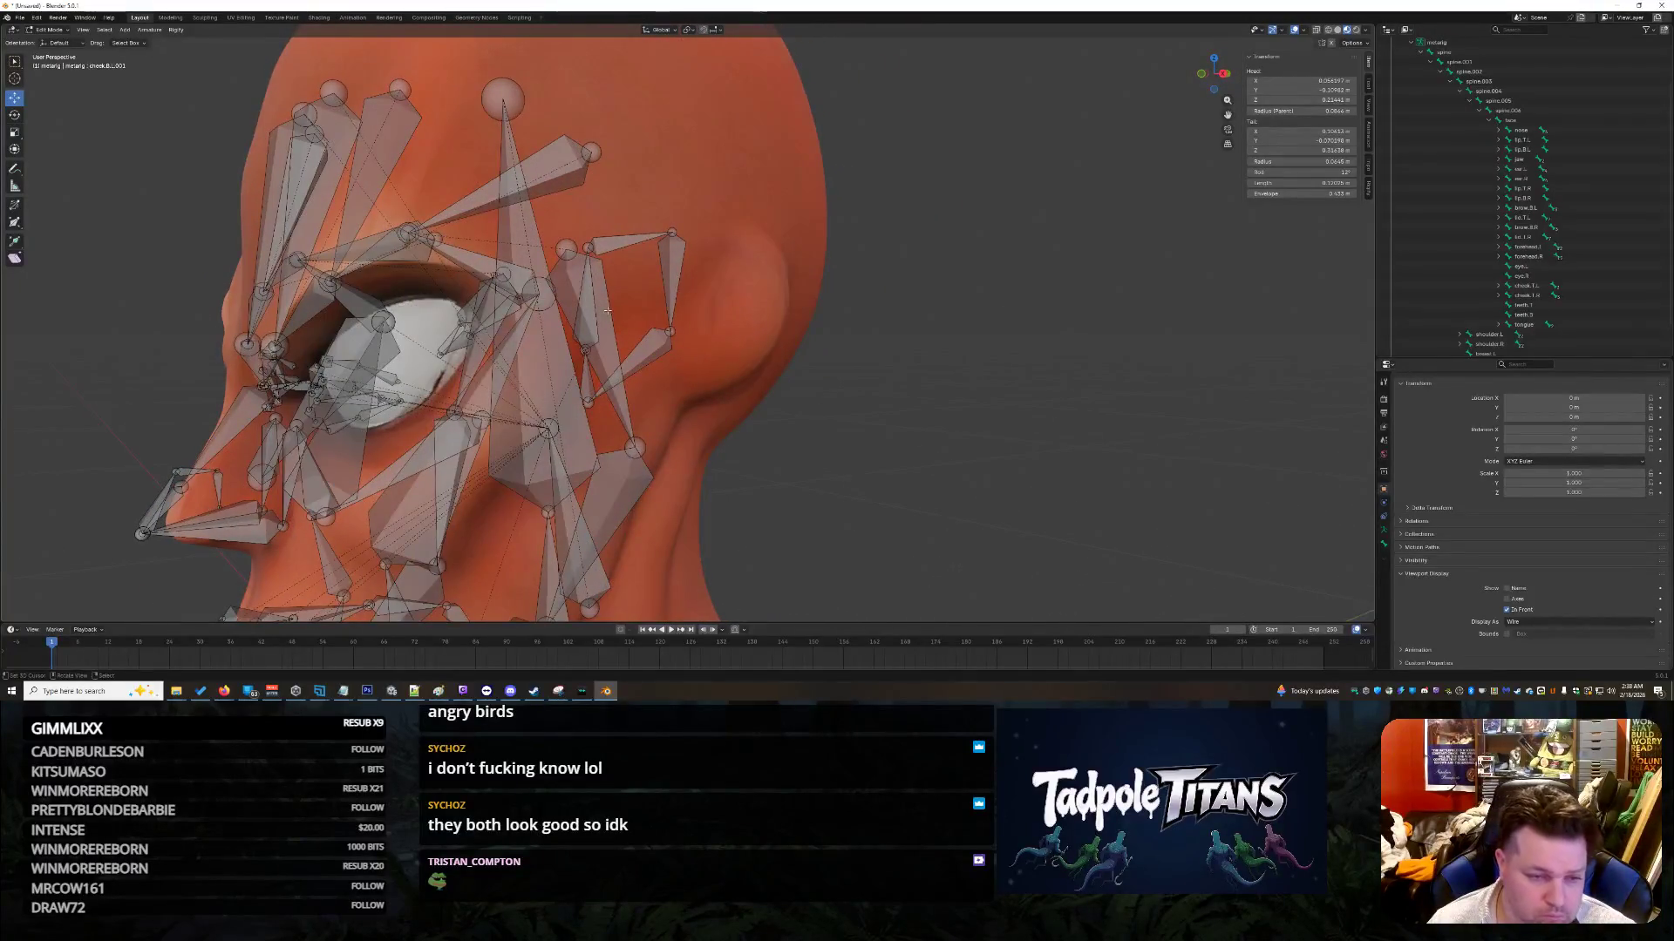
key("g")
key("shift+y")
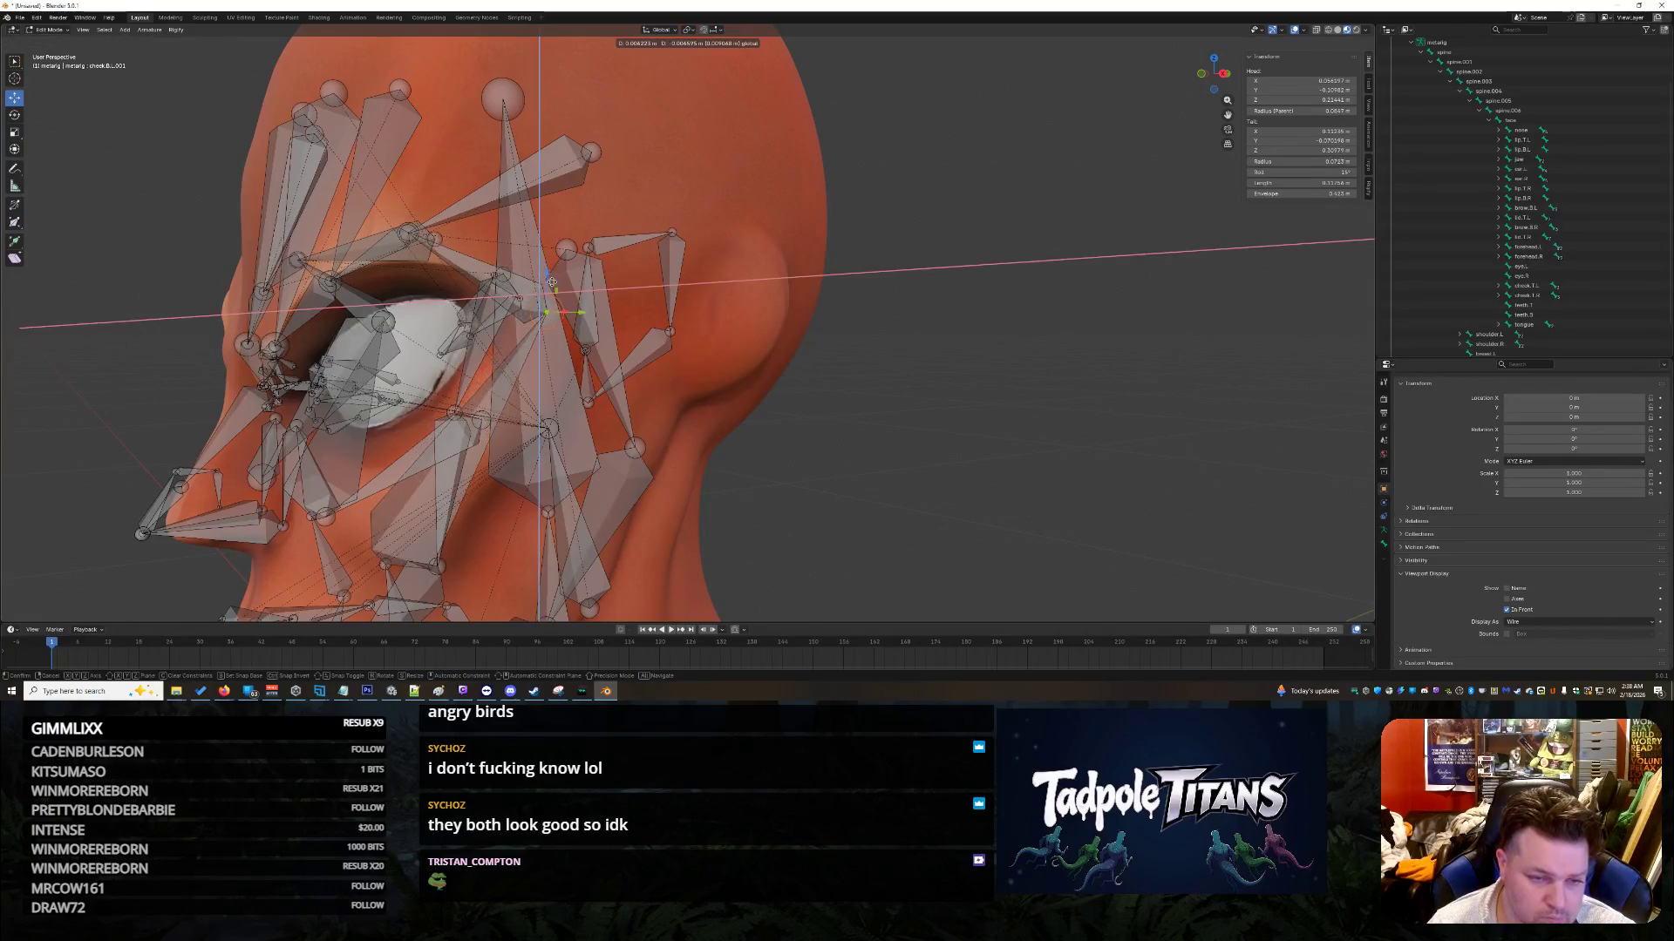
left_click(548, 279)
mouse_move(868, 407)
middle_mouse_down()
mouse_move(974, 408)
mouse_move(753, 262)
middle_mouse_up()
Step: Move a bone vertically and reposition a joint near the eye
key("g")
key("z")
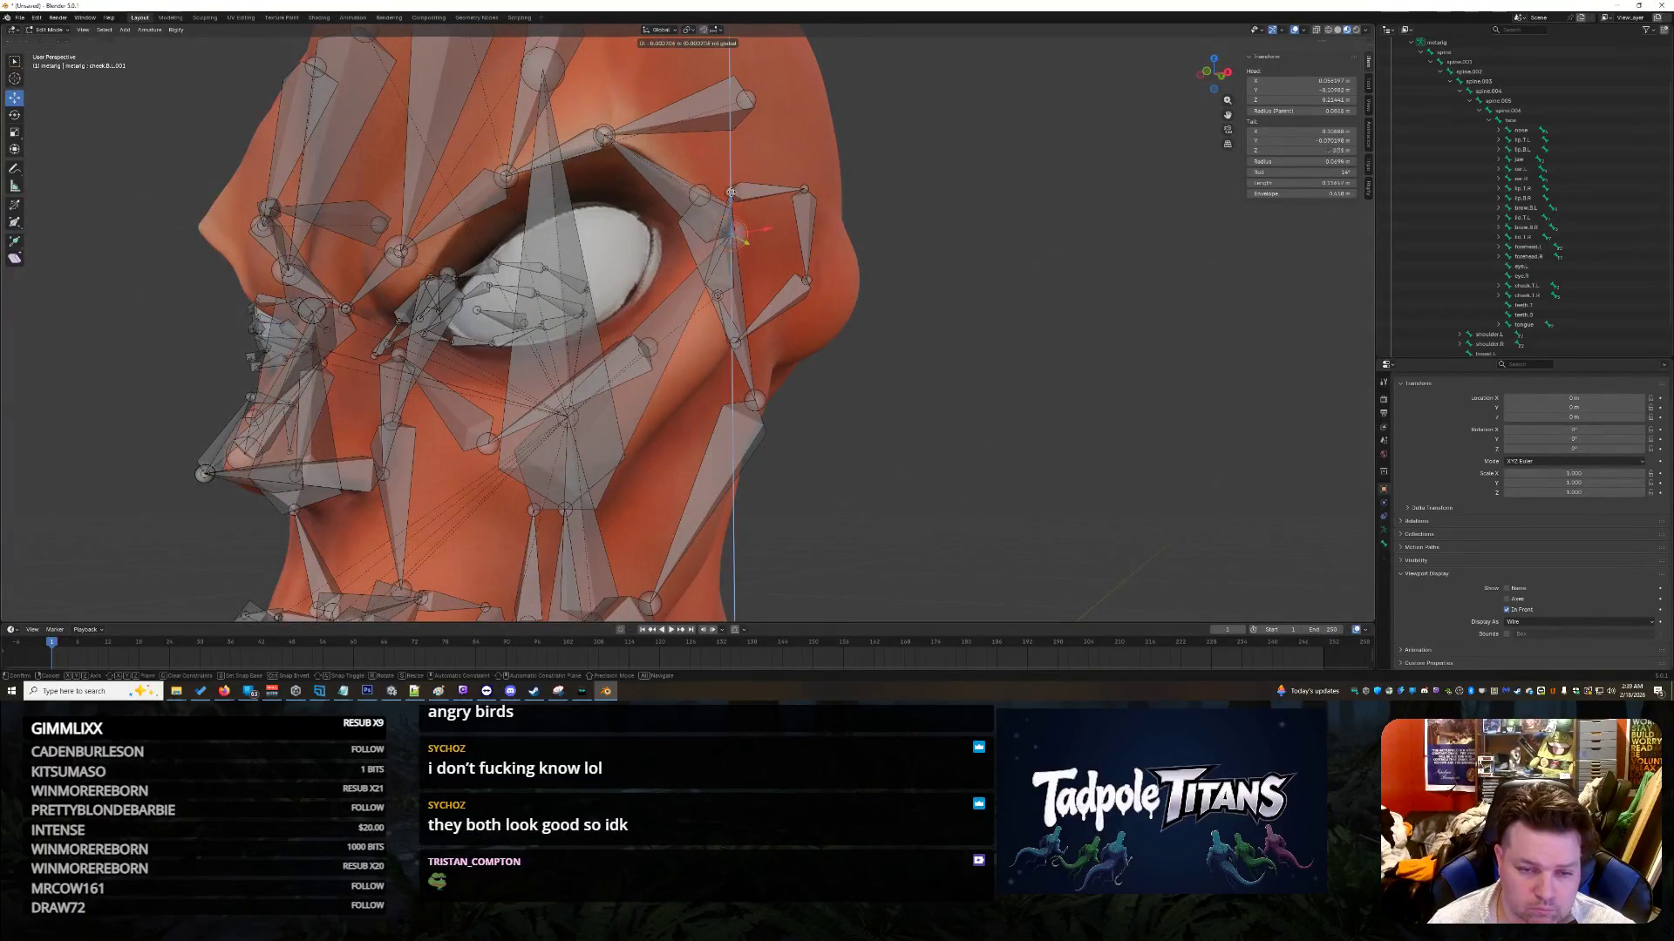
left_click(727, 229)
mouse_move(977, 329)
middle_mouse_down()
mouse_move(915, 321)
mouse_move(966, 331)
middle_mouse_up()
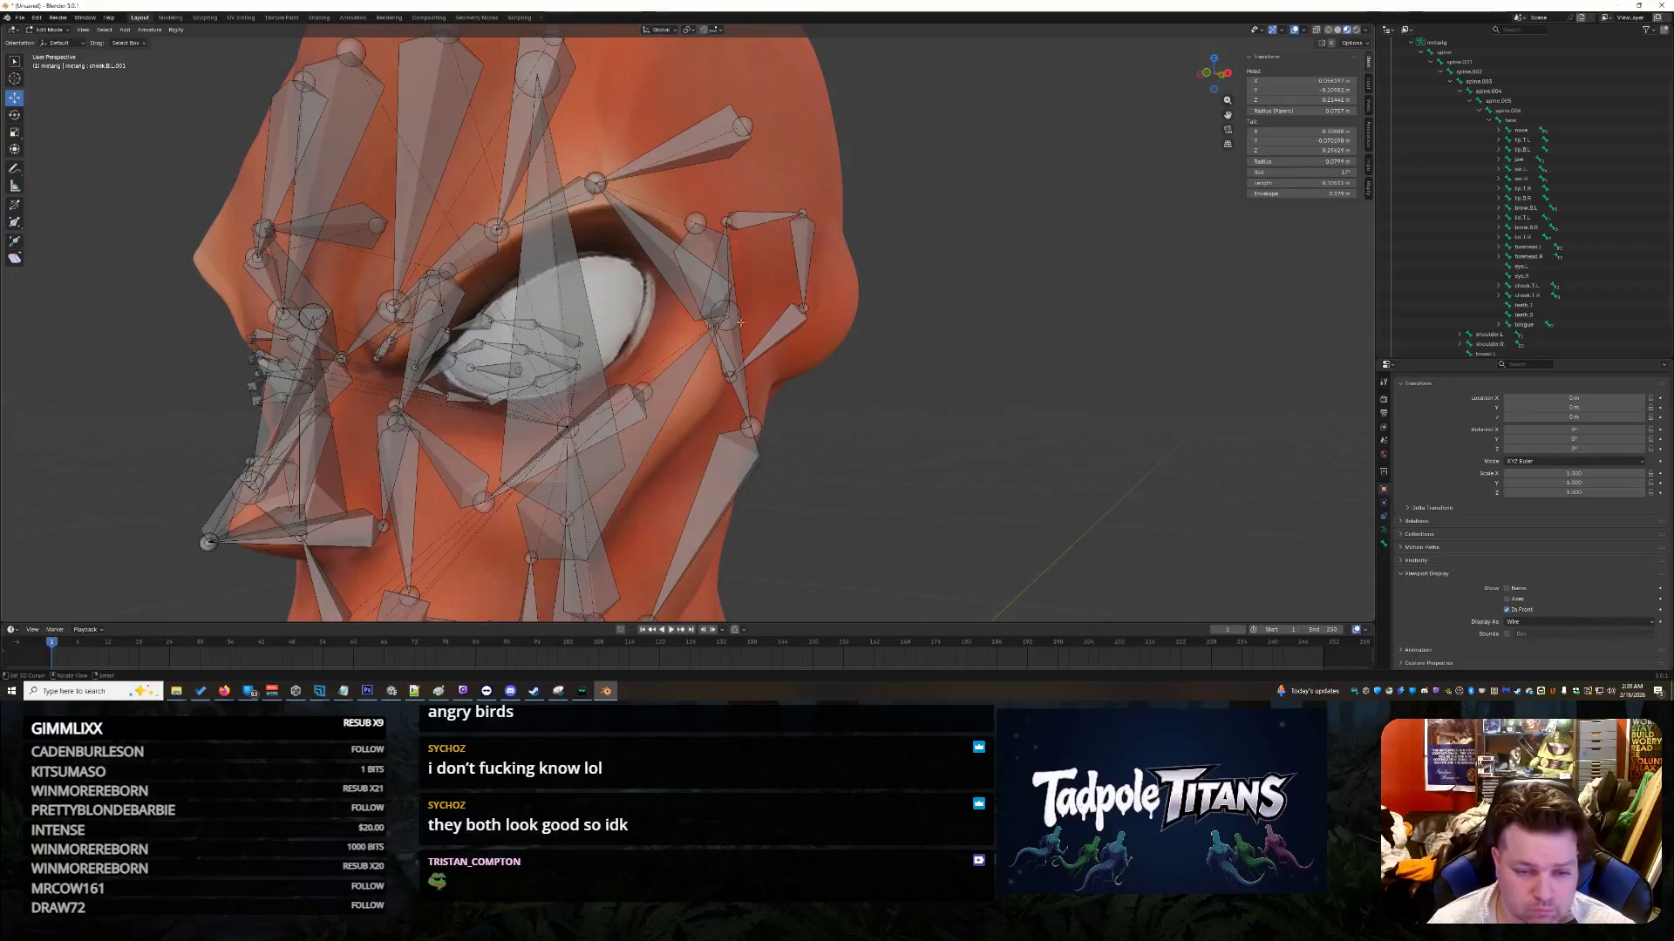
key("g")
left_click(726, 347)
mouse_move(726, 347)
middle_mouse_down()
mouse_move(1038, 404)
mouse_move(1151, 392)
mouse_move(991, 391)
mouse_move(1137, 401)
mouse_move(1016, 405)
middle_mouse_up()
Step: Drag the cheek.T.L joint up toward the eye corner, undoing a trial tail X edit
left_click(556, 391)
left_click_drag(555, 392, 636, 344)
scroll(573, 382, "up", 5)
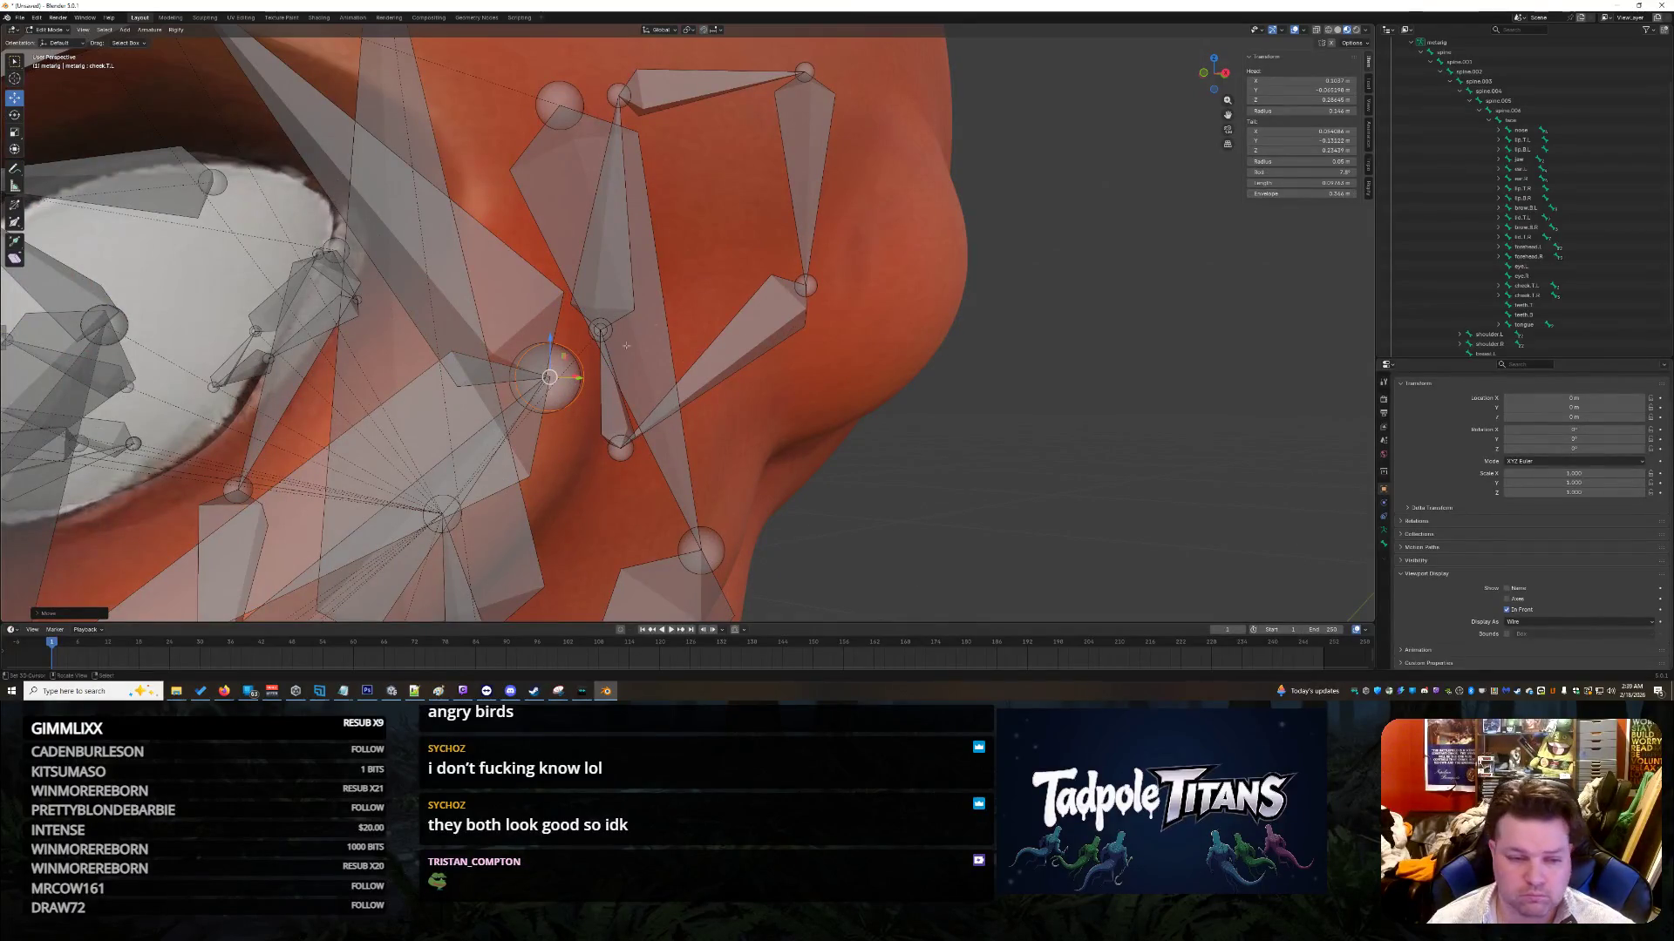
left_click(538, 394)
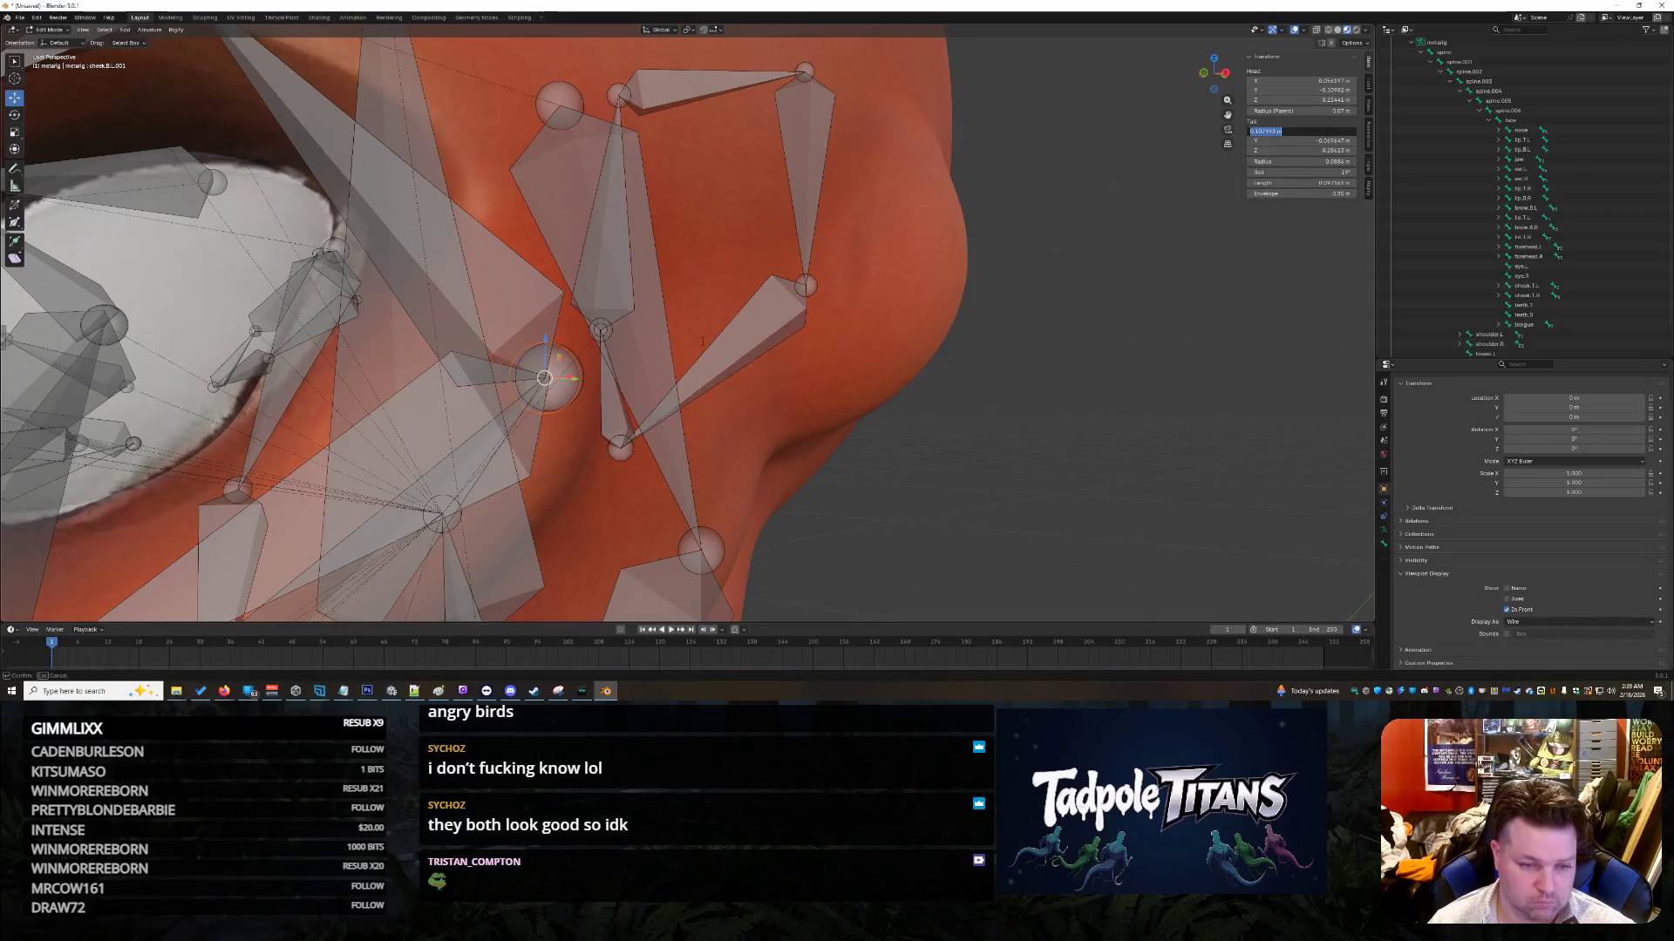
left_click(579, 369)
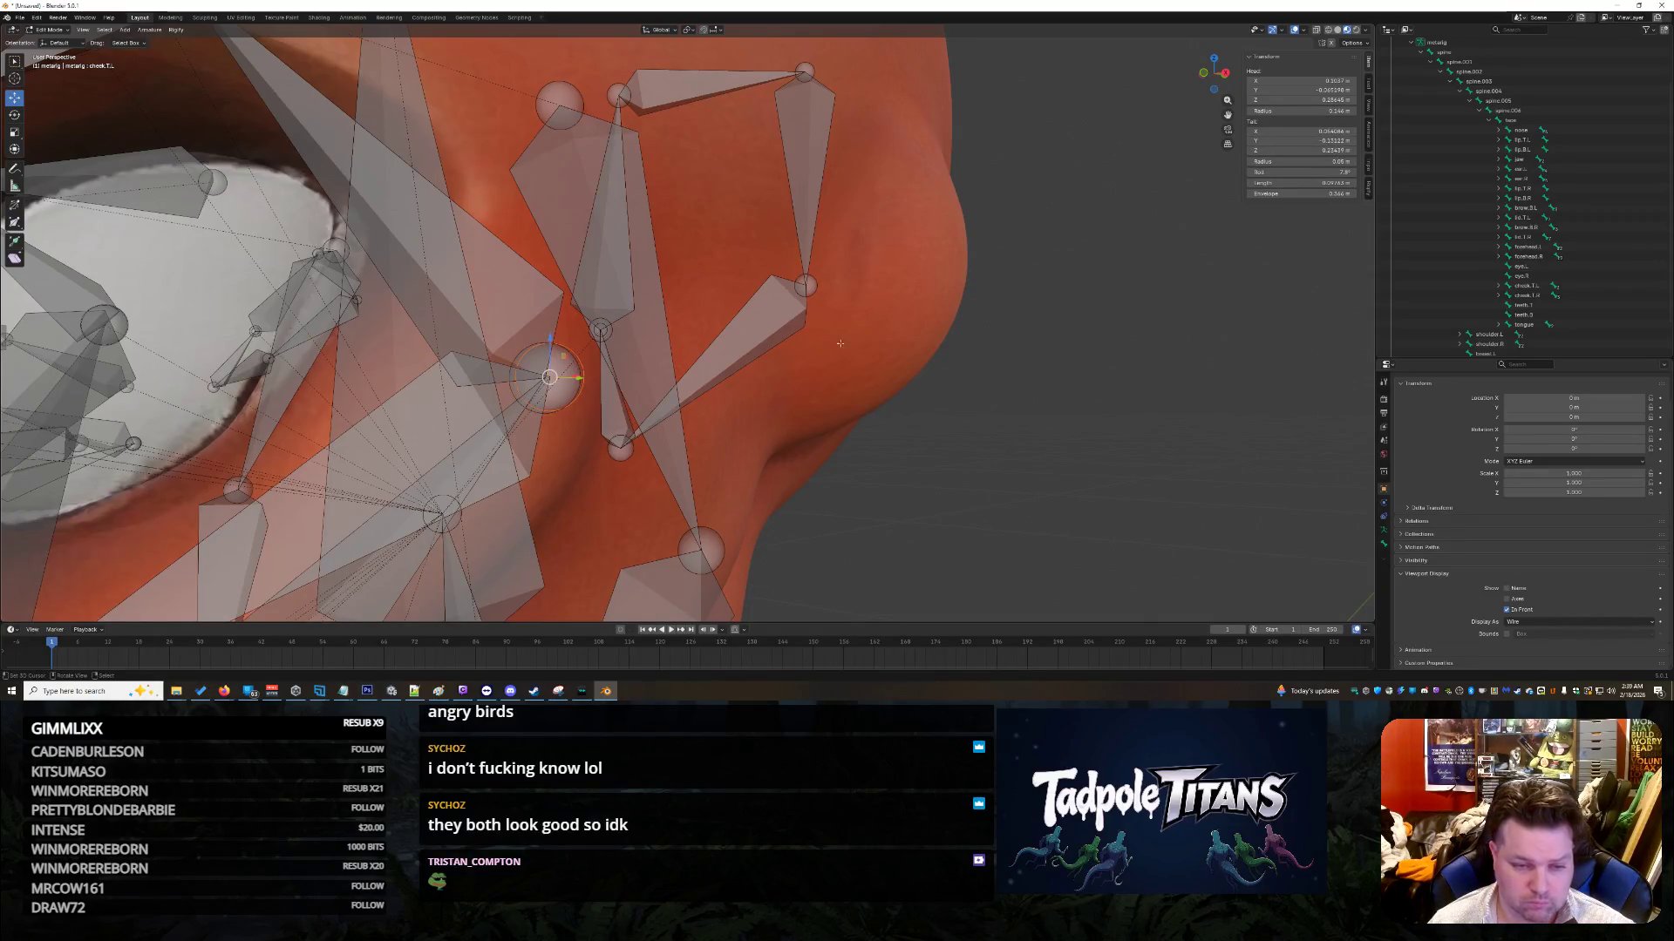
left_click(1321, 131)
key("Return")
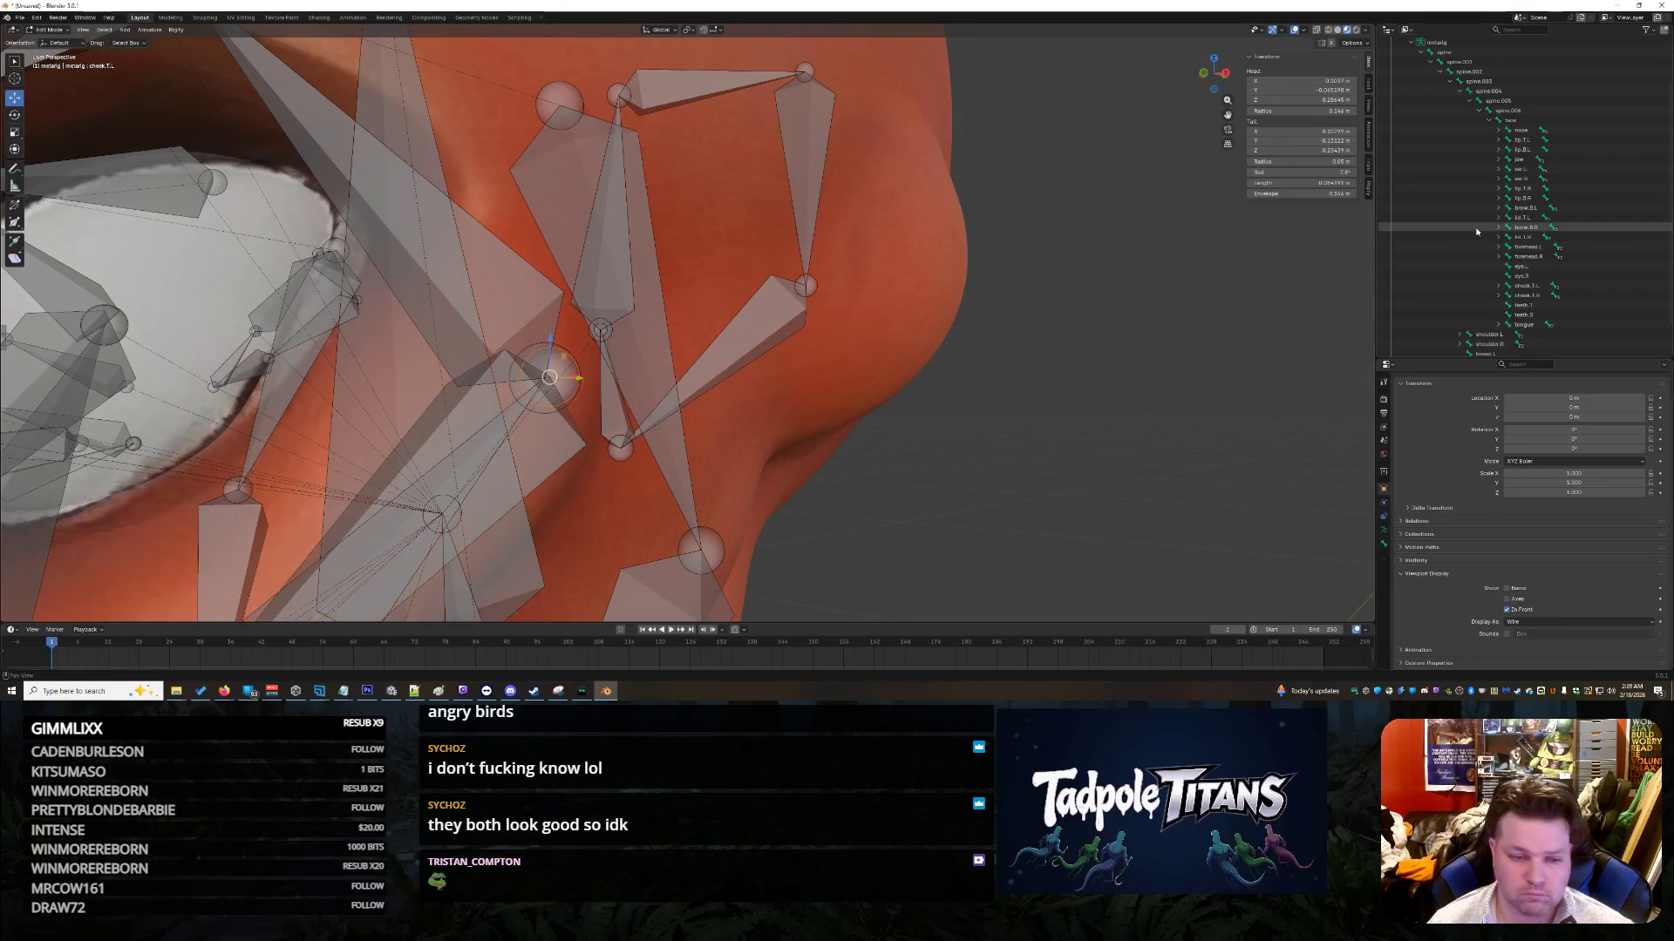
key("ctrl+z")
scroll(918, 468, "down", 5)
scroll(919, 467, "up", 7)
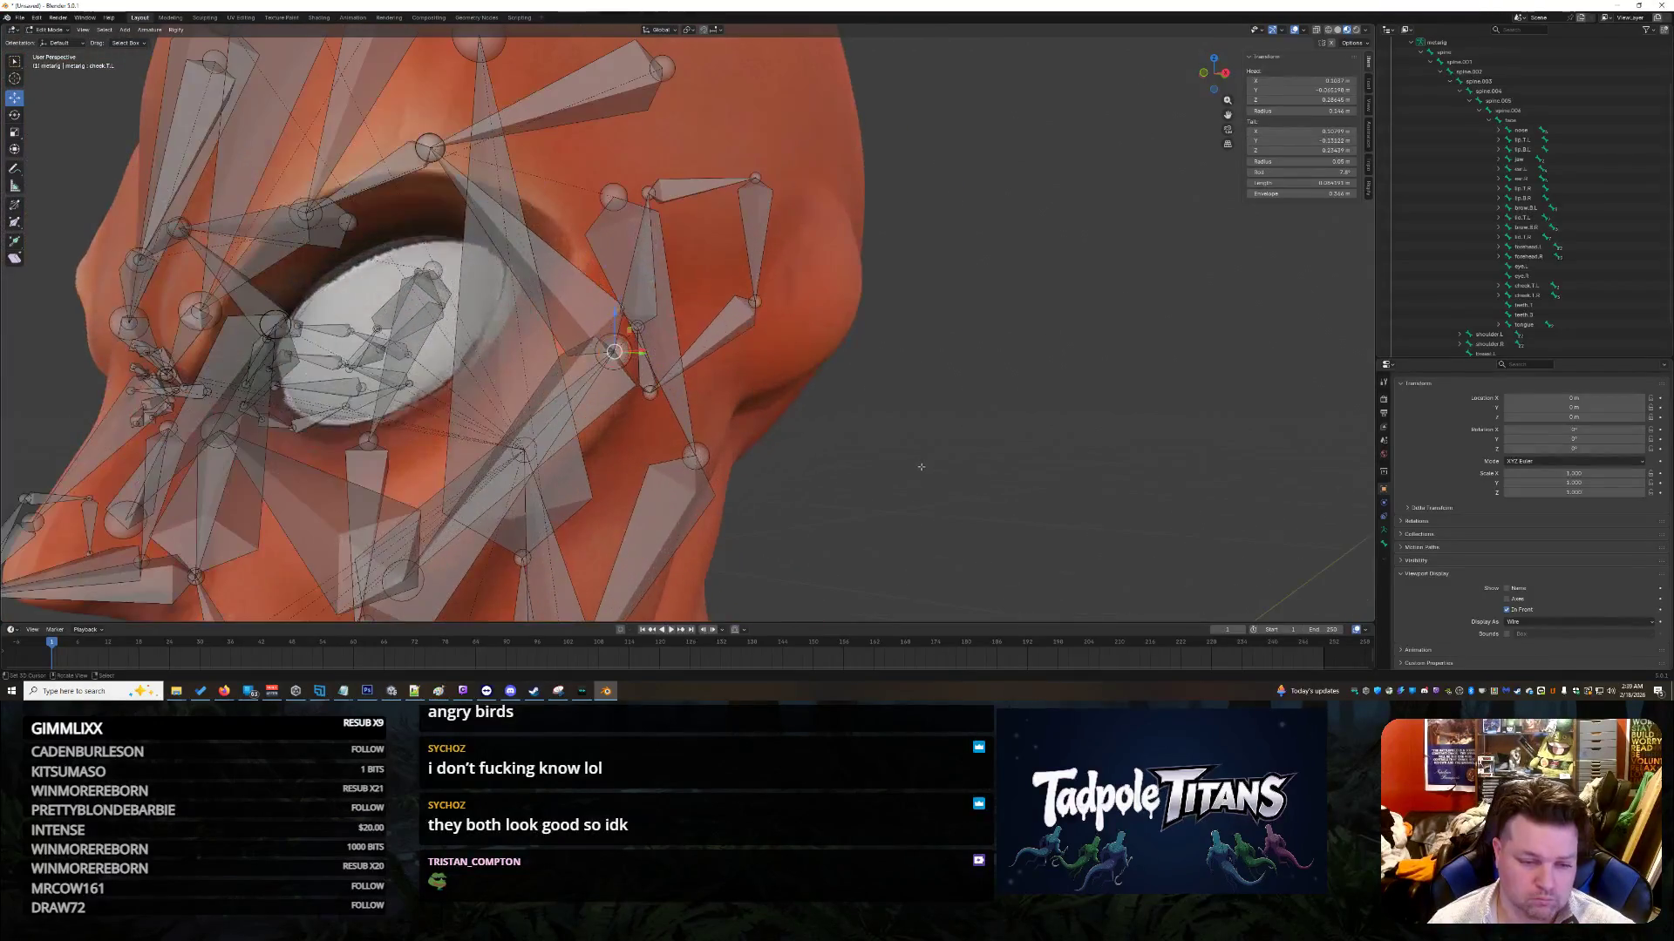
scroll(894, 471, "up", 5)
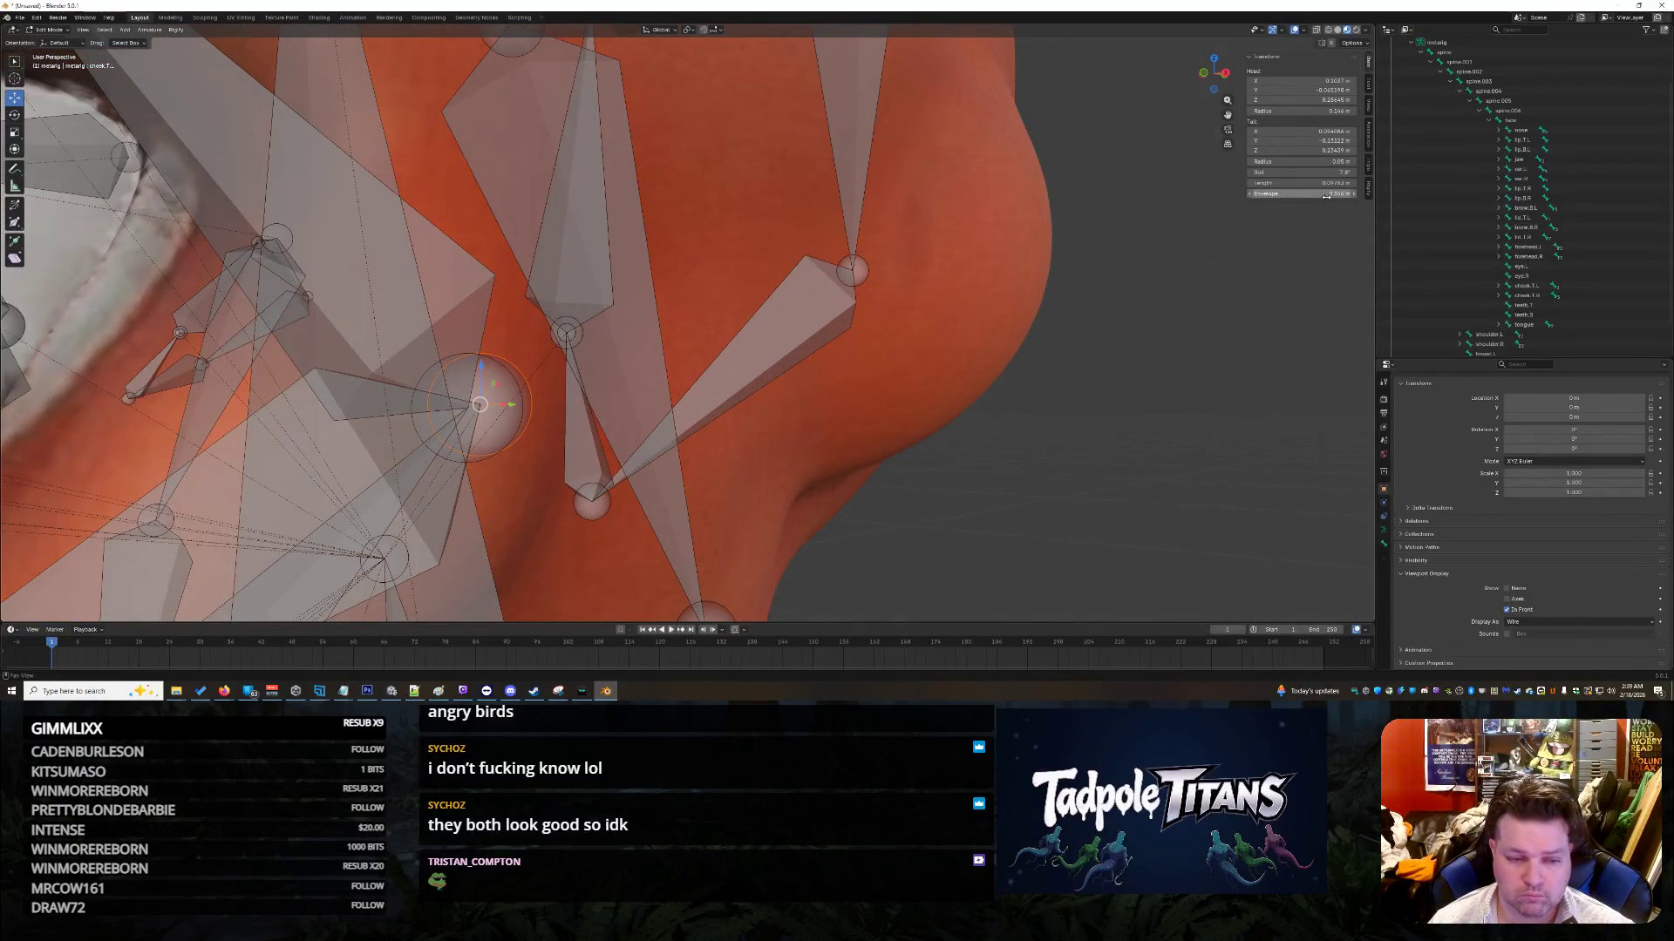
Step: Switch between the upper and lower cheek bones, checking their head and tail X fields
left_click(430, 377)
left_click(1303, 80)
key("Escape")
left_click(526, 399)
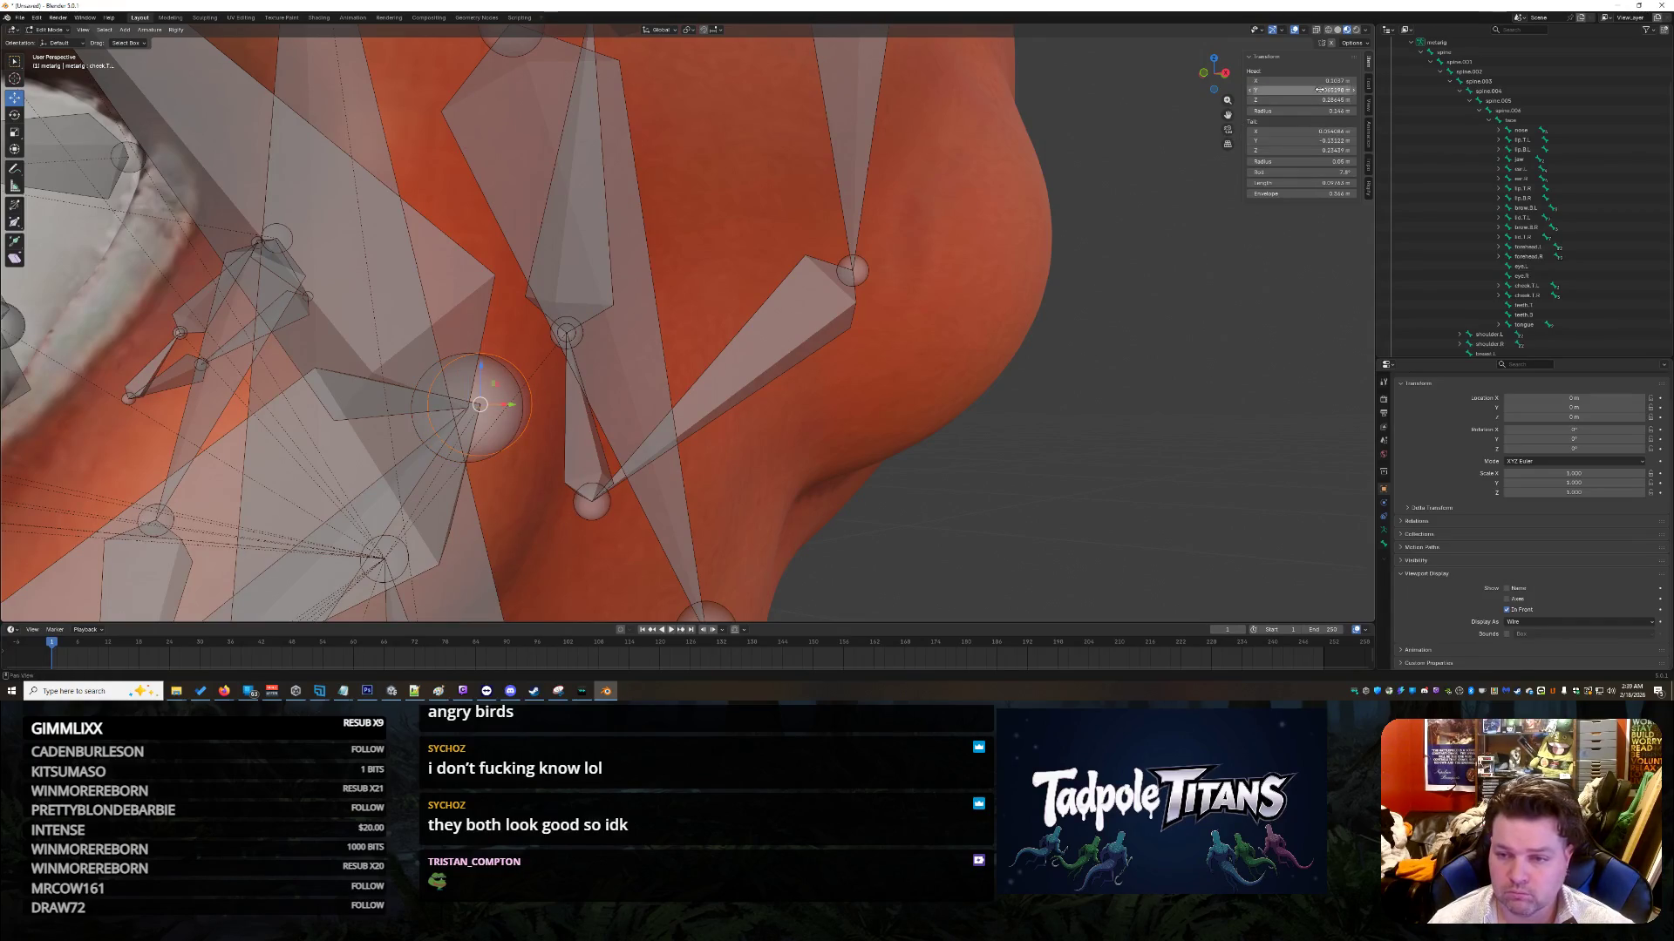
left_click(405, 328)
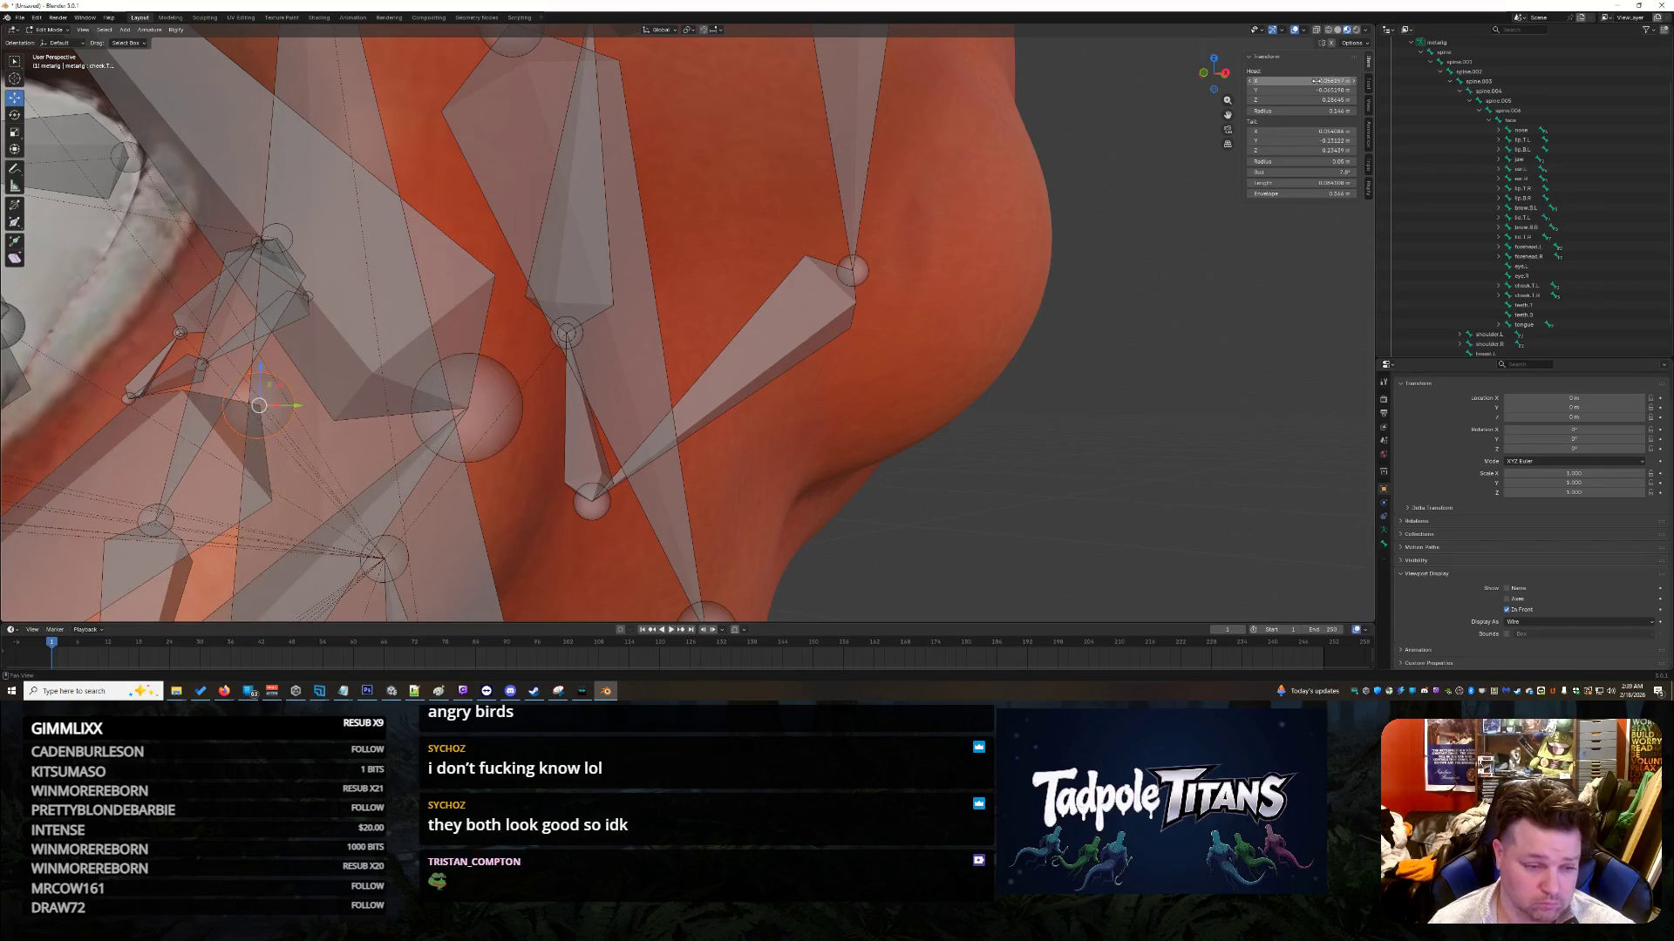
left_click(489, 395)
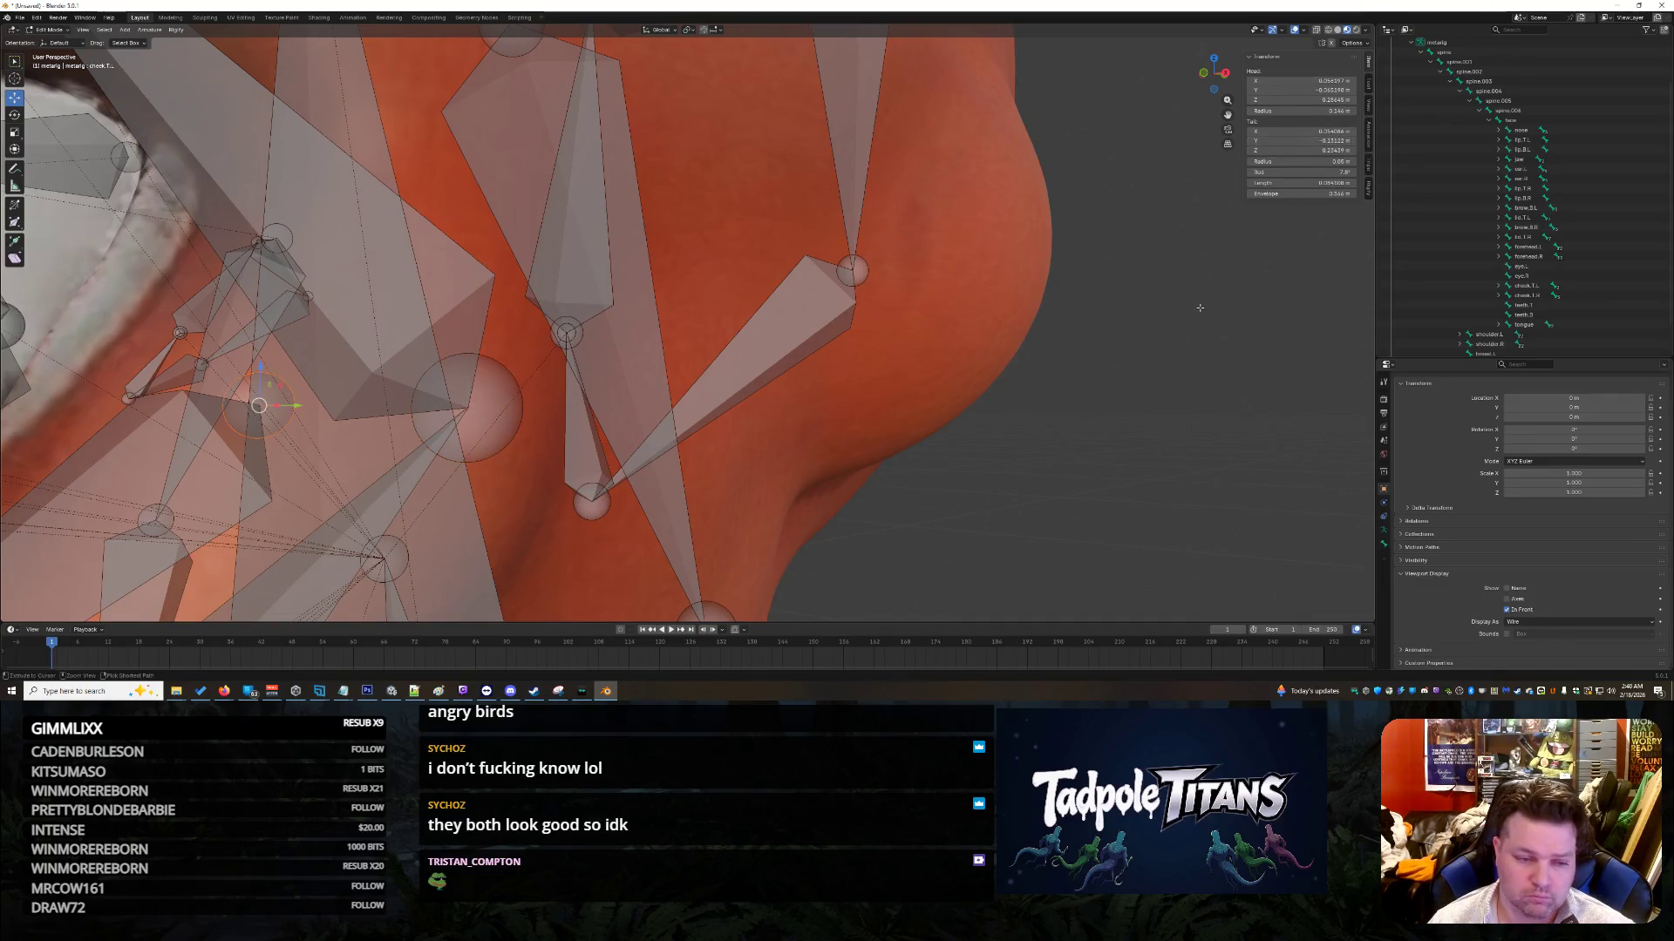
key("ctrl+z")
left_click(1293, 129)
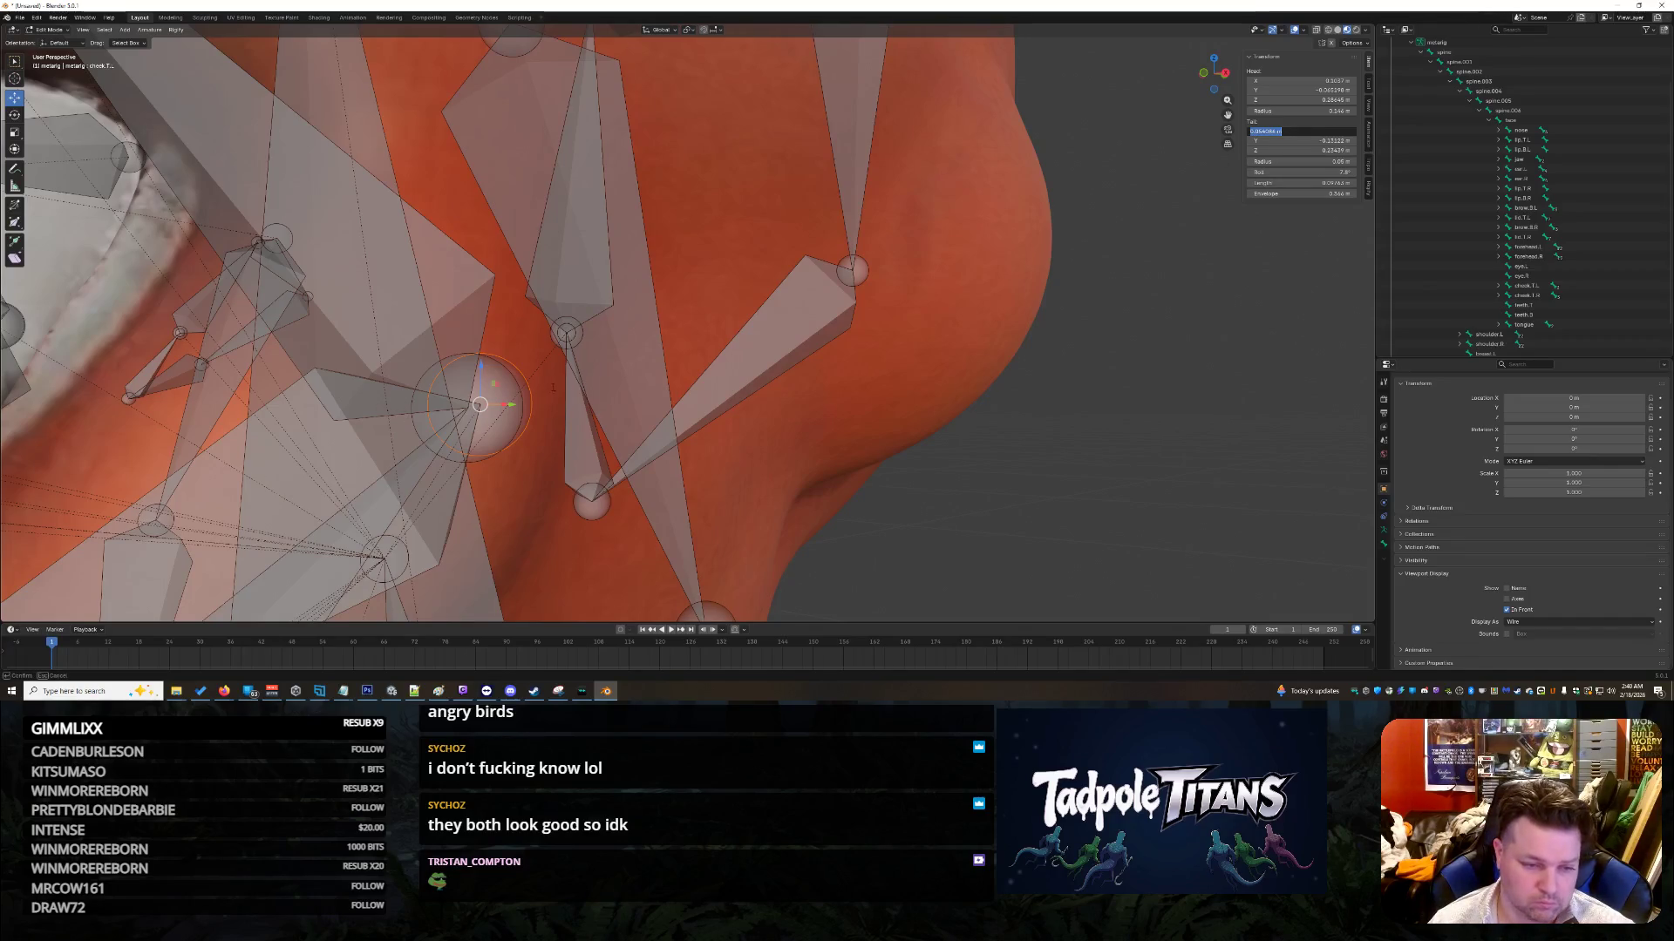
left_click(427, 380)
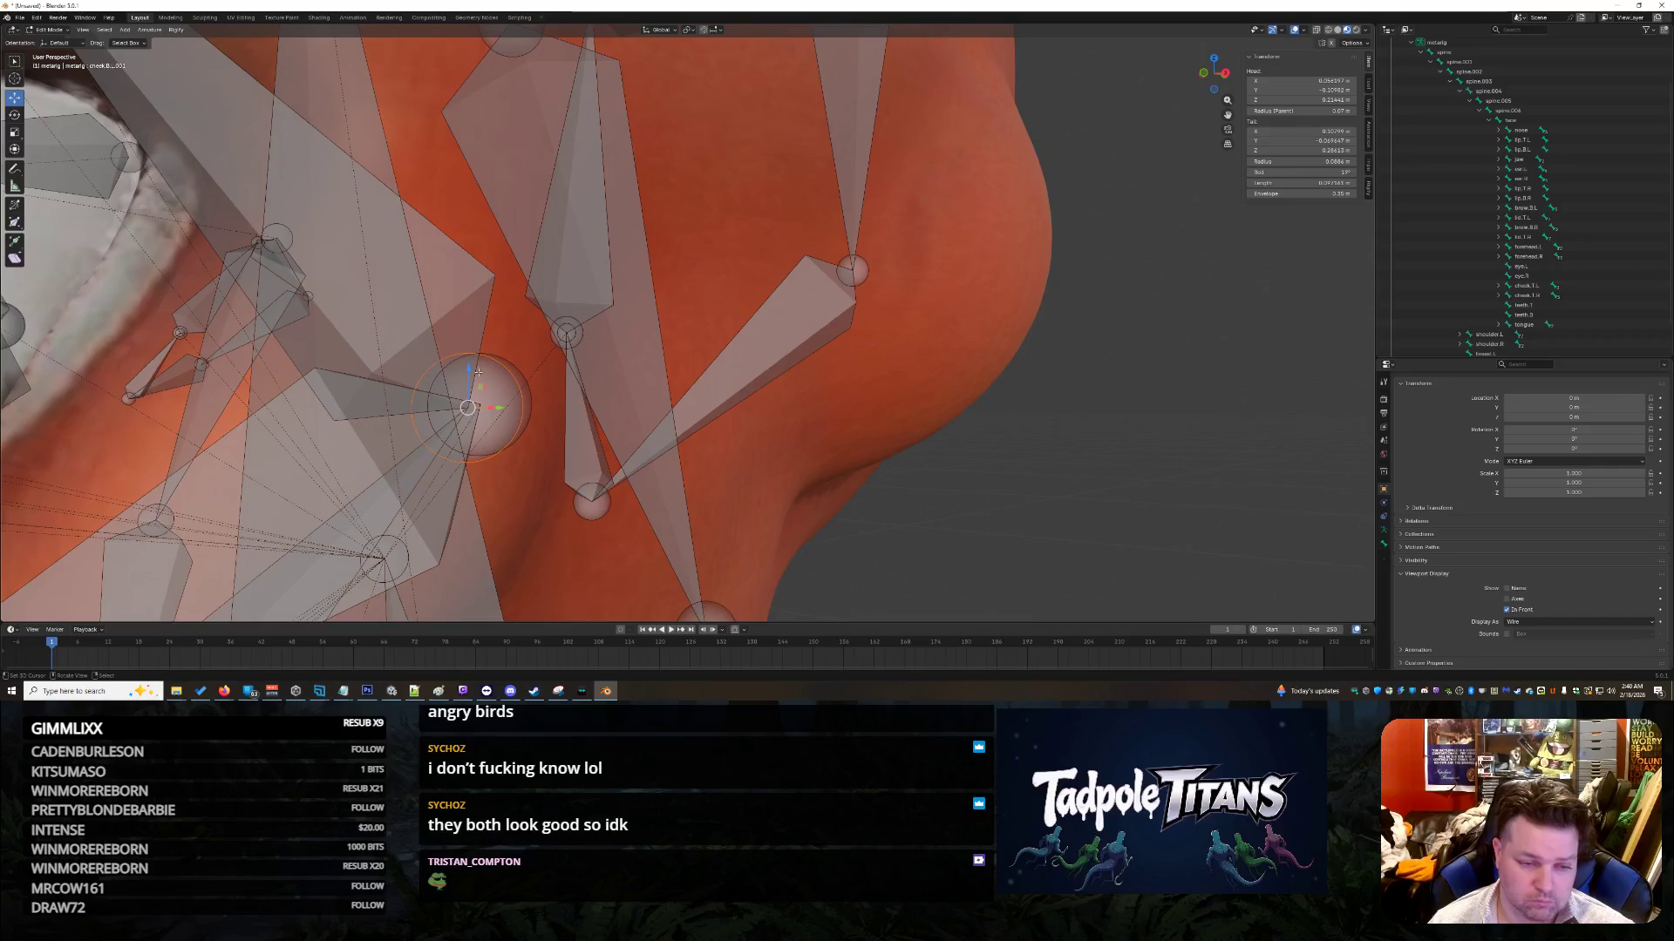
left_click(524, 392)
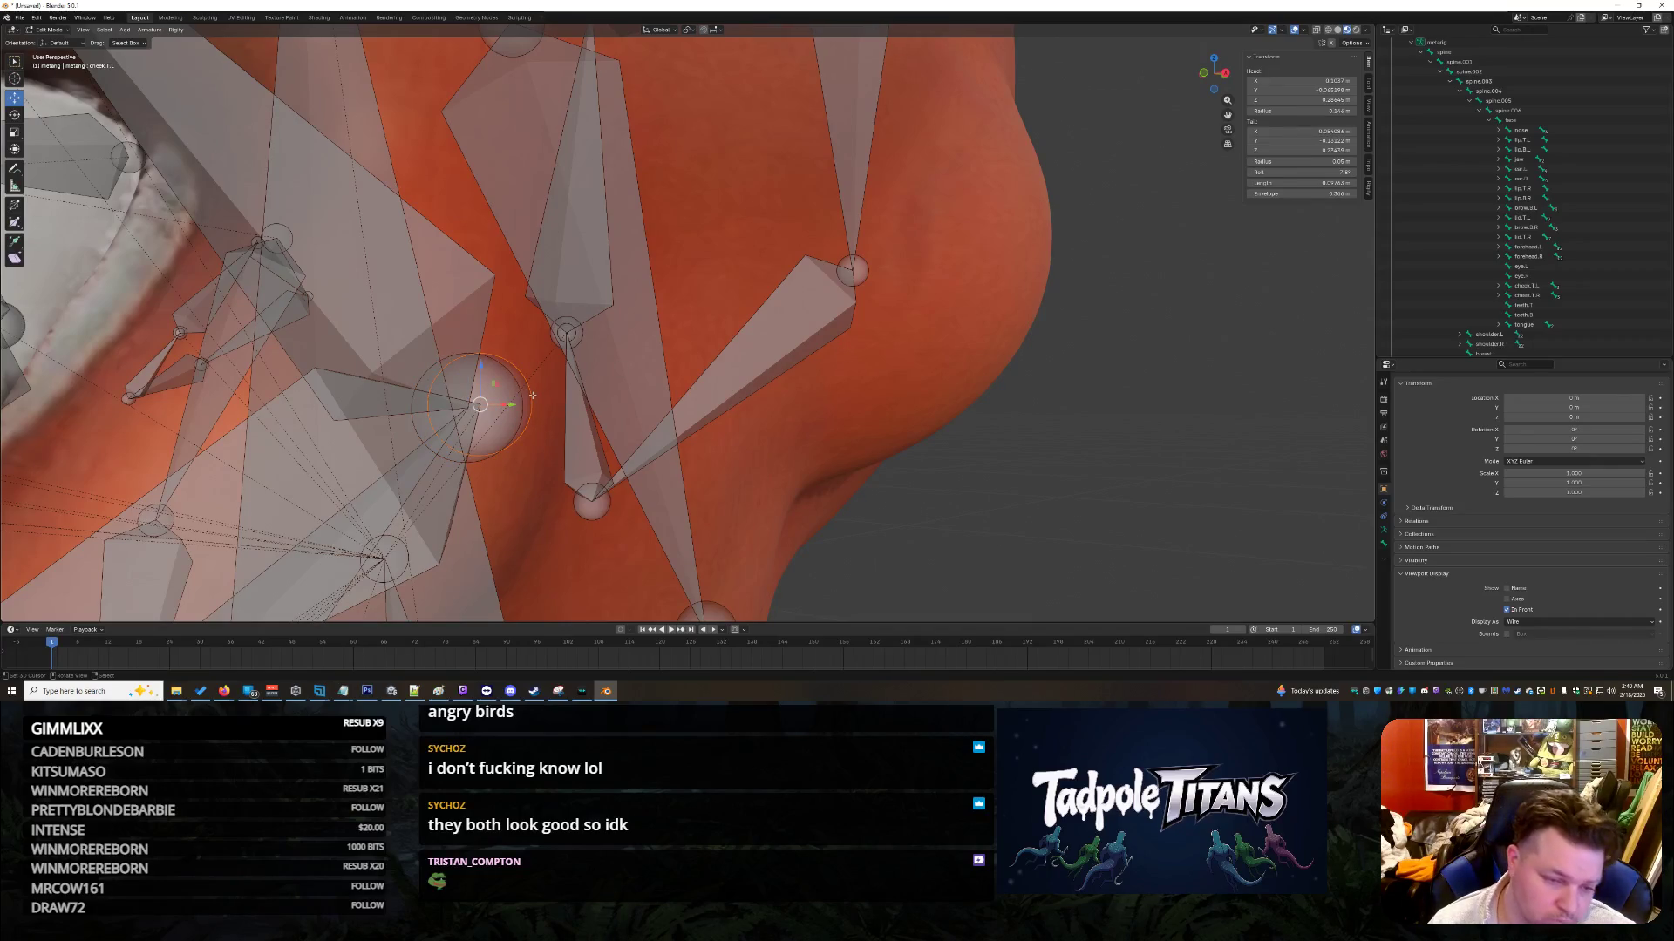
scroll(563, 441, "down", 10)
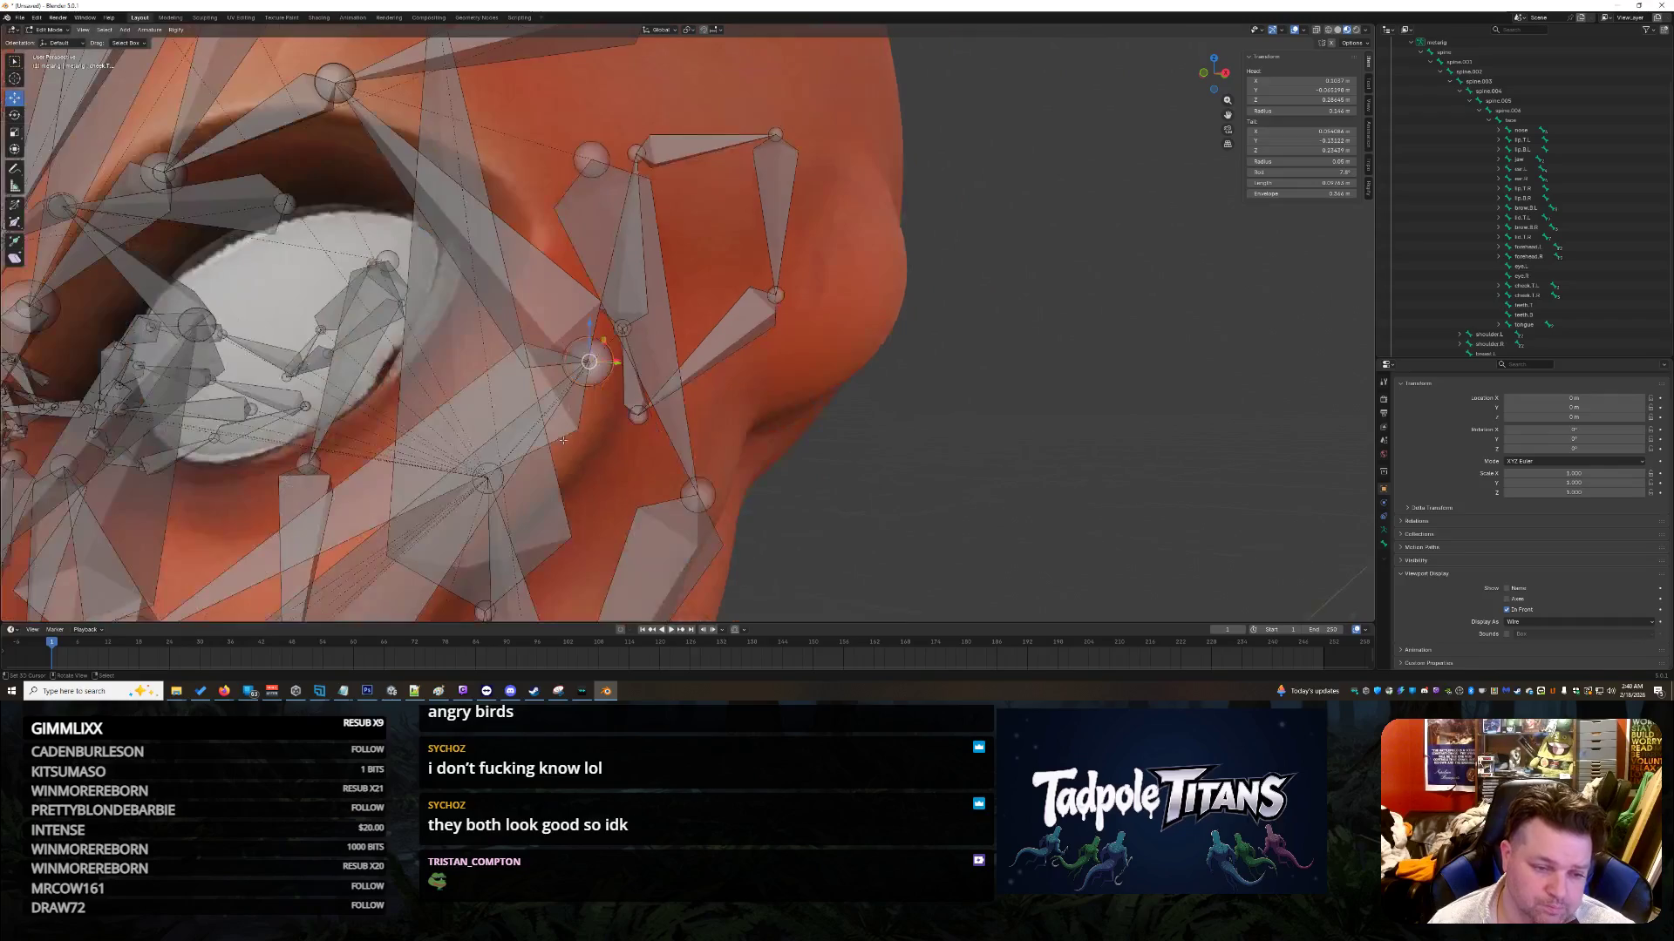
scroll(663, 456, "up", 8)
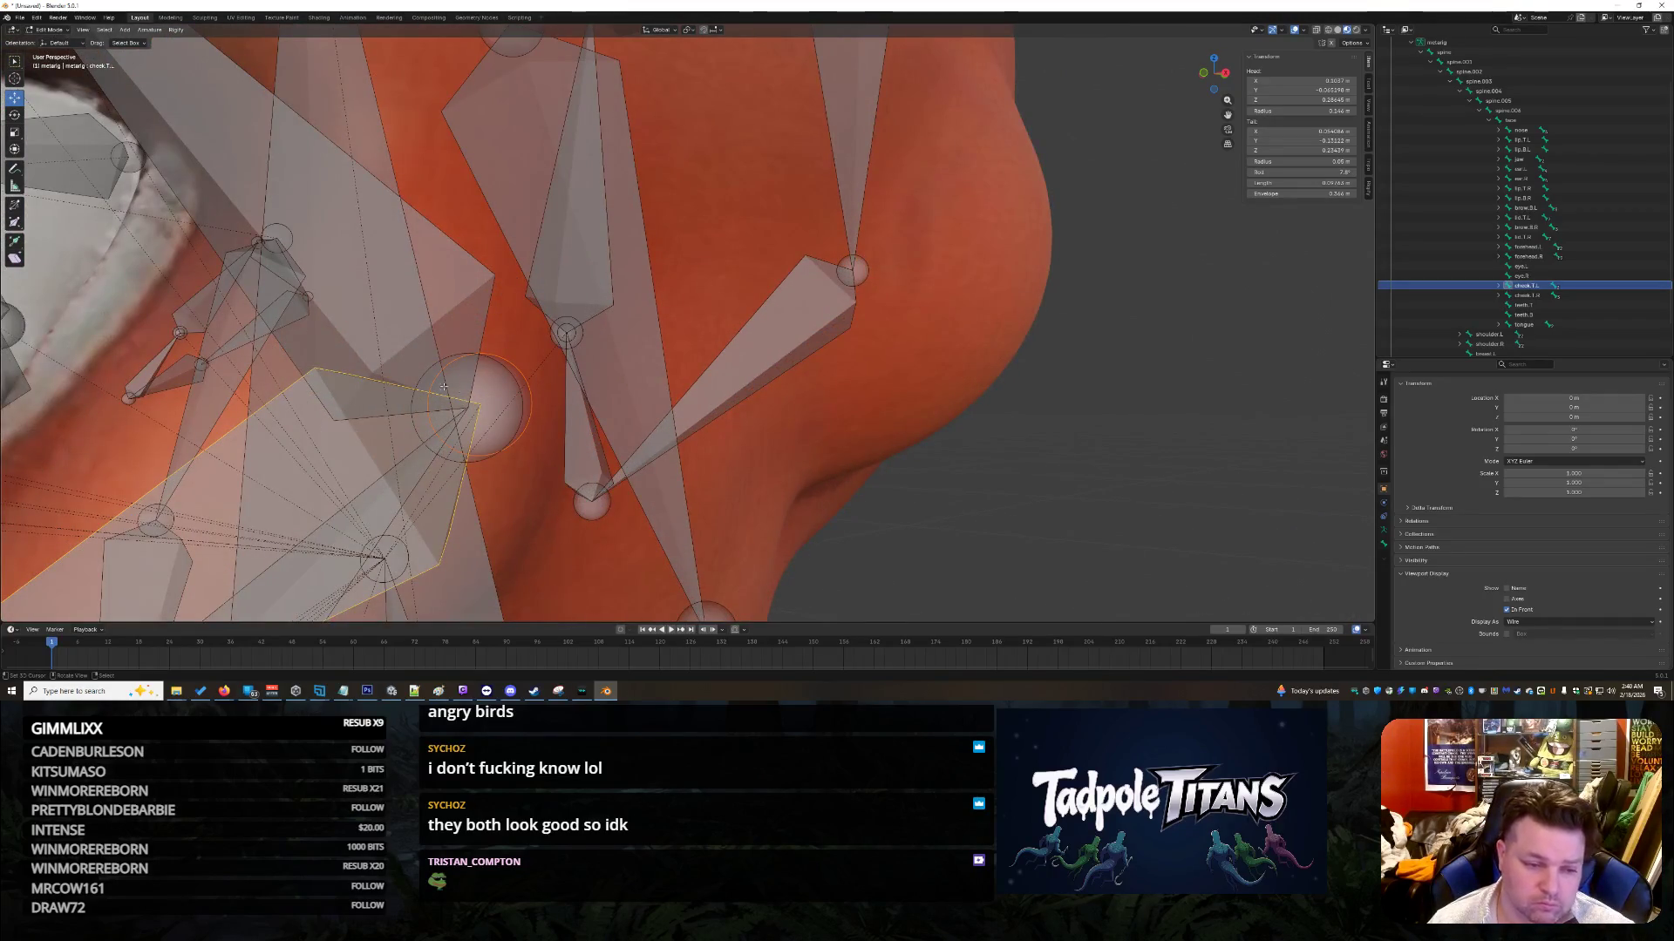
Step: Set the cheek joint's X coordinate to 0.13 in the Transform panel
left_click(444, 385)
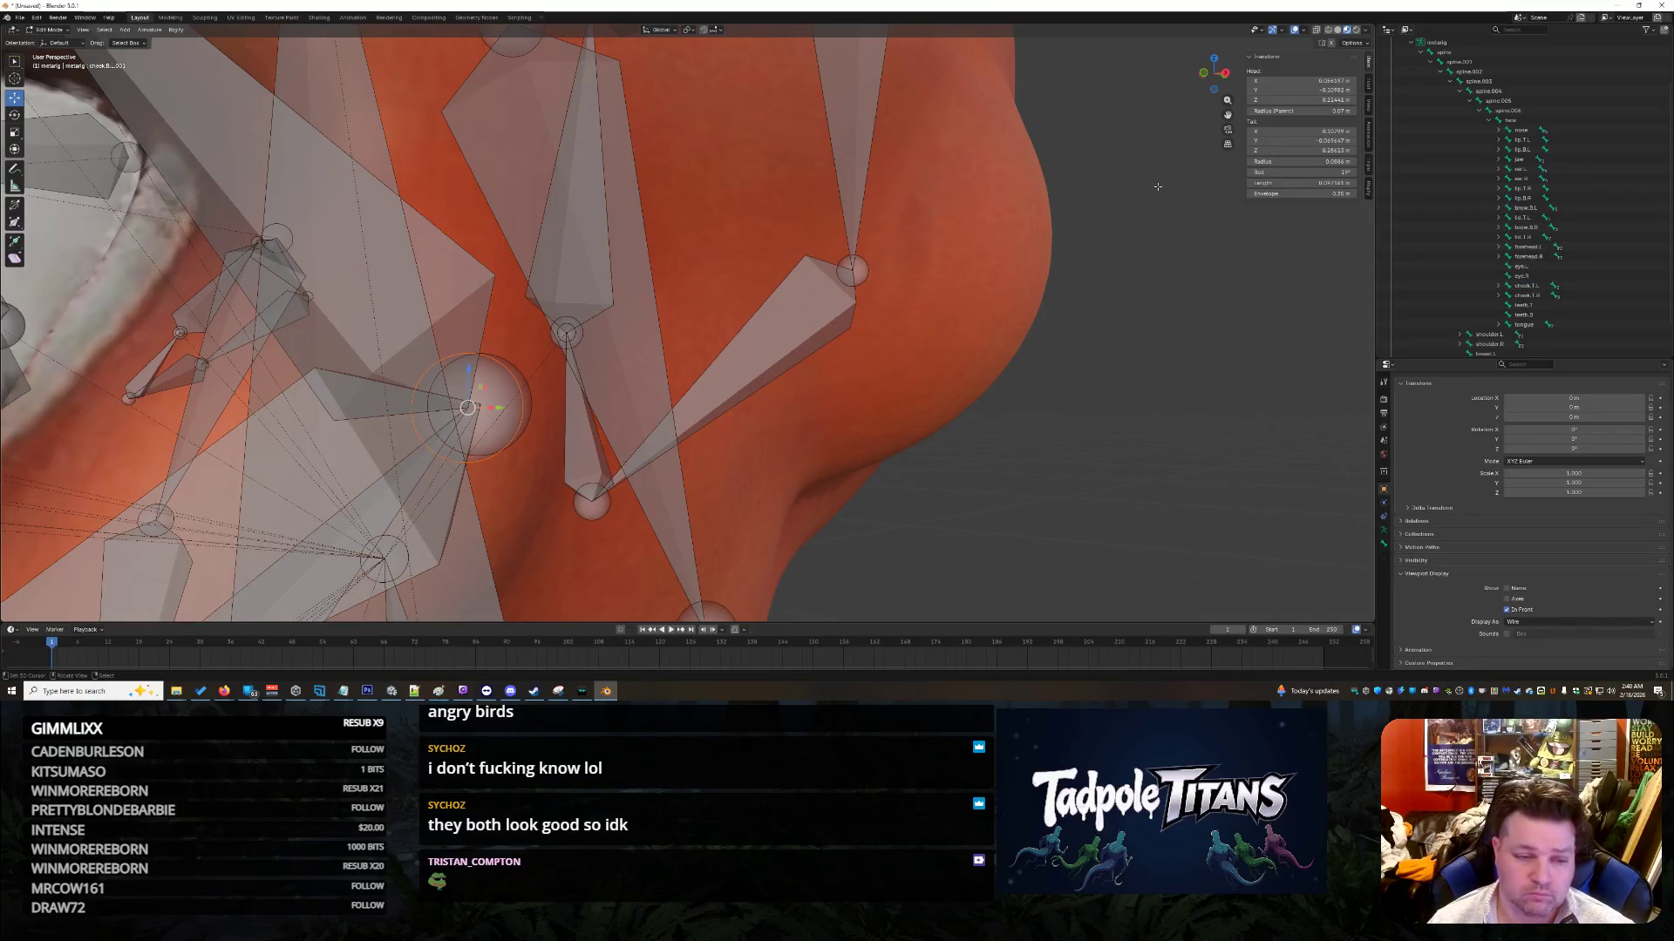
left_click(1260, 130)
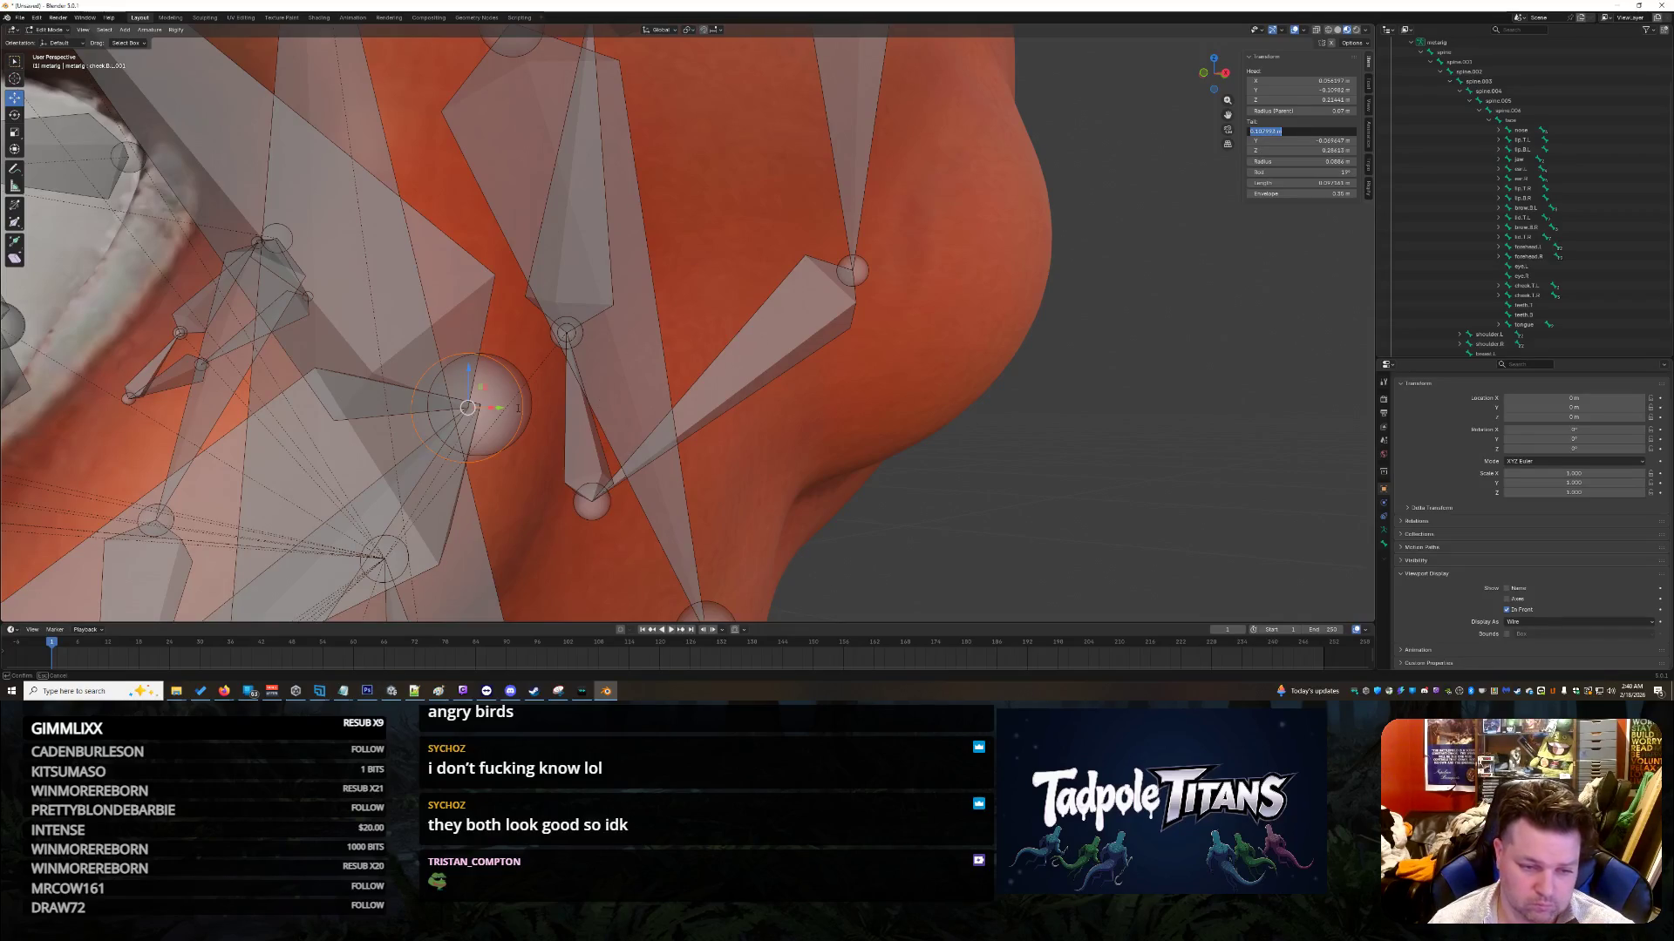
left_click(528, 406)
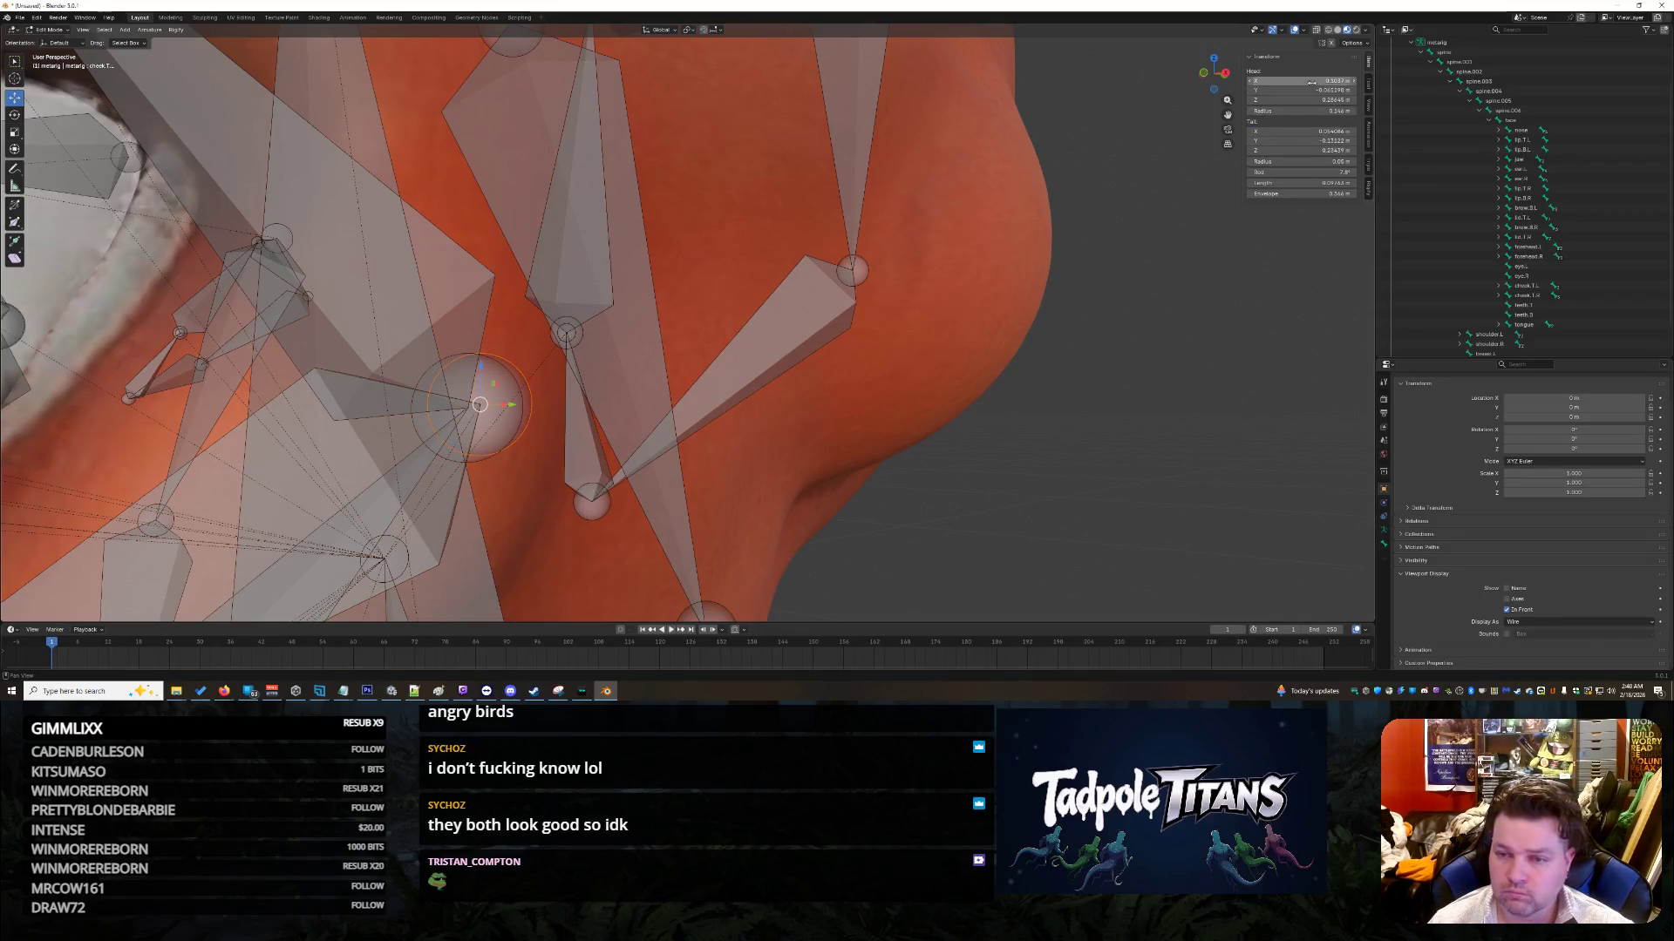
type("0.13")
key("Return")
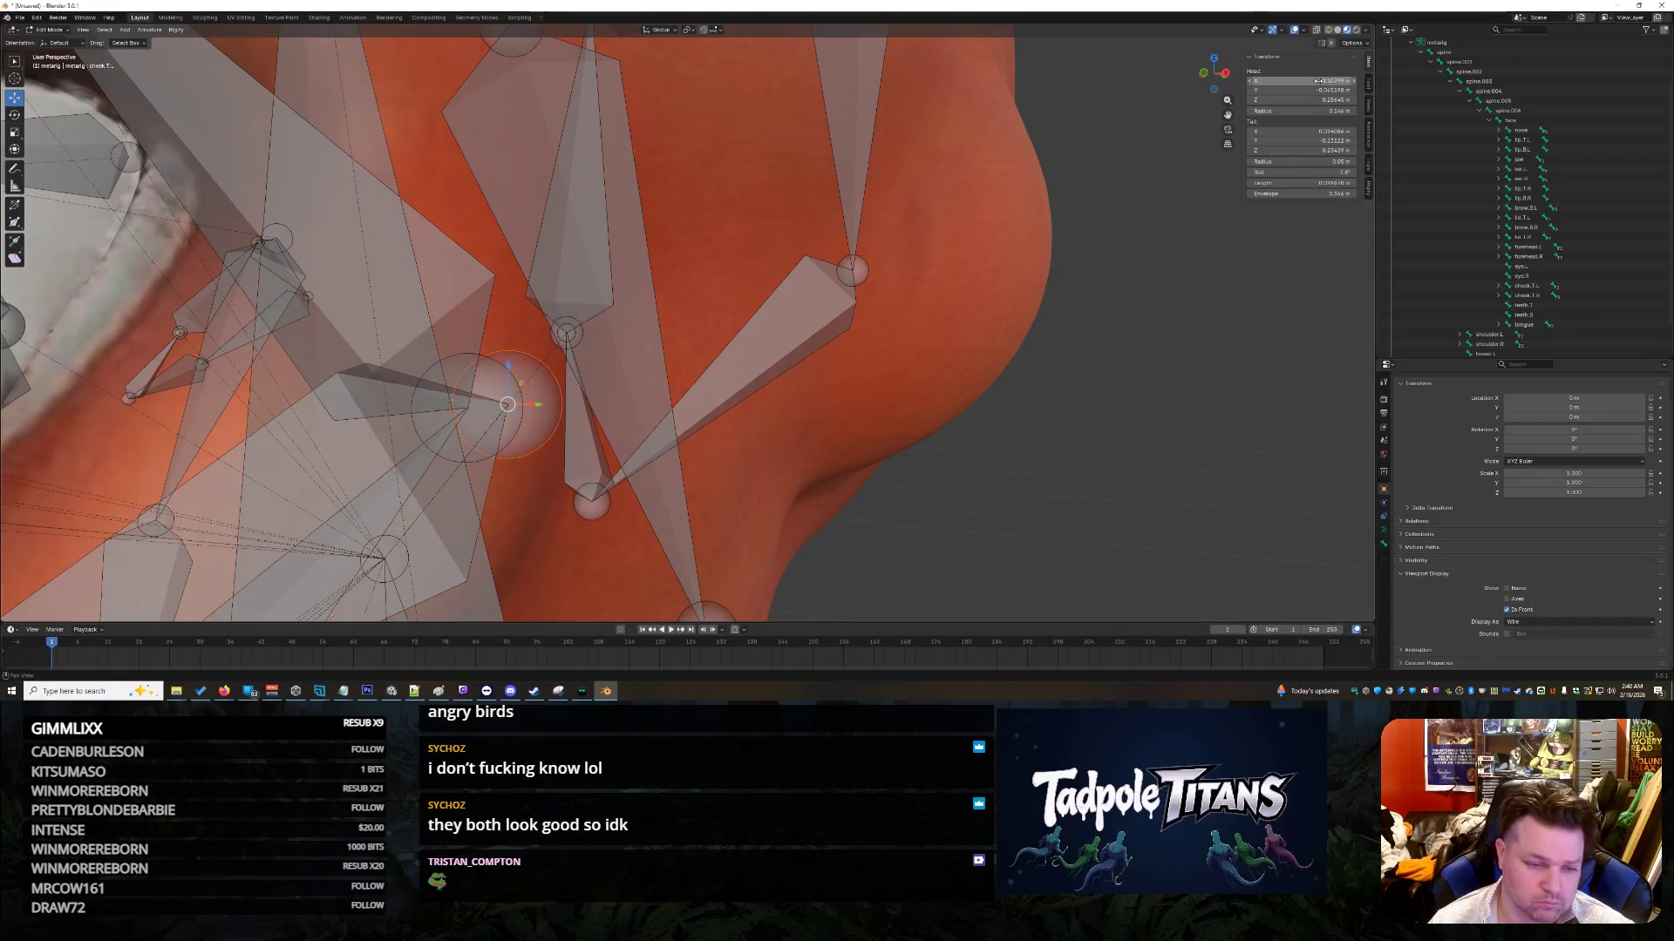
Step: Adjust the head and tail Y coordinates of the lower and upper cheek bones
left_click(454, 357)
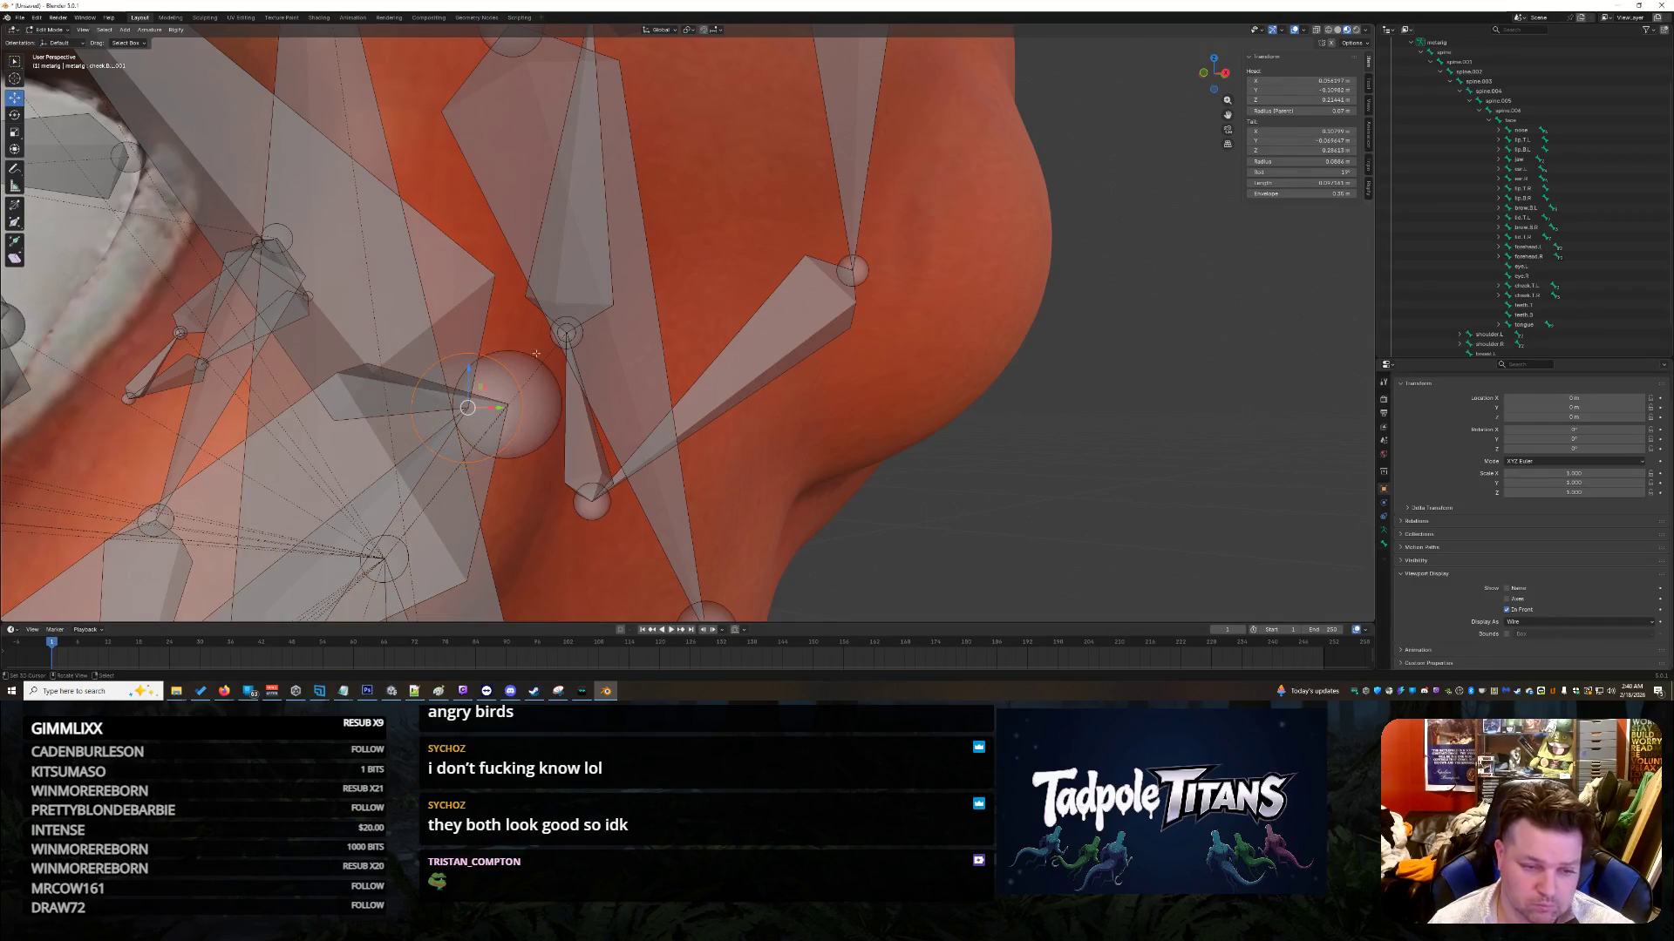
left_click(1316, 90)
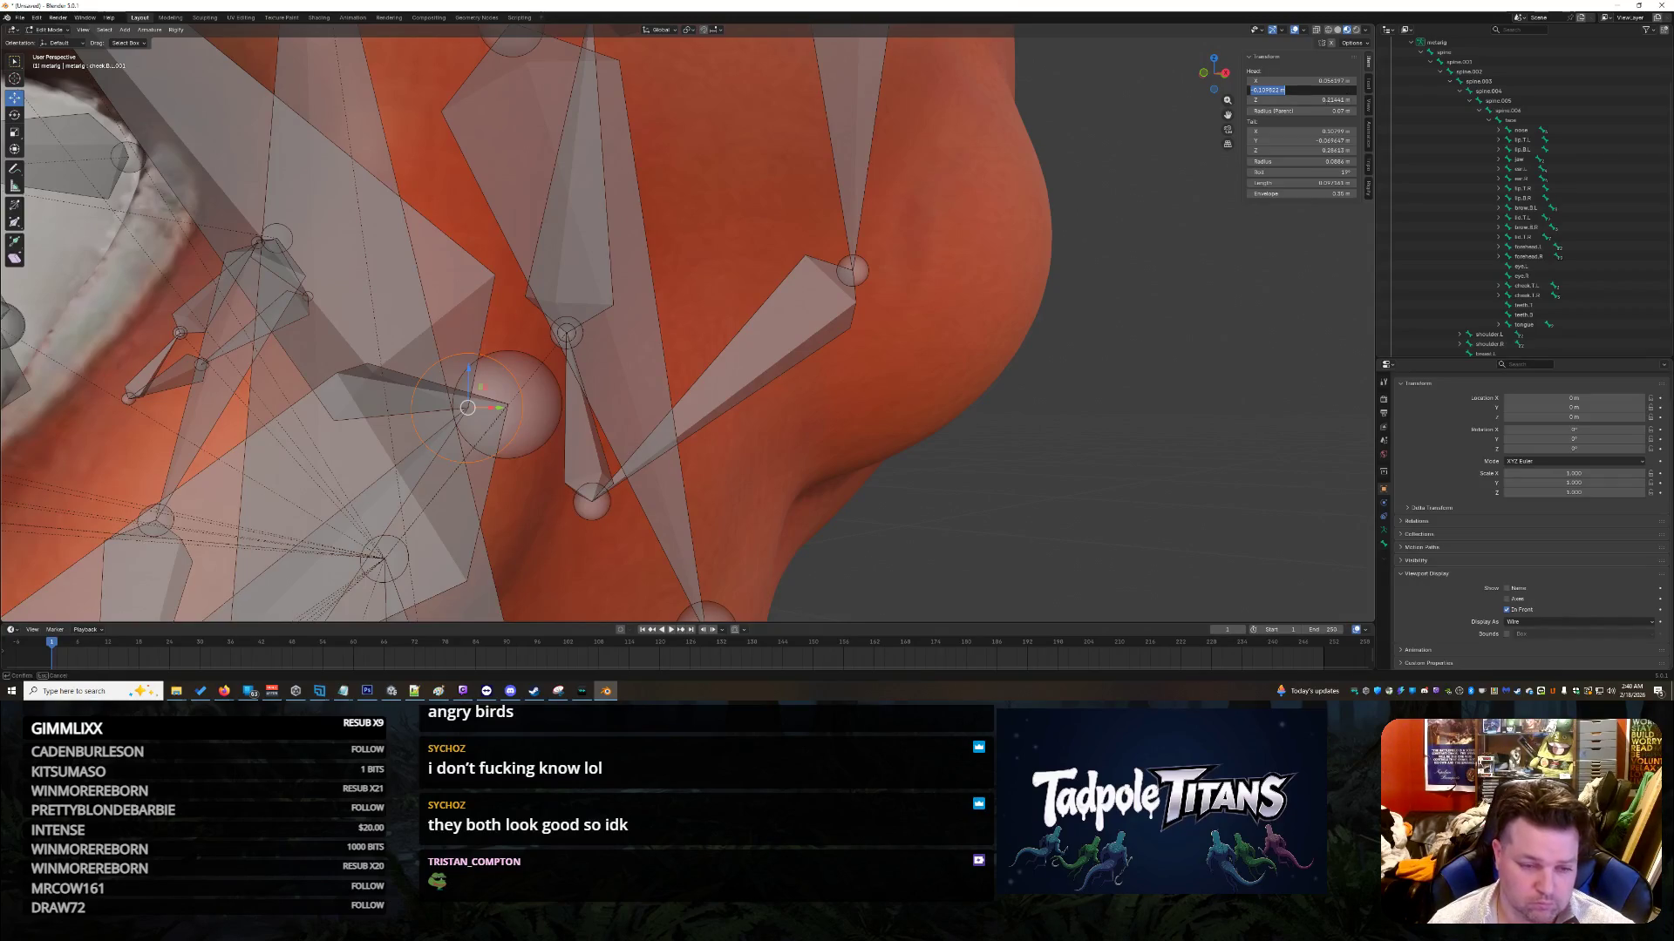
left_click(1303, 141)
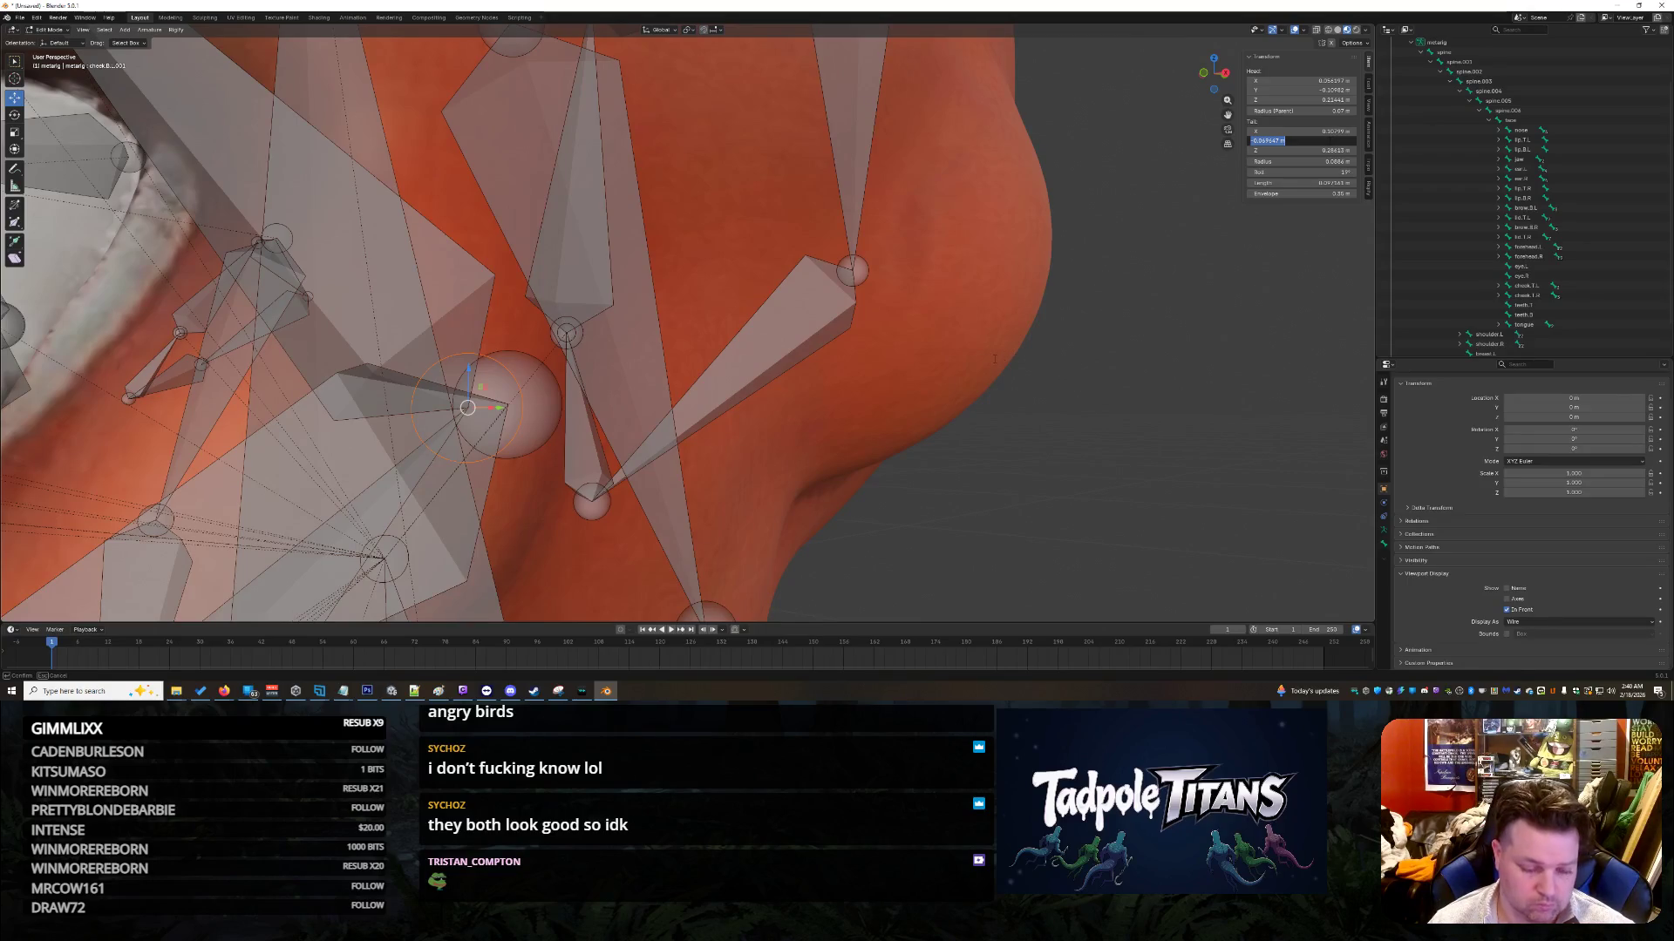
key("Return")
key("bracketright")
left_click(1280, 90)
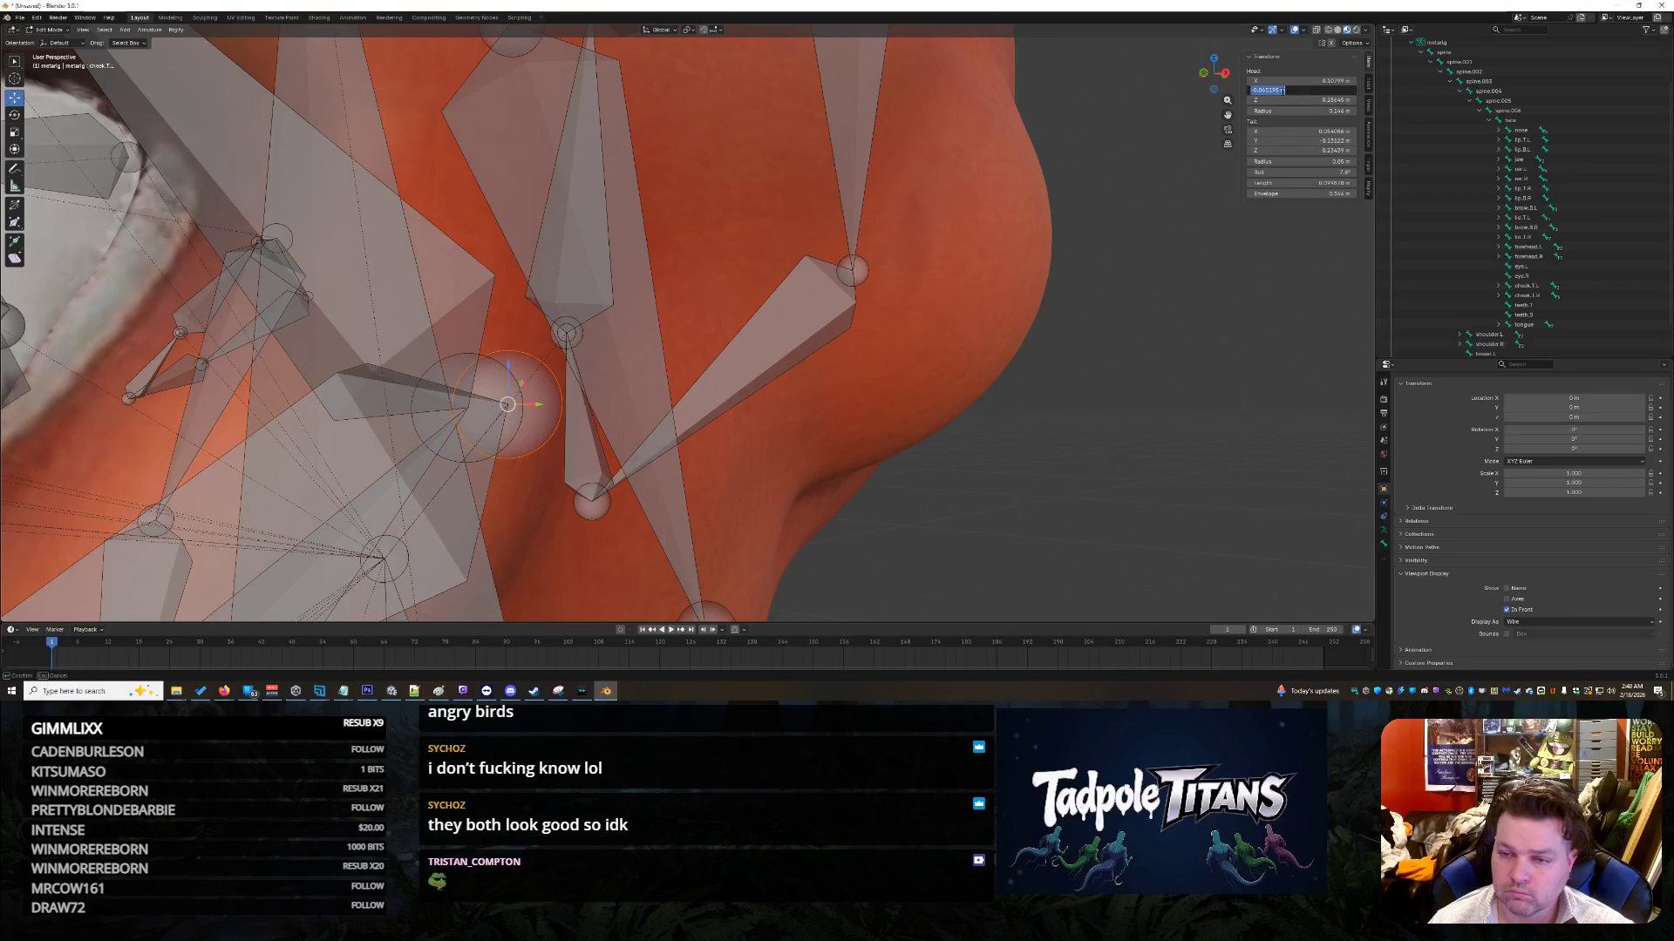
key("Return")
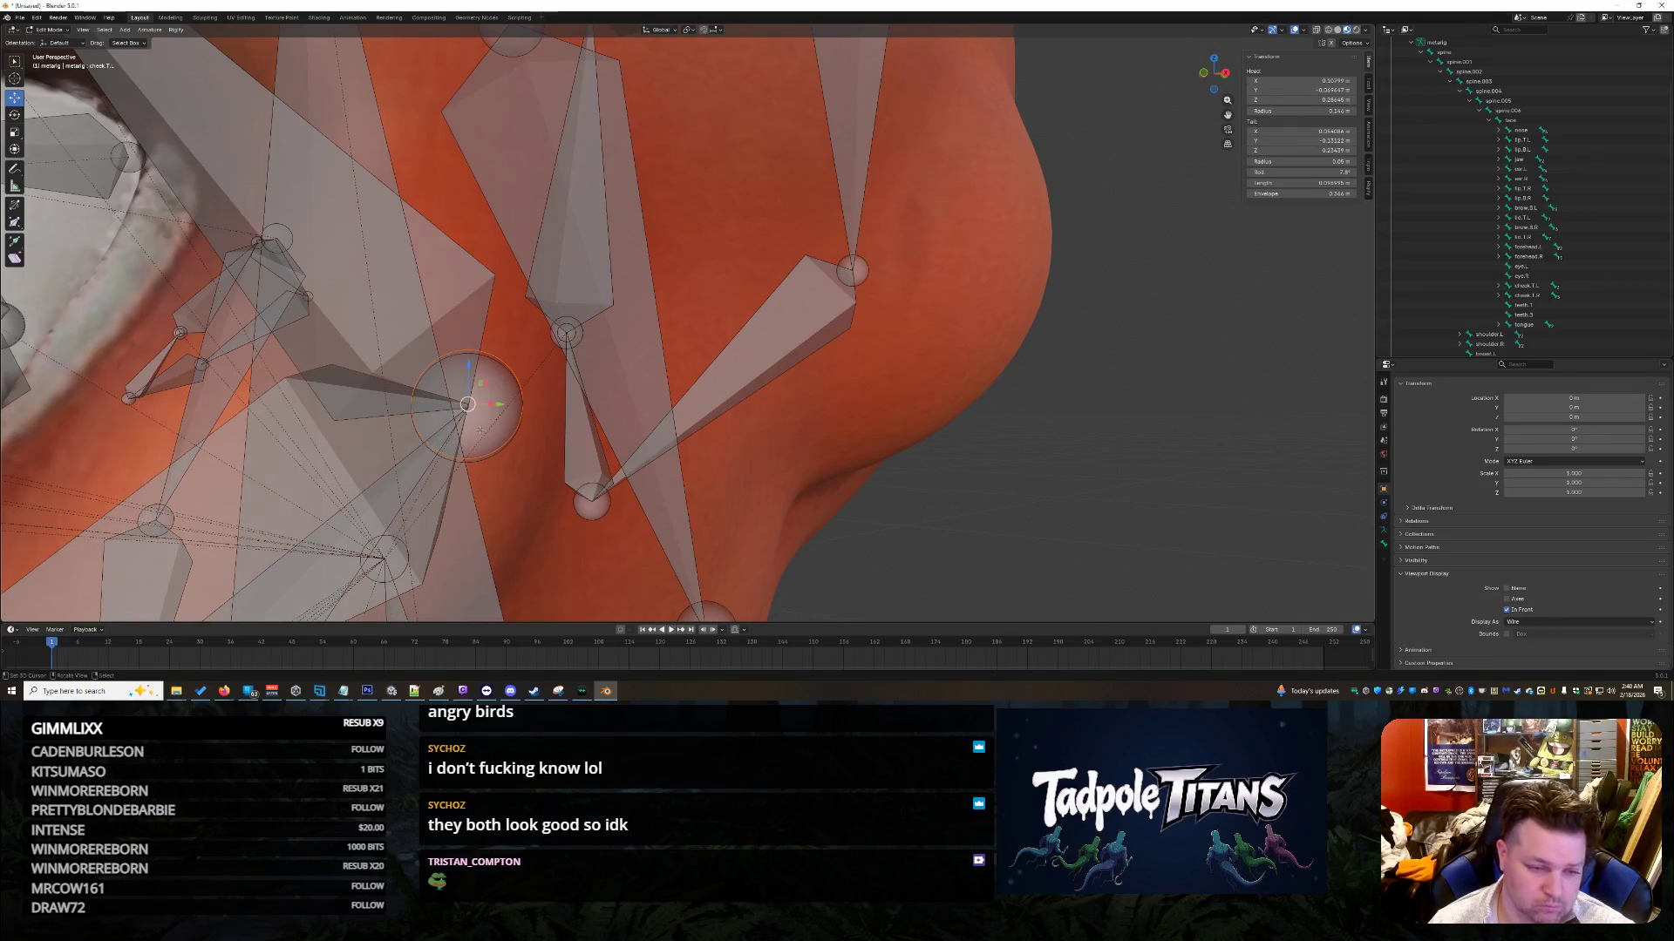
Step: Try a tail Z of 0.28645 on the lower cheek bone, then undo the height change
key("bracketleft")
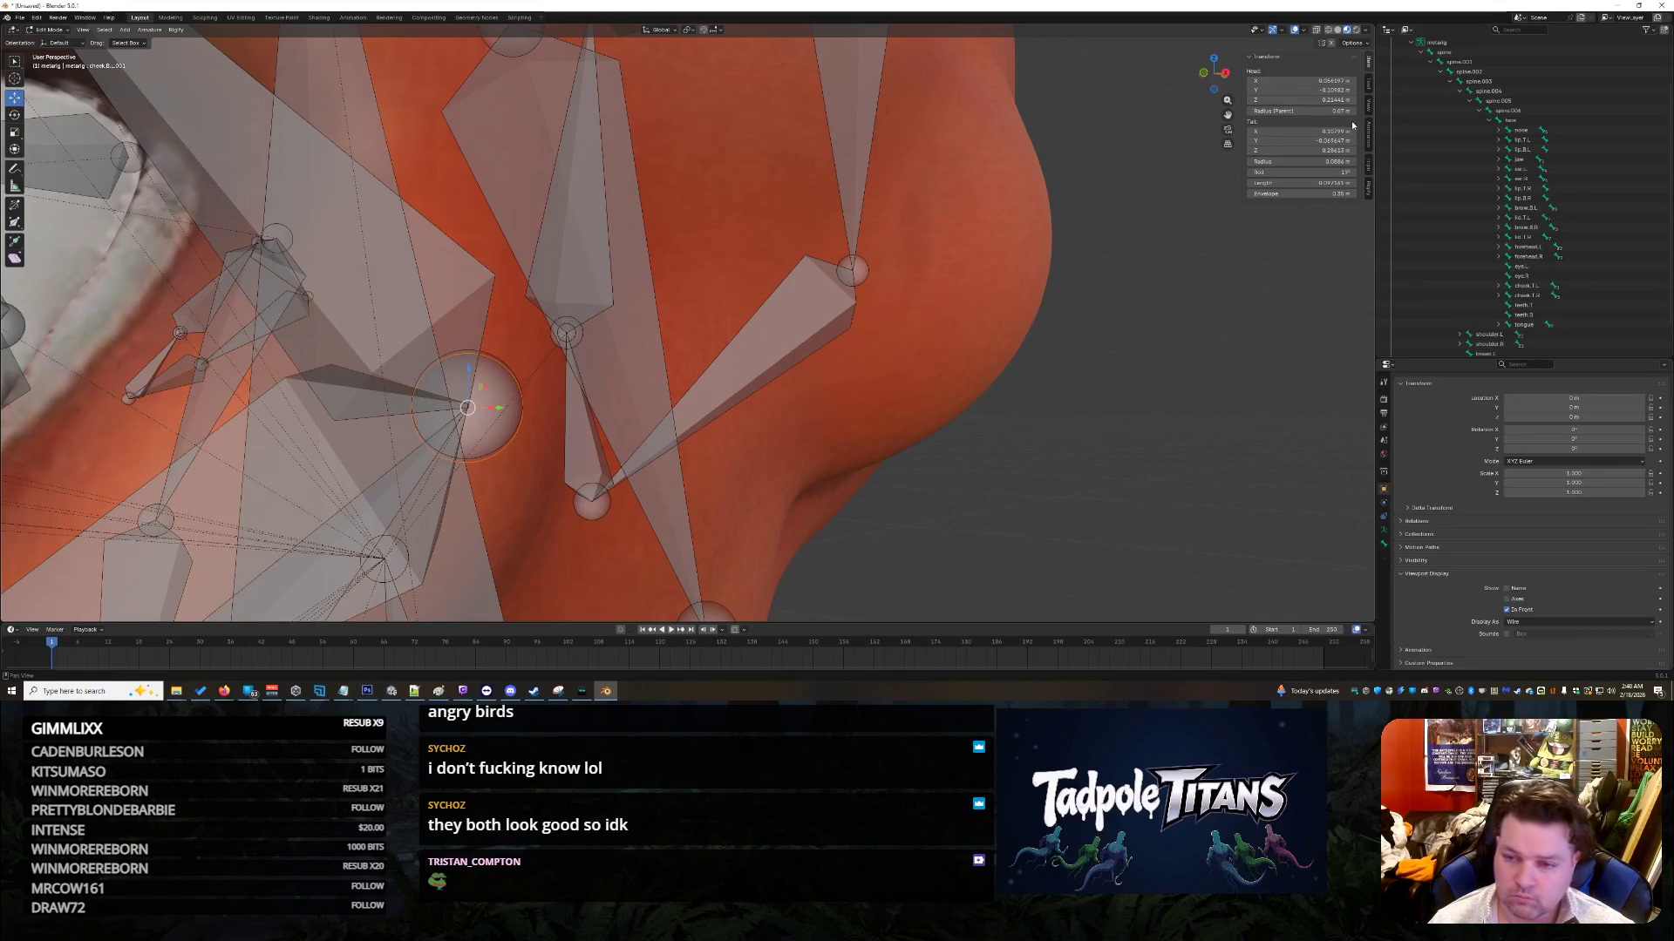
left_click(1341, 150)
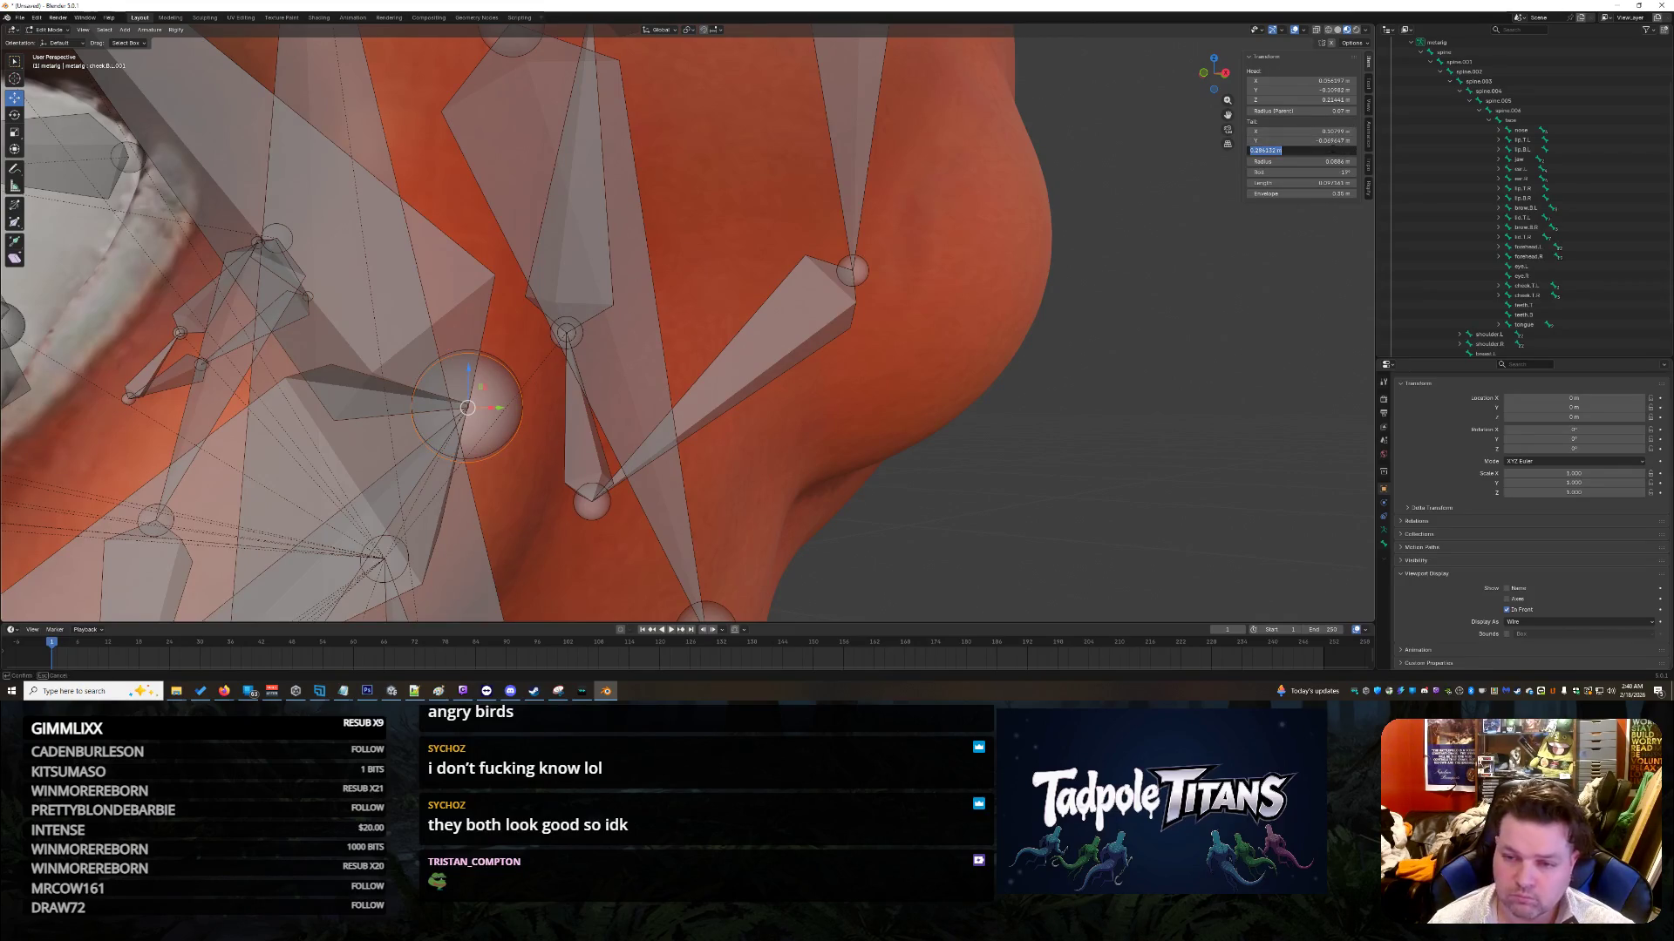
type("0.28645")
key("Return")
key("bracketright")
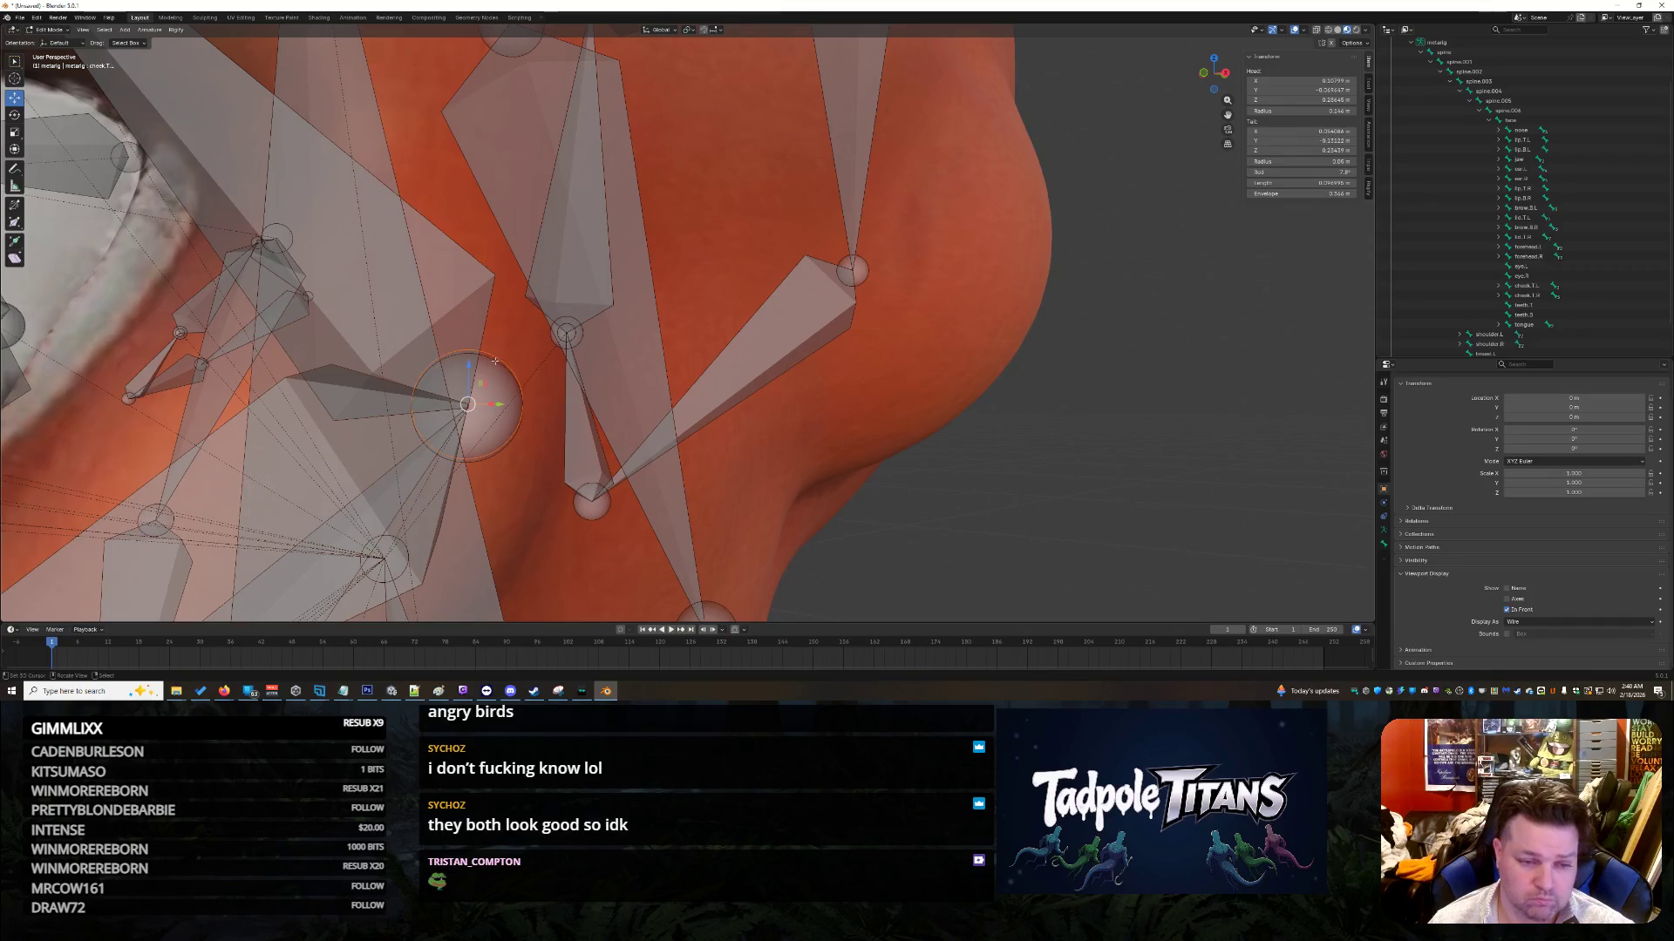
key("ctrl+z")
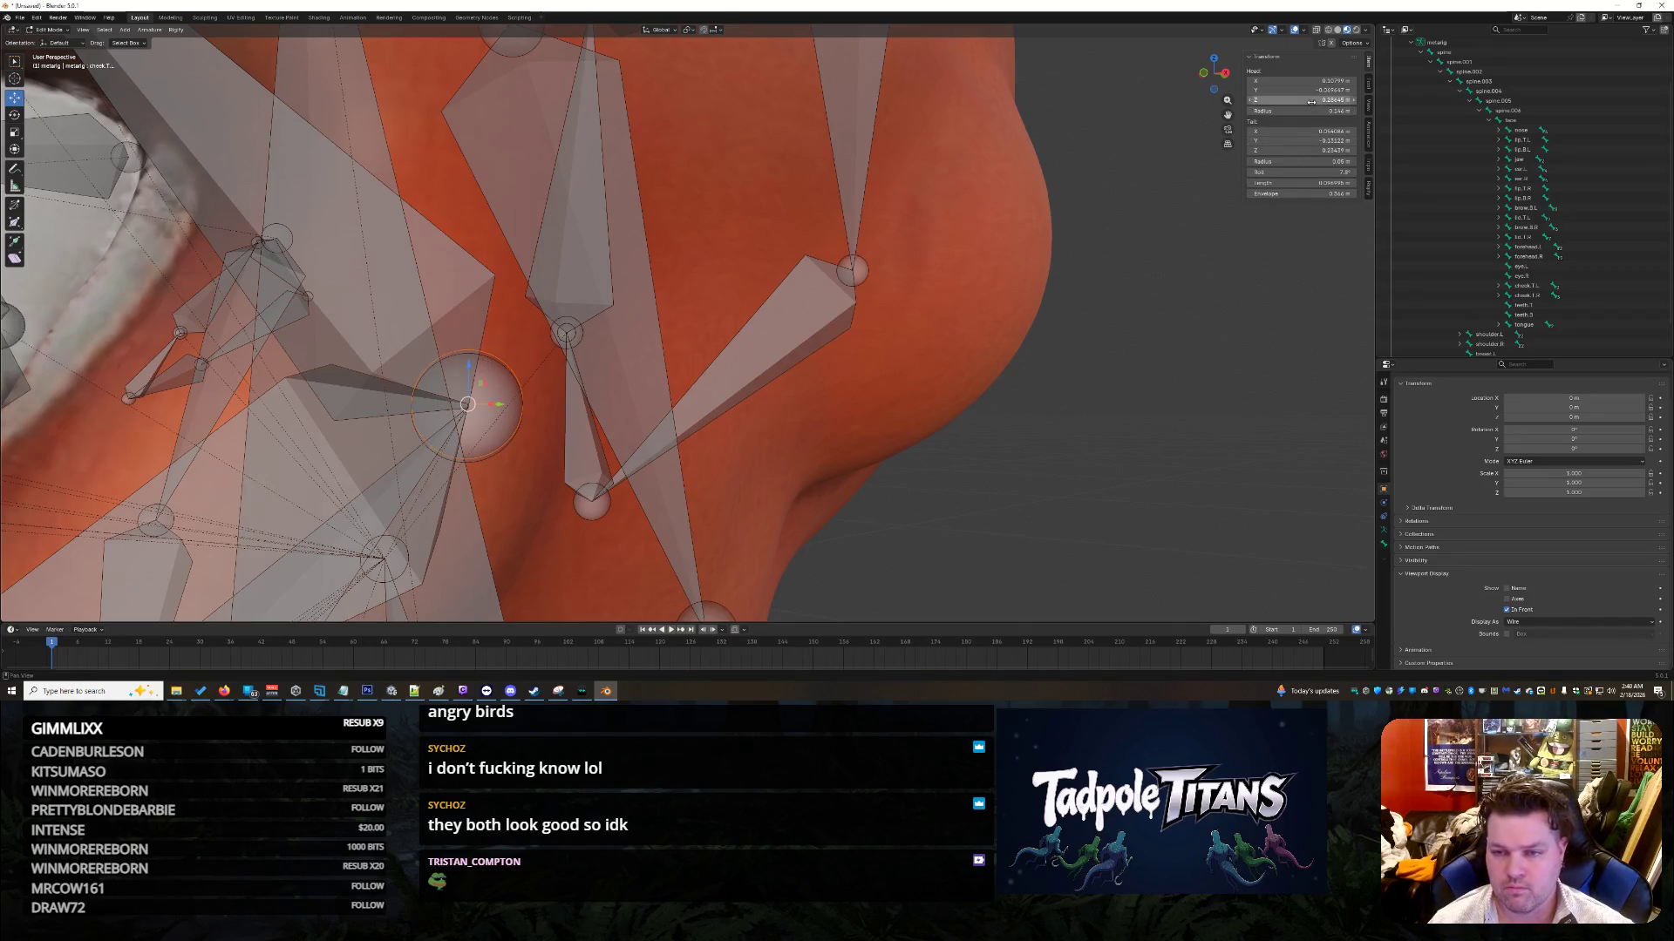
scroll(870, 406, "down", 8)
mouse_move(870, 406)
middle_mouse_down()
mouse_move(823, 416)
mouse_move(924, 412)
mouse_move(821, 421)
mouse_move(910, 382)
middle_mouse_up()
scroll(820, 421, "up", 5)
left_click(645, 280, "shift")
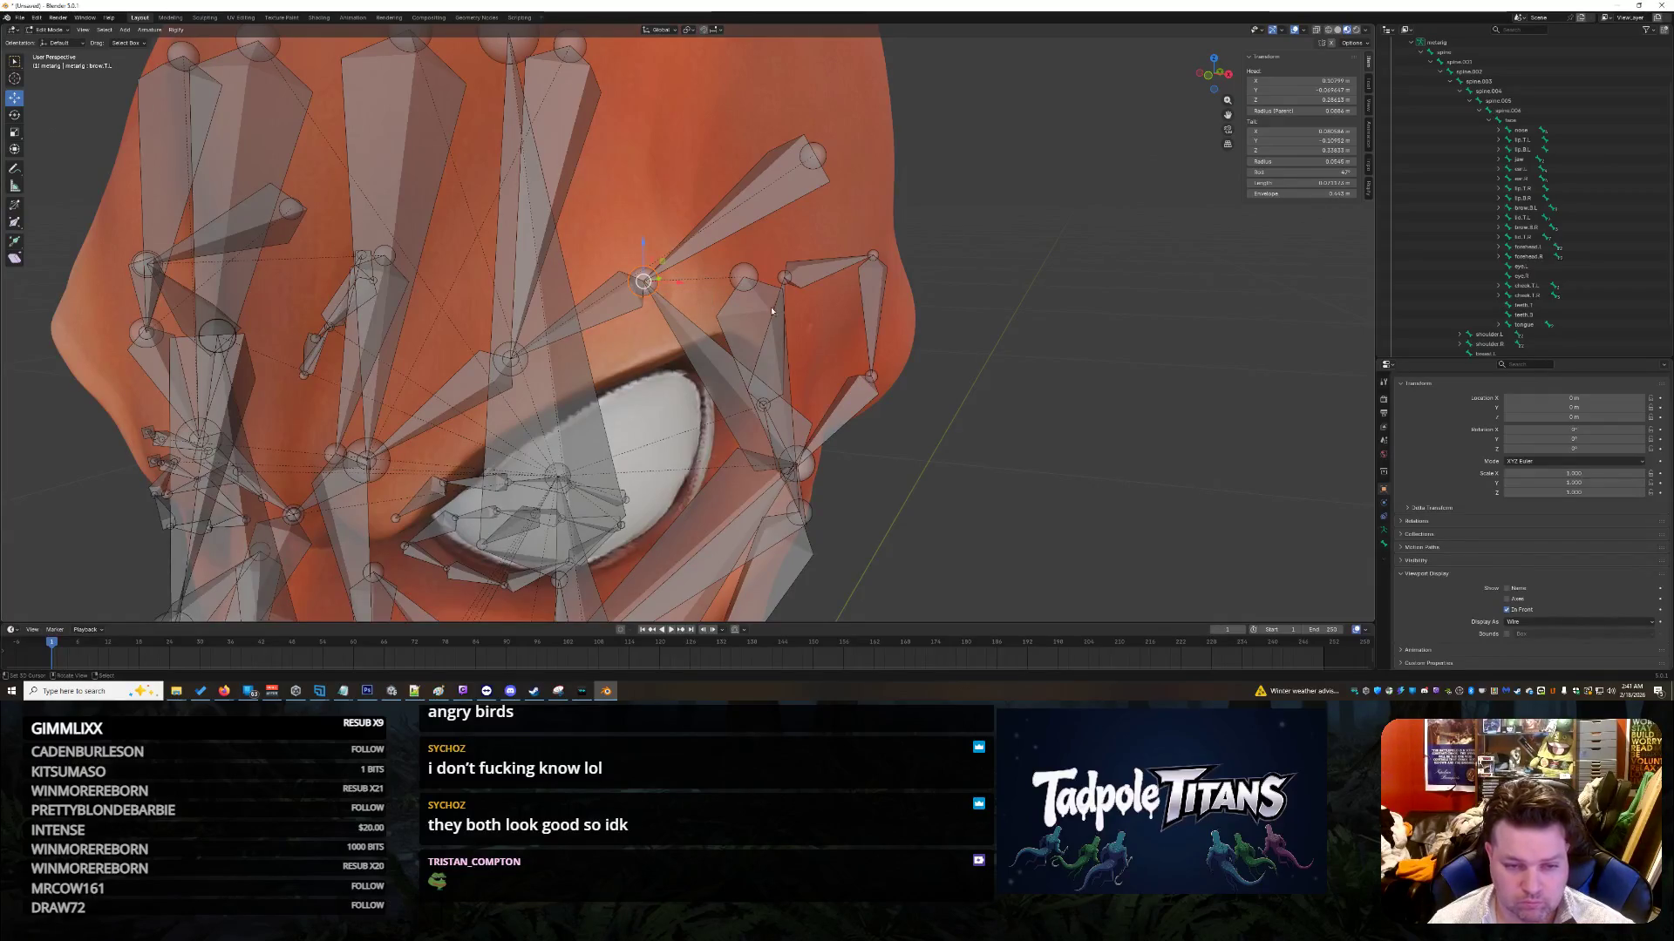
middle_click_drag(1067, 418, 1136, 407)
middle_click_drag(554, 286, 1314, 330)
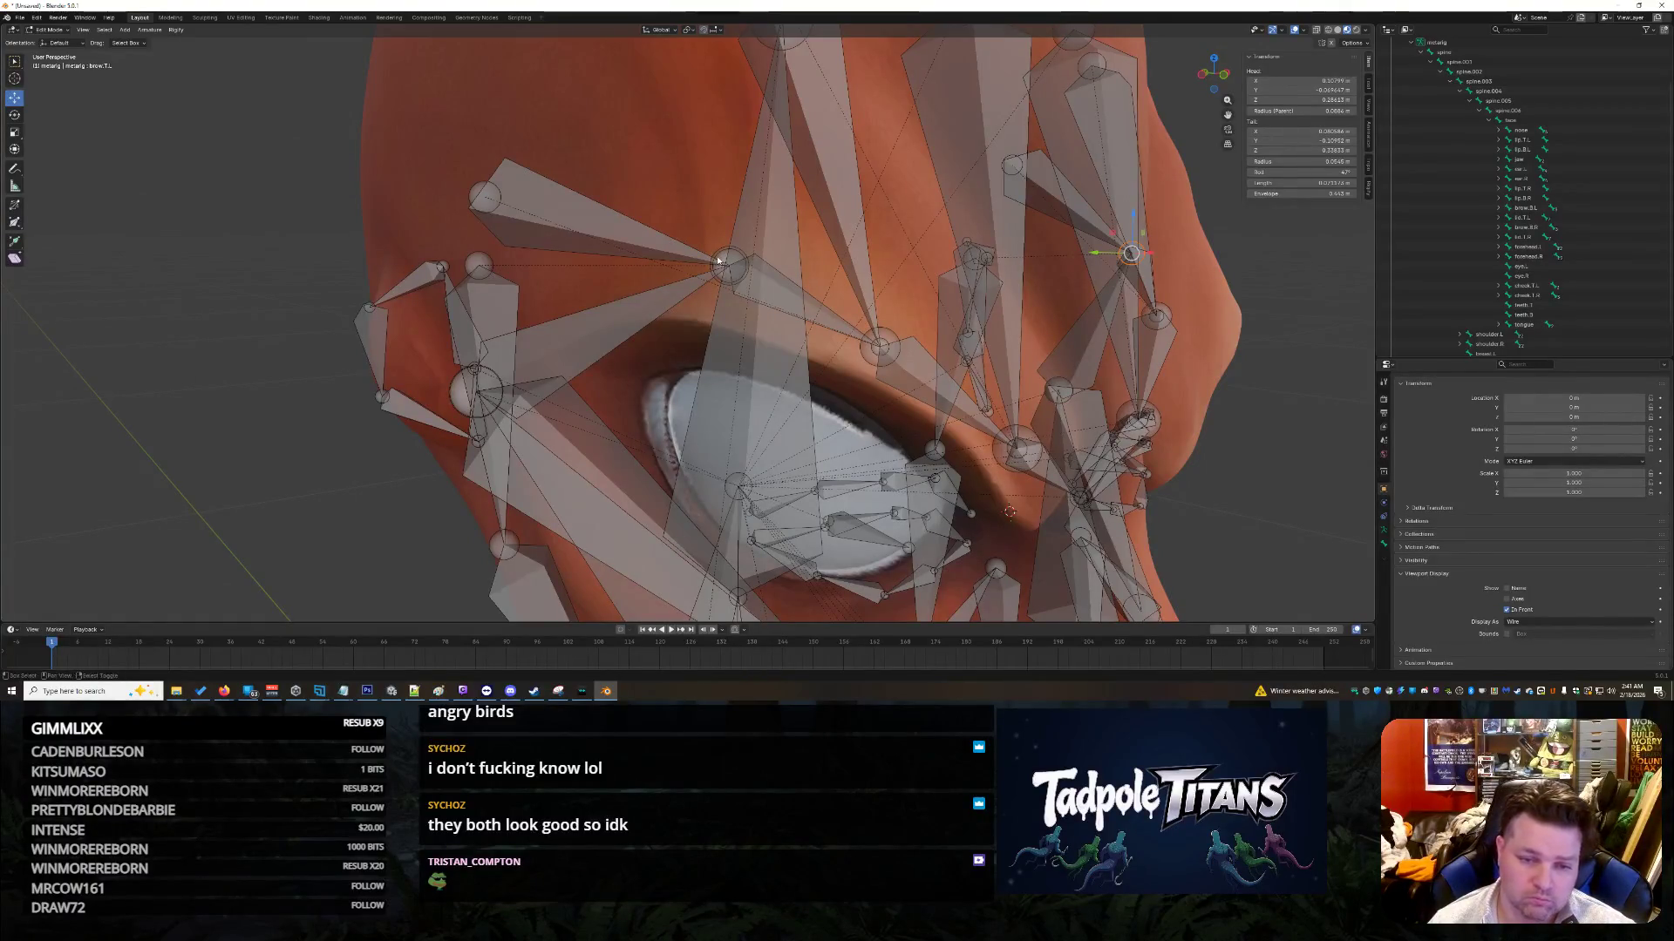
mouse_move(844, 272)
middle_mouse_down()
mouse_move(1196, 326)
mouse_move(806, 282)
middle_mouse_up()
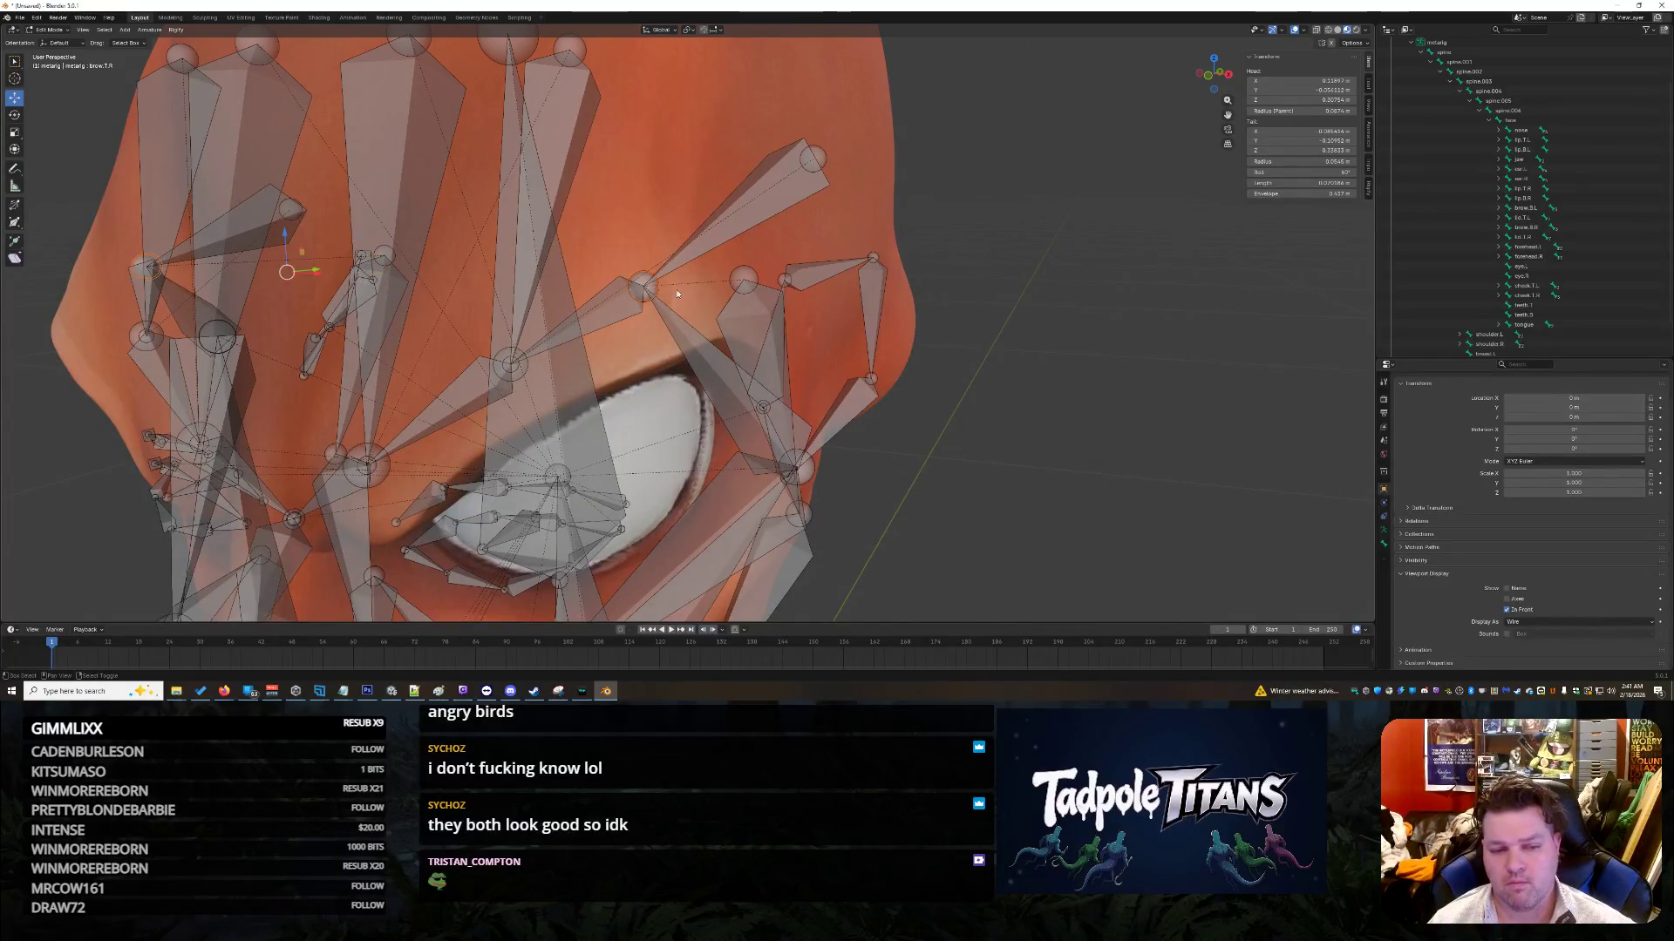
middle_click_drag(1005, 419, 1025, 413)
scroll(1026, 413, "down", 5)
mouse_move(903, 374)
middle_mouse_down()
mouse_move(878, 448)
mouse_move(924, 408)
mouse_move(795, 374)
middle_mouse_up()
scroll(988, 424, "up", 3)
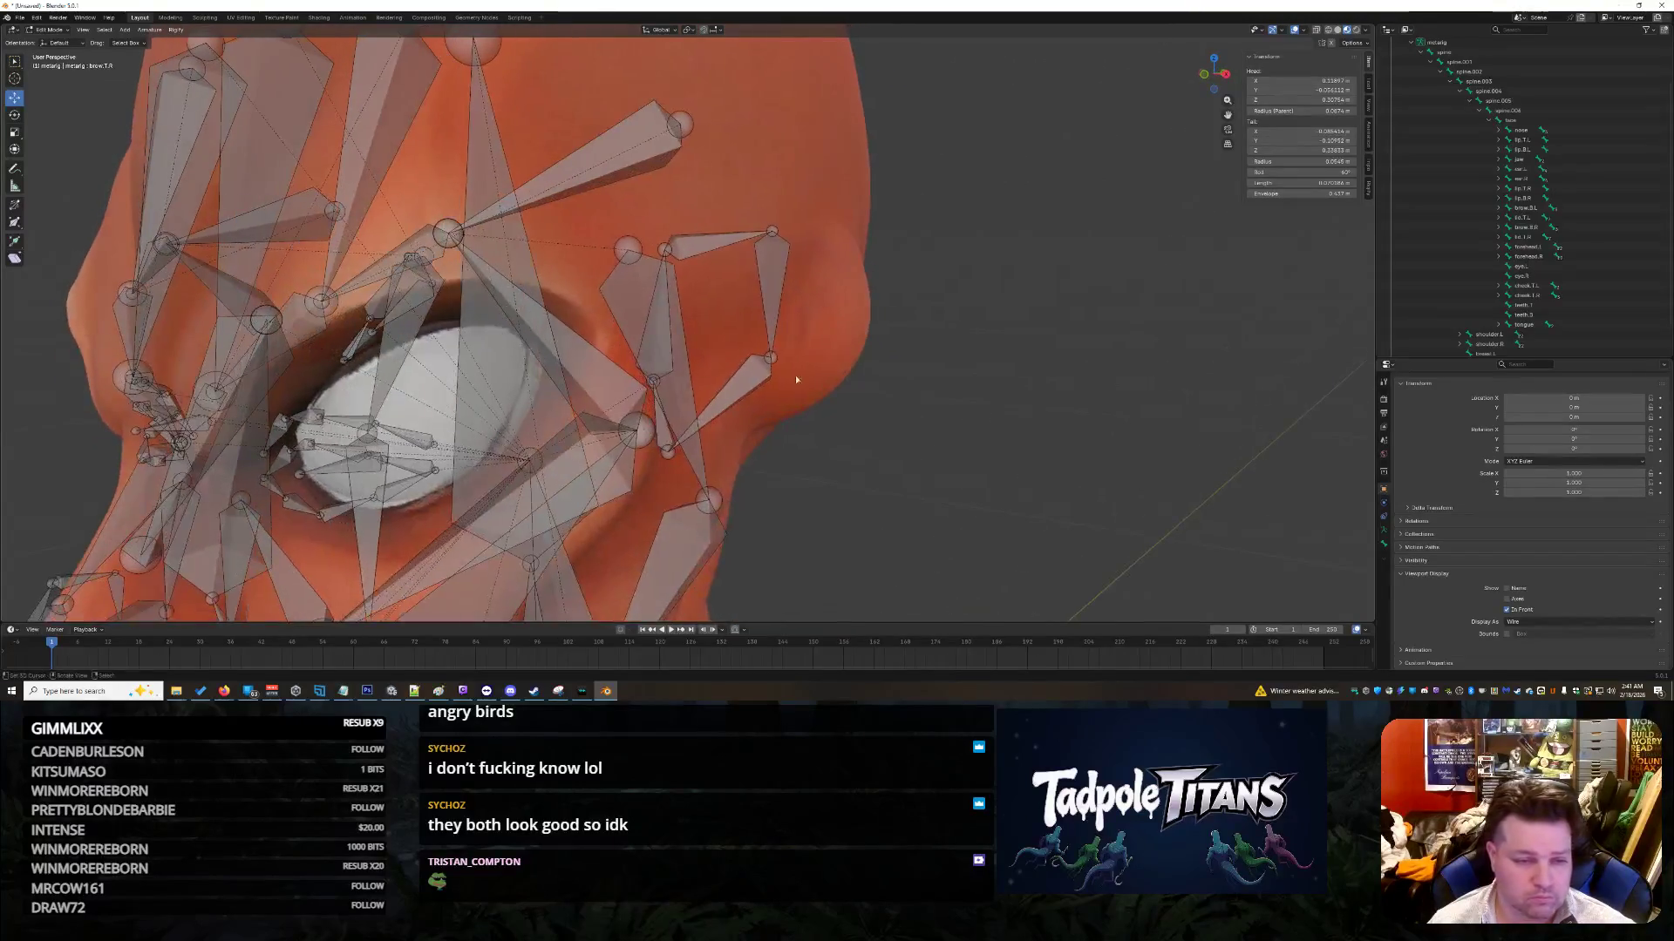
left_click(447, 223)
left_click(448, 234)
middle_click_drag(870, 492, 637, 287)
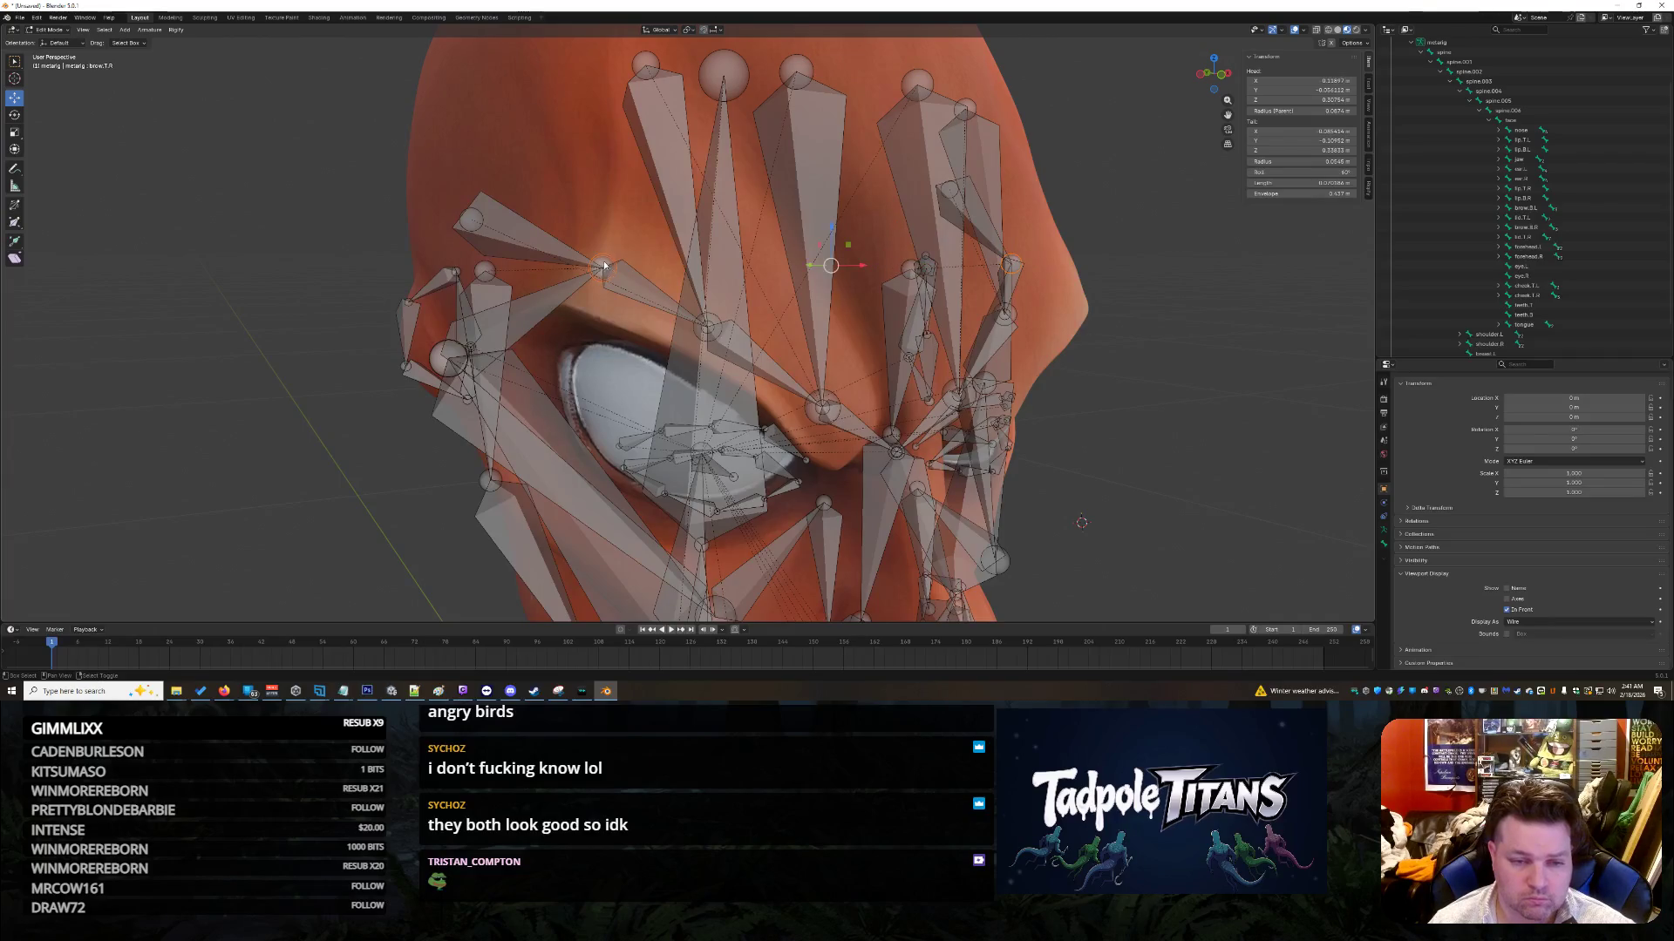
mouse_move(604, 266)
middle_mouse_down()
mouse_move(1087, 344)
mouse_move(746, 362)
middle_mouse_up()
Step: Scale the selected left brow bones outward
key("s")
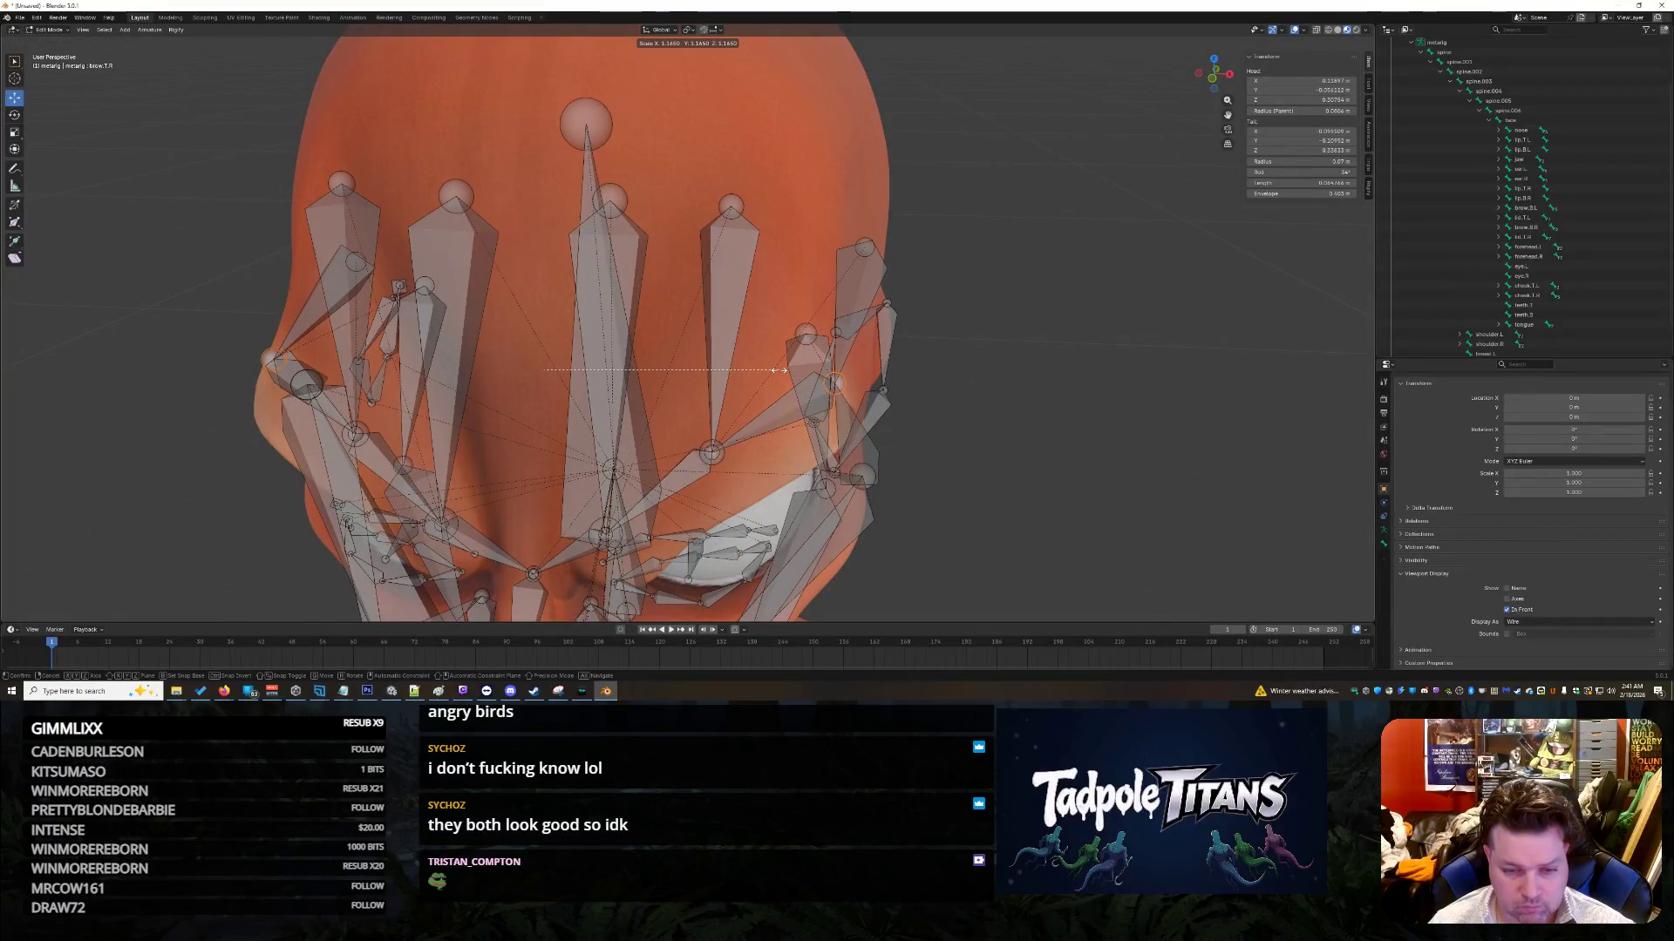
left_click(778, 370)
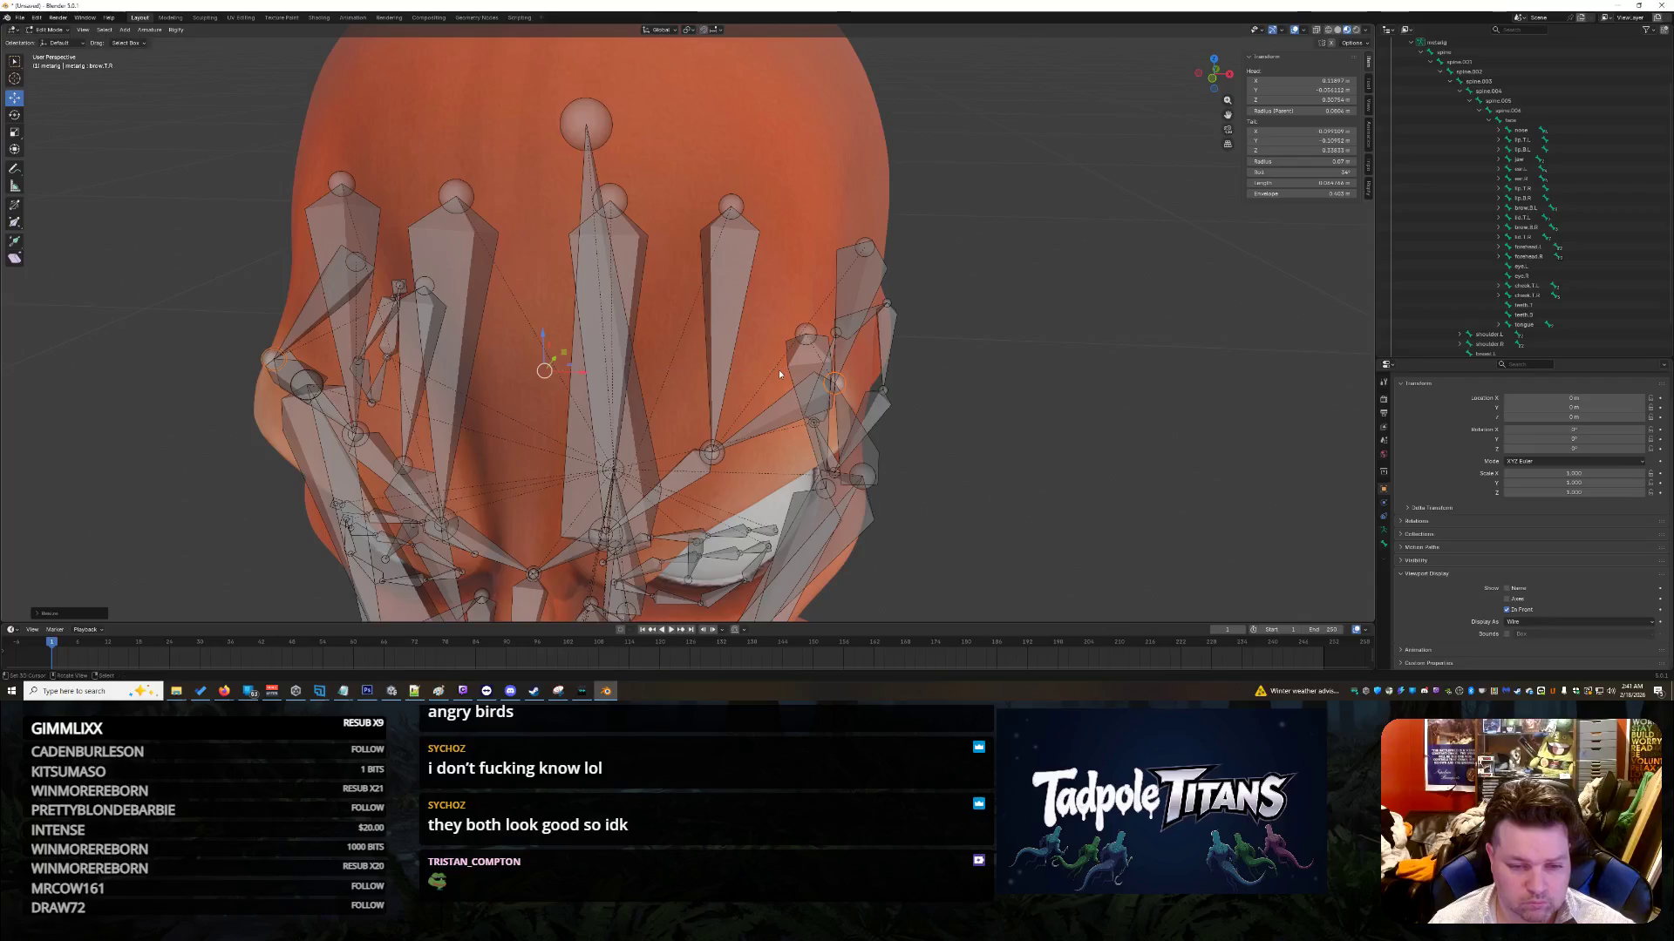
mouse_move(1063, 431)
middle_mouse_down()
mouse_move(1029, 408)
mouse_move(1048, 428)
mouse_move(993, 433)
middle_mouse_up()
Step: Enlarge a brow bone and slide its end along Y to follow the brow line
key("s")
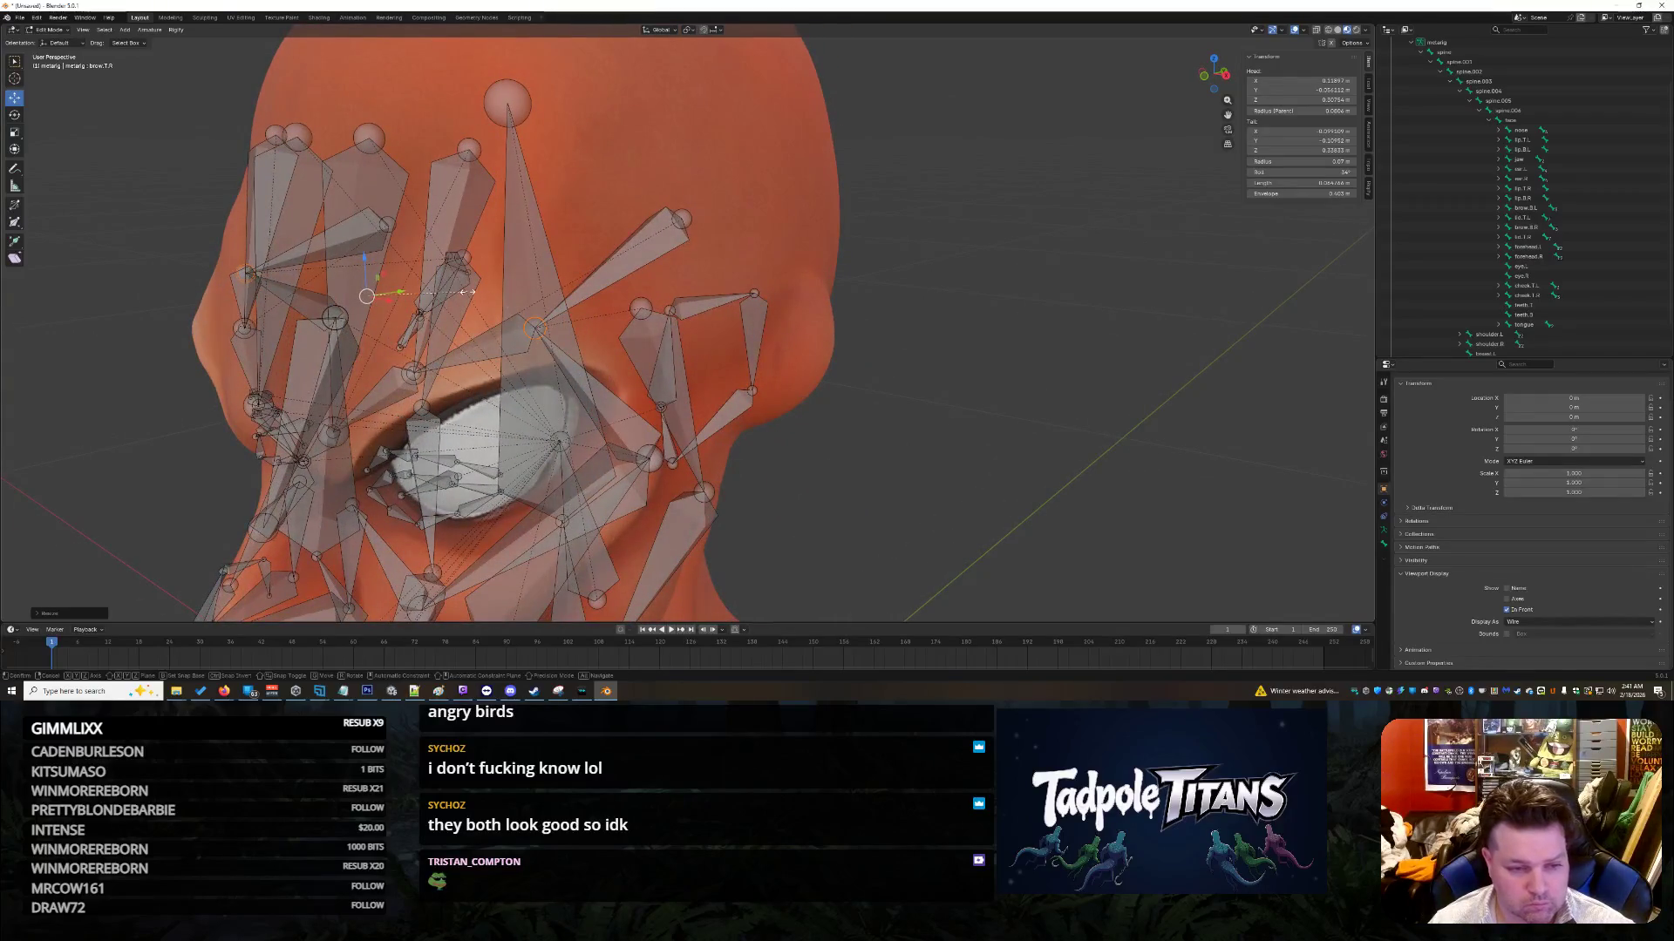
left_click(482, 294)
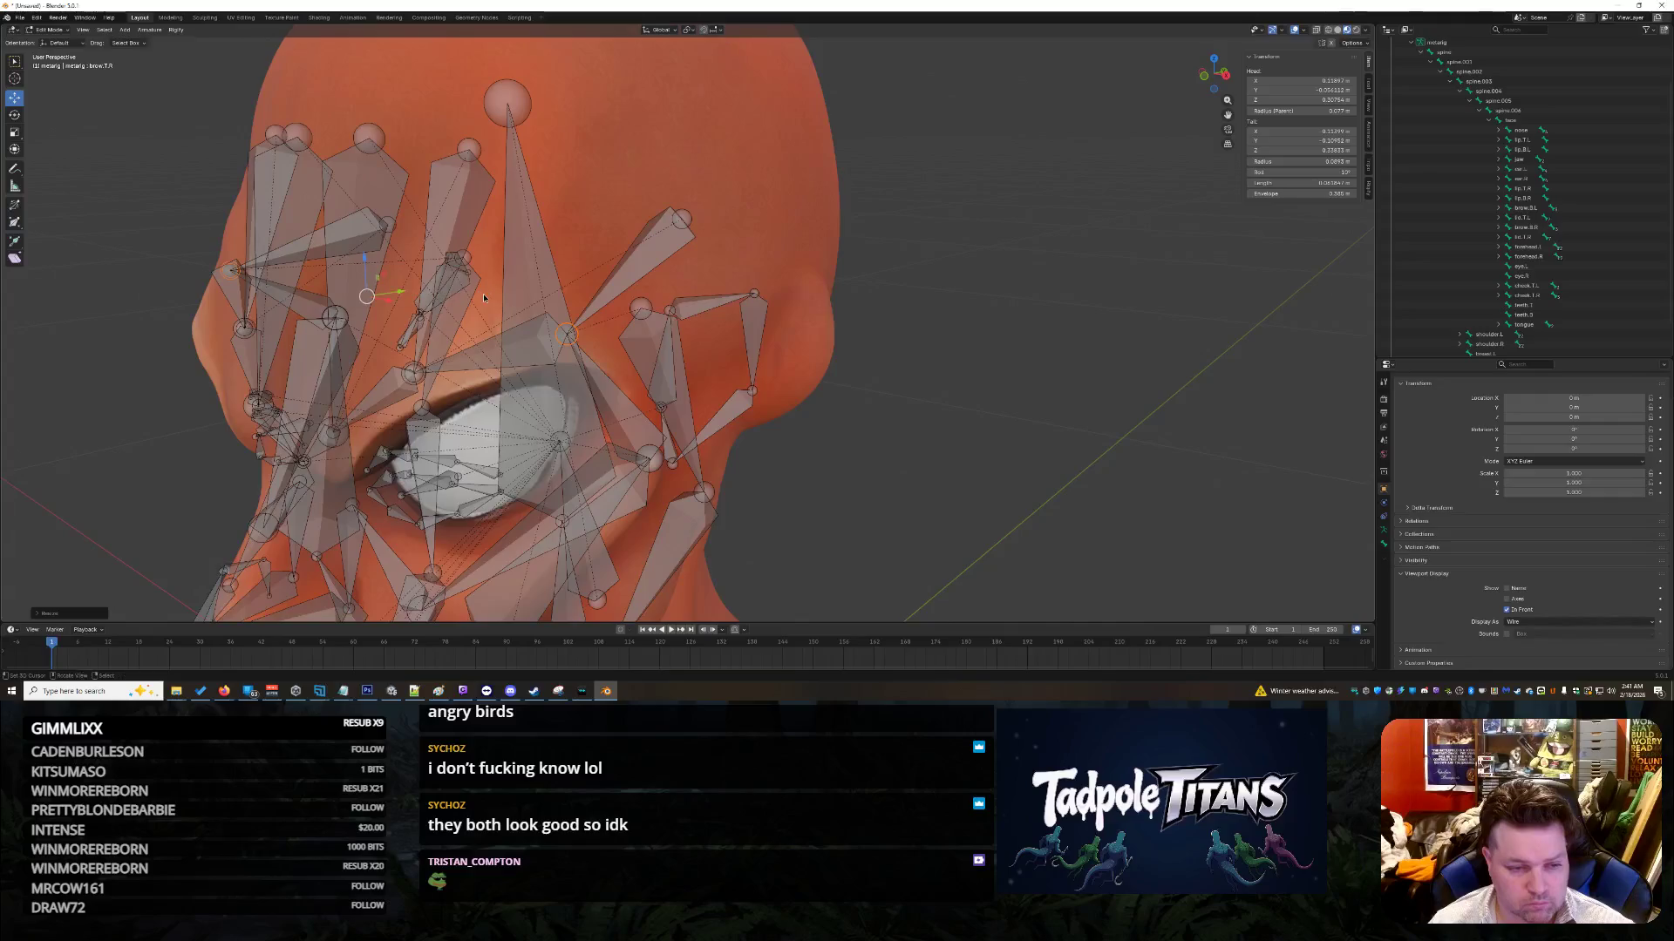
key("g")
key("y")
left_click(614, 322)
mouse_move(614, 322)
middle_mouse_down()
mouse_move(913, 385)
mouse_move(1014, 377)
mouse_move(970, 372)
middle_mouse_up()
middle_click_drag(1120, 446, 1143, 404)
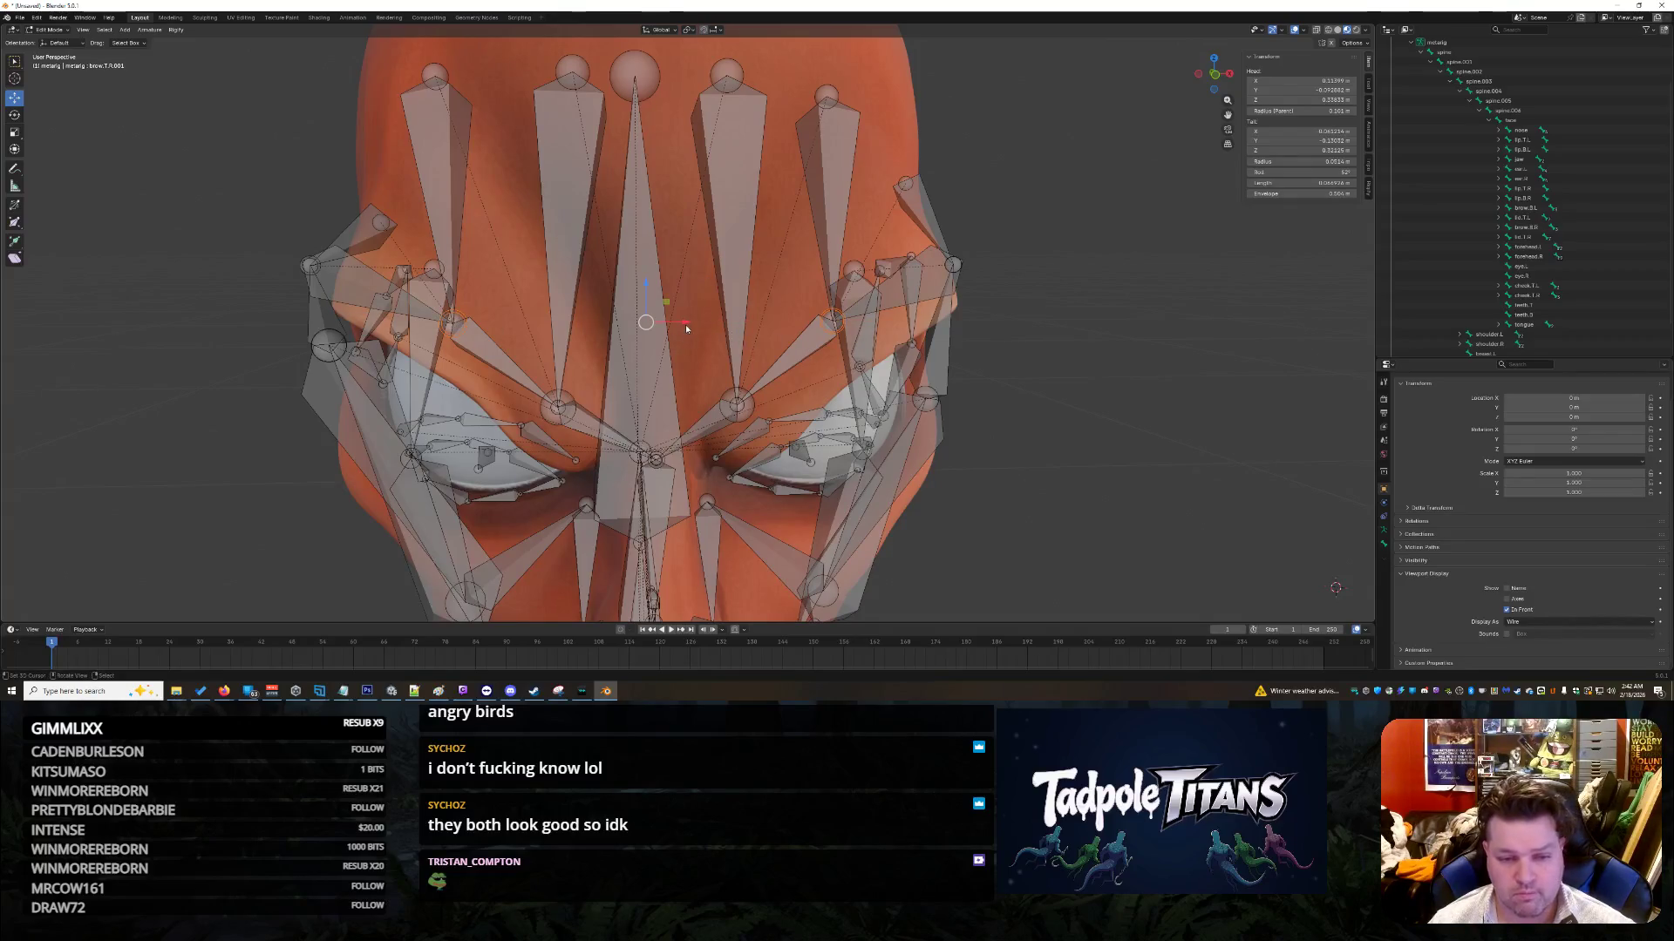
Step: Resize the brow bone and move it closer to the brow ridge
key("s")
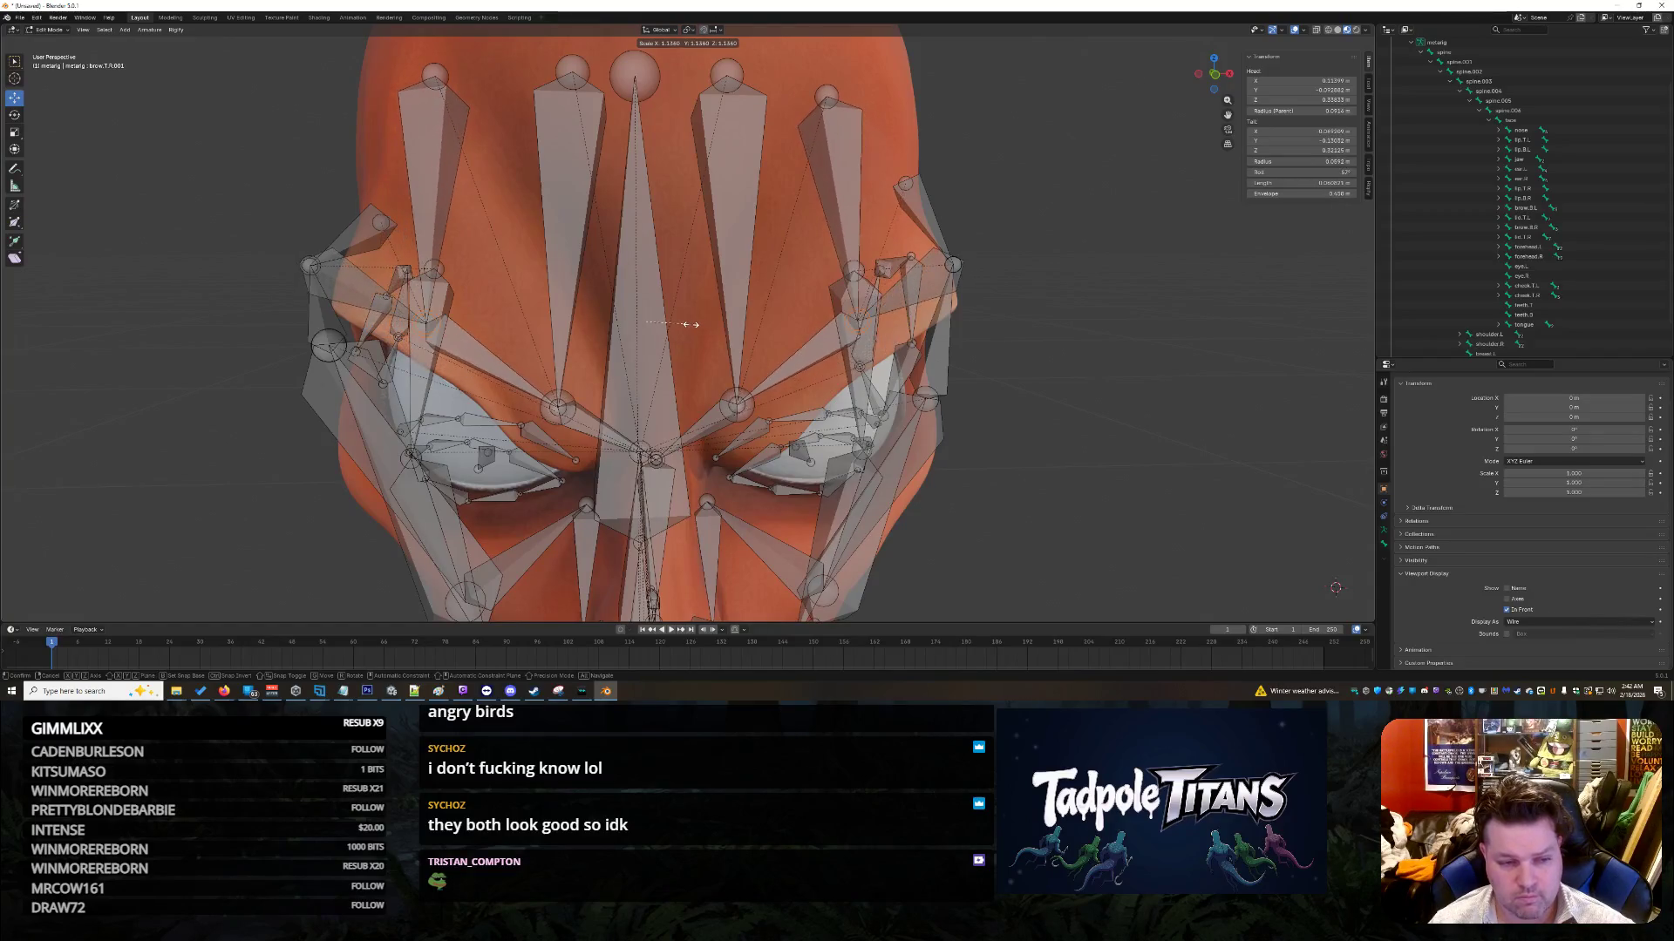
left_click(680, 323)
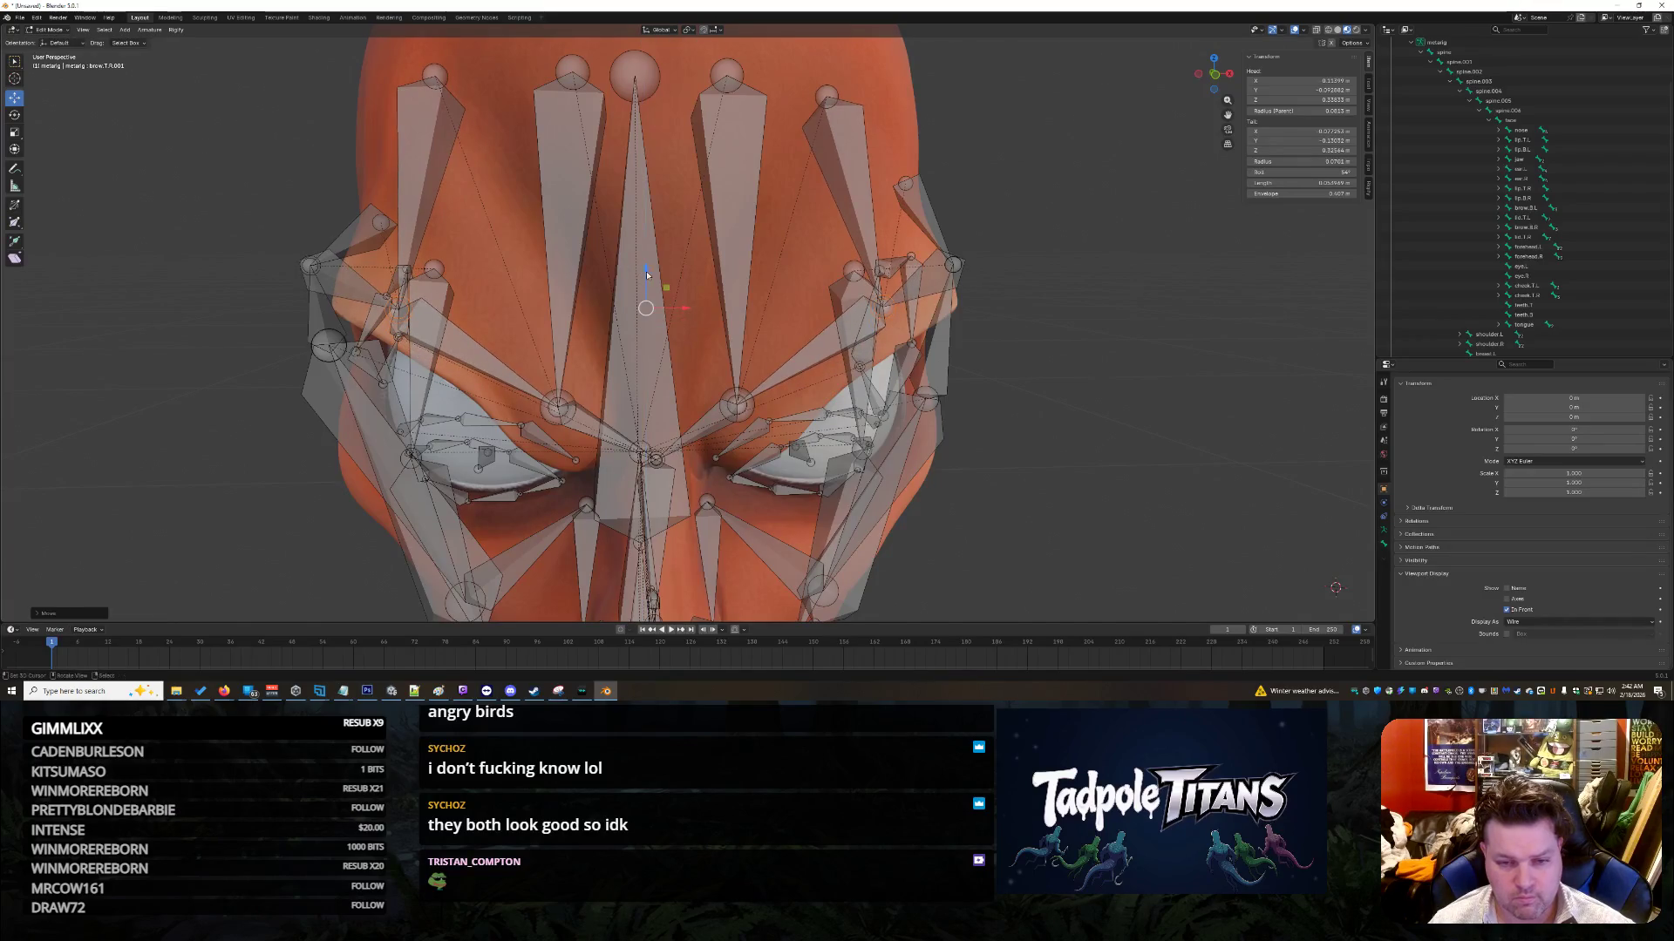
mouse_move(1099, 392)
middle_mouse_down()
mouse_move(1072, 391)
mouse_move(1137, 398)
mouse_move(1105, 399)
middle_mouse_up()
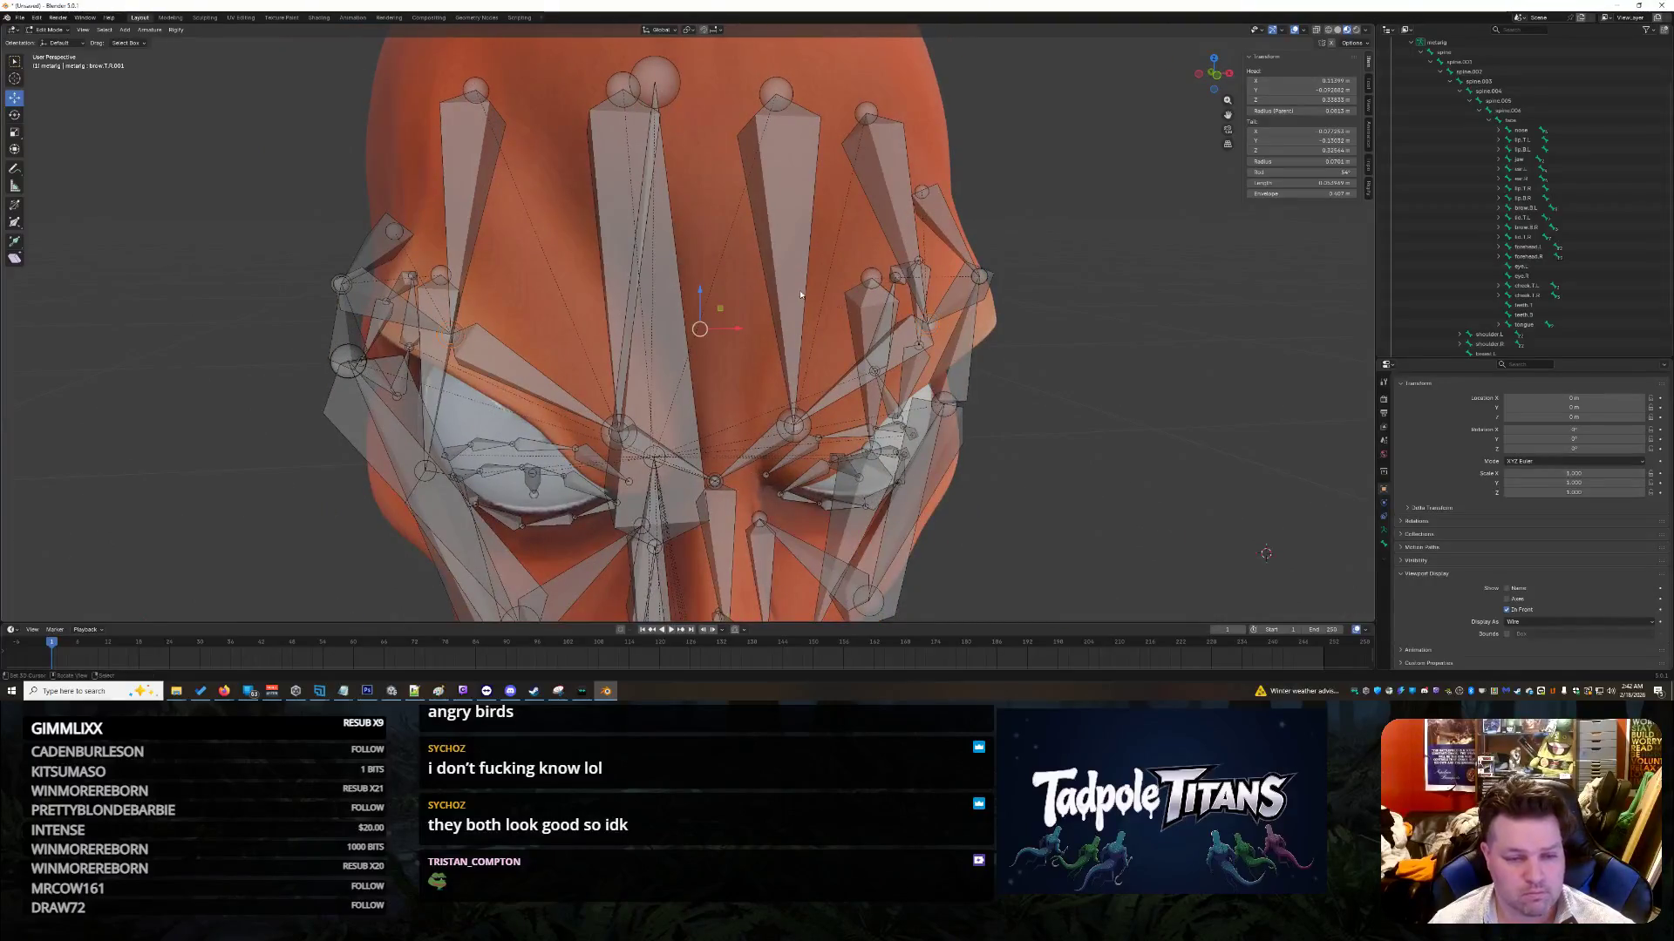
key("g")
left_click(698, 296)
mouse_move(697, 296)
middle_mouse_down()
mouse_move(1113, 406)
mouse_move(1085, 406)
mouse_move(1148, 404)
mouse_move(1116, 404)
middle_mouse_up()
Step: Scale the brow bone along X, then select forehead.L, brow.T.L.002 and brow.T.R.002
key("s")
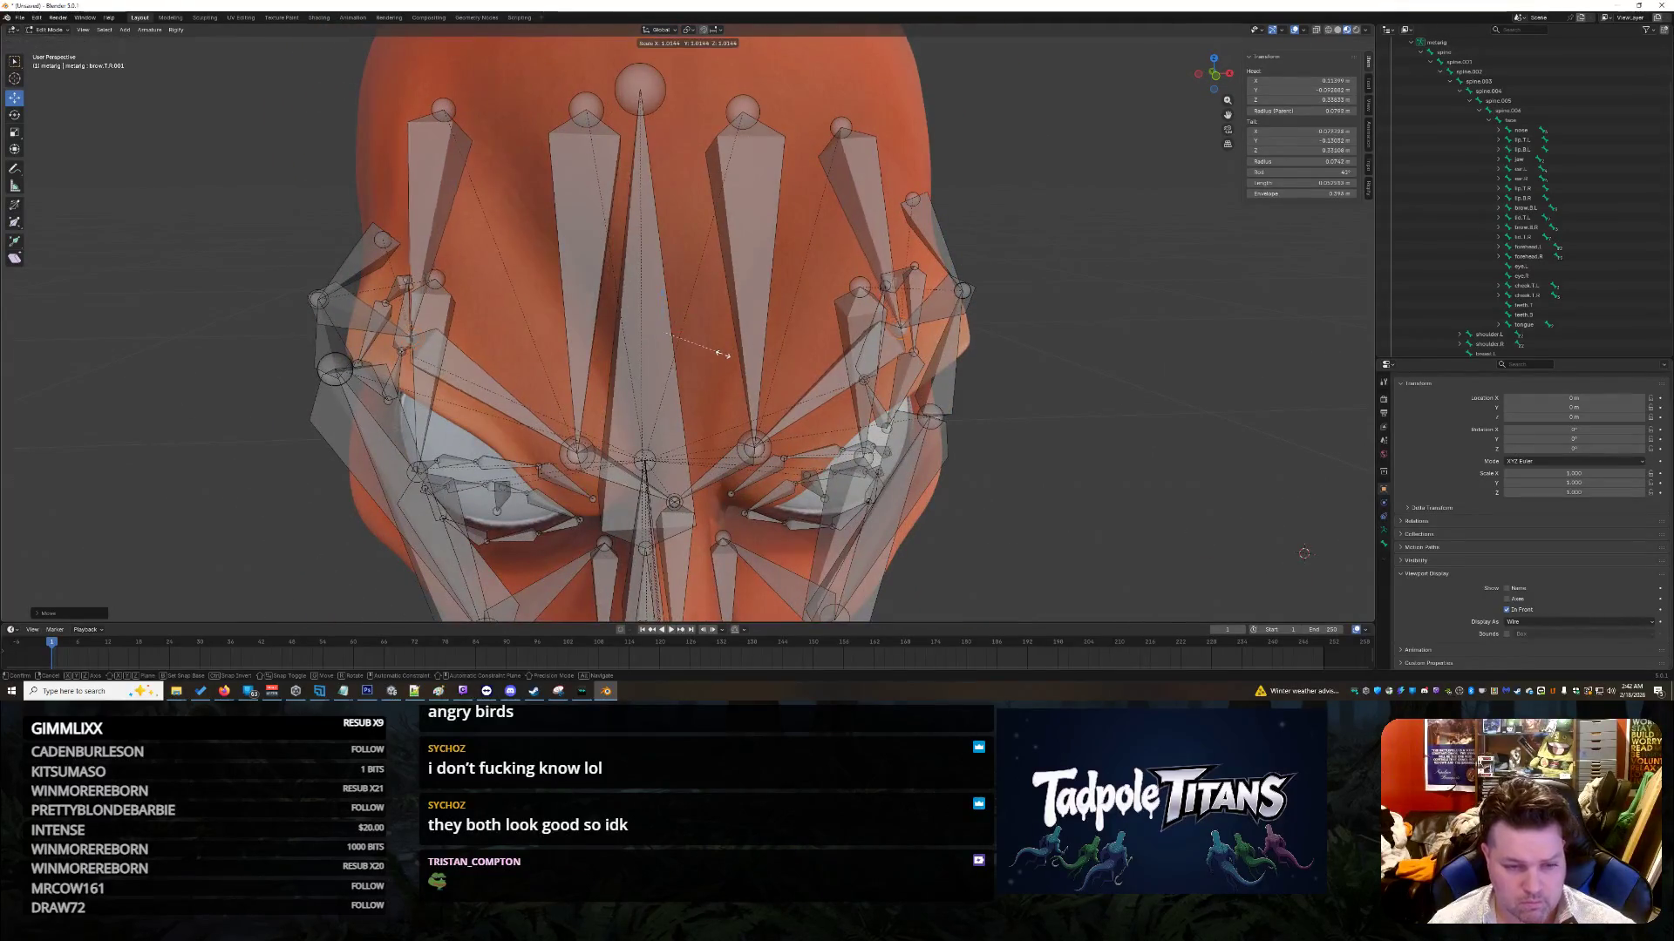
left_click(733, 383)
left_click(751, 446)
left_click(560, 451)
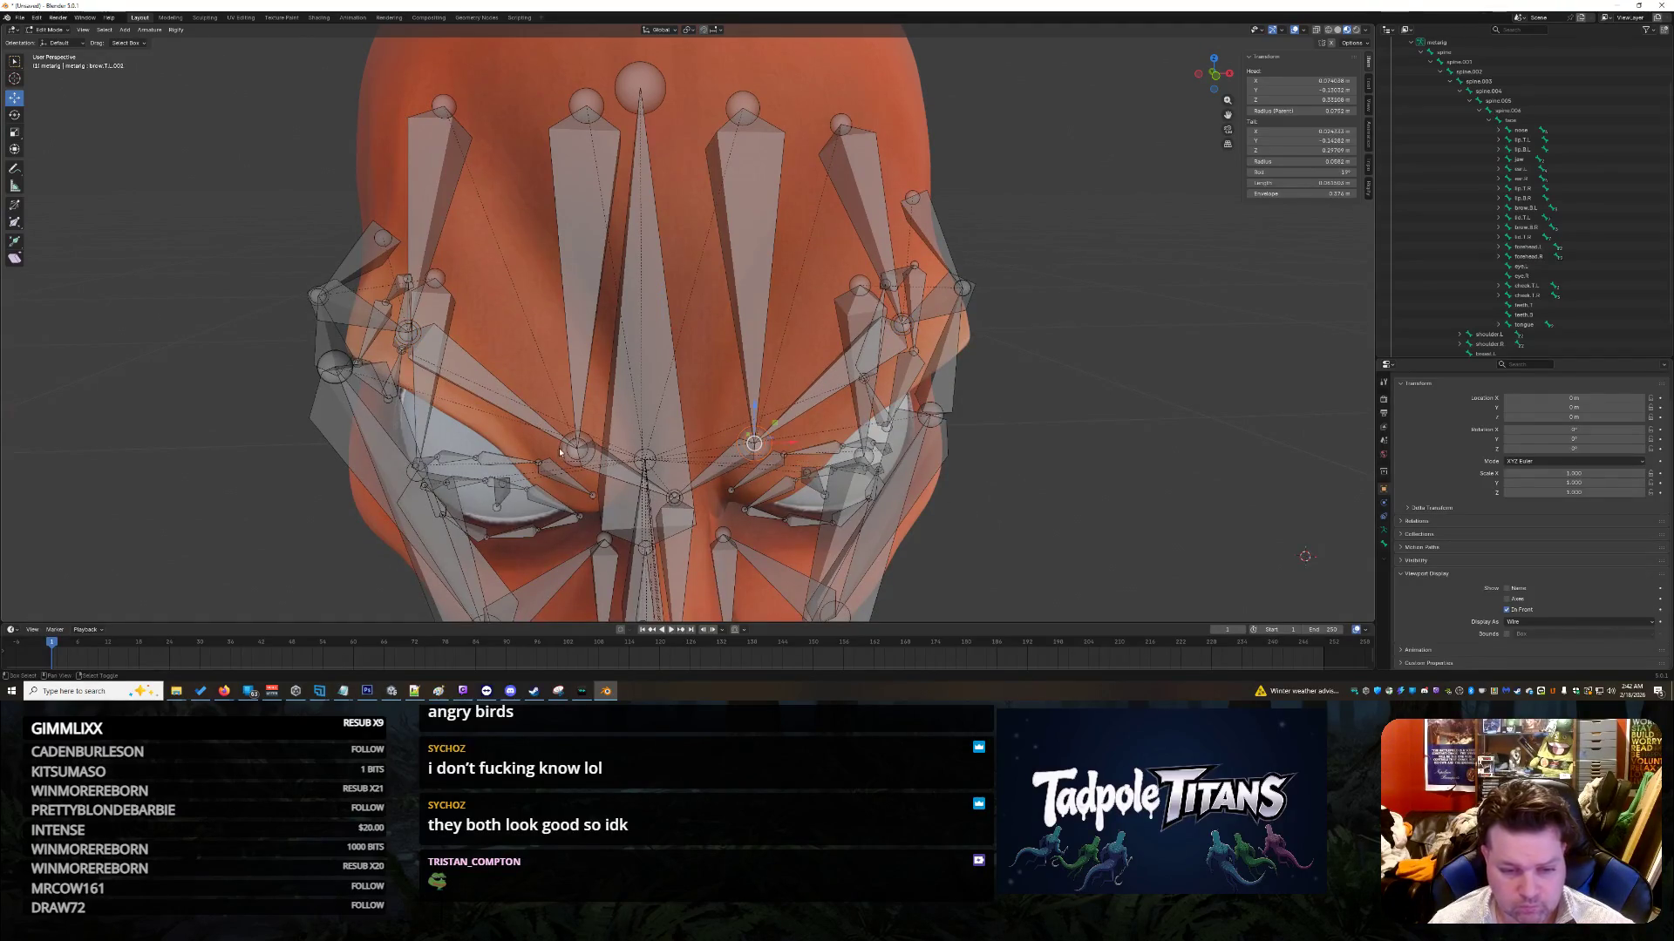
left_click(577, 452)
middle_click_drag(1017, 475, 1011, 449)
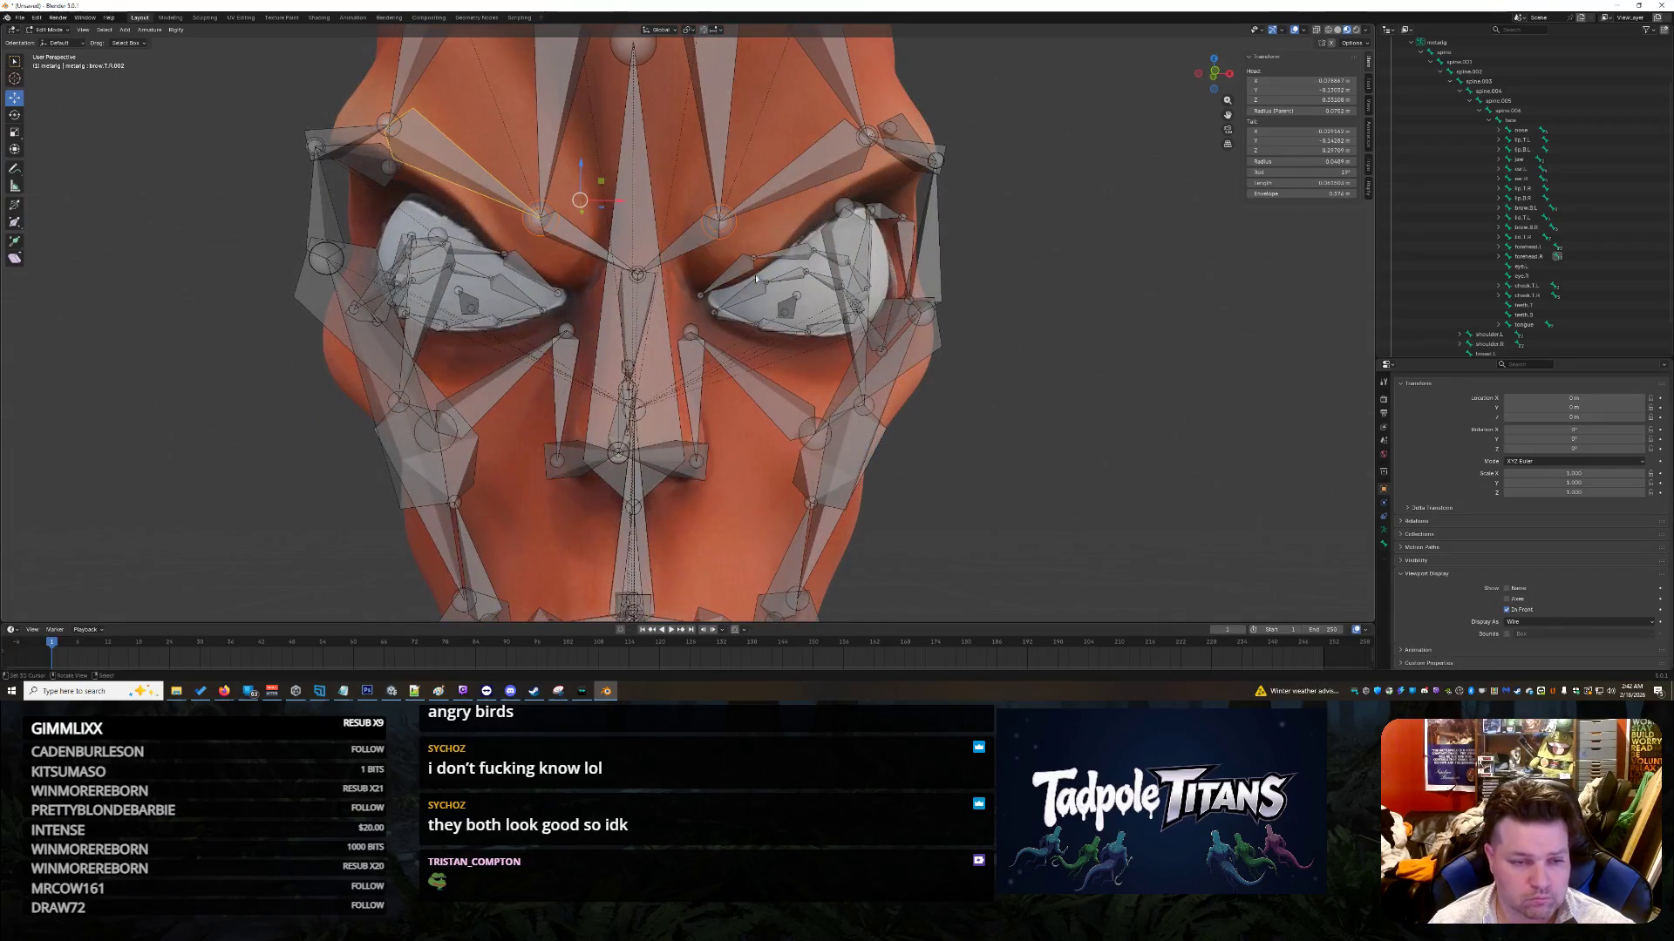
Step: Raise both brow.T.002 inner brow bones along Z and scale them slightly wider
left_click_drag(583, 170, 577, 155)
right_click(577, 155)
left_click(544, 229)
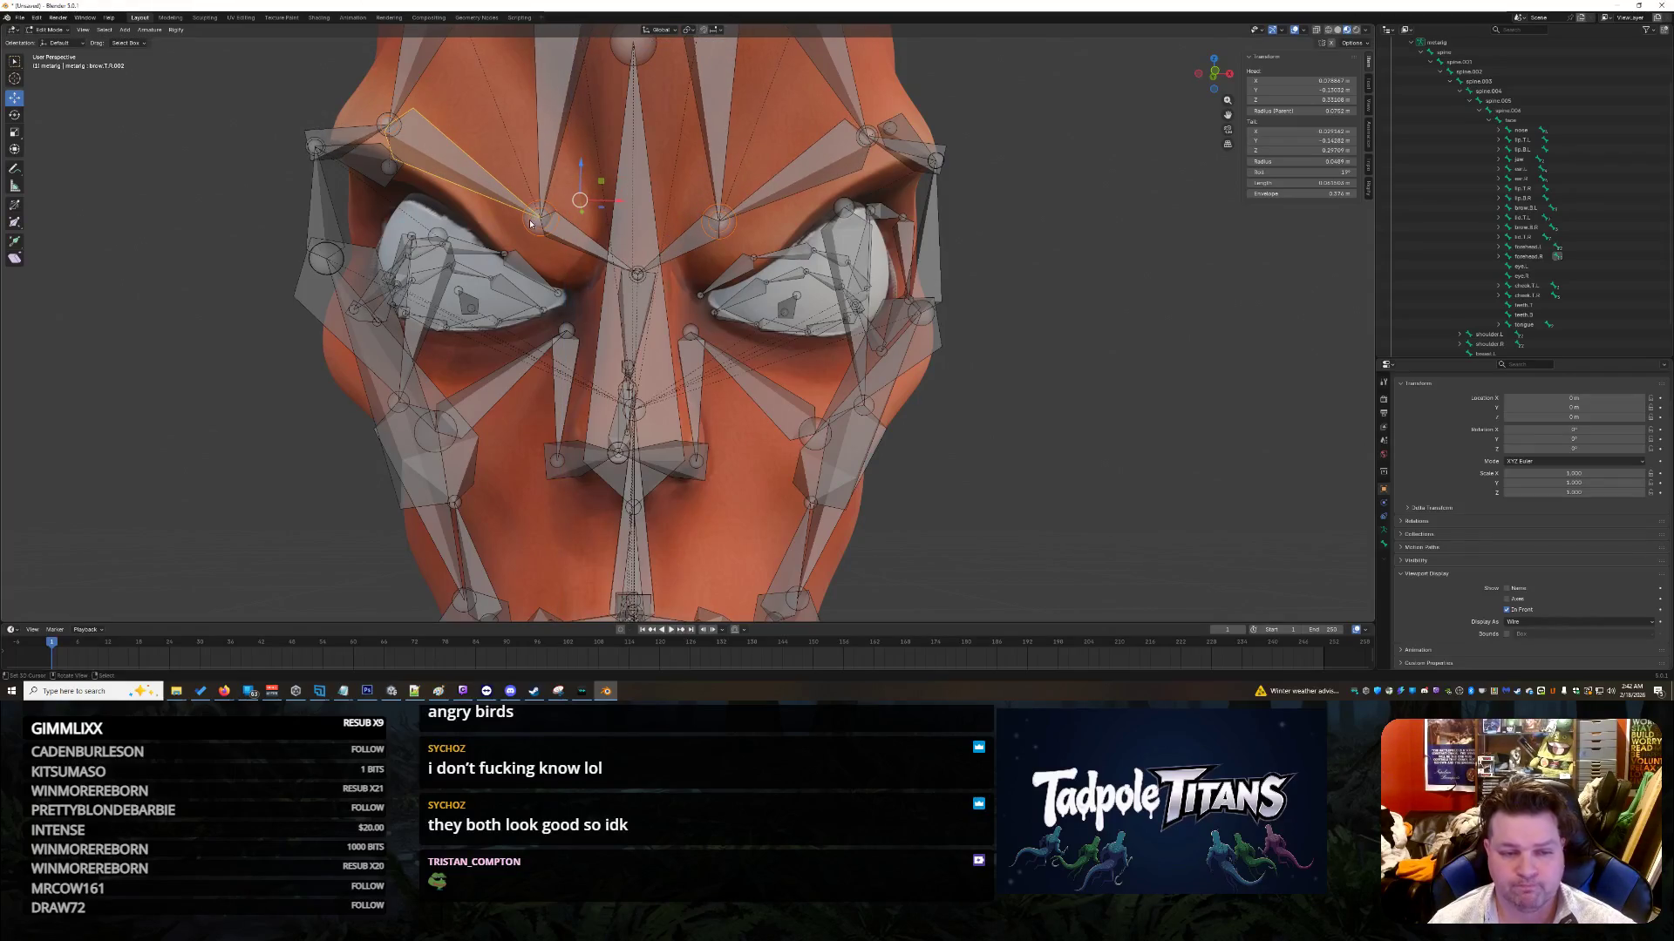
left_click(535, 231)
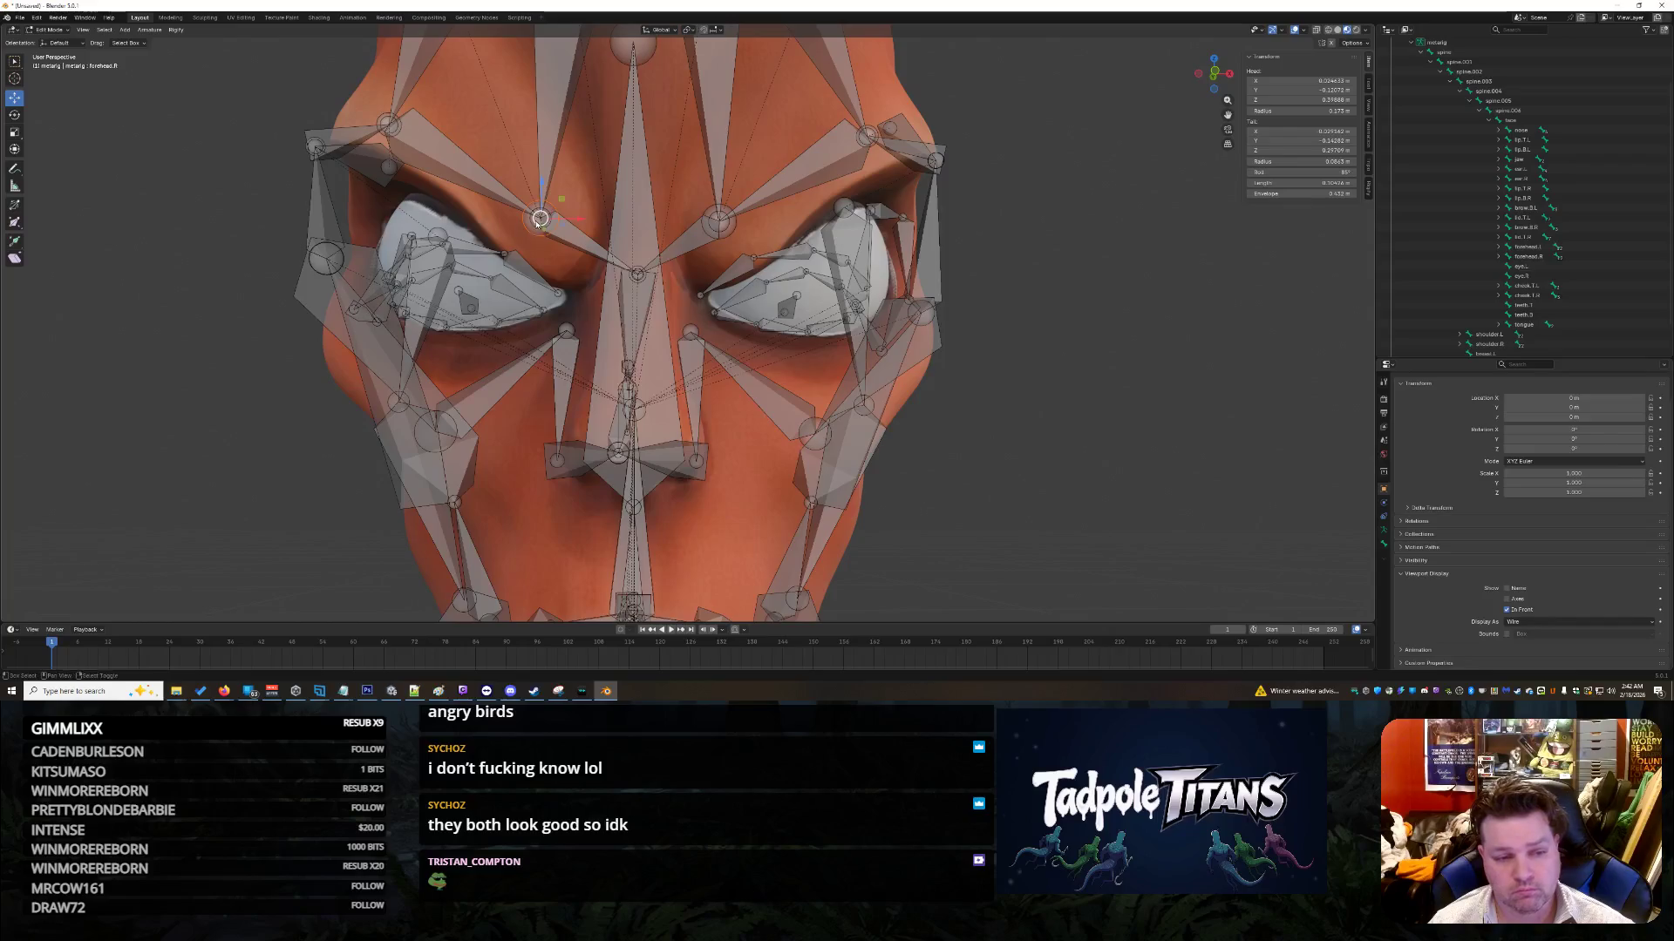
left_click(722, 224)
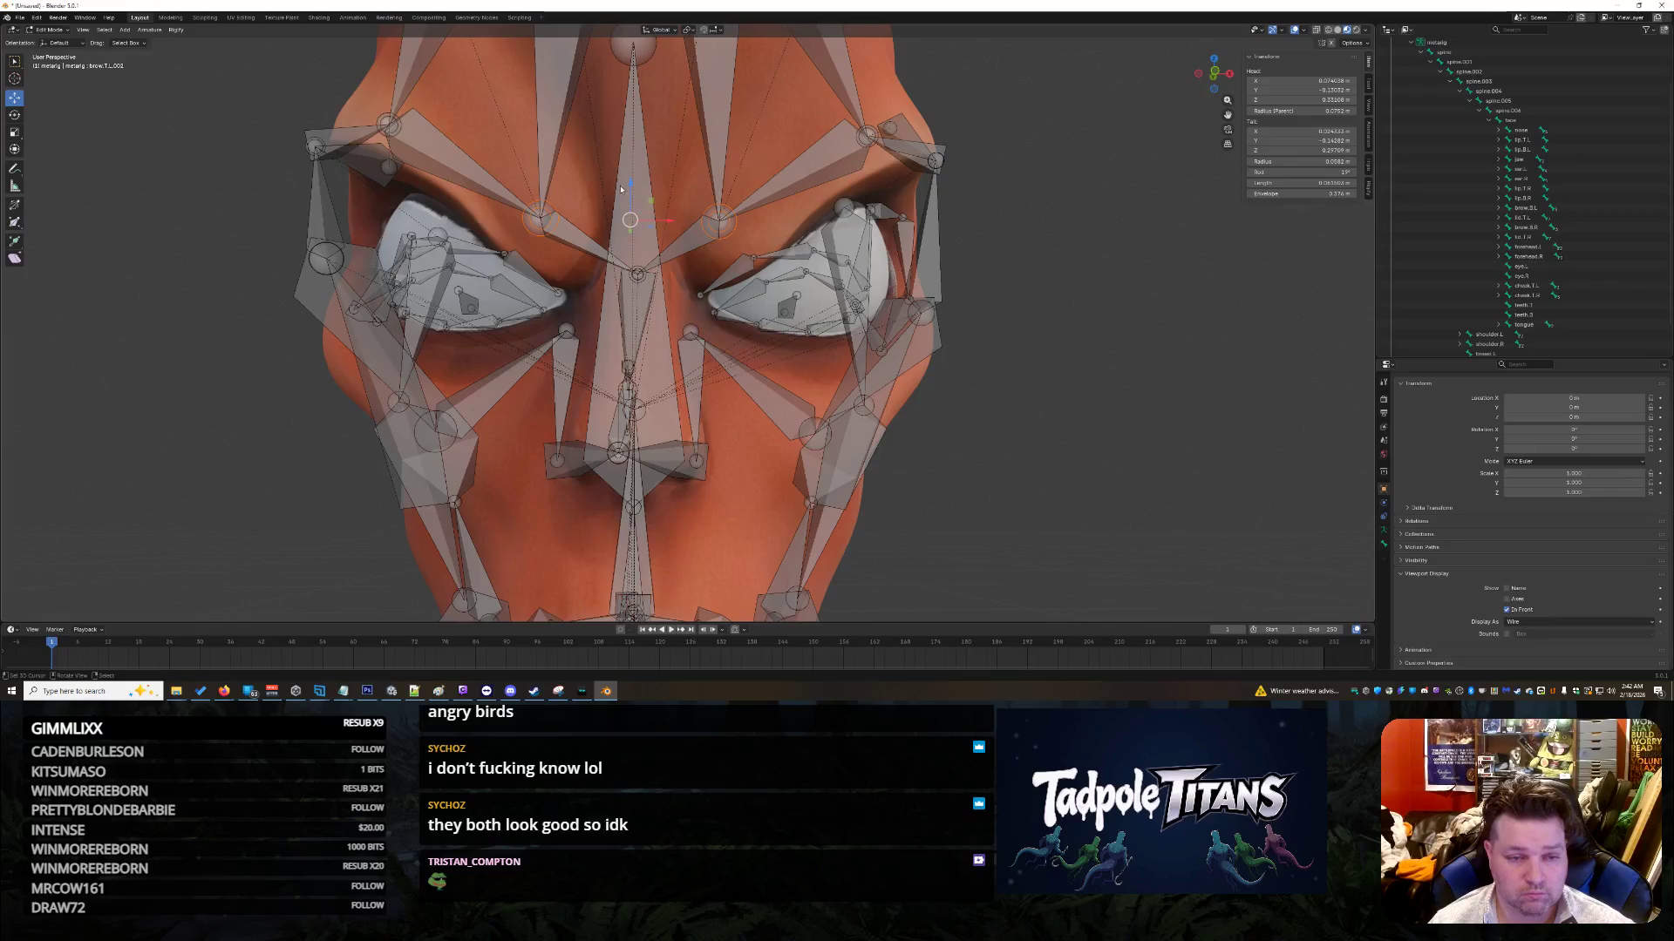
left_click_drag(630, 185, 629, 167)
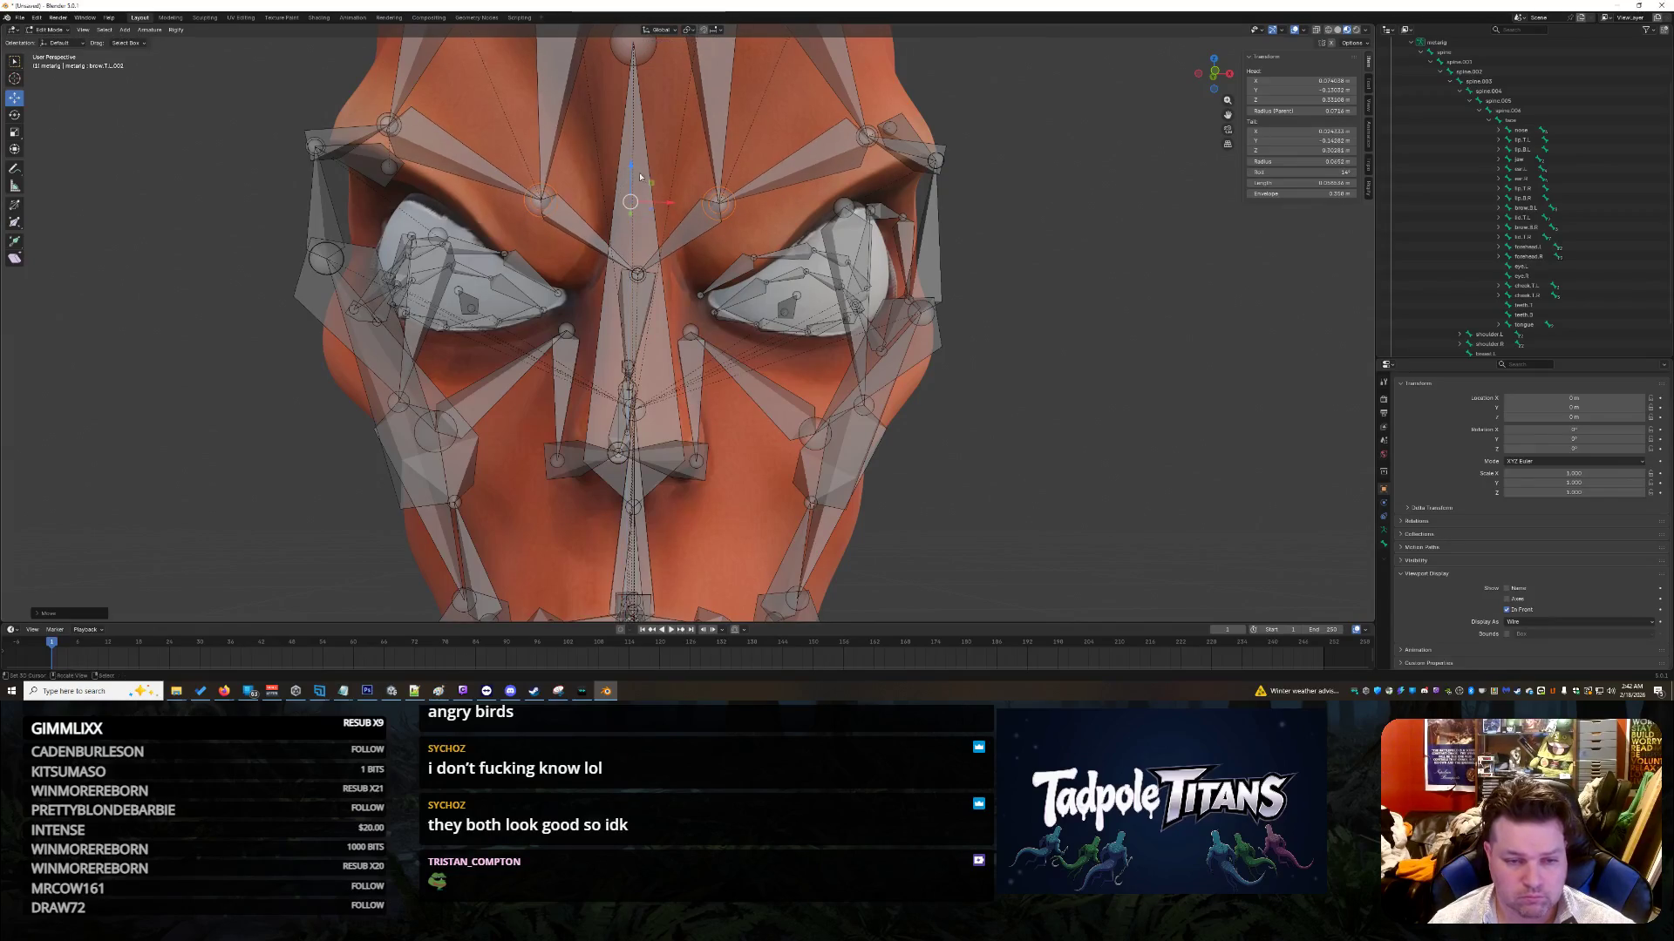
key("s")
left_click(652, 282)
key("alt+a")
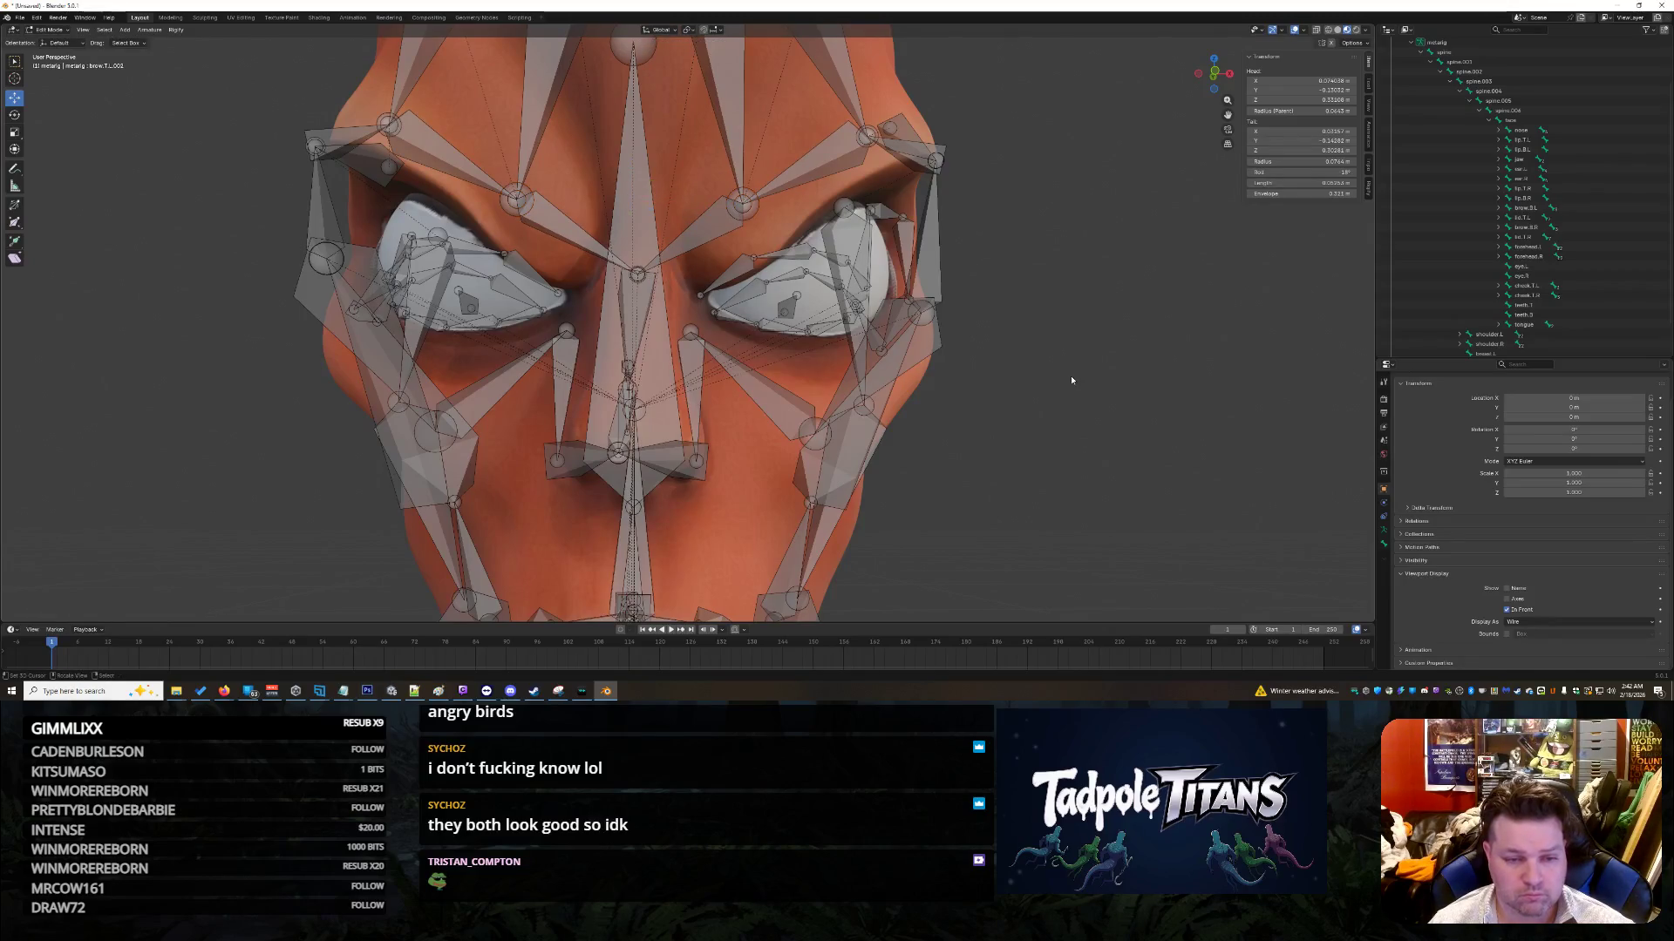
Step: Try setting the nose bone's Tail X to 0, then undo it so the nose stays put
middle_click_drag(981, 420, 649, 338)
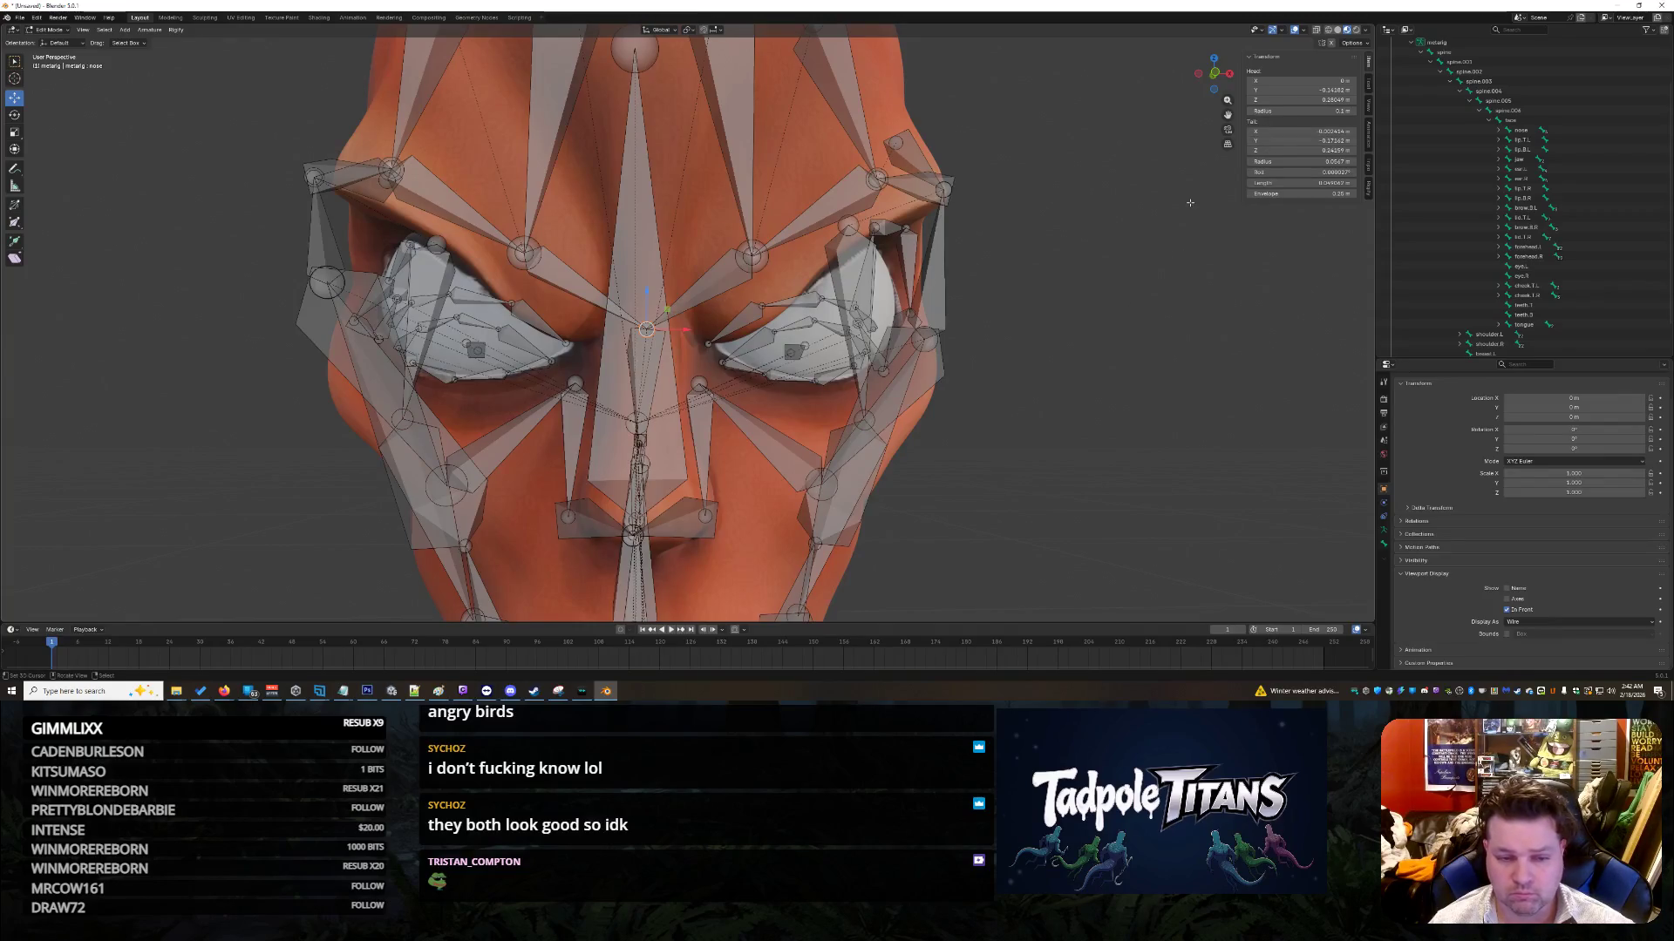
left_click(1297, 131)
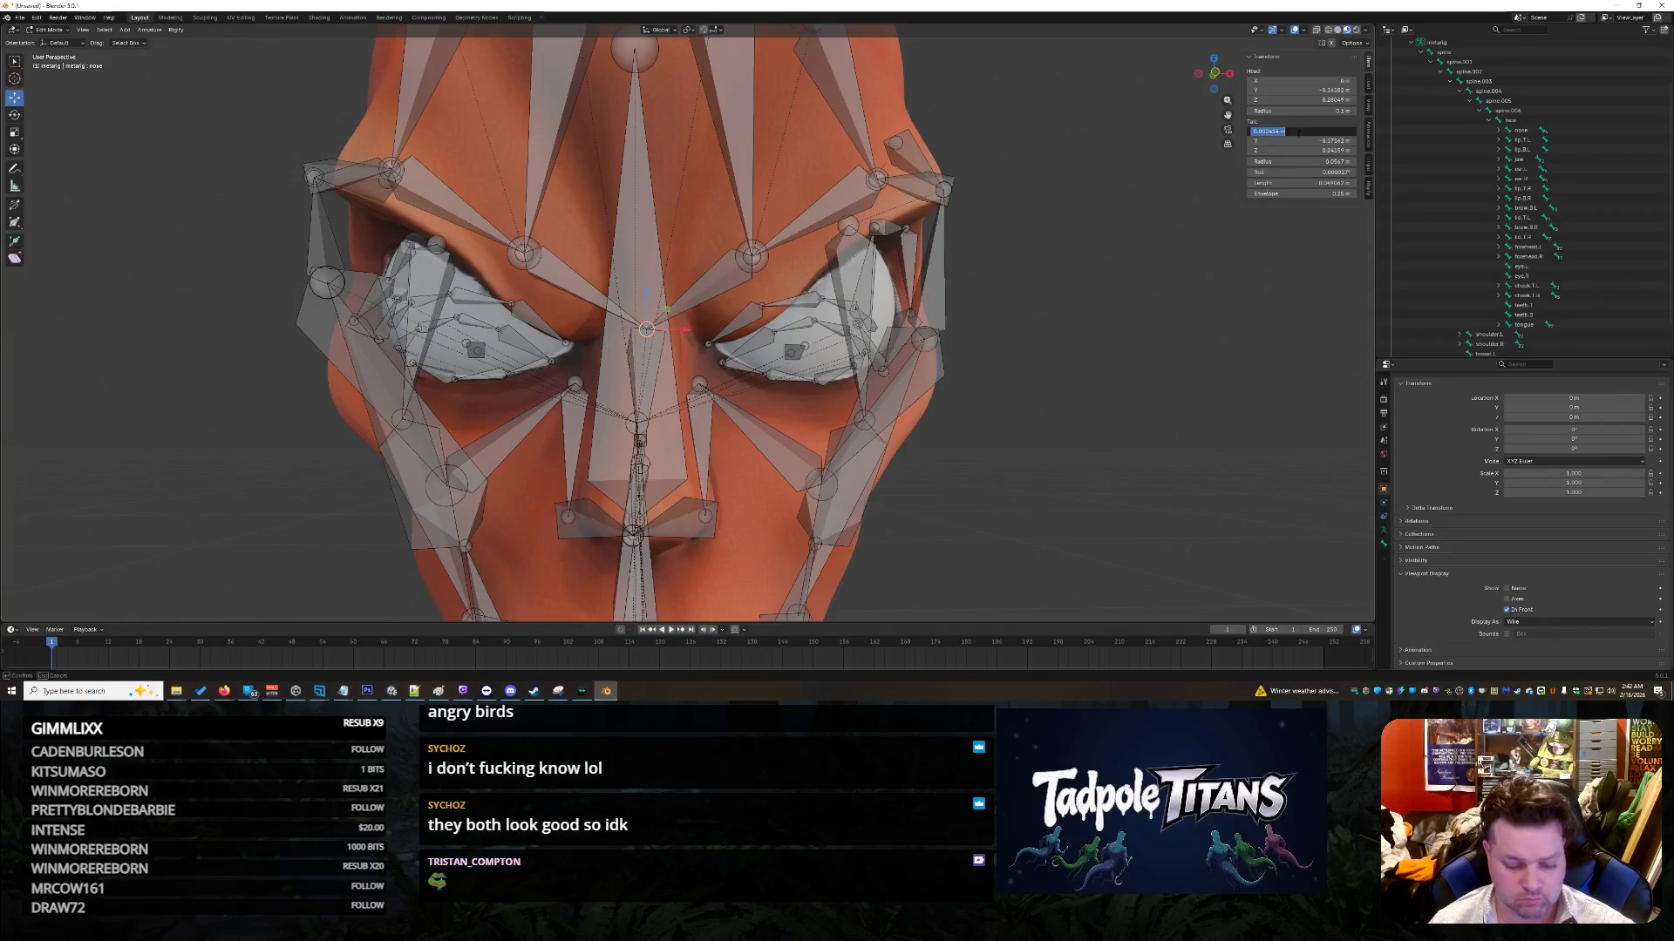
type("0")
key("Return")
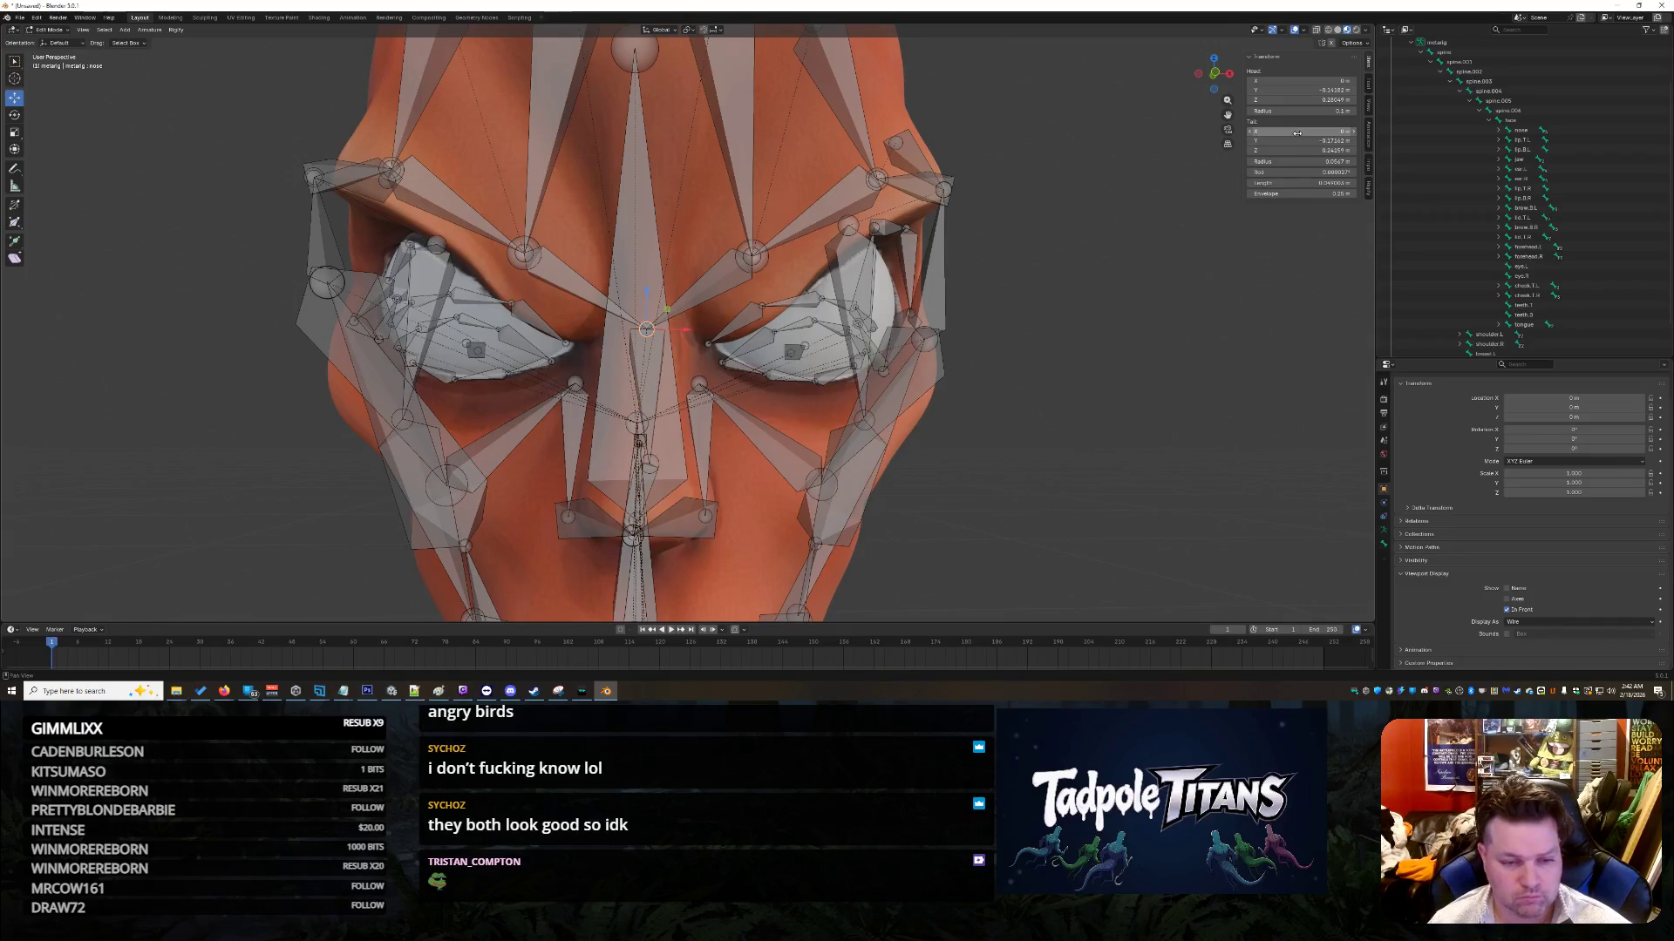
key("ctrl+z")
mouse_move(1167, 224)
middle_mouse_down()
mouse_move(1057, 319)
mouse_move(1130, 336)
mouse_move(1083, 339)
mouse_move(1083, 323)
mouse_move(1055, 401)
middle_mouse_up()
scroll(1097, 328, "up", 3)
scroll(1050, 392, "down", 4)
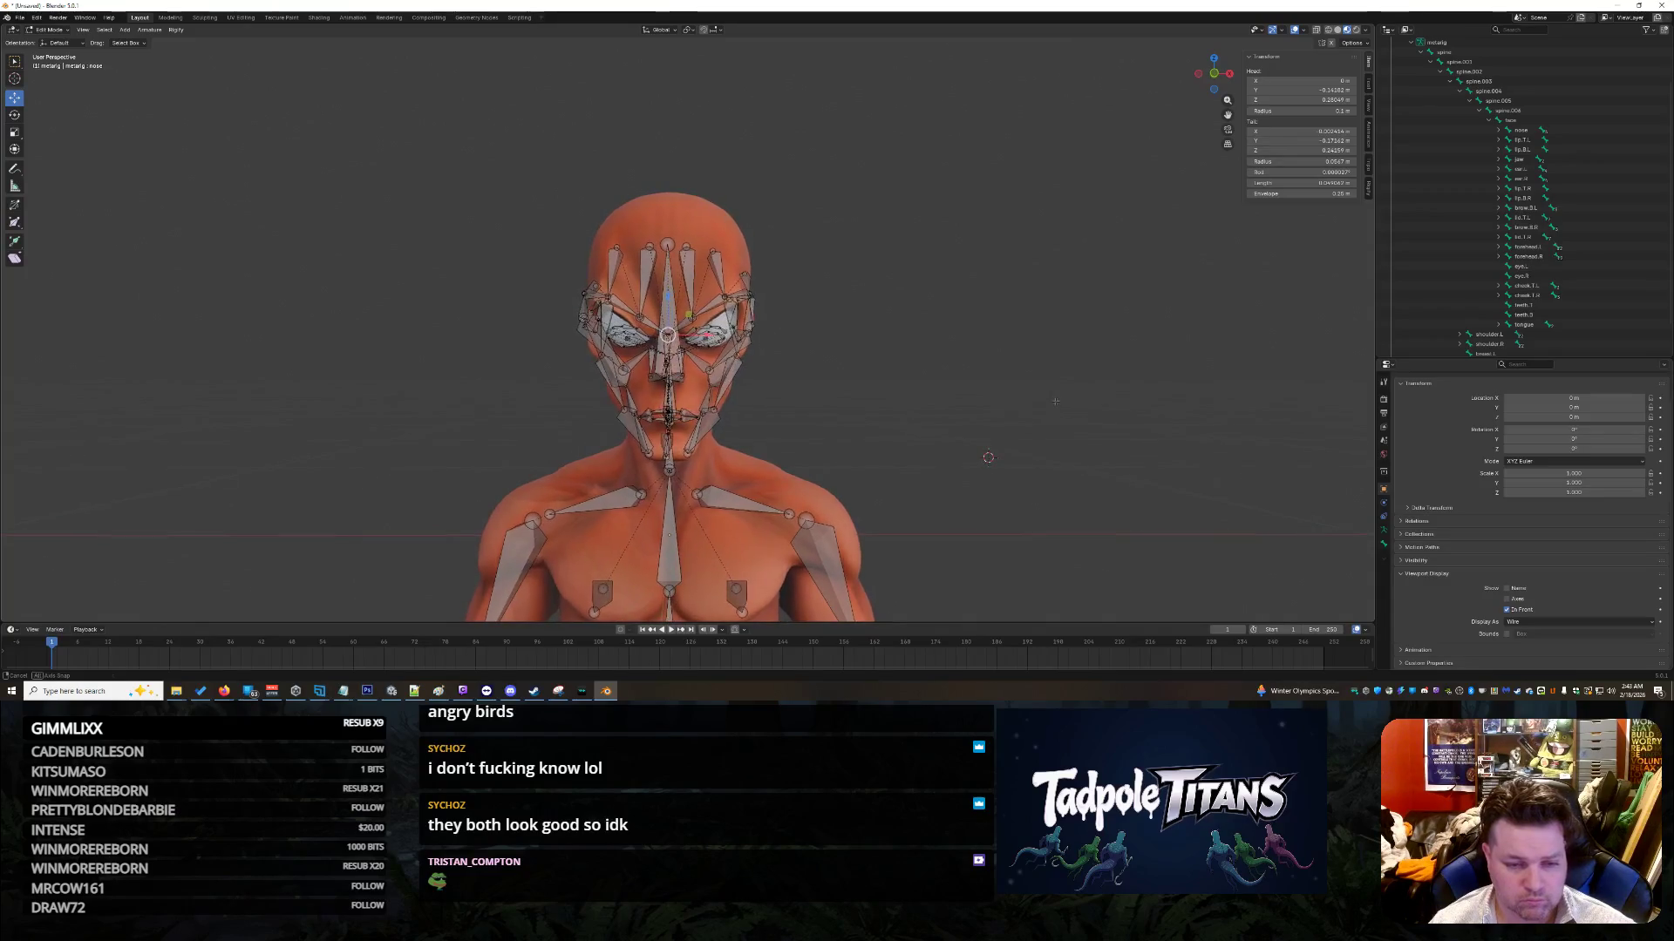
scroll(1056, 401, "up", 8)
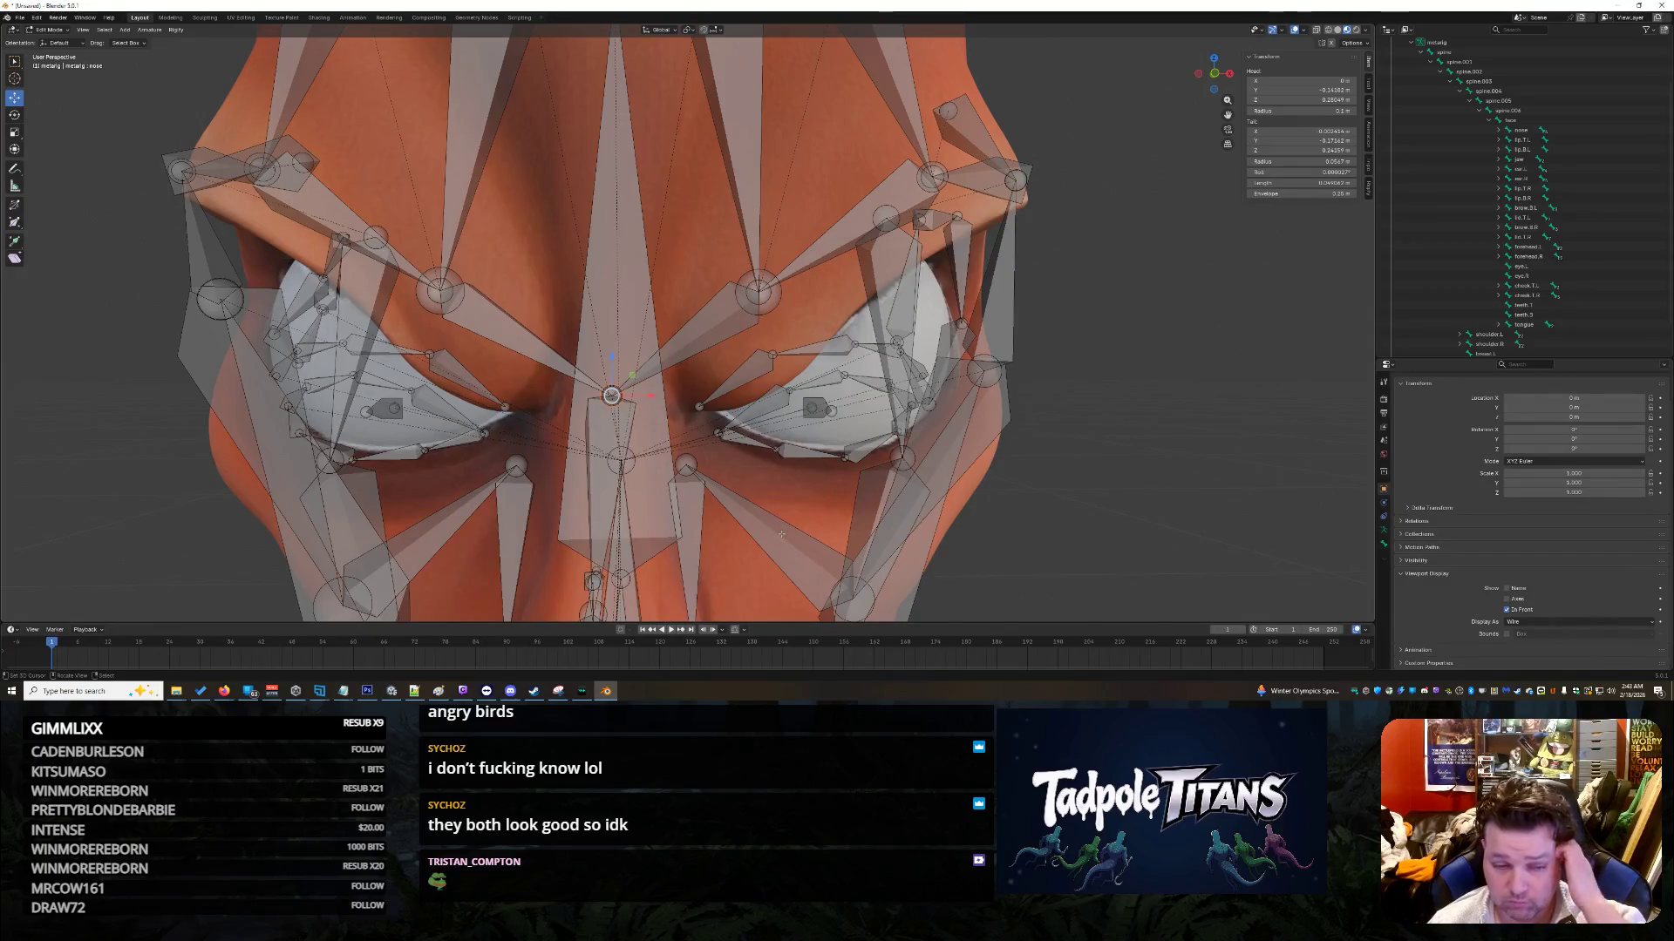
scroll(775, 530, "down", 5)
scroll(755, 515, "up", 5)
Step: Set the nose.L.001 bone's Tail X to 0 m, undoing an accidental Head X change
middle_click_drag(755, 515, 734, 515)
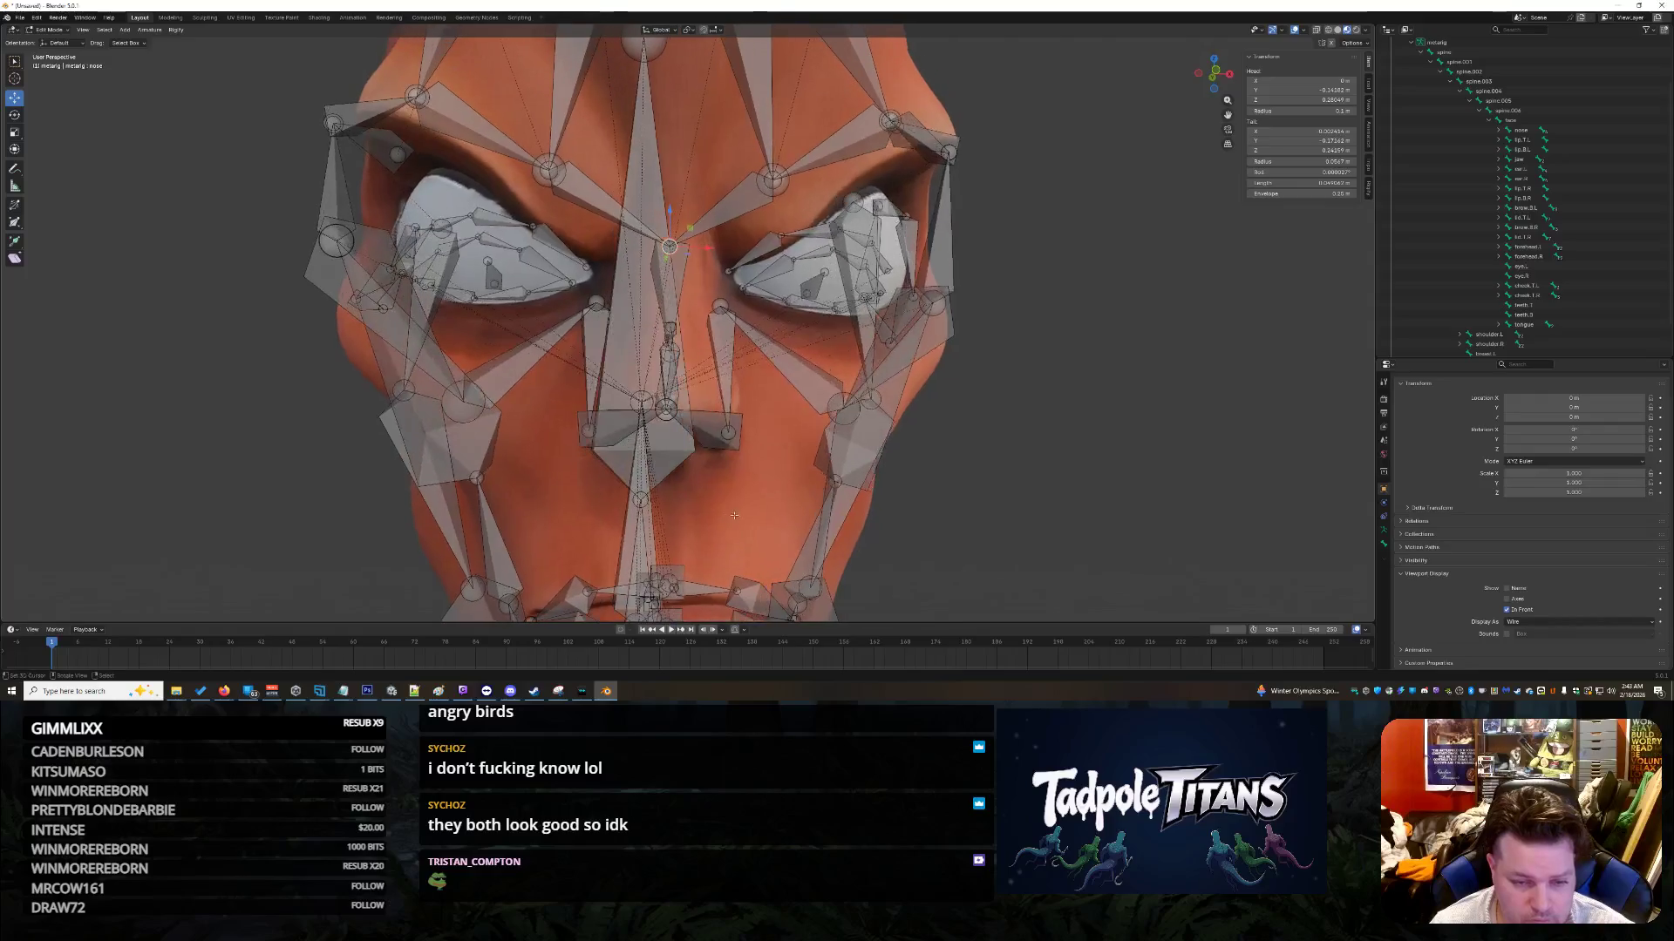
left_click(665, 407)
left_click(666, 408)
type("0")
key("Return")
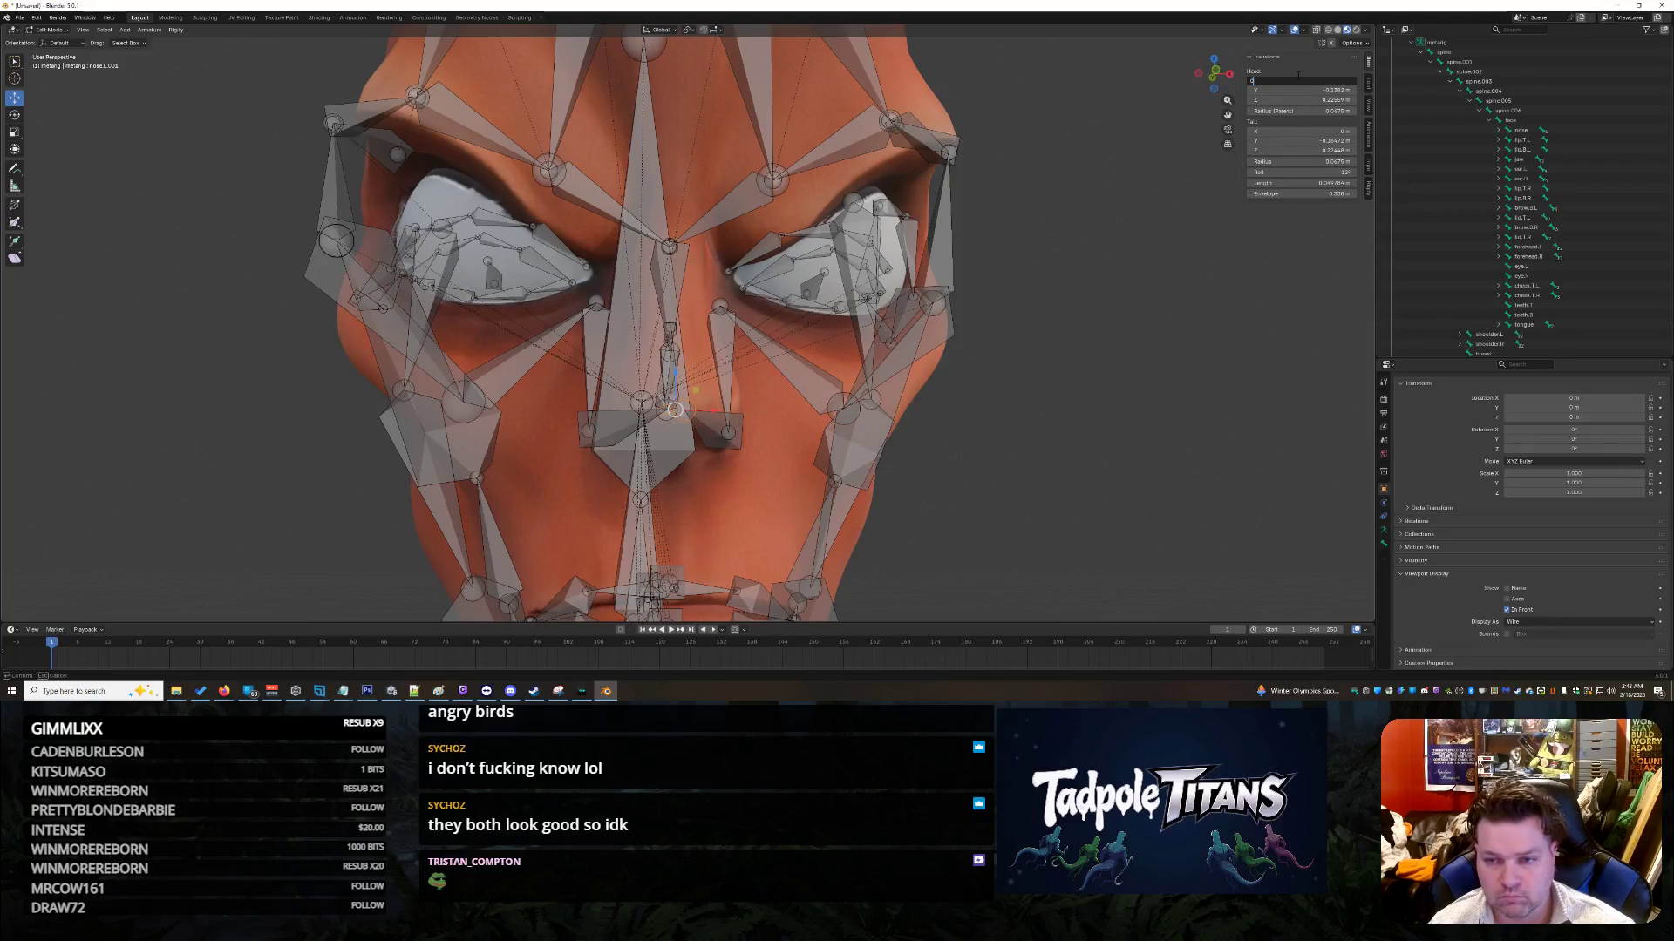
key("Return")
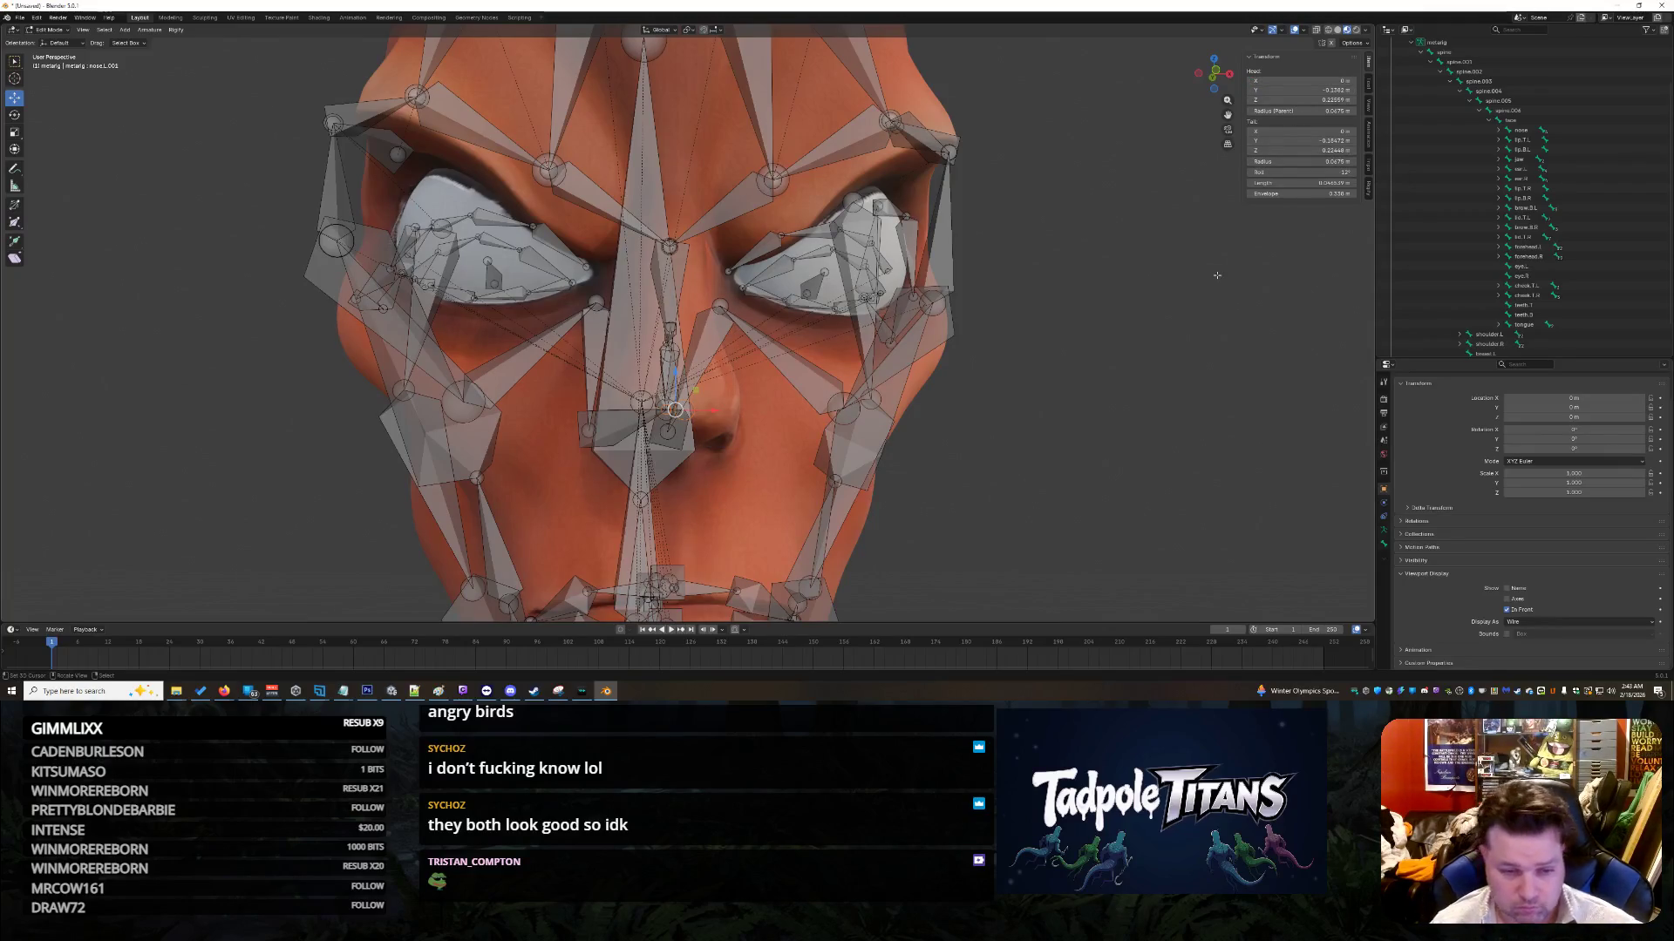
key("ctrl+z")
Step: Center the nose bone's tail at X 0 m and orbit to check it
middle_click_drag(1067, 379, 1186, 289)
left_click_drag(1302, 131, 1304, 131)
key("Return")
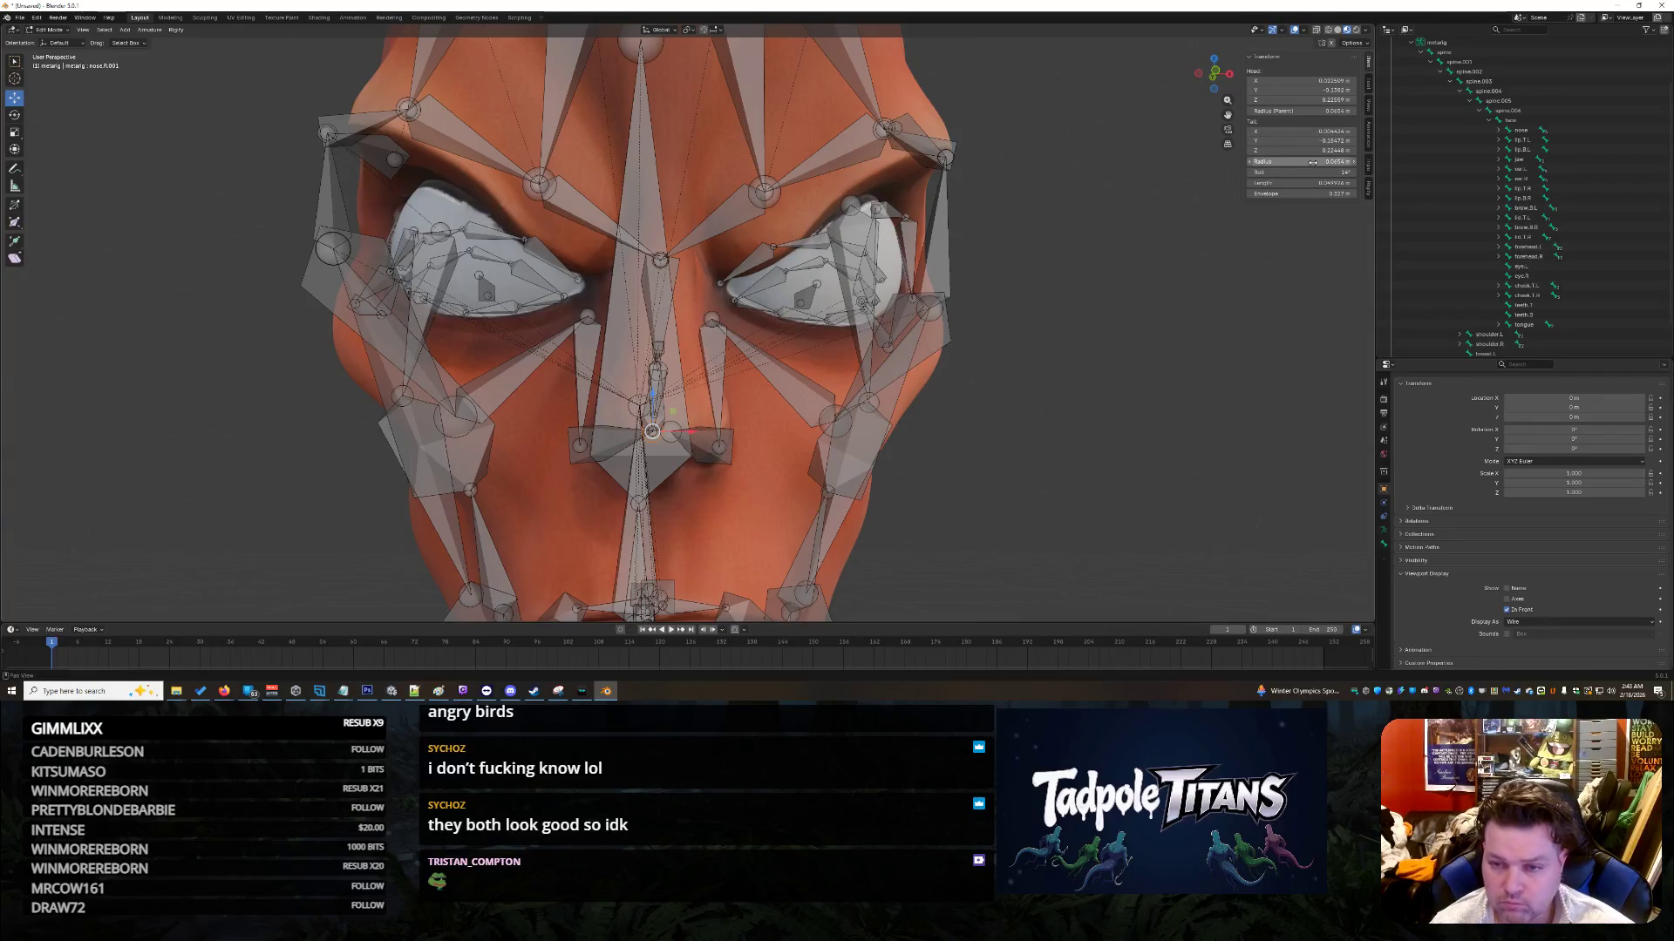
key("Return")
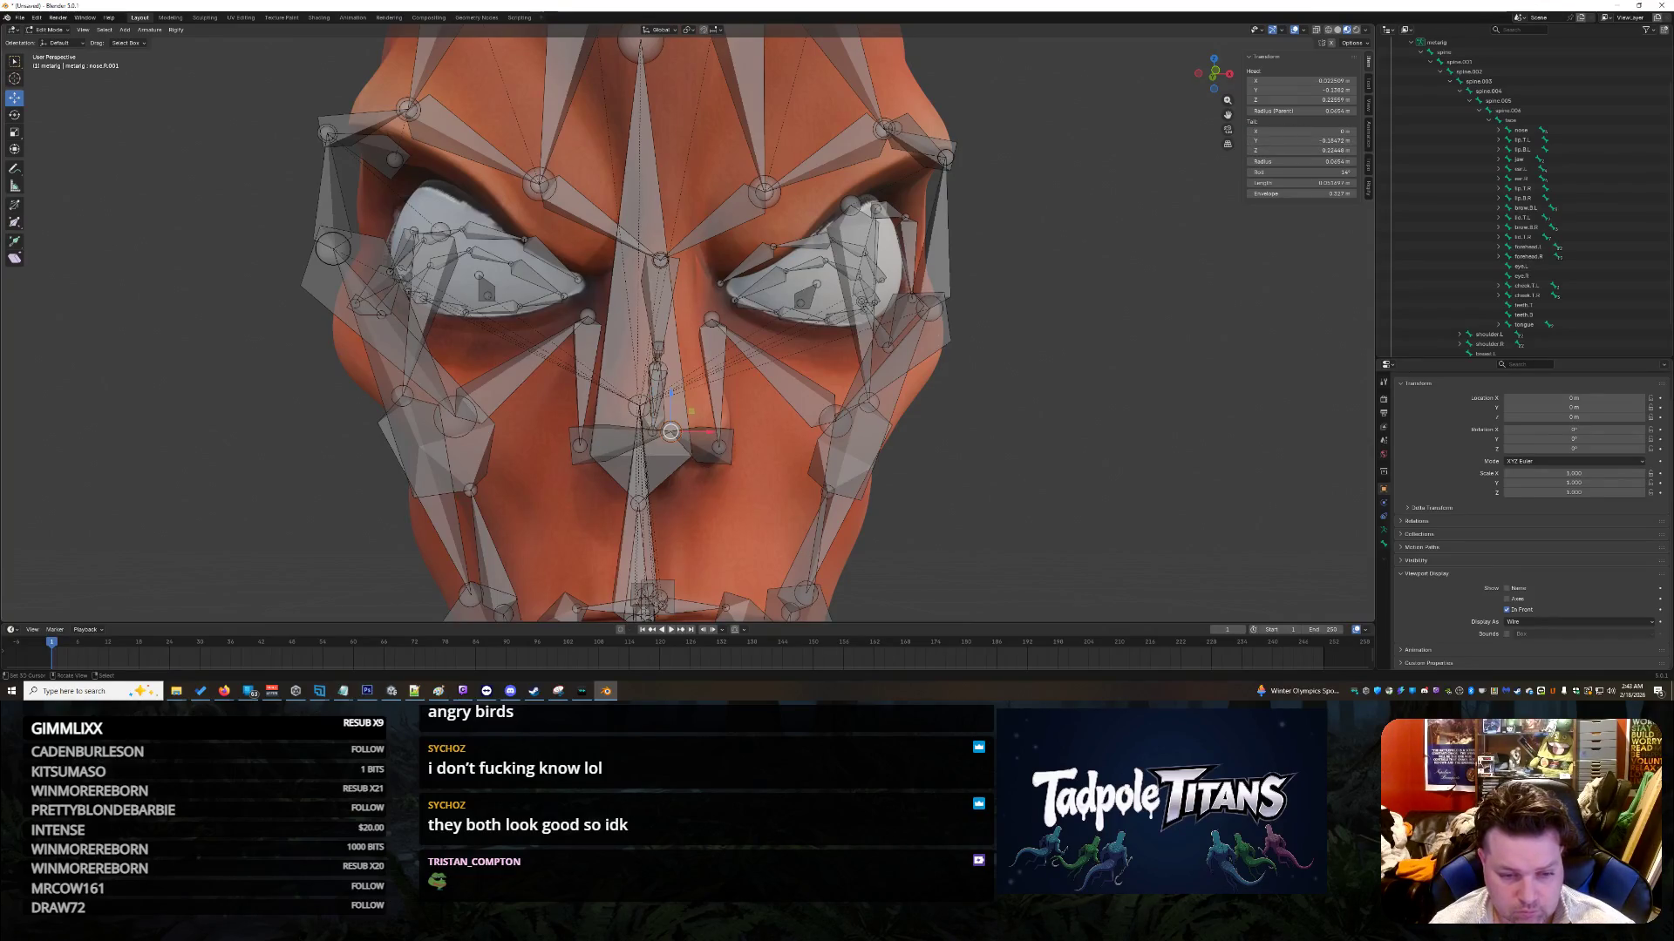
left_click(1304, 131)
type("0")
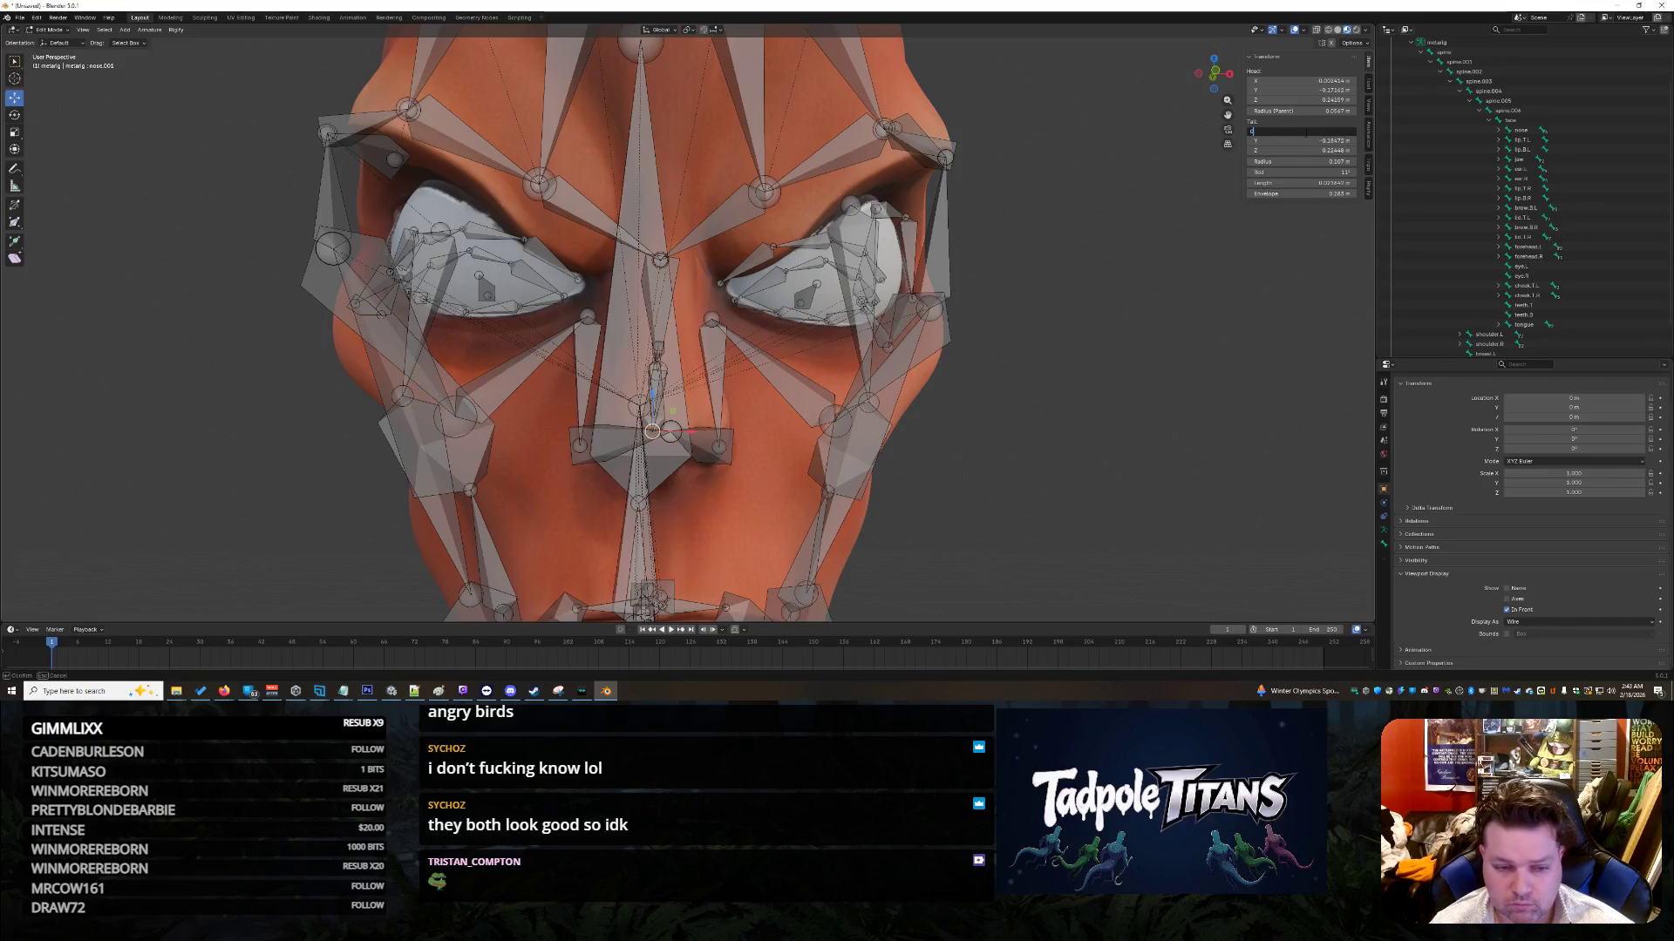
key("Return")
mouse_move(1033, 458)
middle_mouse_down()
mouse_move(1089, 449)
mouse_move(998, 454)
mouse_move(1047, 451)
mouse_move(1033, 456)
middle_mouse_up()
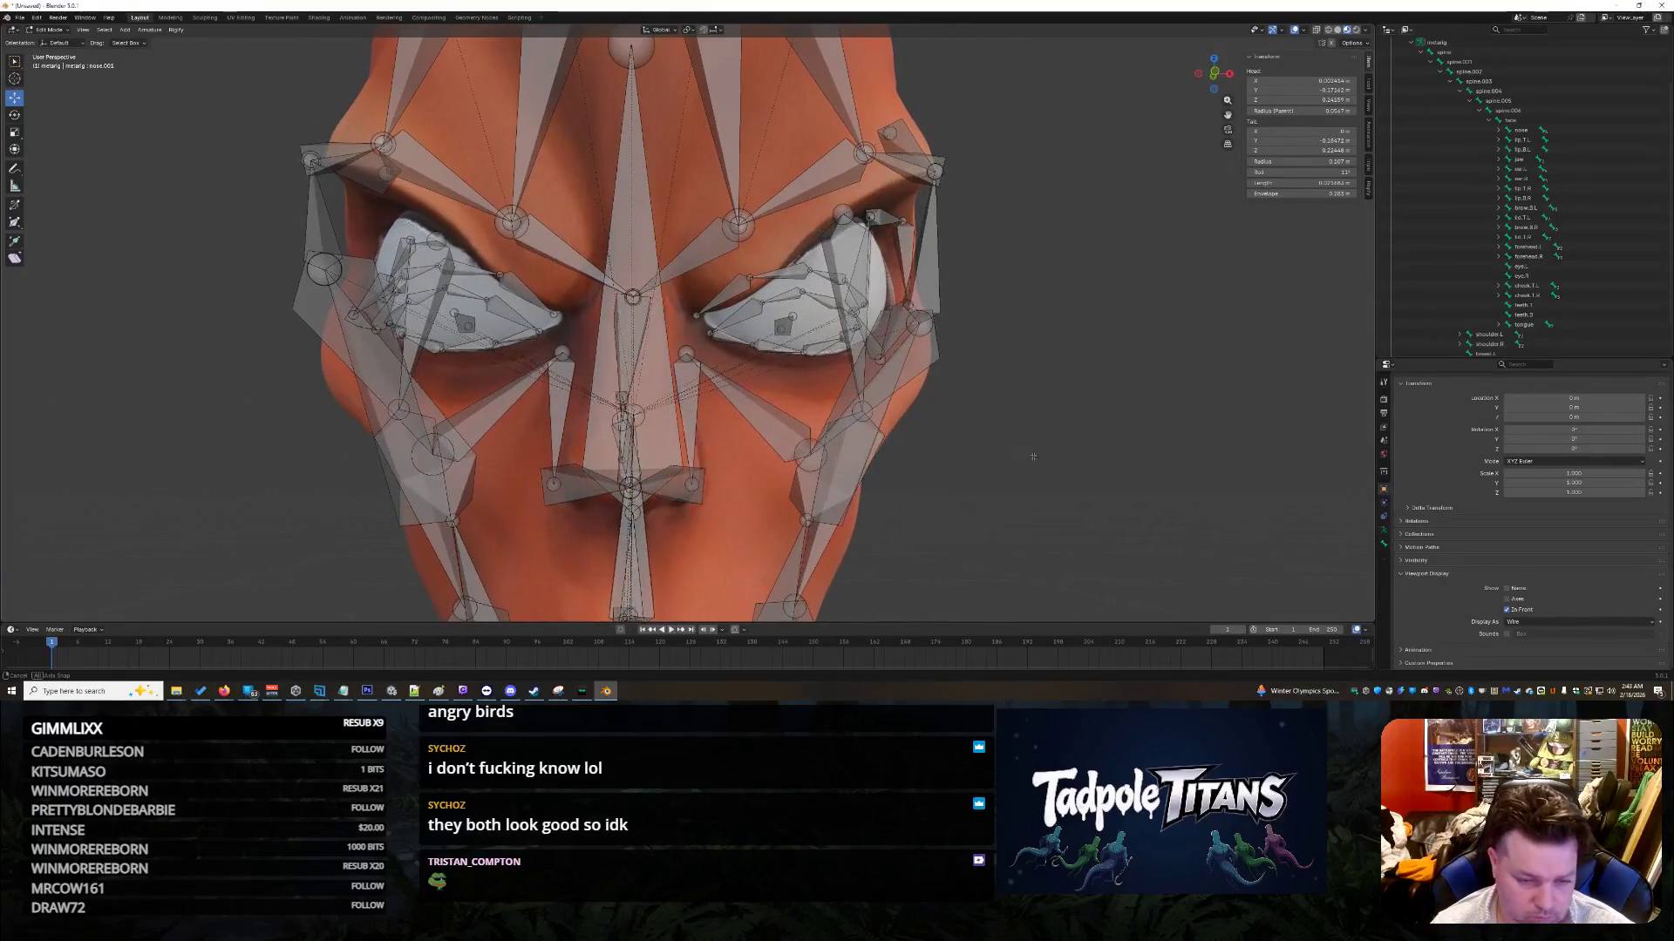
Step: Adjust the Tail X values of the nose.L and nose.R bones to make them symmetric
left_click(691, 483)
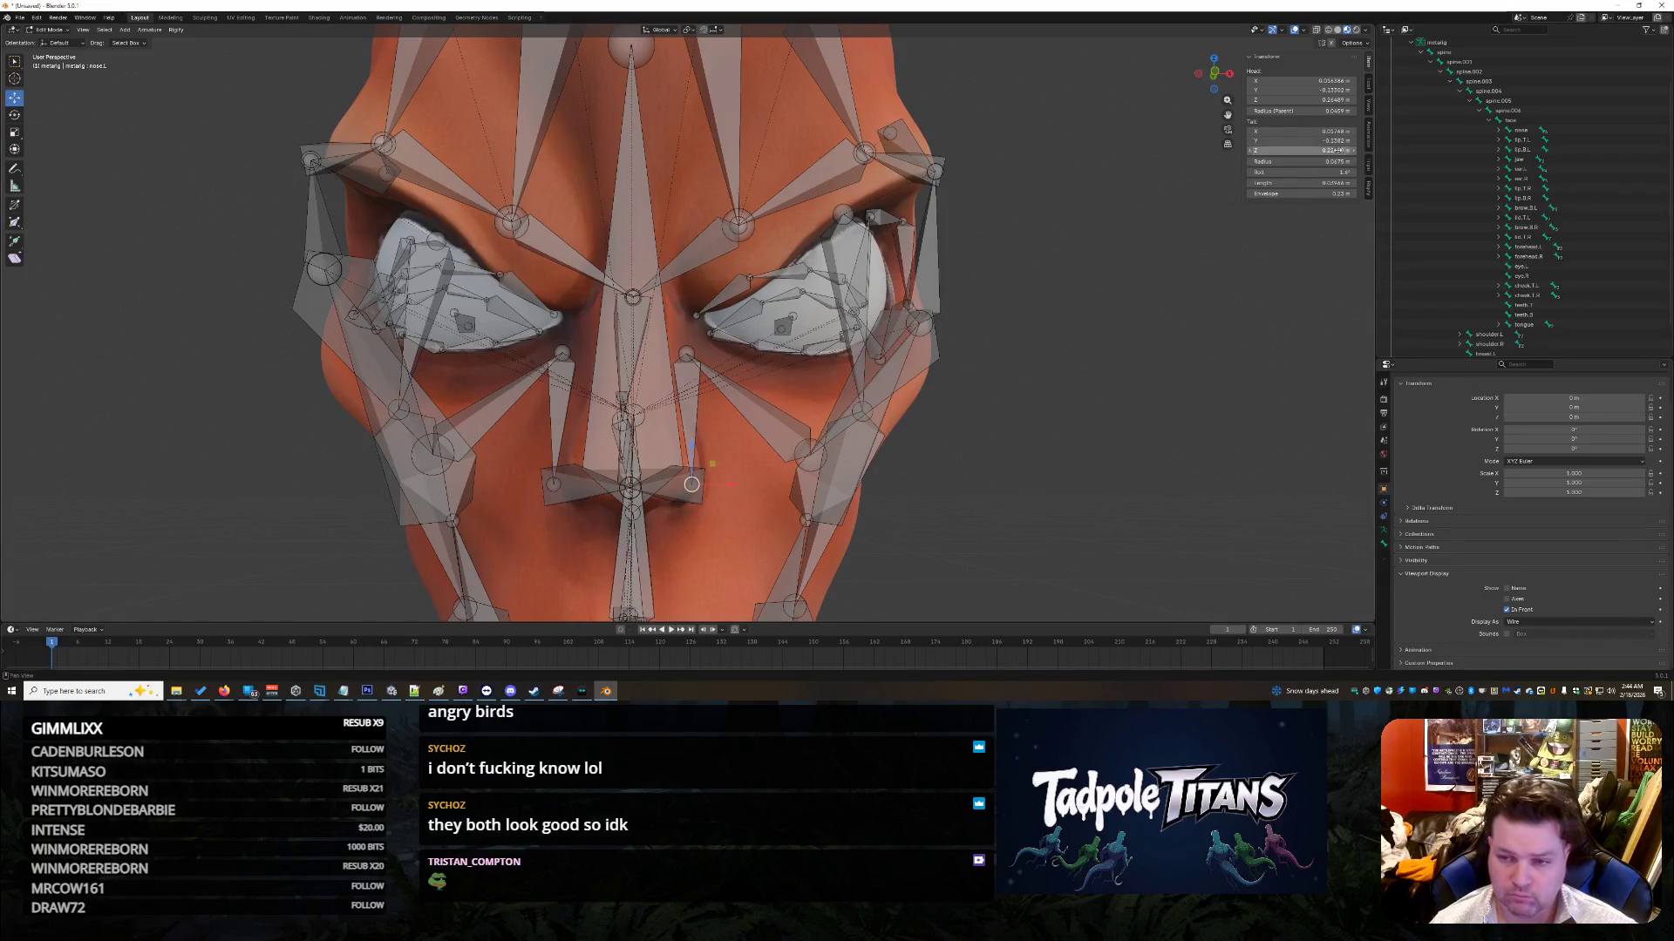
left_click(1299, 131)
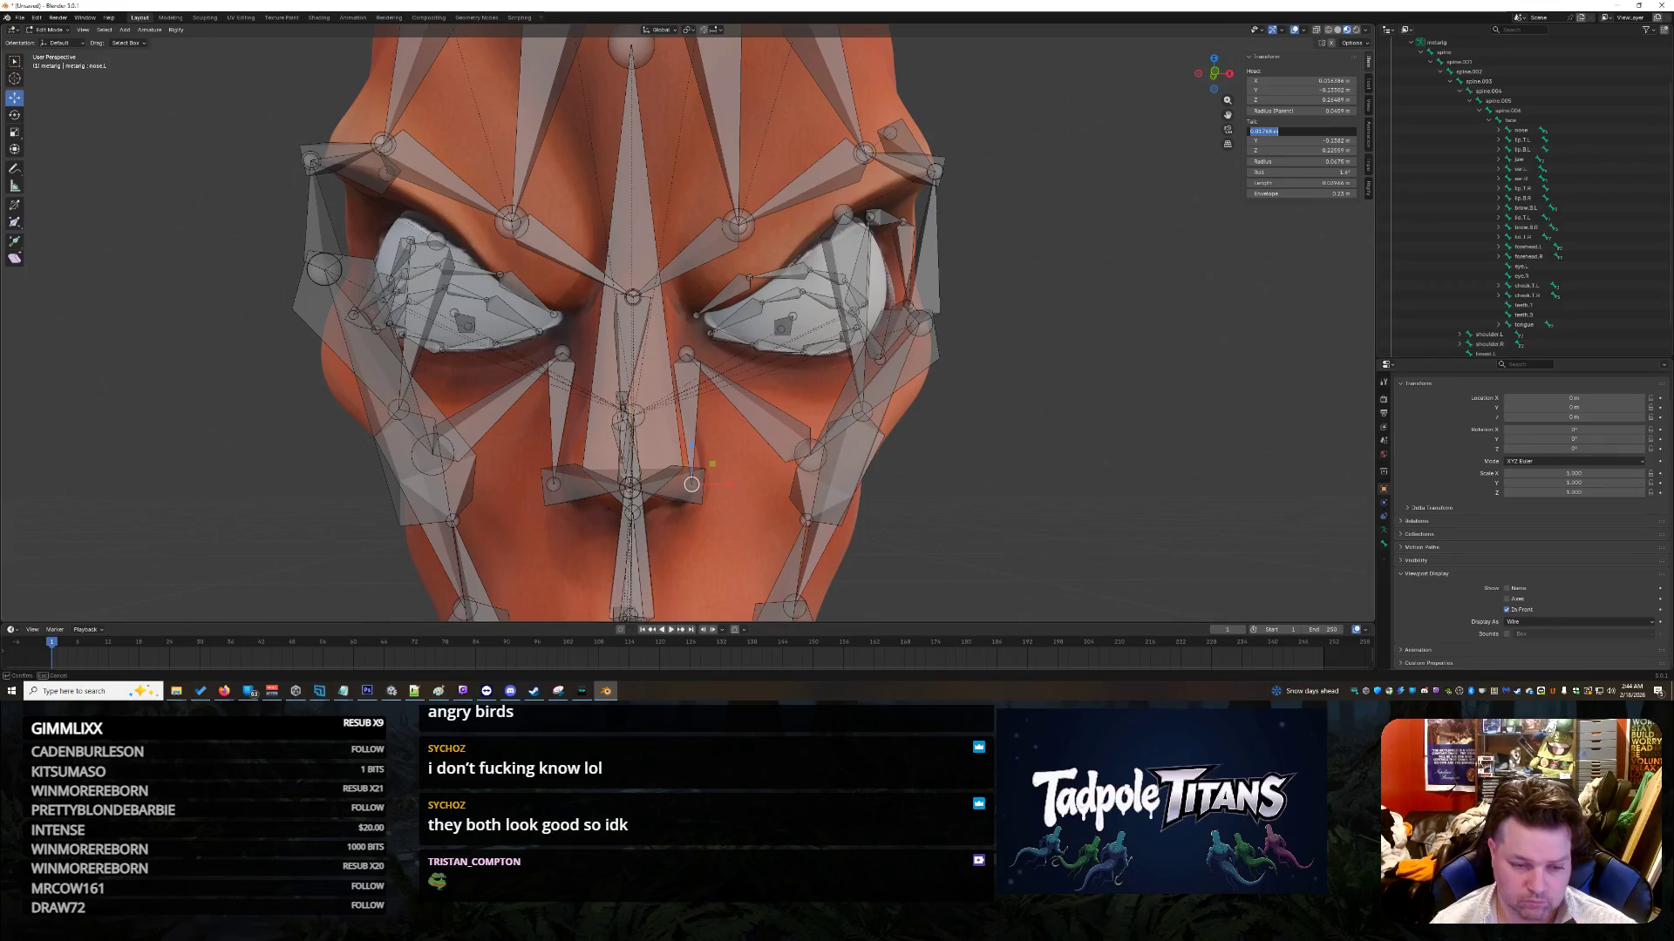
left_click(1294, 132)
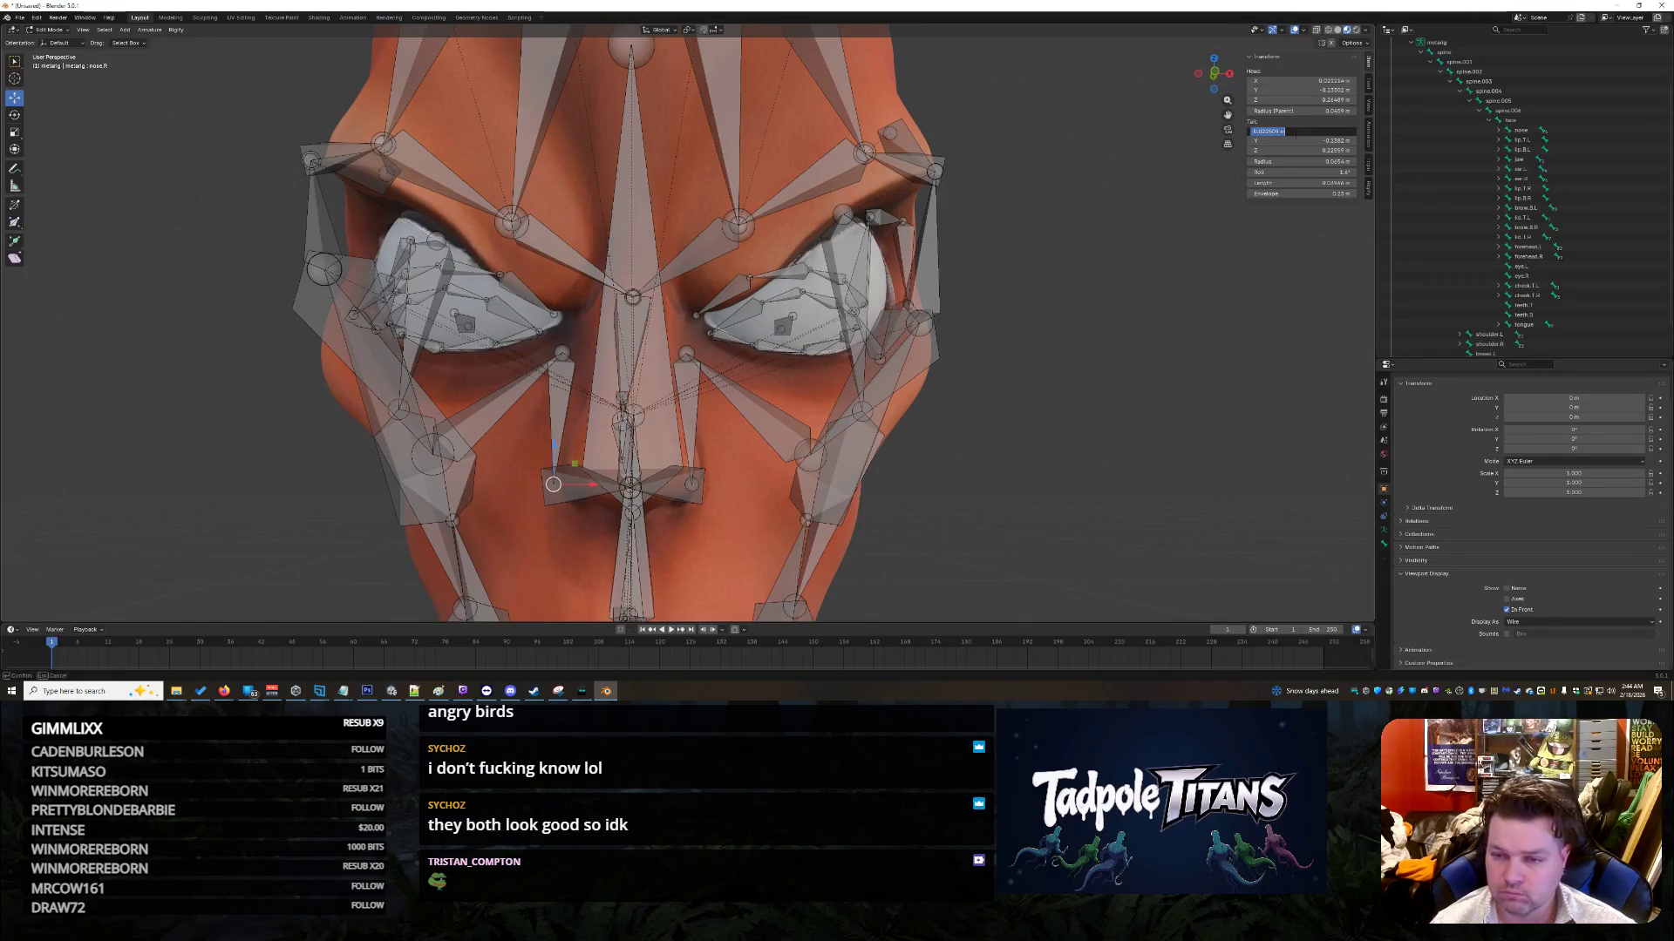
key("Return")
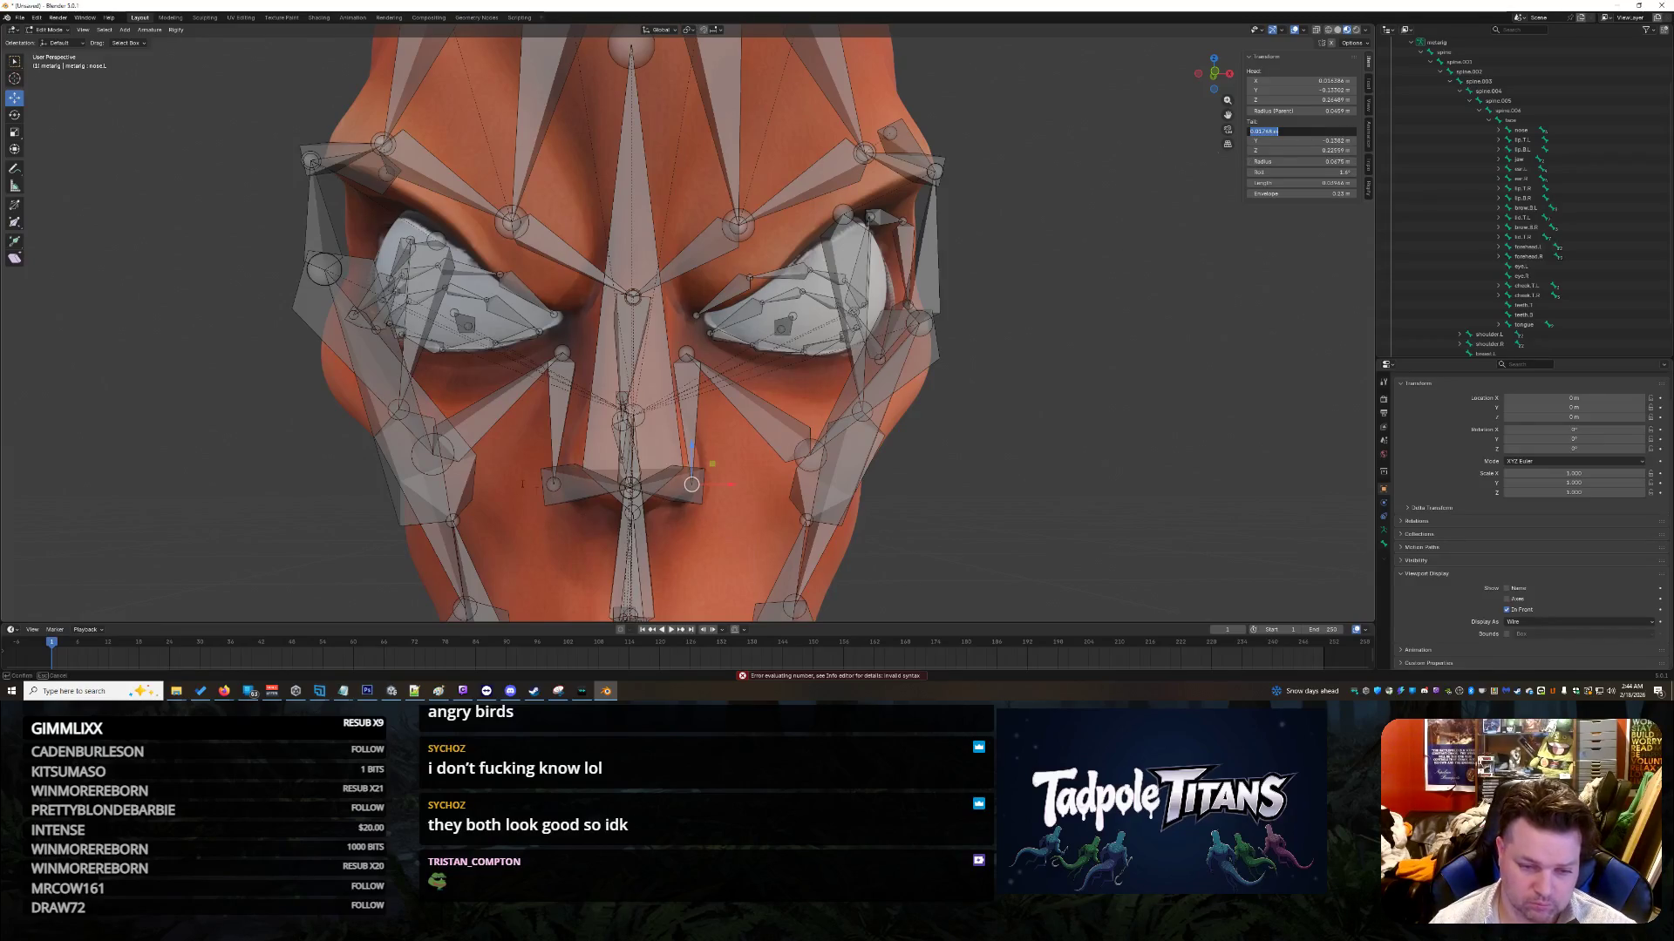
key("Escape")
left_click(1325, 131)
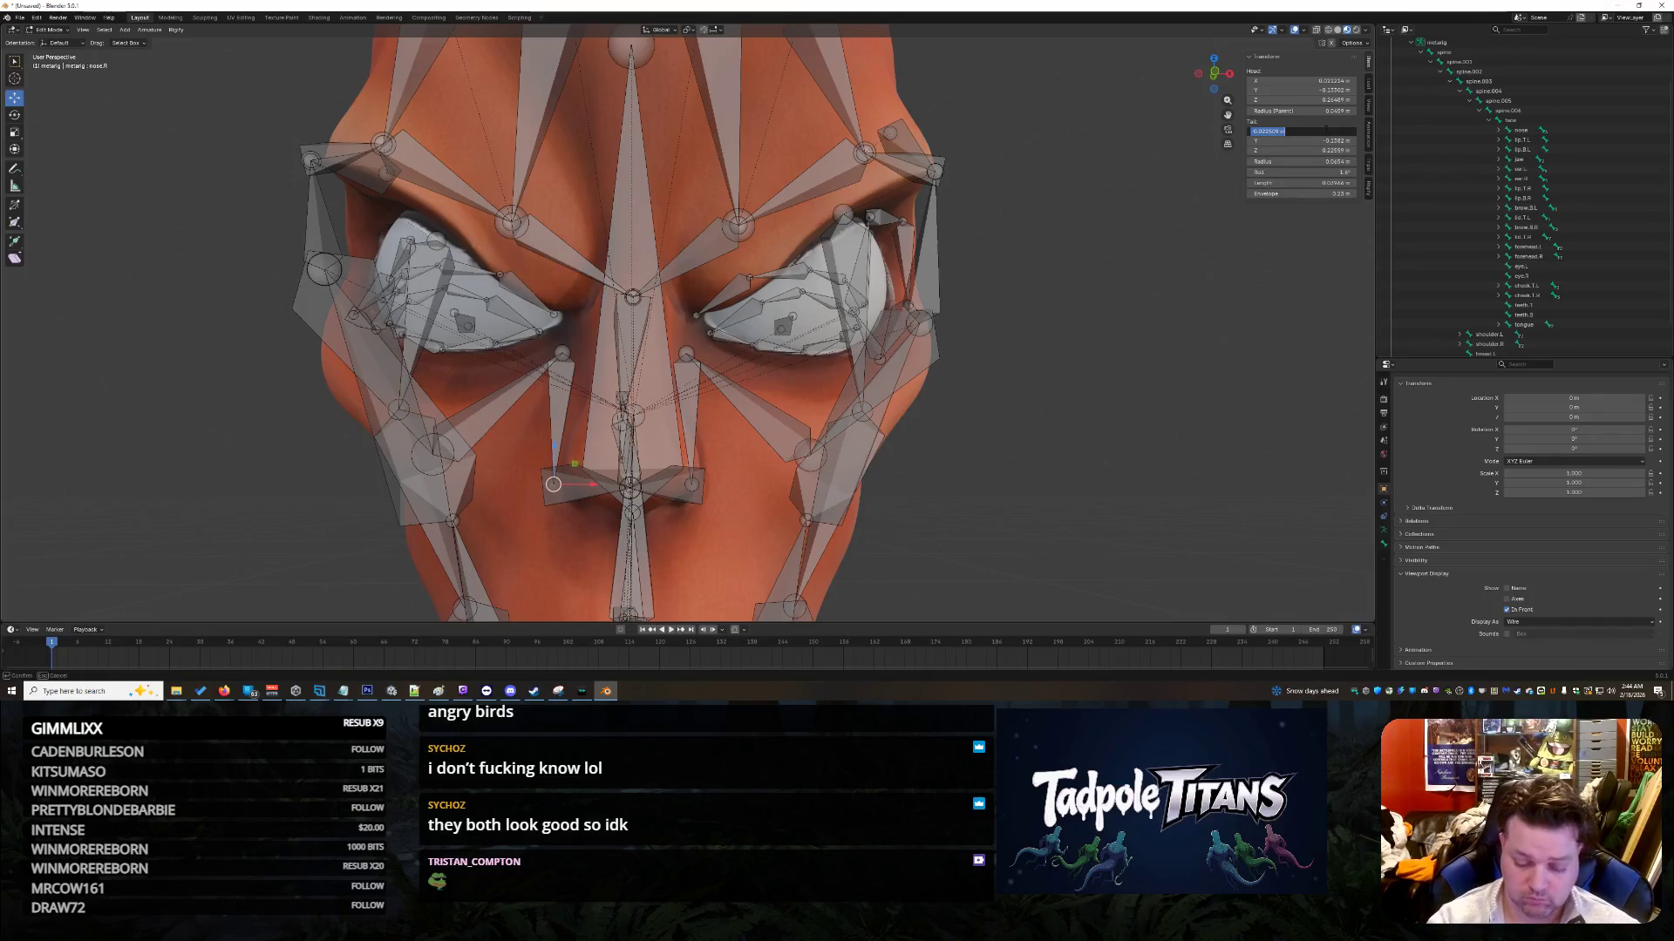
key("Return")
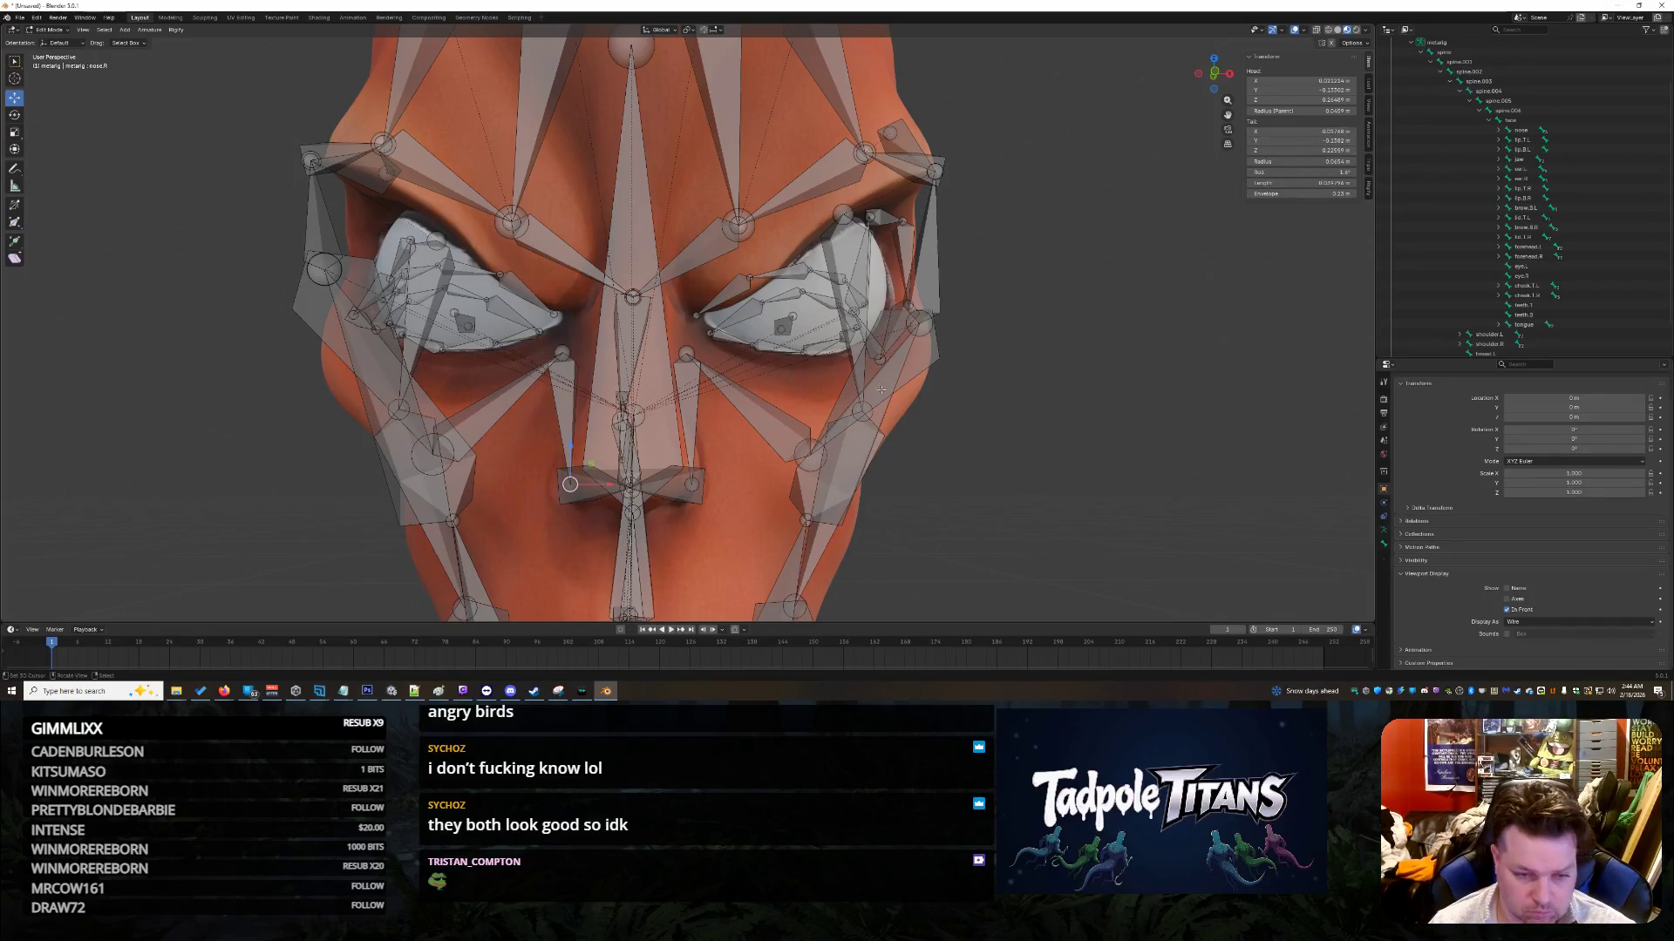
middle_click_drag(754, 478, 719, 500)
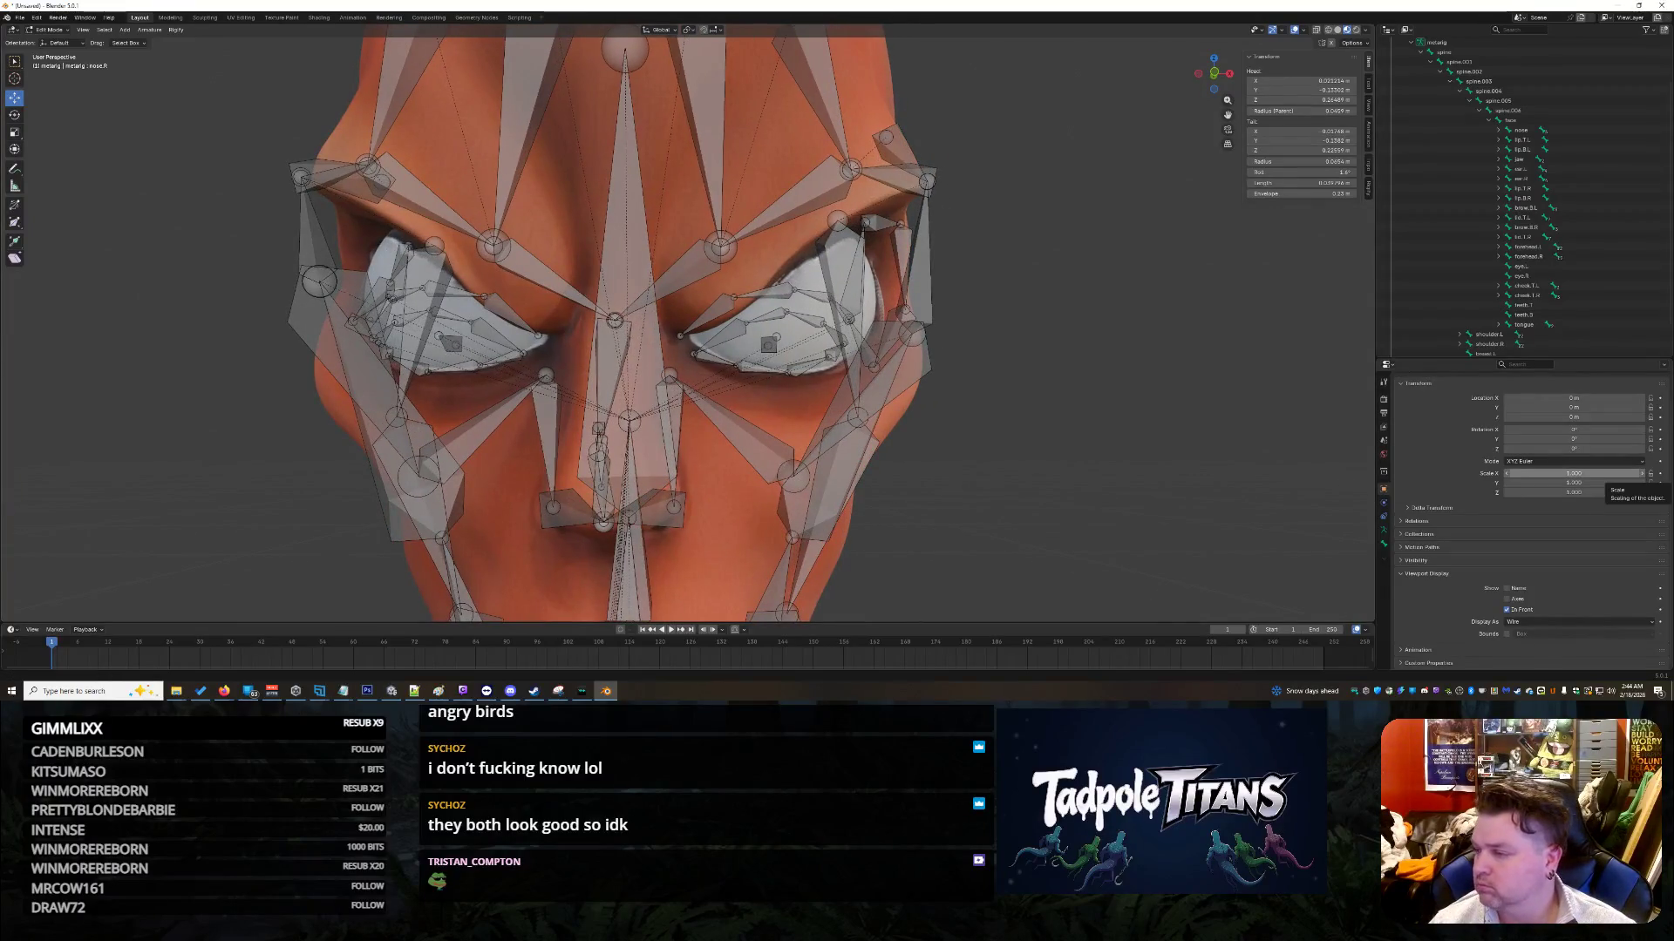
Step: Bring the Tripo page in Firefox to the front
key("alt+Tab")
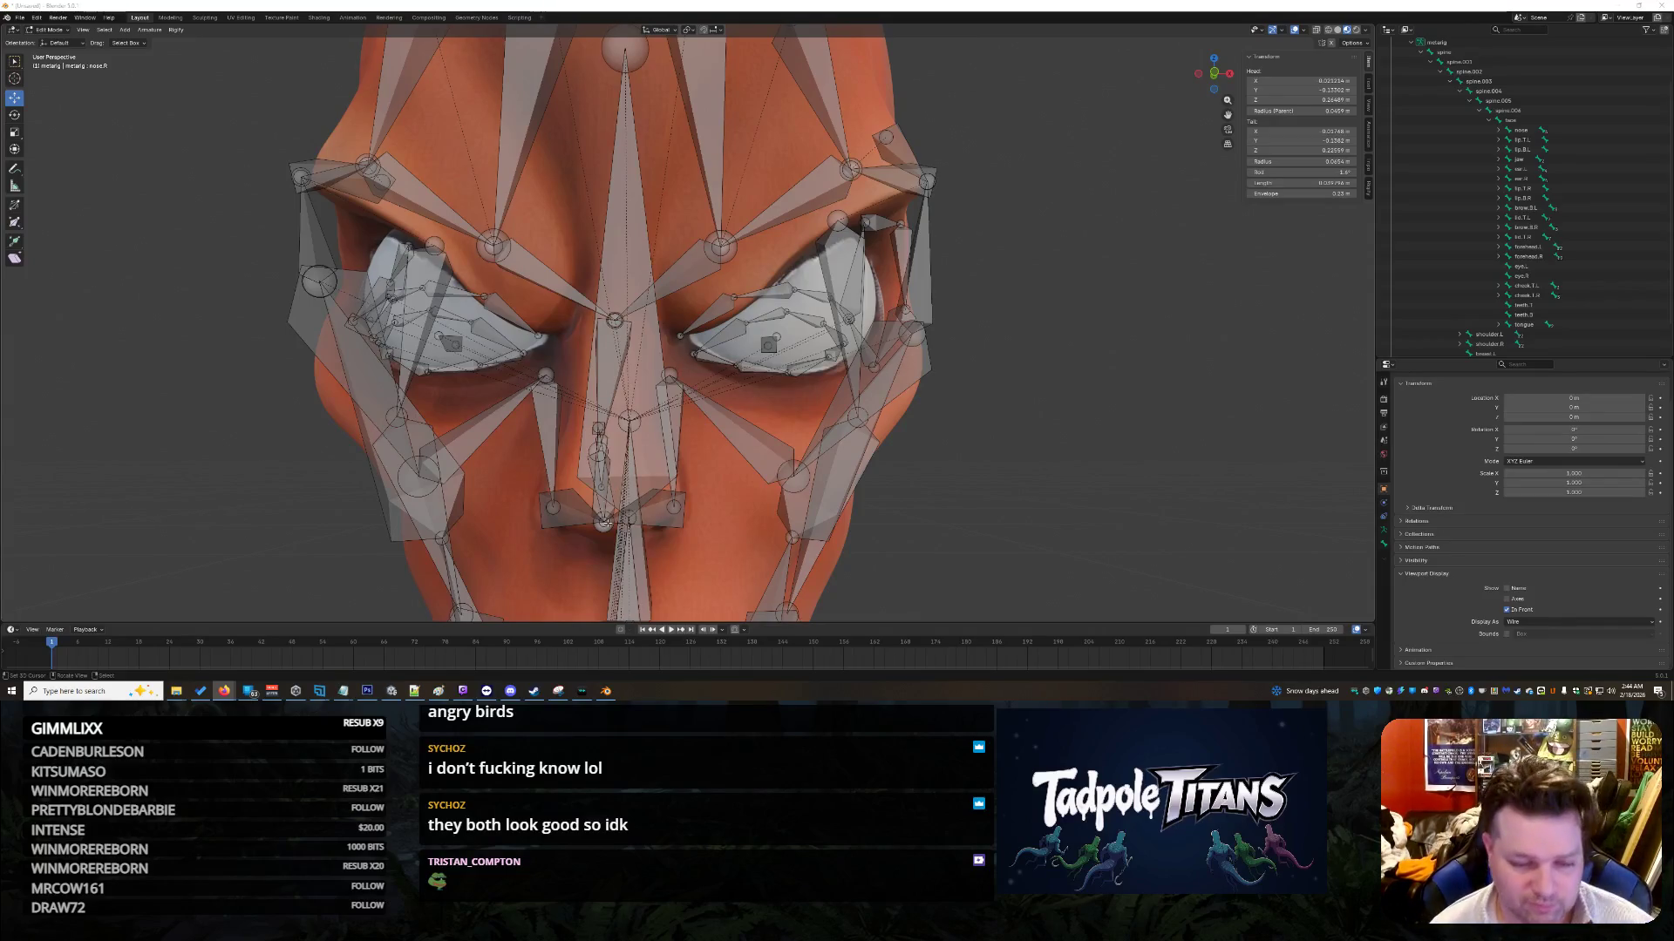
scroll(752, 498, "up", 3)
scroll(752, 498, "down", 3)
middle_click_drag(753, 497, 756, 486)
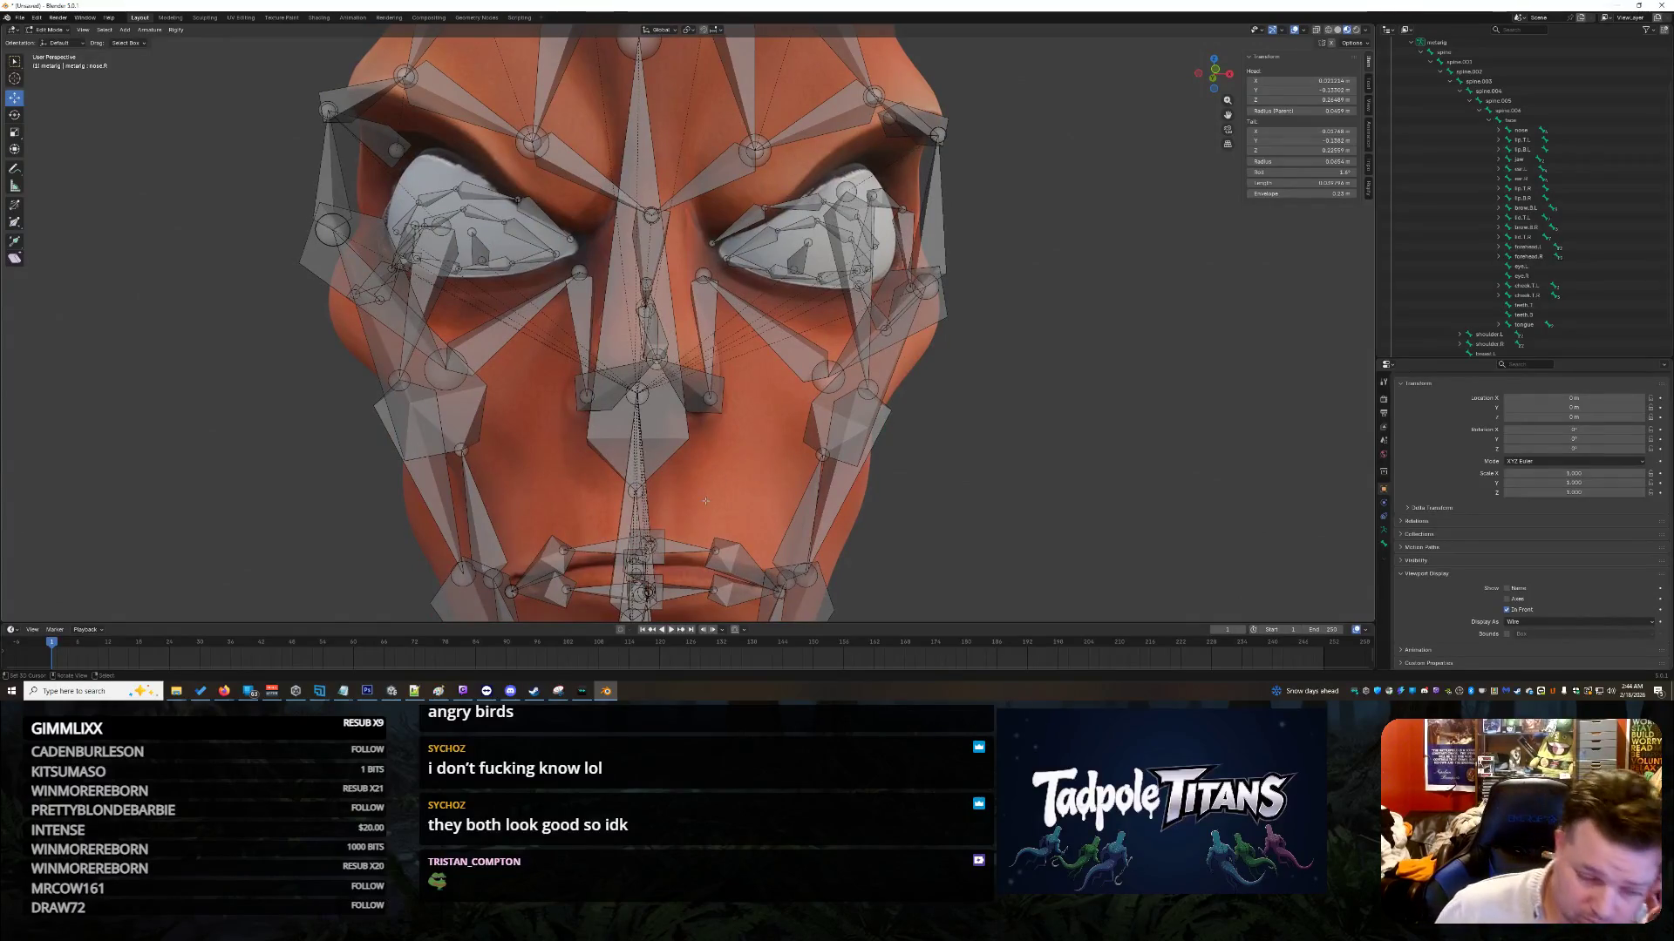
mouse_move(224, 693)
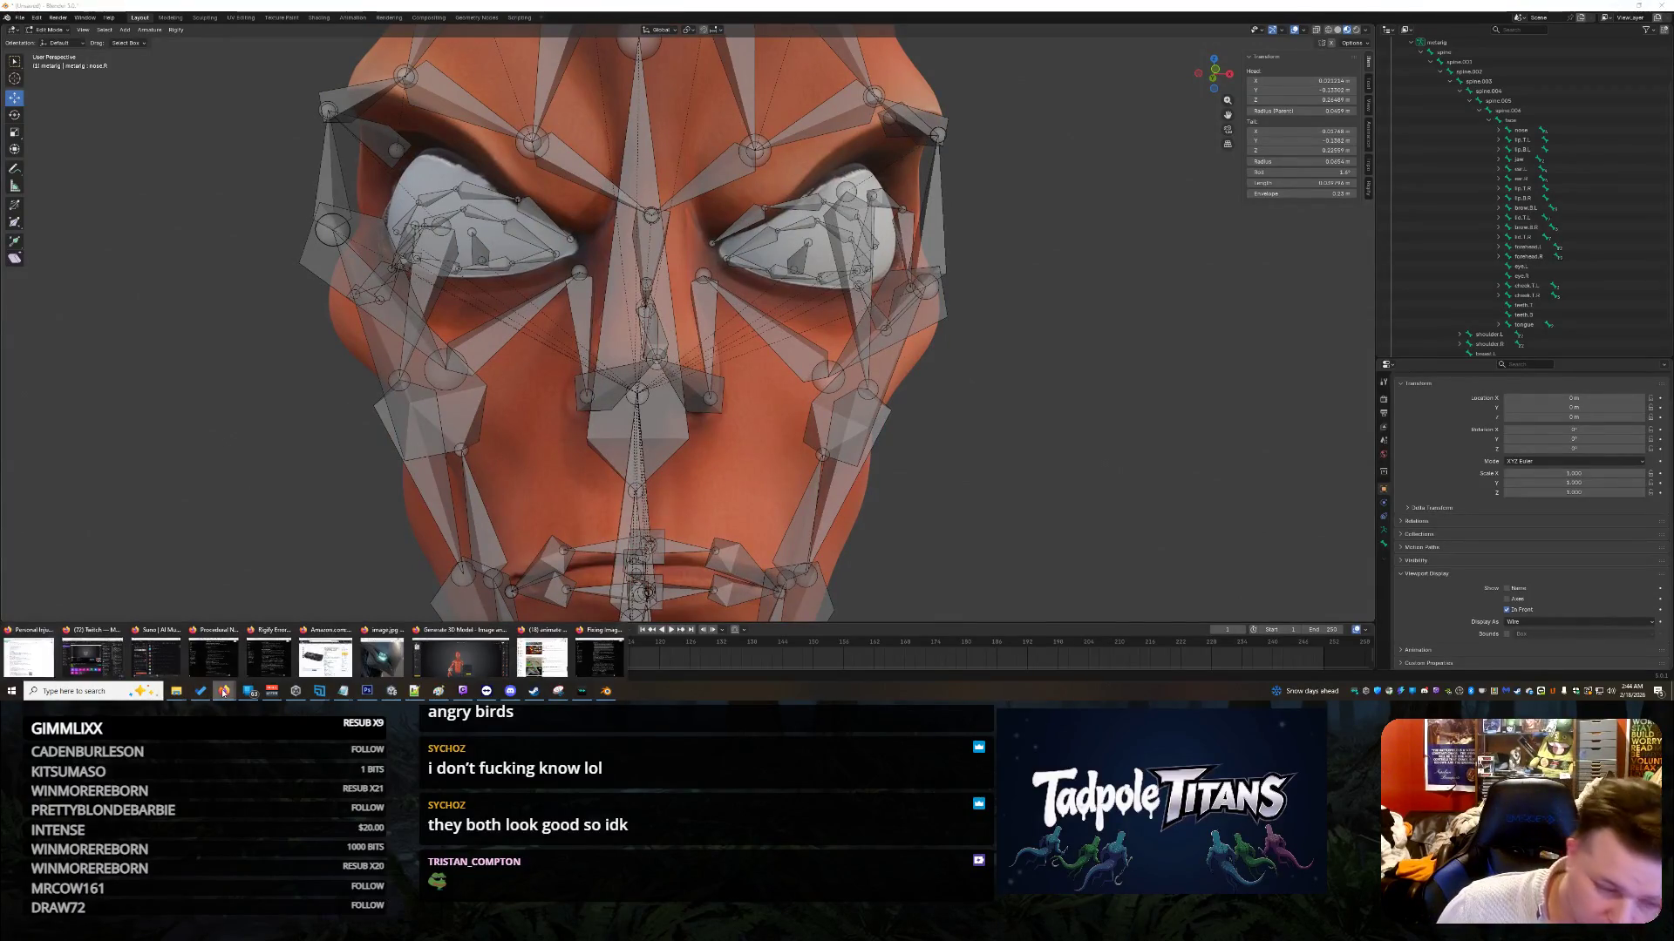
left_click(482, 654)
Step: Switch to the Tripo tab with the finished purple lizard creature, orbit it, and open Export
left_click(719, 12)
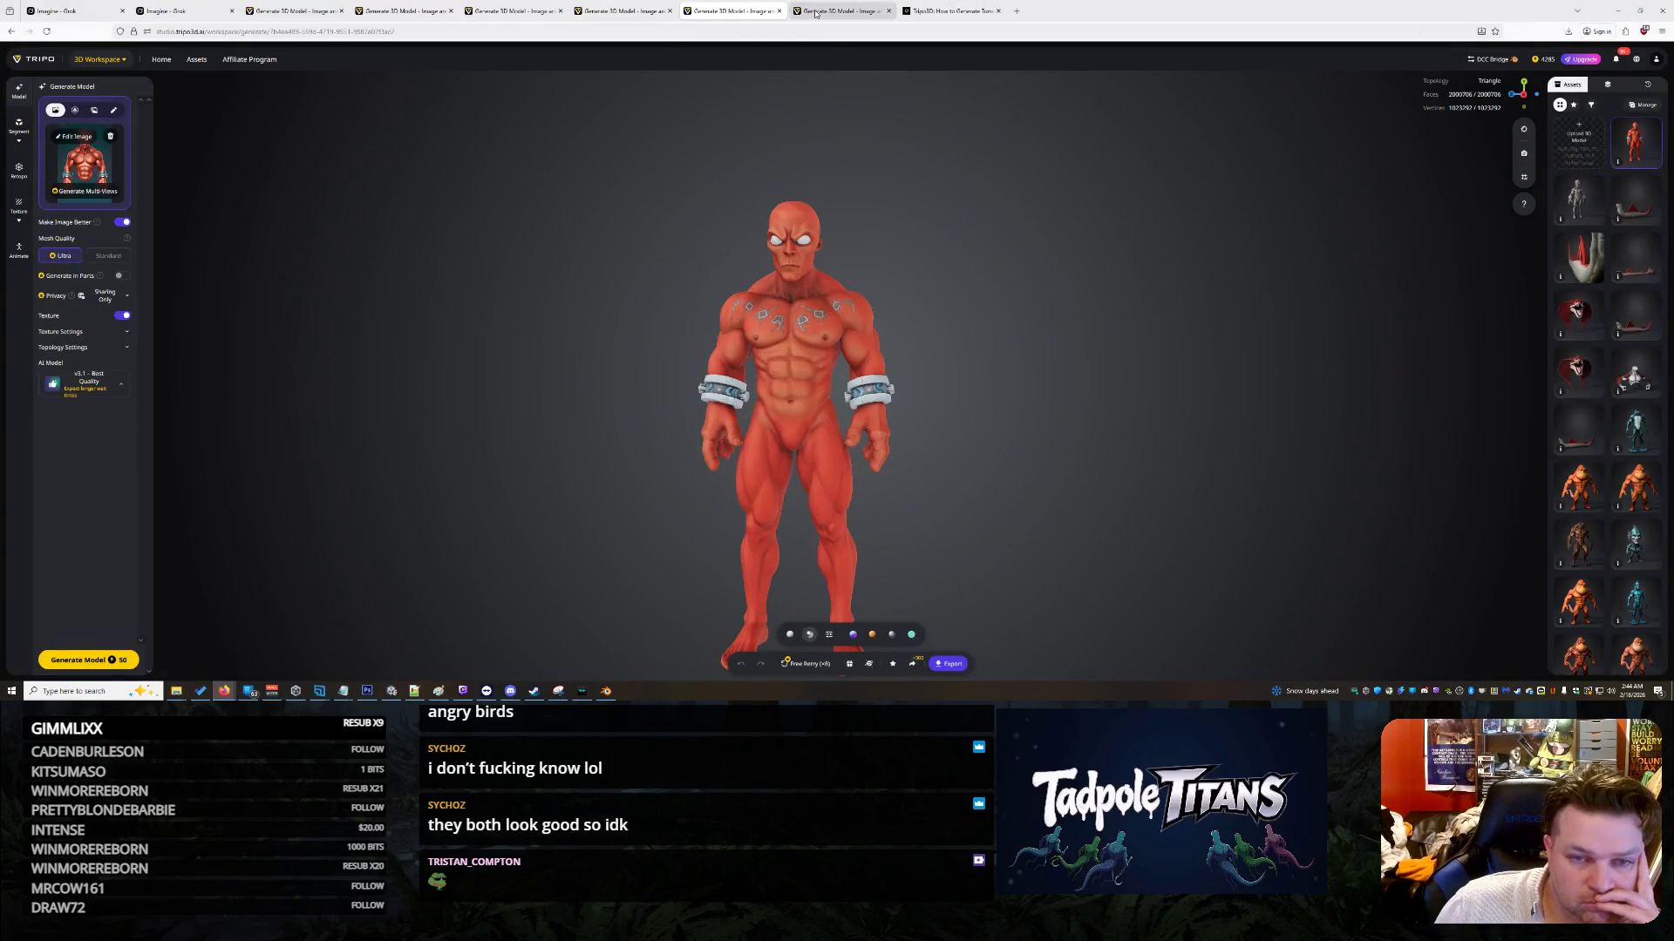
left_click(809, 664)
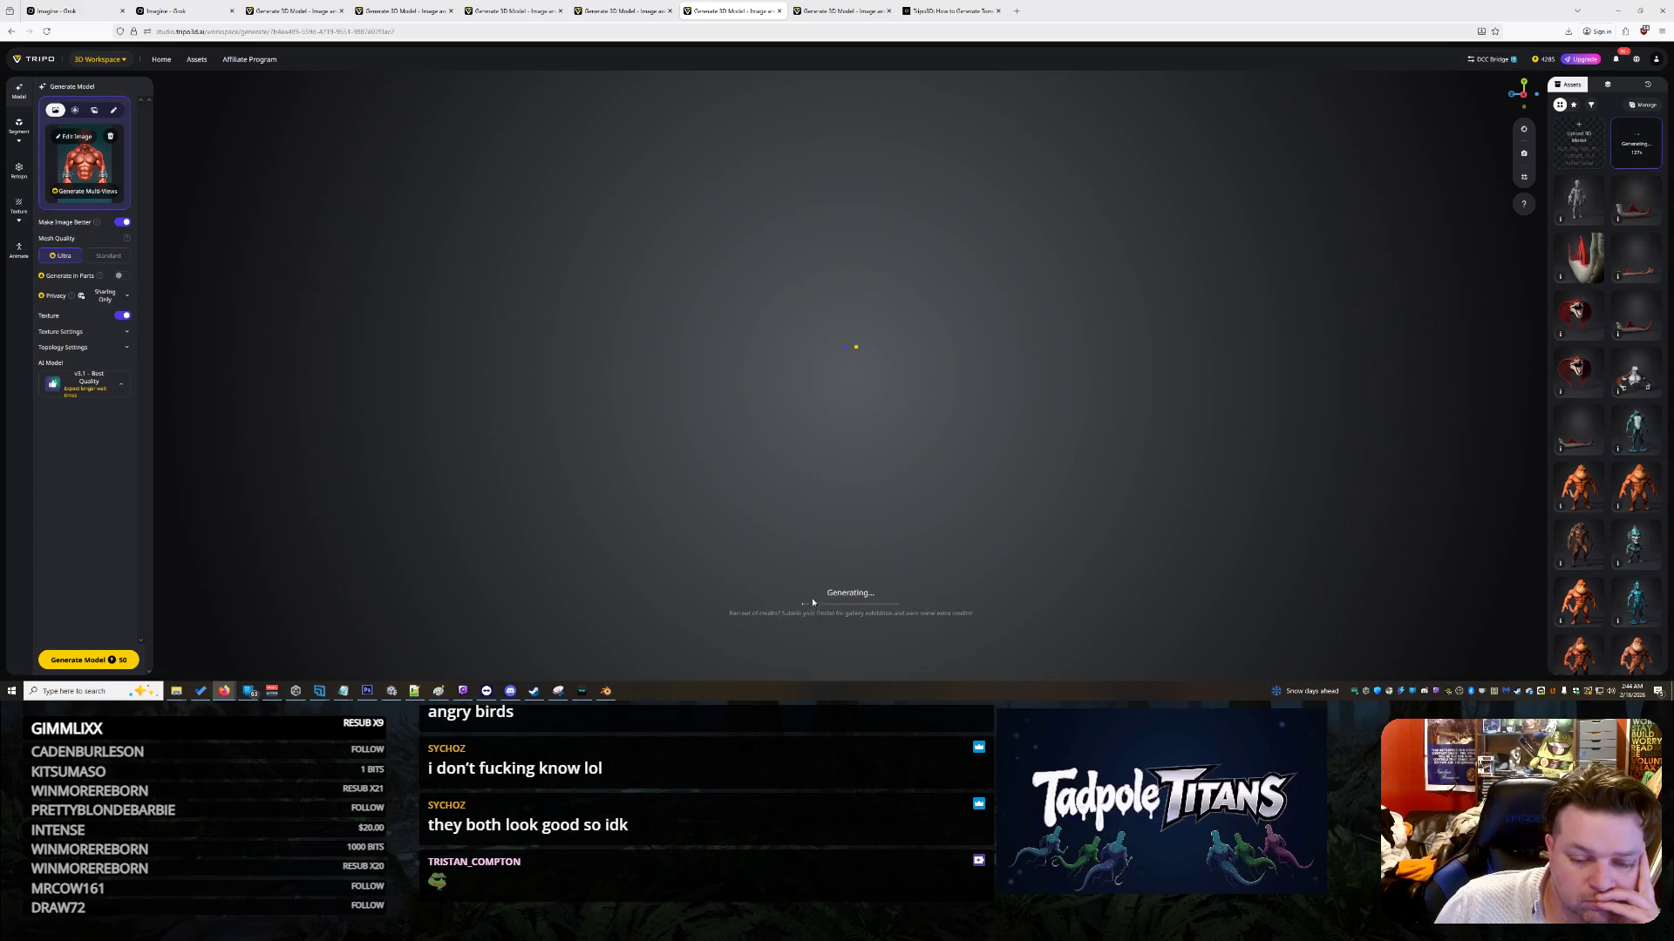
left_click(837, 11)
mouse_move(875, 393)
left_mouse_down()
mouse_move(1055, 371)
mouse_move(1188, 279)
mouse_move(1006, 354)
mouse_move(891, 359)
mouse_move(776, 329)
left_mouse_up()
left_click_drag(775, 445, 904, 453)
mouse_move(1042, 347)
left_mouse_down()
mouse_move(1133, 322)
mouse_move(1073, 363)
mouse_move(680, 361)
mouse_move(518, 321)
mouse_move(816, 347)
mouse_move(1035, 338)
mouse_move(628, 378)
mouse_move(268, 356)
left_mouse_up()
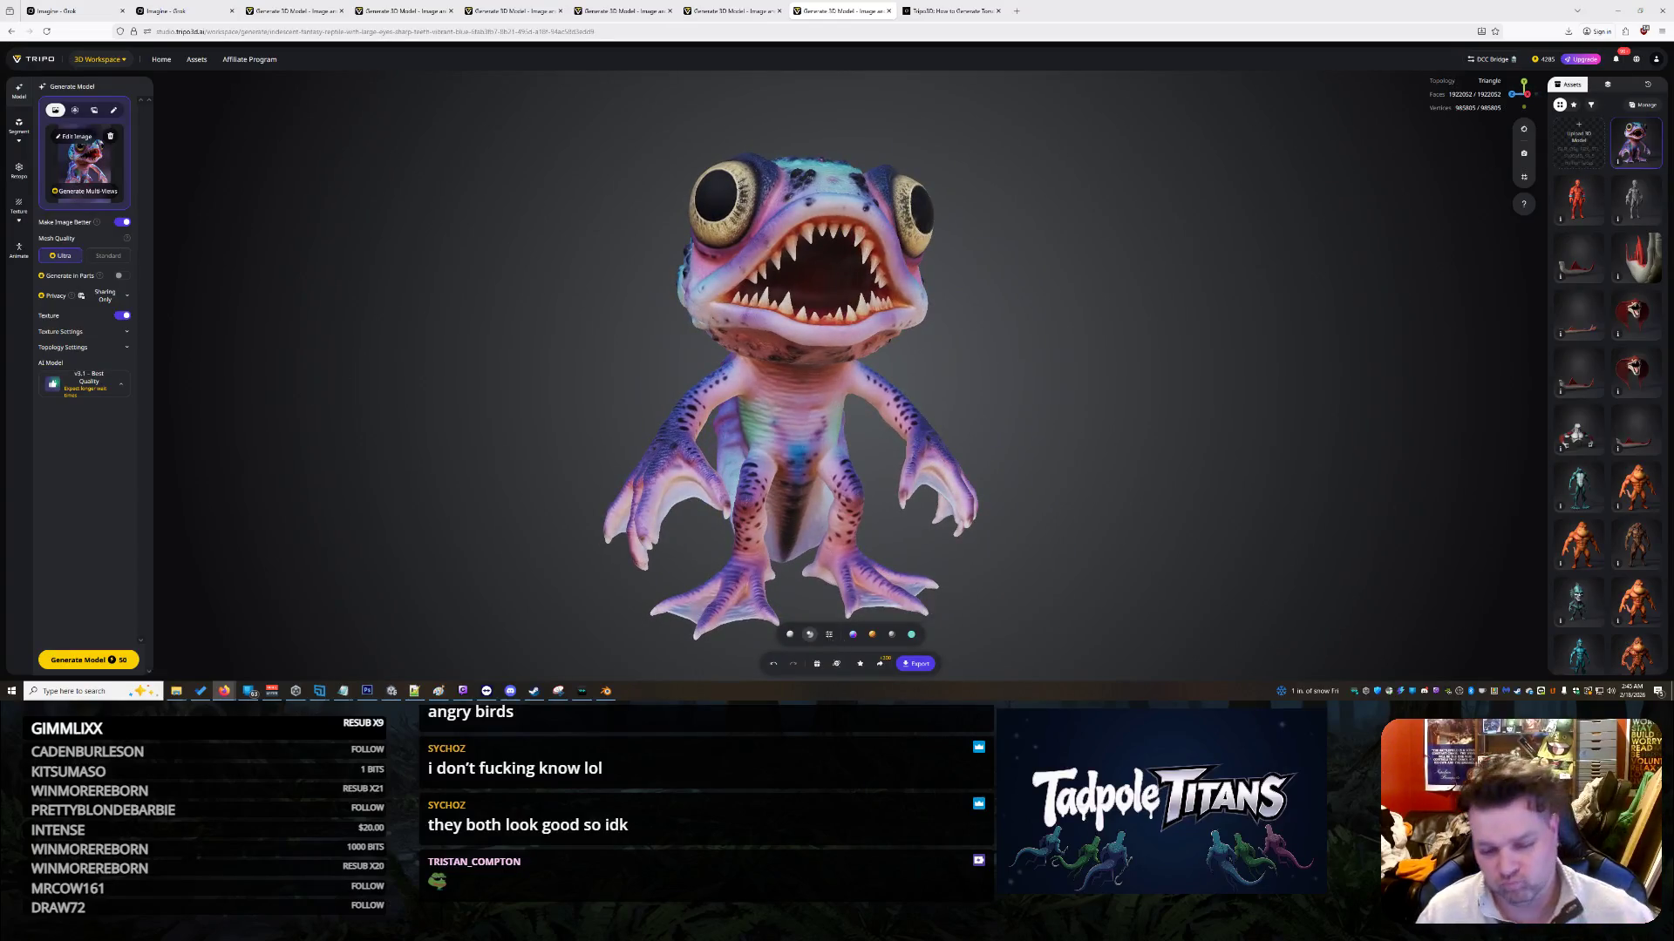
left_click(928, 664)
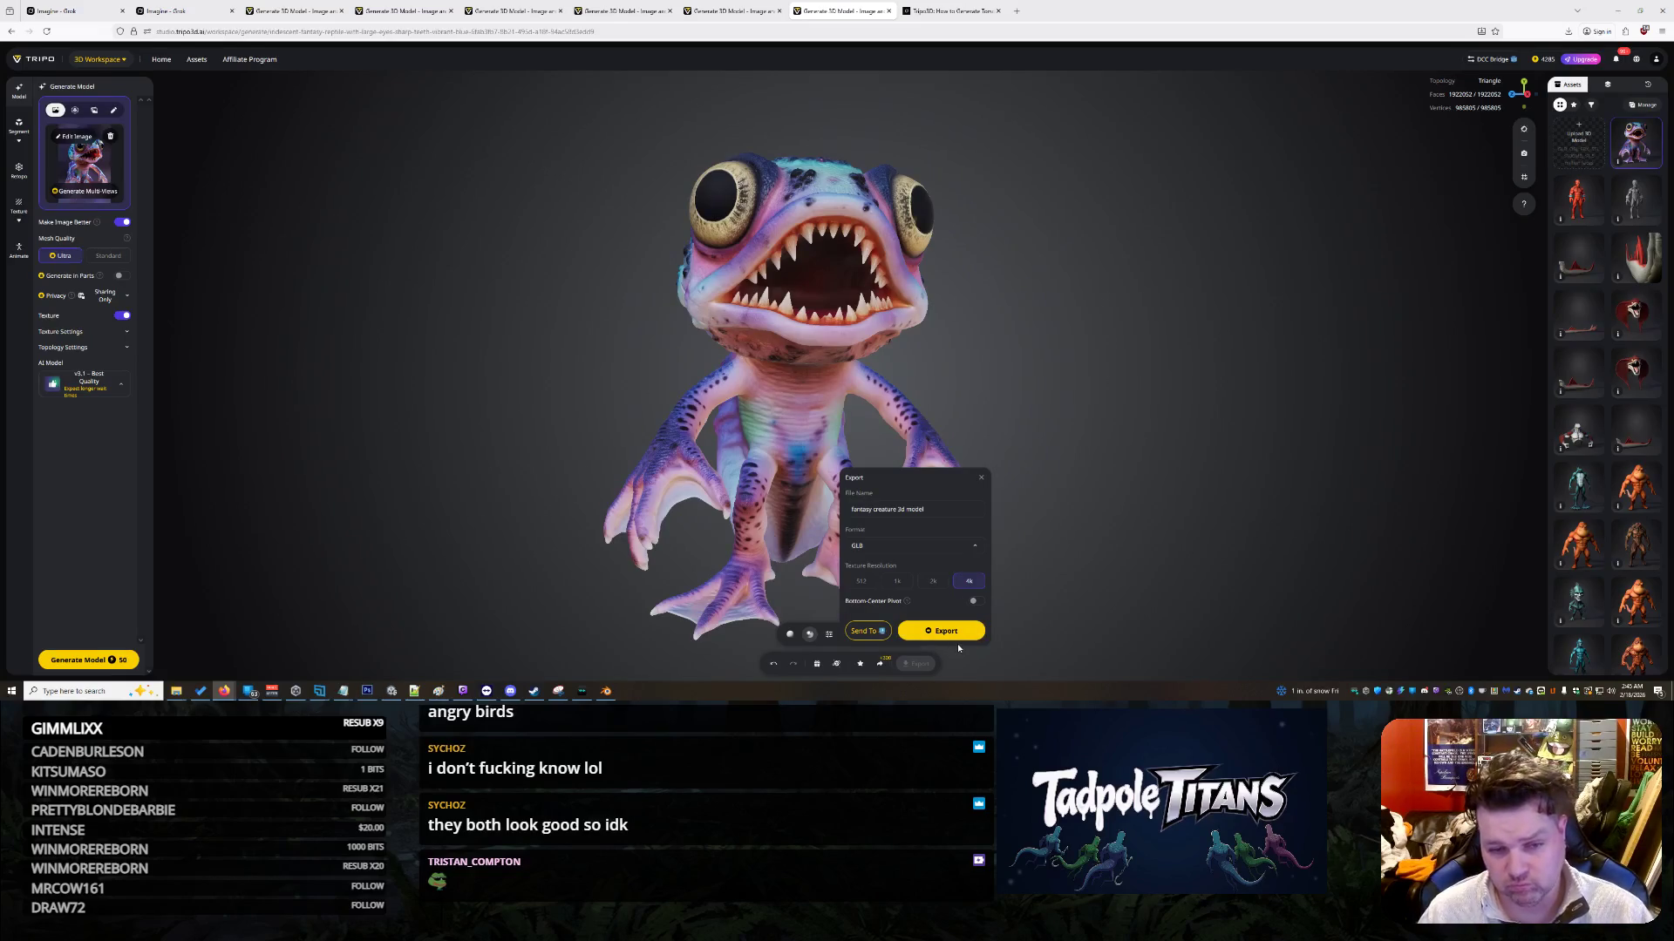
Step: Close the export options and orbit the creature to inspect its head, arm and back
left_click(1036, 512)
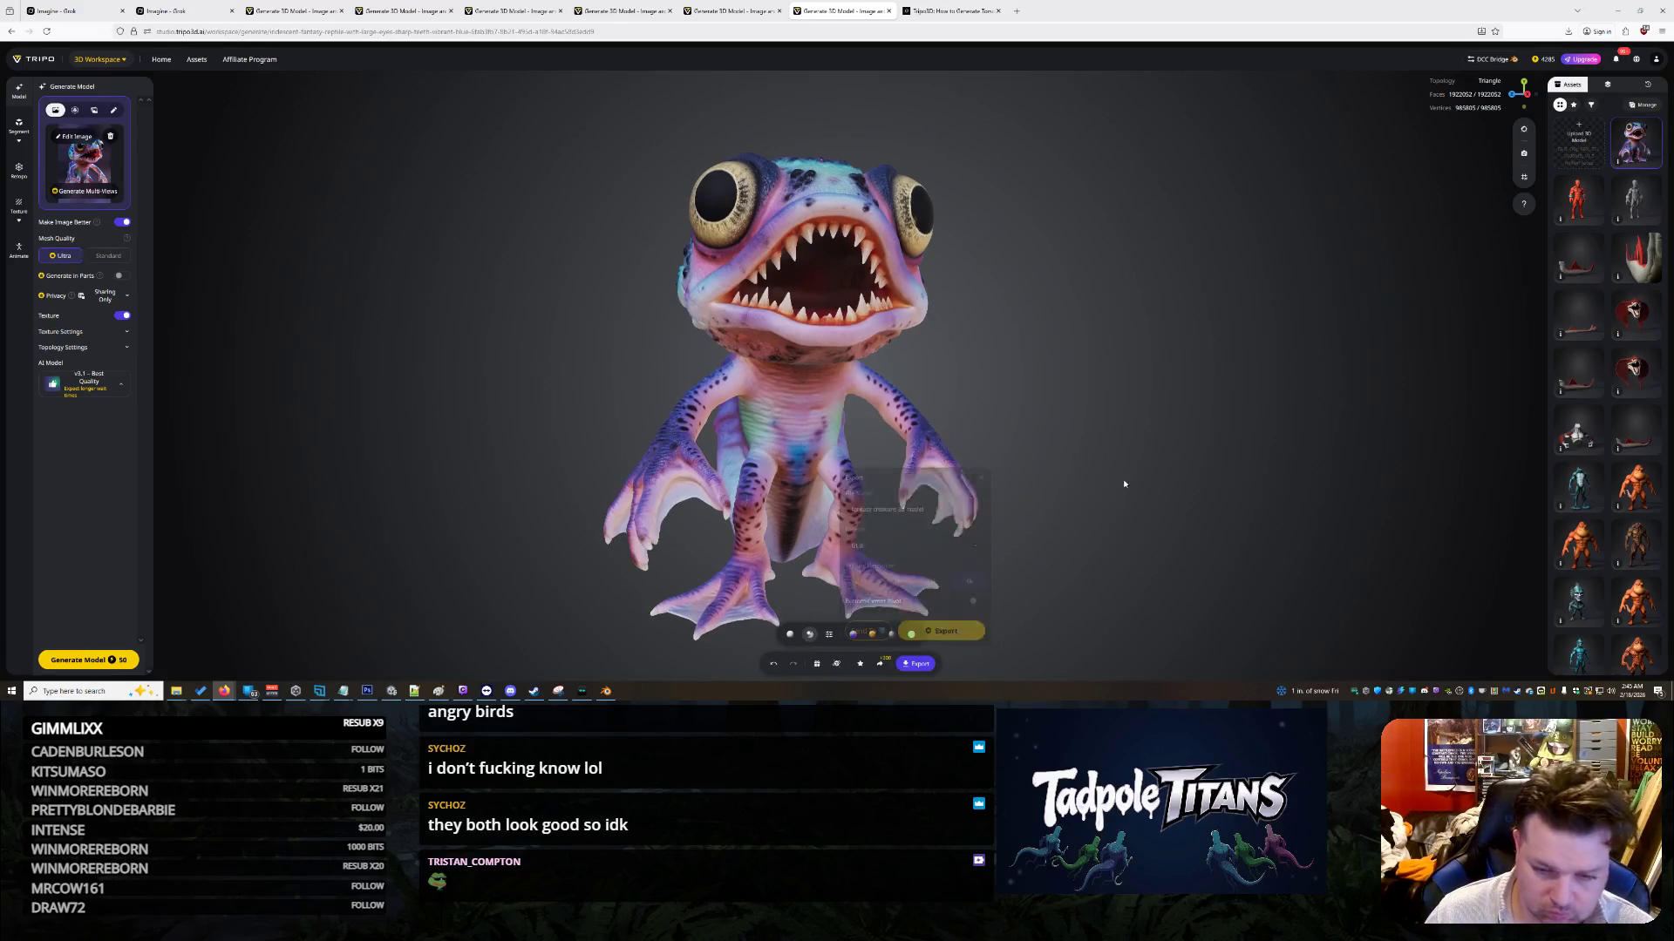
scroll(689, 576, "up", 5)
scroll(688, 577, "down", 3)
left_click_drag(698, 571, 806, 493)
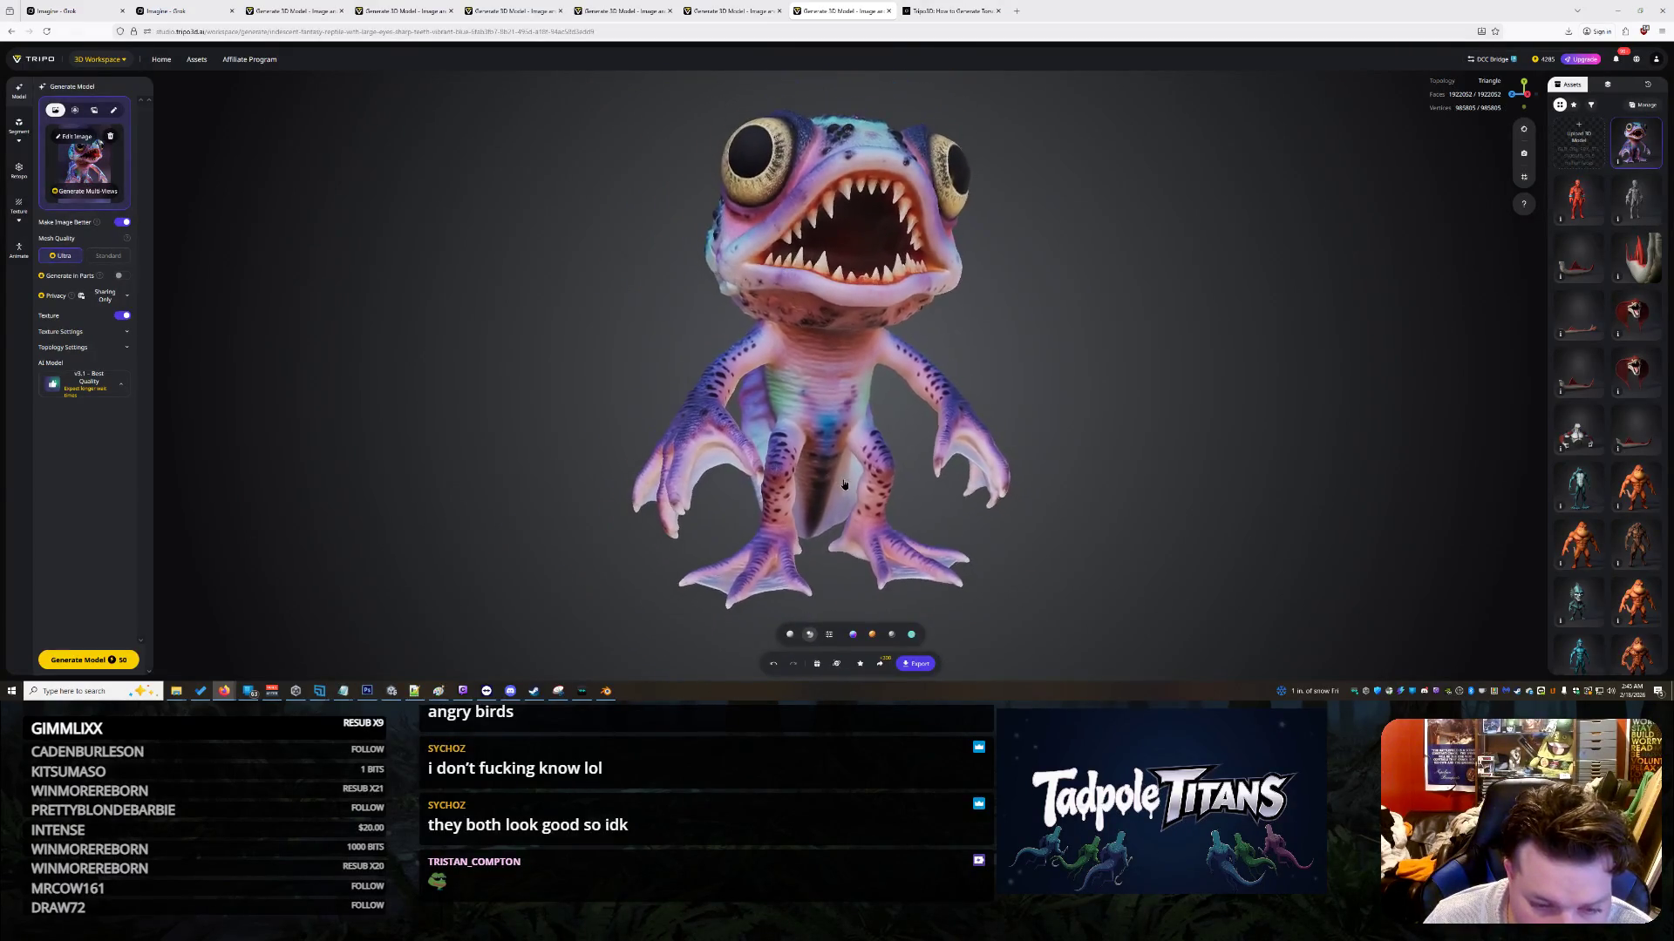
scroll(1046, 537, "up", 6)
mouse_move(1156, 527)
left_mouse_down()
mouse_move(939, 395)
mouse_move(1187, 440)
mouse_move(1233, 400)
mouse_move(1196, 366)
mouse_move(1147, 433)
mouse_move(1096, 417)
mouse_move(686, 434)
mouse_move(1016, 423)
mouse_move(1276, 462)
mouse_move(1027, 468)
mouse_move(1051, 447)
left_mouse_up()
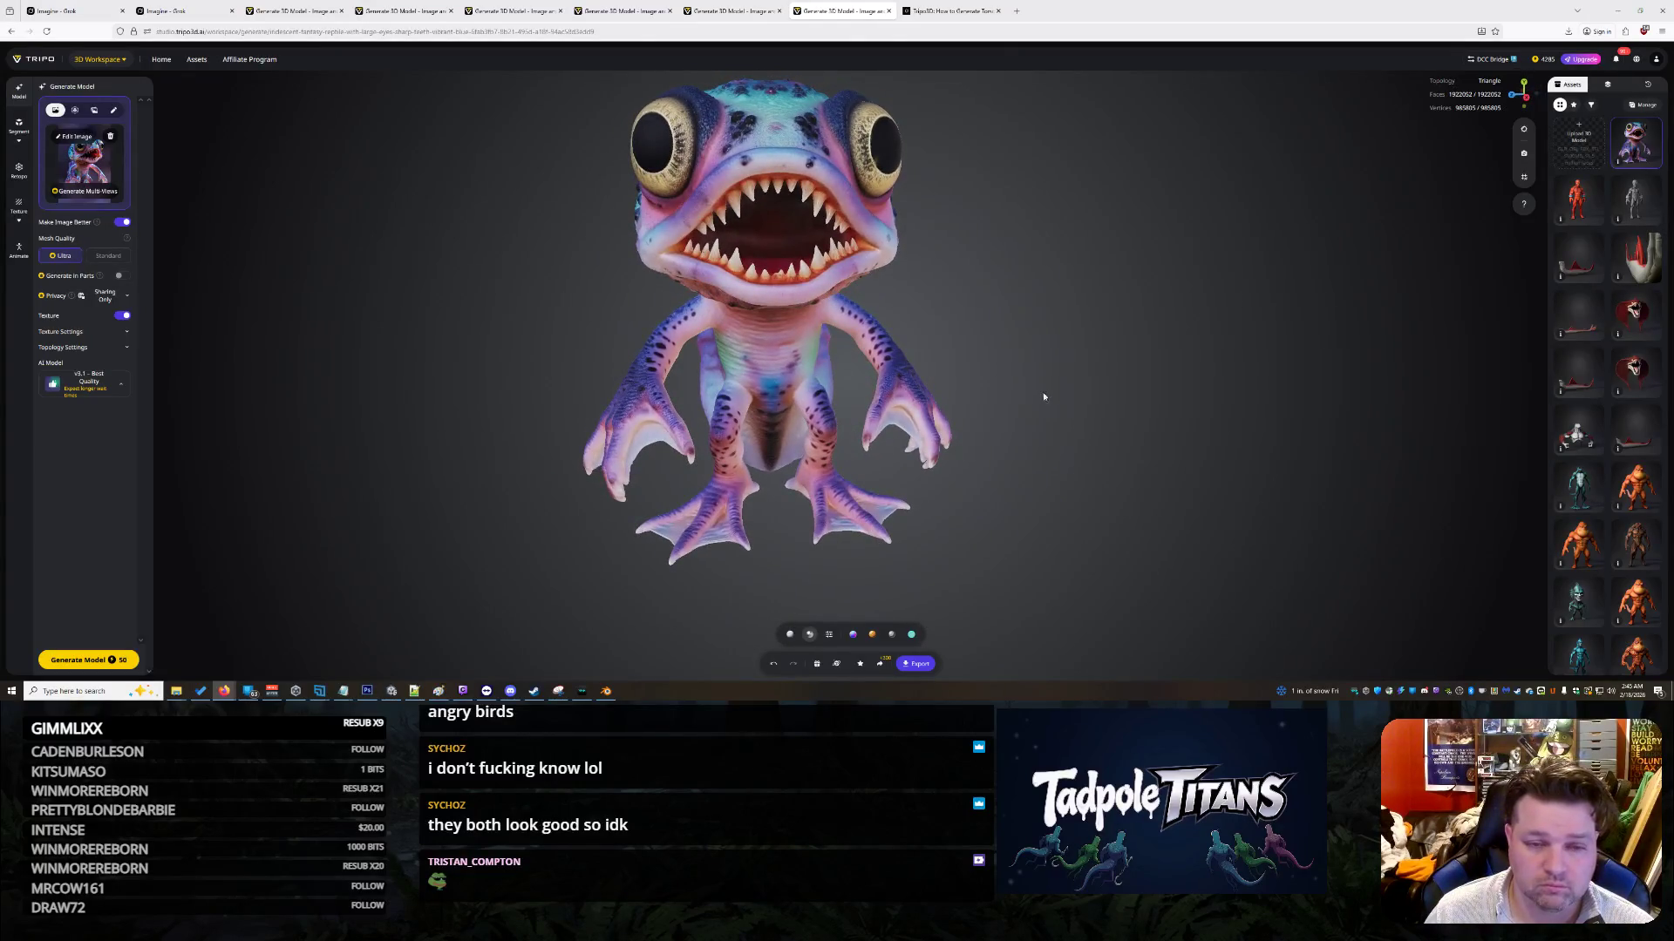
scroll(1034, 351, "down", 5)
mouse_move(1037, 366)
left_mouse_down()
mouse_move(1140, 410)
mouse_move(1282, 411)
mouse_move(877, 402)
mouse_move(1028, 403)
mouse_move(986, 393)
mouse_move(975, 646)
left_mouse_up()
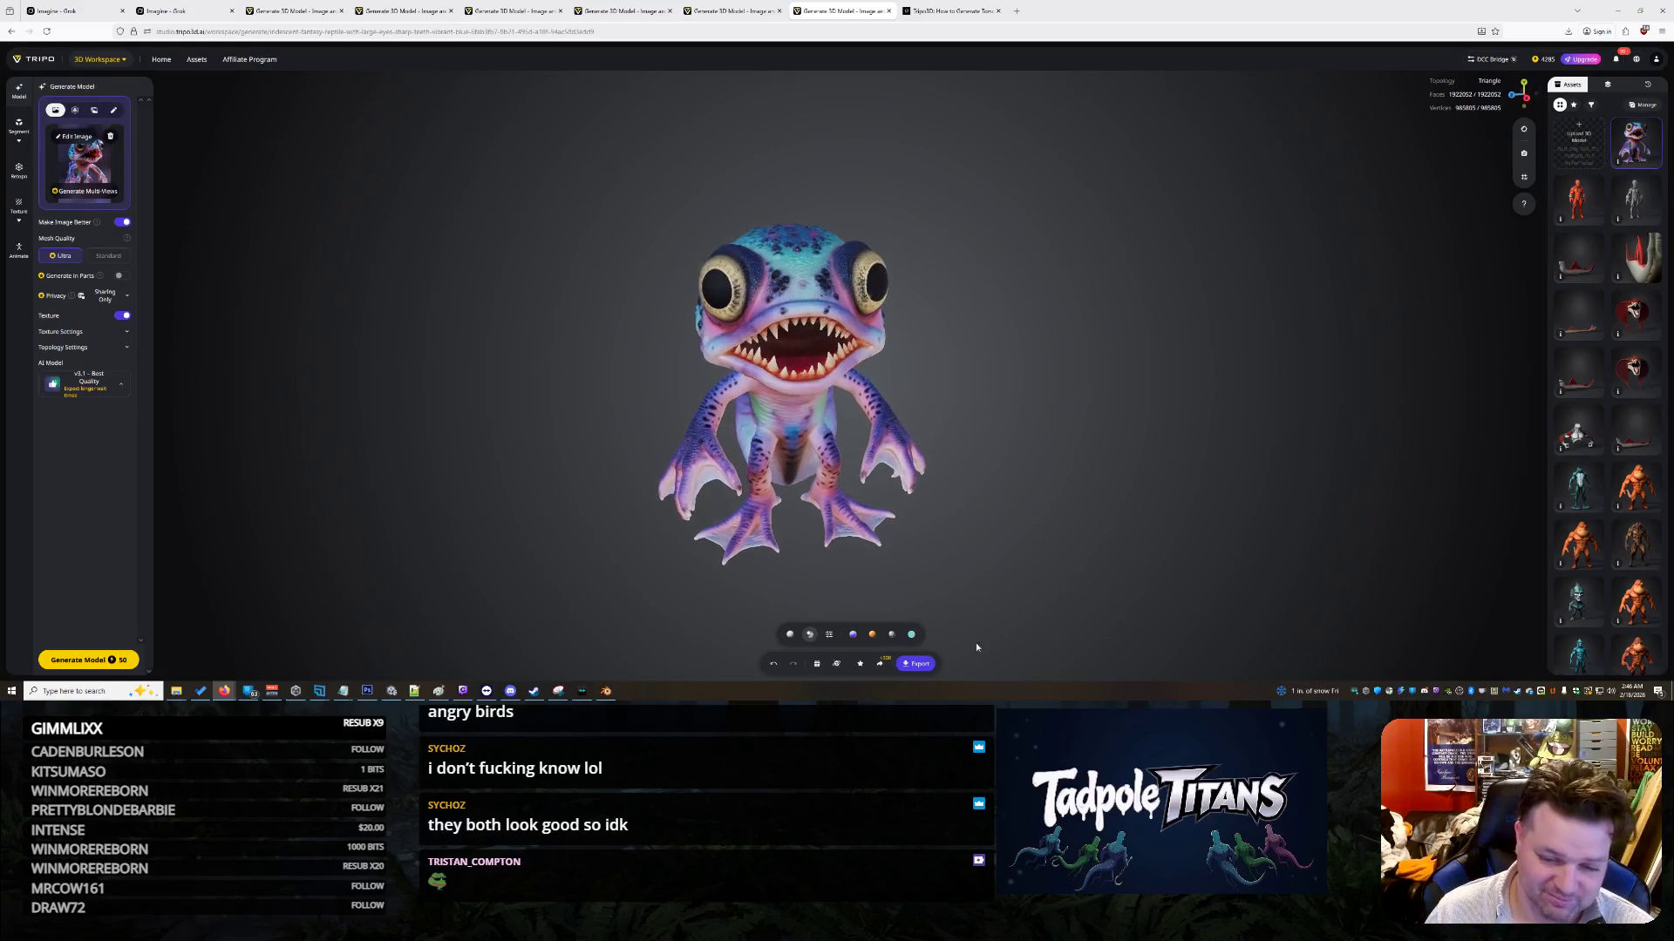
Step: Export the purple creature as a GLB model, then return to Blender
left_click(918, 666)
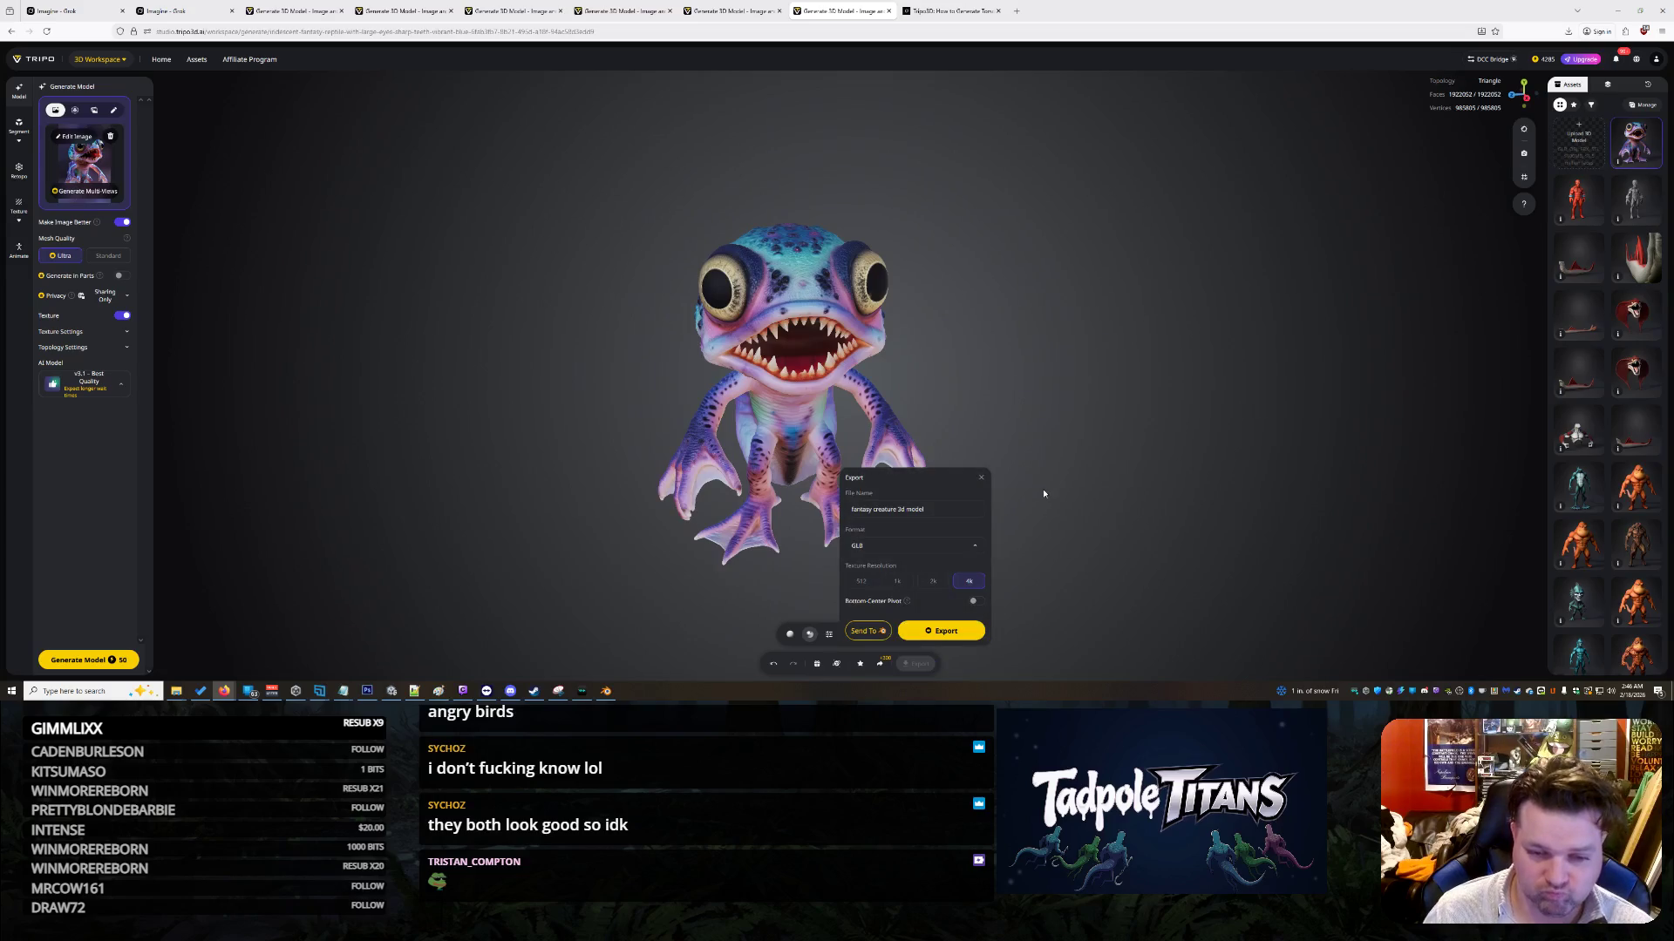
left_click(947, 633)
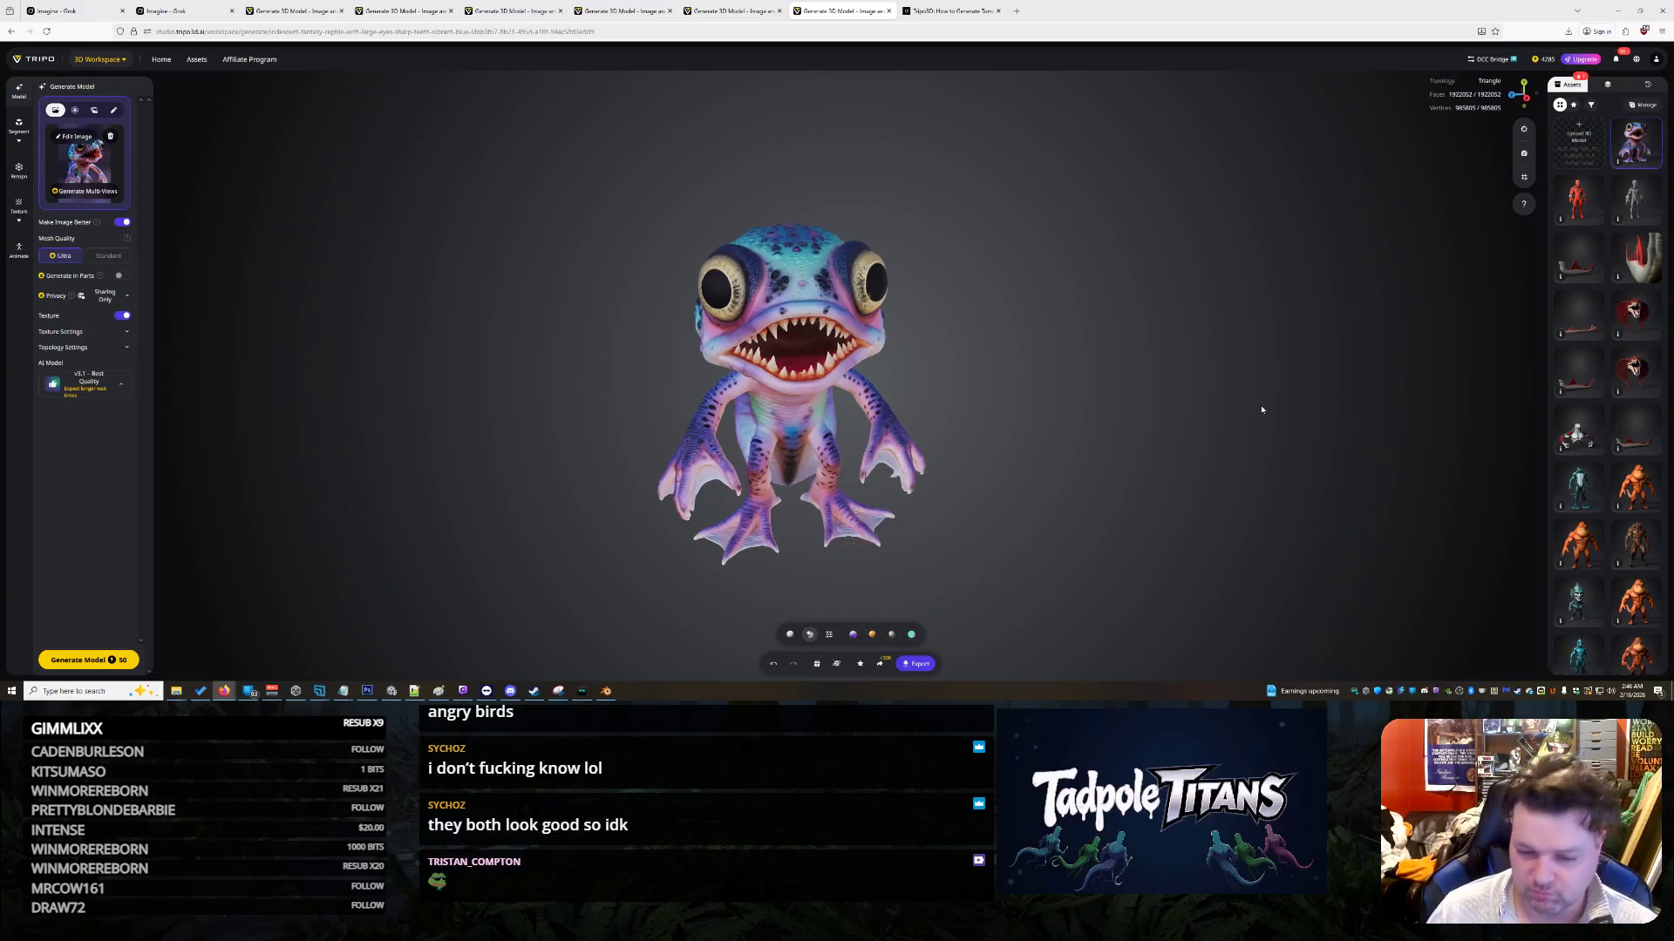
mouse_move(1197, 435)
left_mouse_down()
mouse_move(1099, 441)
mouse_move(1150, 436)
mouse_move(1073, 475)
mouse_move(1066, 457)
mouse_move(1146, 426)
mouse_move(1065, 388)
mouse_move(1062, 415)
mouse_move(433, 414)
left_mouse_up()
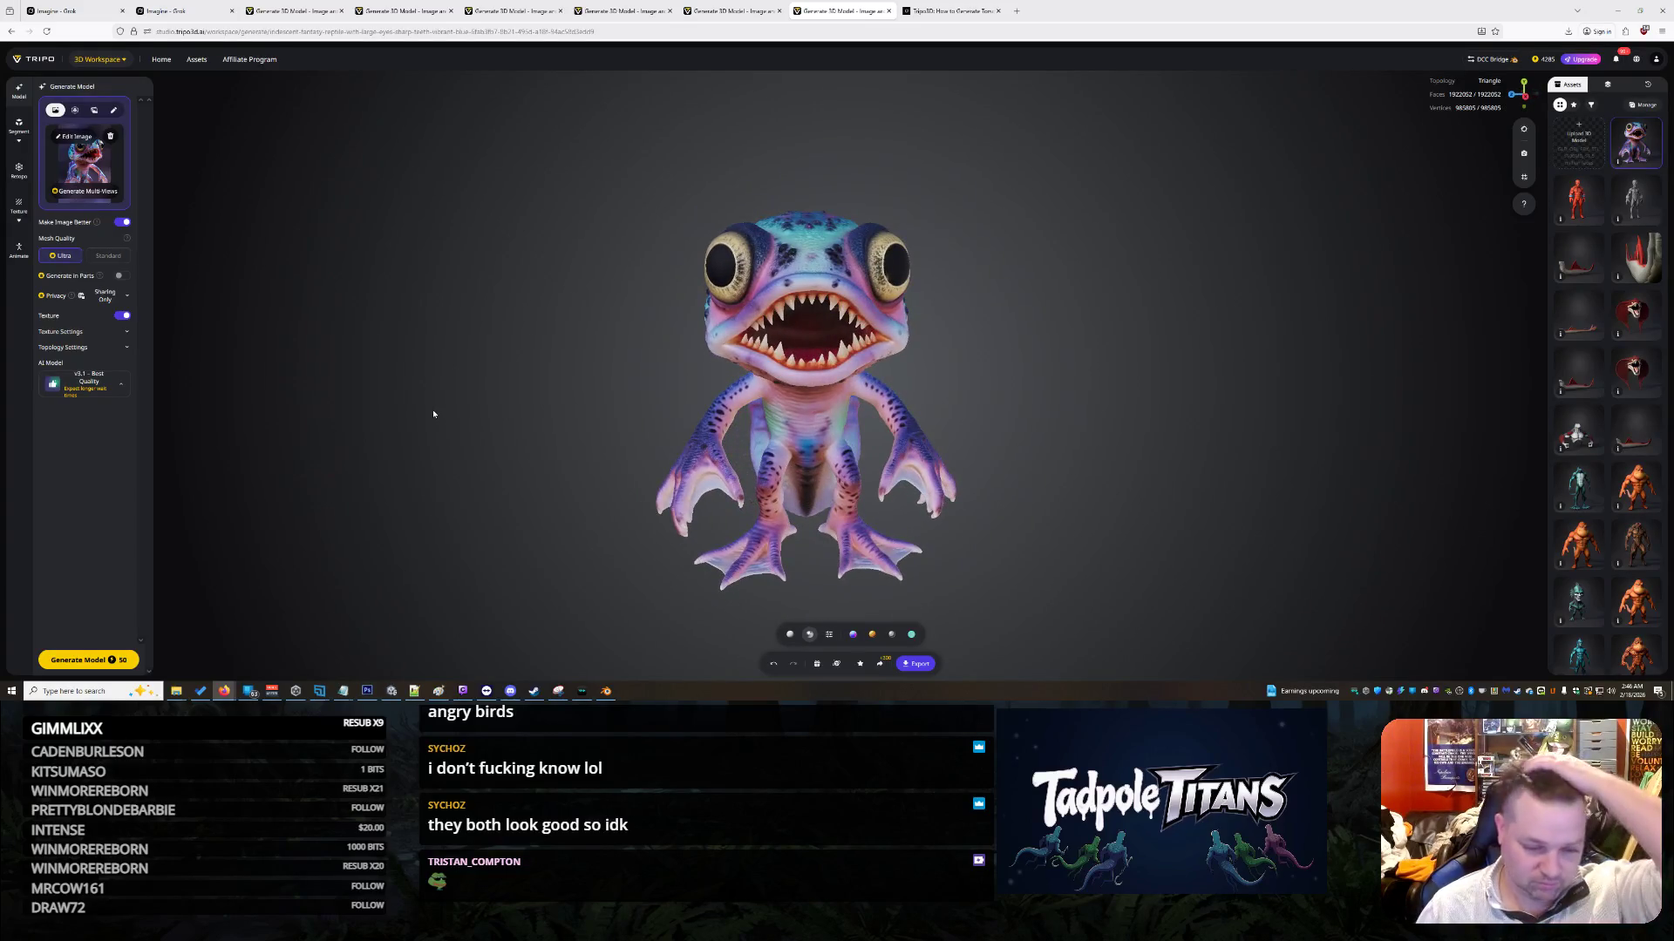
mouse_move(587, 693)
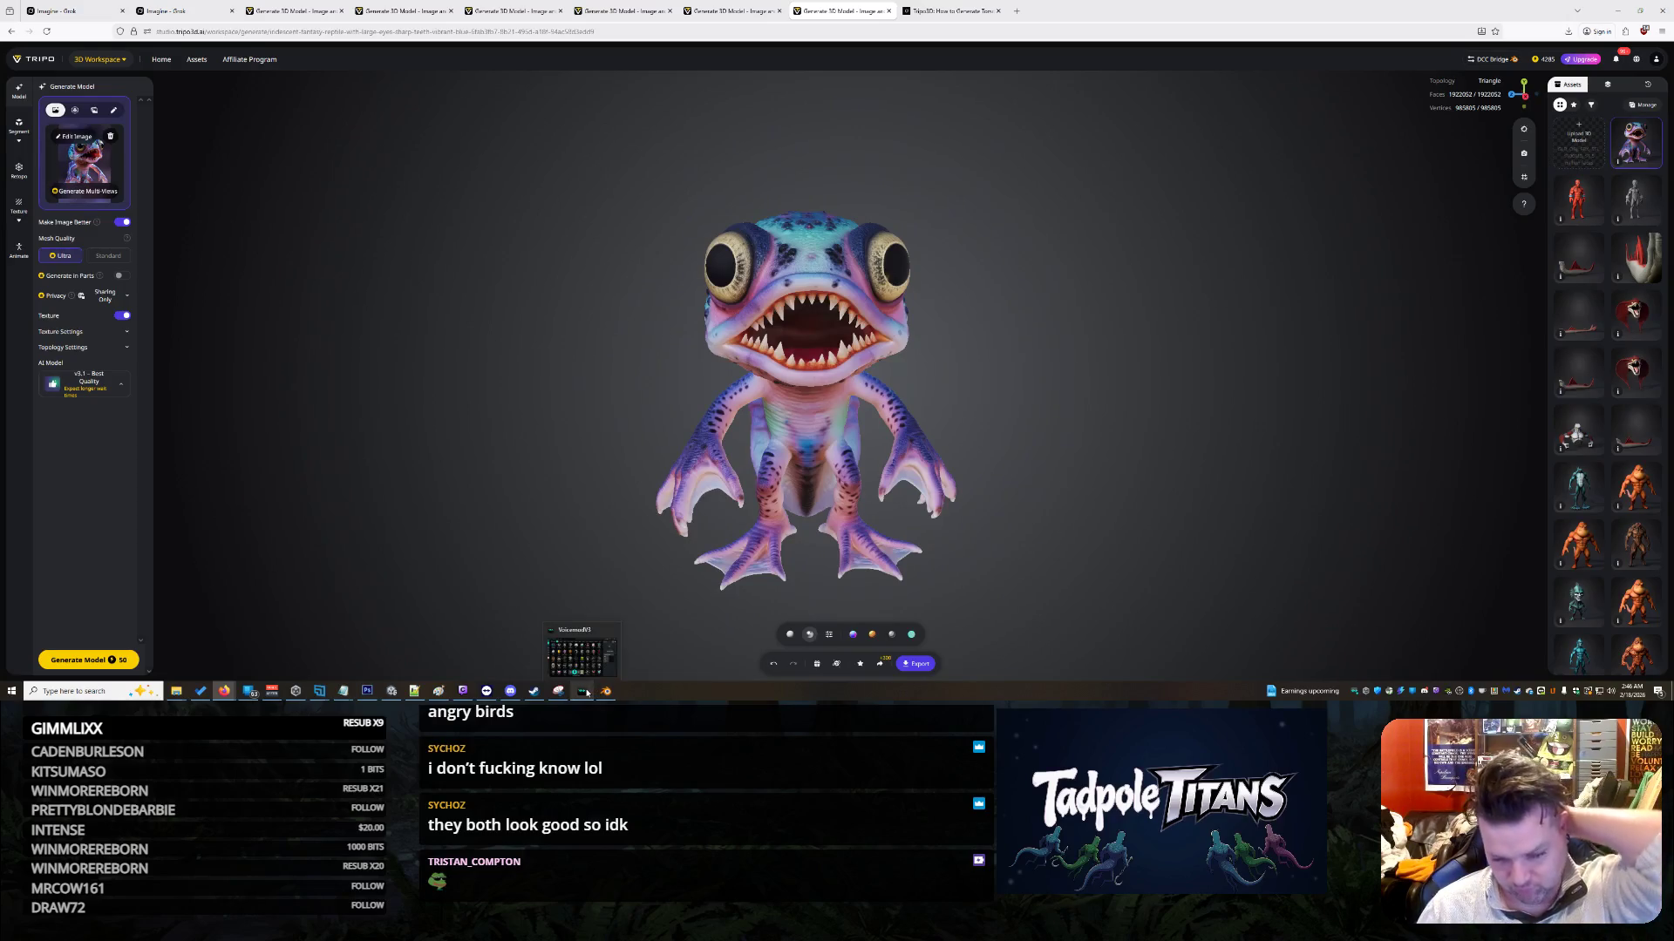
mouse_move(533, 692)
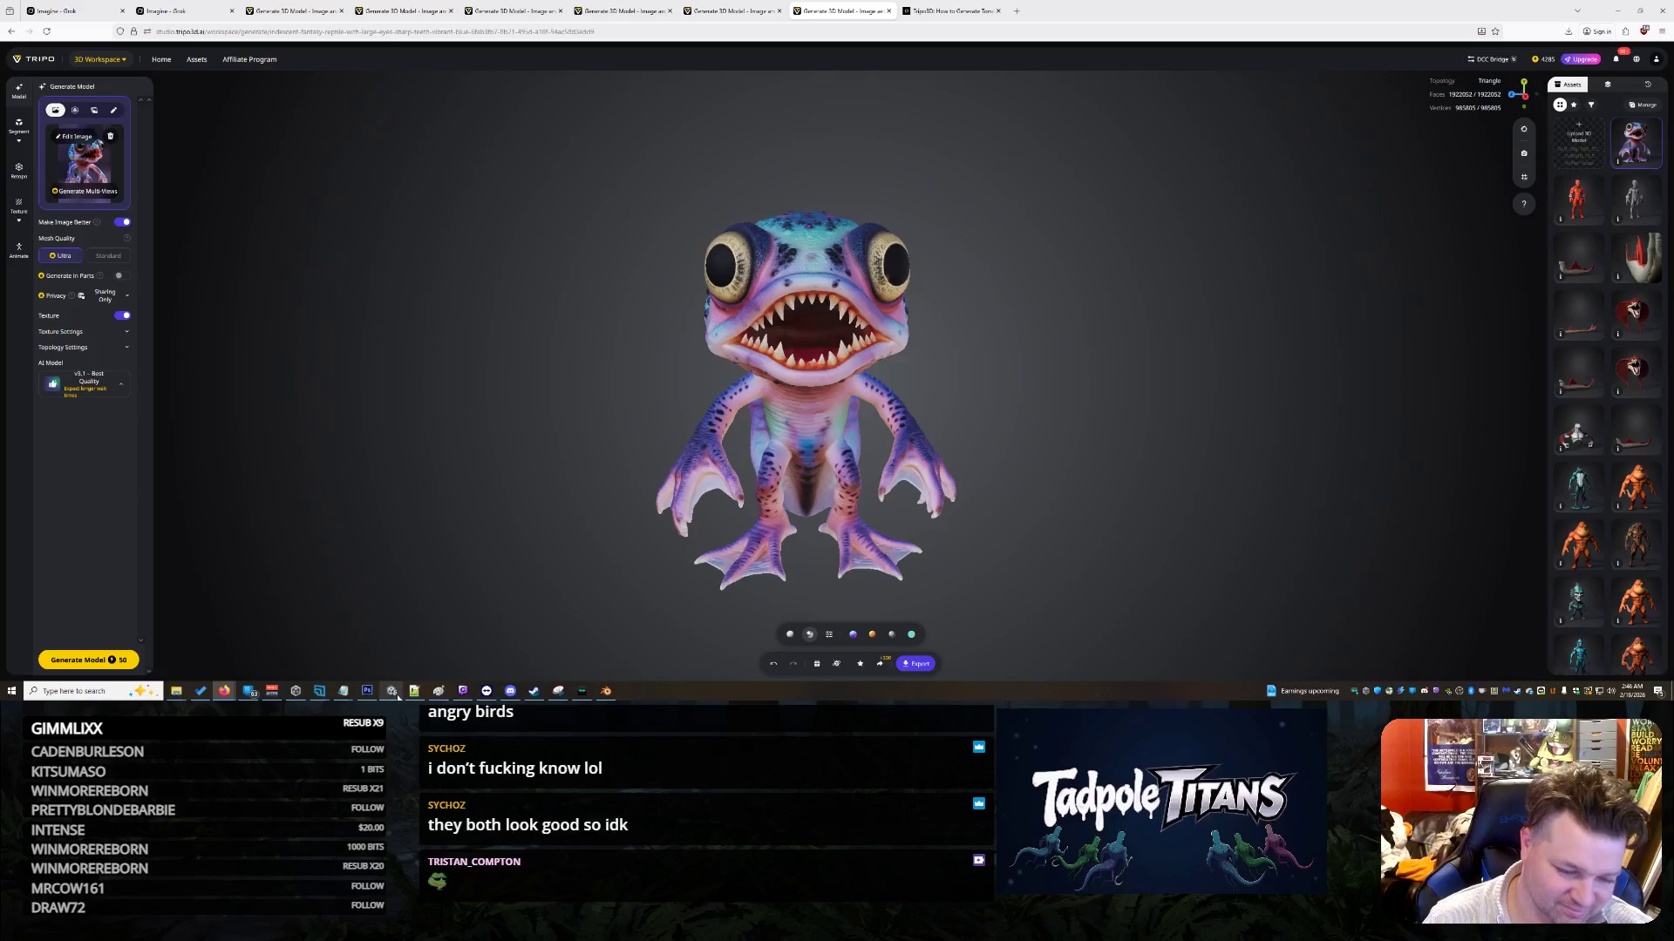
left_click(606, 691)
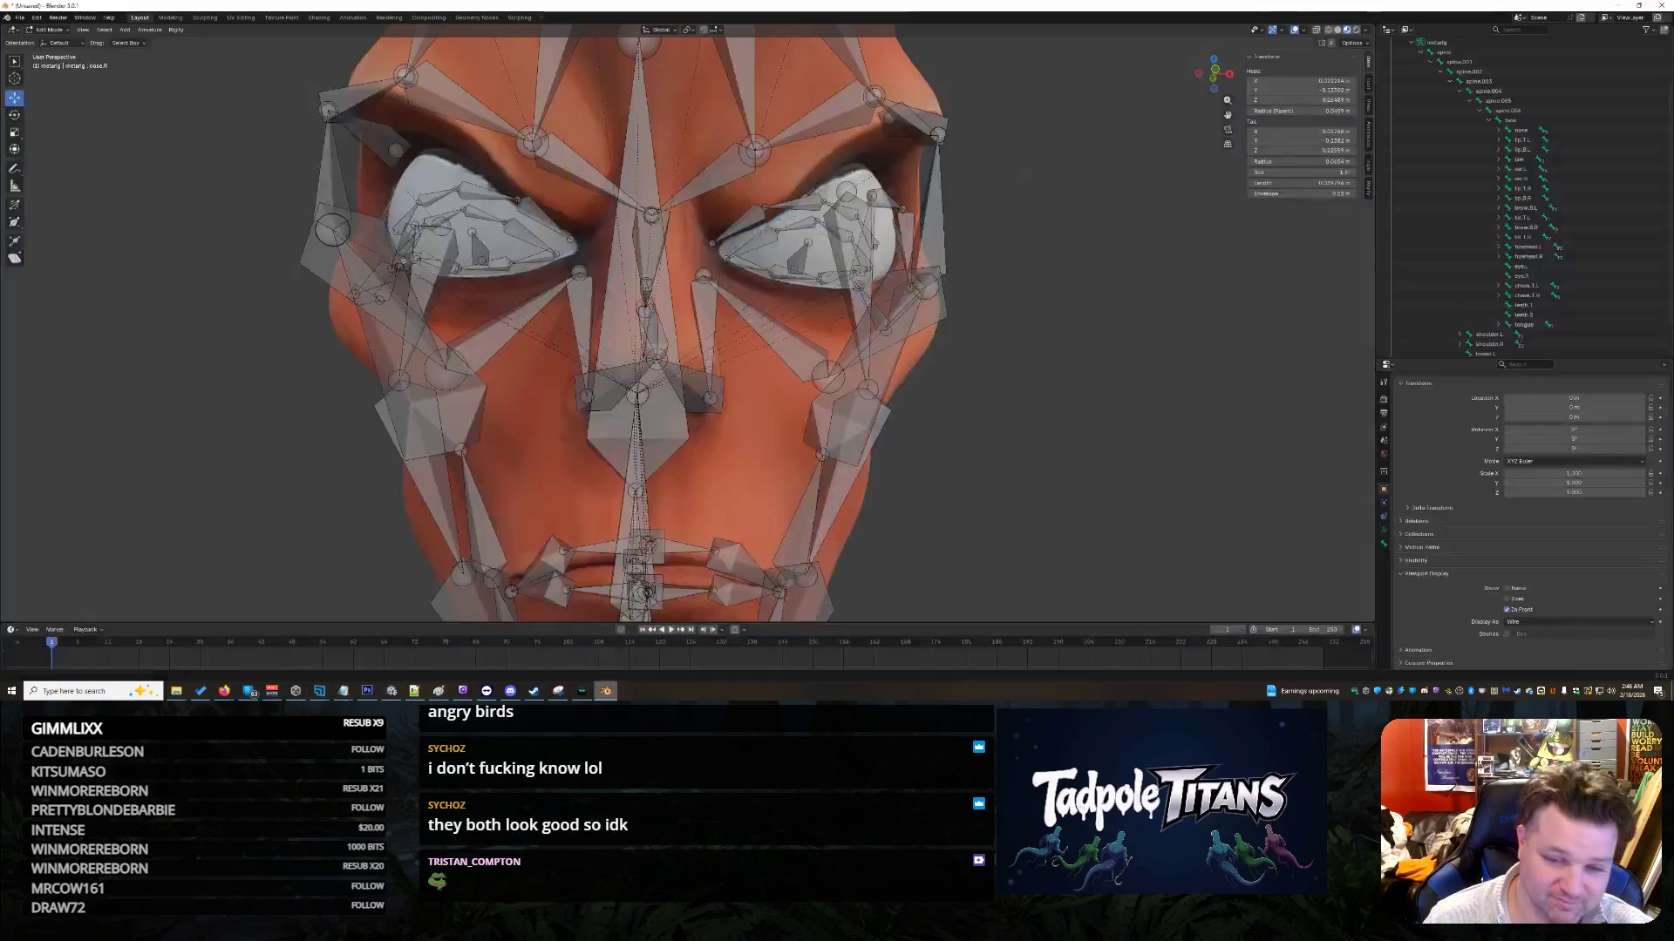
scroll(753, 407, "up", 2)
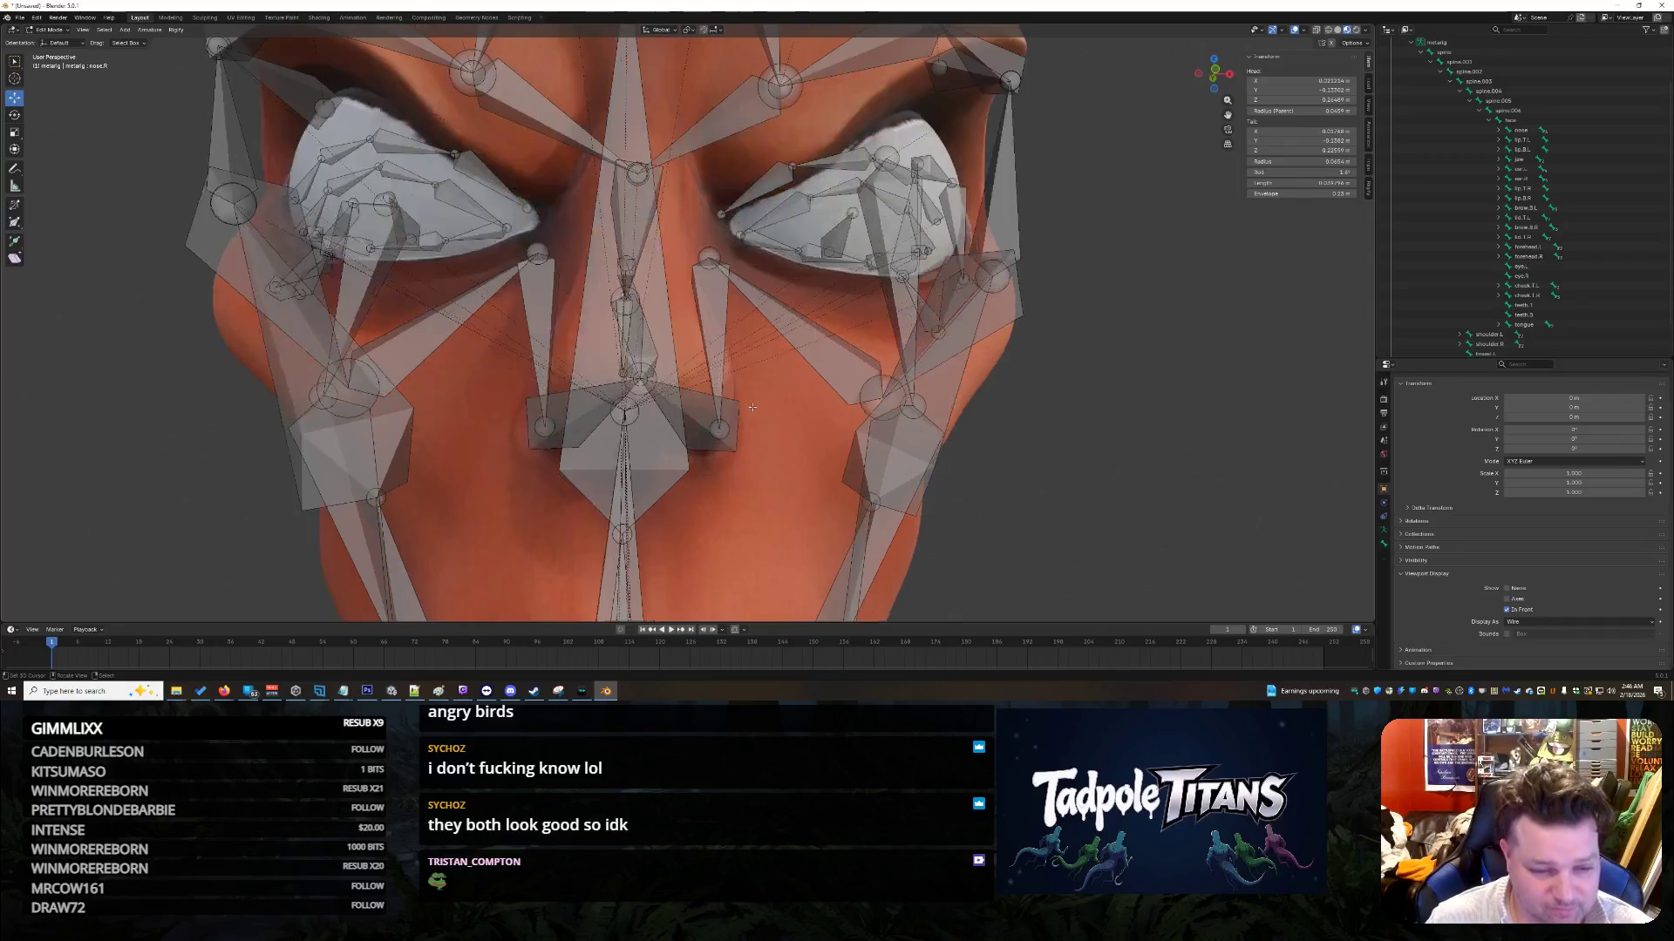
left_click(670, 448)
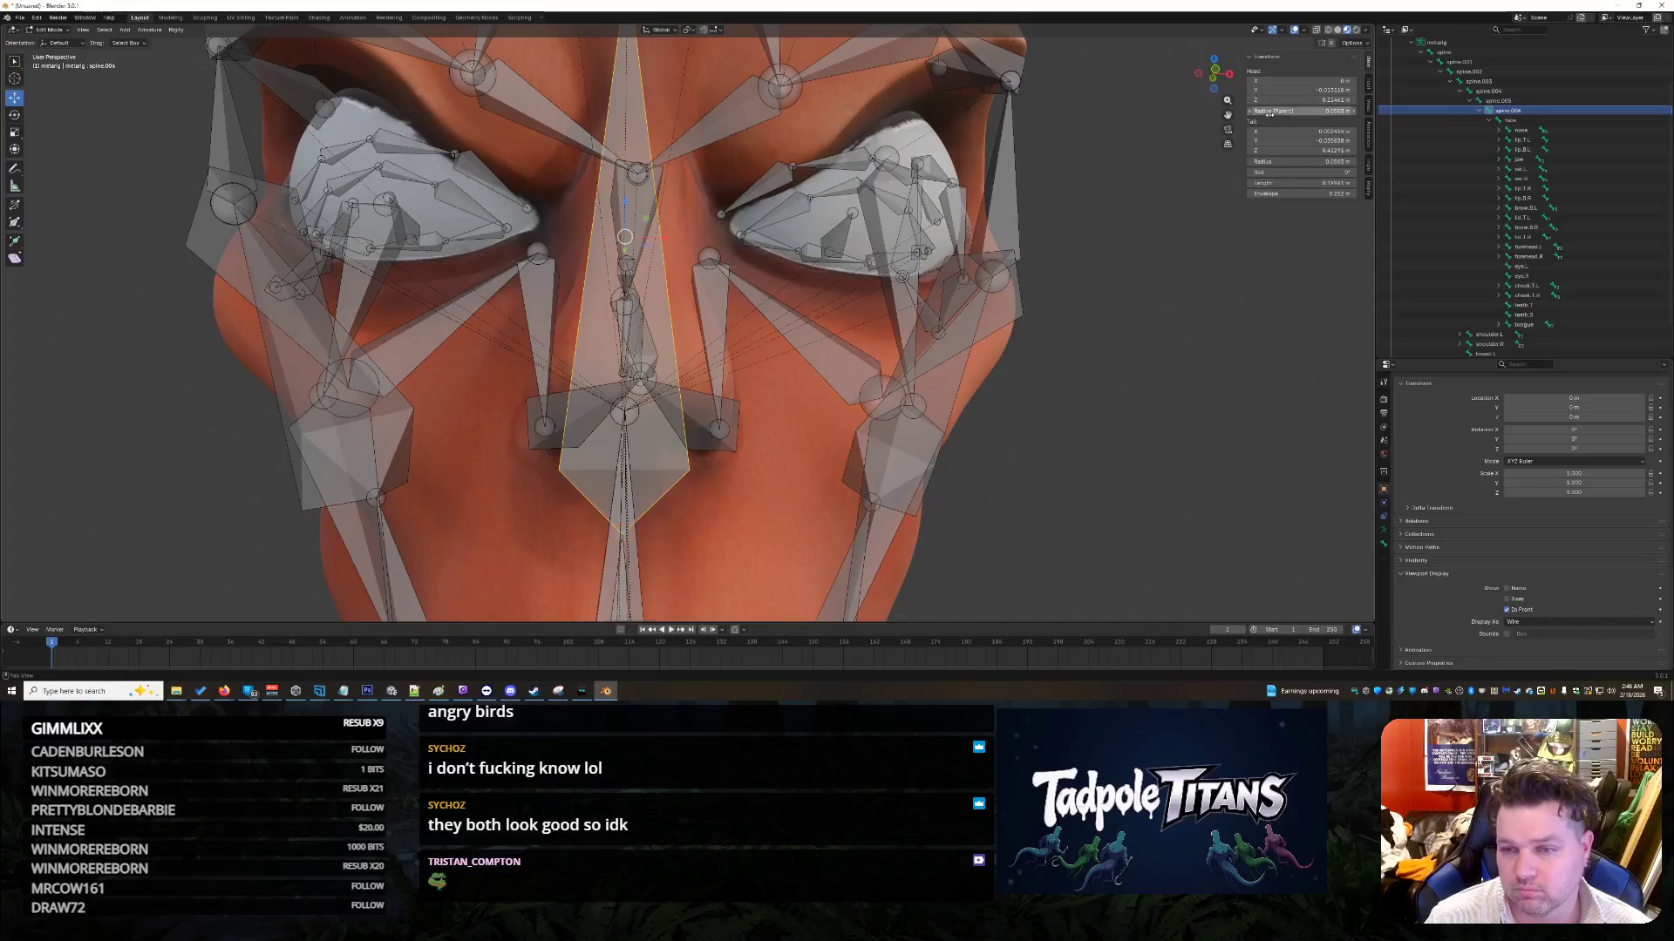
scroll(1170, 206, "down", 3)
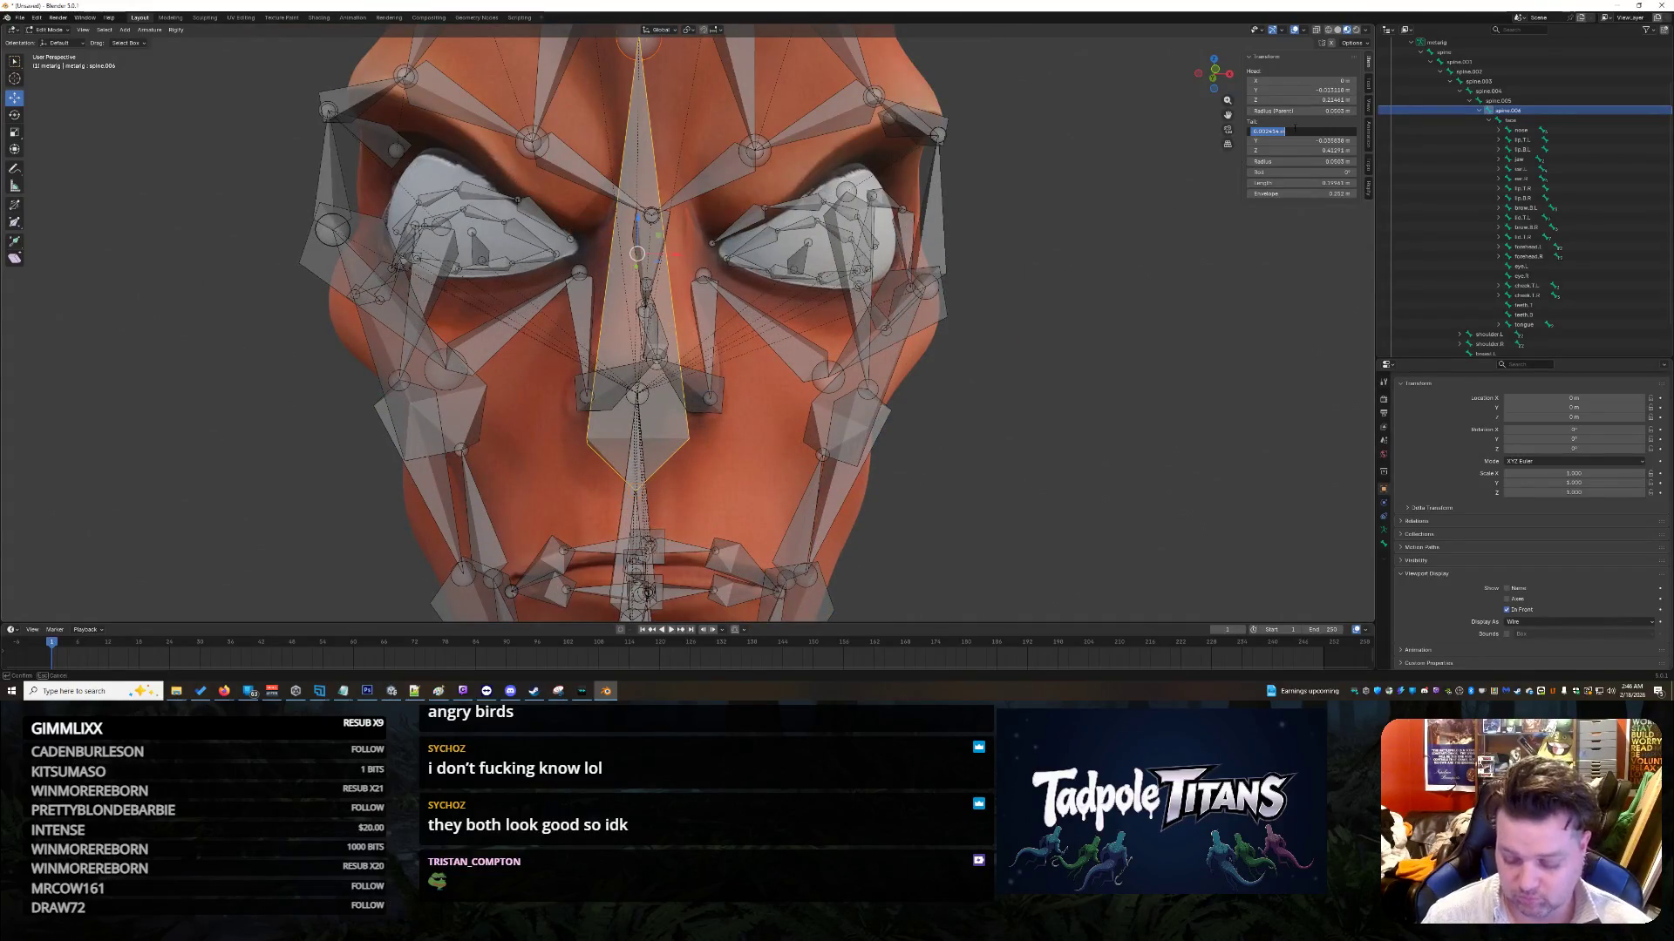
key("Return")
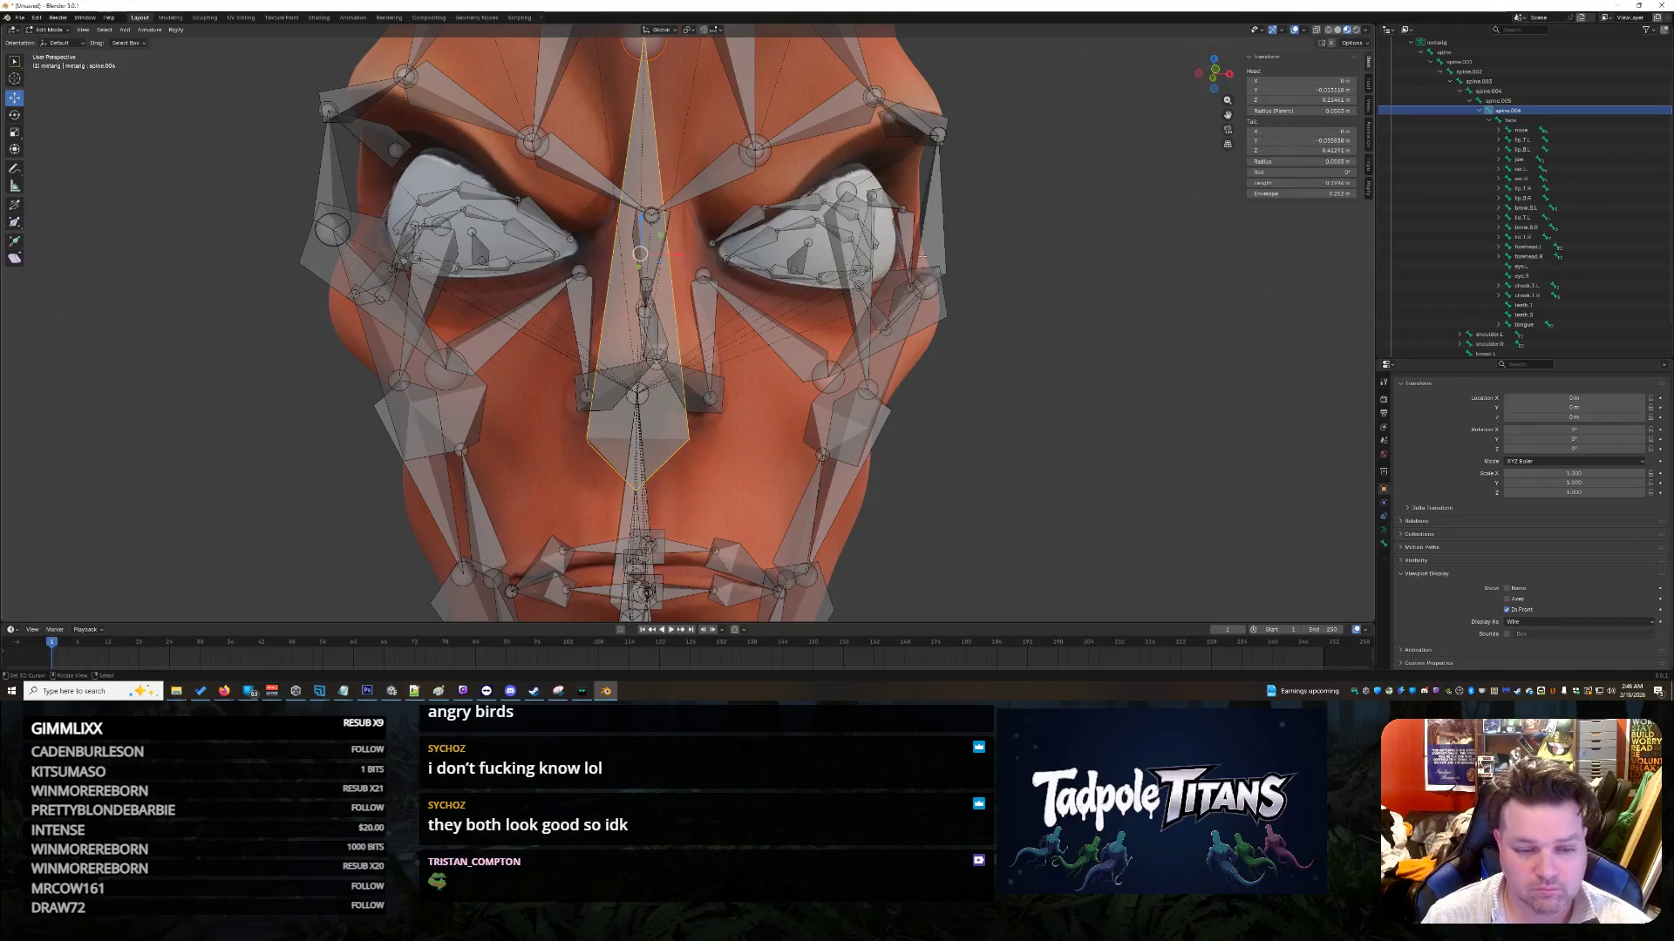
left_click(632, 514)
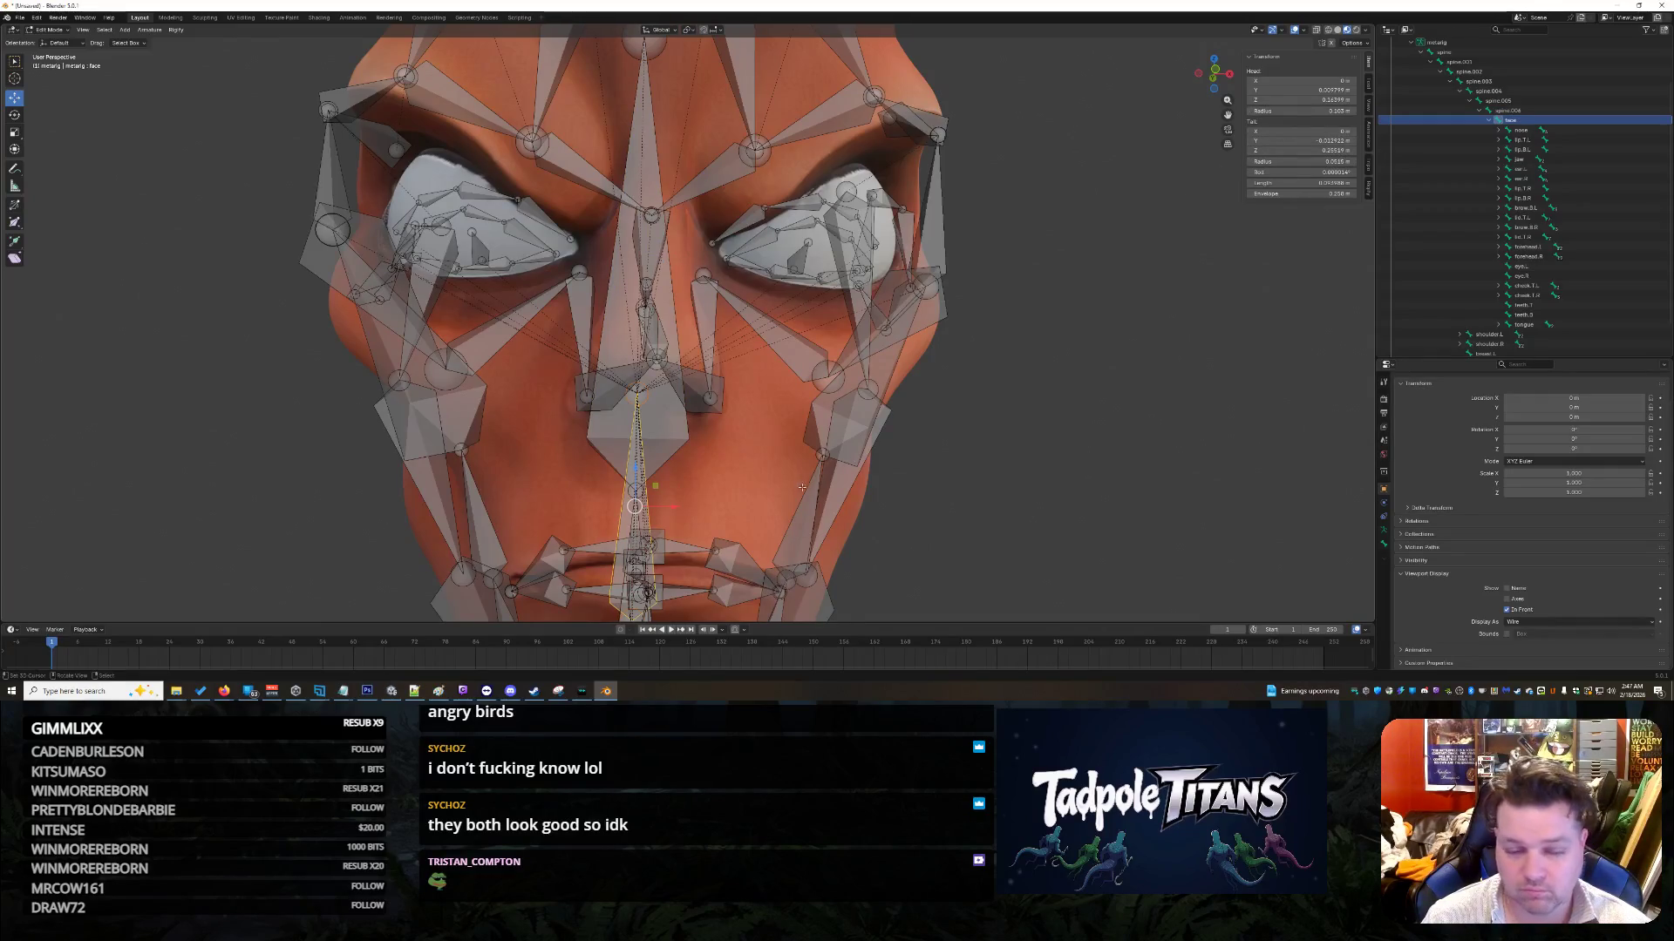
scroll(715, 540, "down", 3)
scroll(715, 540, "up", 3)
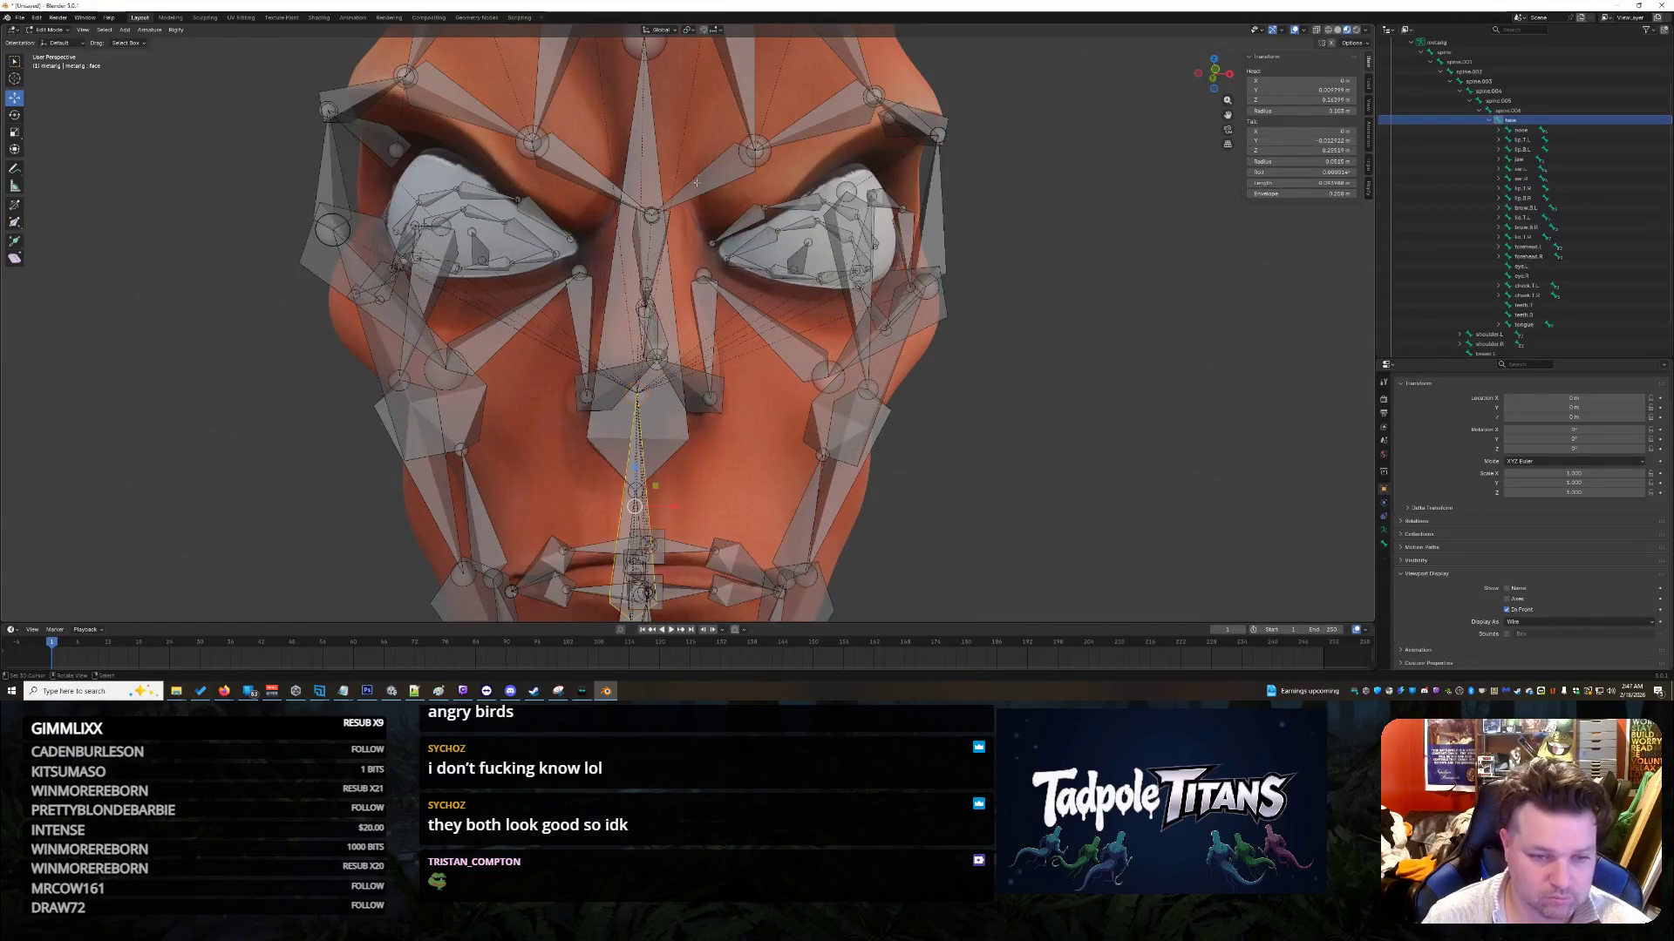
scroll(697, 165, "down", 2)
left_click(663, 88)
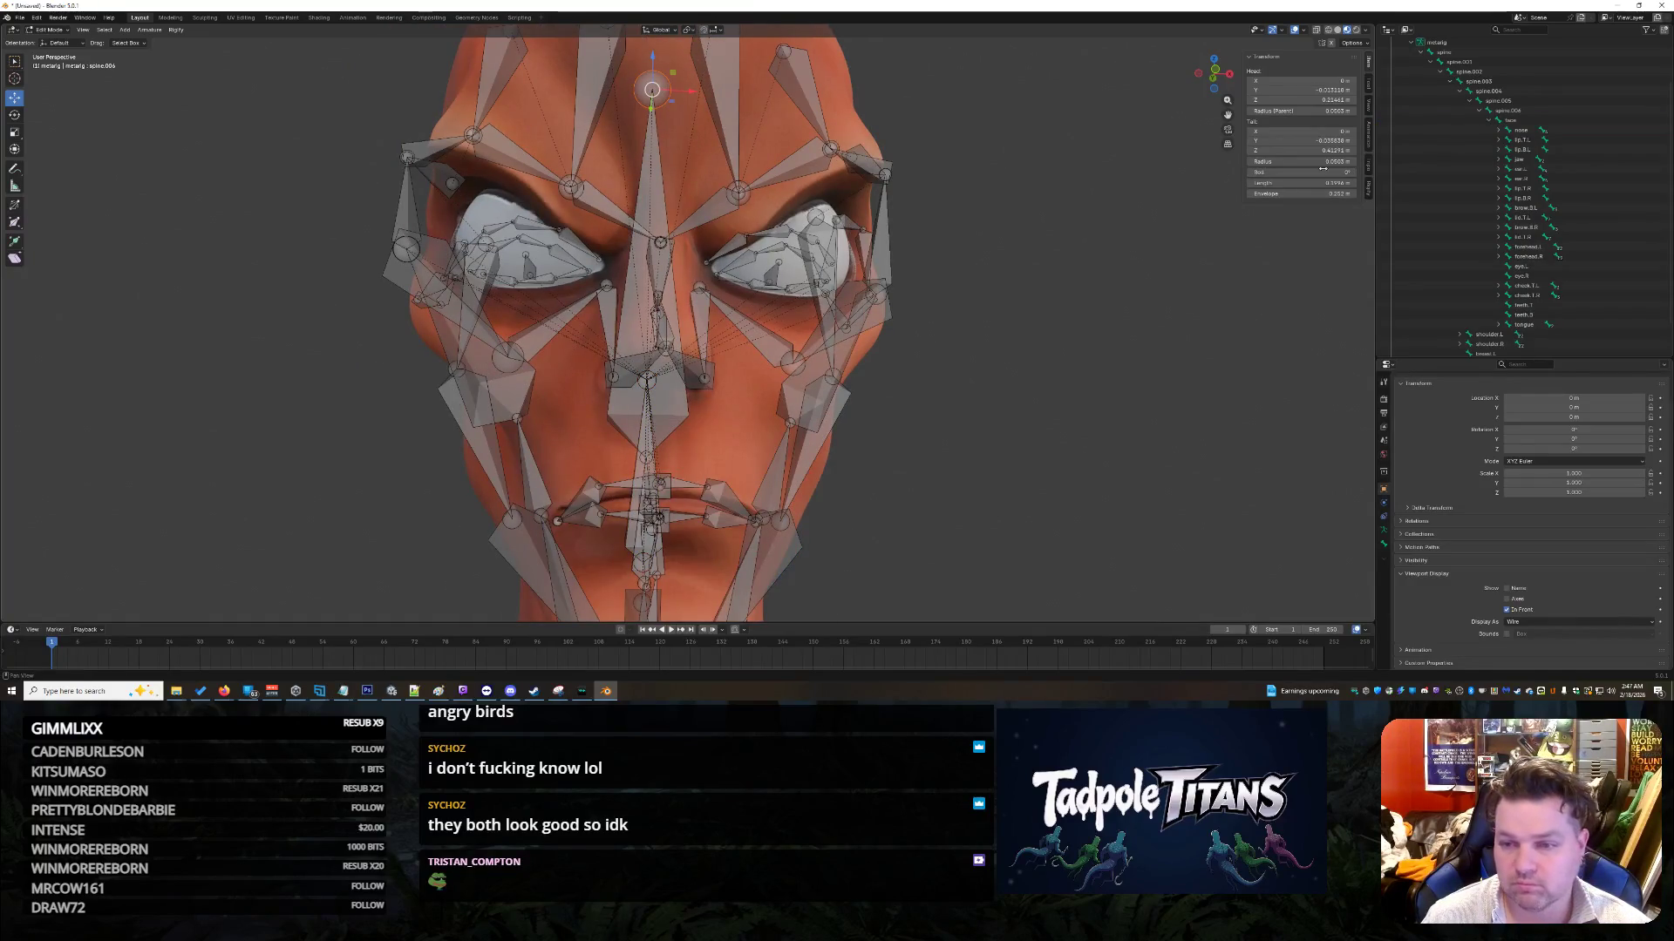
left_click(666, 412)
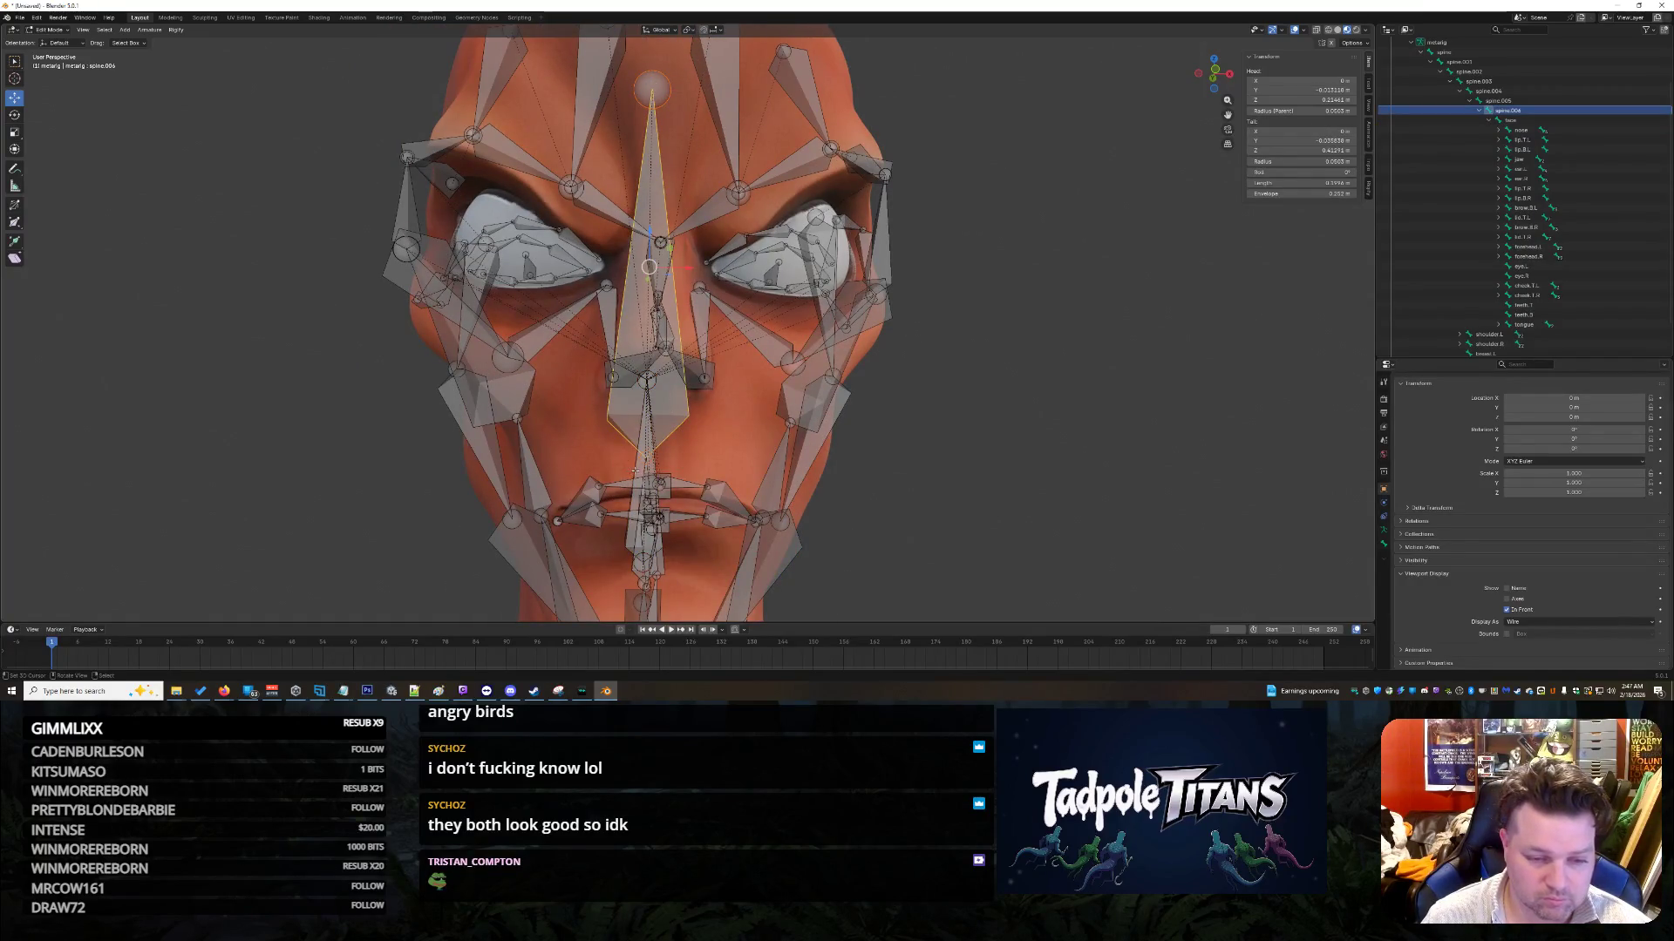
left_click(636, 471)
middle_click_drag(622, 520, 696, 502)
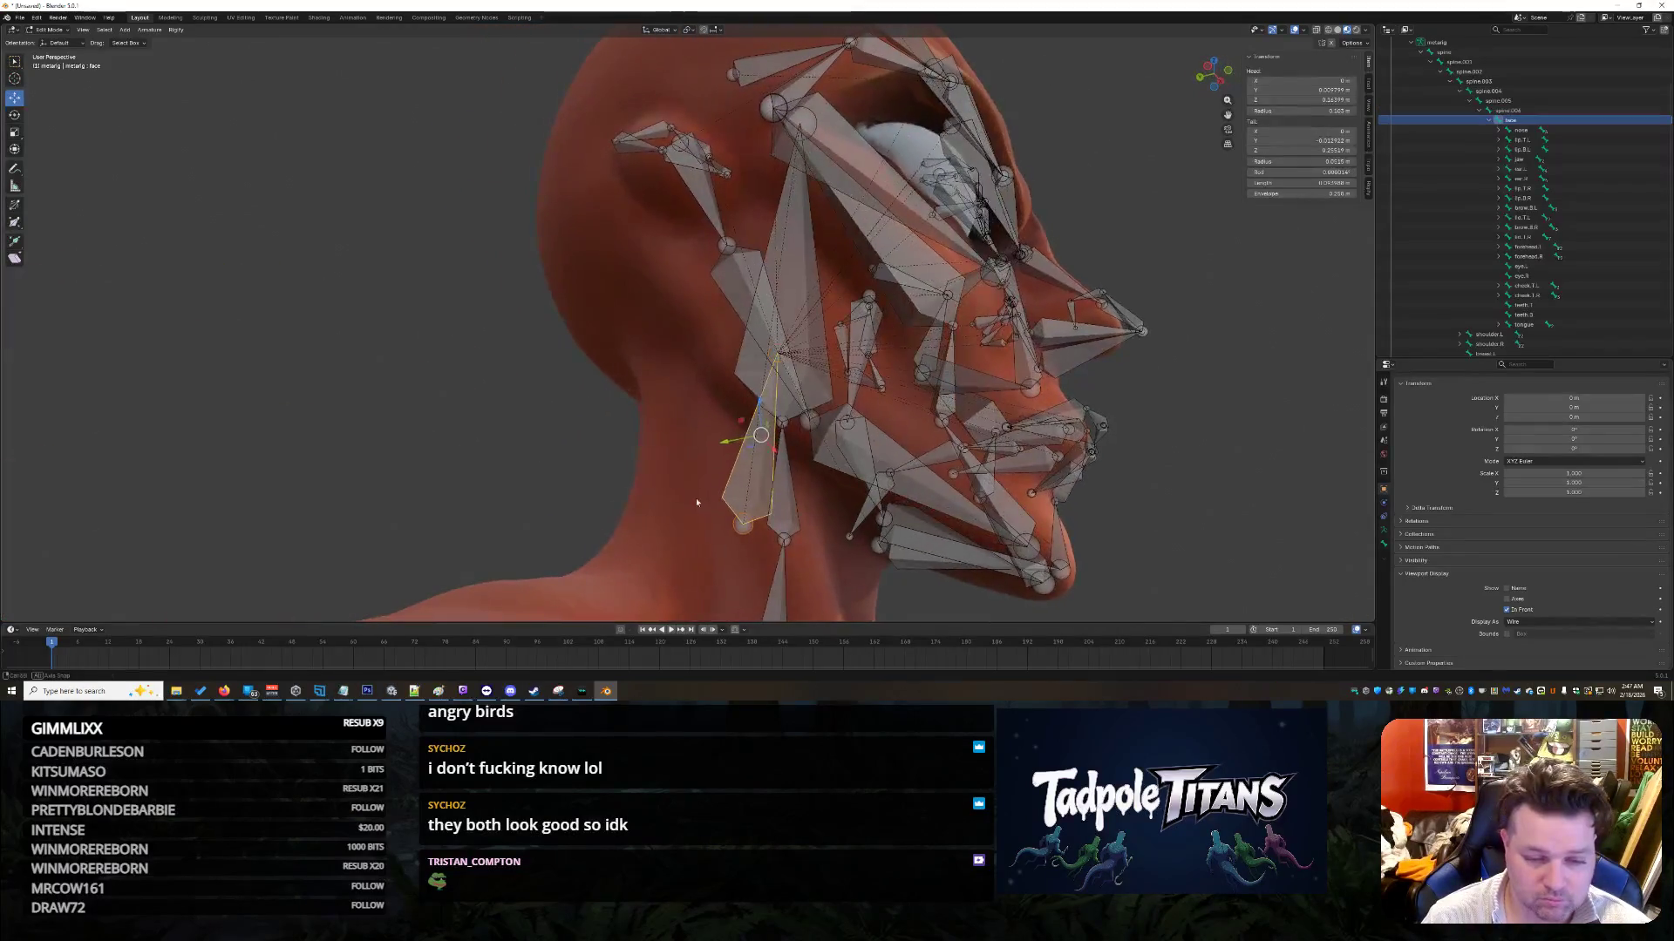
left_click(784, 536)
Step: Set the jaw bone's Tail X to 0 m
middle_click_drag(1242, 421, 665, 454)
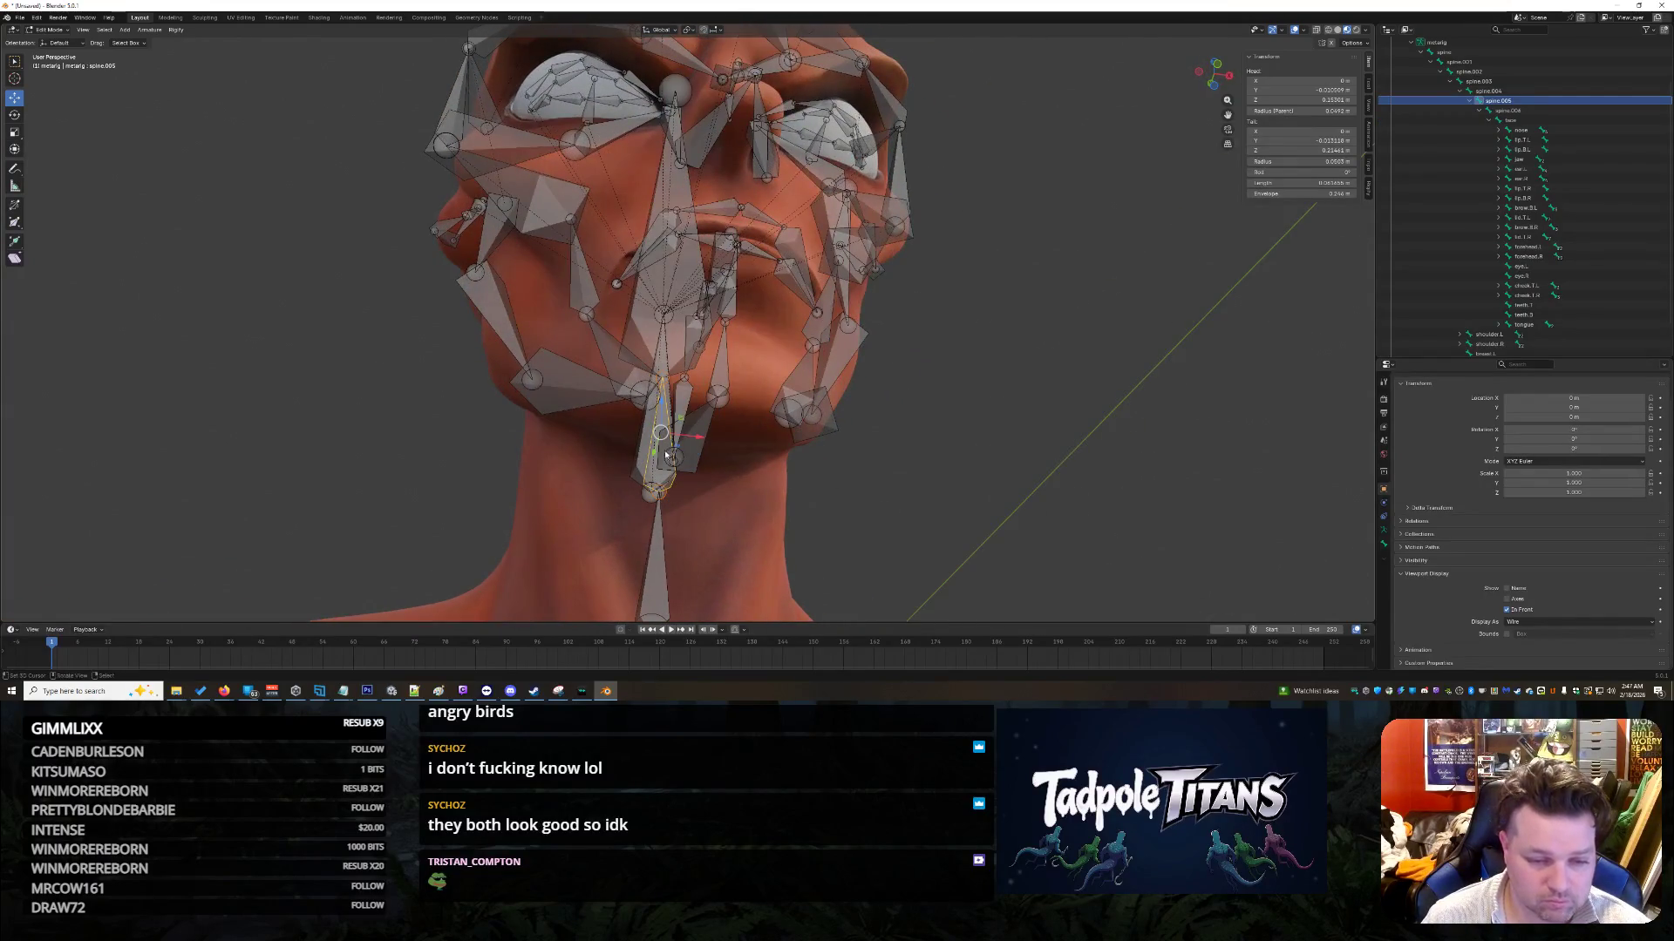
left_click(698, 450)
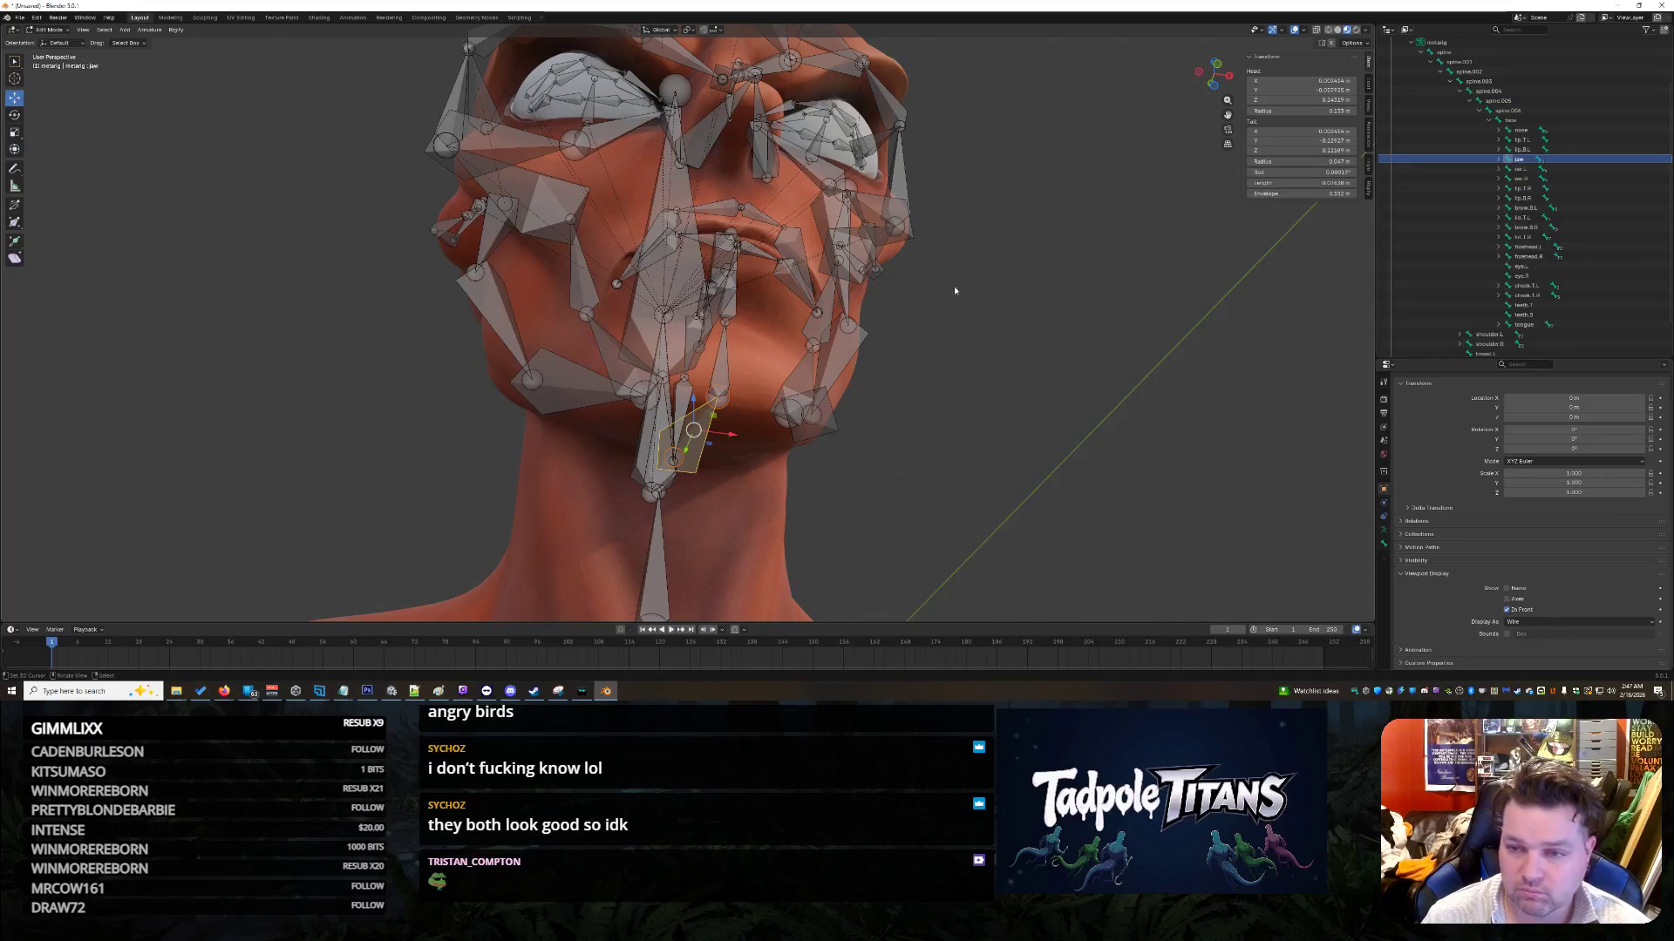
type("0")
key("Return")
Step: Check the chin, jaw, chin.001 and teeth.B bones from a front view
left_click(731, 399)
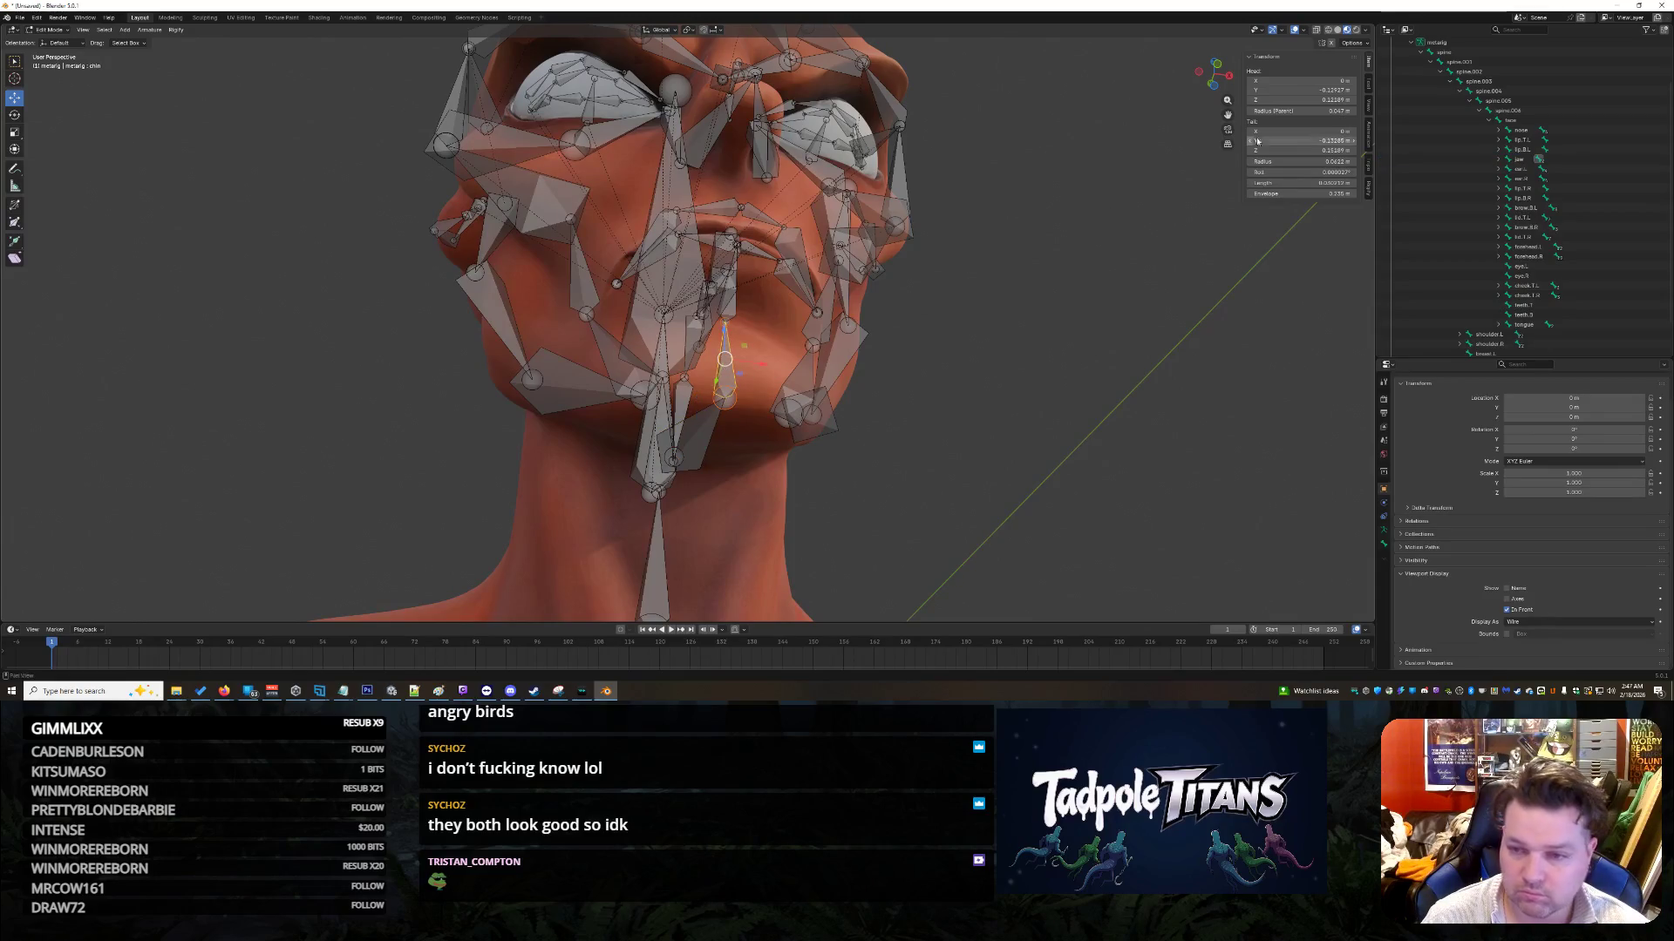
left_click(704, 424)
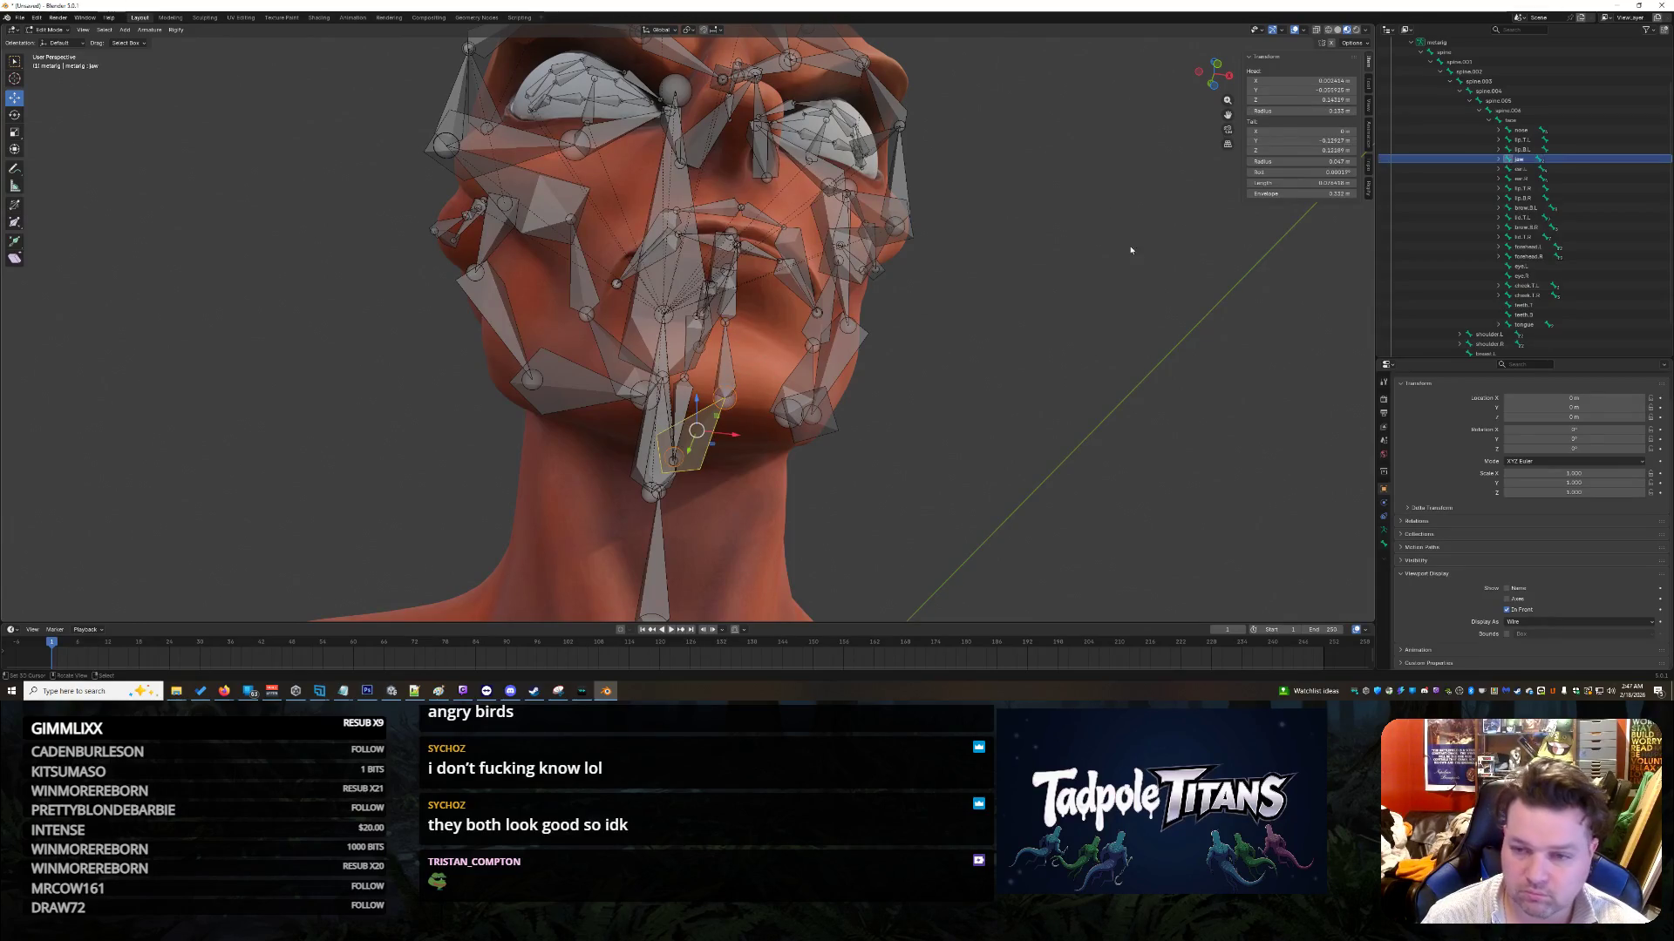
left_click(1069, 317)
mouse_move(1069, 317)
middle_mouse_down()
mouse_move(1073, 347)
mouse_move(1052, 344)
mouse_move(944, 436)
middle_mouse_up()
left_click(680, 530)
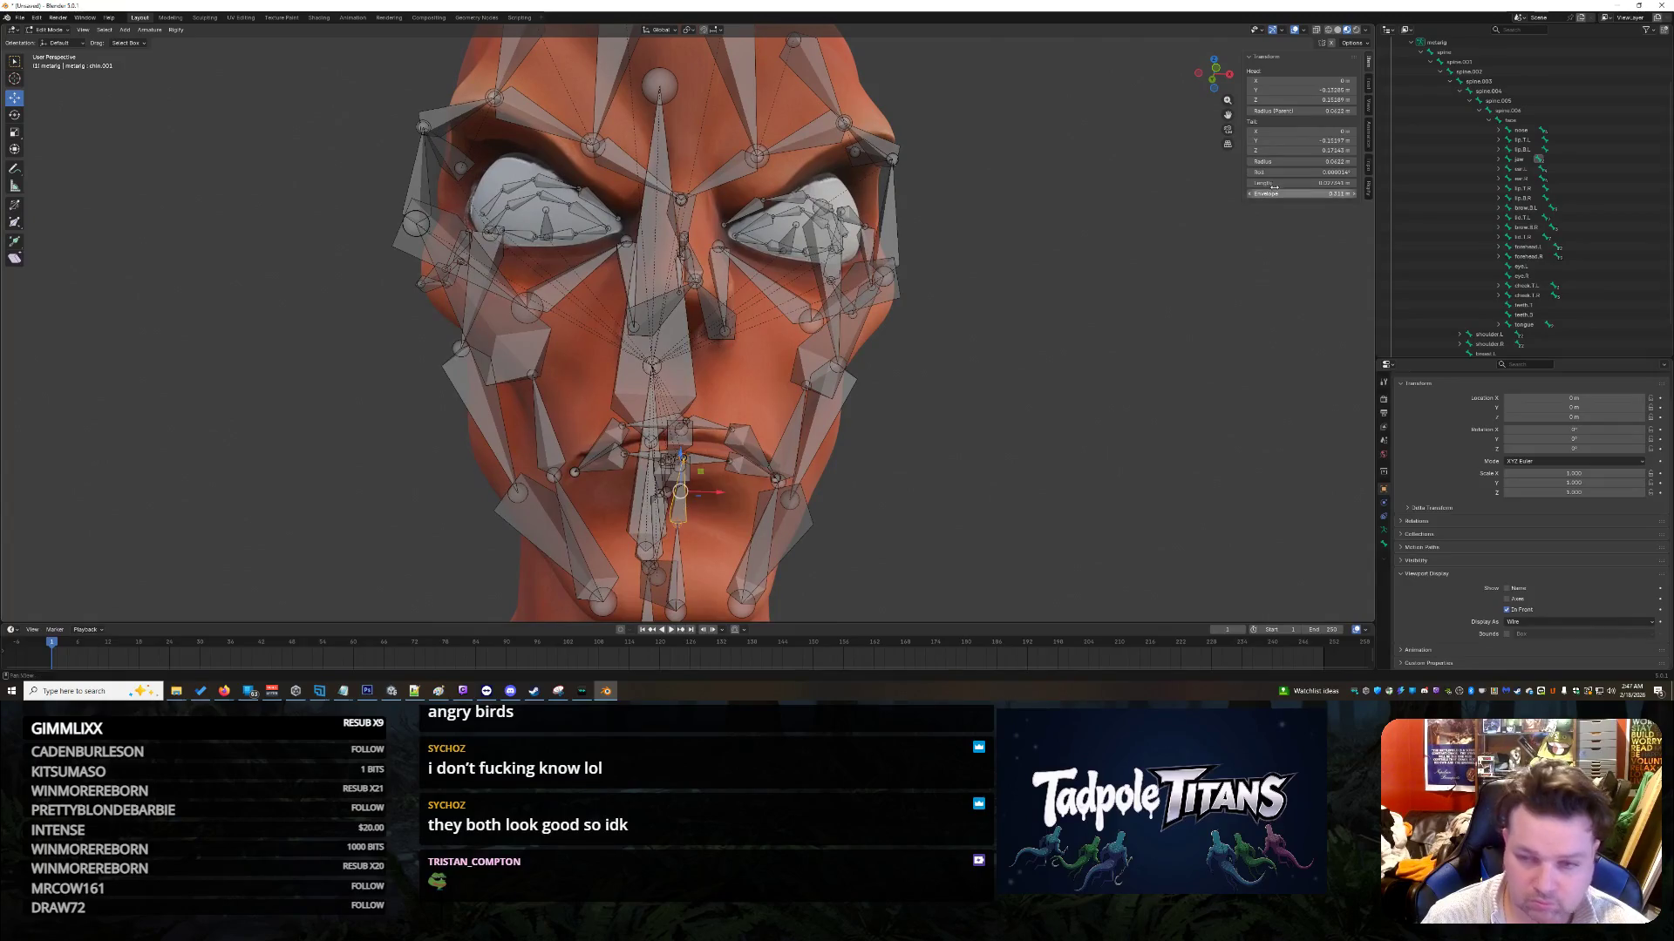
left_click(688, 476)
mouse_move(1003, 445)
middle_mouse_down()
mouse_move(968, 469)
mouse_move(994, 477)
mouse_move(975, 479)
middle_mouse_up()
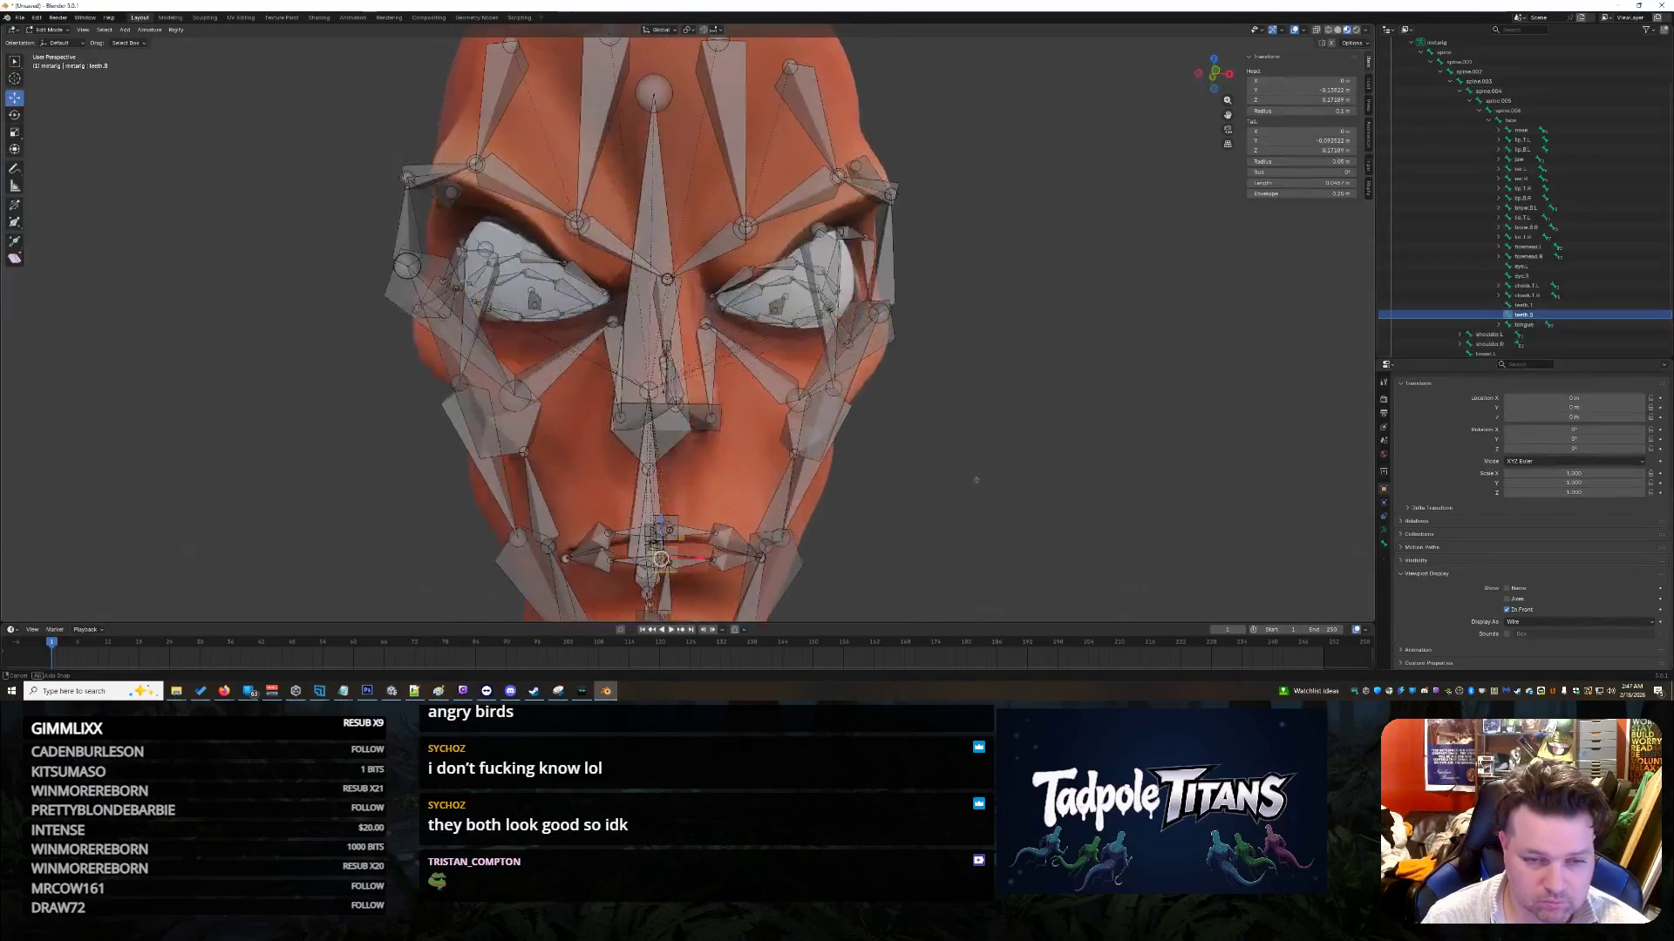
Step: Slide the cheek.T.R.001 joint along X and set its Tail X to 0.013556 m
scroll(976, 480, "up", 4)
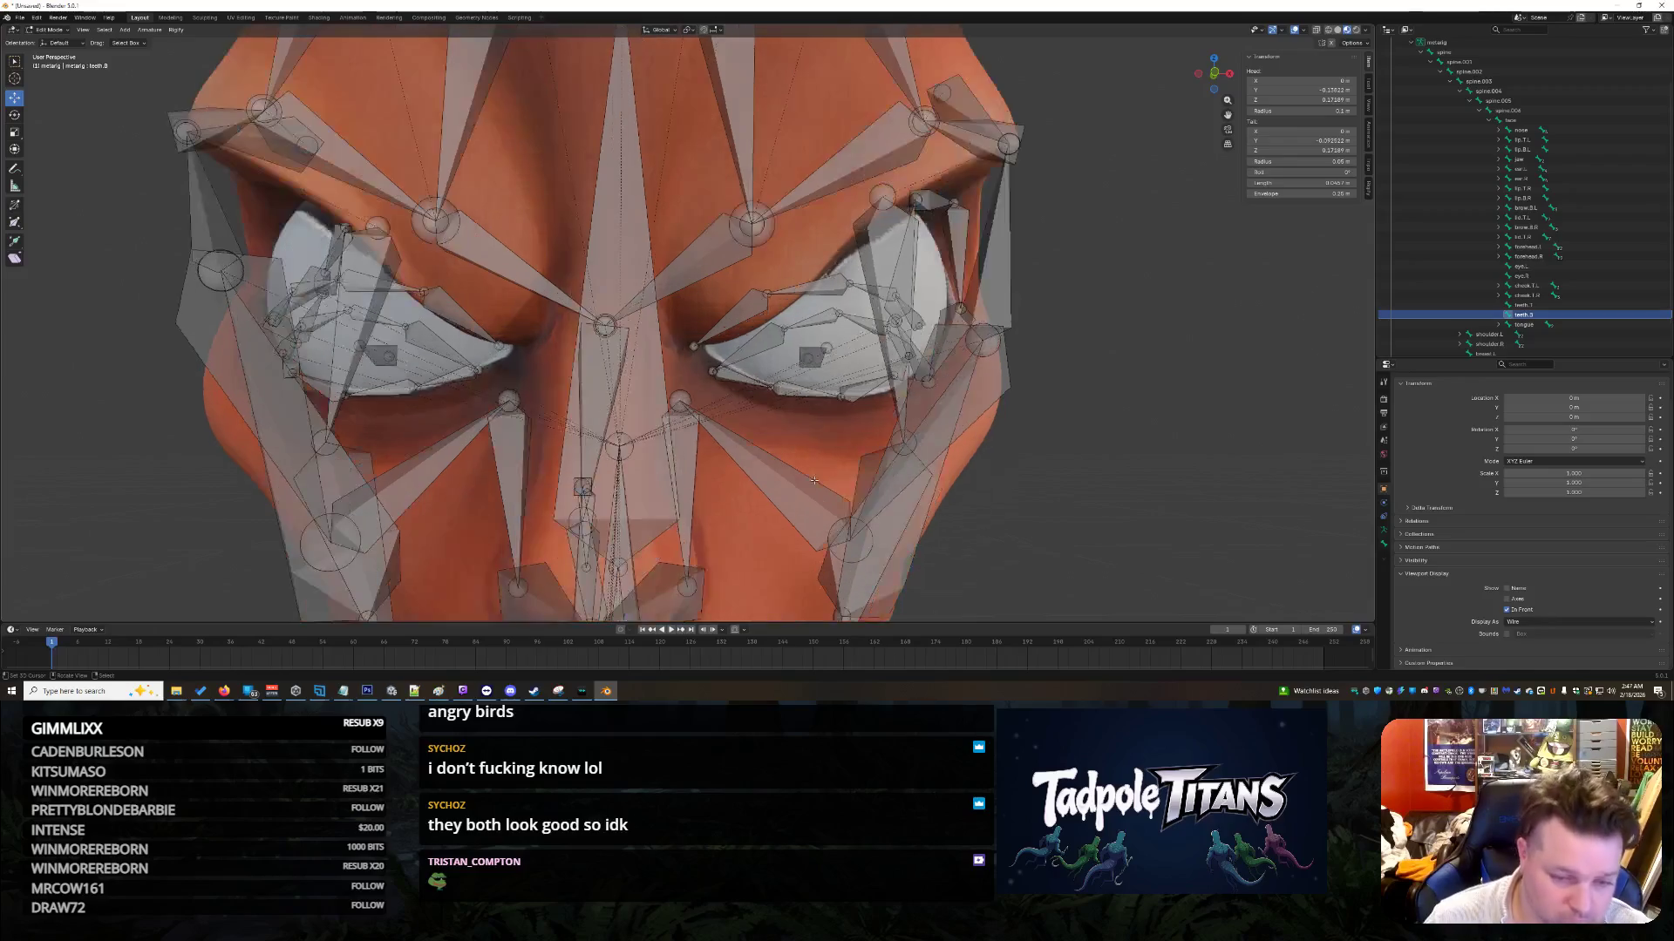
scroll(662, 430, "down", 2)
left_click(560, 381)
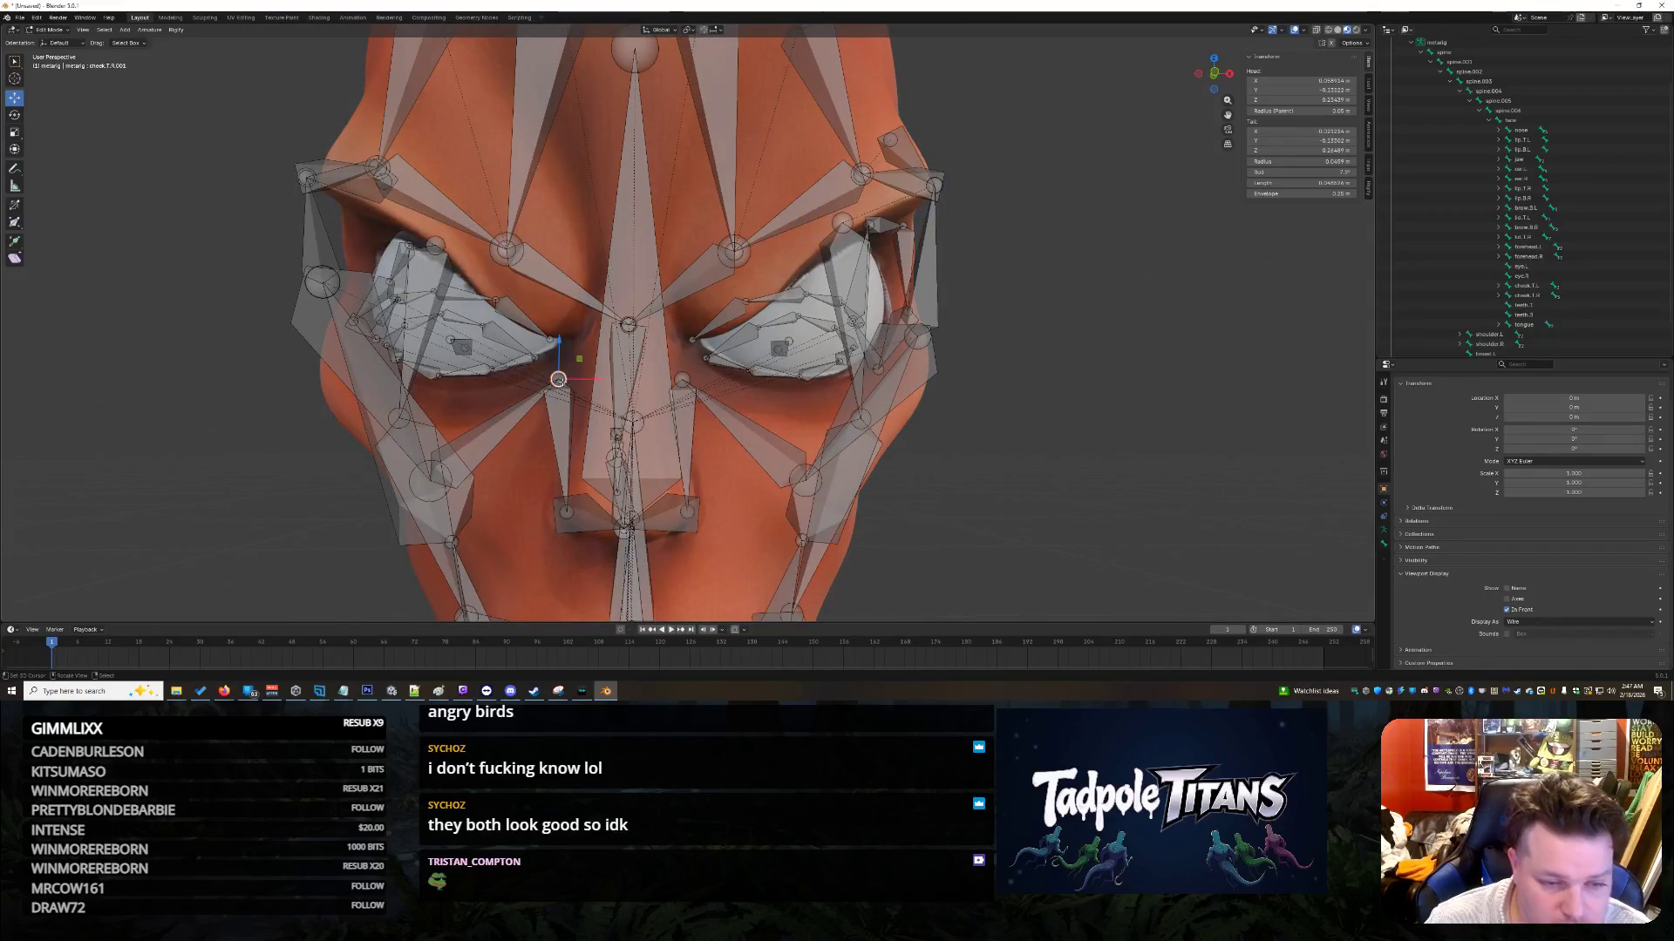
left_click_drag(714, 379, 715, 378)
mouse_move(714, 377)
middle_mouse_down()
mouse_move(1100, 456)
mouse_move(1037, 460)
mouse_move(1093, 451)
mouse_move(1203, 374)
middle_mouse_up()
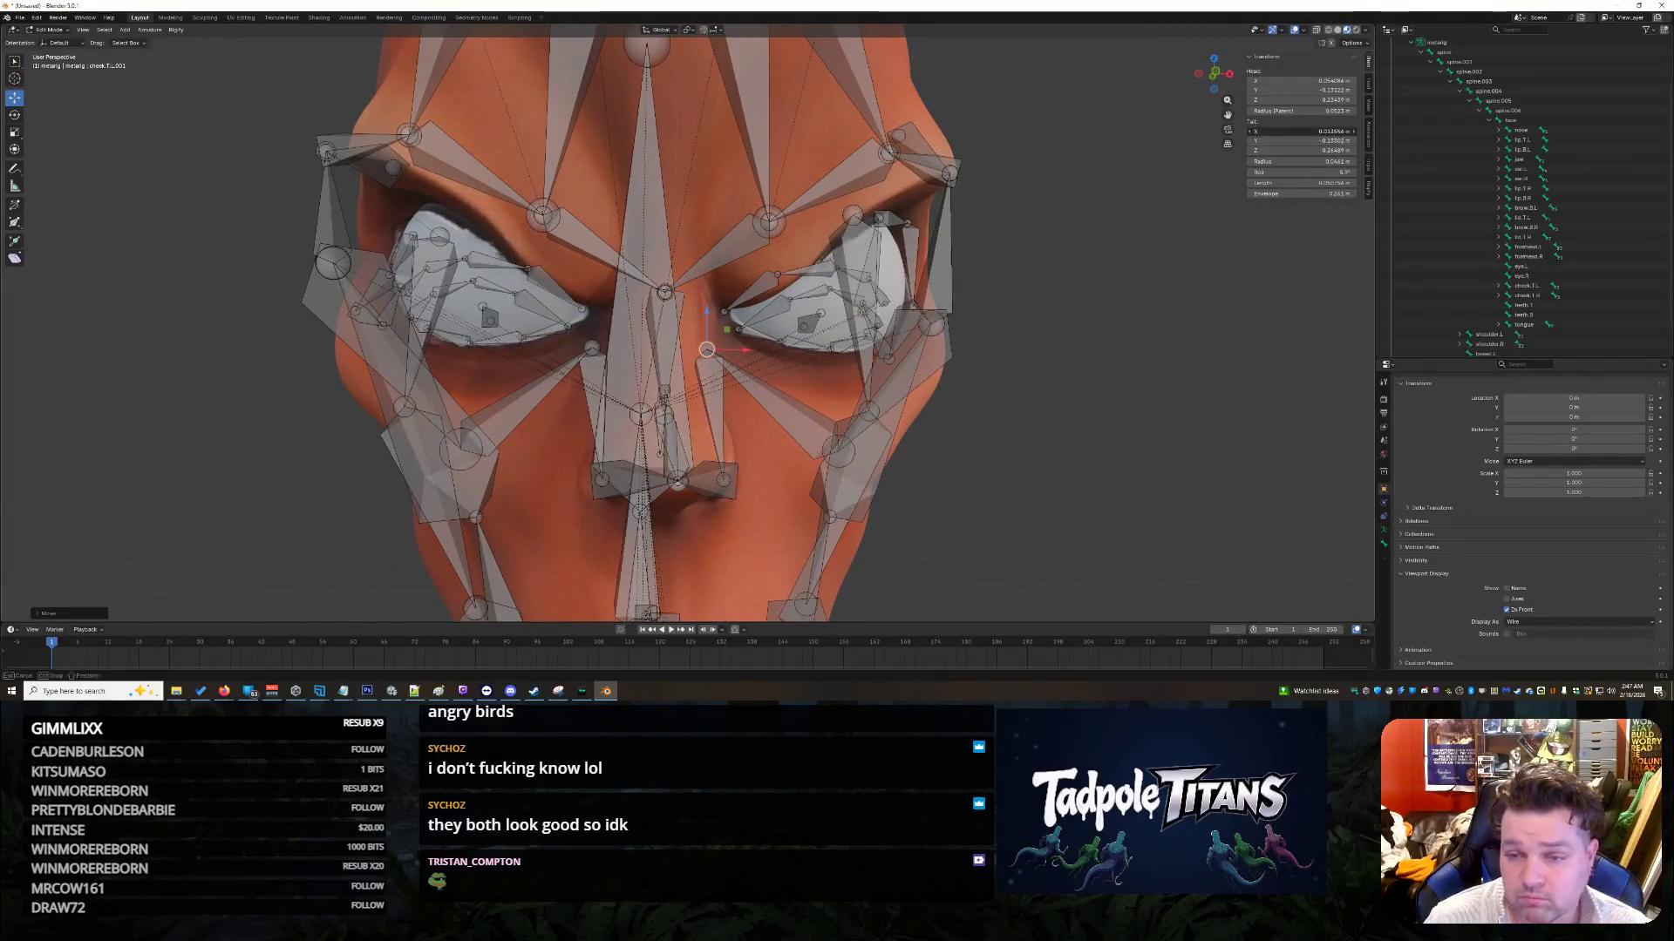
left_click(1328, 130)
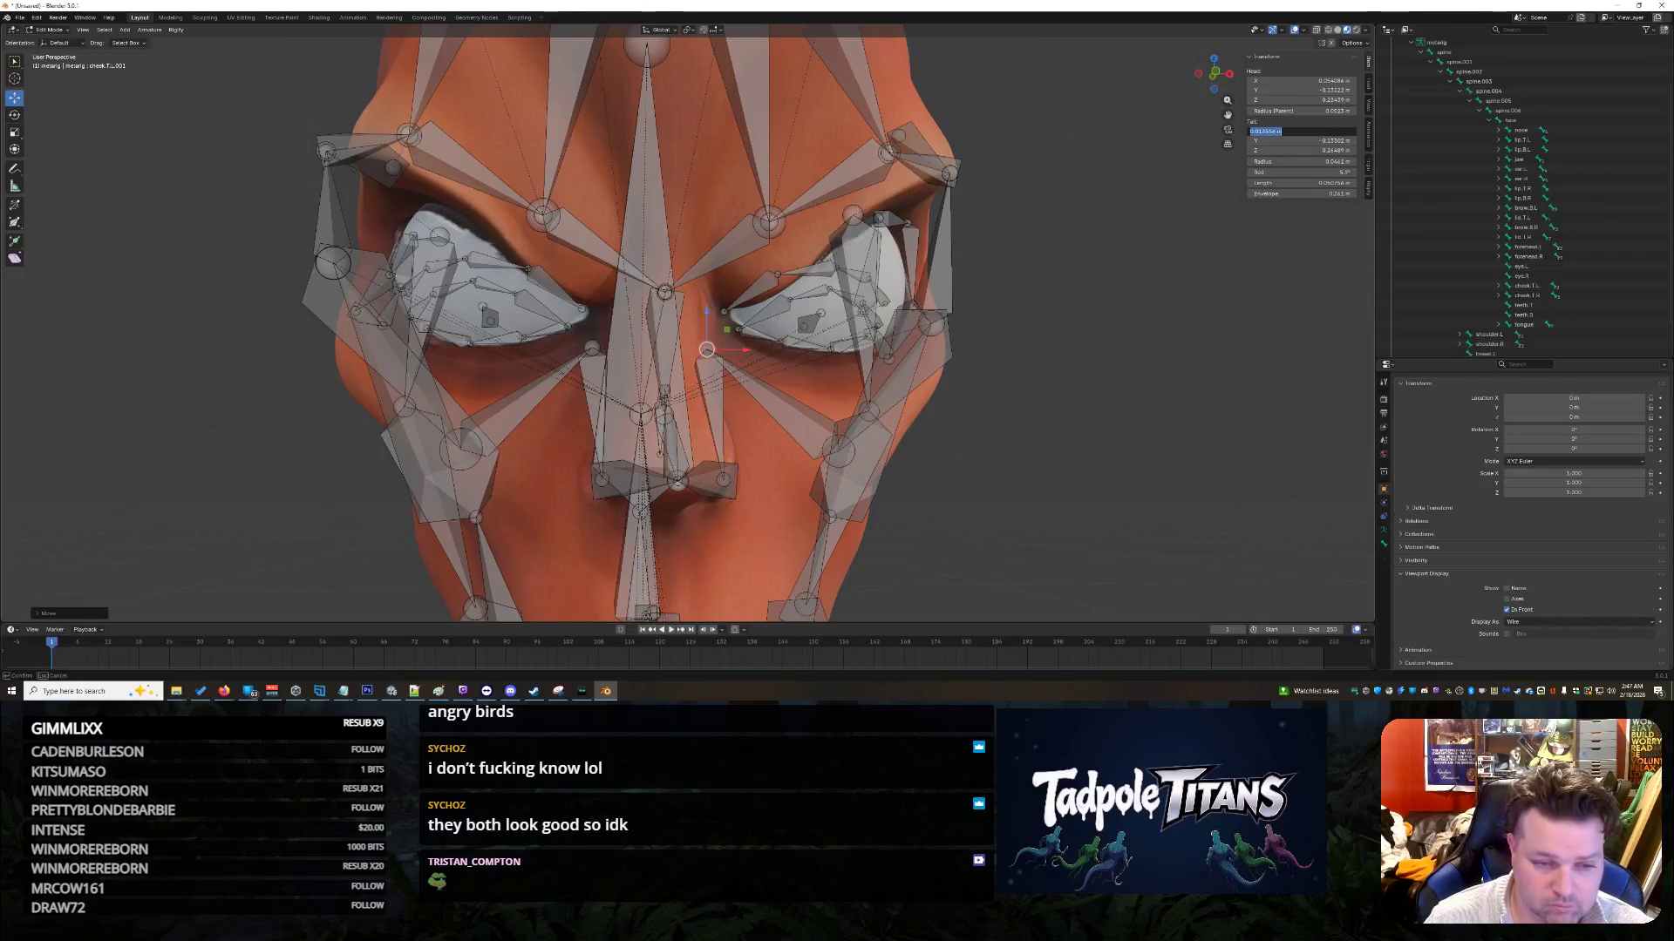
left_click(592, 346)
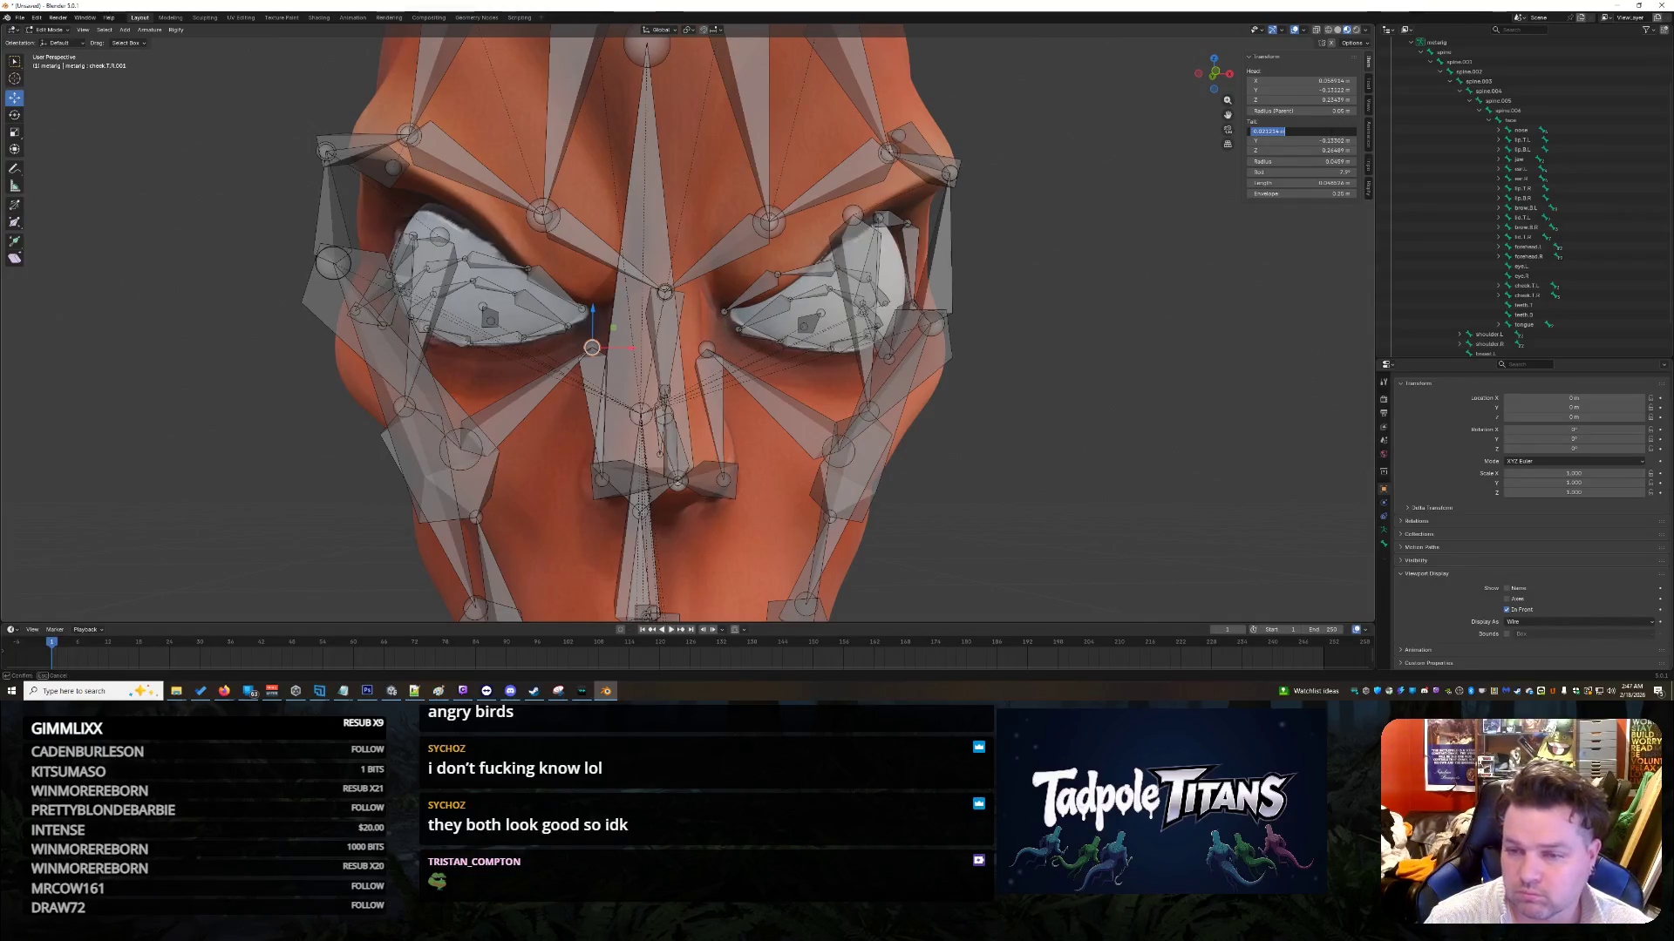
key("ctrl+v")
key("Return")
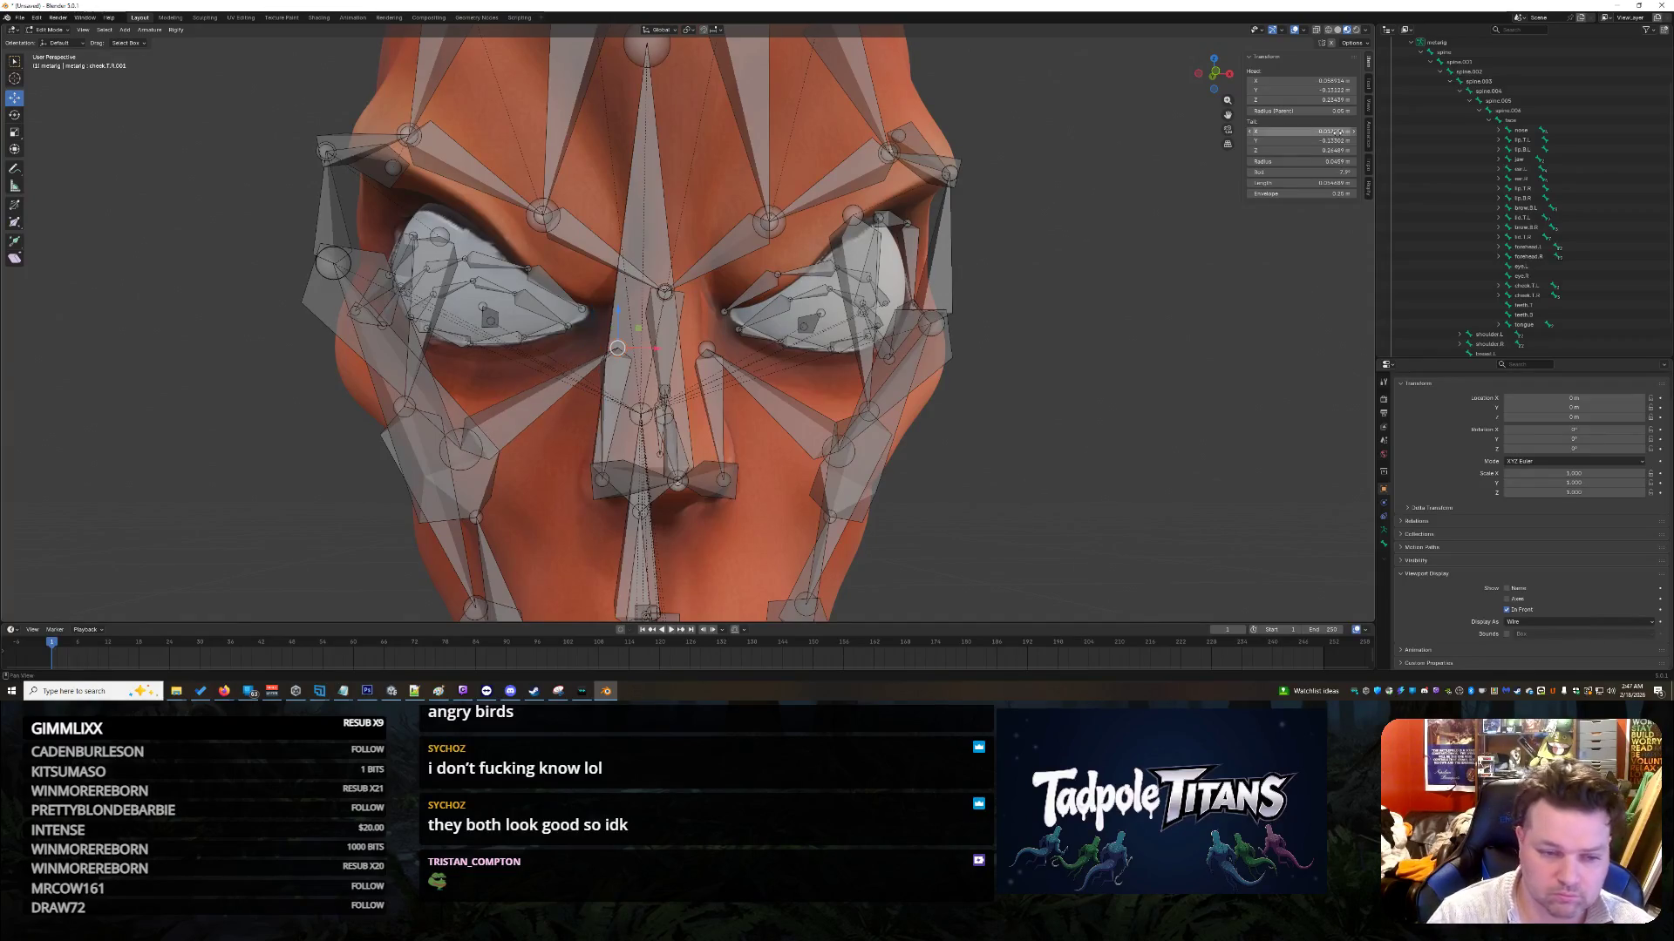
middle_click_drag(1236, 157, 1097, 340)
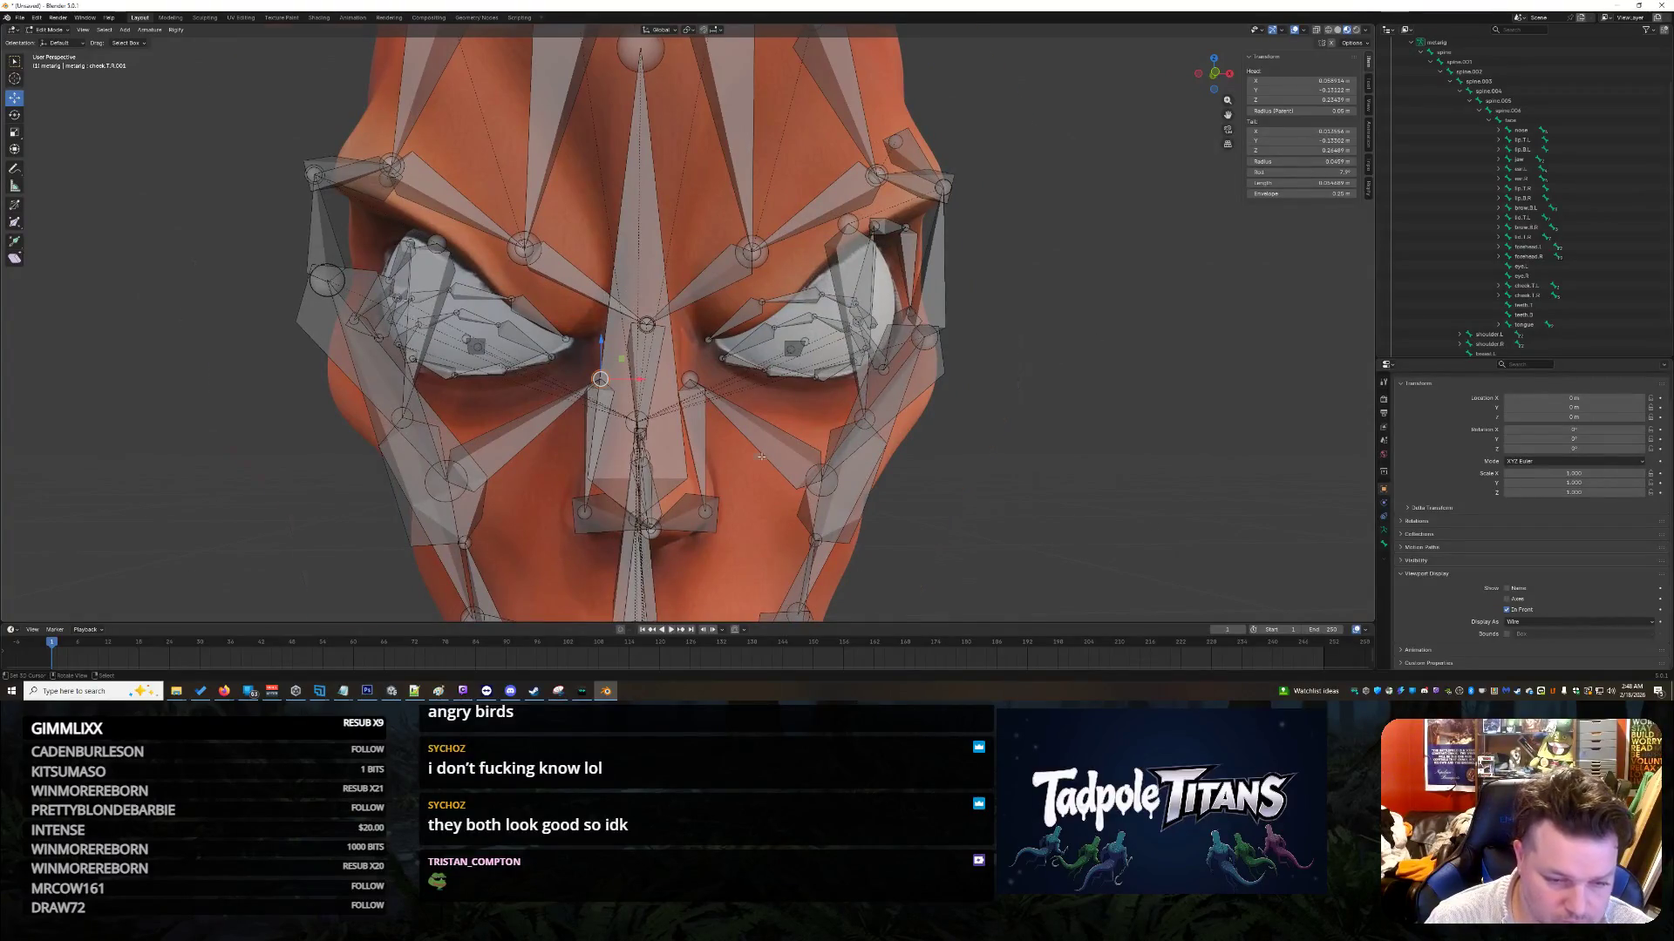
scroll(761, 456, "up", 2)
middle_click_drag(761, 456, 859, 425)
Step: Set the nose.004 bone's Tail X and Head X to 0 m
left_click(835, 419)
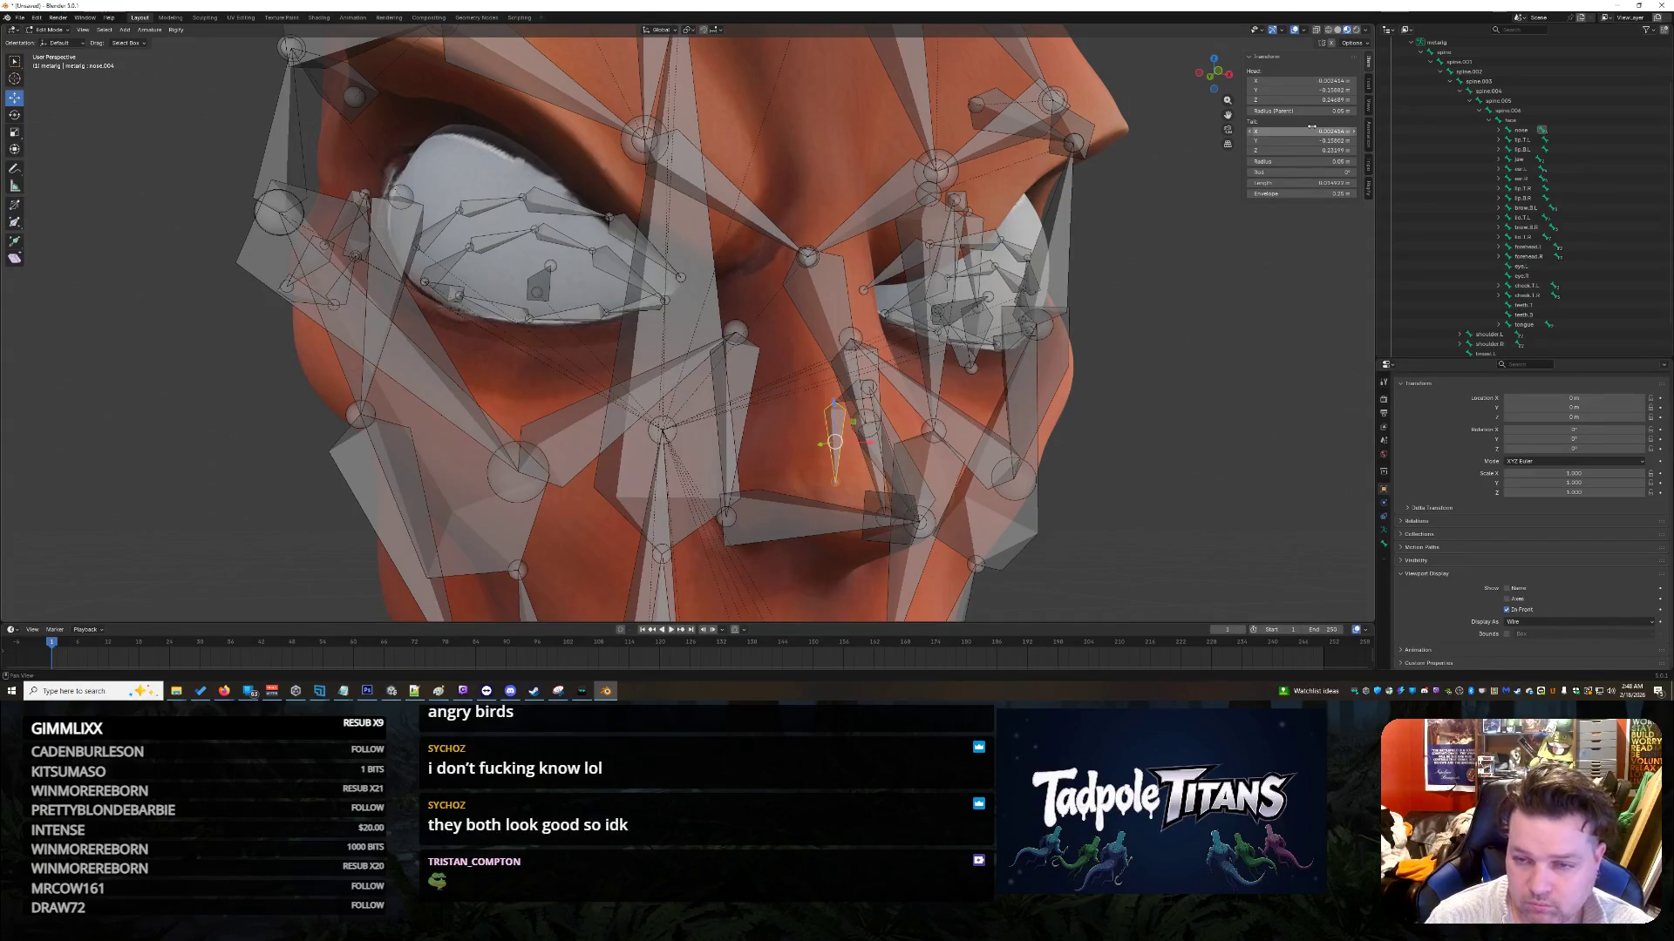
key("Return")
left_click(1313, 80)
type("0")
key("Return")
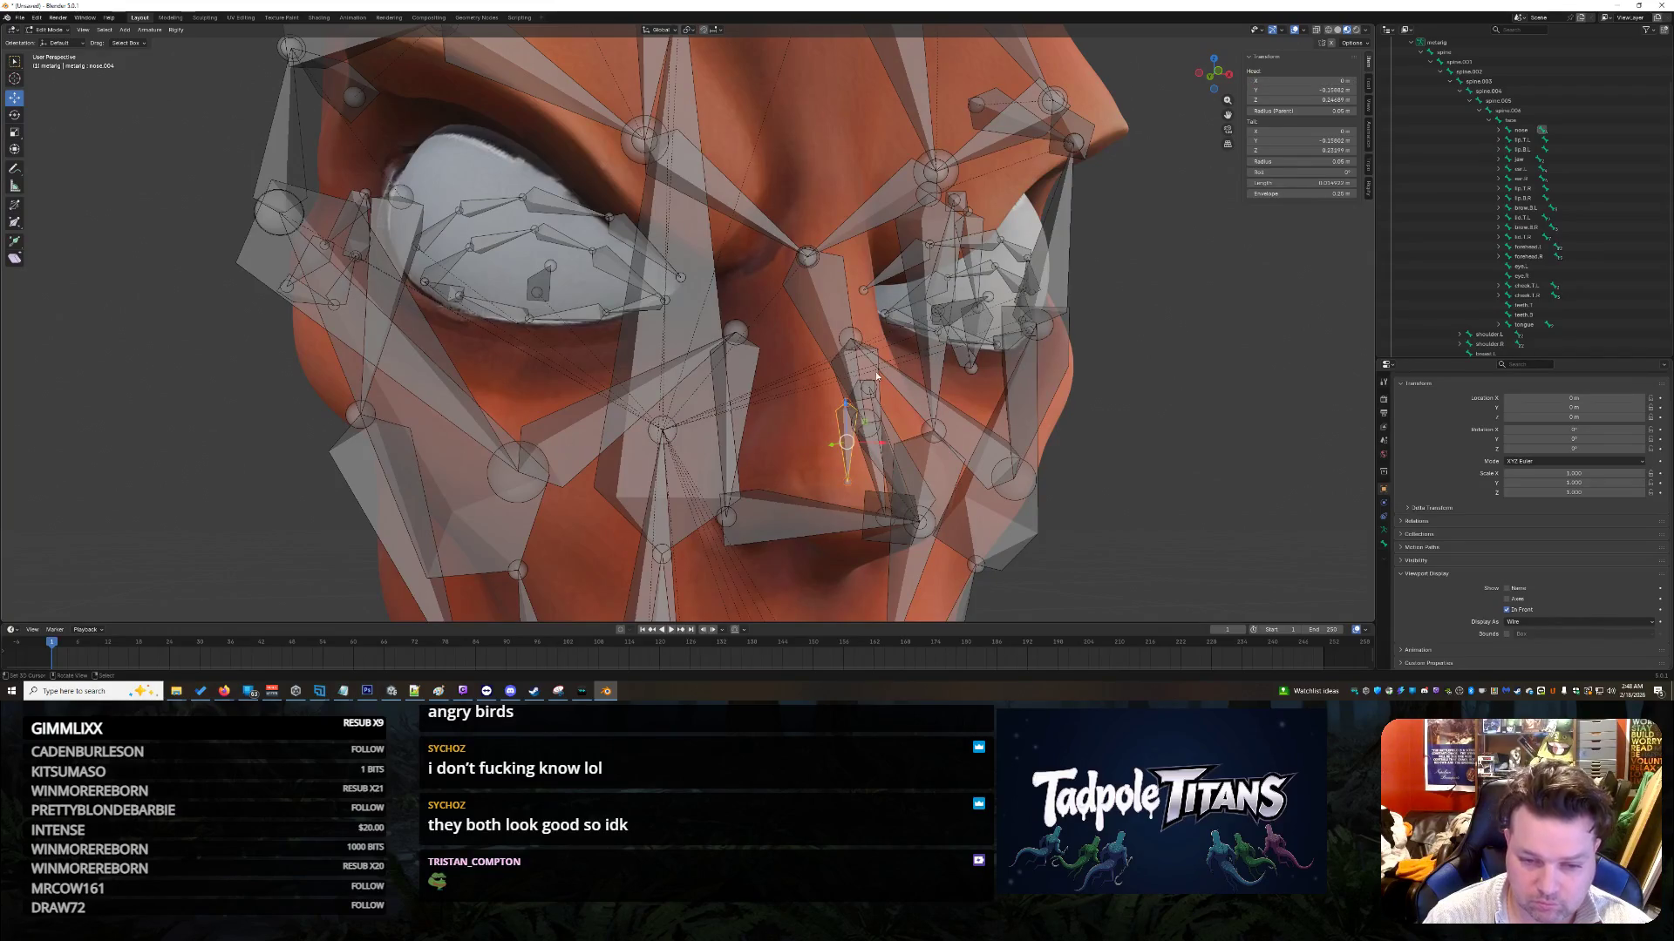
Step: Set the nose bone's Tail X to 0 m
left_click(1307, 130)
type("0")
key("Return")
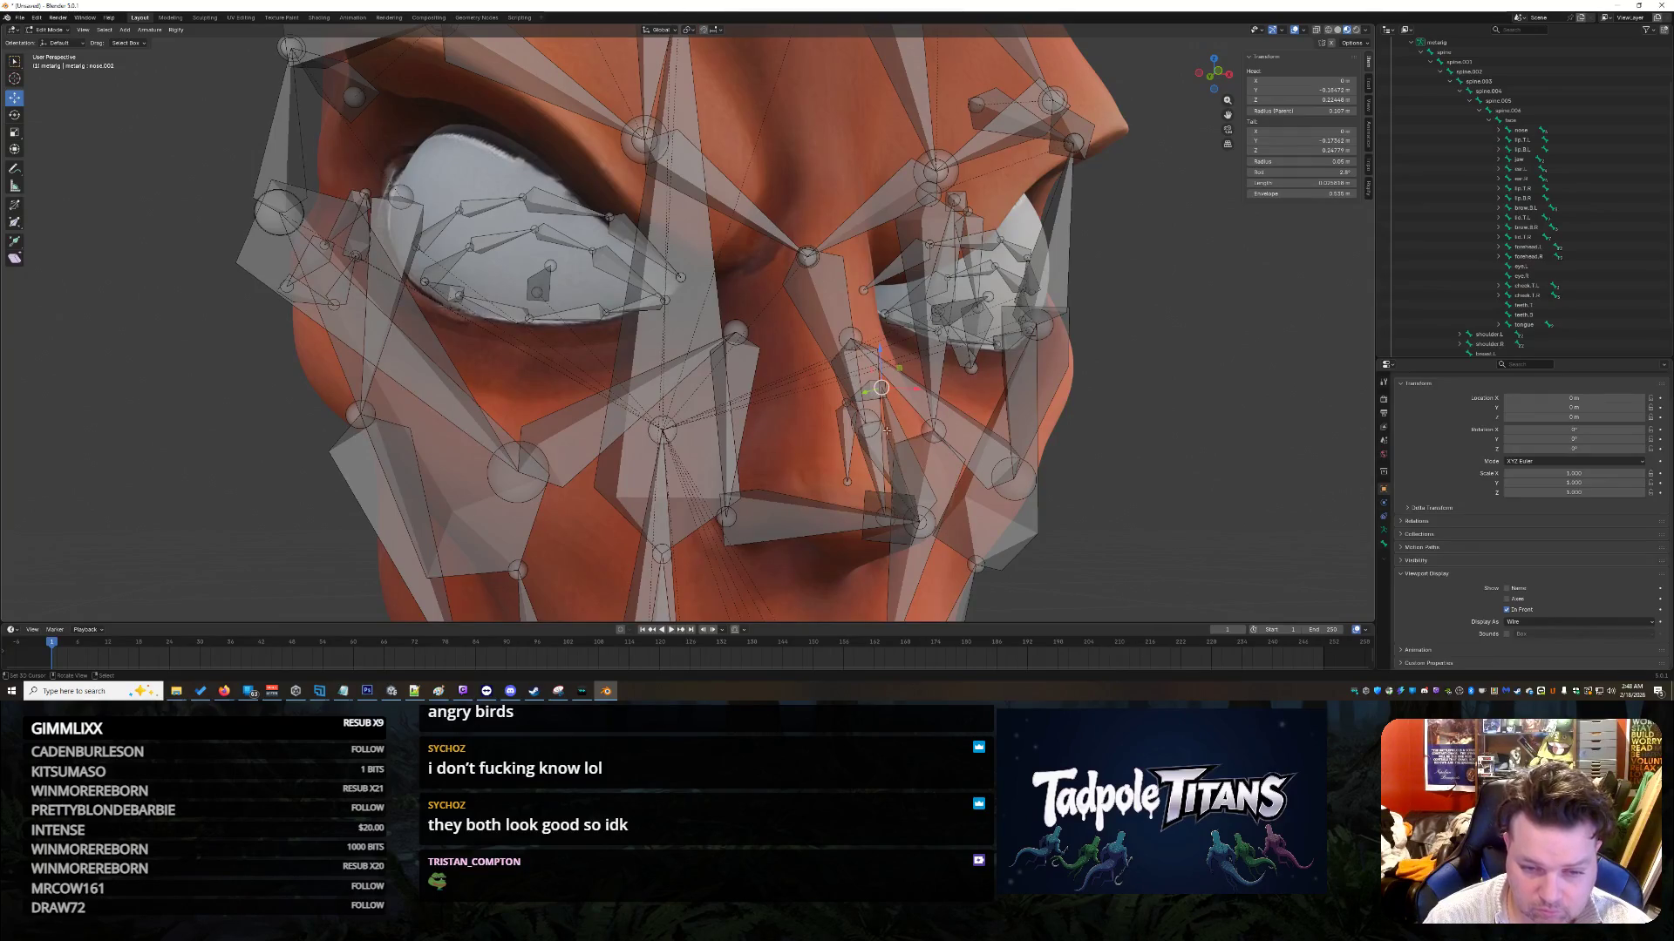
middle_click_drag(886, 430, 1118, 400)
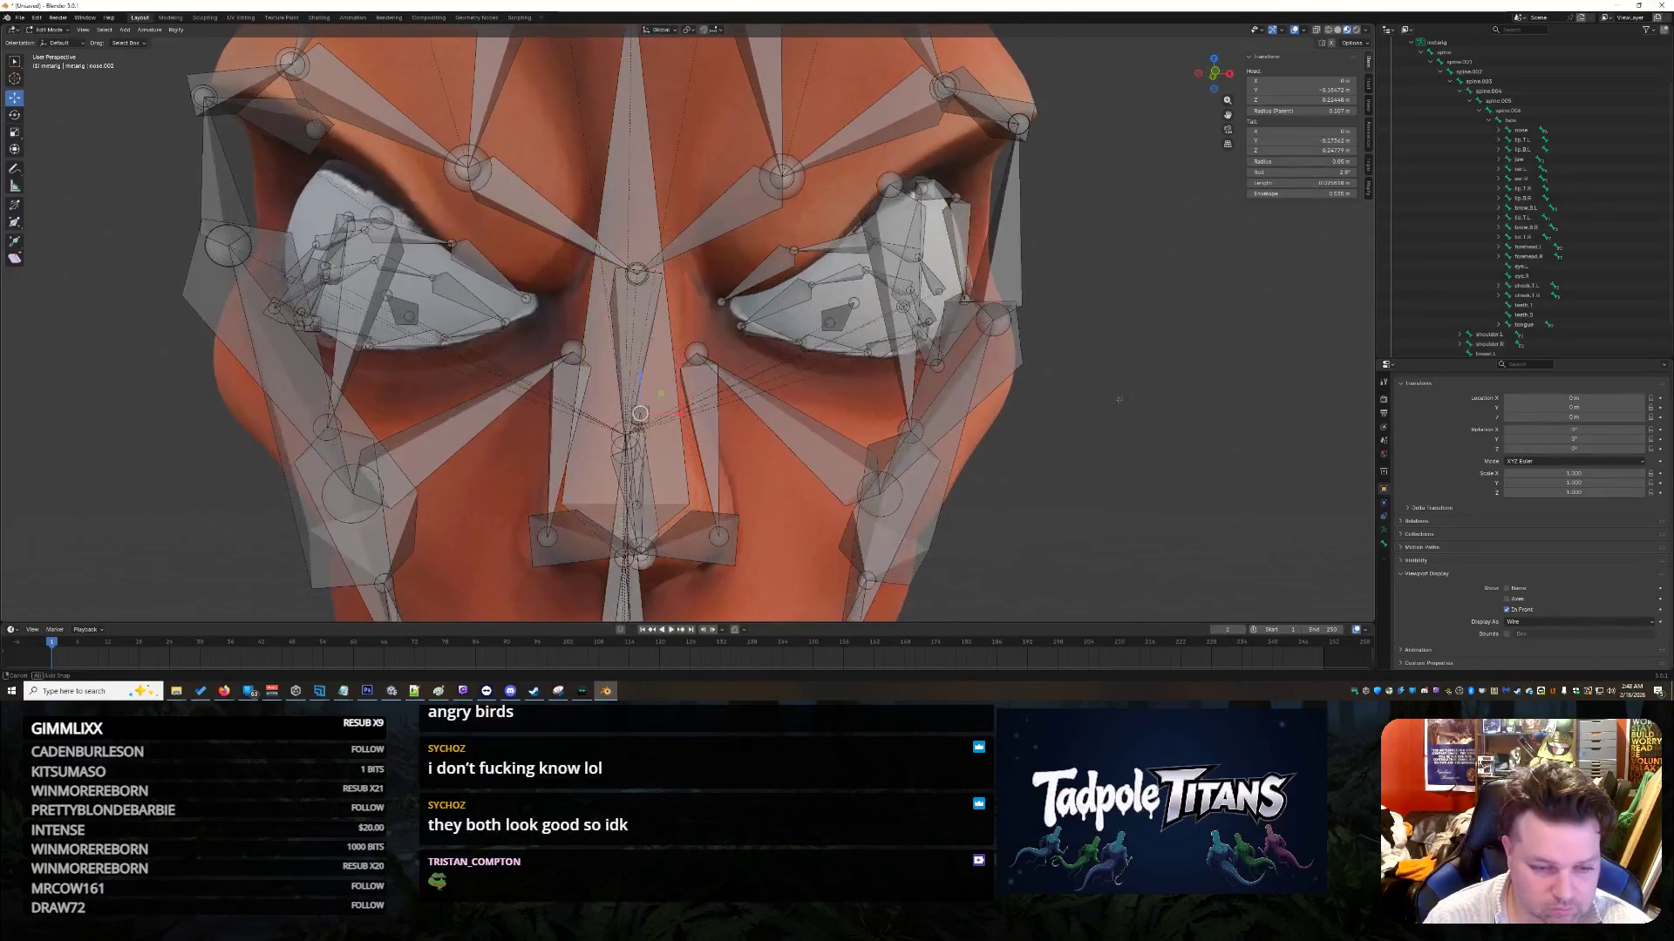
left_click(643, 353)
left_click(1333, 130)
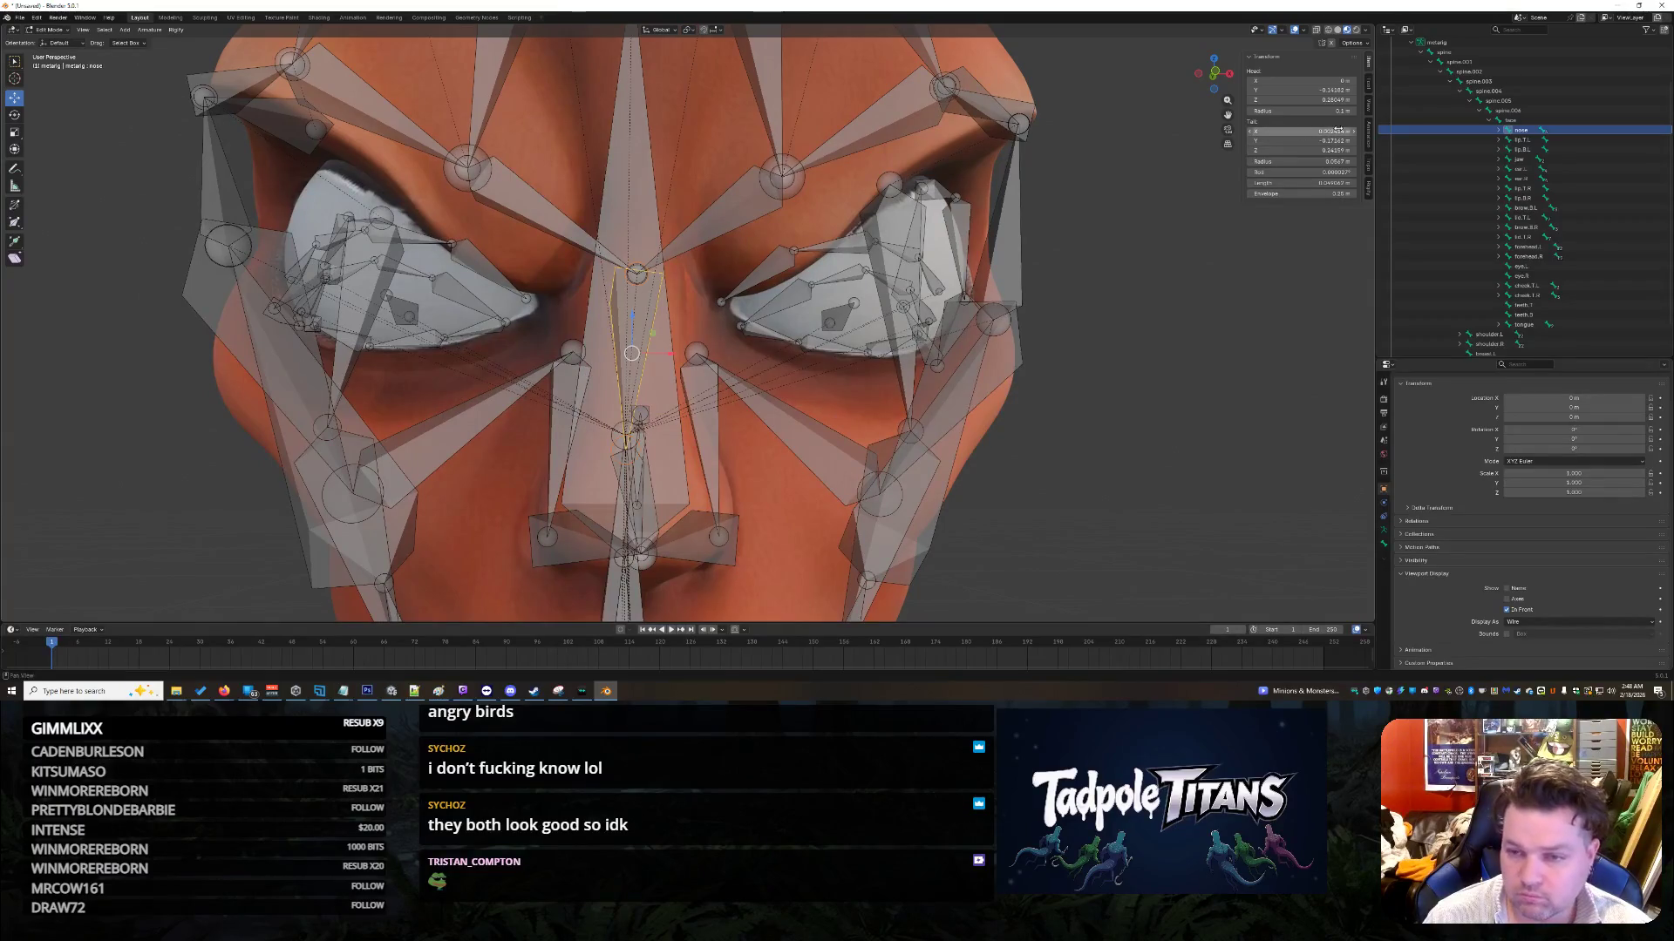
type("0")
key("Return")
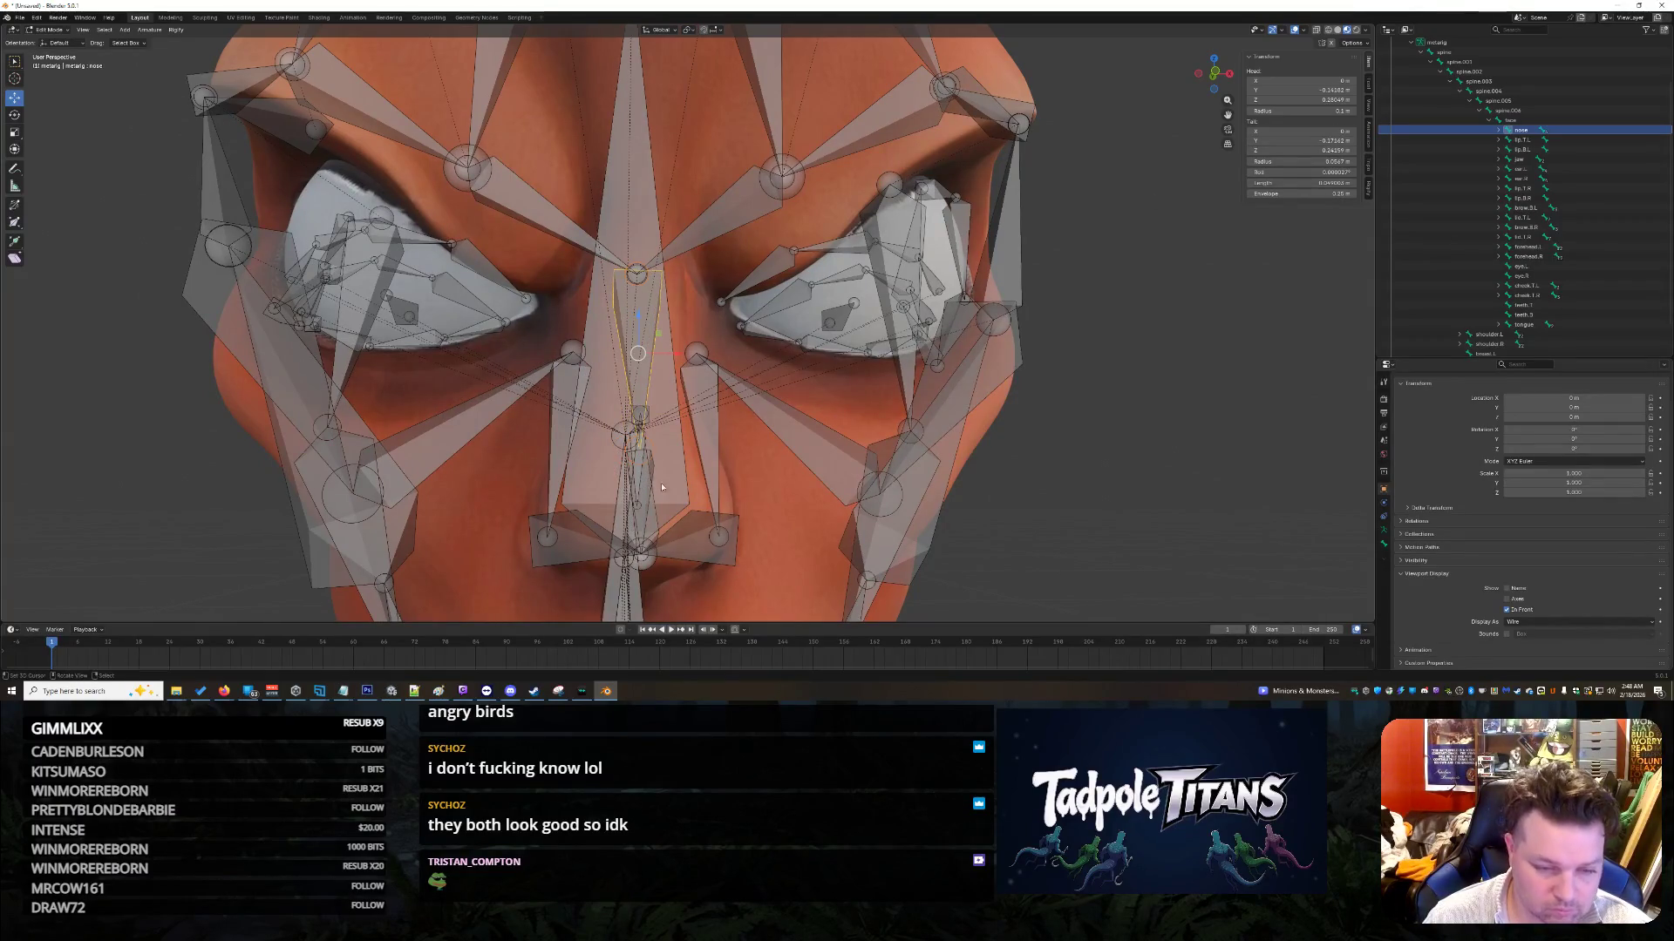
Step: Orbit around the face rig to check the centred nose bones
middle_click_drag(767, 475, 854, 468)
middle_click_drag(863, 468, 1302, 524)
key("e")
left_click(1168, 522)
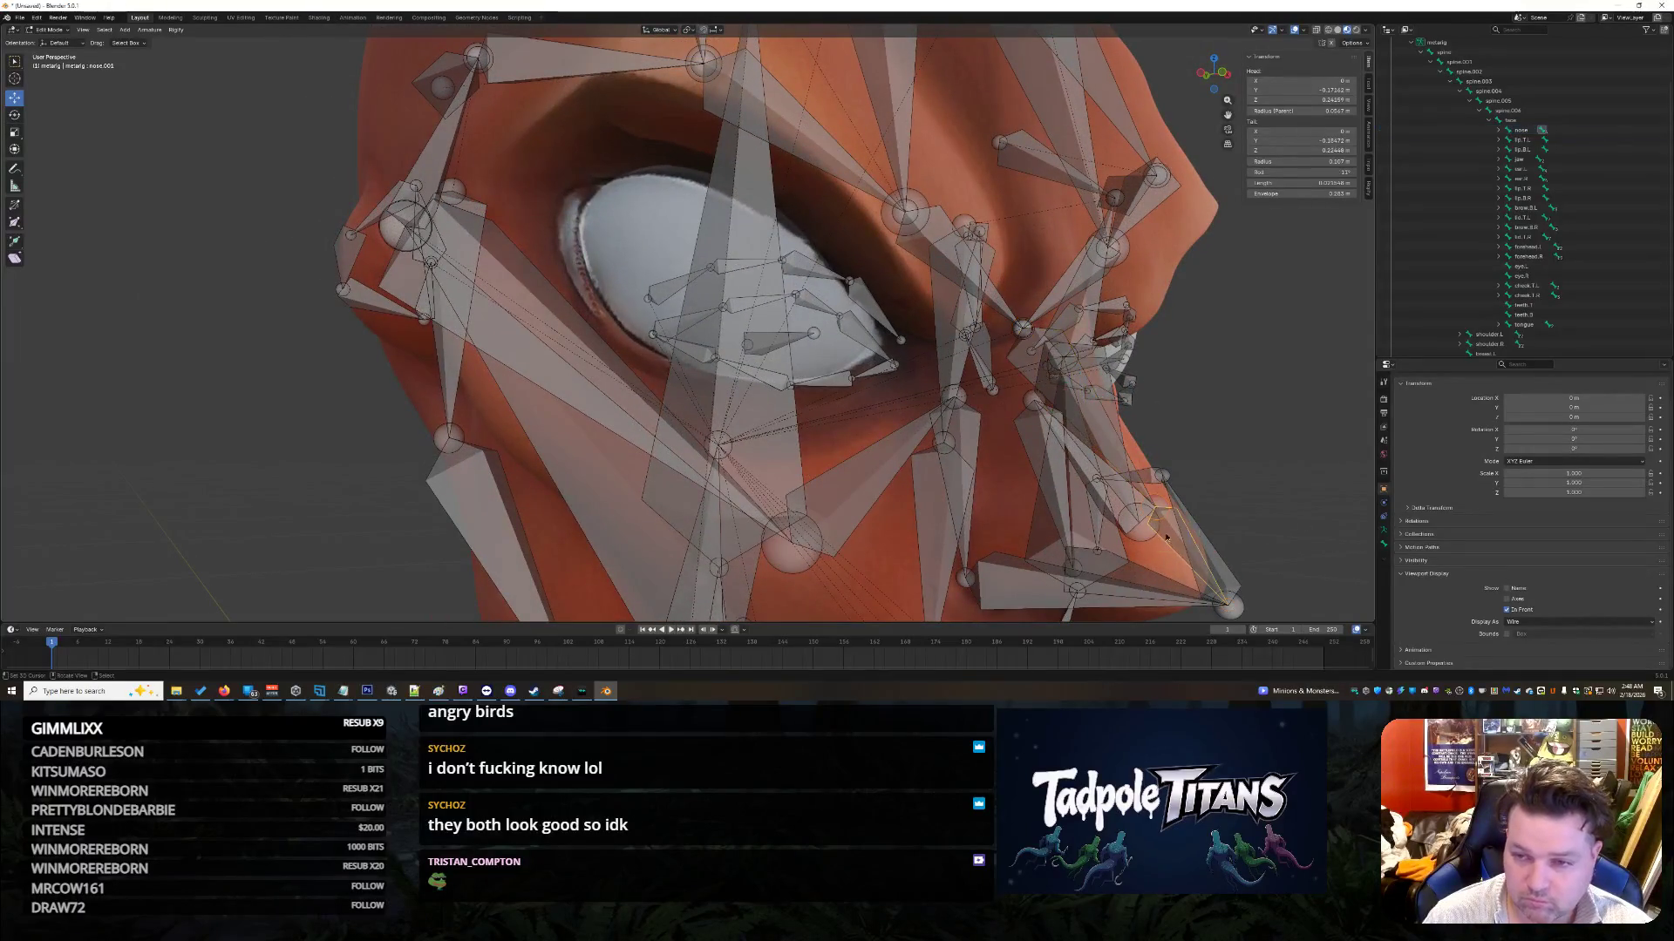
mouse_move(1094, 504)
middle_mouse_down()
mouse_move(1248, 444)
mouse_move(811, 391)
middle_mouse_up()
scroll(732, 364, "down", 3)
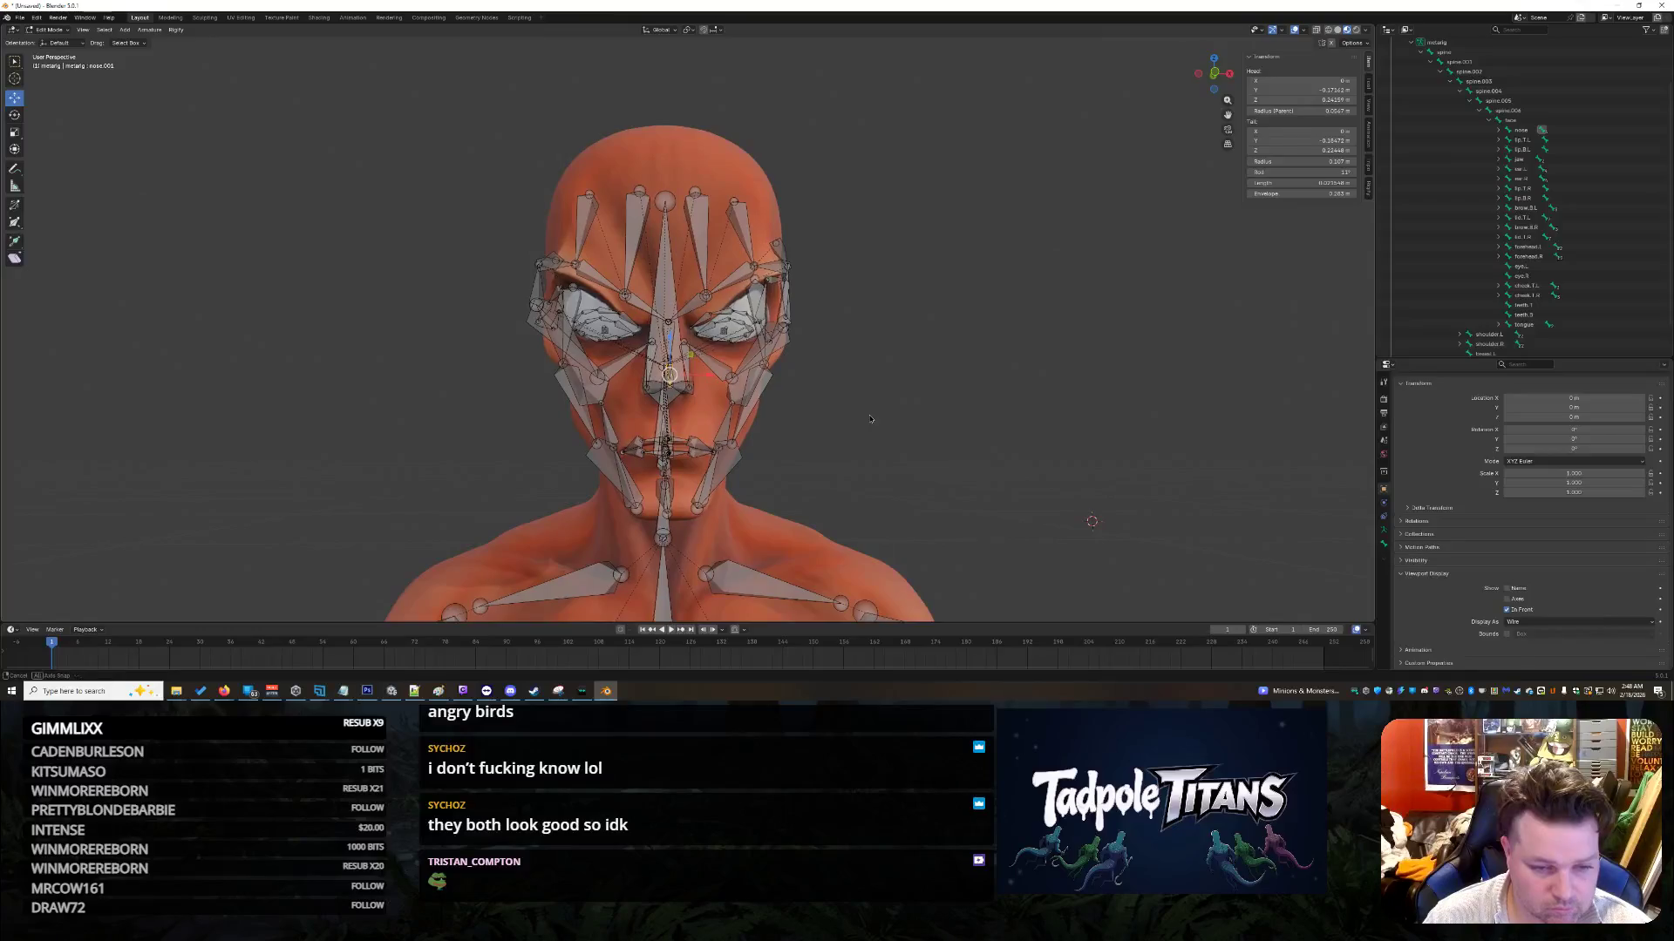
scroll(842, 450, "up", 5)
middle_click_drag(842, 450, 840, 445)
Step: Extrude a new nose.R.001 bone from the nose.R tail to beside the nostril
left_click(625, 225)
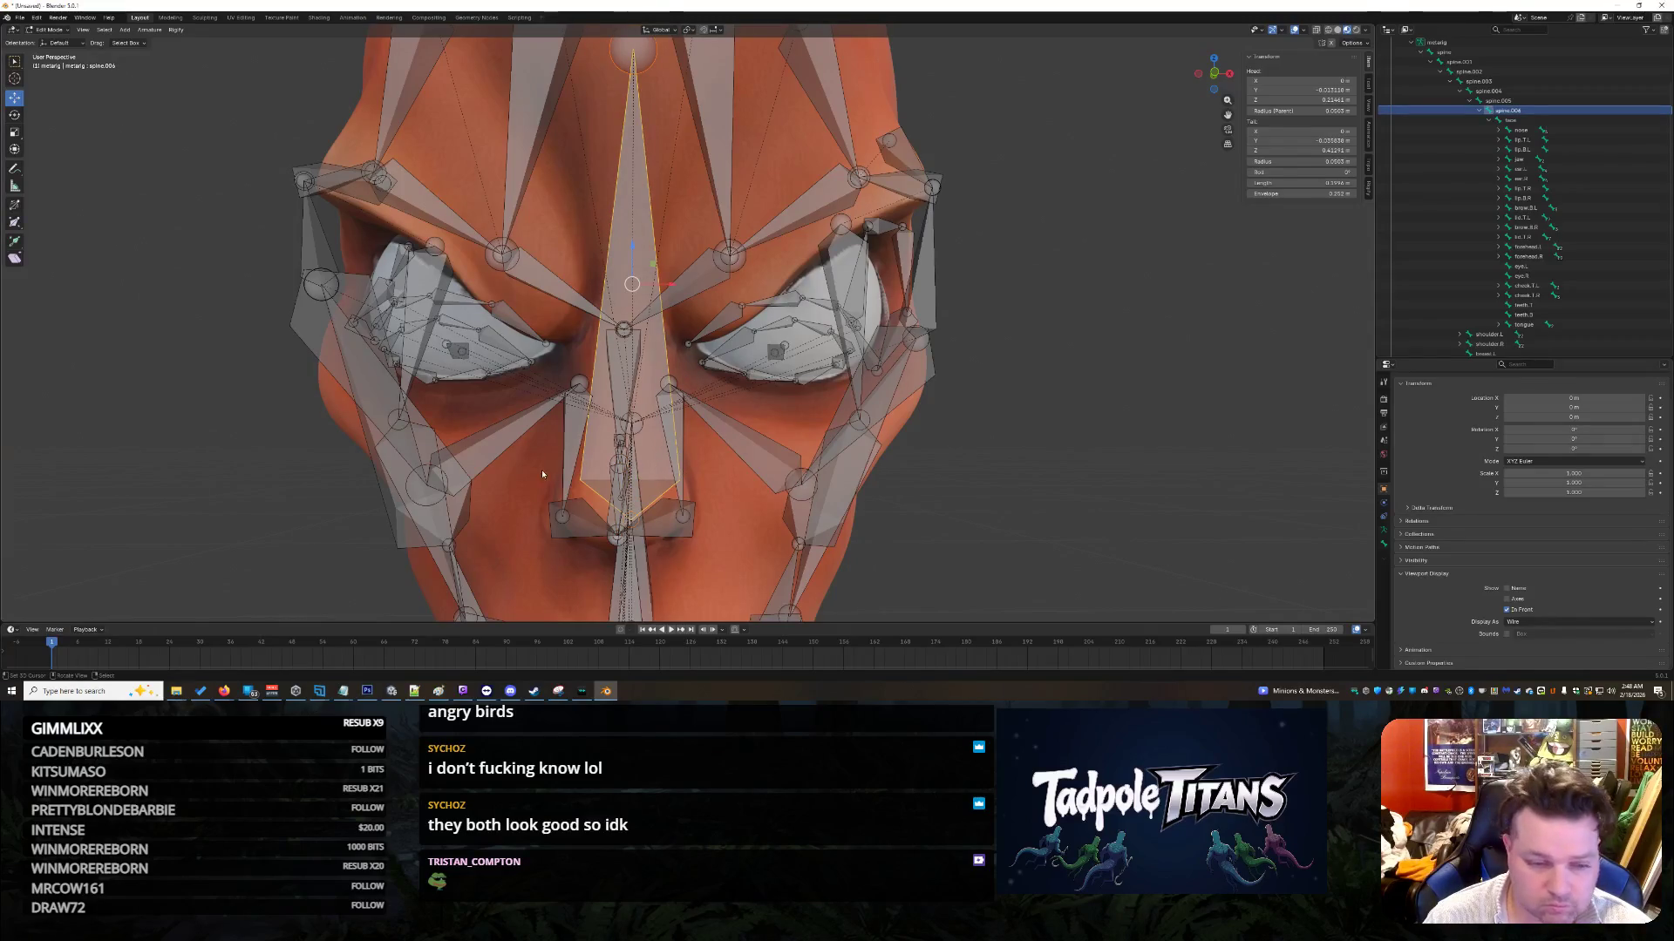
left_click(613, 469)
left_click(615, 482)
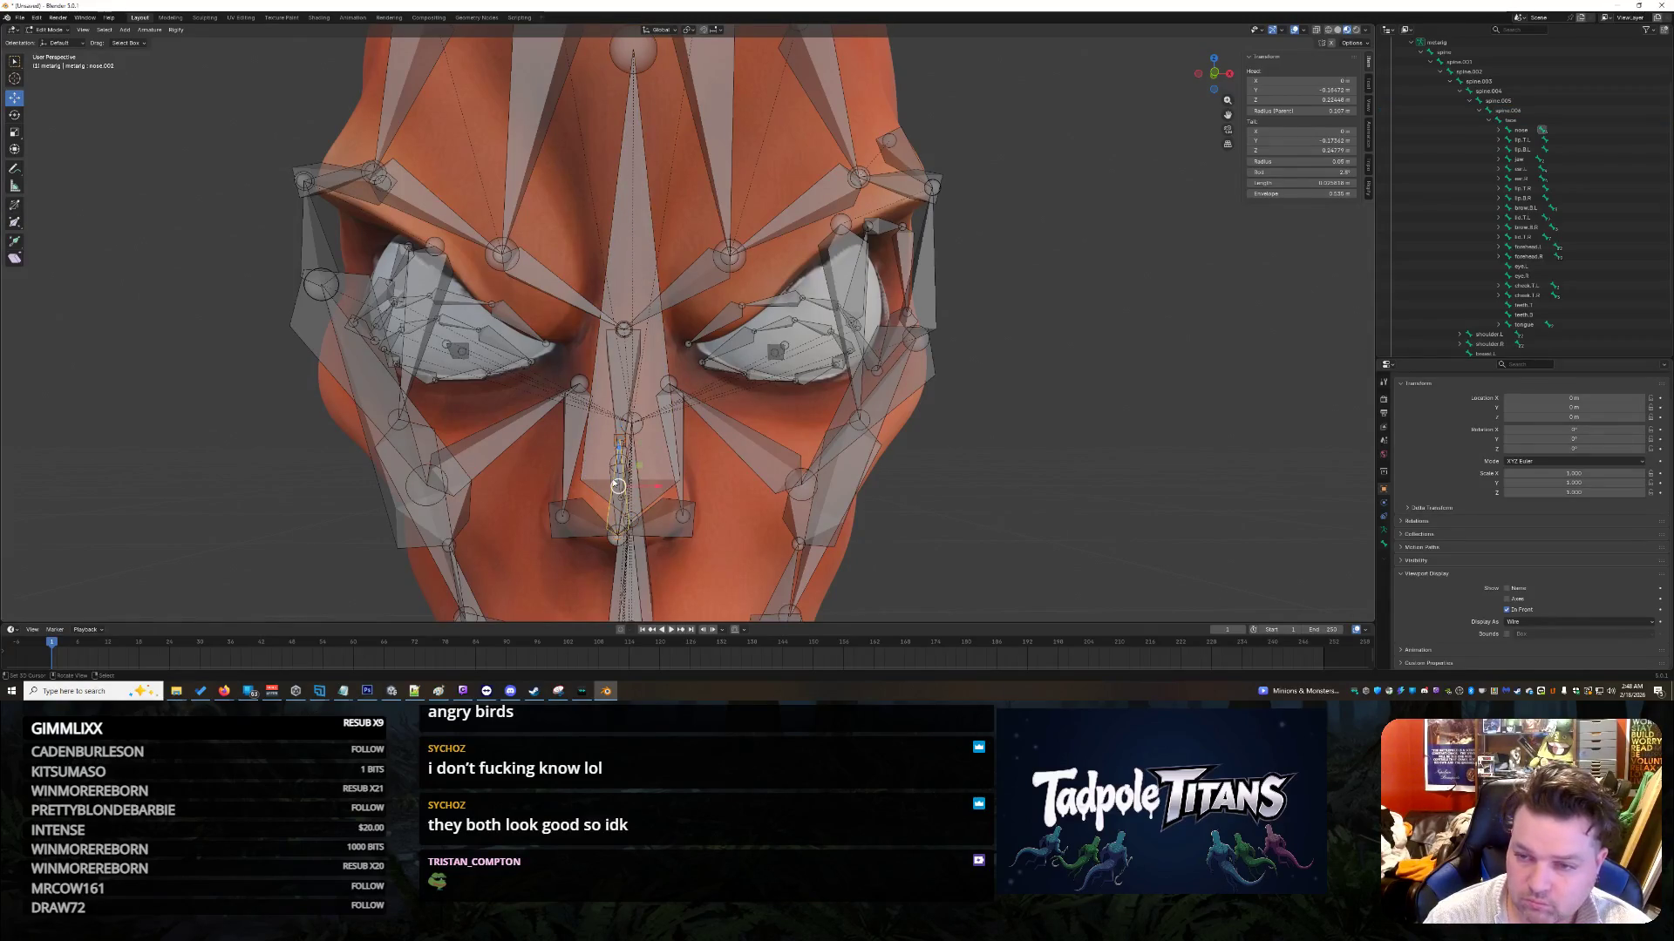
left_click(634, 402)
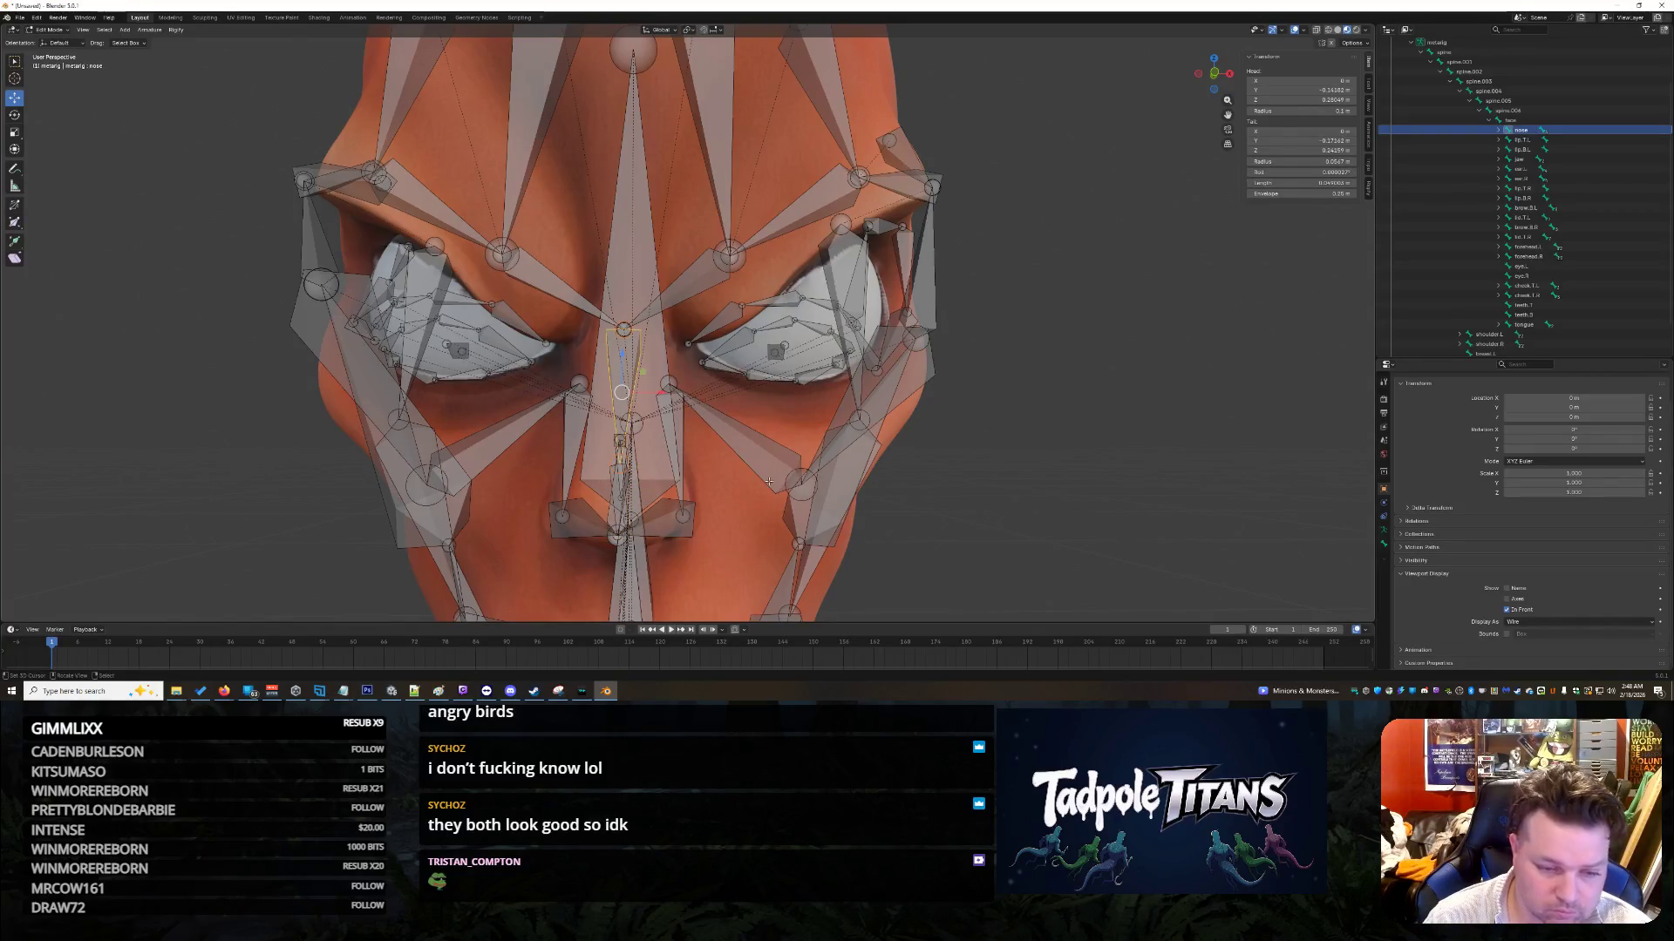
mouse_move(662, 445)
middle_mouse_down()
mouse_move(742, 494)
mouse_move(704, 515)
middle_mouse_up()
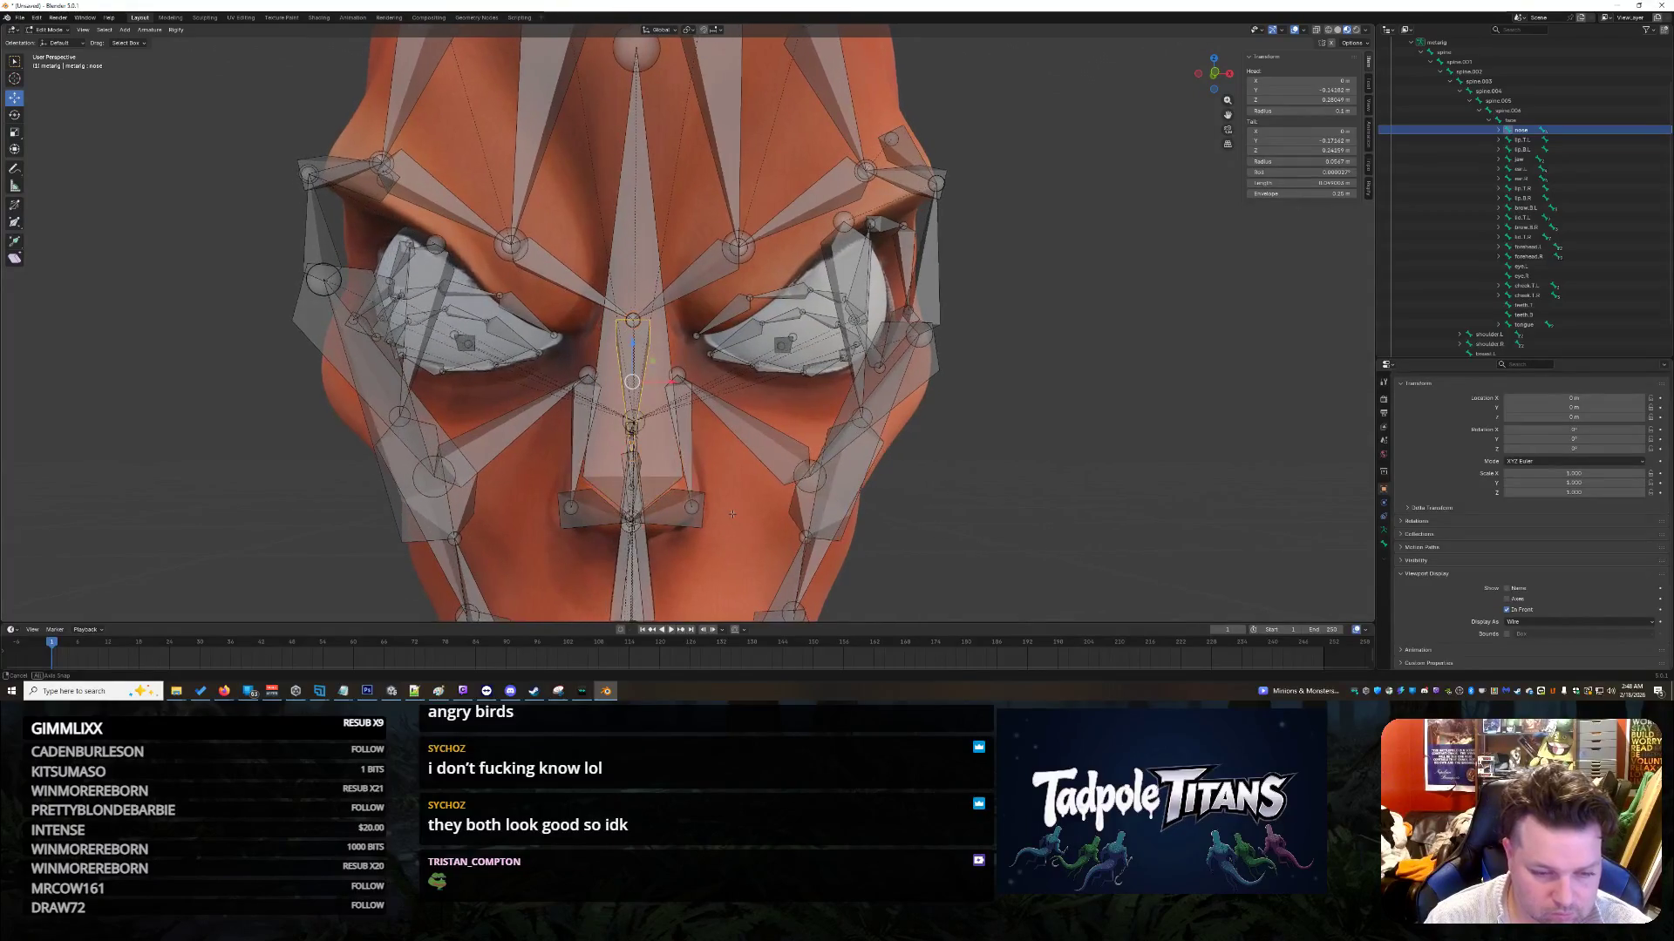
left_click(573, 508)
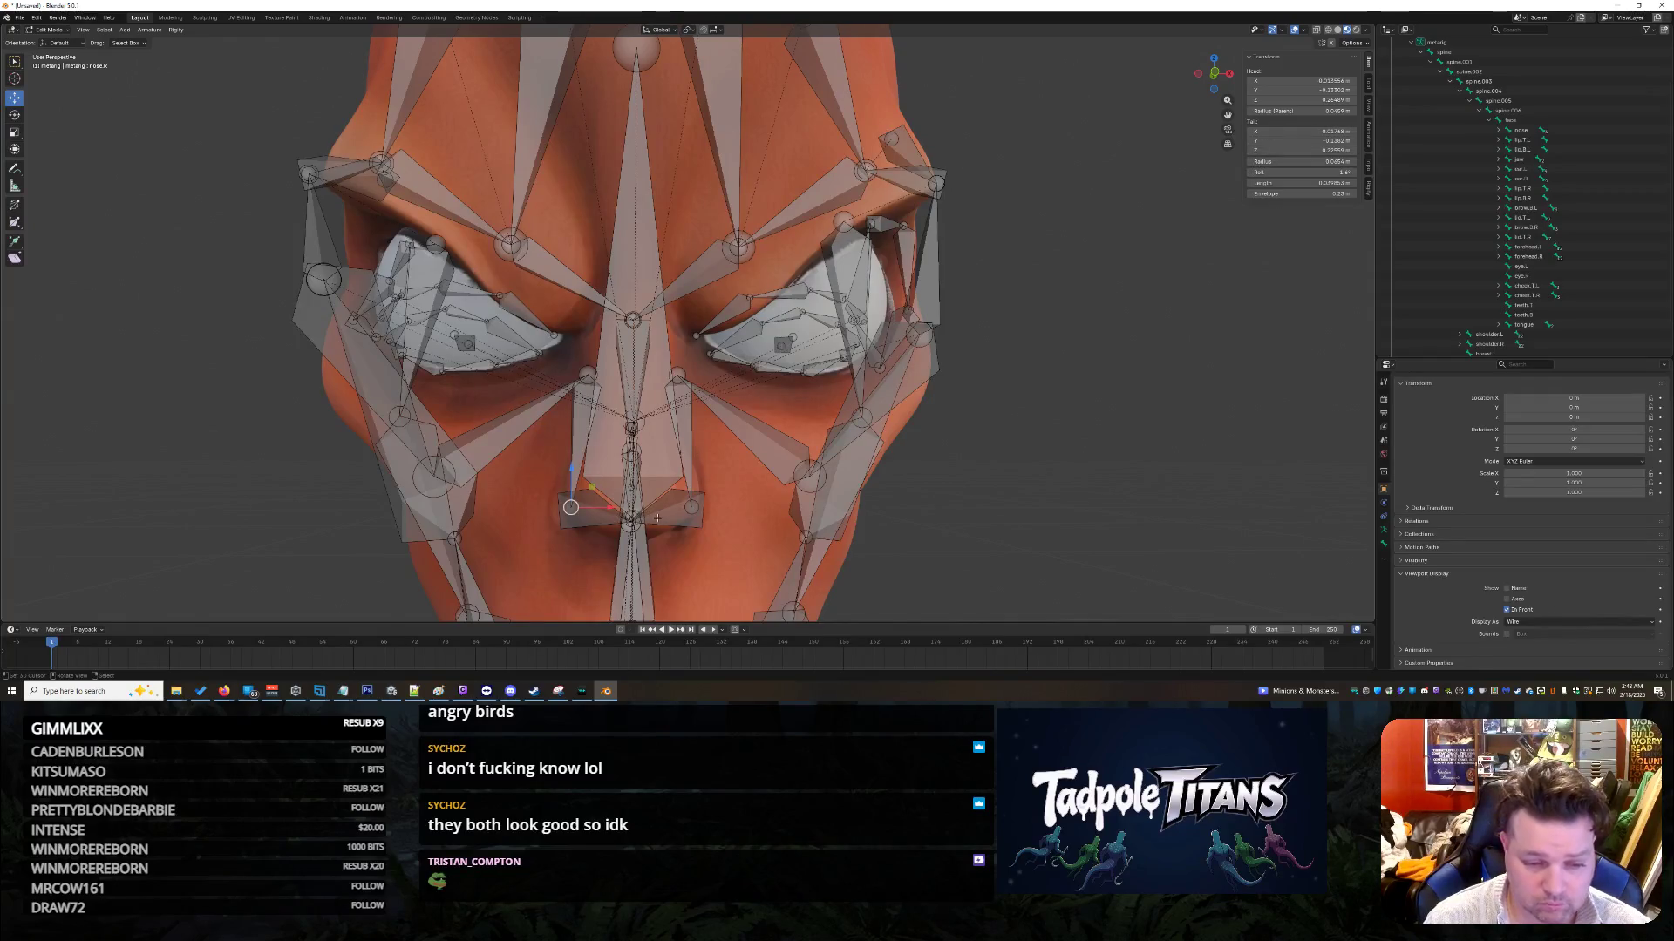
key("e")
left_click(586, 520)
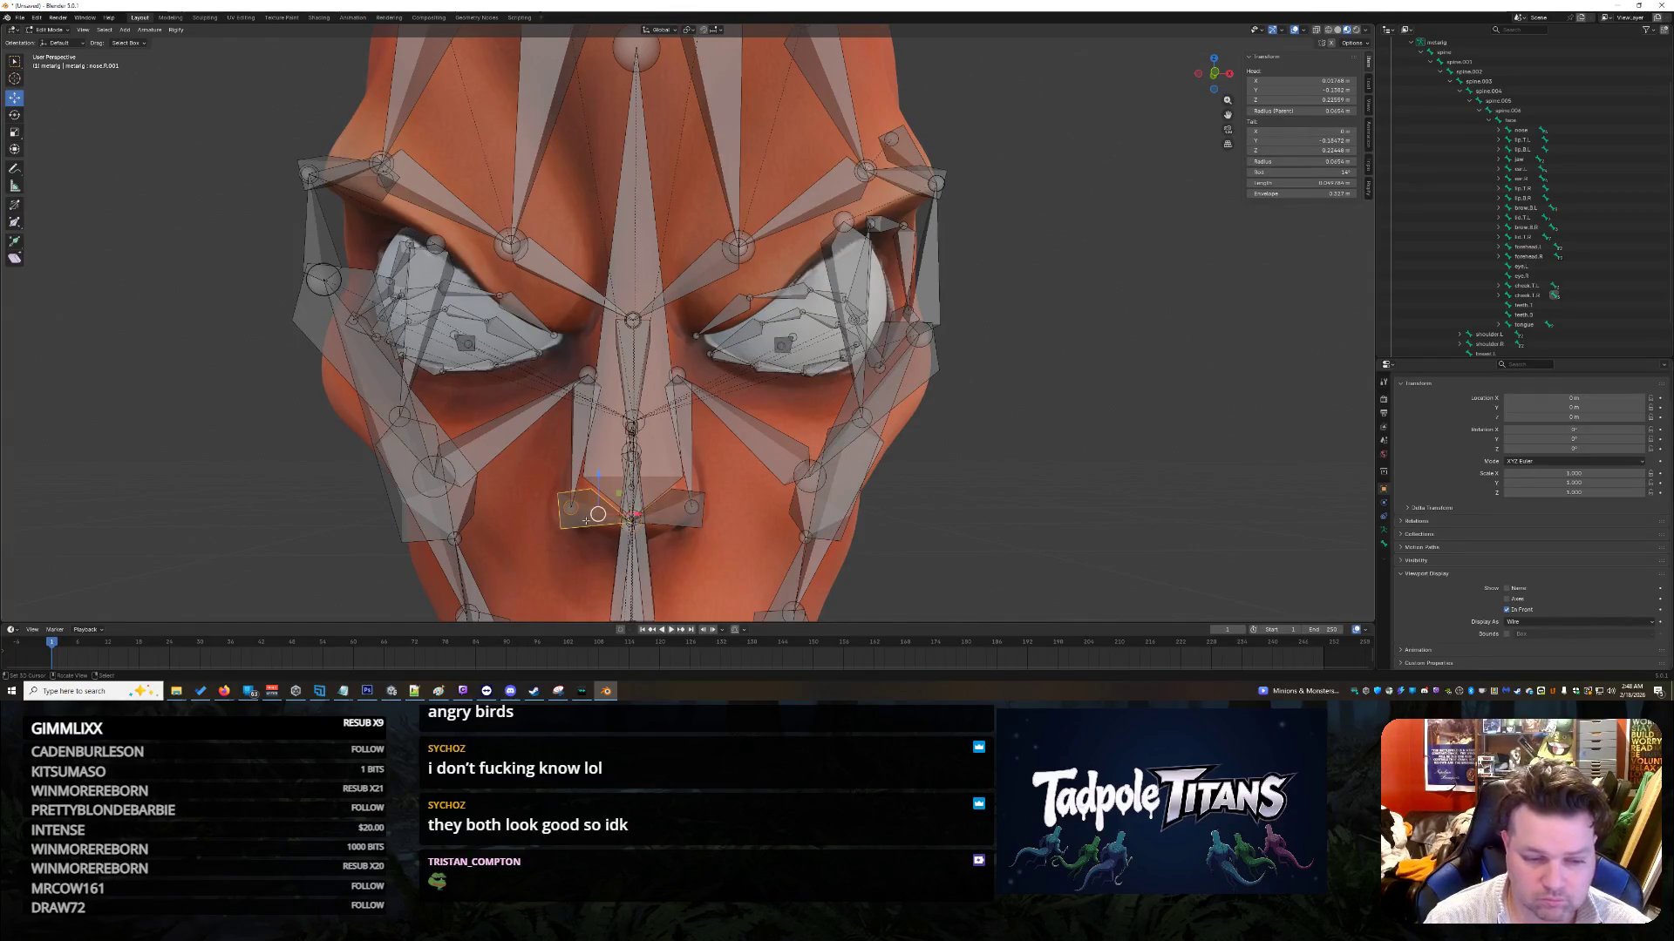
Step: Compare nose.R.001, nose.L.001, nose.001, nose.002 and cheek.B.L.001 placement by selecting each
left_click(658, 517)
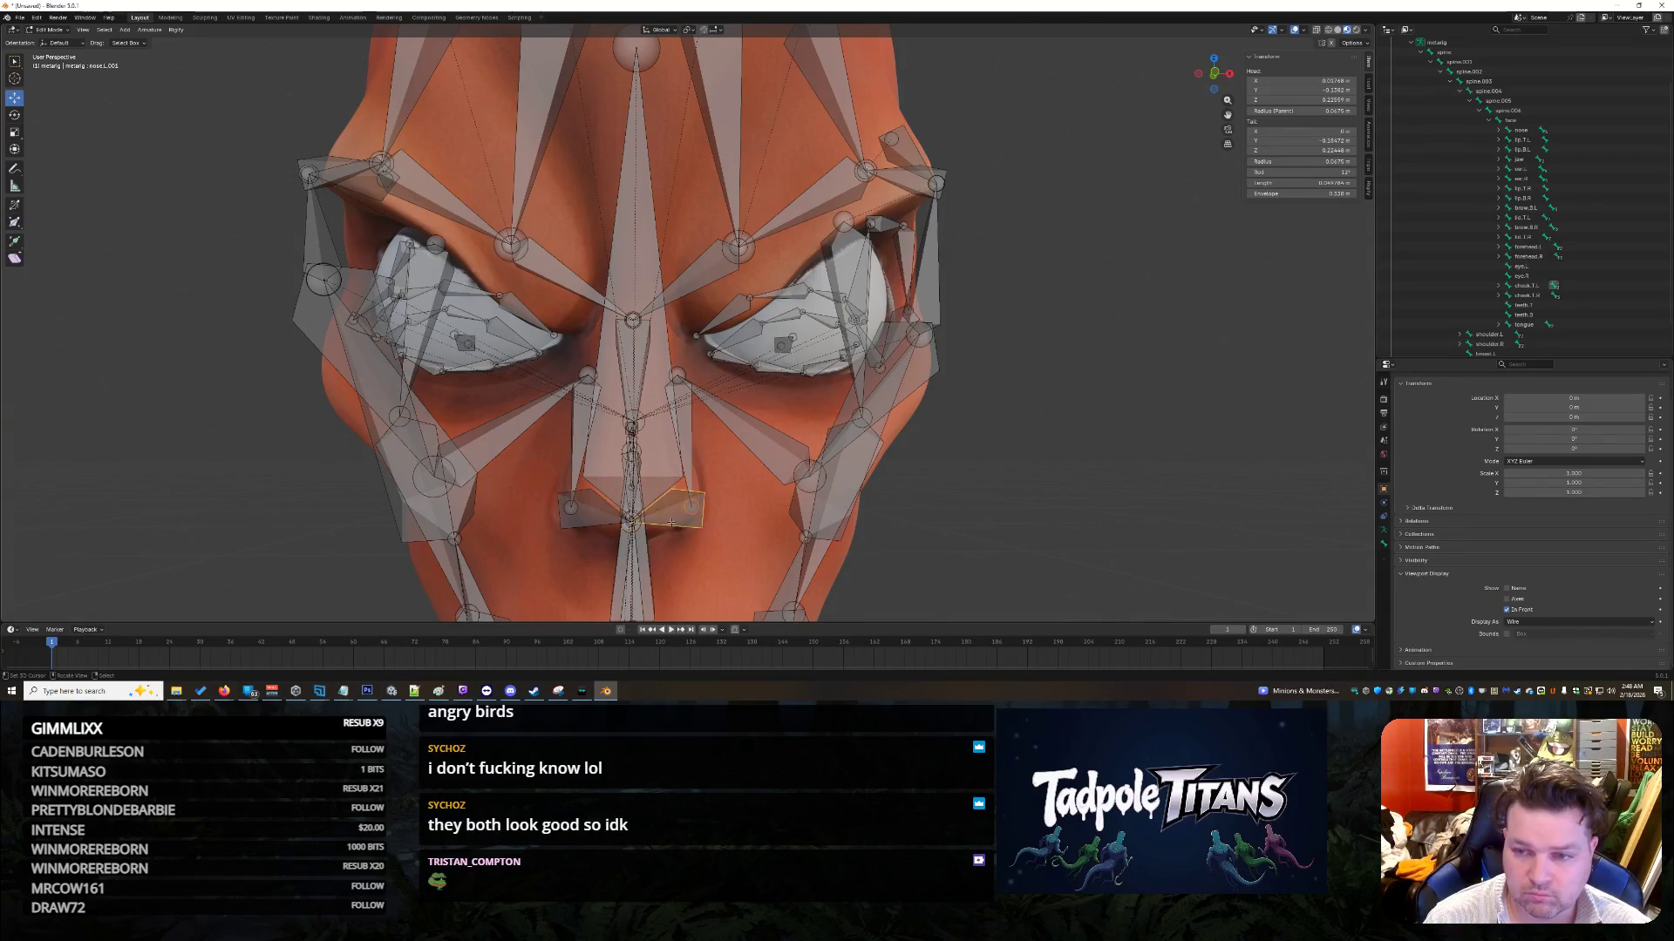
left_click(565, 522)
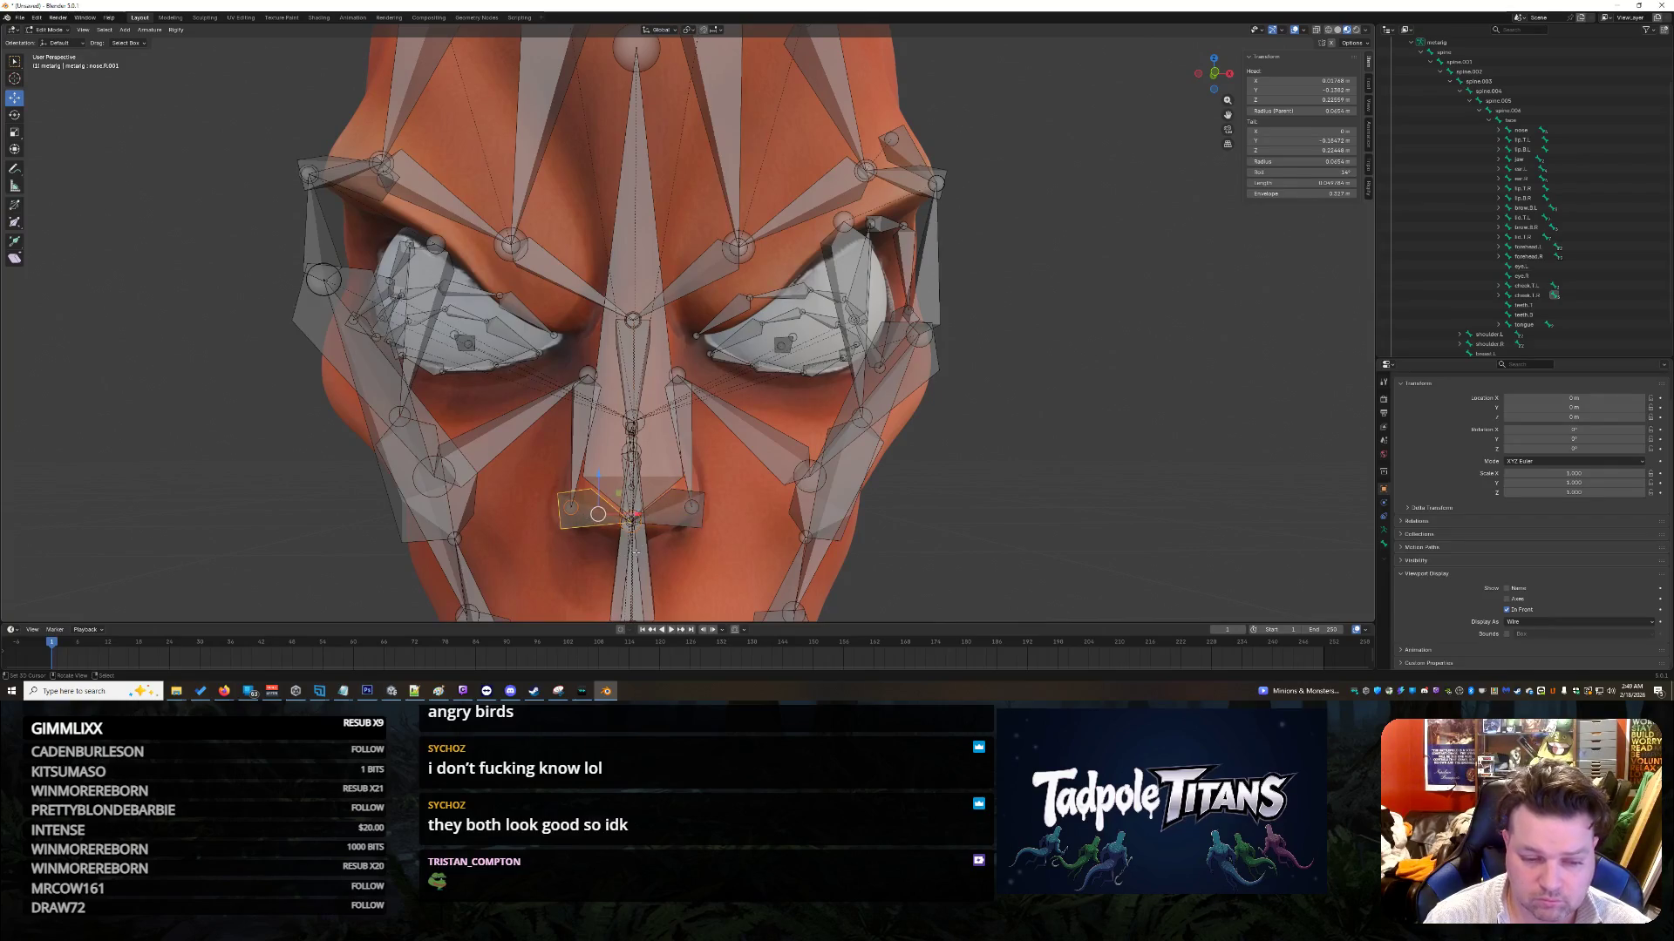
left_click(630, 521)
left_click(630, 475)
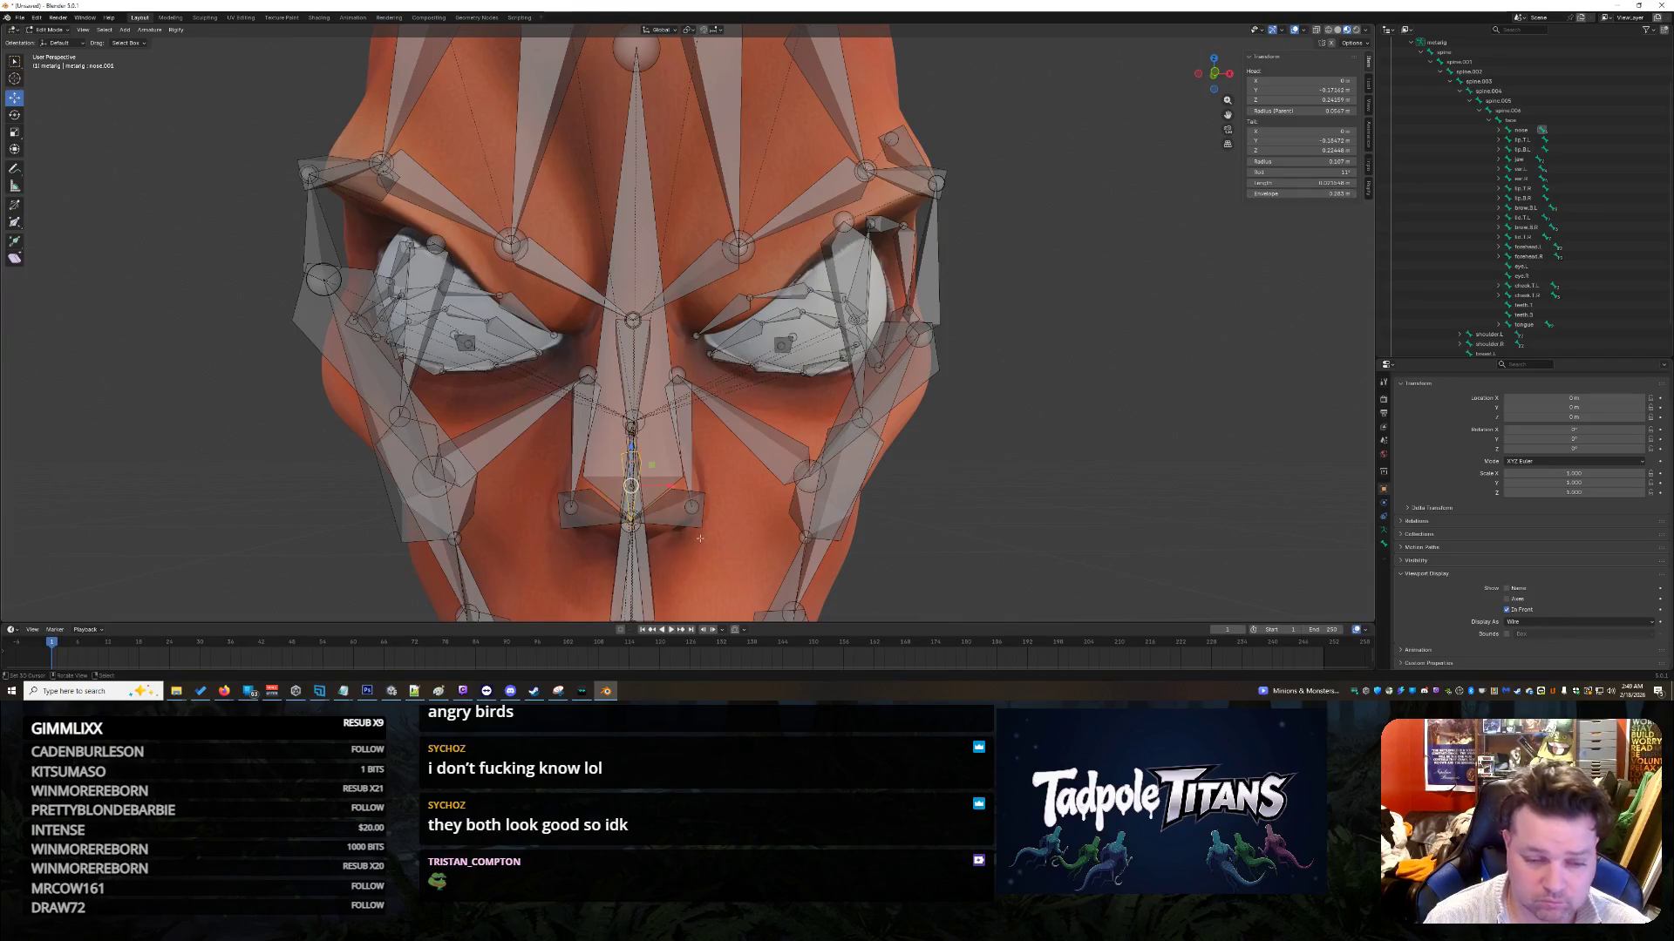
left_click(663, 514)
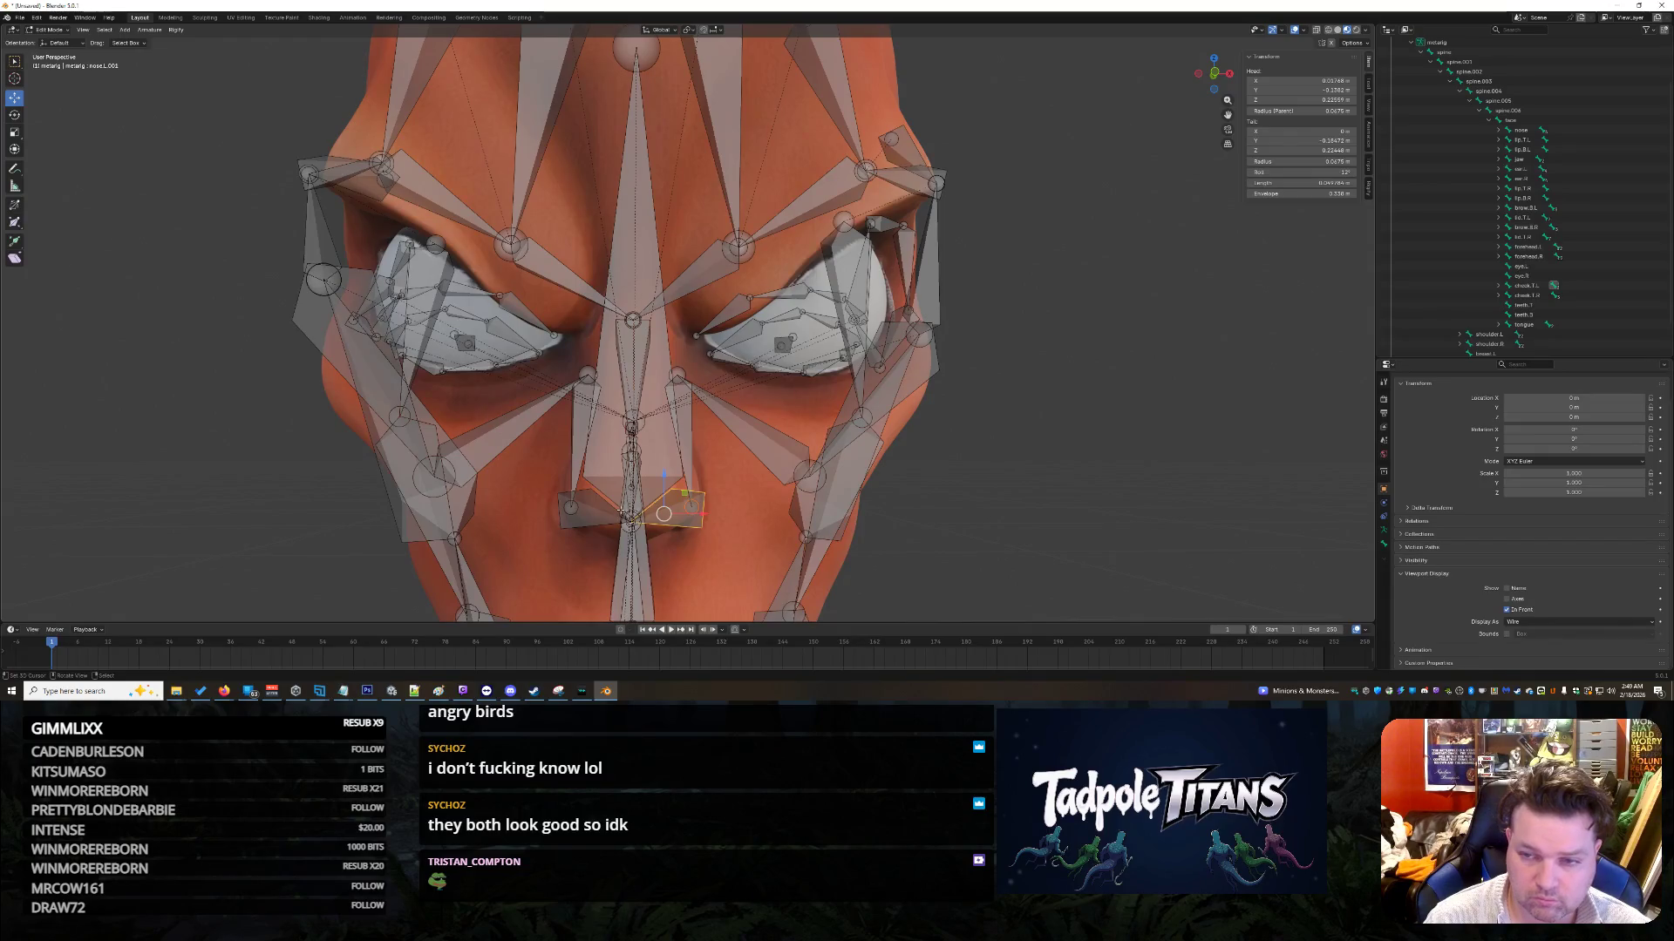
left_click(621, 508)
left_click(691, 521)
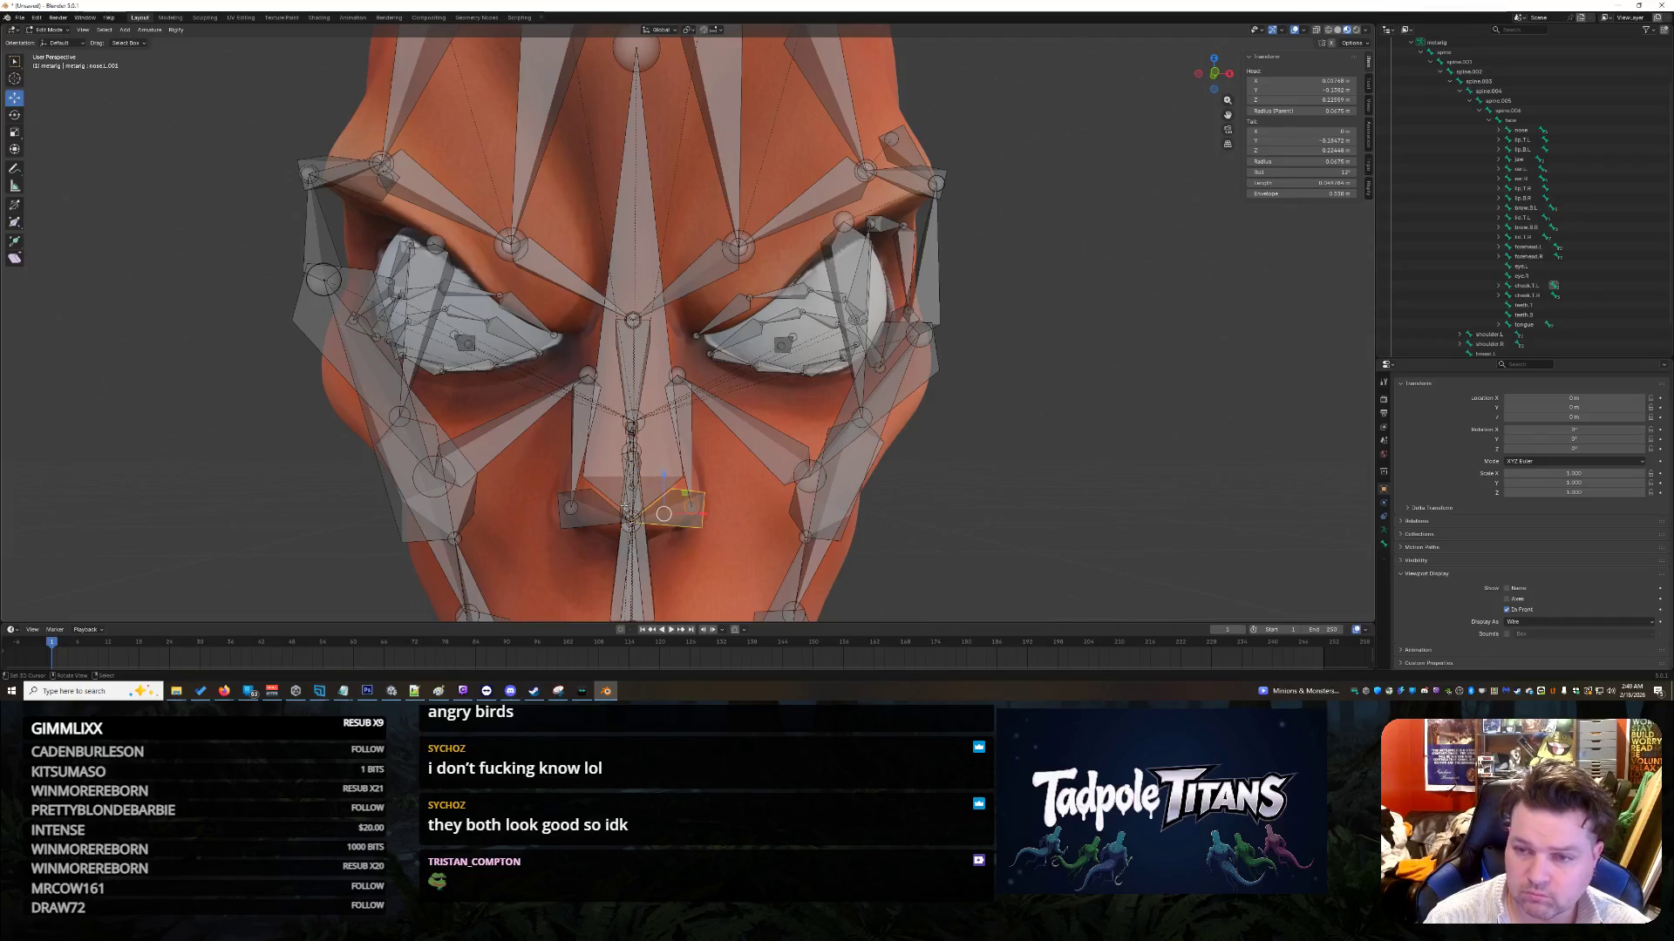
left_click(624, 507)
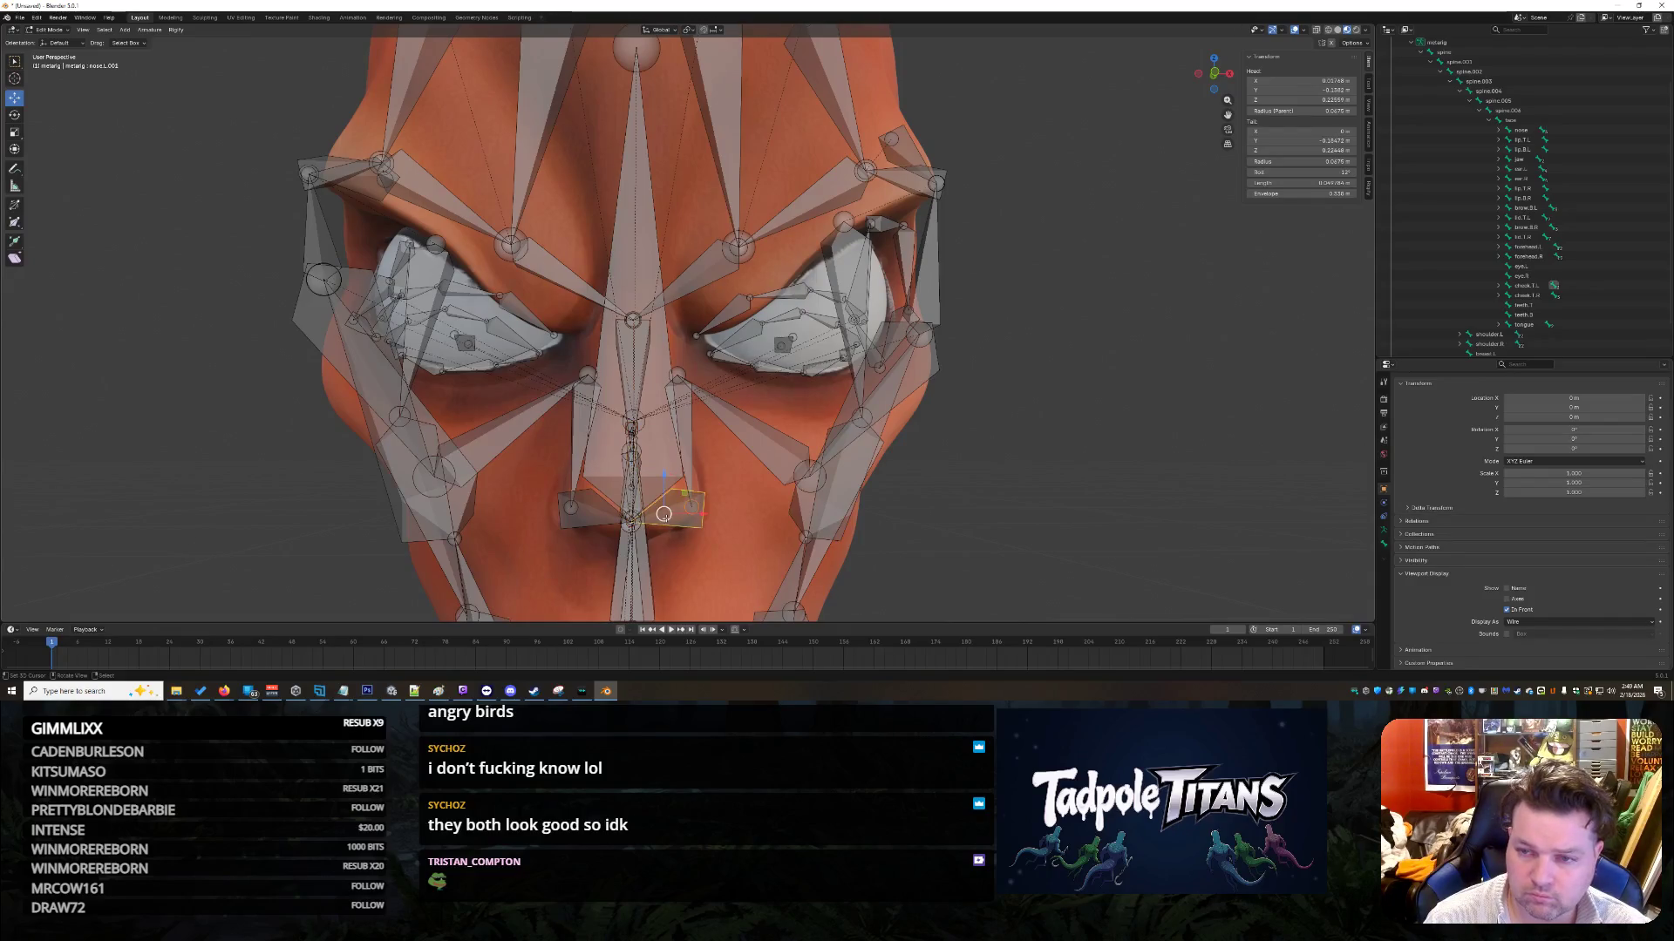
left_click(810, 497)
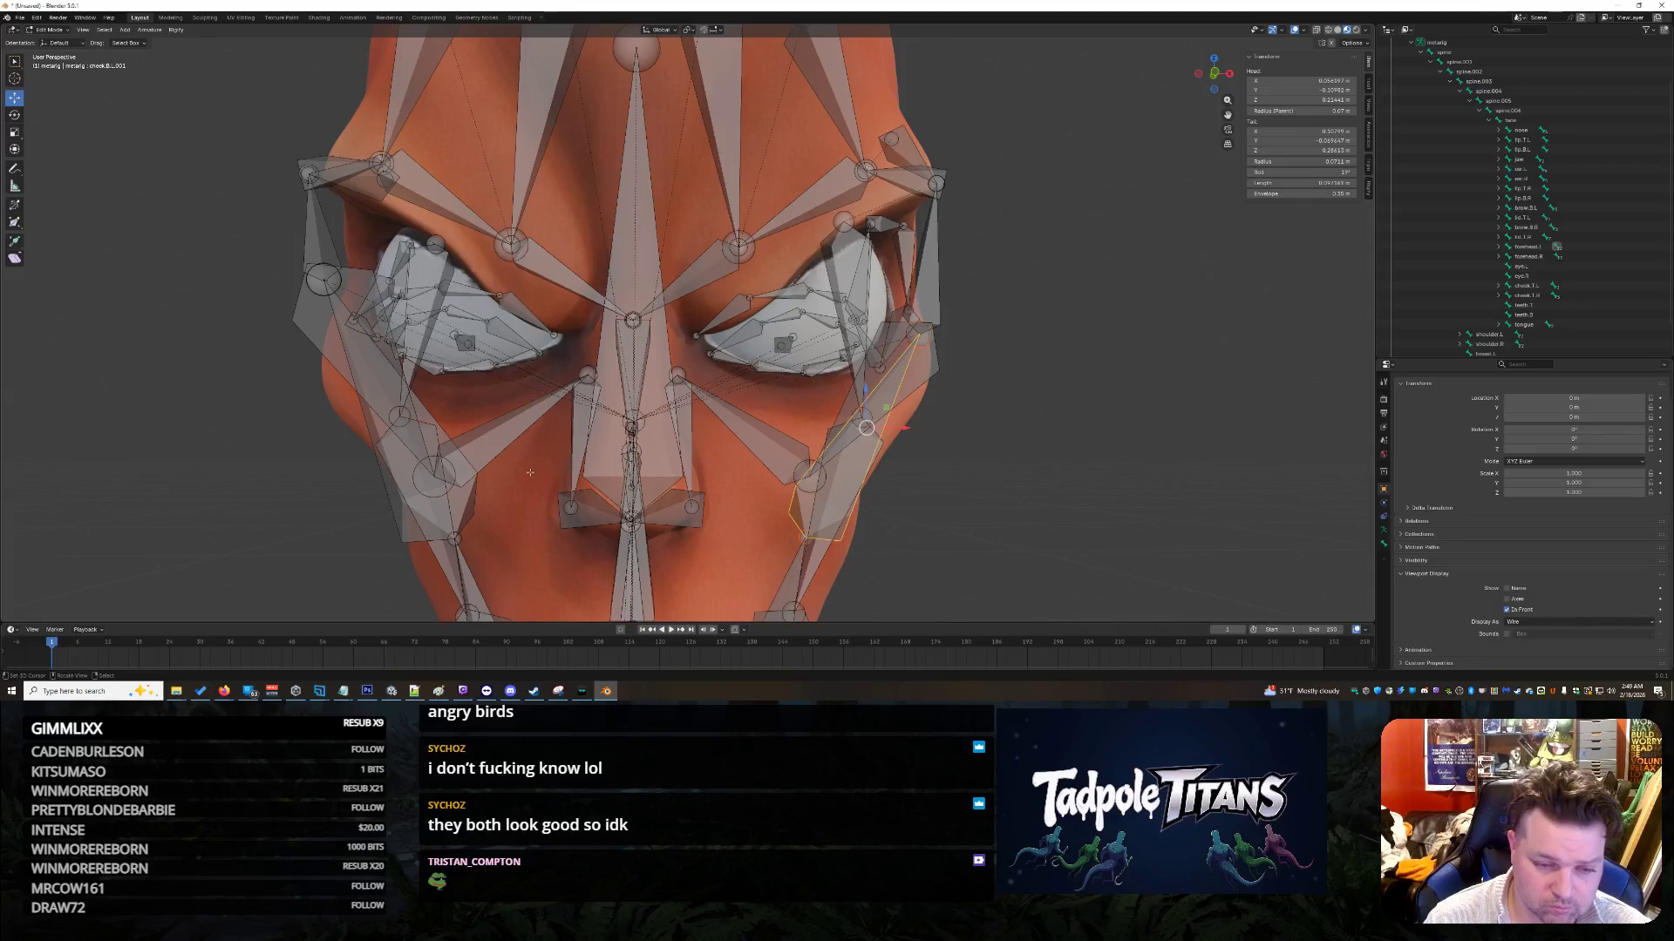
Step: Compare the mirrored upper cheek bones cheek.T.L.001 and cheek.T.R.001 on both sides of the face
left_click(617, 522)
mouse_move(617, 522)
middle_mouse_down()
mouse_move(791, 527)
mouse_move(743, 527)
middle_mouse_up()
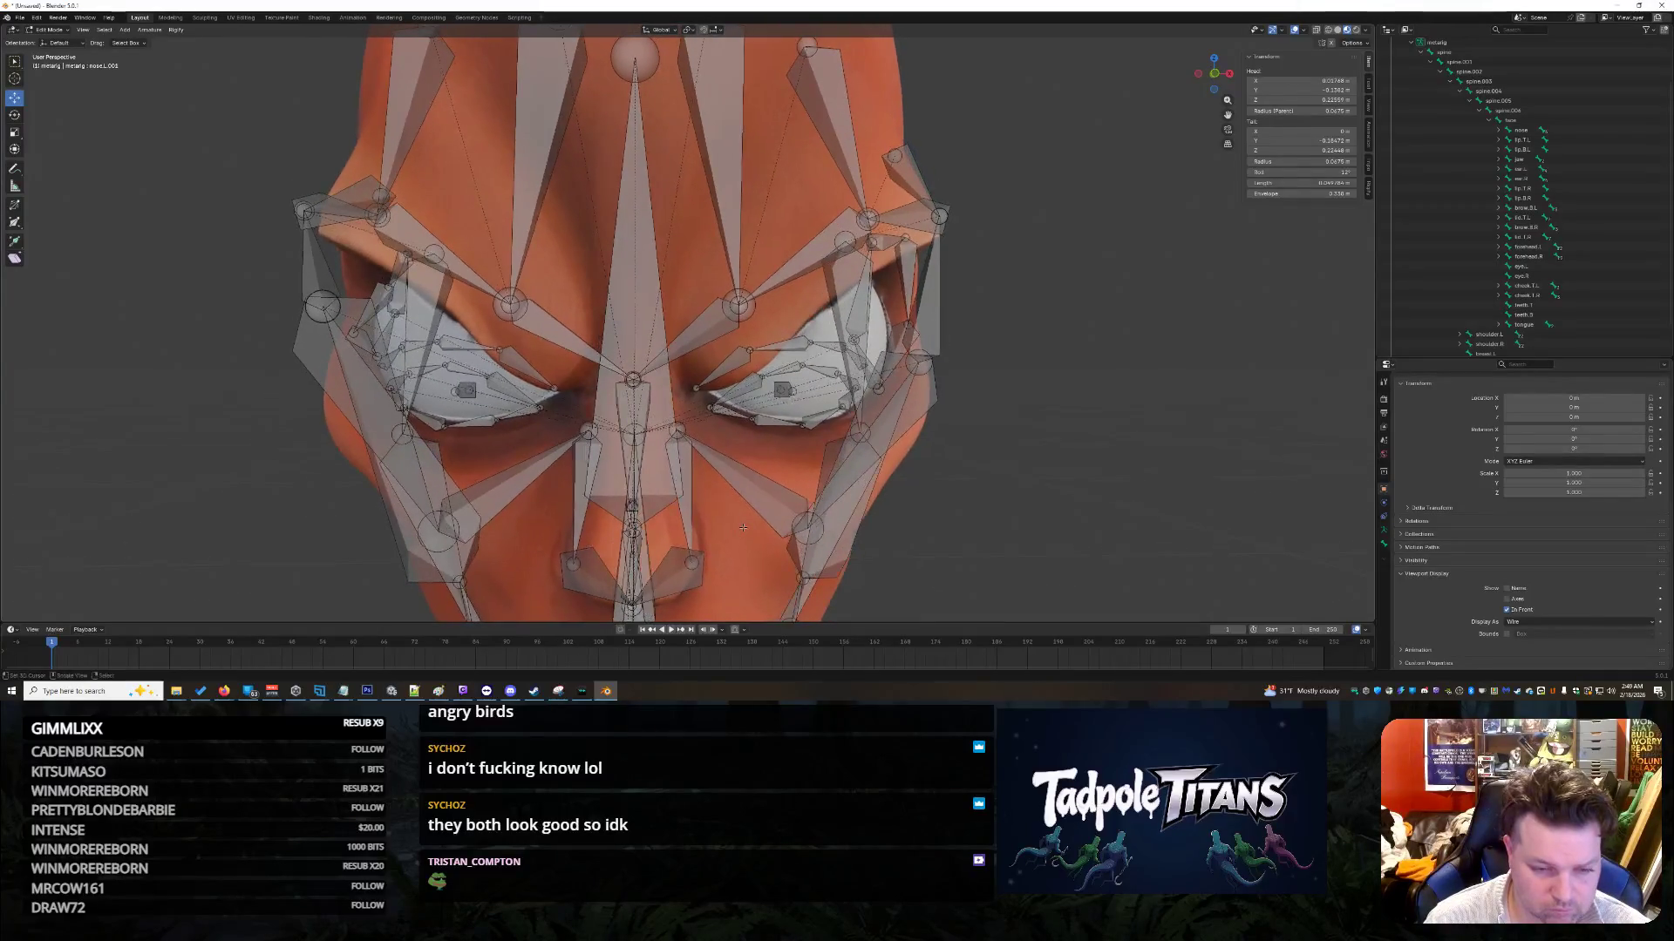
left_click(685, 425)
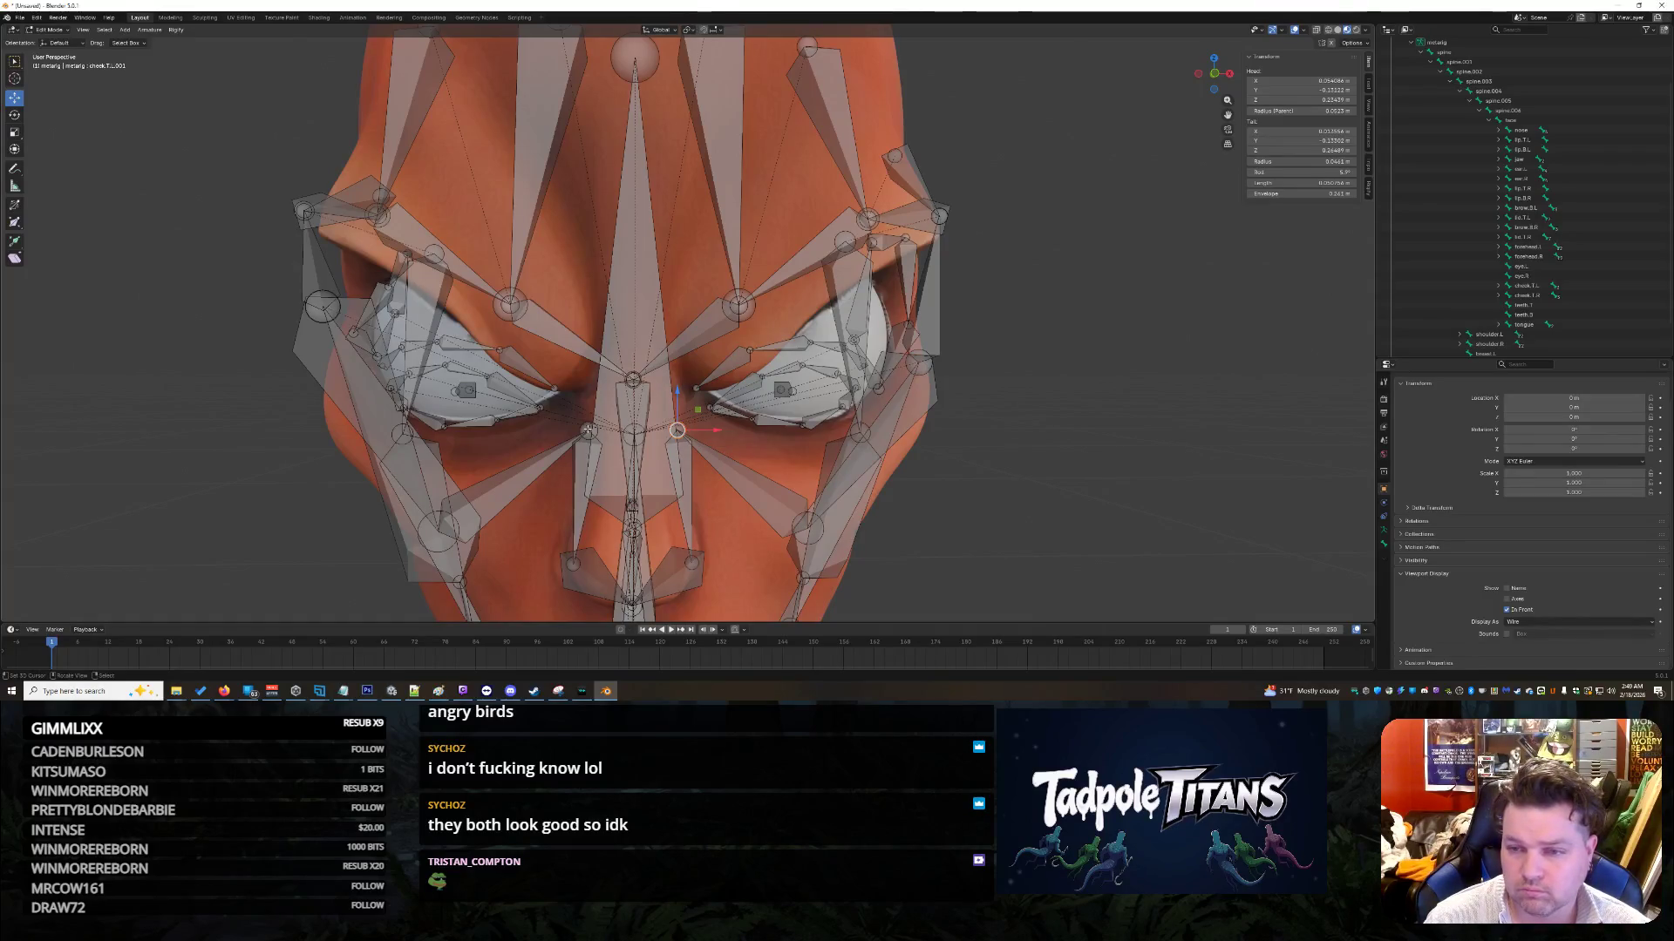
left_click(679, 430)
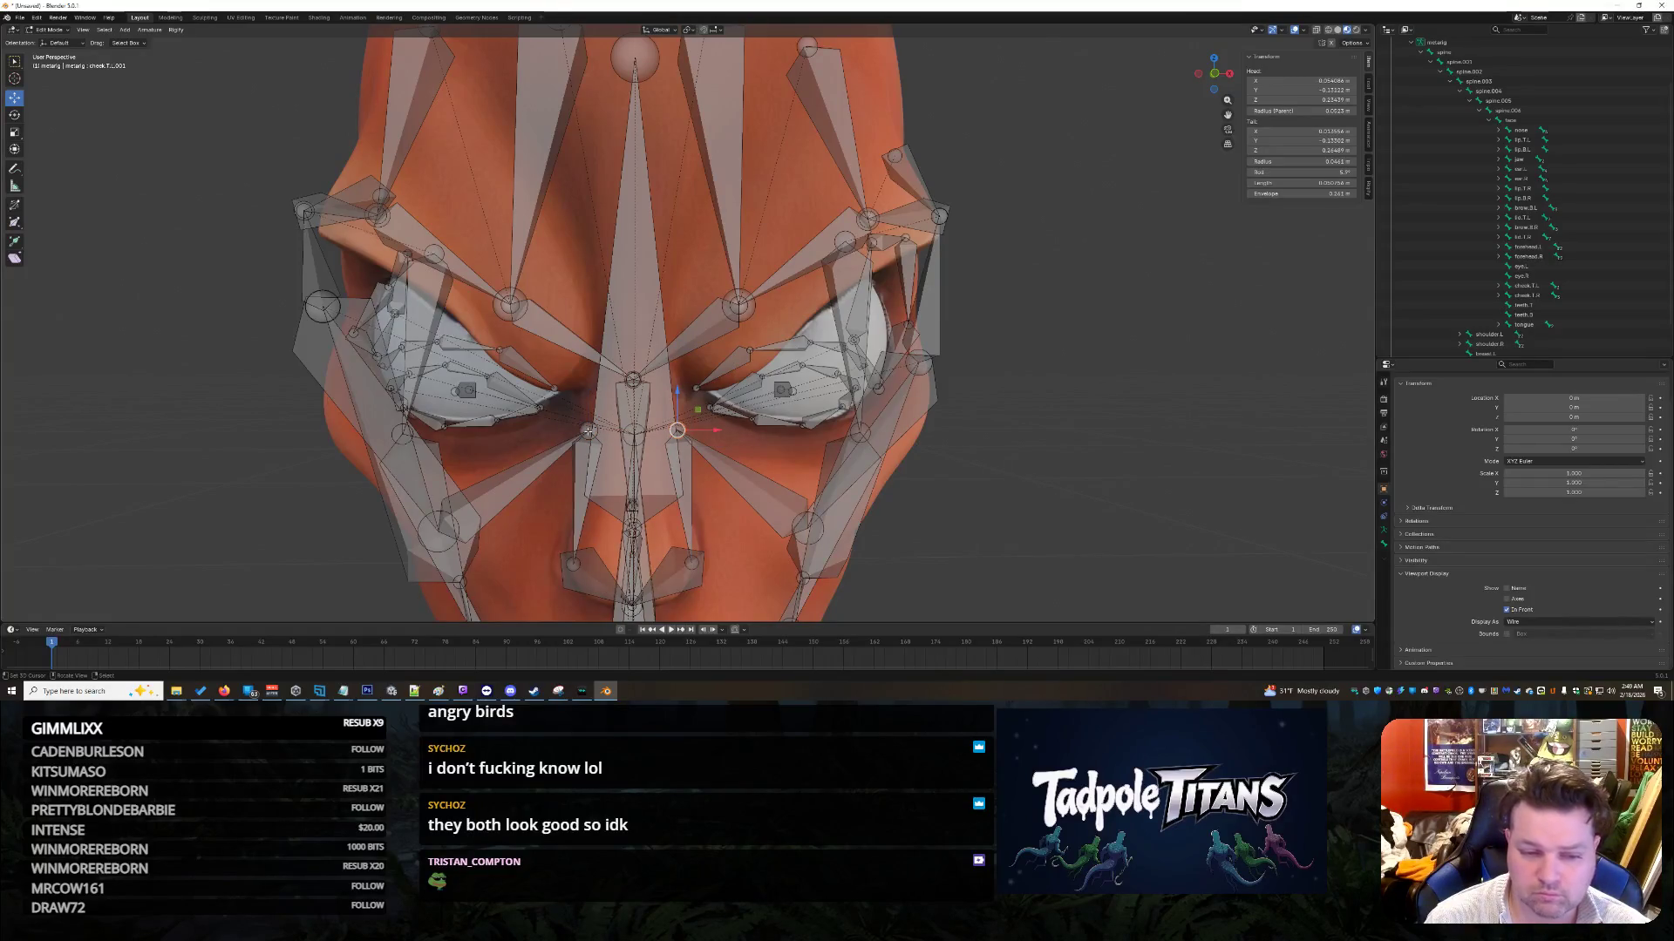
left_click(494, 488)
left_click(729, 487)
left_click(514, 500)
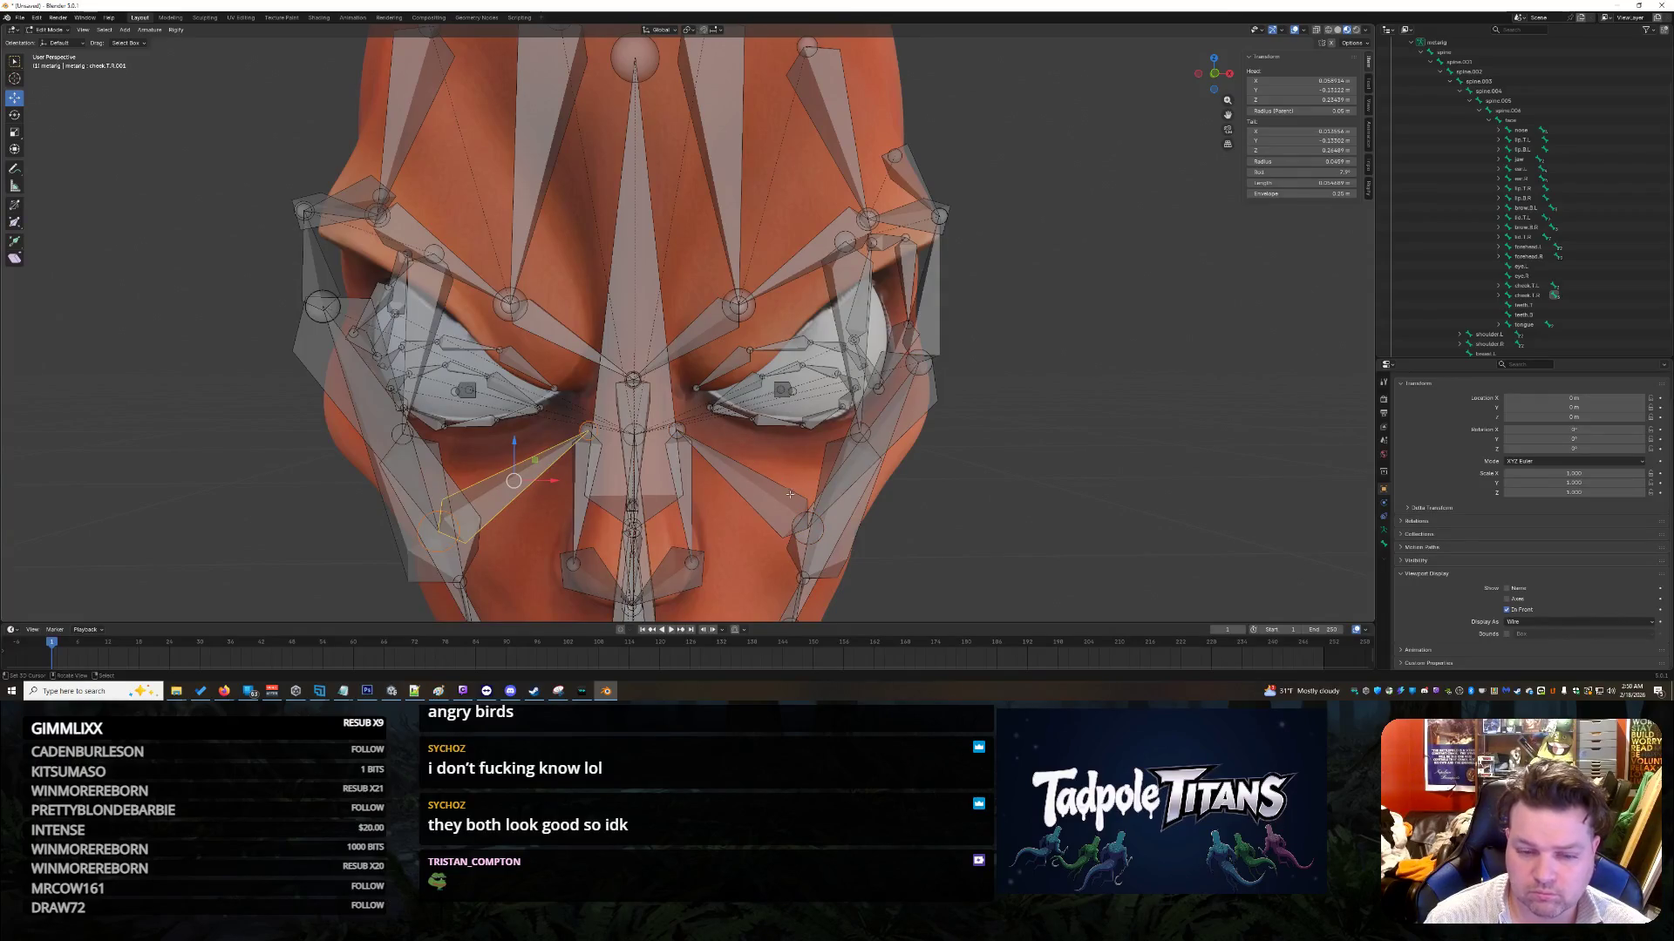
left_click(759, 488)
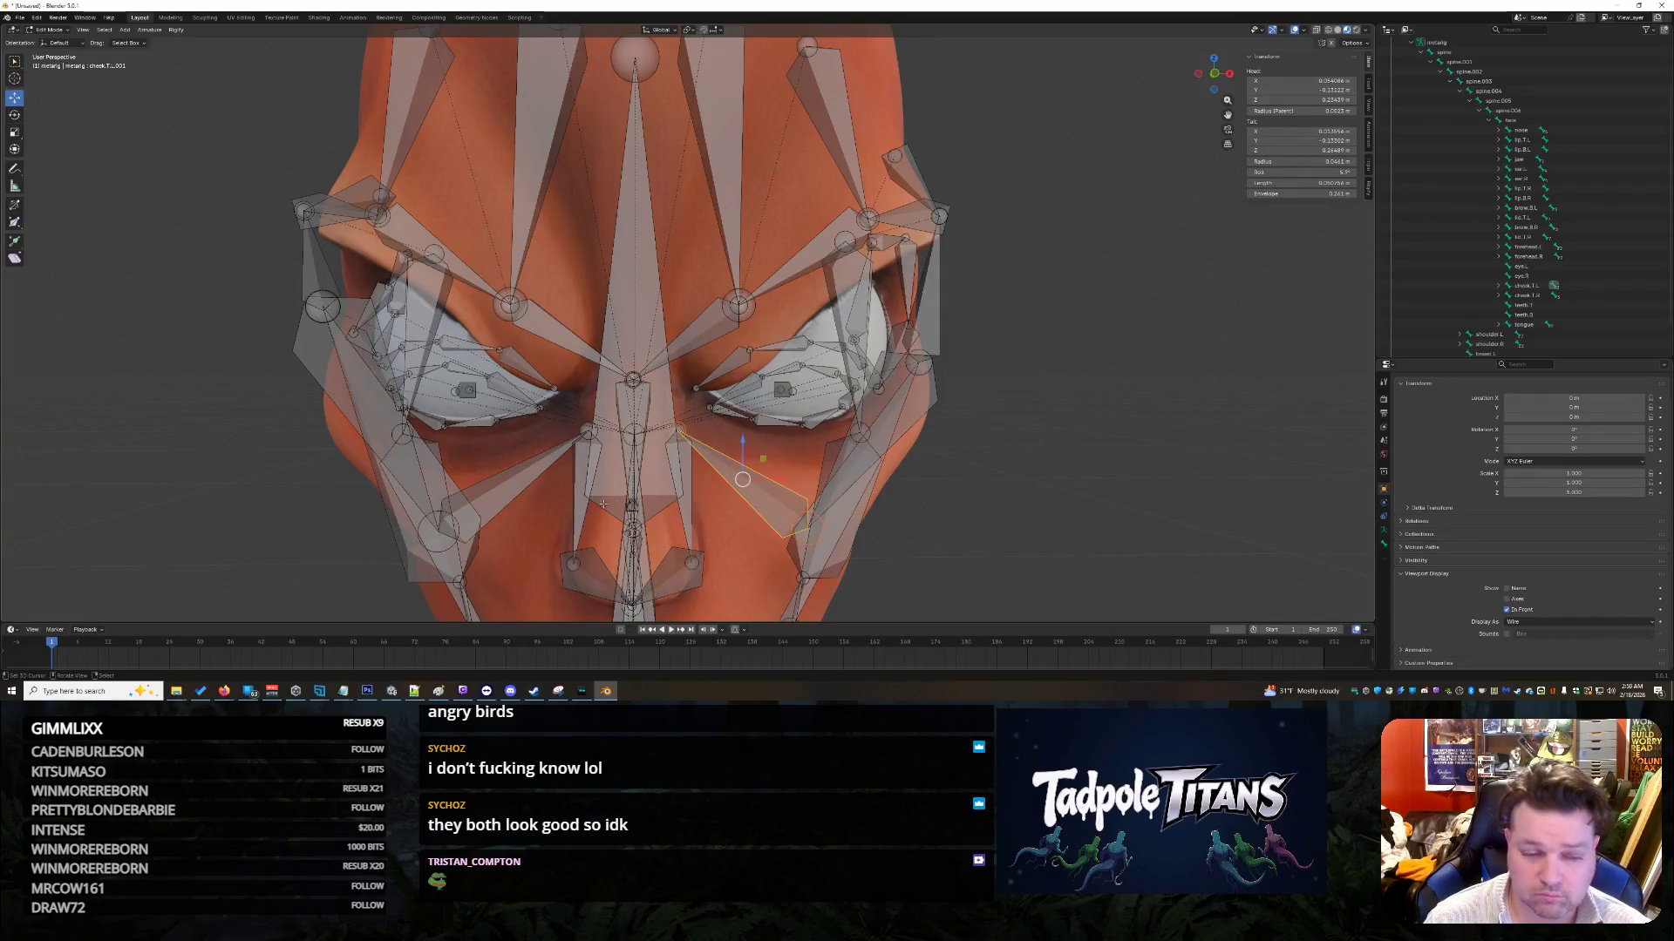
left_click(514, 493)
left_click(806, 528)
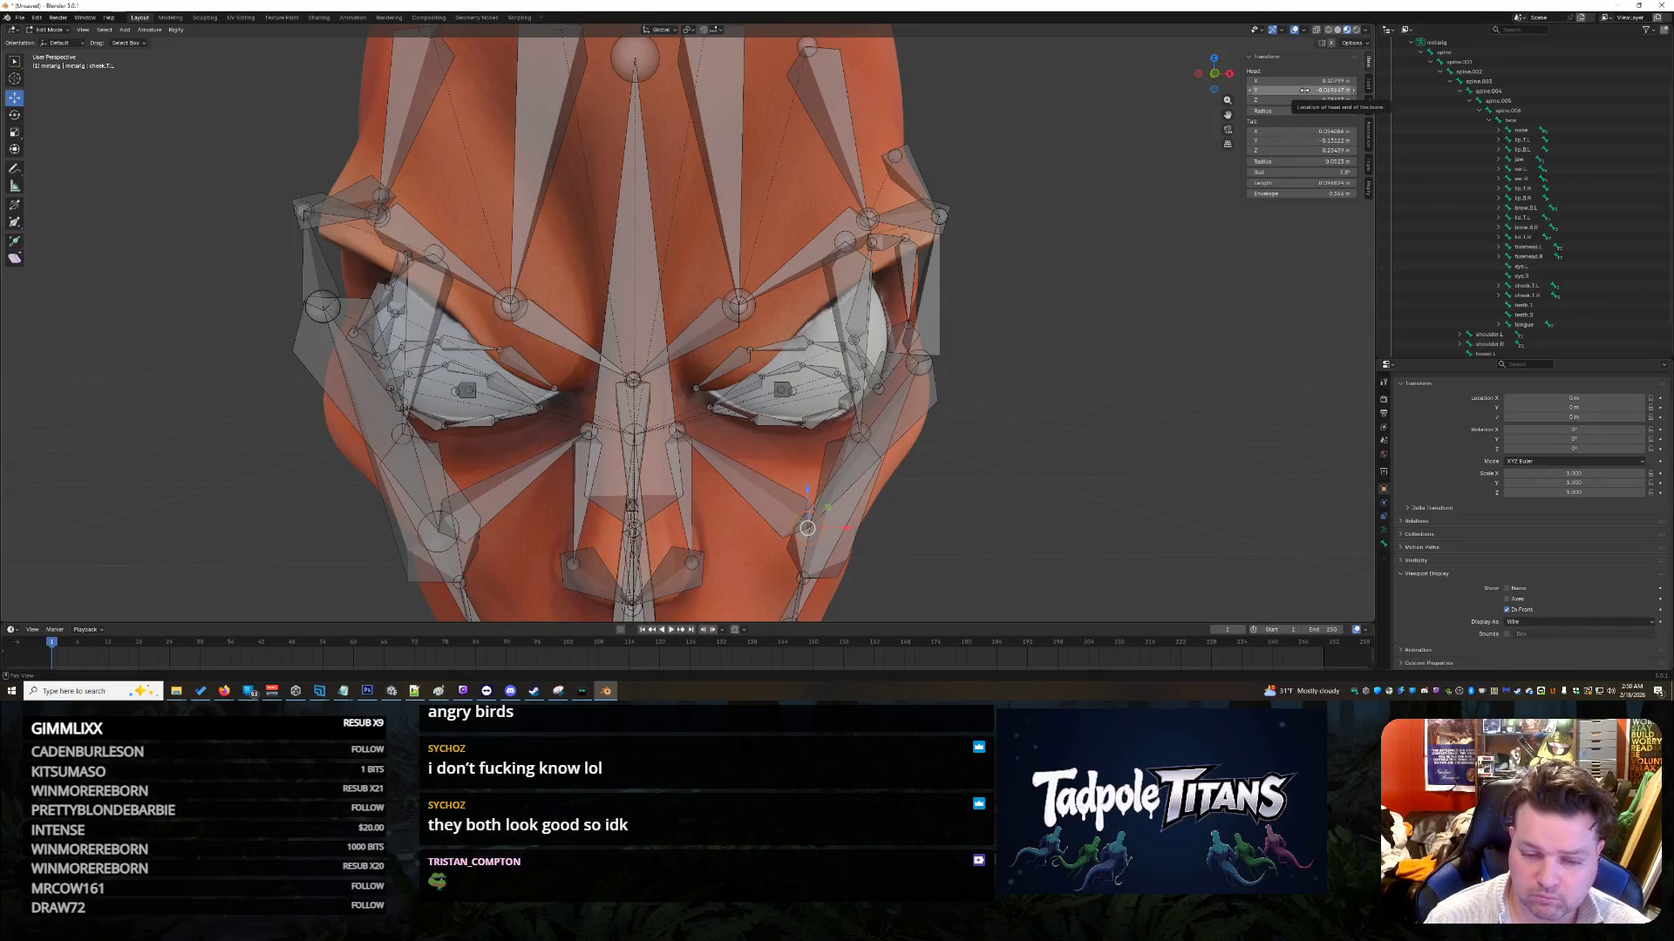
Step: Paste Tail X 0.054086 into the cheek.T.R bone's Transform fields
left_click_drag(1303, 130, 1305, 130)
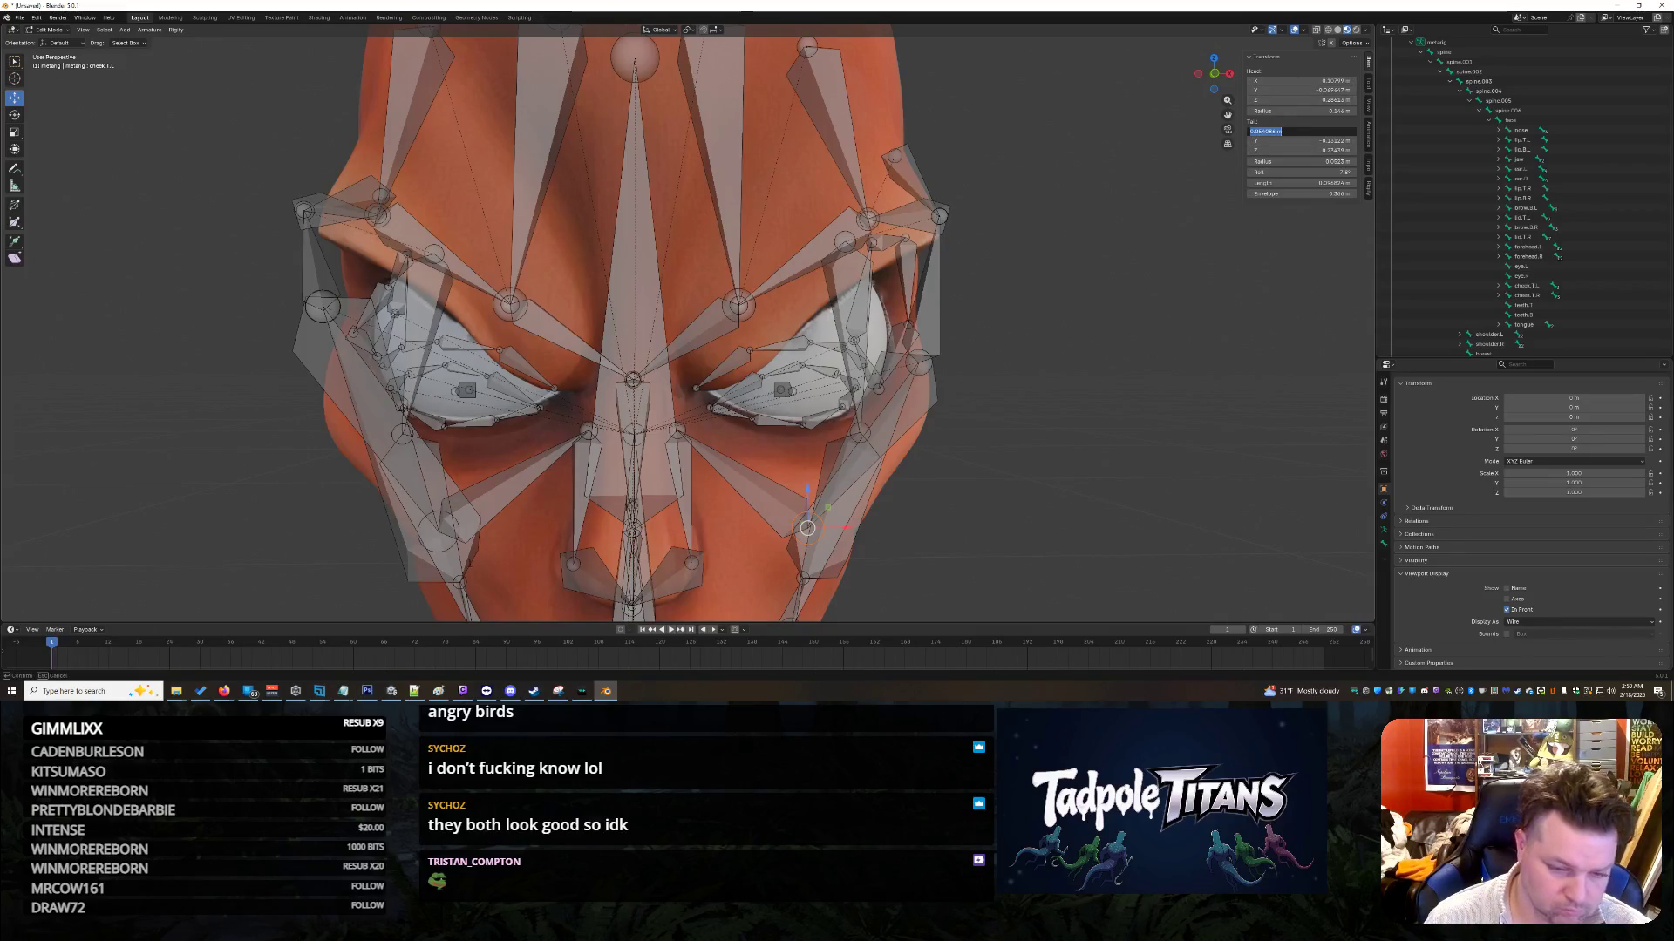
key("Return")
left_click(452, 541)
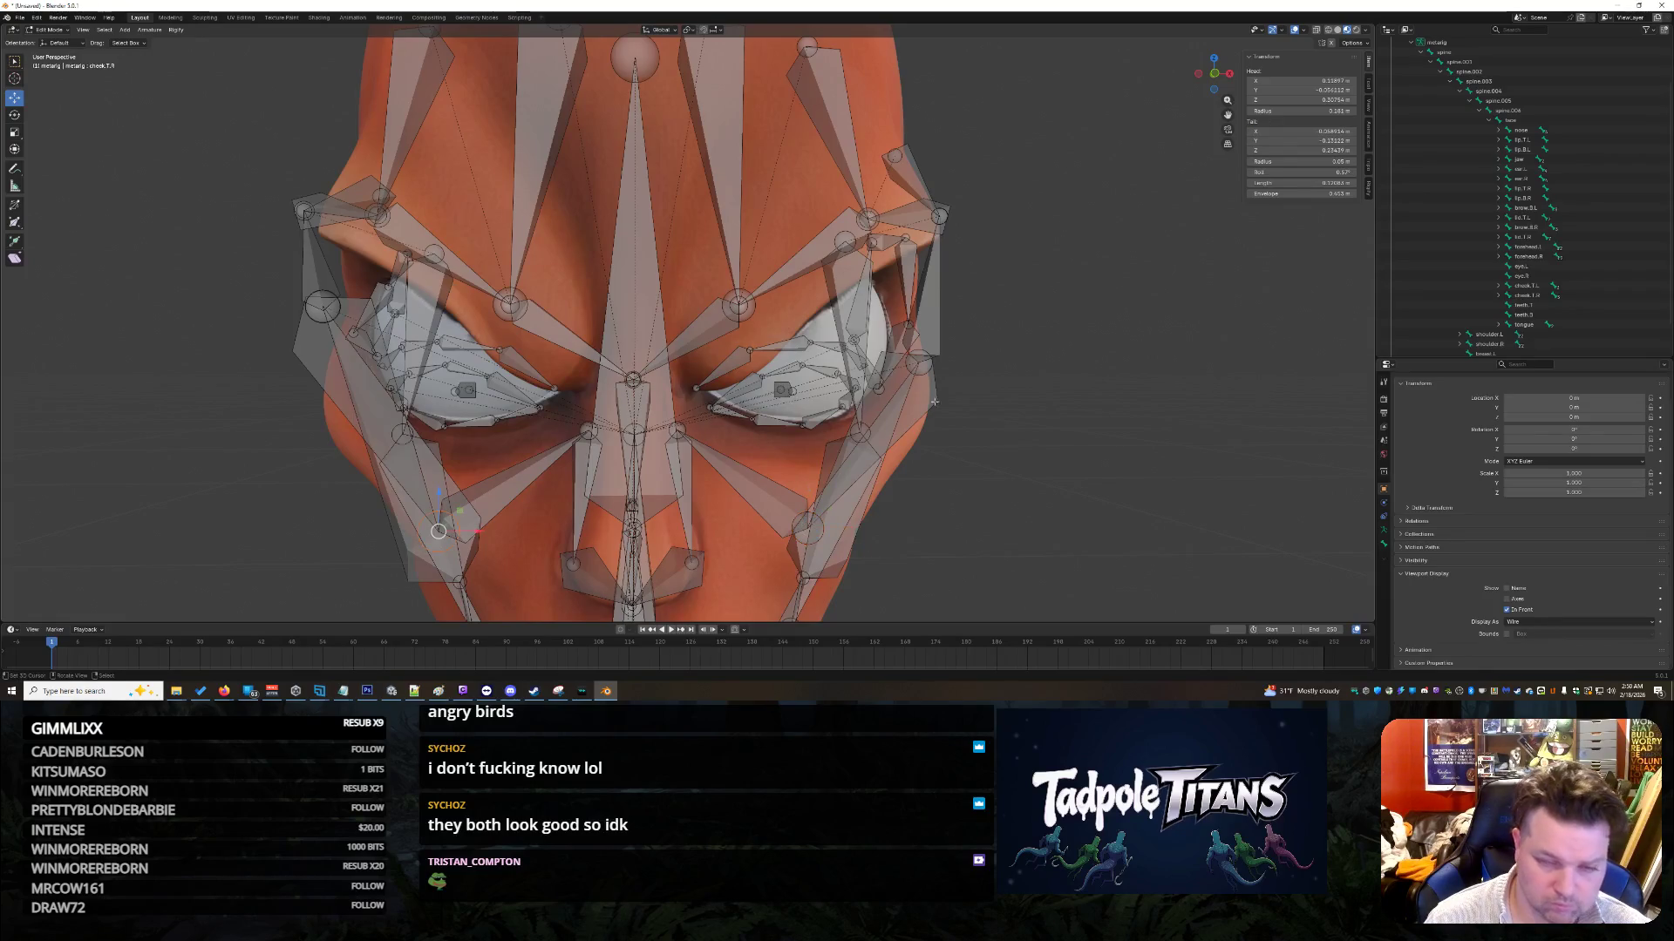
left_click(1311, 129)
key("ctrl+v")
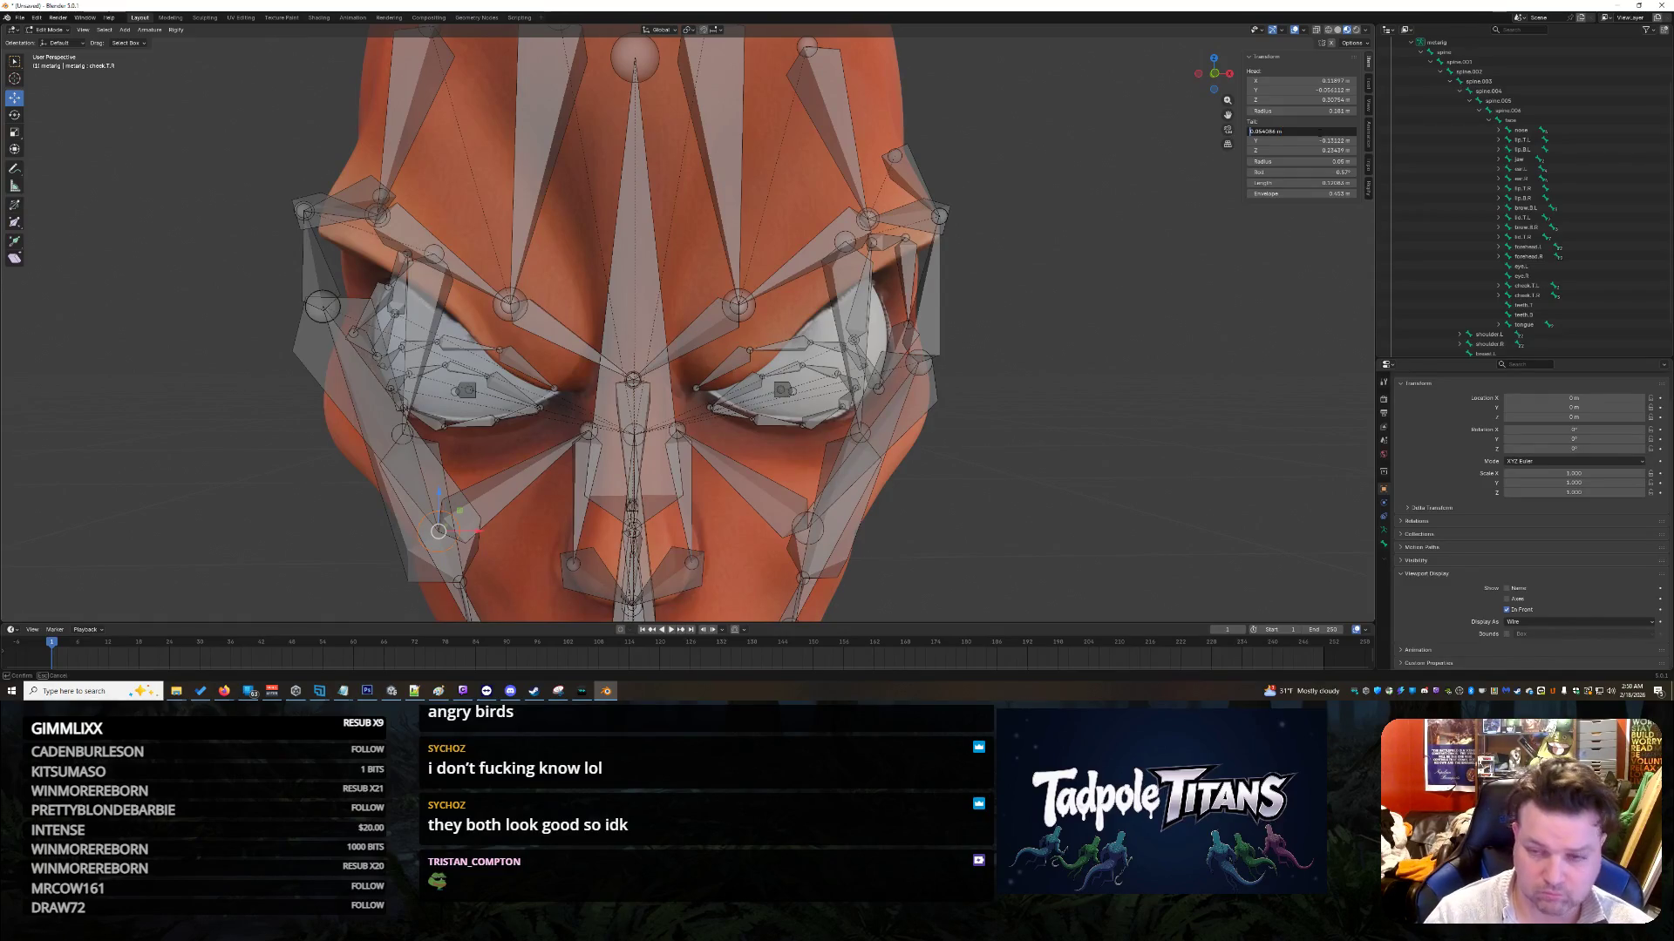
key("Return")
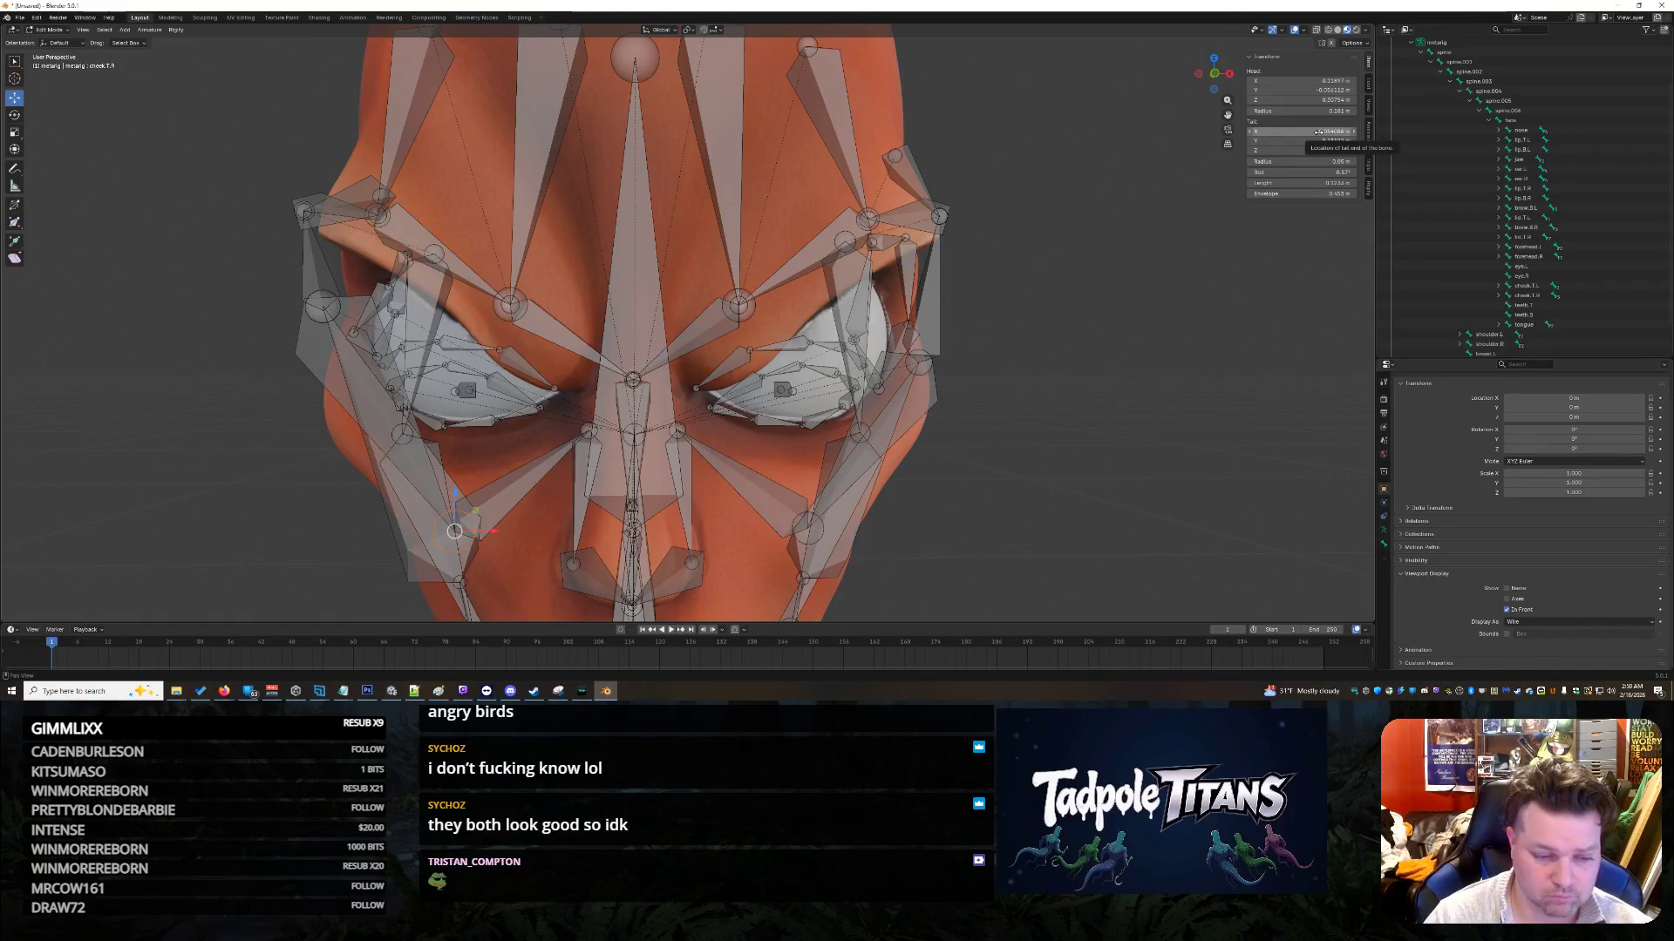
Step: Match the cheek.T bones' Tail Y and set both Tail Z values to 0.23439
left_click(807, 528)
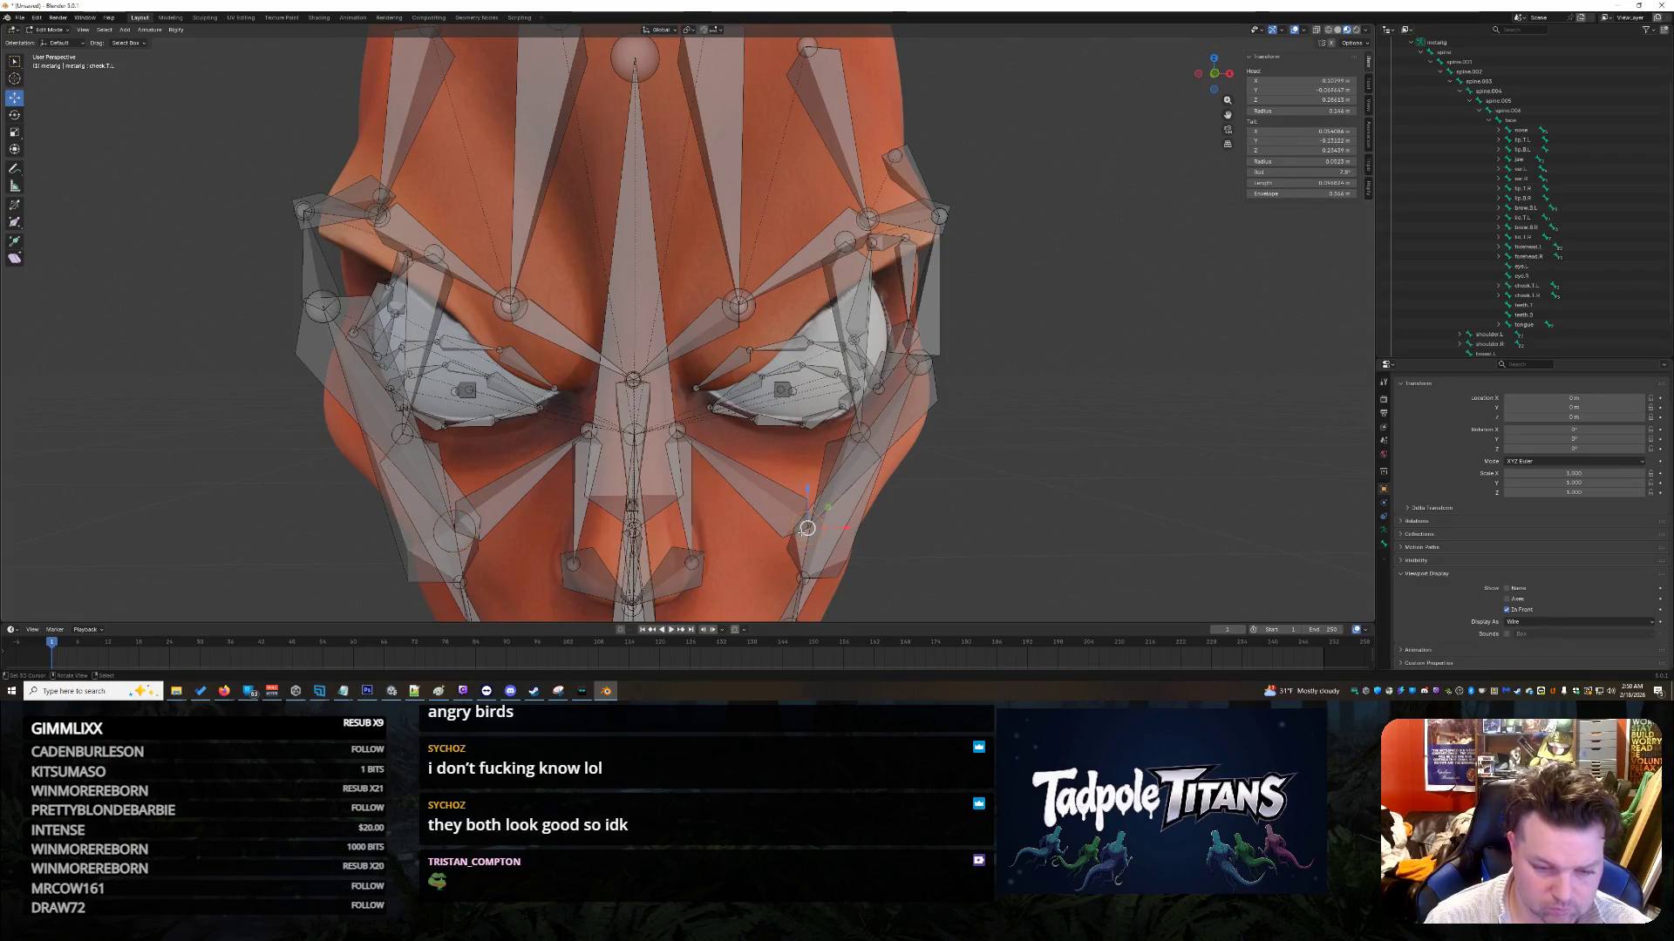
left_click(1320, 141)
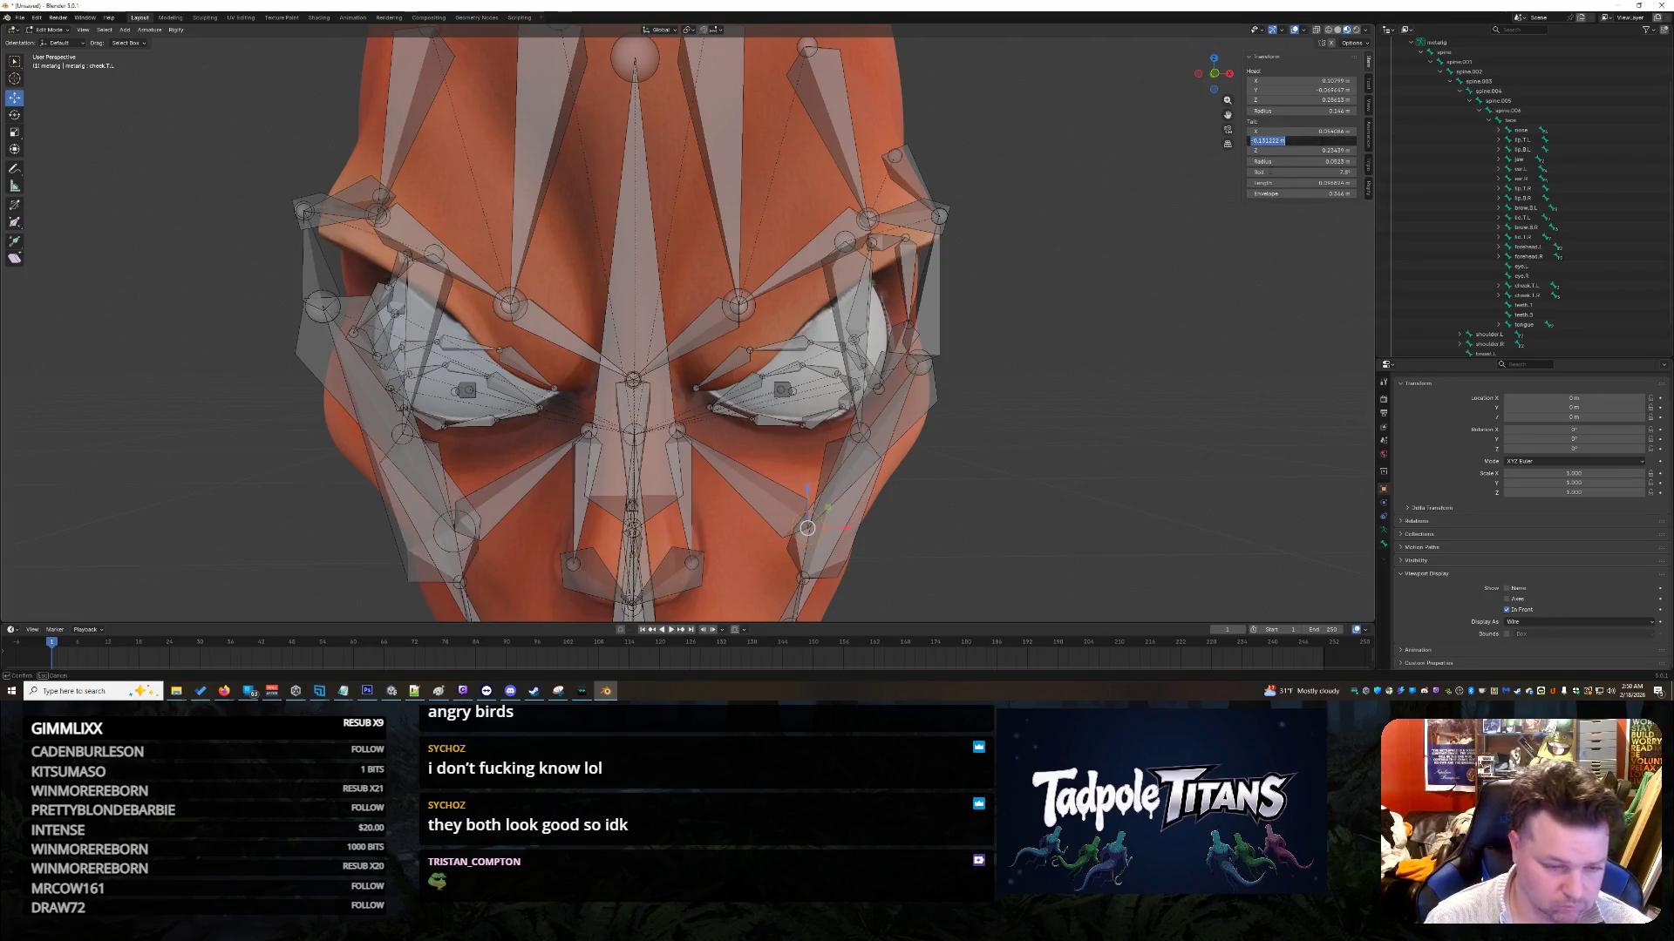
key("Return")
left_click(454, 530)
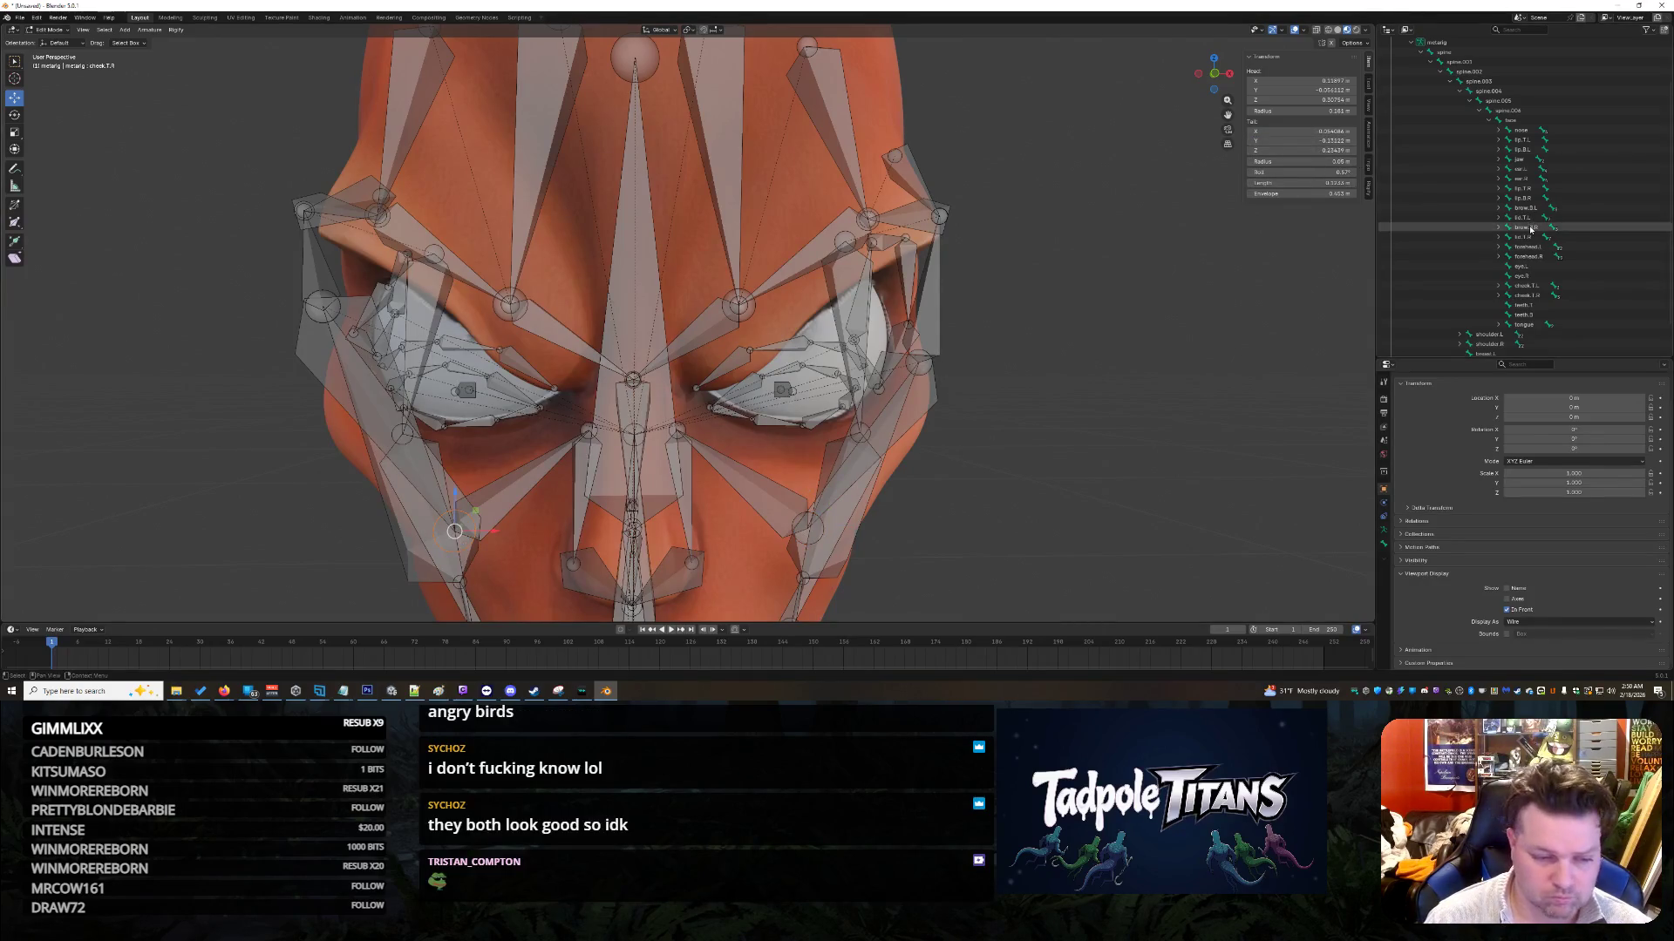
left_click(807, 527)
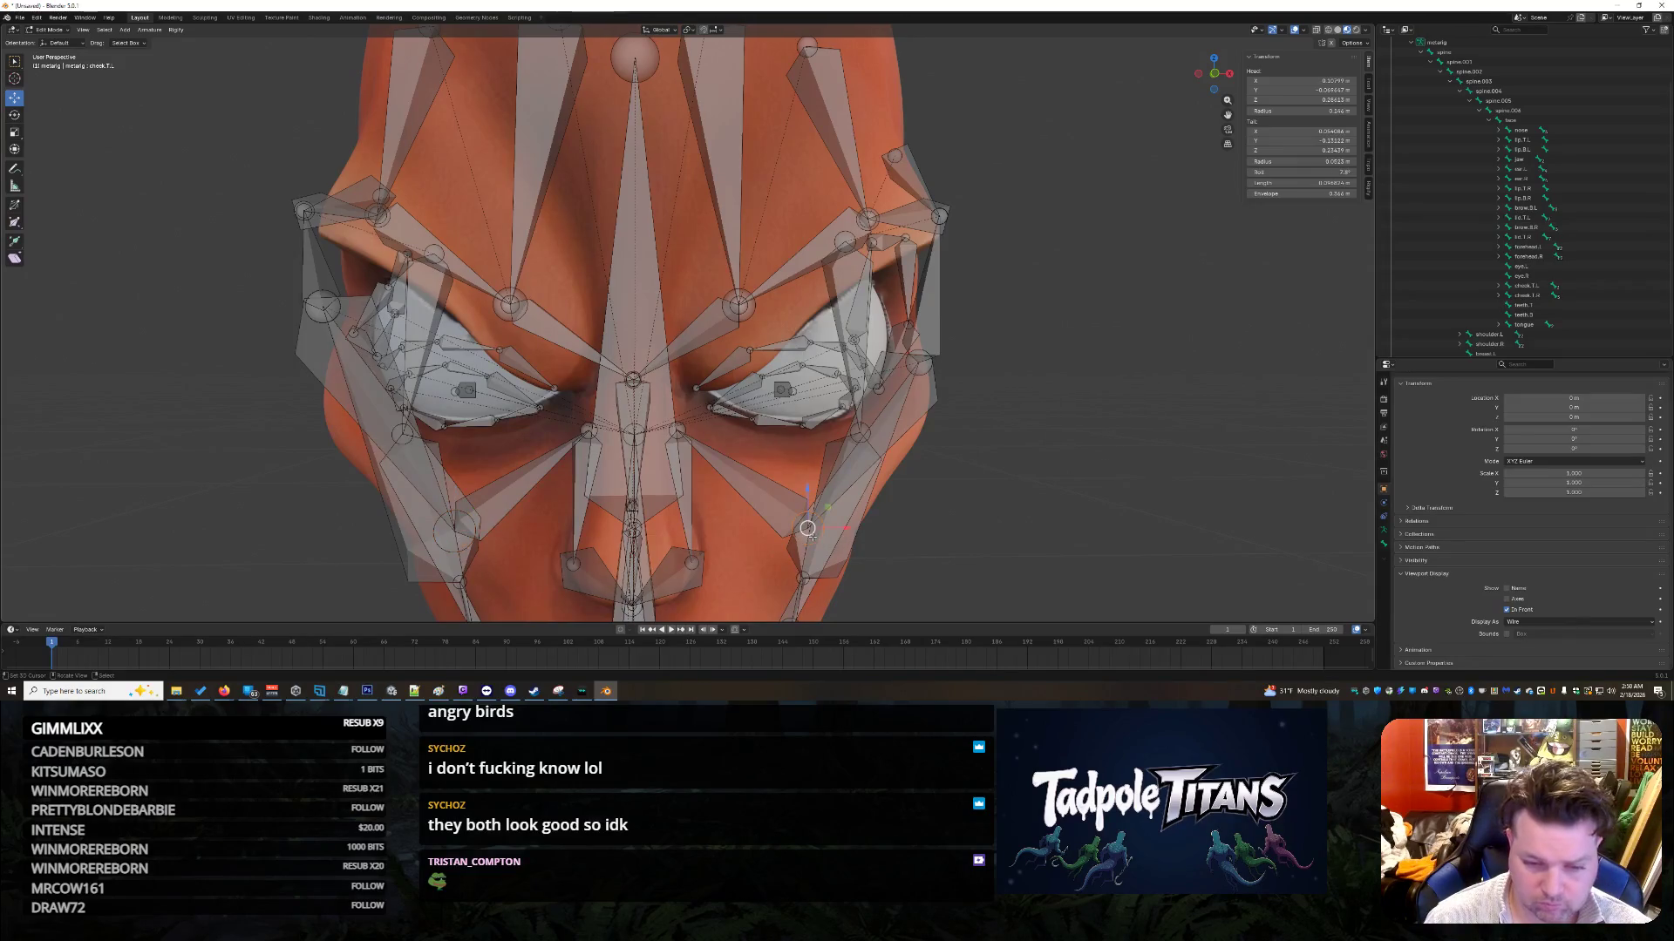
left_click(1307, 150)
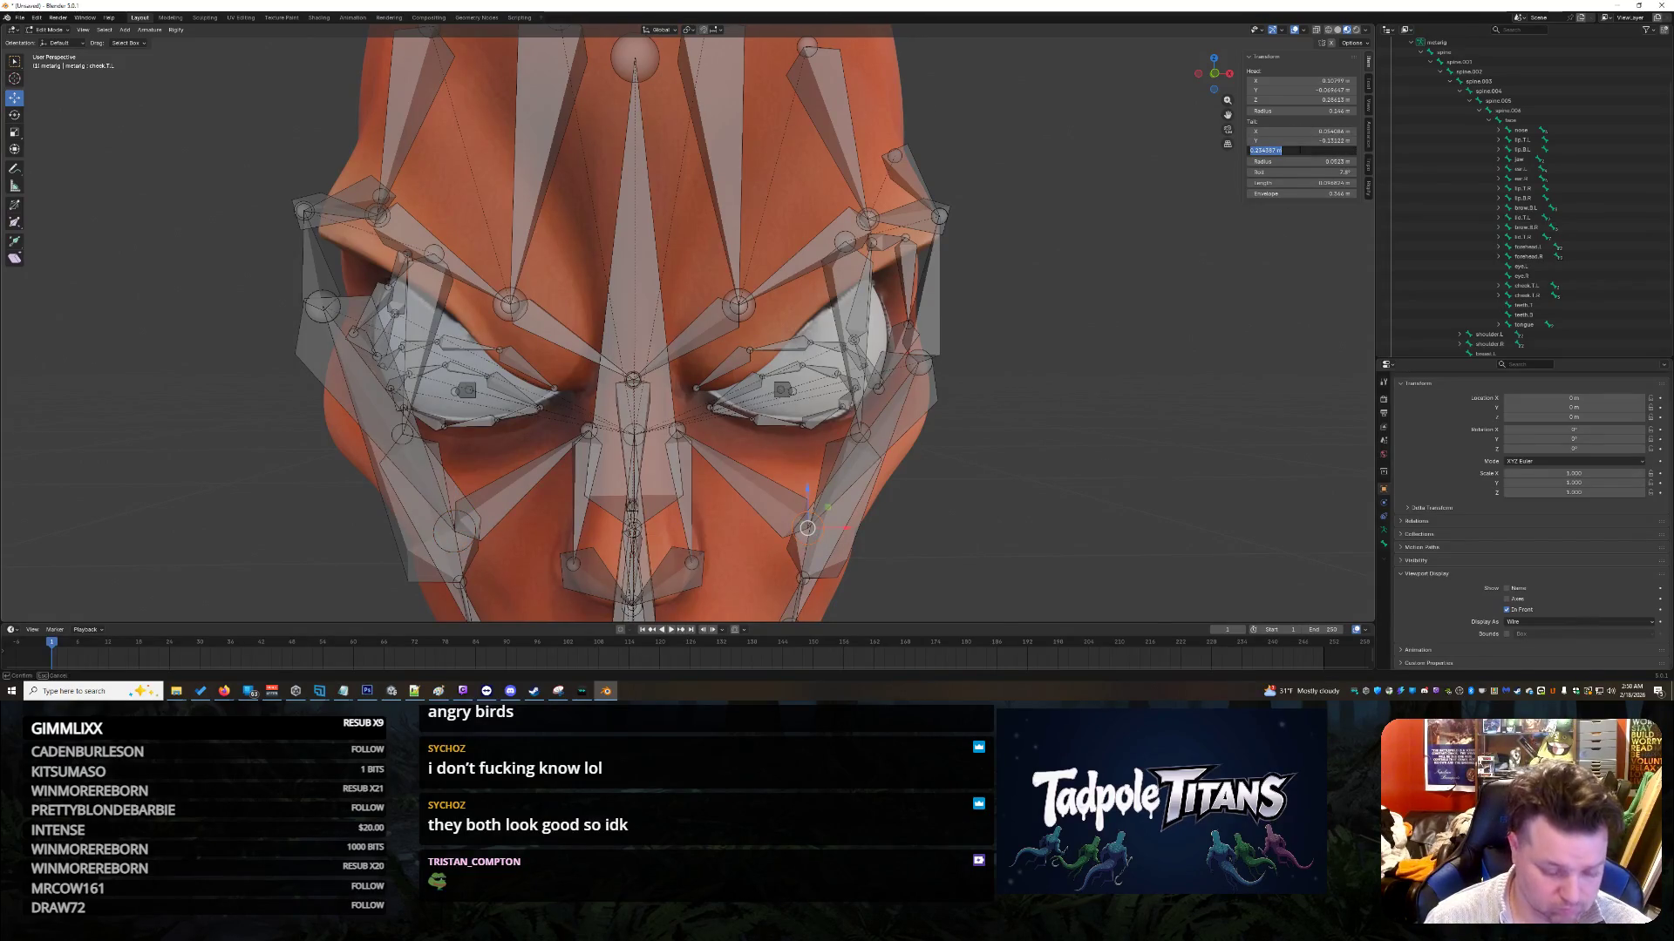
key("Return")
left_click(454, 534)
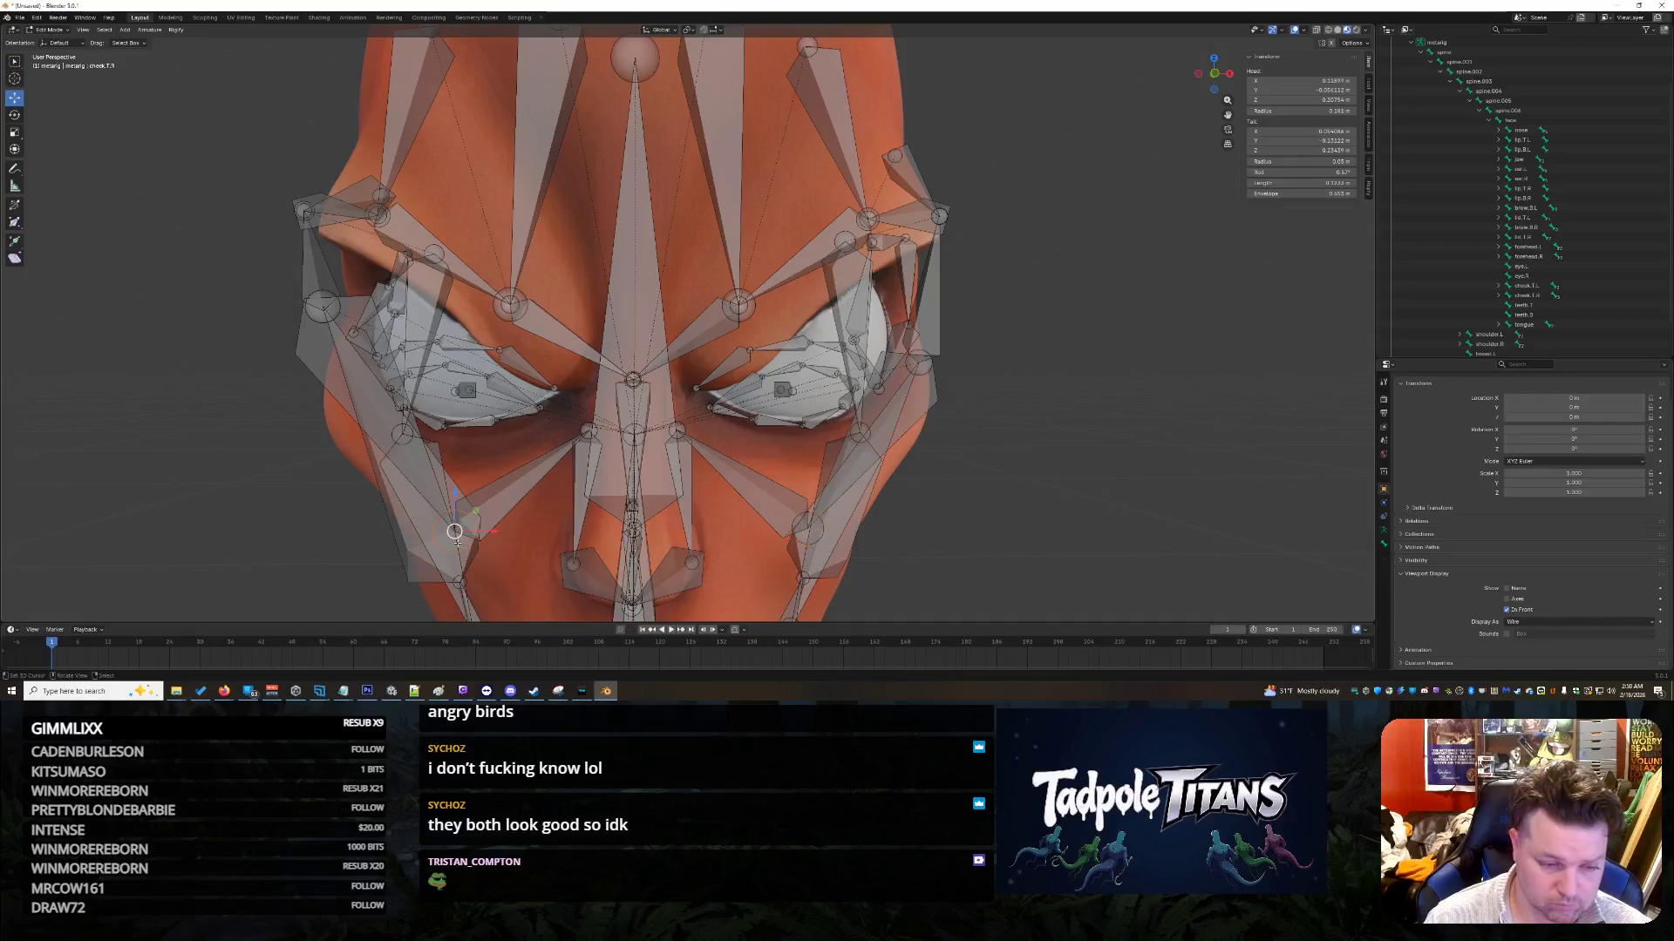
left_click(1307, 150)
key("Return")
mouse_move(998, 473)
middle_mouse_down()
mouse_move(1029, 472)
mouse_move(1031, 444)
mouse_move(916, 445)
mouse_move(1016, 446)
mouse_move(1014, 463)
mouse_move(966, 471)
middle_mouse_up()
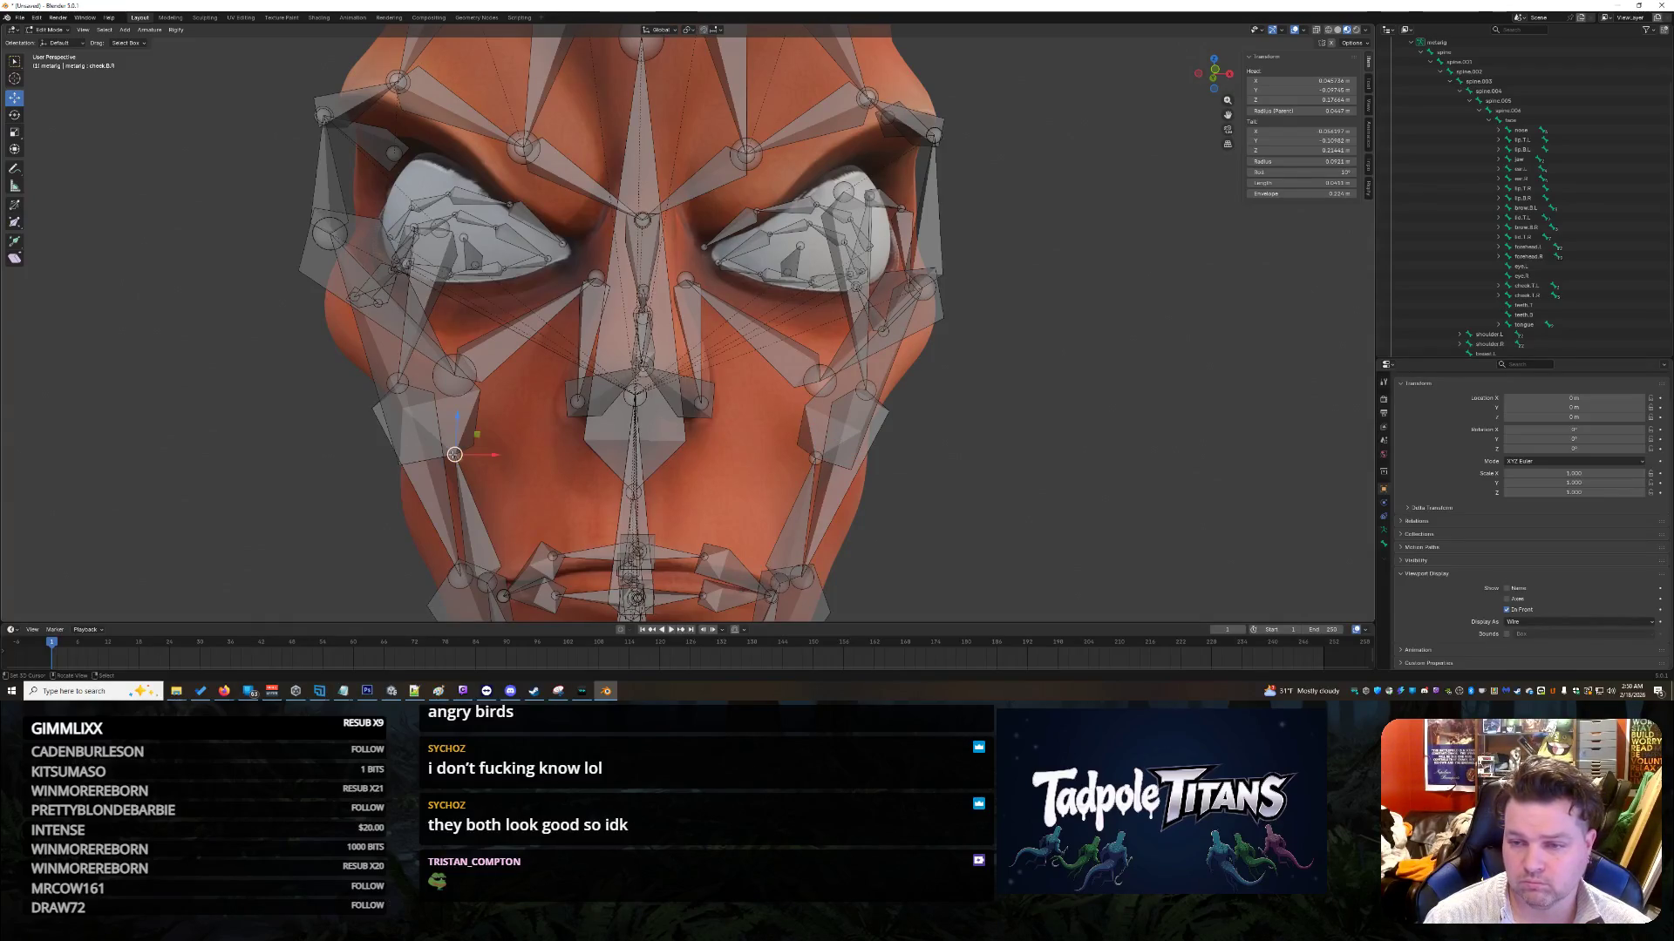
Step: Select the forehead.R and forehead.L bones at their shared brow joints to compare them
left_click(815, 459)
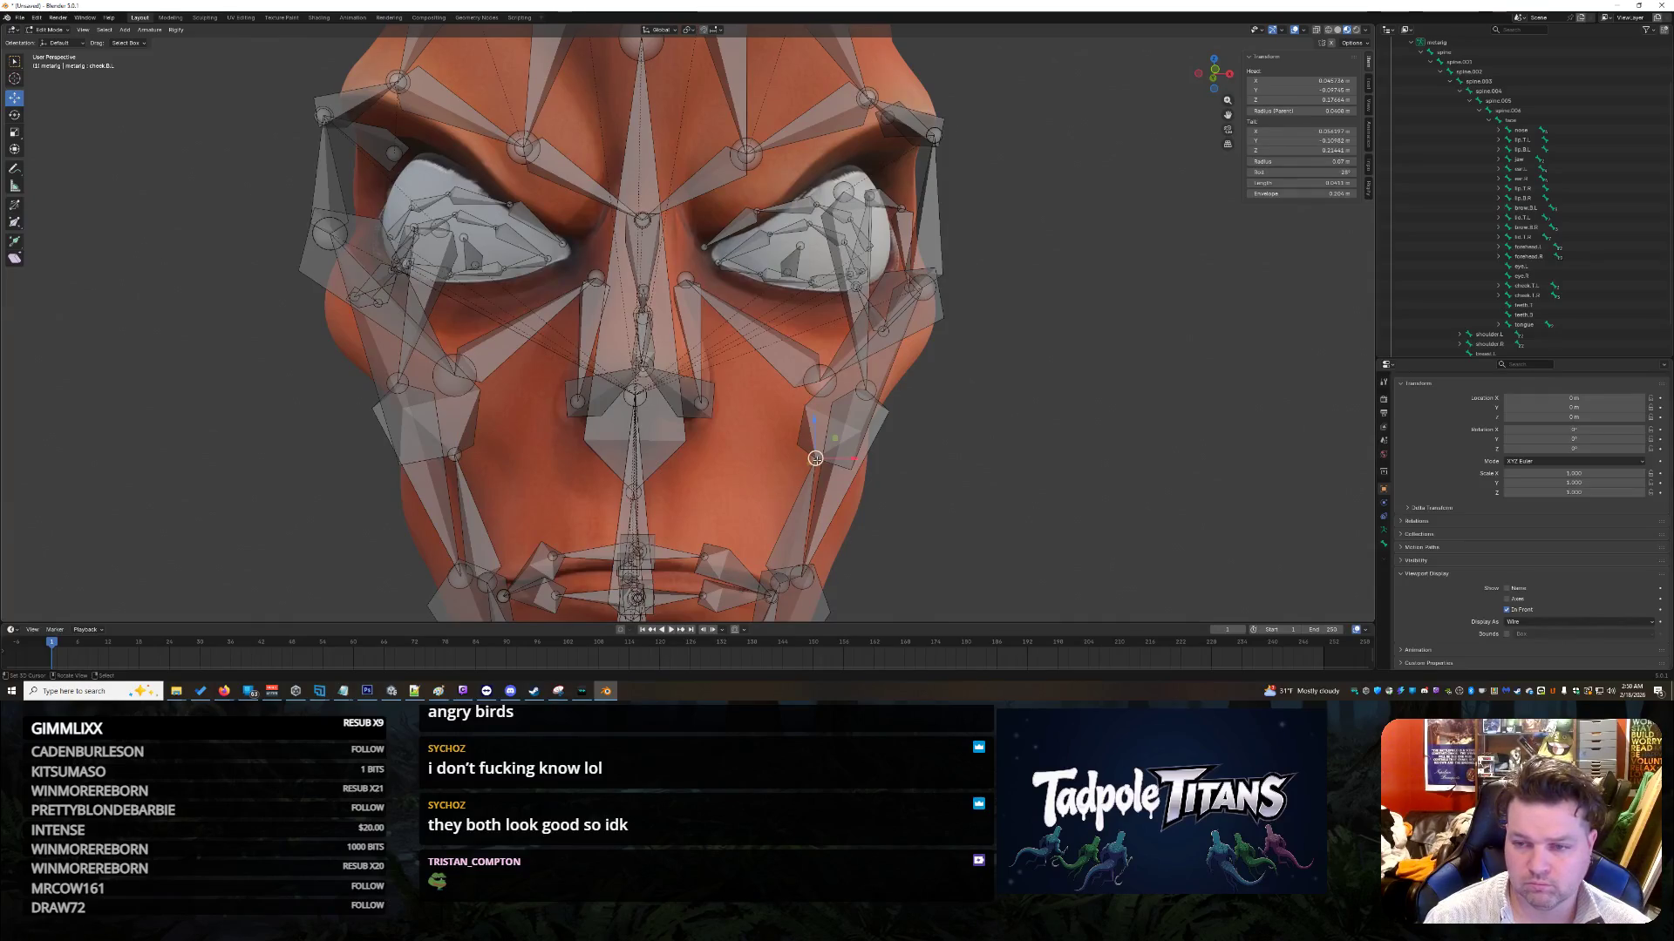
mouse_move(1004, 470)
middle_mouse_down()
mouse_move(1008, 514)
mouse_move(1008, 472)
middle_mouse_up()
left_click(675, 410)
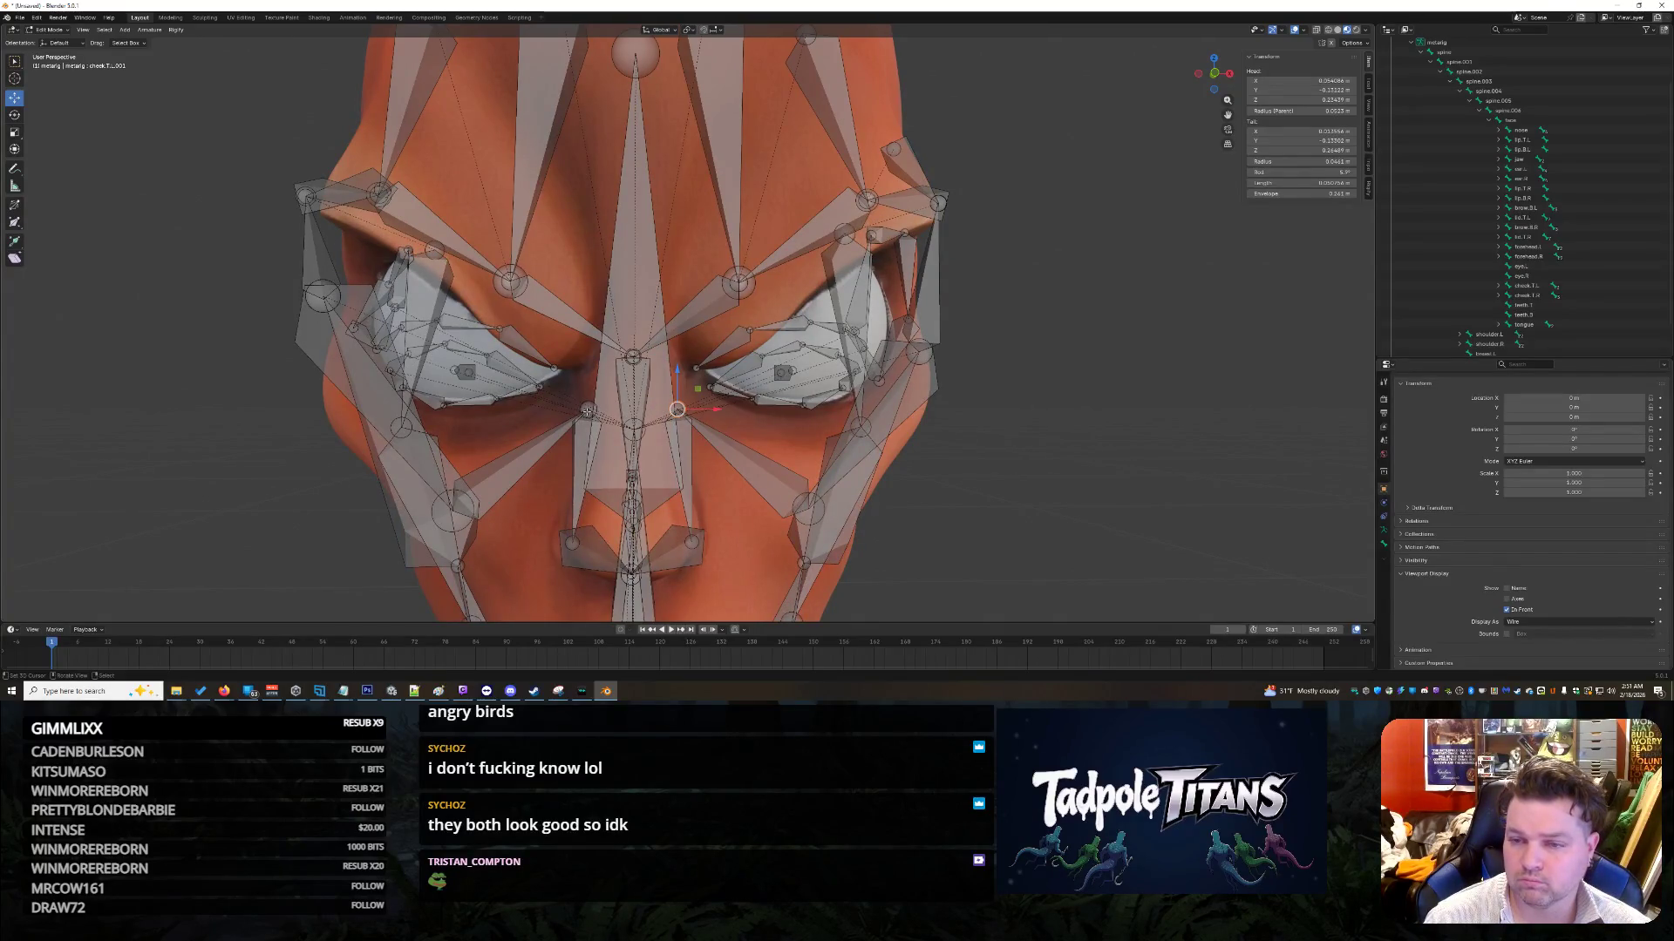
left_click(511, 280)
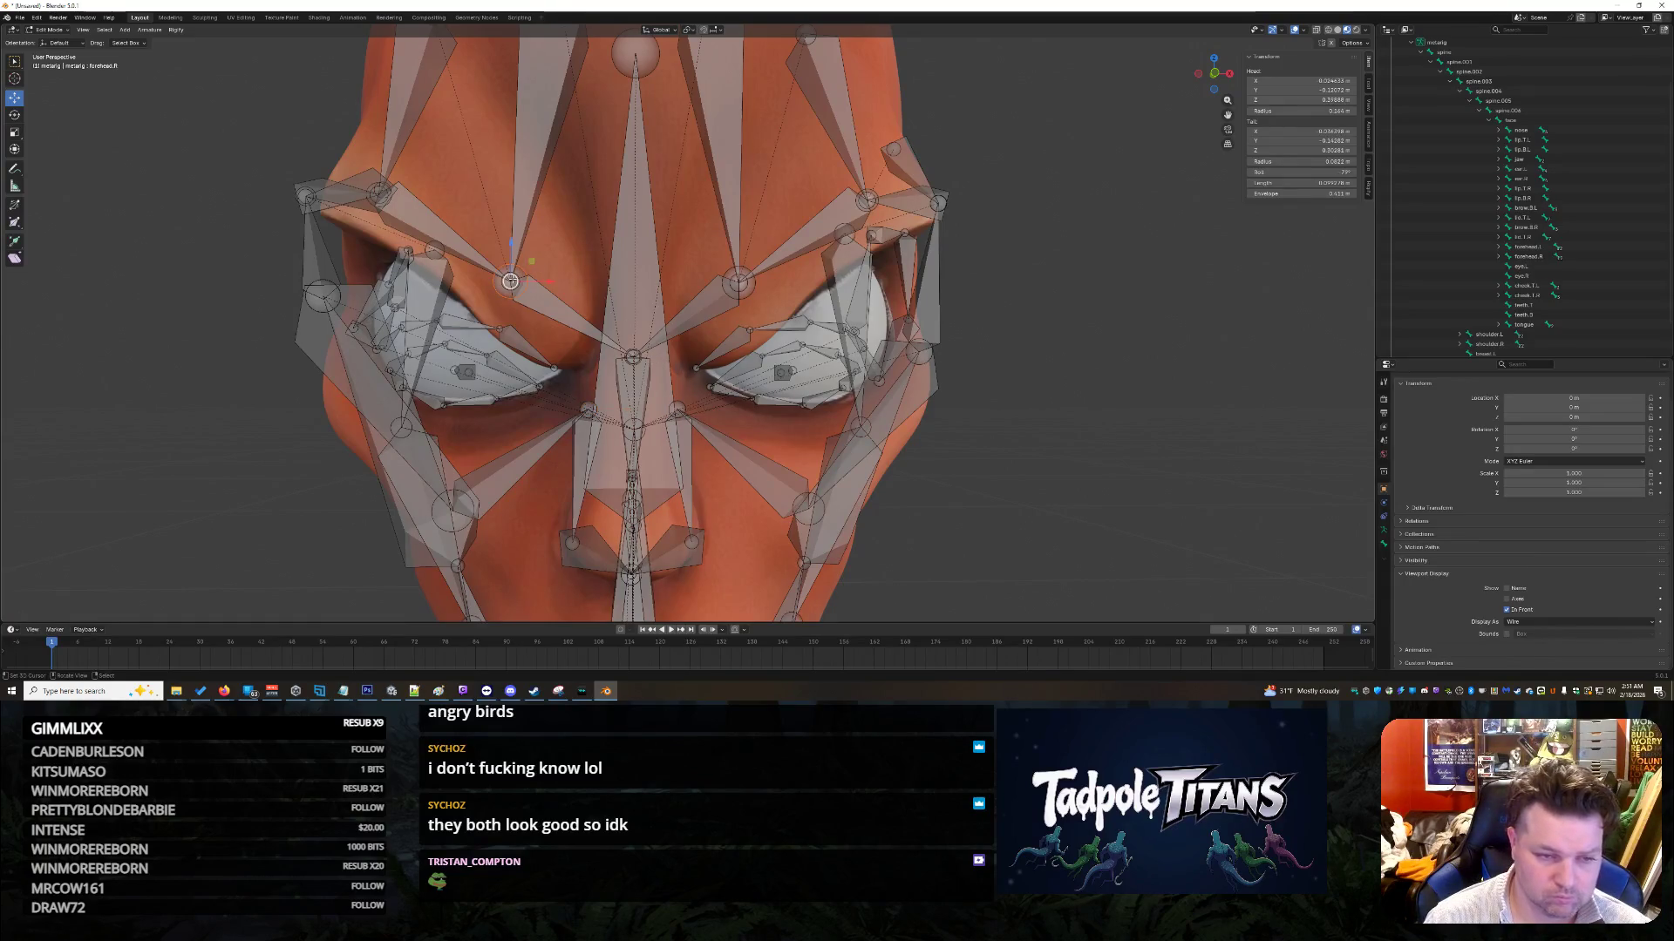
left_click(739, 282)
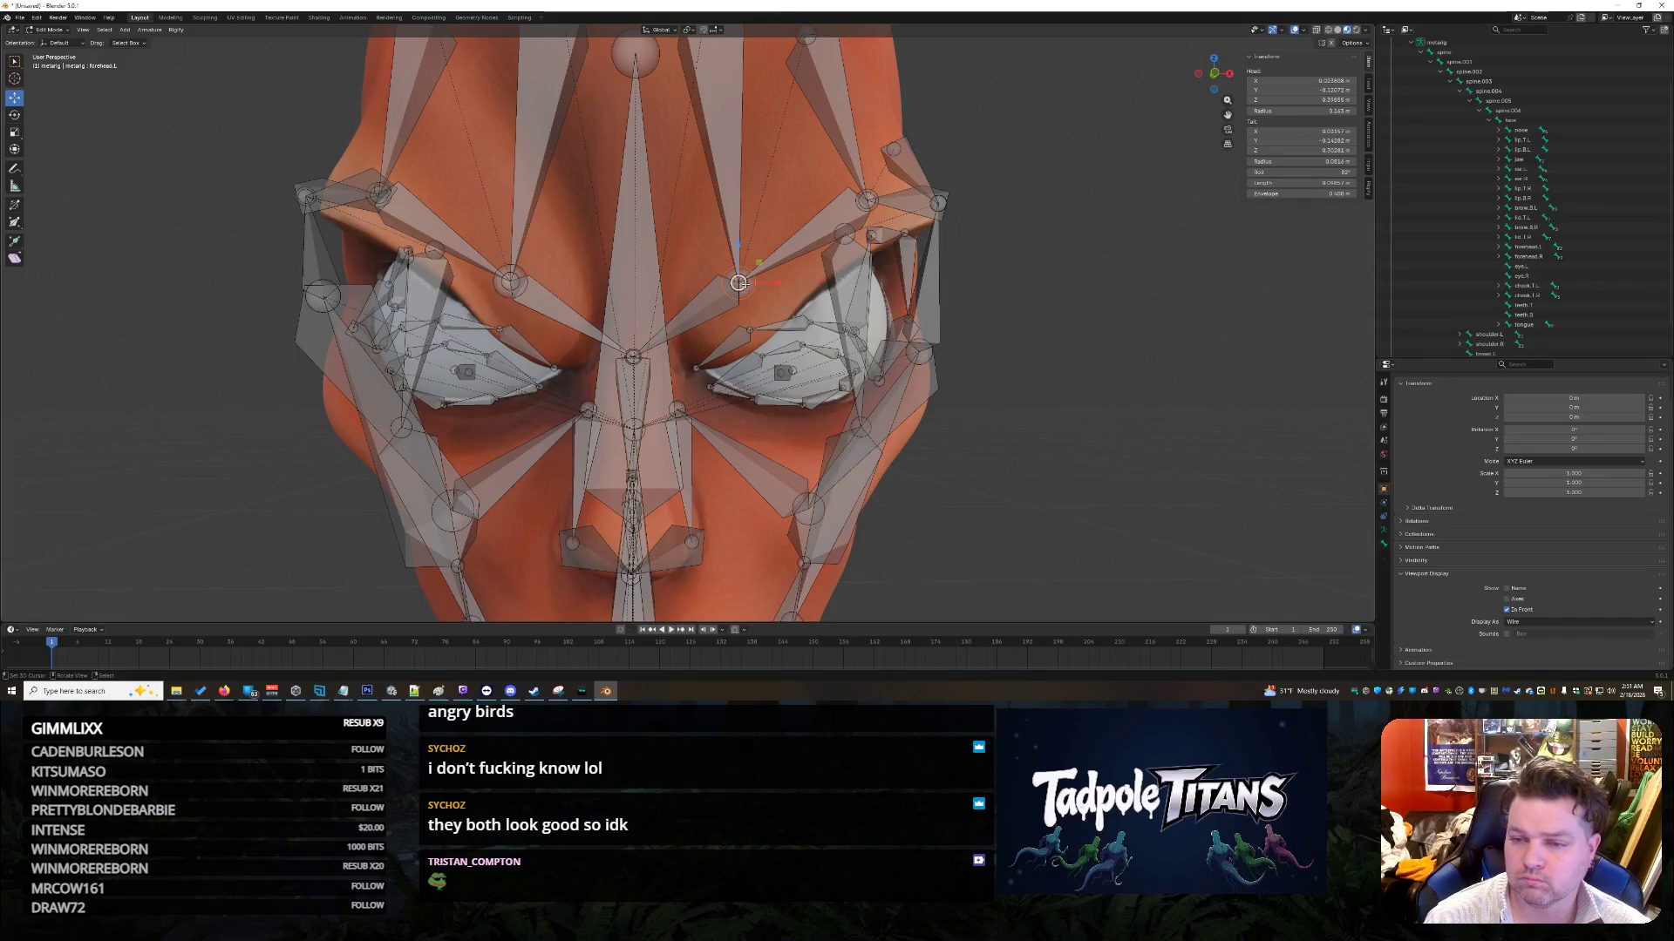
left_click(510, 280)
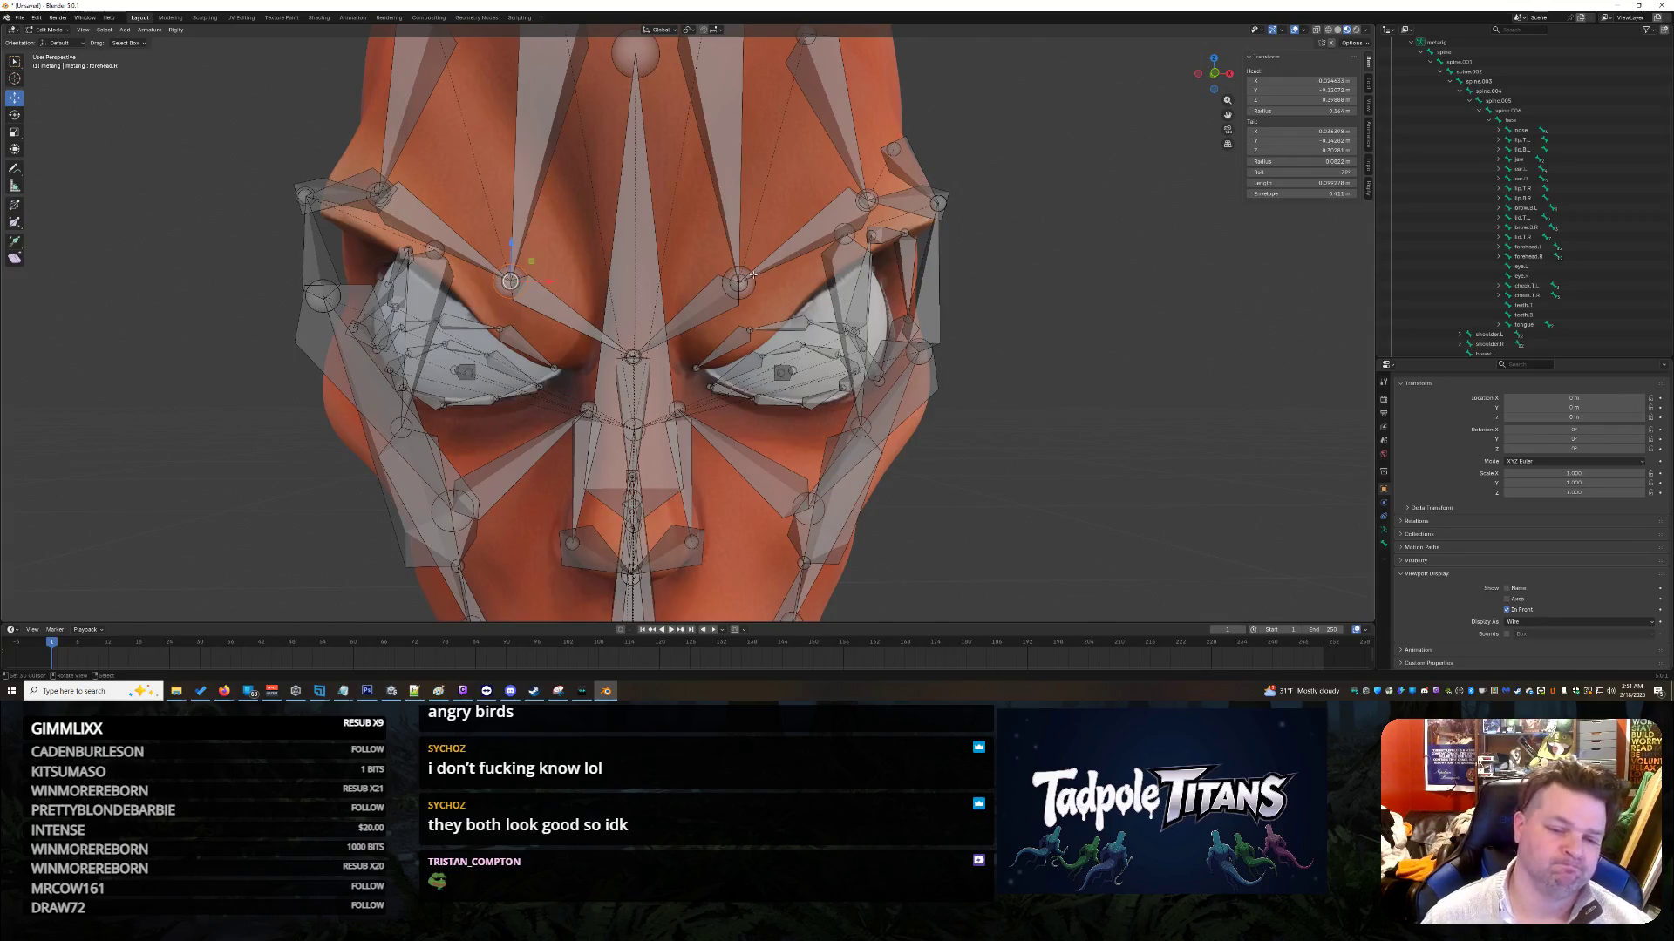
left_click(511, 281)
left_click(511, 282)
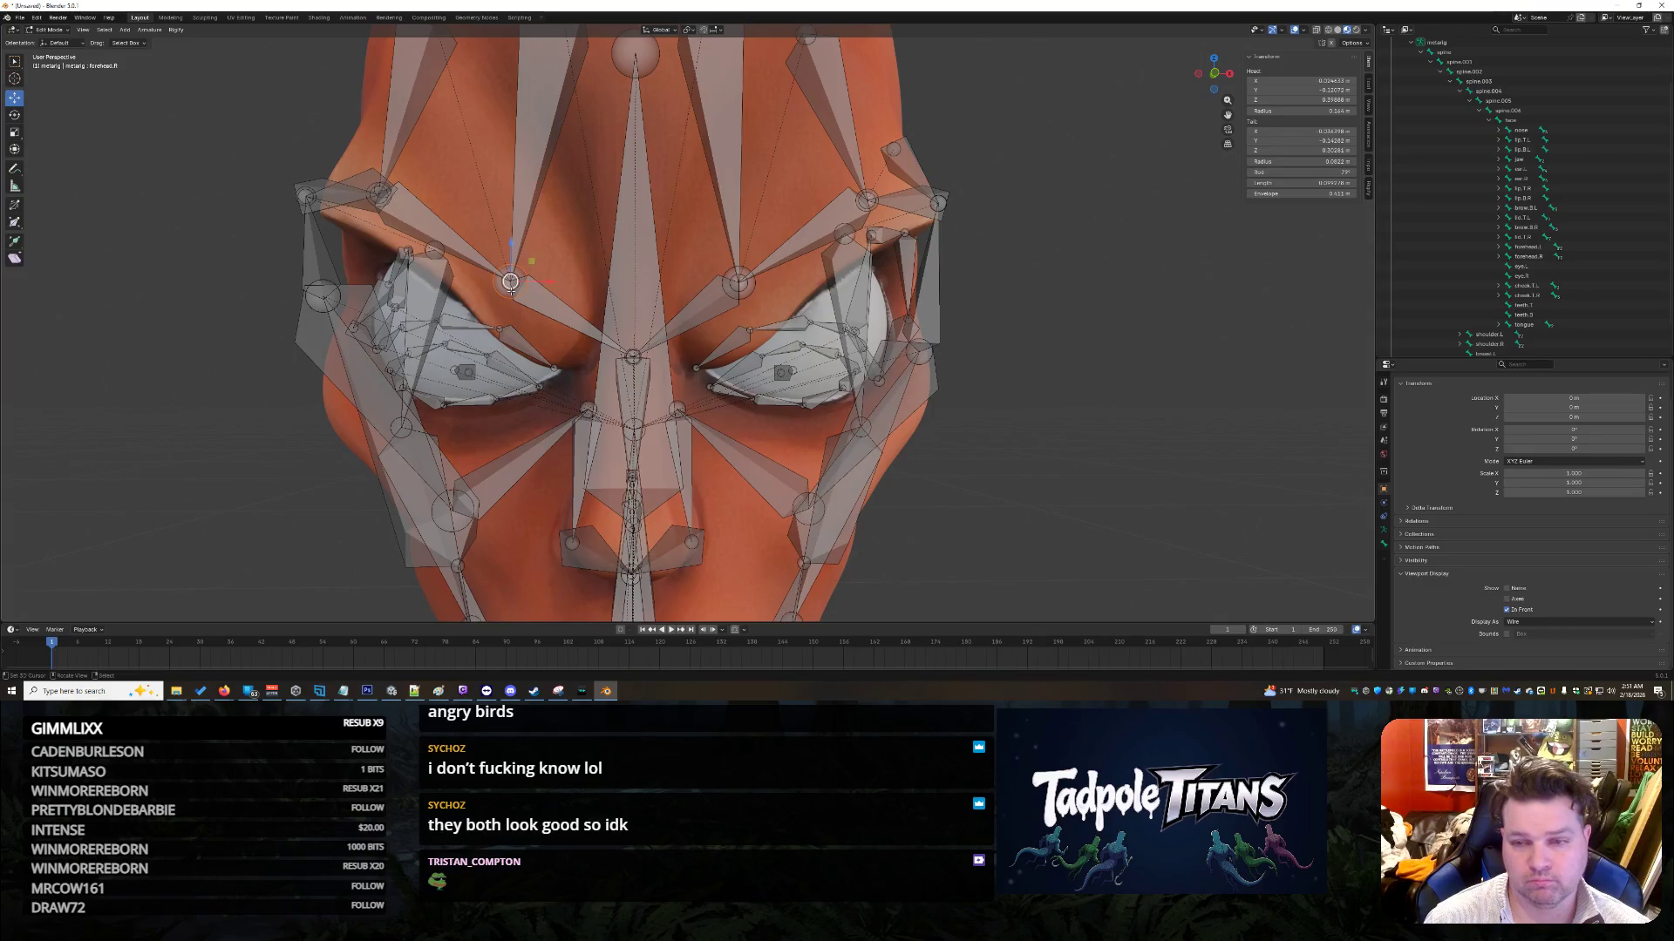
left_click(741, 284)
Step: Enter Tail X 0.036398 m on the forehead bone to mirror its partner
left_click(1301, 130)
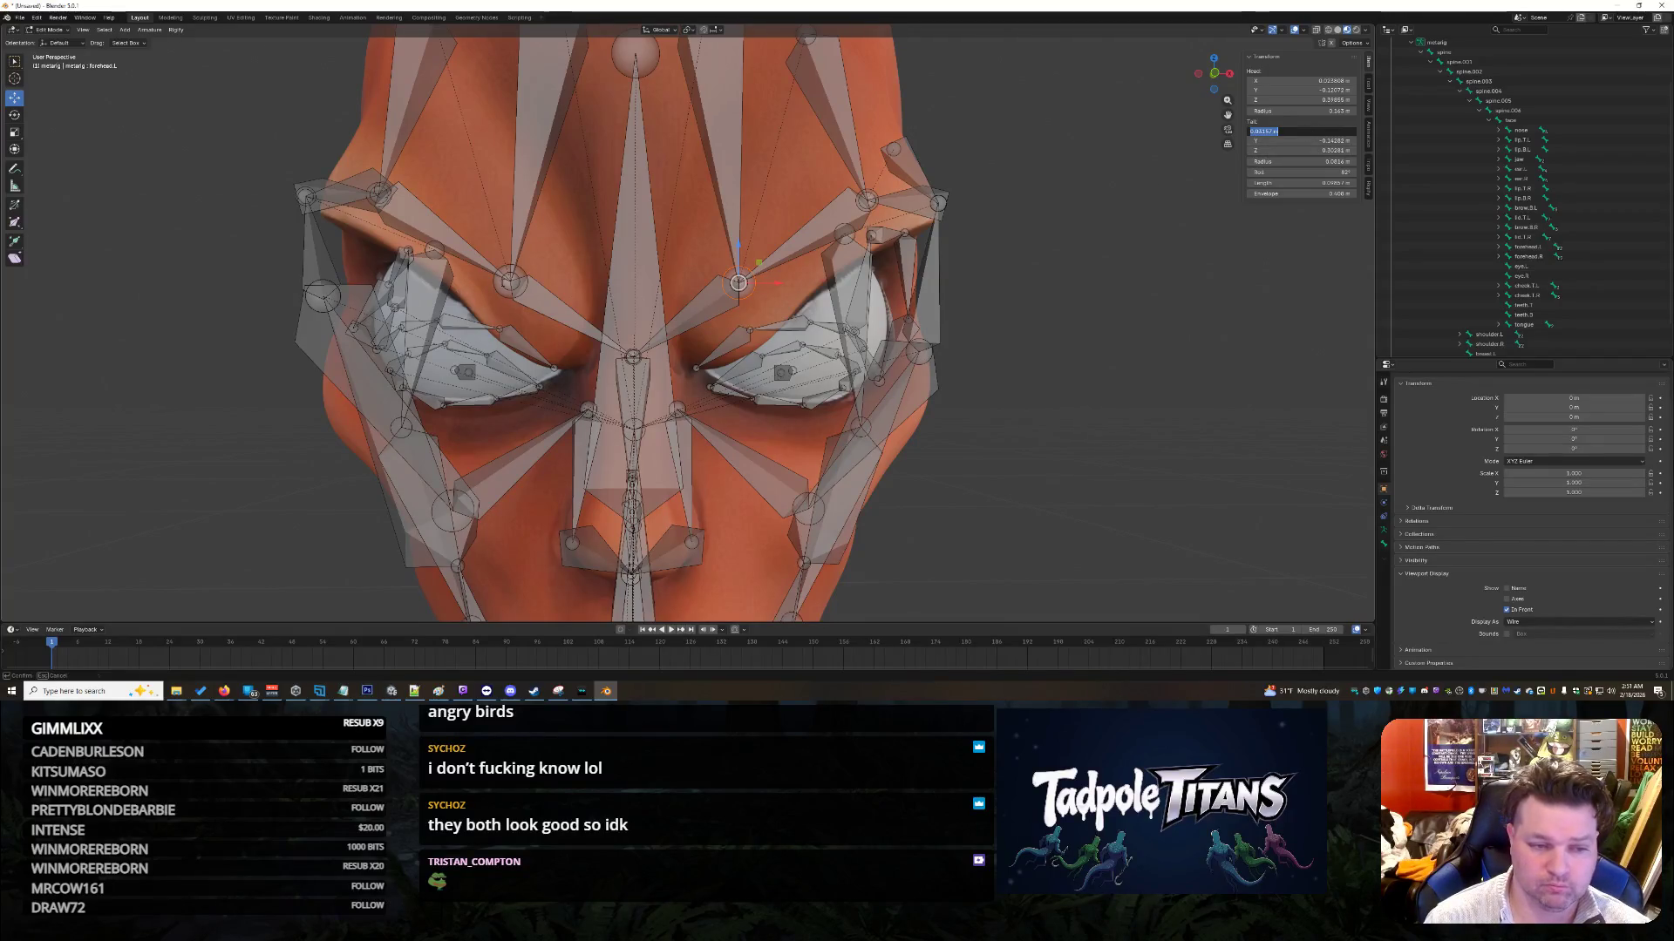
left_click(507, 282)
left_click(1301, 131)
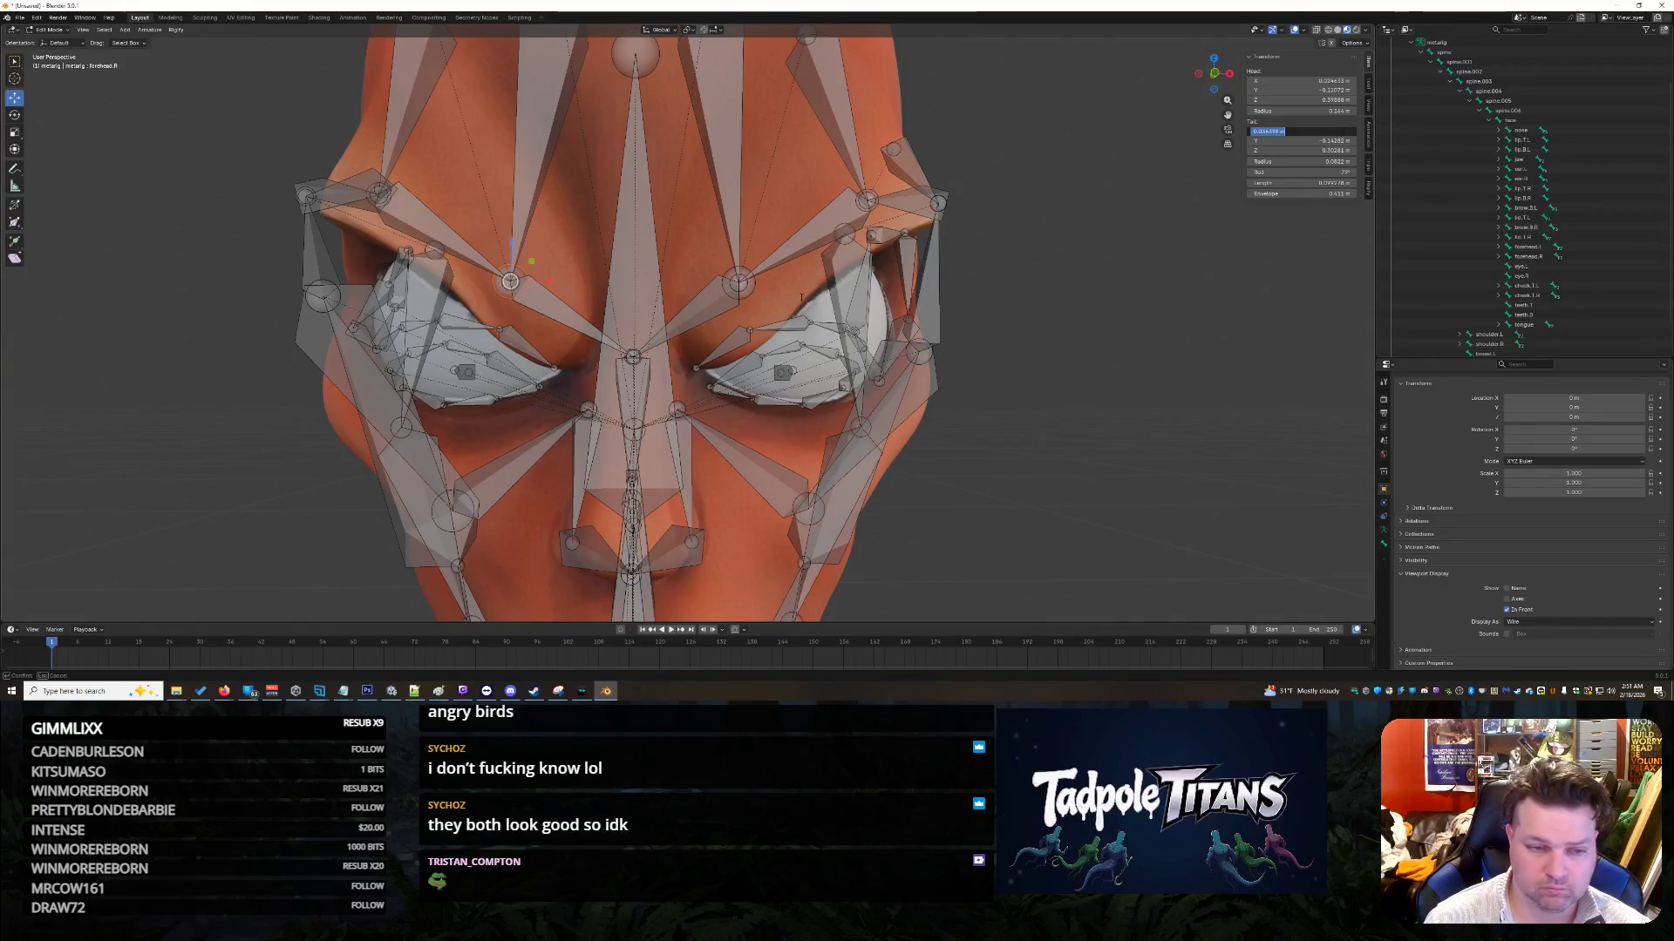
key("Return")
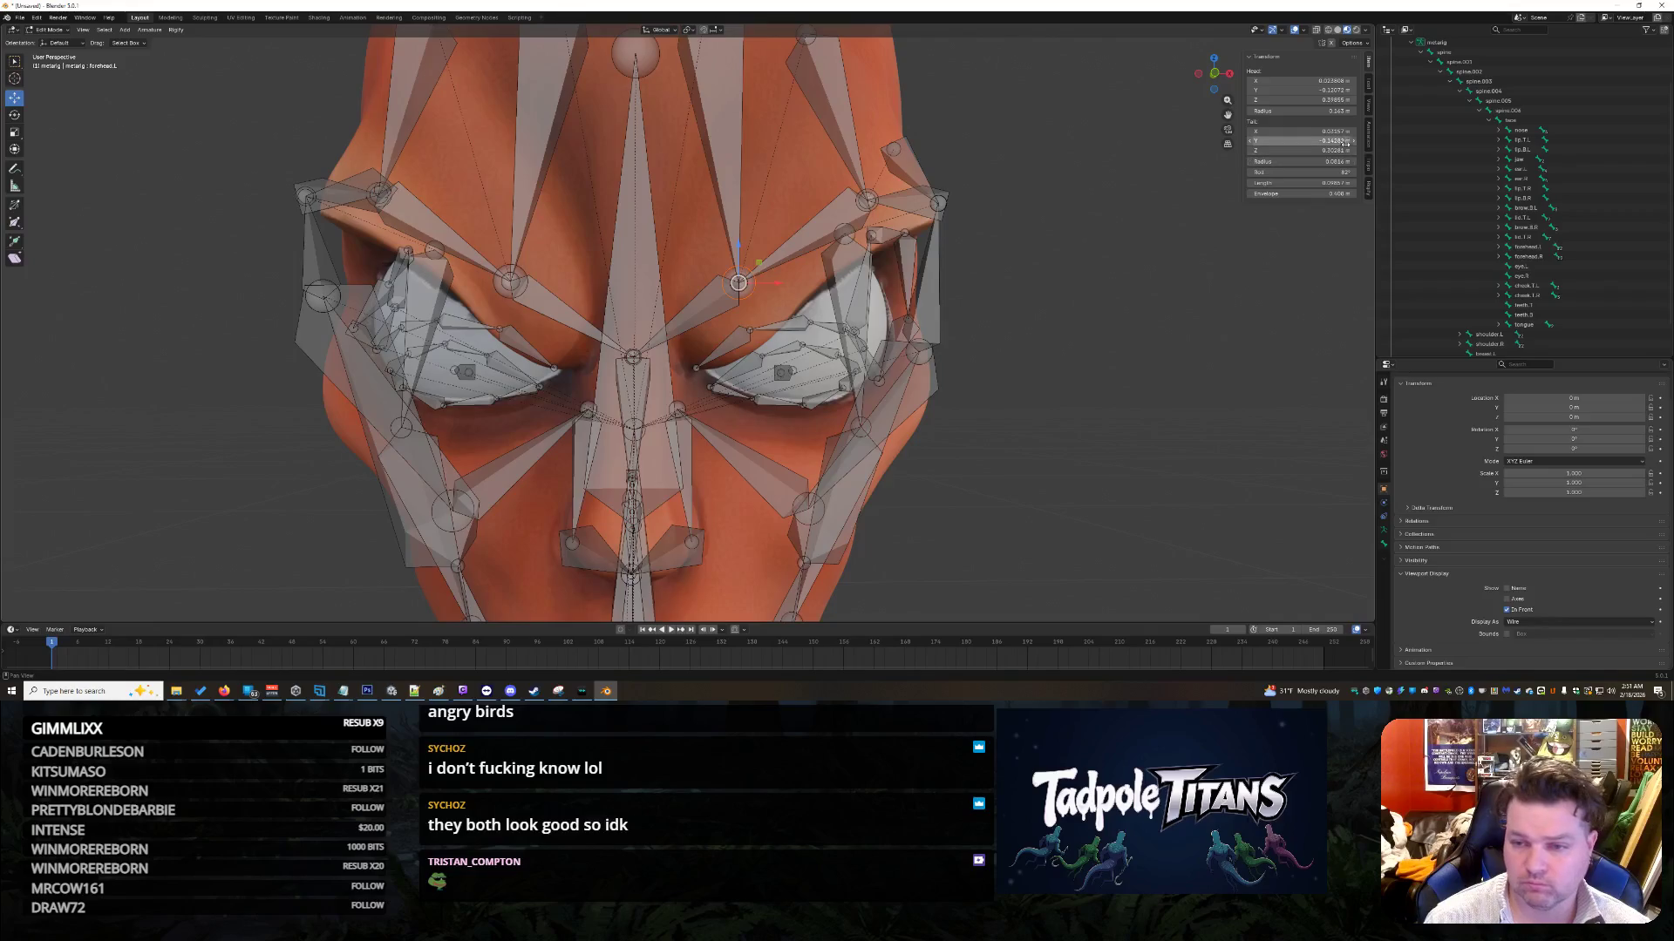
left_click(1301, 131)
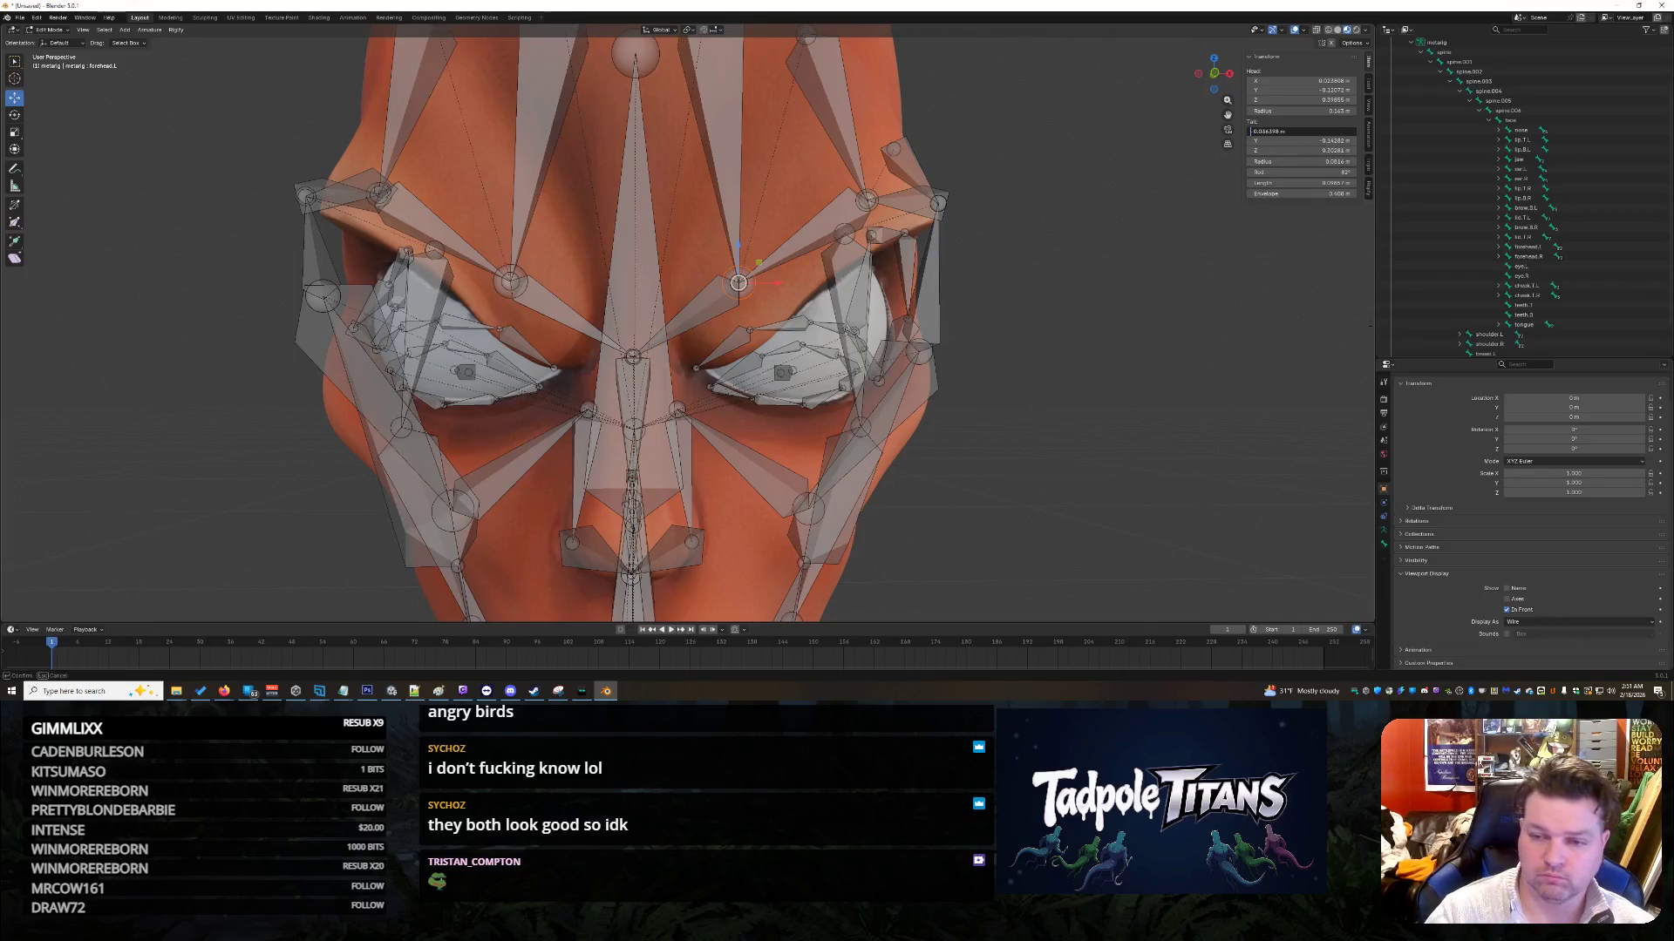
key("Return")
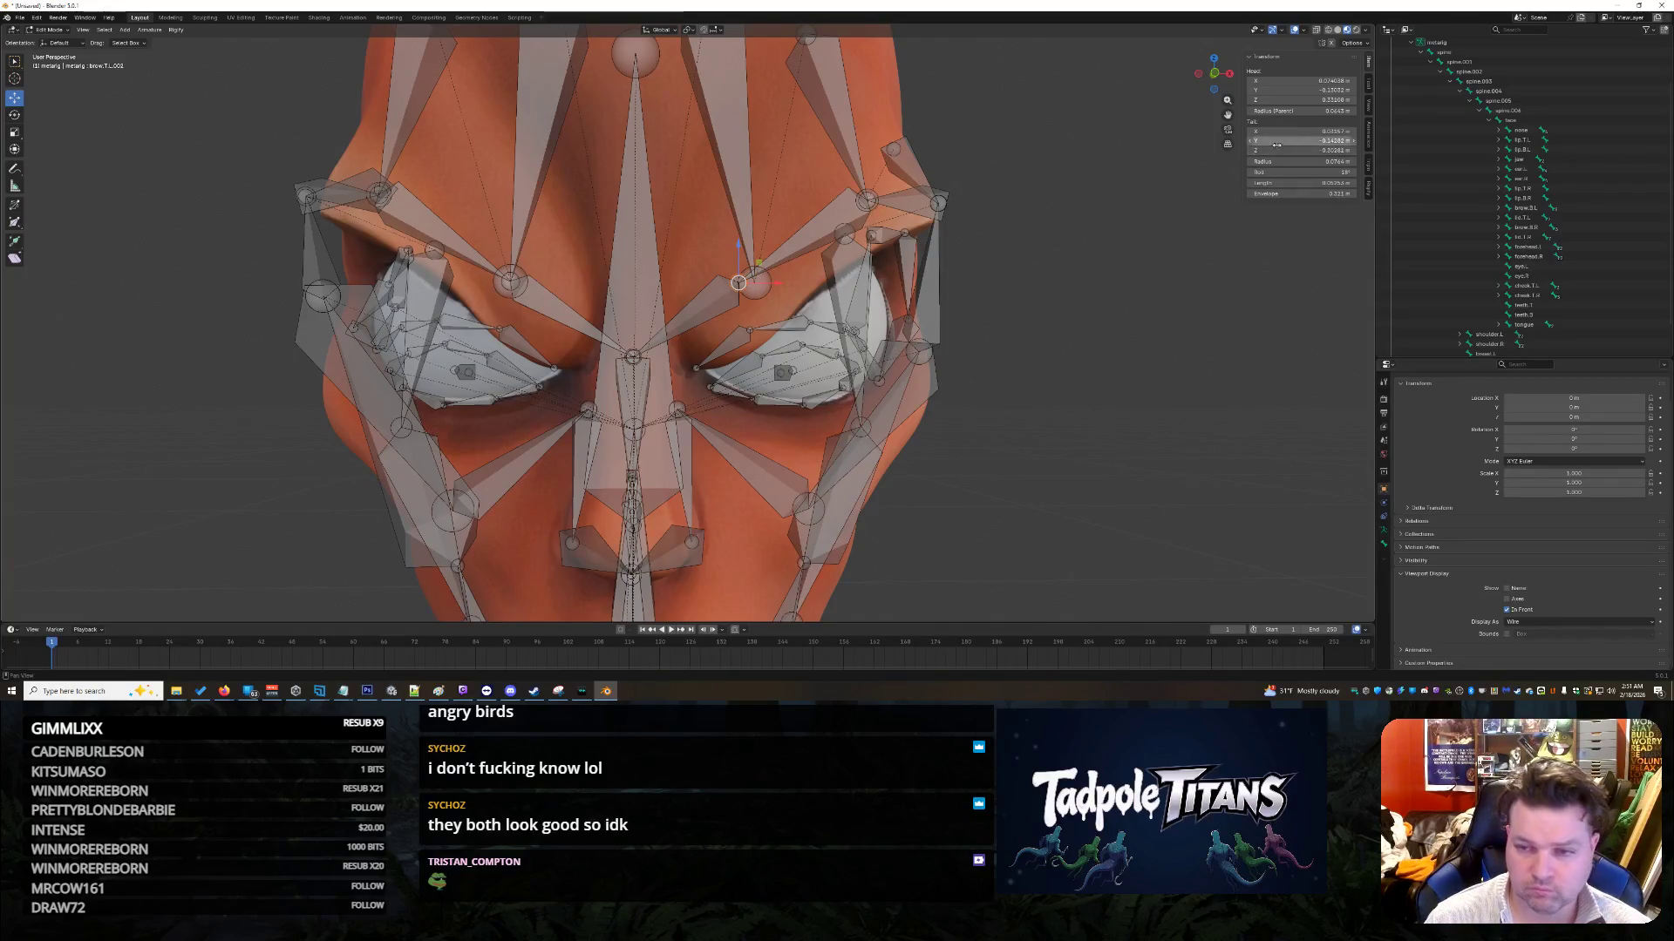
double_click(1319, 131)
left_click(1253, 131)
key("Delete")
key("Return")
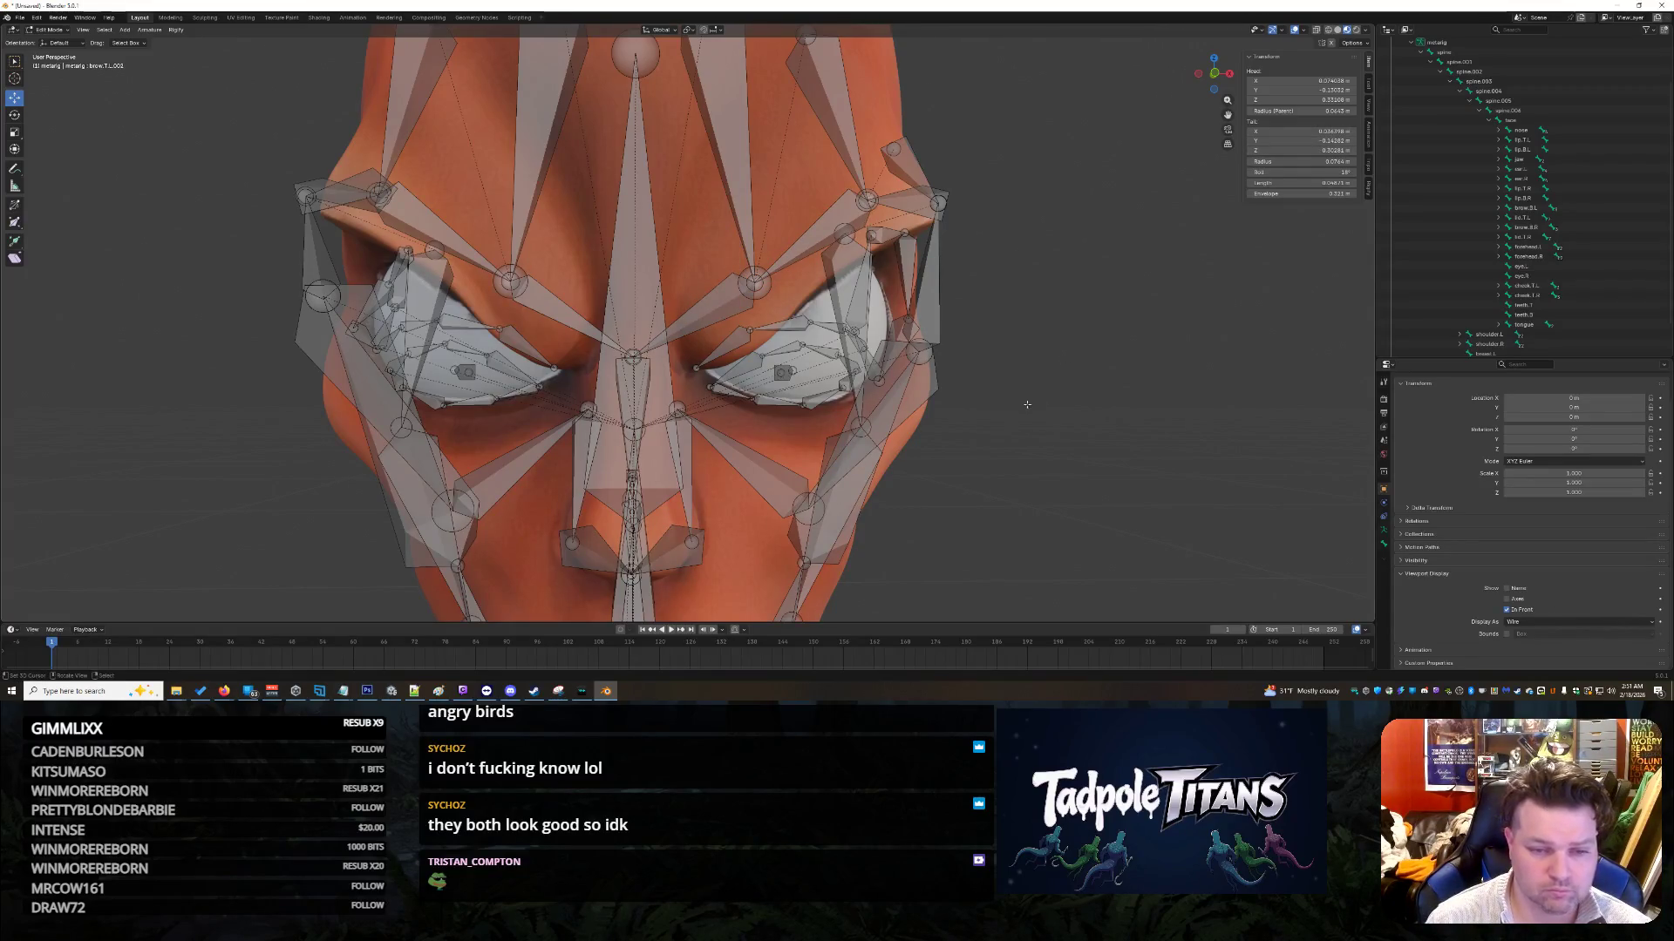
key("KP_8")
key("KP_8")
key("KP_8")
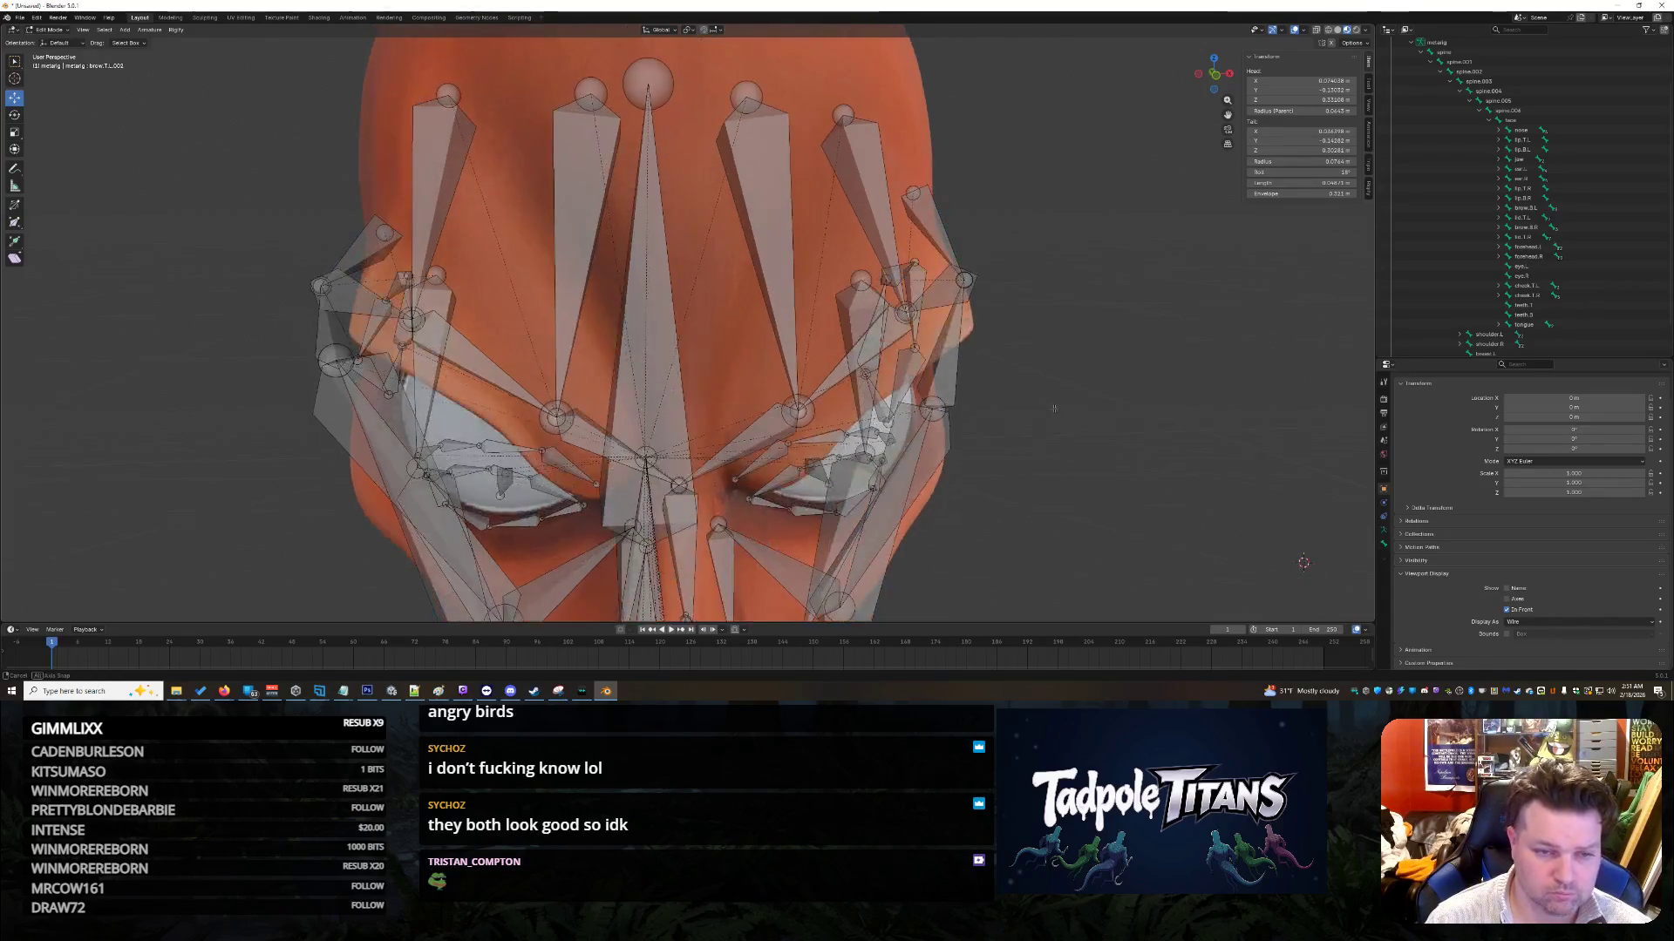
key("KP_2")
key("KP_2")
key("KP_2")
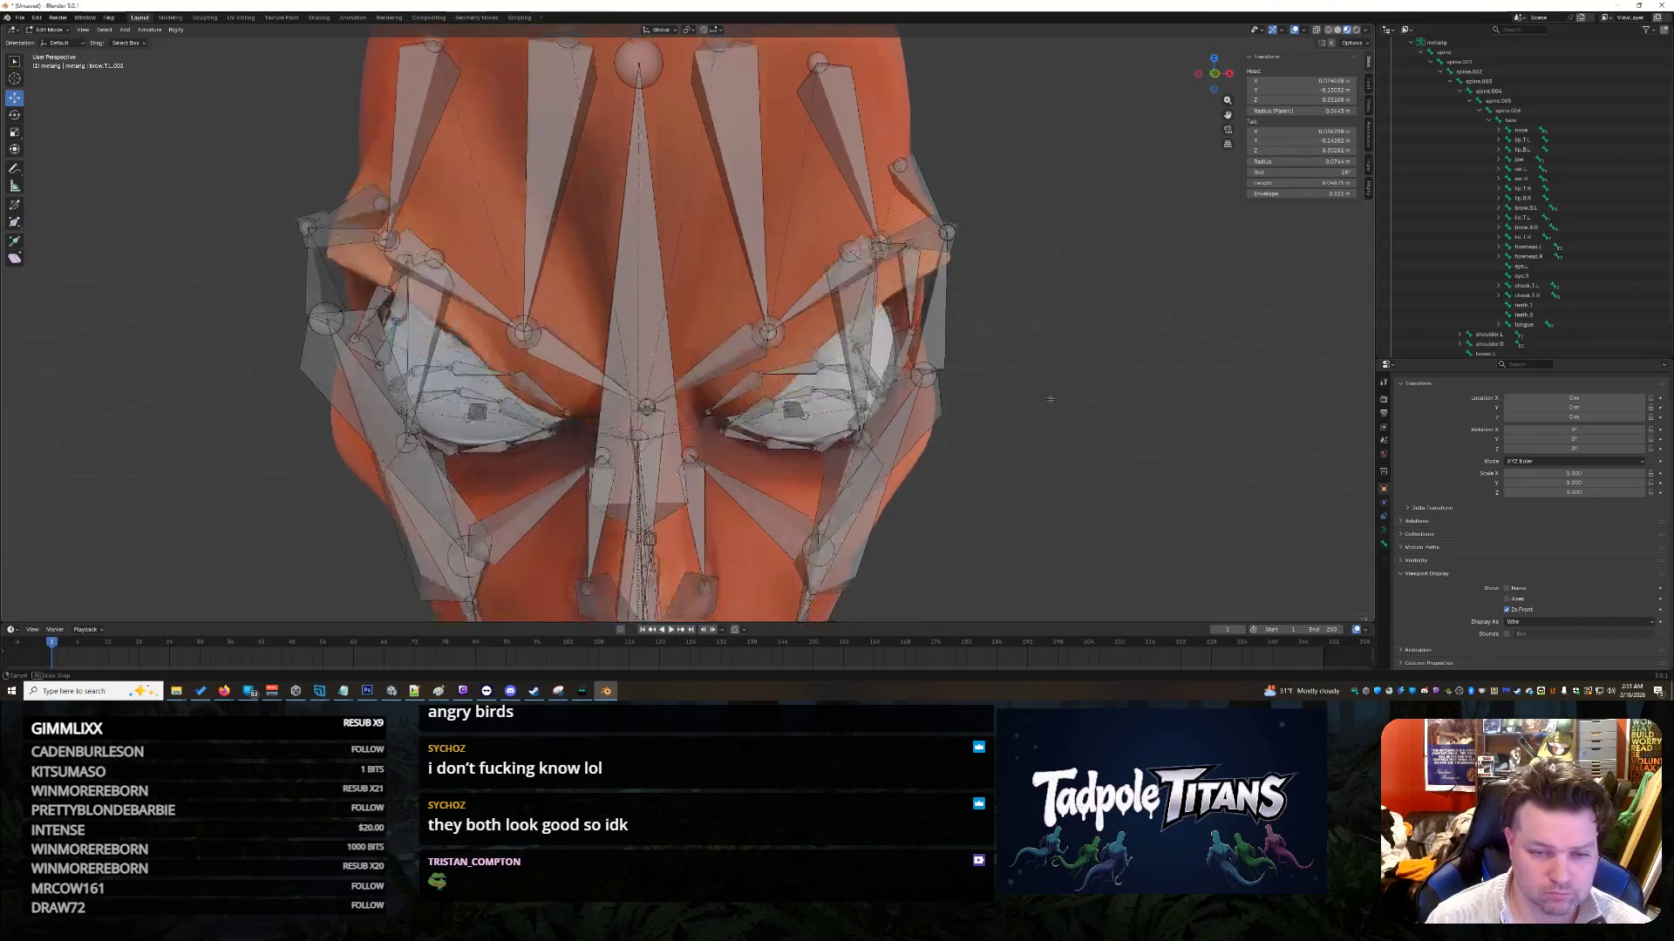
middle_click_drag(1051, 394, 1051, 394)
Step: Raise the brow.T.R.003 joint at the brow centre vertically along Z
mouse_move(1015, 286)
middle_mouse_down()
mouse_move(967, 287)
mouse_move(1051, 289)
mouse_move(1012, 248)
mouse_move(1018, 270)
mouse_move(1067, 277)
mouse_move(965, 271)
mouse_move(997, 286)
middle_mouse_up()
middle_click_drag(1012, 287, 1009, 253)
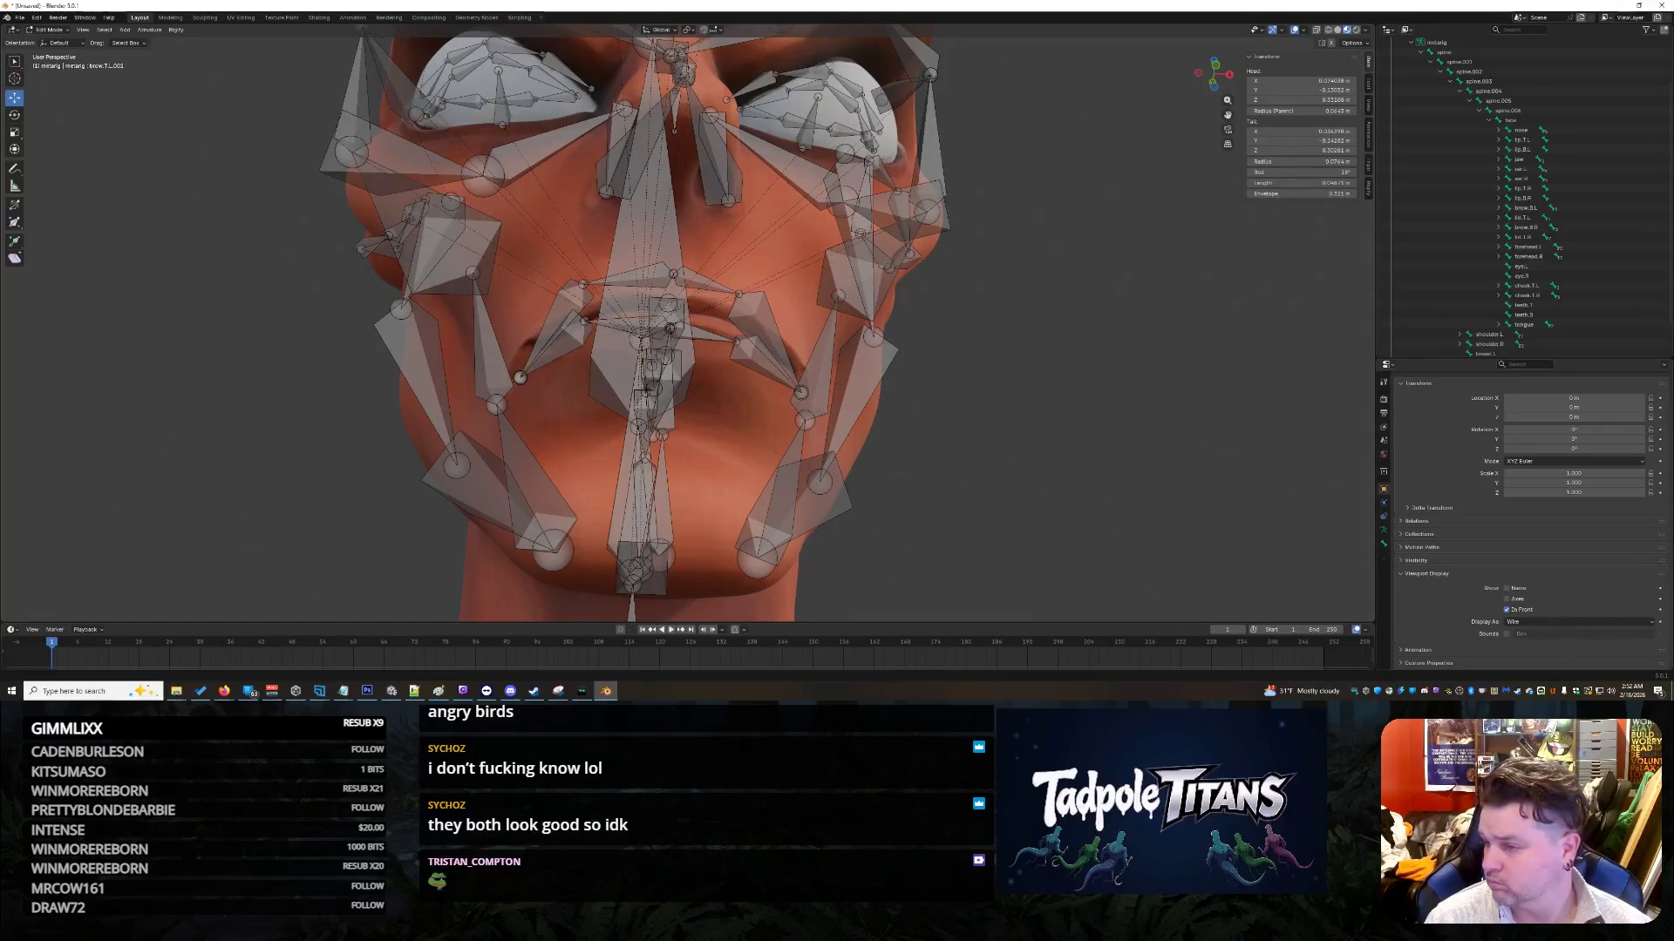
middle_click_drag(1036, 235, 1033, 273)
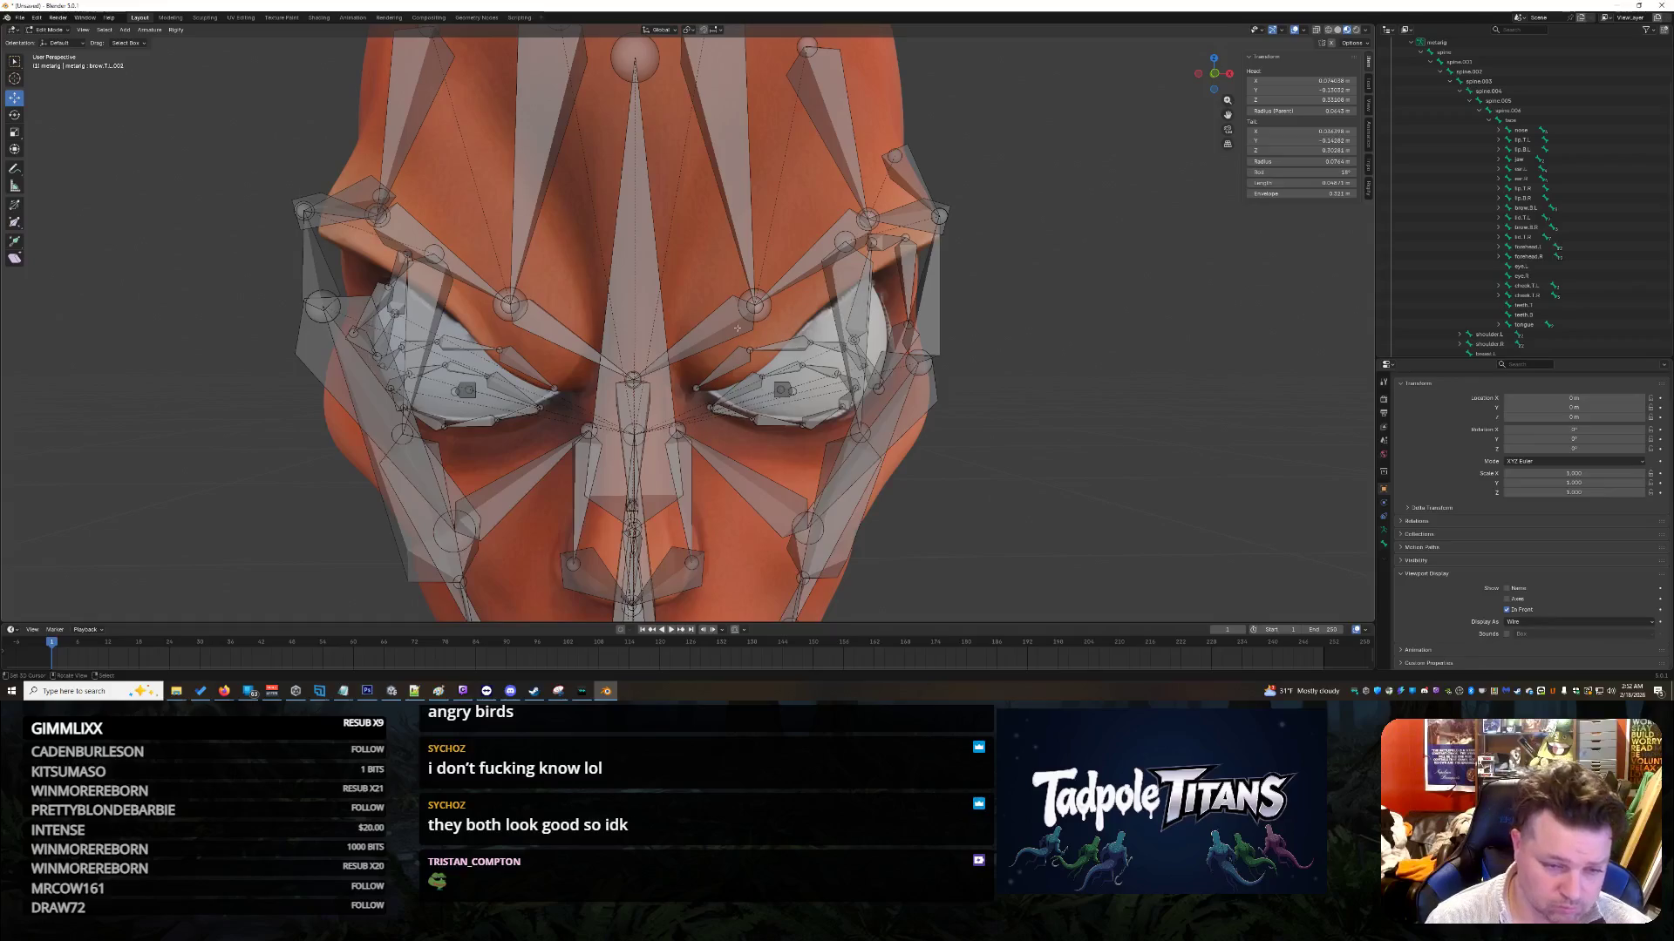
left_click(632, 378)
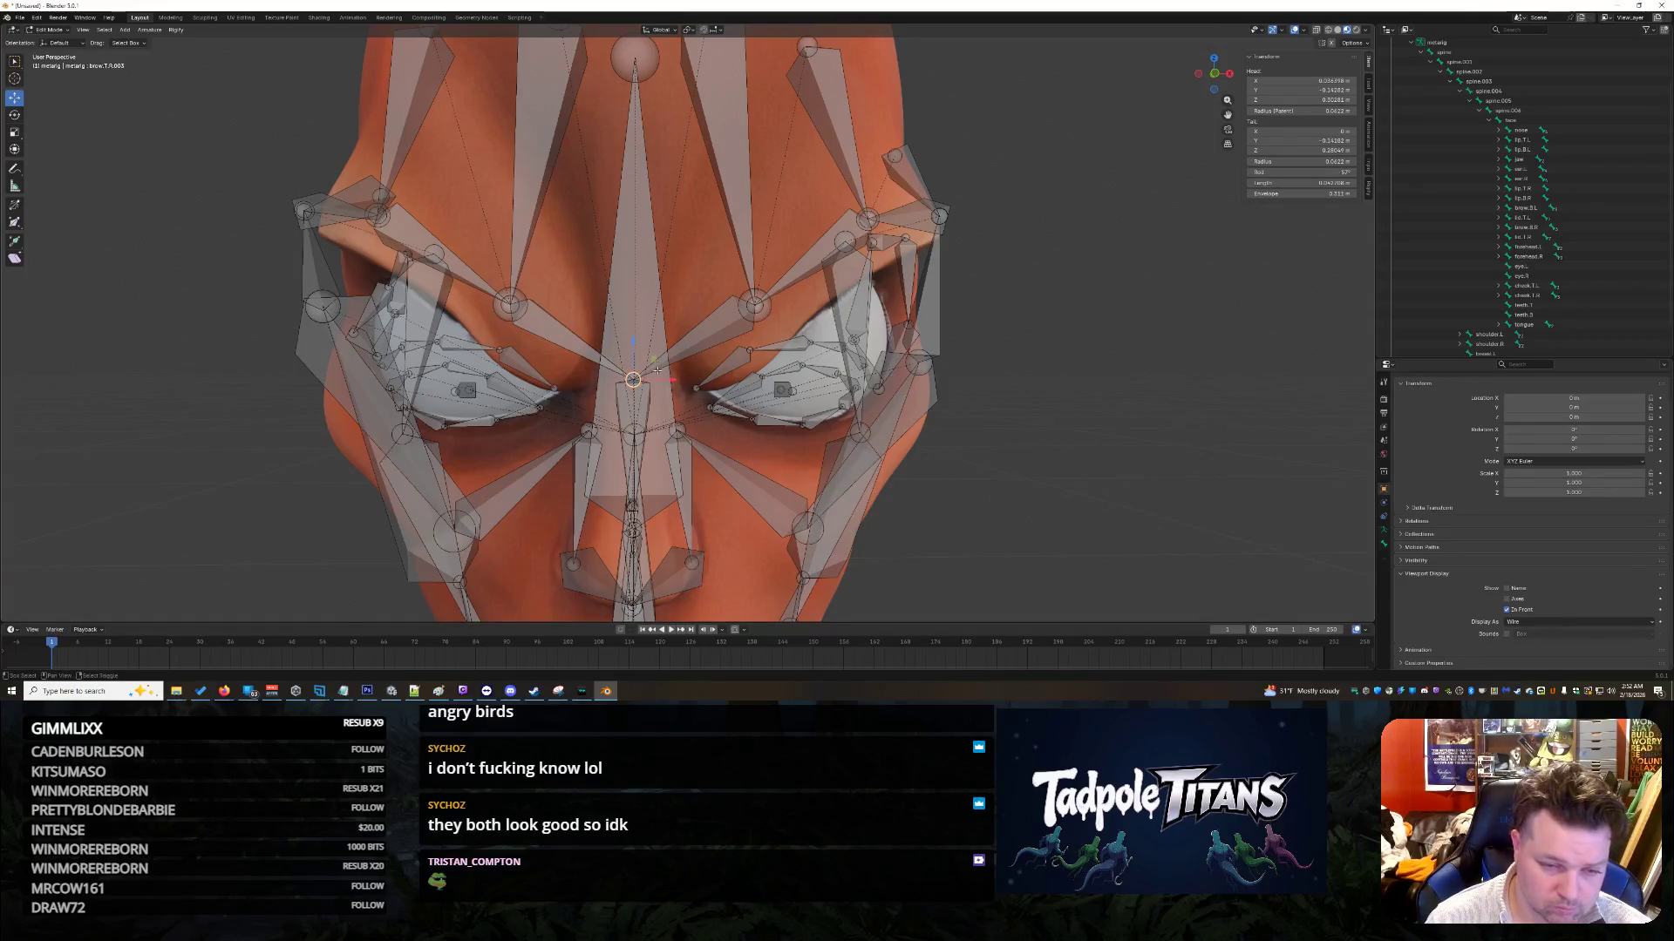
key("g")
key("z")
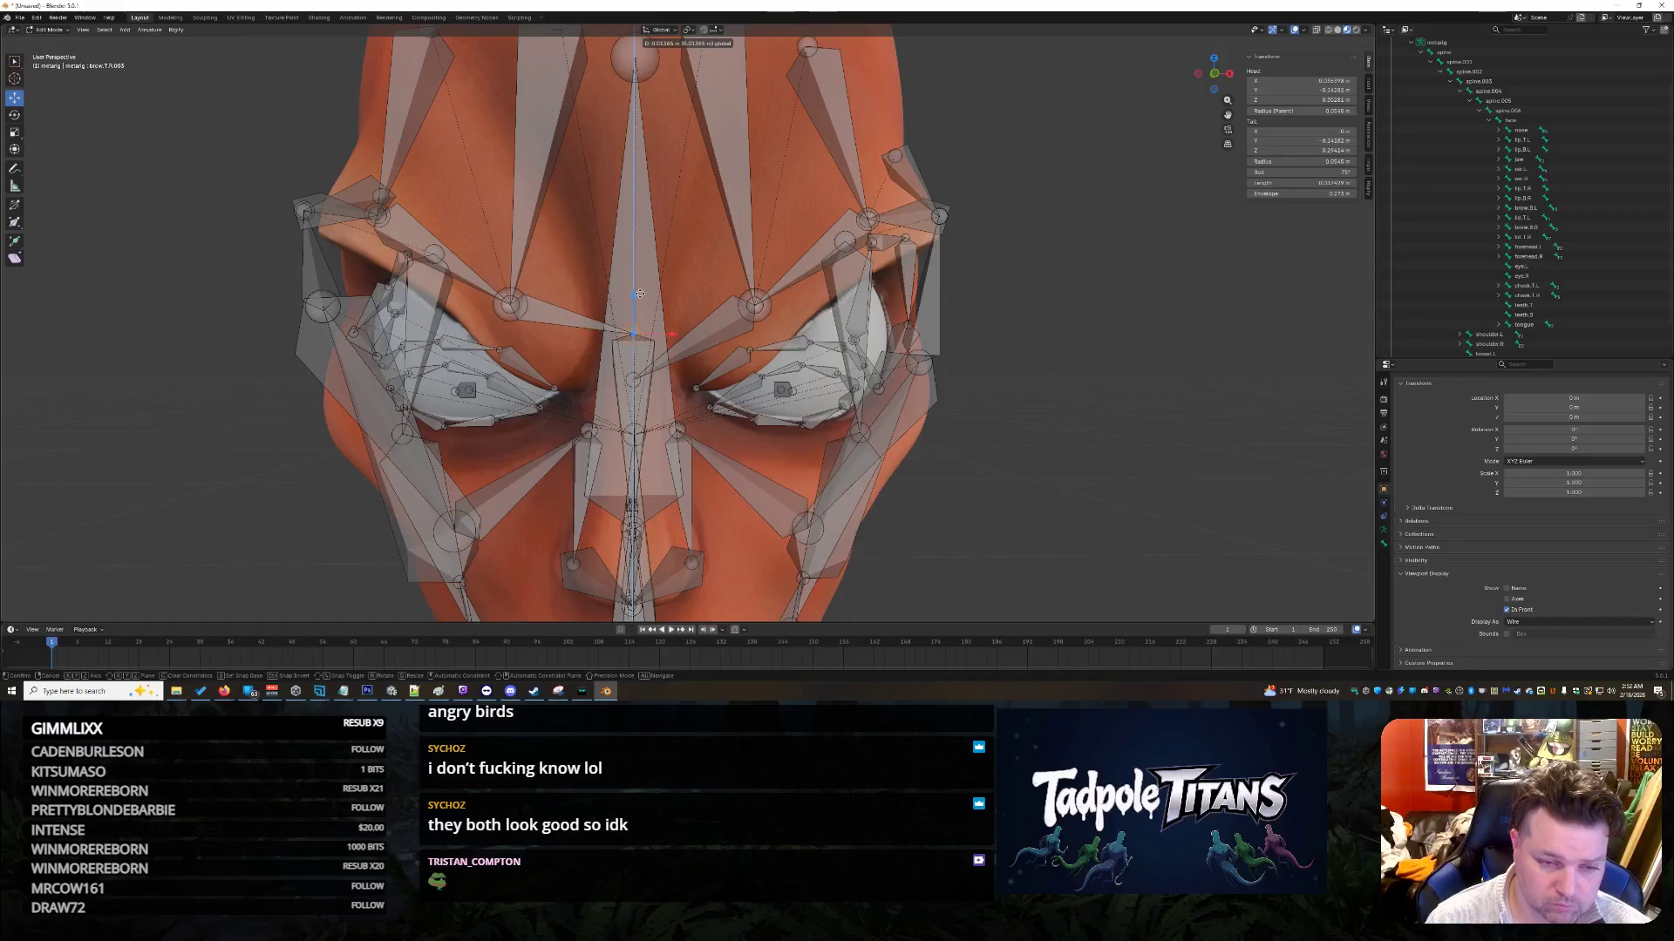
key("Escape")
left_click(632, 378, "shift")
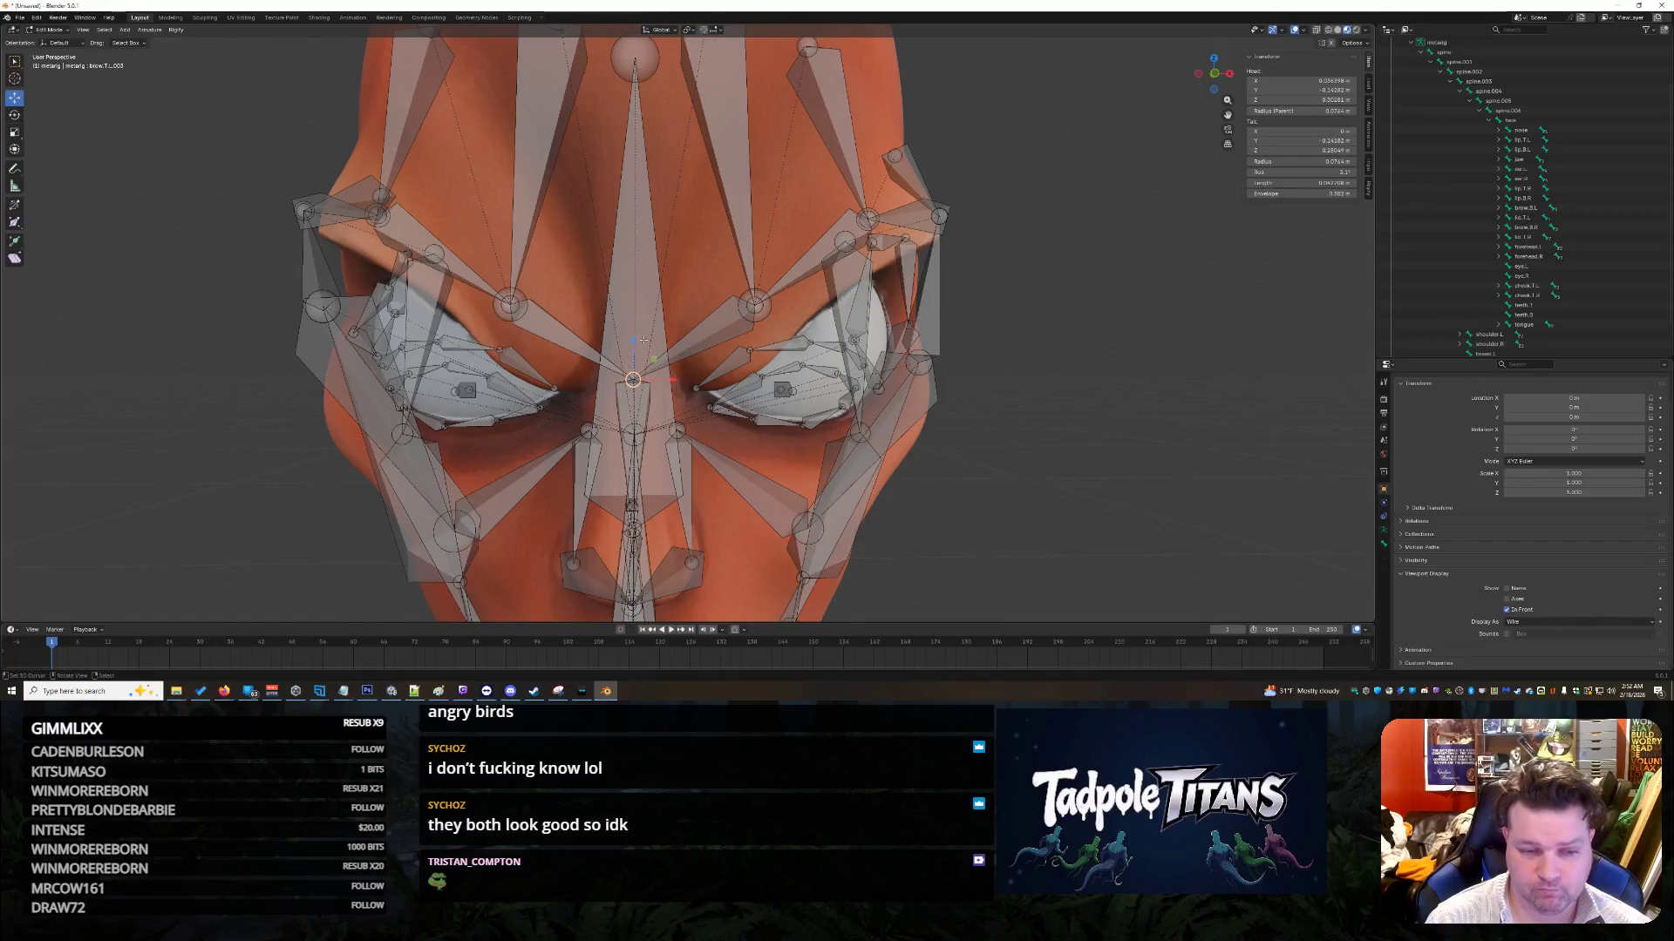
key("g")
key("z")
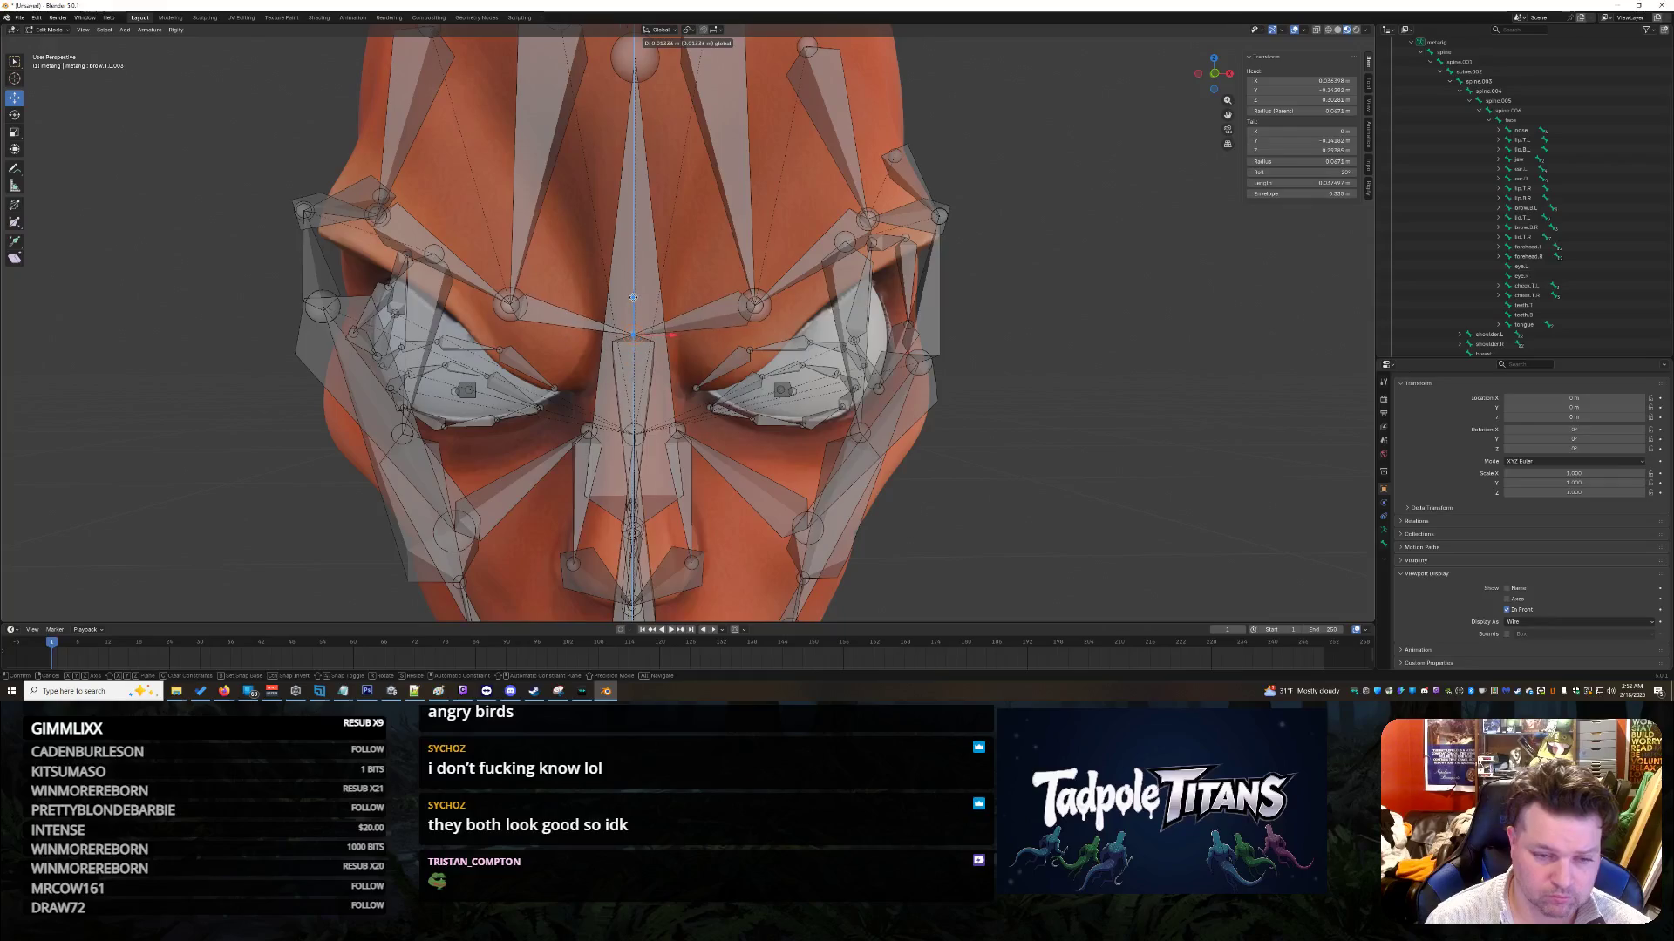
left_click(630, 318)
Step: Move the brow.T.L.003 bone along the face's depth axis
middle_click_drag(630, 319, 1087, 407)
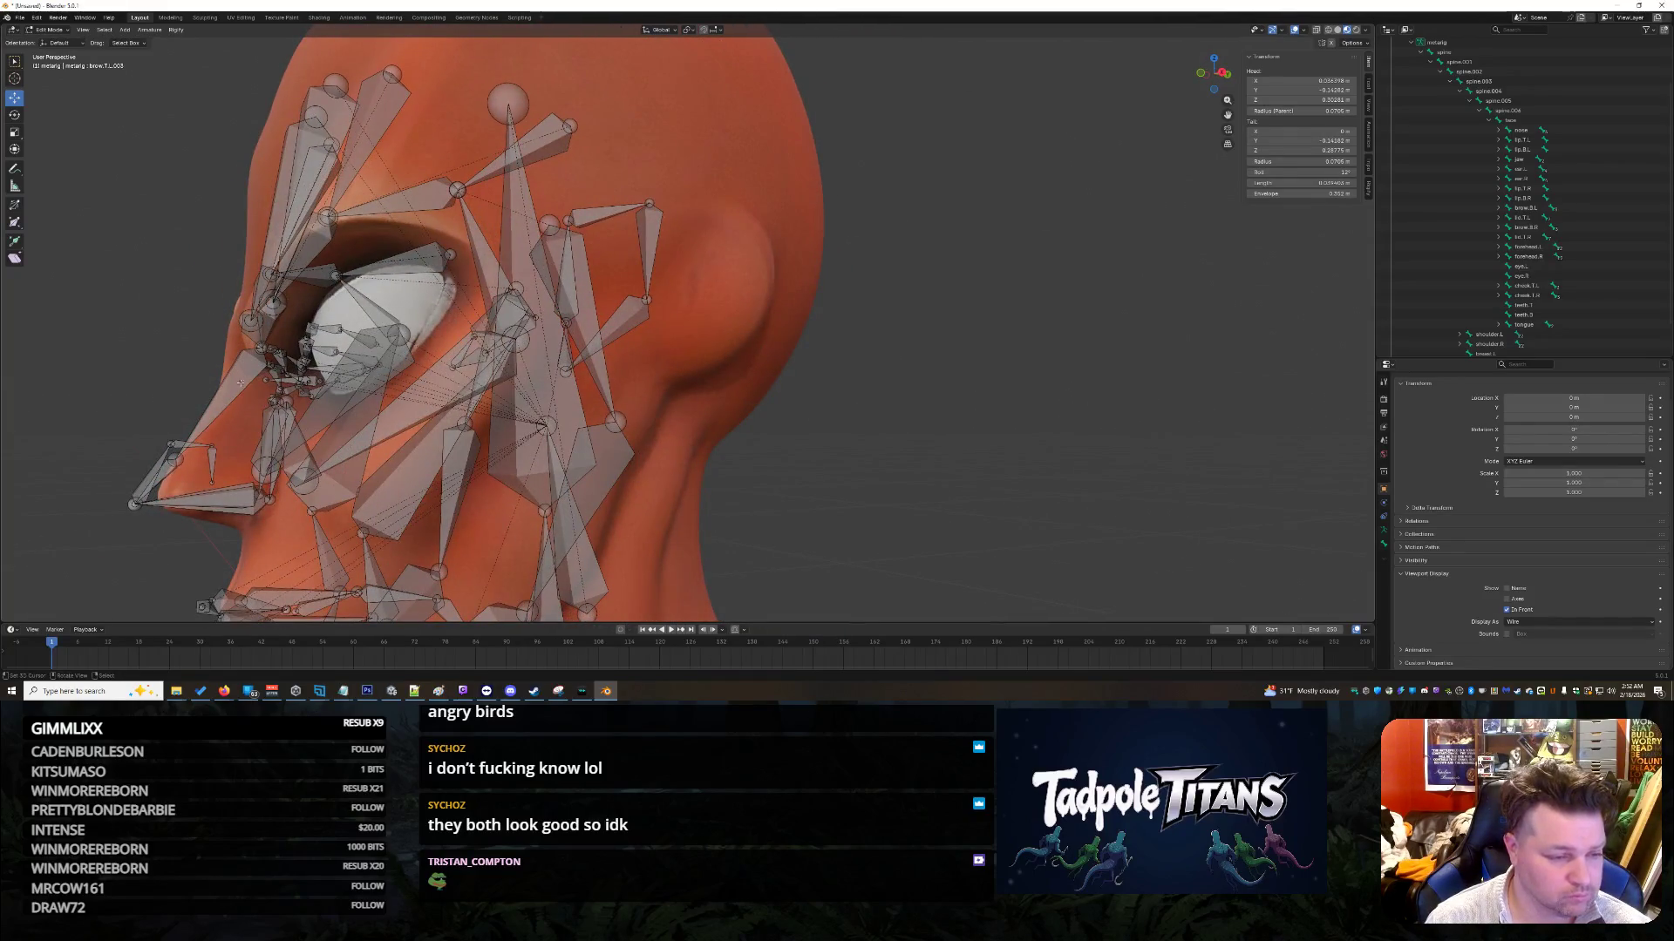
middle_click_drag(227, 351, 538, 344)
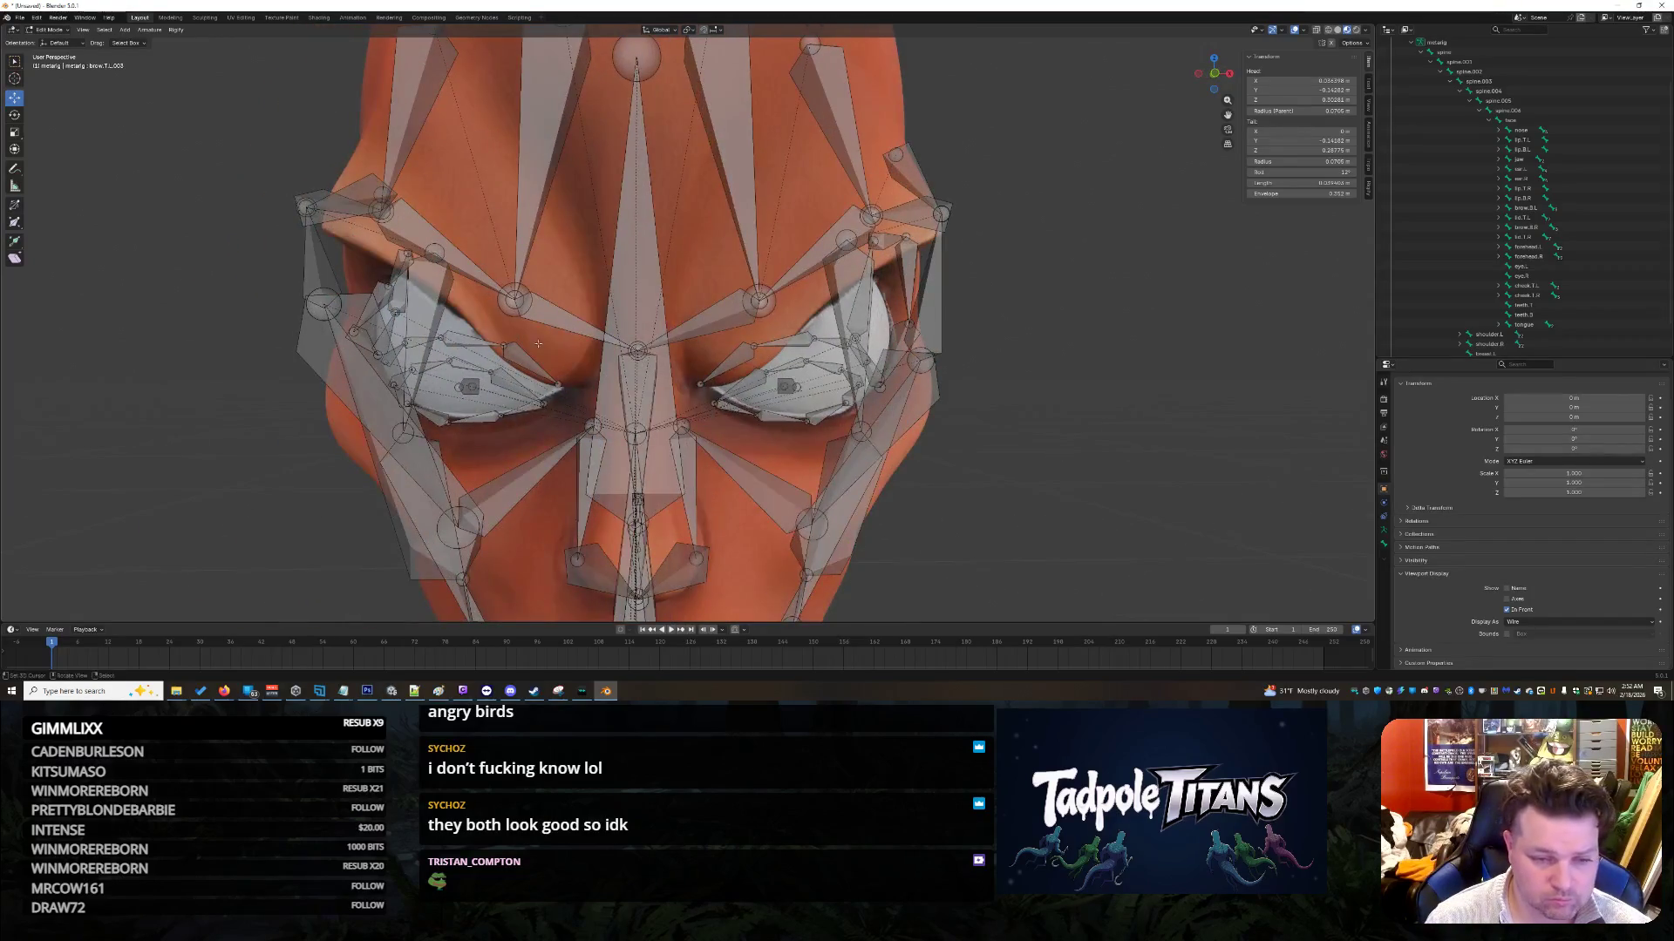
left_click(637, 350, "shift")
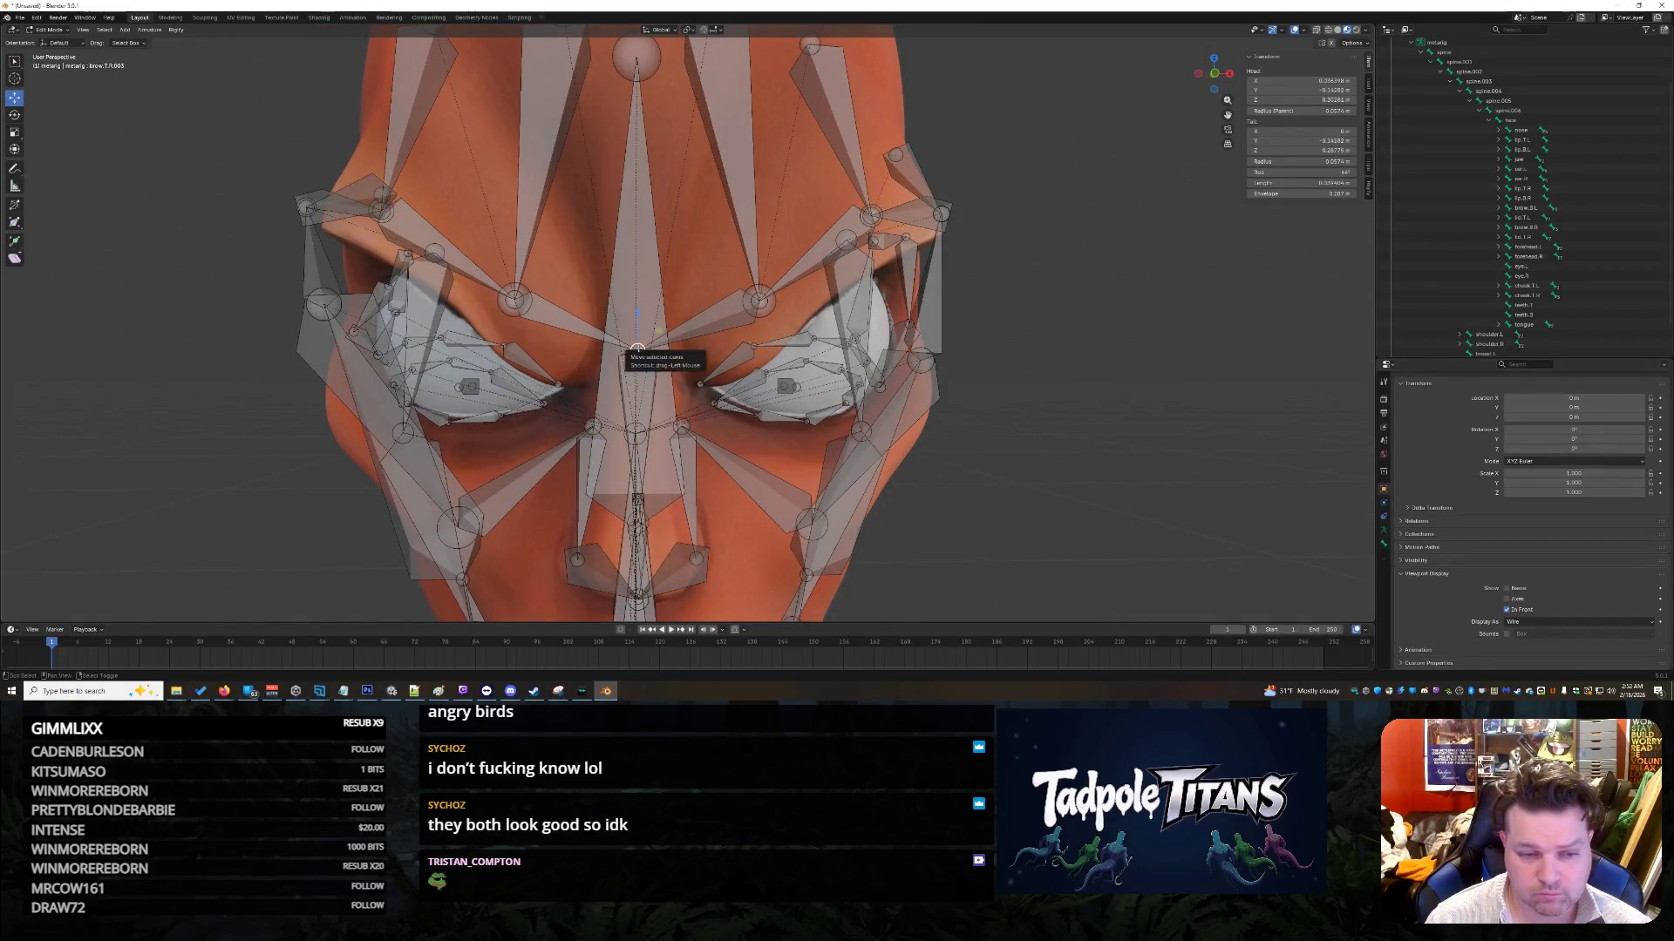
middle_click_drag(637, 349, 1133, 439)
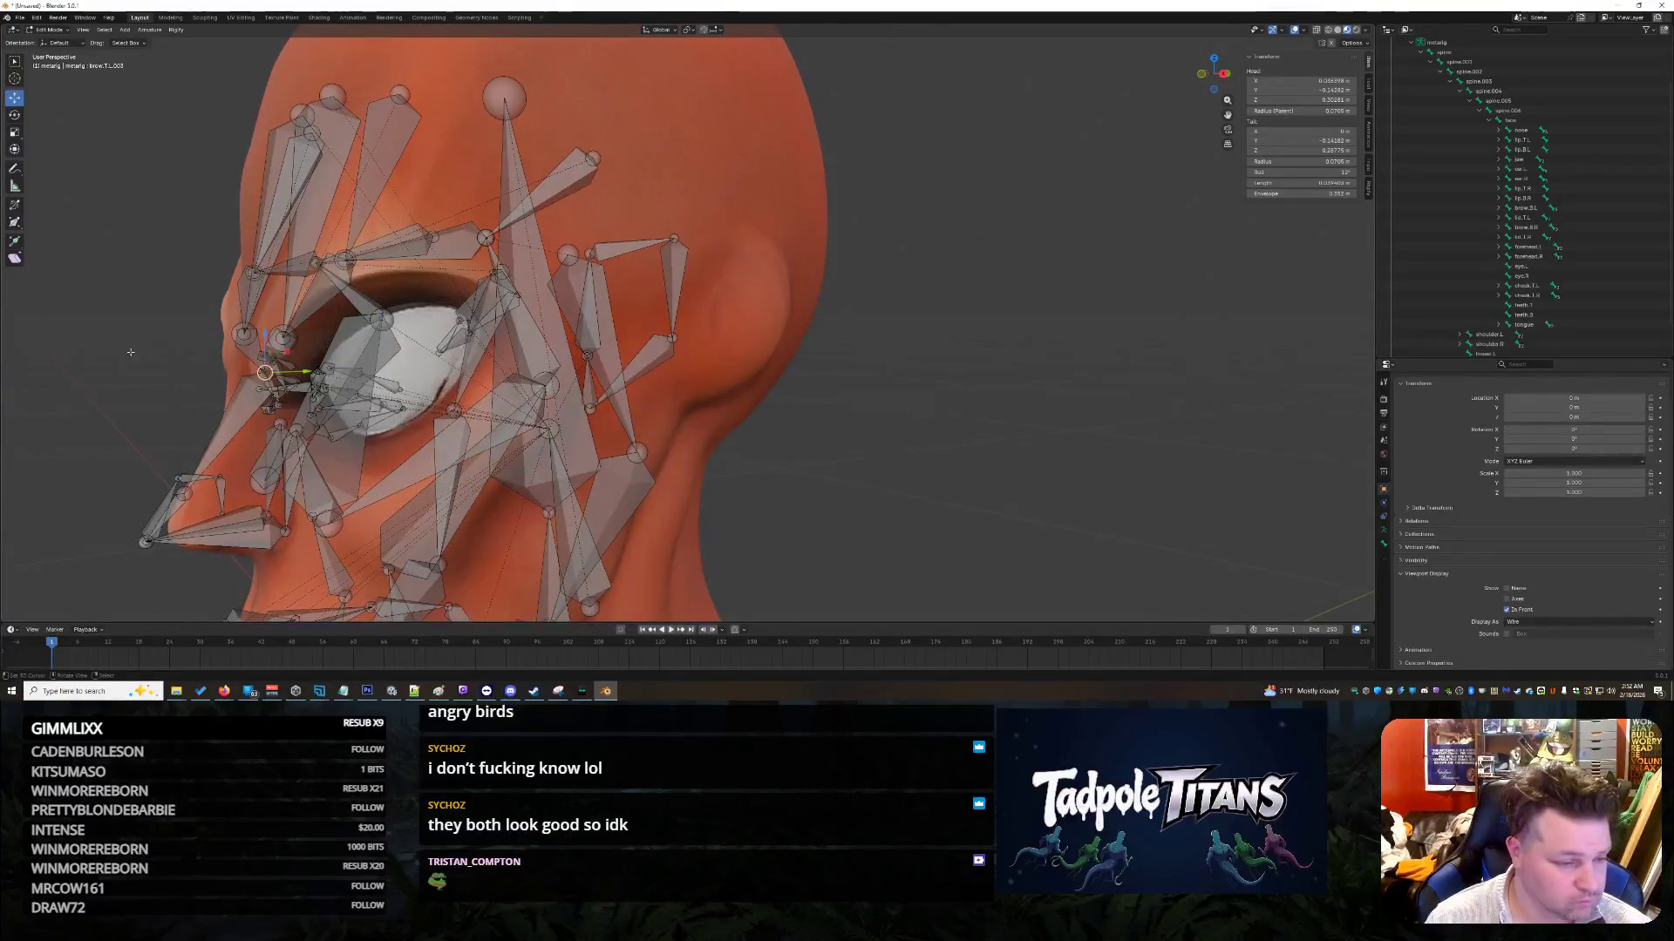
mouse_move(307, 371)
left_mouse_down()
mouse_move(272, 370)
mouse_move(225, 323)
mouse_move(234, 387)
mouse_move(229, 366)
left_mouse_up()
mouse_move(922, 468)
middle_mouse_down()
mouse_move(959, 467)
mouse_move(907, 438)
mouse_move(815, 431)
mouse_move(909, 392)
mouse_move(876, 436)
mouse_move(923, 422)
mouse_move(889, 440)
mouse_move(867, 440)
mouse_move(919, 419)
mouse_move(735, 399)
middle_mouse_up()
scroll(907, 438, "down", 3)
scroll(908, 439, "down", 3)
scroll(889, 440, "up", 5)
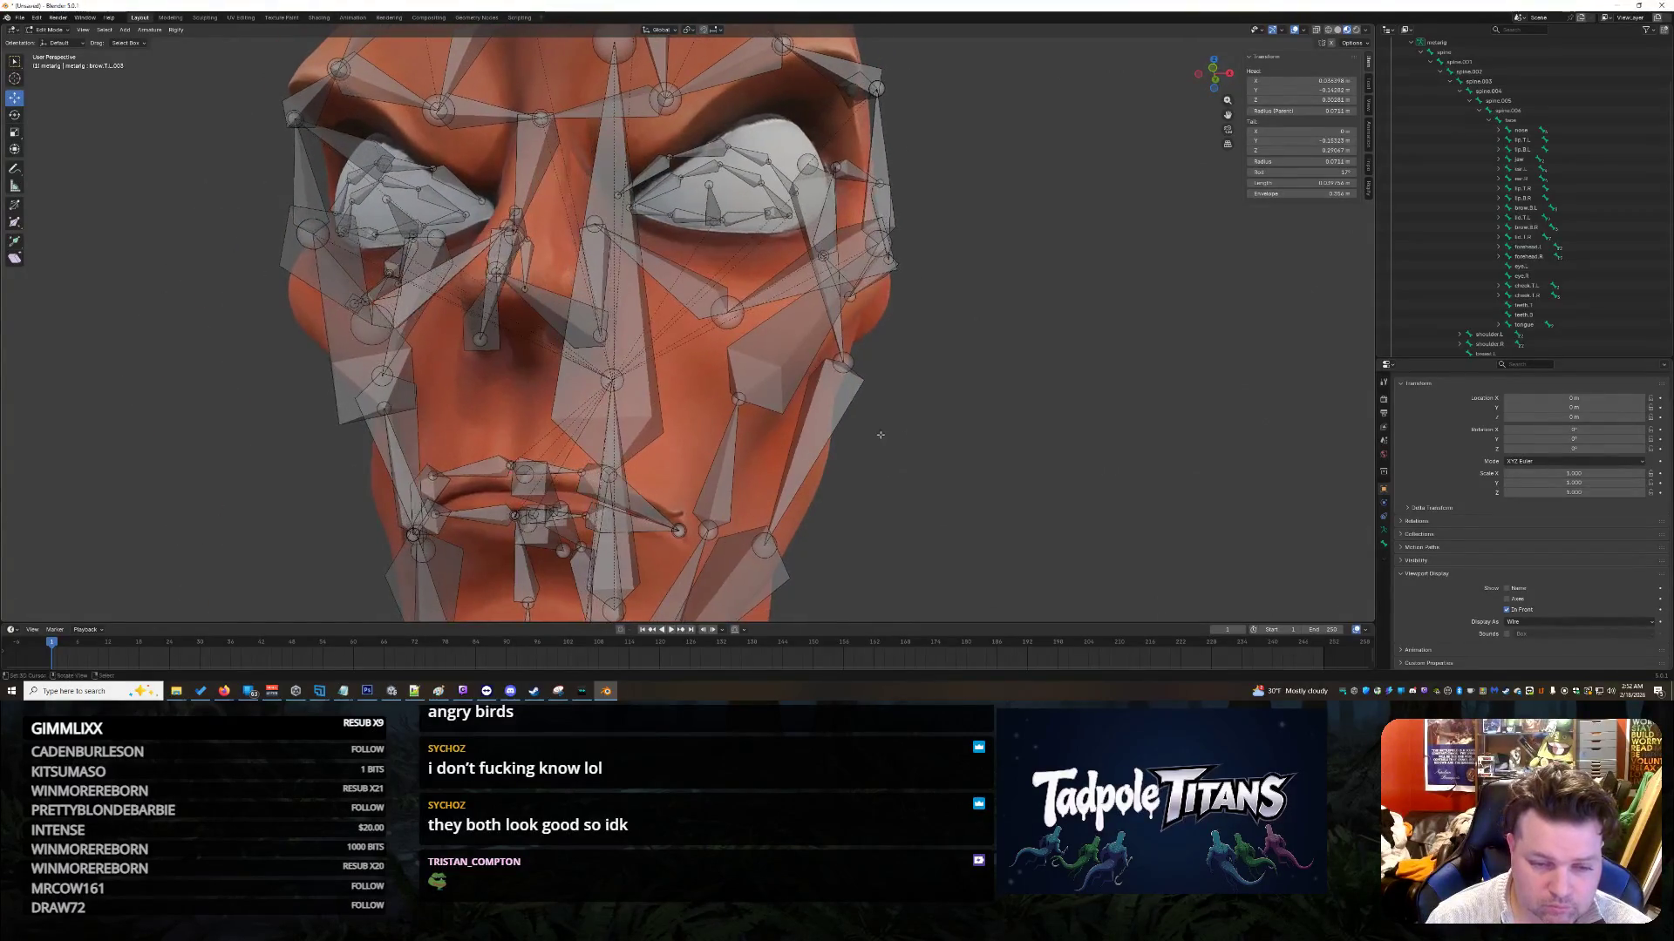
Step: Scale the selected cheek bones up by about 1.066, then select cheek.T.L.001 beside the nose
middle_click_drag(894, 444, 931, 451)
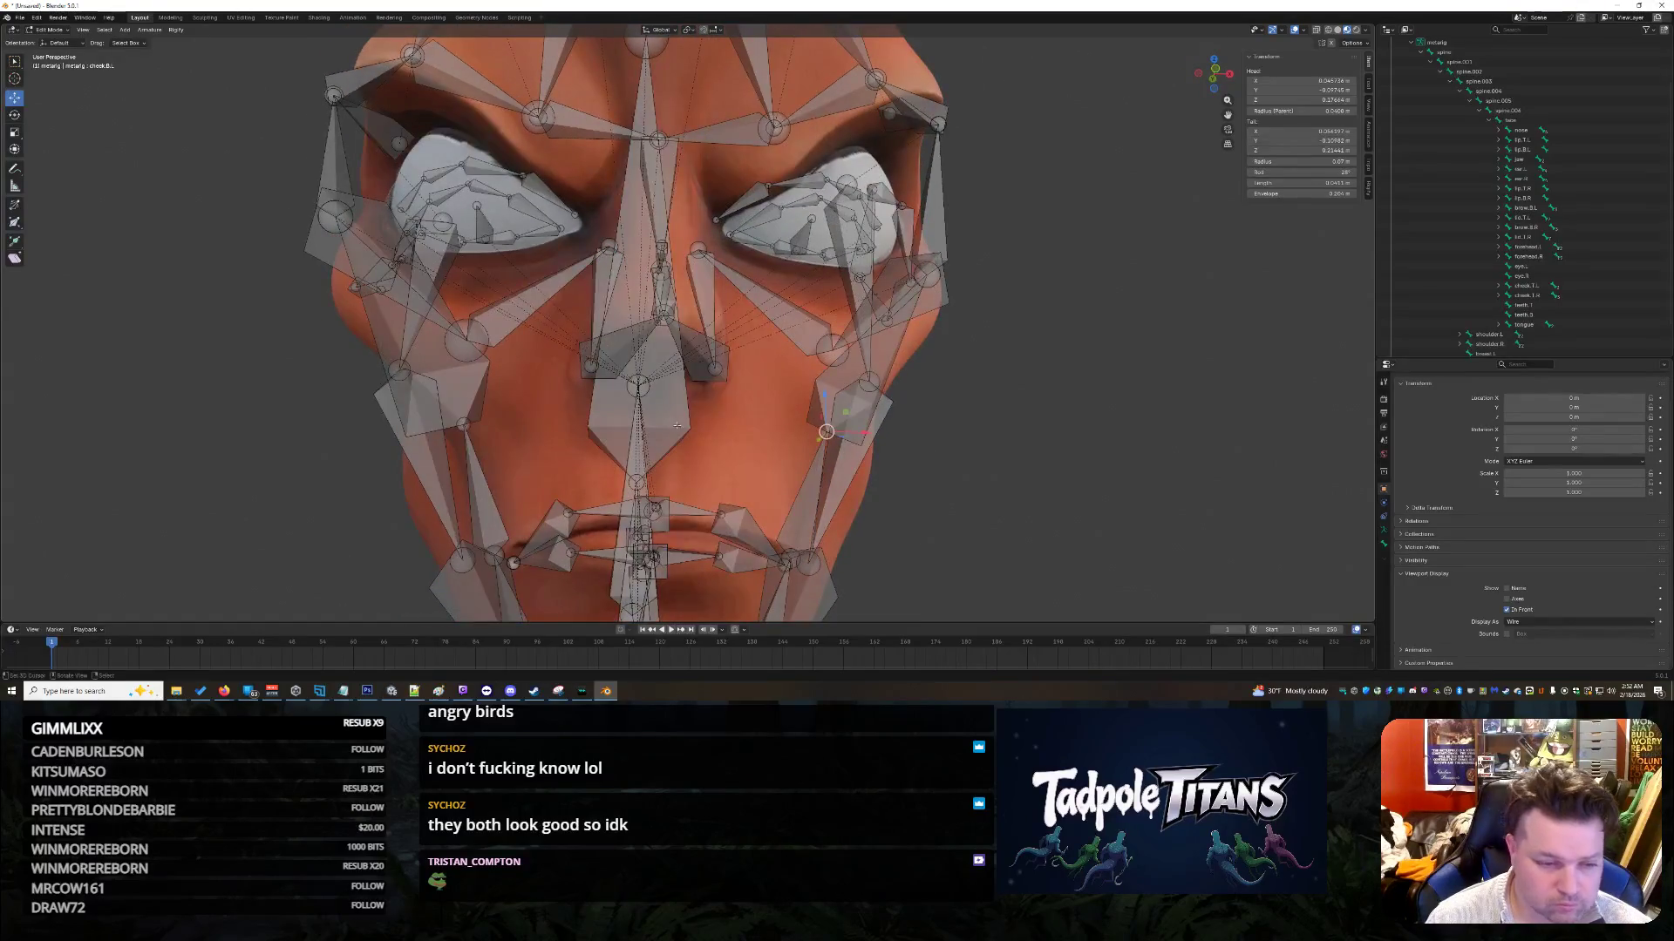
key("s")
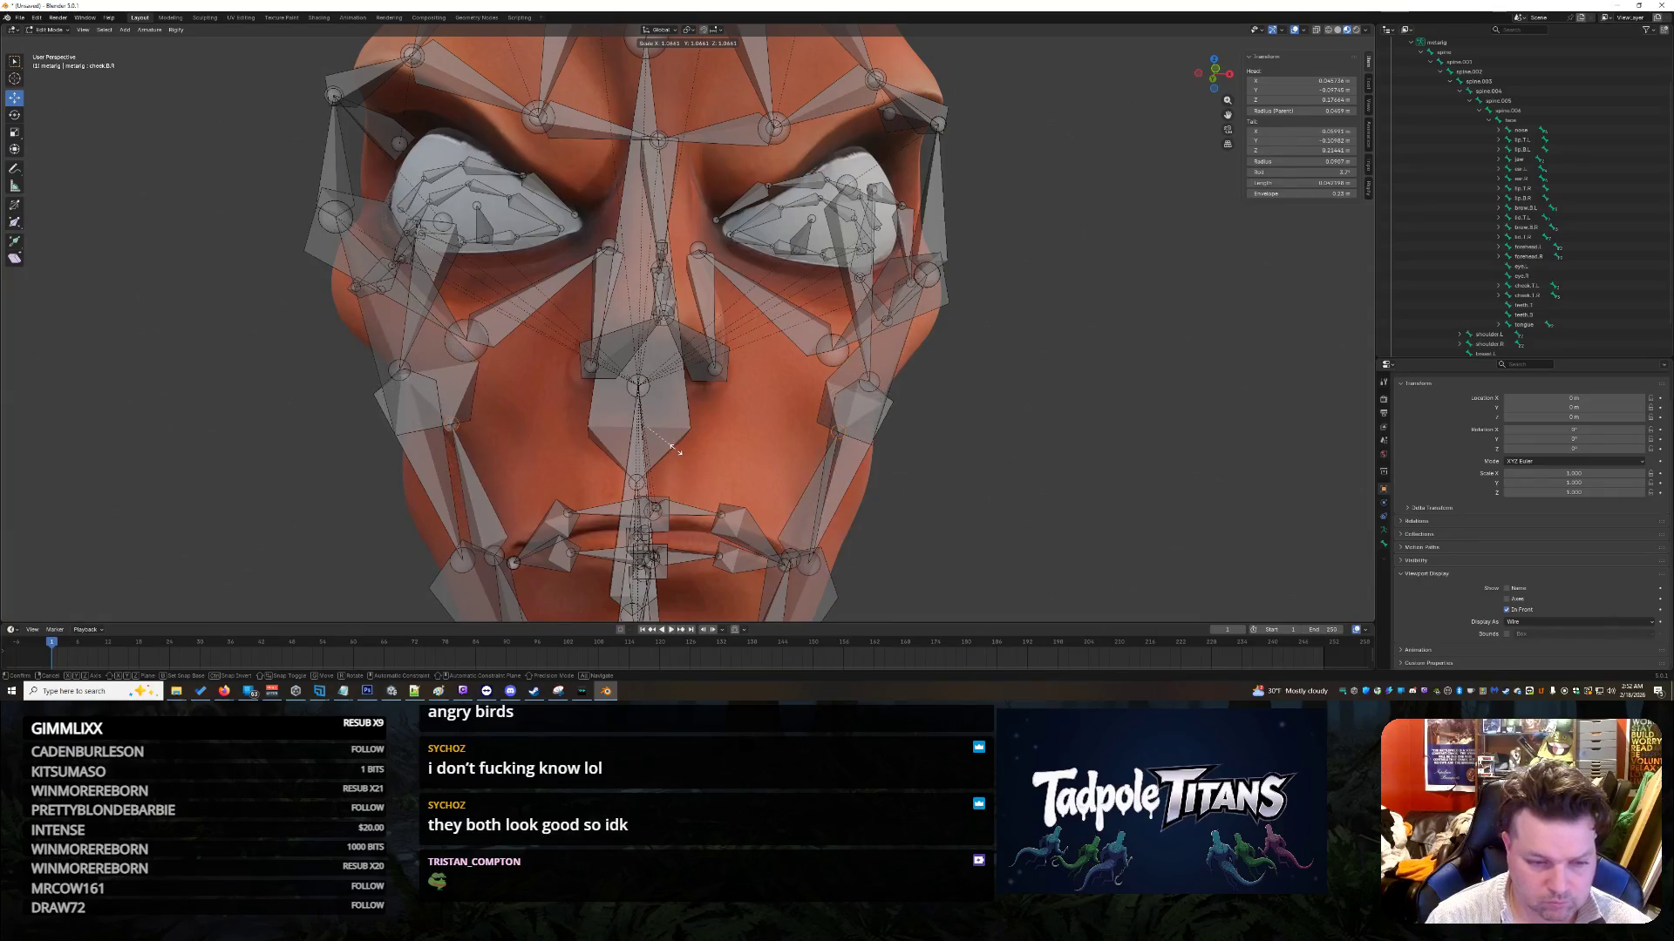
left_click(676, 450)
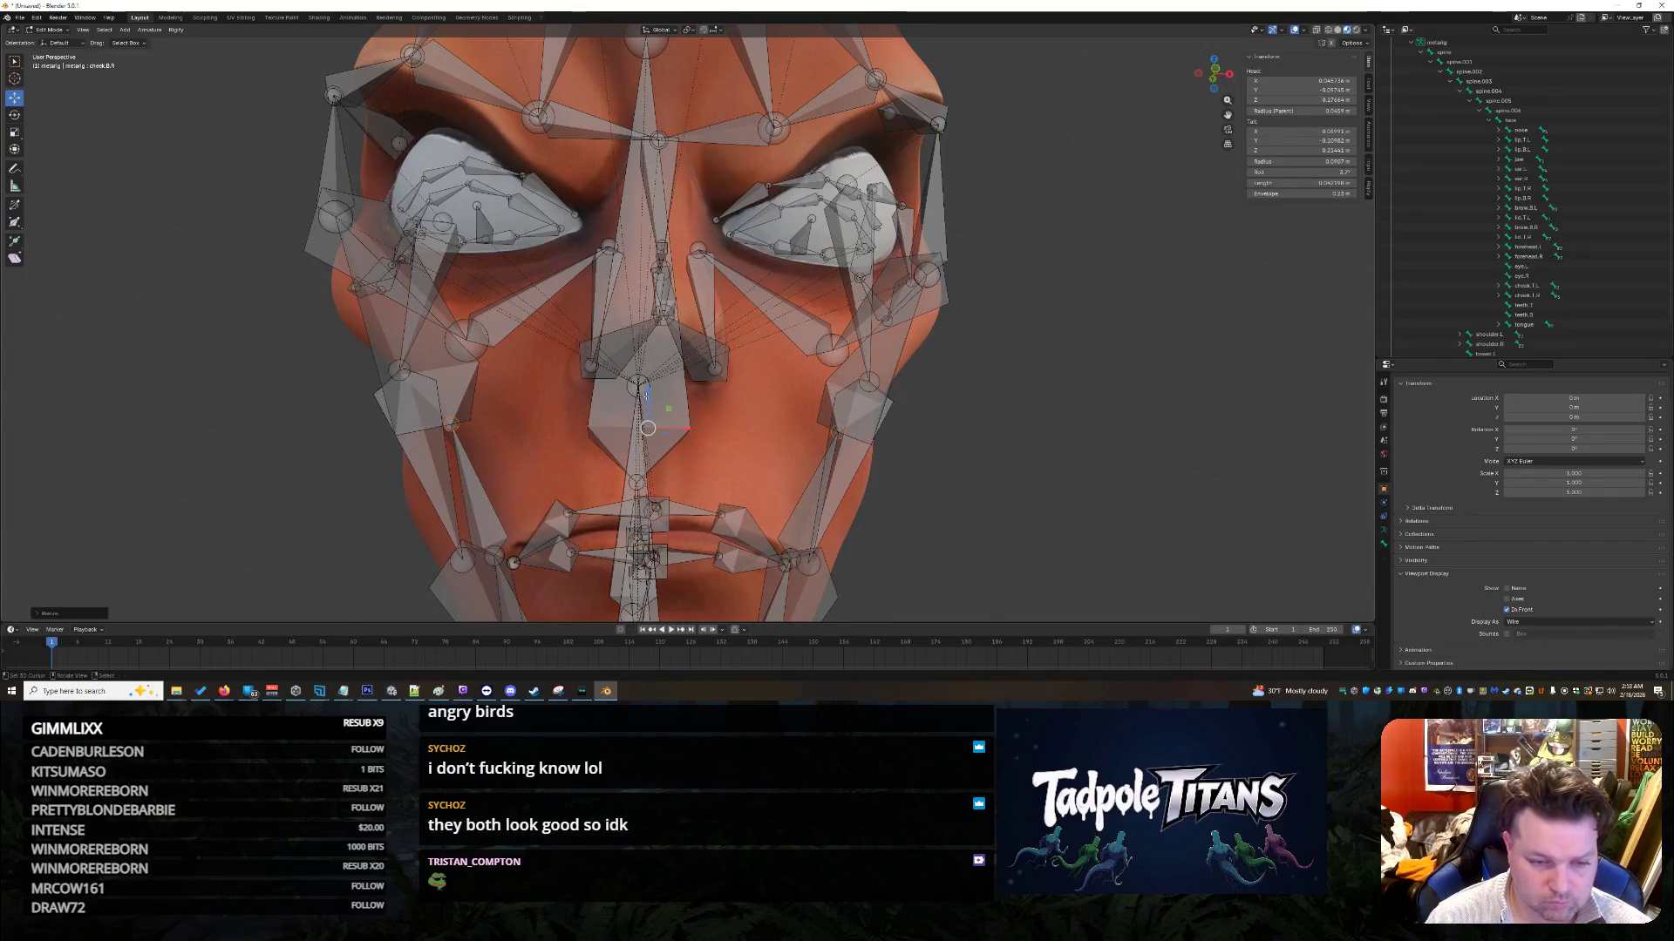
mouse_move(915, 440)
middle_mouse_down()
mouse_move(981, 449)
mouse_move(915, 457)
mouse_move(996, 468)
middle_mouse_up()
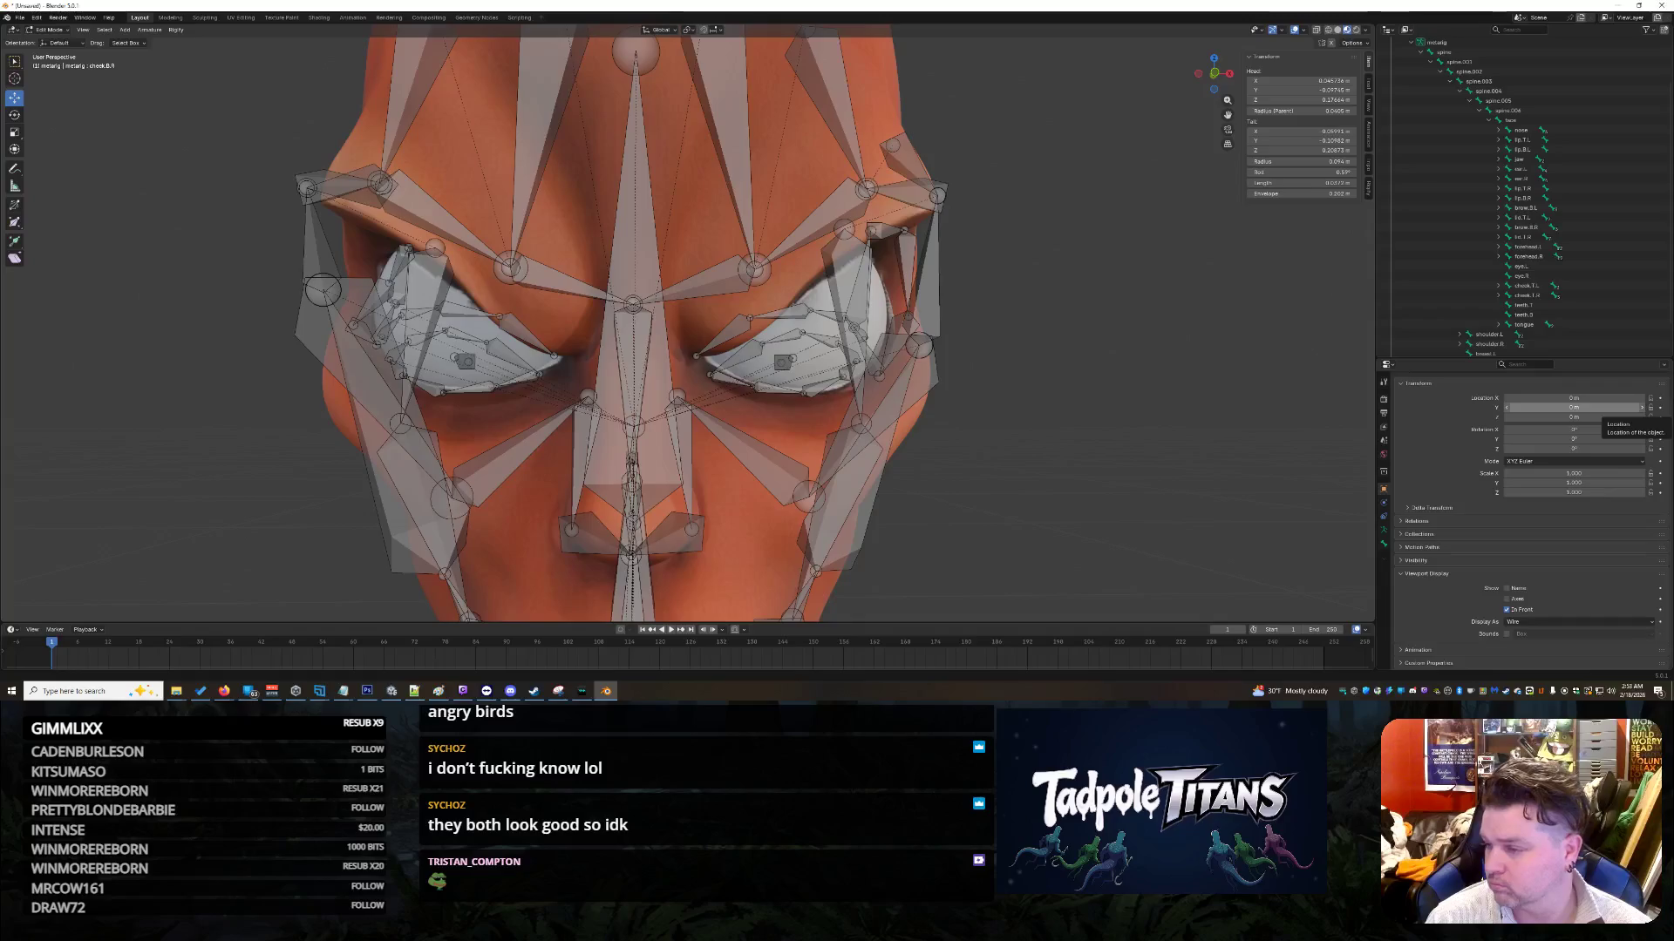
left_click(723, 422)
mouse_move(921, 450)
middle_mouse_down()
mouse_move(1142, 451)
mouse_move(1185, 475)
mouse_move(1053, 438)
middle_mouse_up()
Step: Scale the temple.R bone by the ear down until it is shorter
left_click(658, 312)
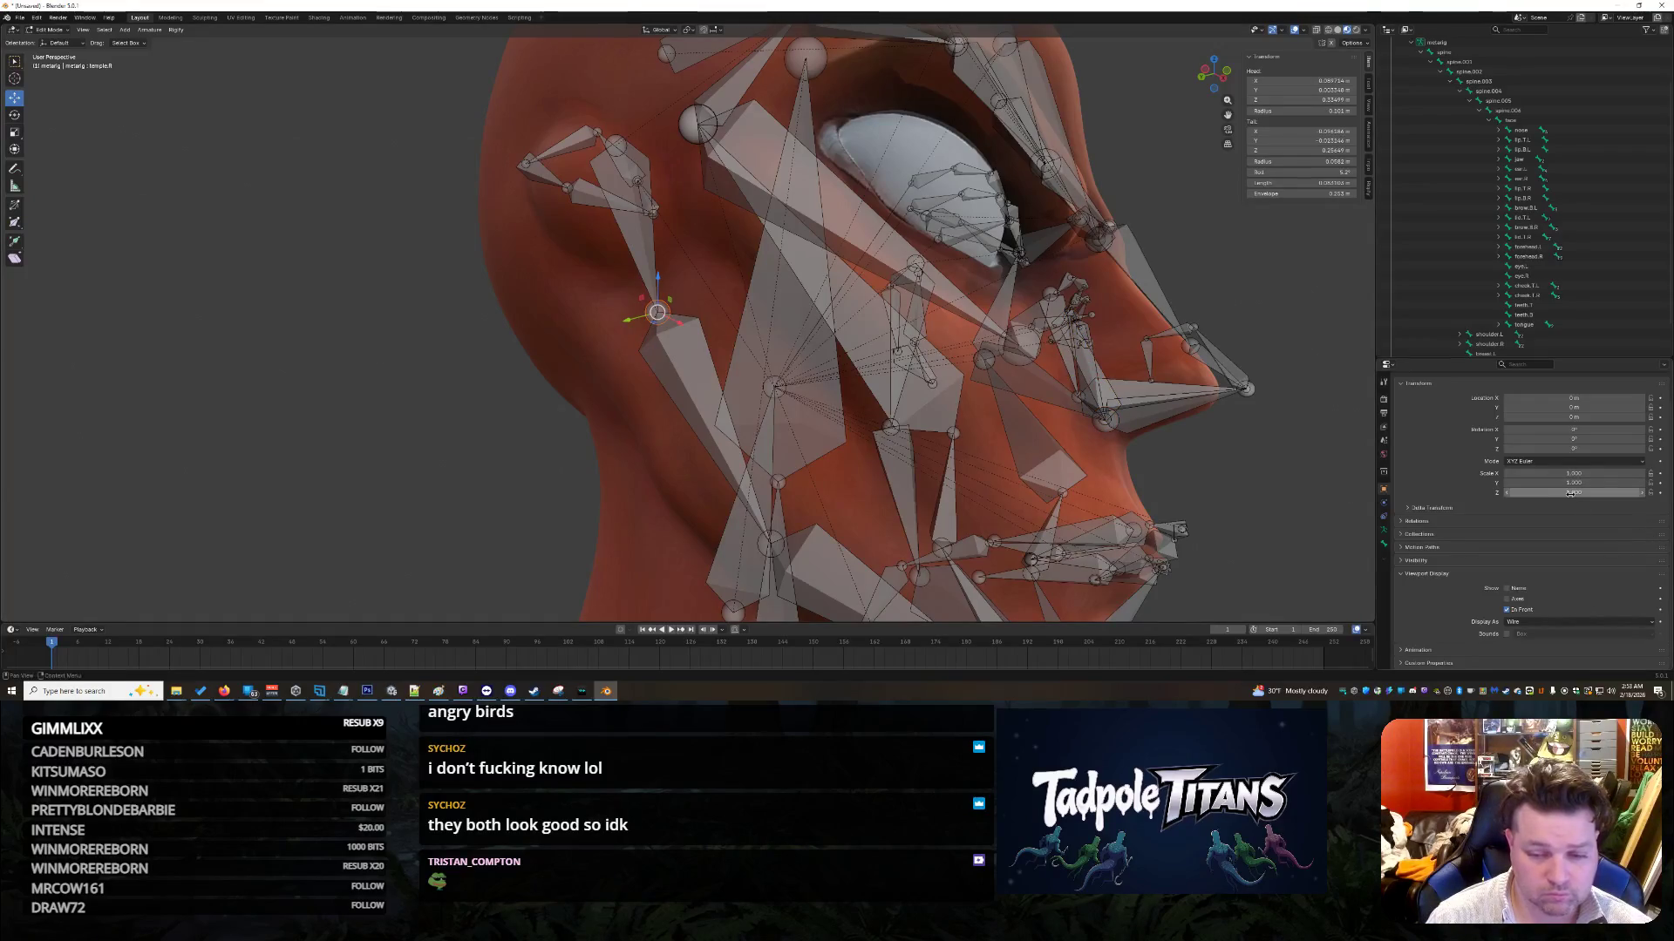
mouse_move(1308, 471)
middle_mouse_down()
mouse_move(1154, 480)
mouse_move(1103, 440)
middle_mouse_up()
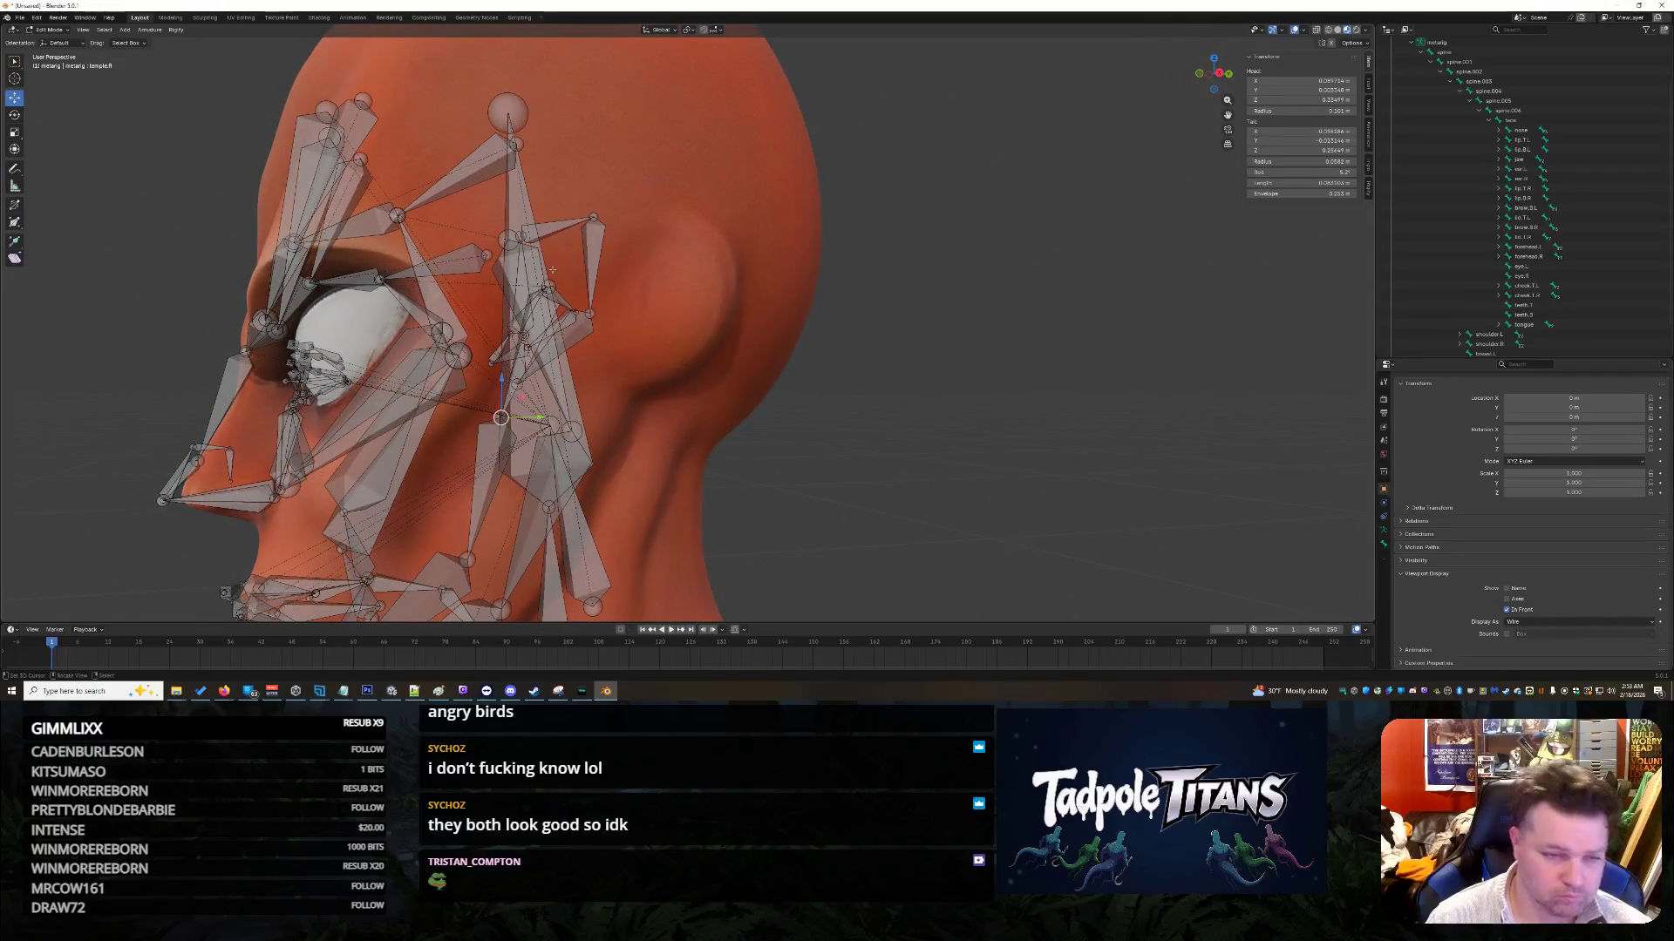
middle_click_drag(1104, 440, 1124, 515)
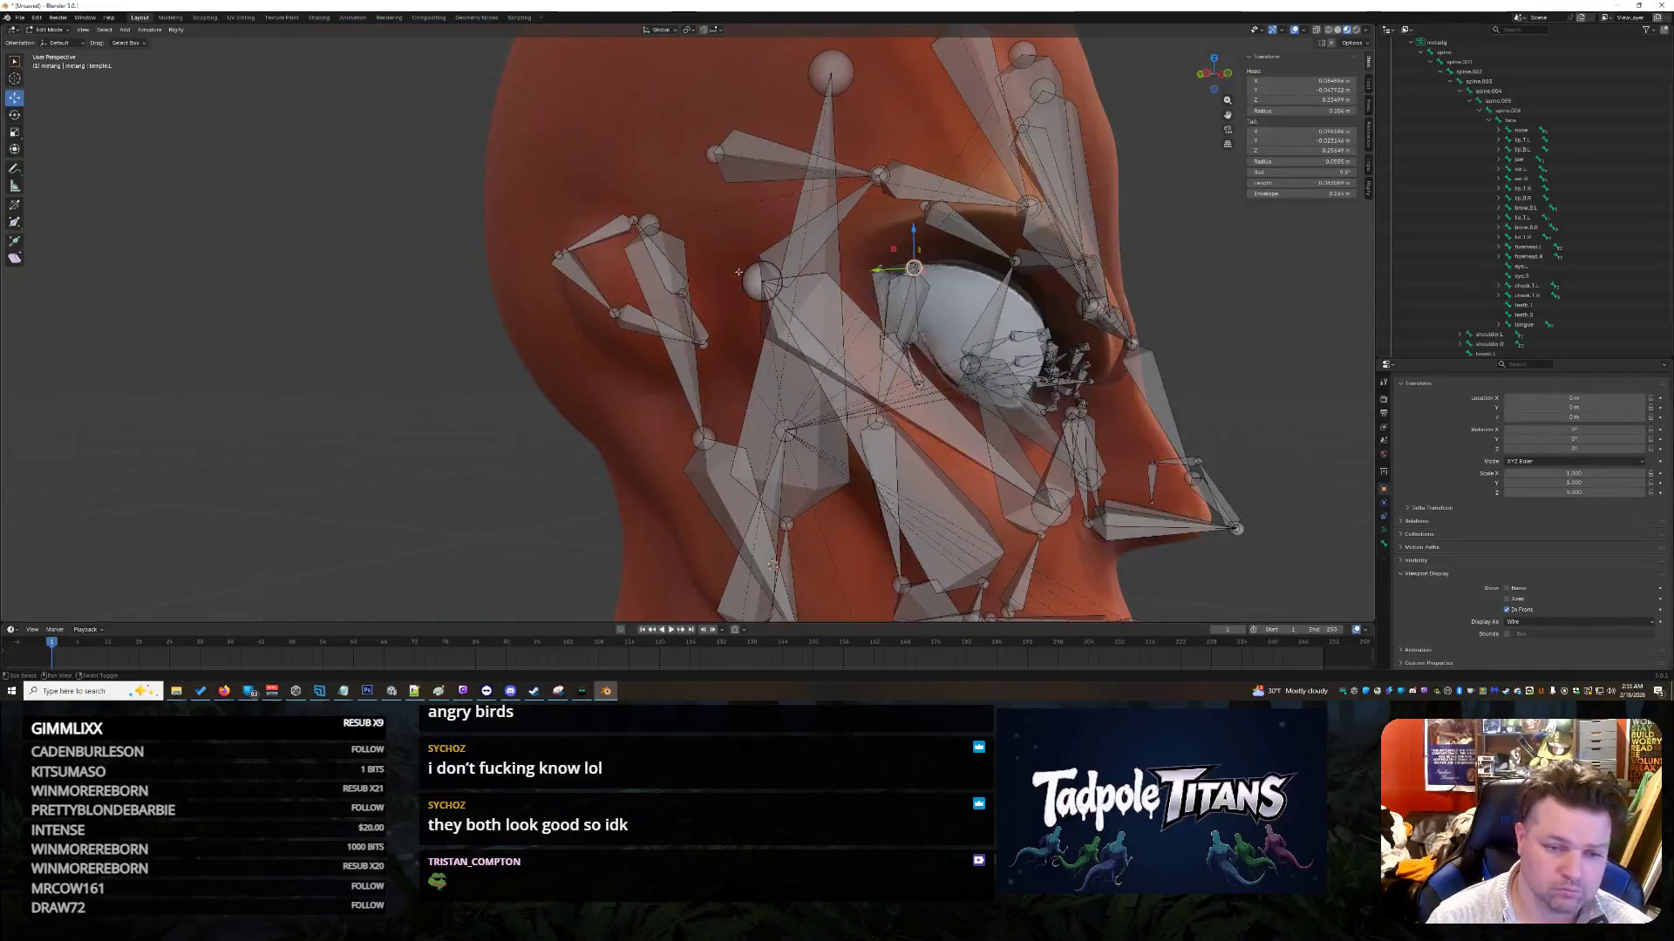
mouse_move(1219, 312)
middle_mouse_down()
mouse_move(1043, 329)
mouse_move(1079, 309)
middle_mouse_up()
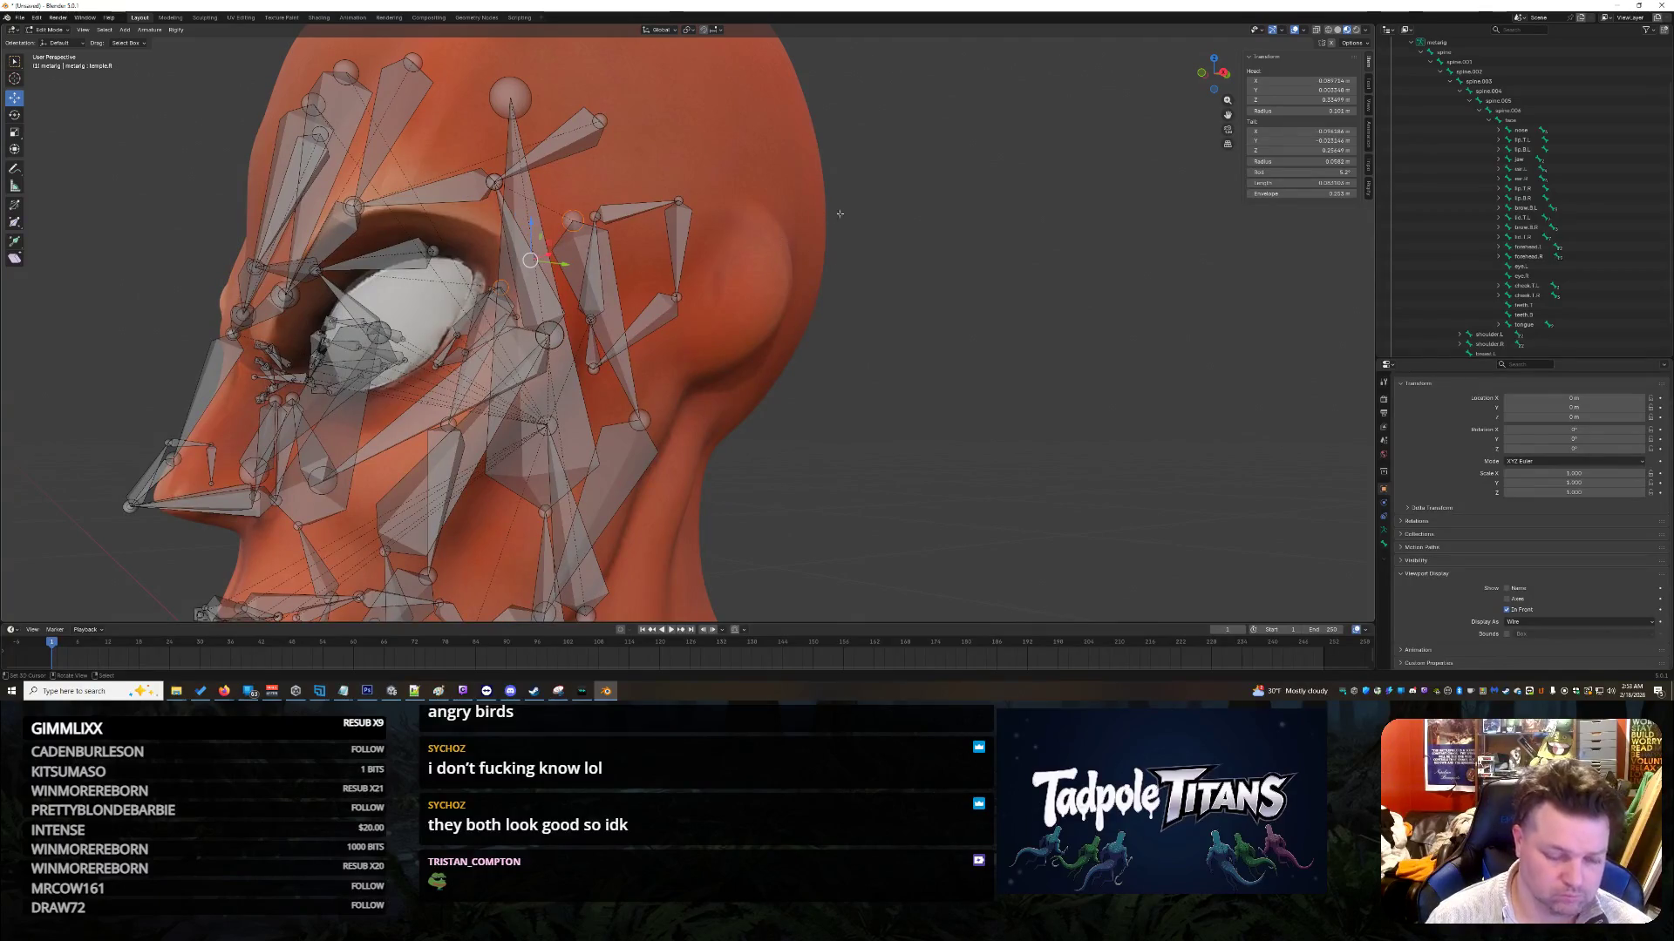
key("s")
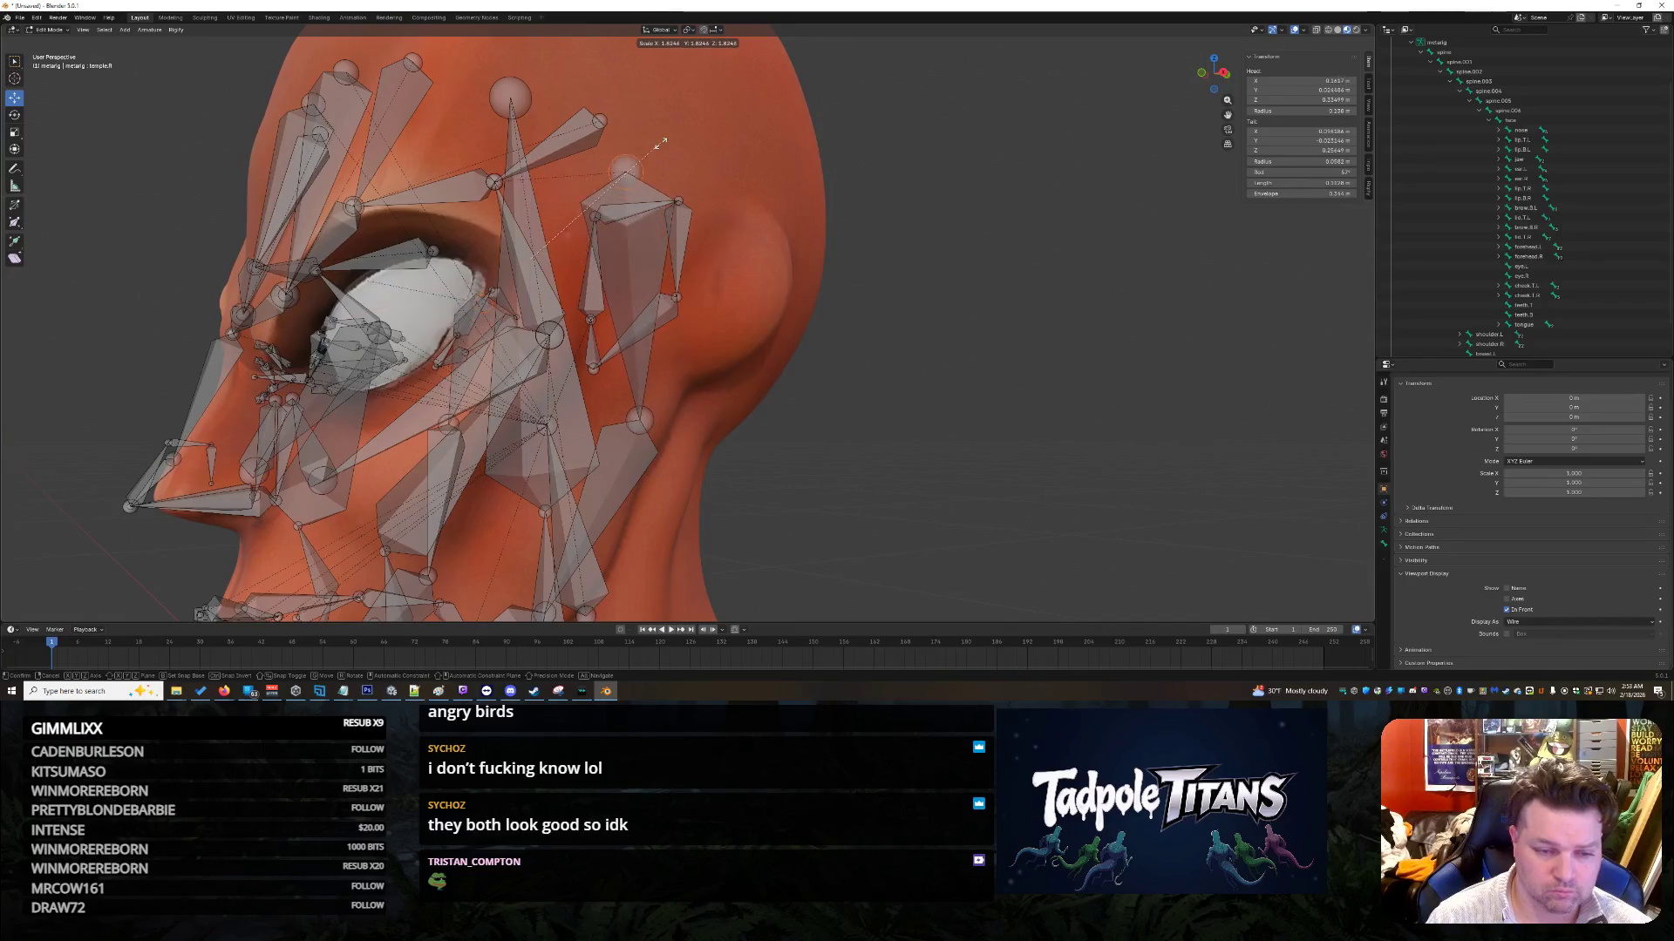
left_click(726, 150)
middle_click_drag(726, 150, 837, 229)
key("s")
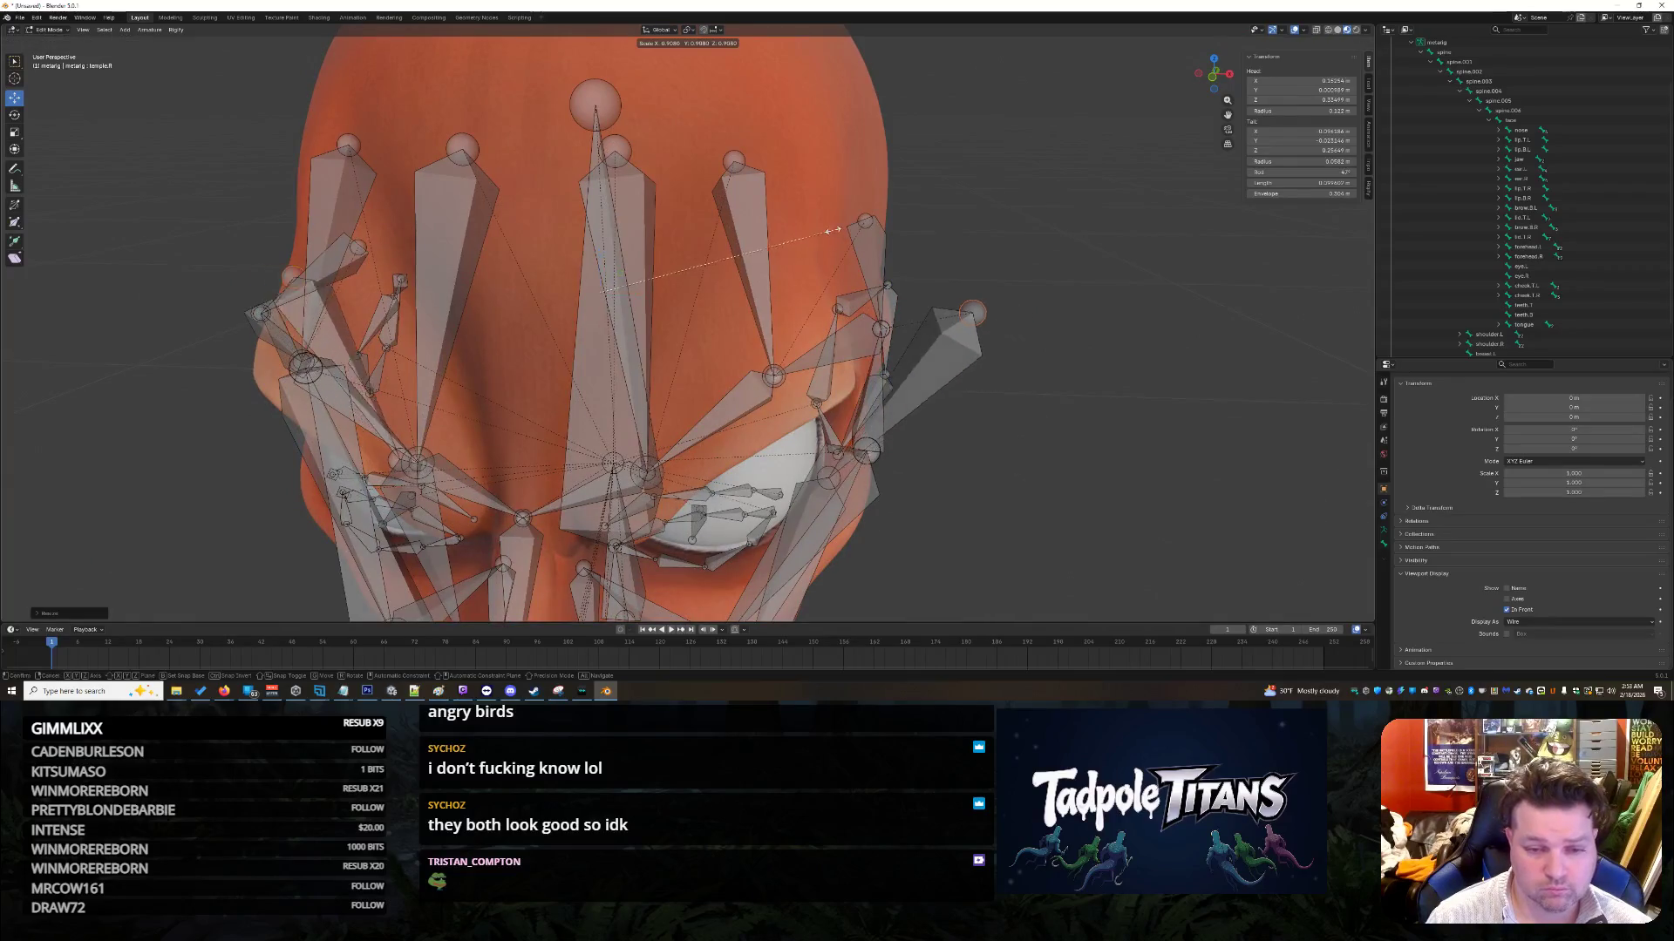
key("Return")
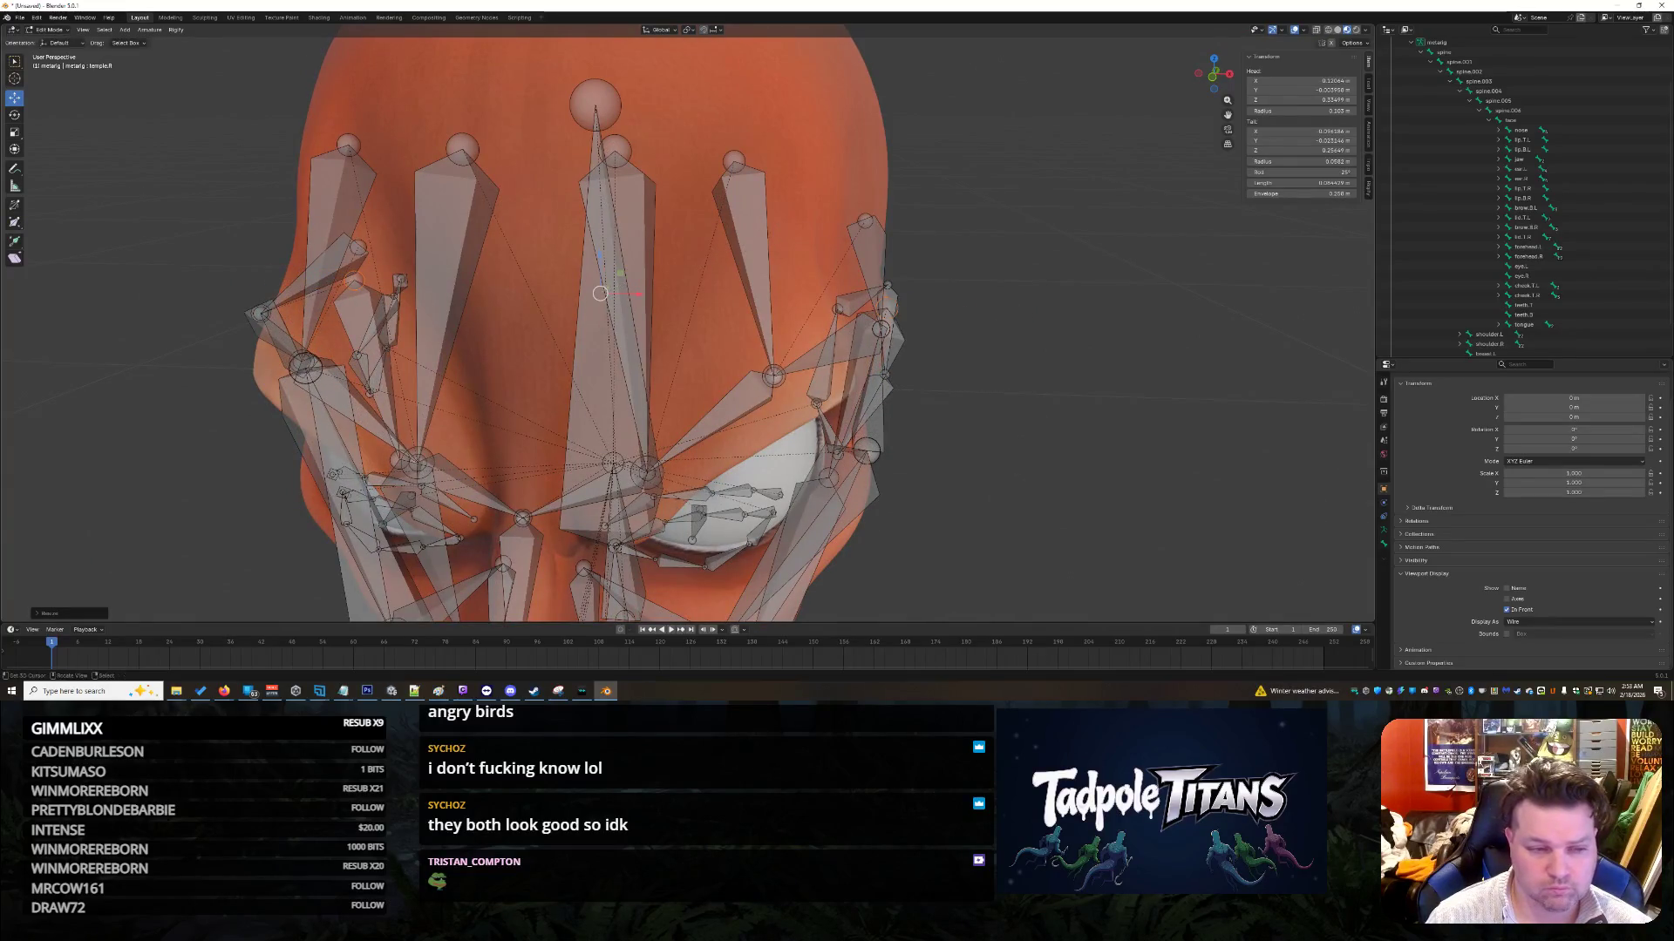
middle_click_drag(732, 166, 784, 179)
key("s")
key("Return")
Step: Slide the right temple bone along Y toward the head, then nudge its head along X
middle_click_drag(1132, 229, 1073, 226)
mouse_move(959, 260)
middle_mouse_down()
mouse_move(811, 292)
mouse_move(837, 288)
mouse_move(669, 258)
middle_mouse_up()
scroll(800, 296, "up", 3)
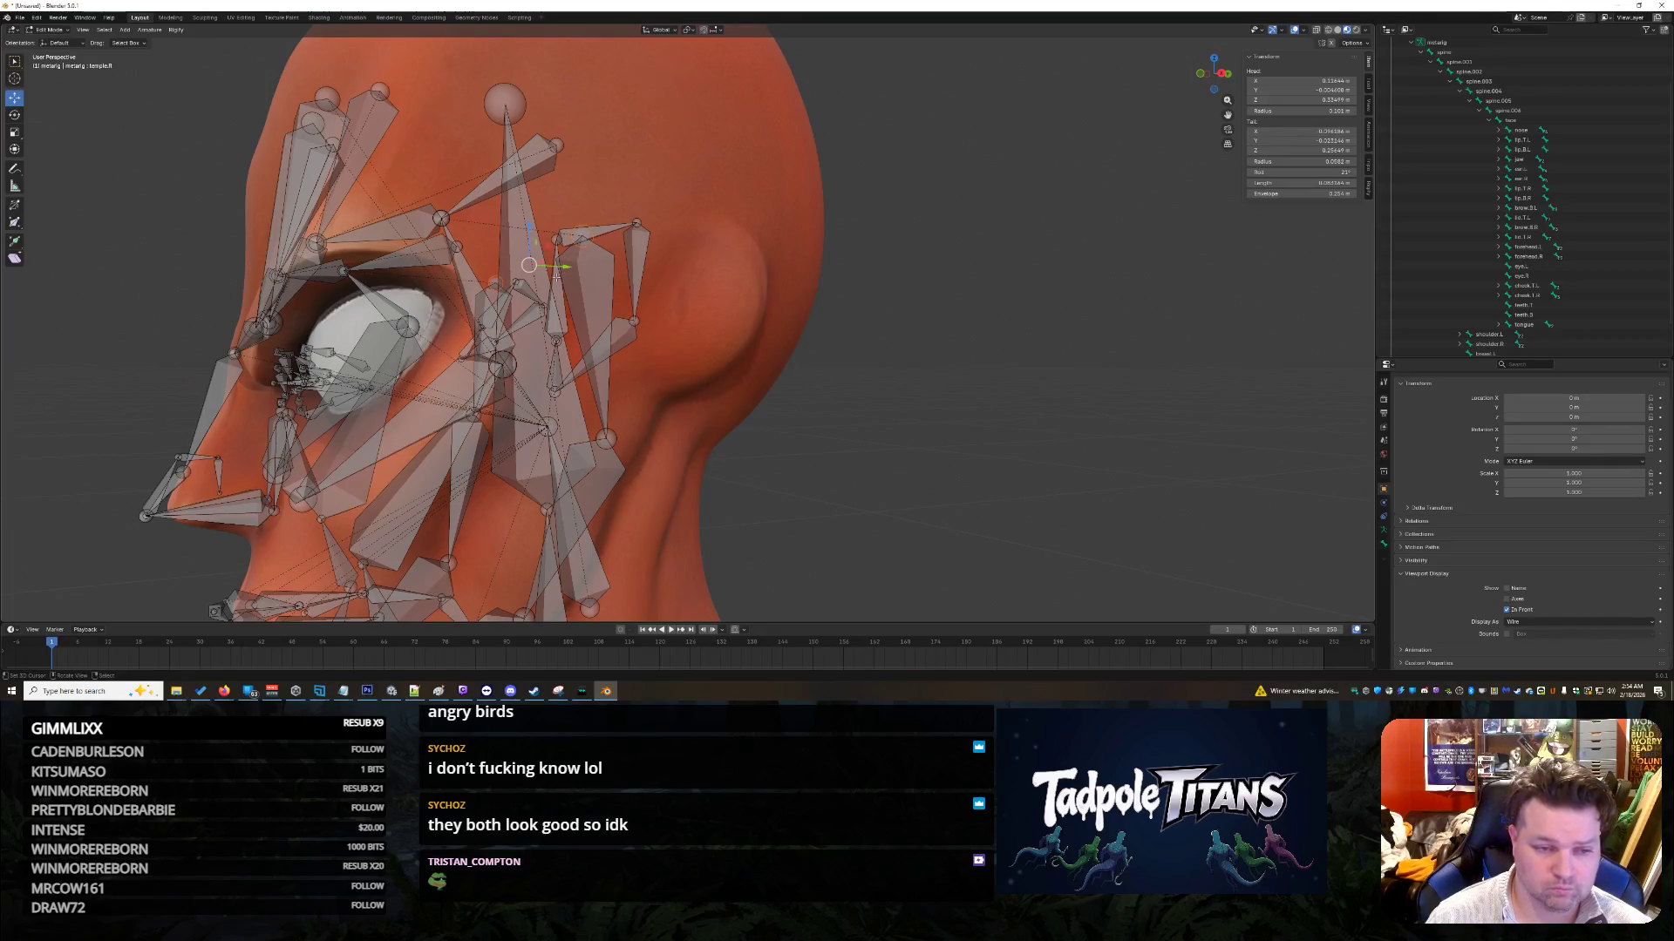
middle_click_drag(873, 323, 752, 332)
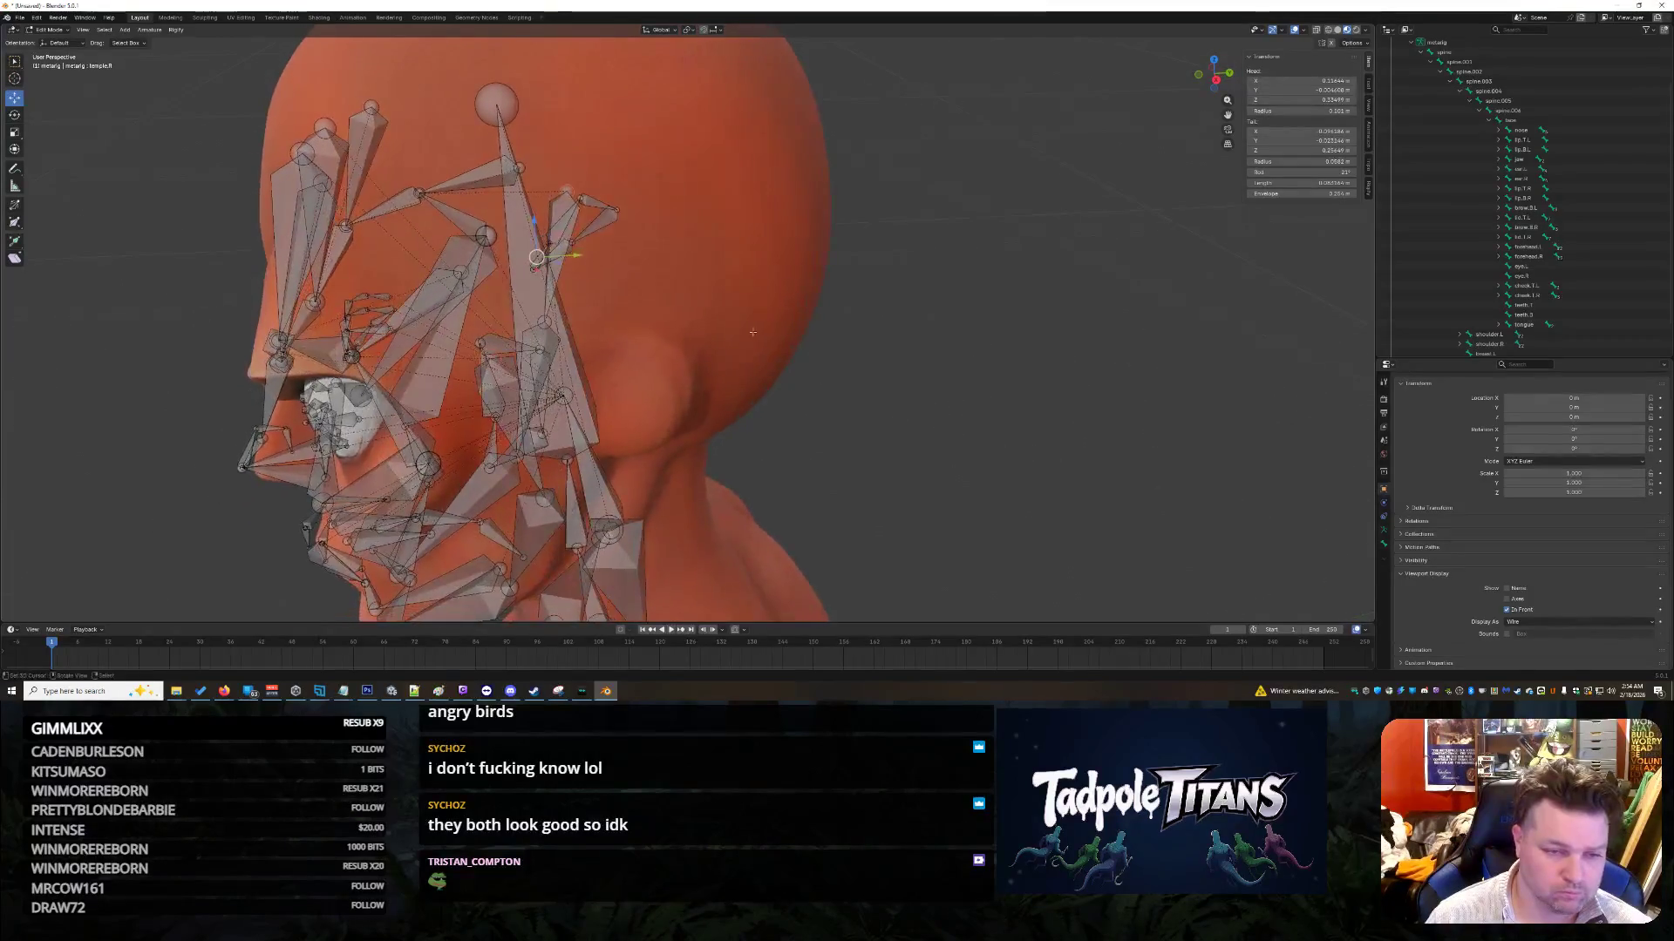
mouse_move(582, 253)
left_mouse_down()
mouse_move(784, 261)
mouse_move(645, 288)
left_mouse_up()
mouse_move(645, 288)
middle_mouse_down()
mouse_move(889, 389)
mouse_move(1134, 396)
middle_mouse_up()
mouse_move(728, 340)
middle_mouse_down()
mouse_move(1184, 183)
mouse_move(884, 374)
mouse_move(882, 335)
middle_mouse_up()
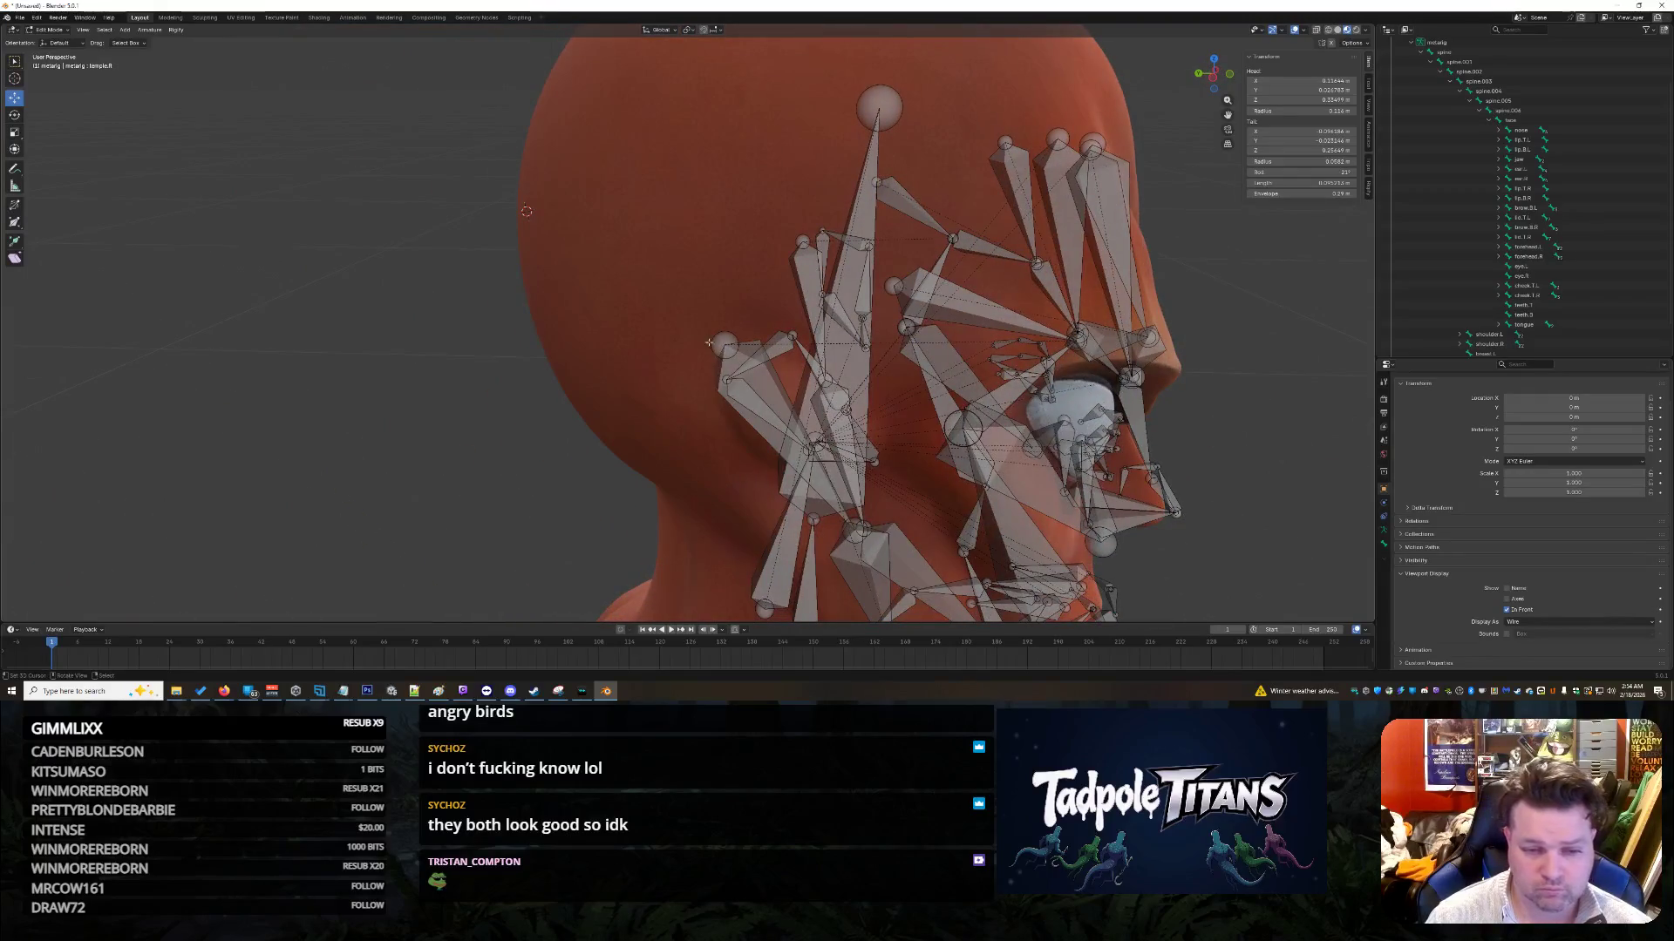
middle_click_drag(1263, 372, 714, 301)
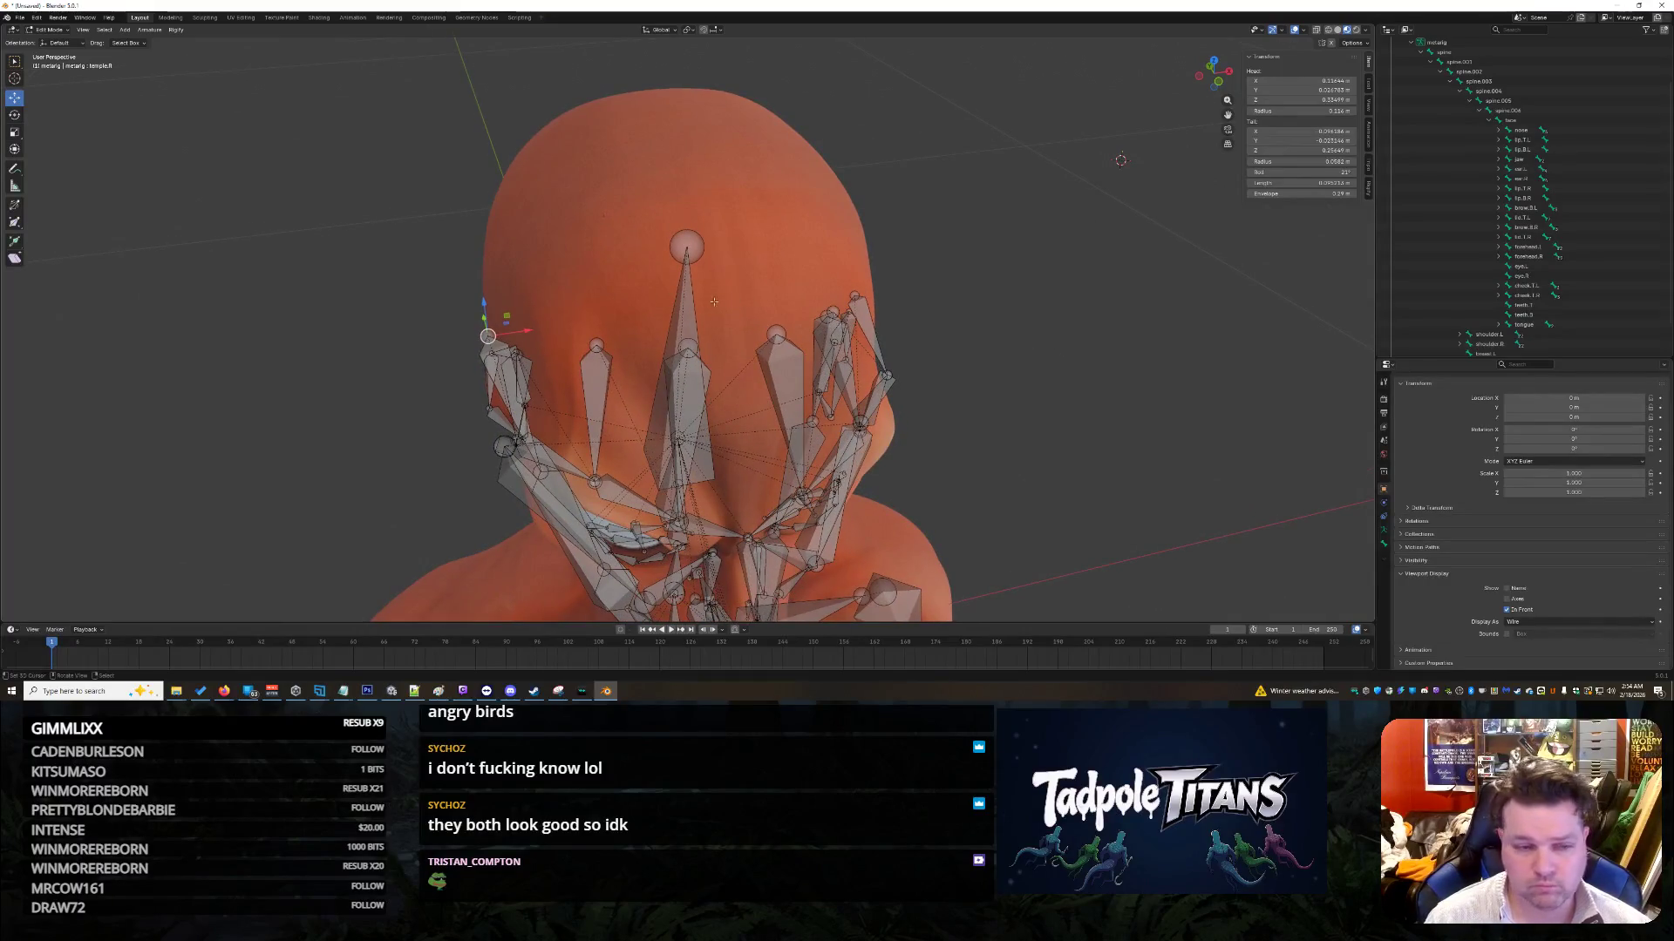
left_click_drag(539, 326, 550, 334)
Step: Adjust the left temple bone's Head X, undoing the Head Y change
middle_click_drag(610, 344, 930, 392)
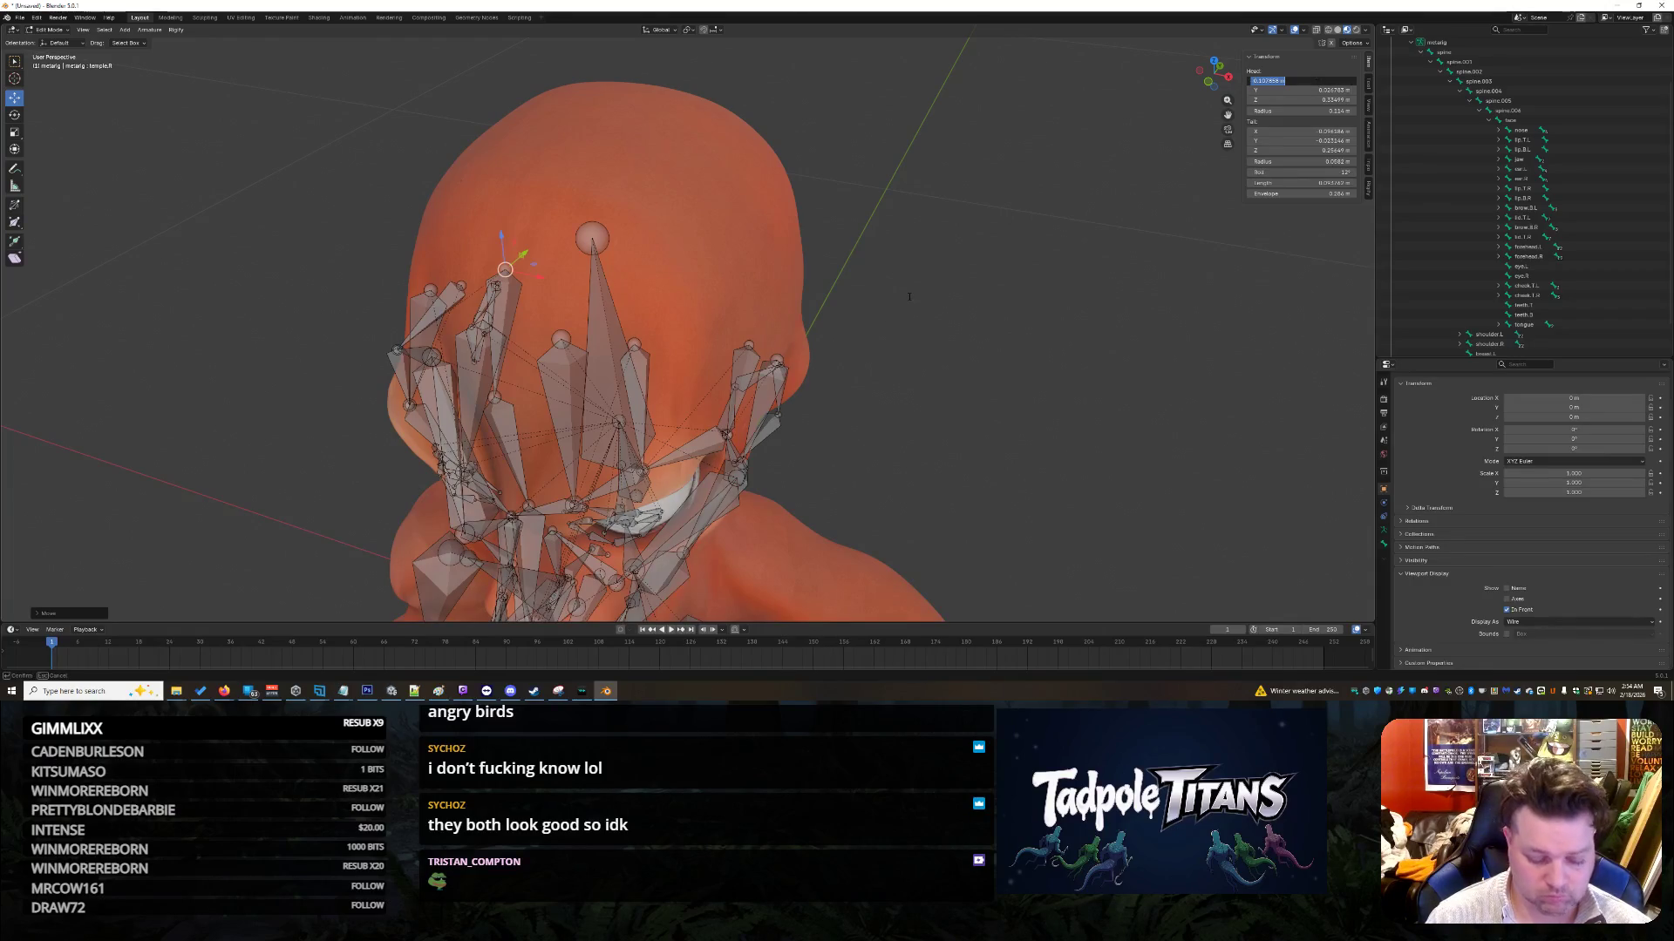
key("Escape")
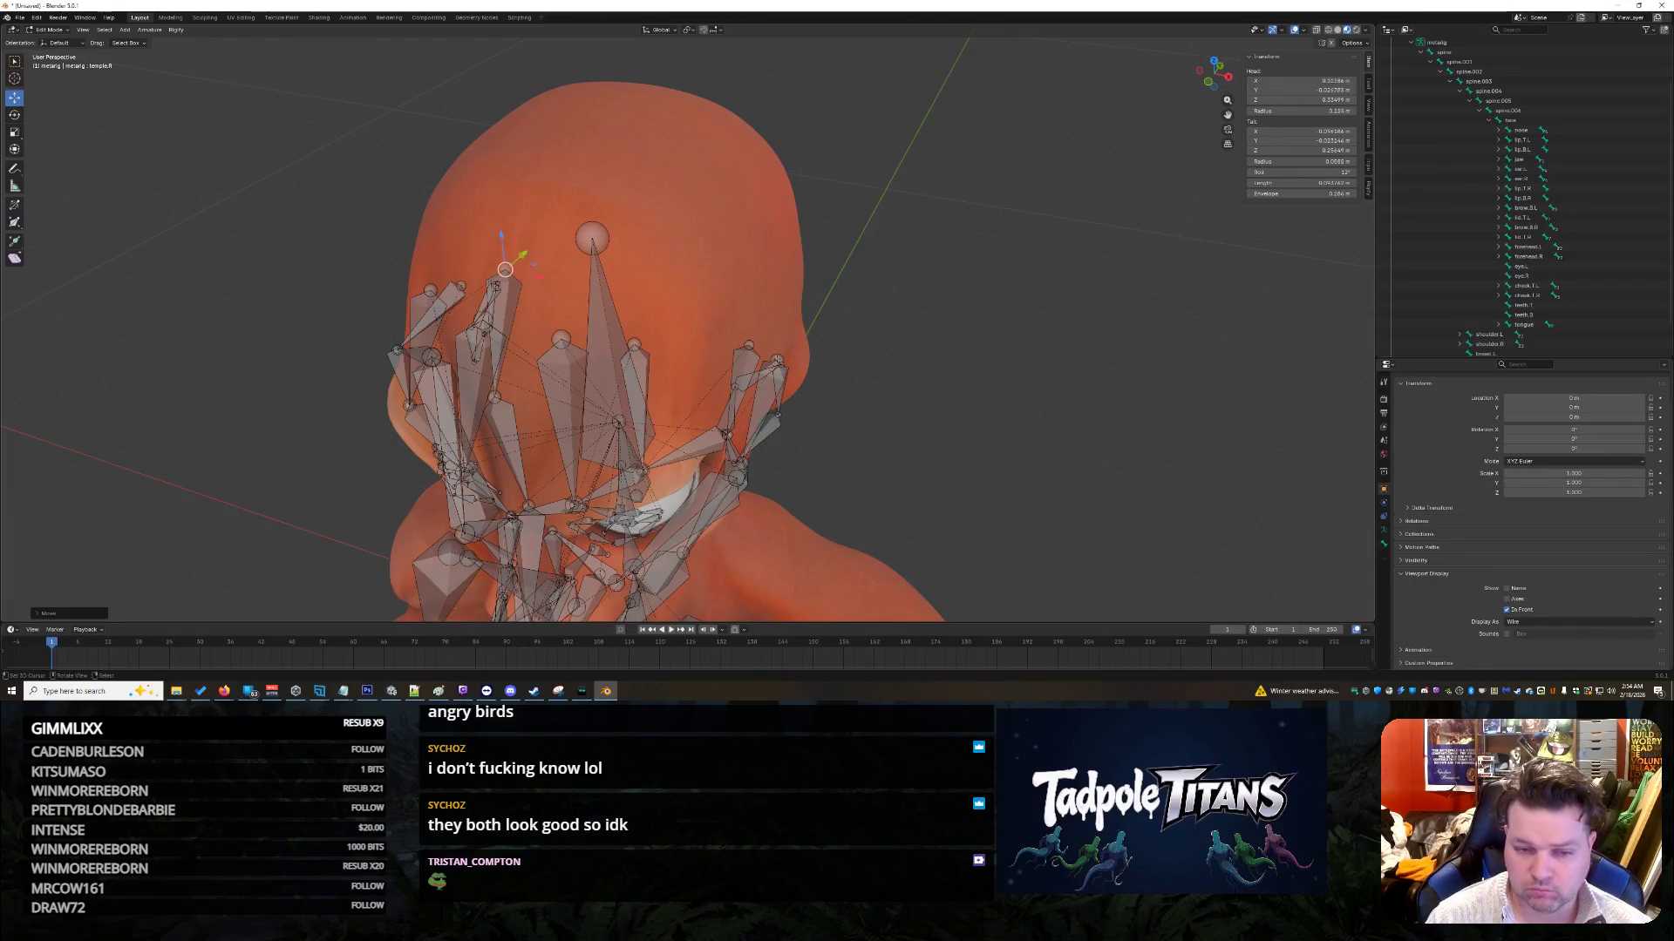
left_click(775, 360)
left_click(1307, 81)
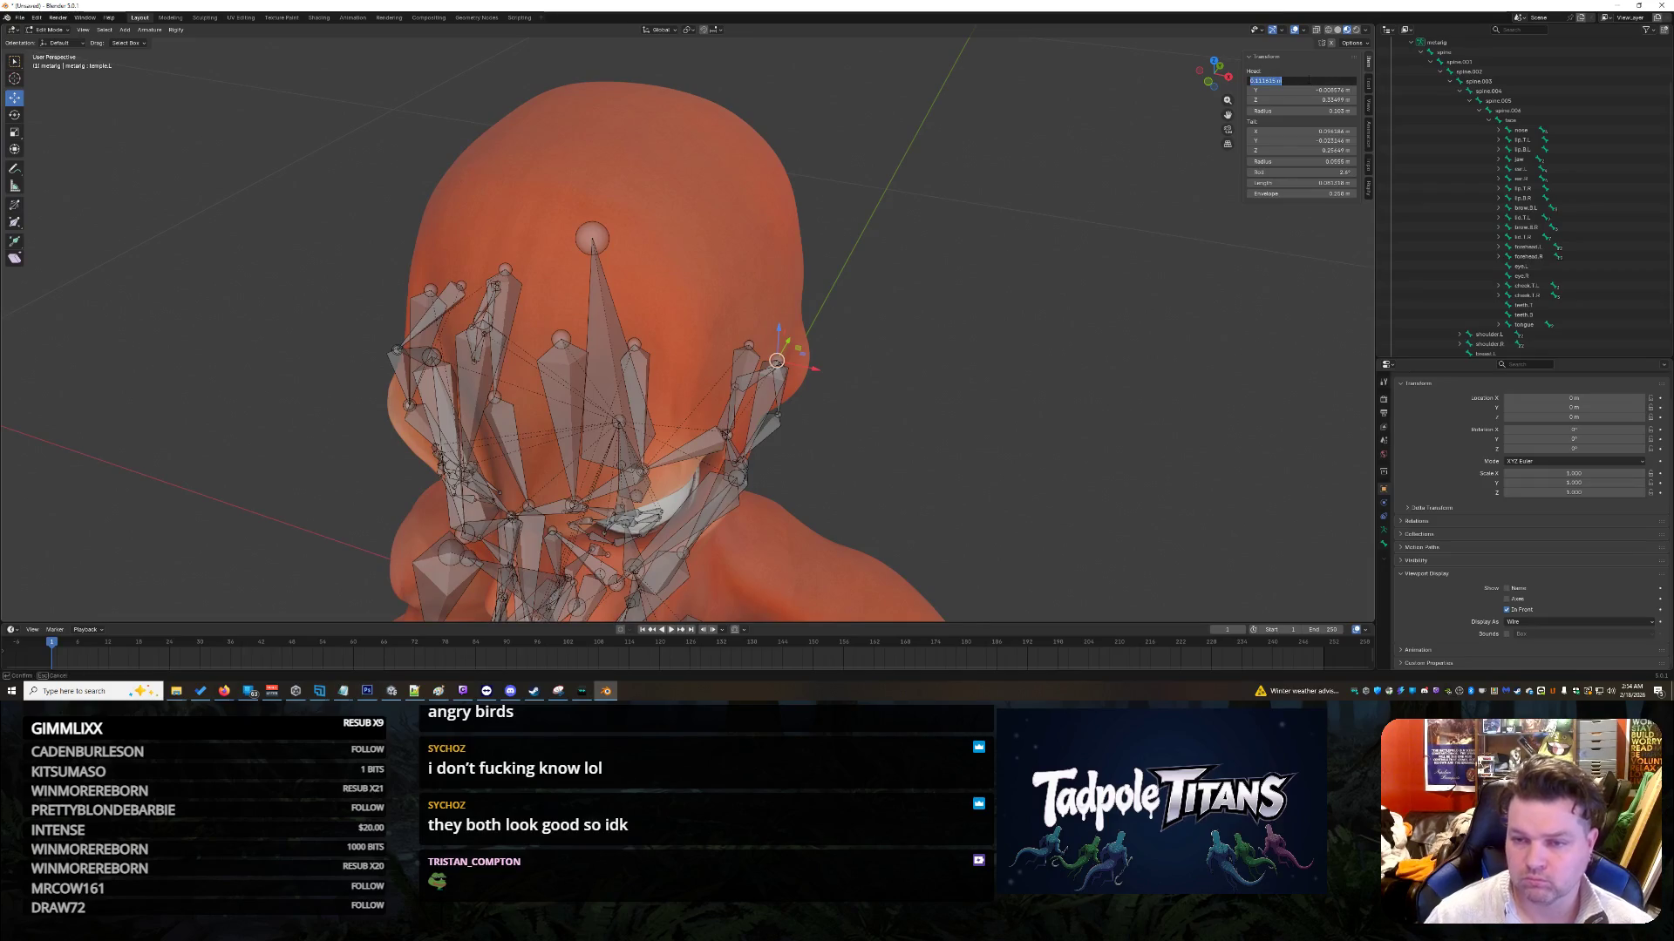
key("Return")
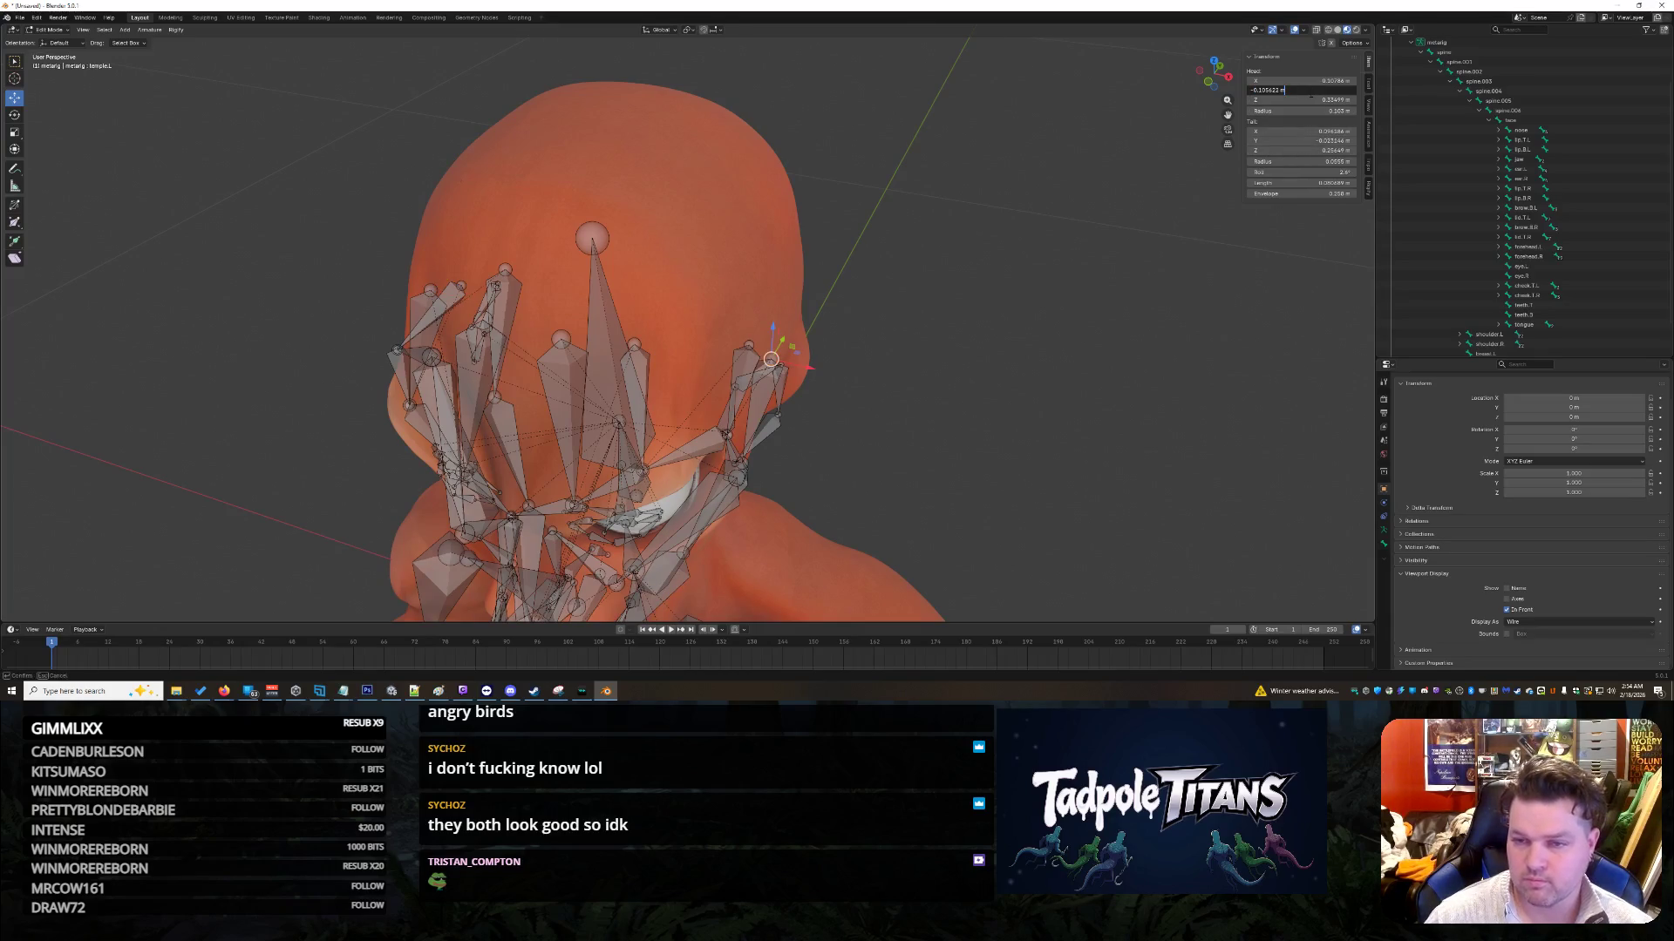
key("Return")
key("ctrl+z")
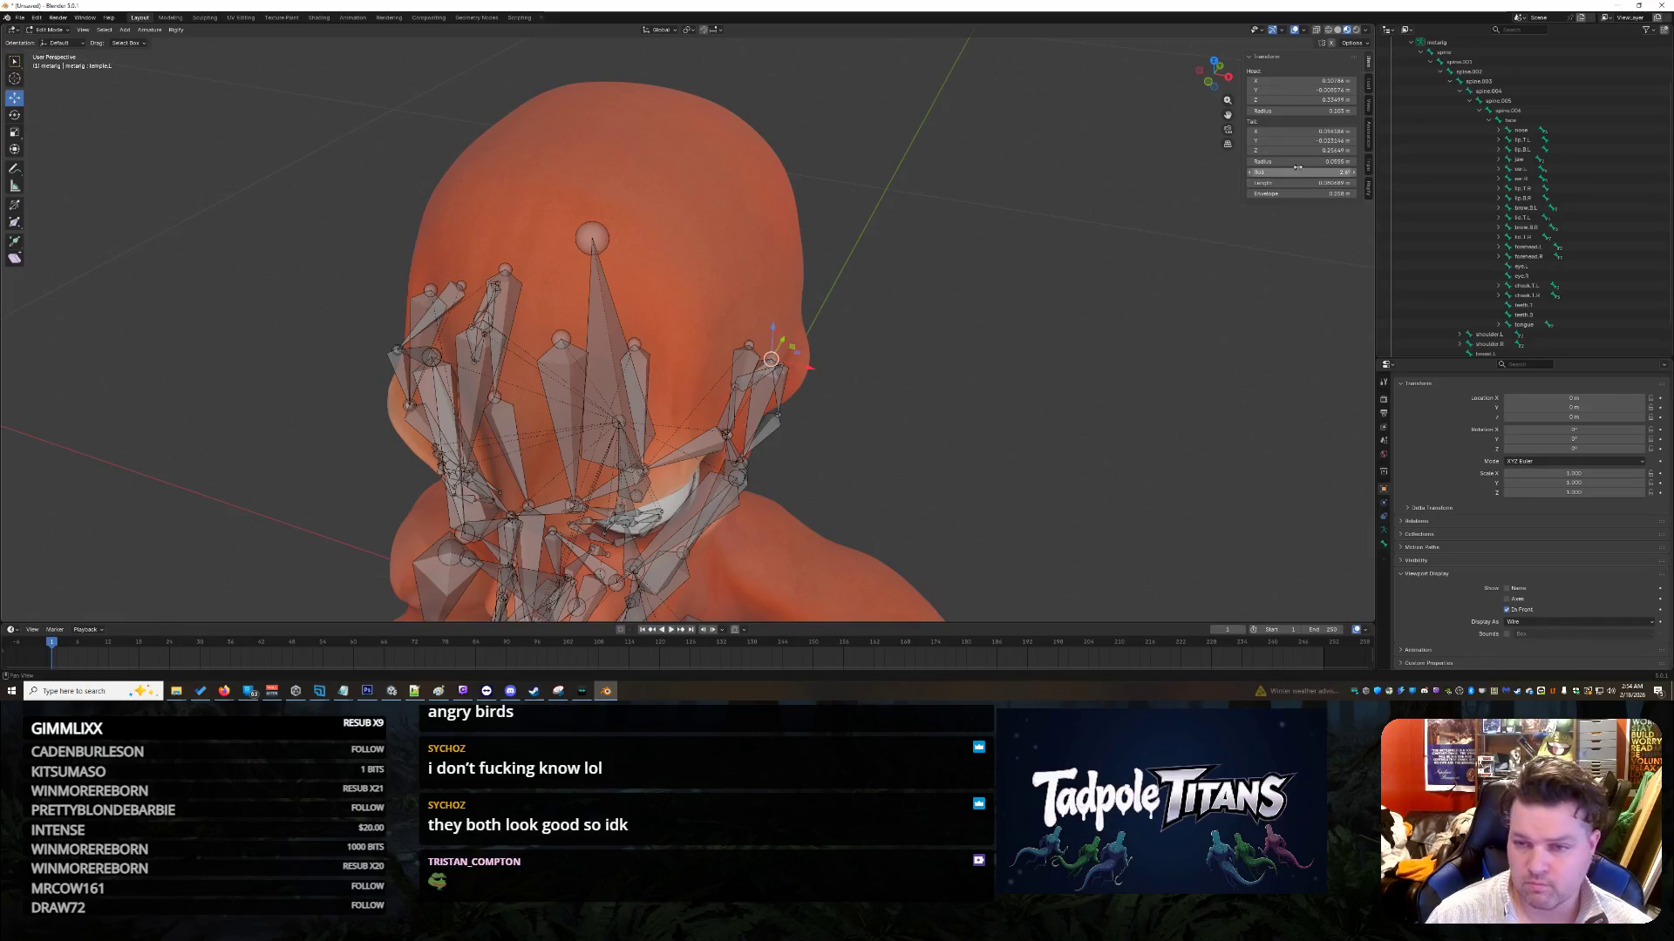
key("Escape")
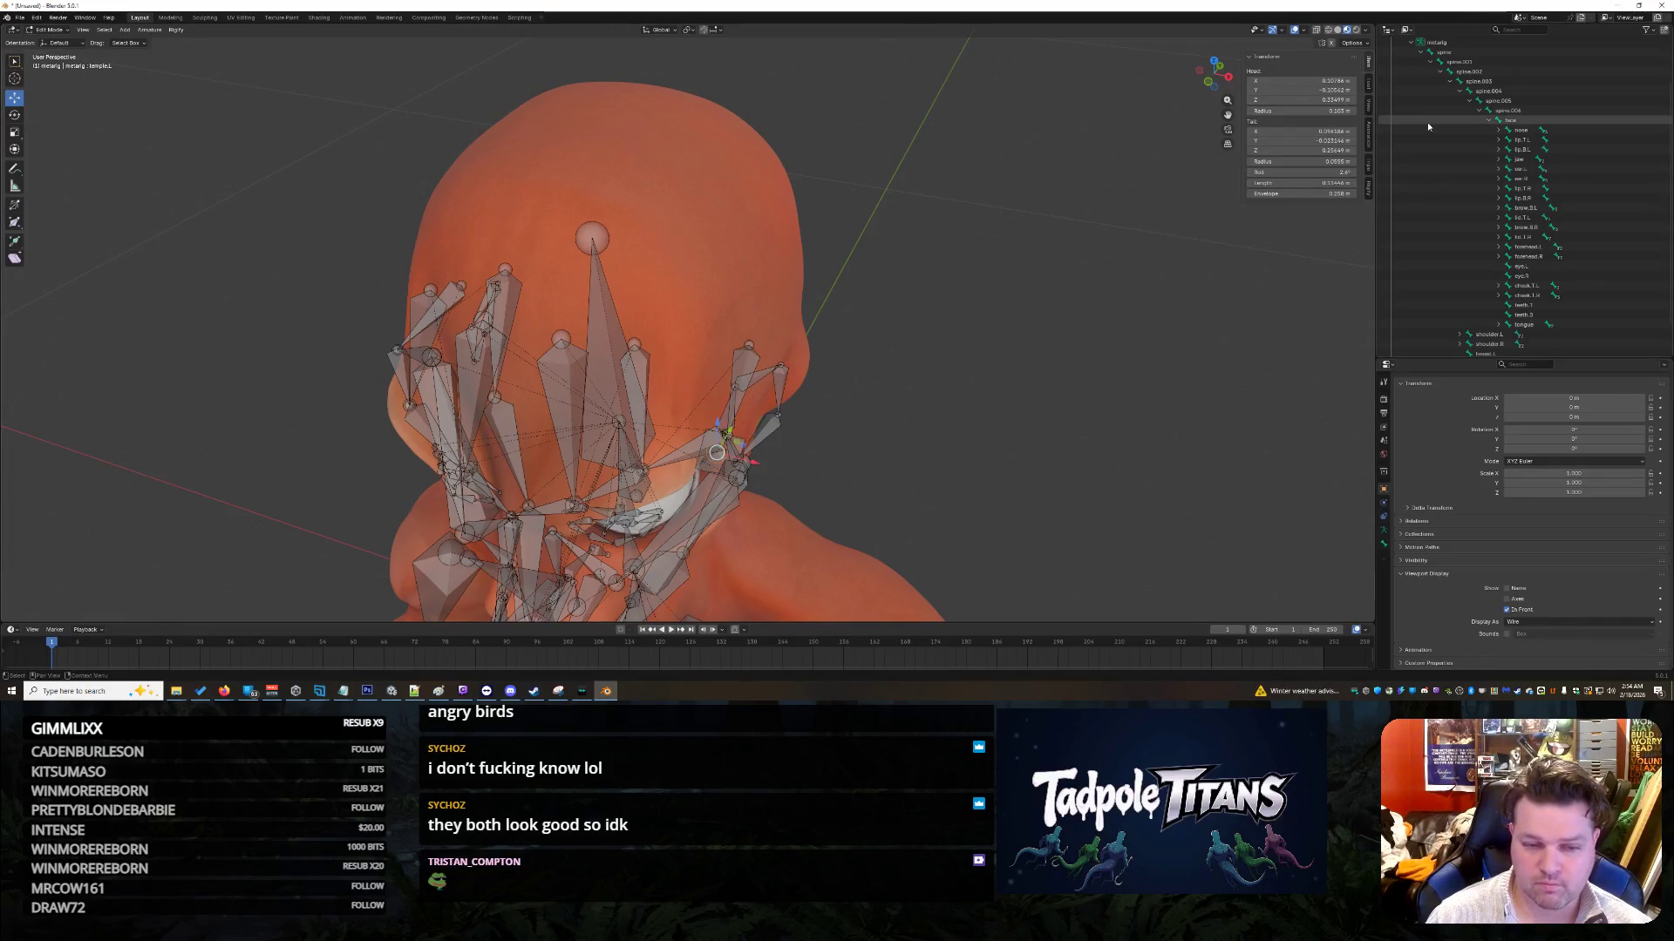
Step: Drag the temple bone head up along Z and in along Y toward the head
mouse_move(1041, 338)
middle_mouse_down()
mouse_move(1162, 314)
mouse_move(1034, 332)
mouse_move(855, 291)
middle_mouse_up()
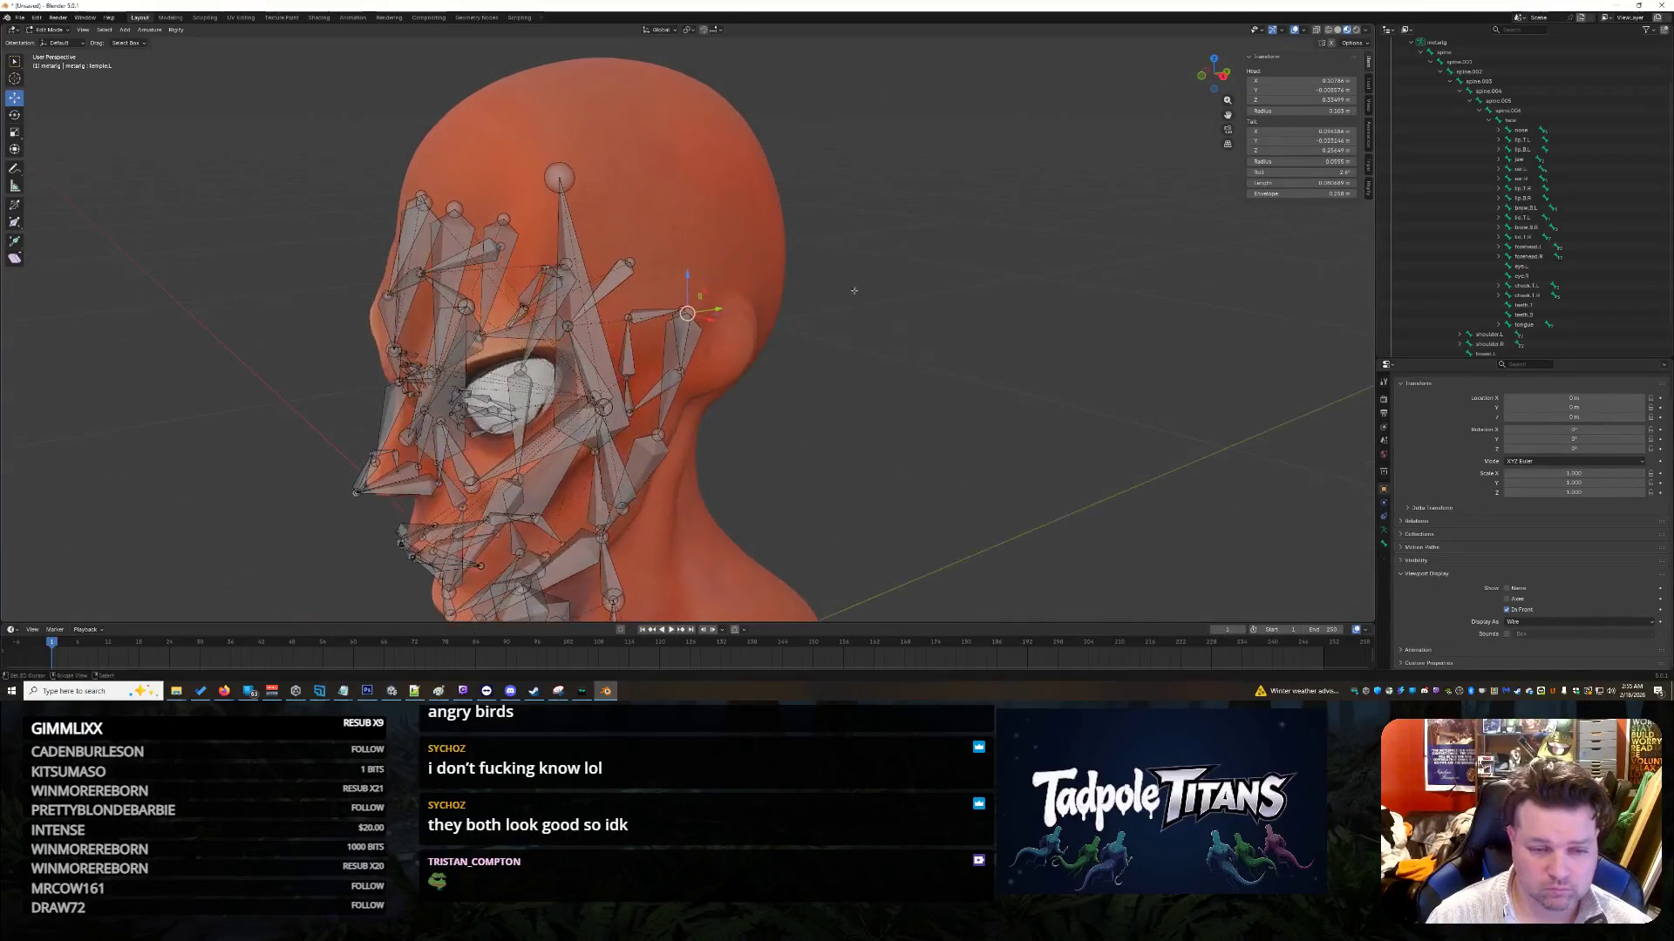
mouse_move(688, 268)
left_mouse_down()
mouse_move(708, 240)
mouse_move(740, 279)
left_mouse_up()
mouse_move(875, 299)
middle_mouse_down()
mouse_move(939, 316)
mouse_move(889, 309)
middle_mouse_up()
left_click_drag(639, 269, 645, 271)
middle_click_drag(837, 322, 976, 358)
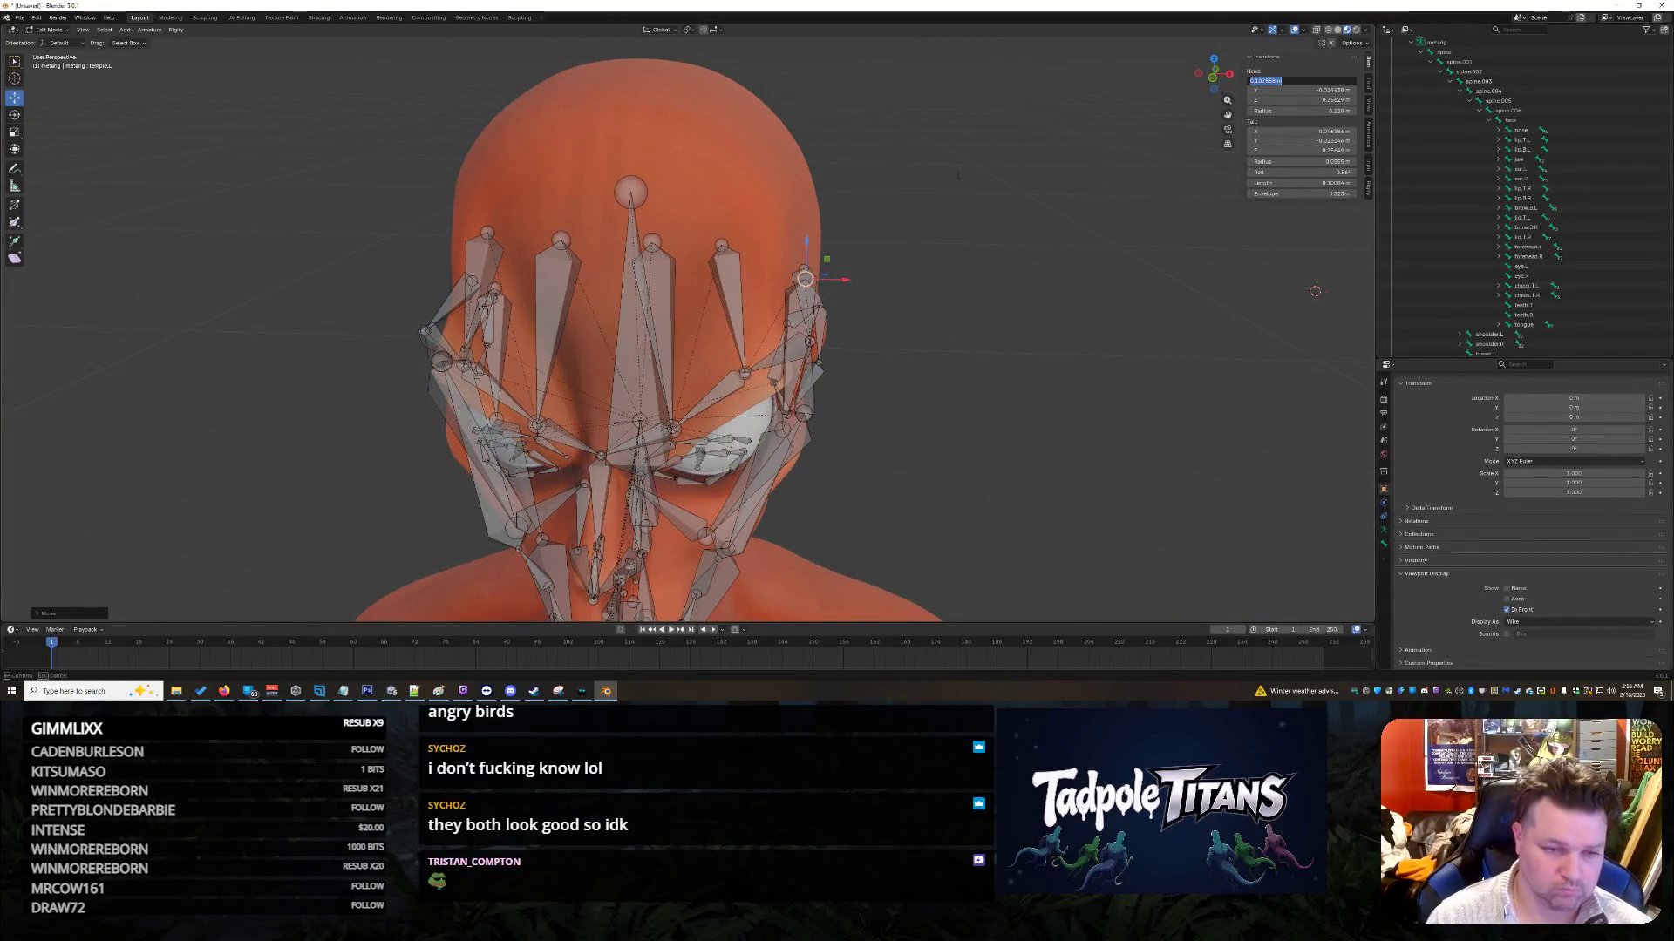
middle_click_drag(915, 204, 720, 308)
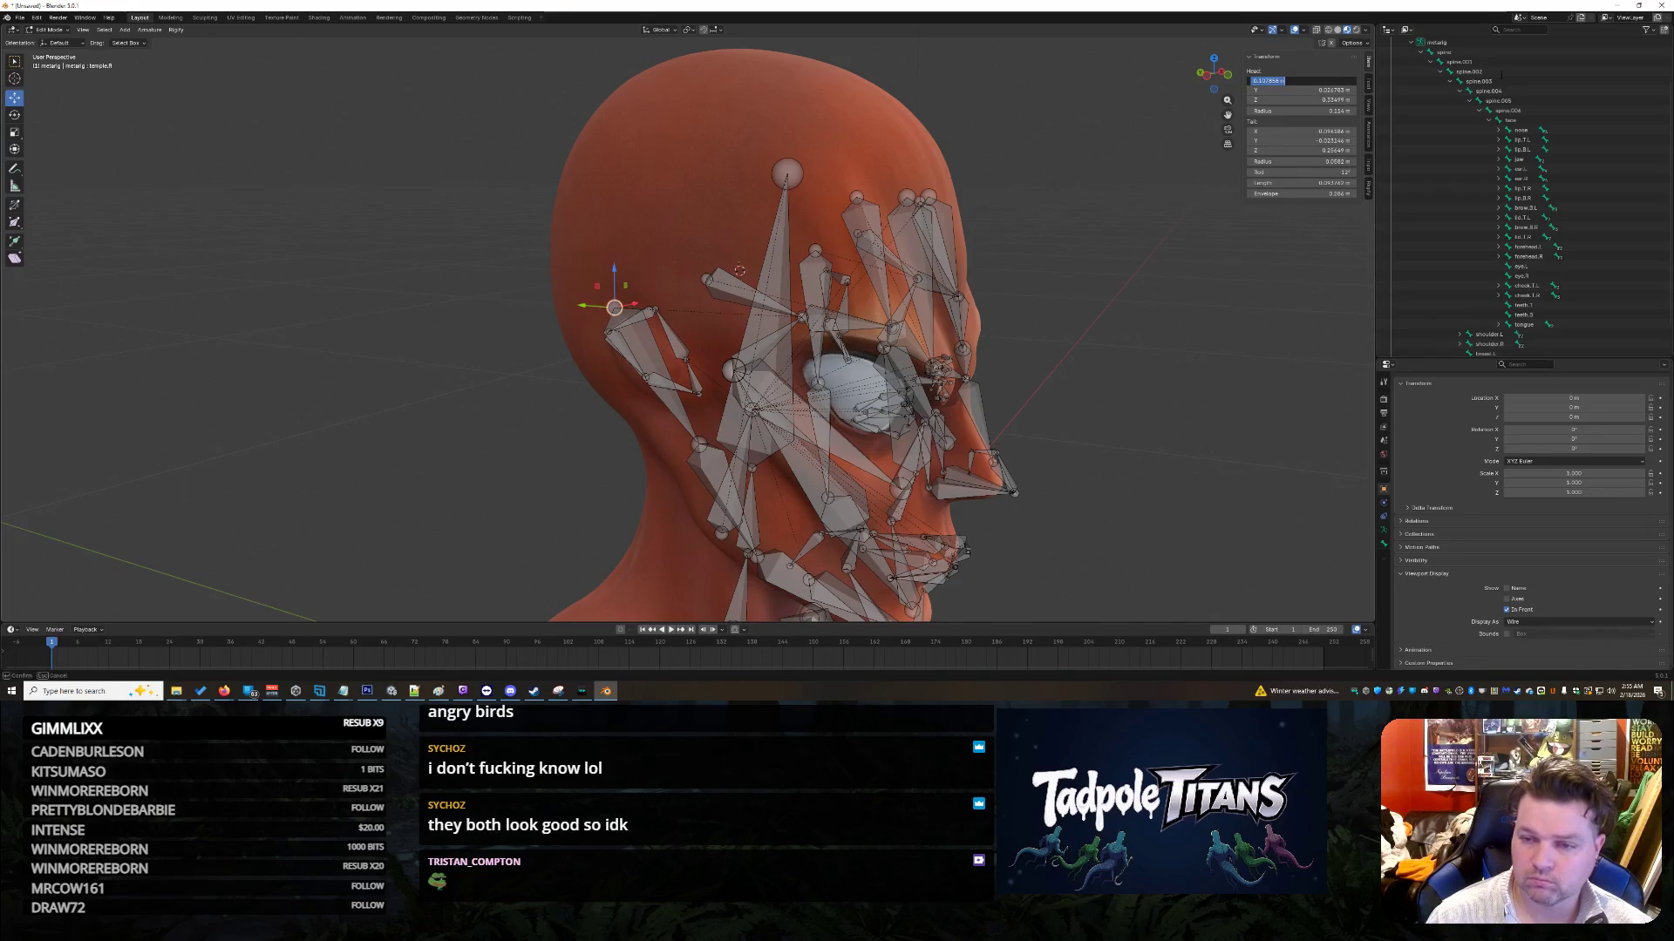
Step: Set the right temple bone's Head X to 0.107858 and pull its head forward to shorten it
key("Return")
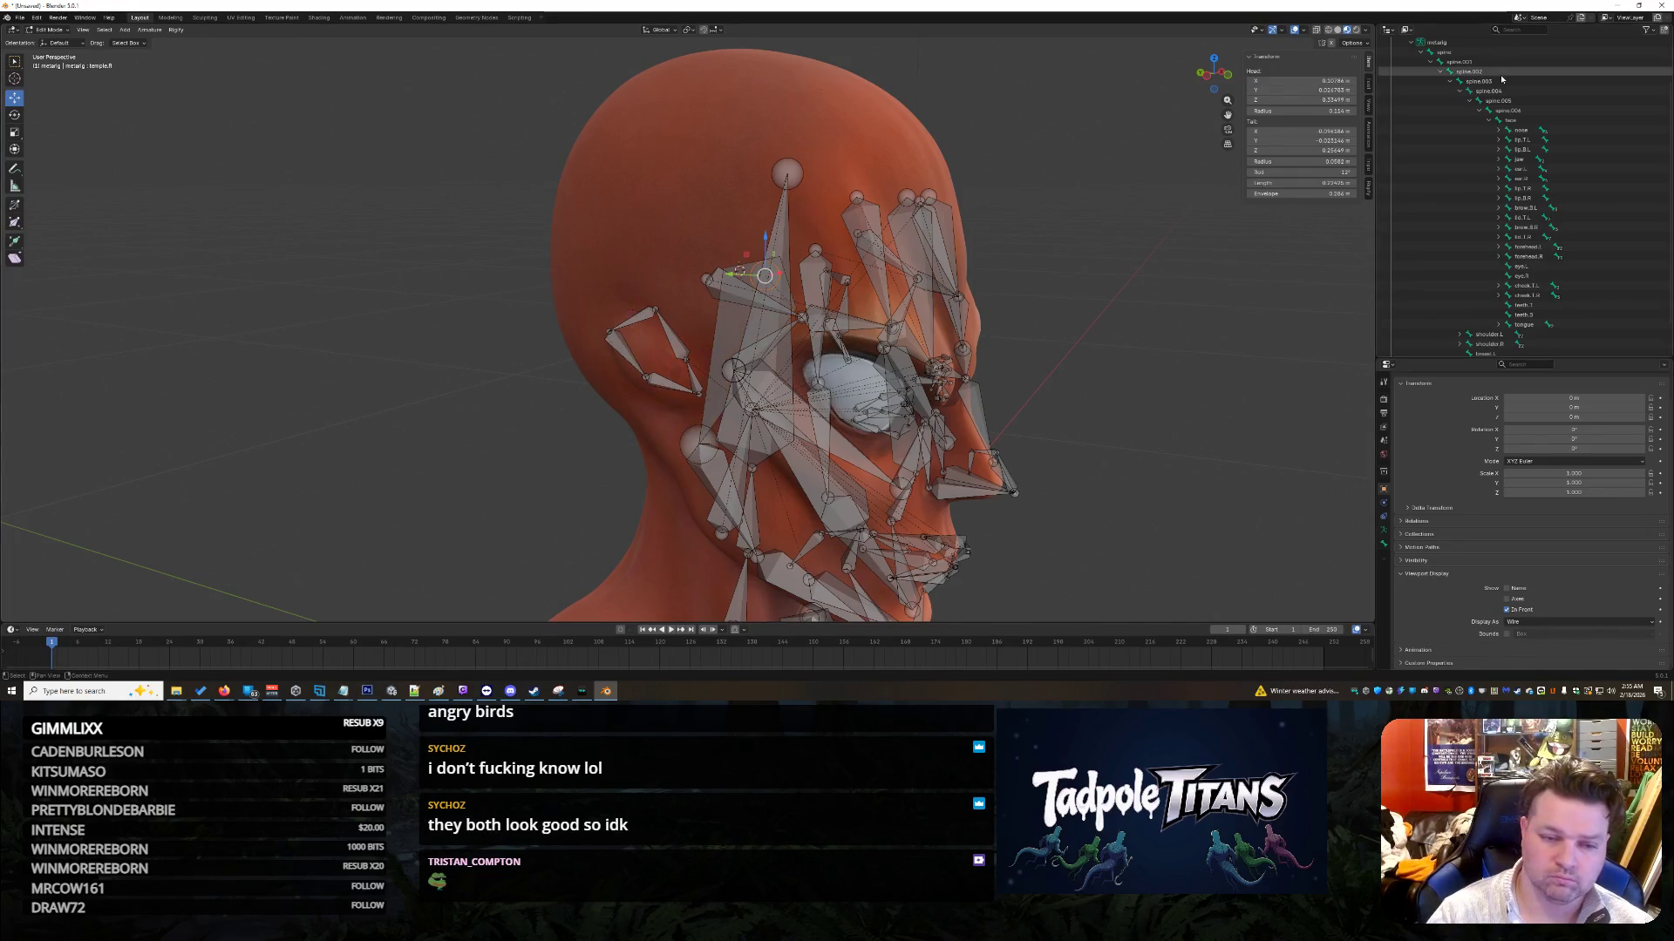
left_click(1314, 80)
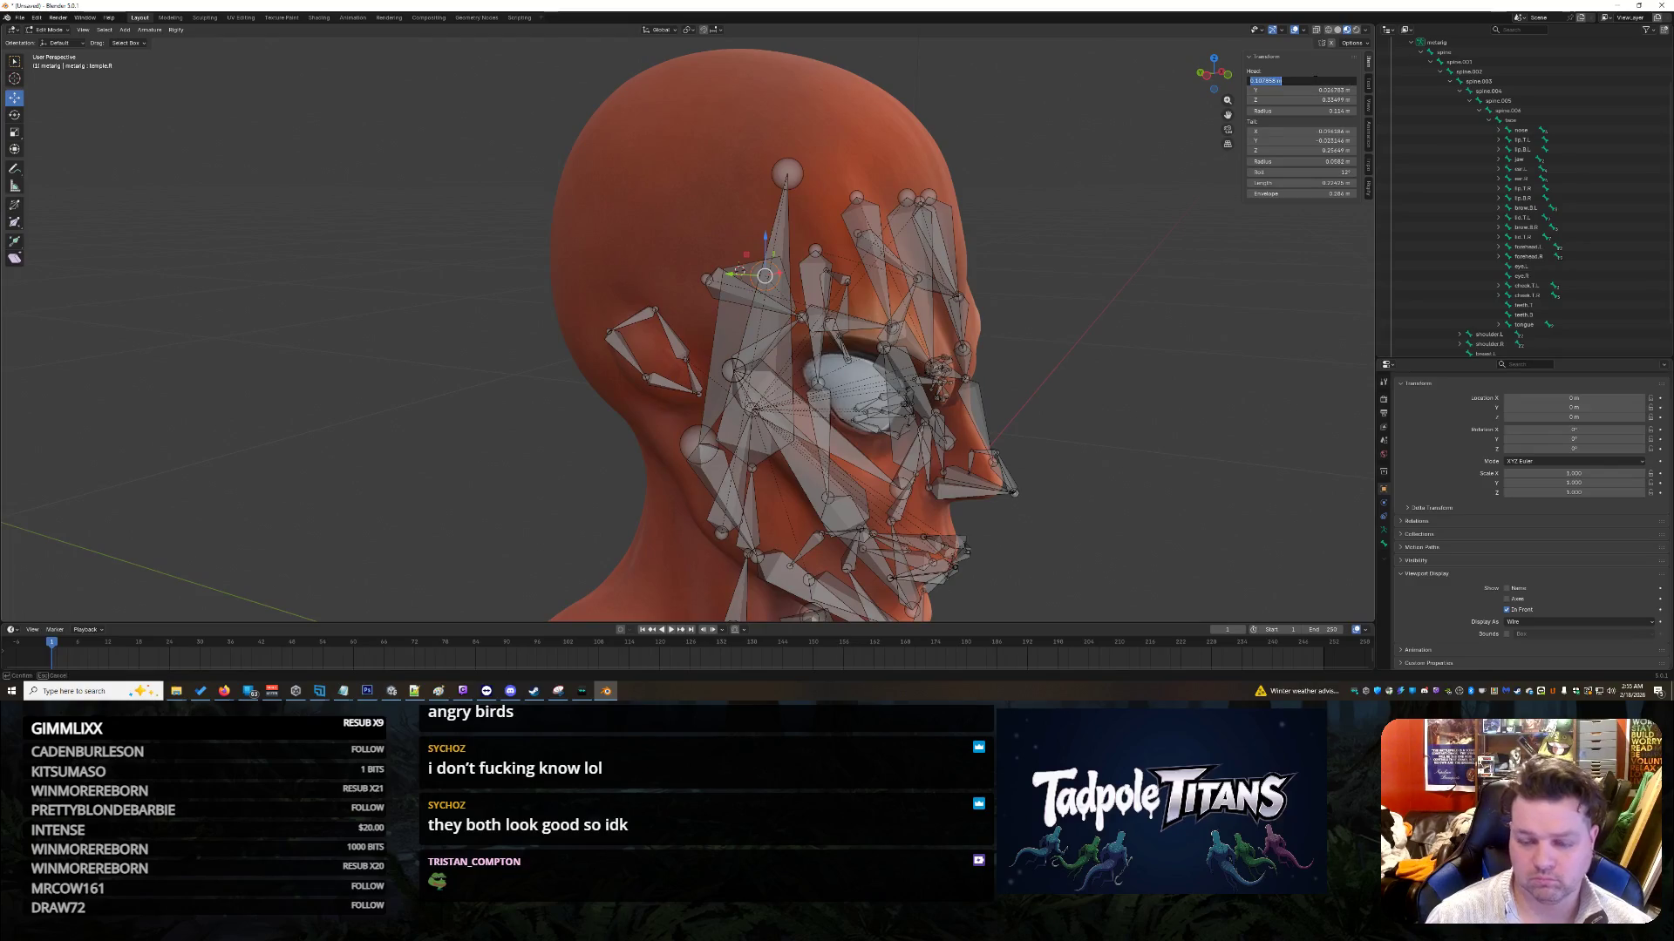
key("Return")
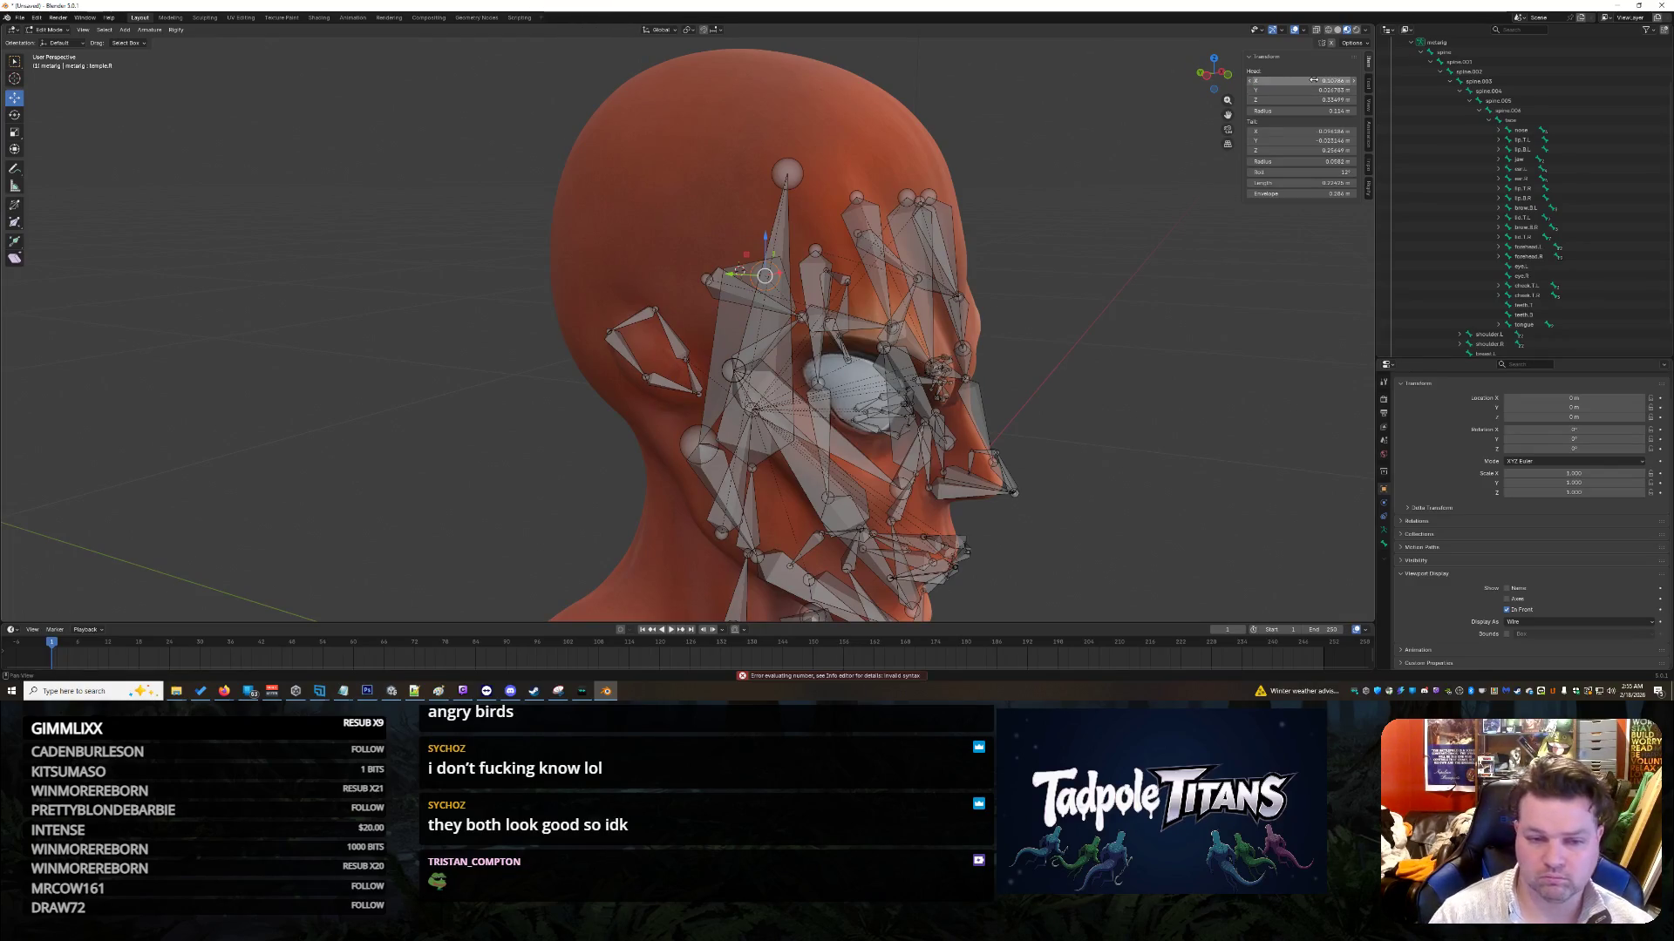
middle_click_drag(1175, 294, 1269, 166)
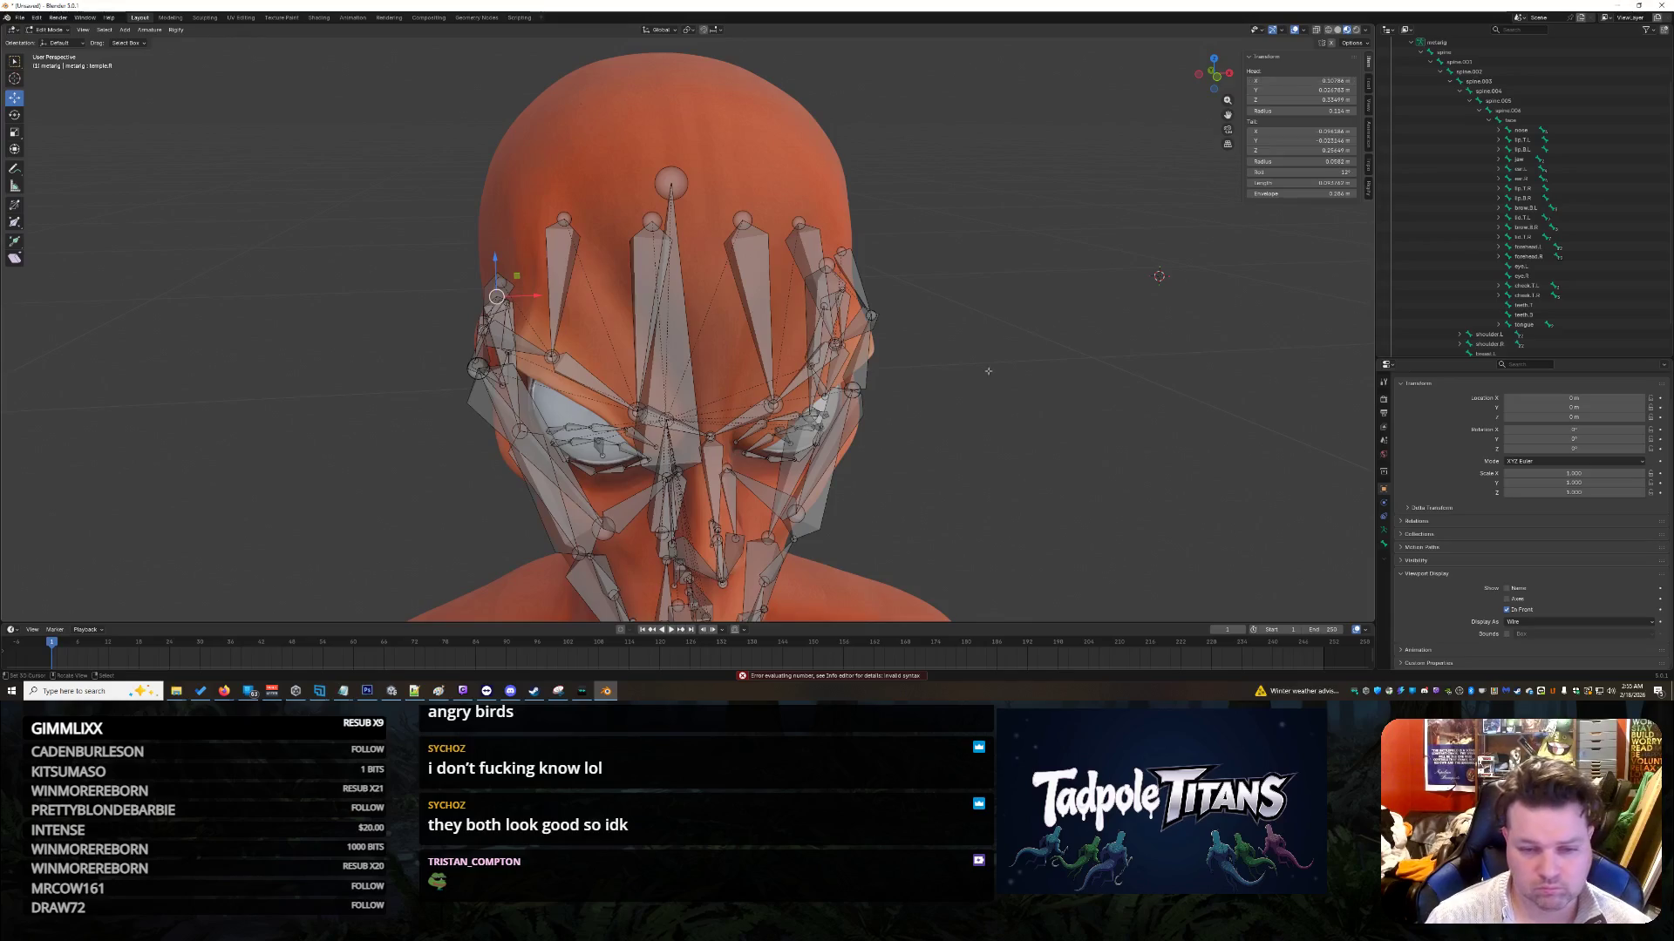
middle_click_drag(1072, 349, 931, 355)
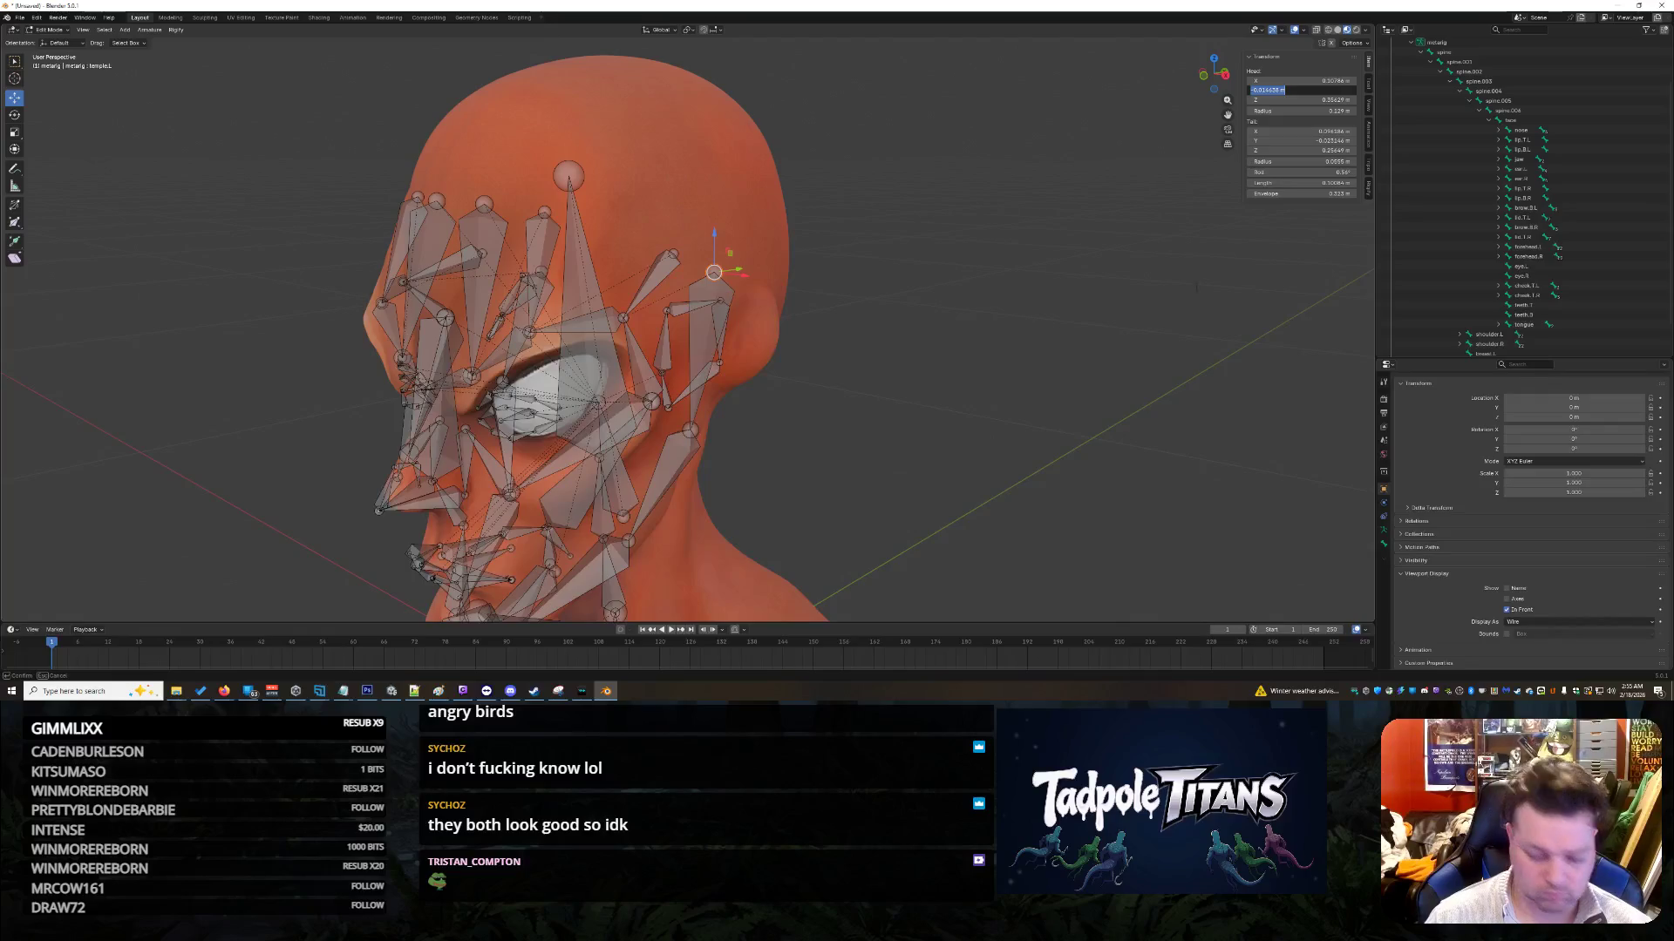
middle_click_drag(1138, 370, 615, 261)
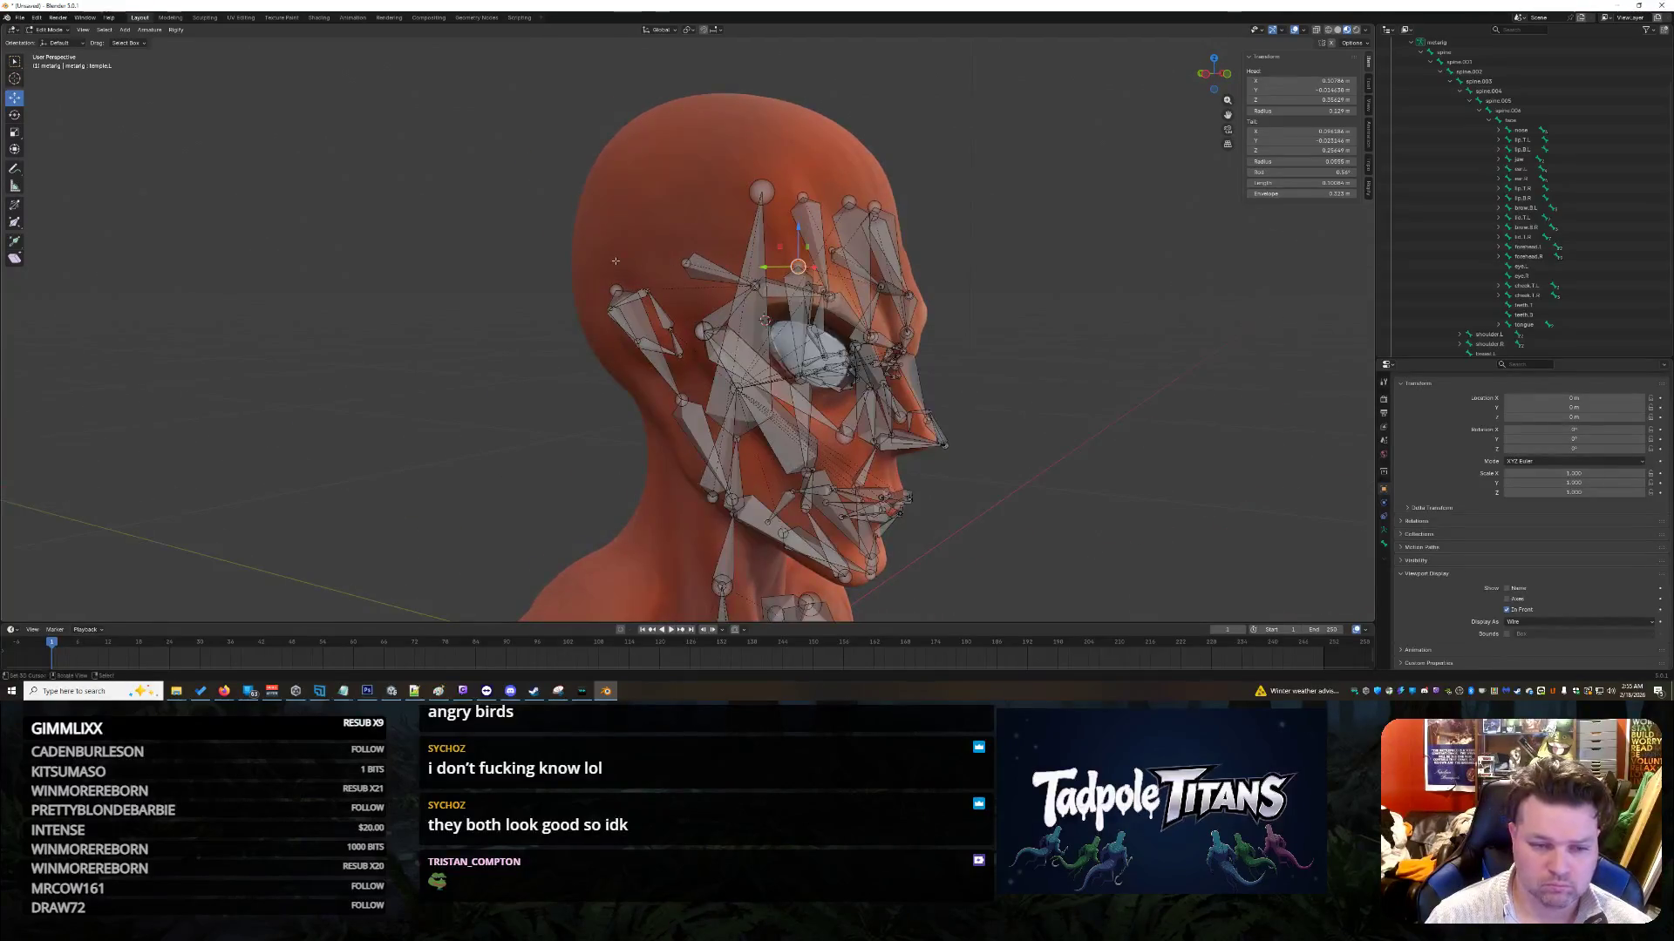
left_click_drag(1299, 91, 1255, 91)
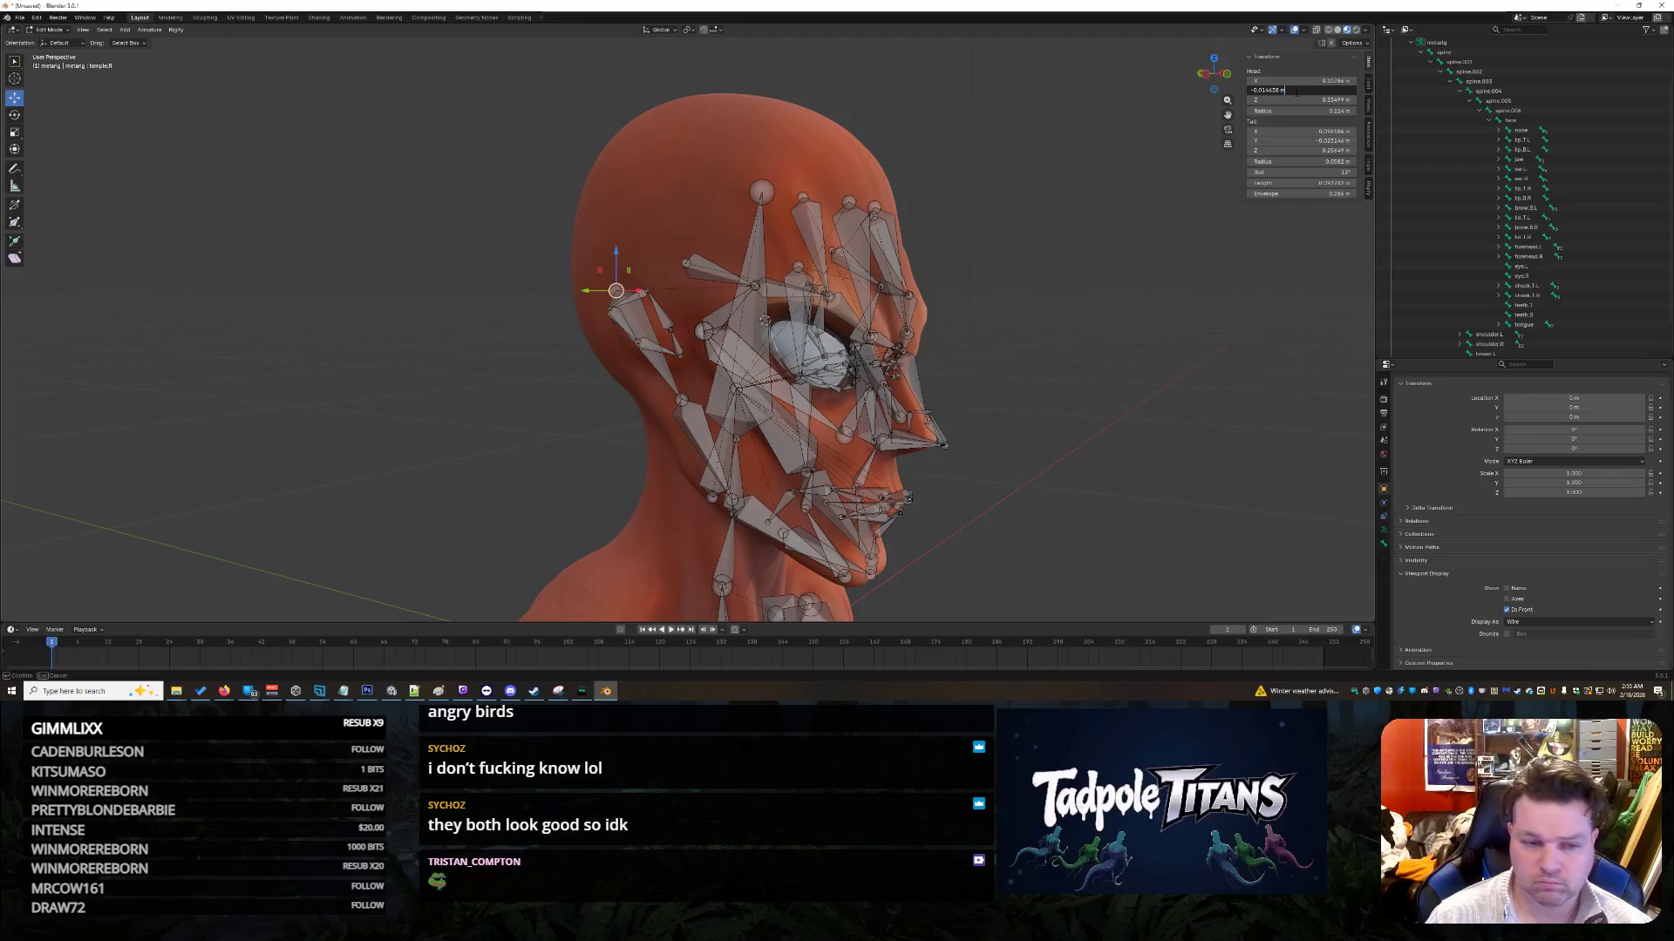
middle_click_drag(1075, 318, 776, 305)
Step: Set forehead.L.002's Head Z to 0.35629 m
left_click(732, 255)
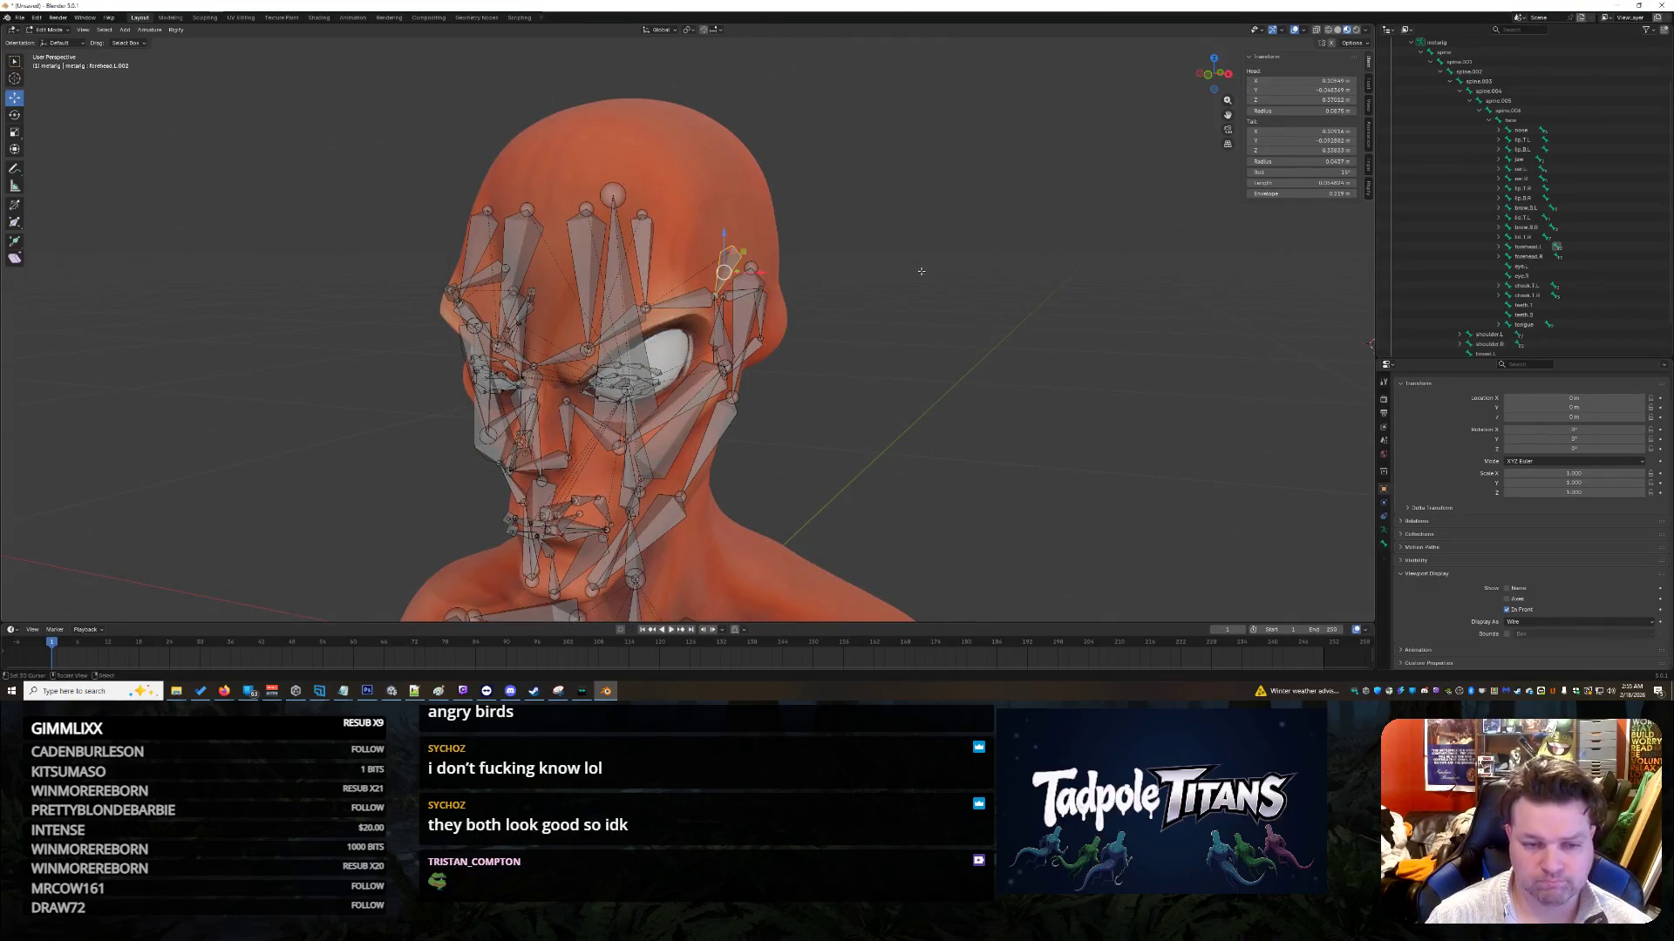
left_click(1299, 99)
middle_click_drag(968, 340, 740, 277)
left_click(1338, 100)
key("Return")
middle_click_drag(1158, 400, 1038, 399)
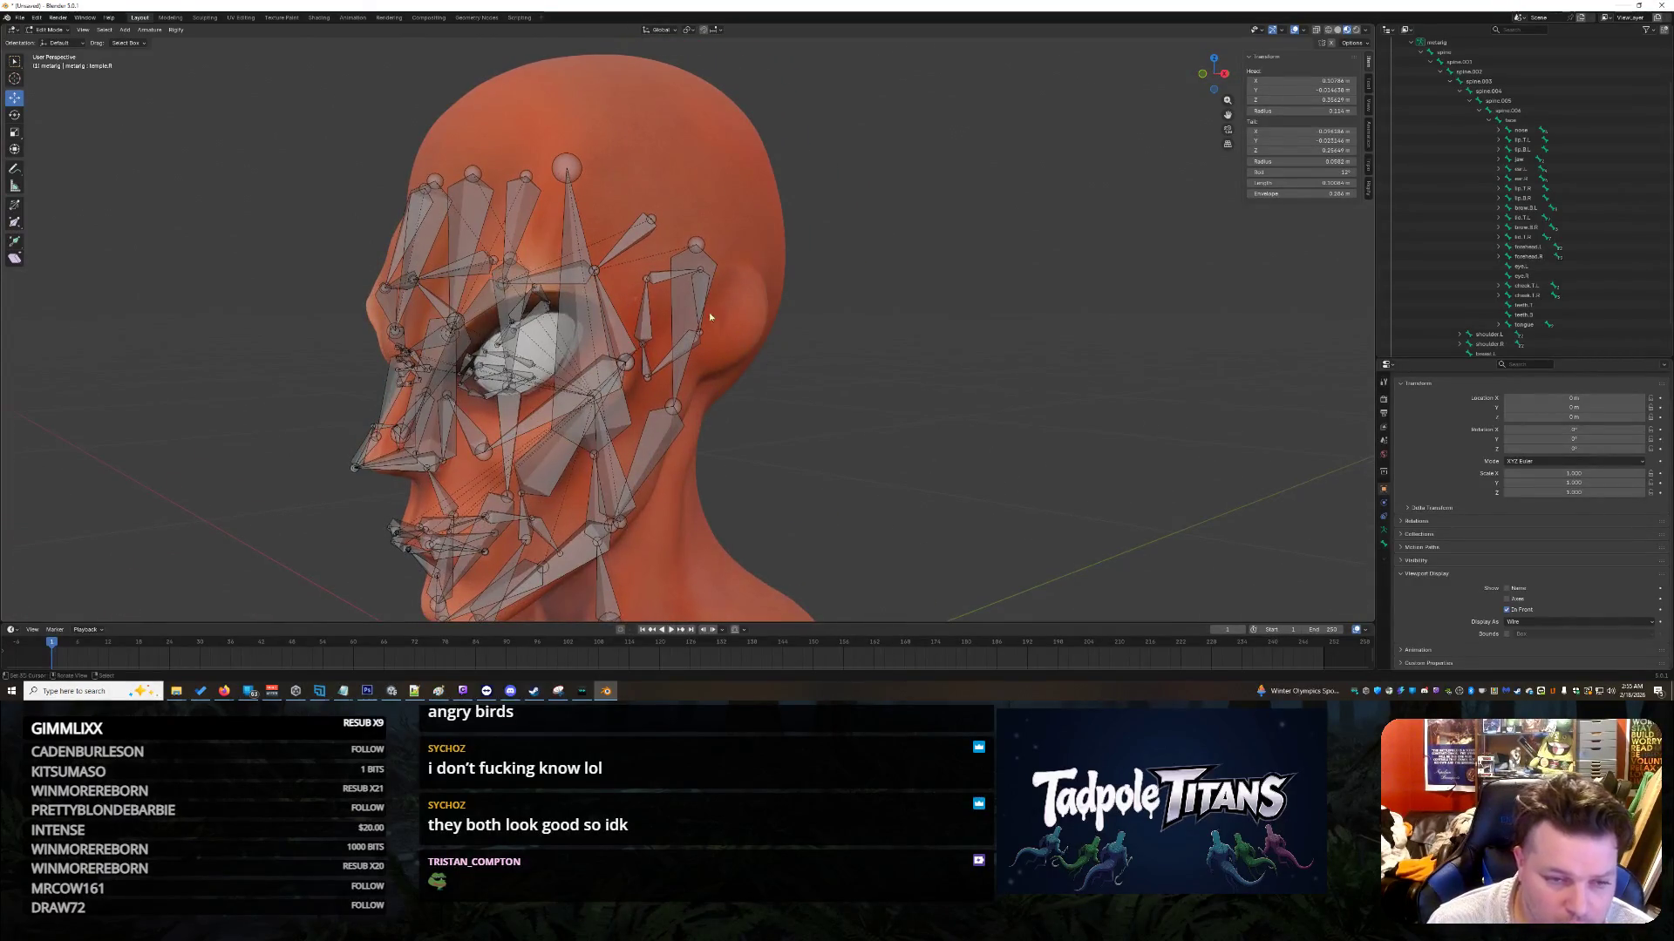
Step: Slide the left ear bone along Y onto the head's left ear, refining it twice
left_click(655, 288)
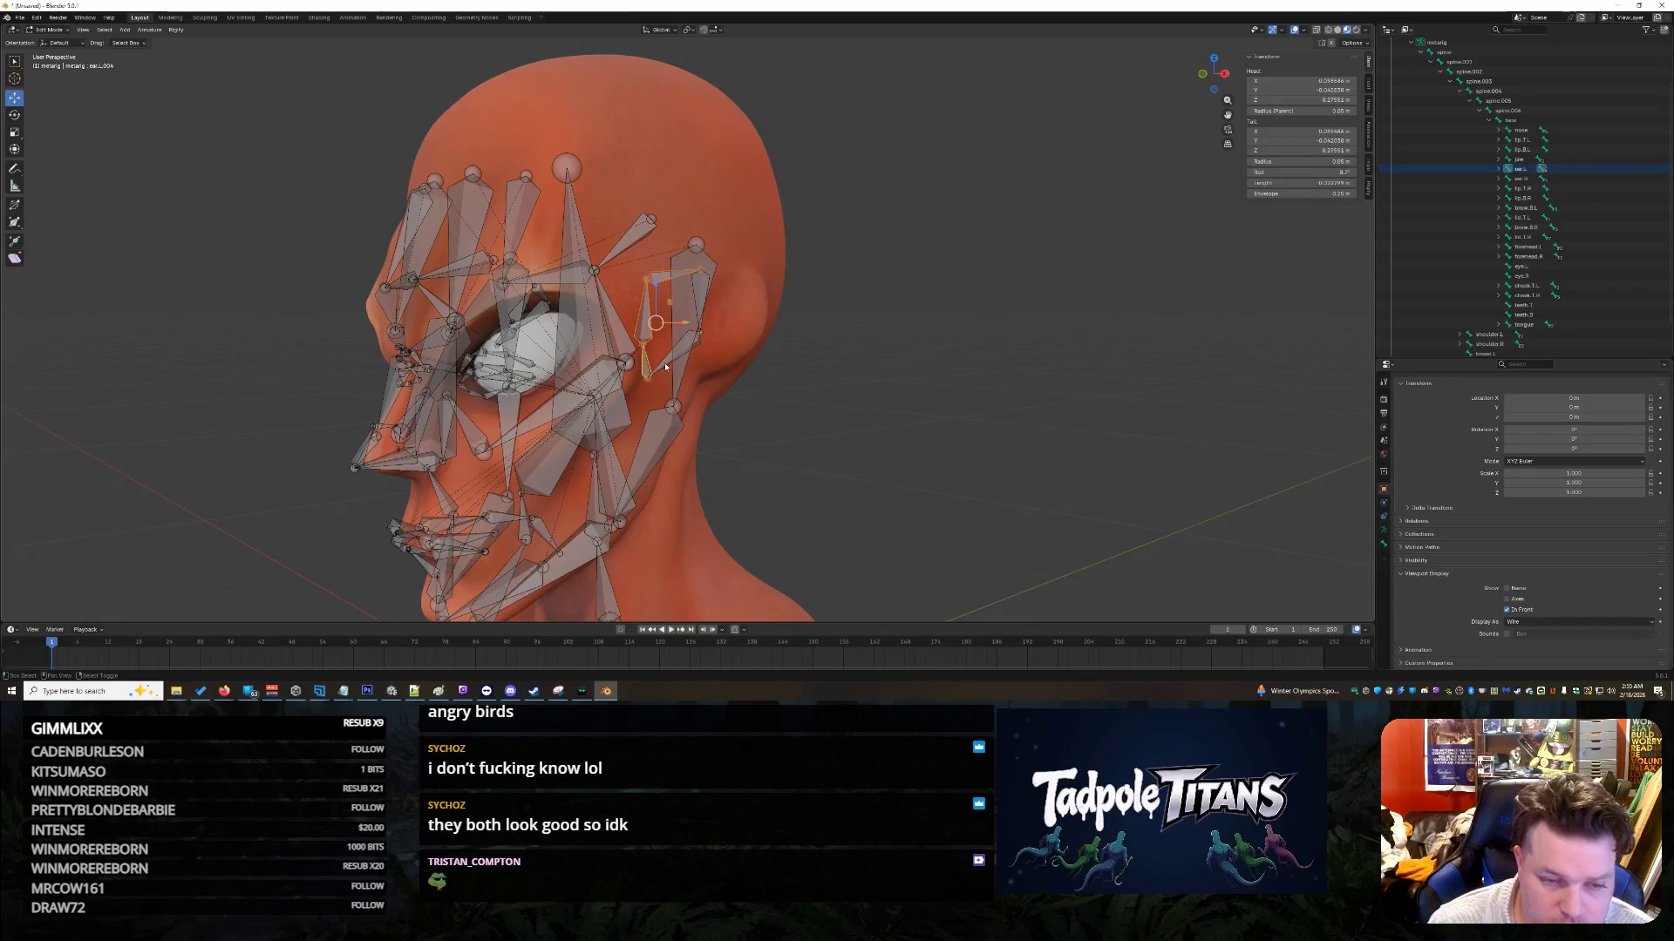
key("g")
key("y")
left_click(1001, 355)
mouse_move(836, 445)
middle_mouse_down()
mouse_move(1290, 440)
mouse_move(1179, 391)
middle_mouse_up()
mouse_move(854, 340)
left_mouse_down()
mouse_move(1070, 385)
mouse_move(1089, 425)
left_mouse_up()
middle_click_drag(1055, 320, 1268, 299)
key("g")
key("y")
left_click(875, 432)
middle_click_drag(875, 432, 945, 448)
scroll(944, 450, "up", 2)
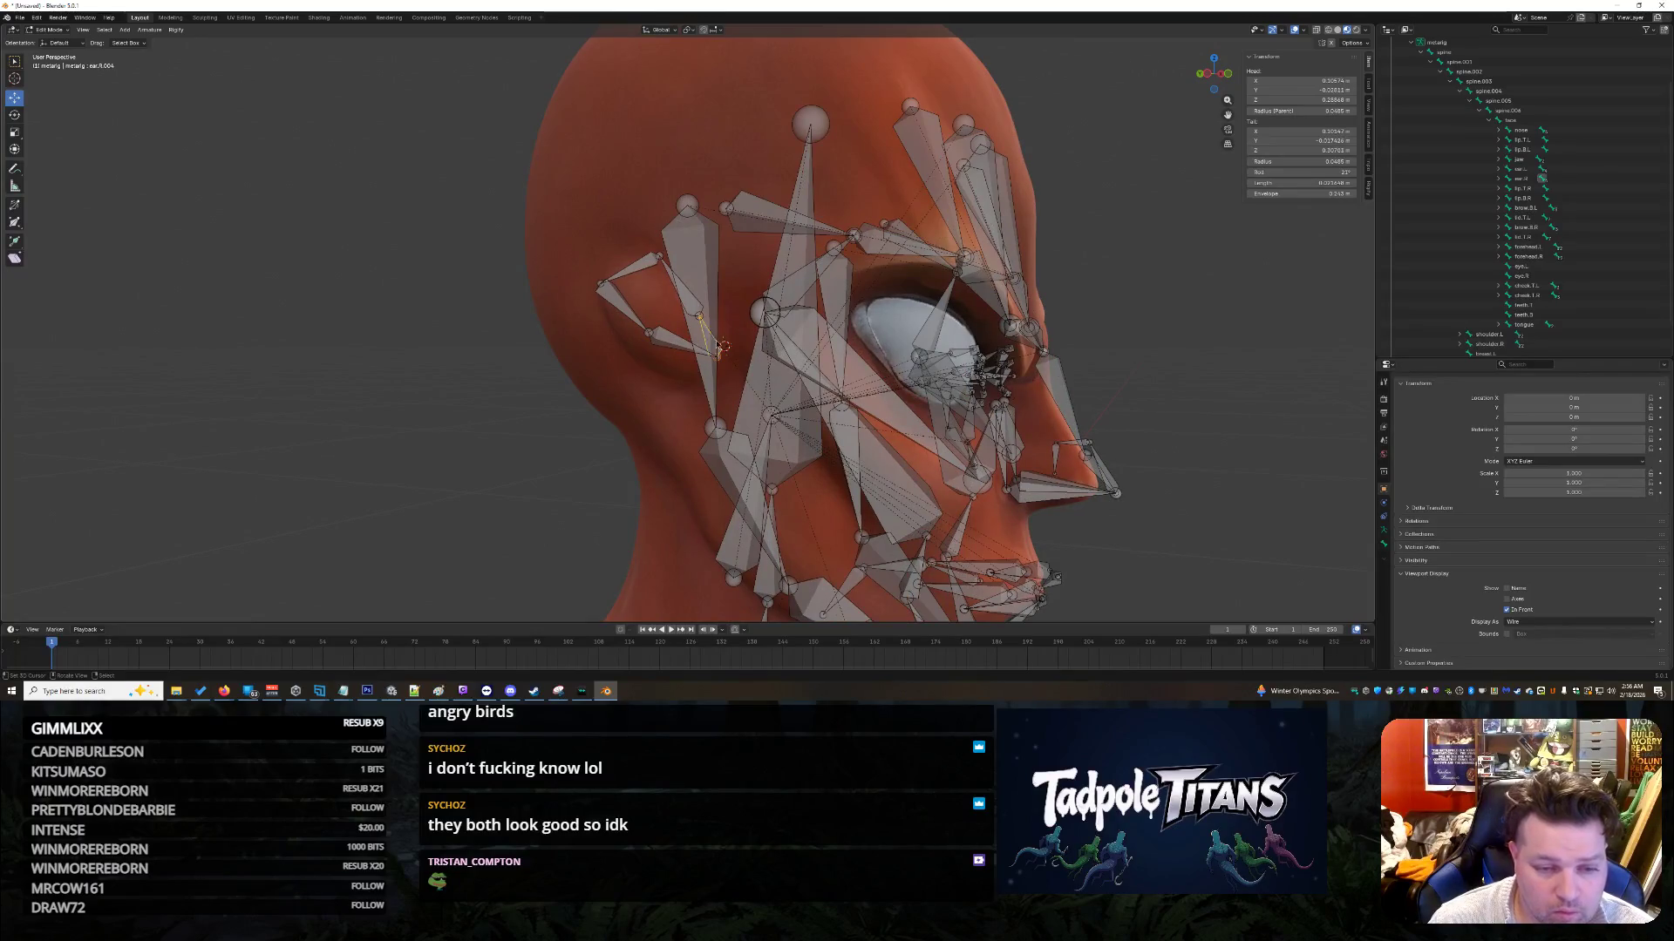
Step: Slide the right ear bone ear.R.002 along Y onto the right ear
left_click(668, 286)
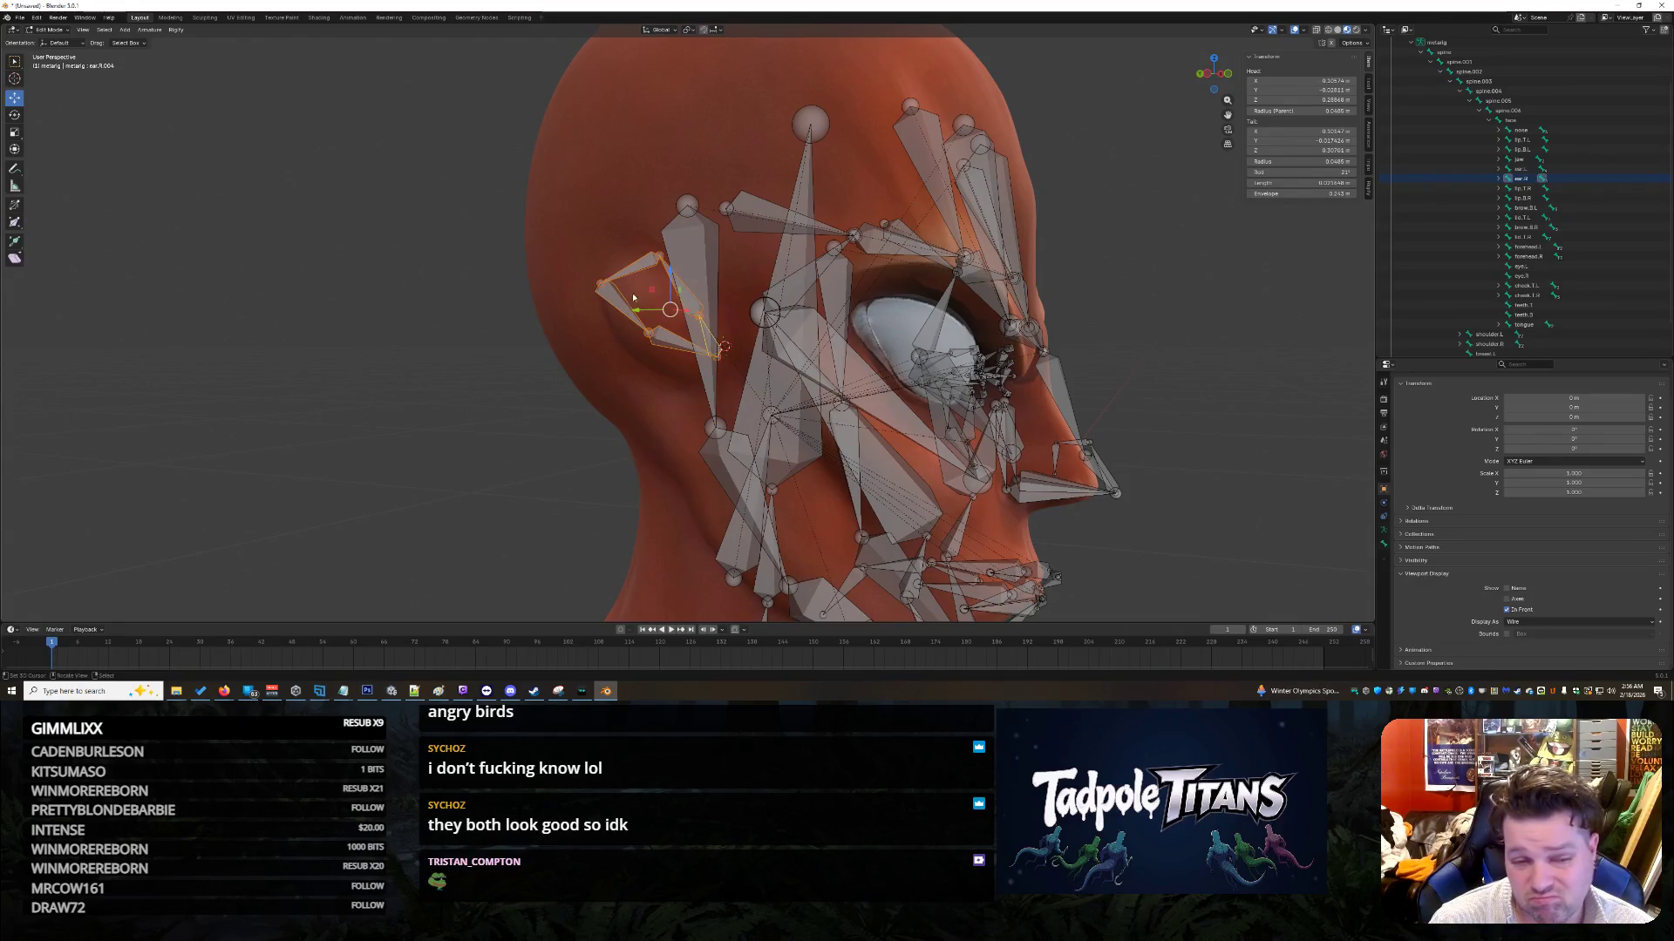
key("g")
key("y")
left_click(398, 401)
scroll(399, 401, "down", 3)
middle_click_drag(398, 401, 368, 423)
key("g")
key("Escape")
Step: Orbit to the head's side profile and zoom to check the ear bone placement
mouse_move(501, 397)
middle_mouse_down()
mouse_move(602, 404)
mouse_move(401, 405)
mouse_move(978, 373)
mouse_move(858, 361)
mouse_move(835, 381)
mouse_move(732, 348)
mouse_move(844, 355)
mouse_move(809, 376)
mouse_move(863, 398)
mouse_move(952, 393)
mouse_move(906, 384)
mouse_move(950, 370)
mouse_move(821, 380)
mouse_move(874, 426)
mouse_move(909, 416)
mouse_move(552, 373)
mouse_move(575, 348)
mouse_move(548, 321)
middle_mouse_up()
scroll(968, 379, "down", 6)
scroll(824, 375, "up", 3)
scroll(836, 373, "down", 3)
scroll(833, 366, "up", 2)
scroll(809, 376, "up", 2)
scroll(552, 373, "up", 3)
scroll(575, 348, "up", 3)
scroll(548, 321, "down", 2)
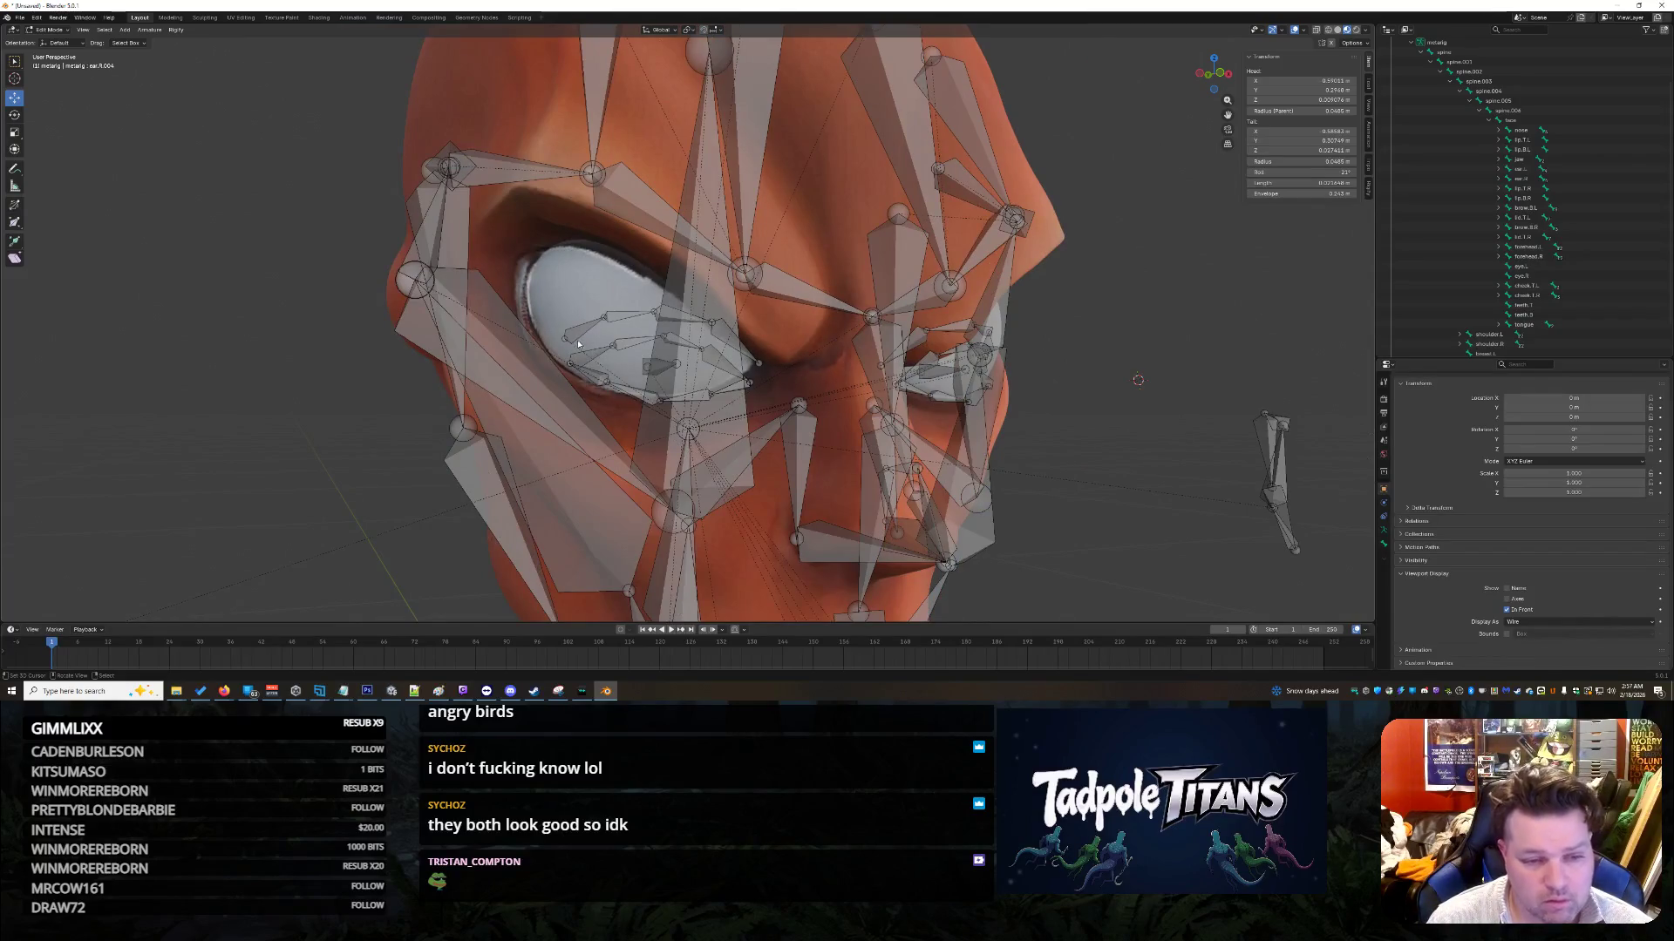
Step: Select the right lower-brow bones, undoing an accidental spine.006 move
left_click(582, 329)
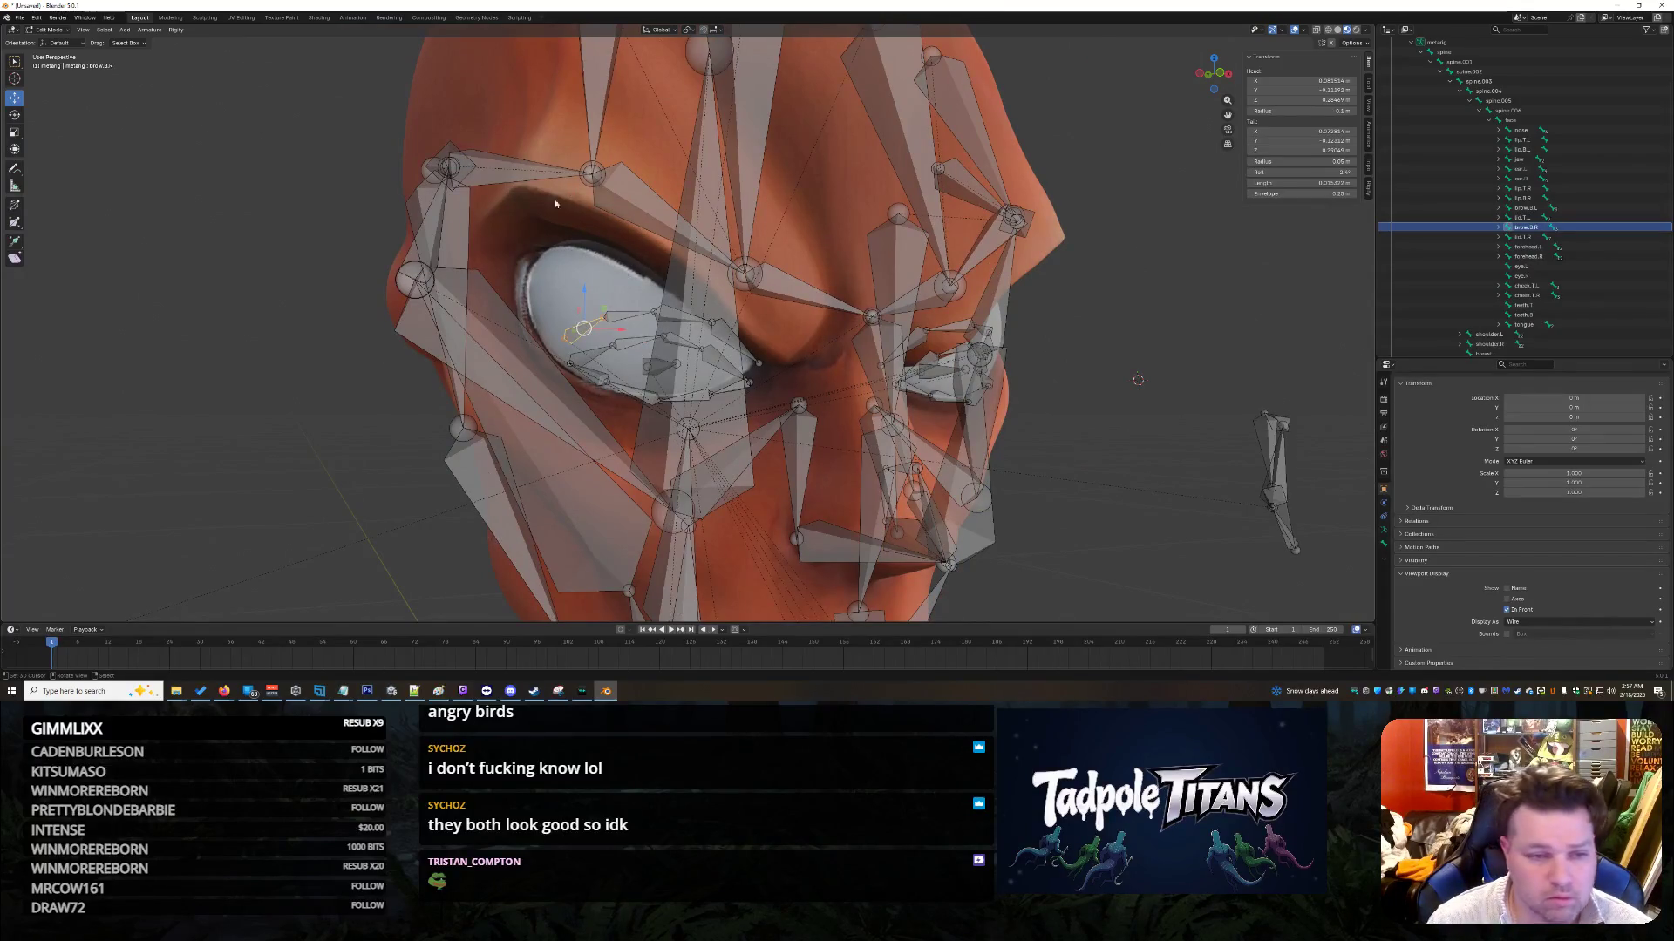
left_click(625, 320)
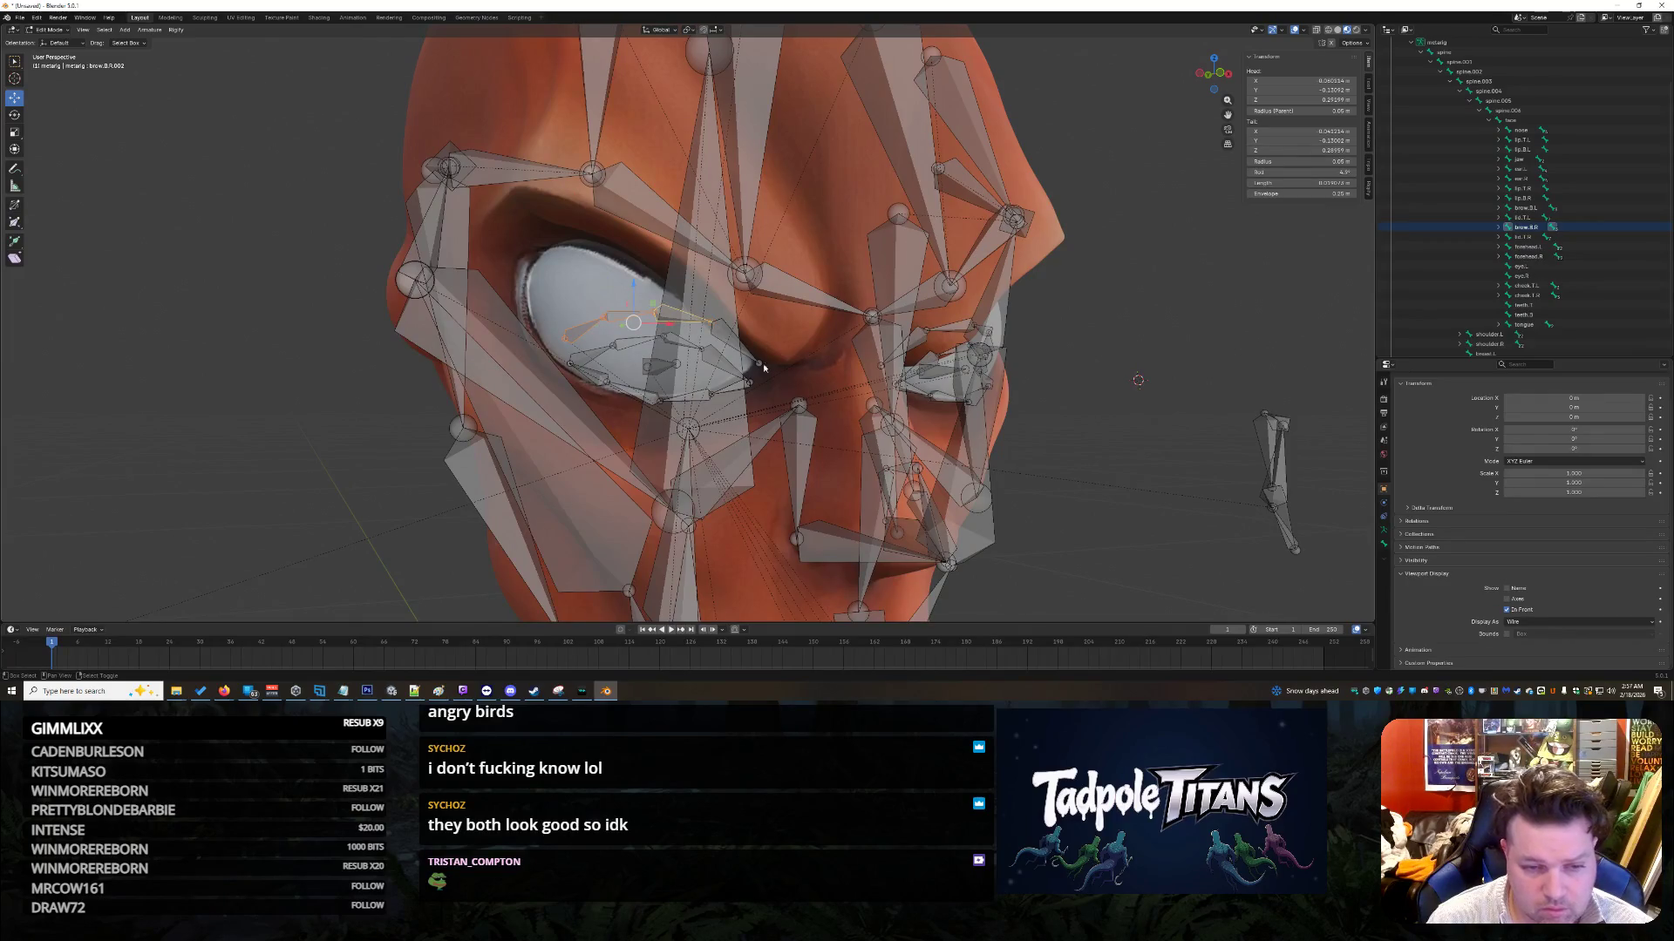
mouse_move(812, 371)
middle_mouse_down()
mouse_move(768, 373)
mouse_move(824, 369)
middle_mouse_up()
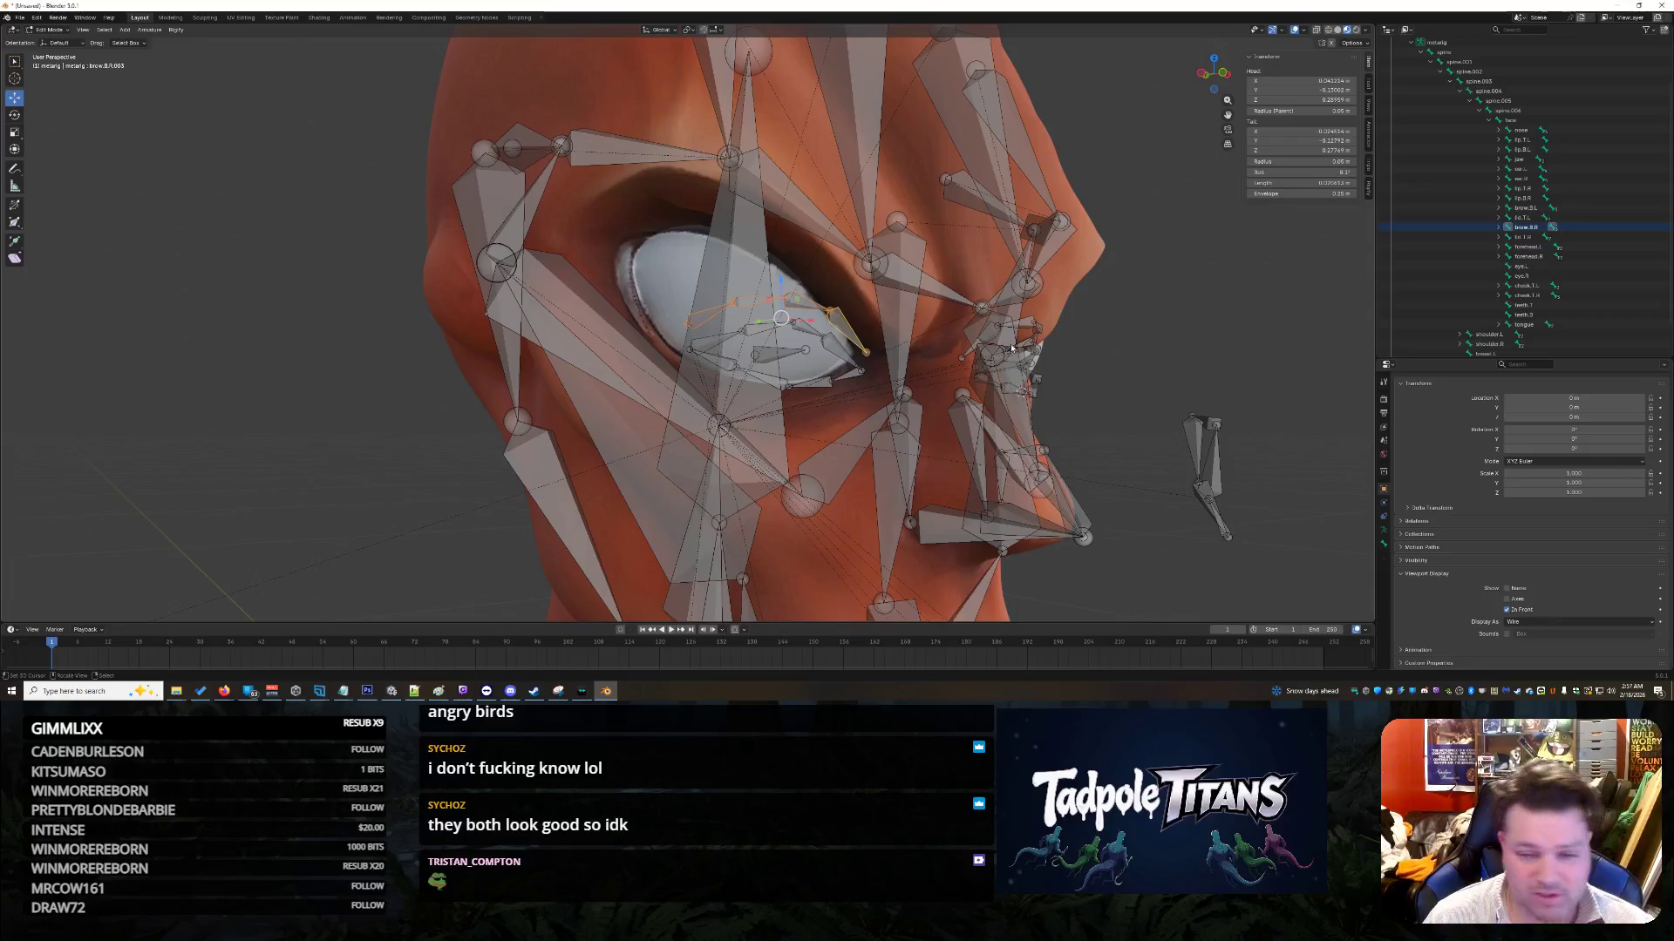
left_click(699, 319)
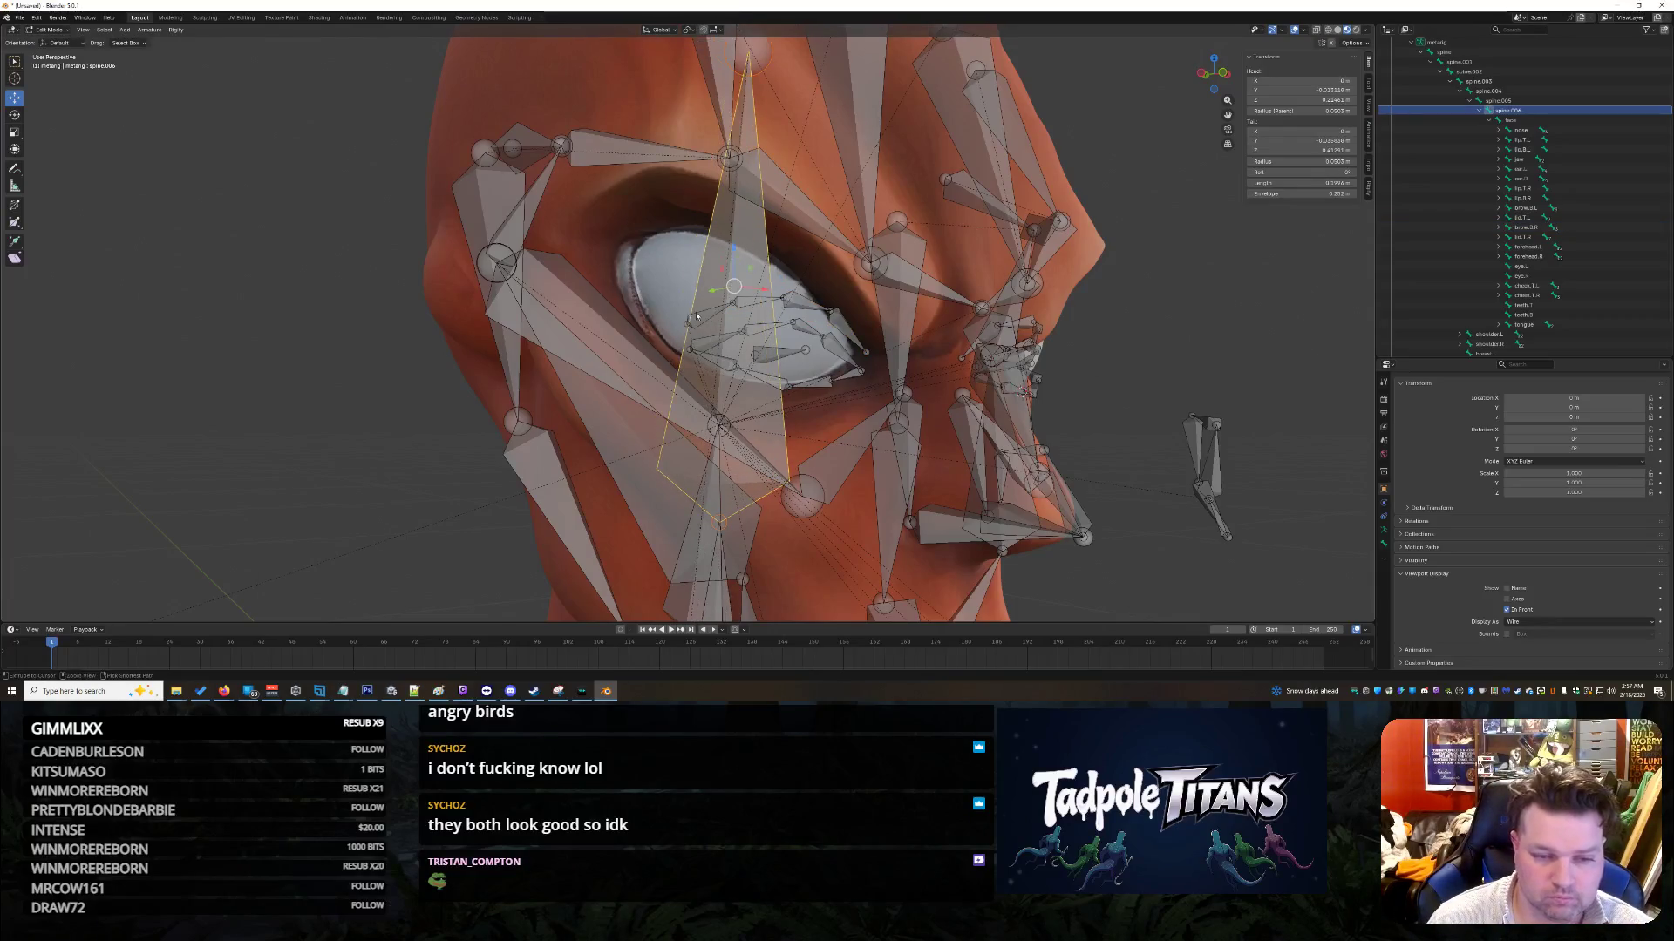
left_click(706, 323)
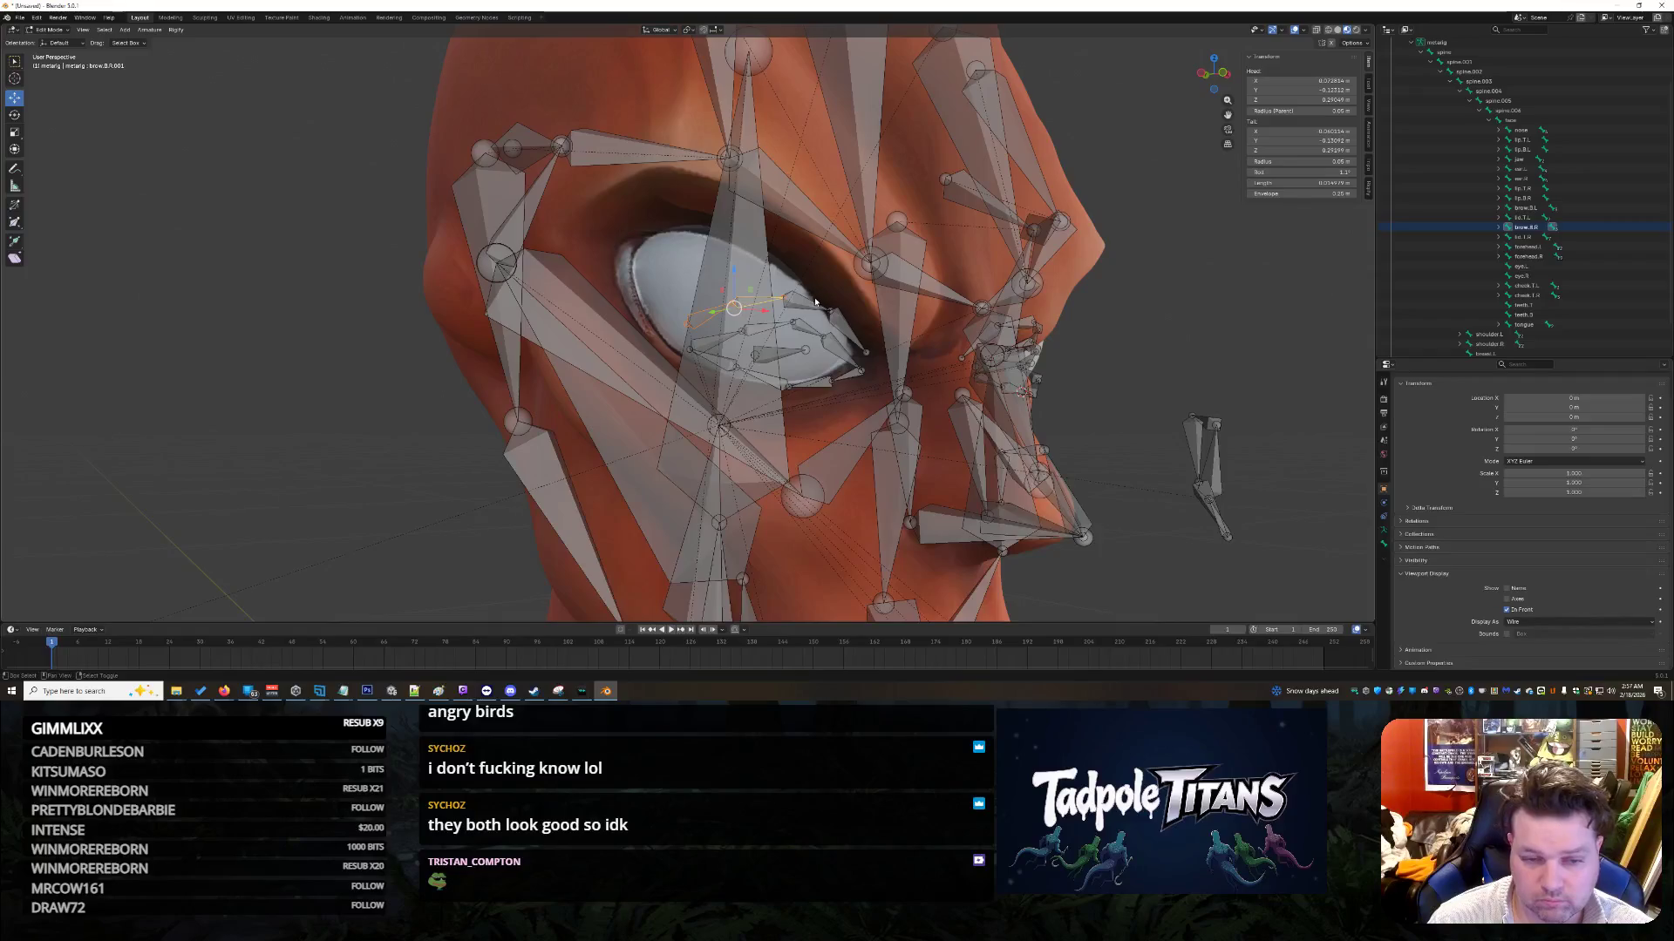
left_click(844, 325)
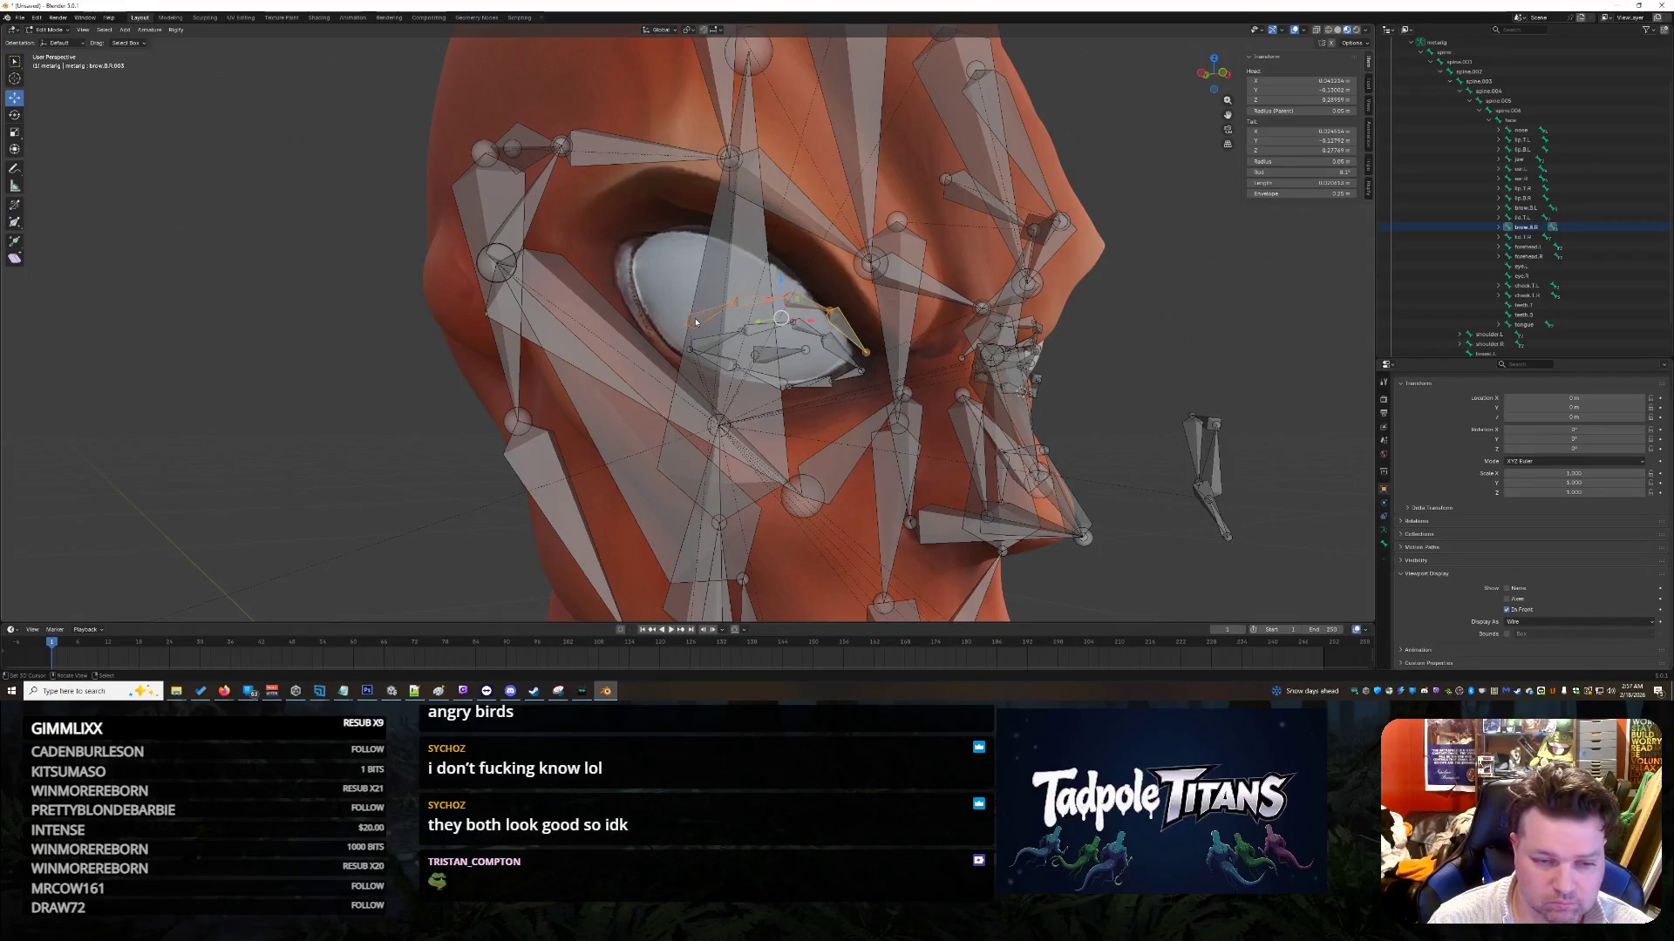
left_click(844, 329)
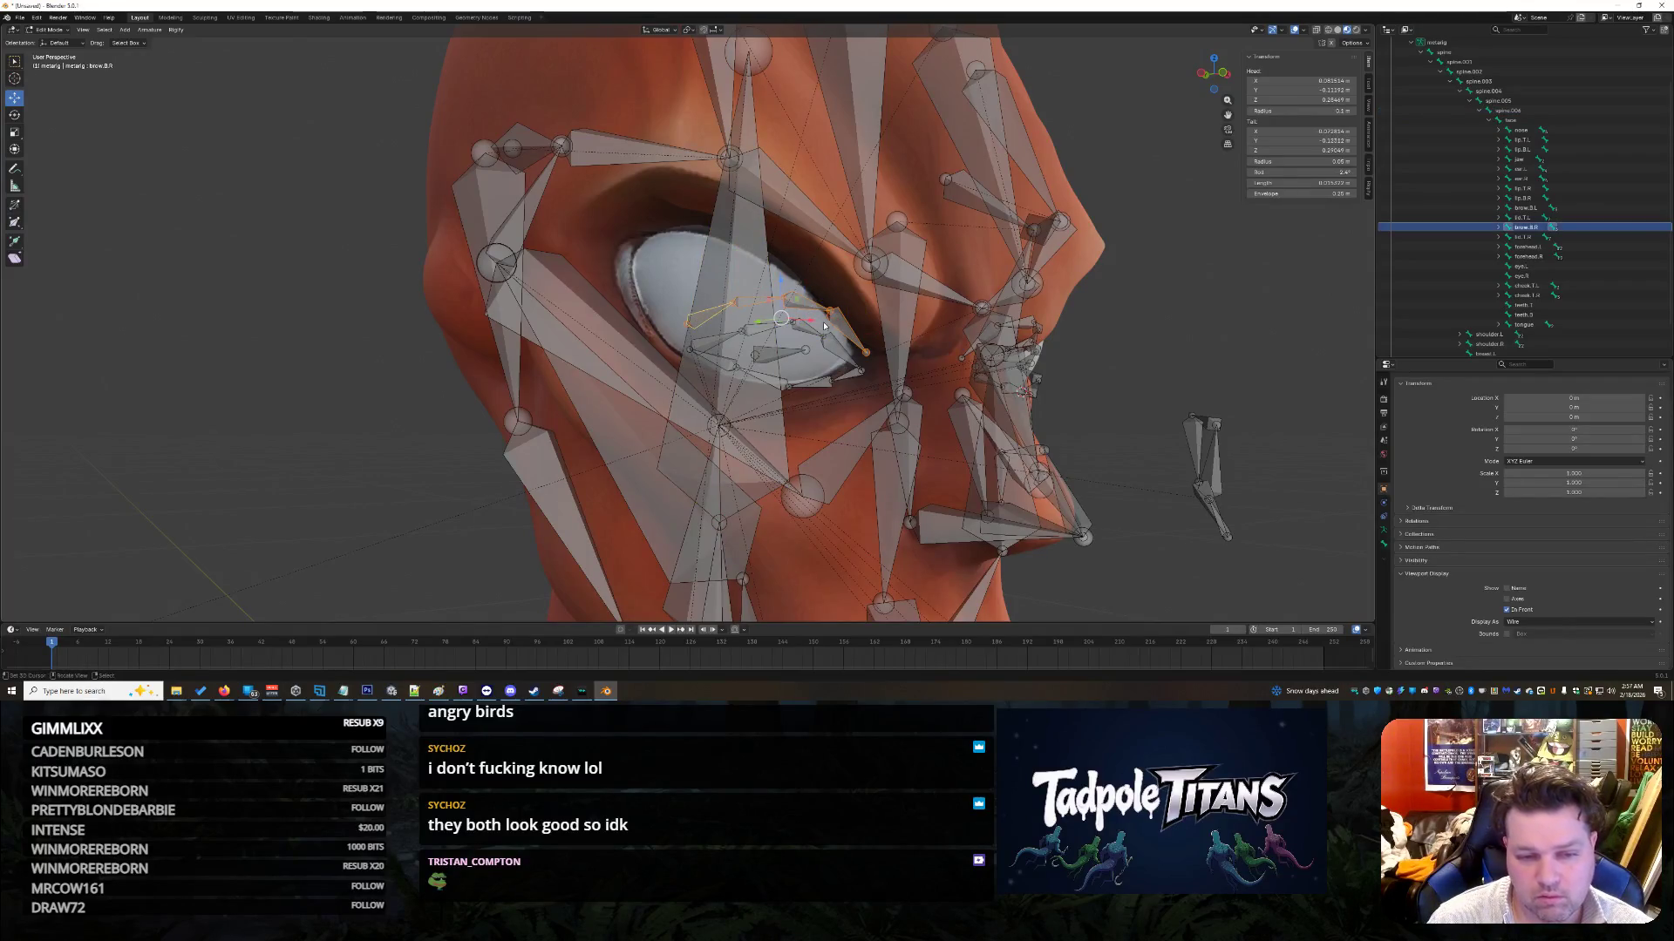
left_click_drag(776, 260, 702, 279)
key("ctrl+z")
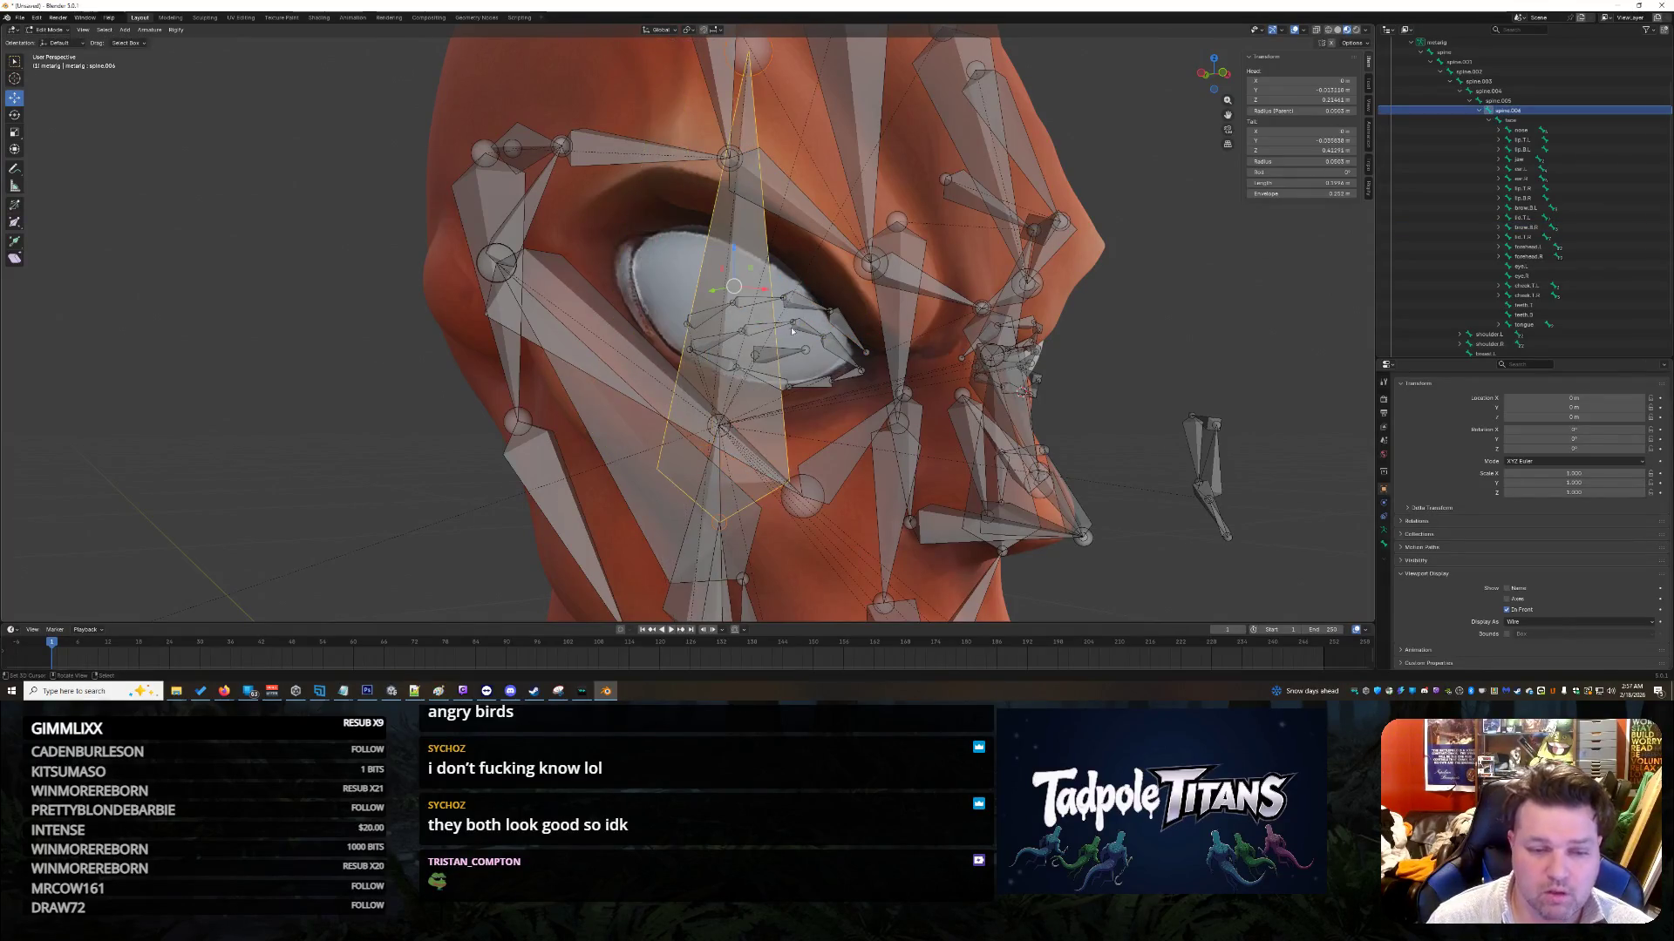
Step: Reposition brow.B.R.003 and pull the eye-corner joint down-right
left_click(725, 317)
left_click(756, 298, "shift")
left_click(783, 304)
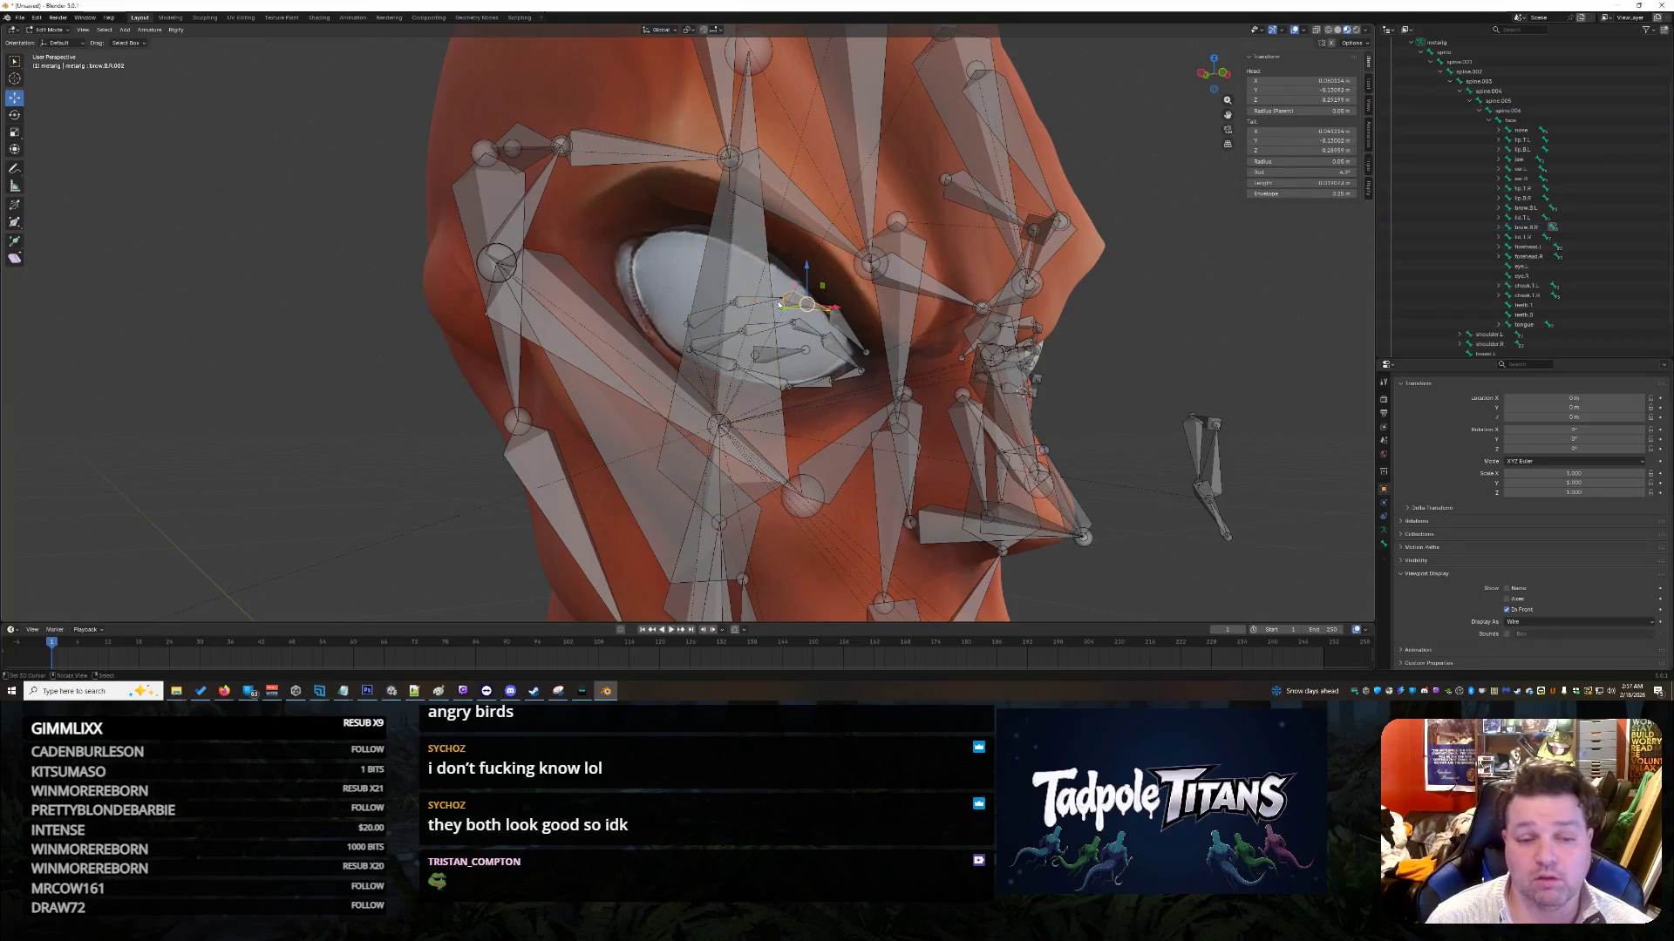
left_click(839, 325)
key("g")
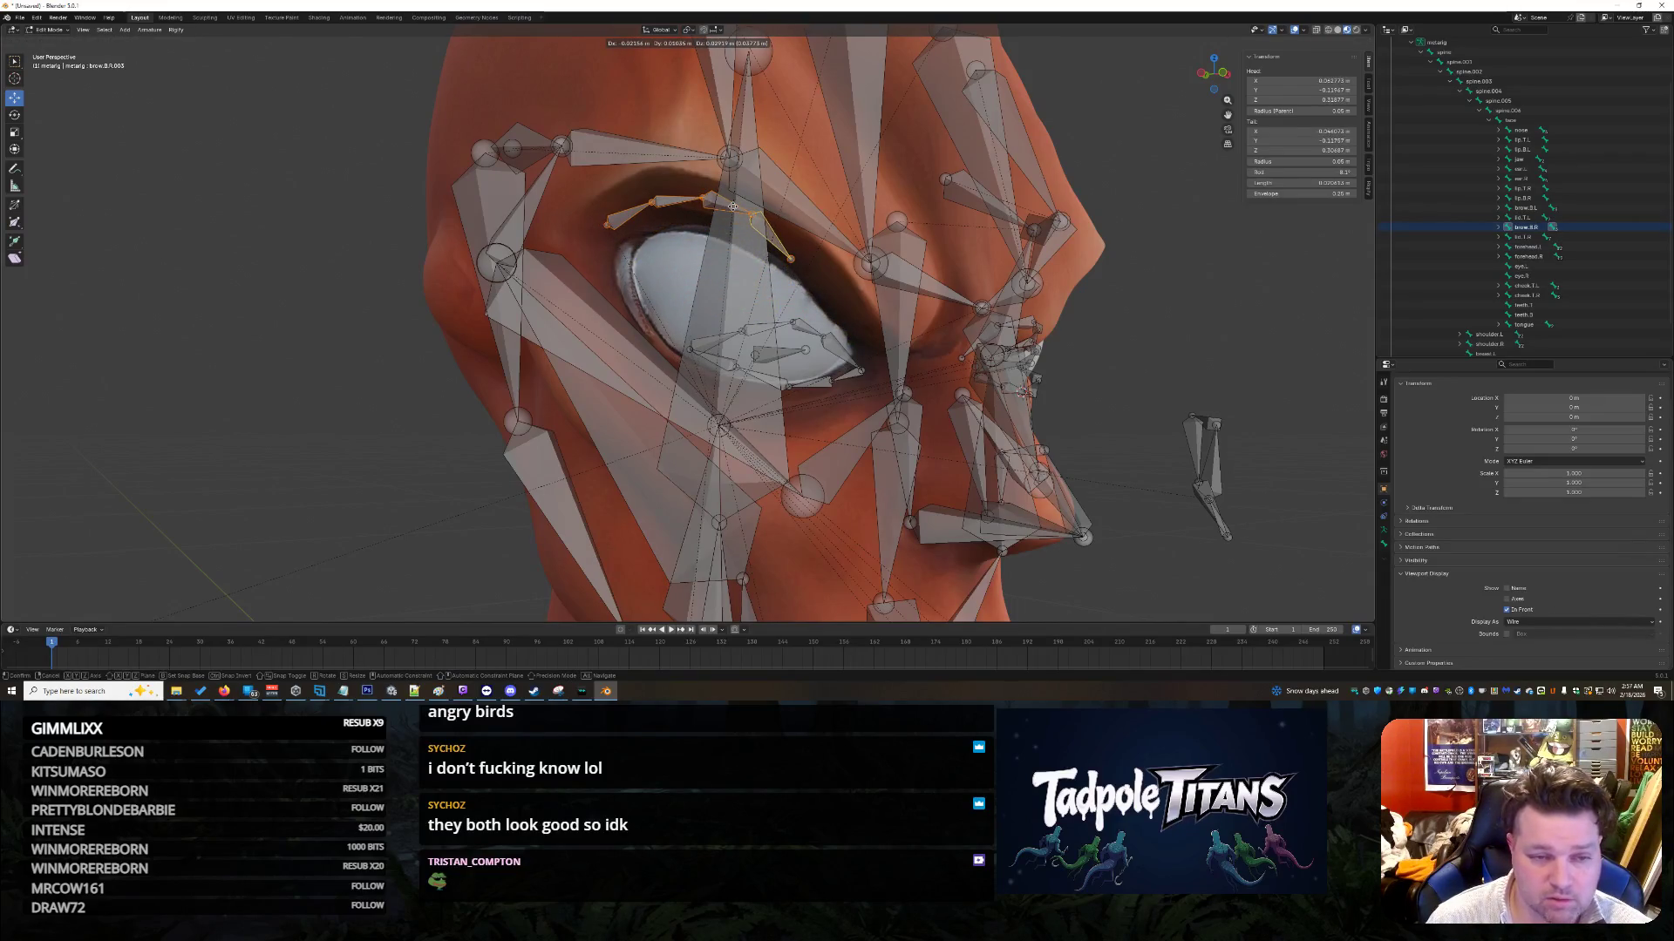
left_click(733, 206)
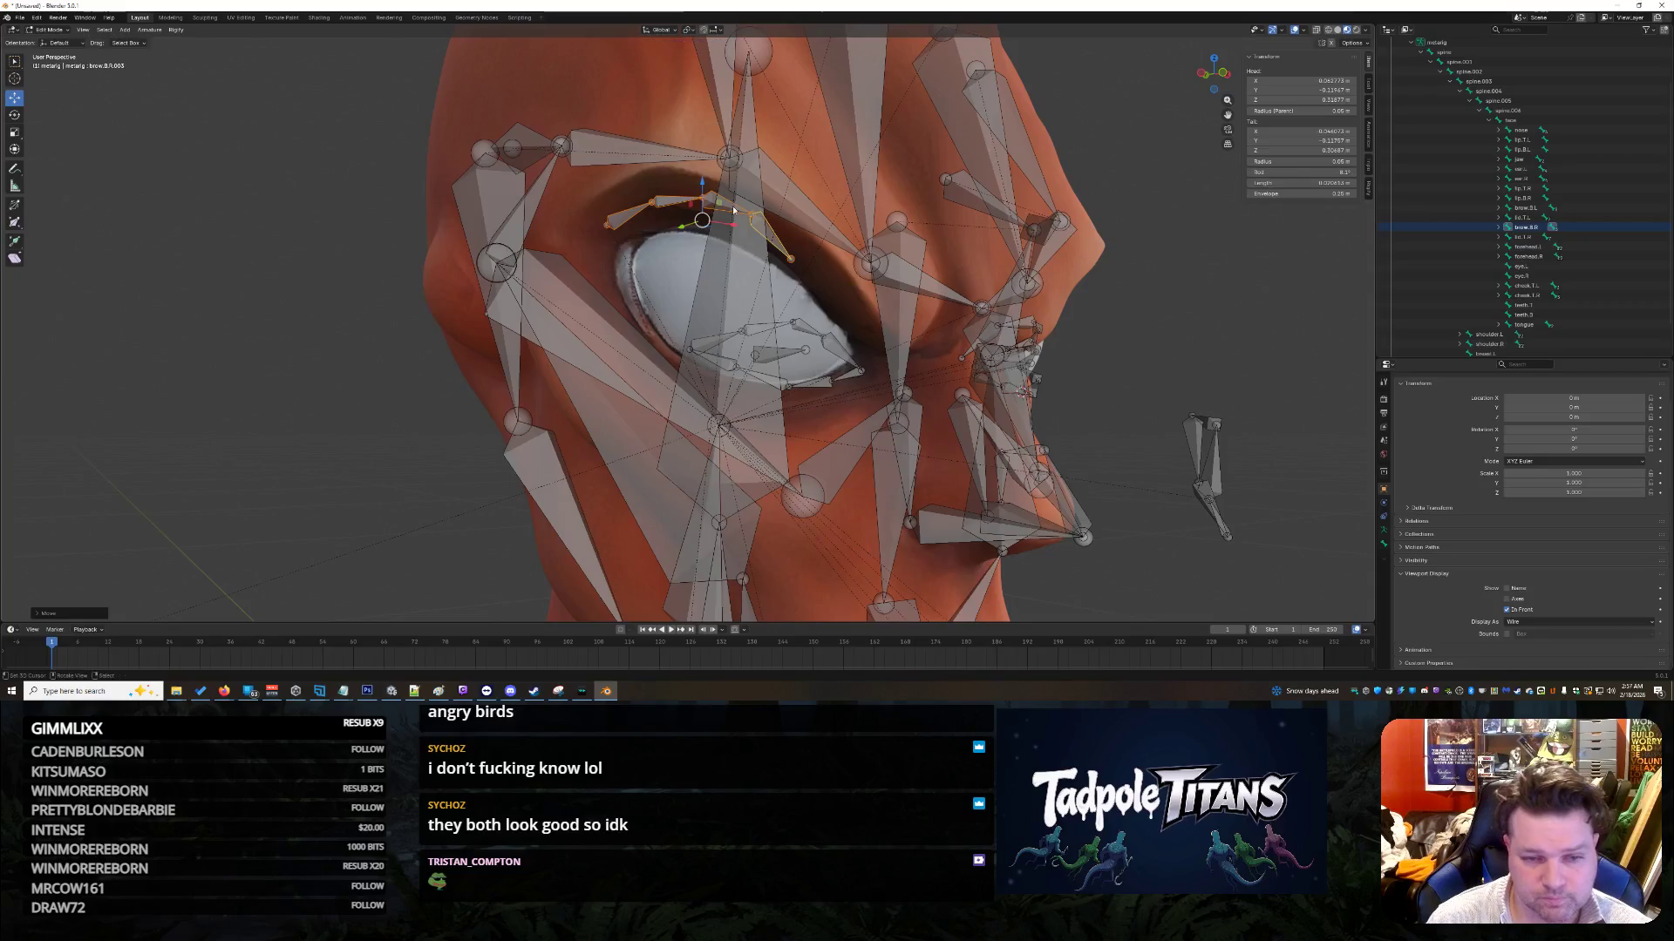
left_click(821, 281)
left_click_drag(790, 260, 863, 332)
left_click(772, 234)
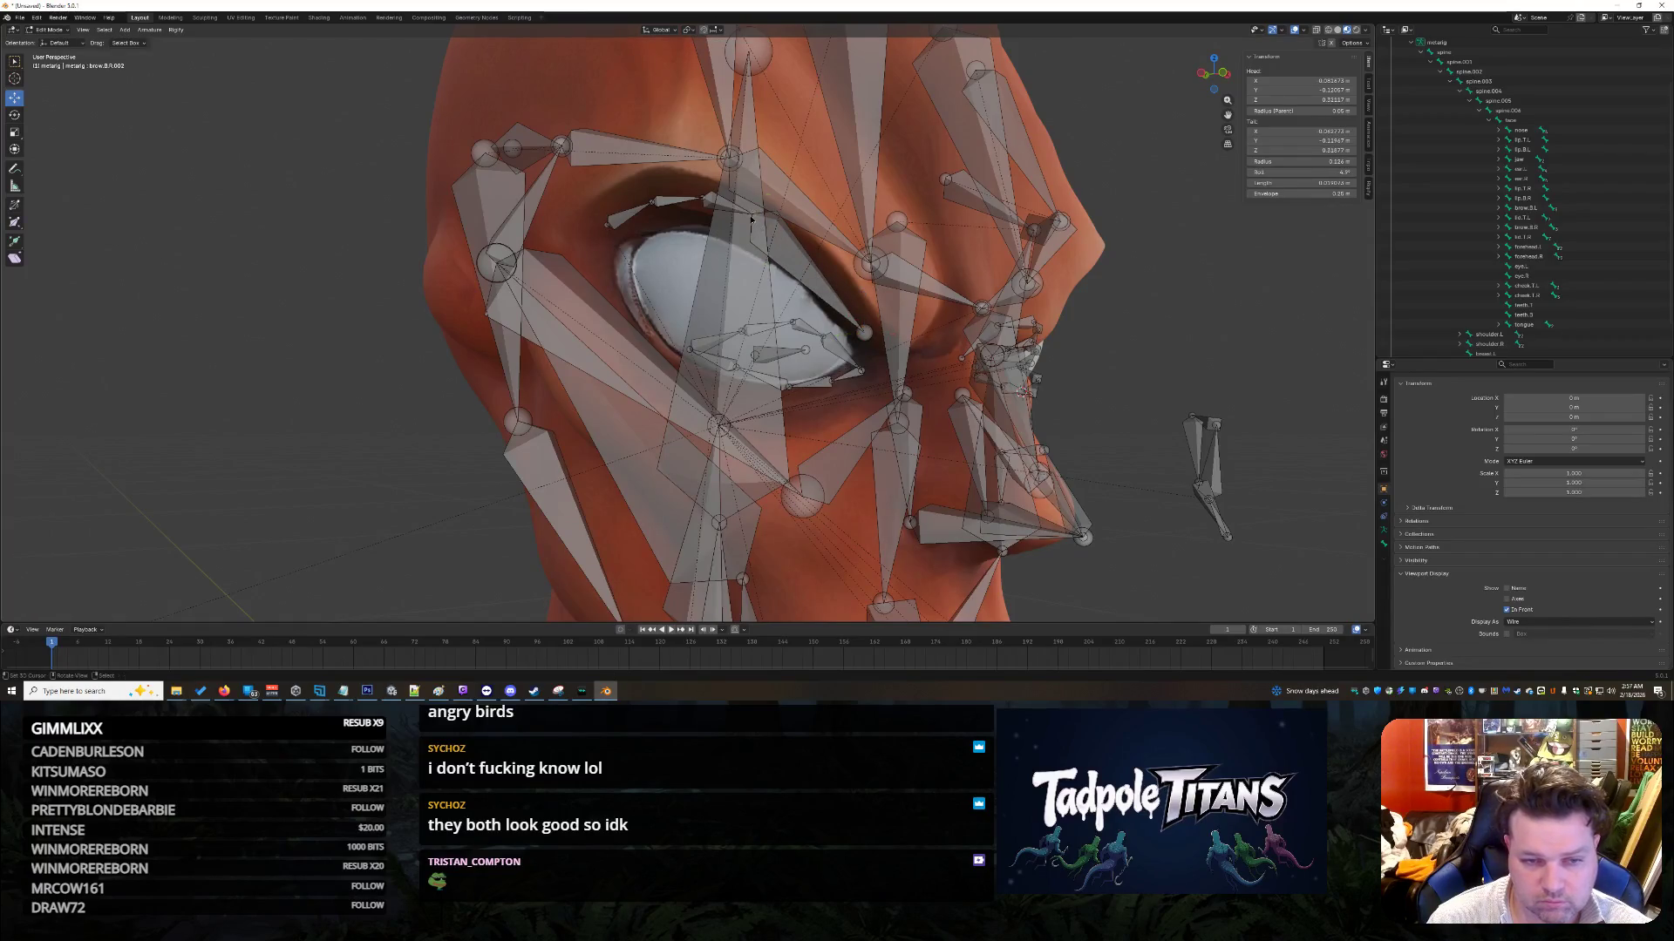
key("g")
key("Escape")
Step: Move brow.B.R.002, the brow.B.R.003 joint and the brow.B.R.001 joint onto the brow line
left_click(766, 230)
key("g")
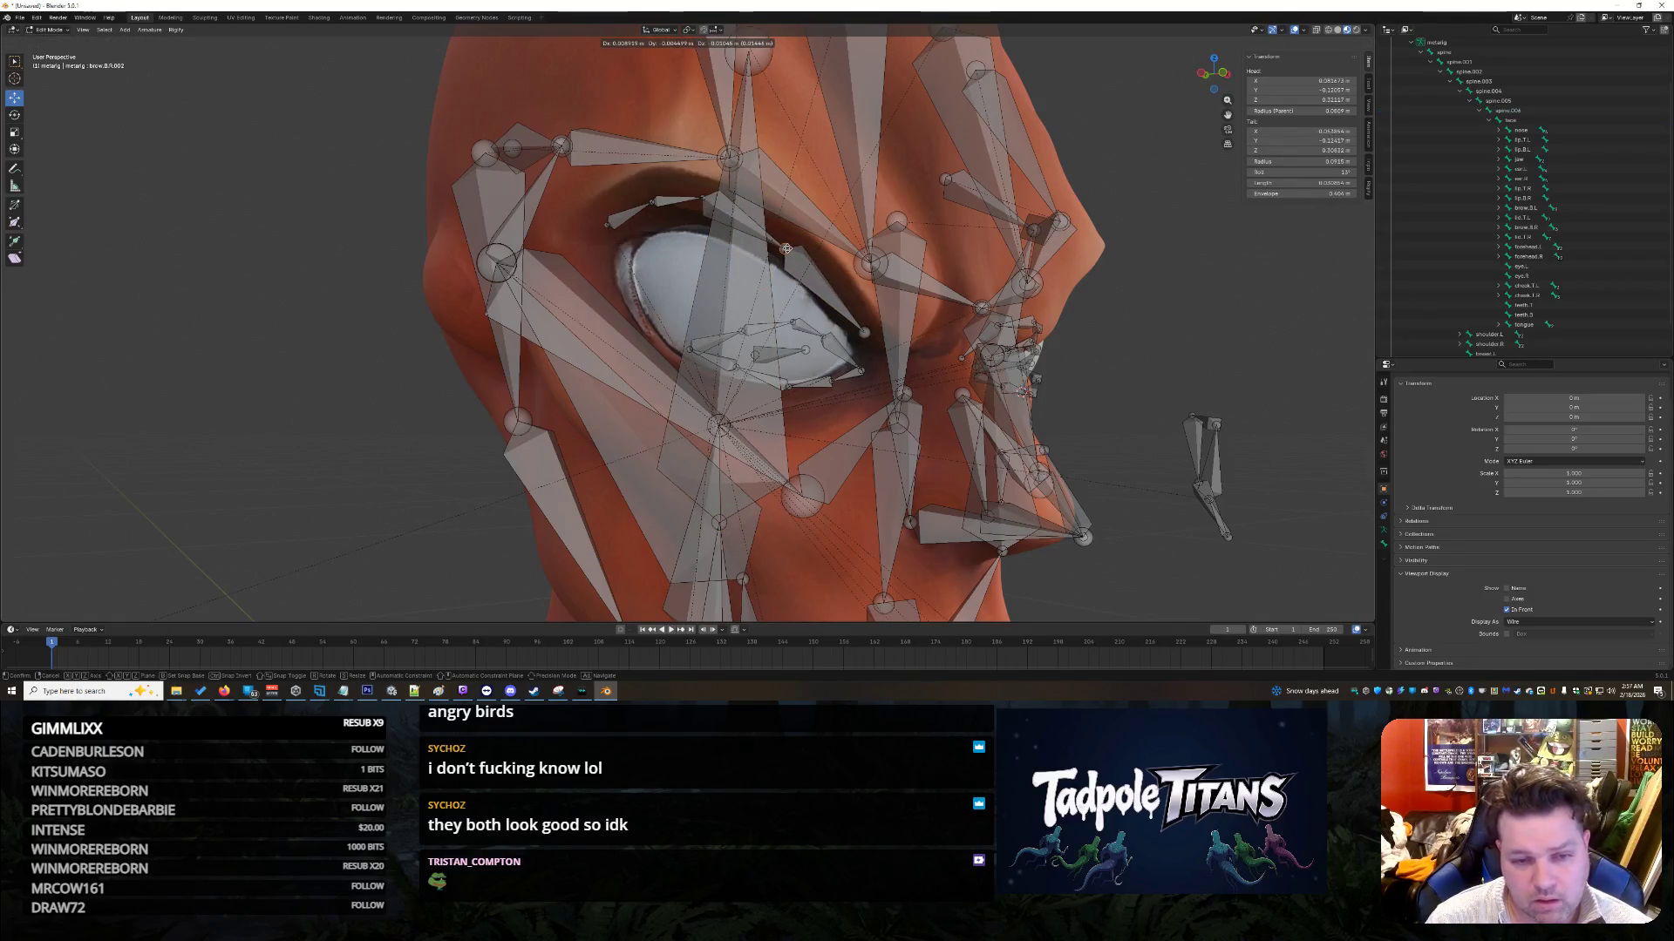
left_click(801, 261)
left_click(862, 342)
key("g")
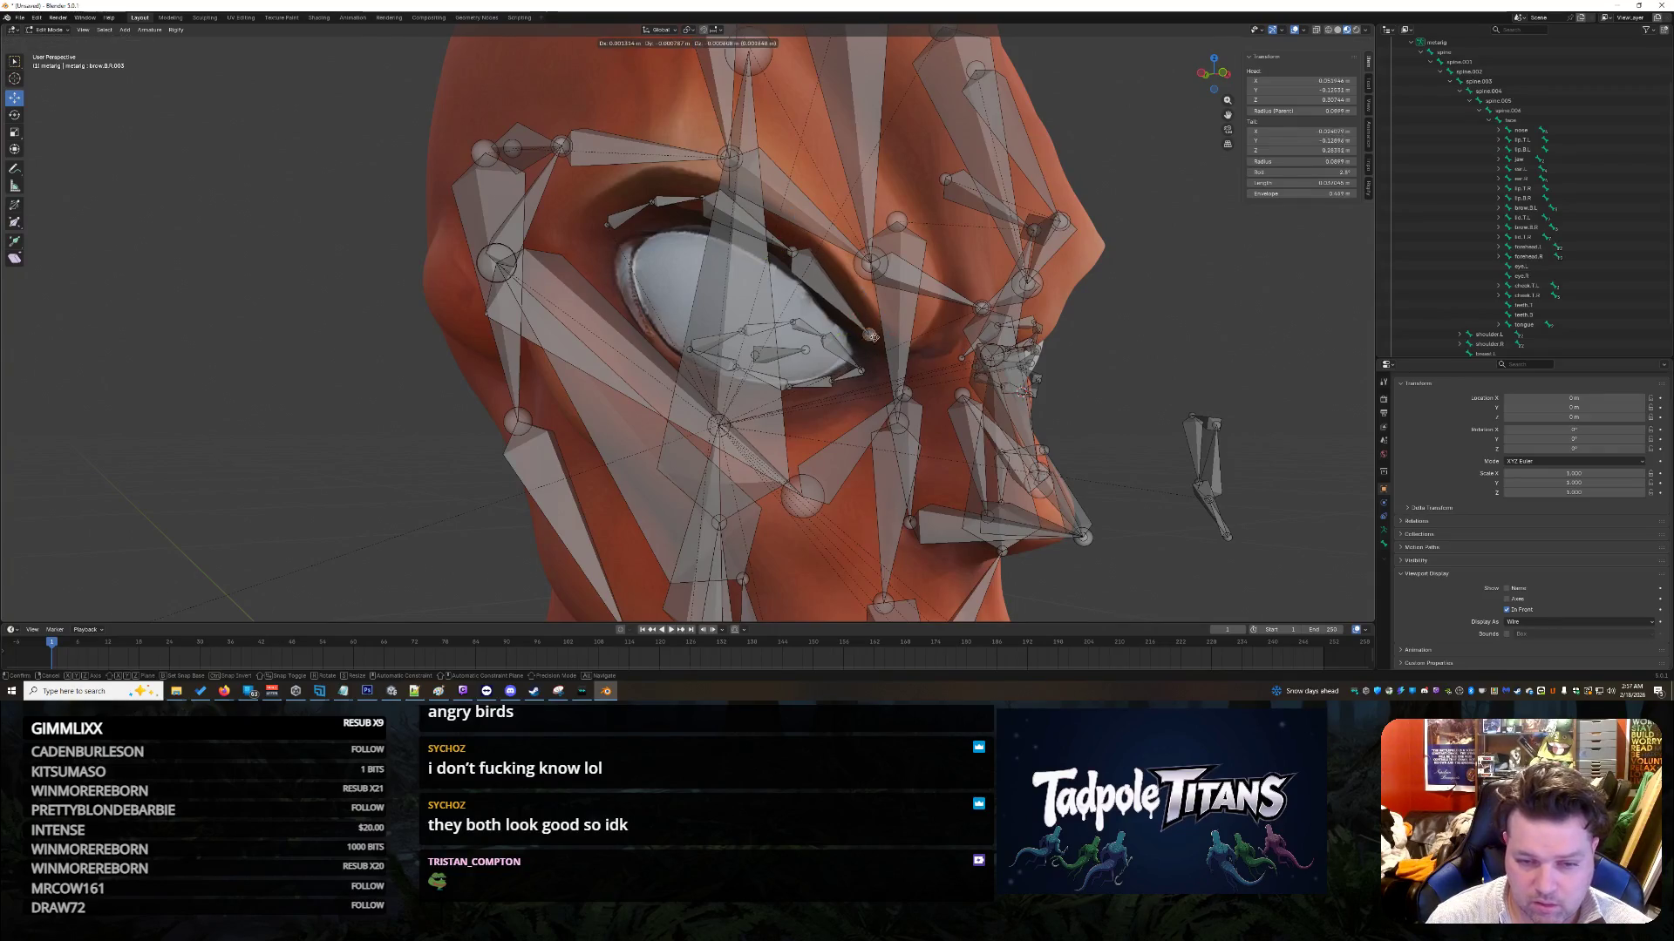
left_click(875, 339)
key("g")
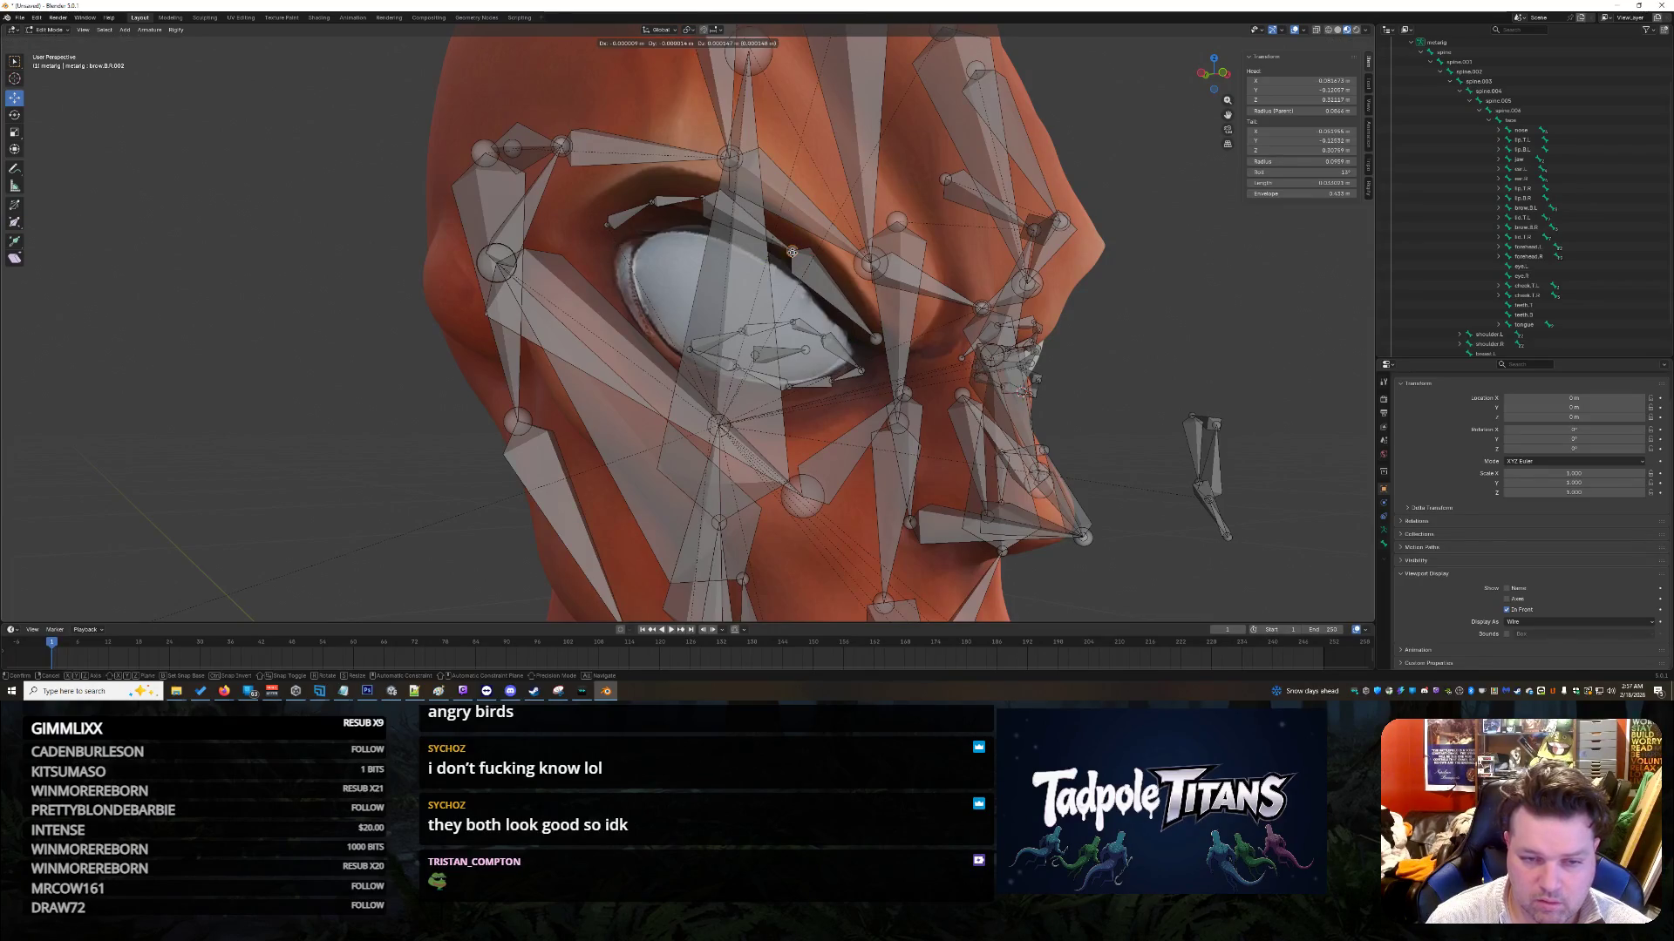
left_click(795, 246)
left_click(702, 199)
key("g")
left_click(699, 184)
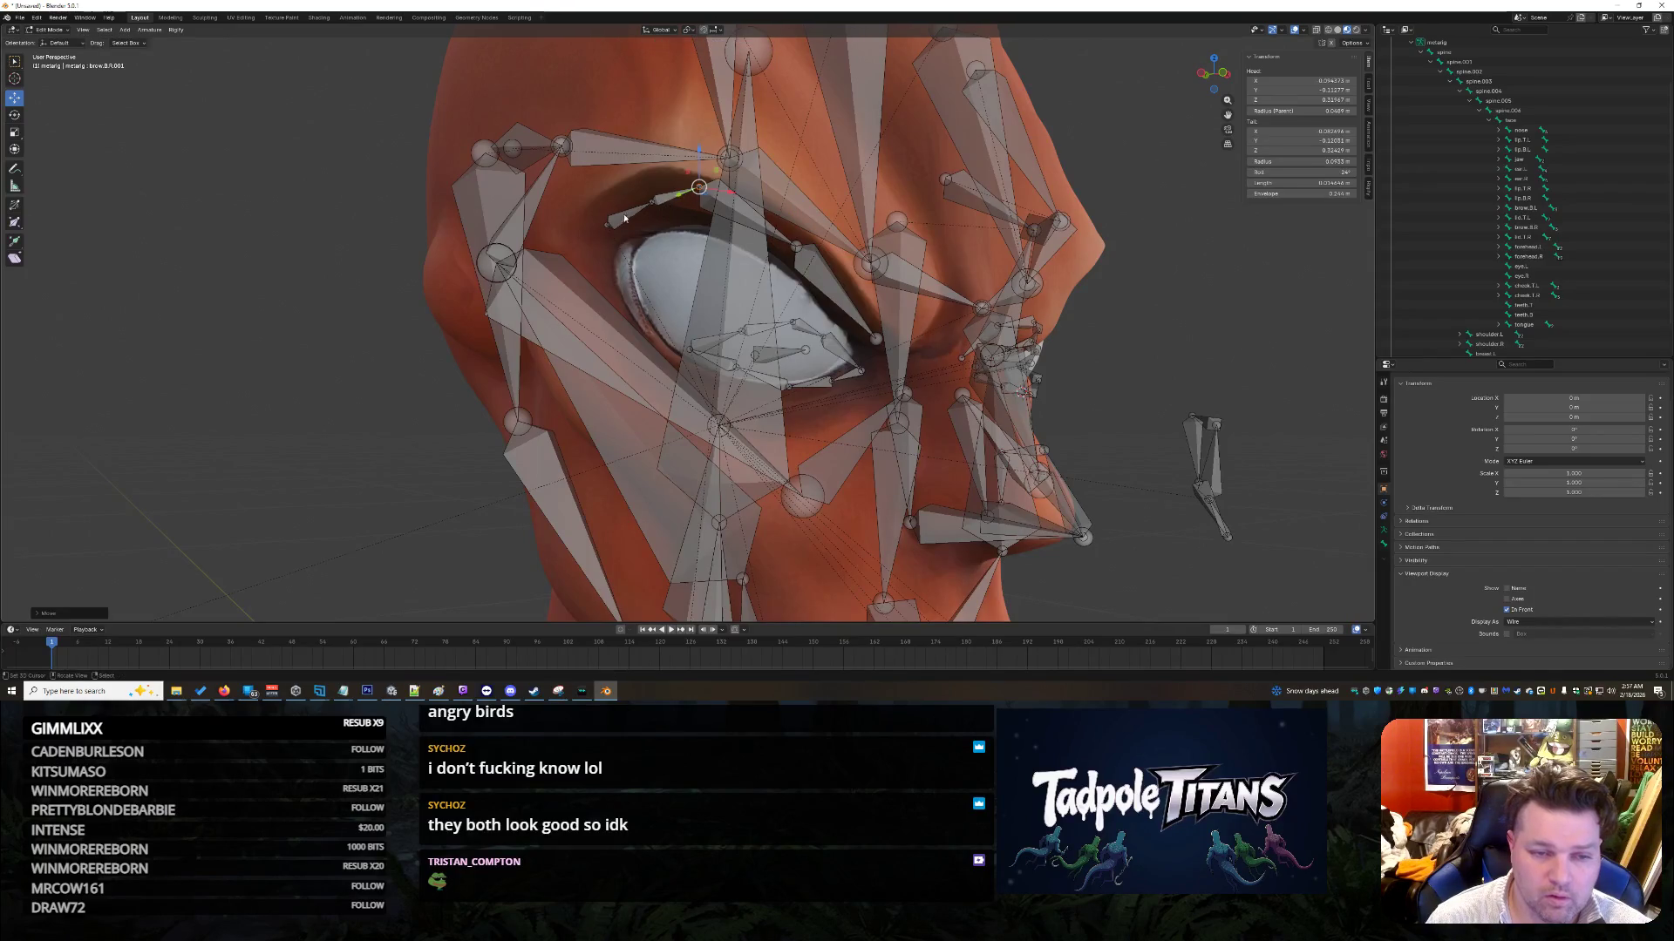
Step: Fine-tune brow.B.R.001 and brow.B.R.002 positions along the upper eye-socket rim
left_click(649, 187)
key("g")
left_click(649, 182)
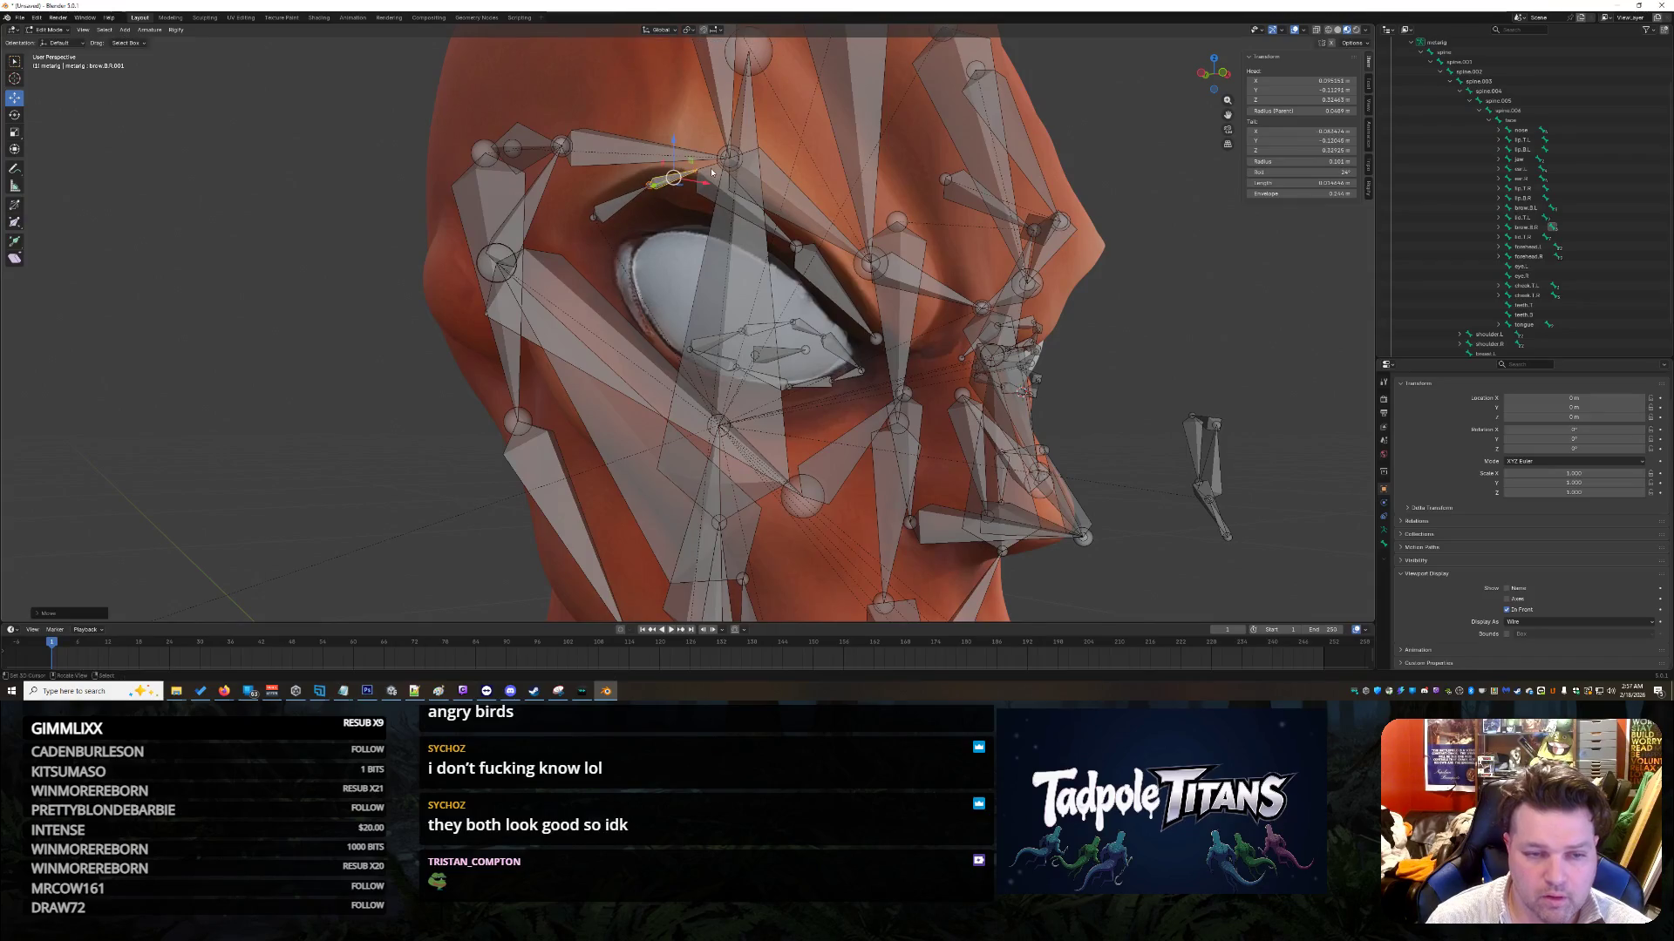
left_click(695, 170)
key("g")
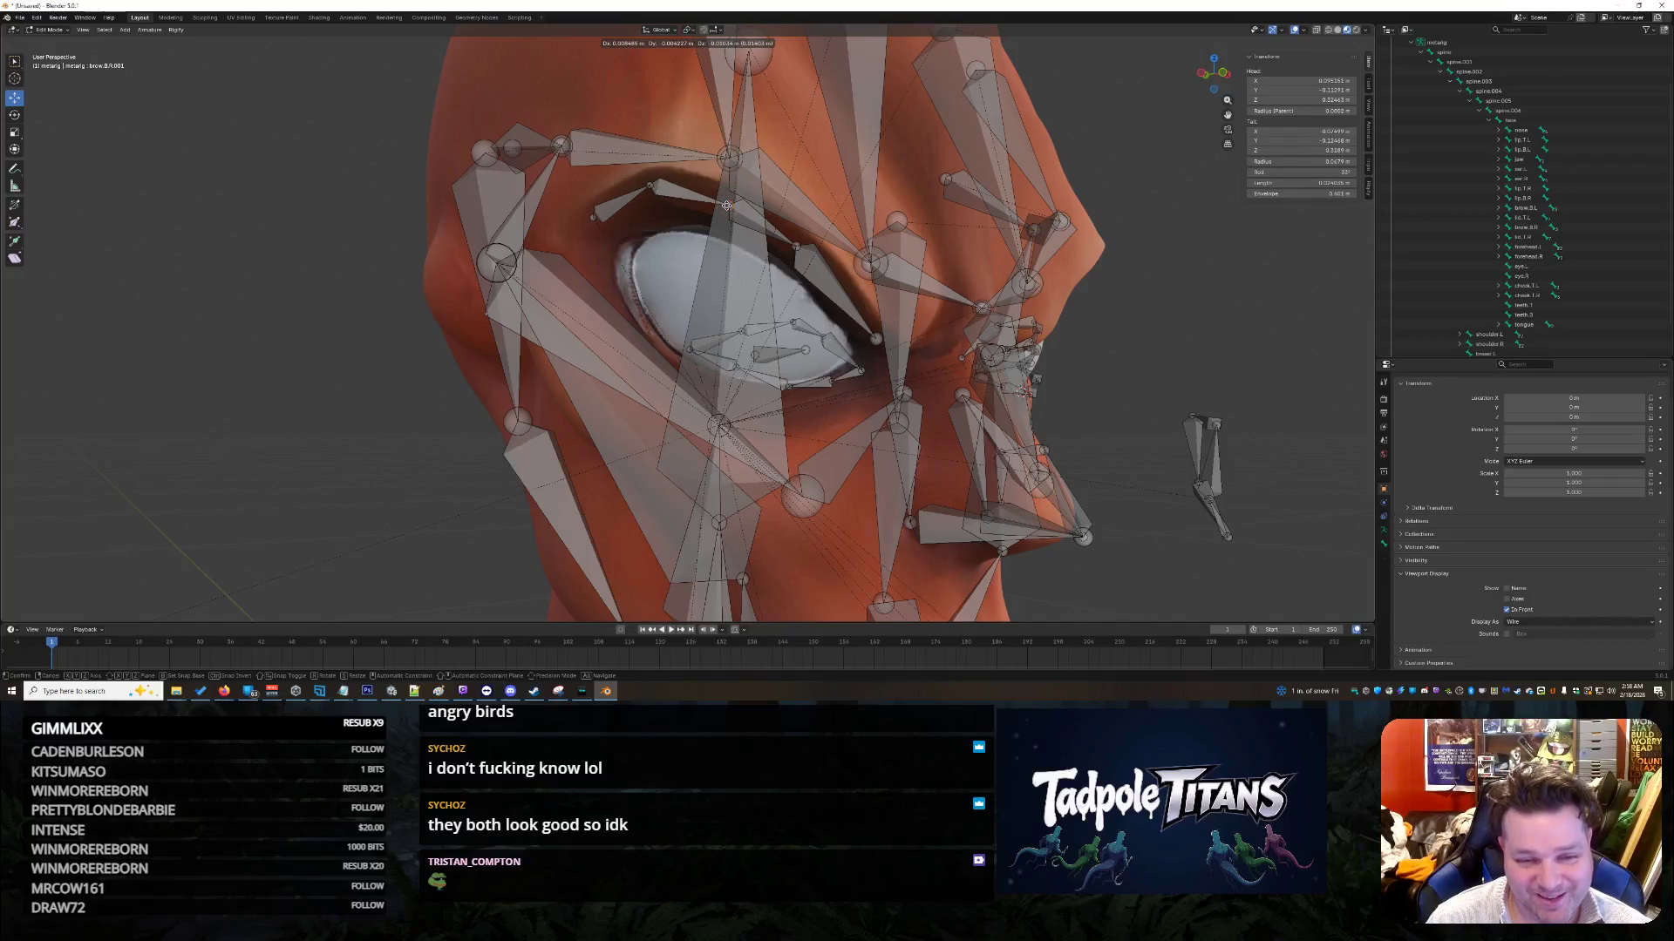
left_click(727, 205)
key("g")
left_click(808, 260)
key("g")
left_click(873, 335)
middle_click_drag(1148, 310, 1125, 331)
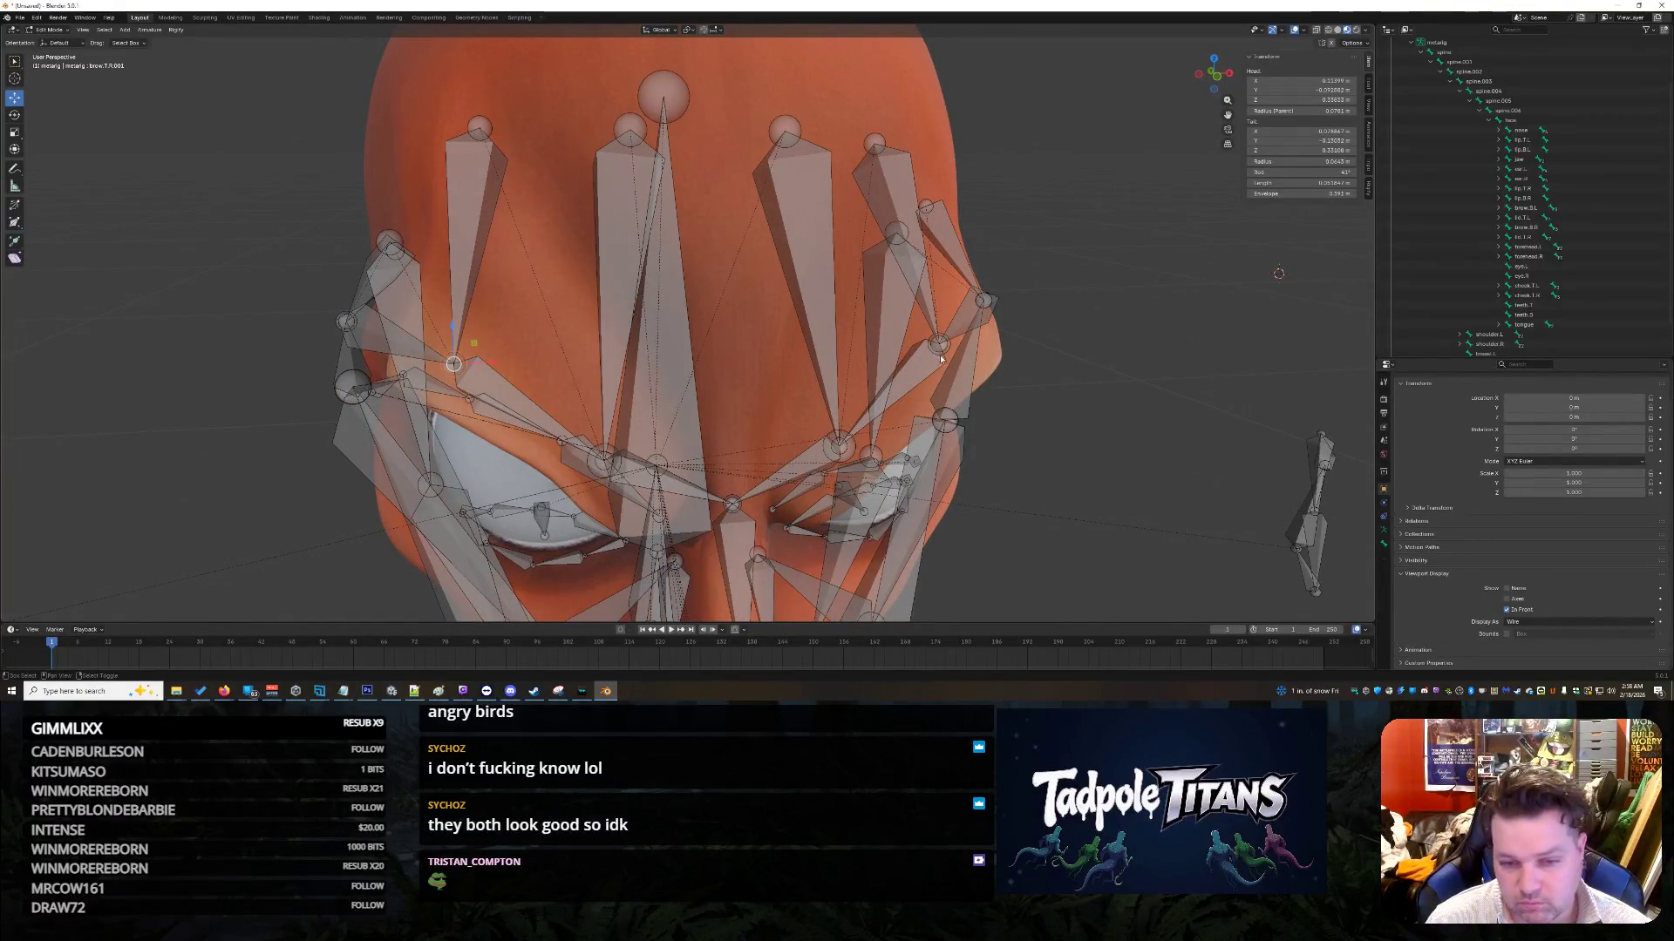
Step: Shift forehead.R and brow.T.R.002 along Z to sit on the right brow
key("g")
key("z")
left_click(704, 289)
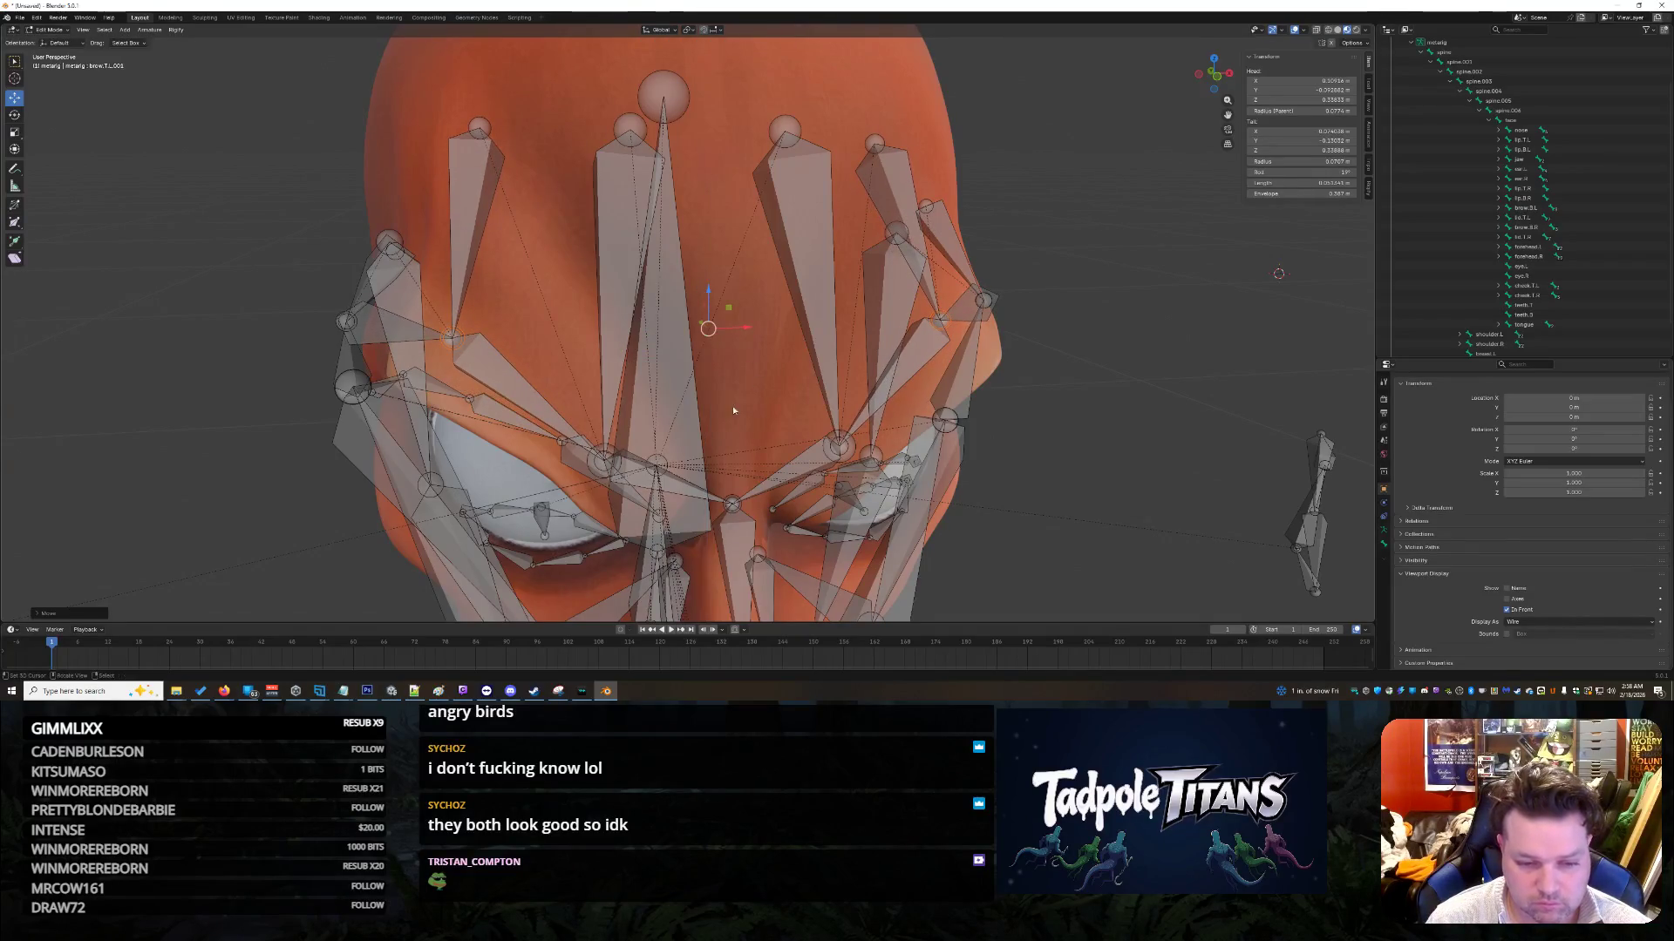
left_click(605, 466)
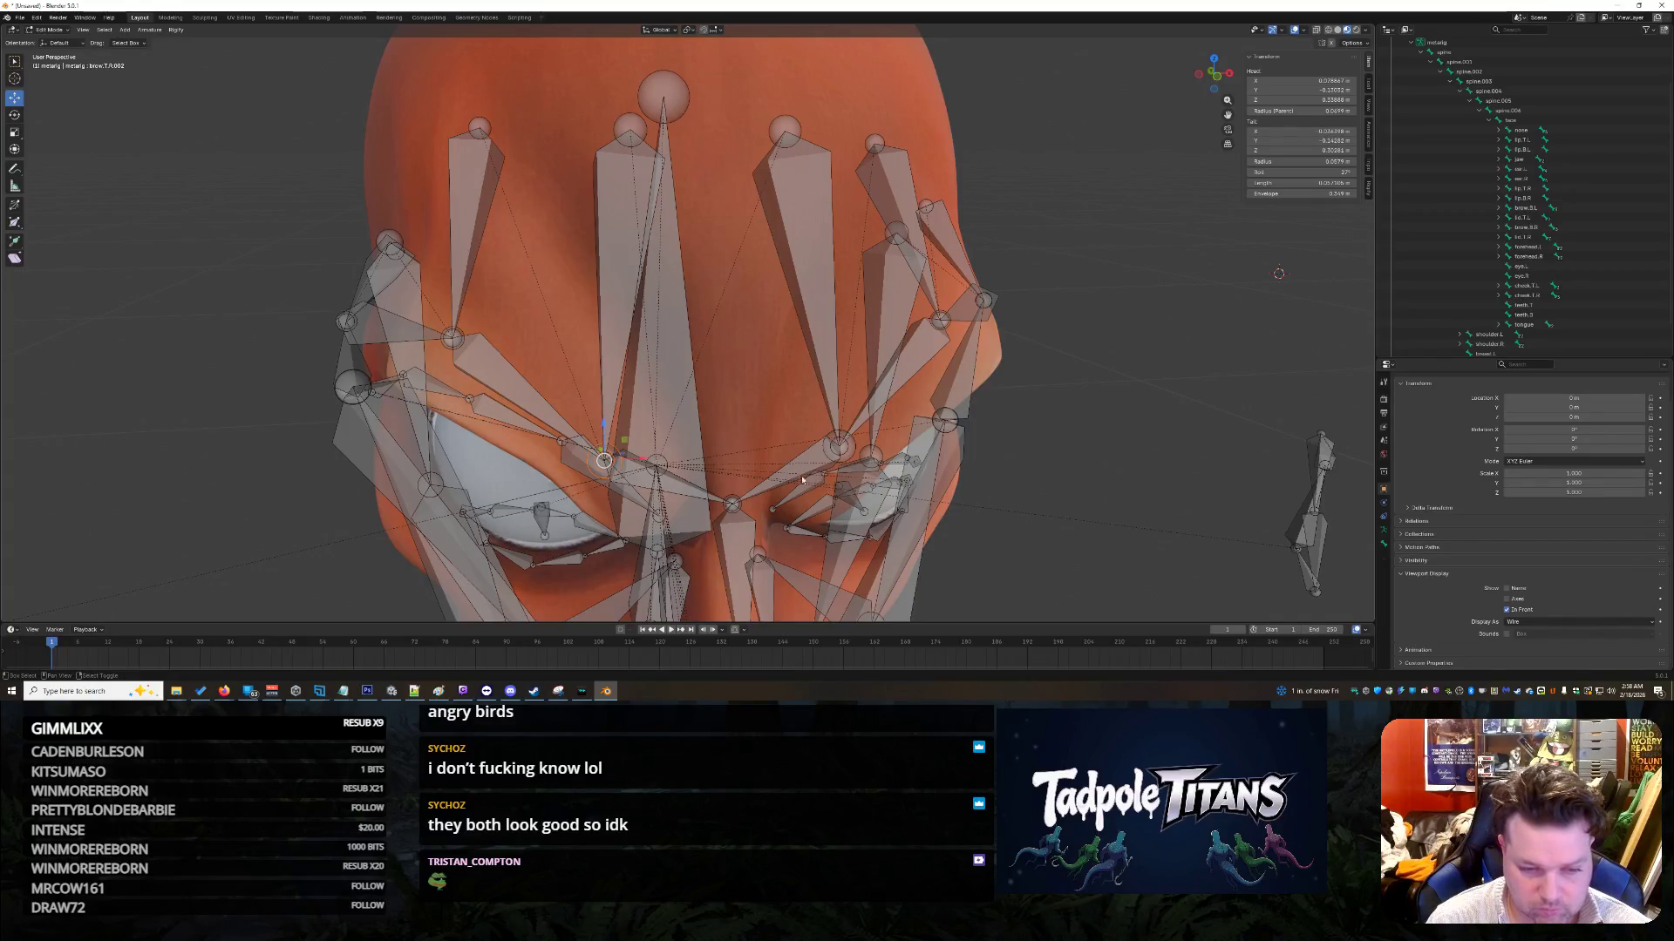
key("g")
key("z")
left_click(730, 383)
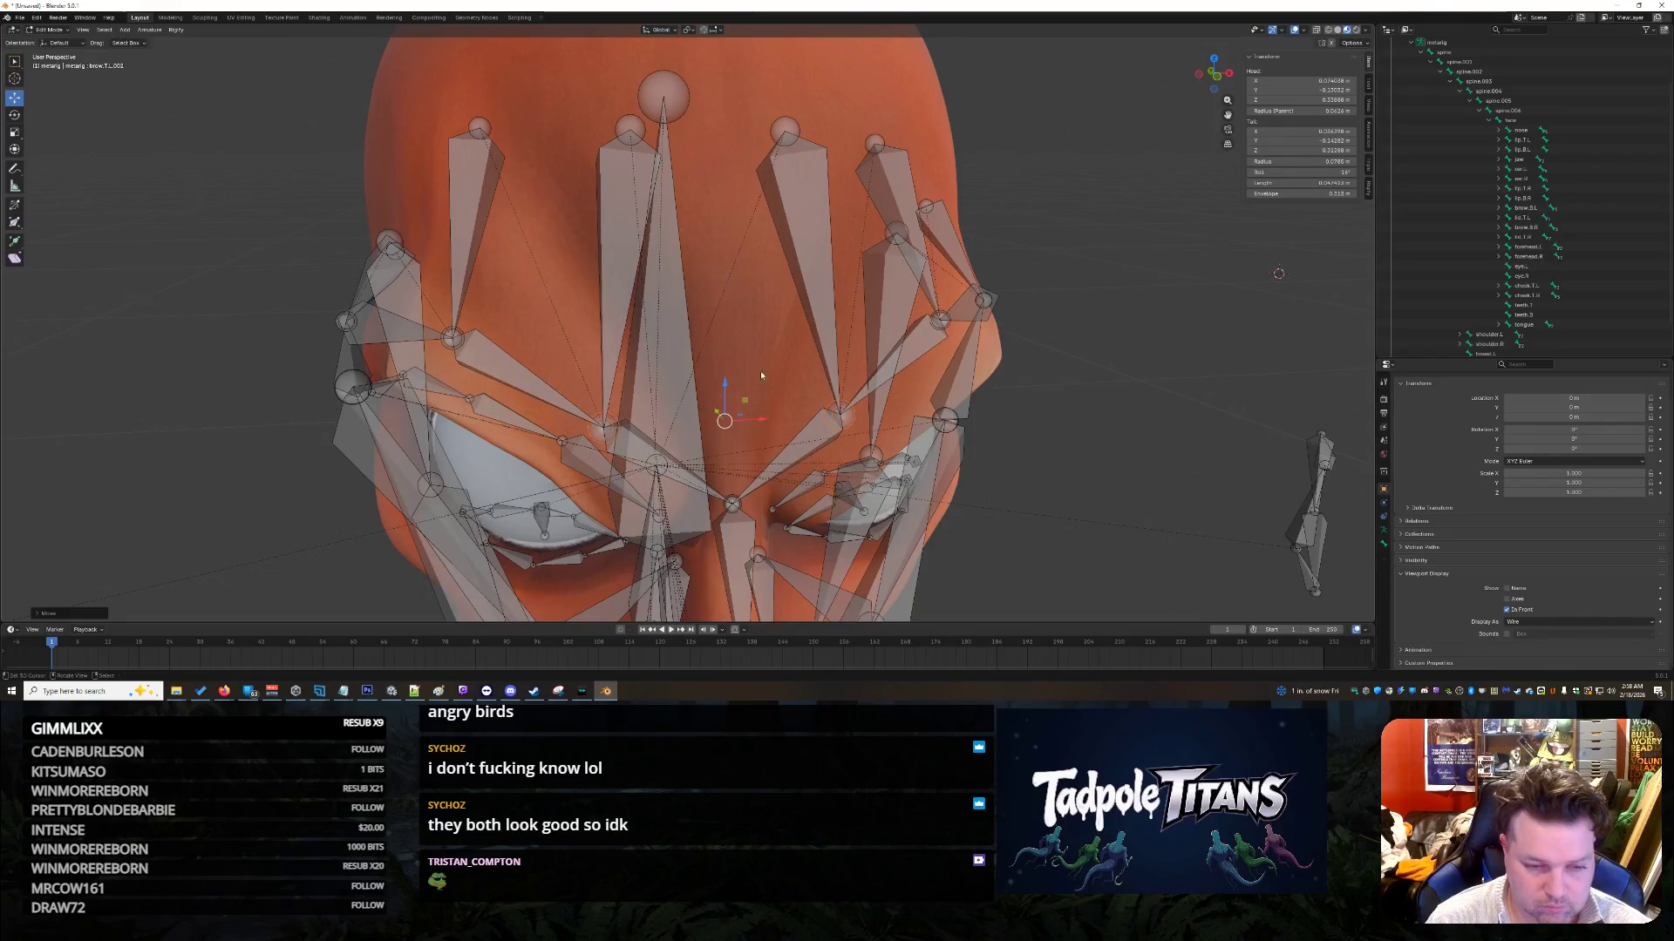
mouse_move(774, 341)
middle_mouse_down()
mouse_move(737, 340)
mouse_move(780, 320)
mouse_move(826, 326)
mouse_move(820, 345)
mouse_move(812, 332)
mouse_move(929, 317)
middle_mouse_up()
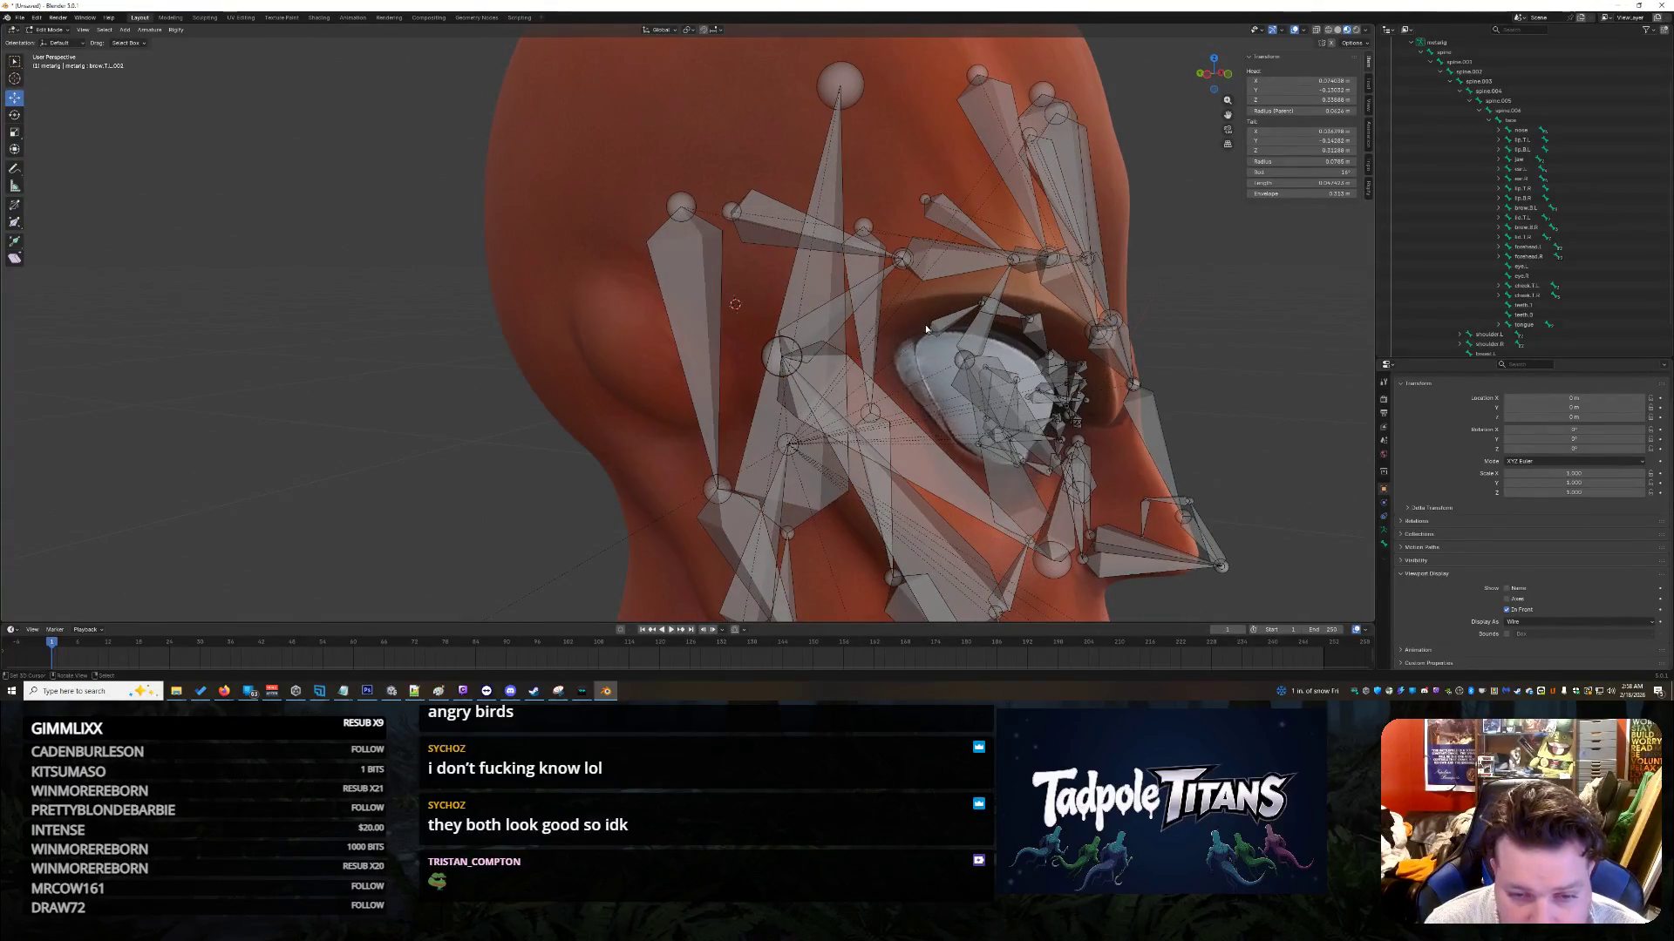
Step: Adjust the brow.B.R and brow.B.R.001 tails along the eyebrow crease
left_click_drag(890, 334, 854, 324)
middle_click_drag(855, 325, 903, 247)
mouse_move(896, 247)
middle_mouse_down()
mouse_move(859, 216)
mouse_move(874, 204)
mouse_move(878, 247)
mouse_move(880, 211)
middle_mouse_up()
key("shift+d")
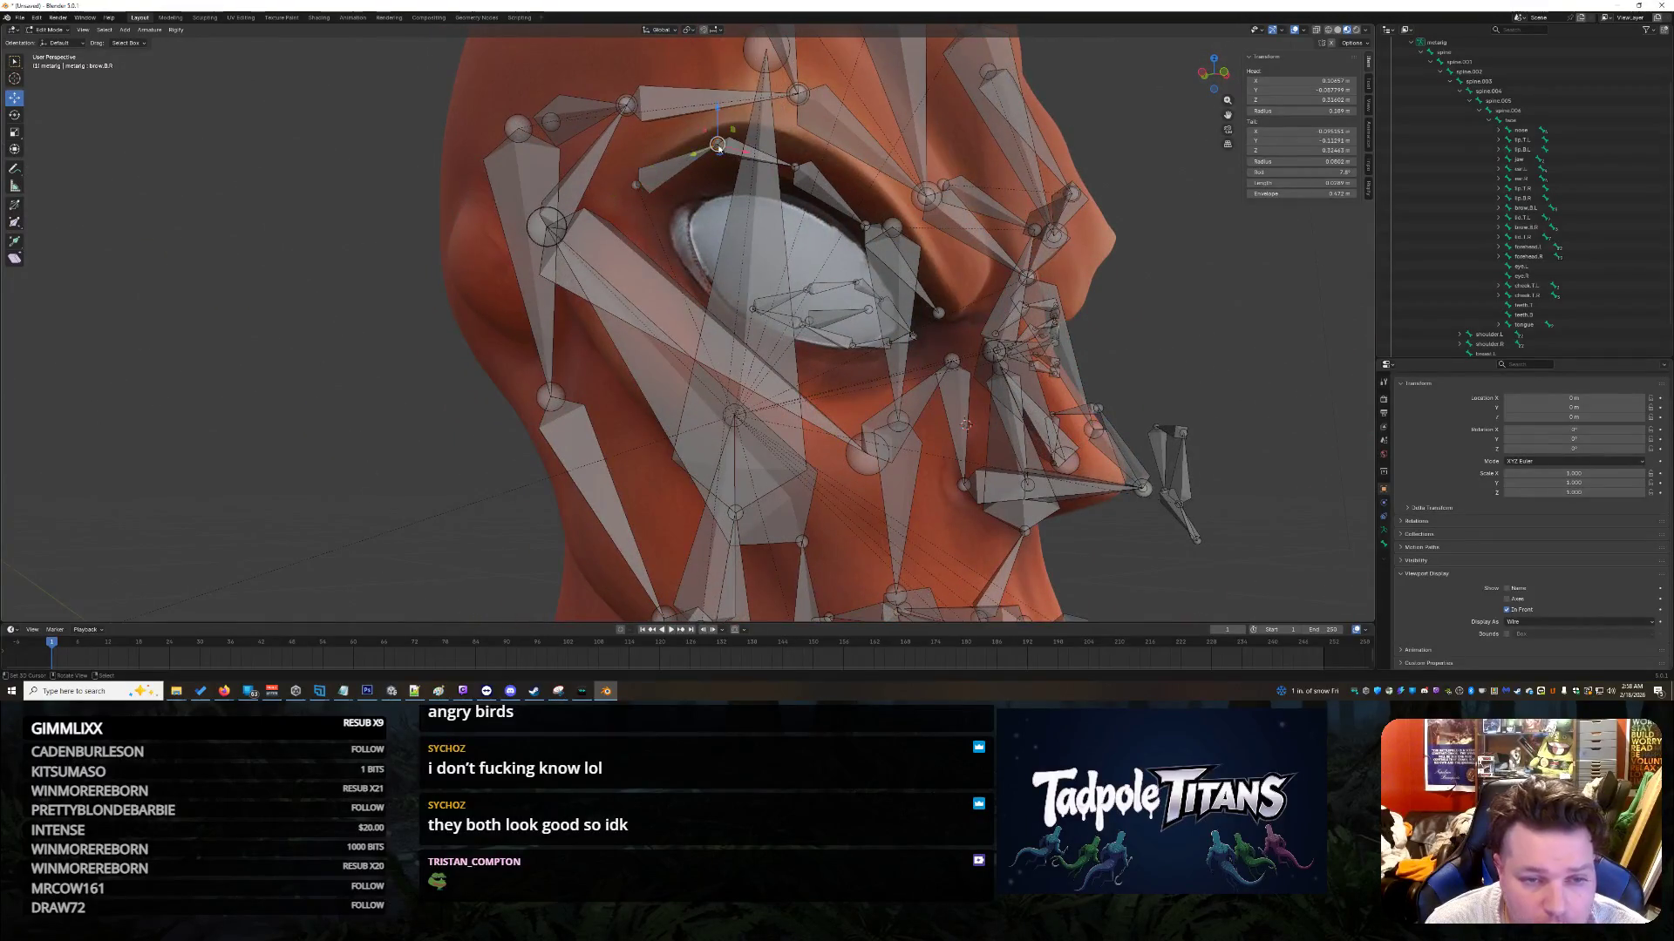
left_click(868, 173)
middle_click_drag(868, 172, 866, 177)
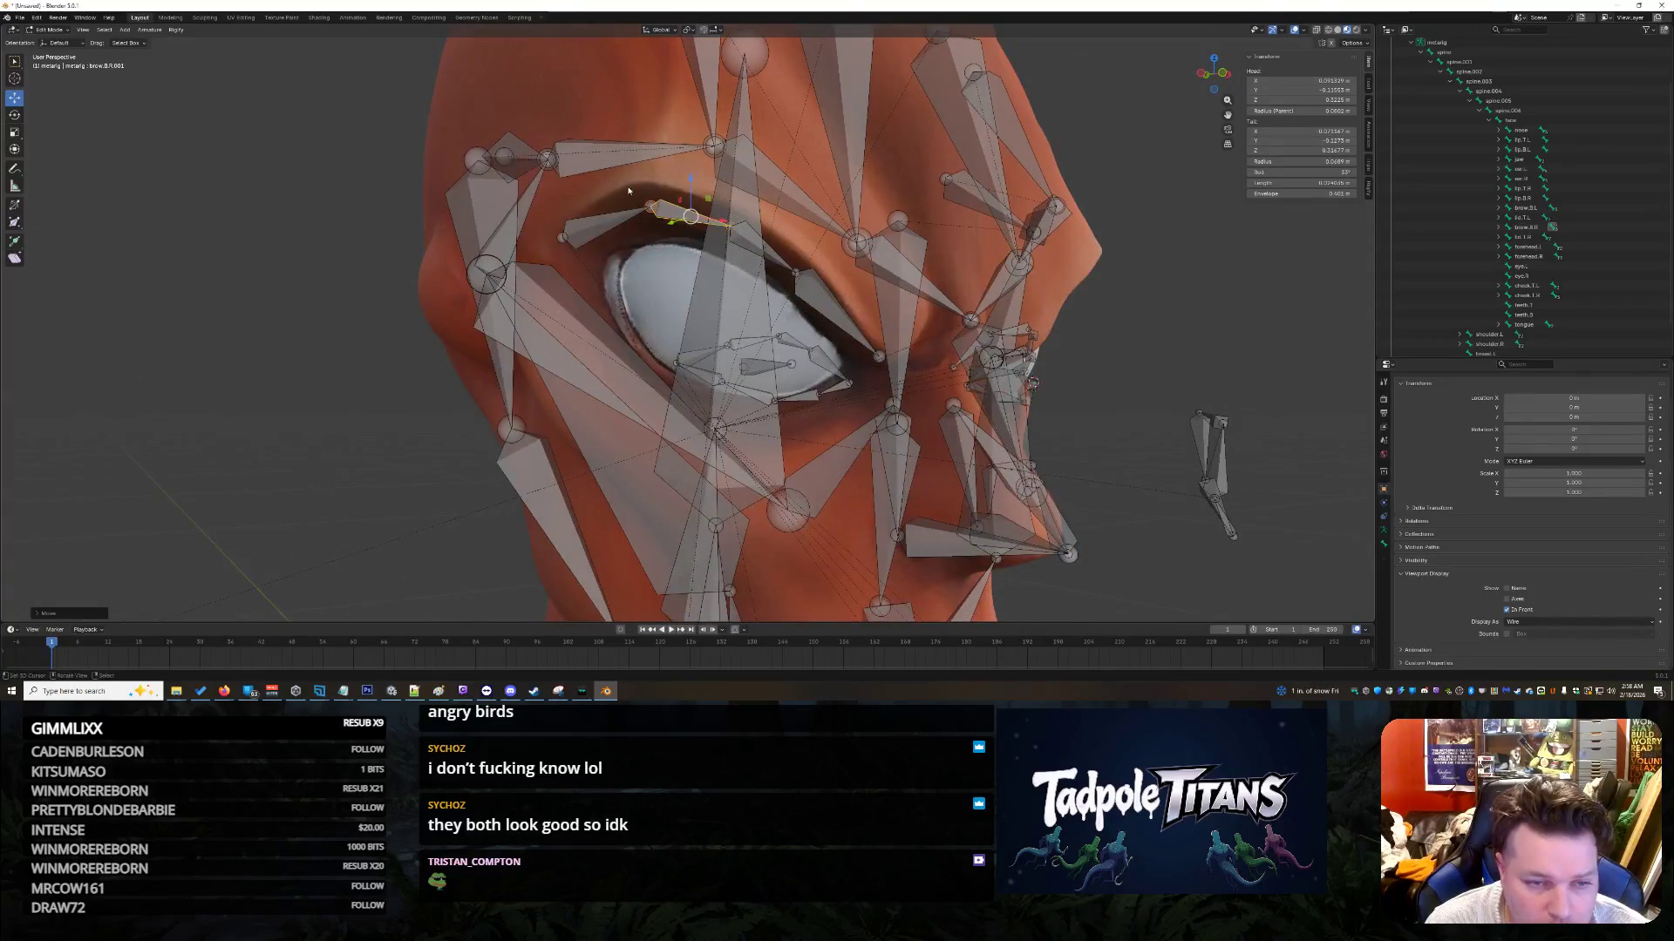
left_click(651, 207)
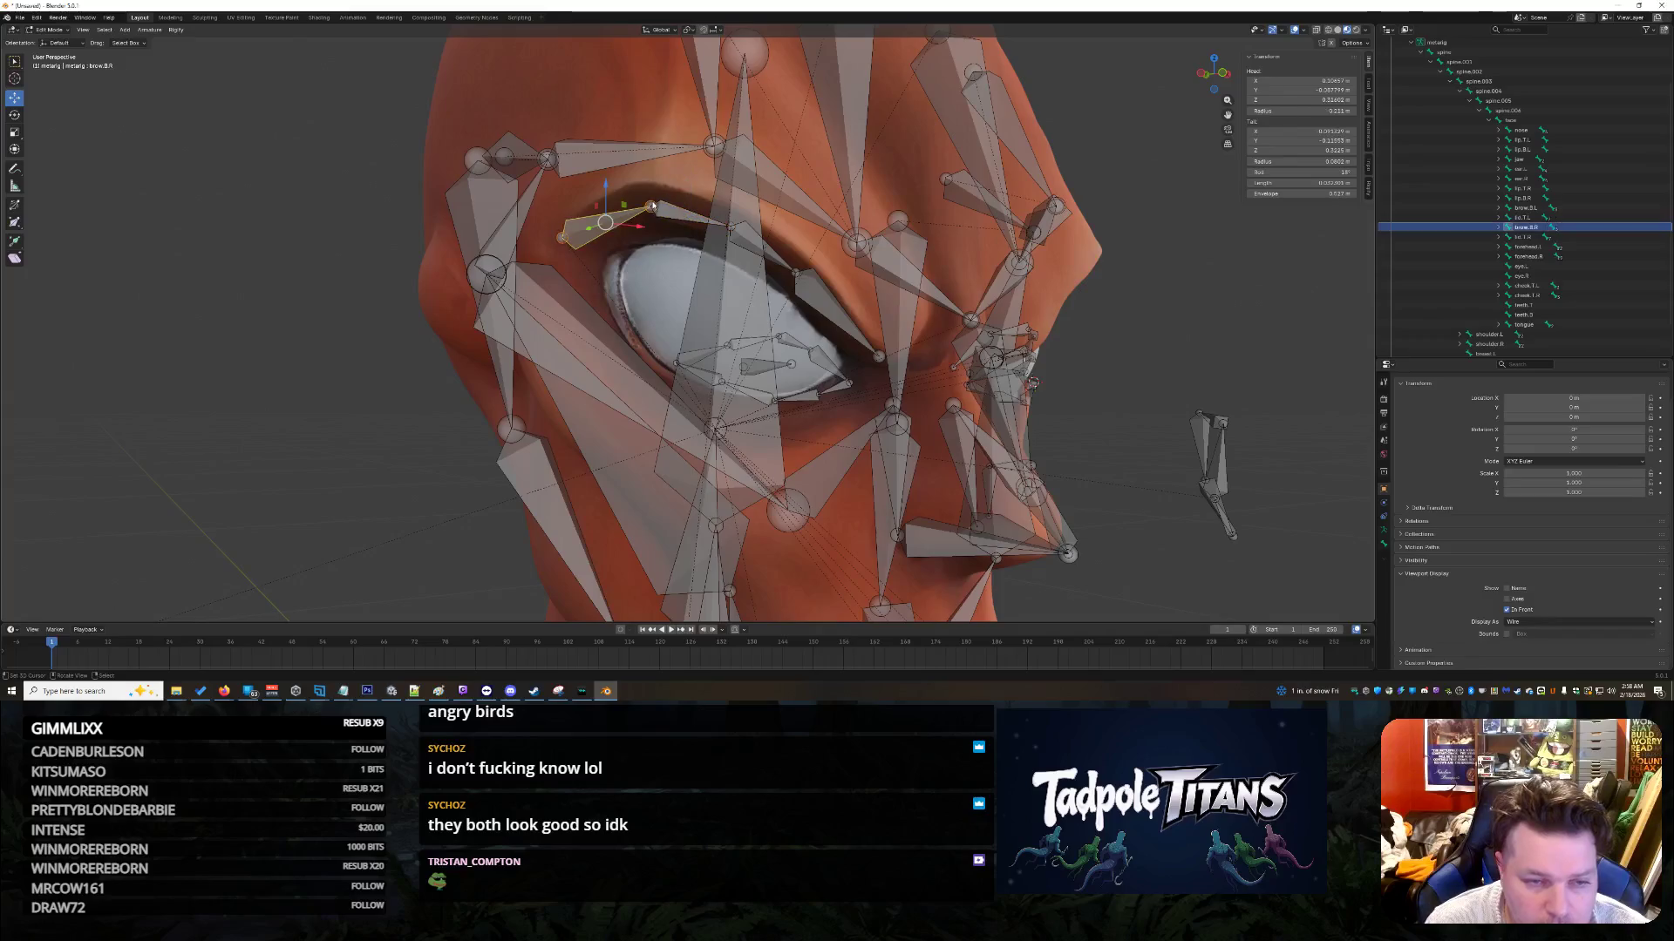
left_click_drag(648, 180, 649, 175)
mouse_move(649, 174)
middle_mouse_down()
mouse_move(670, 187)
mouse_move(689, 162)
middle_mouse_up()
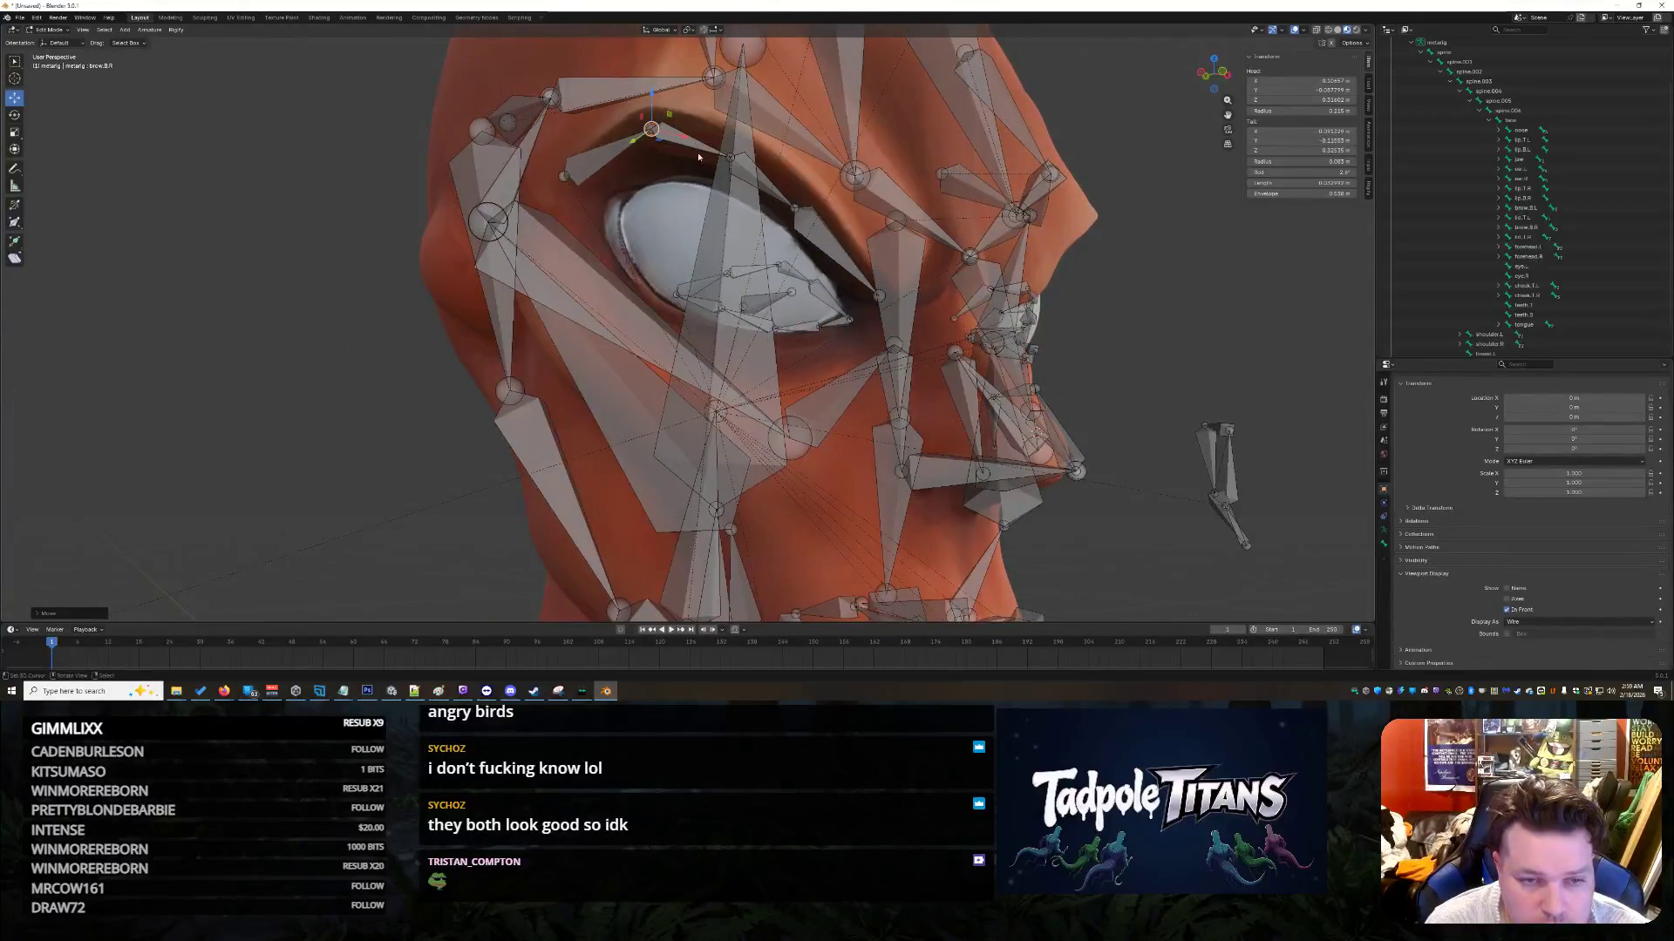
left_click(729, 158)
left_click_drag(729, 158, 732, 157)
mouse_move(732, 157)
middle_mouse_down()
mouse_move(796, 160)
mouse_move(802, 138)
mouse_move(845, 160)
middle_mouse_up()
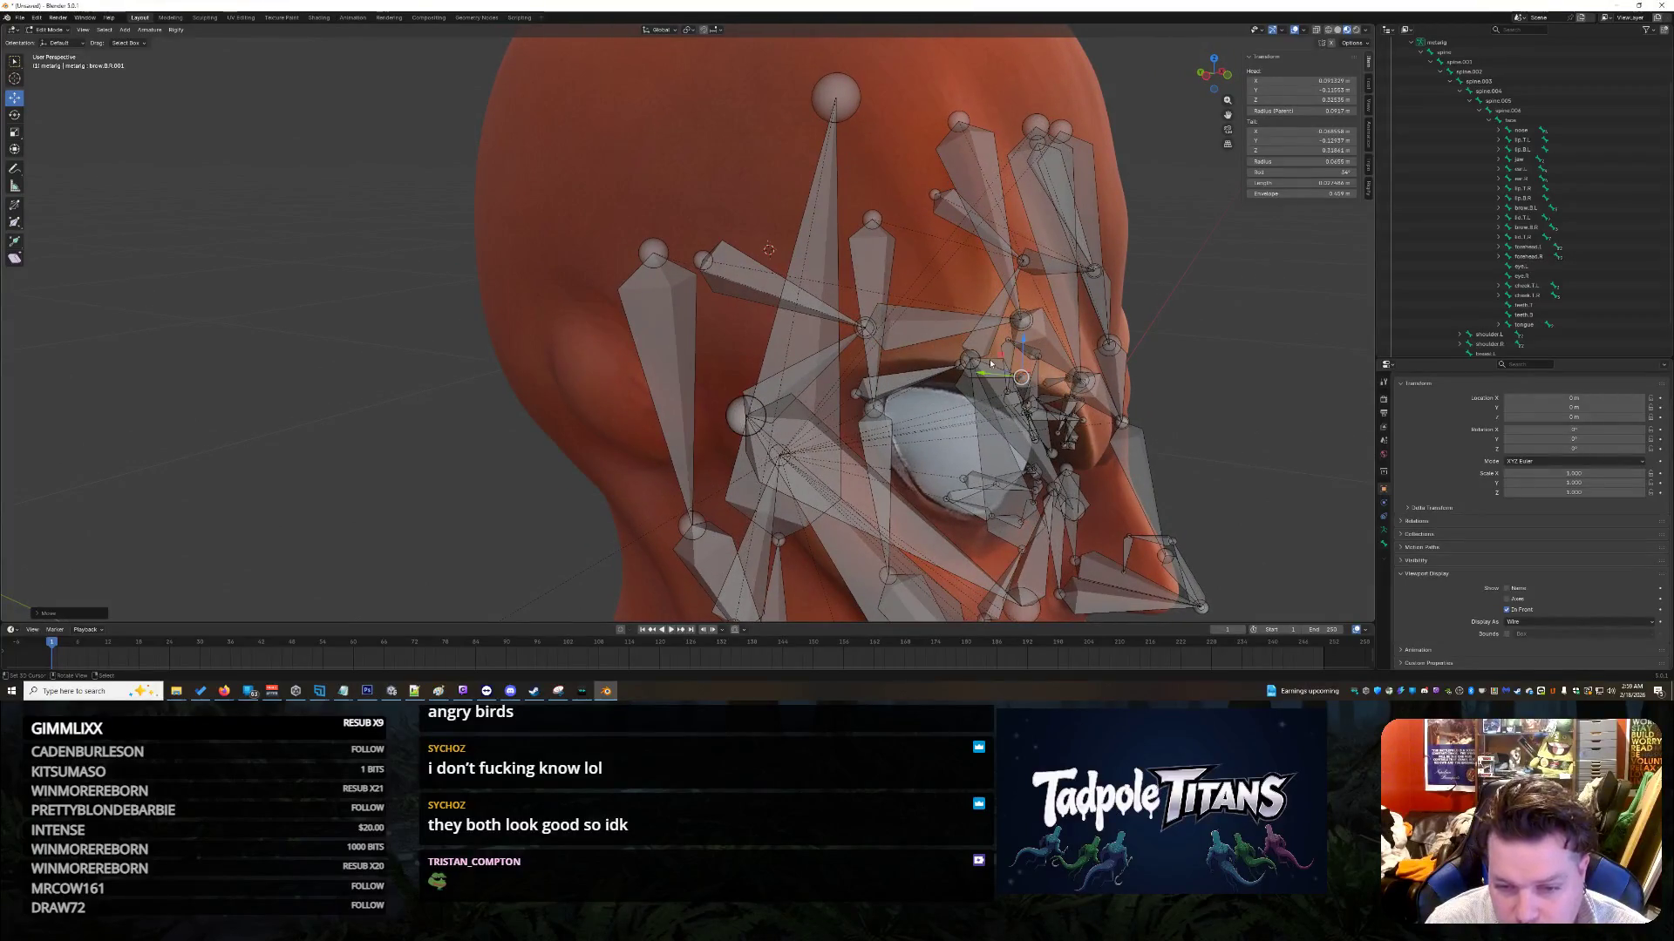
Step: Slide the selected brow bone, brow.B.R.002 and brow.B.R.003 sideways along X
key("g")
key("x")
key("Return")
middle_click_drag(991, 373, 1173, 426)
left_click(1044, 387)
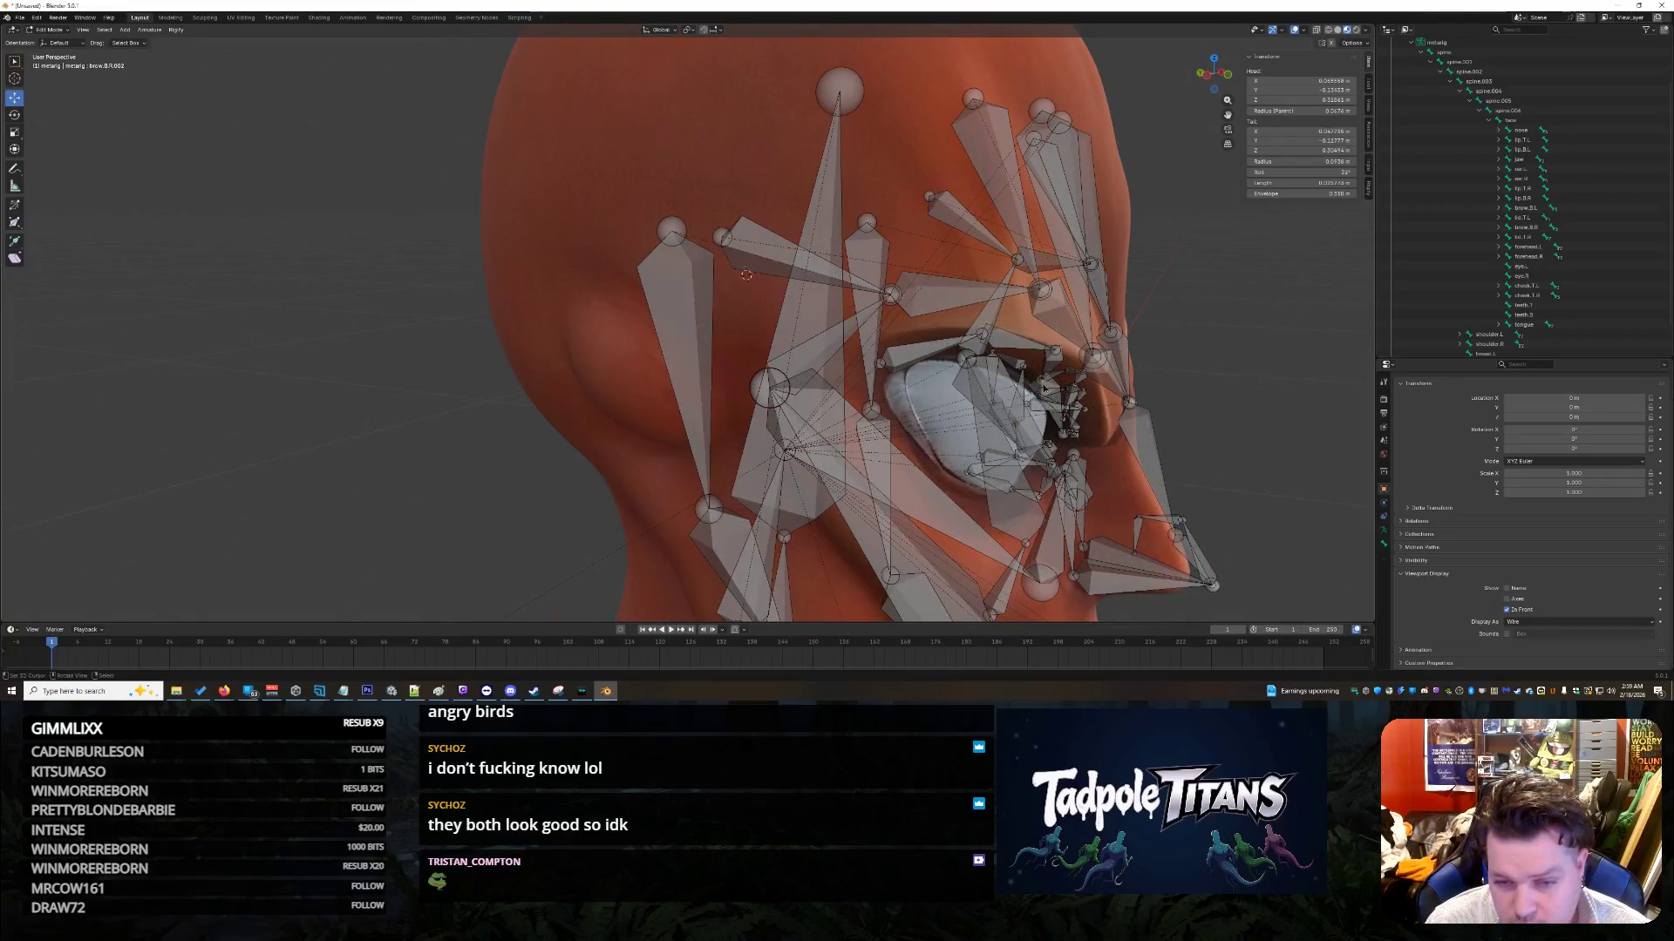
key("g")
key("x")
key("Return")
mouse_move(1194, 441)
middle_mouse_down()
mouse_move(781, 356)
mouse_move(1037, 440)
middle_mouse_up()
left_click(781, 357)
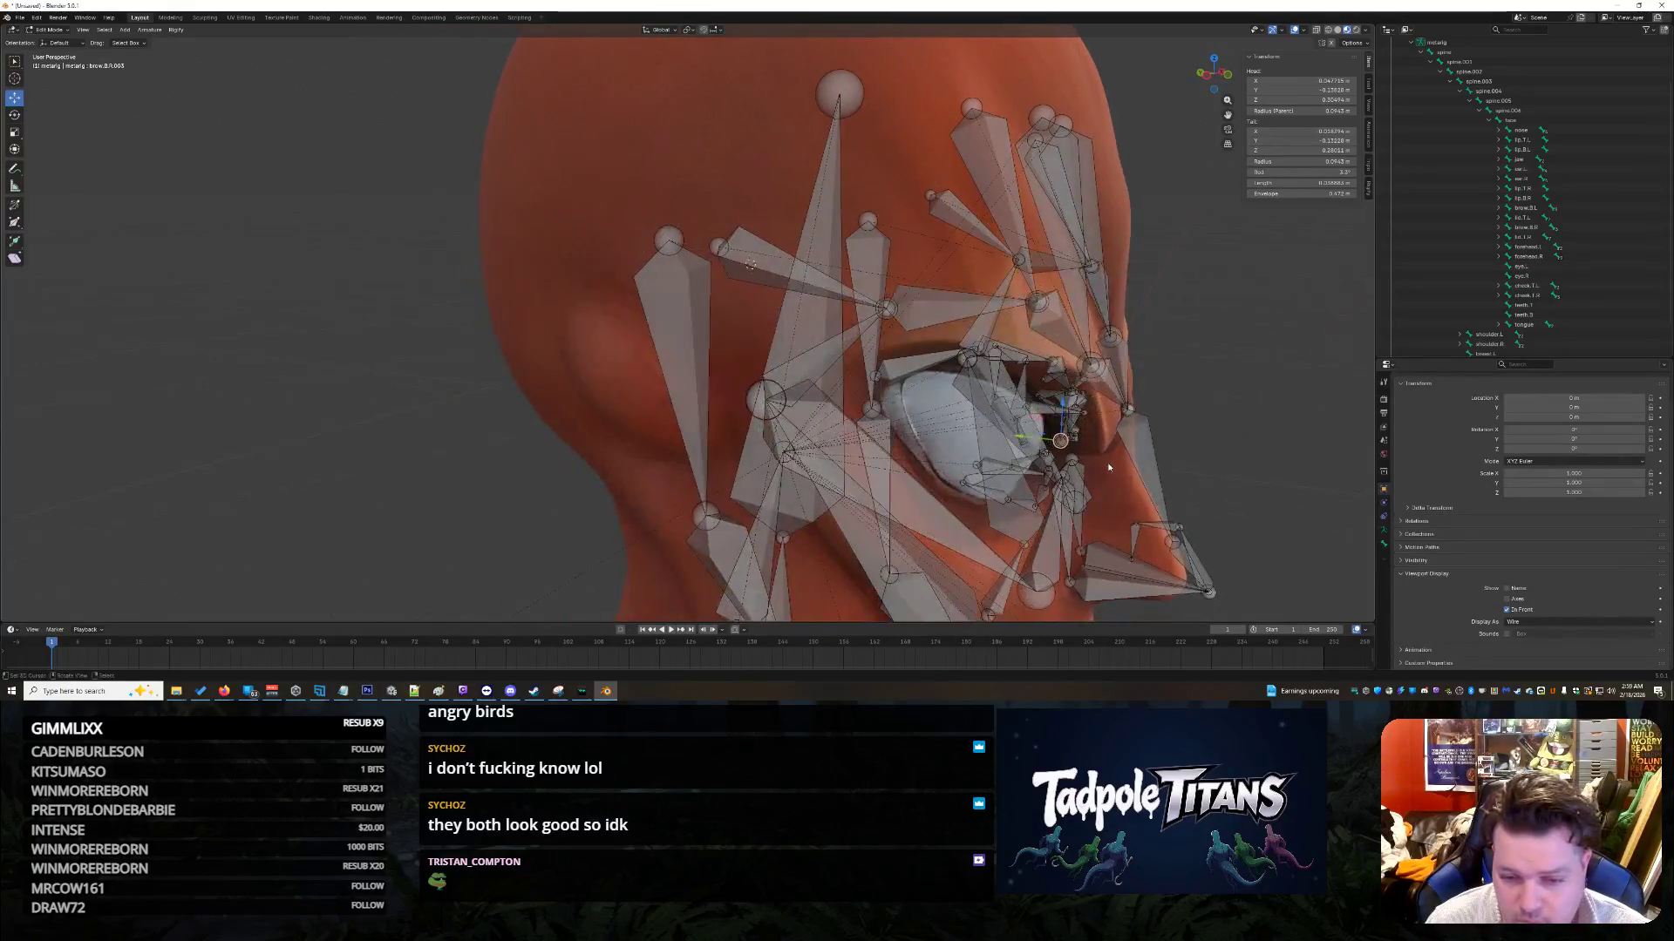
key("g")
key("x")
left_click(1270, 459)
mouse_move(1270, 459)
middle_mouse_down()
mouse_move(1202, 409)
mouse_move(1277, 418)
mouse_move(1193, 427)
mouse_move(1139, 407)
middle_mouse_up()
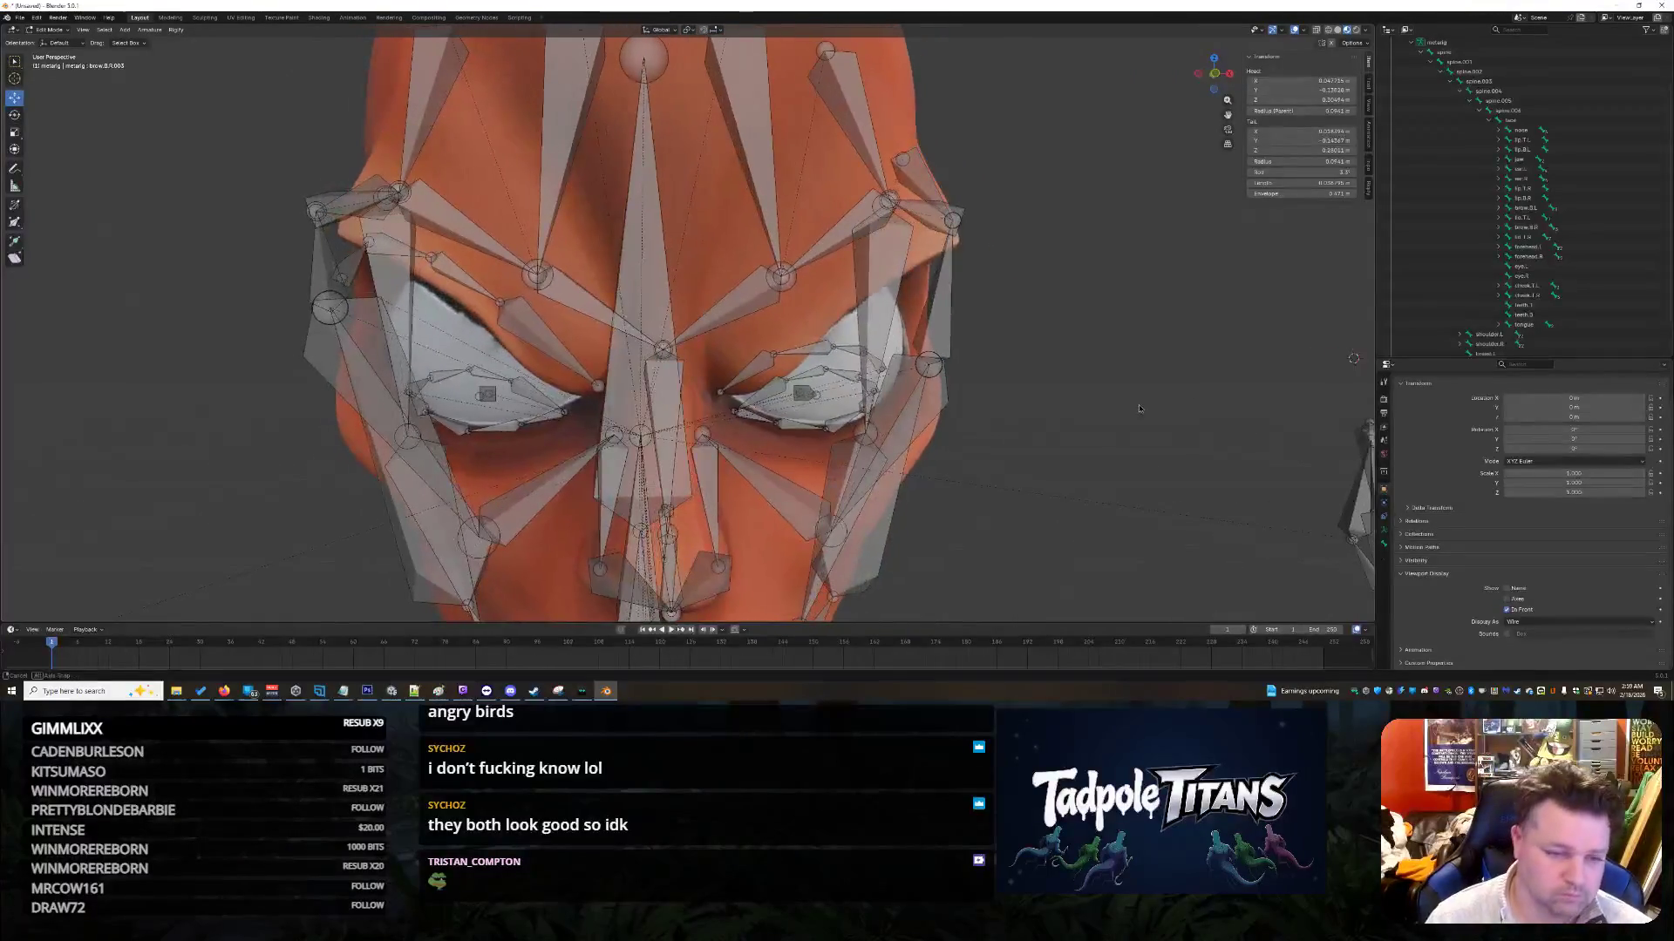
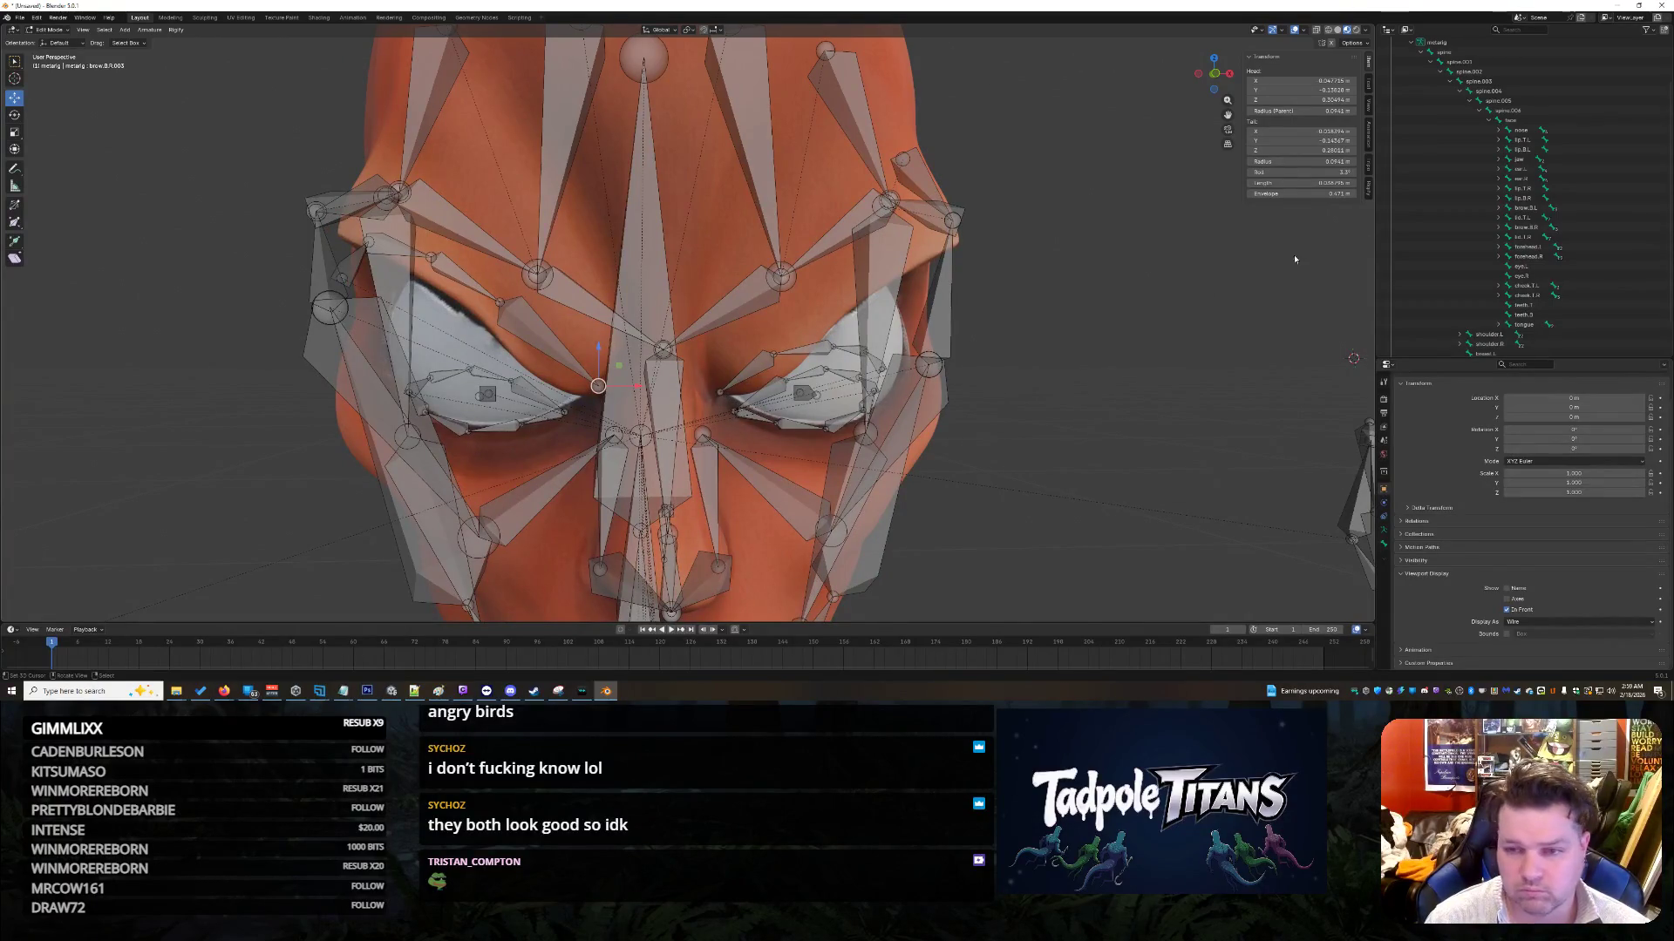
Step: Negate the selected brow bone's tail X value to mirror it
left_click(1322, 131)
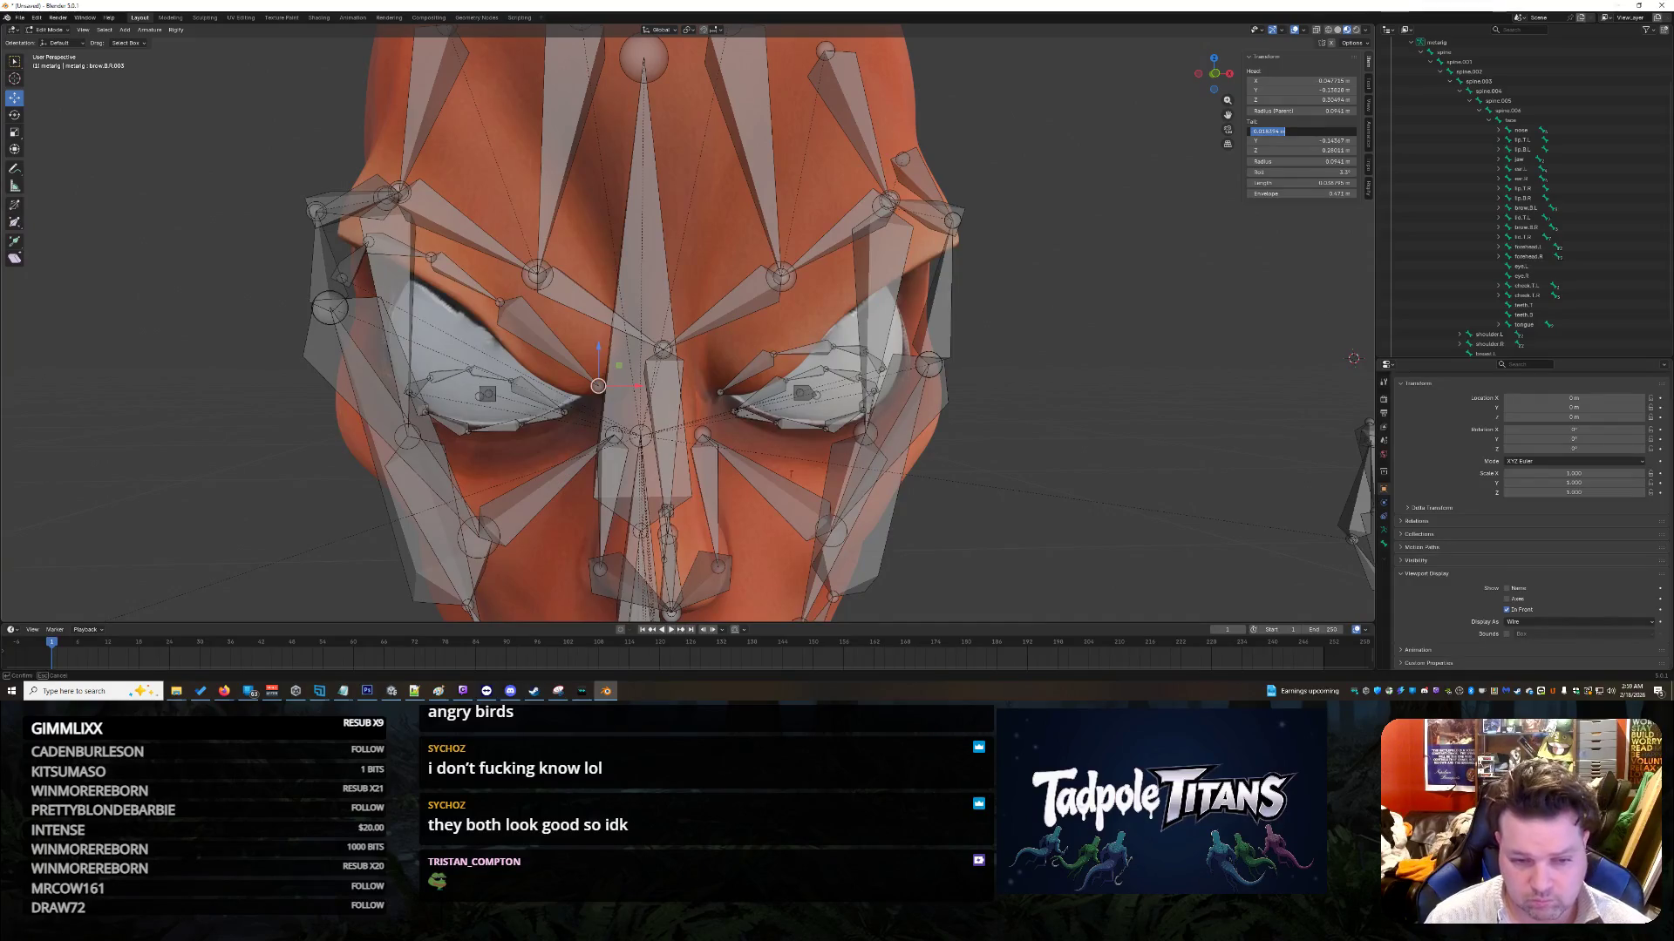
key("Escape")
left_click(1303, 131)
key("Return")
Step: Set brow.B.R.003's tail Y to about -0.14367 m and lower its tail Z to shorten it
left_click(601, 393)
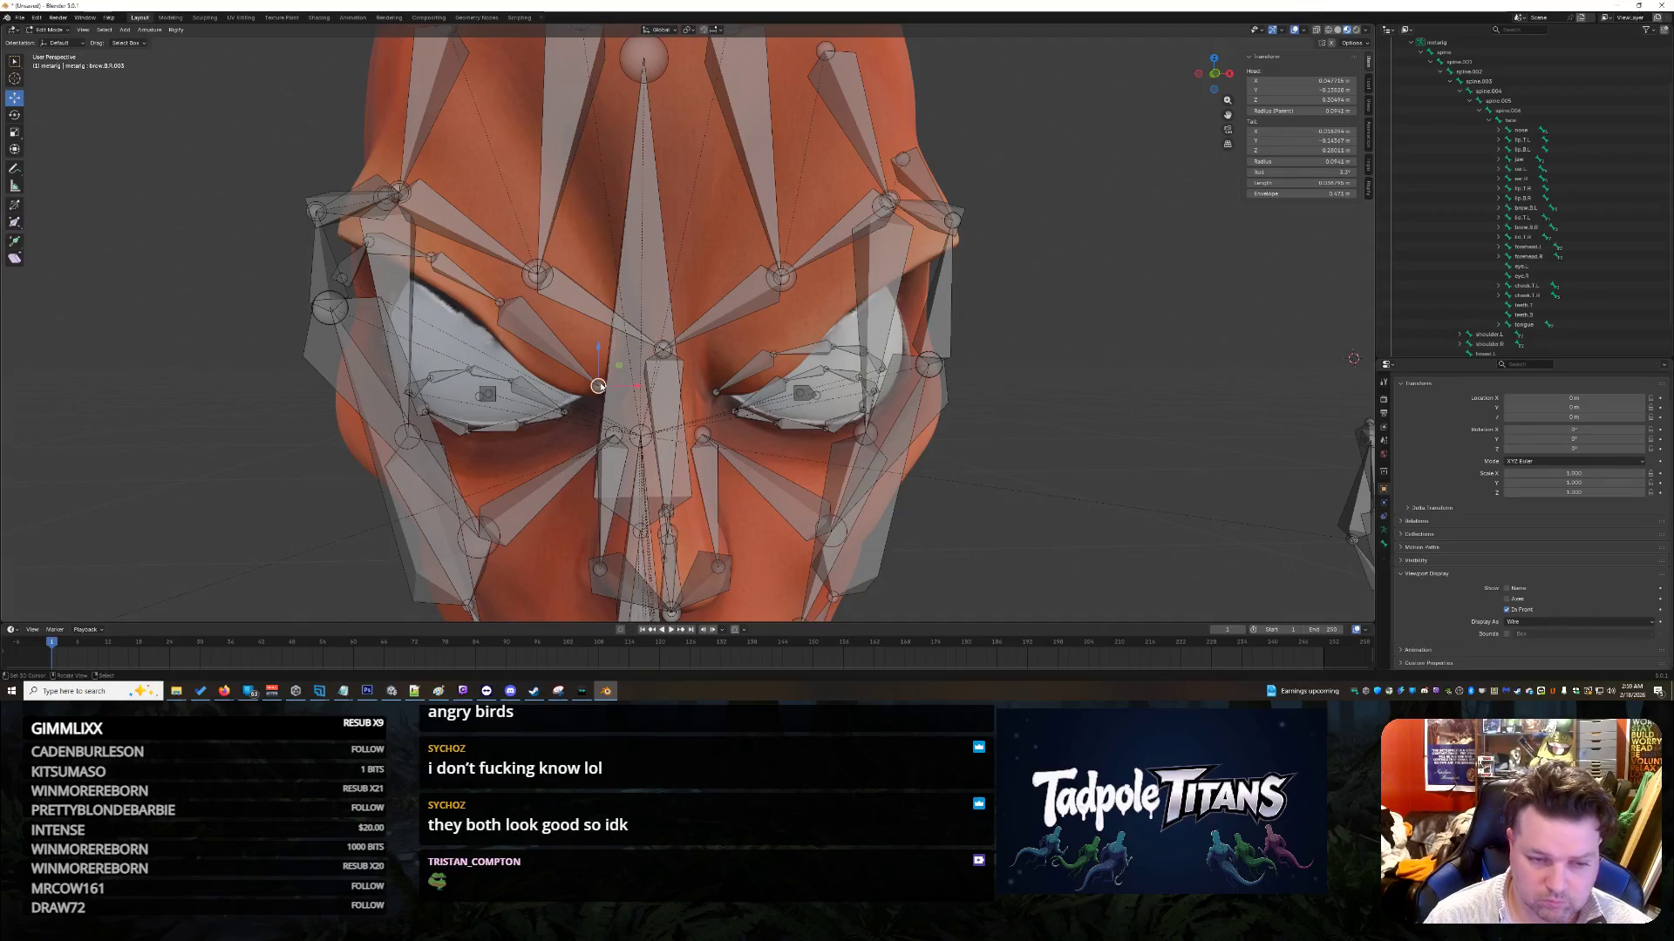
left_click(1303, 140)
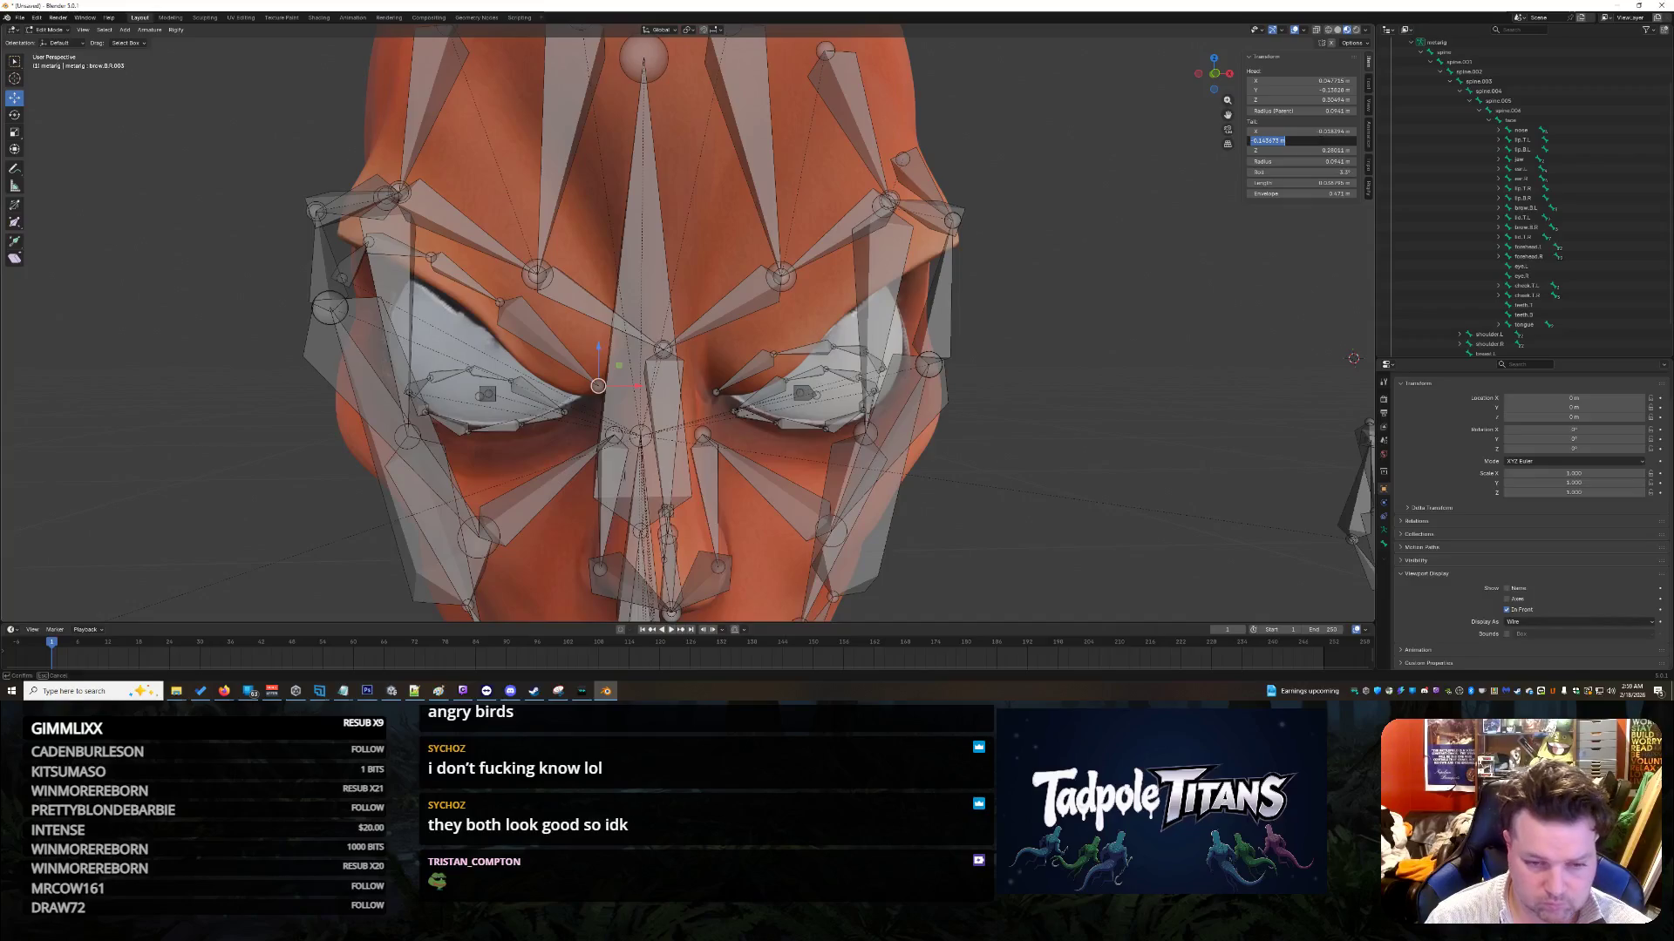
key("Return")
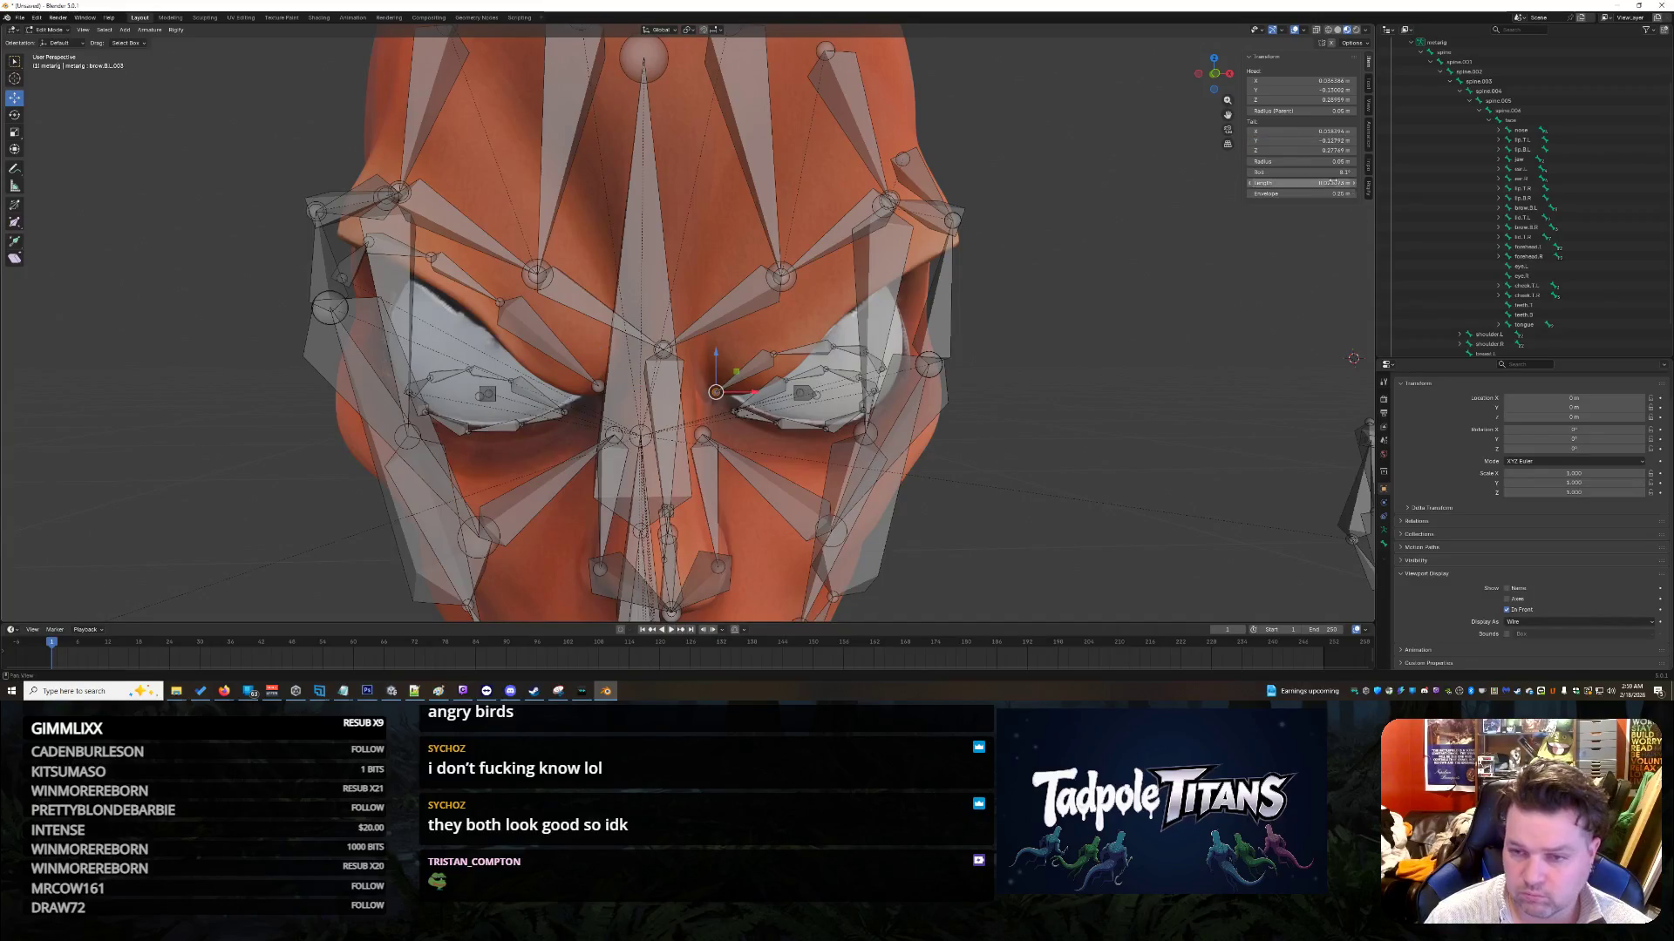
left_click_drag(1317, 140, 1326, 140)
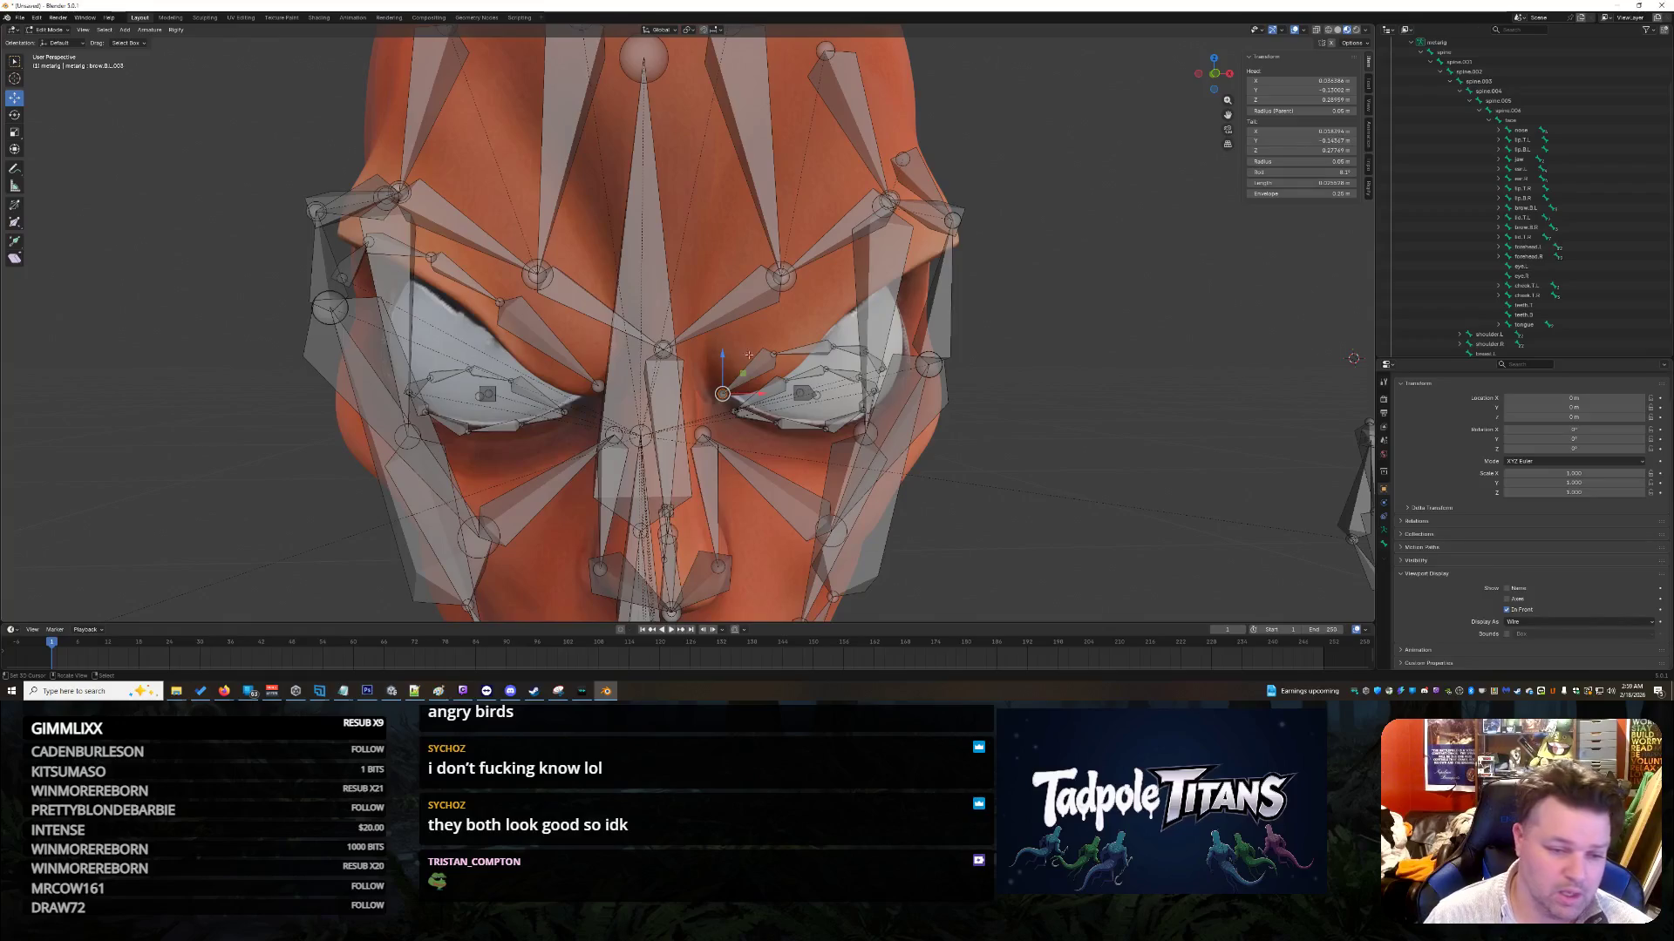
left_click(1299, 150)
key("Return")
left_click(1296, 151)
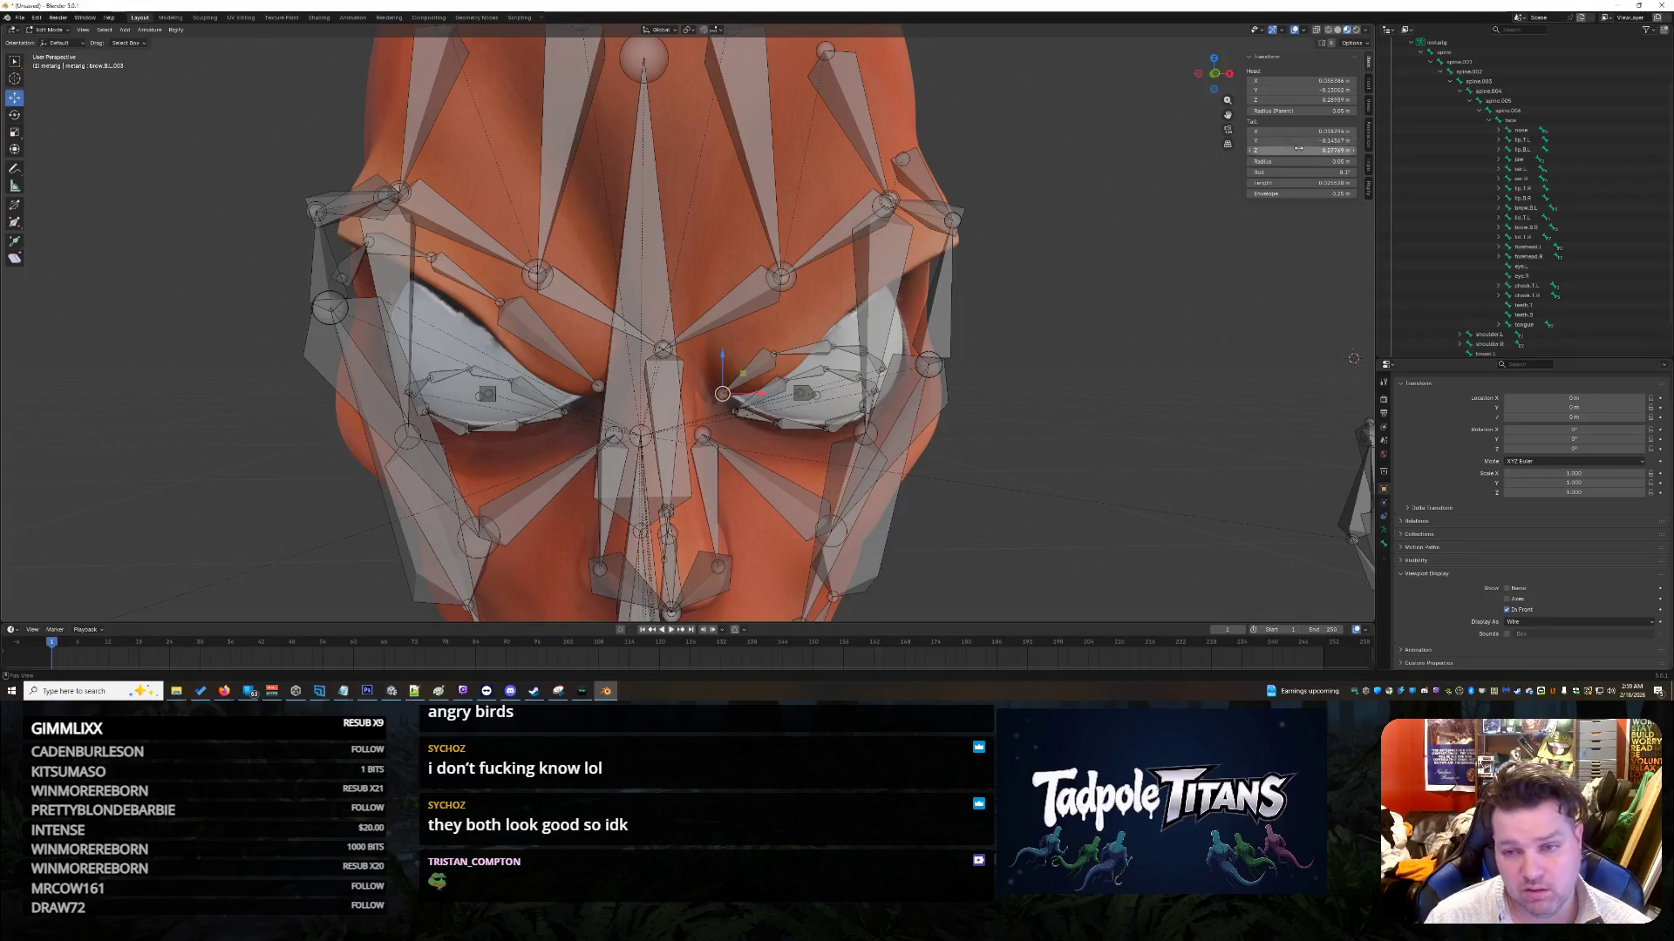
key("Return")
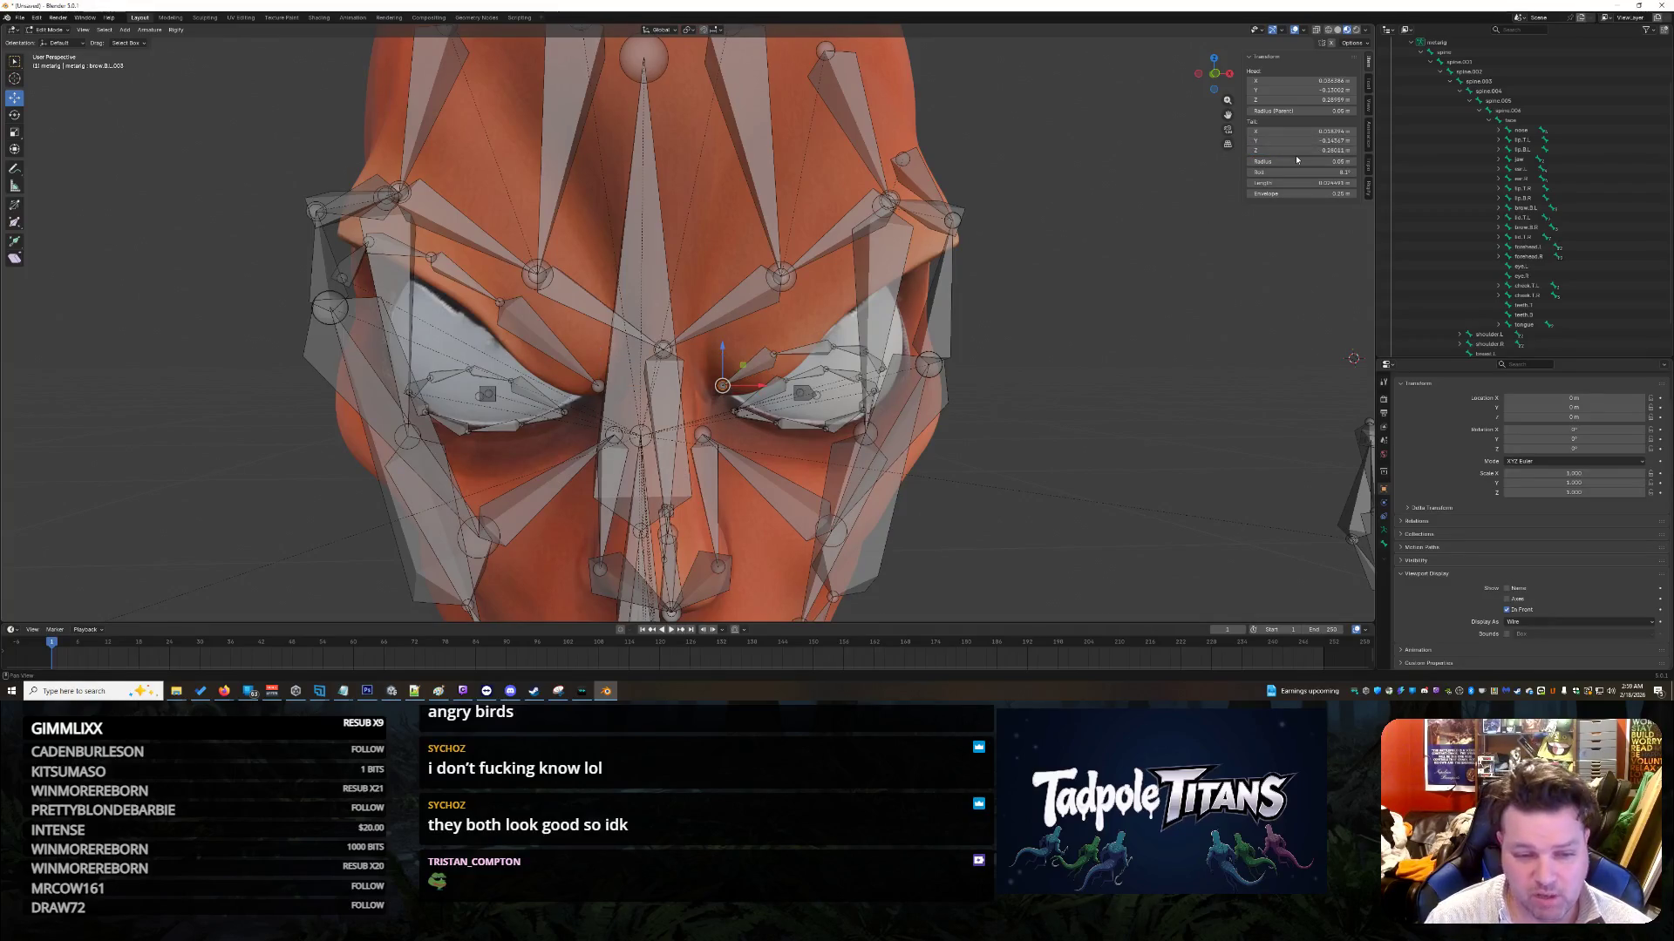
Step: Negate brow.B.R.002's tail X value to mirror it across the face
left_click(500, 301)
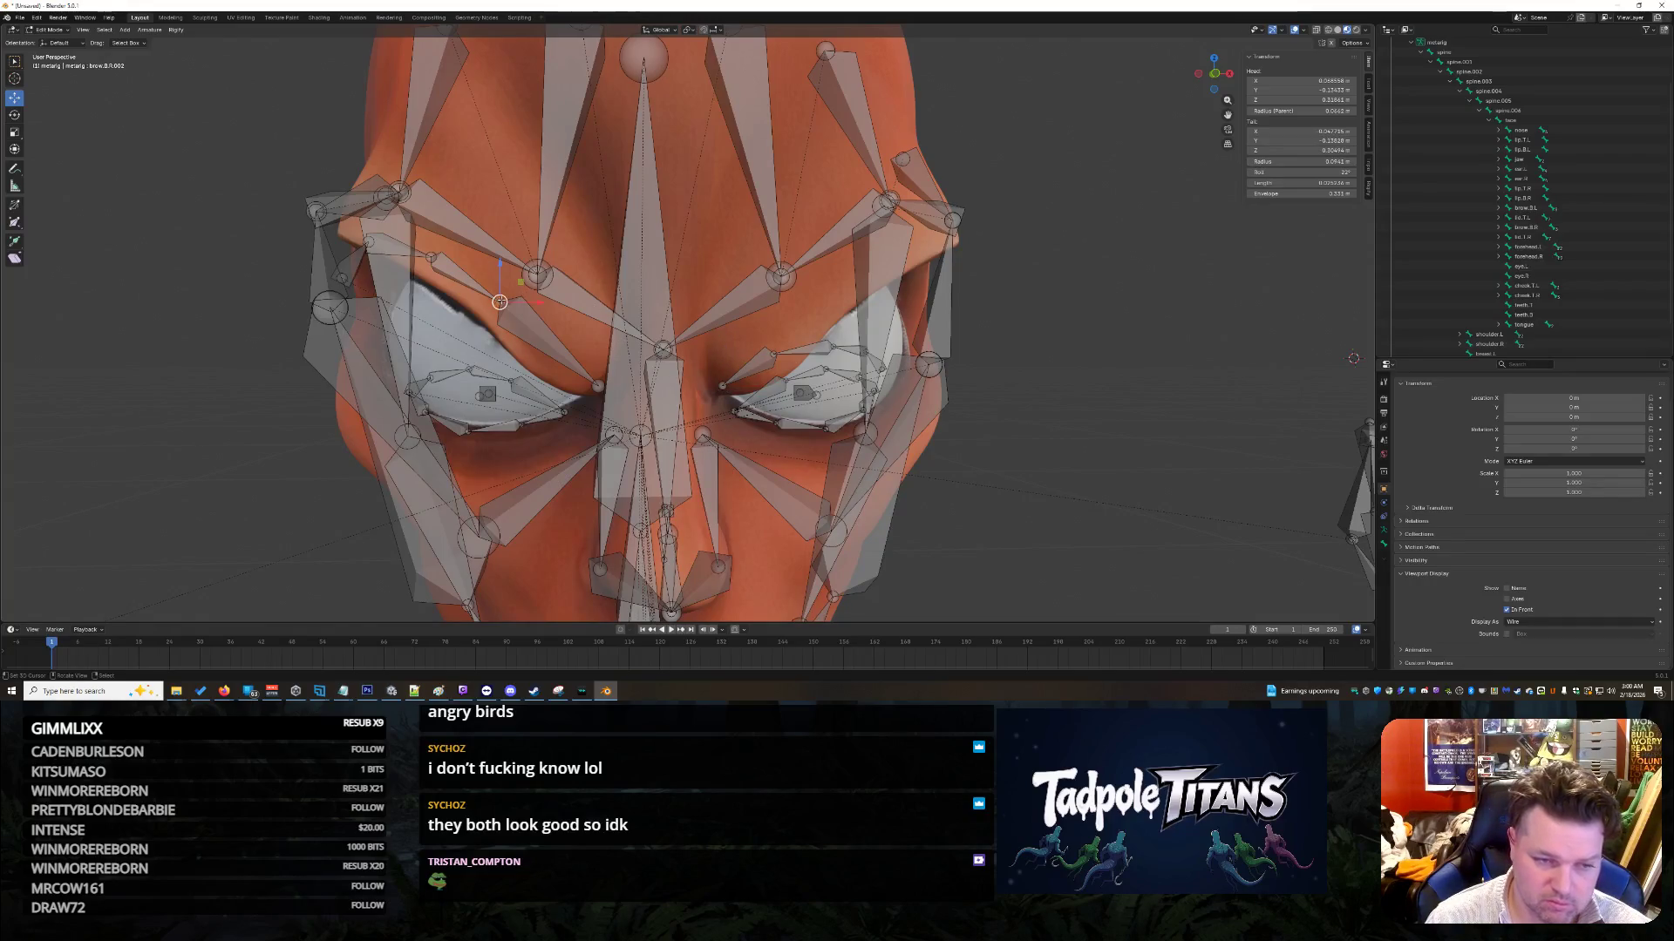
left_click(1299, 131)
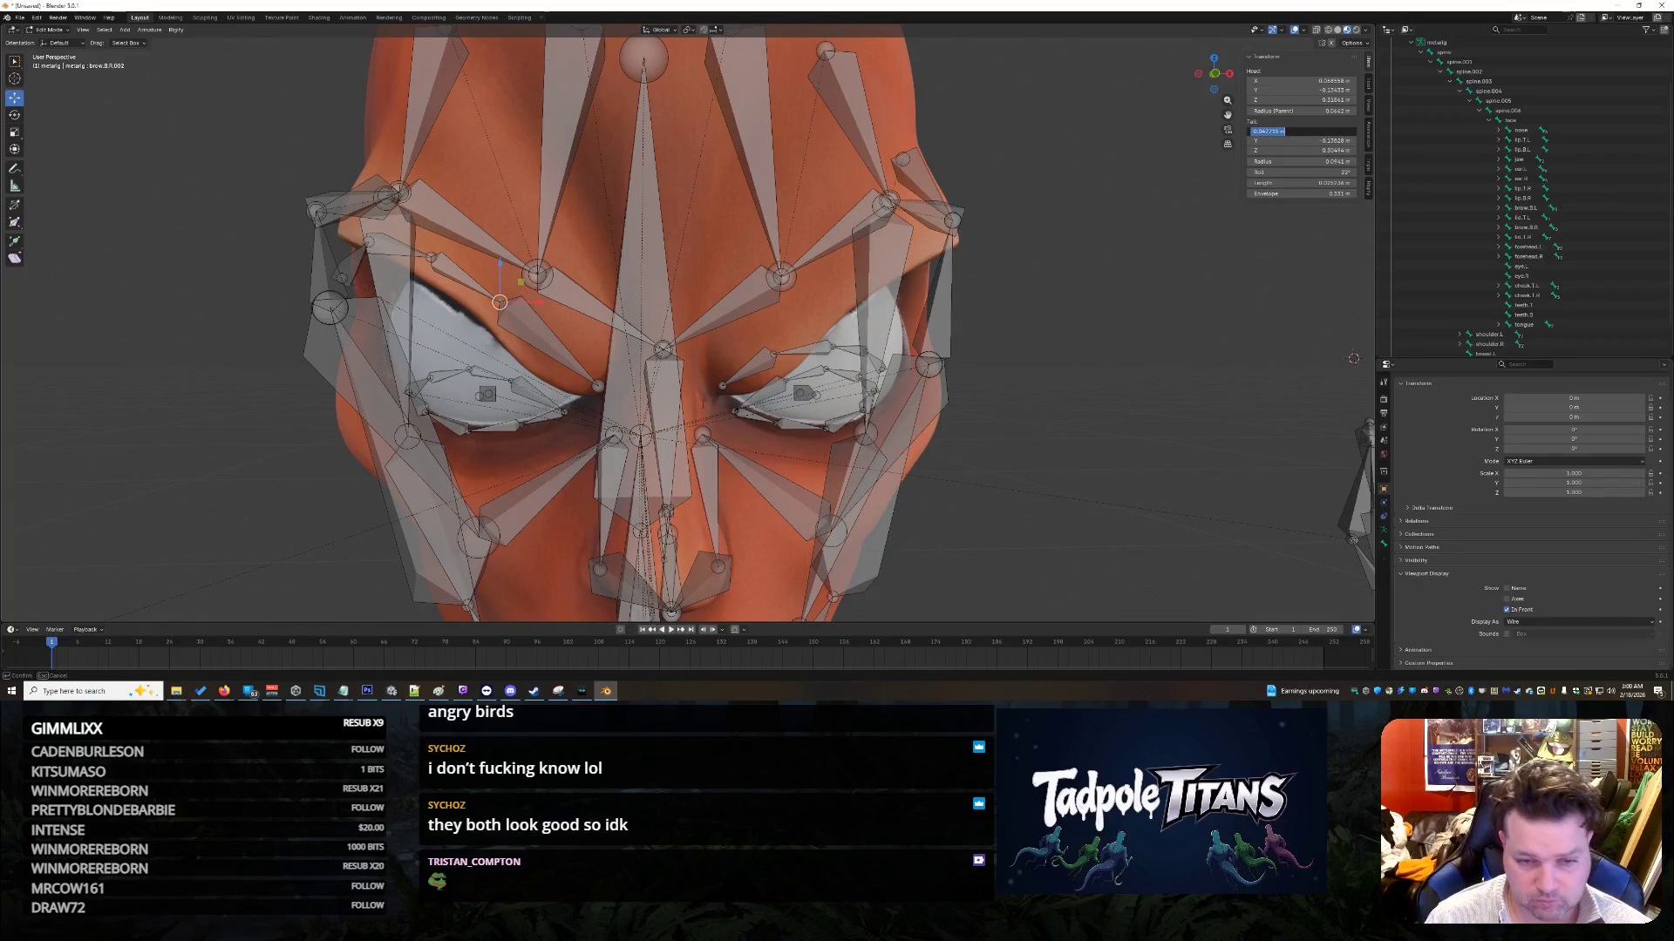
key("Home")
type("-")
key("Return")
Step: Set brow.B.L.002's tail X to 0.047715 m
left_click(775, 354)
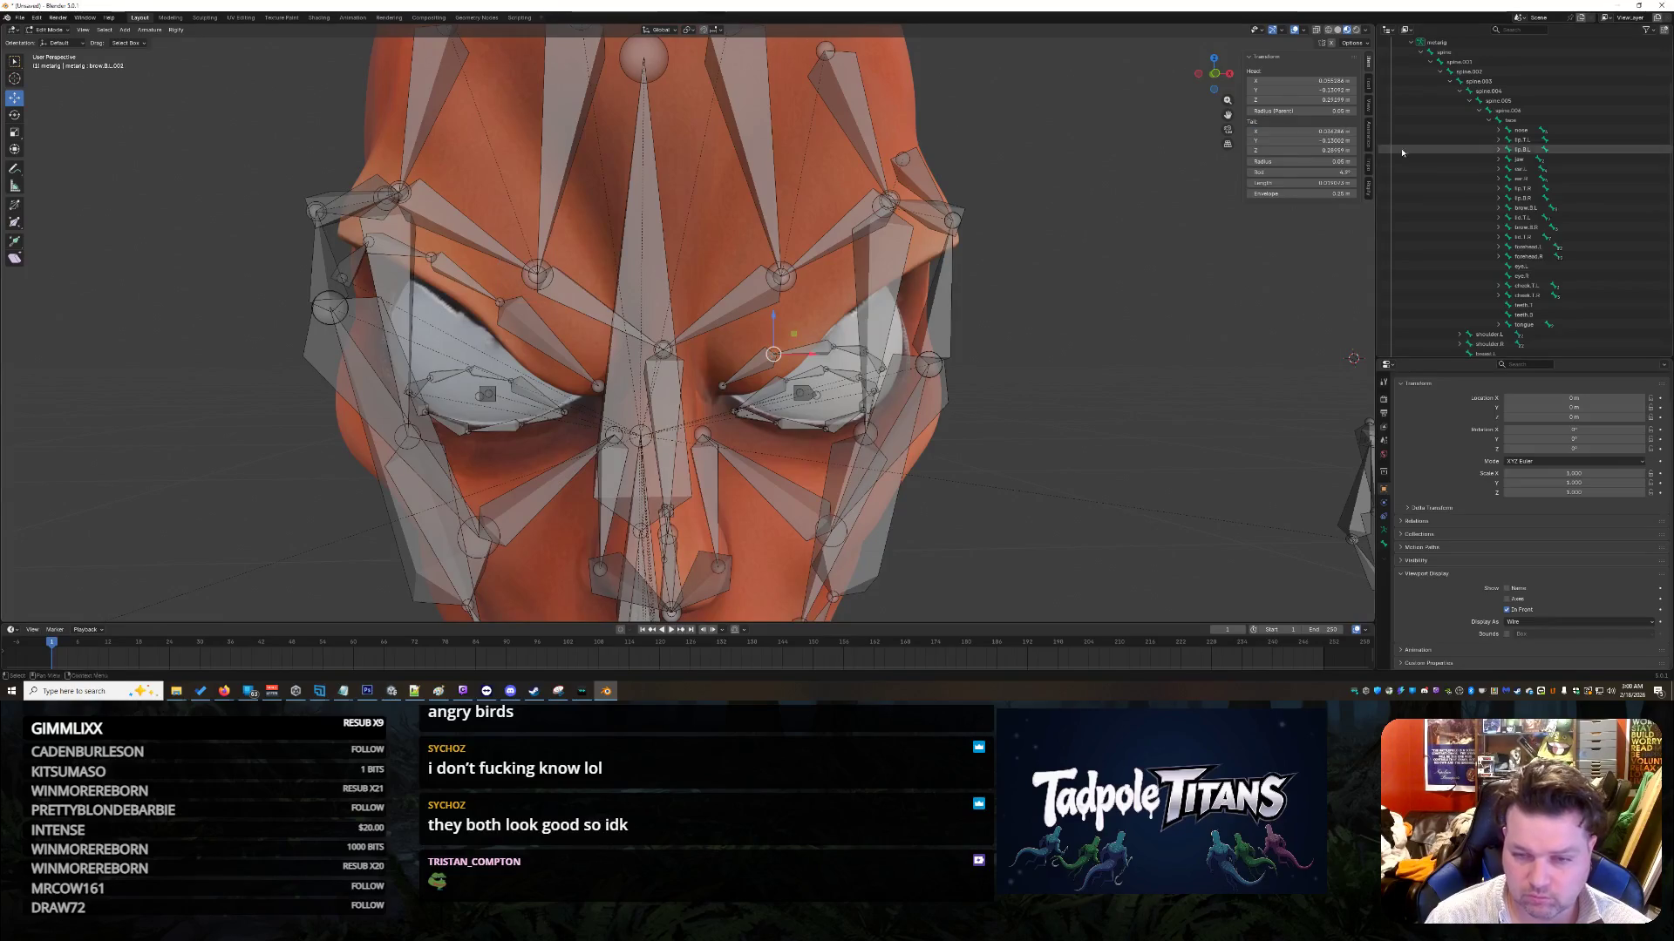
left_click(1299, 131)
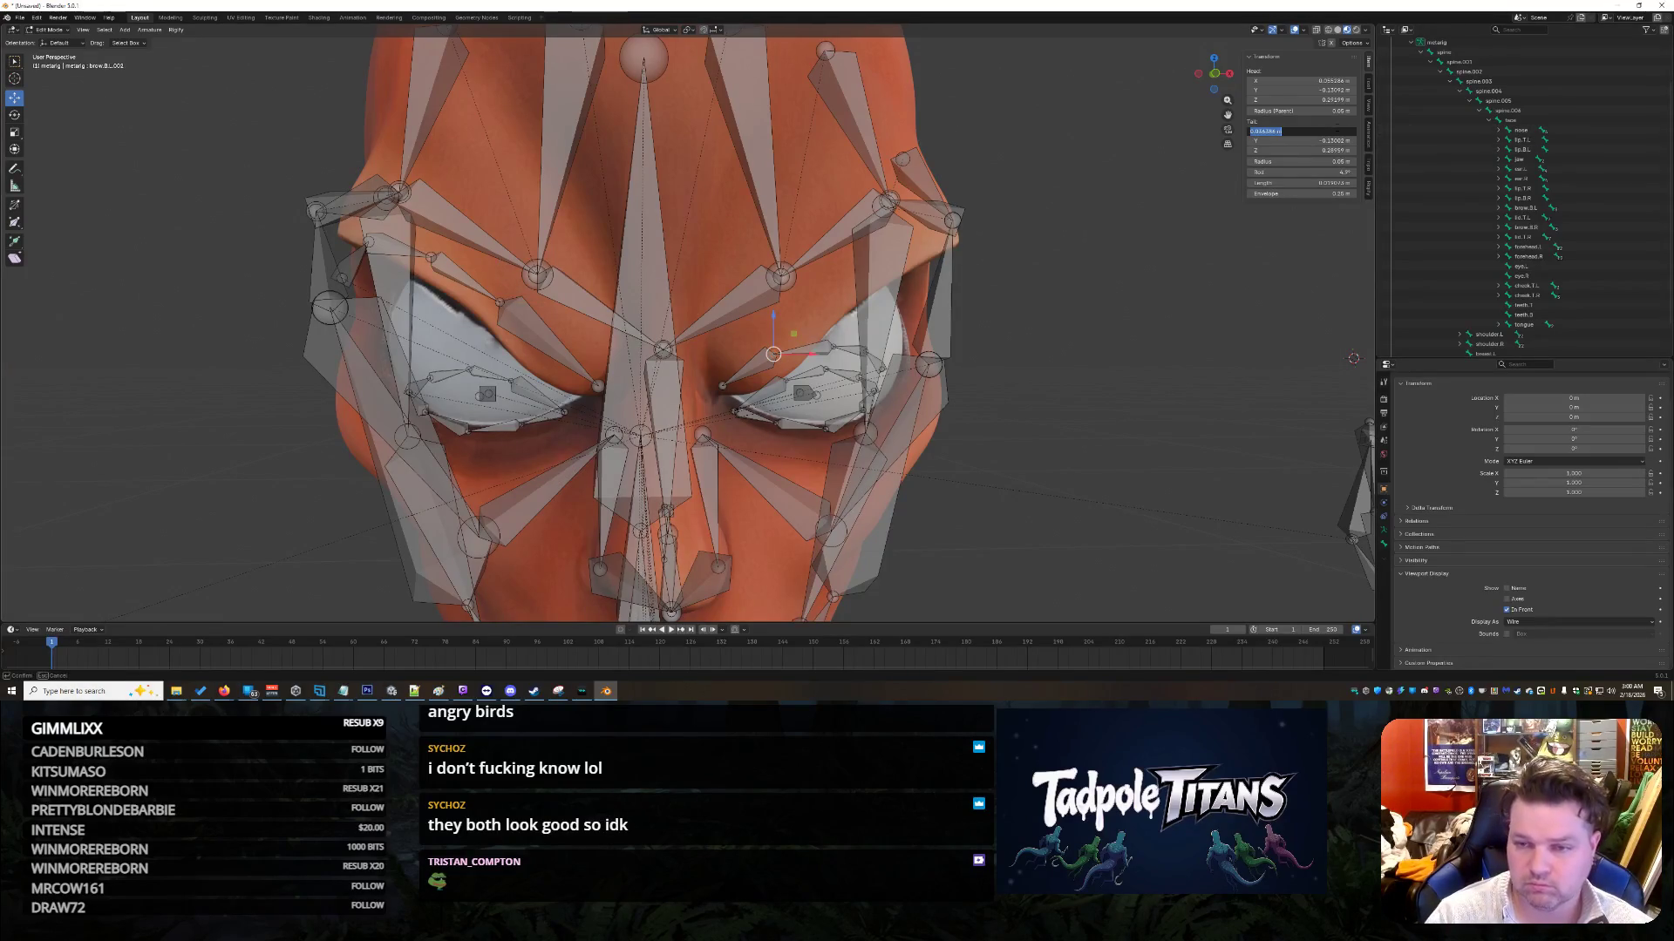
key("Escape")
left_click(1299, 130)
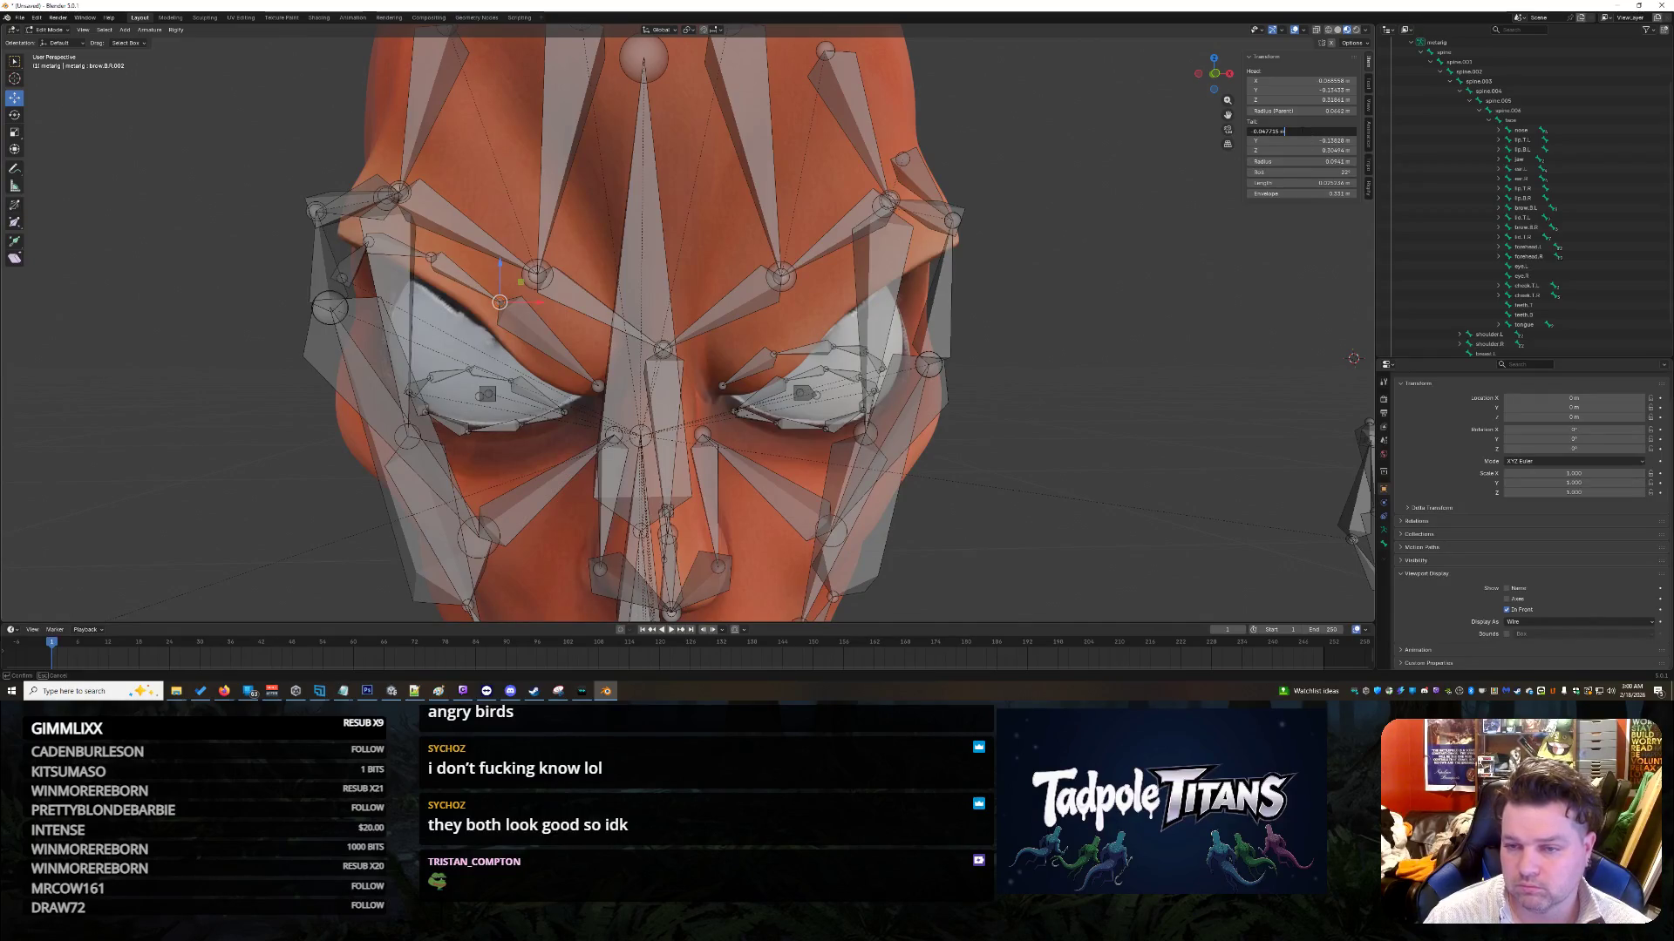
key("Return")
left_click(1294, 131)
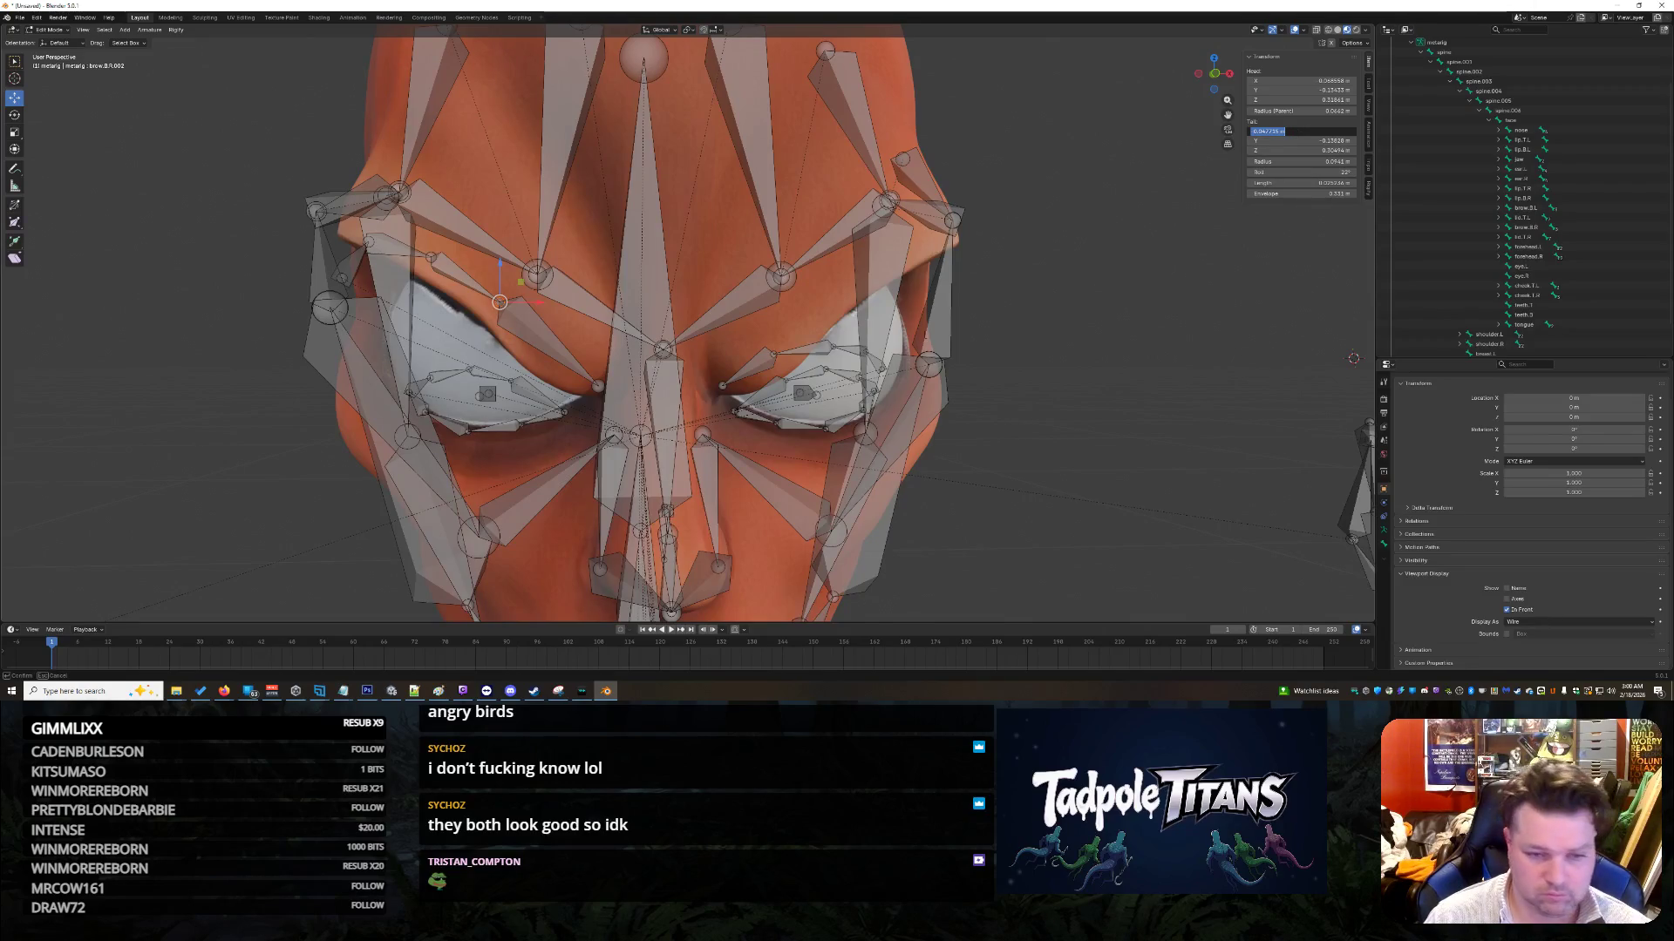
key("Return")
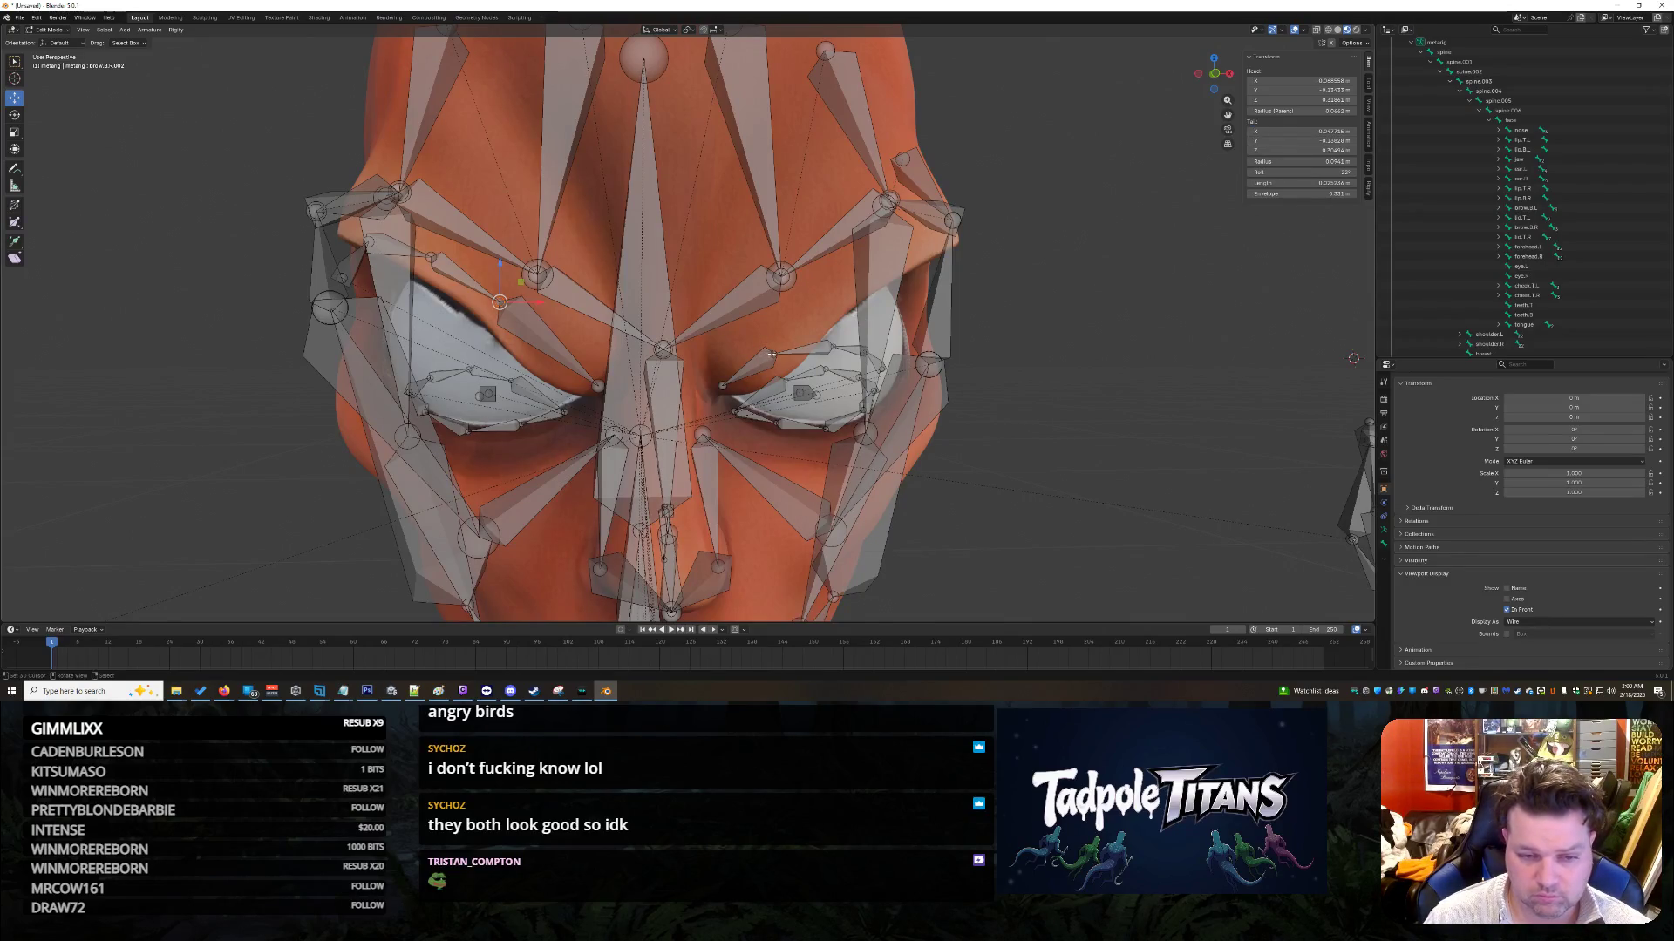
left_click(1301, 131)
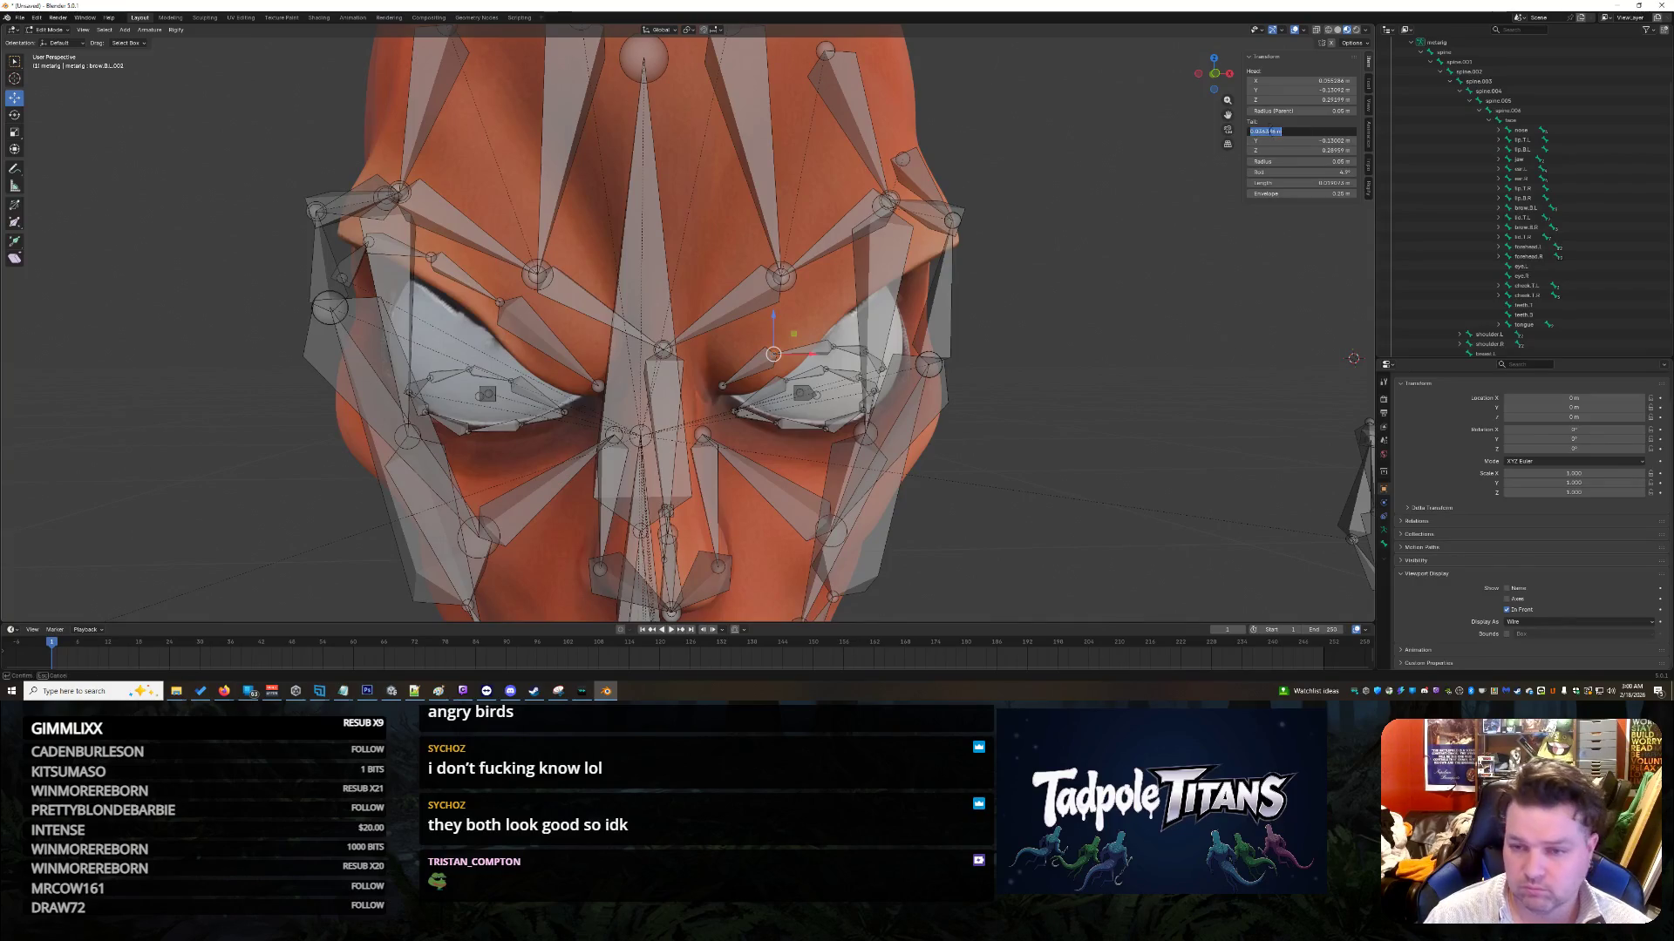
key("Return")
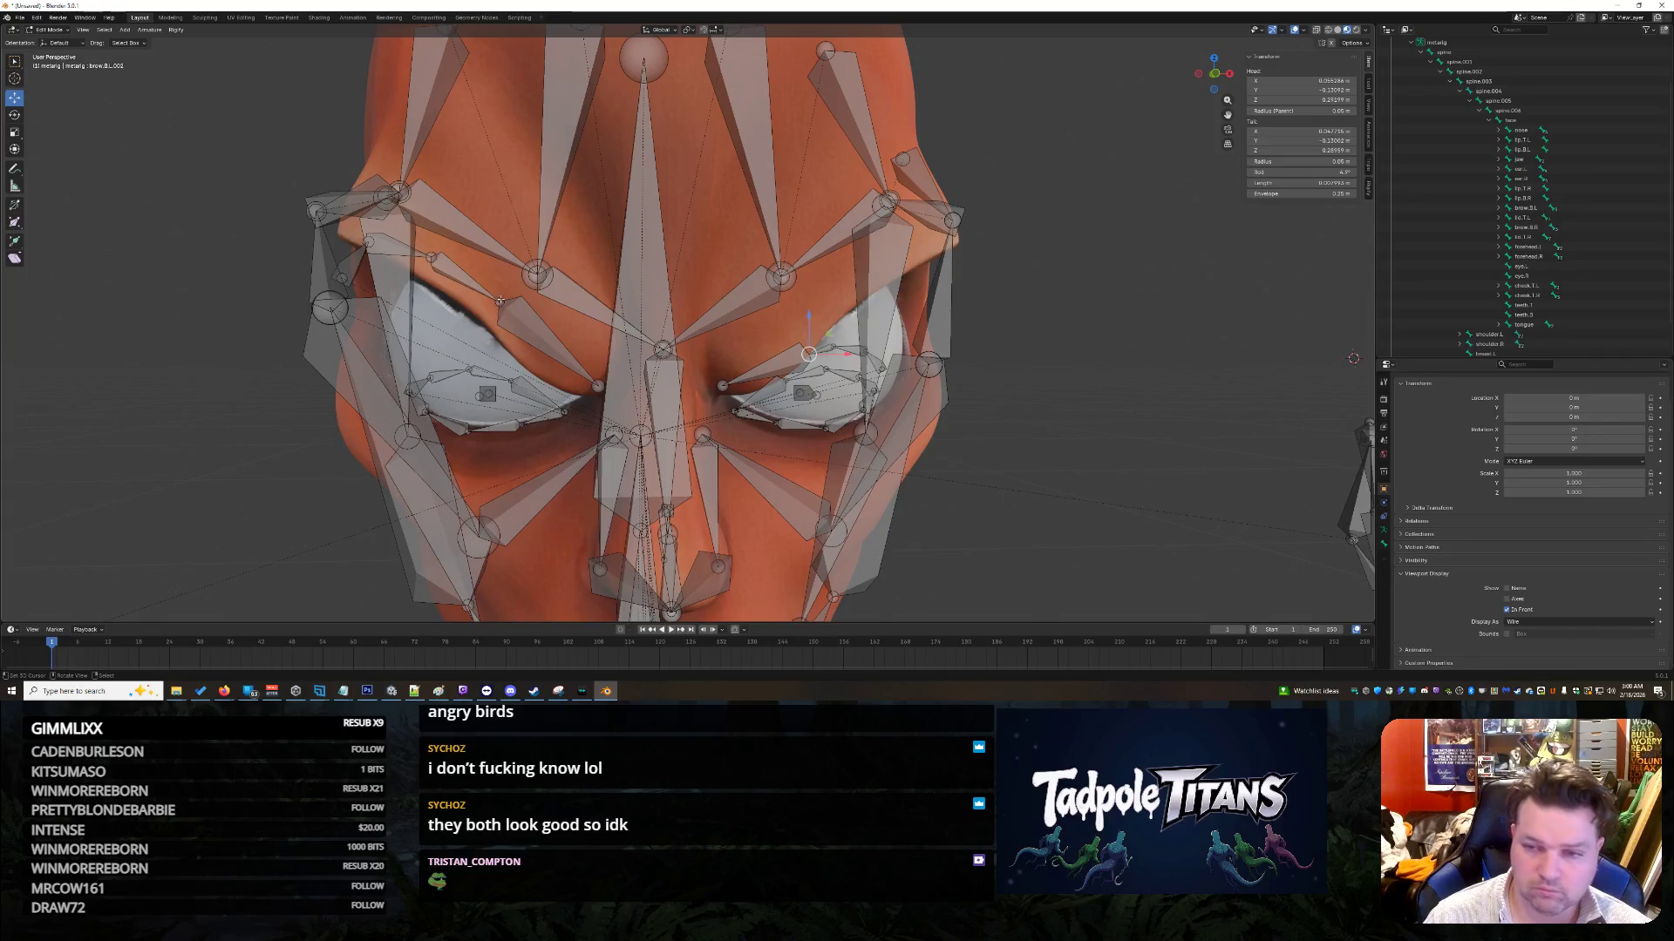
Step: Adjust brow.B.L.002's tail Y and set its tail Z to 0.304938 m
left_click(1301, 140)
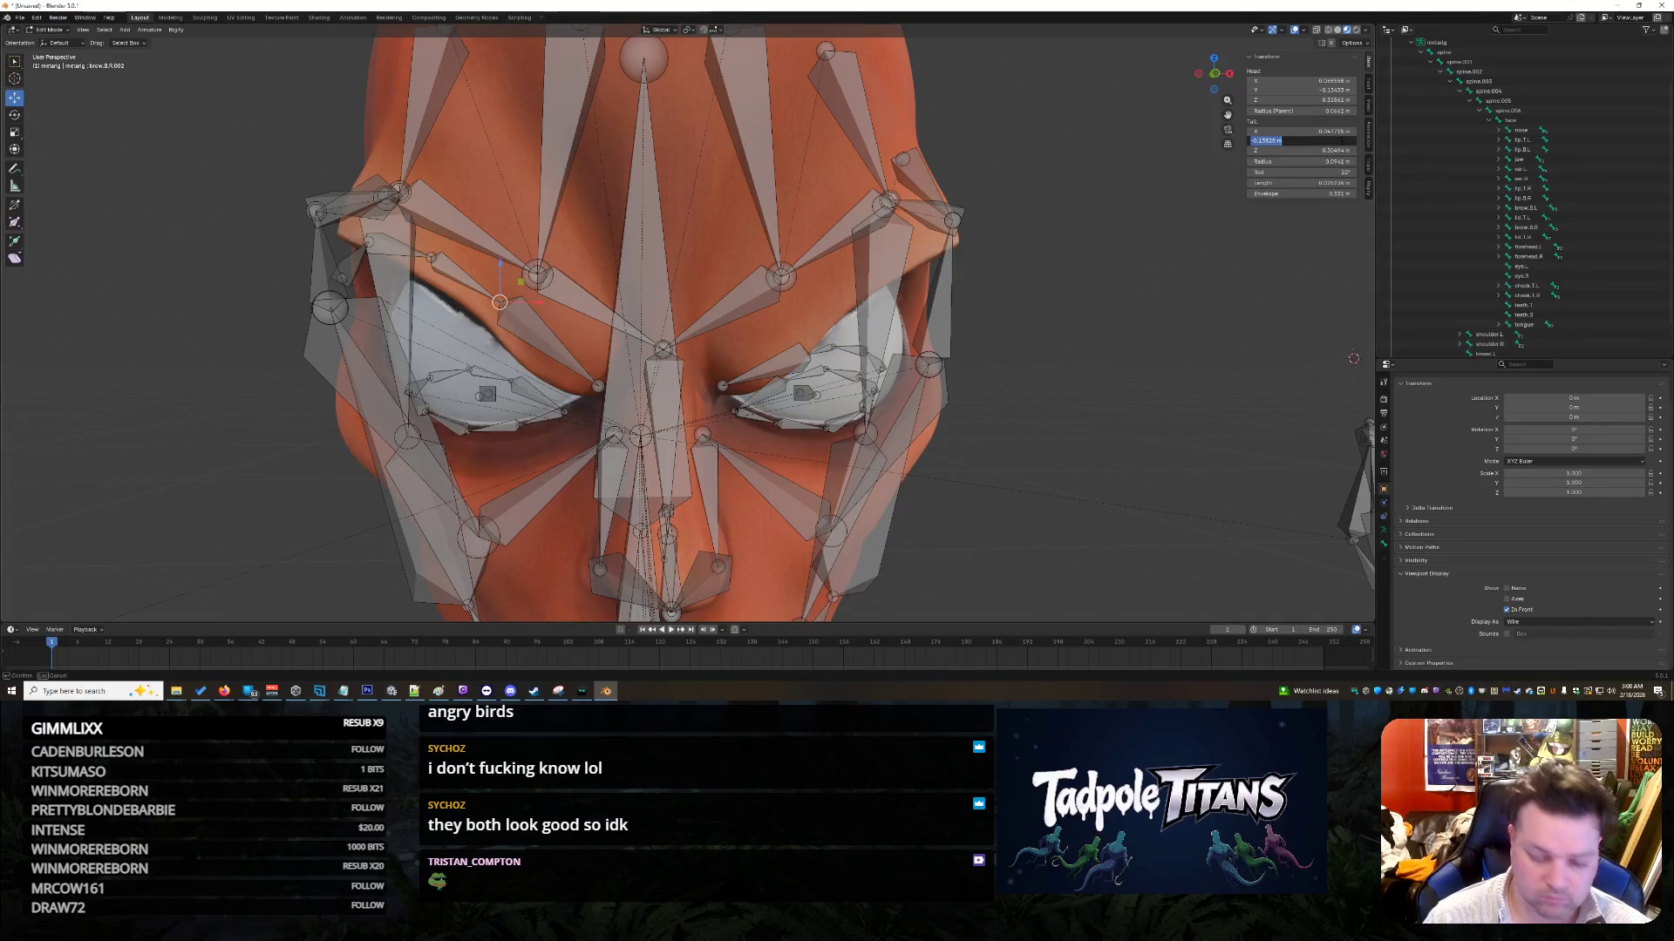
key("Return")
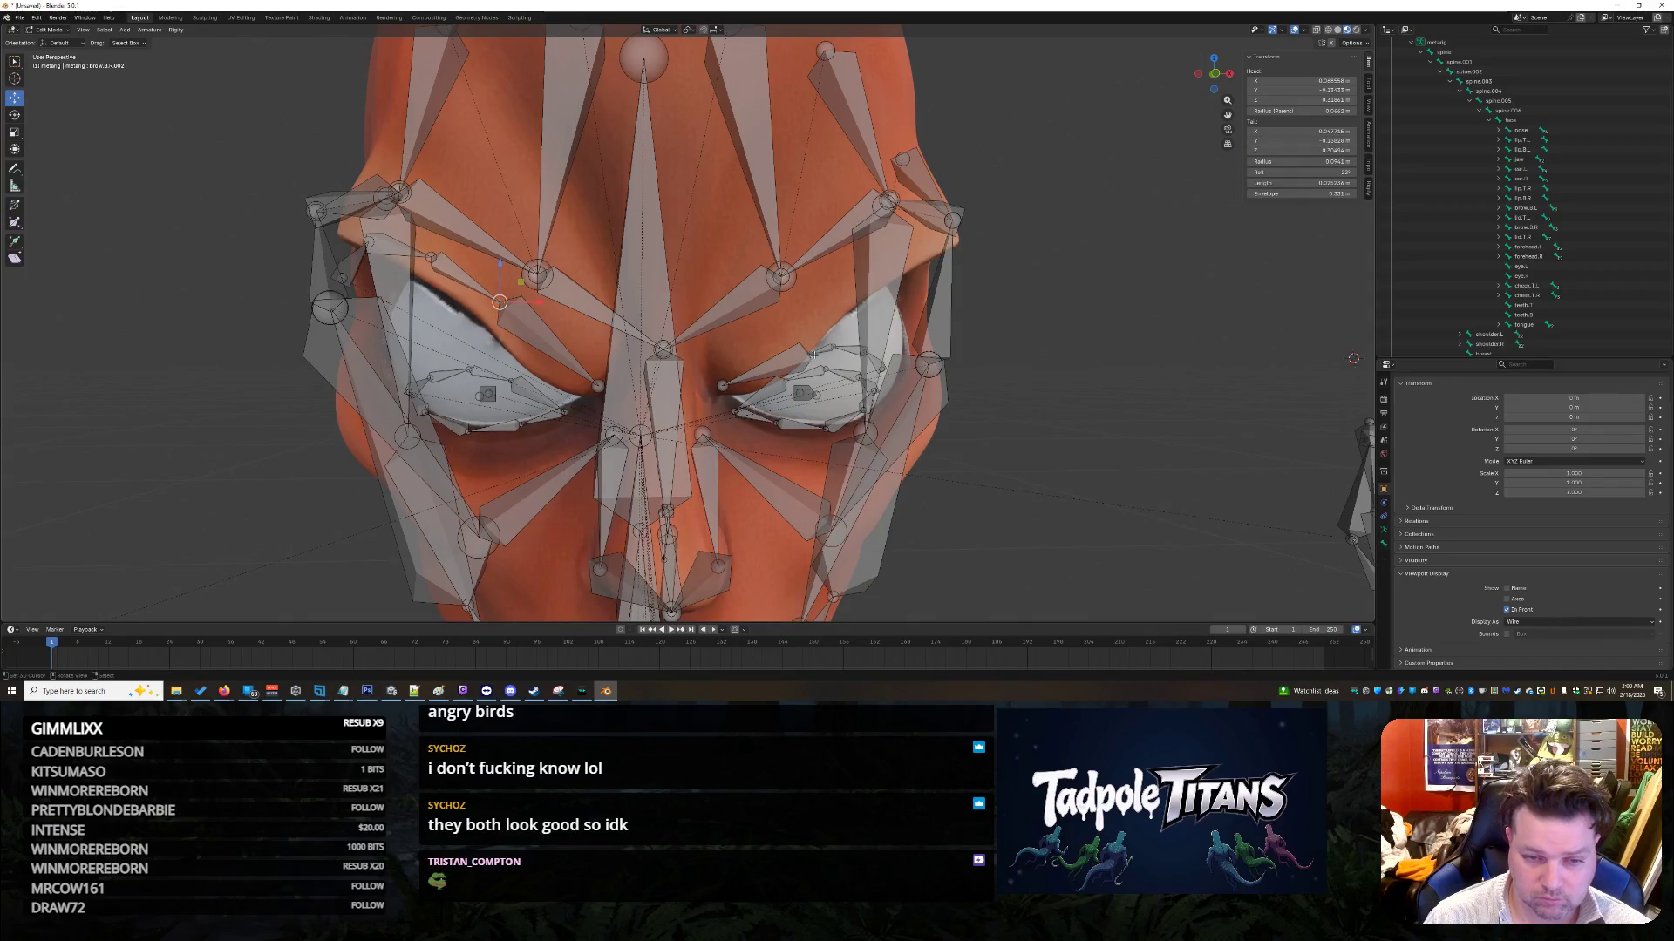
left_click(1260, 140)
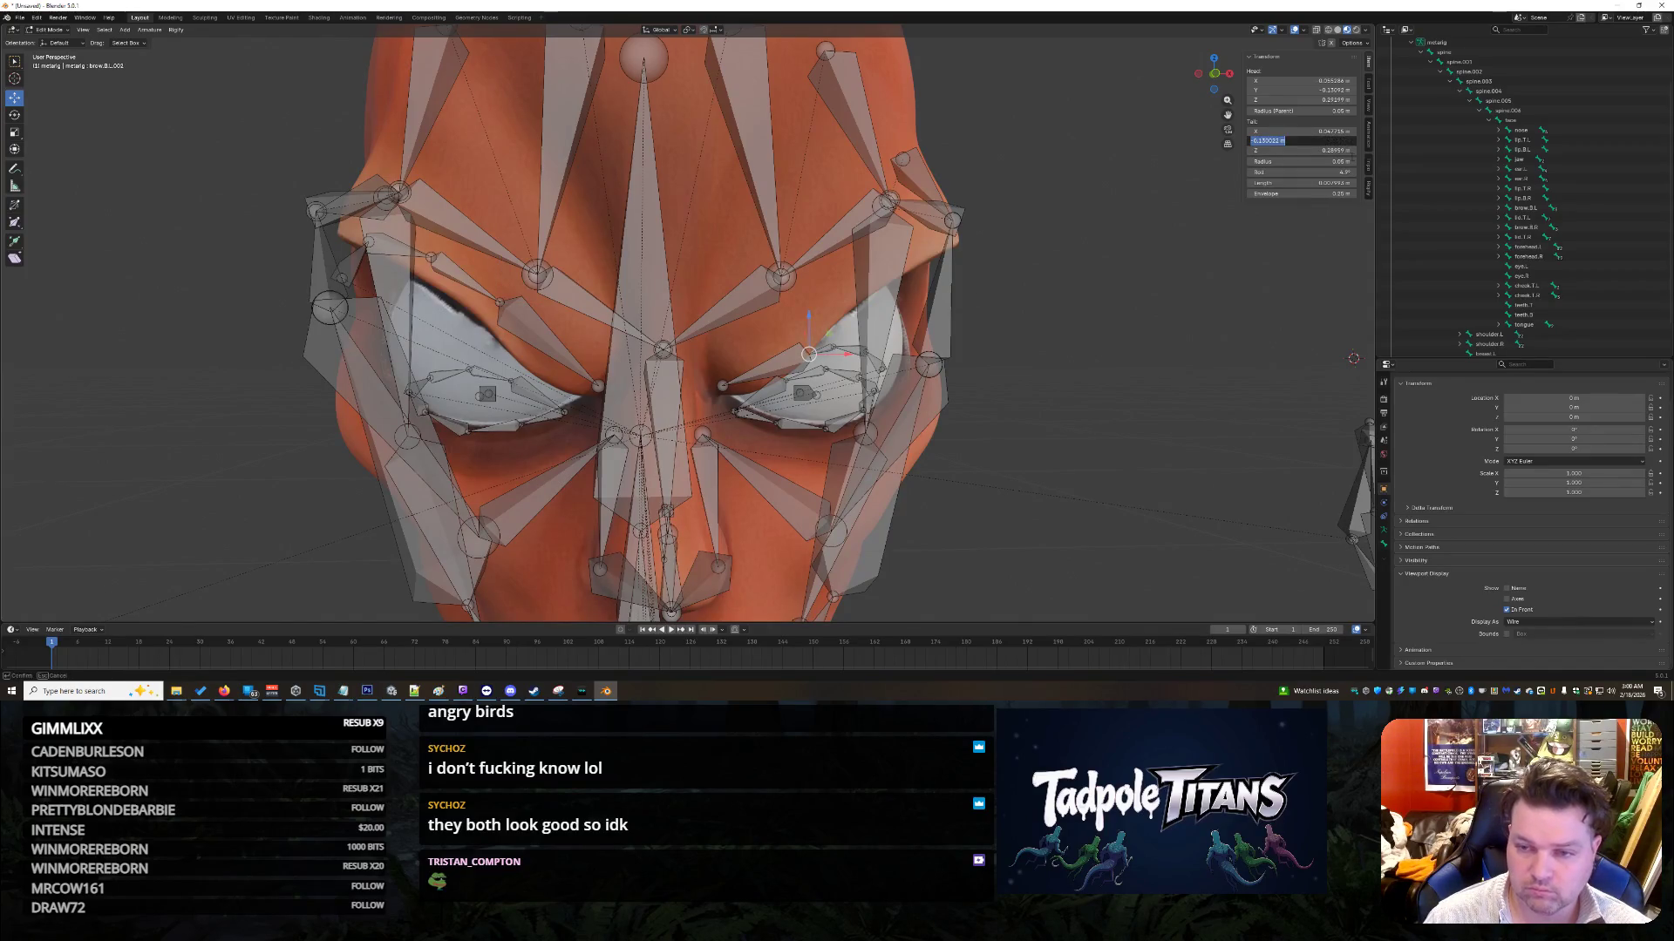
key("Return")
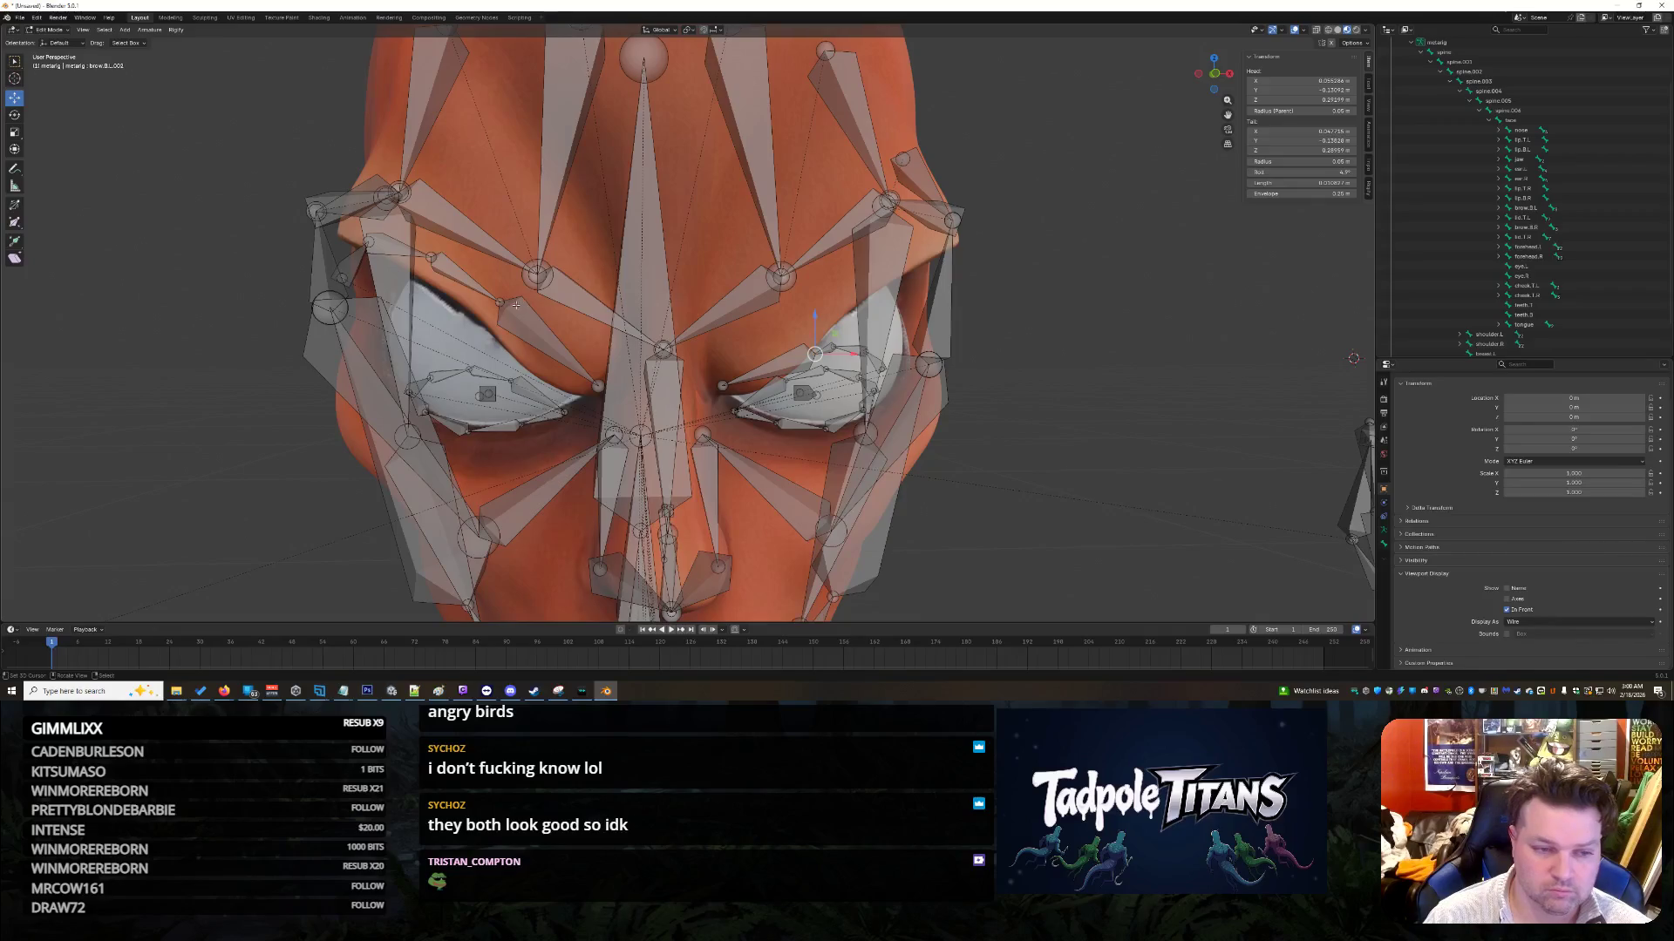
left_click(1259, 149)
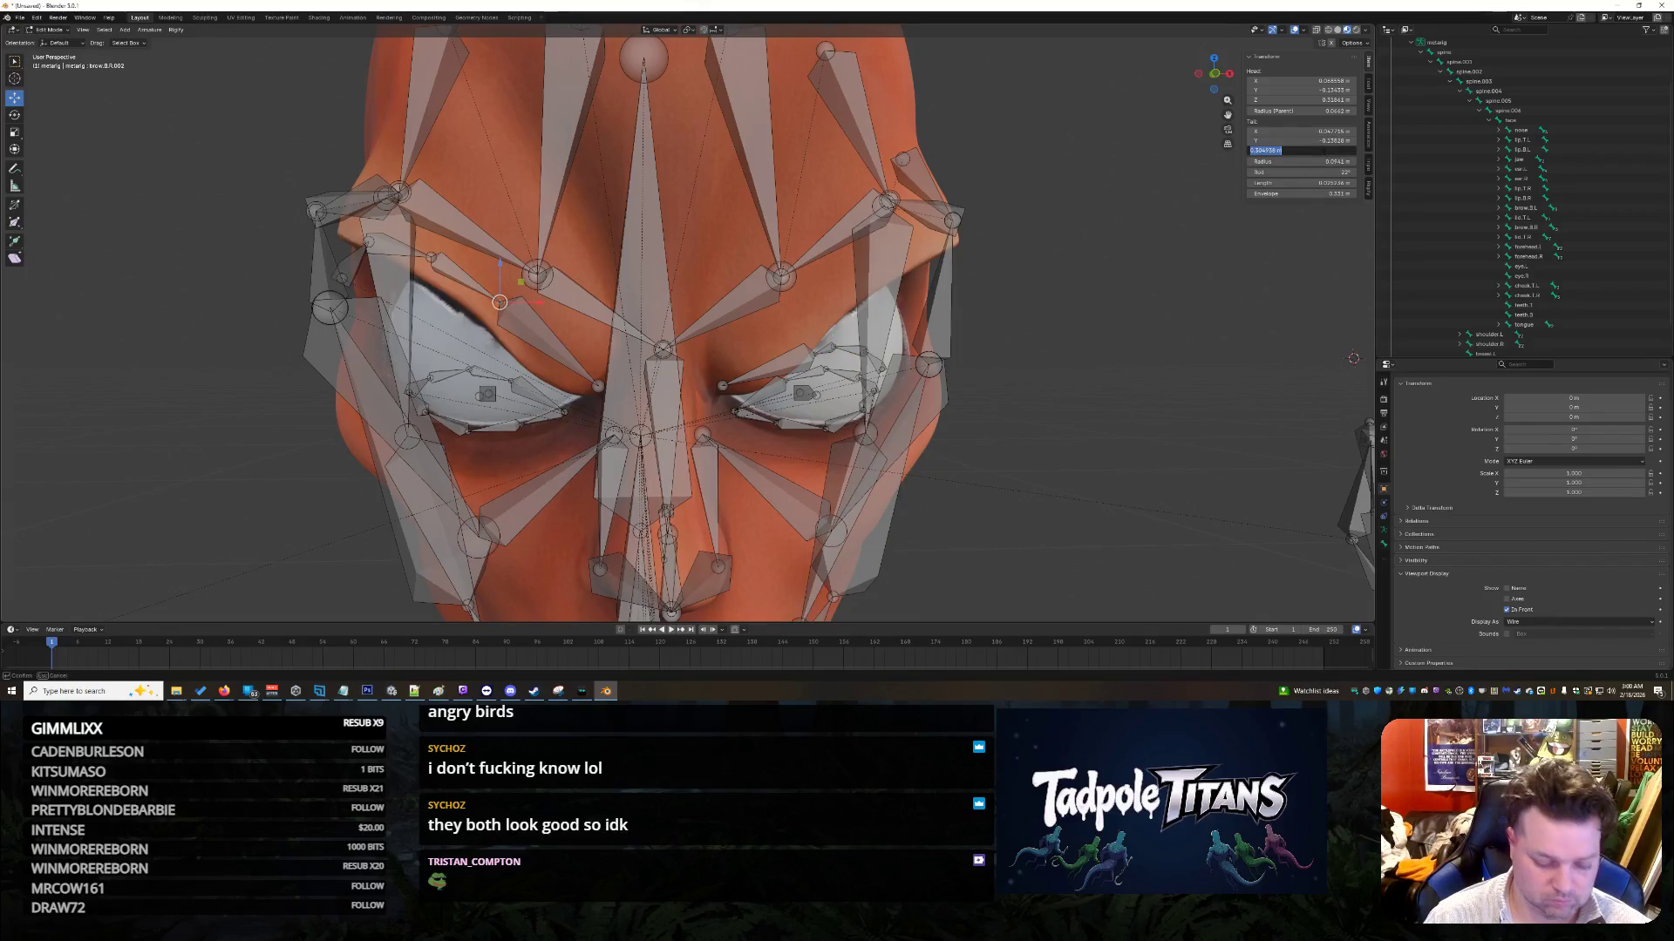
key("Return")
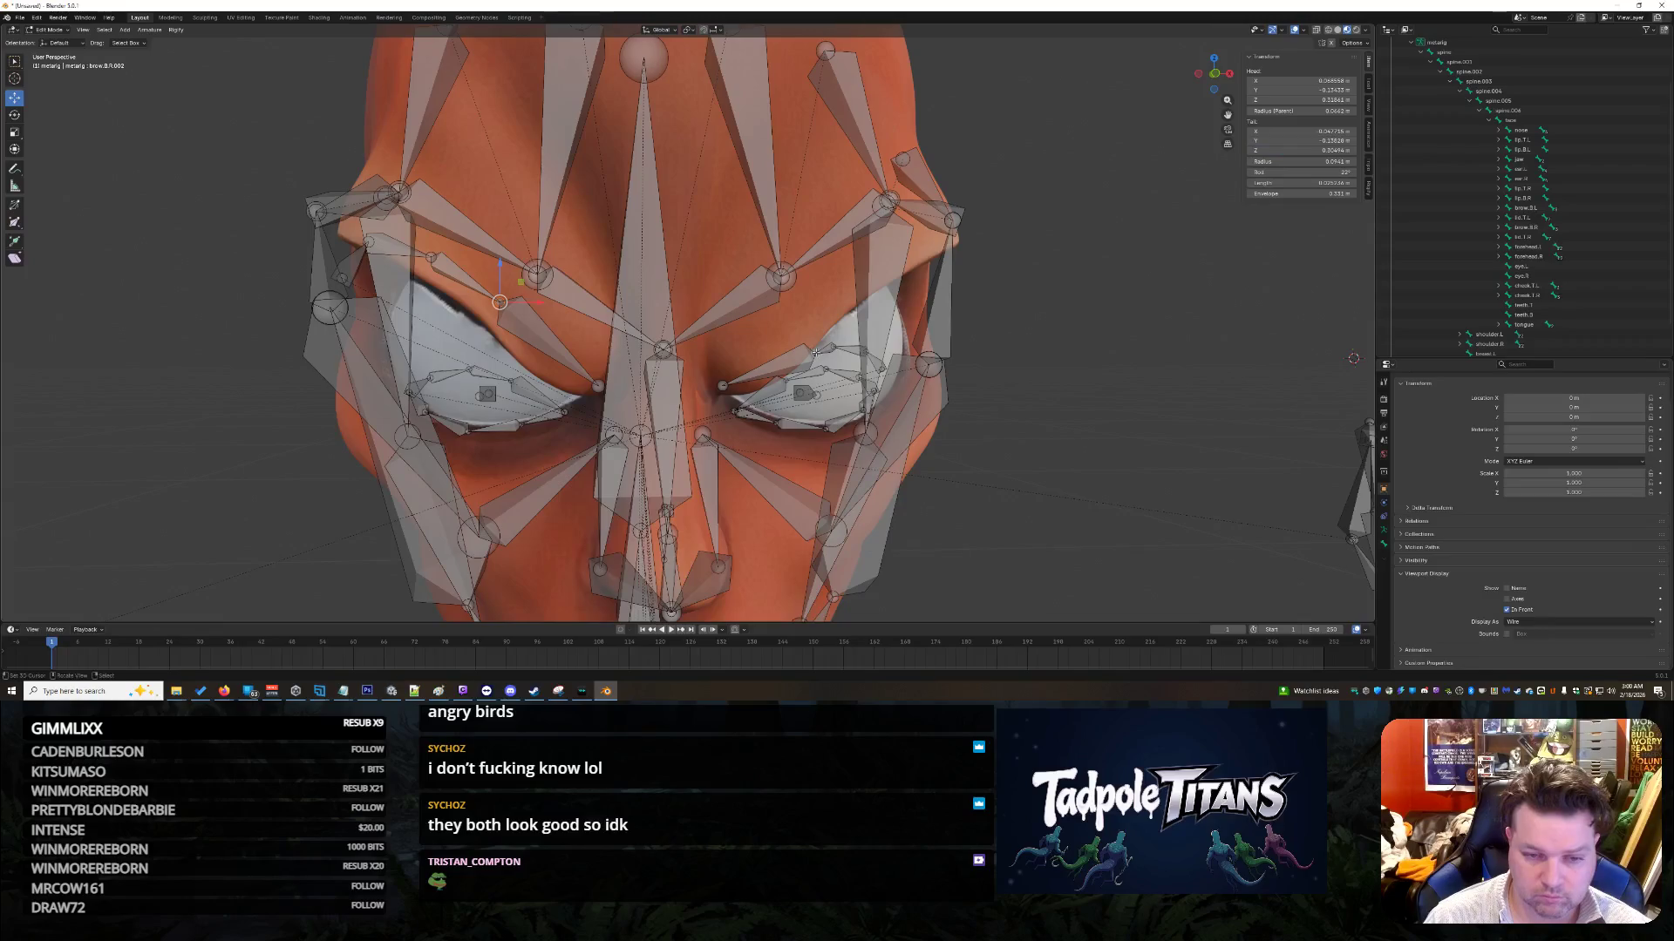
left_click(1282, 153)
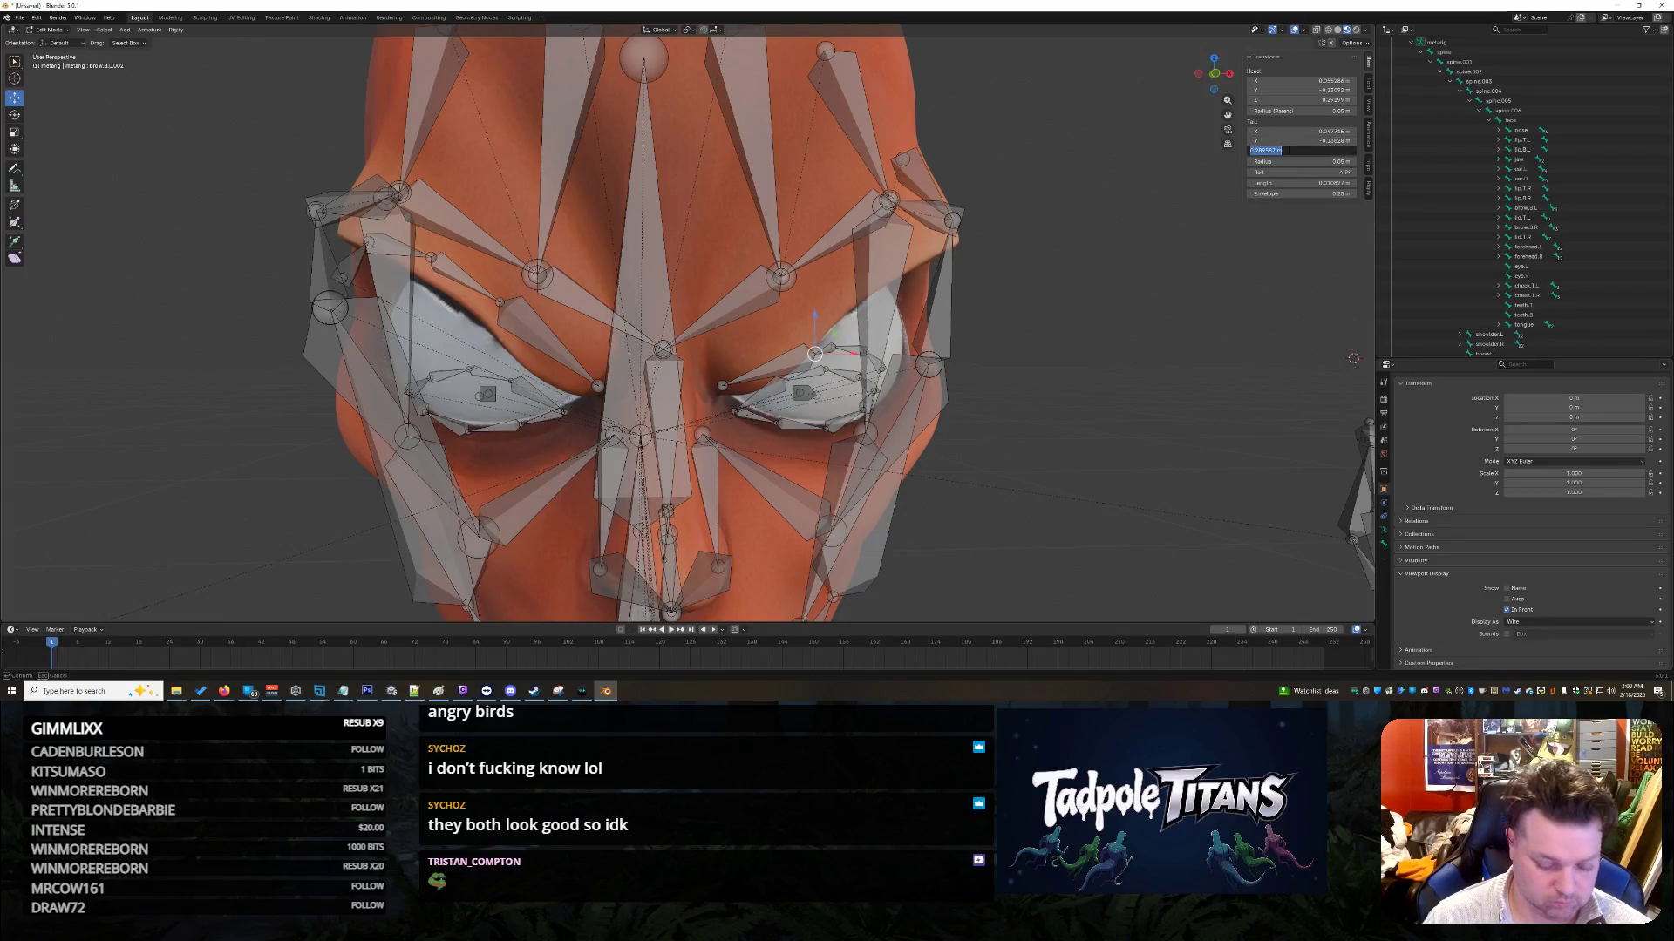
key("Return")
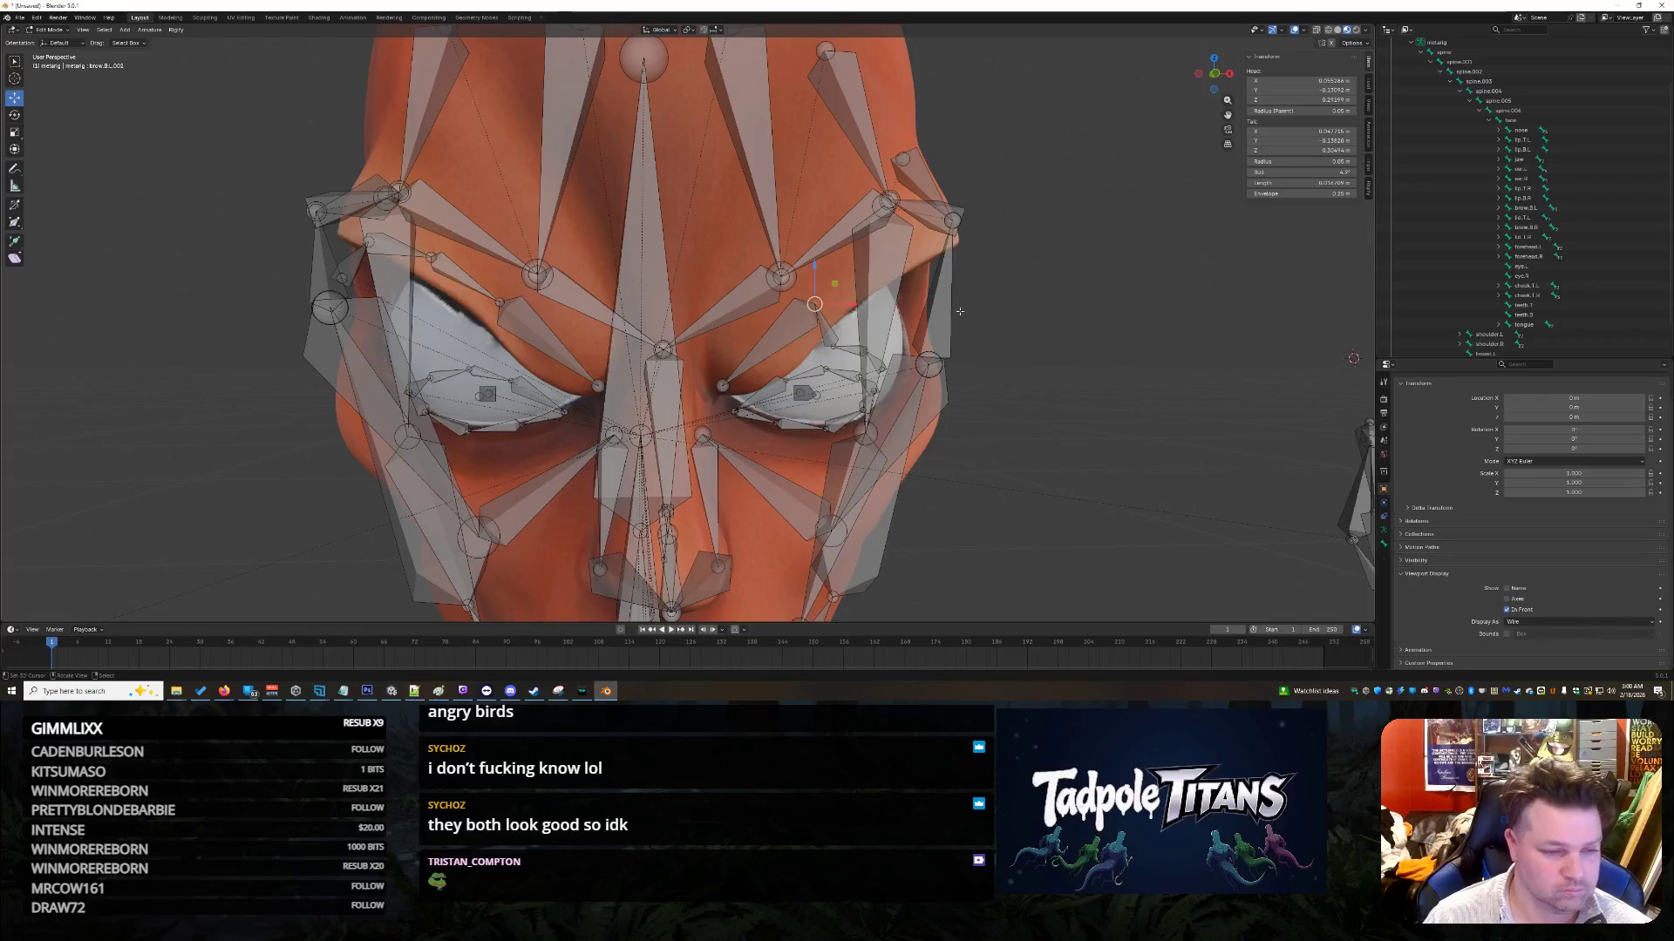
left_click(440, 262)
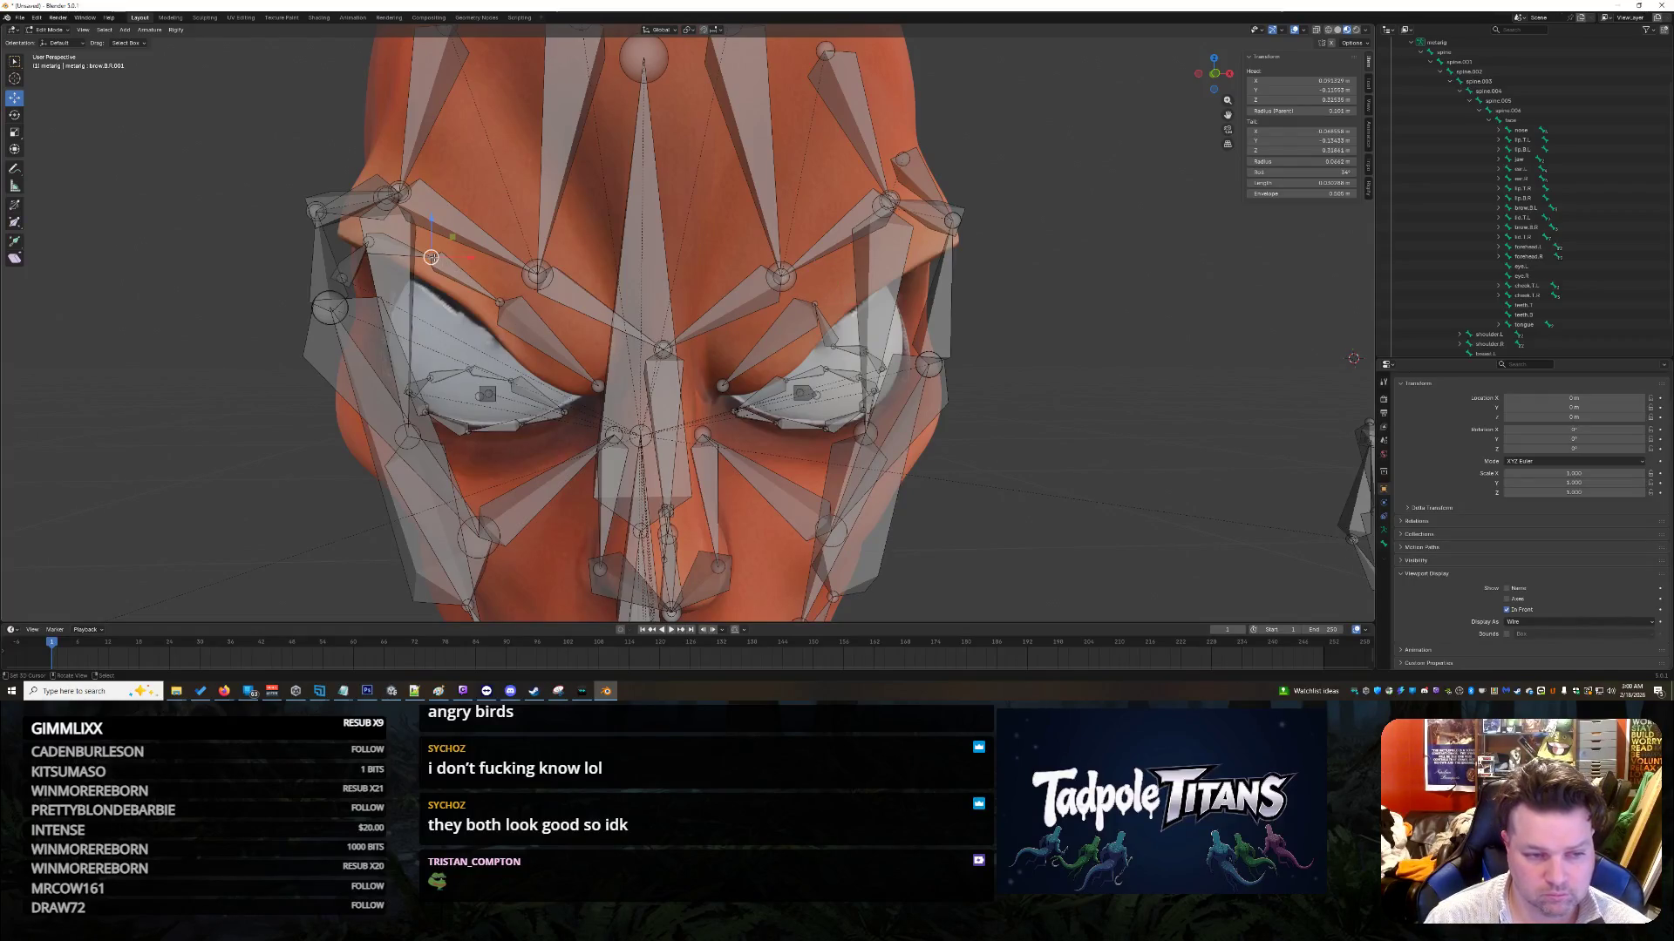
Step: Set brow.B.R.001's tail X to 0.068558 m, undoing an accidental jump to the left eye
left_click(1332, 131)
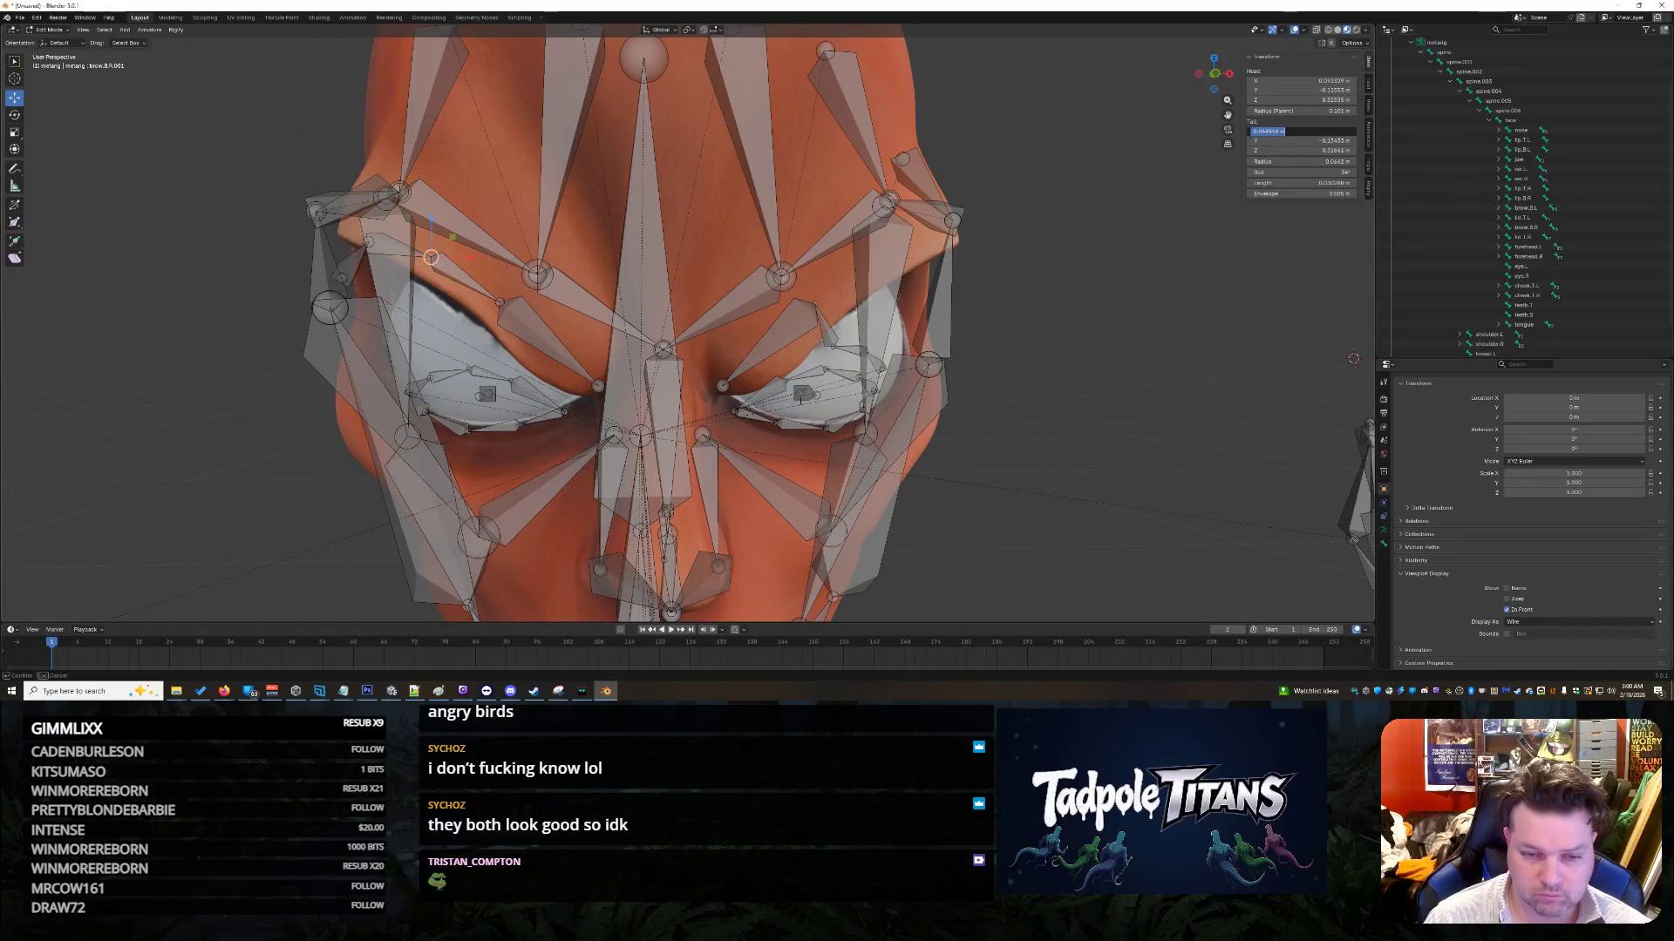
key("Home")
type("-")
key("Return")
left_click(1307, 131)
key("Return")
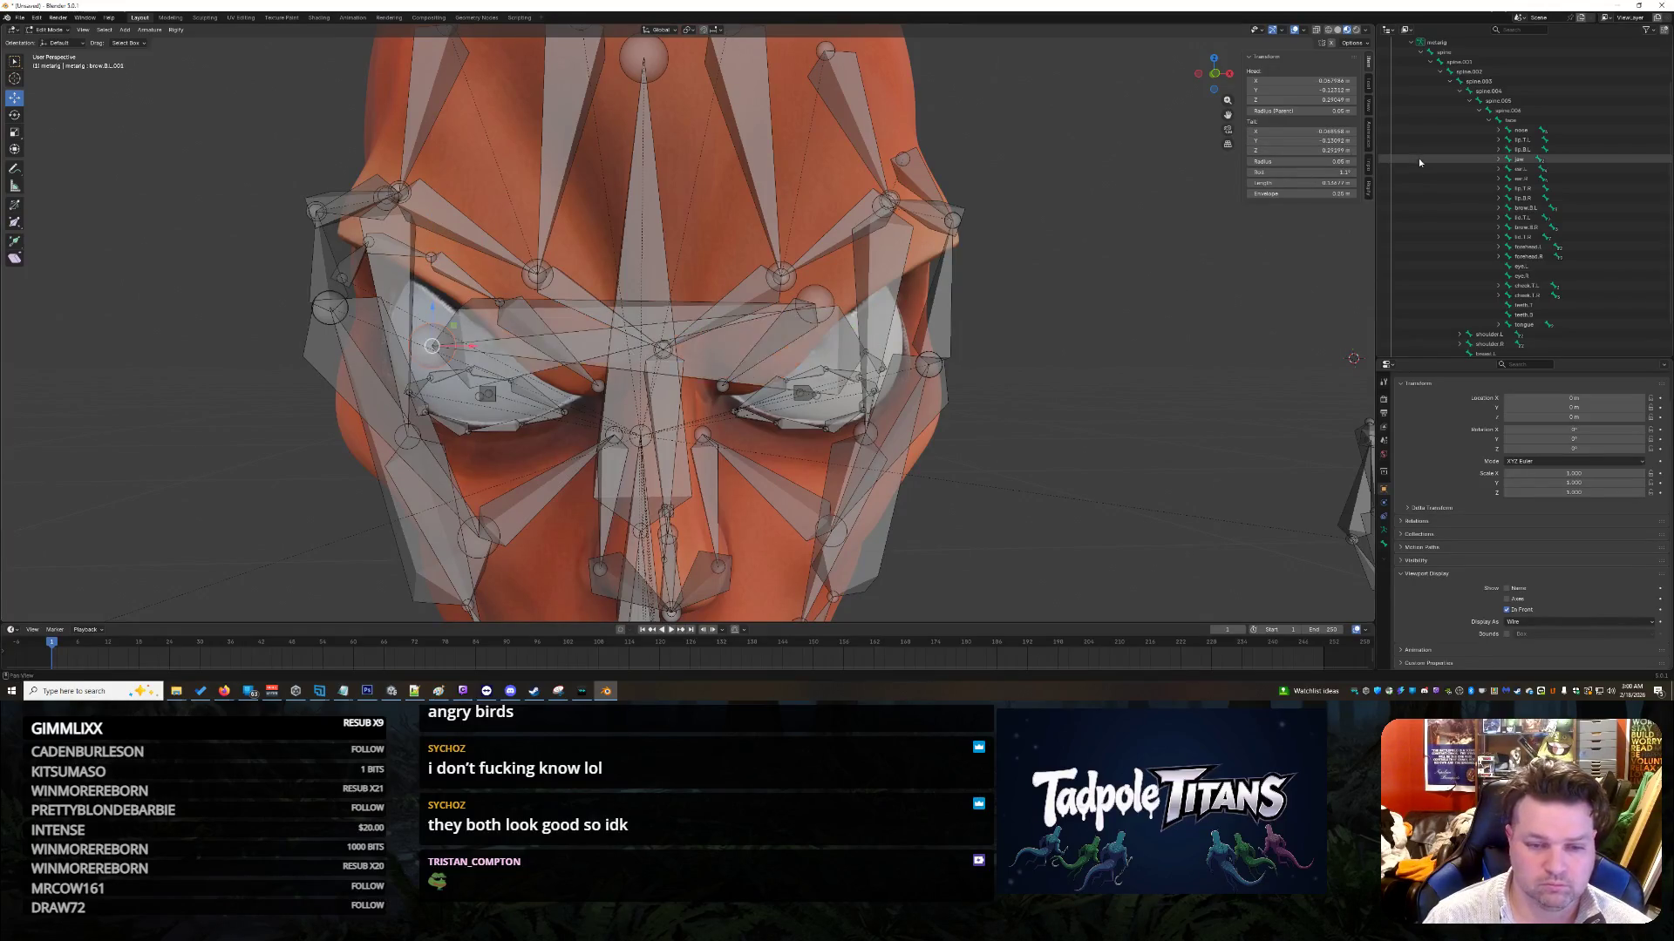
key("ctrl+z")
left_click(1304, 130)
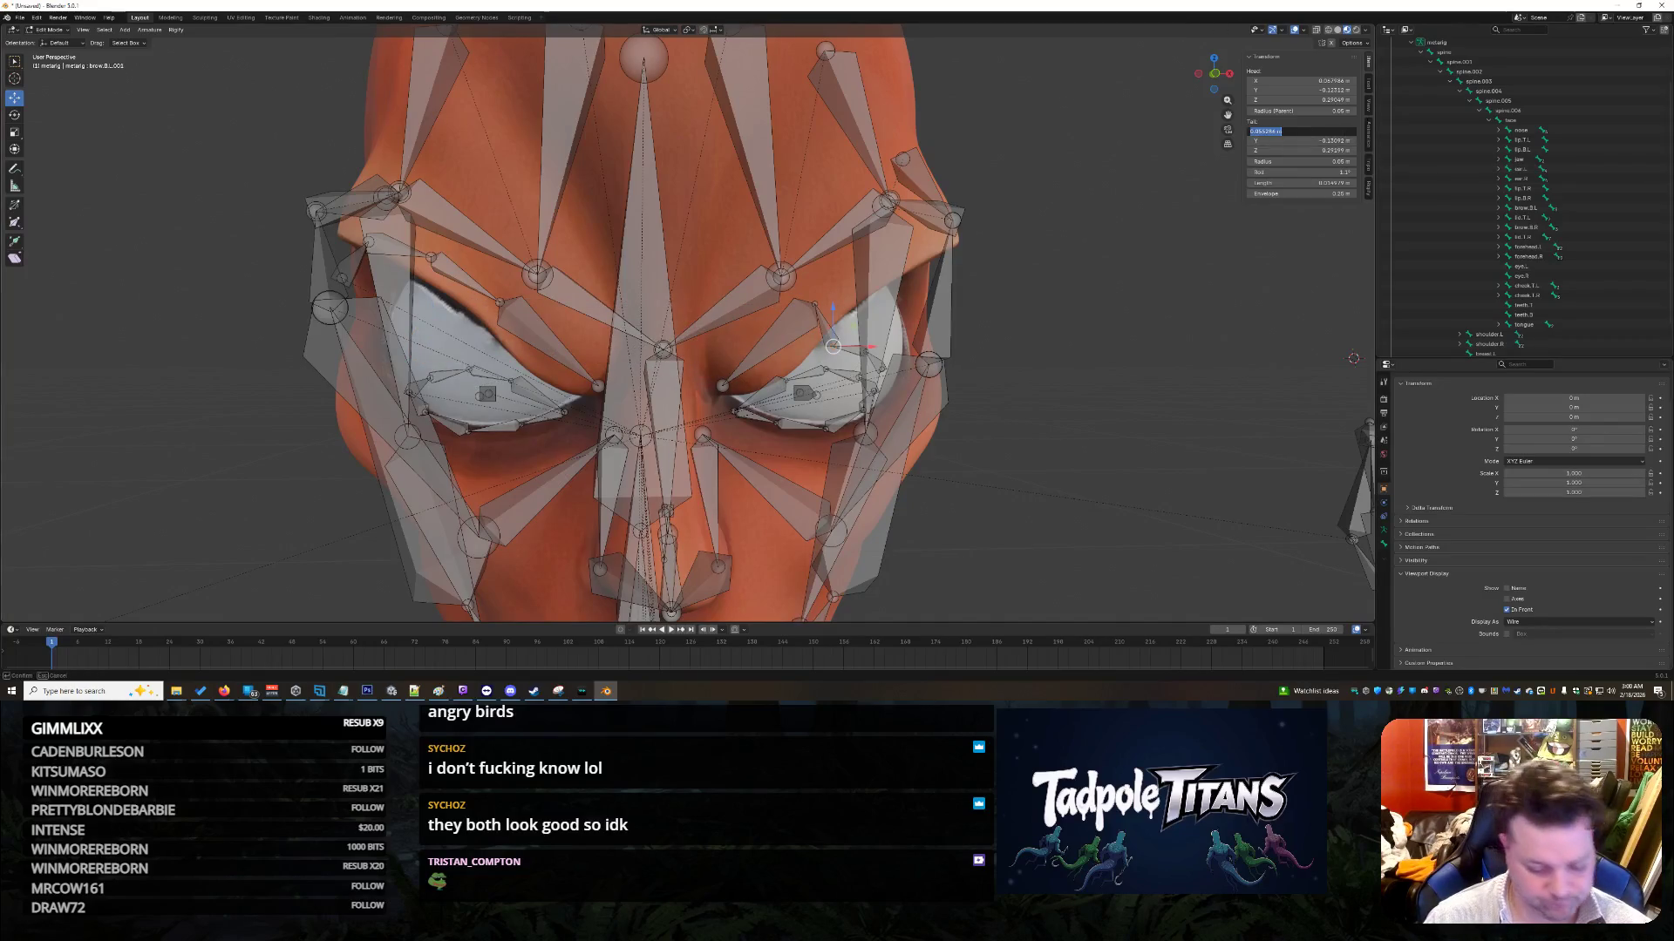
key("Return")
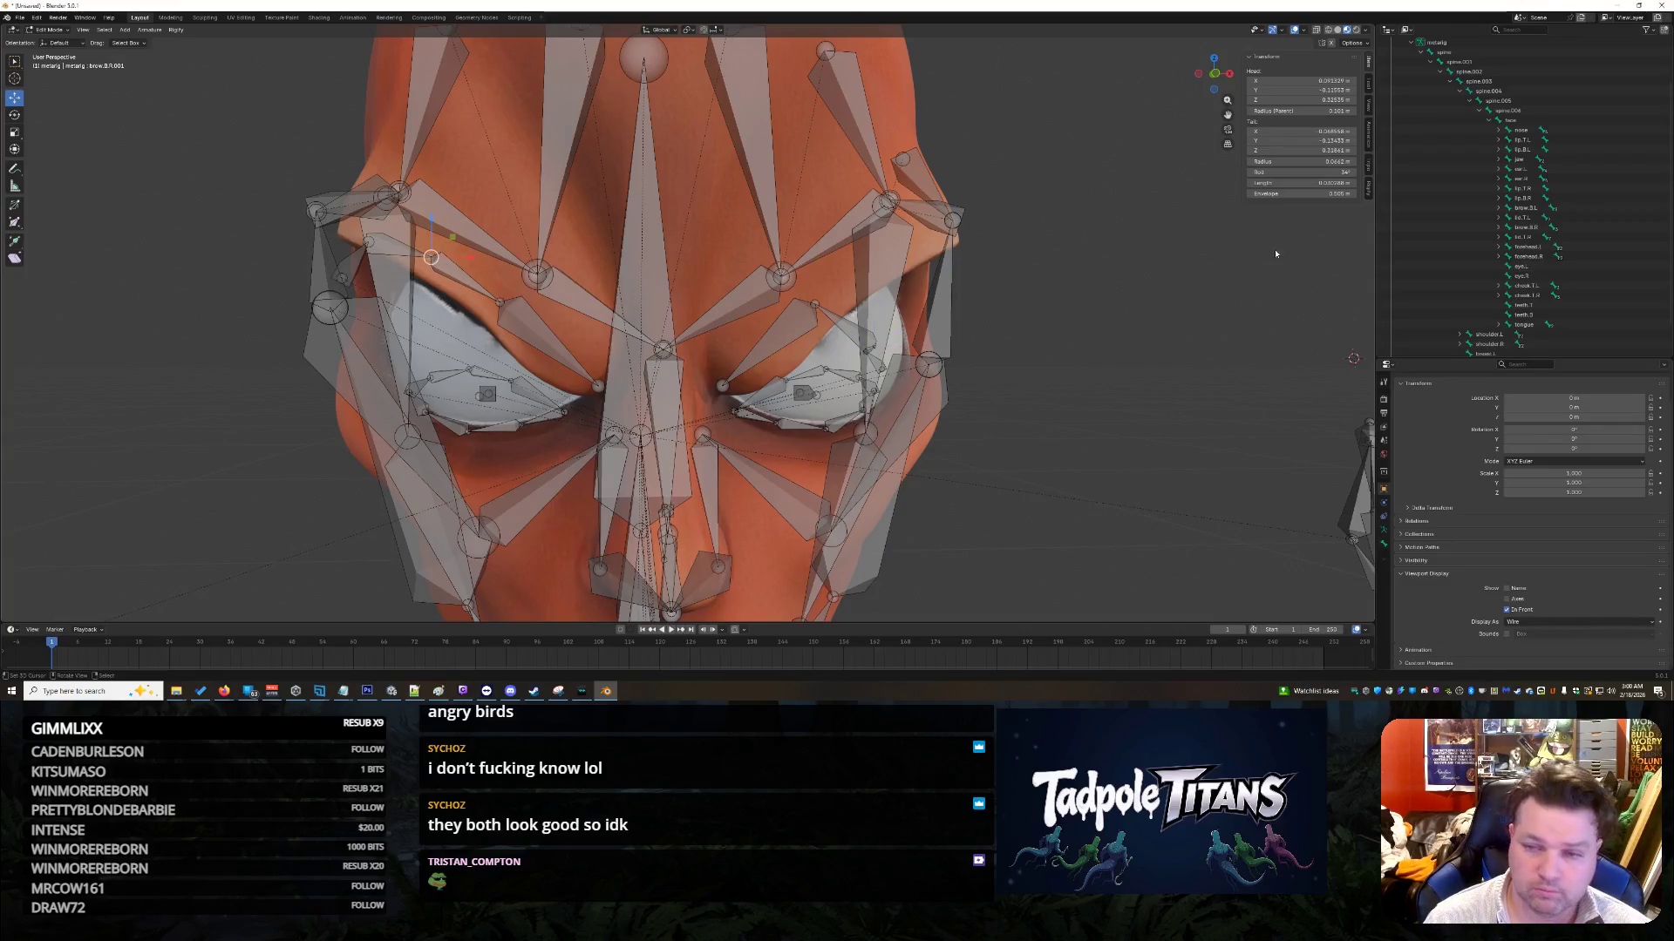
Step: Nudge the brow.B.L.001 tail and raise its tail Z to 0.33861 m
left_click(1303, 140)
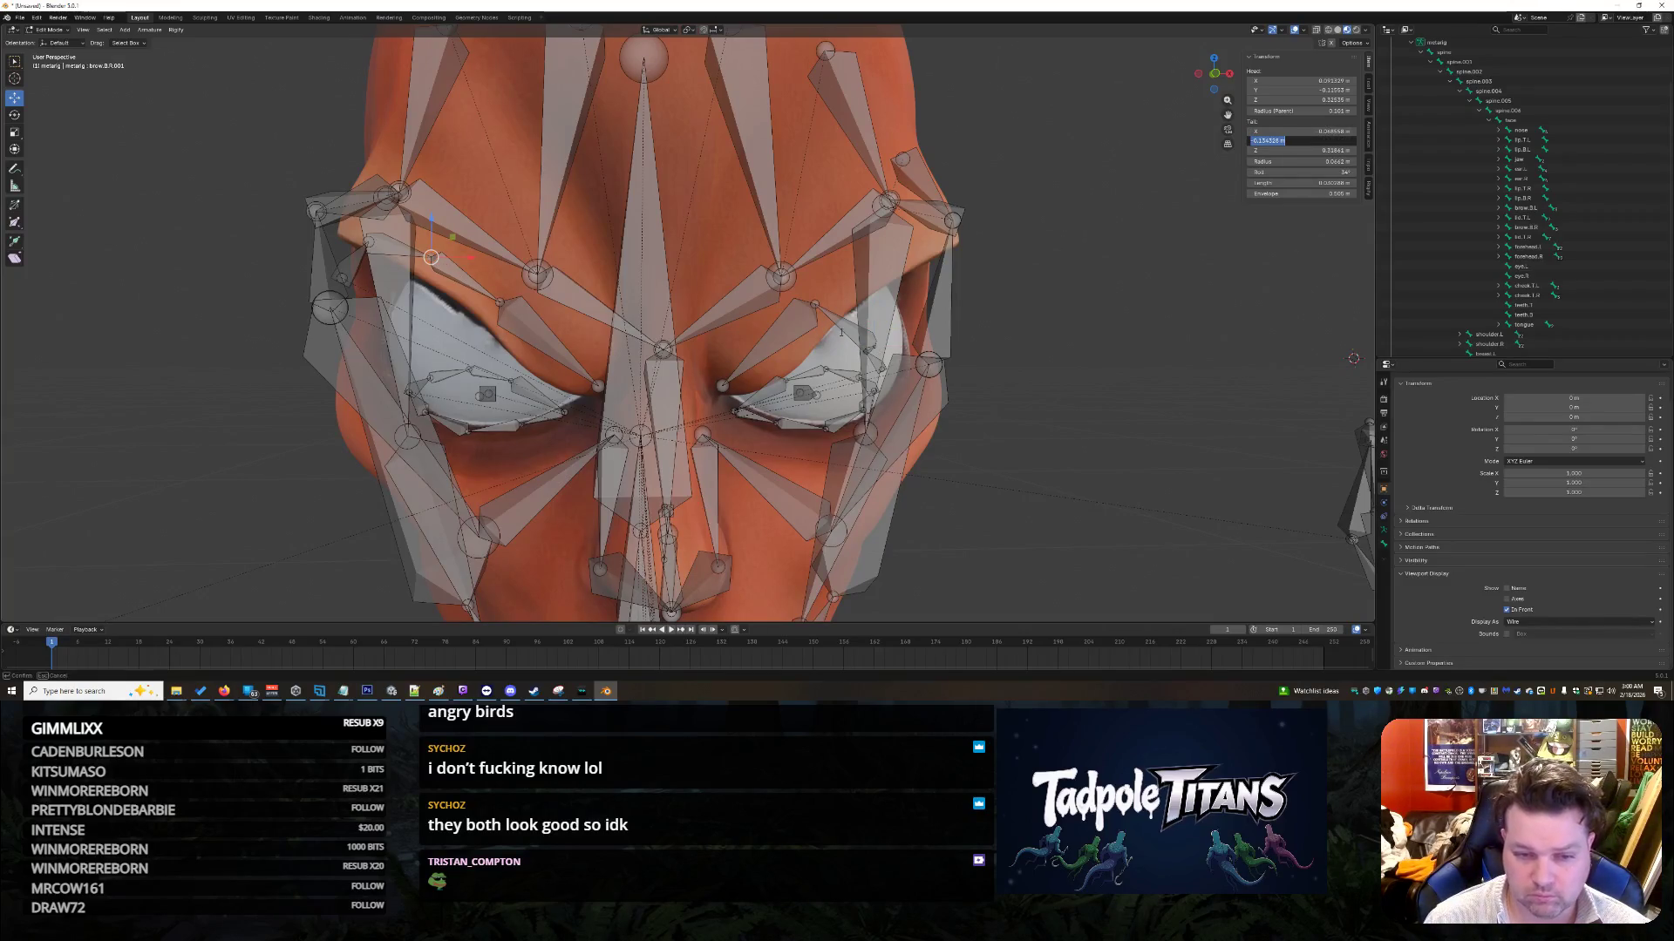
left_click(873, 346)
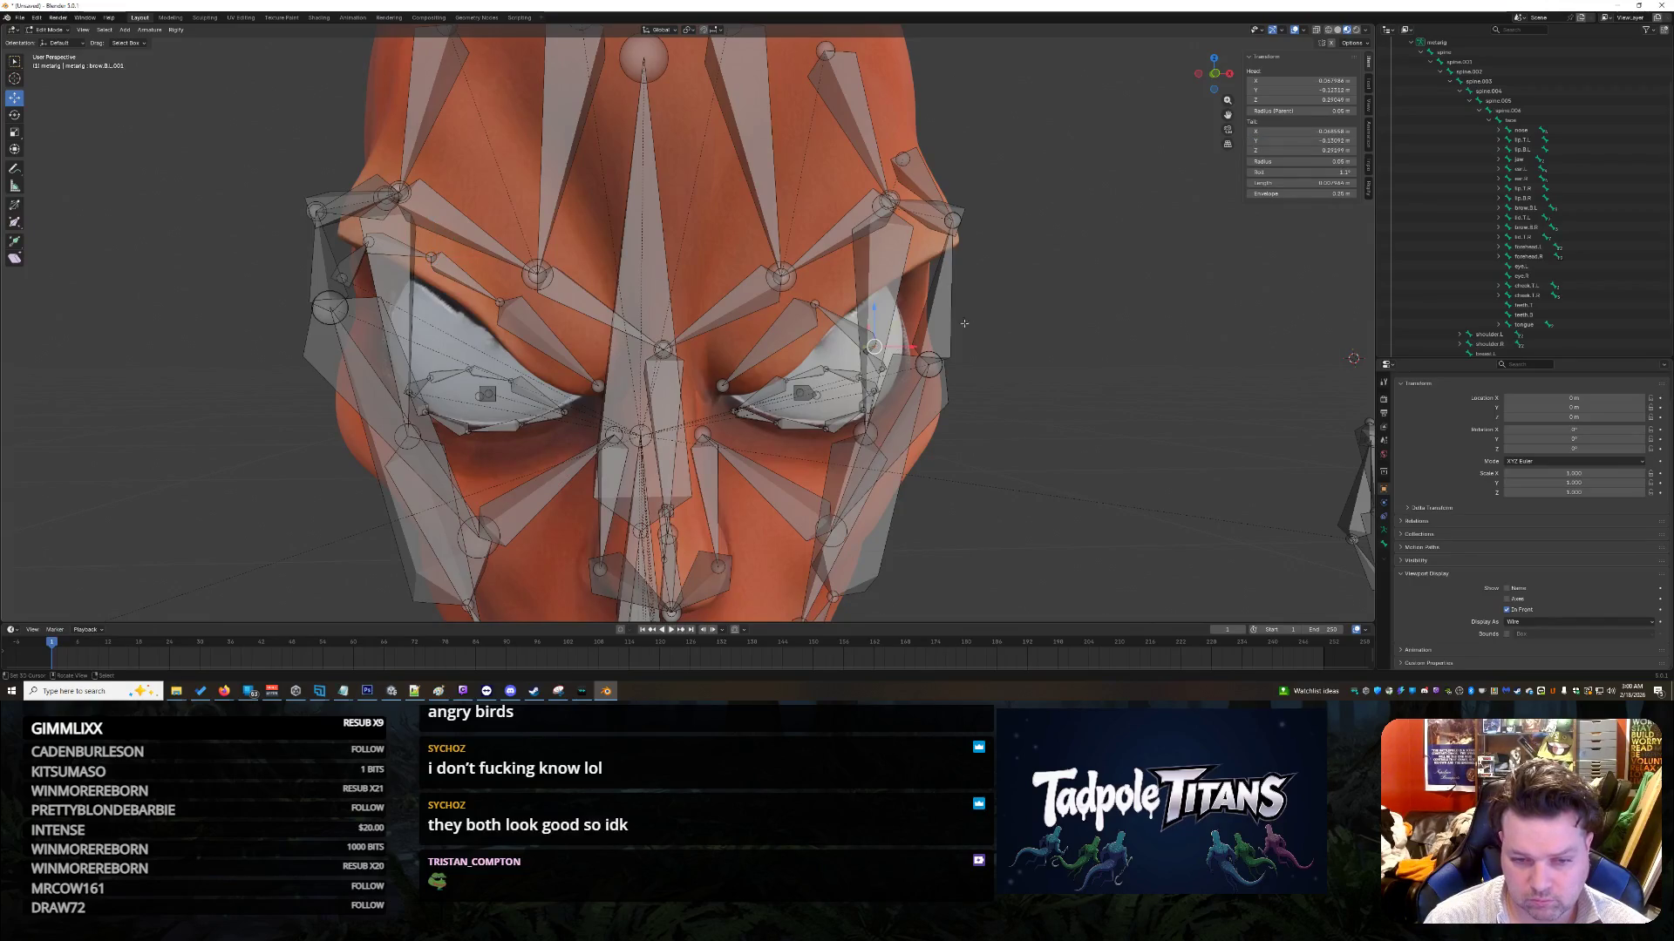
left_click_drag(1321, 140, 1307, 140)
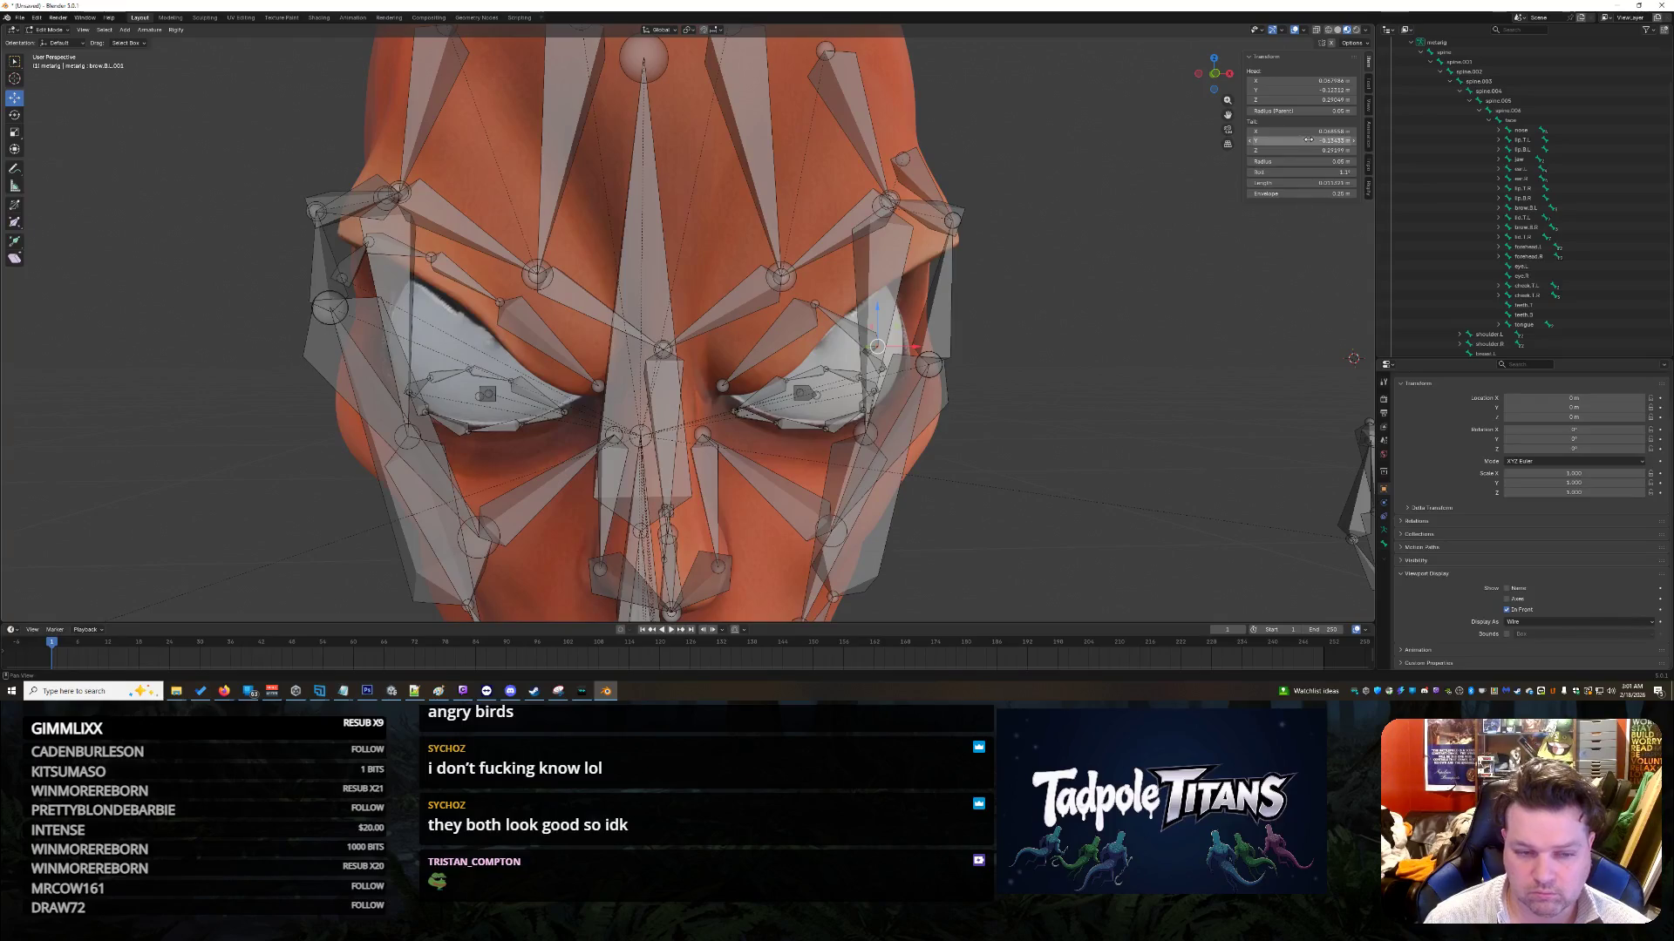
left_click(431, 260)
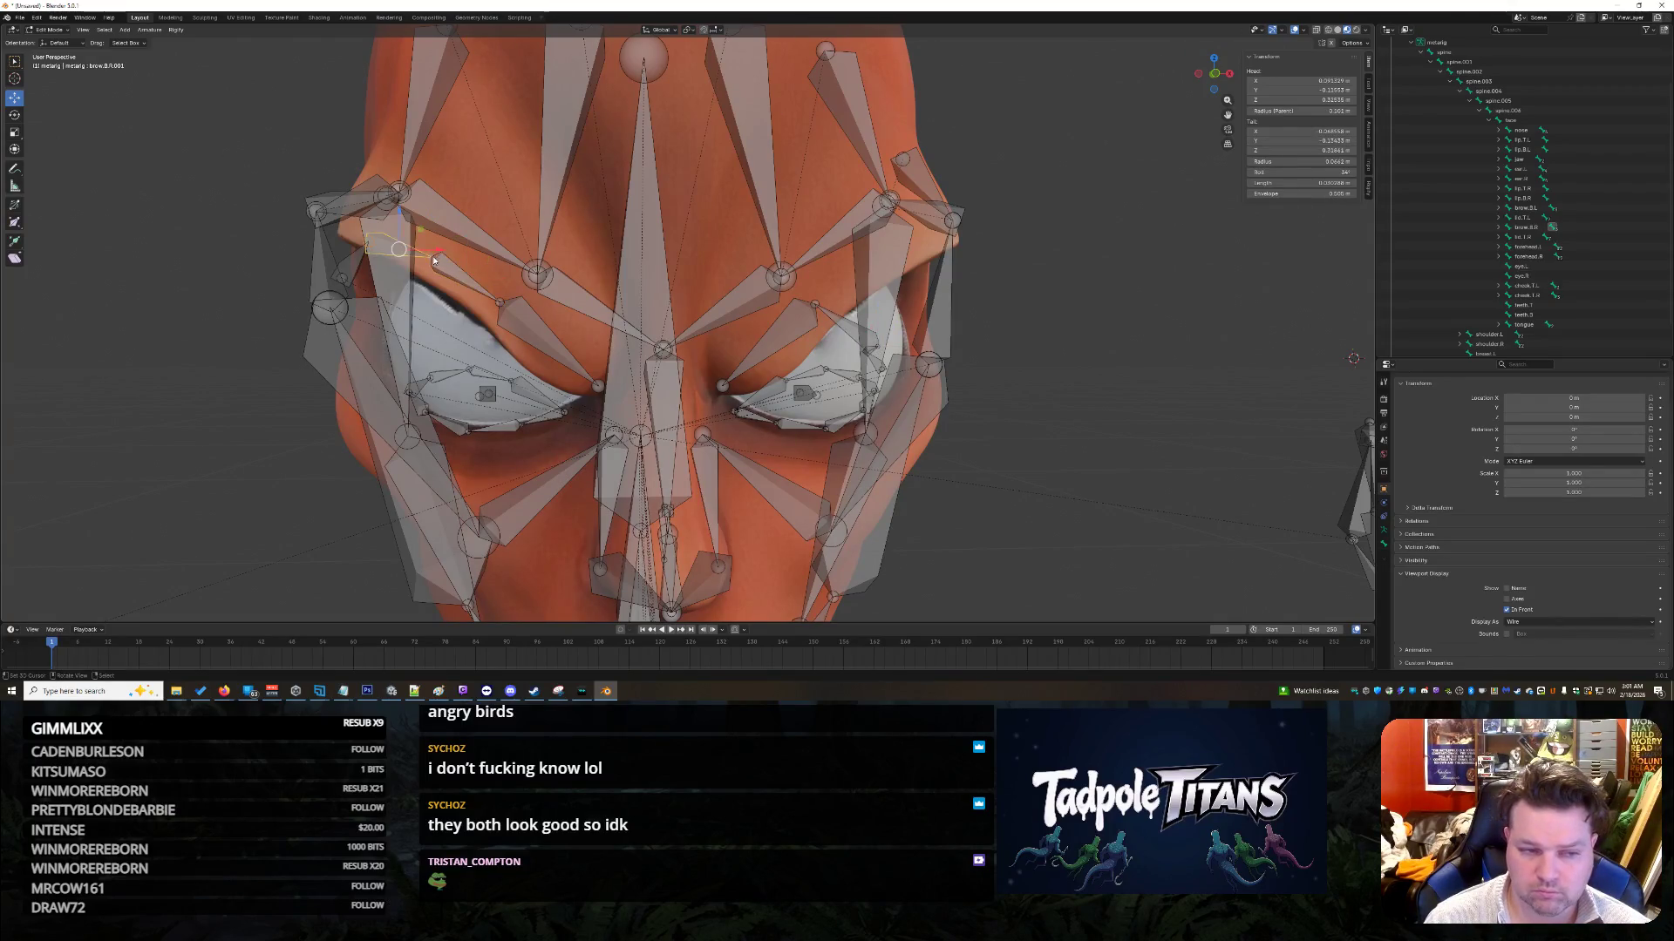
left_click(431, 258)
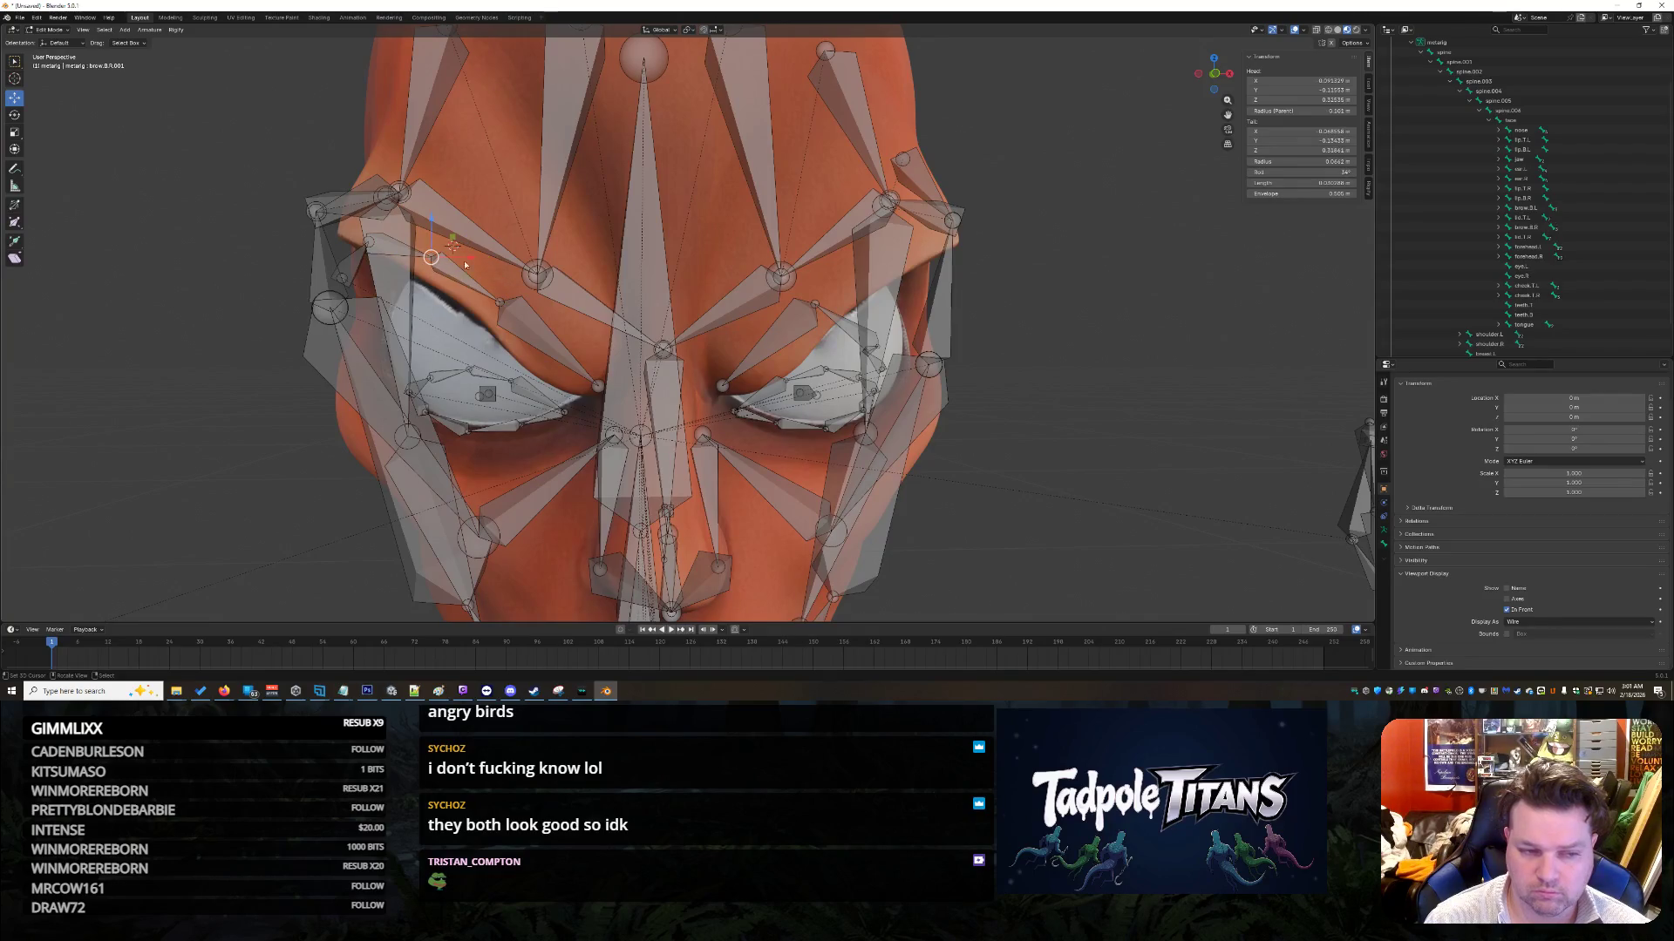
left_click(1325, 150)
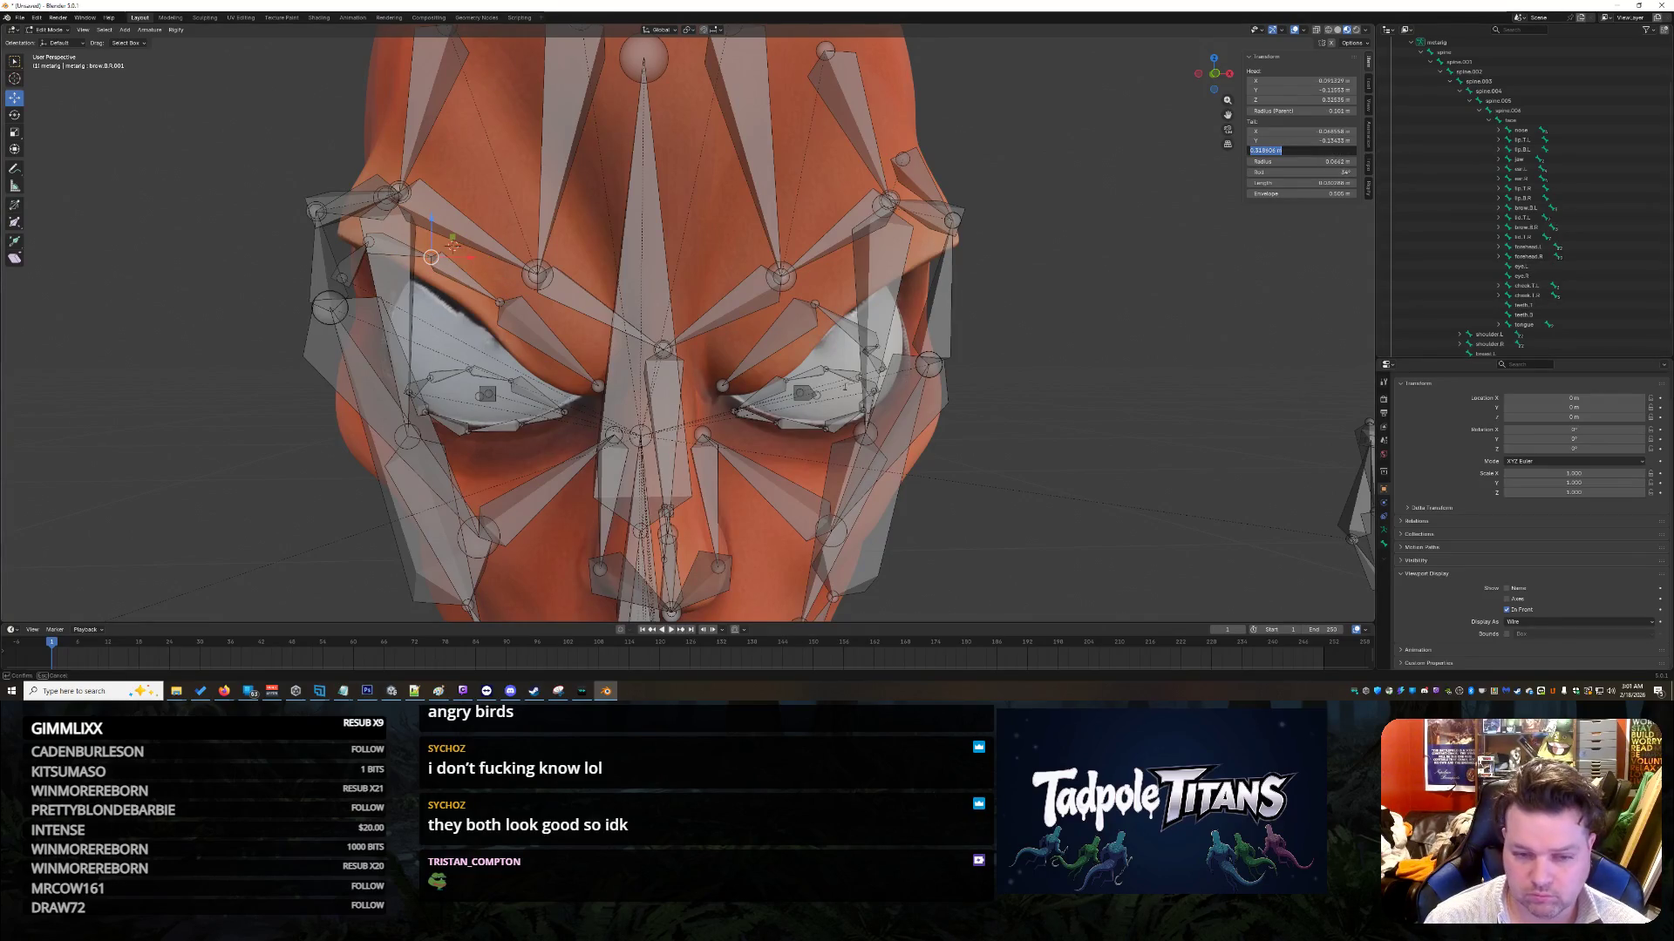
key("Return")
left_click(876, 347)
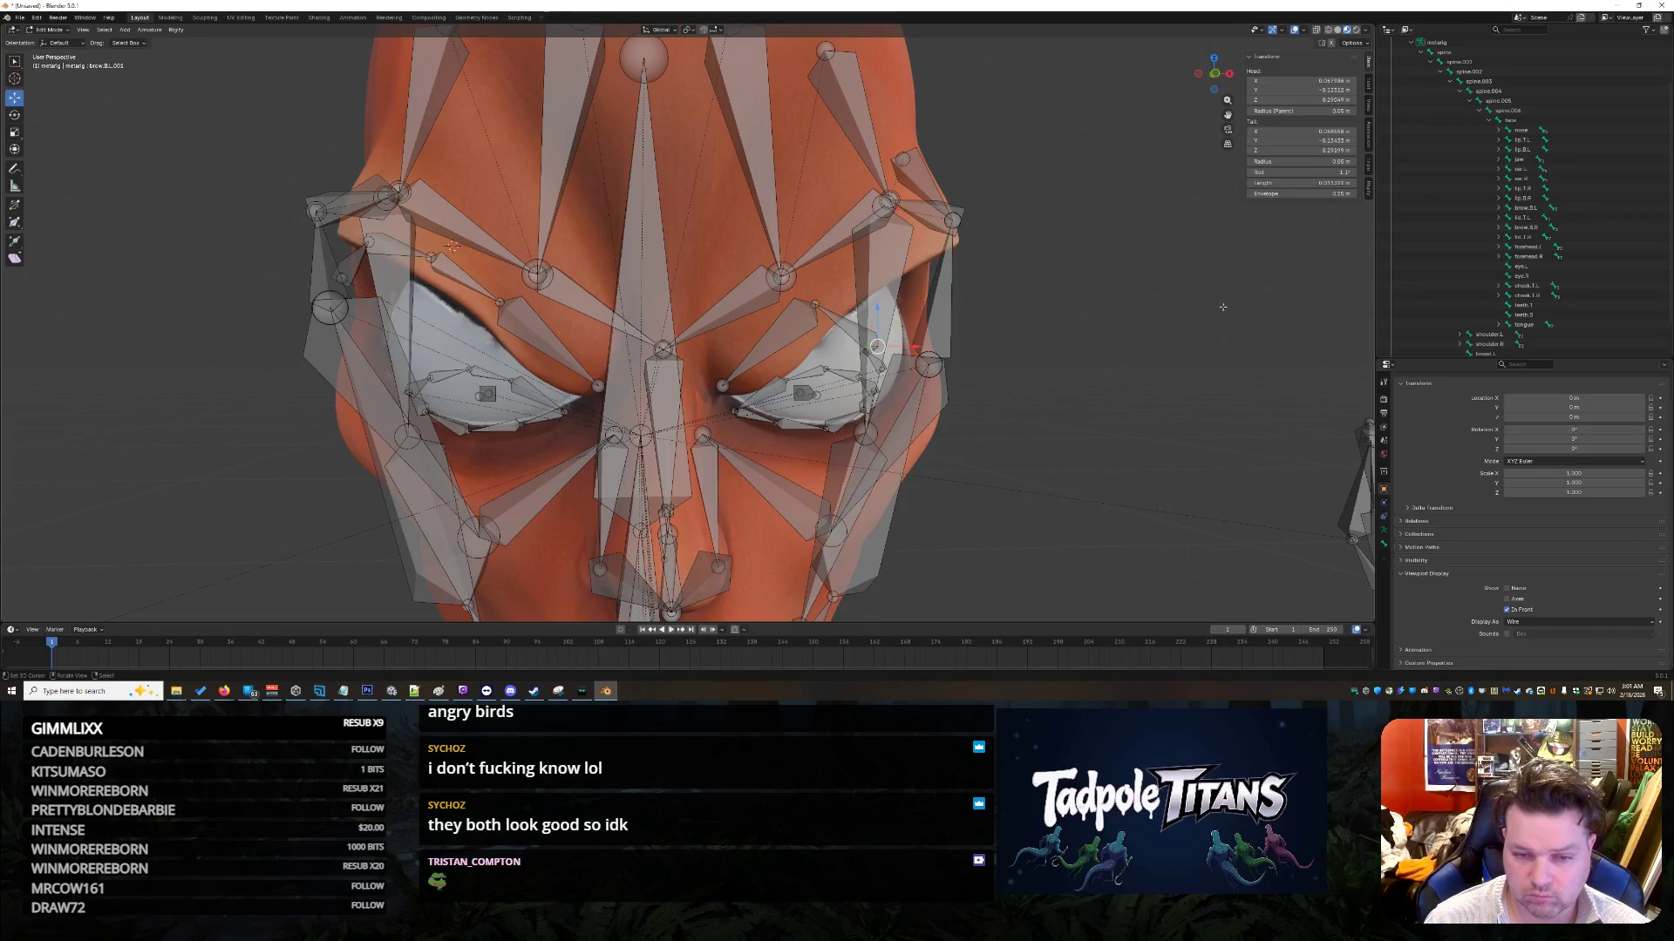
left_click(1307, 150)
left_click_drag(1301, 154, 1342, 153)
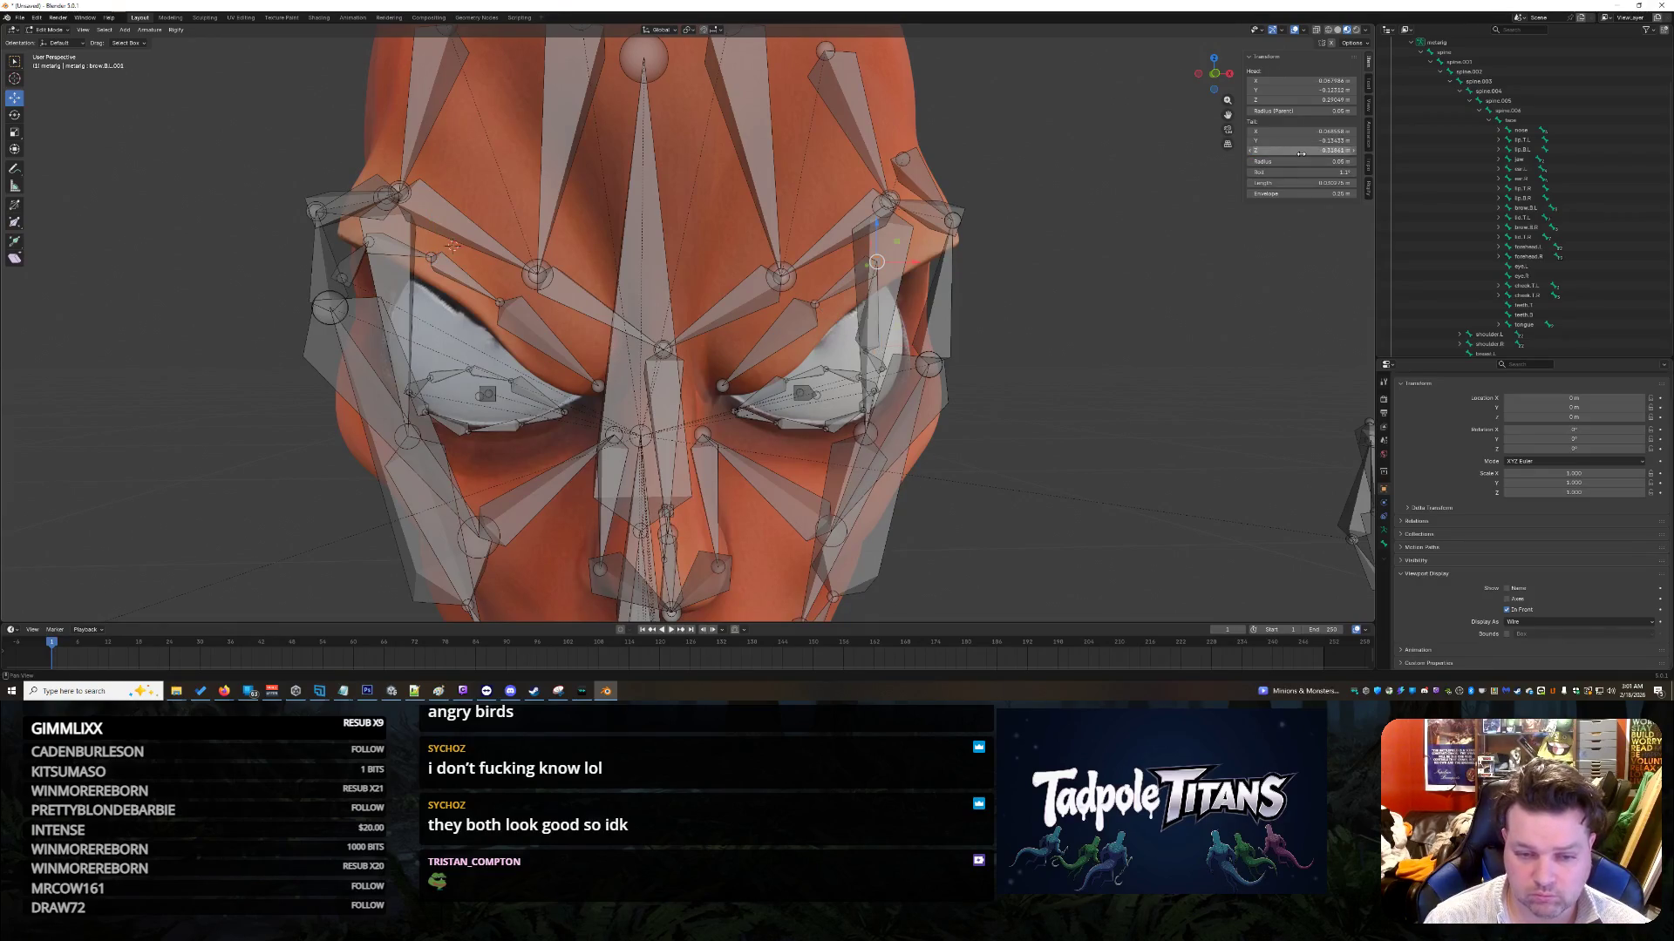
Step: Keep the bone's tail X at positive 0.091329 after a trial negation
middle_click_drag(1149, 390, 1085, 376)
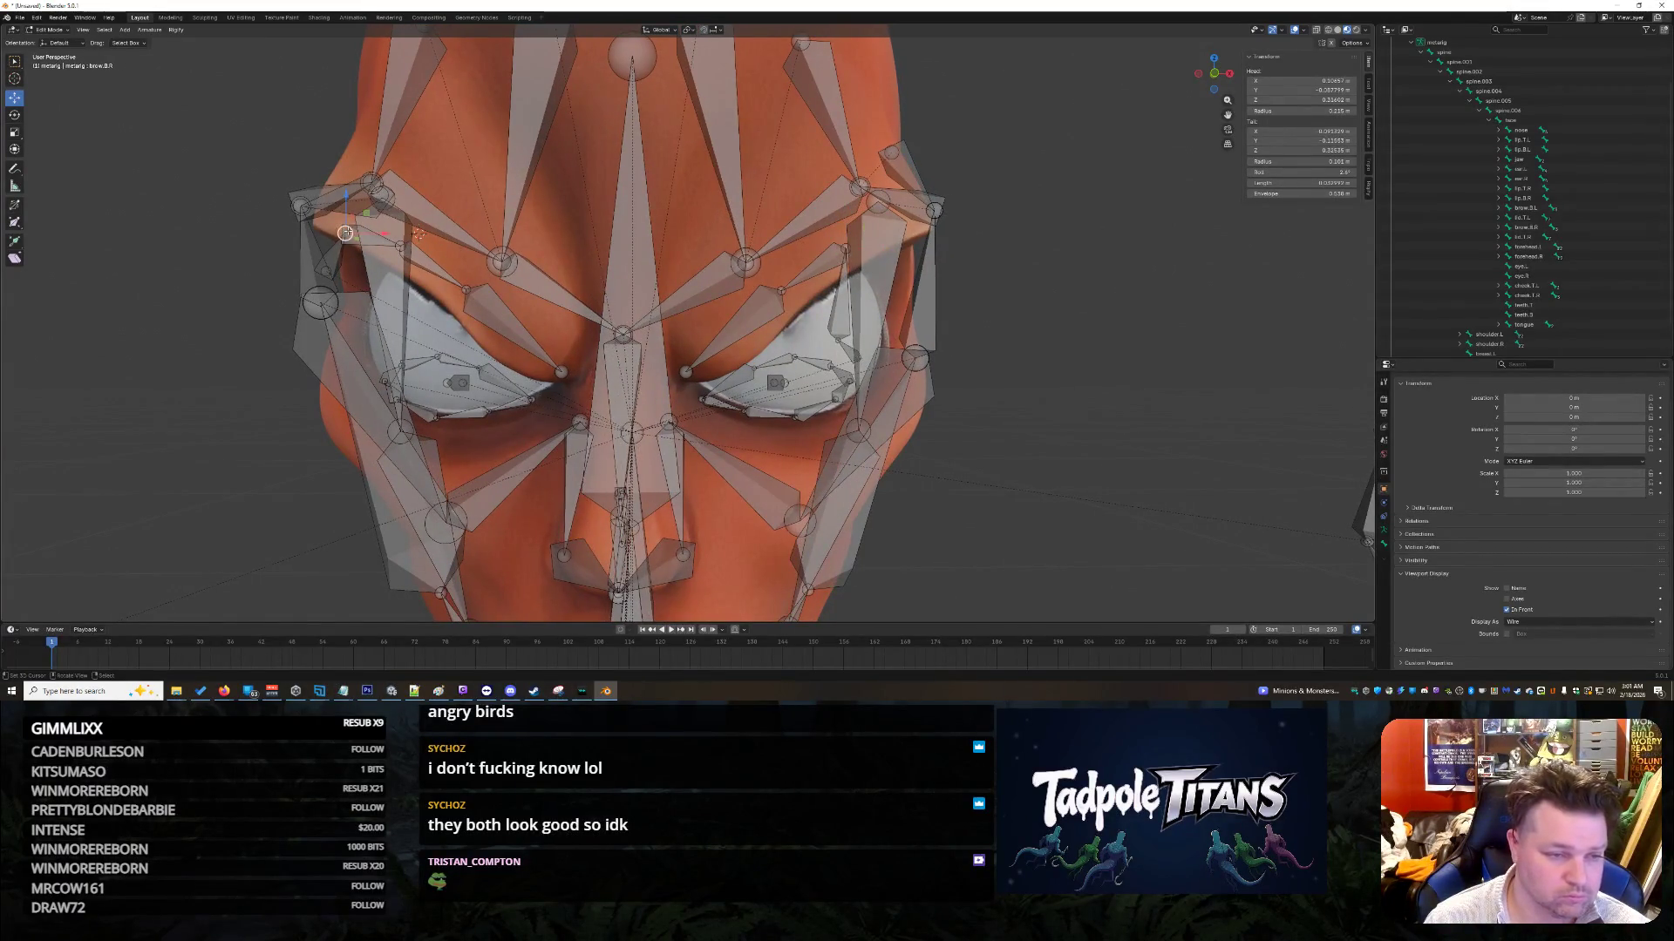
left_click(1303, 131)
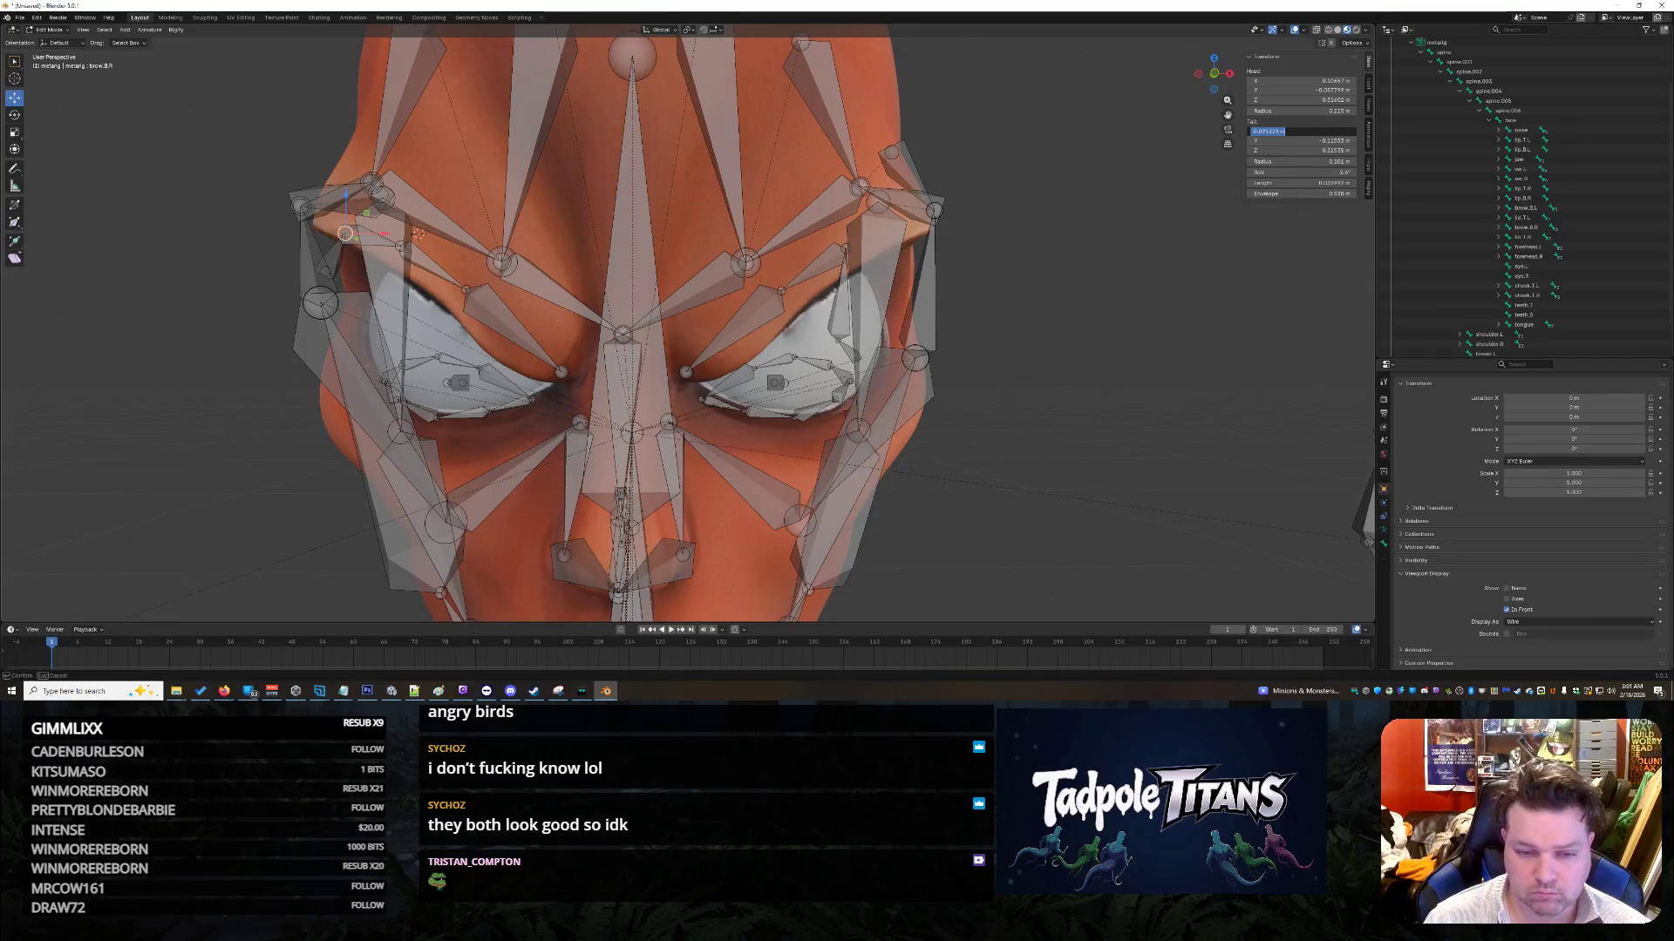
key("Home")
type("-")
key("Return")
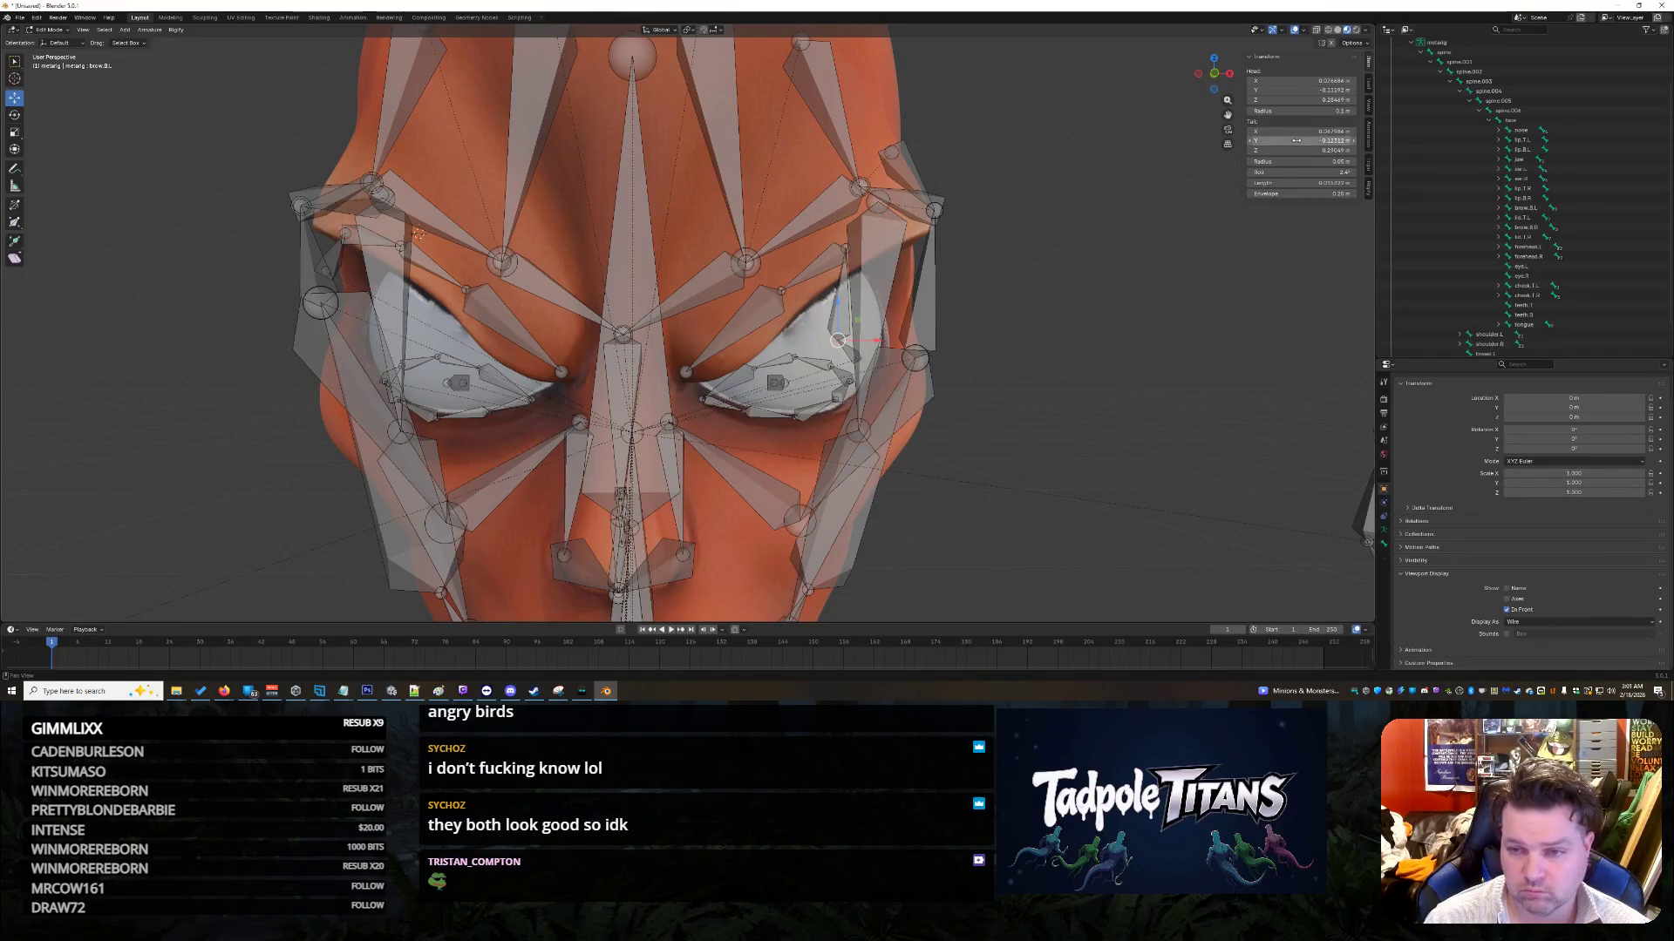
left_click(1291, 131)
key("Home")
key("Delete")
key("Return")
Step: Set the bone's tail Y to -0.11553 m and tail Z to 0.32353 m
mouse_move(902, 327)
middle_mouse_down()
mouse_move(749, 318)
mouse_move(880, 330)
middle_mouse_up()
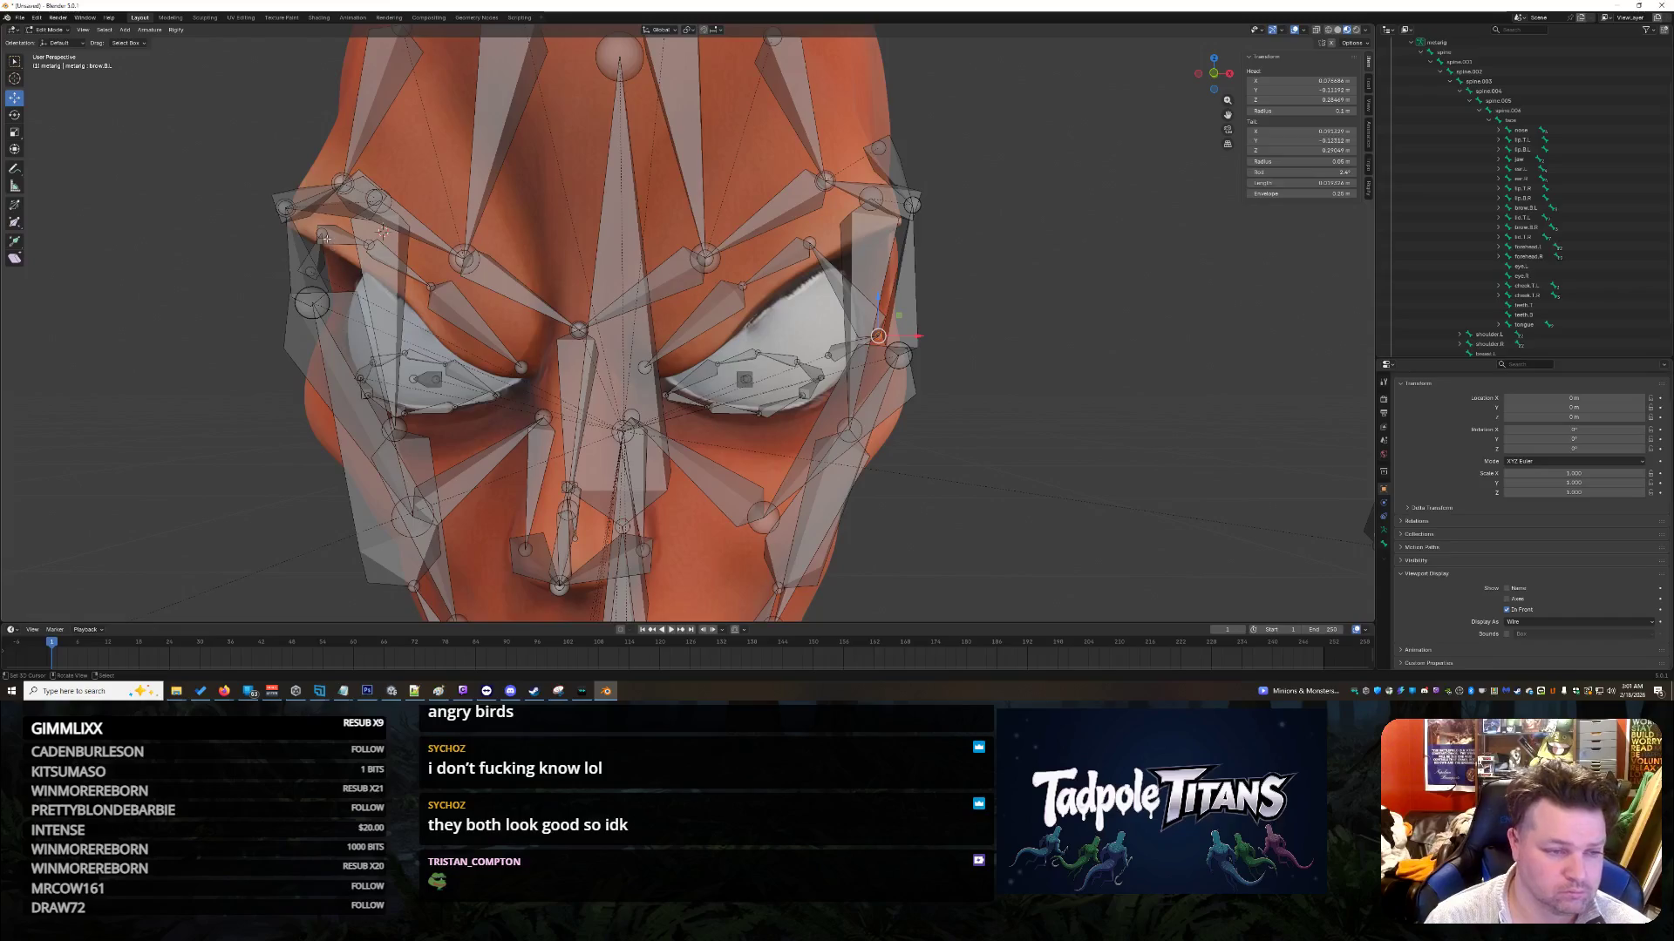
left_click(1275, 141)
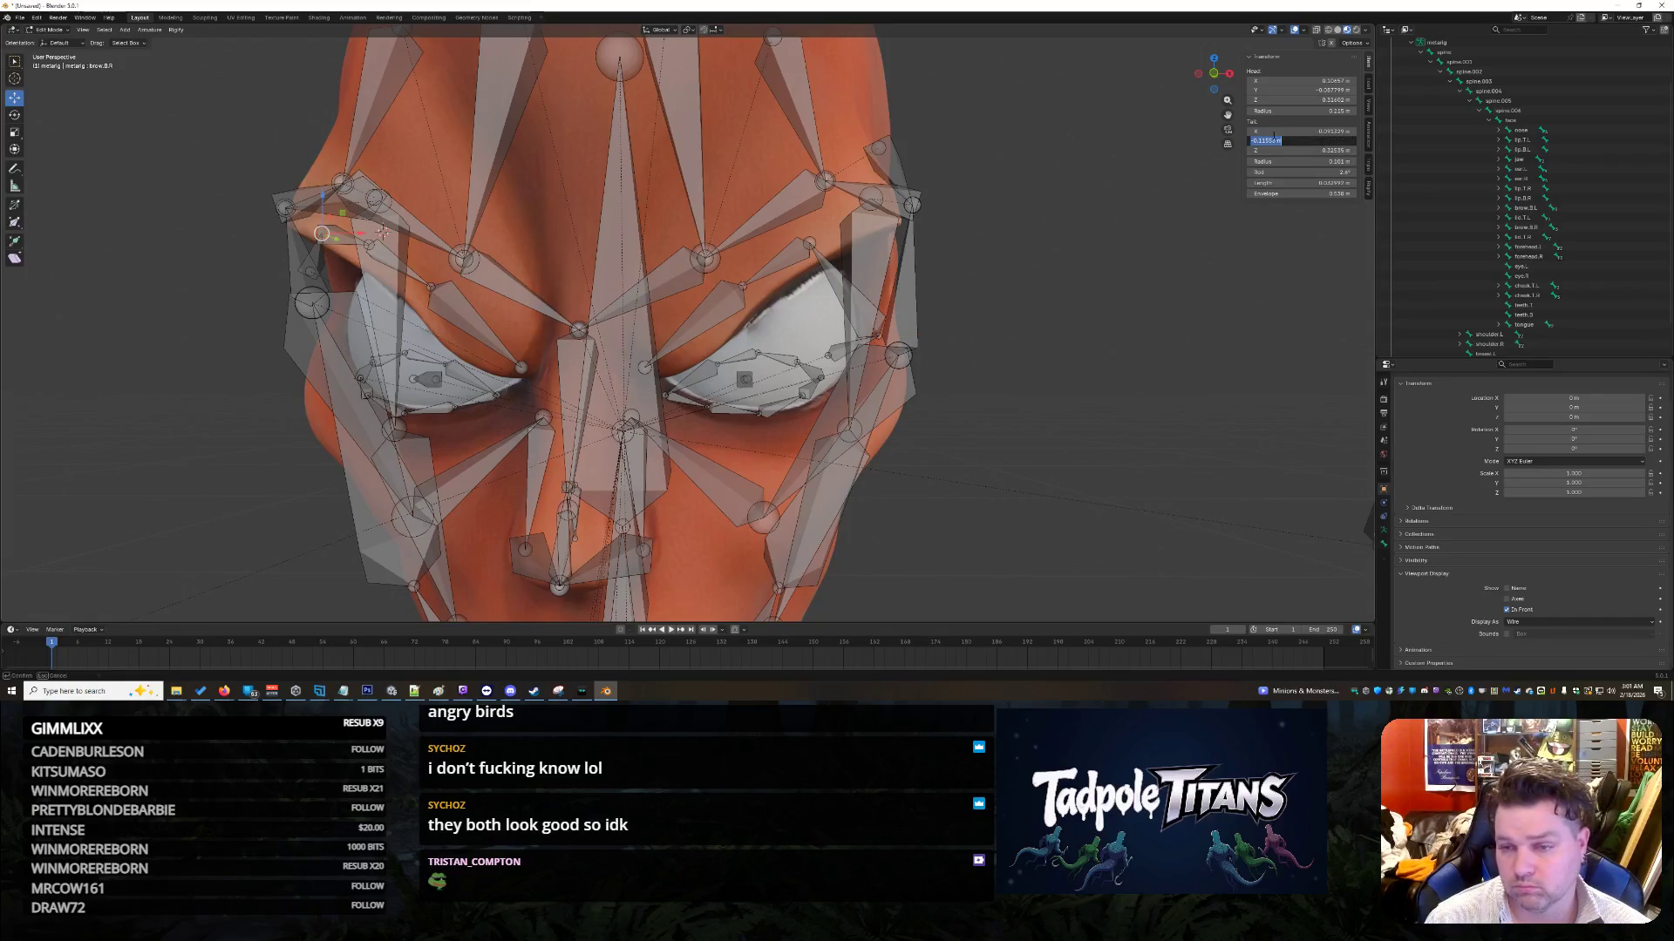
key("Return")
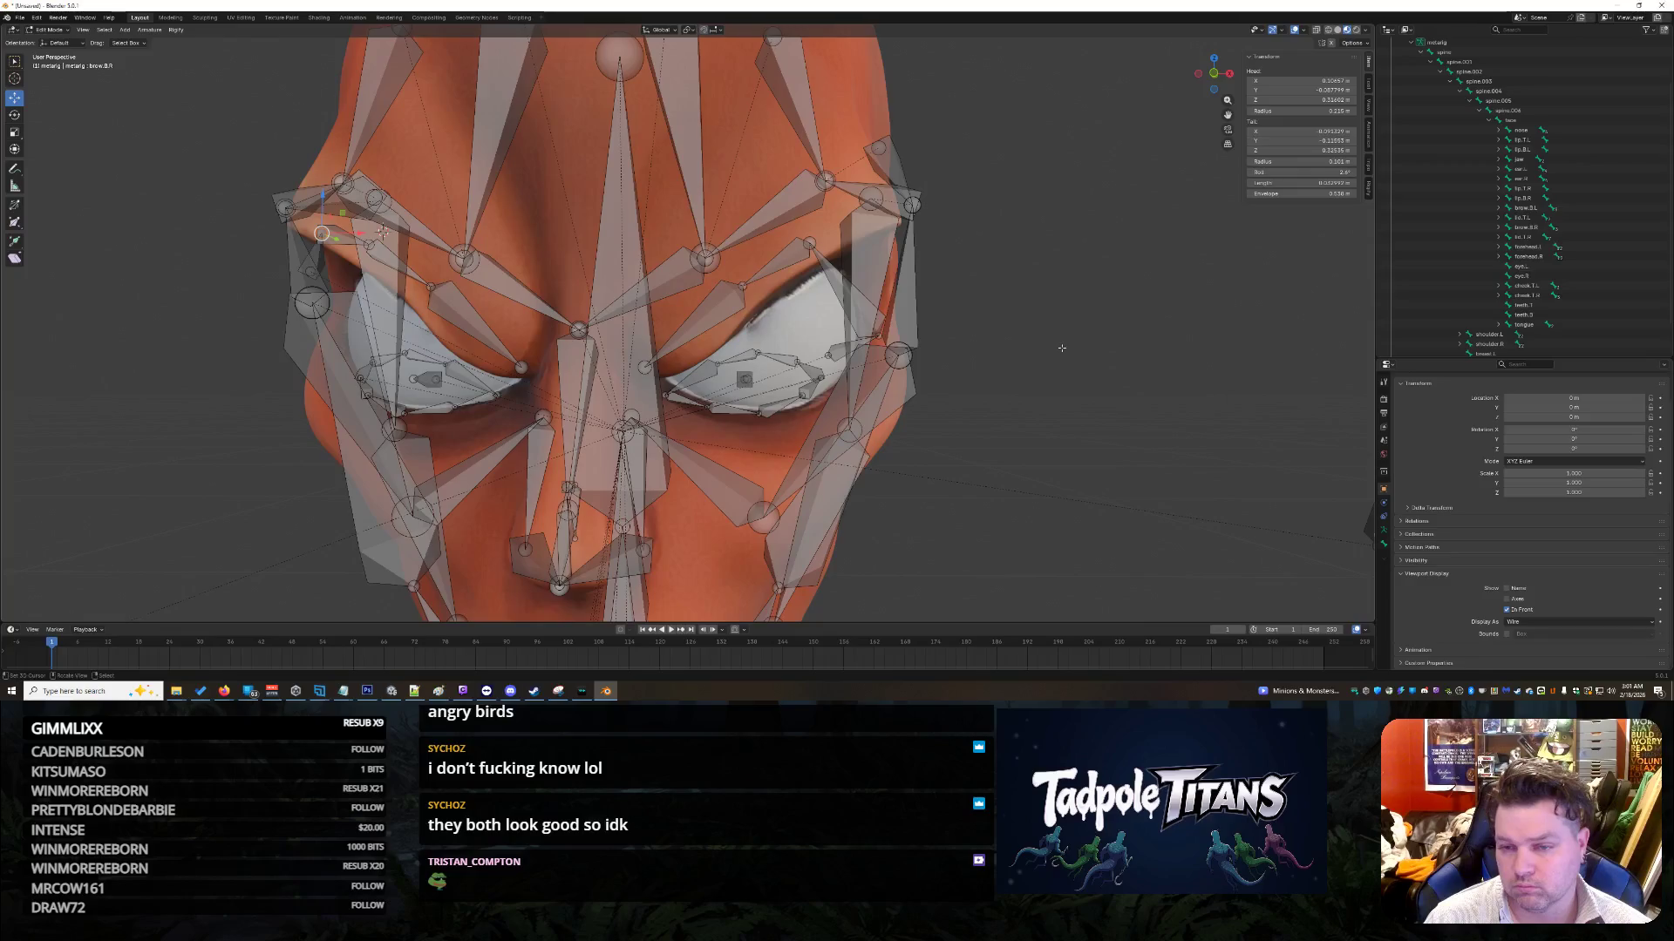
left_click(1299, 141)
key("Return")
left_click(1299, 150)
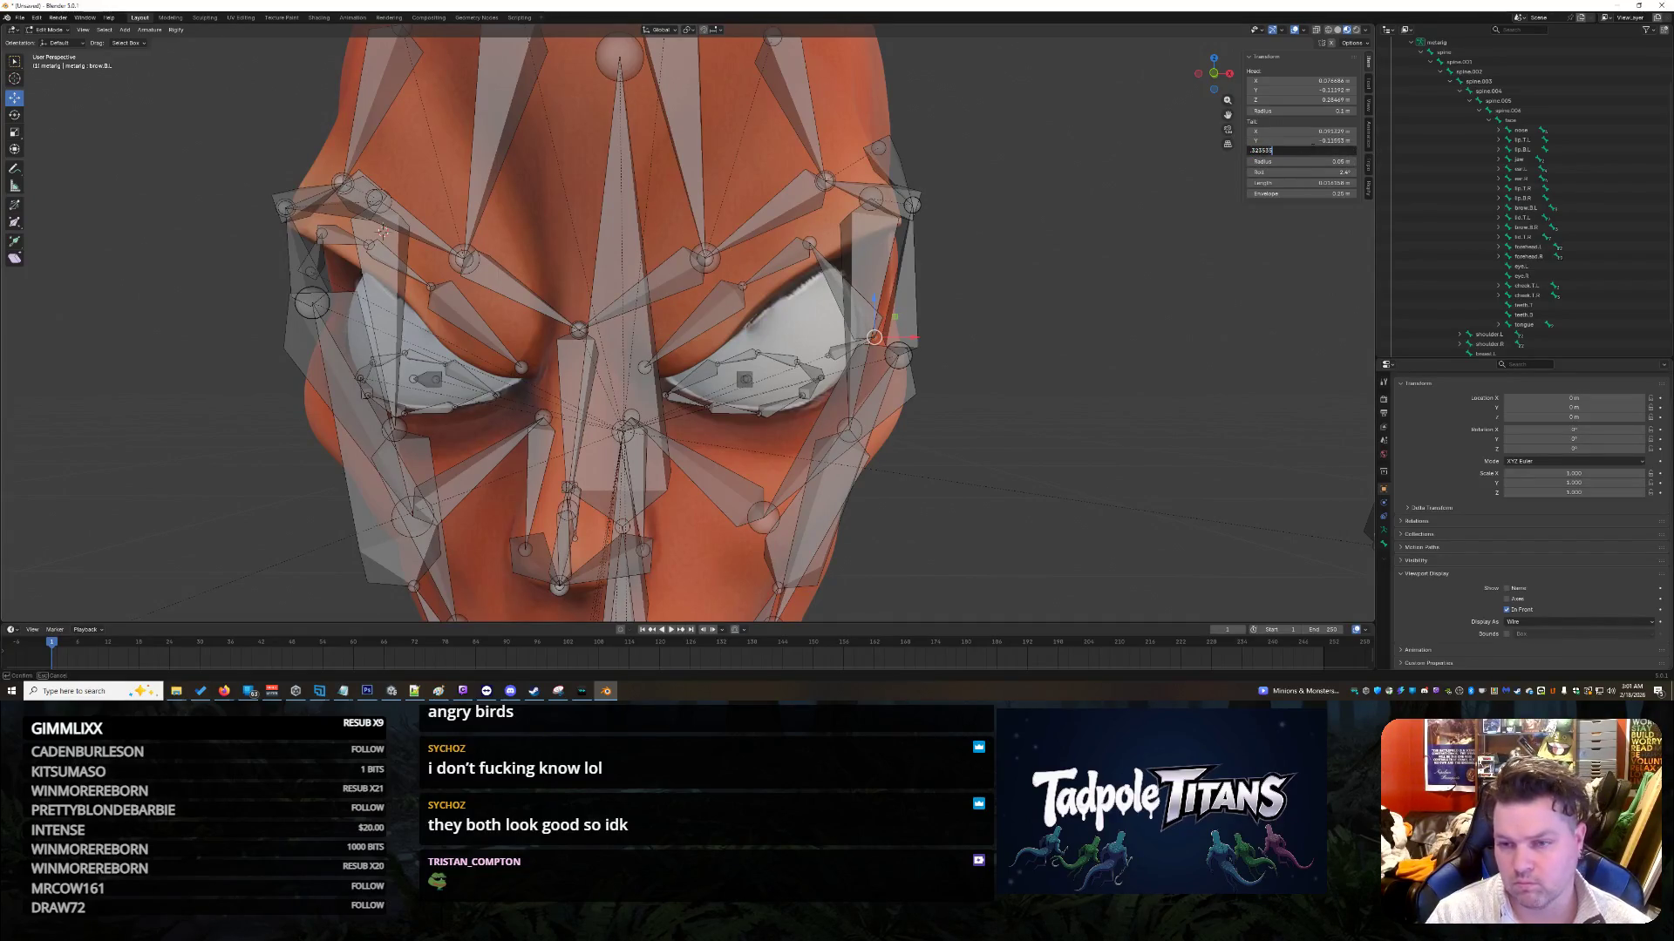
key("Return")
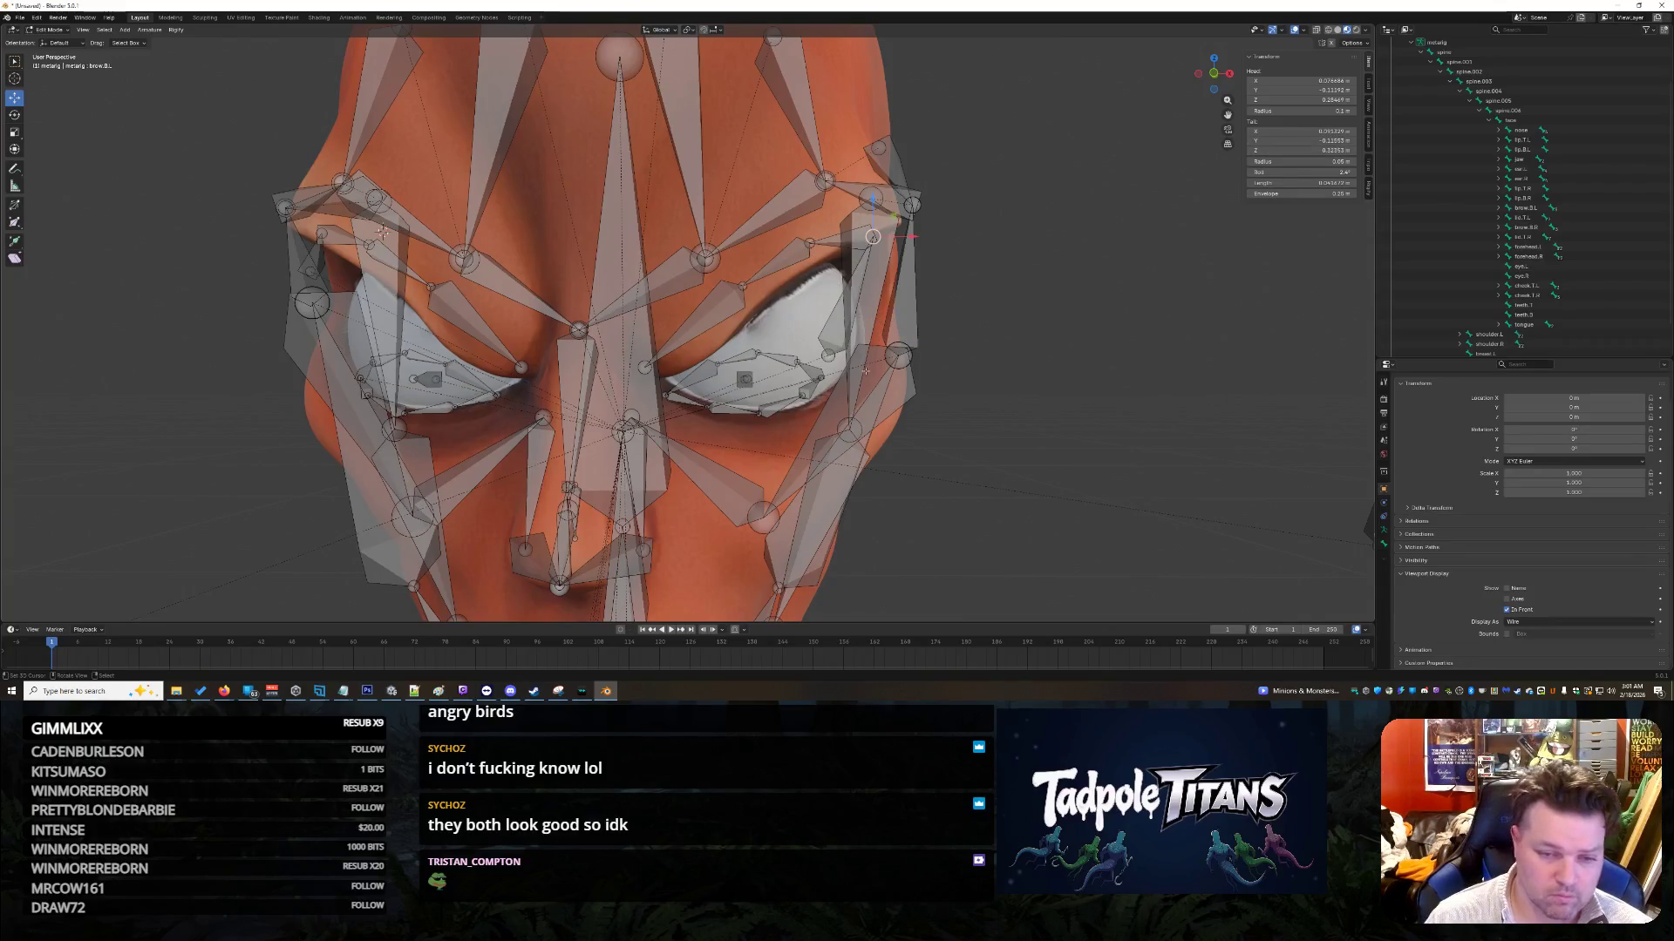
Step: Move the selected bone with G and check the rig from the side
mouse_move(311, 272)
middle_mouse_down()
mouse_move(530, 319)
mouse_move(636, 297)
mouse_move(602, 470)
mouse_move(667, 318)
middle_mouse_up()
key("g")
left_click(601, 483)
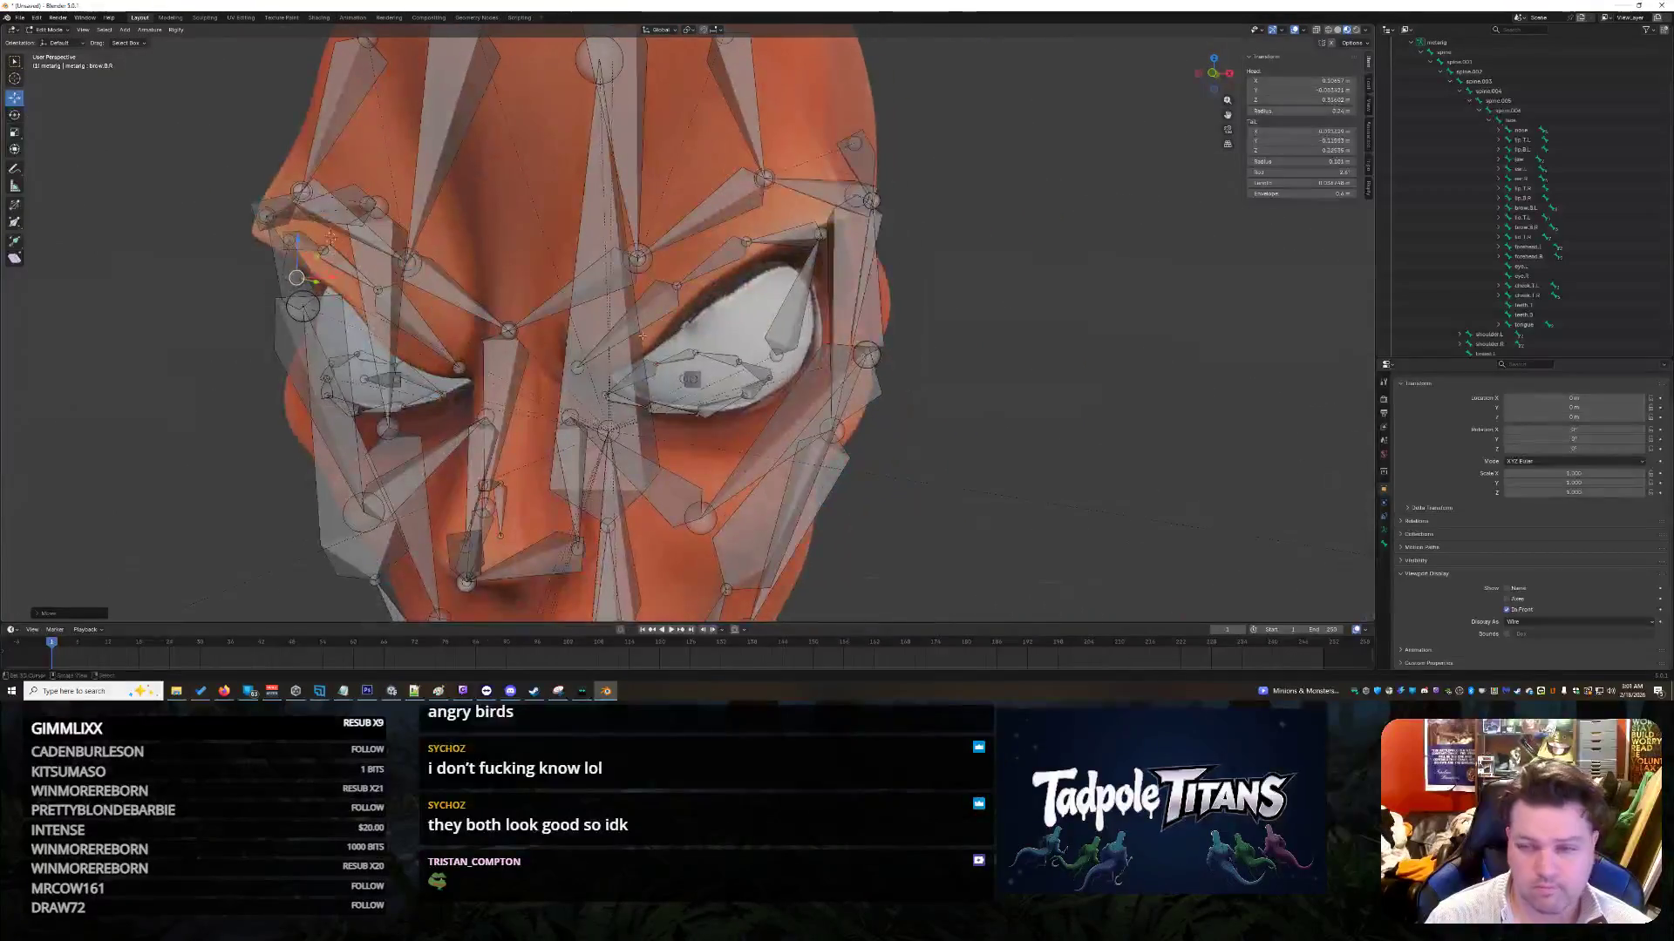
left_click(1324, 131)
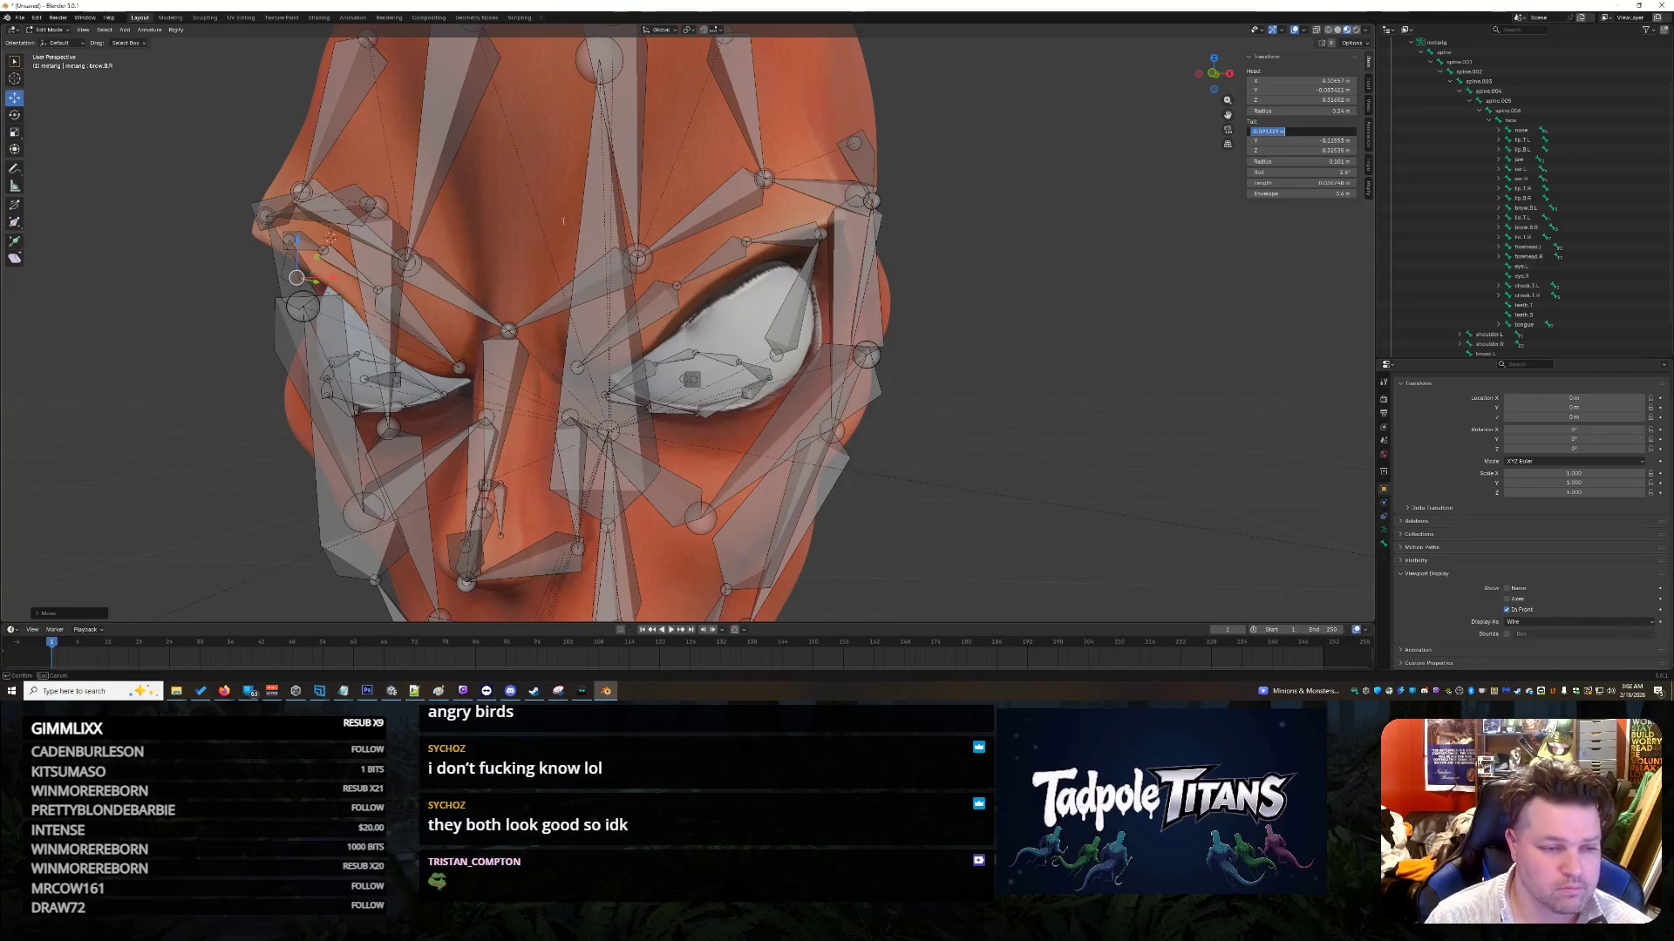
key("Escape")
middle_click_drag(547, 236, 475, 239)
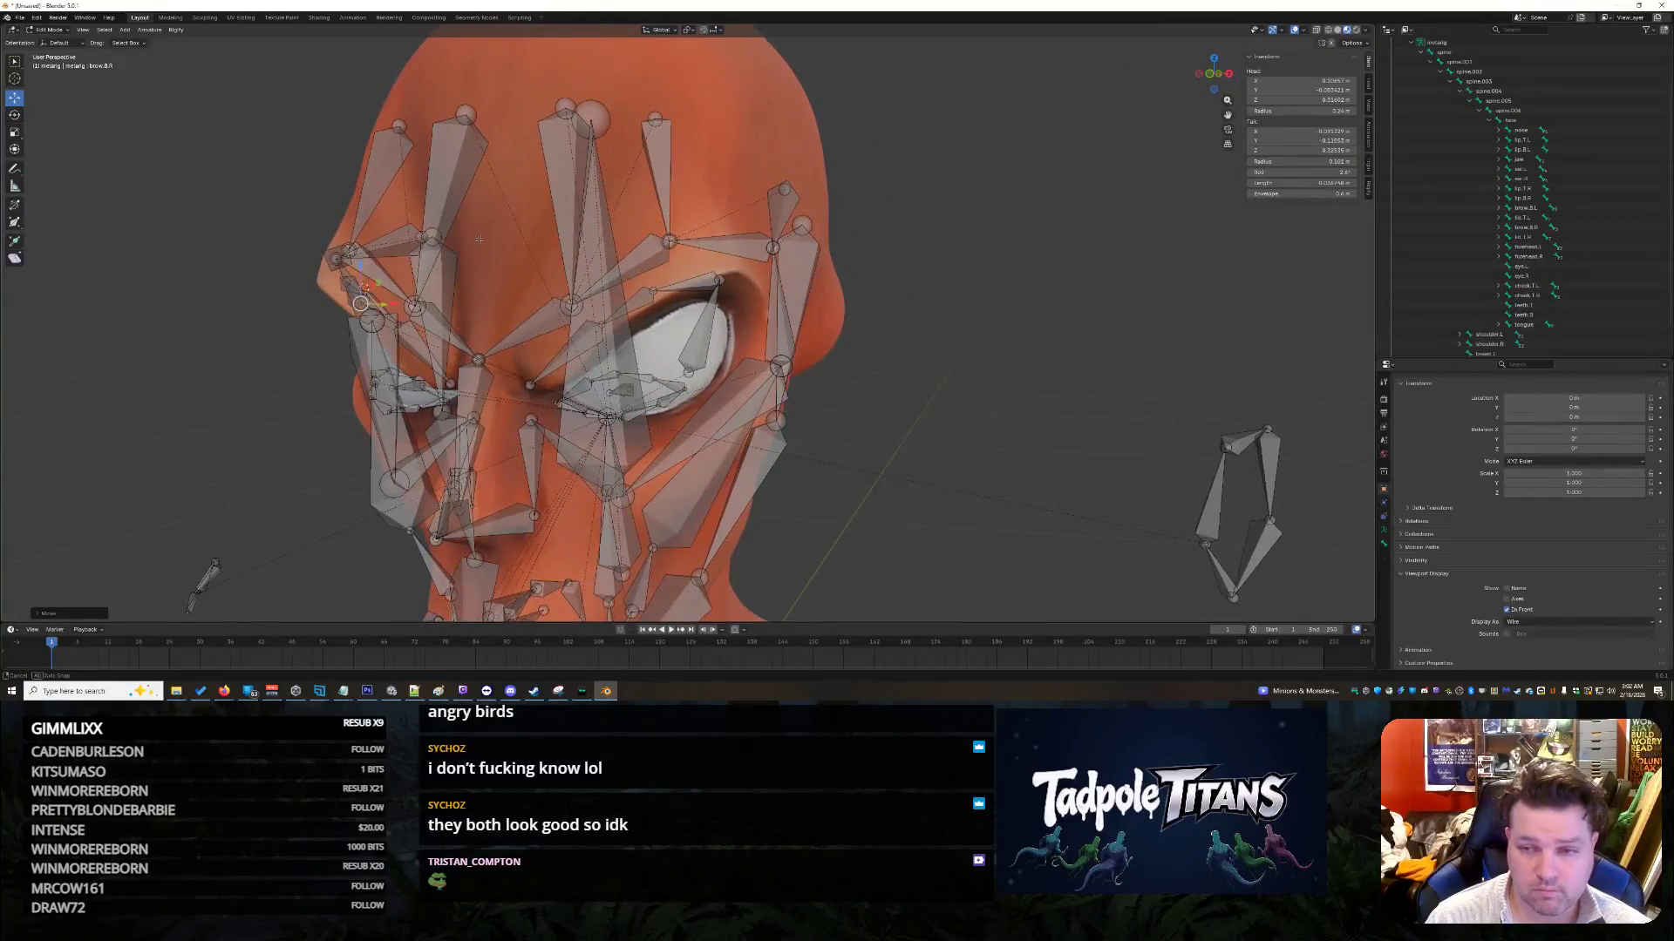
Step: Try a new tail X value on brow.B.L, then undo the stretched result
left_click(689, 375)
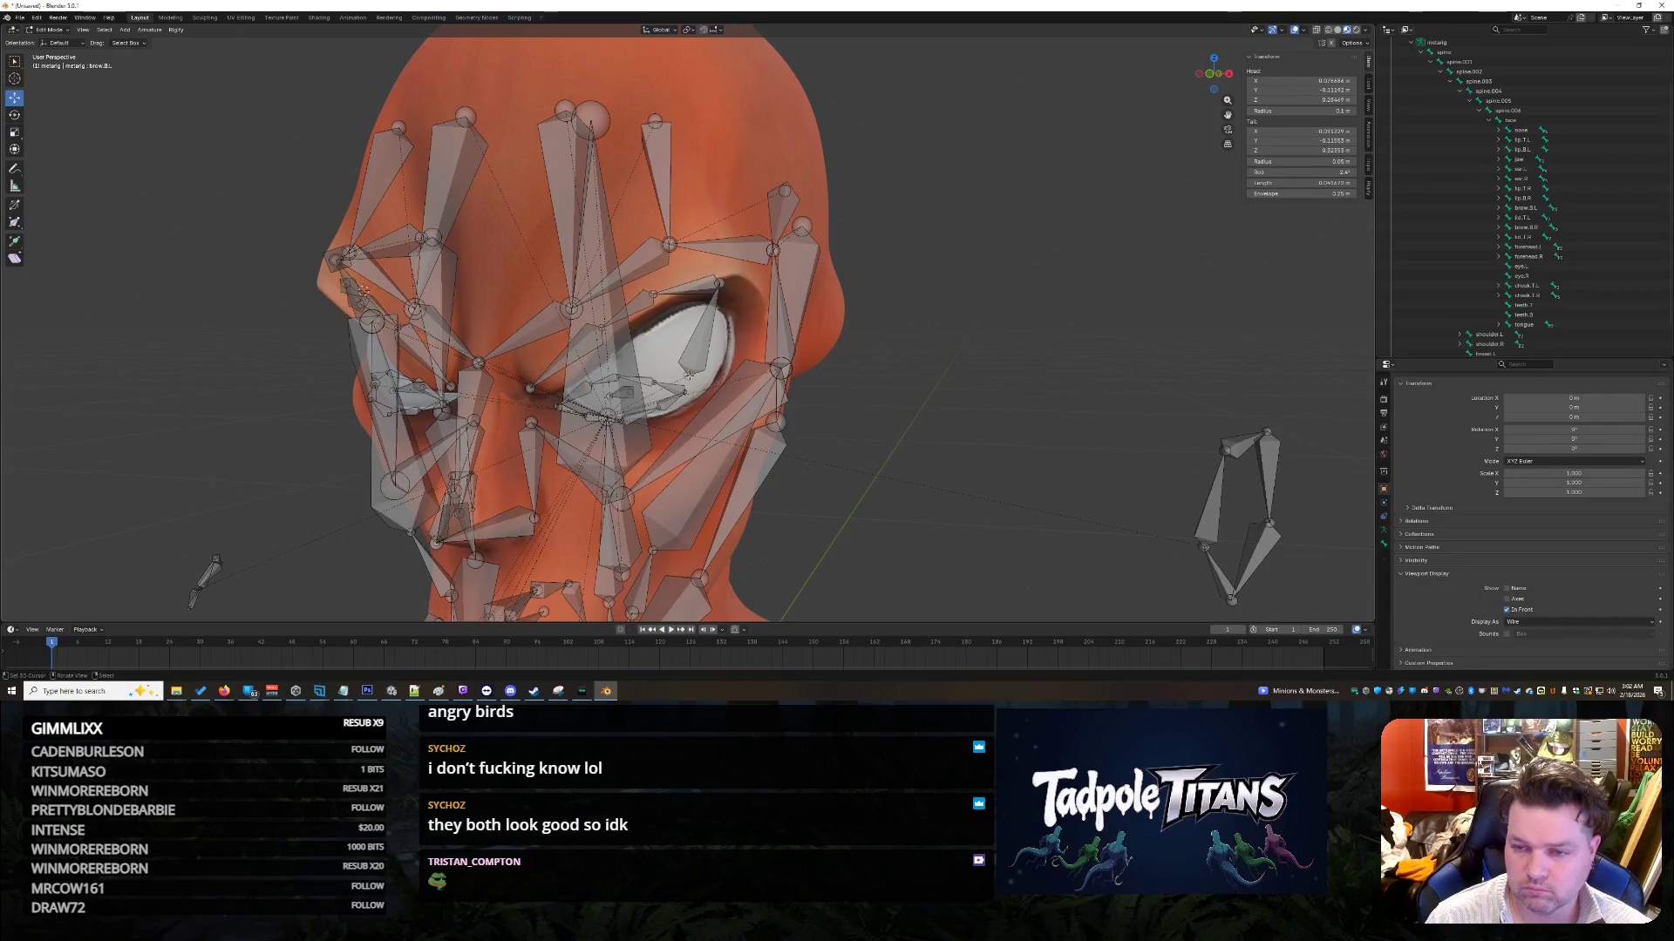
left_click(1305, 132)
key("Return")
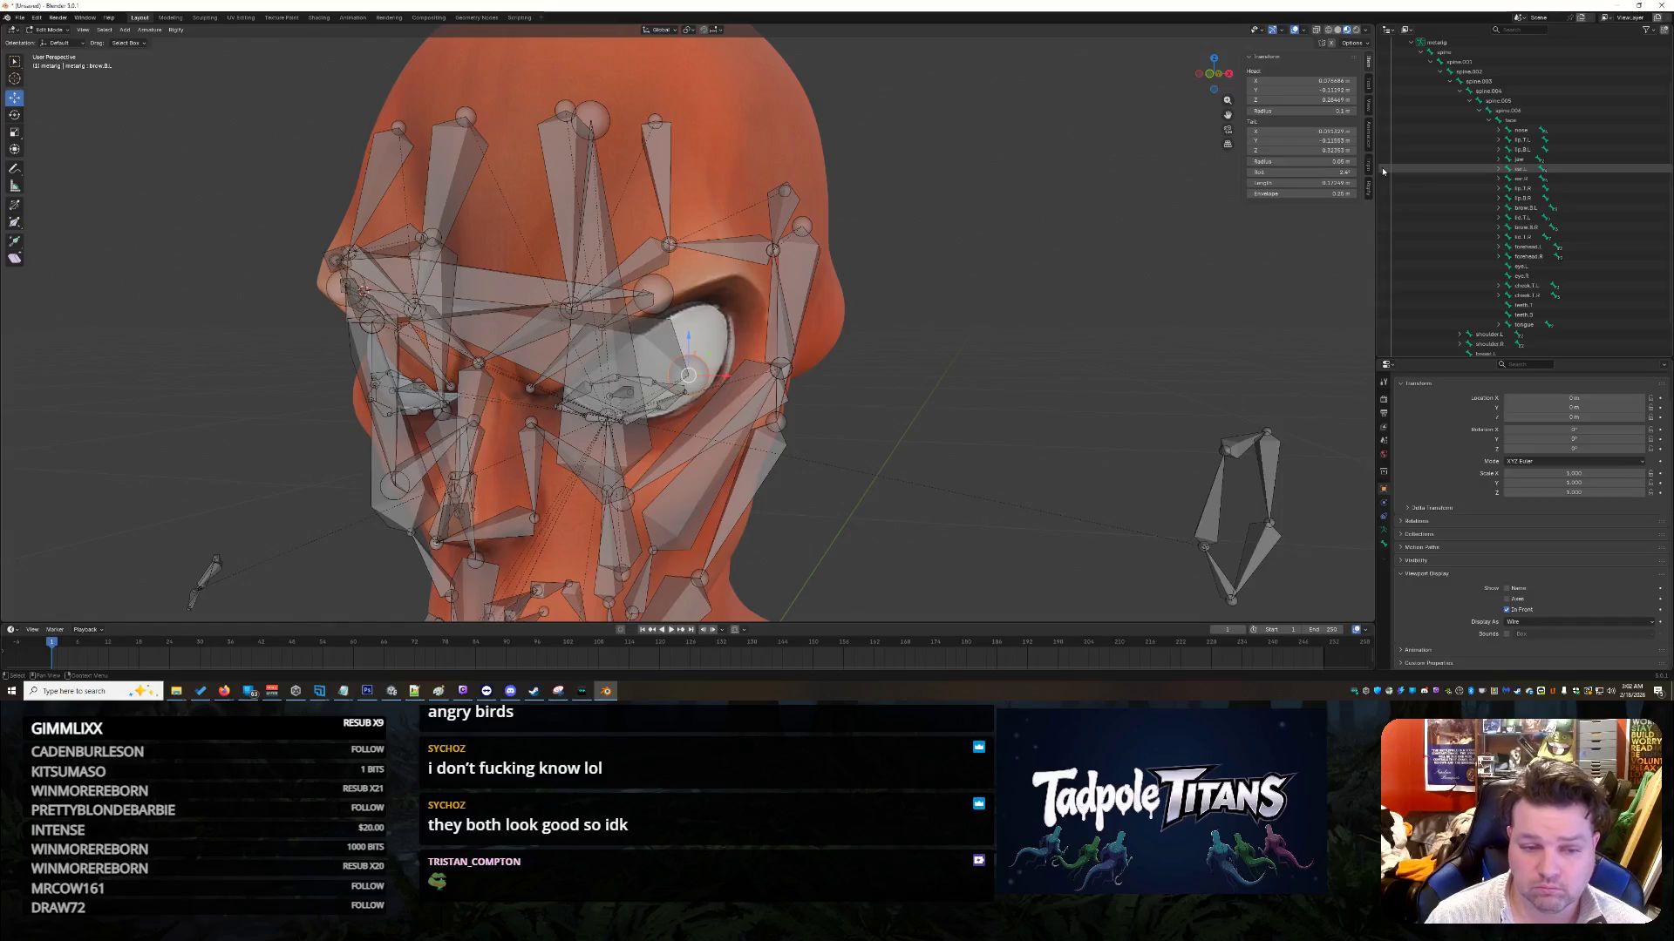
key("ctrl+z")
middle_click_drag(255, 329, 392, 322)
Step: Select the brow.B.R bone joint and review its tail X value
left_click(444, 260)
left_click(434, 276)
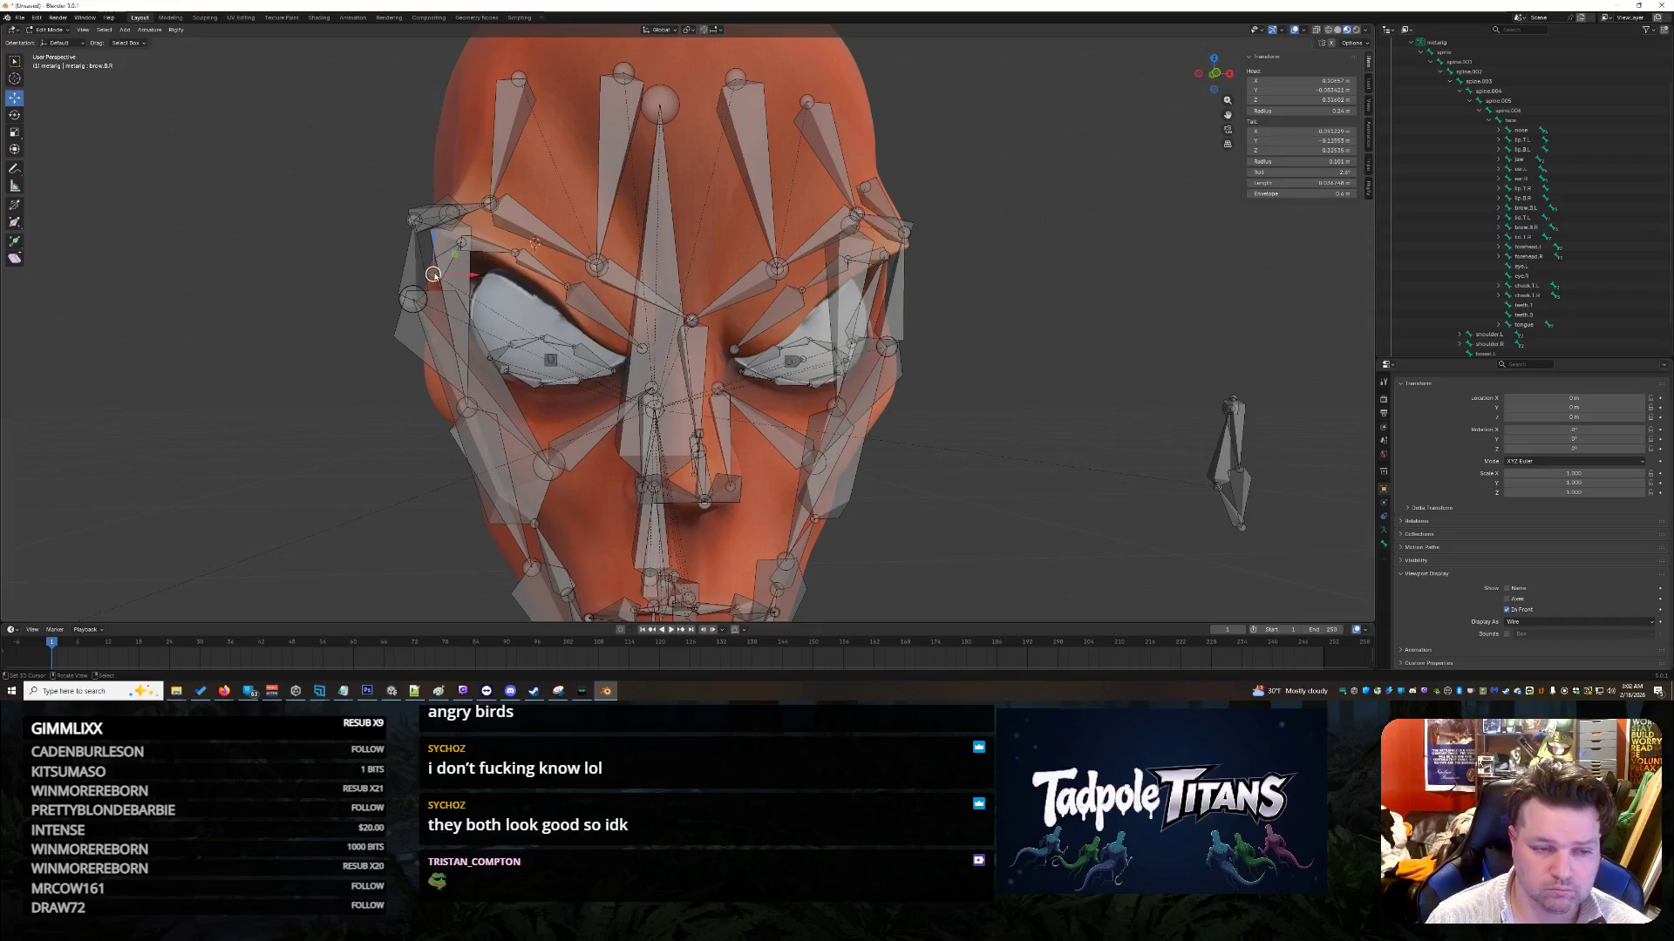
left_click(1304, 131)
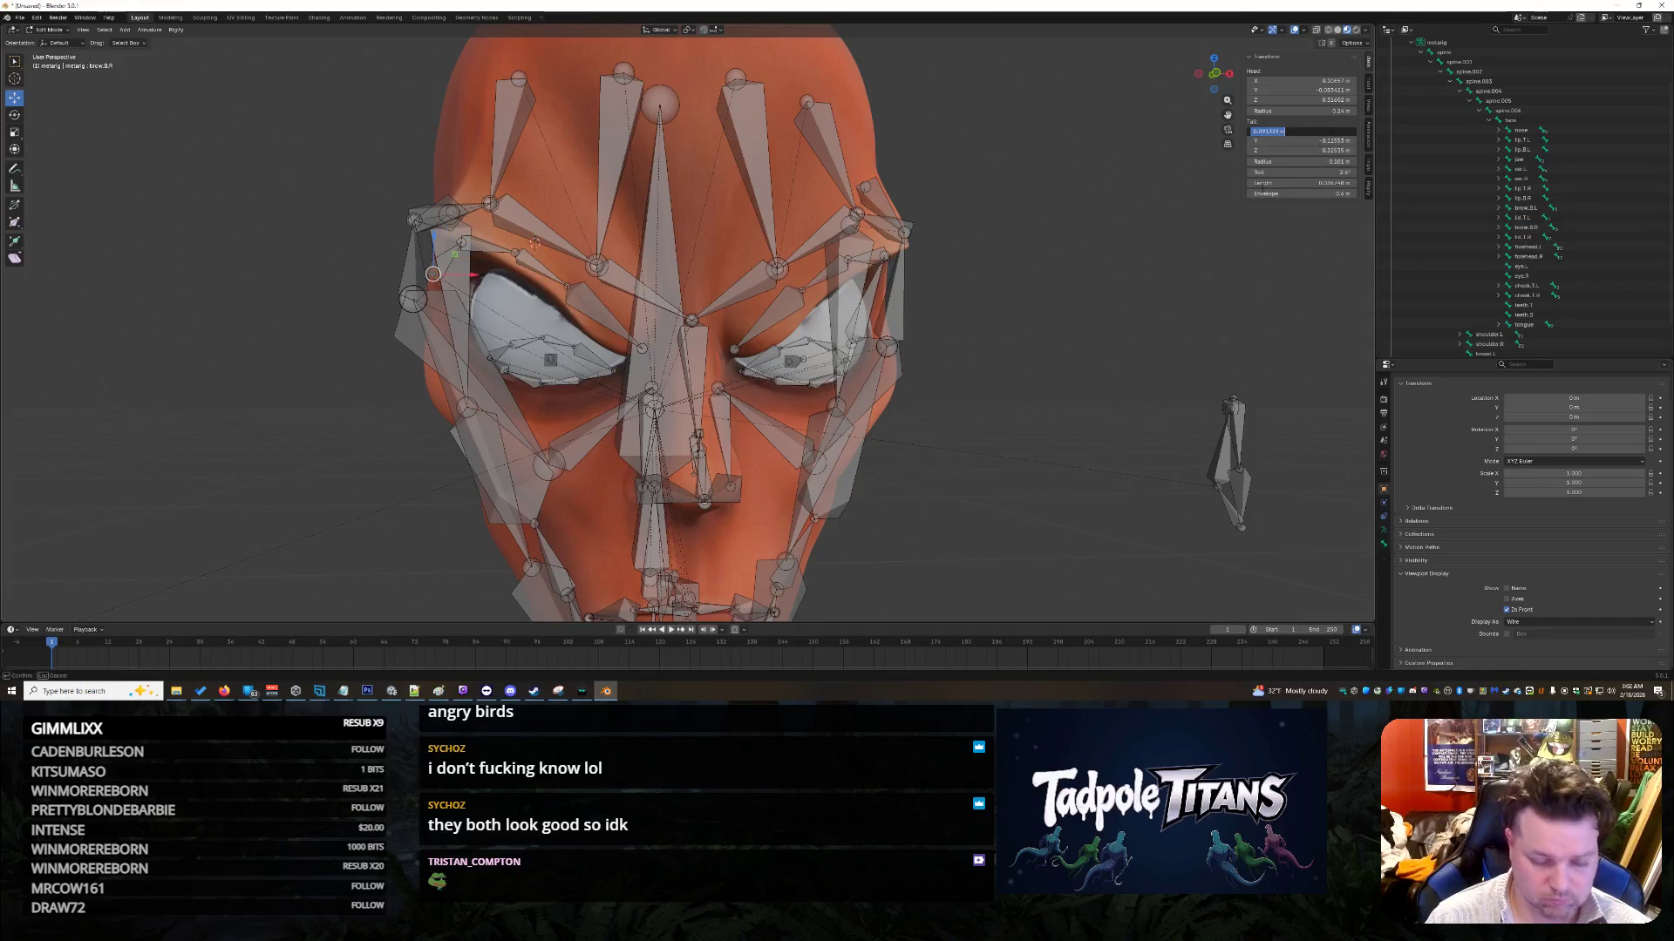
key("Return")
middle_click_drag(1054, 322, 1030, 320)
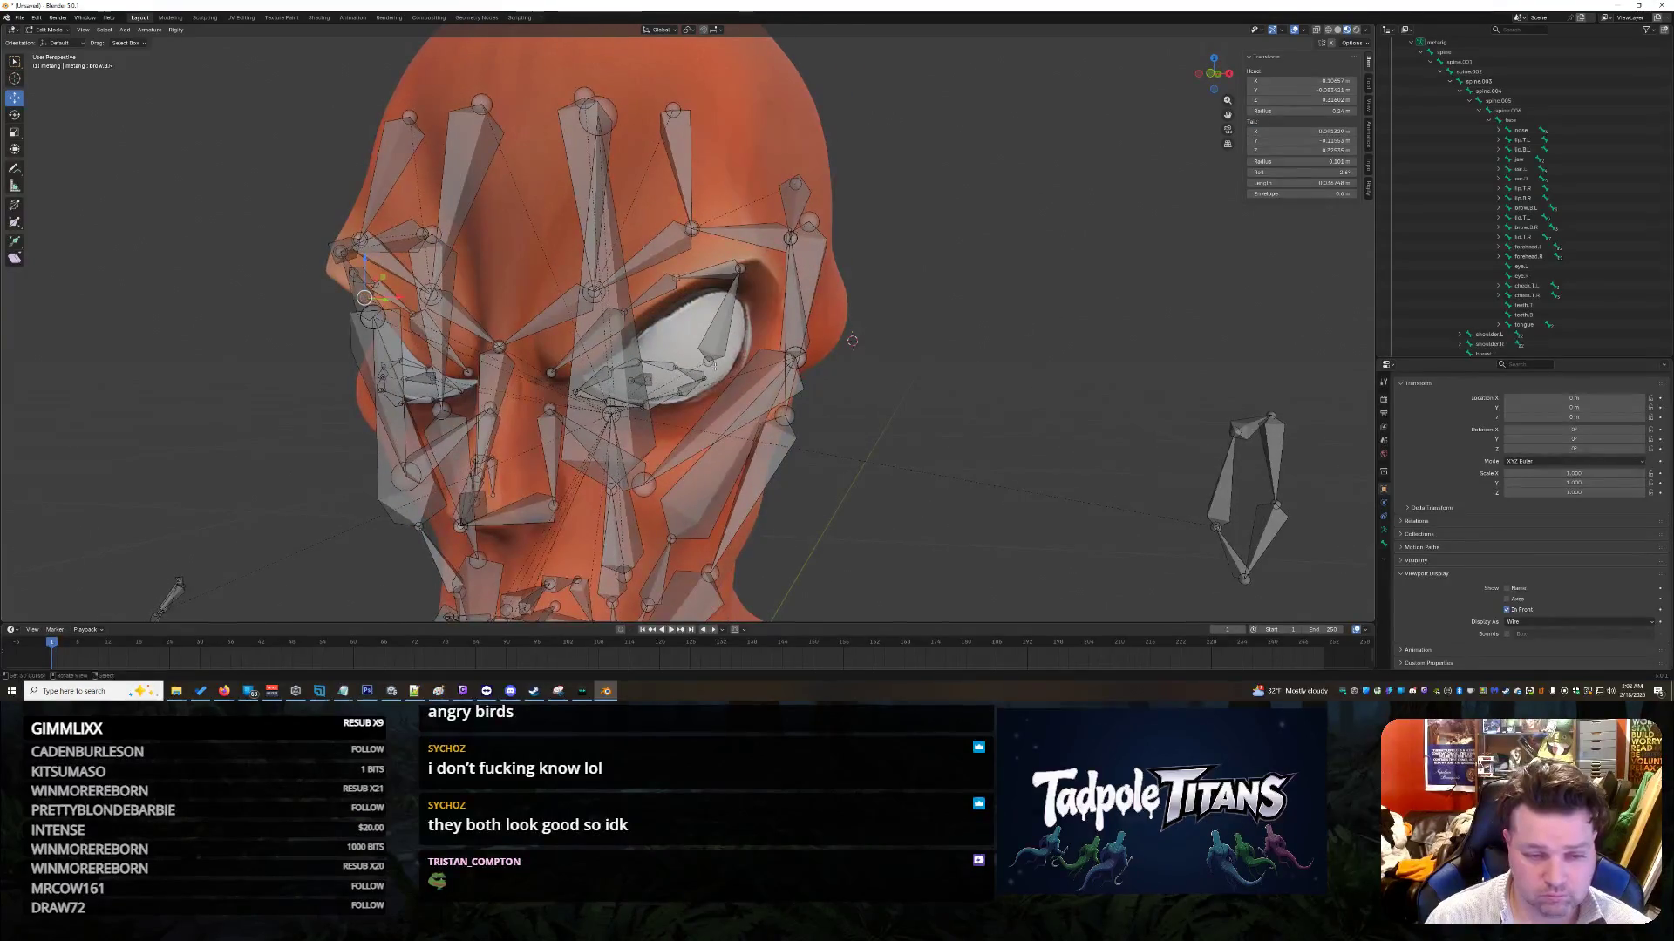
left_click(1303, 131)
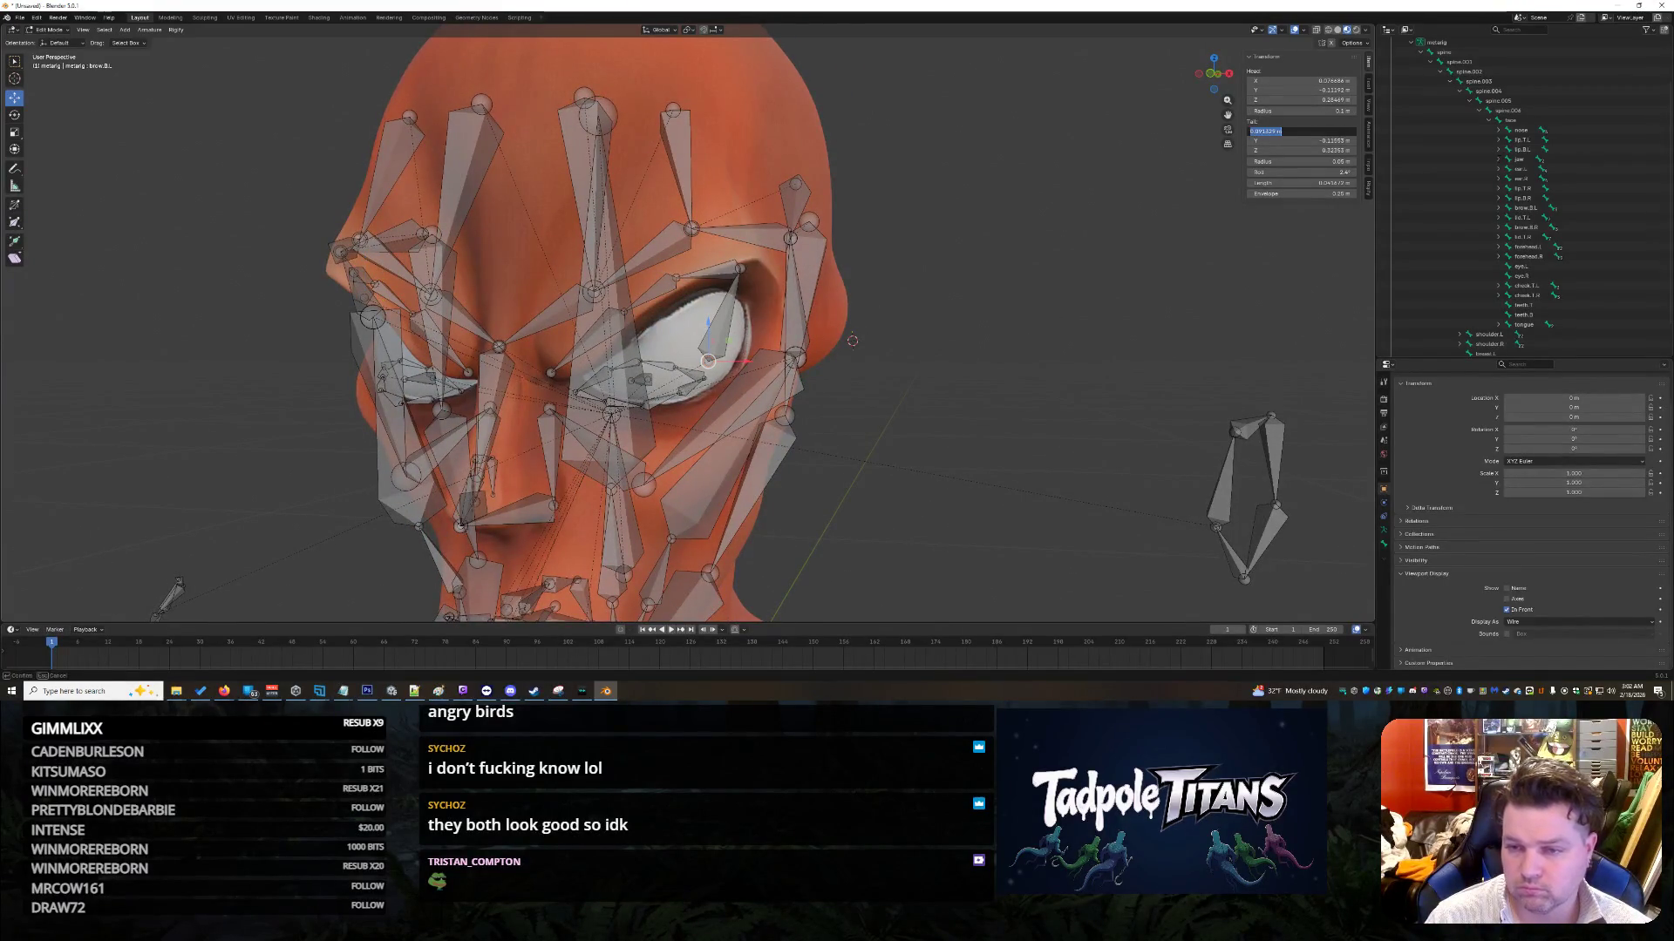
key("Return")
mouse_move(1002, 375)
middle_mouse_down()
mouse_move(1105, 388)
mouse_move(1170, 374)
middle_mouse_up()
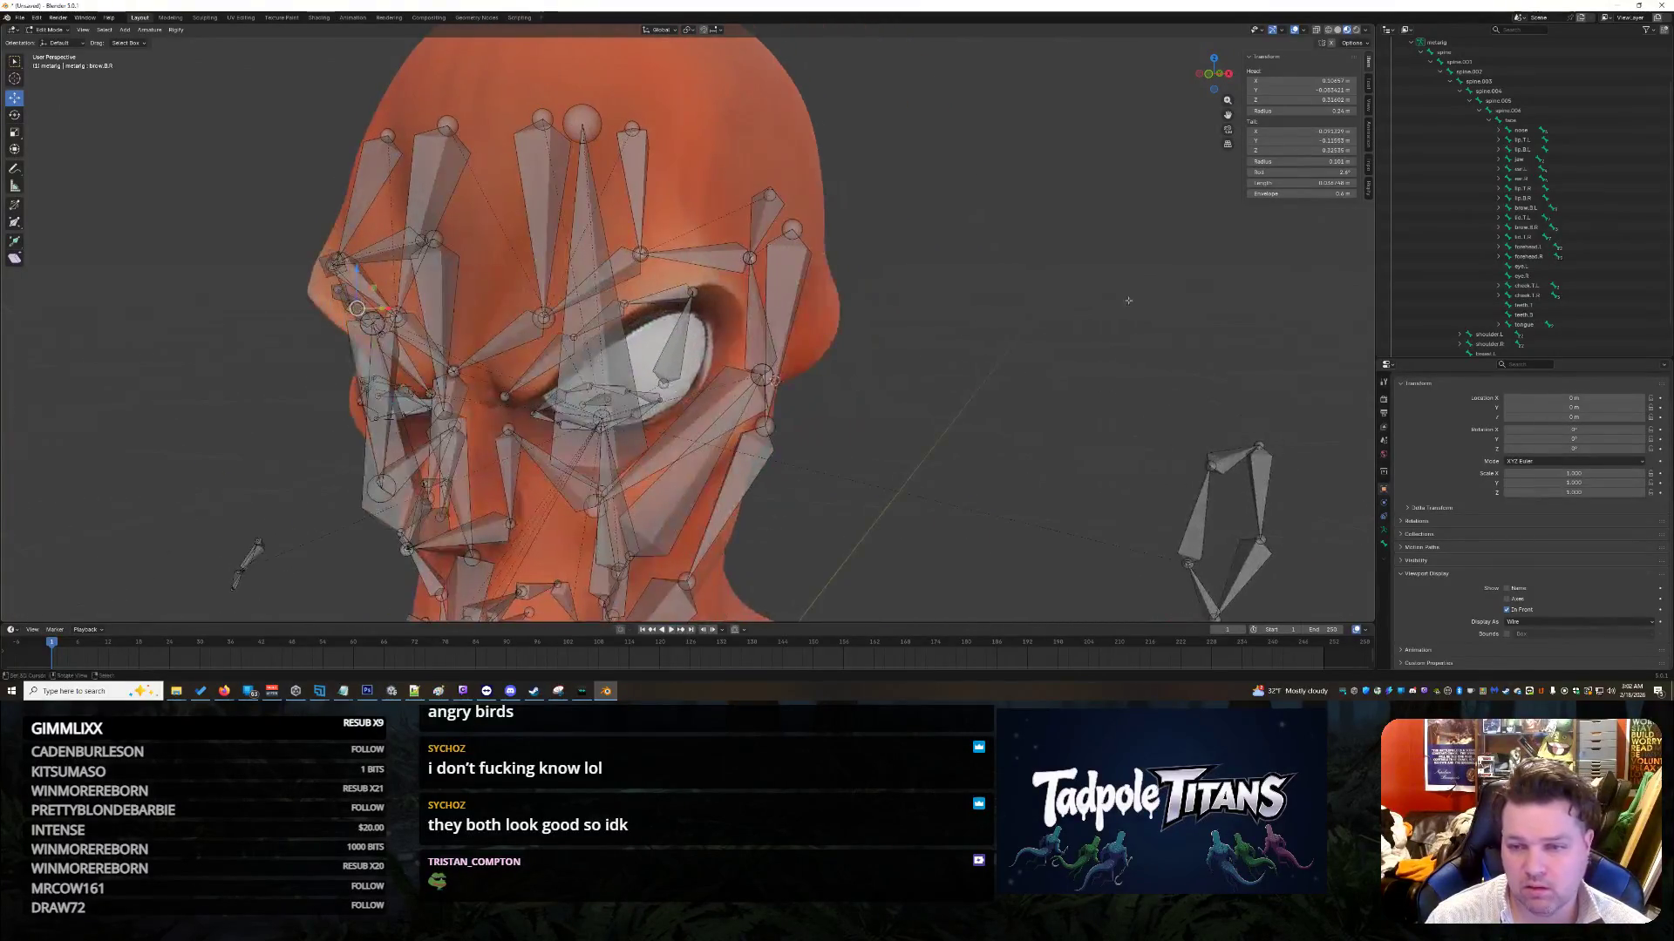
Step: Read head X 0.10657 m from the right brow bone, undoing a failed paste onto brow.B.L
left_click(1312, 80)
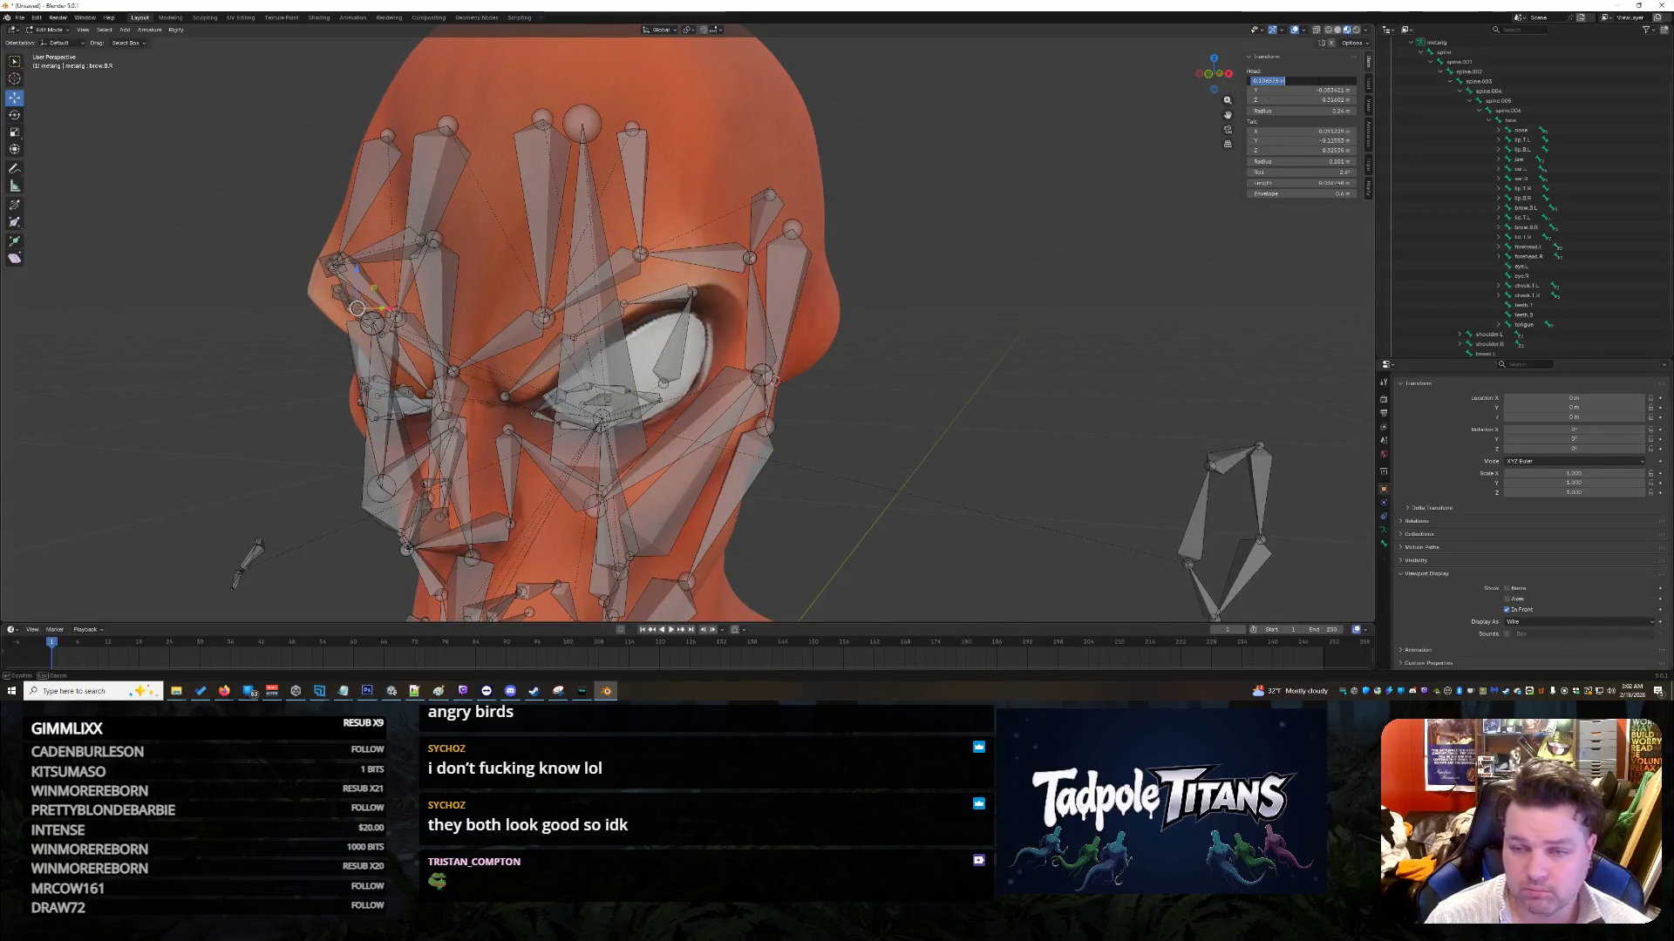
key("Return")
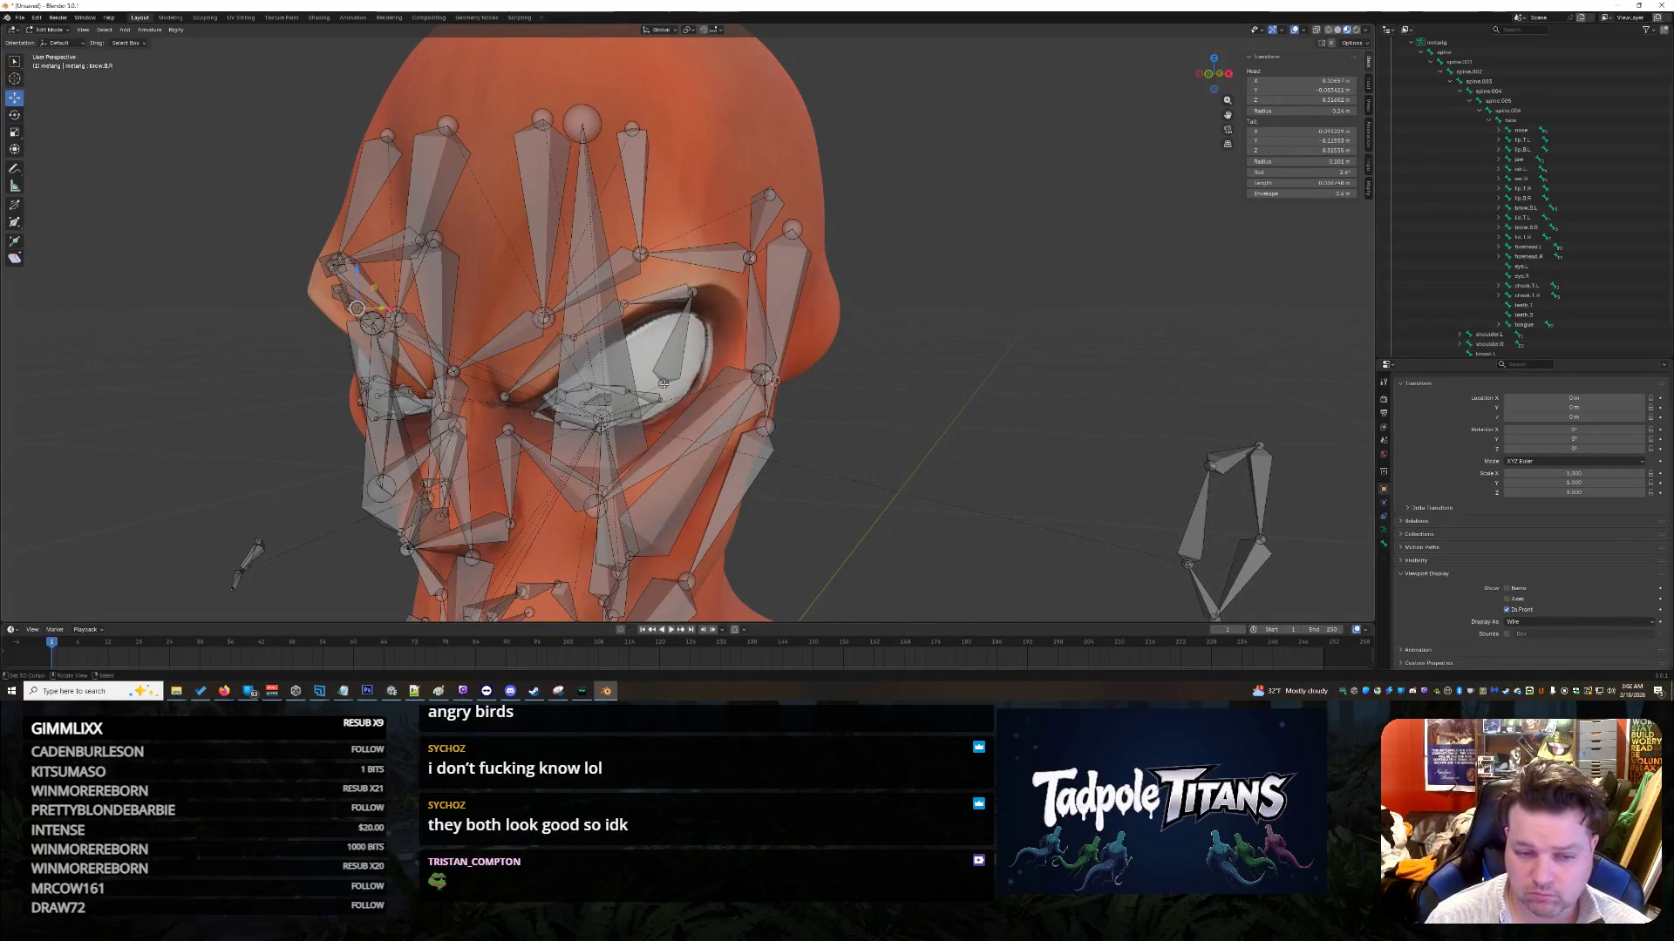
left_click(664, 384)
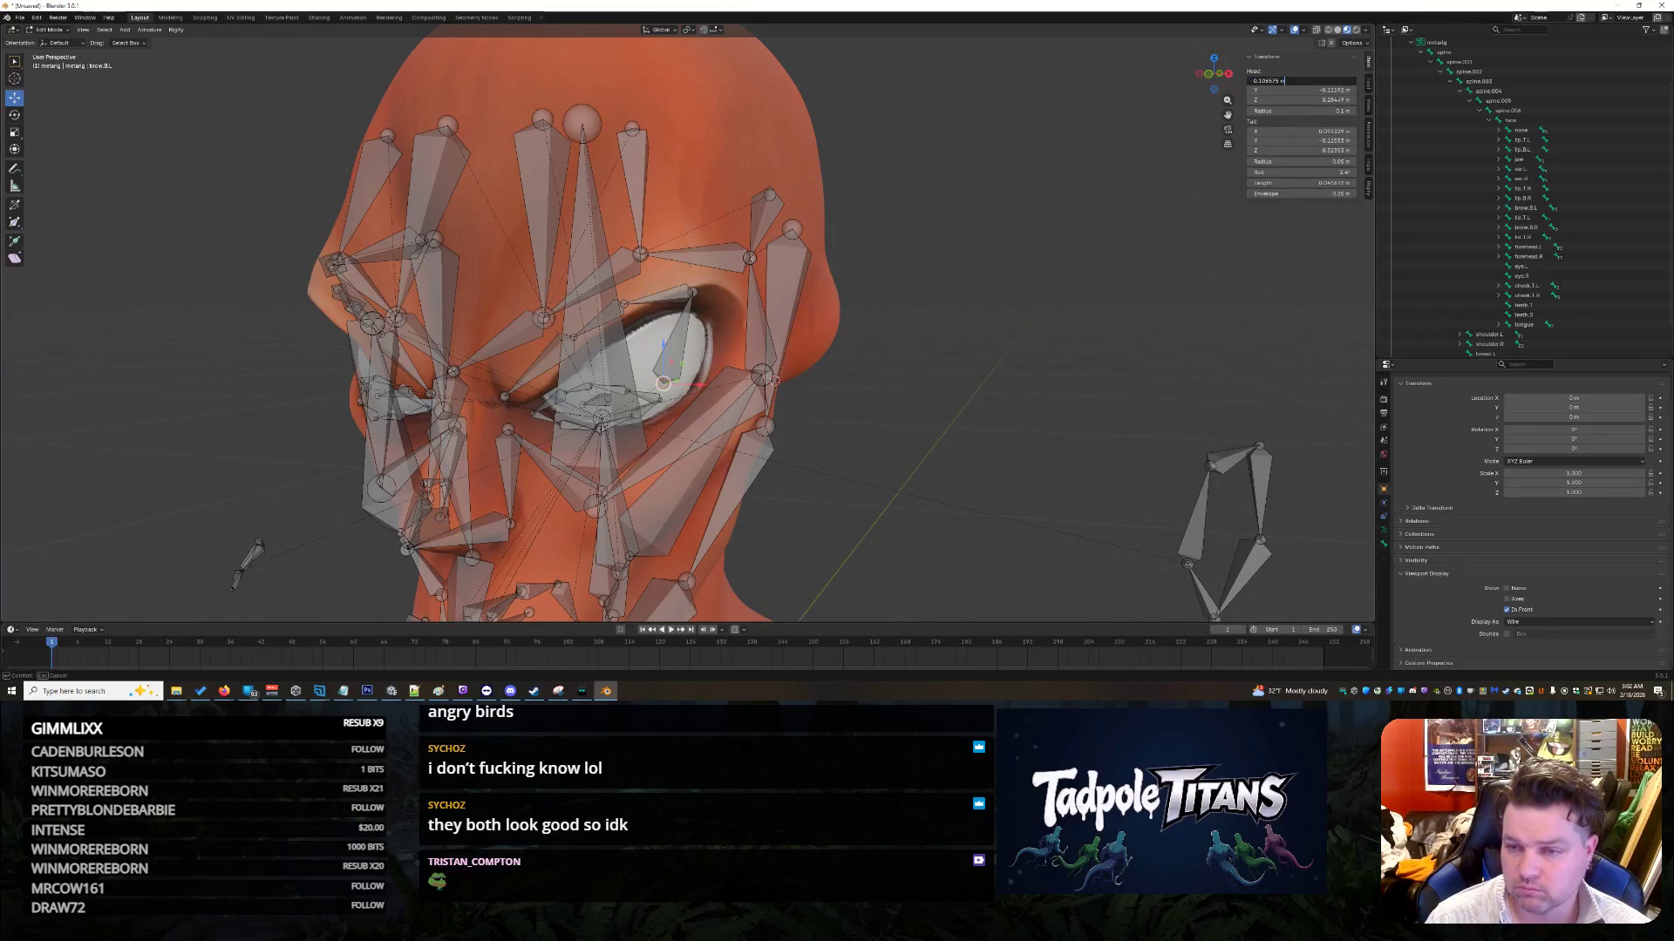
key("ctrl+v")
key("ctrl+z")
mouse_move(924, 383)
middle_mouse_down()
mouse_move(1011, 383)
mouse_move(961, 388)
mouse_move(986, 384)
middle_mouse_up()
left_click(1281, 81)
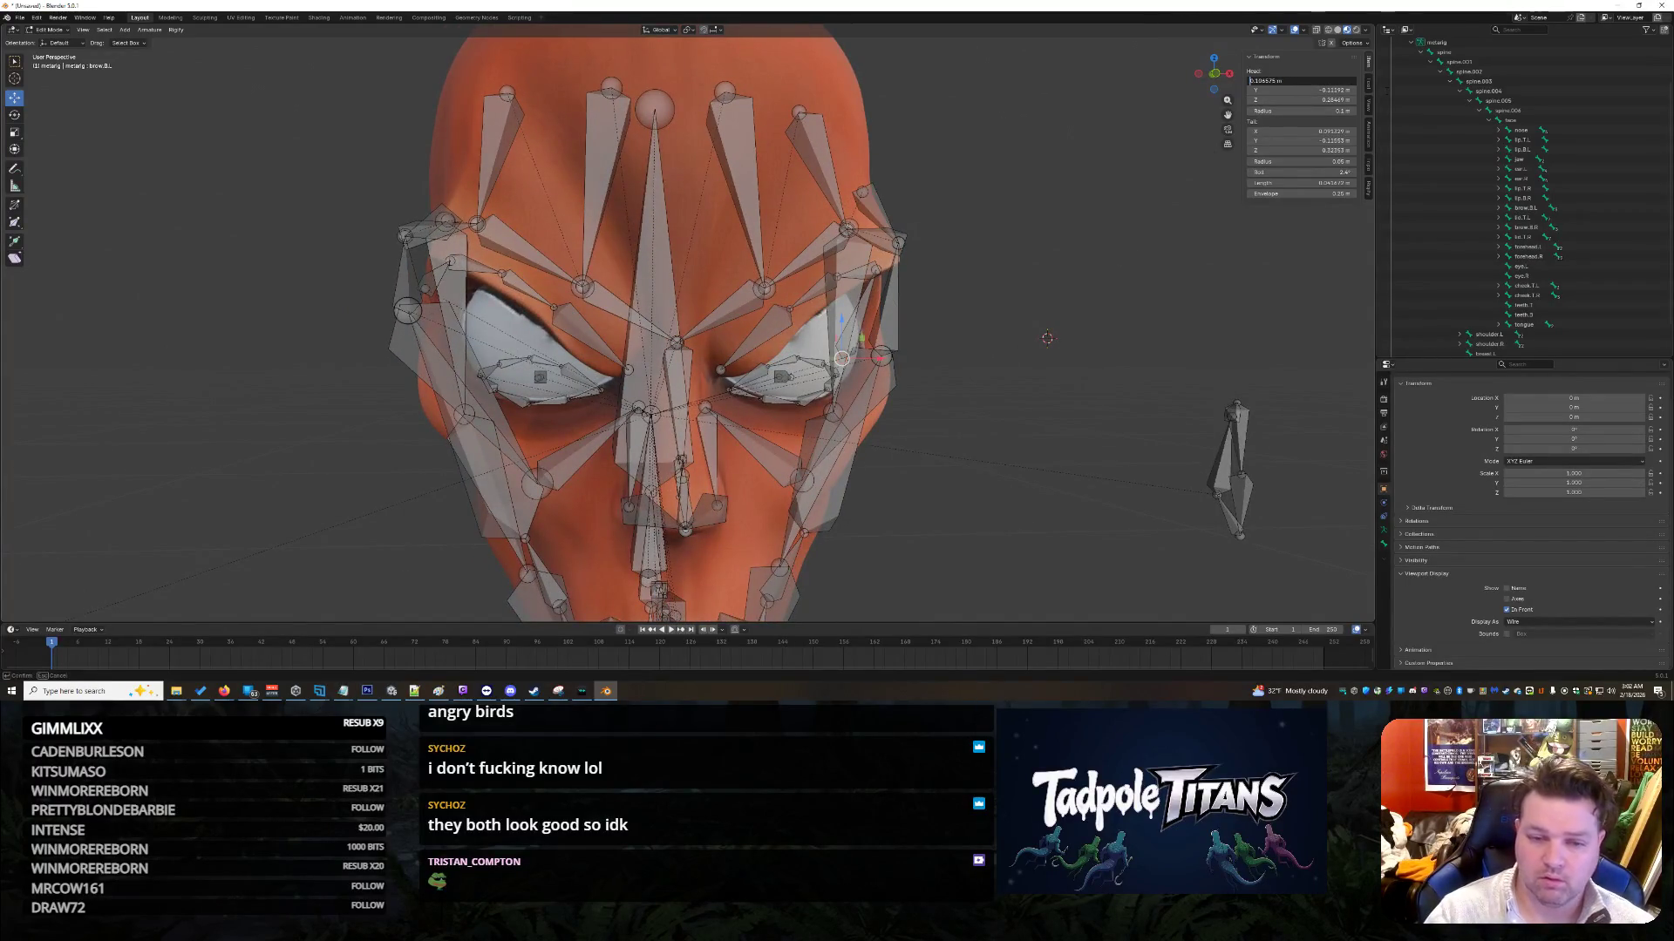
key("Return")
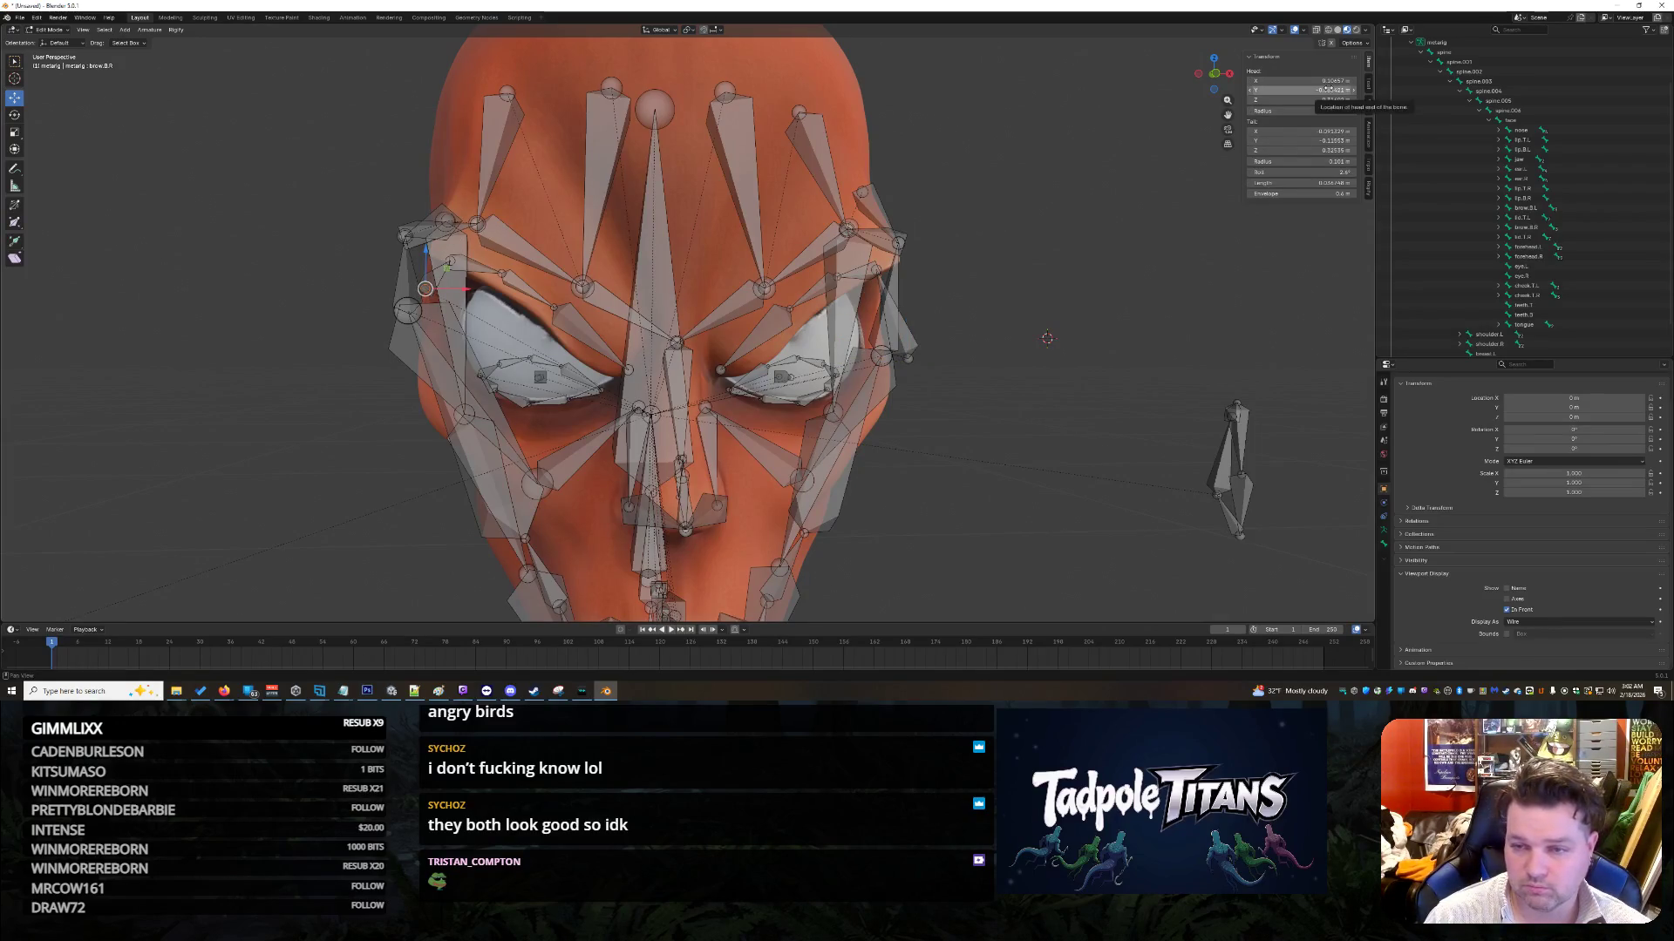
left_click(1281, 89)
key("Return")
Step: Set the left brow bone's head Y to -0.081421 and head Z to 0.31
left_click(907, 359)
left_click(1331, 90)
type("-0.081421")
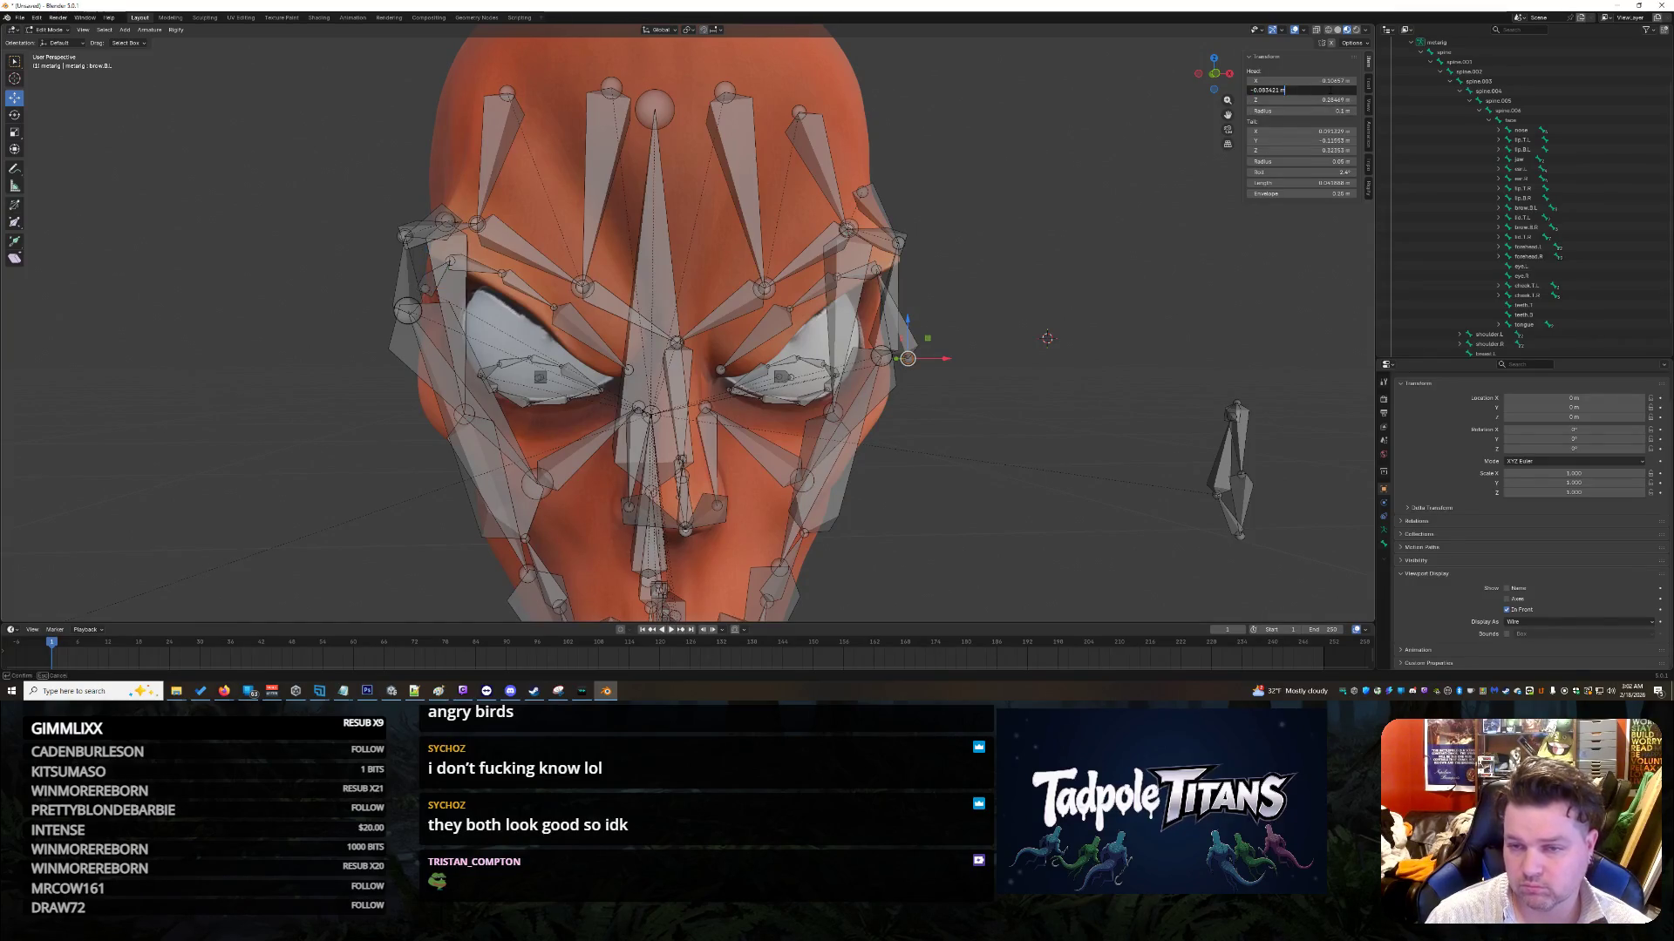
key("Tab")
type(".31")
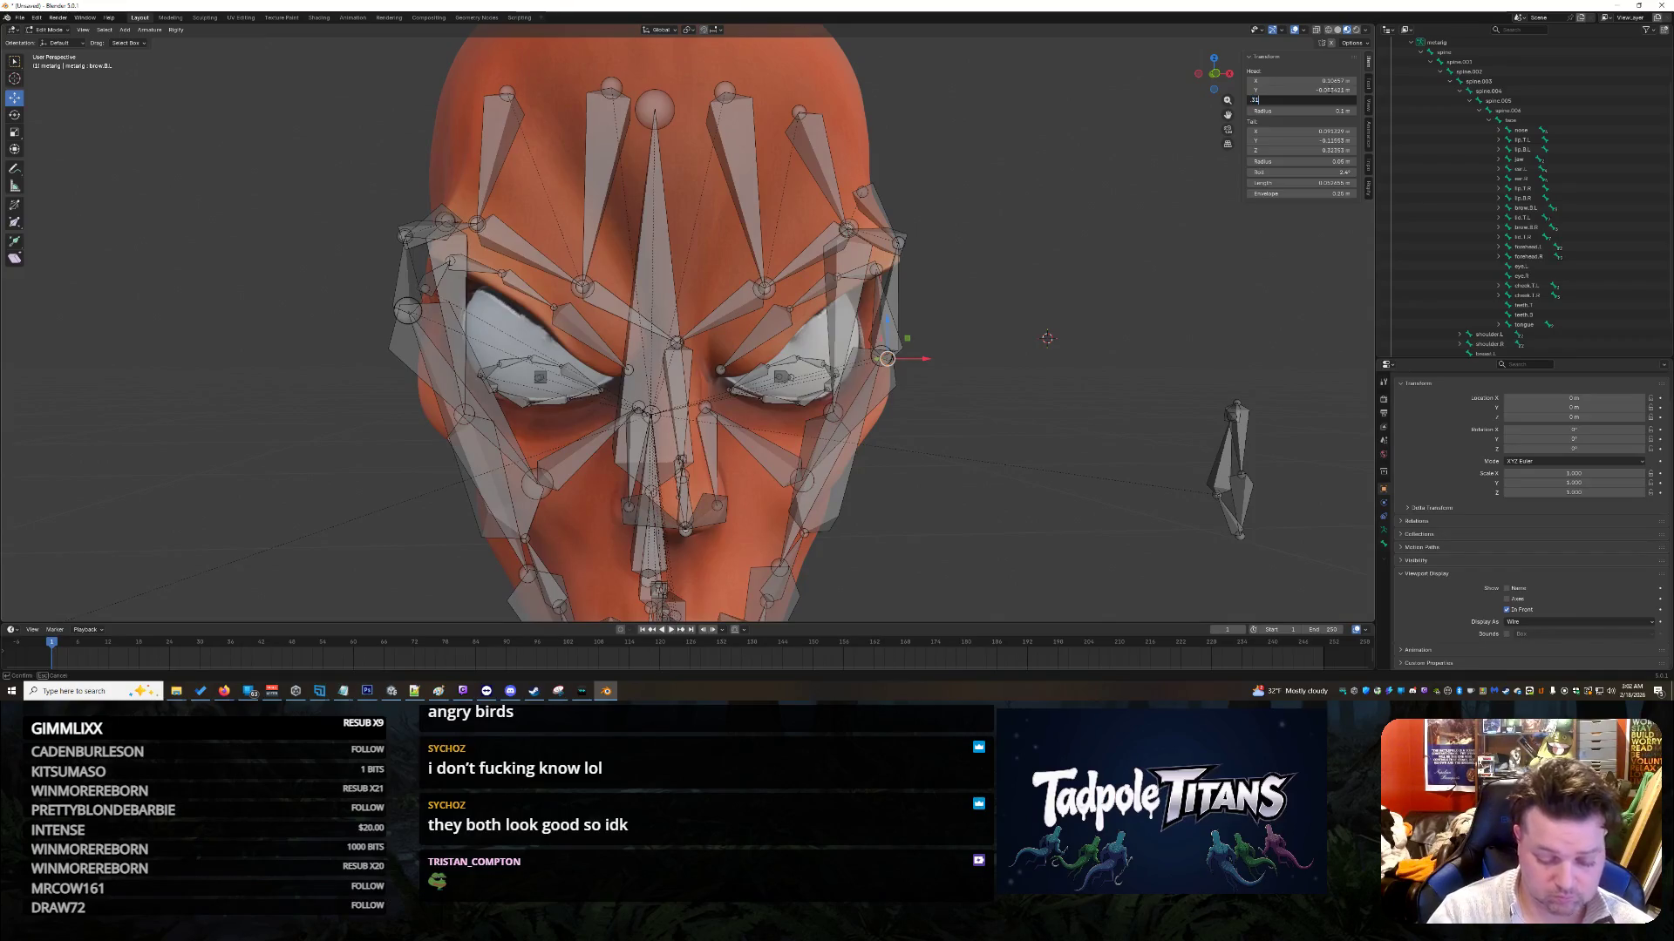
key("Return")
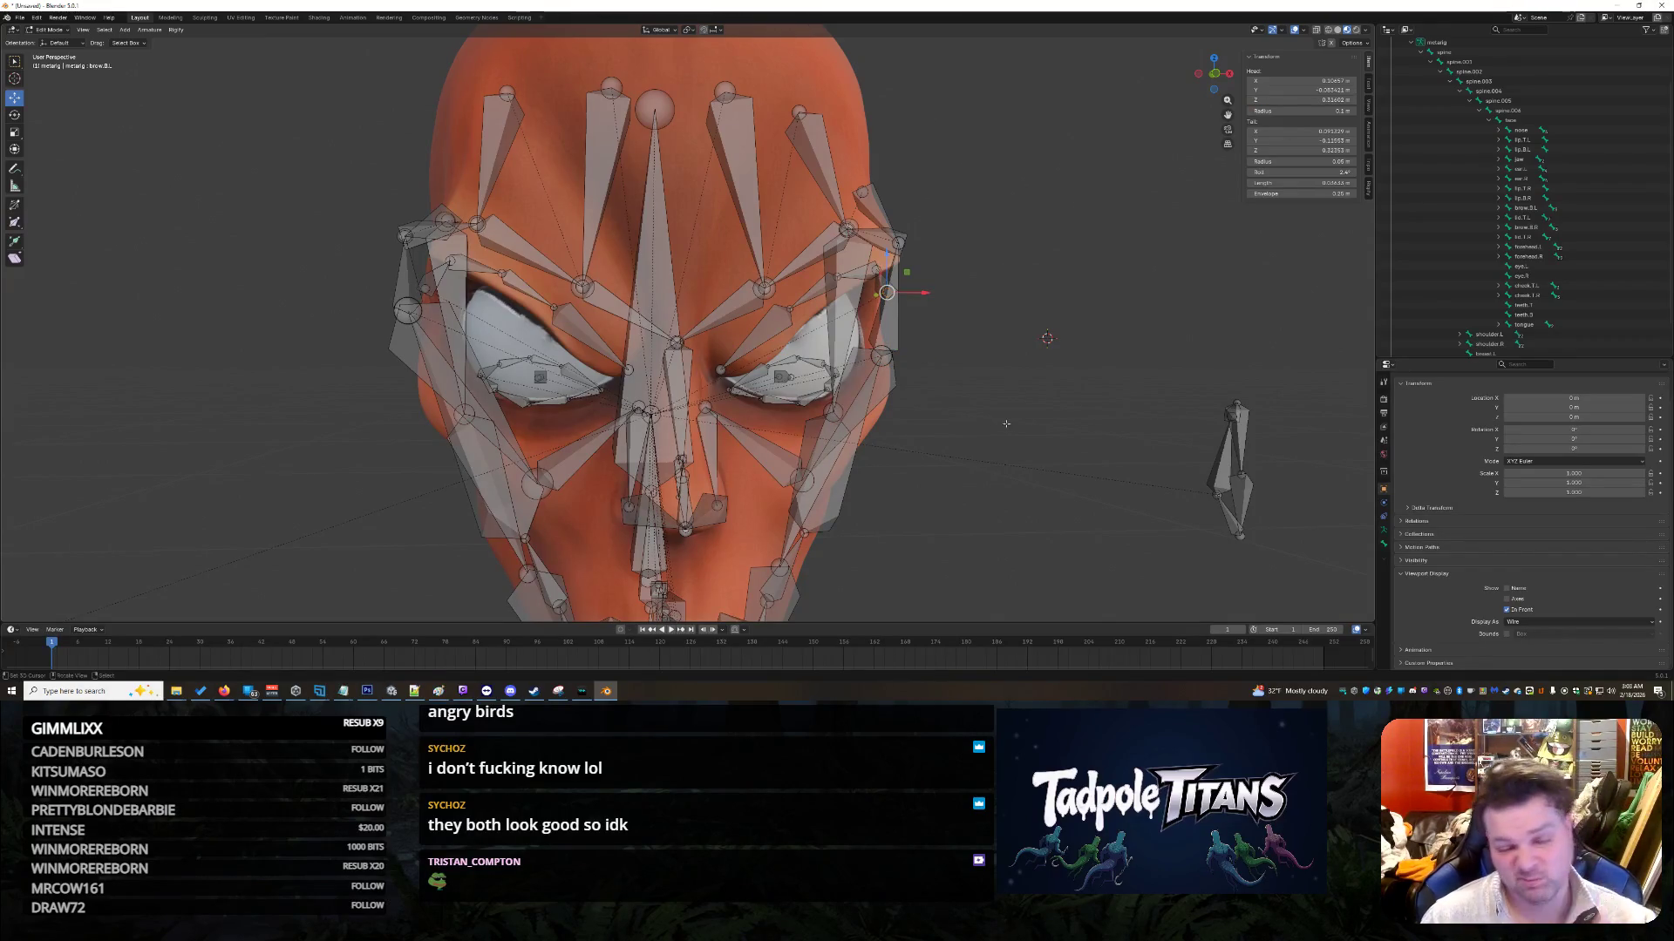
mouse_move(1032, 294)
middle_mouse_down()
mouse_move(978, 280)
mouse_move(977, 370)
mouse_move(941, 356)
mouse_move(980, 373)
mouse_move(937, 386)
middle_mouse_up()
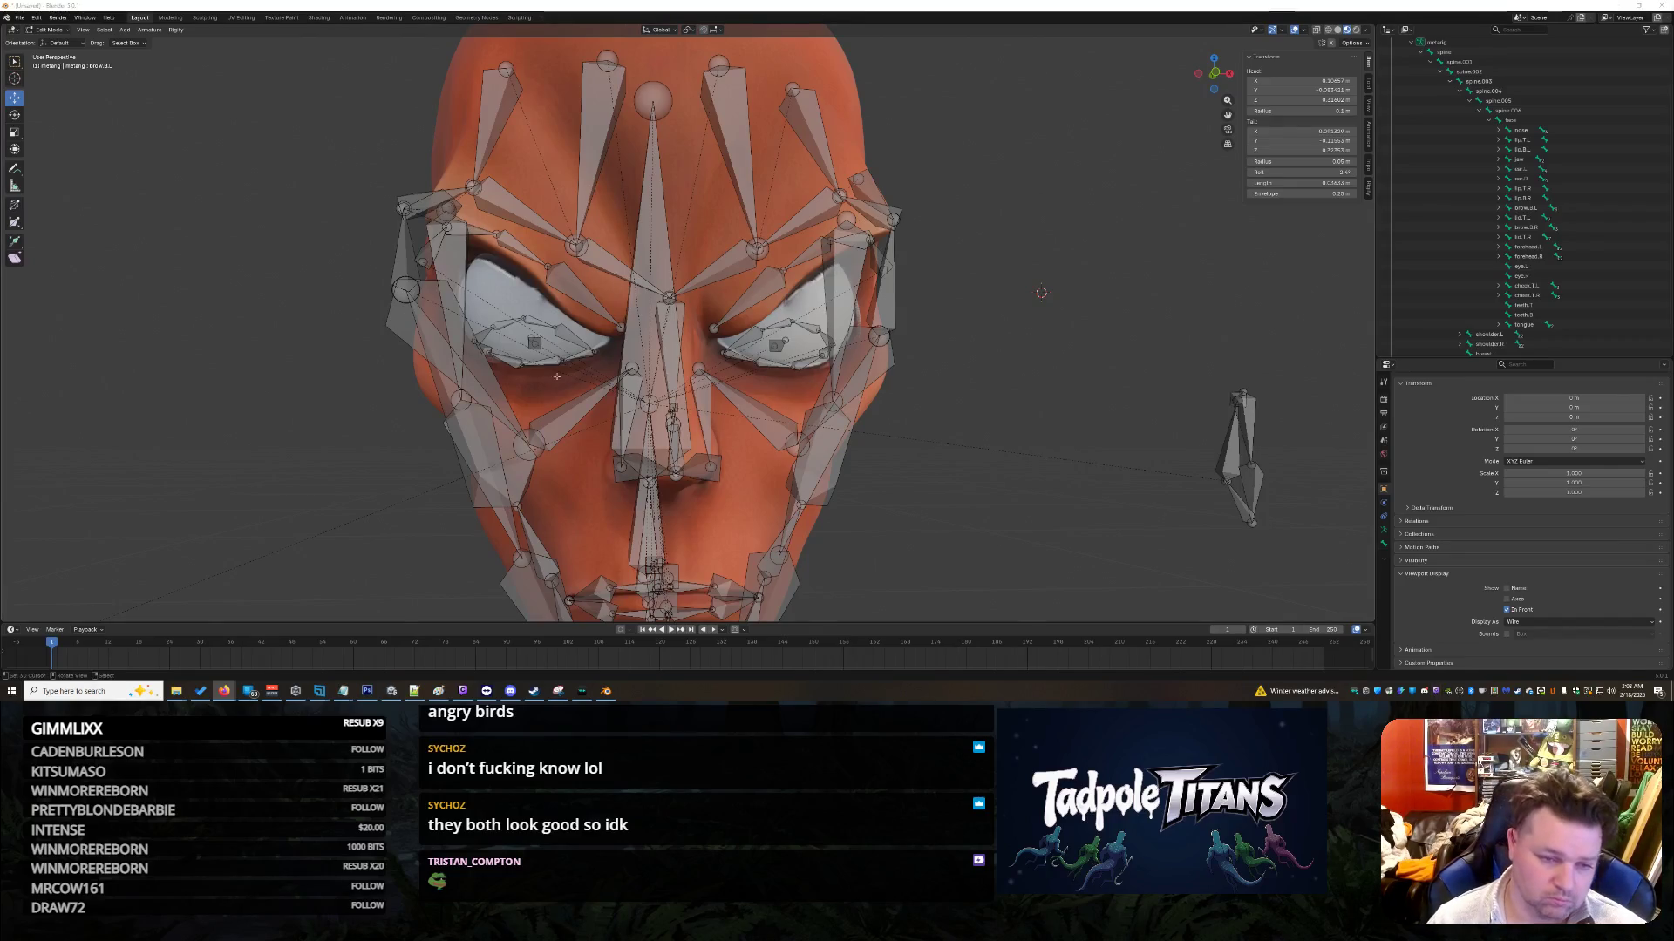
mouse_move(523, 366)
middle_mouse_down()
mouse_move(645, 344)
mouse_move(514, 362)
mouse_move(706, 386)
middle_mouse_up()
left_click(684, 364, "shift")
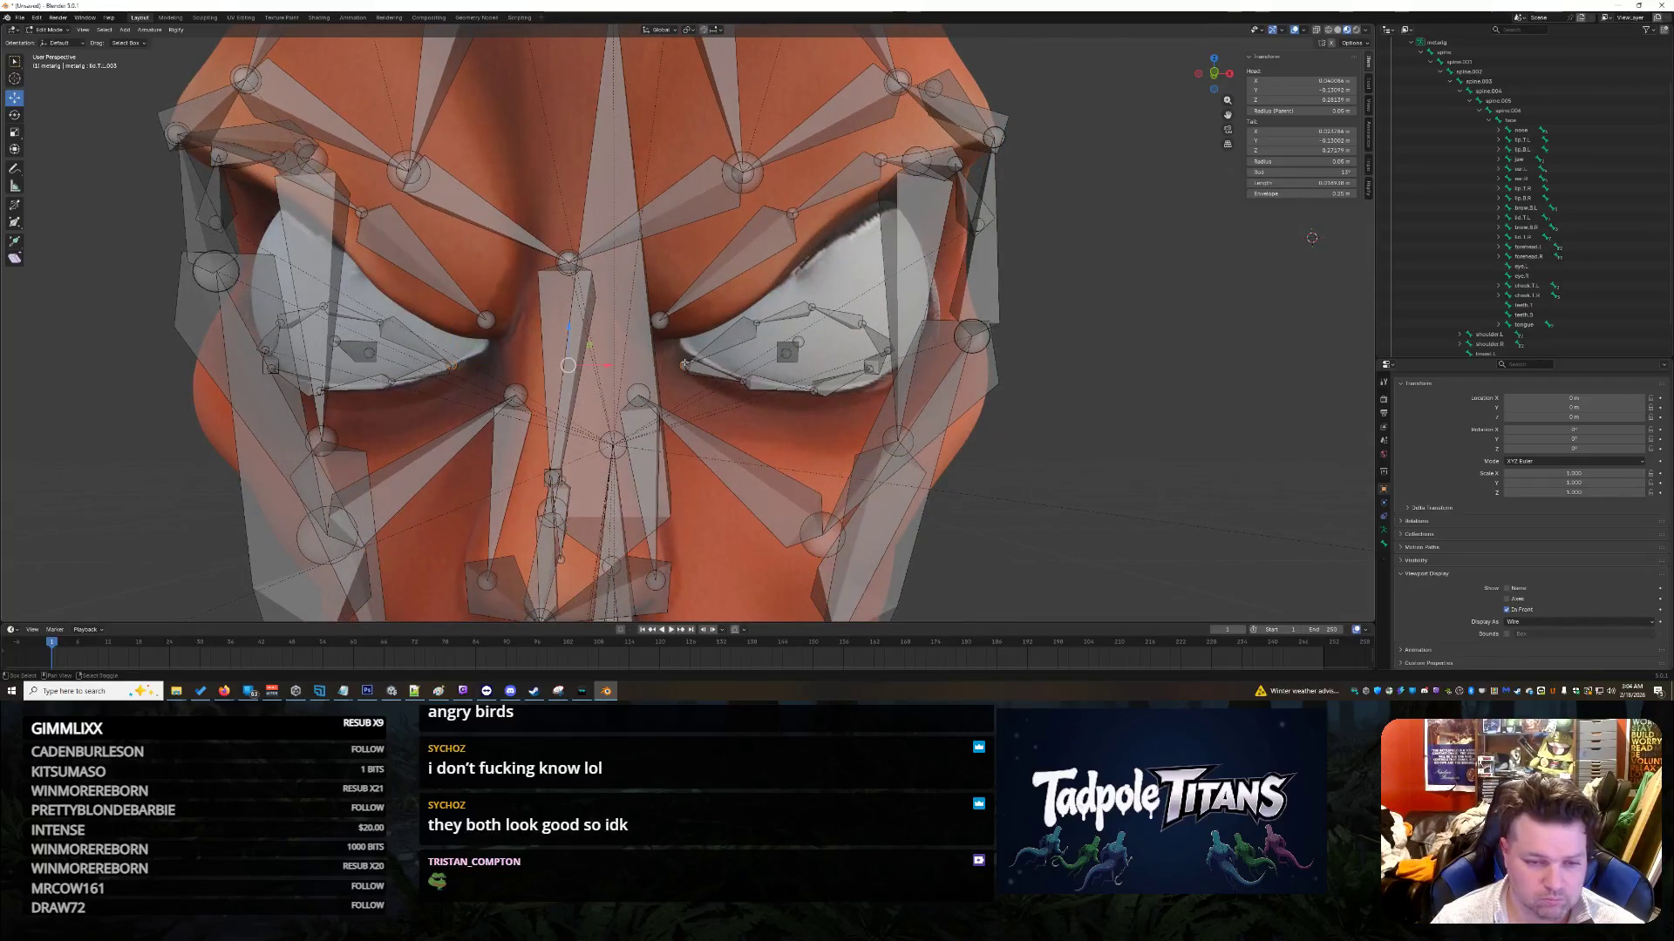
key("s")
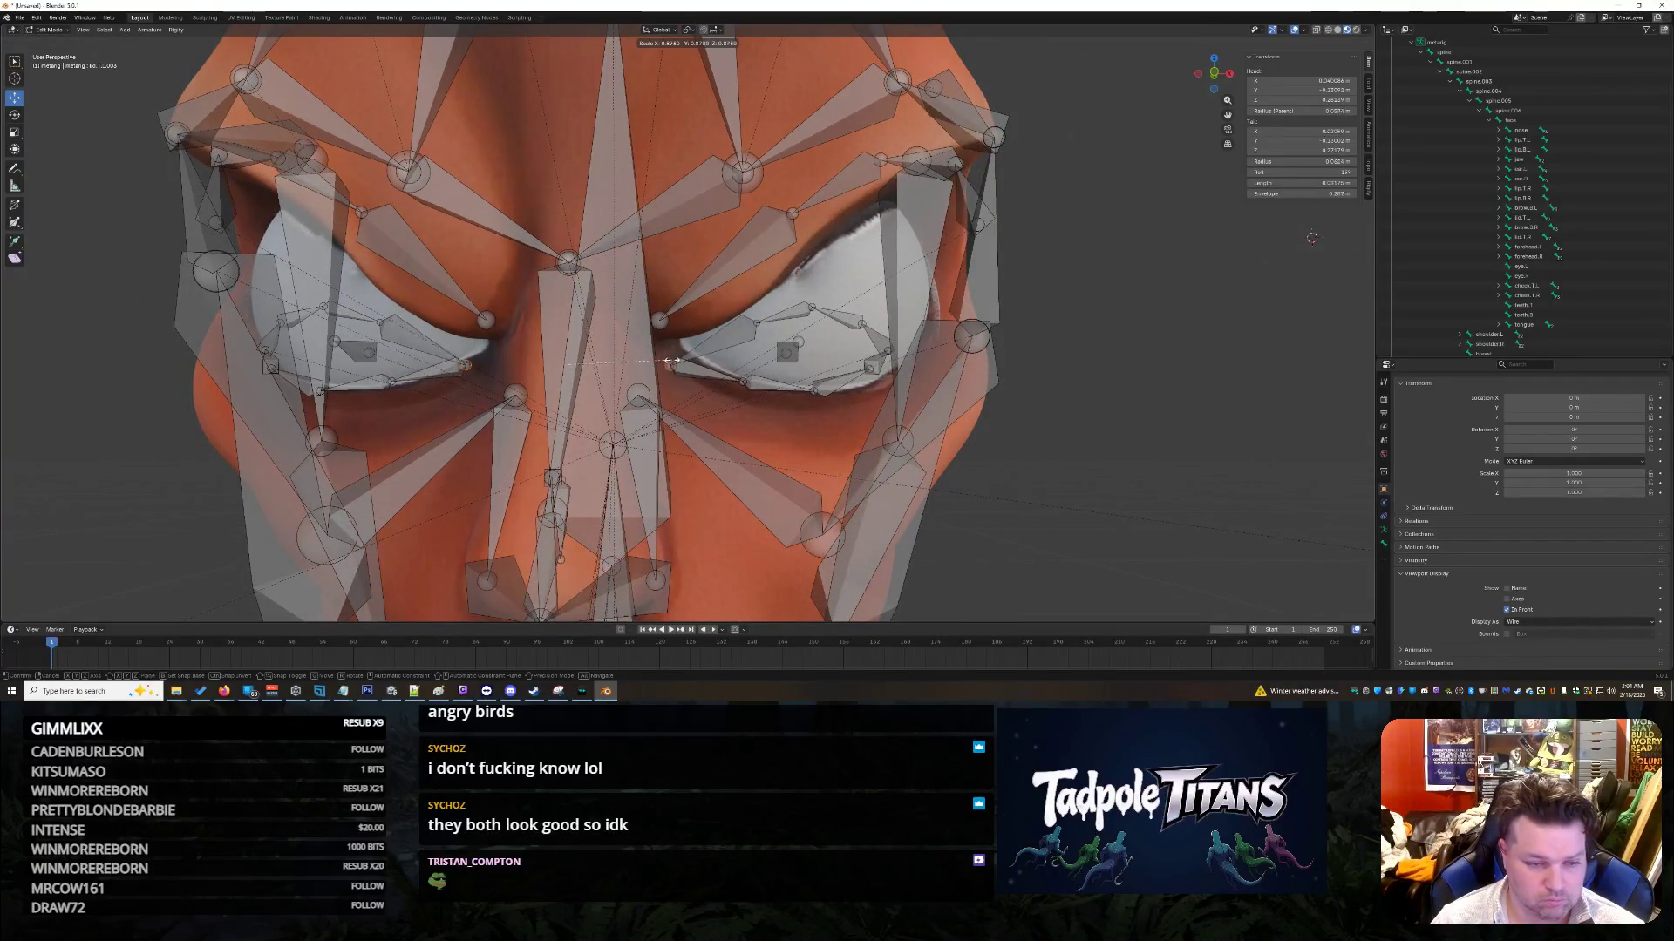
left_click(652, 352)
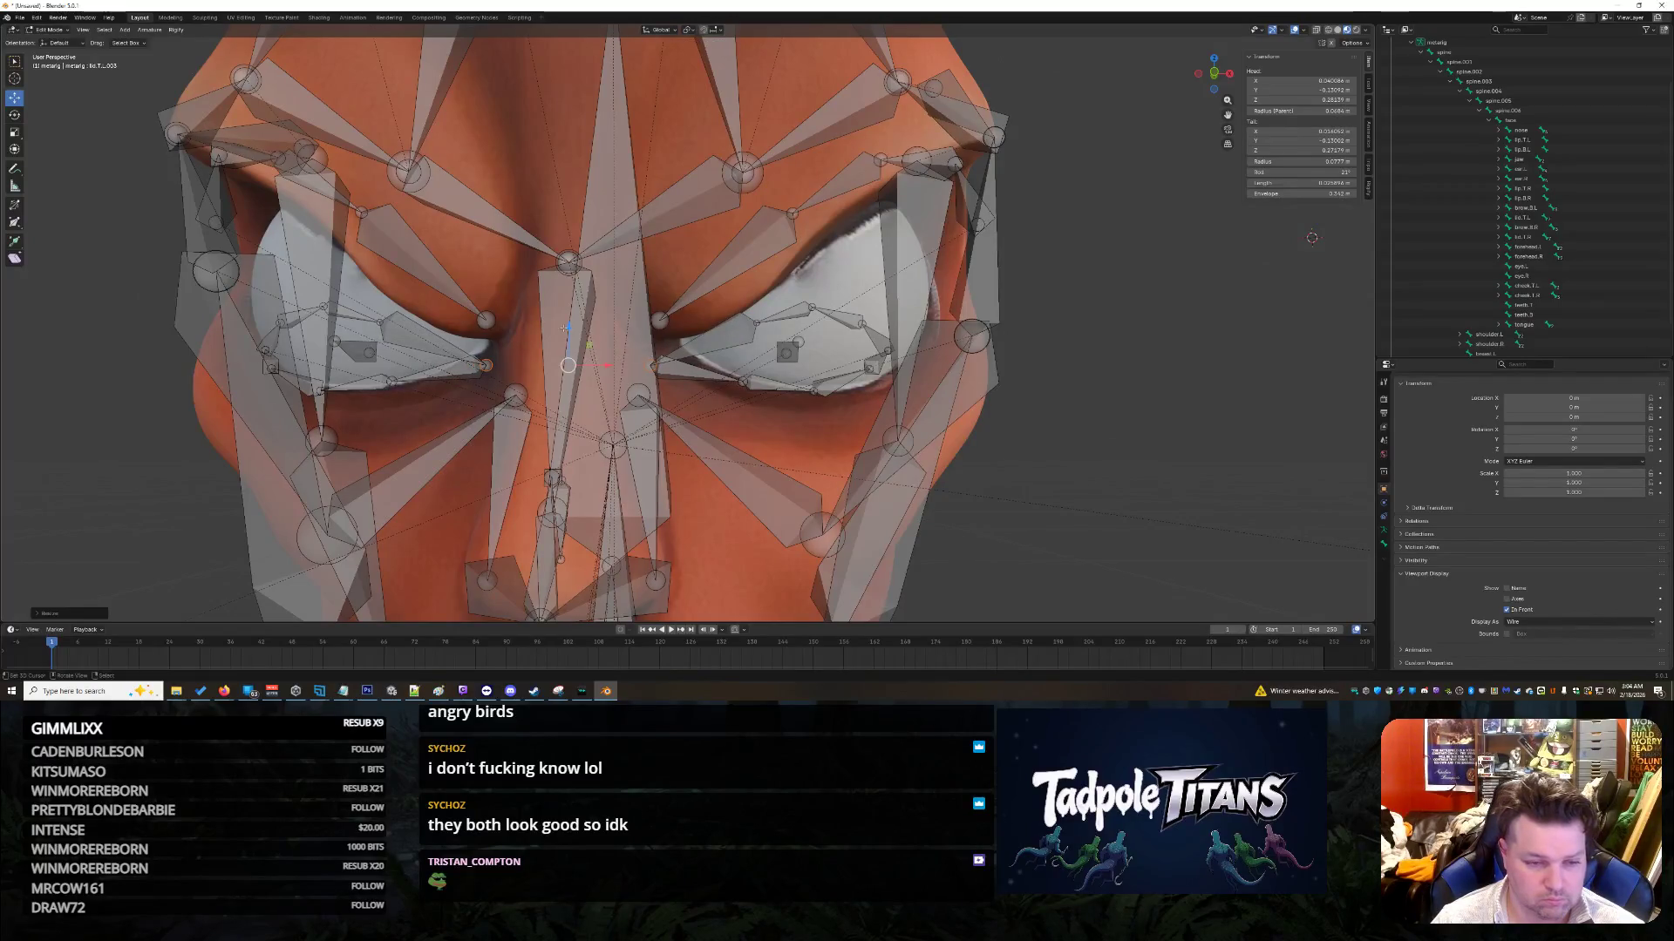
key("g")
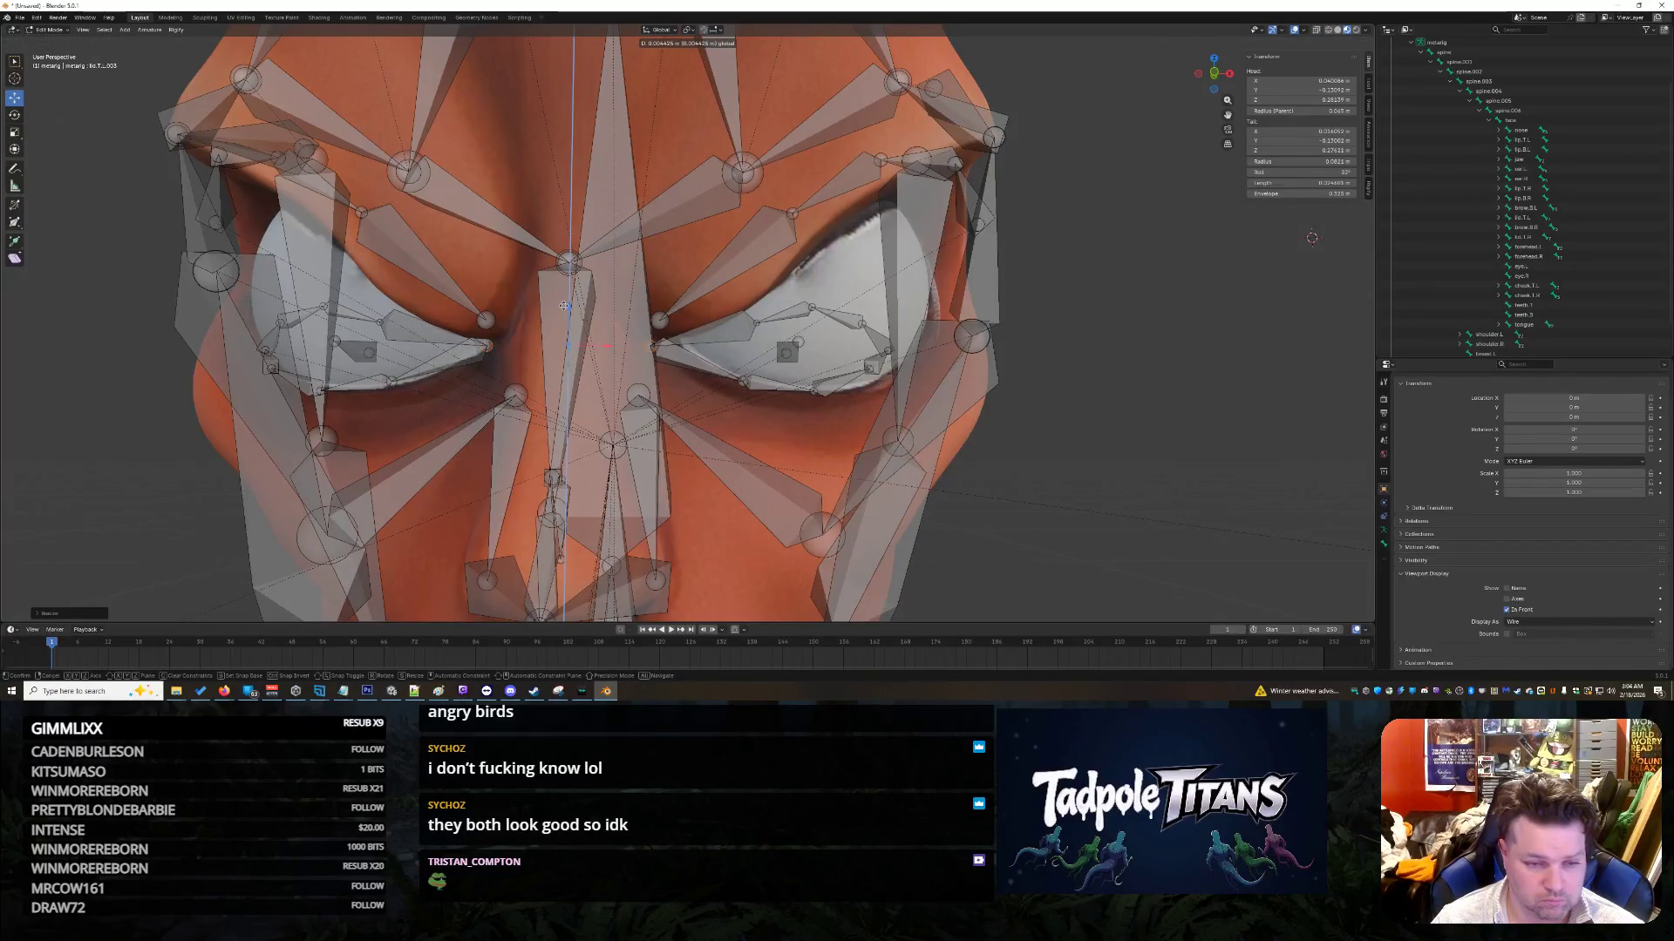
left_click(605, 322)
middle_click_drag(605, 322, 711, 372)
key("ctrl+z")
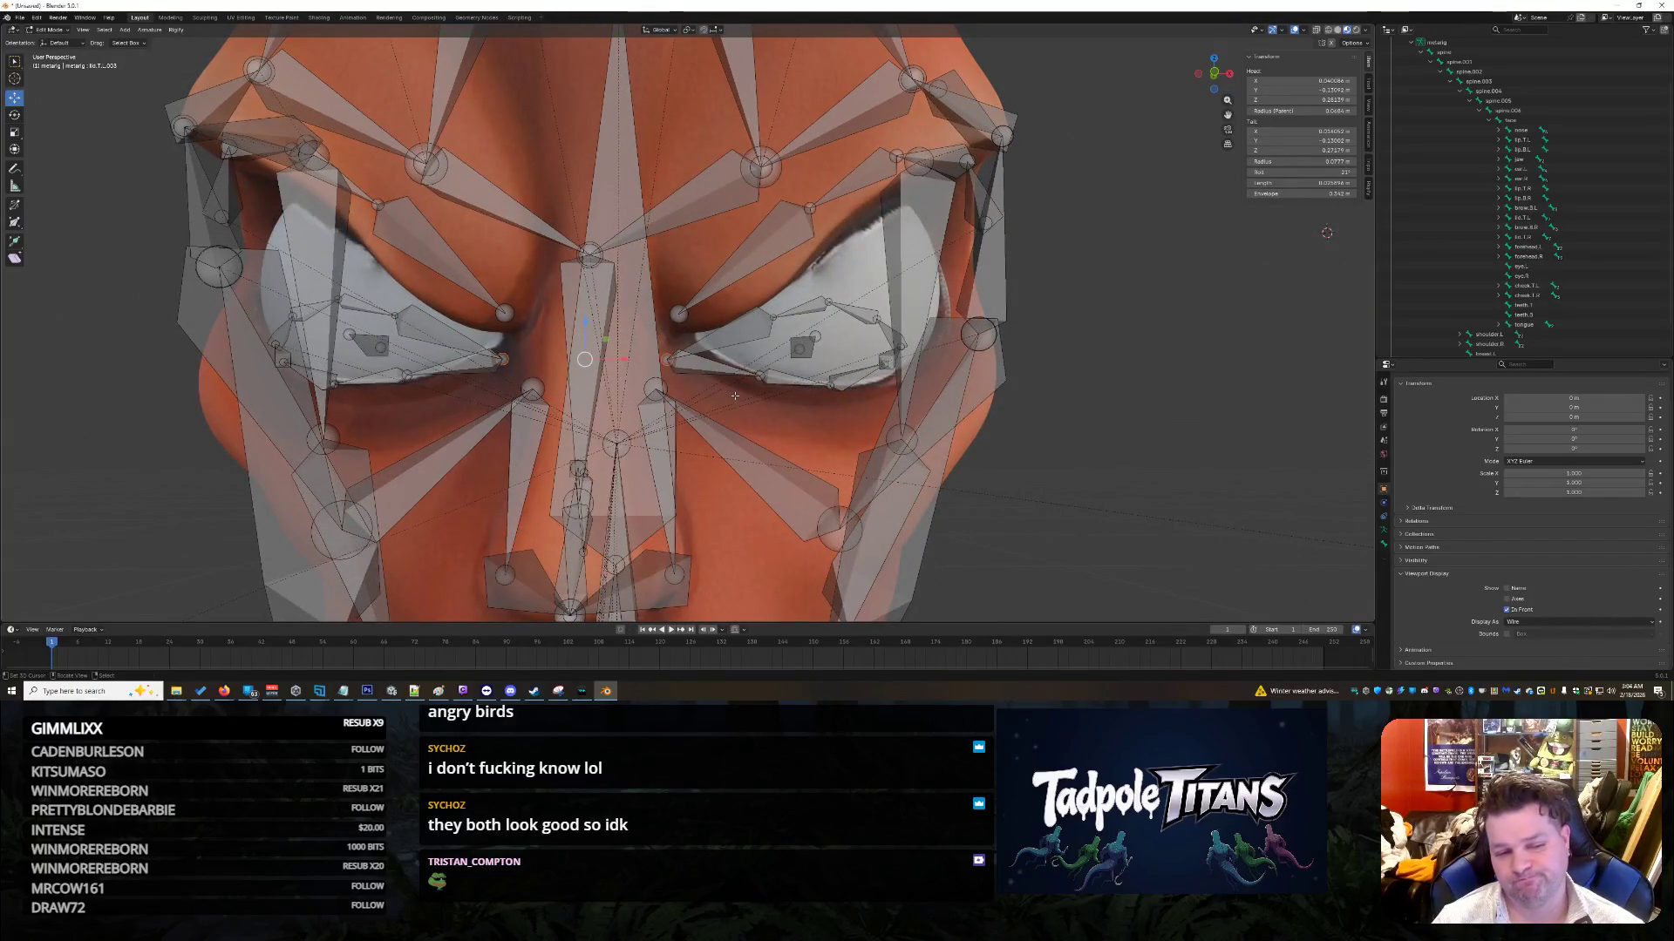
key("ctrl+z")
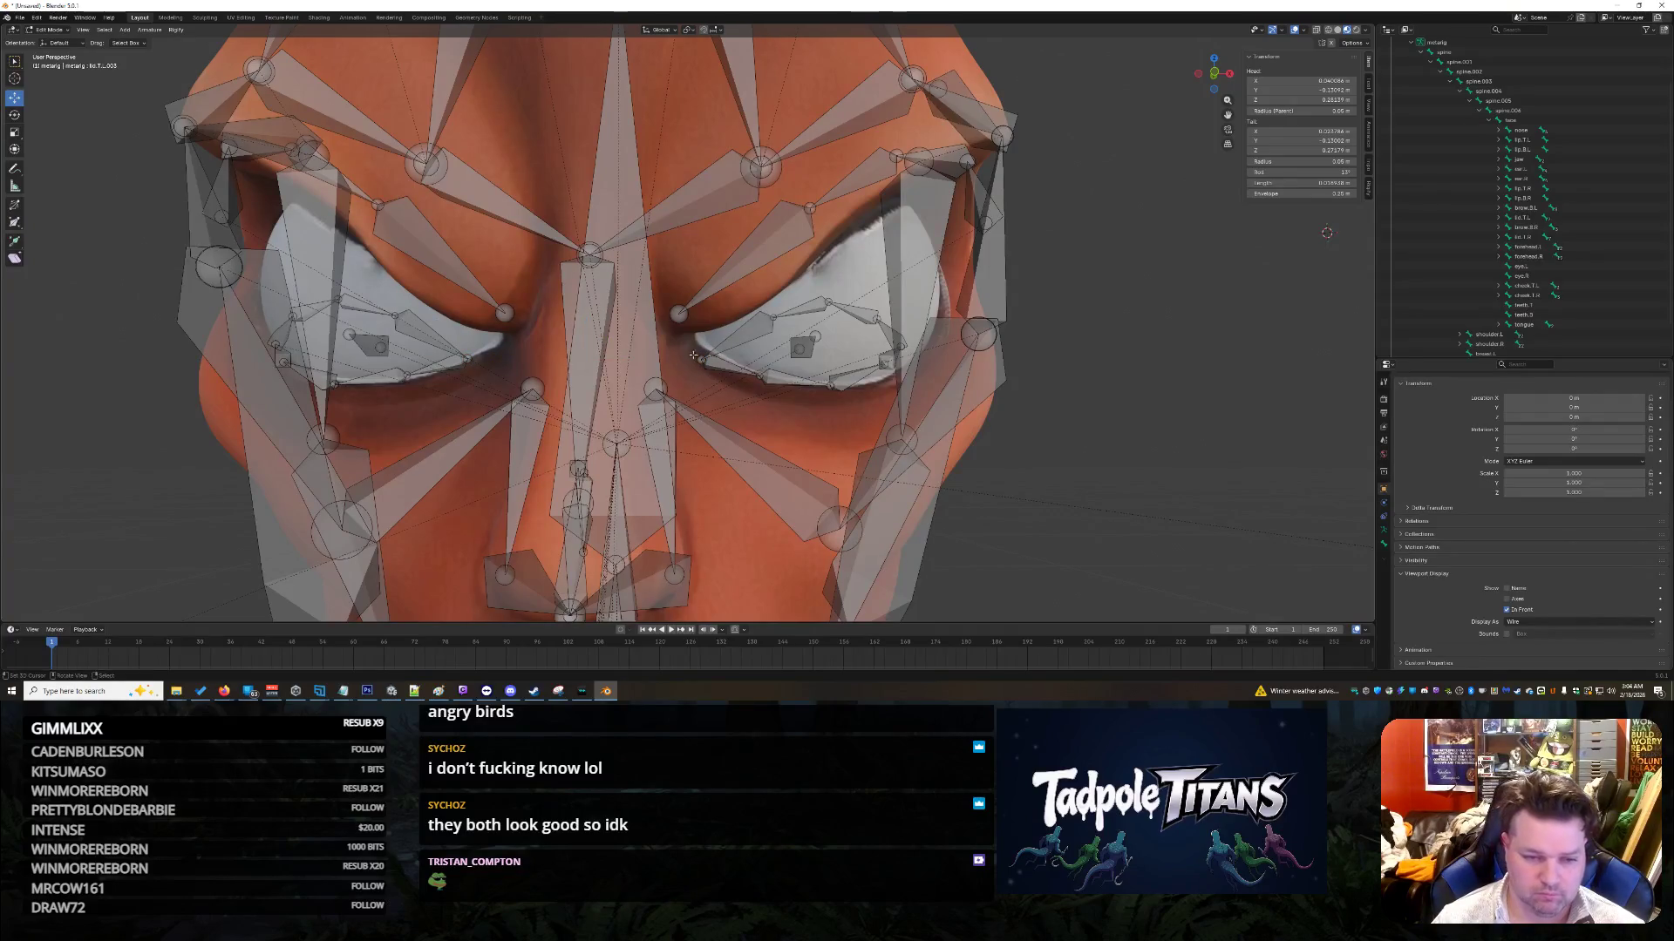
left_click(468, 358)
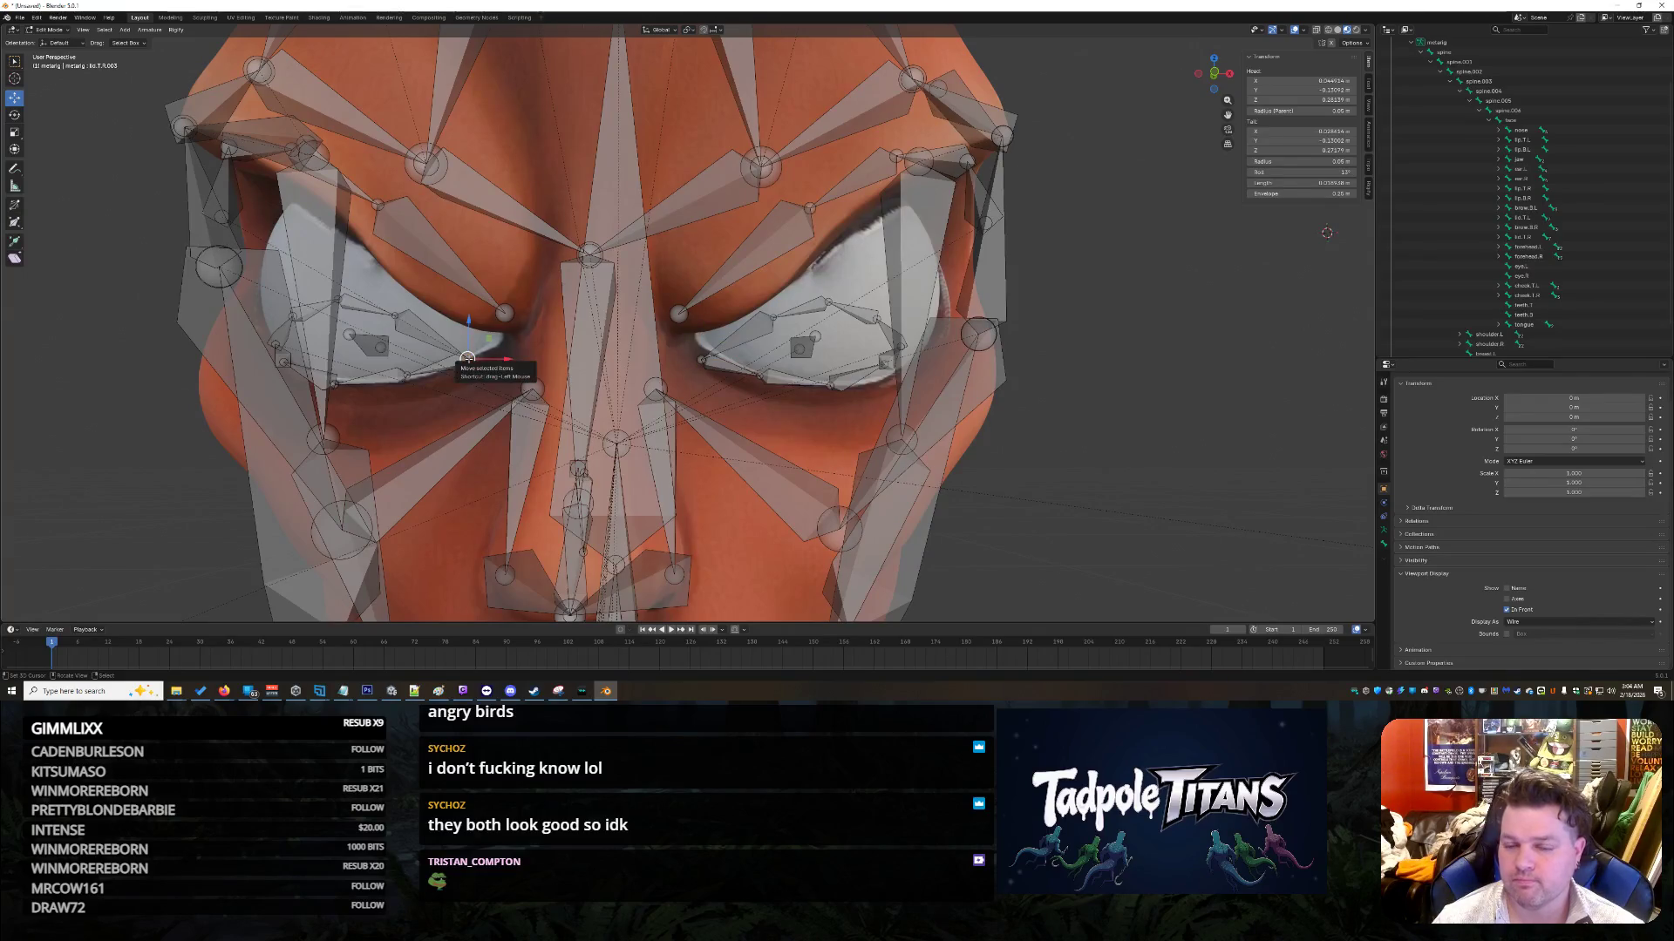
scroll(480, 361, "down", 5)
scroll(493, 364, "up", 5)
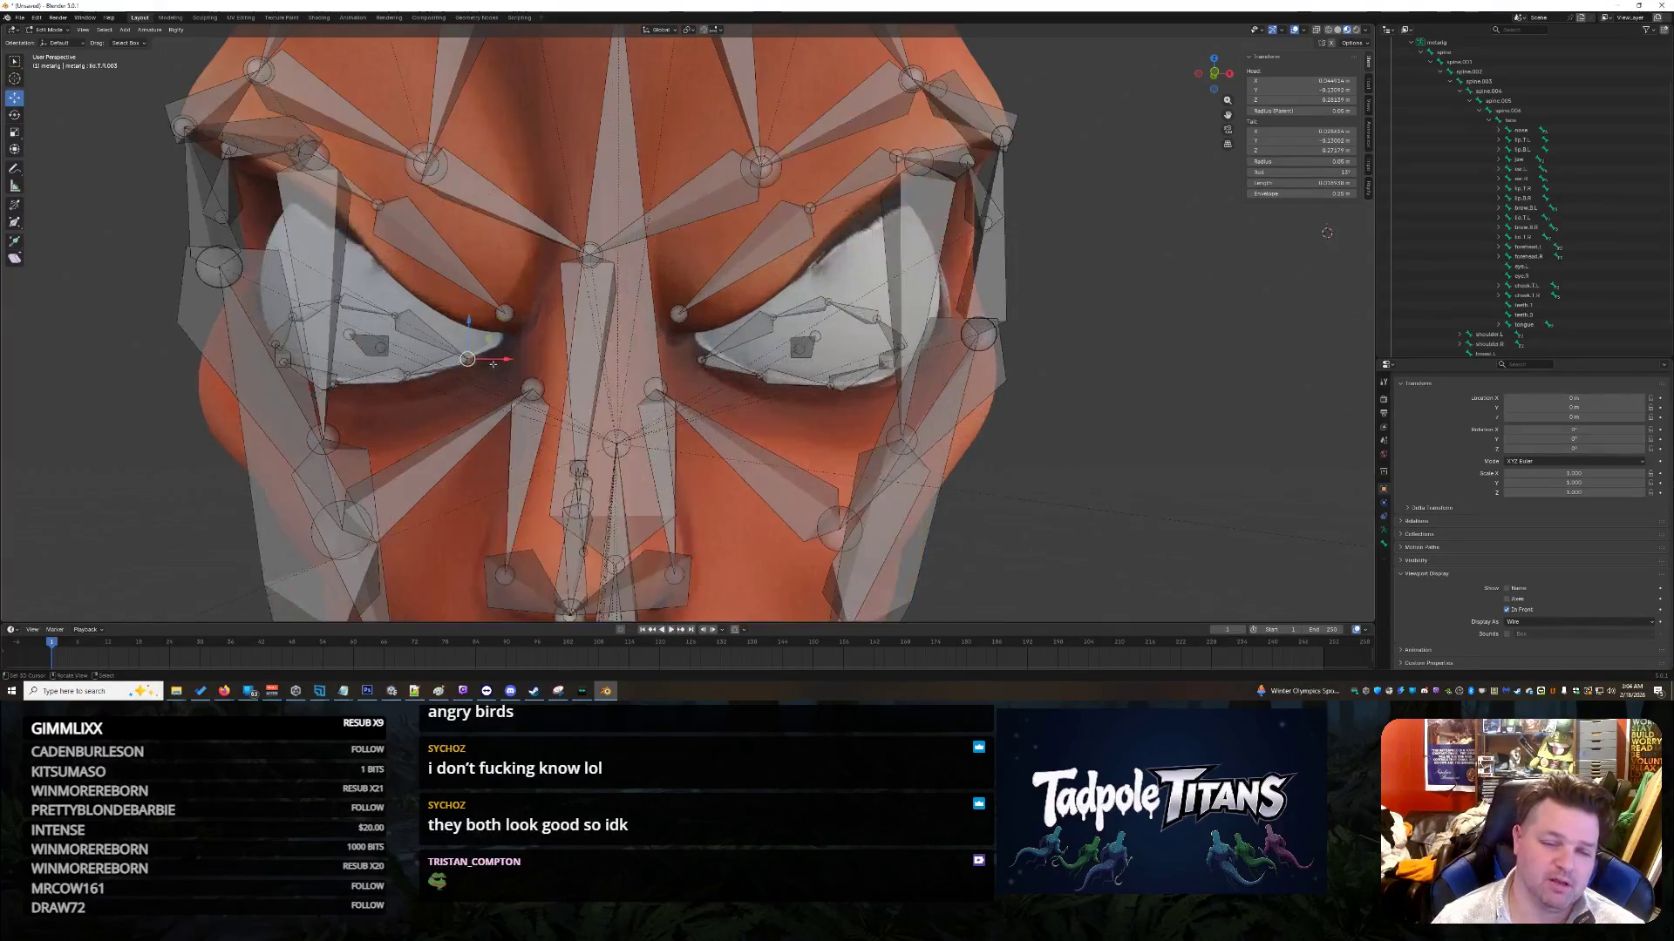
left_click(751, 335)
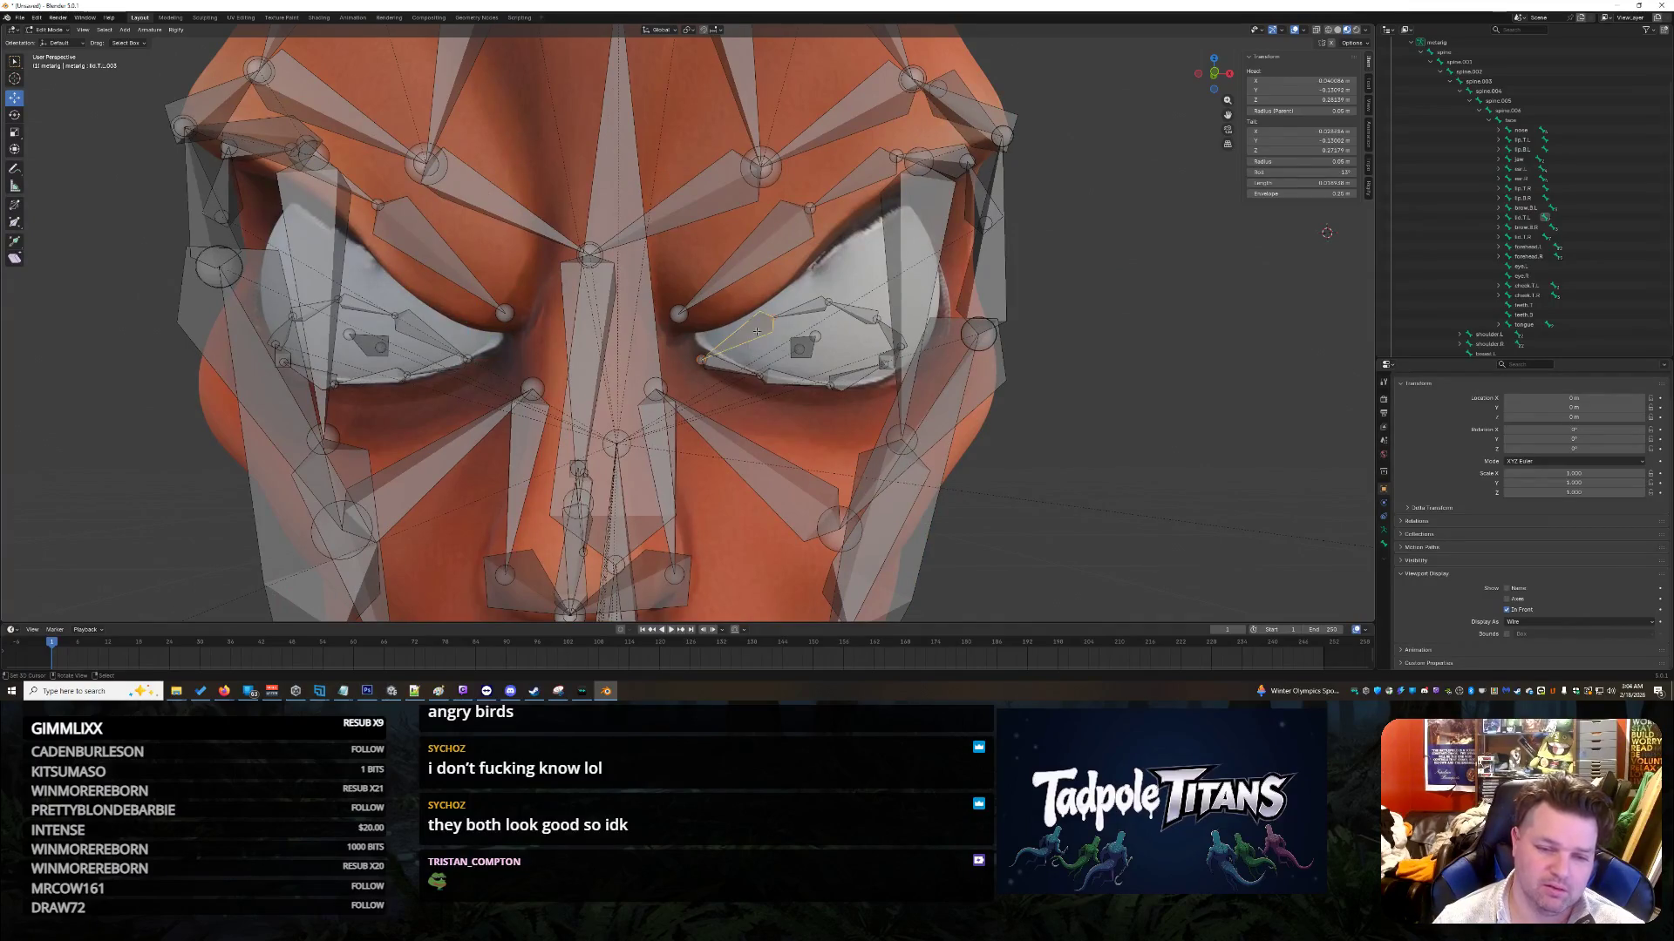
scroll(798, 348, "down", 3)
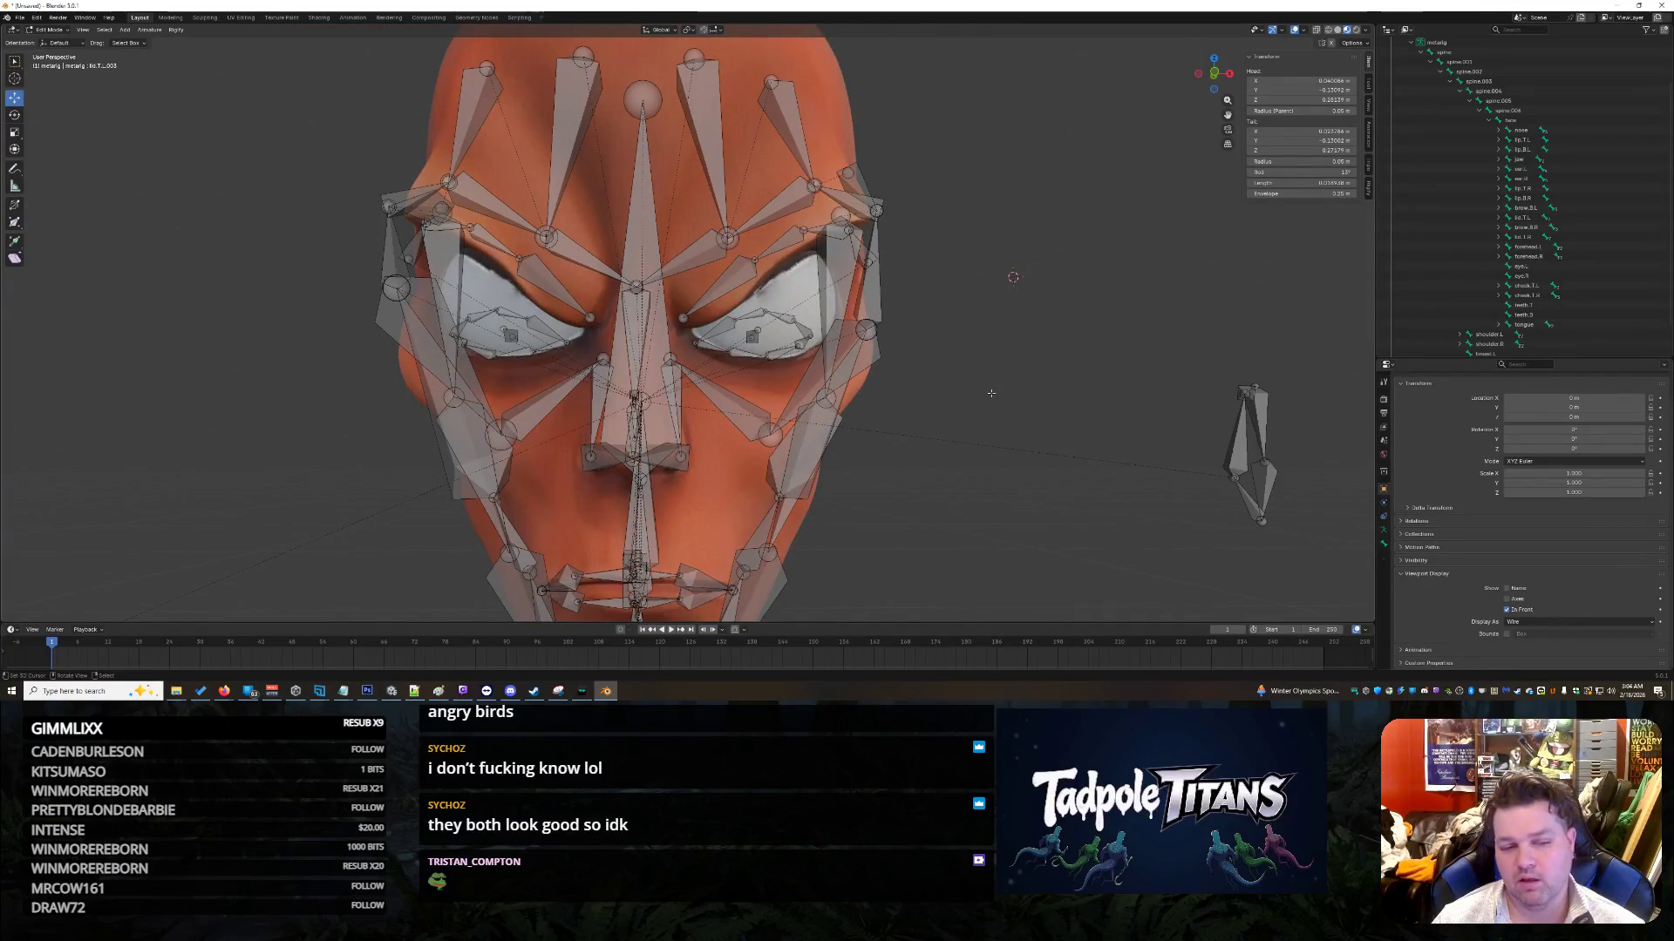
Step: Orbit around the close-up of the eyes and select the eye-corner and lower-lid bones
scroll(986, 395, "down", 3)
scroll(945, 418, "up", 5)
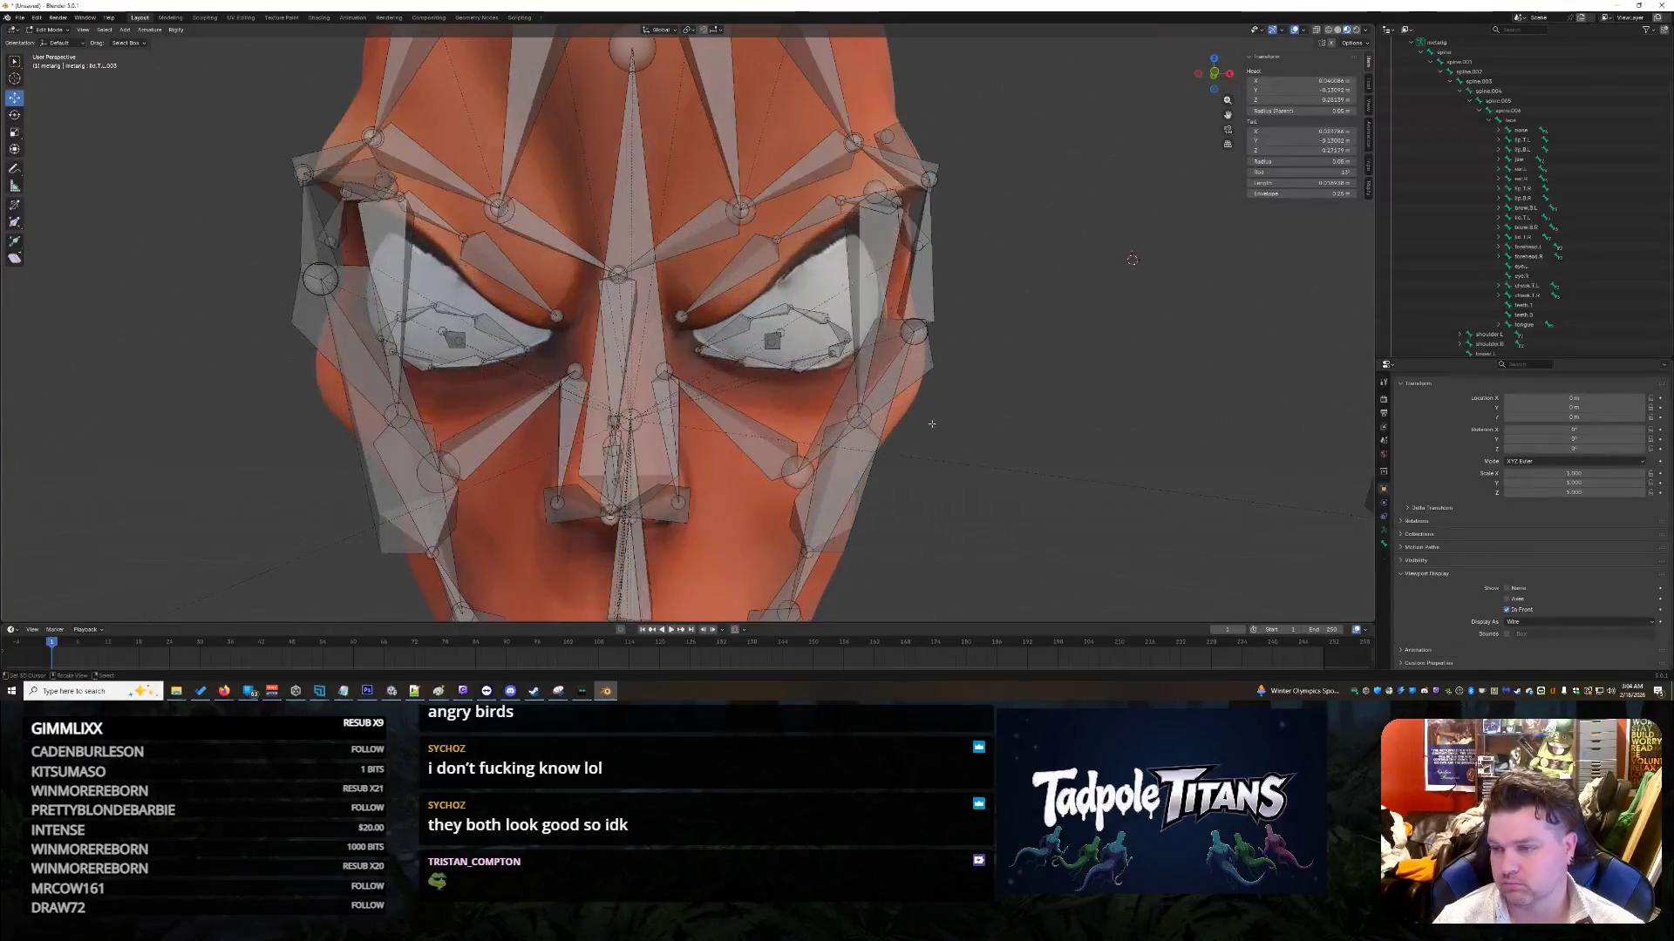
scroll(796, 416, "up", 3)
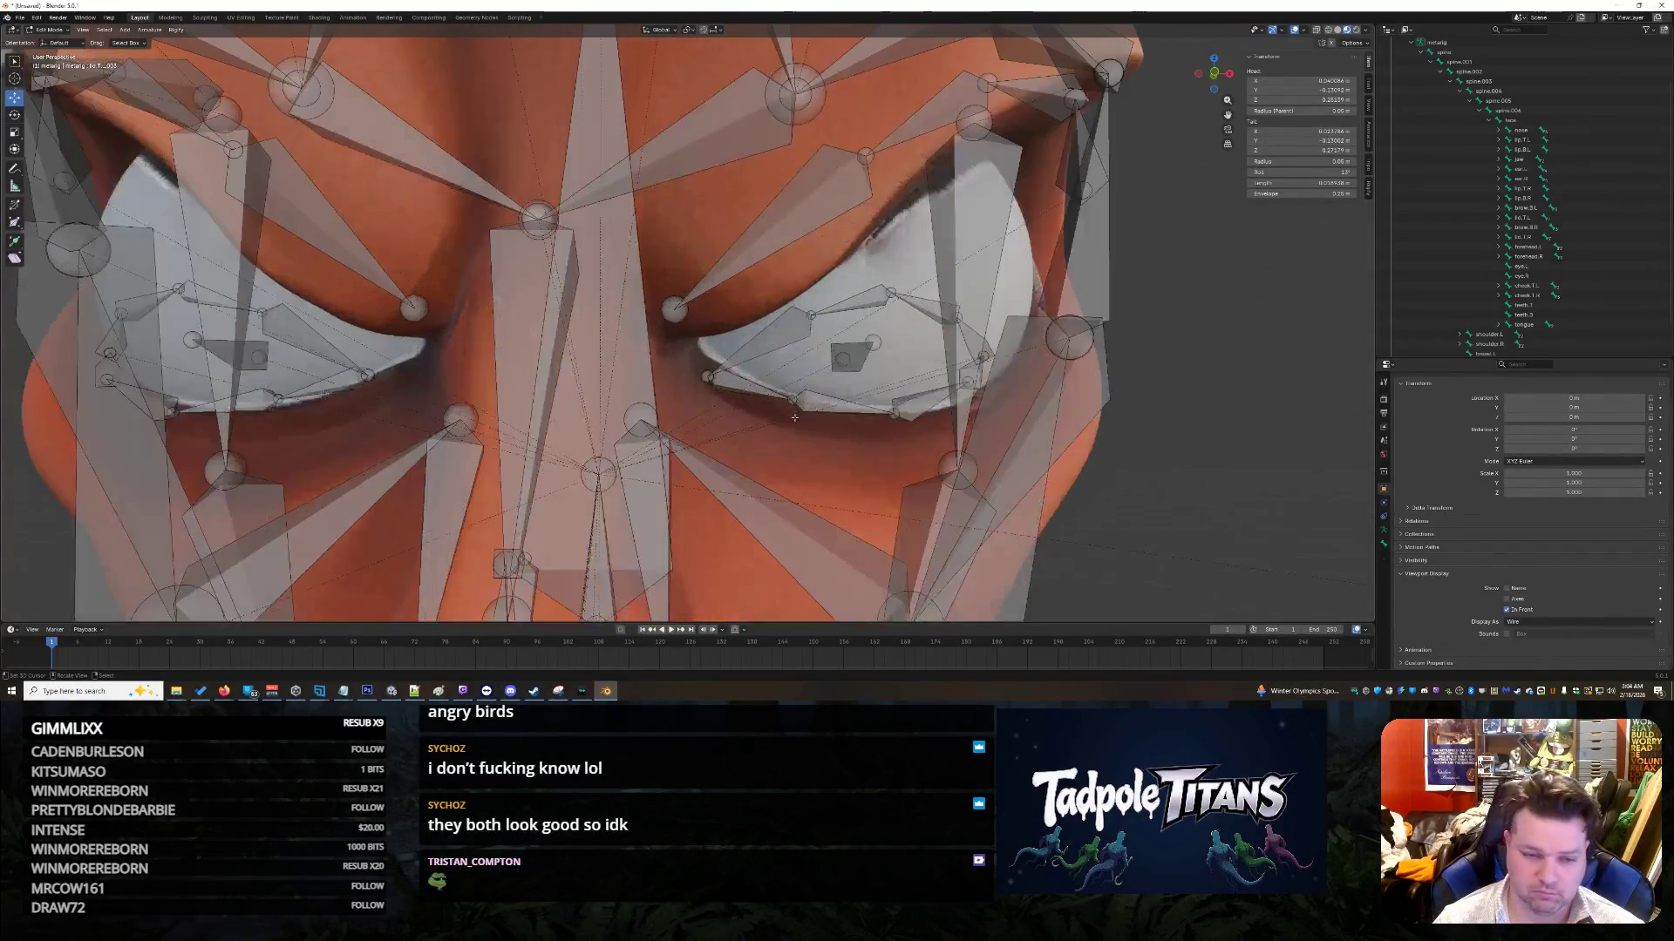
mouse_move(710, 381)
middle_mouse_down()
mouse_move(785, 366)
mouse_move(959, 445)
mouse_move(1038, 428)
middle_mouse_up()
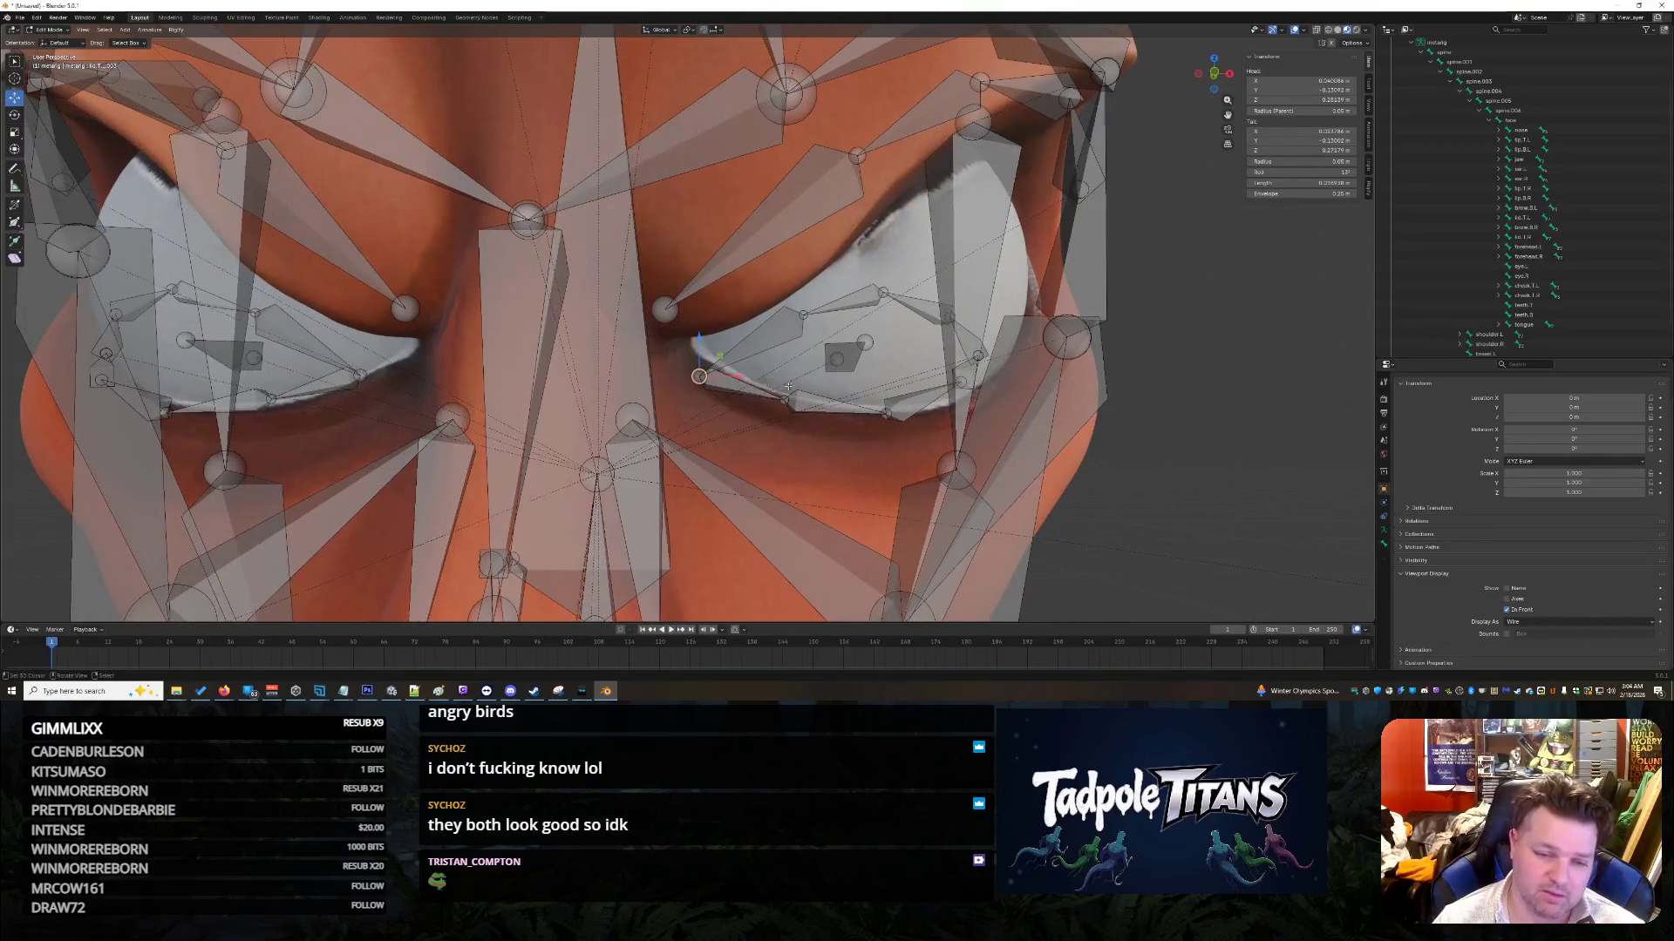
left_click(699, 377, "shift")
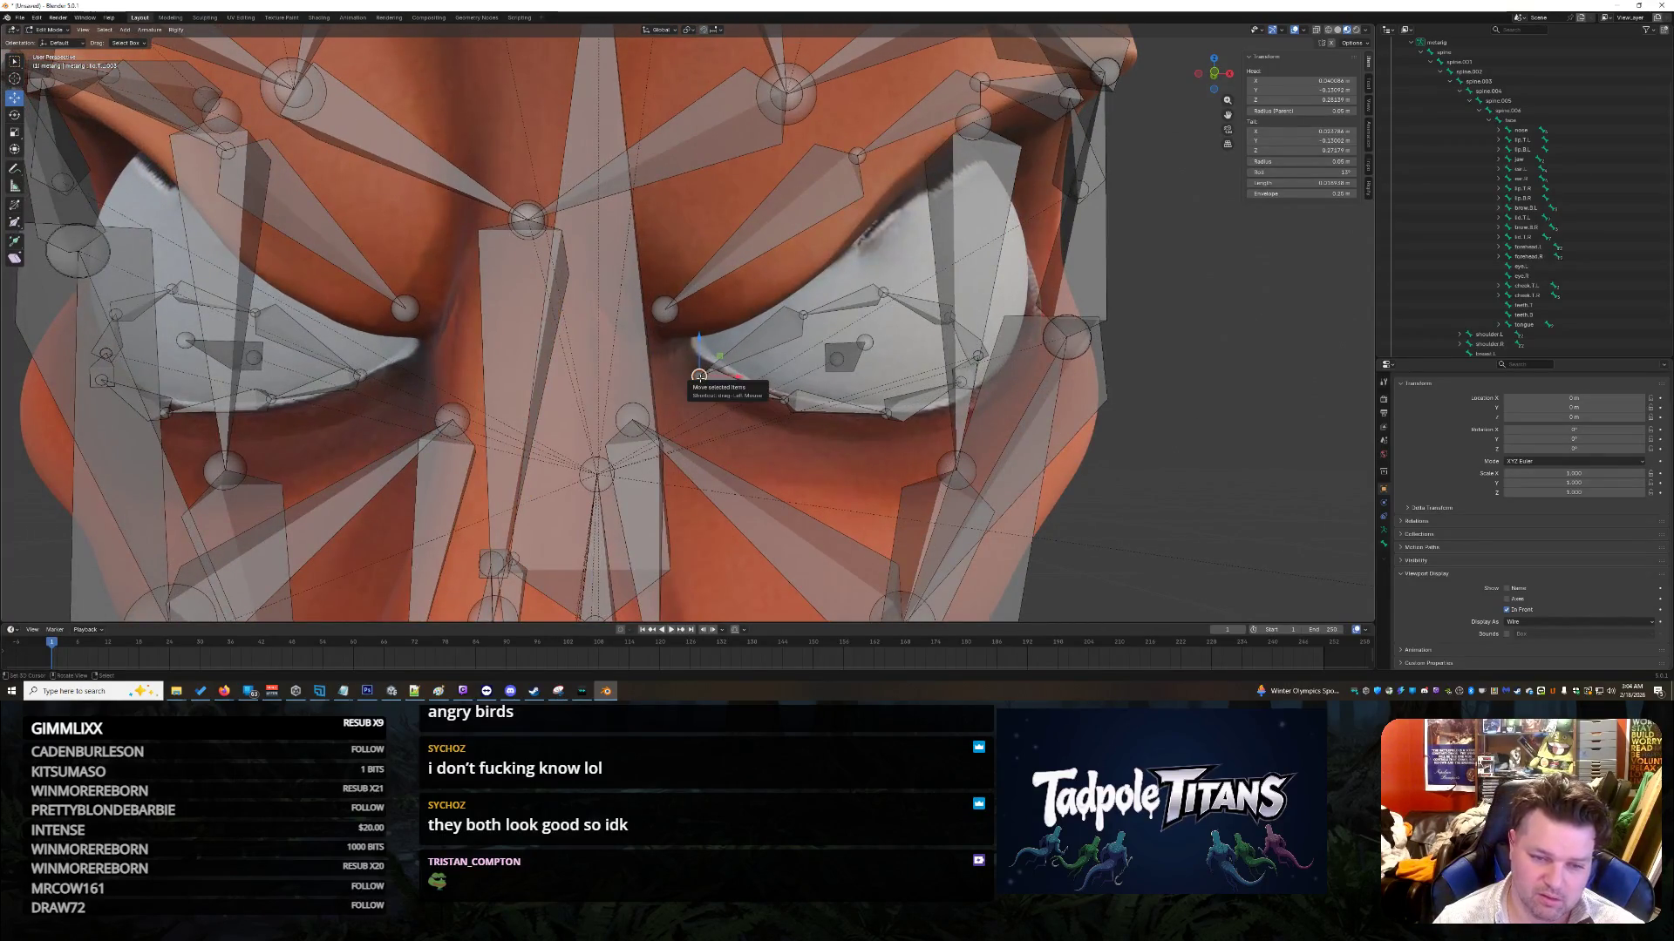
left_click(700, 376)
mouse_move(700, 376)
middle_mouse_down()
mouse_move(752, 404)
mouse_move(673, 406)
middle_mouse_up()
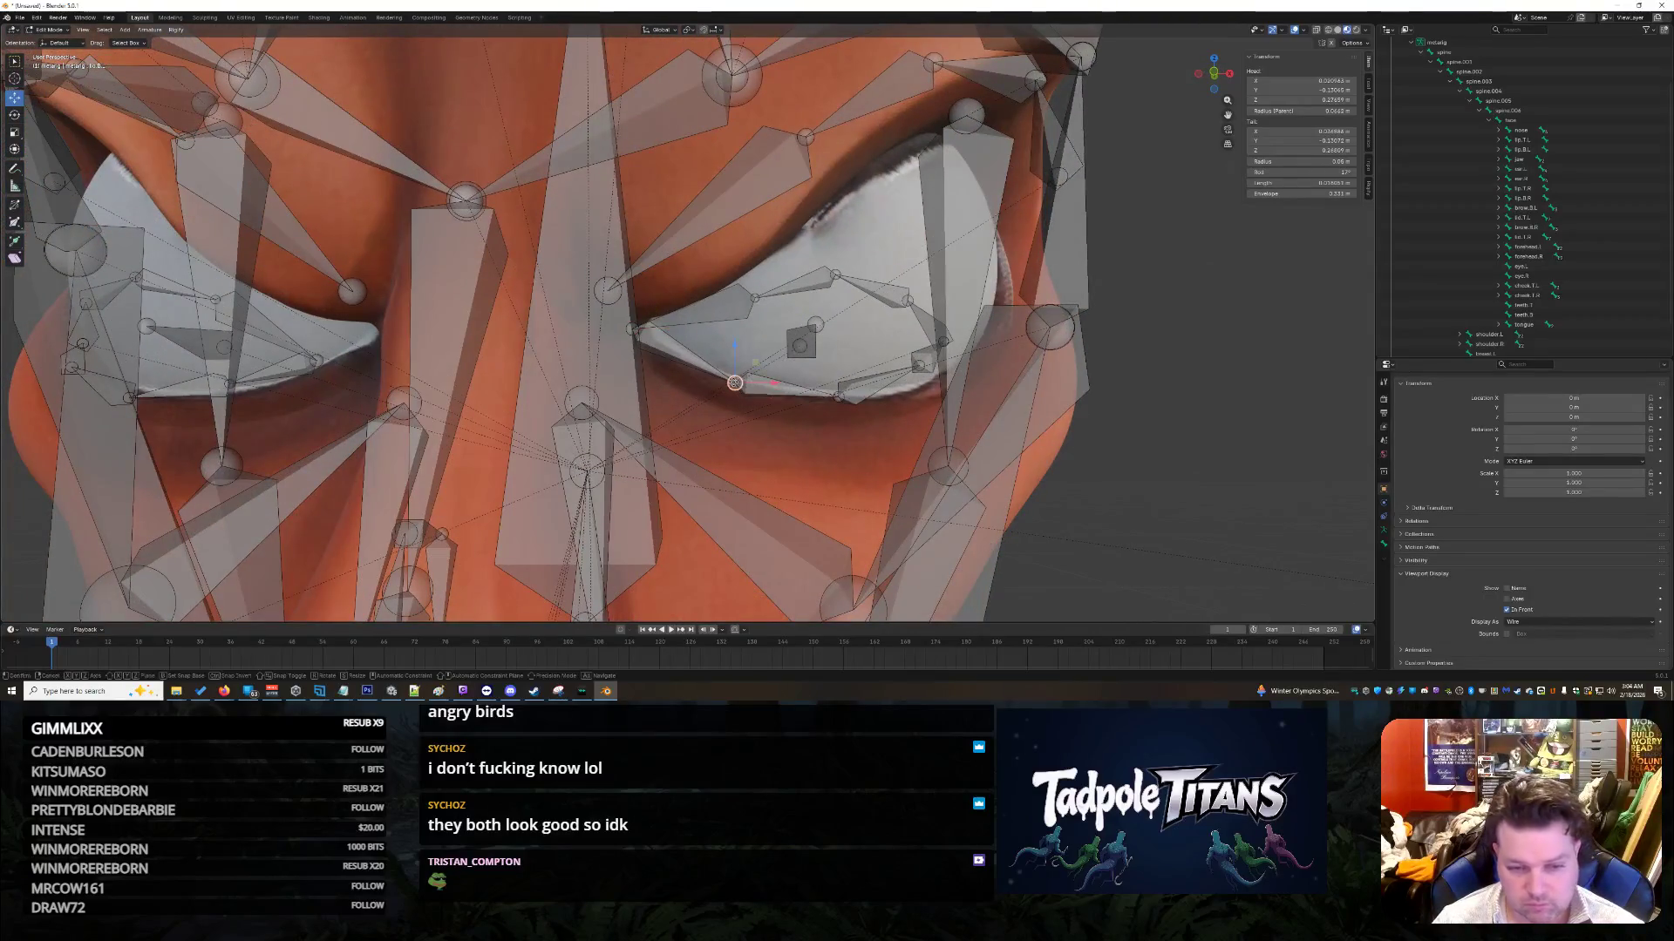
left_click(793, 390)
left_click(841, 397)
middle_click_drag(914, 373, 652, 482)
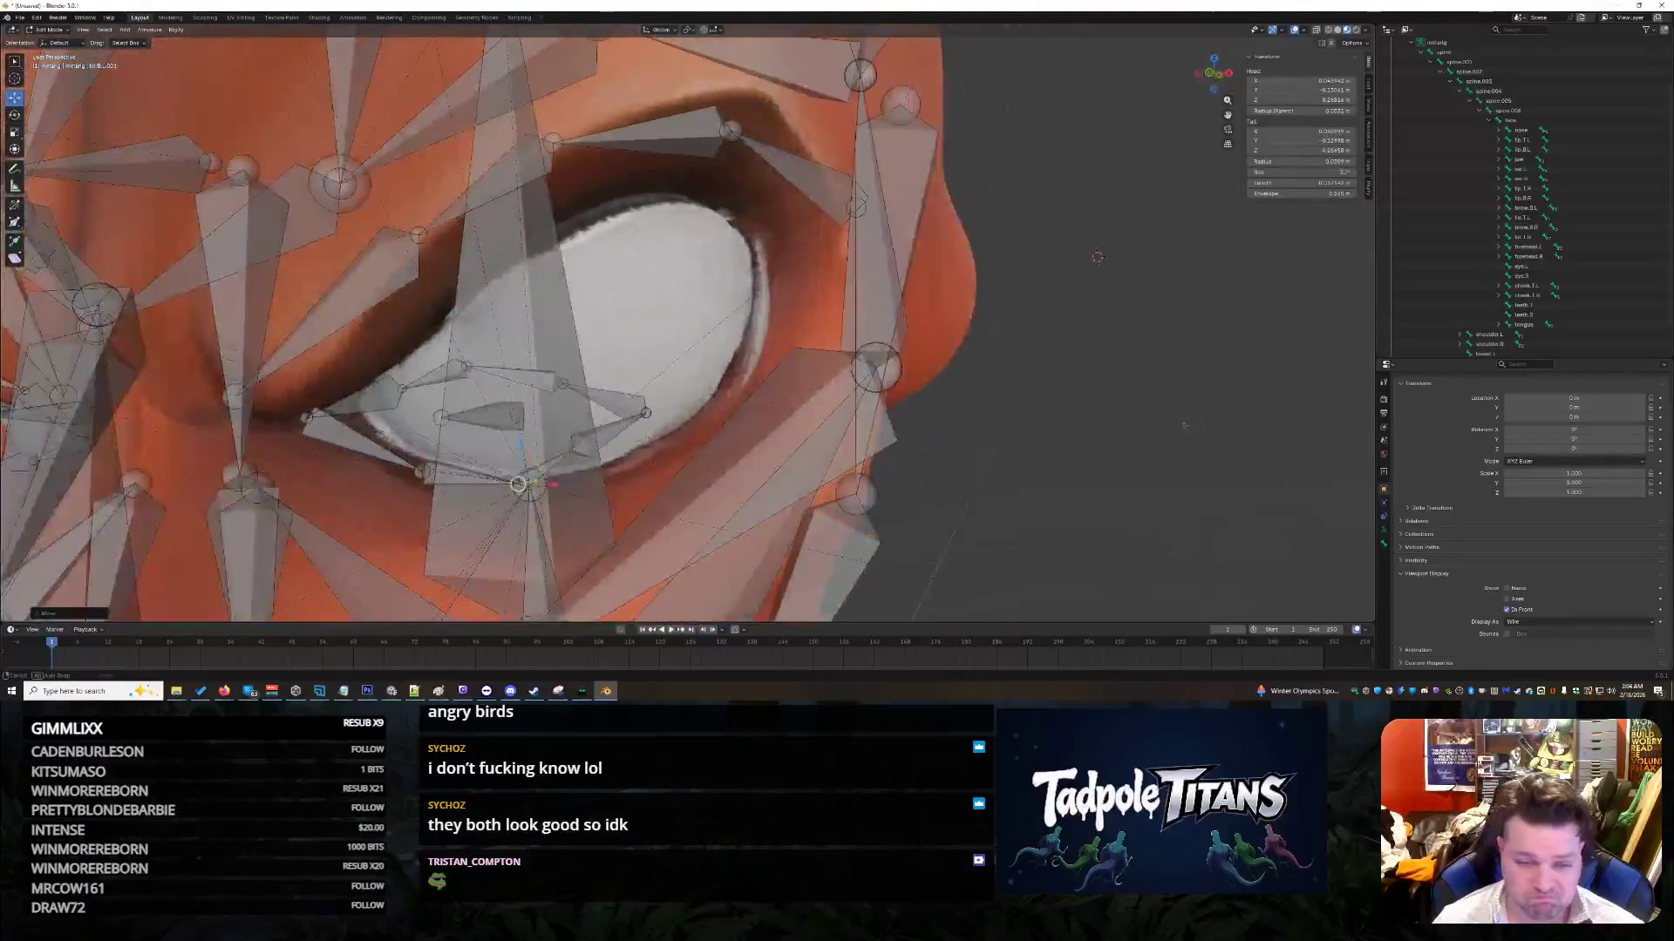
Step: Move the outer lid bone tail to the eye's upper outer corner and its joint along the outer edge
left_click(652, 422)
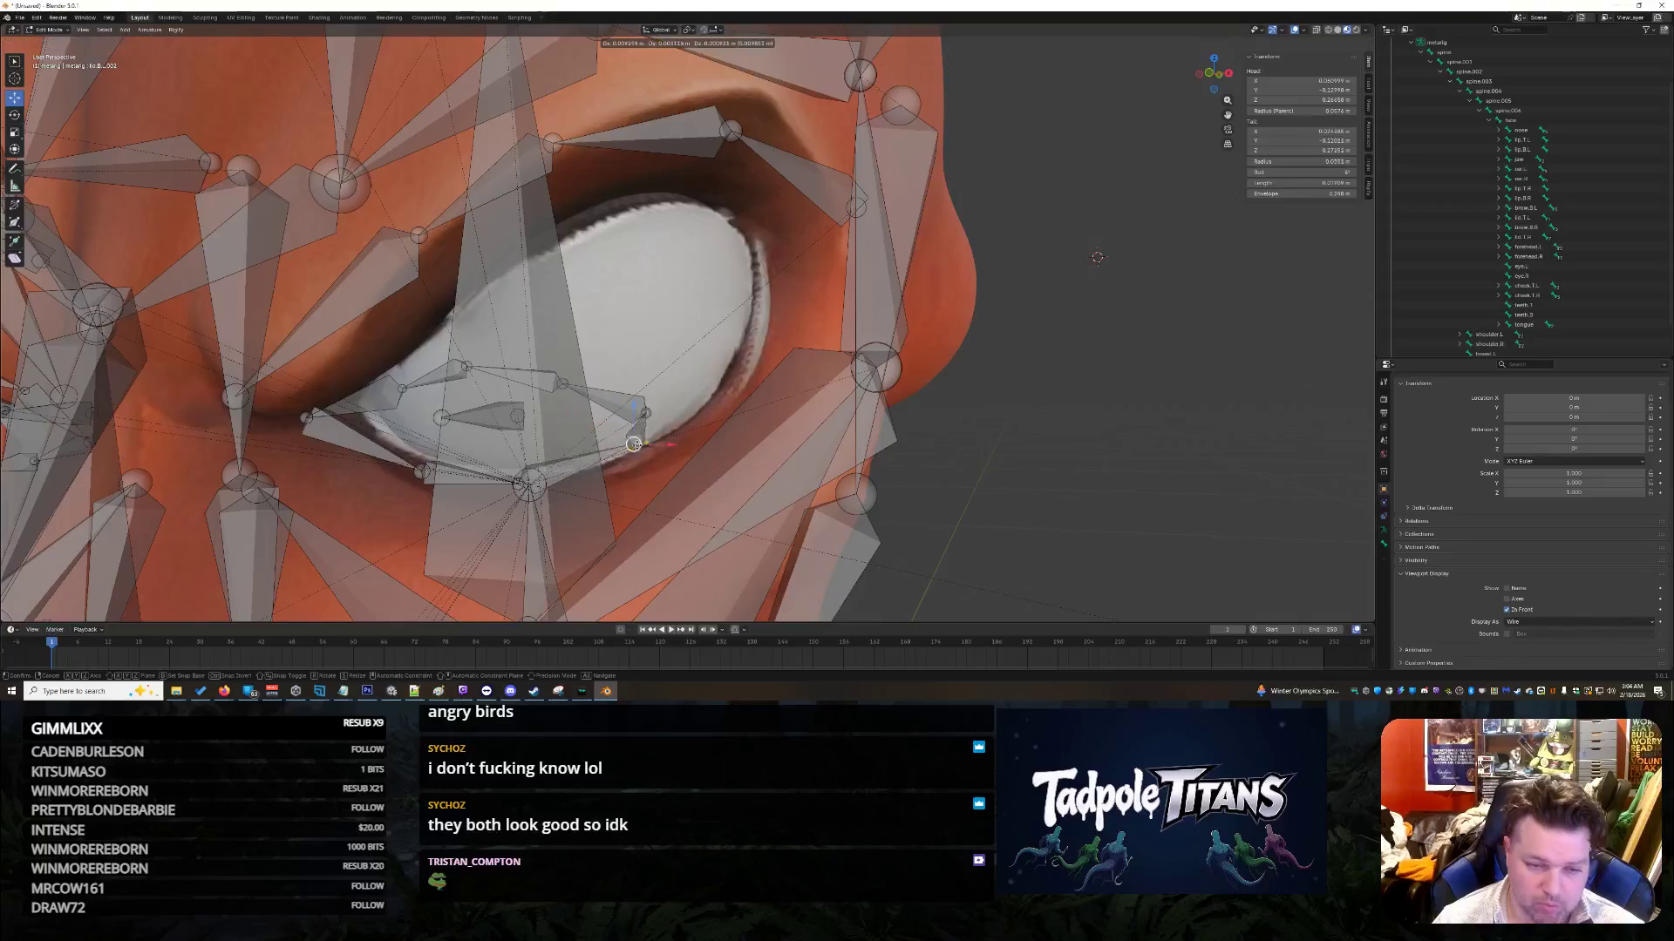
left_click(647, 413)
key("g")
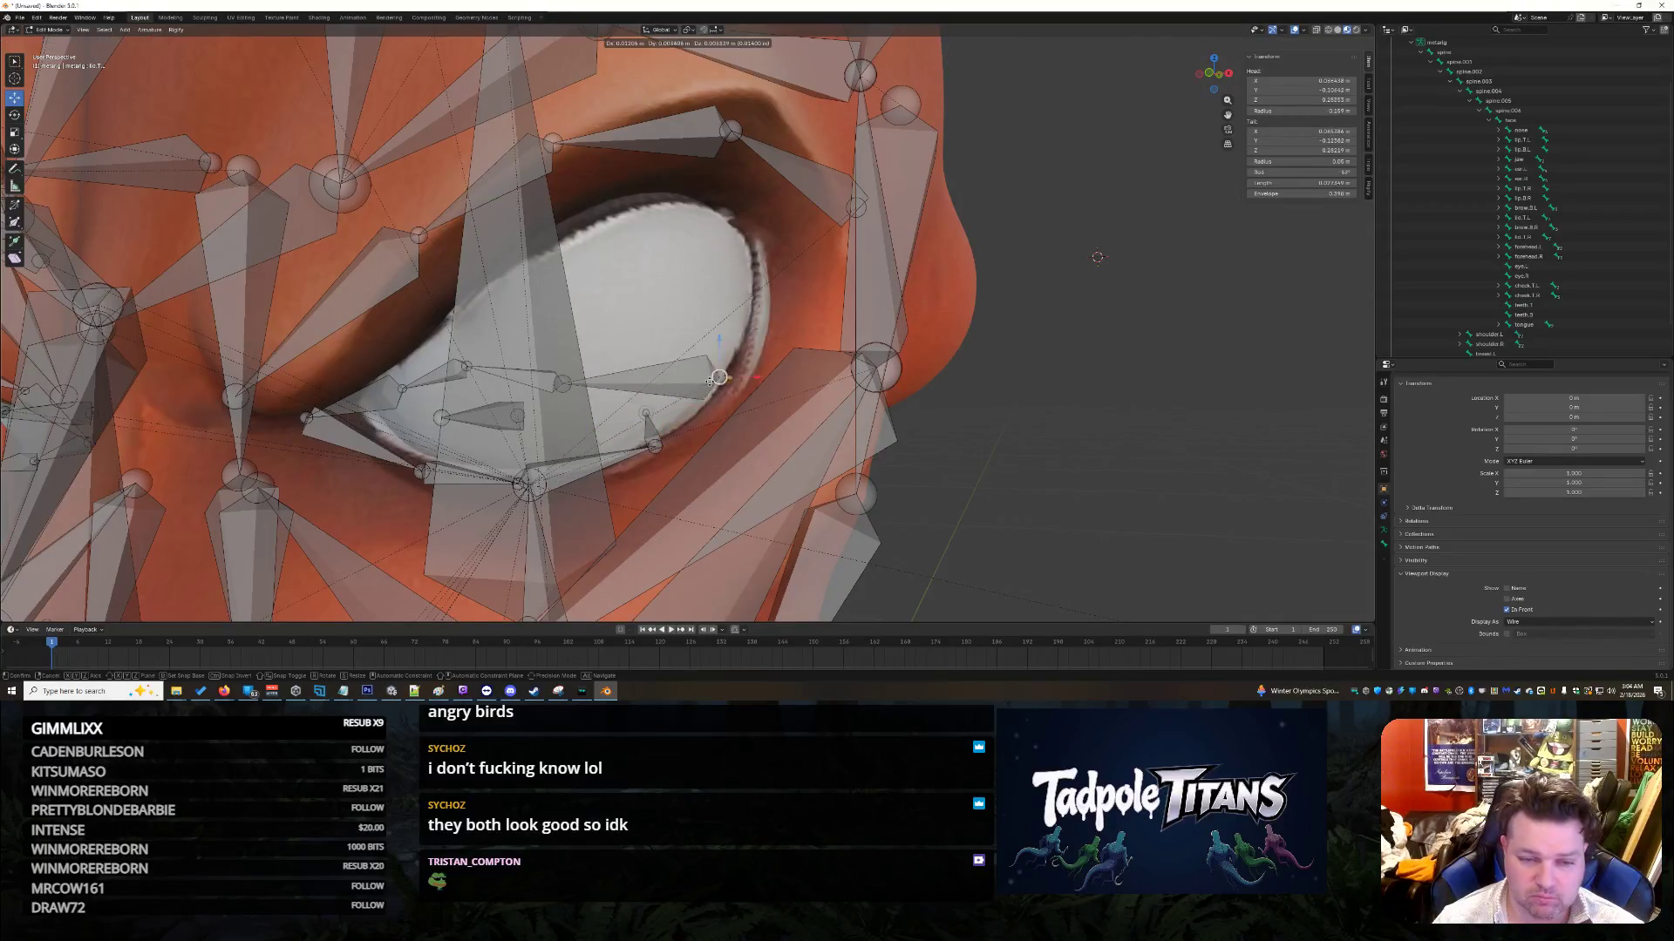
left_click(747, 338)
key("ctrl+z")
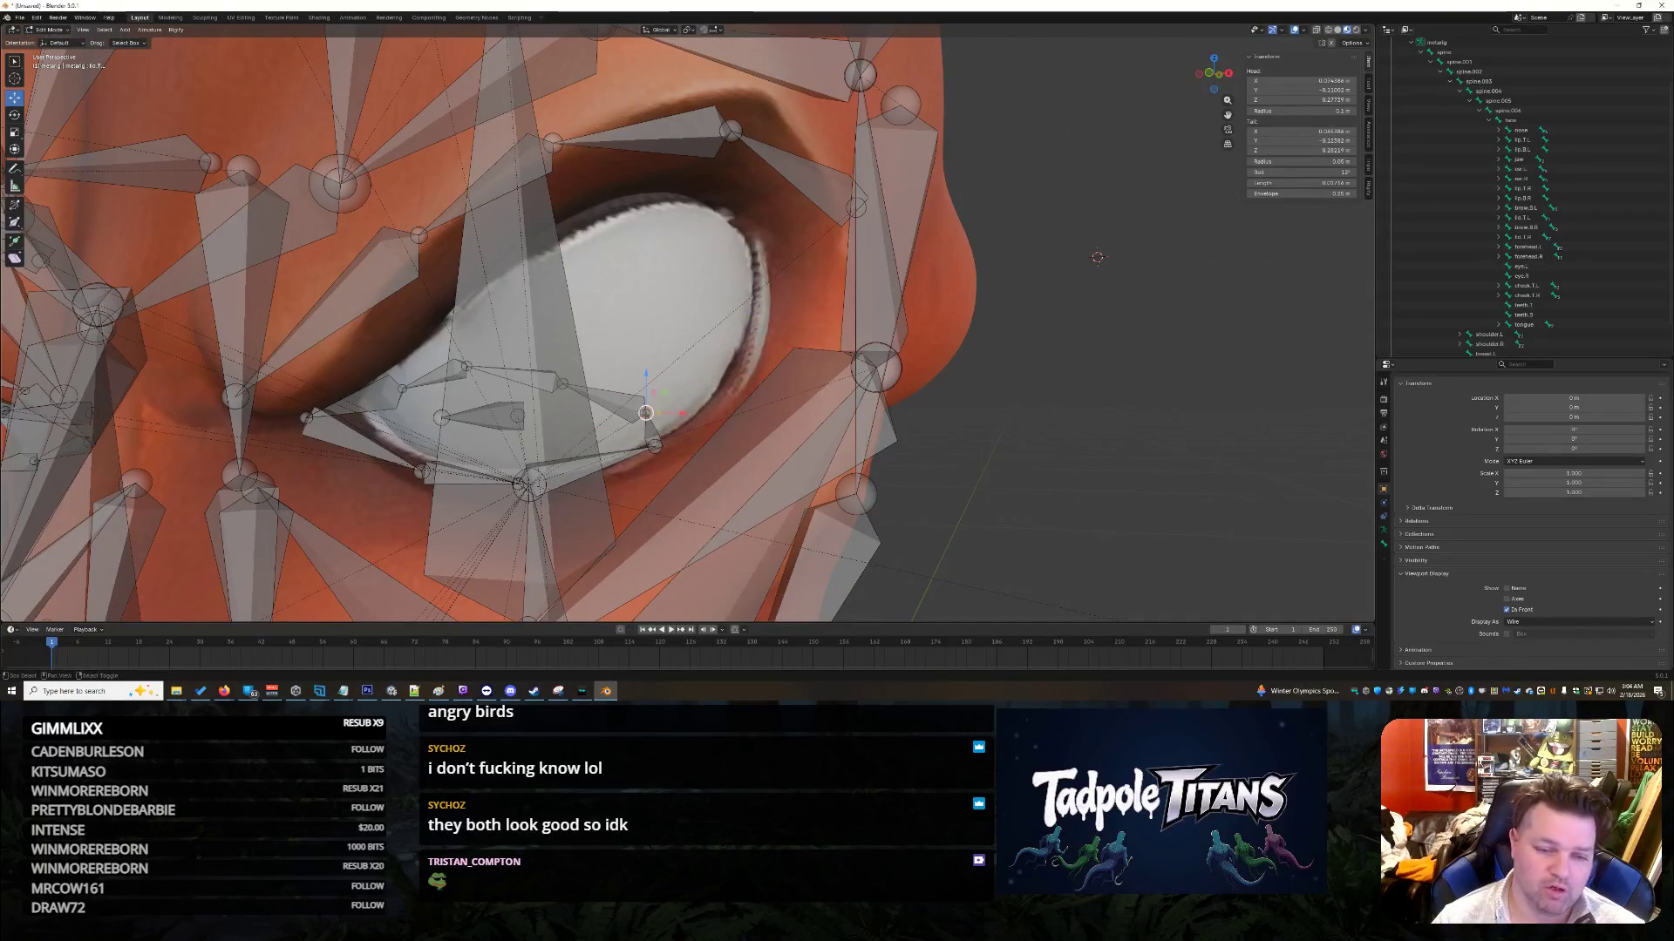
key("g")
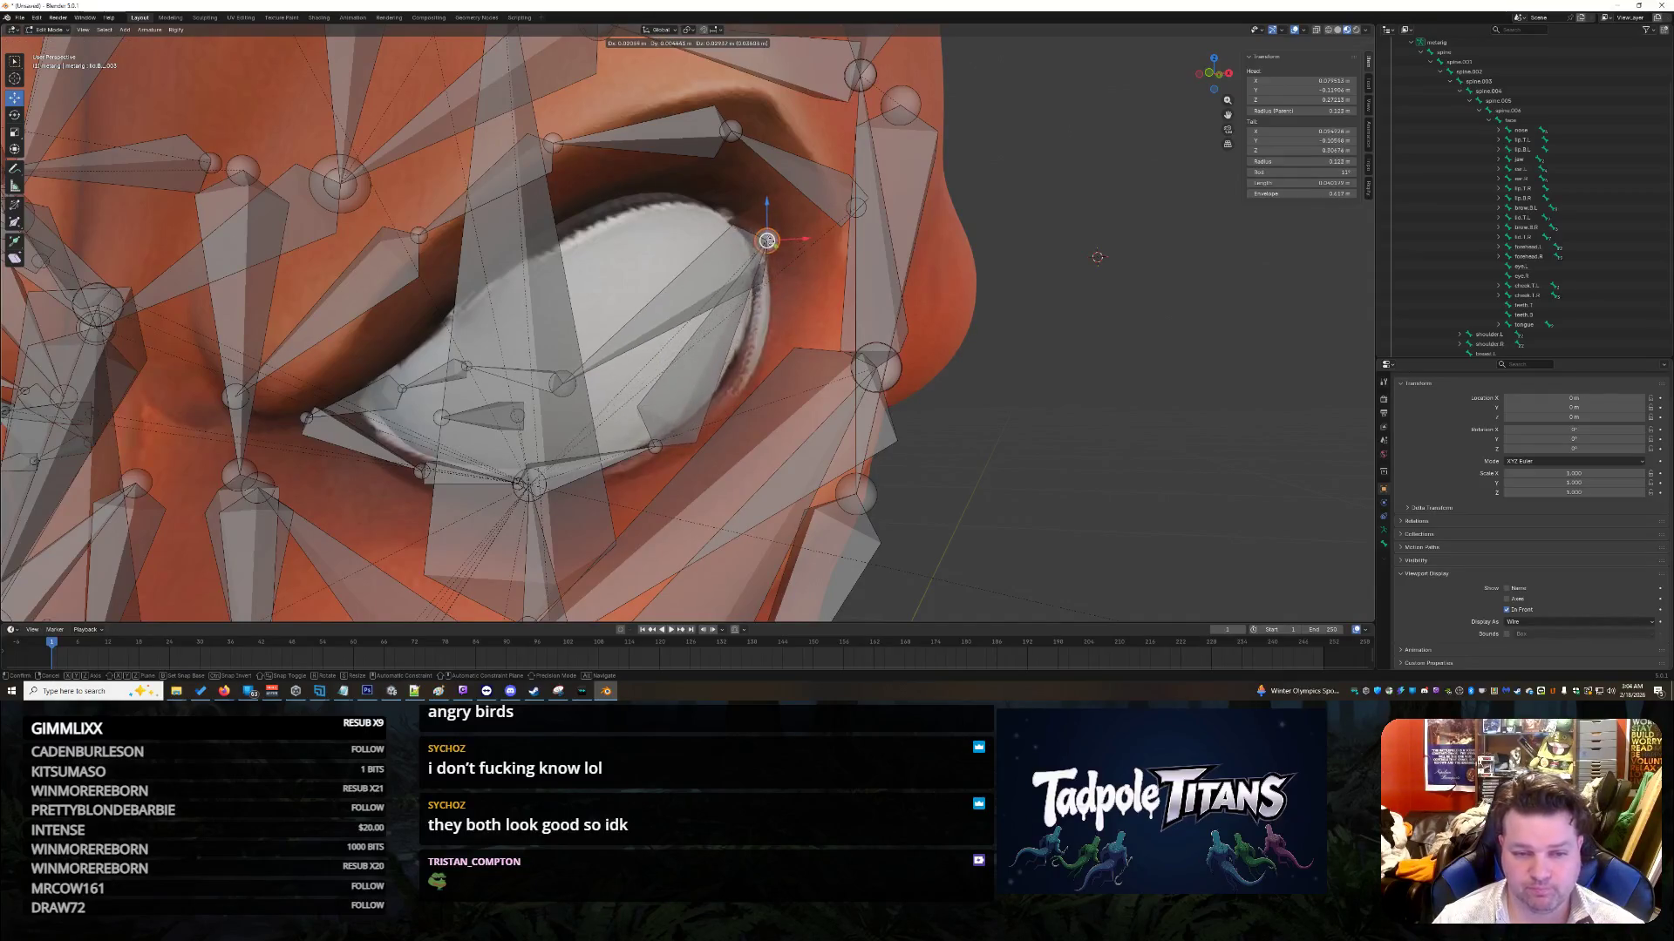
left_click(711, 368)
left_click(653, 447)
key("g")
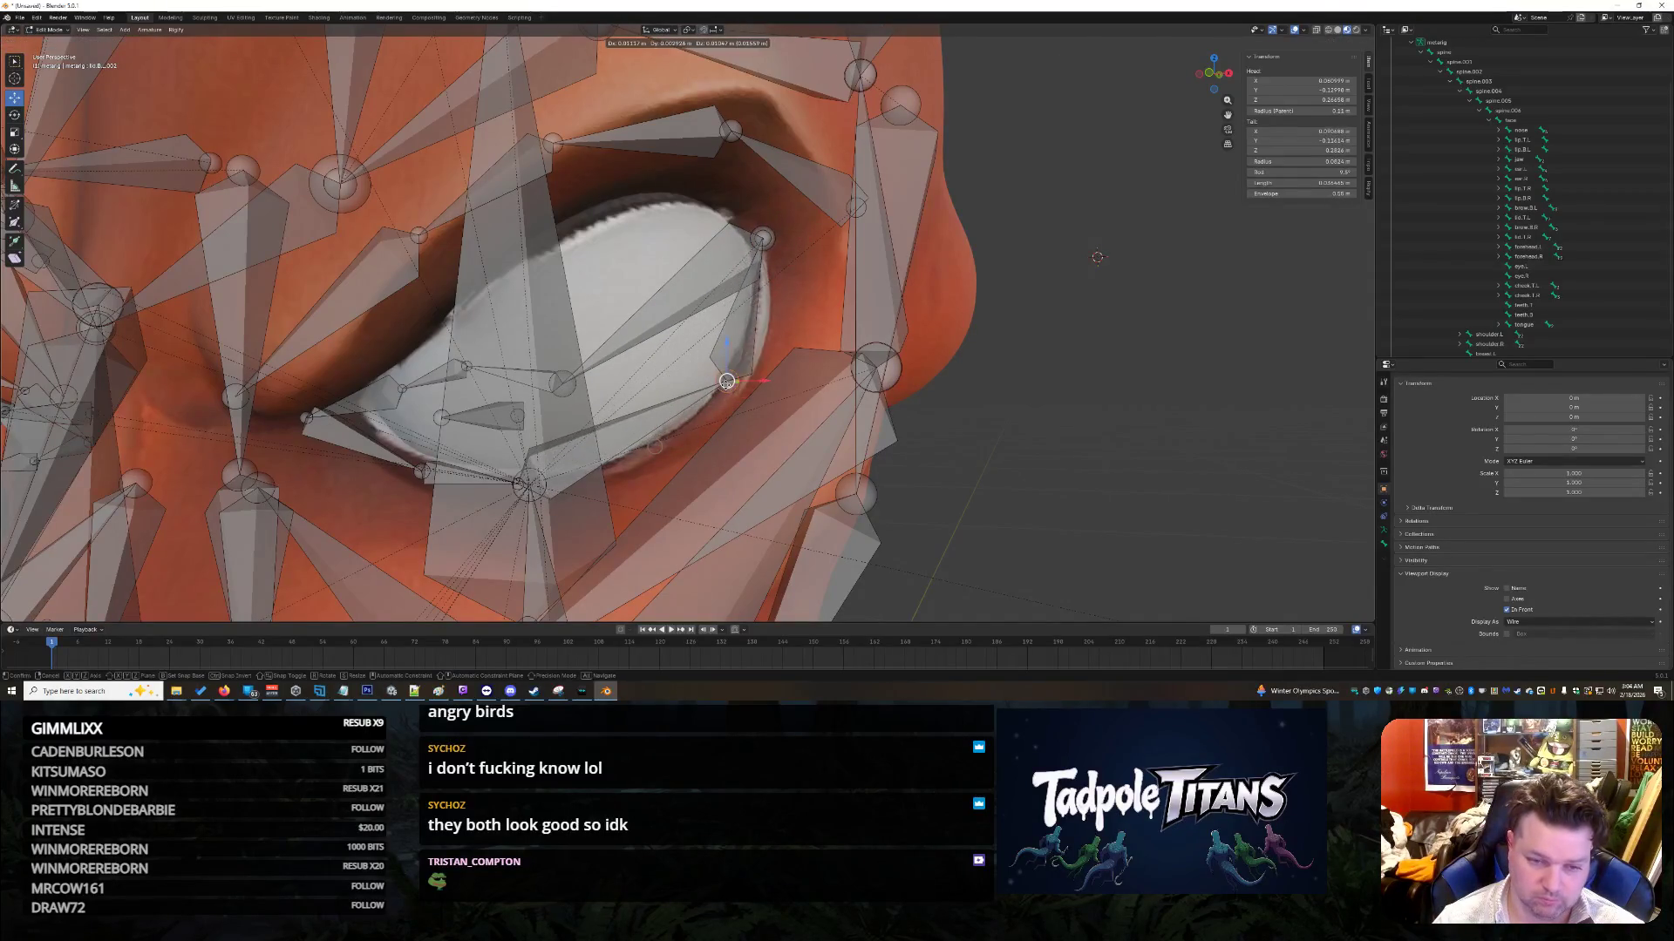
left_click(730, 381)
Step: Place the lower lid bone tail and its neighbouring joint along the lower lid edge
left_click(529, 485)
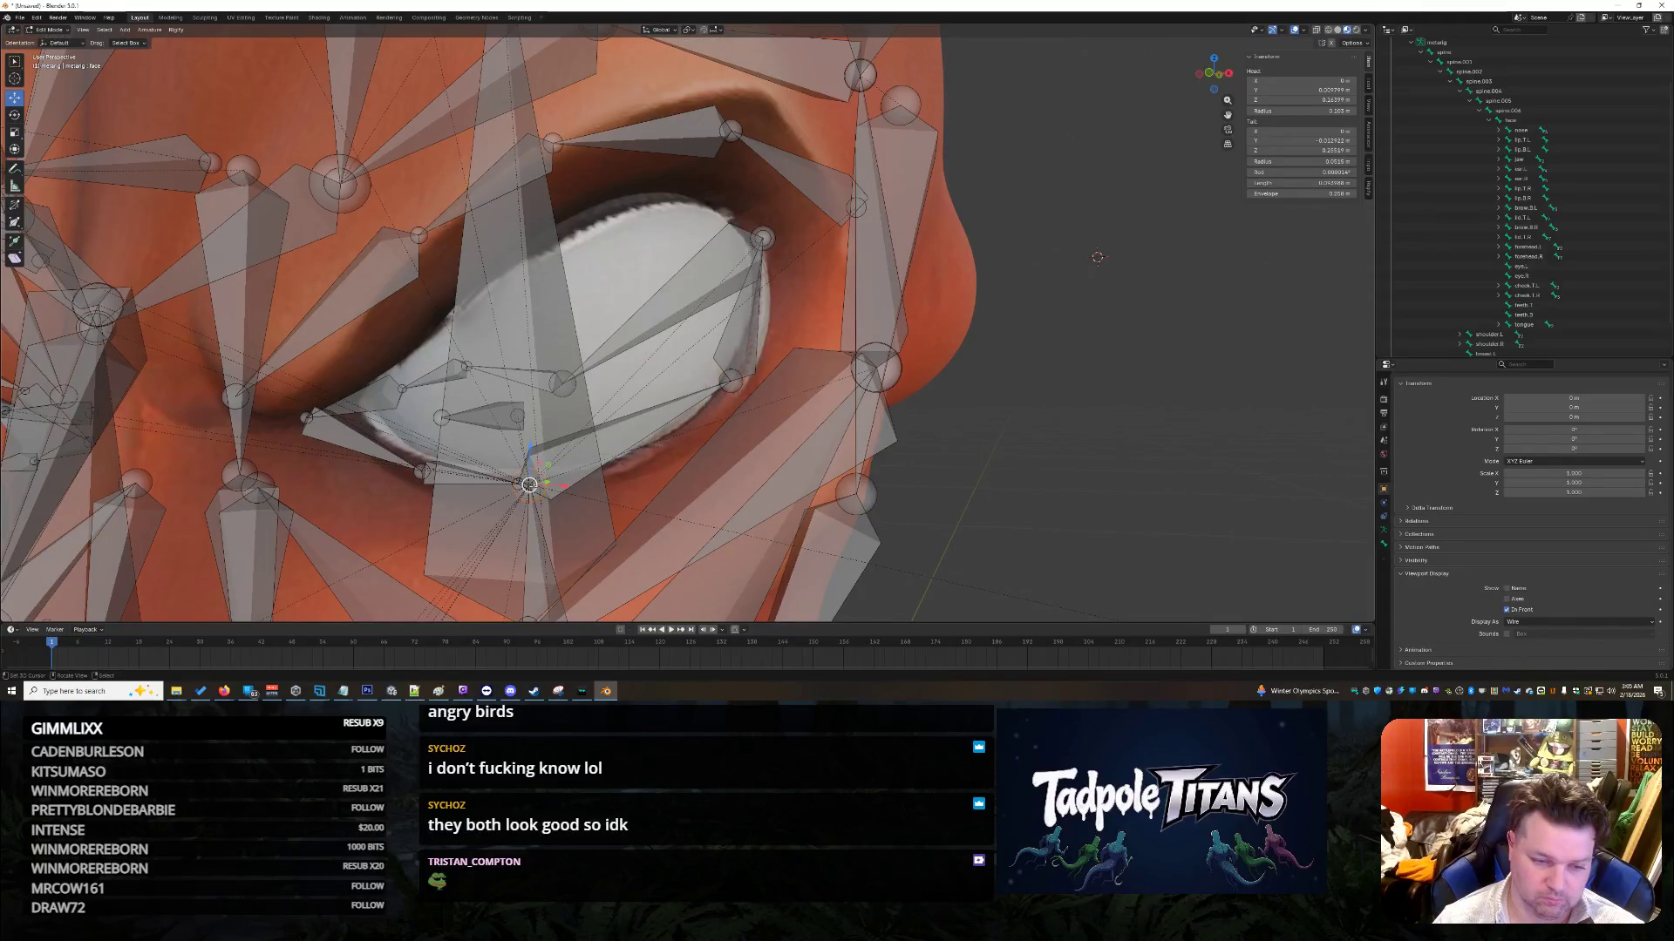
middle_click_drag(650, 433, 660, 433)
left_click(684, 490)
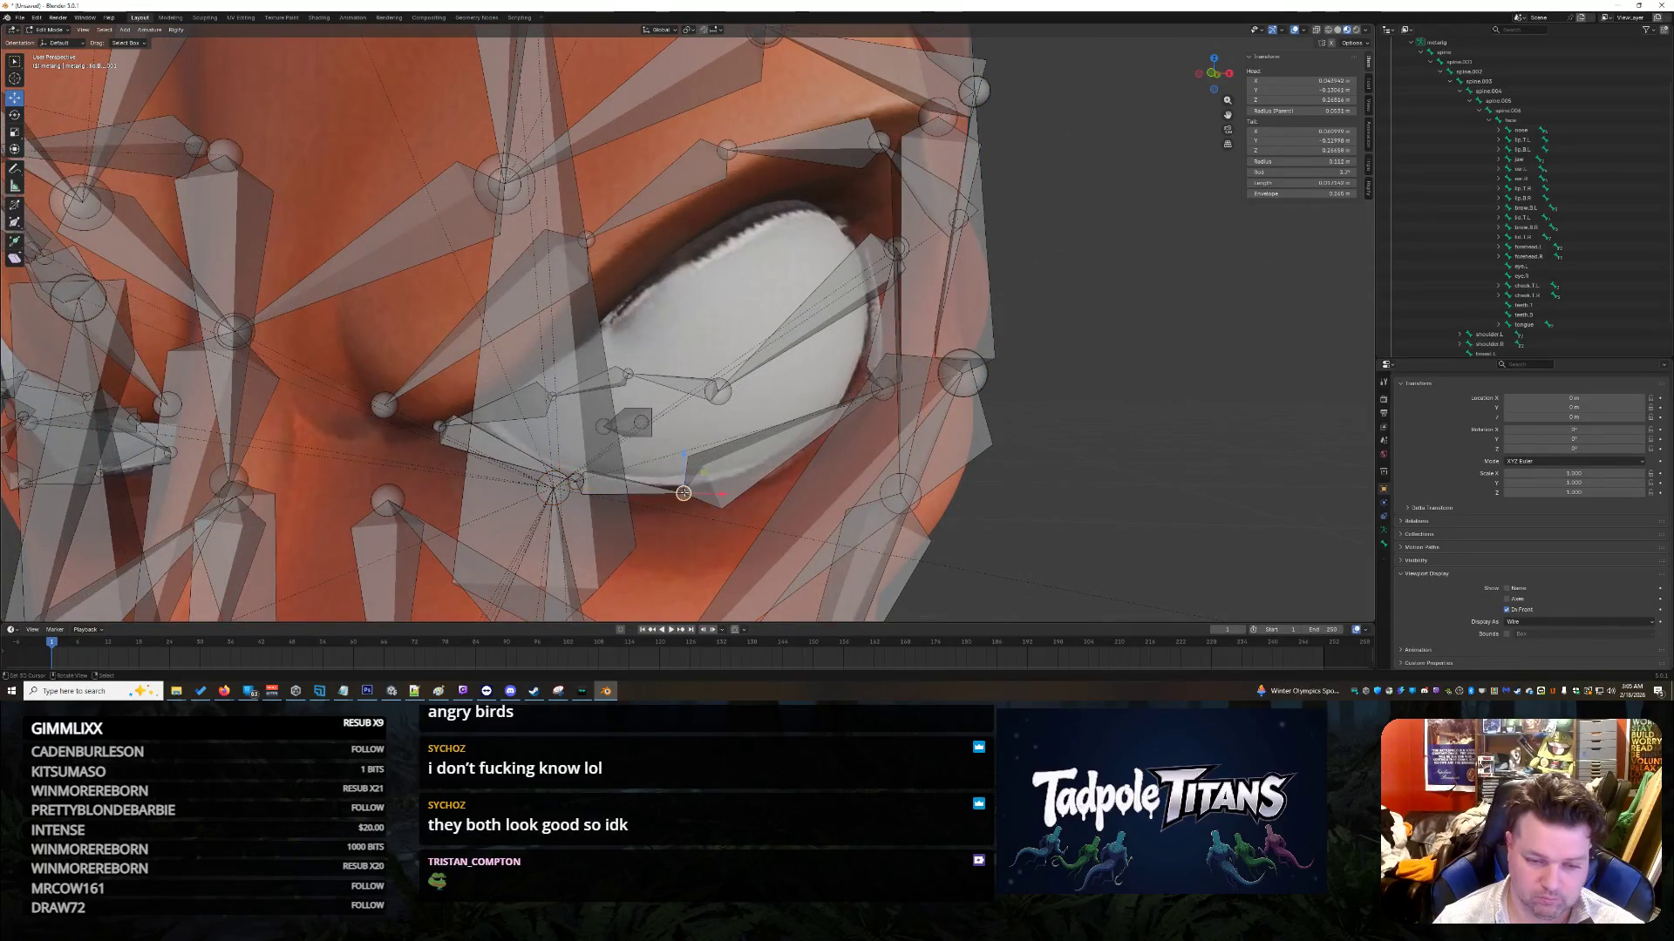
key("g")
left_click(761, 471)
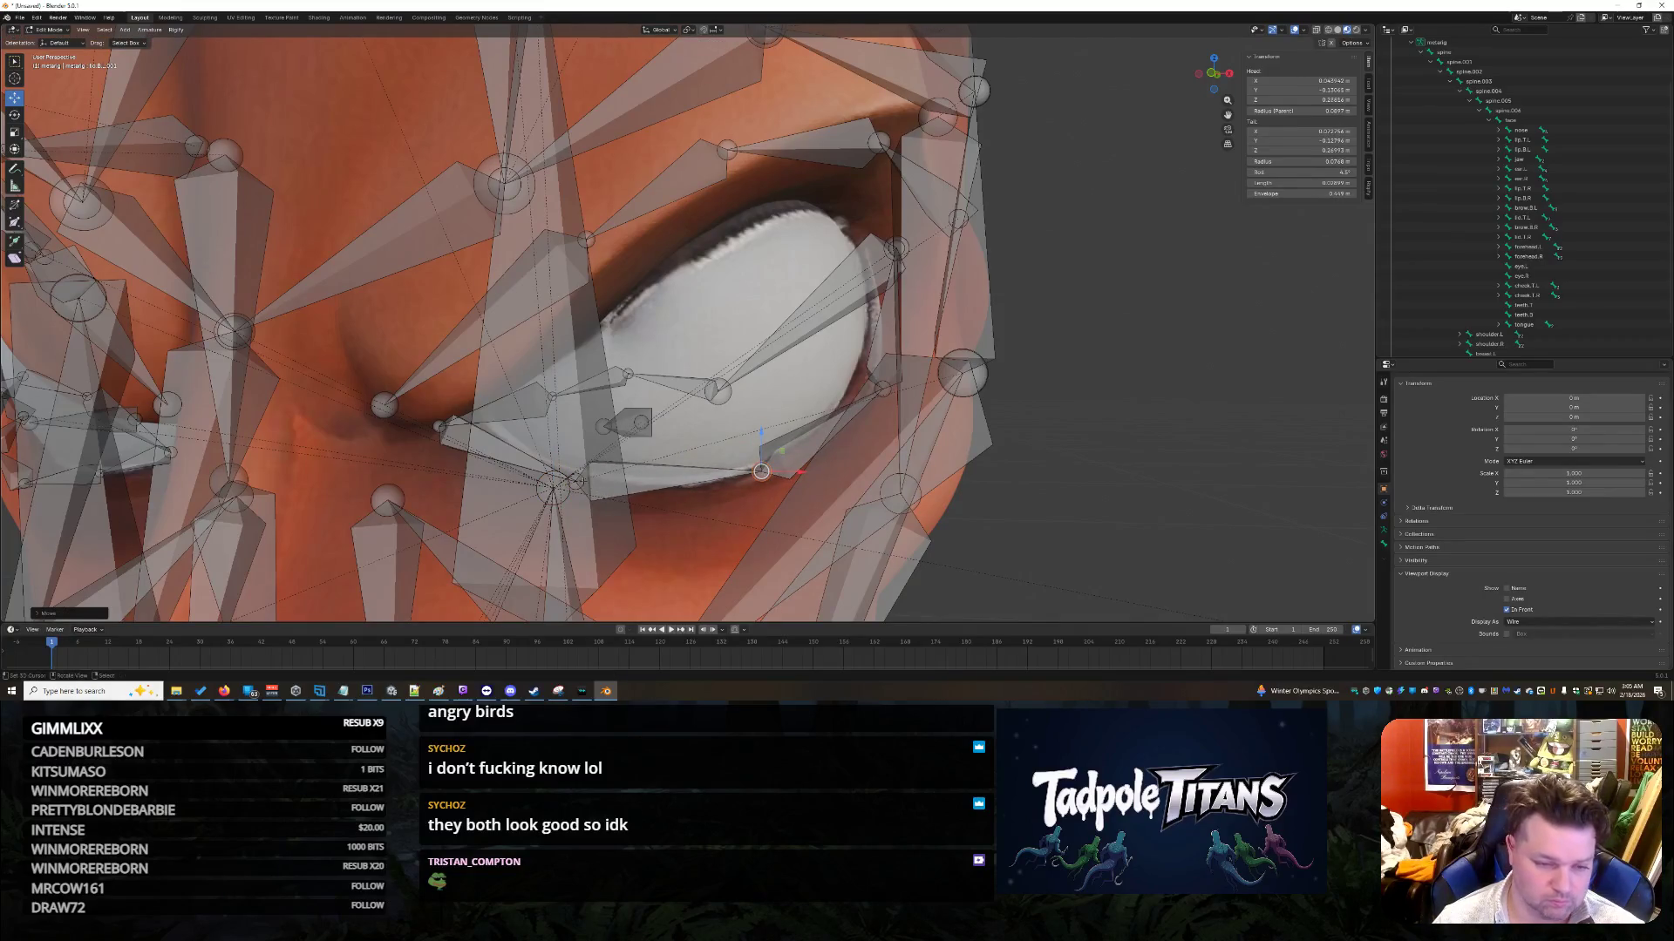
left_click(592, 475)
key("g")
left_click(535, 394)
Step: Raise the upper lid joint and bone tips onto the top edge of the eyelid
left_click(552, 395)
key("g")
left_click(628, 373)
left_click(629, 373)
key("g")
left_click(688, 285)
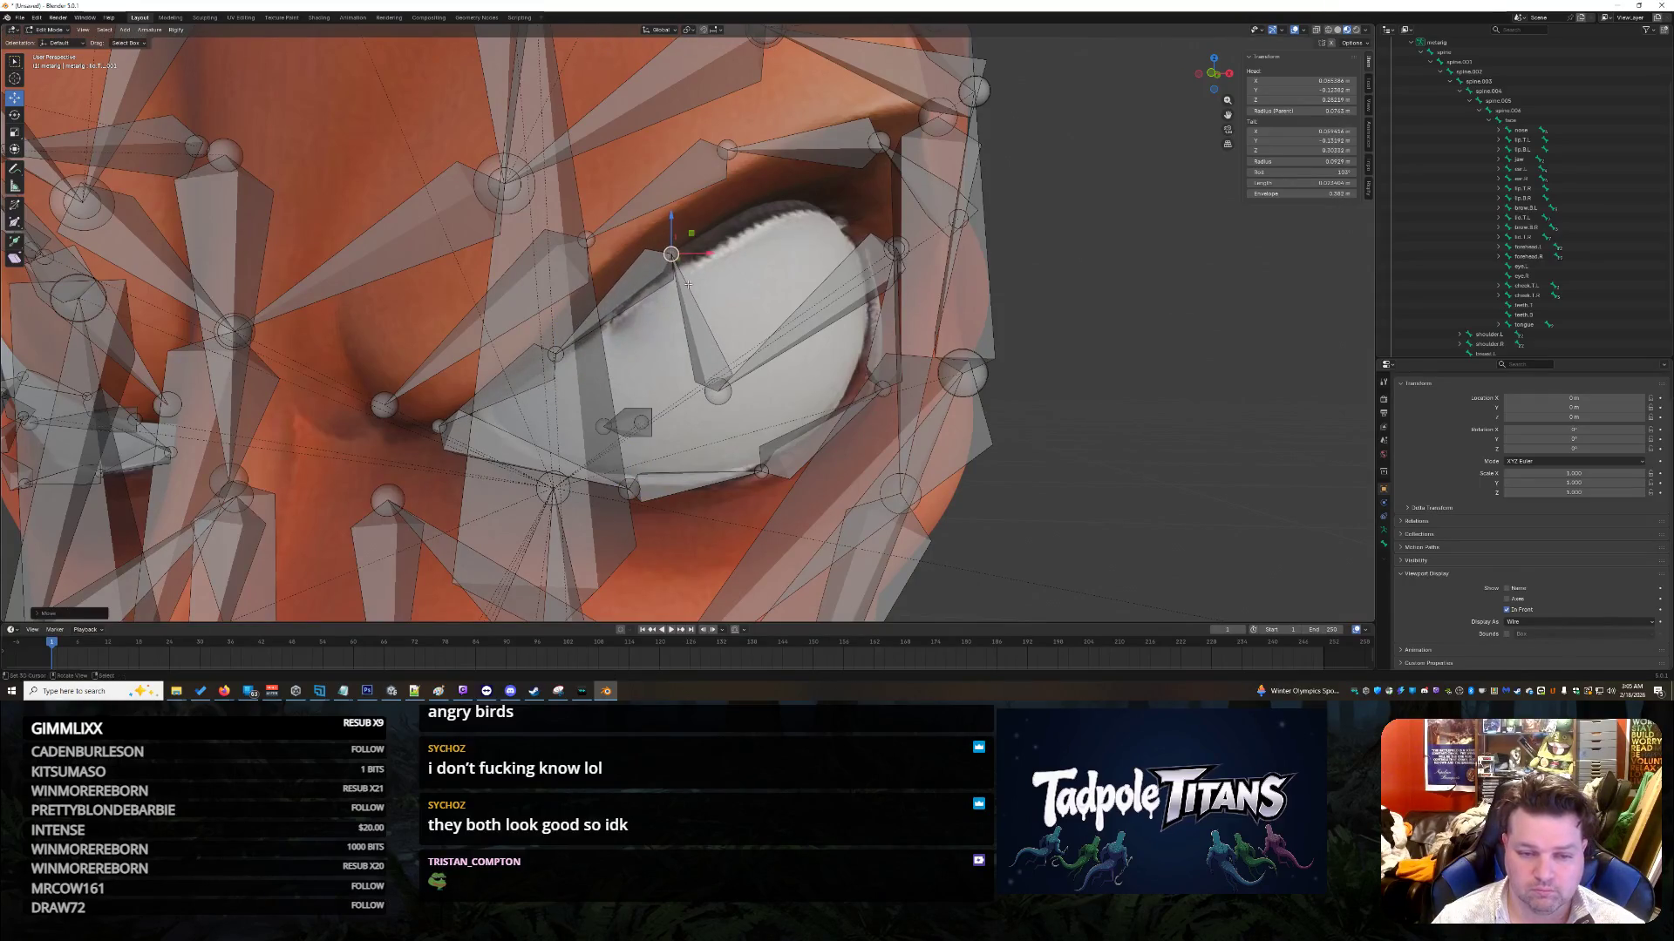
left_click(718, 397)
key("g")
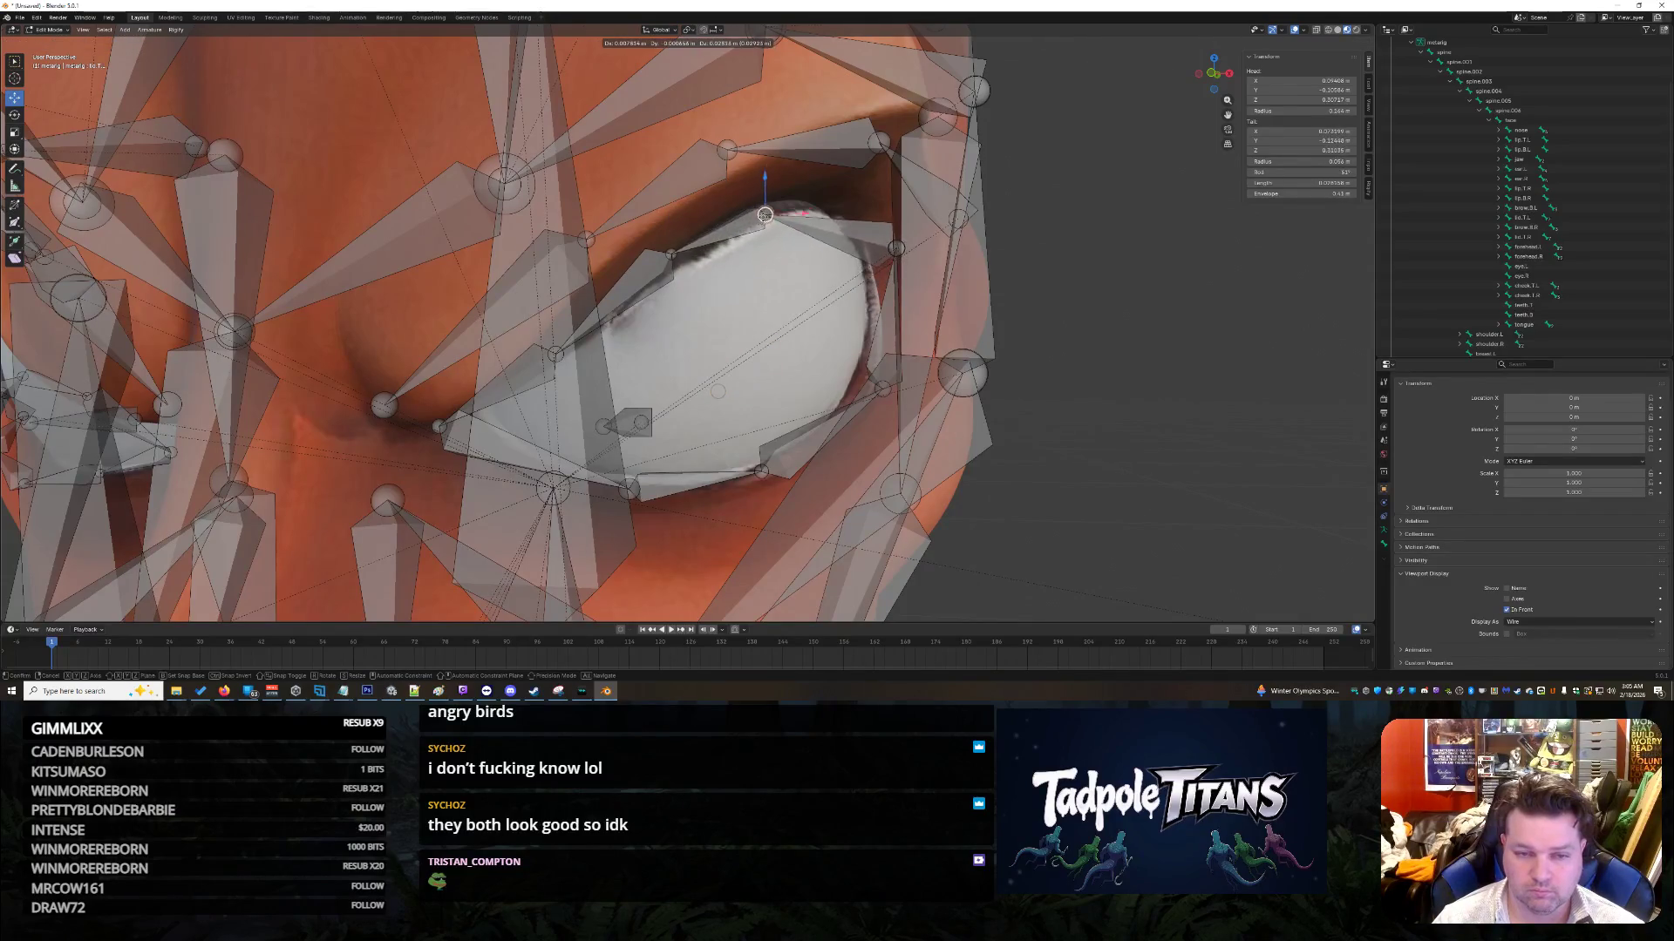
left_click(785, 190)
Step: Select the eye.L bone head and orbit to a near-front view of the face rig
mouse_move(784, 190)
middle_mouse_down()
mouse_move(1131, 328)
mouse_move(999, 352)
mouse_move(585, 350)
middle_mouse_up()
left_click(685, 344)
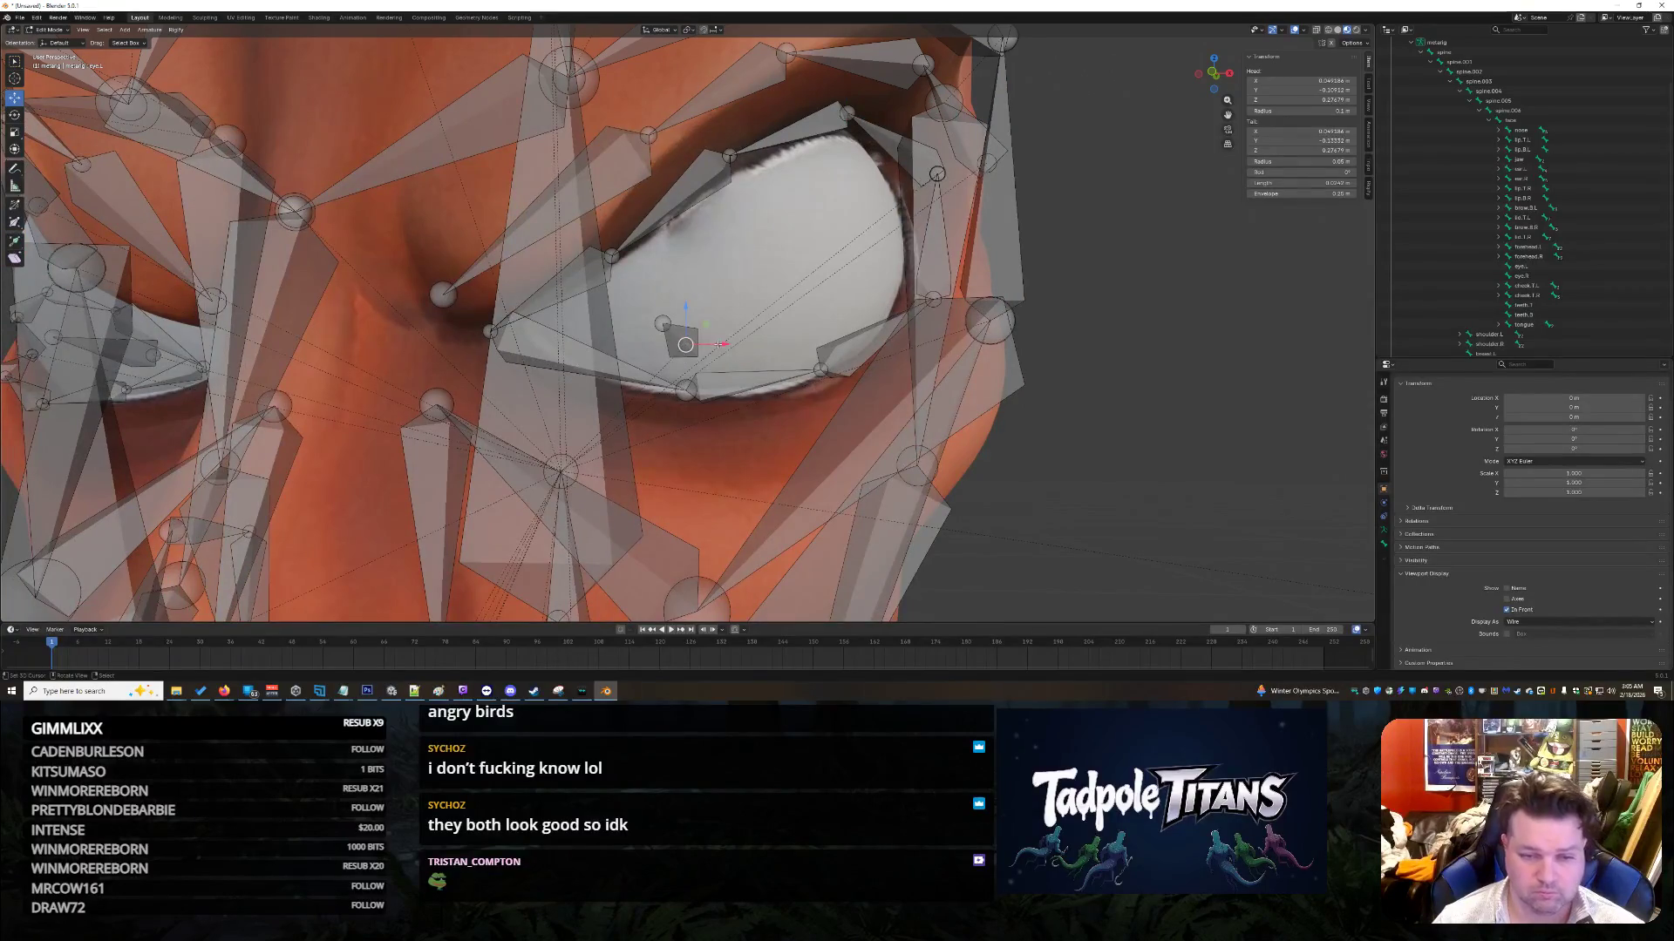
scroll(849, 329, "down", 5)
mouse_move(916, 367)
middle_mouse_down()
mouse_move(1009, 387)
mouse_move(889, 365)
mouse_move(829, 396)
mouse_move(830, 452)
middle_mouse_up()
scroll(967, 377, "up", 2)
scroll(920, 353, "up", 5)
scroll(829, 396, "down", 2)
scroll(830, 451, "up", 6)
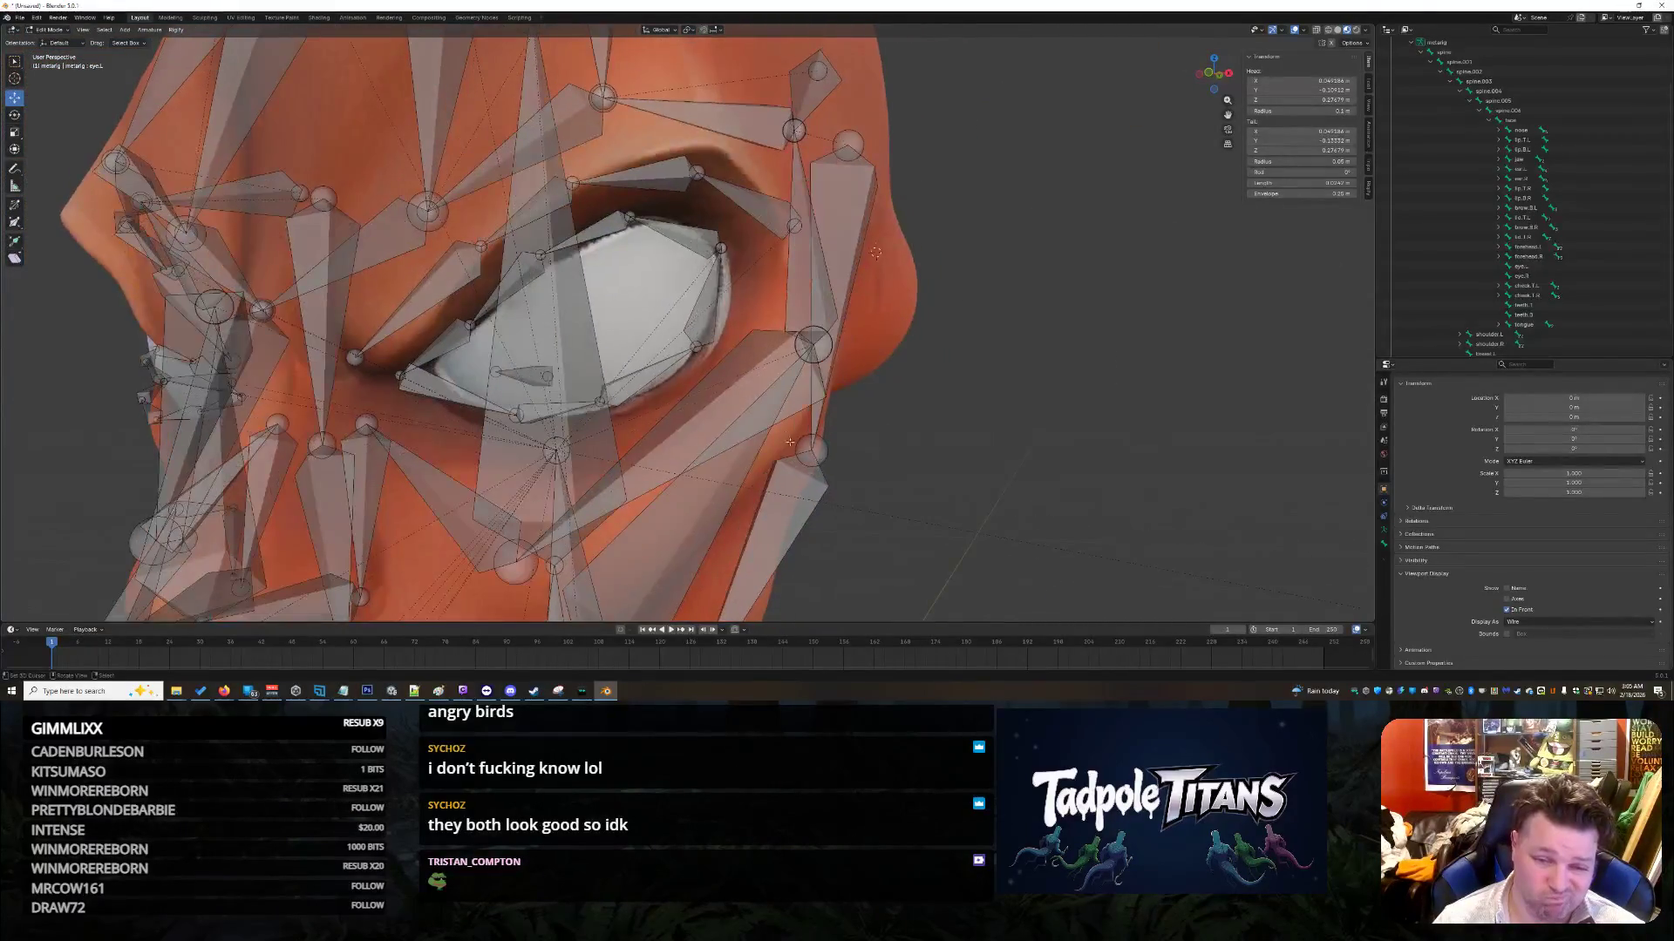
Step: Select the outer-corner eye bone and nudge its tip outward along X onto the eyelid edge
middle_click_drag(811, 383, 786, 311)
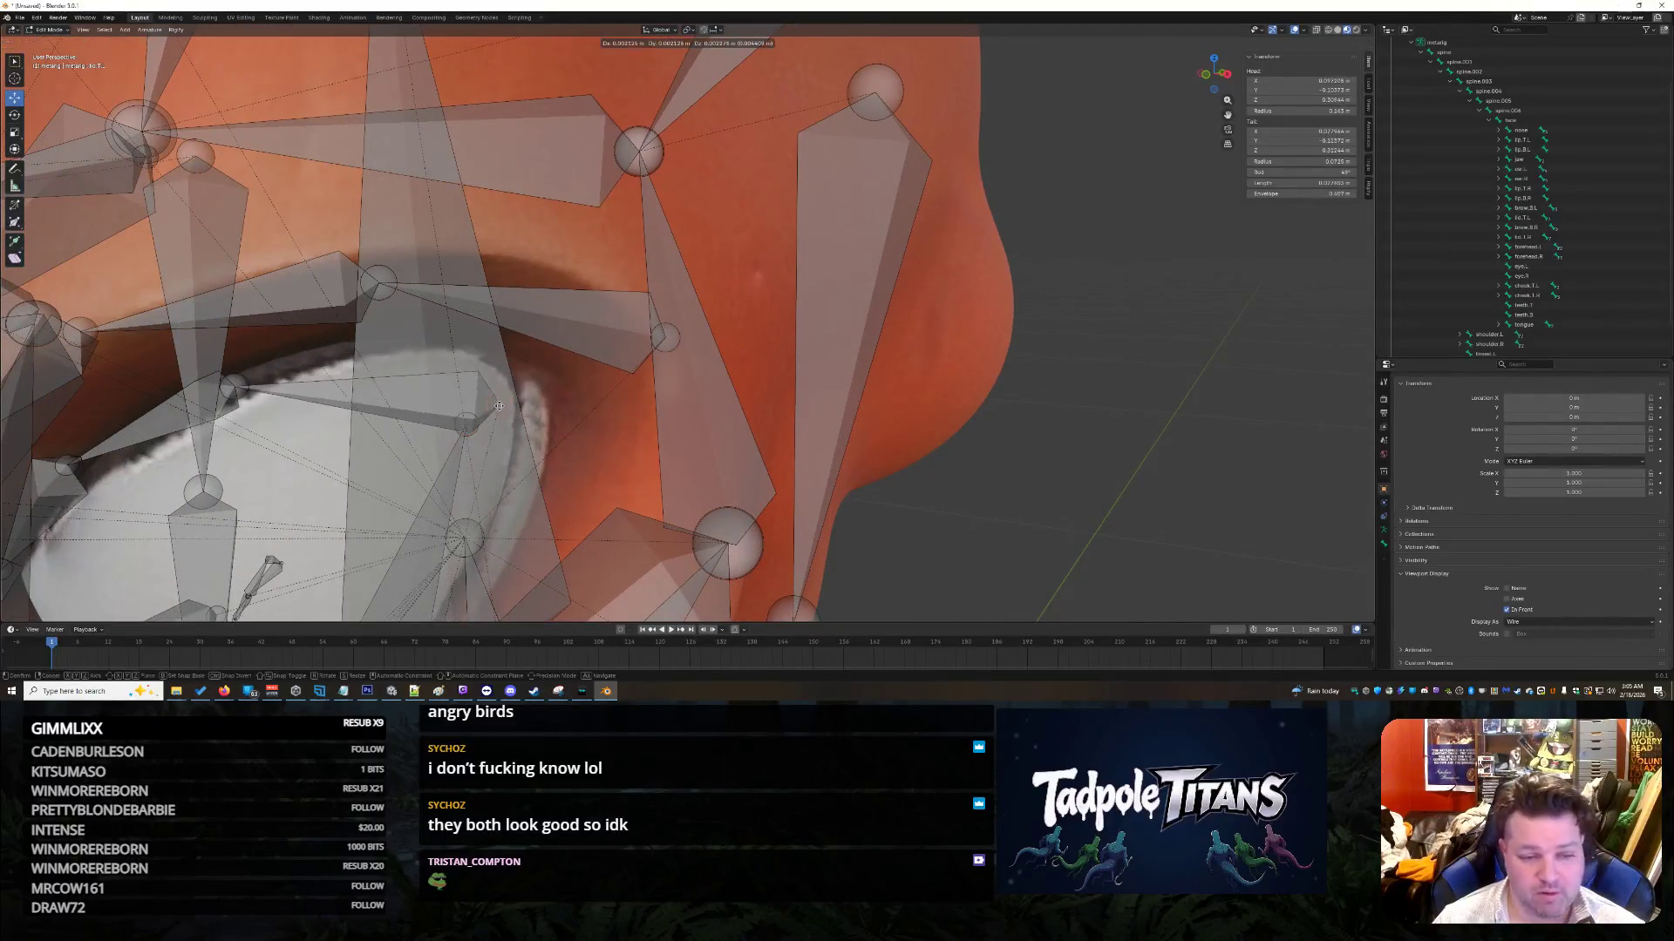
left_click(486, 425)
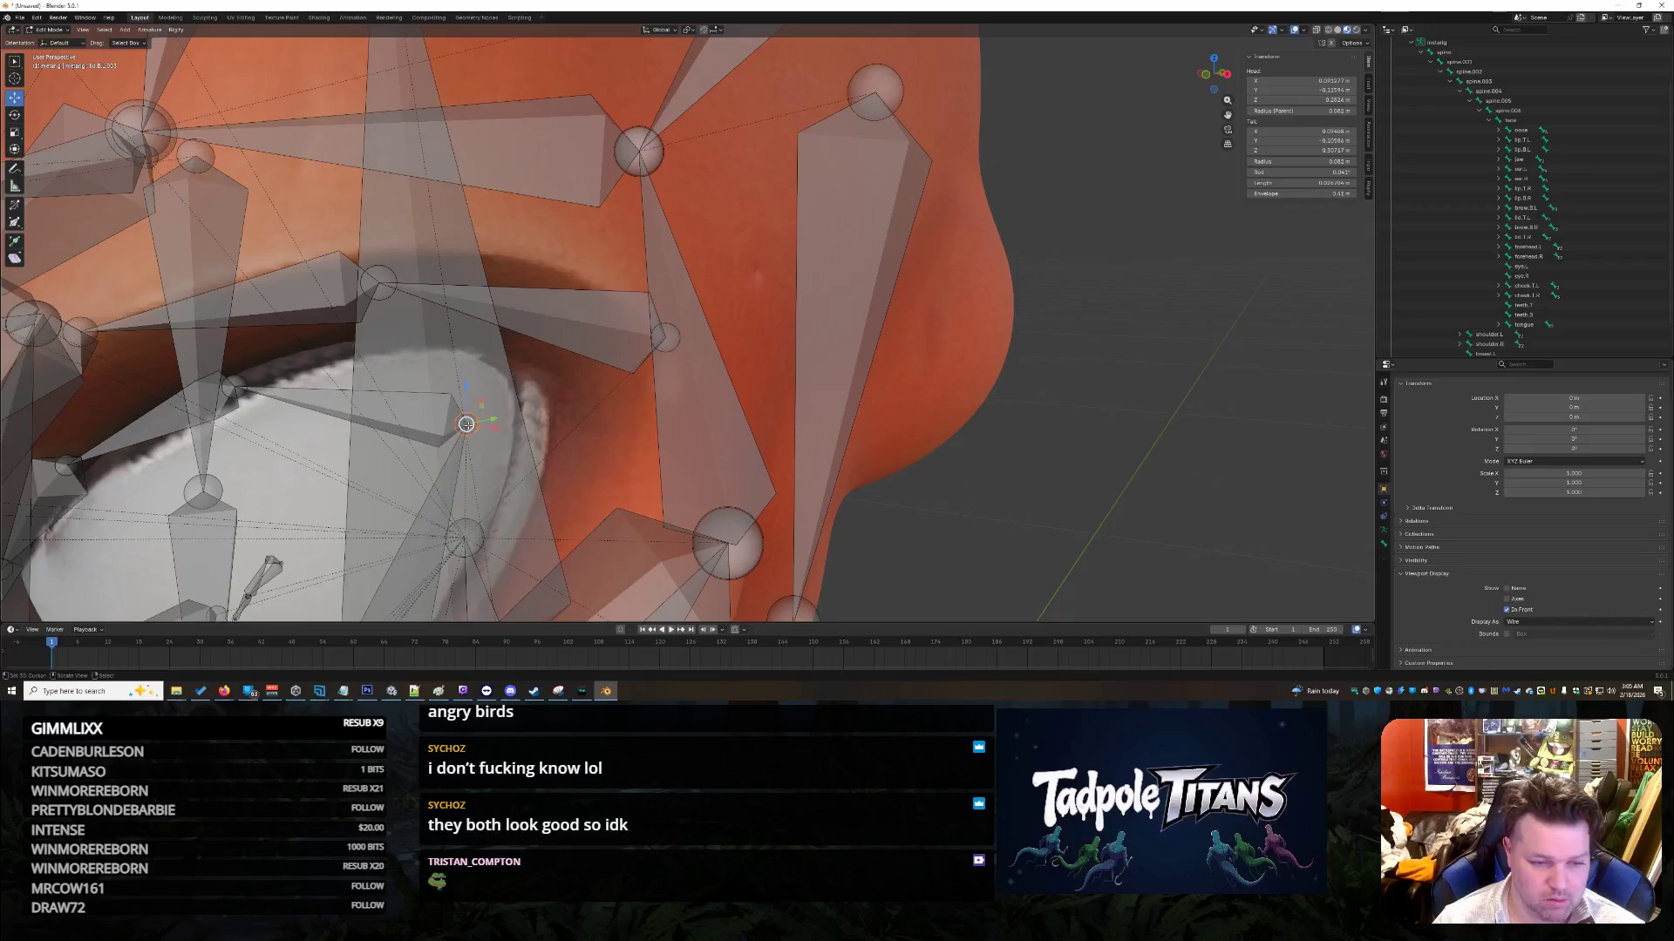
left_click(460, 424)
middle_click_drag(467, 424, 623, 429)
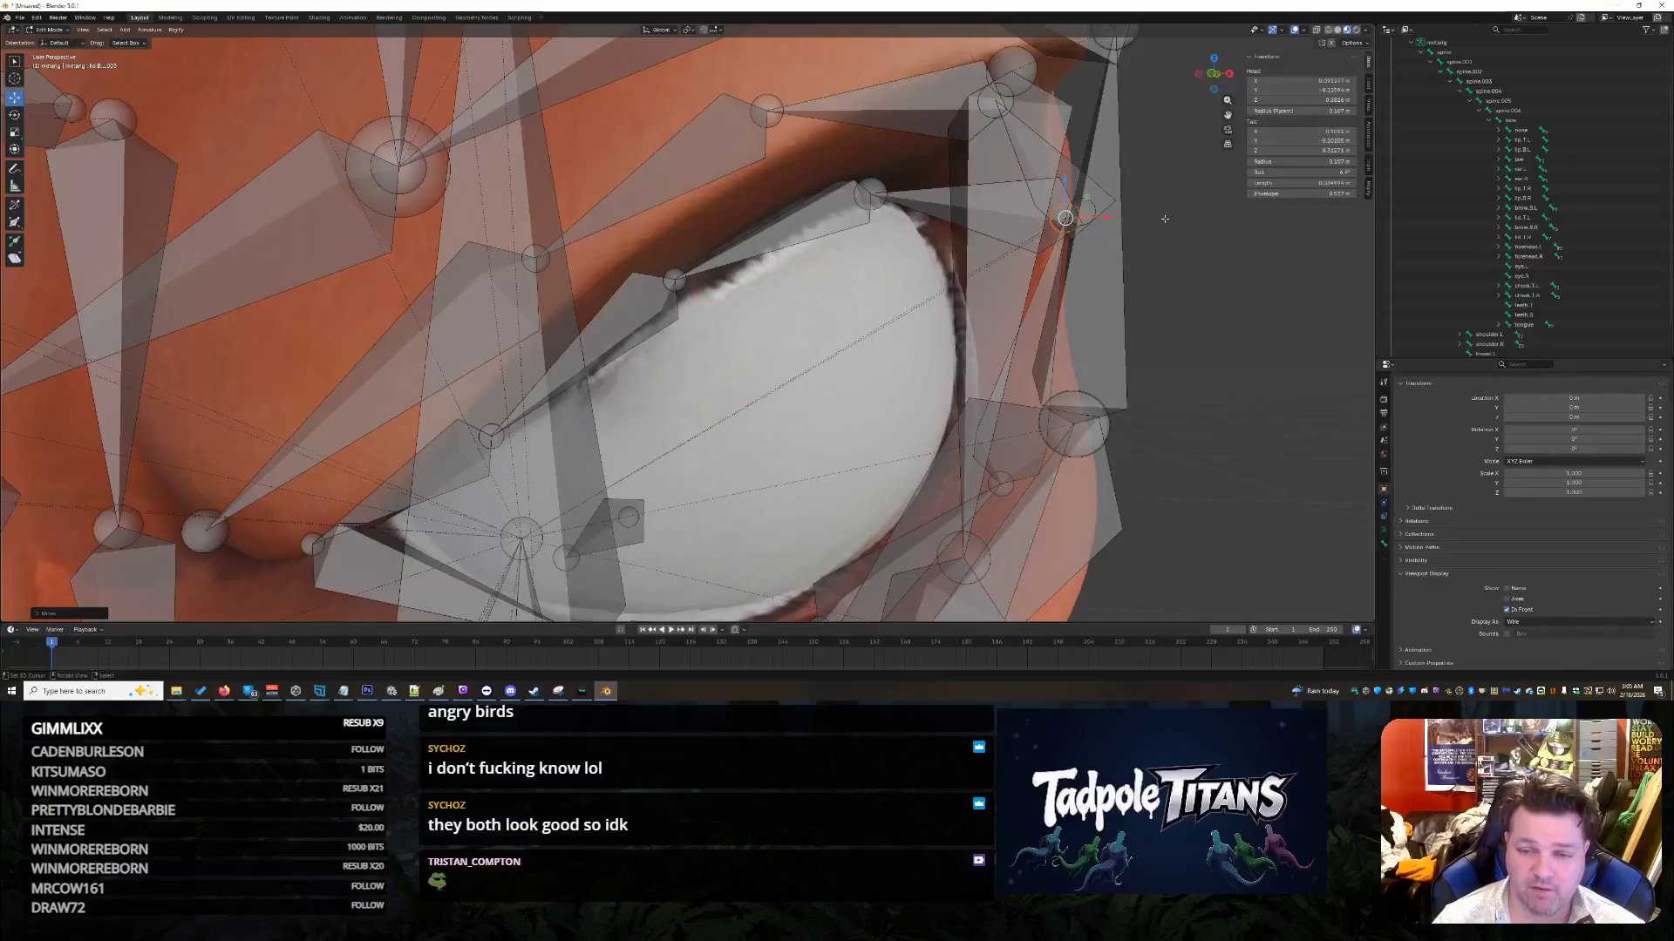
left_click(1029, 261)
middle_click_drag(985, 331, 1118, 353)
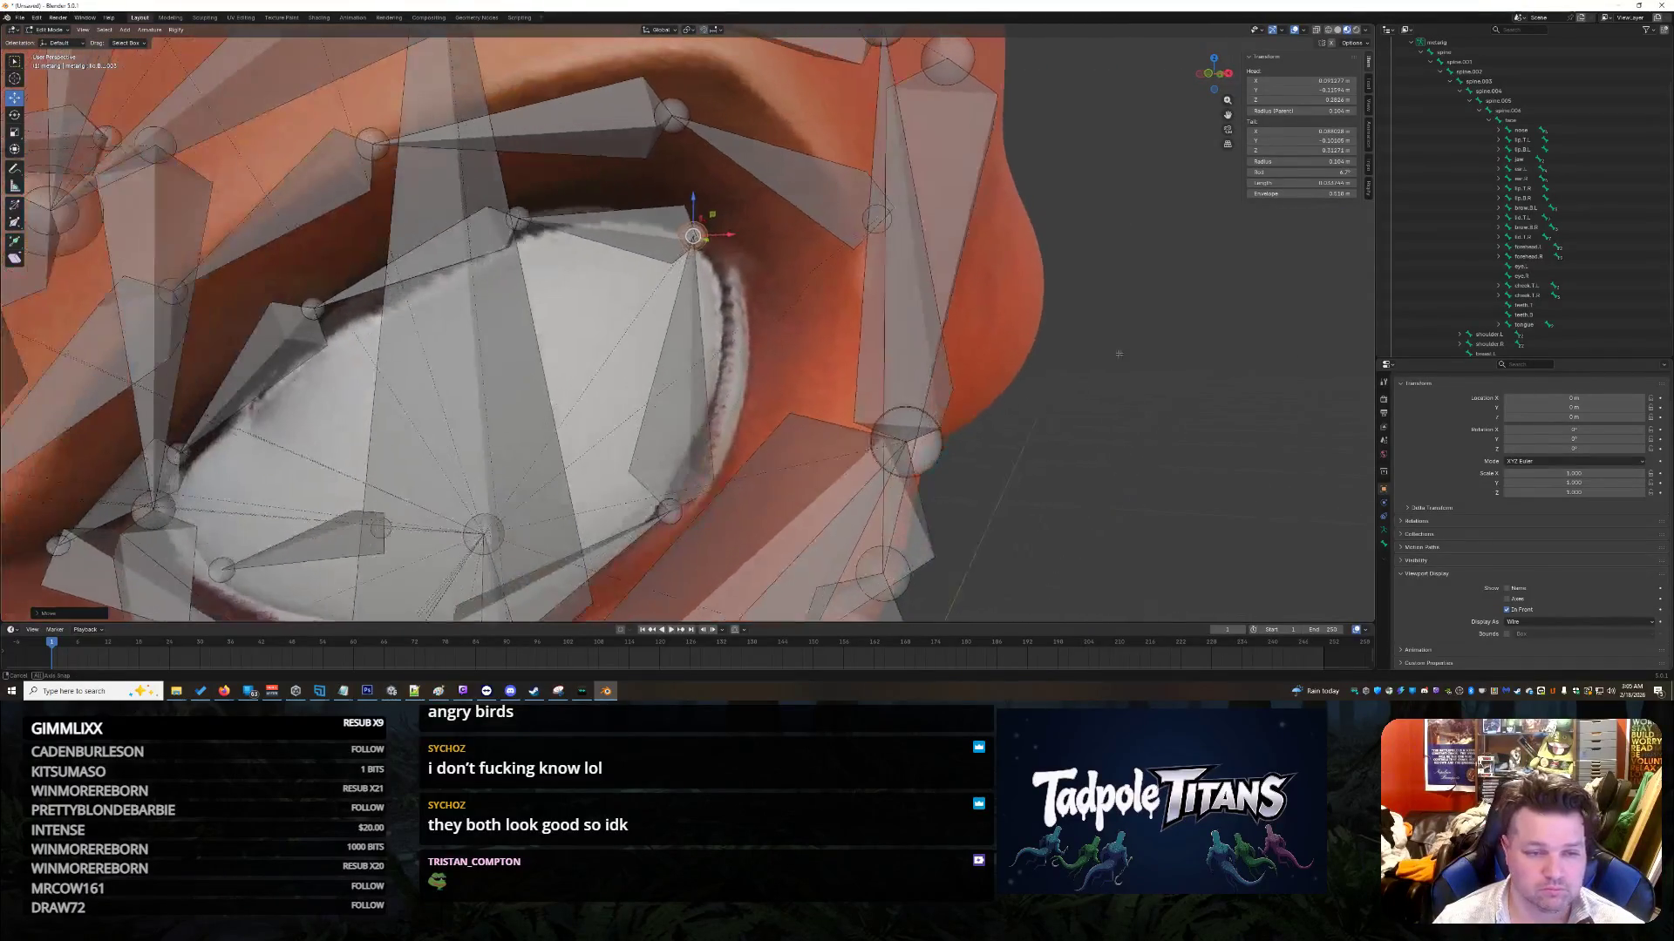
left_click_drag(732, 230, 757, 231)
scroll(1211, 325, "up", 3)
mouse_move(1211, 325)
middle_mouse_down()
mouse_move(994, 260)
mouse_move(1079, 253)
middle_mouse_up()
scroll(1079, 253, "up", 2)
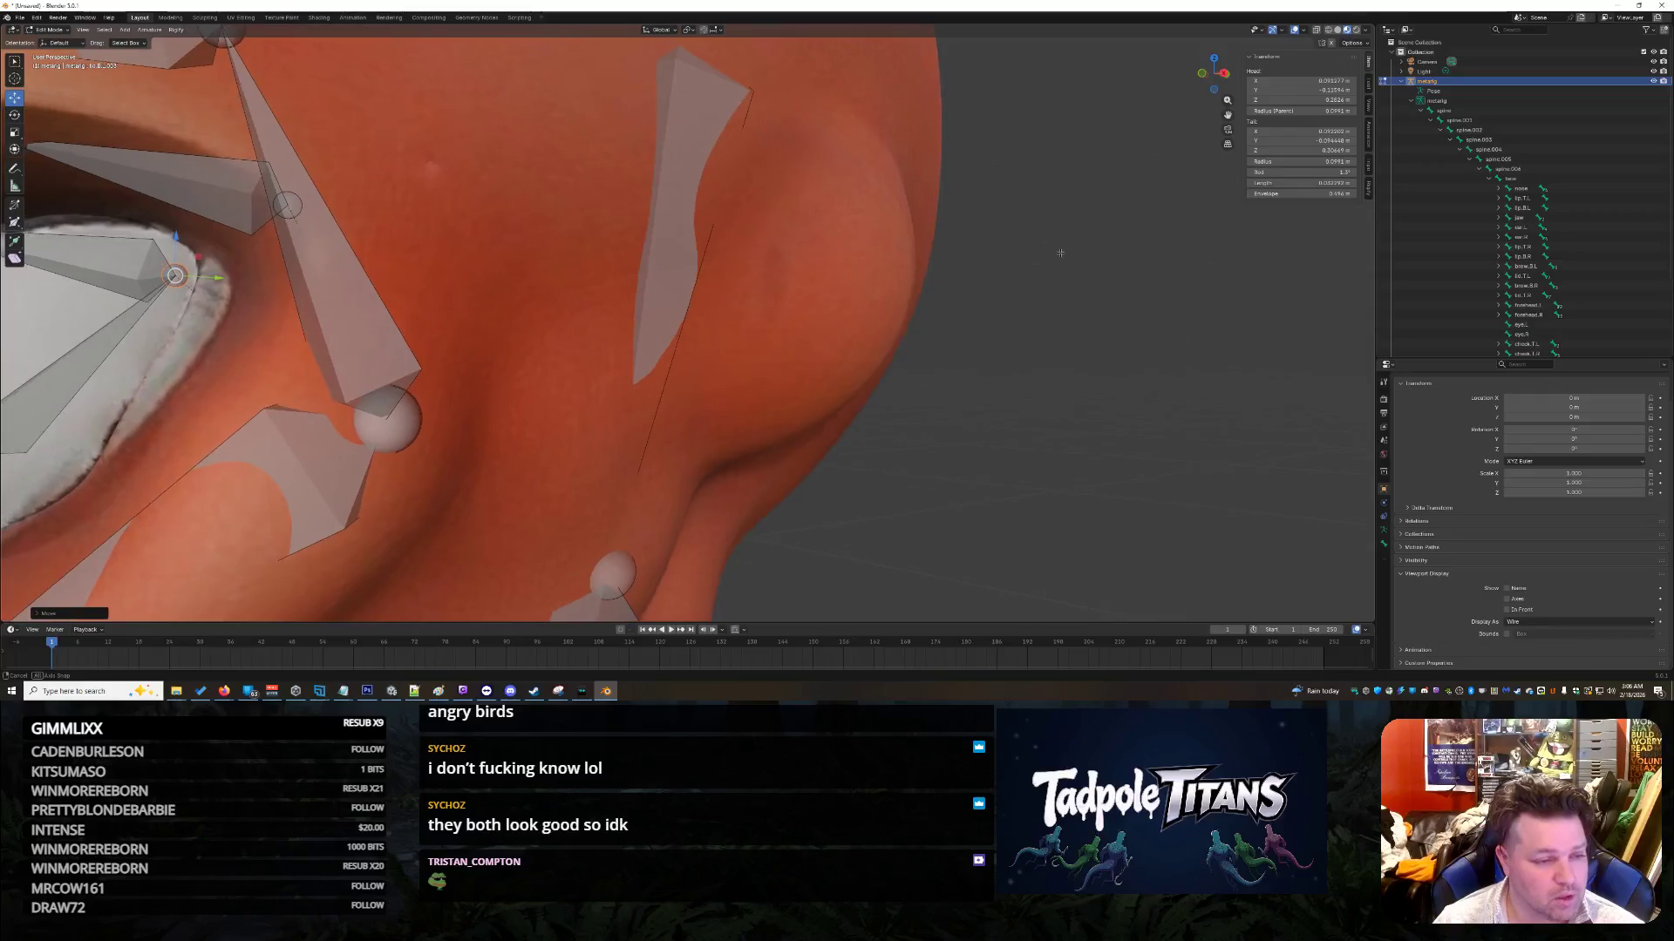
Step: Nudge an eyelid bone joint up and outward, then adjust its tail along Y and X
mouse_move(244, 284)
middle_mouse_down()
mouse_move(314, 258)
mouse_move(268, 264)
middle_mouse_up()
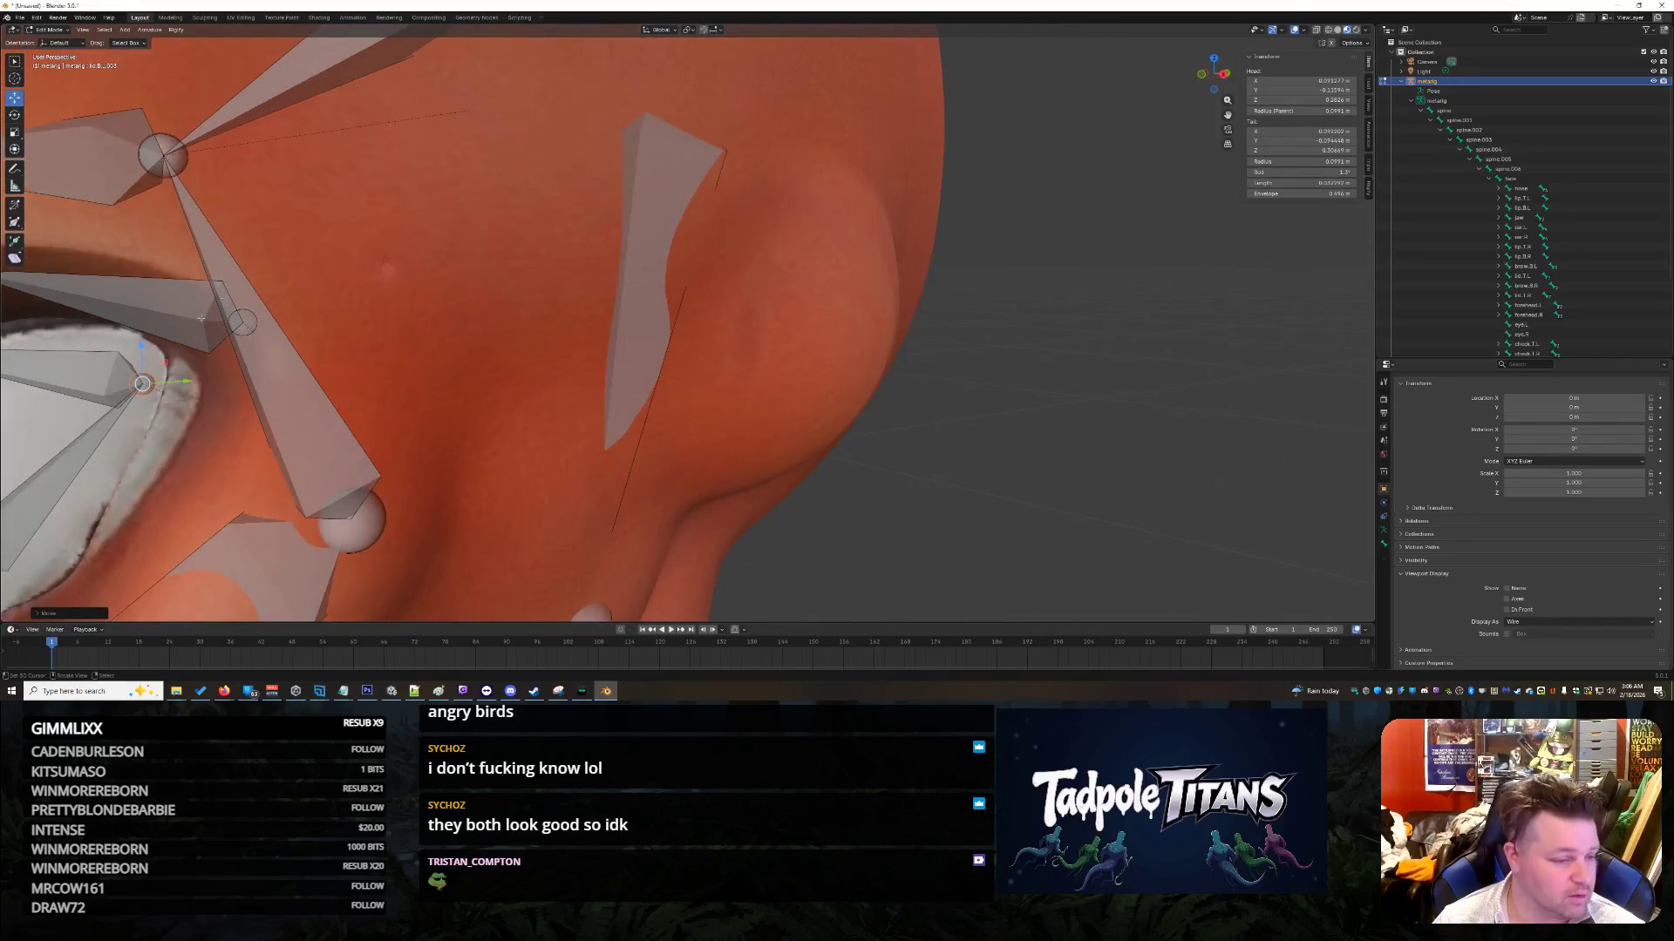
left_click_drag(188, 381, 227, 351)
middle_click_drag(227, 351, 266, 379)
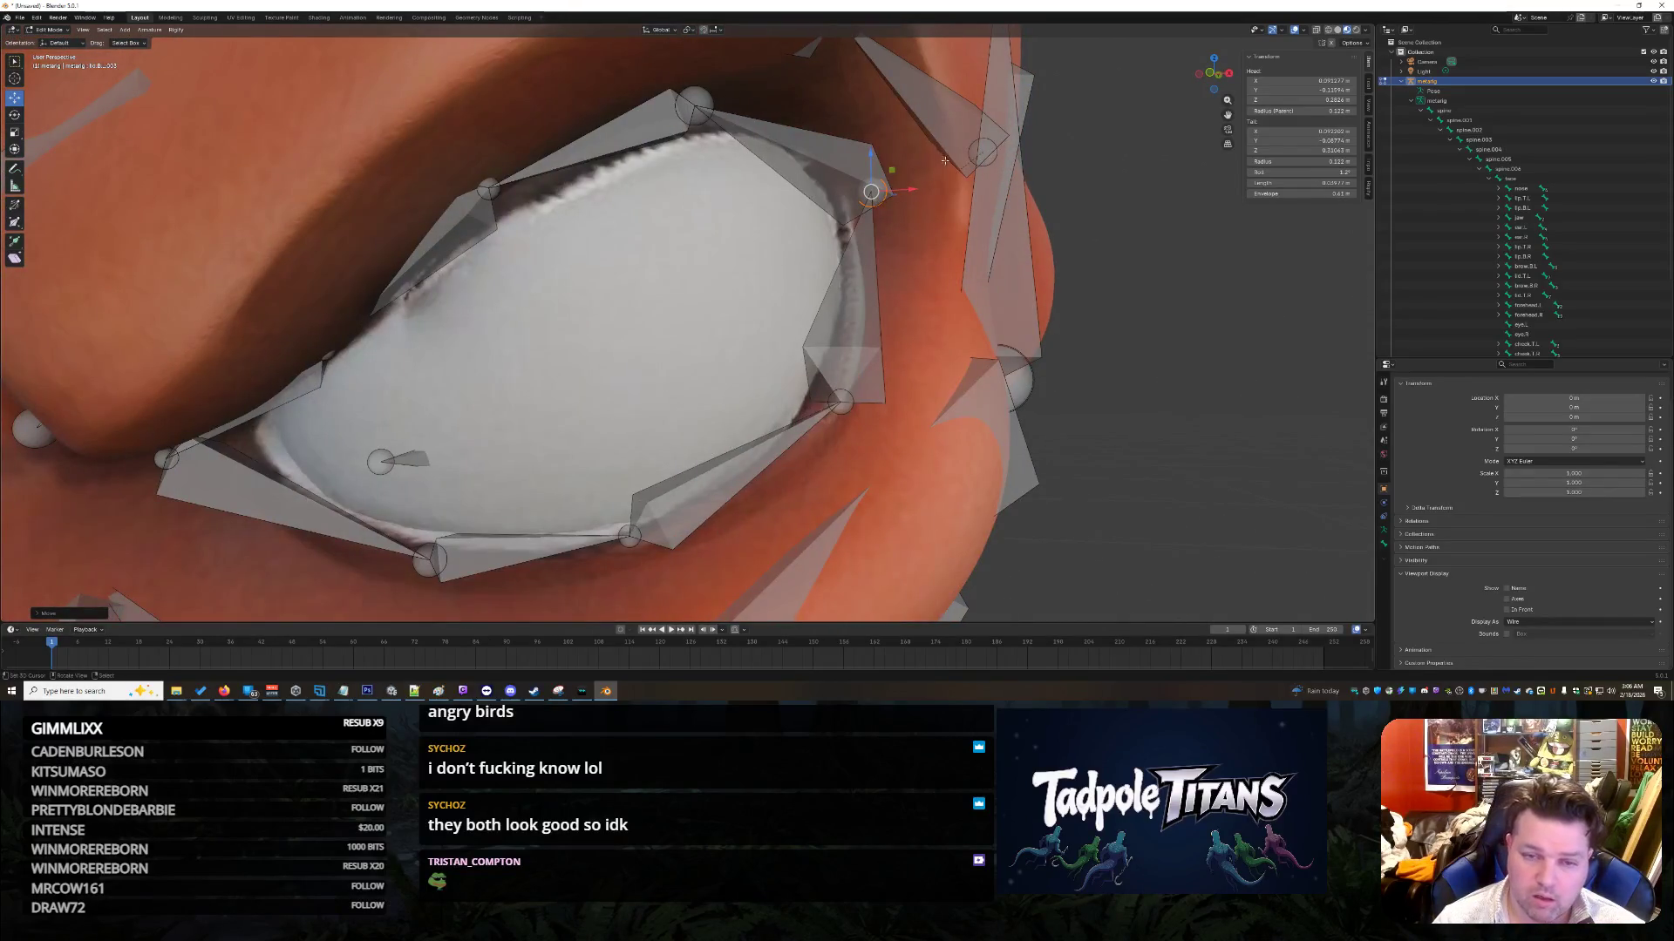
left_click_drag(912, 188, 890, 190)
middle_click_drag(830, 406, 783, 382)
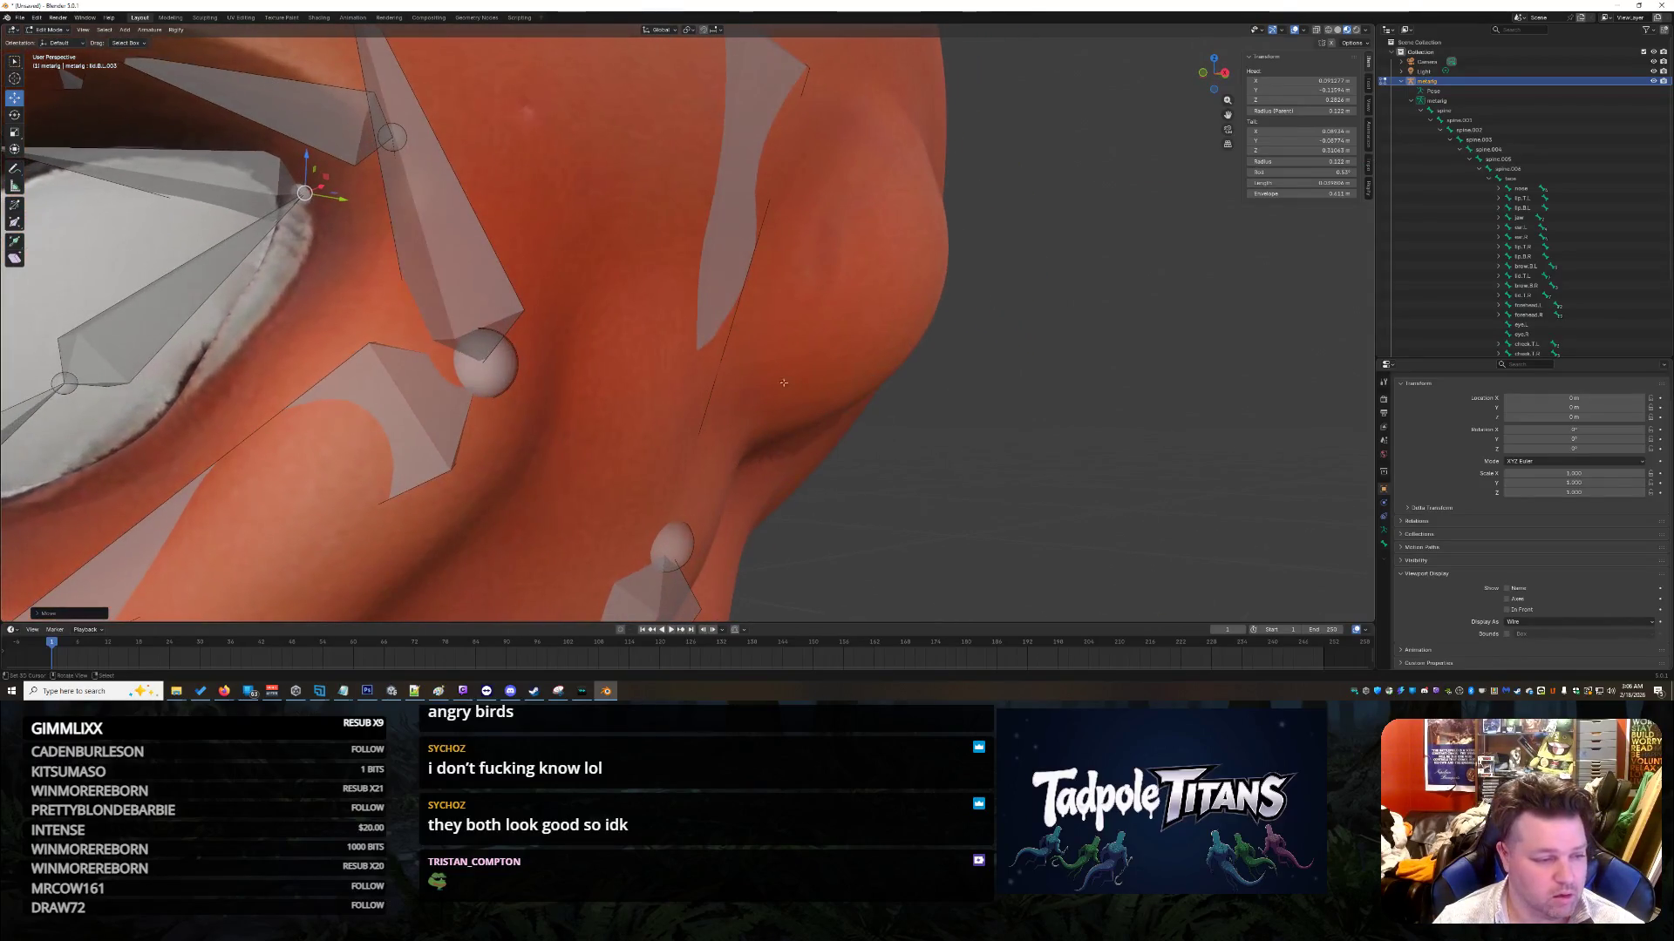
Step: Move the lid.B.L.002 lower eyelid joint slightly outward onto the eye rim
left_click(85, 377)
mouse_move(85, 378)
middle_mouse_down()
mouse_move(281, 469)
mouse_move(428, 467)
middle_mouse_up()
left_click(999, 236)
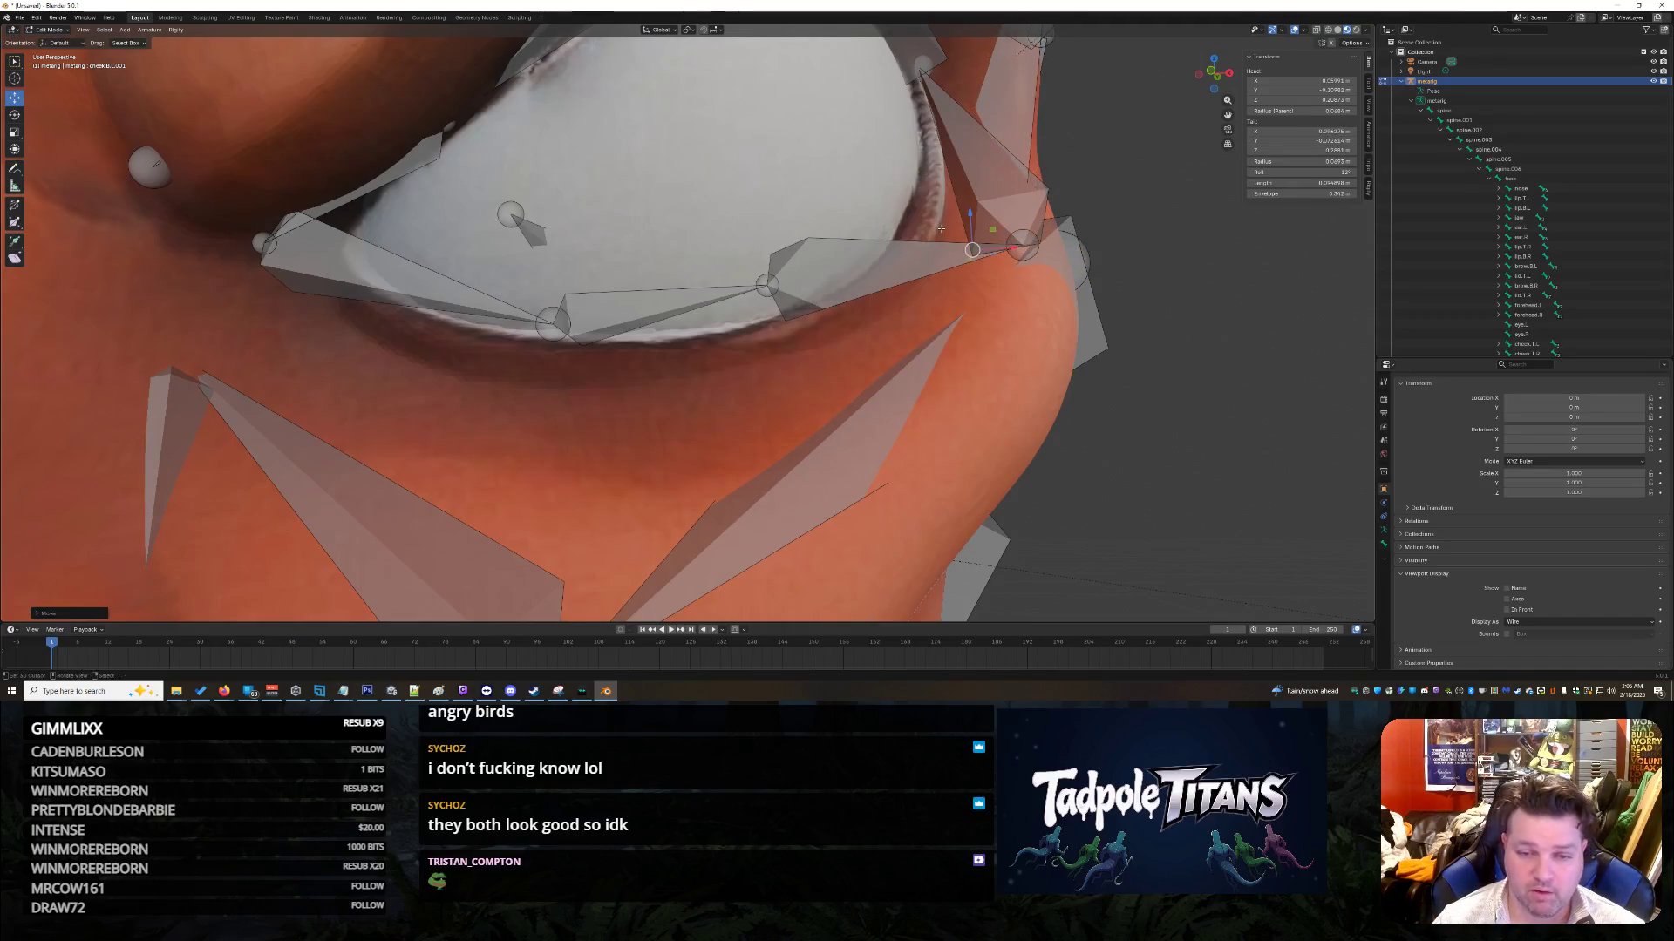
left_click(1015, 239)
left_click(1016, 245, "shift")
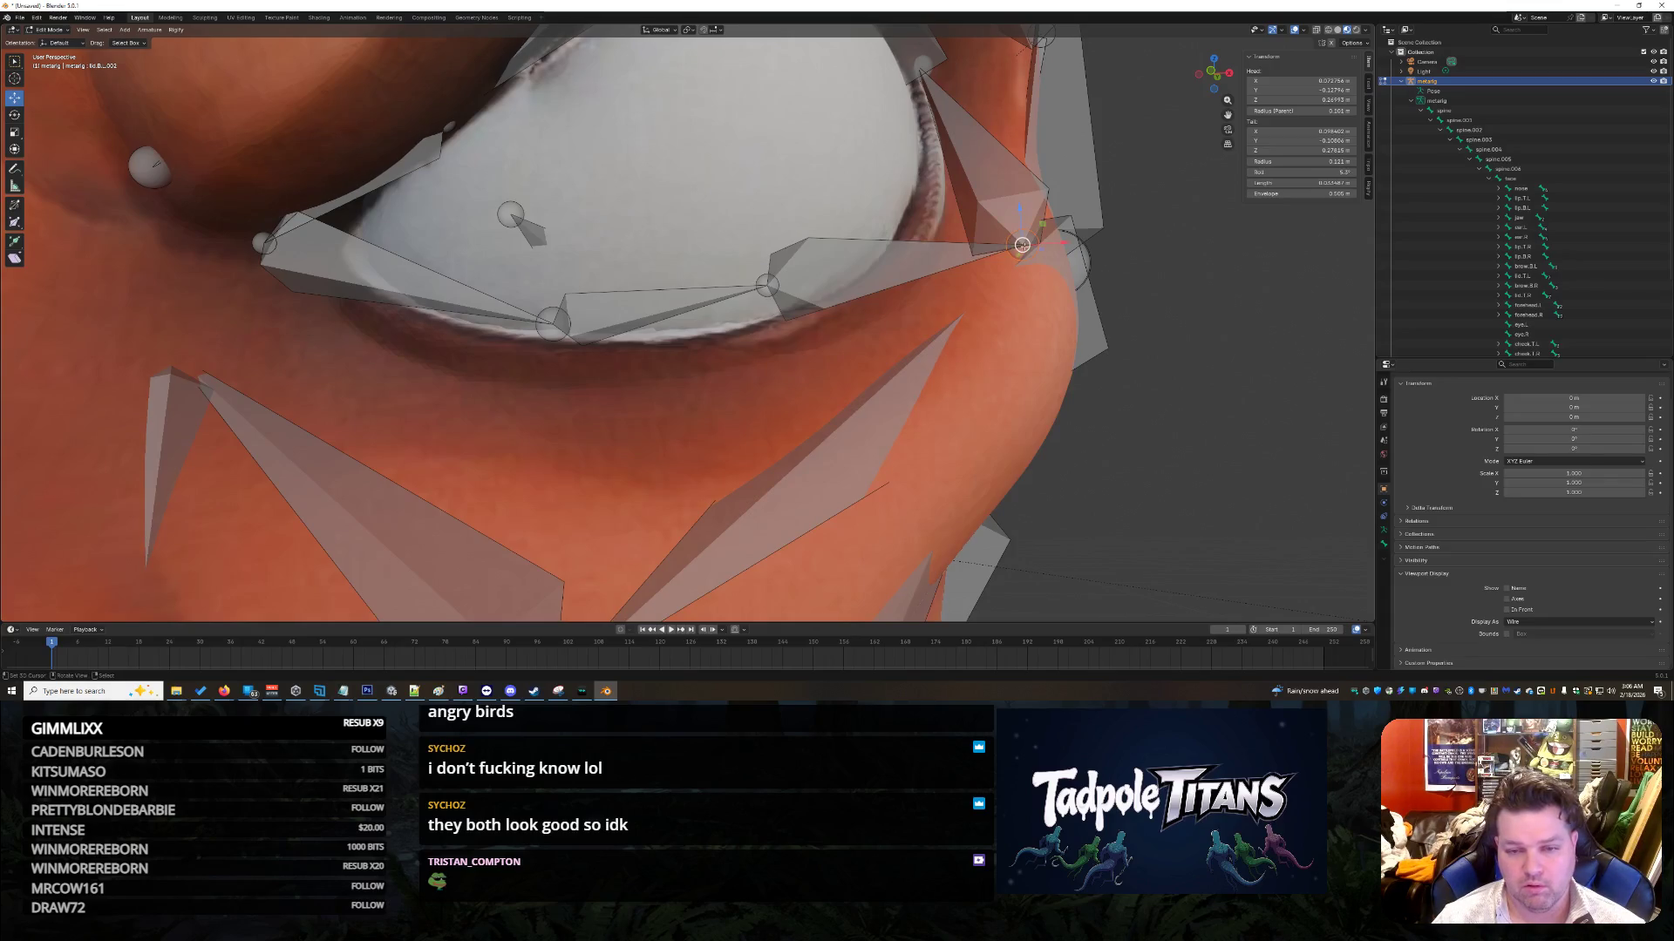
left_click(1016, 245)
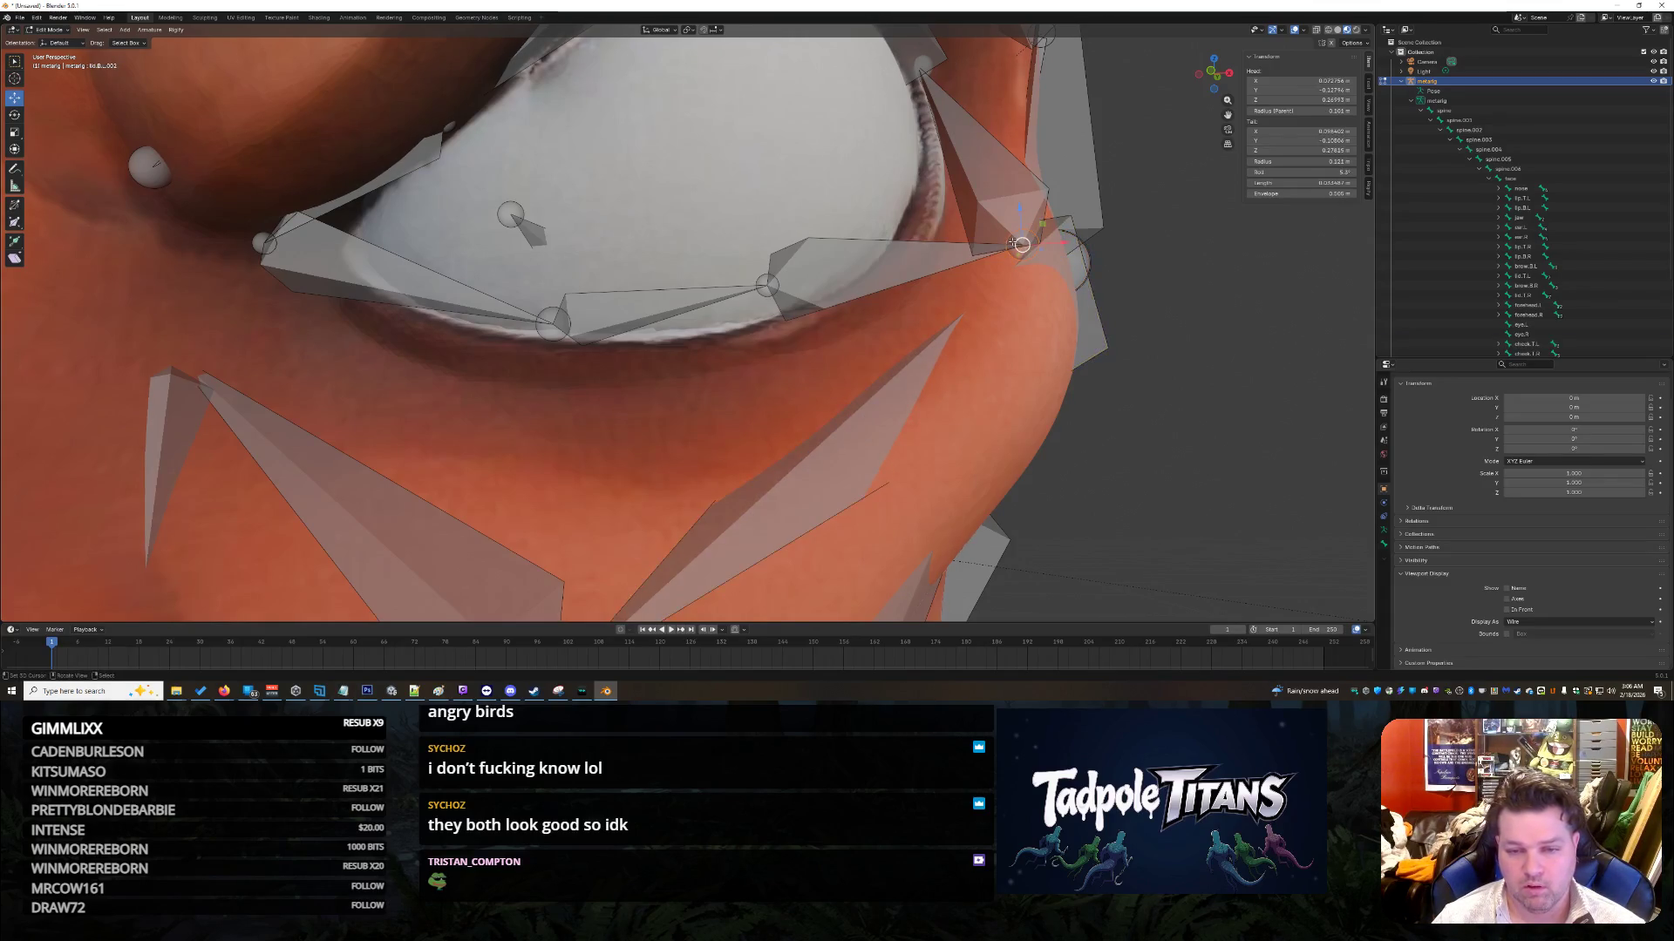
key("g")
left_click(924, 253)
middle_click_drag(924, 252, 908, 289)
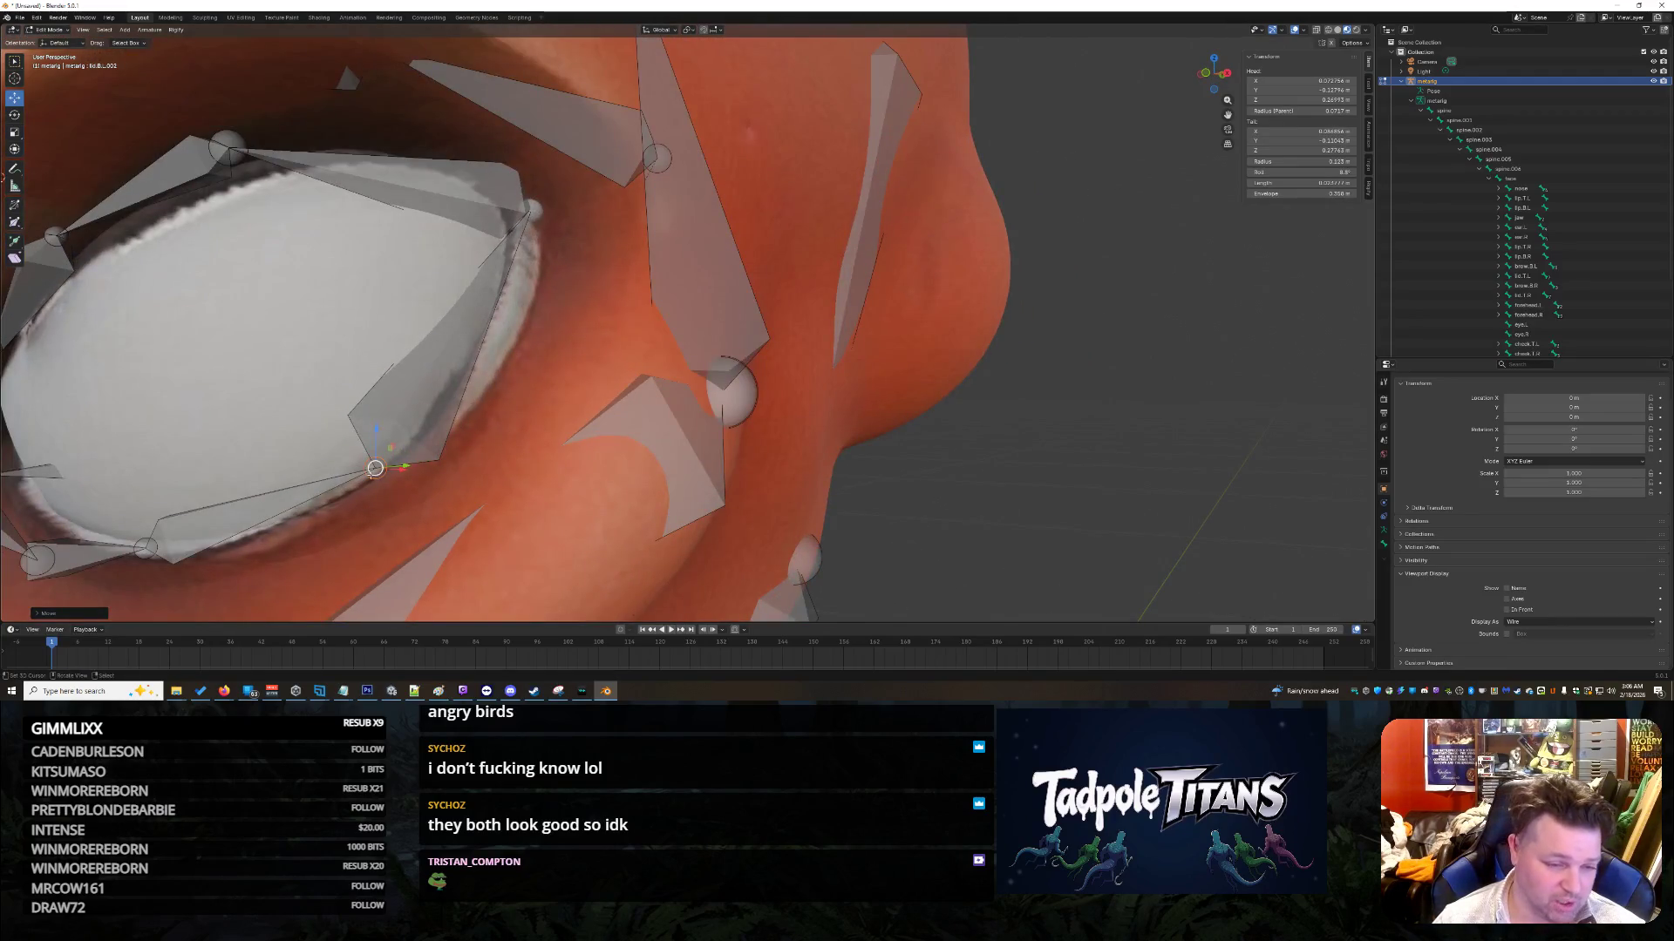
key("g")
left_click(402, 471)
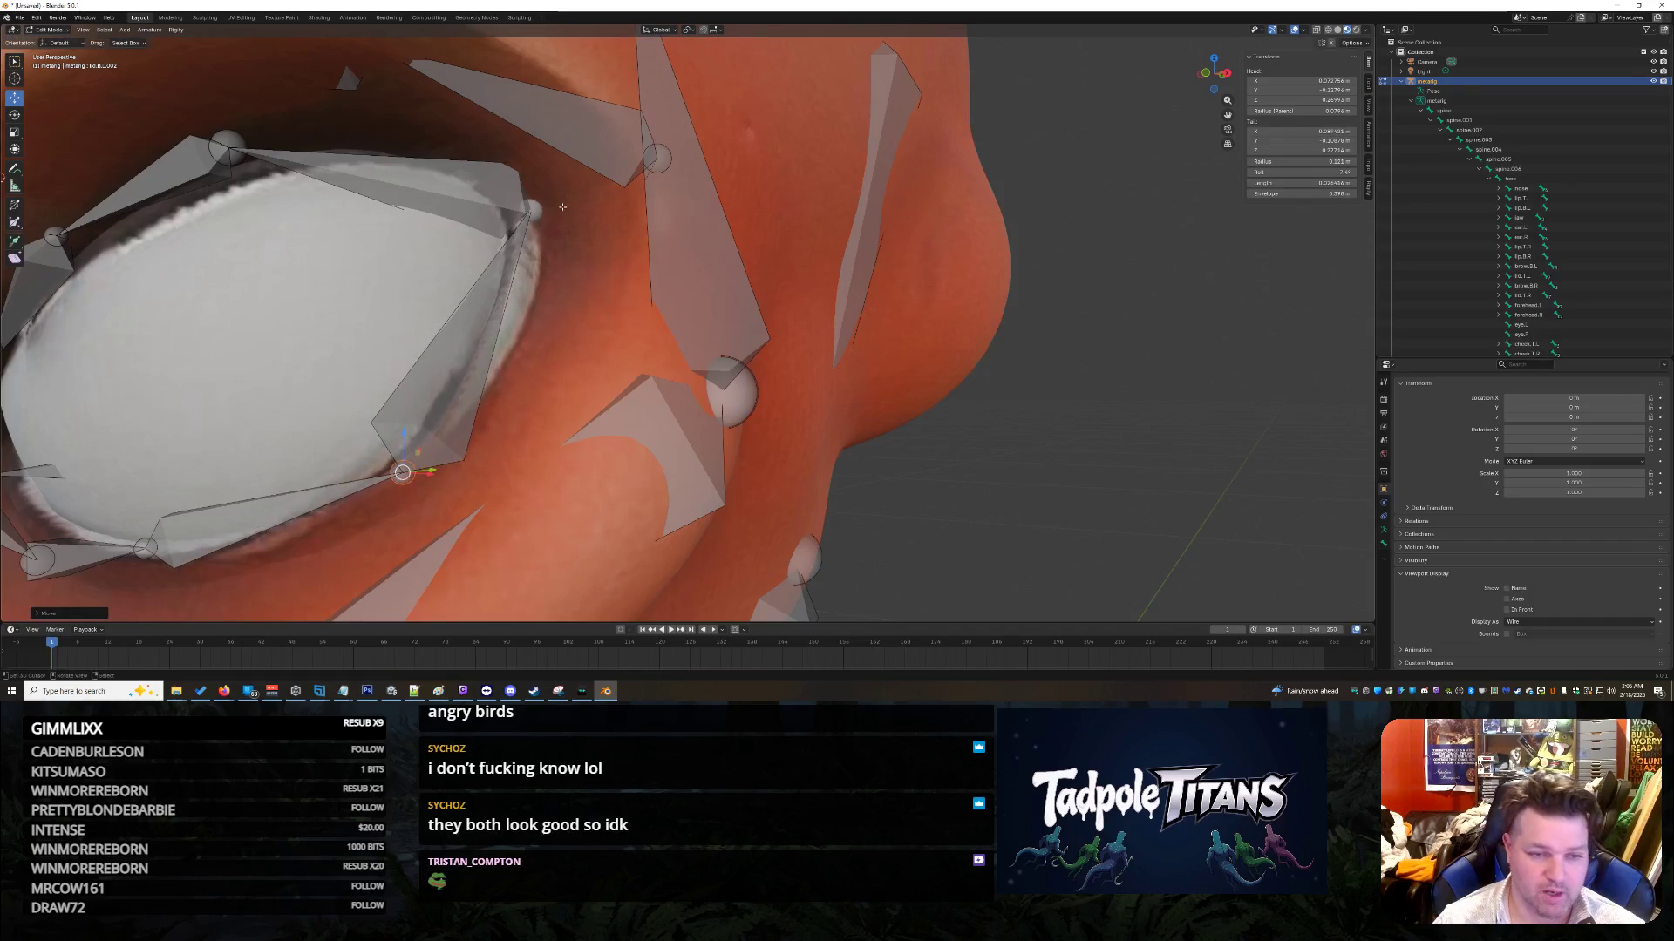
Step: Reposition the lid.B.L.003 joint and the inner-corner eyelid joint closer to the eye rim
left_click(532, 207)
left_click(533, 209, "shift")
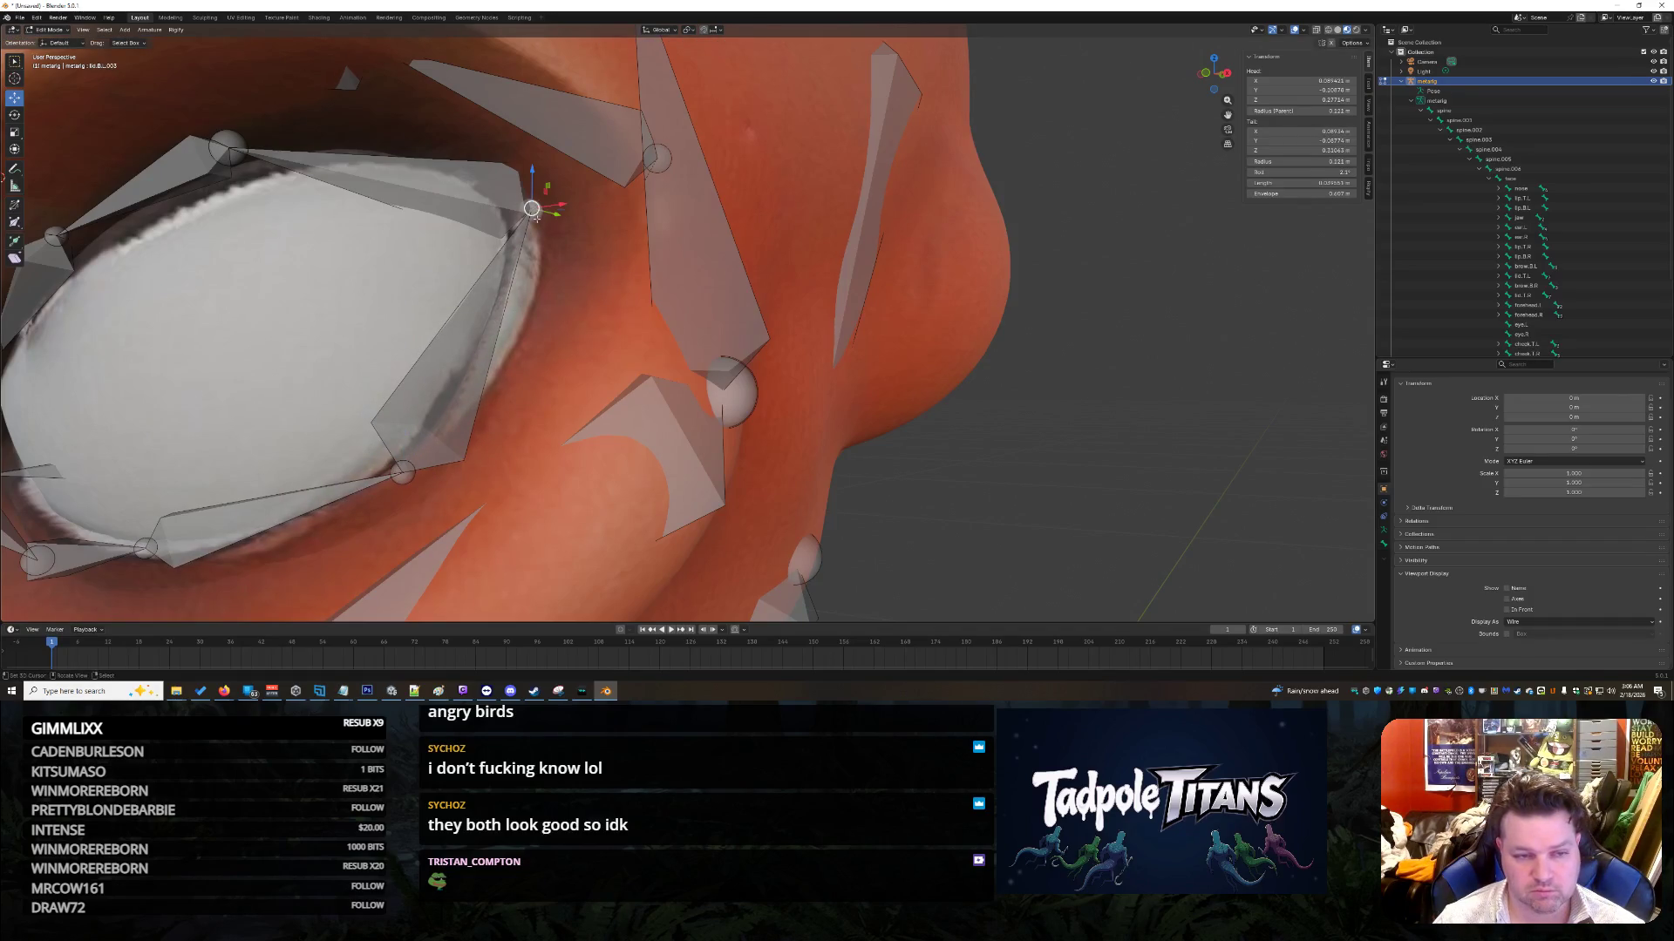
middle_click_drag(525, 223, 462, 396)
key("g")
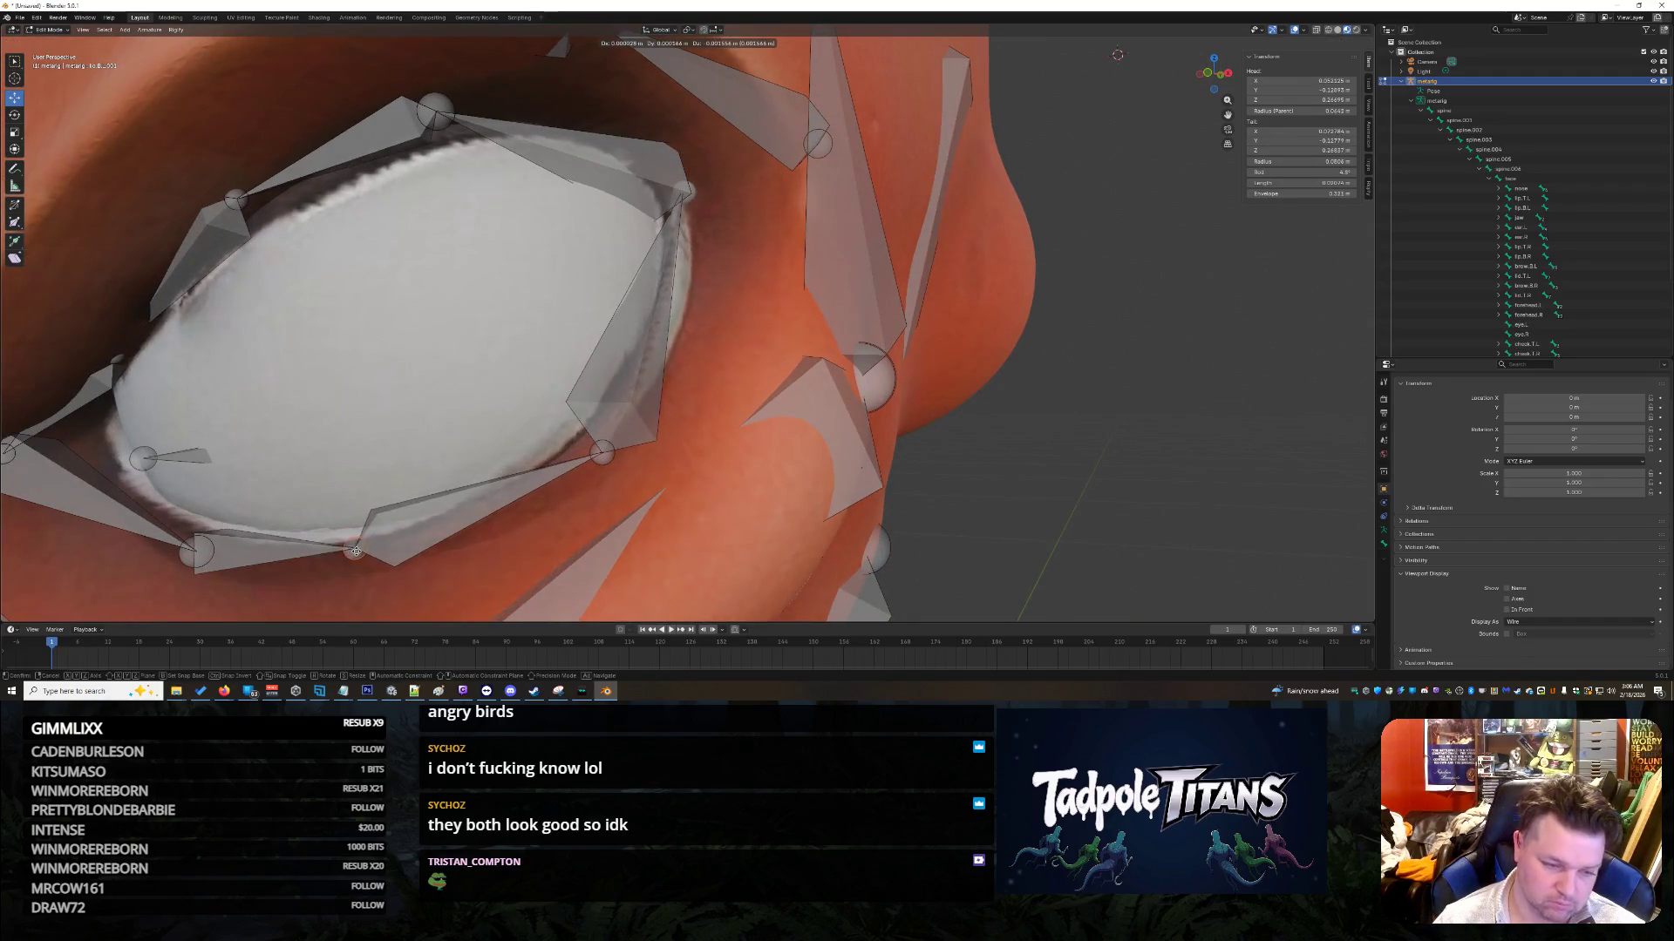
left_click(368, 554)
middle_click_drag(368, 553, 298, 477)
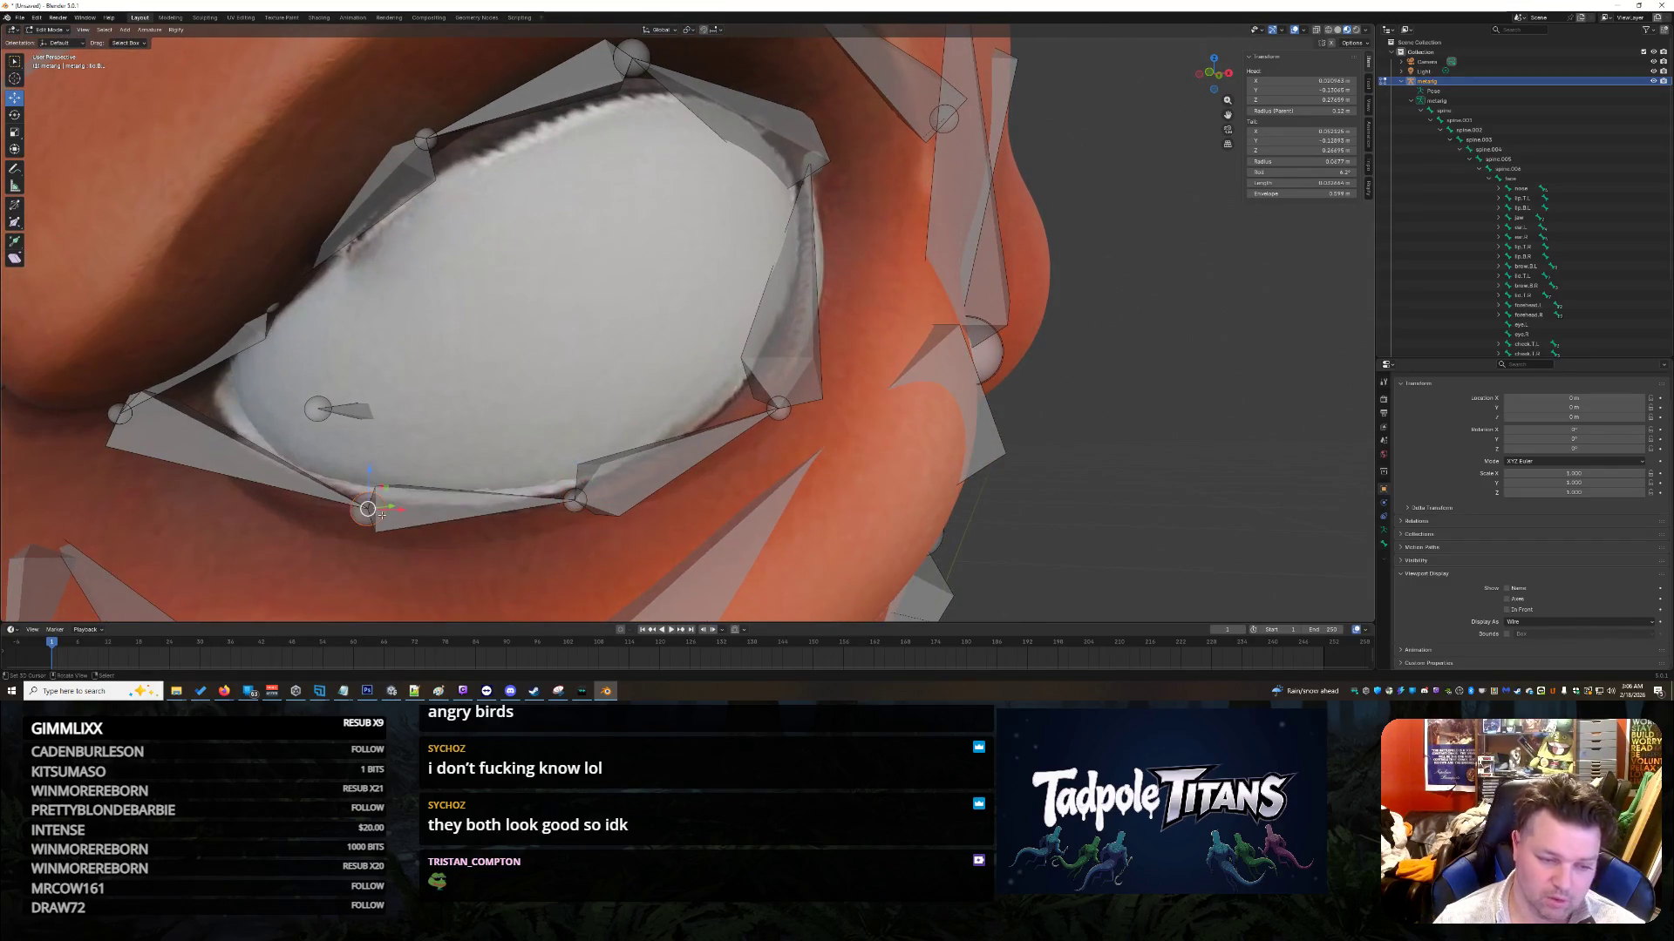
key("g")
left_click(313, 504)
left_click(120, 416)
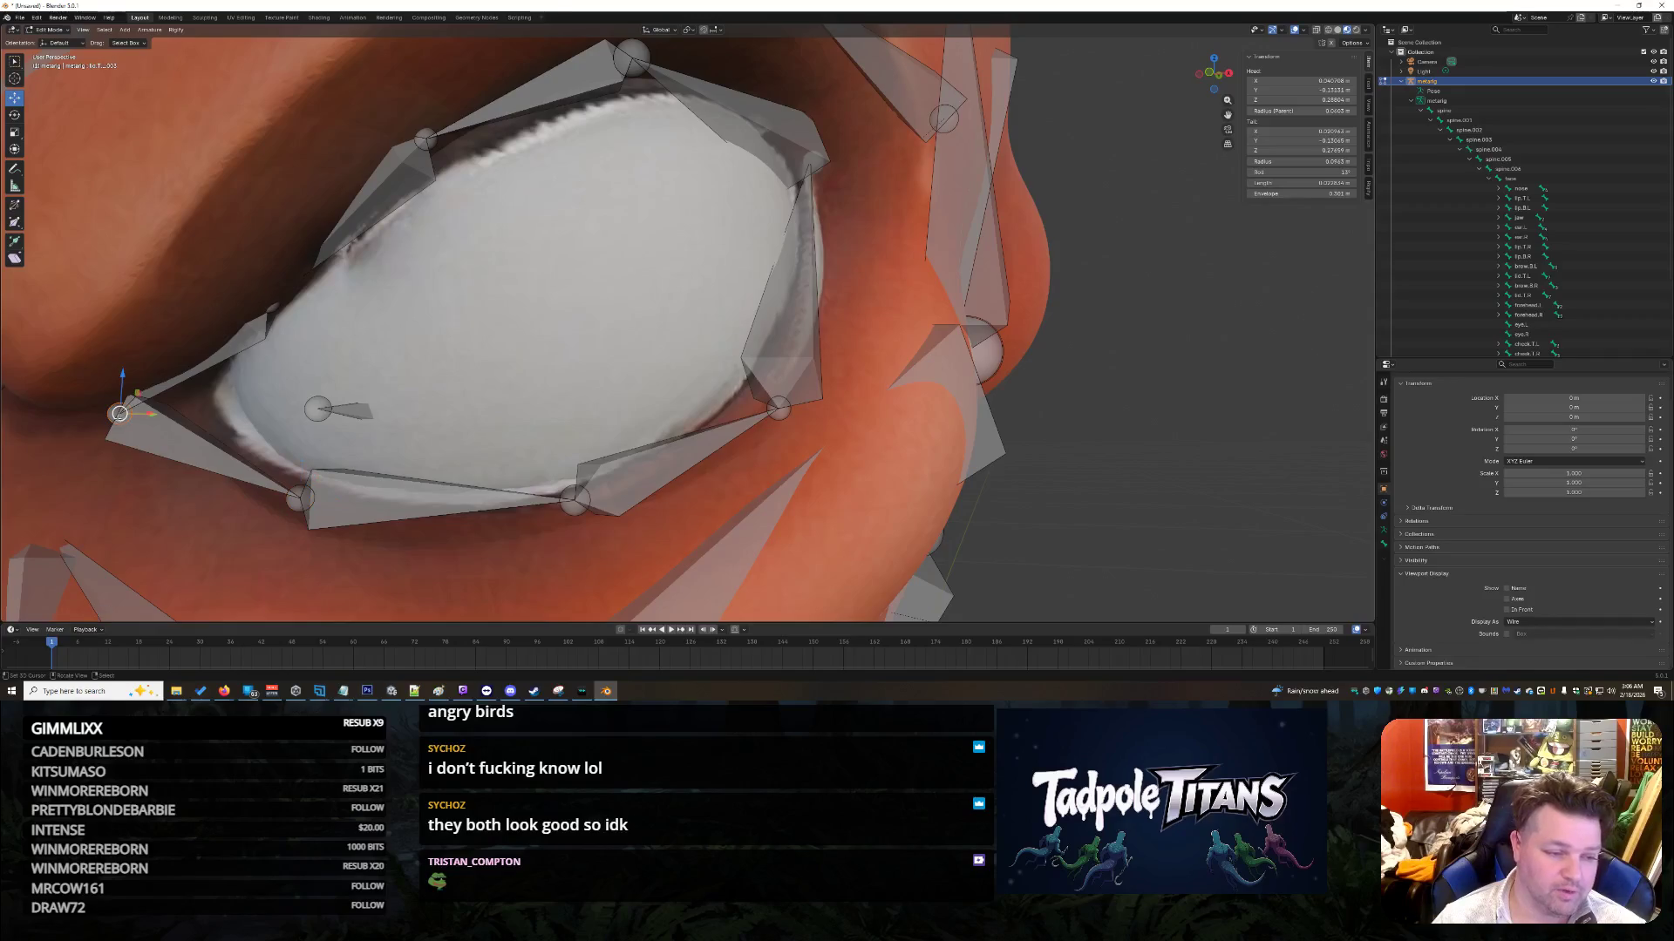
key("g")
left_click(206, 388)
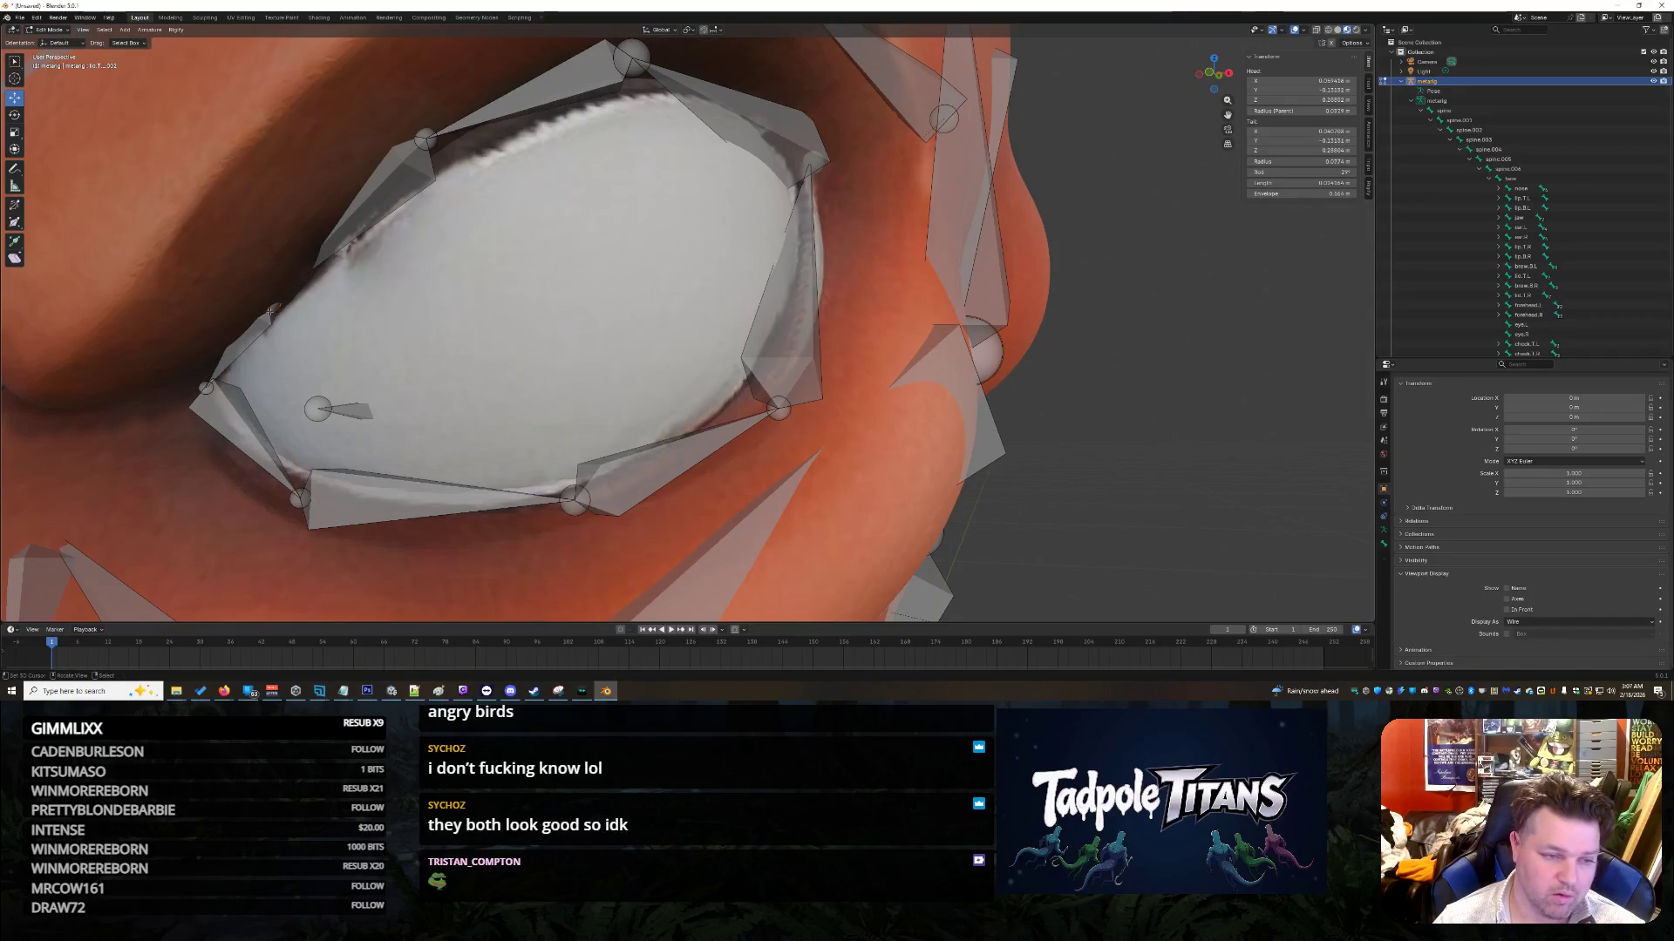
Step: Move the upper eyelid joints, including the top one, onto the upper lid edge
middle_click_drag(402, 306, 411, 306)
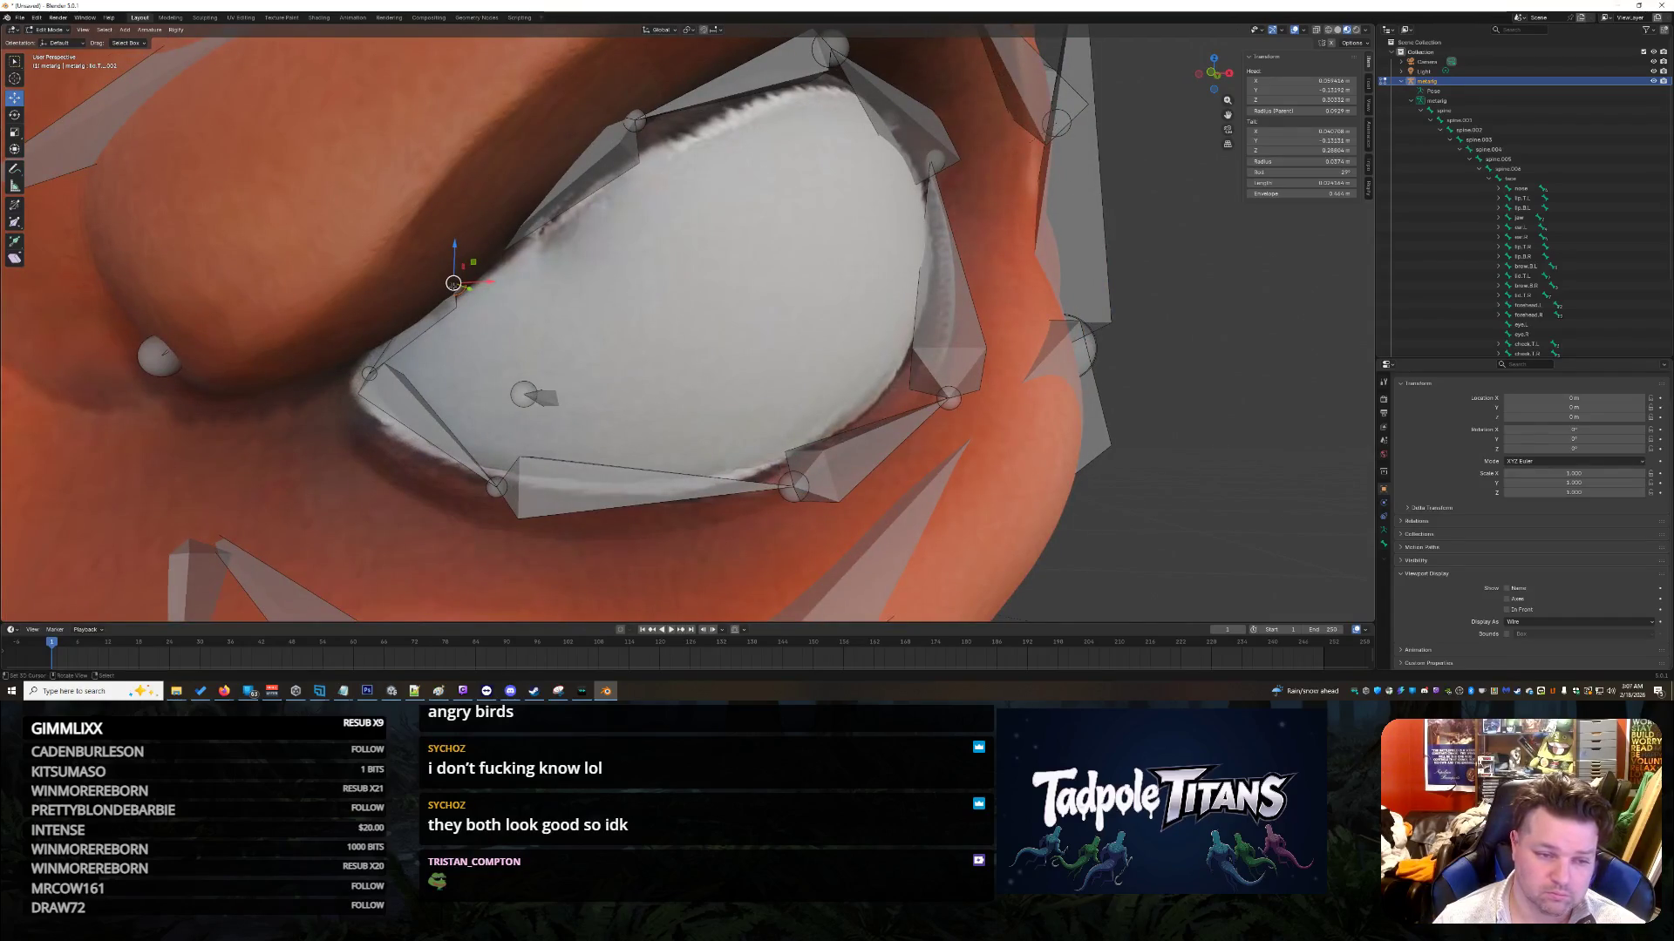
key("g")
left_click(705, 120)
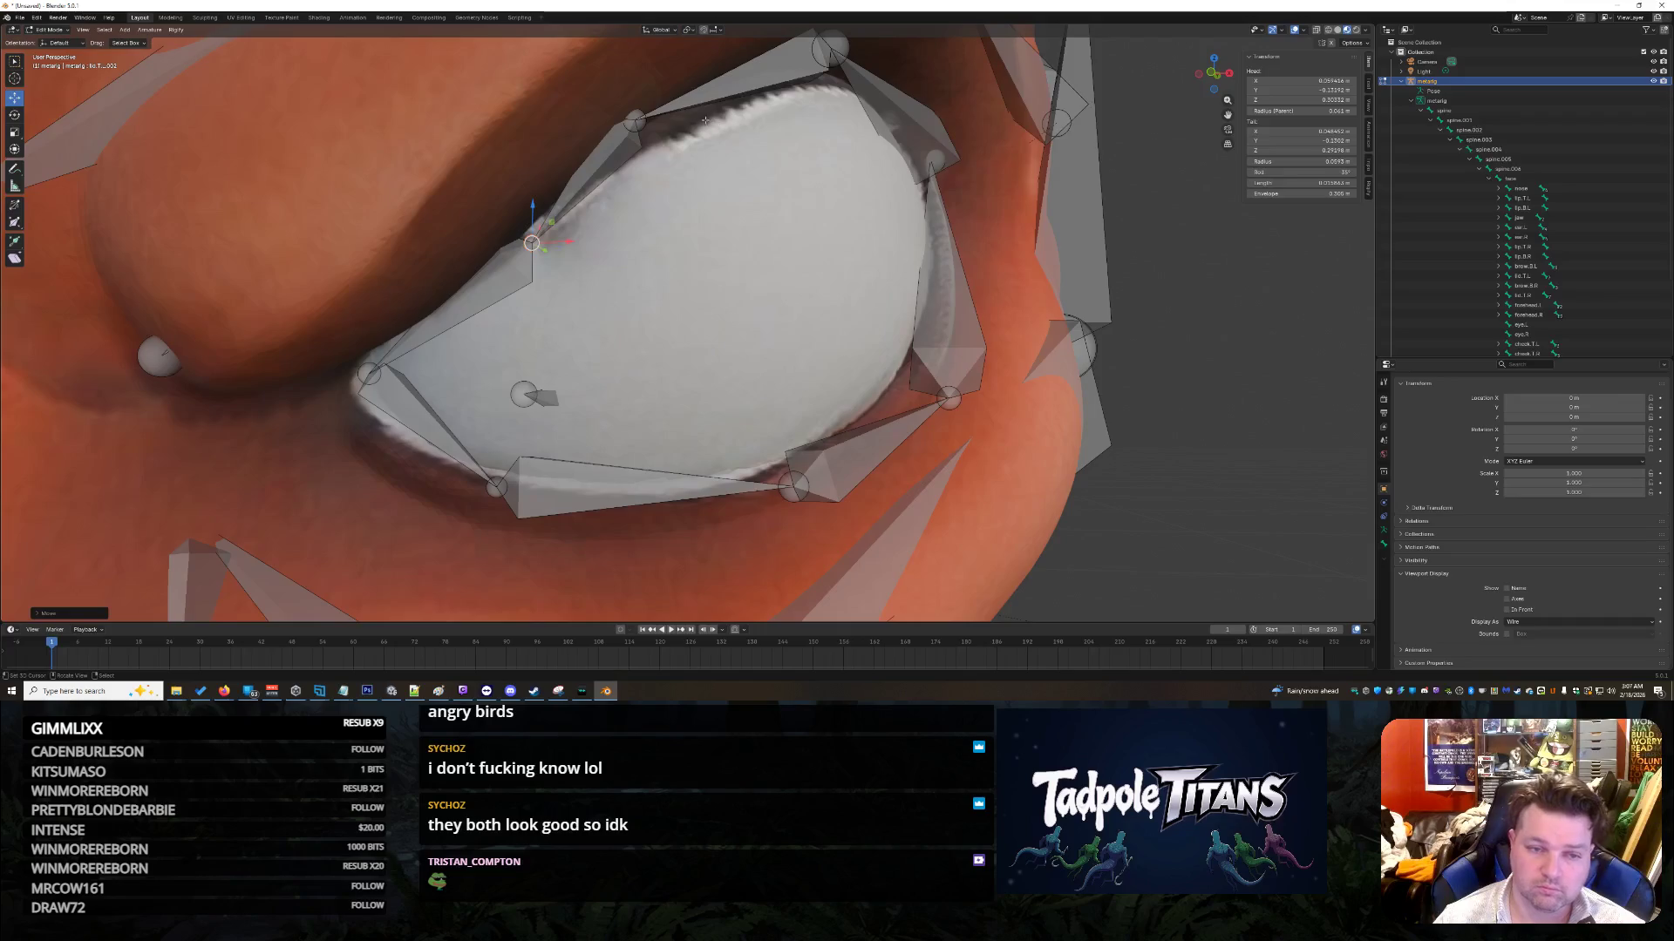
left_click_drag(635, 120, 667, 122)
left_click(831, 48)
left_click_drag(831, 48, 846, 62)
mouse_move(958, 165)
middle_mouse_down()
mouse_move(1010, 191)
mouse_move(620, 211)
mouse_move(788, 399)
mouse_move(445, 458)
mouse_move(607, 444)
middle_mouse_up()
scroll(629, 209, "down", 8)
scroll(607, 444, "up", 6)
scroll(607, 443, "up", 2)
Step: Slide a lower eyelid bone along Y and orbit to a frontal view of the eye
left_click(457, 484)
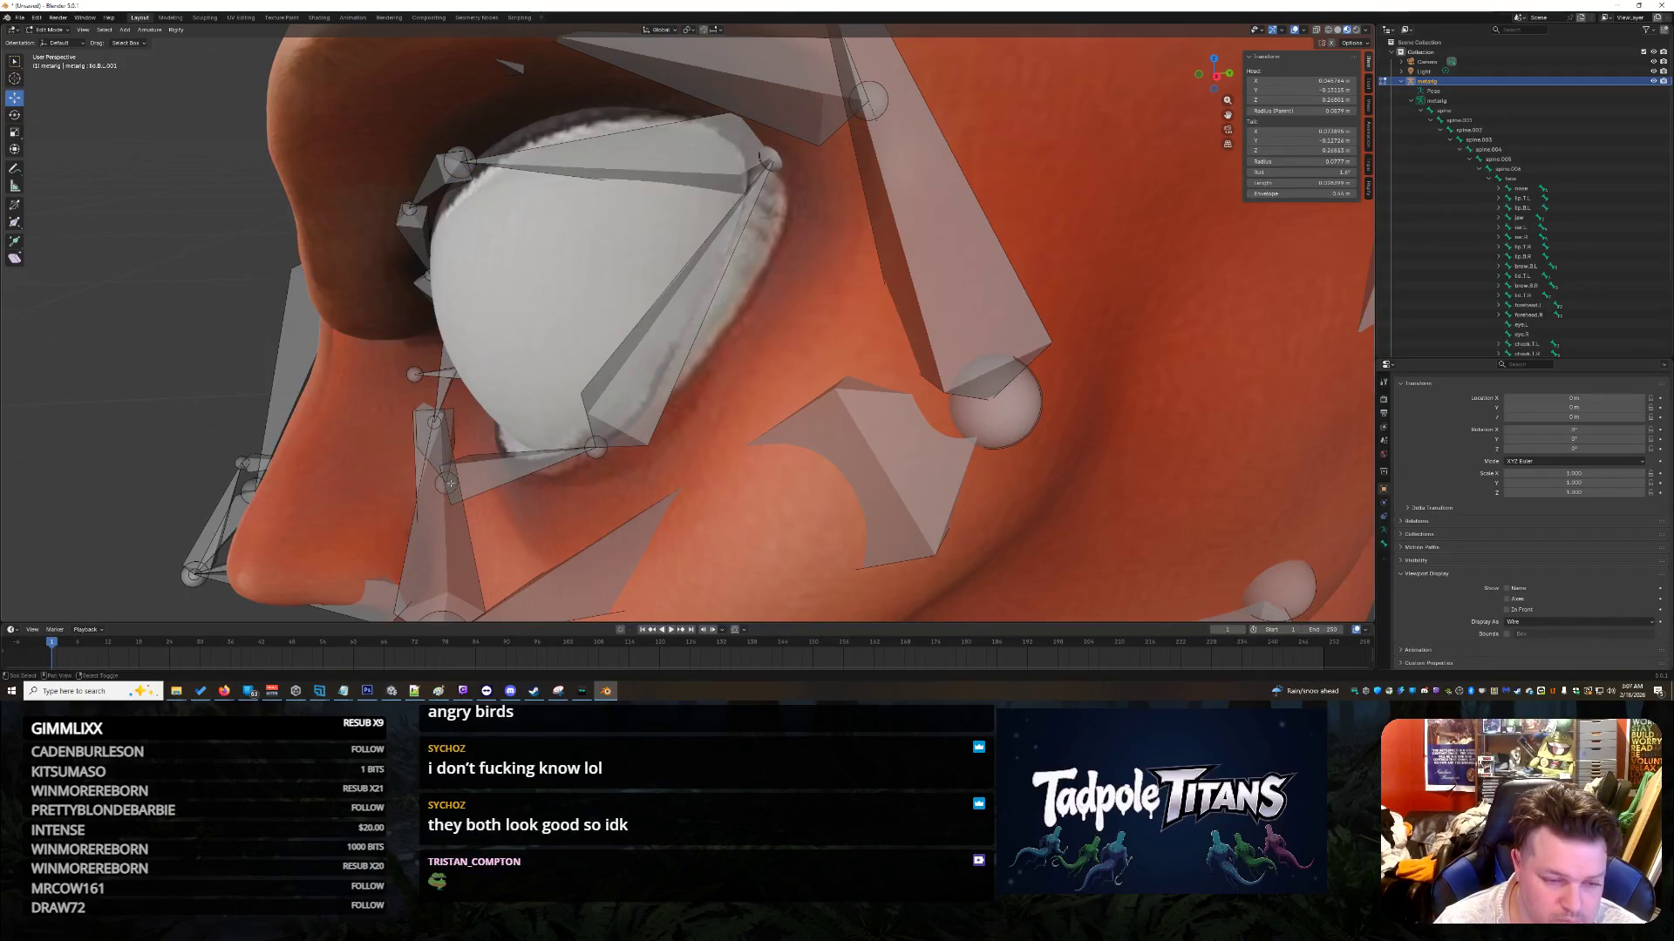
left_click_drag(485, 484, 565, 454)
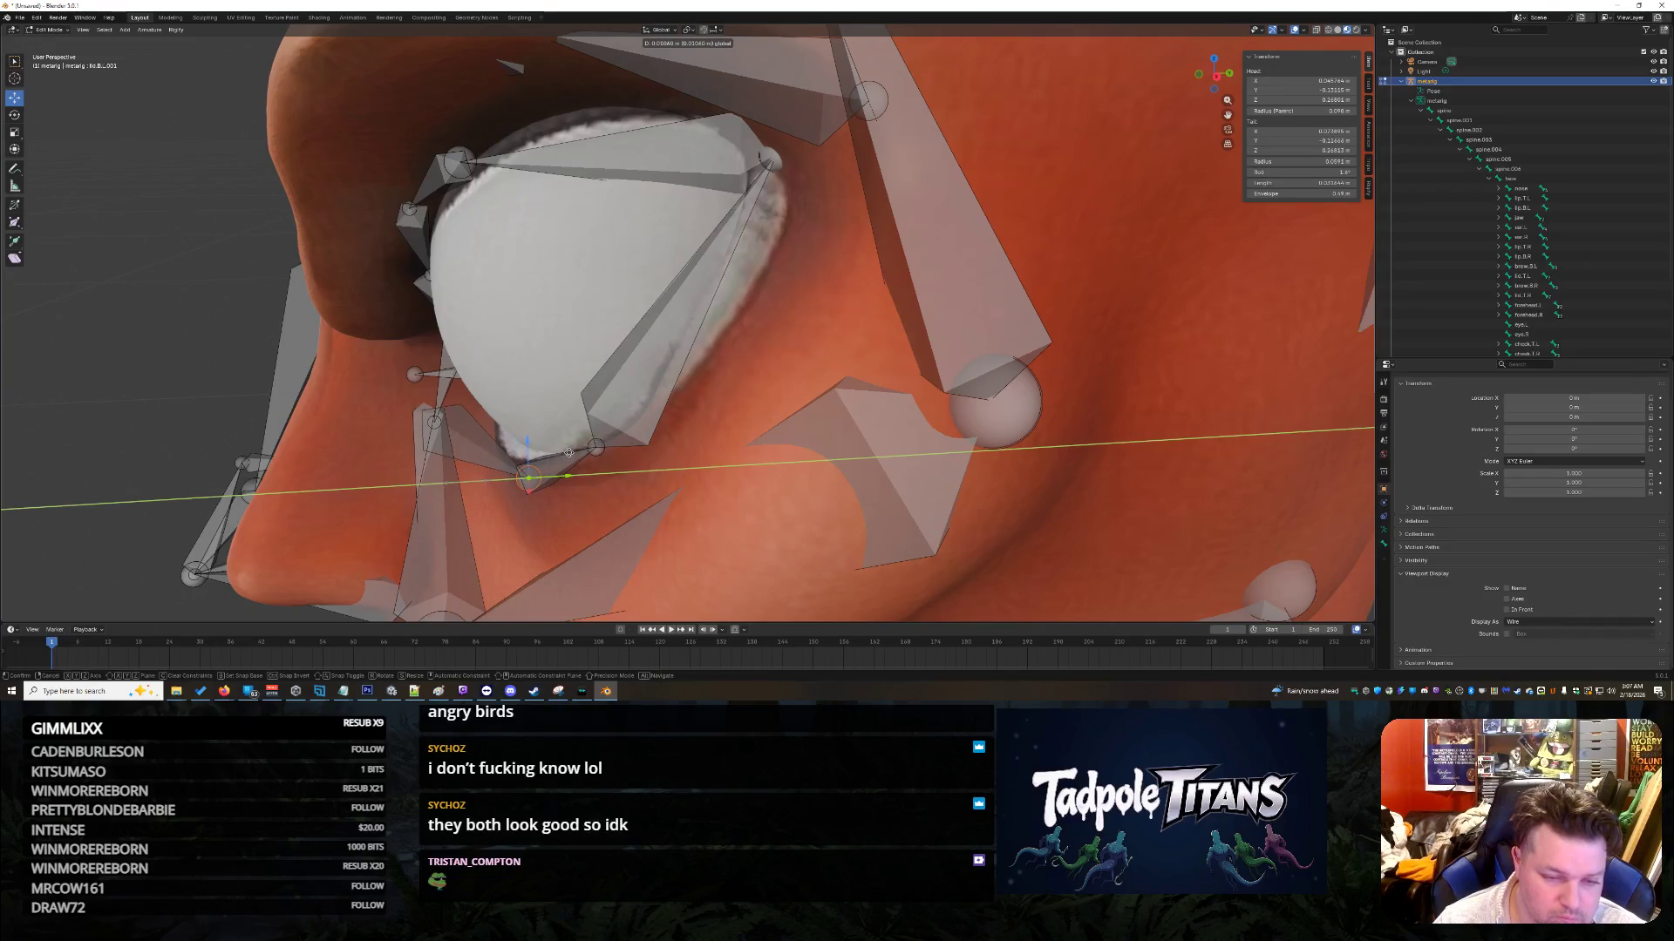
left_click_drag(568, 452, 569, 453)
mouse_move(569, 453)
middle_mouse_down()
mouse_move(768, 482)
mouse_move(723, 484)
middle_mouse_up()
Step: Raise the whole eye.L bone straight up inside the eyeball
left_click(520, 370)
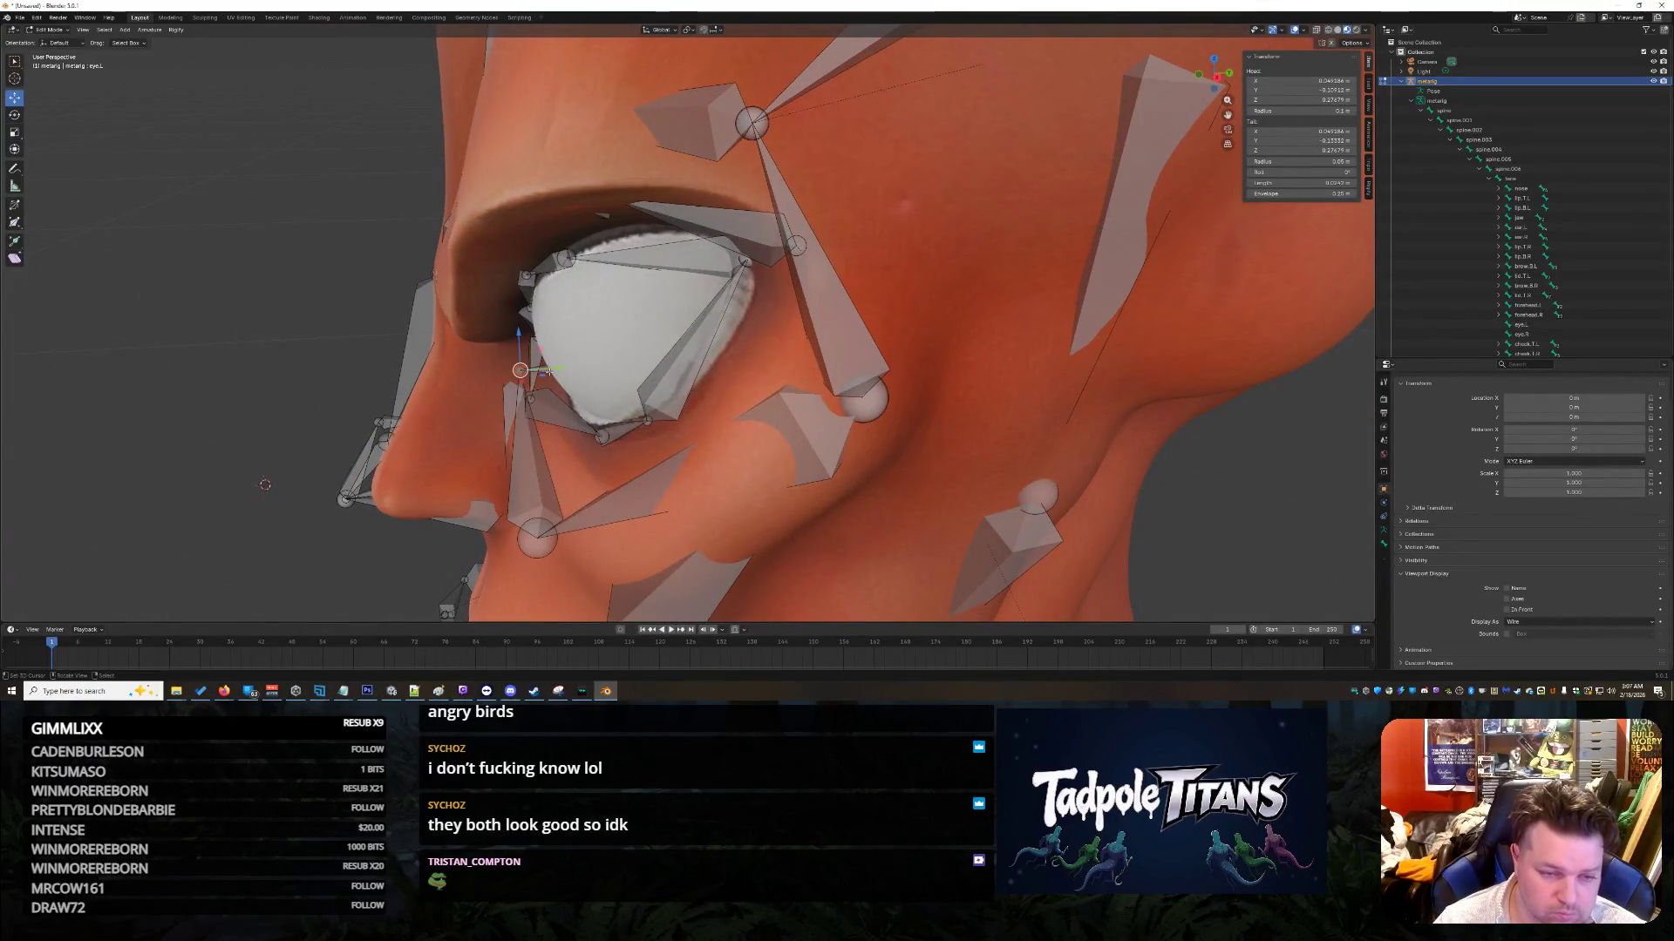
left_click_drag(521, 370, 522, 384)
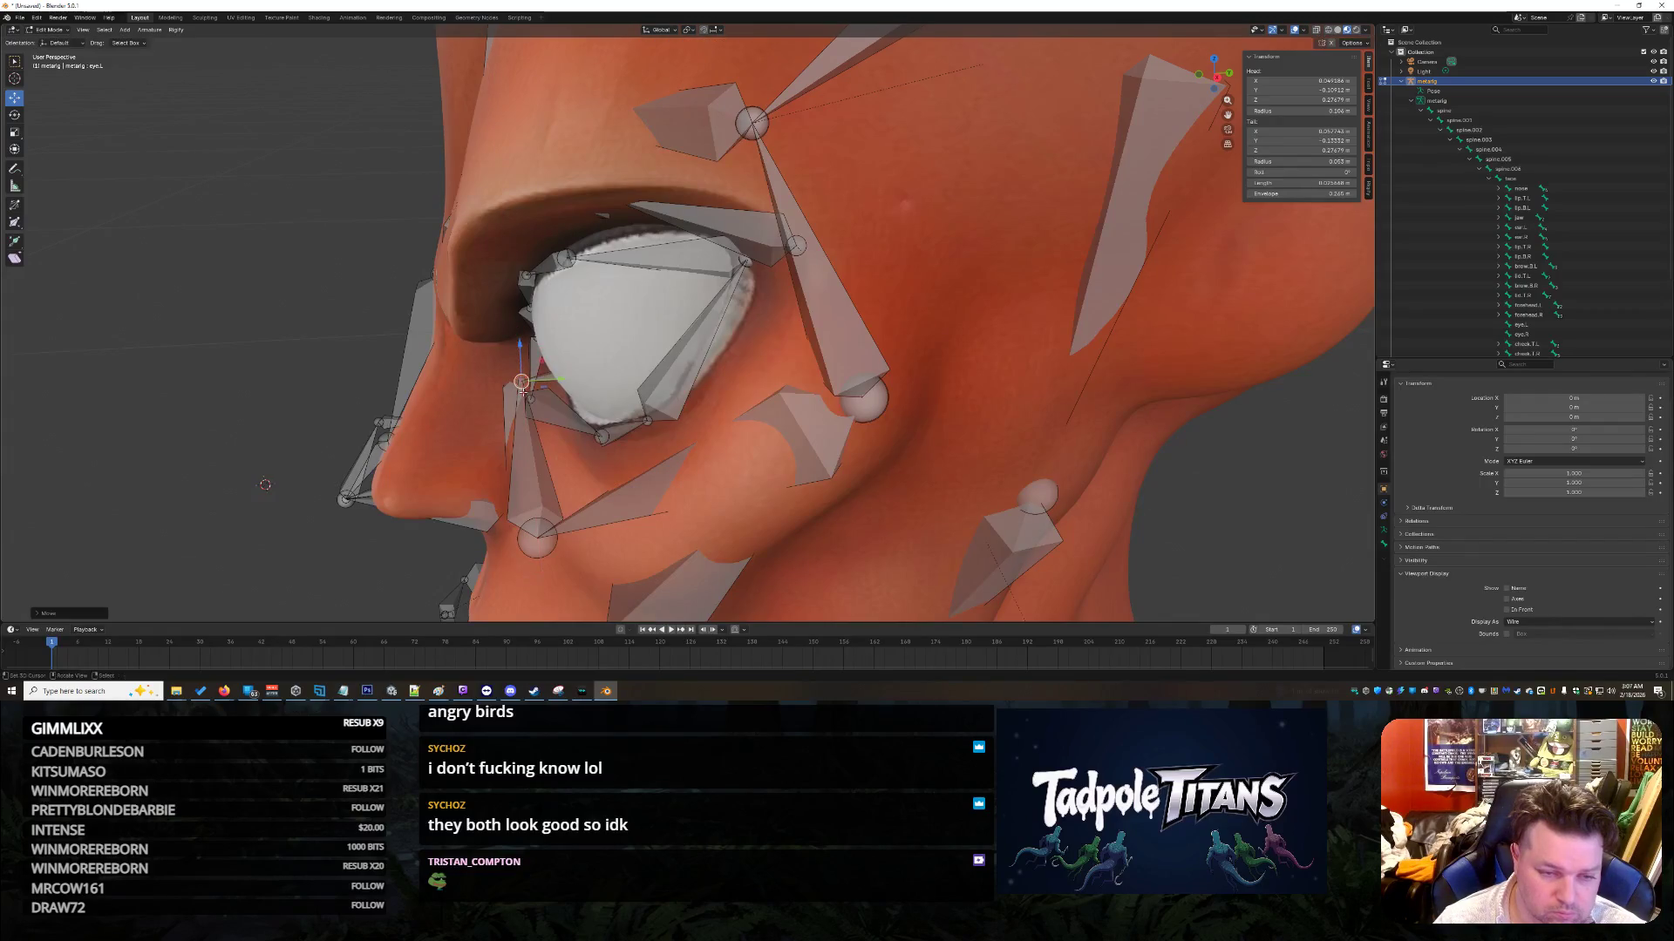
key("ctrl+z")
left_click(542, 369)
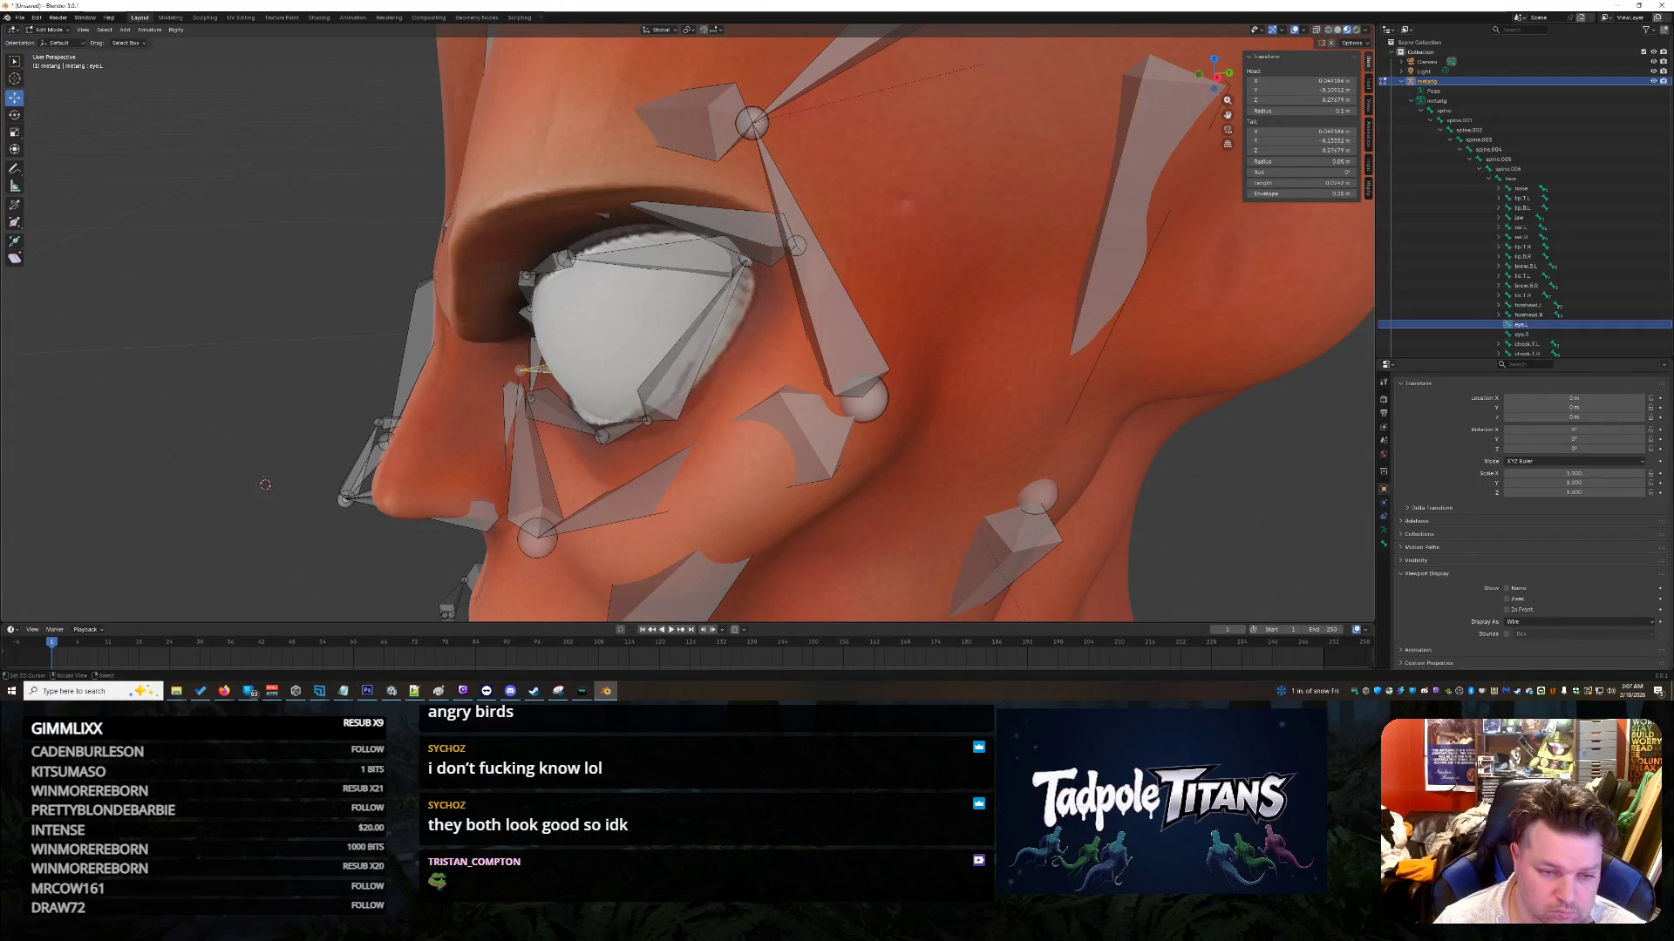
mouse_move(568, 336)
left_mouse_down()
mouse_move(568, 308)
mouse_move(593, 338)
left_mouse_up()
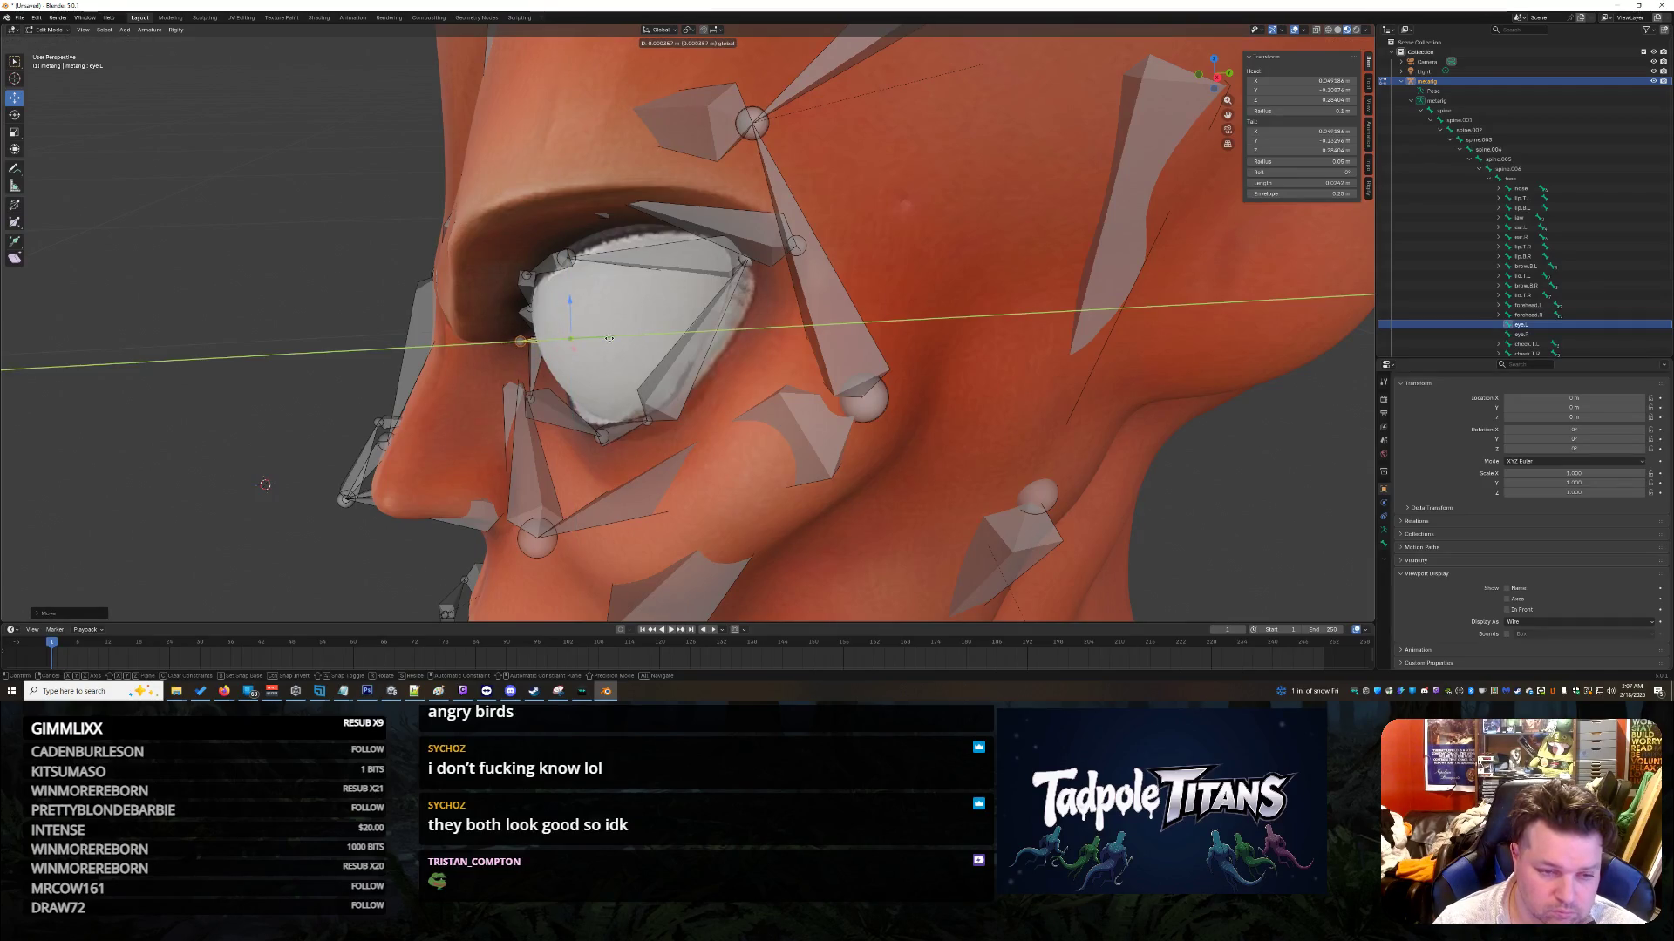
left_click(609, 338)
middle_click_drag(610, 340, 712, 379)
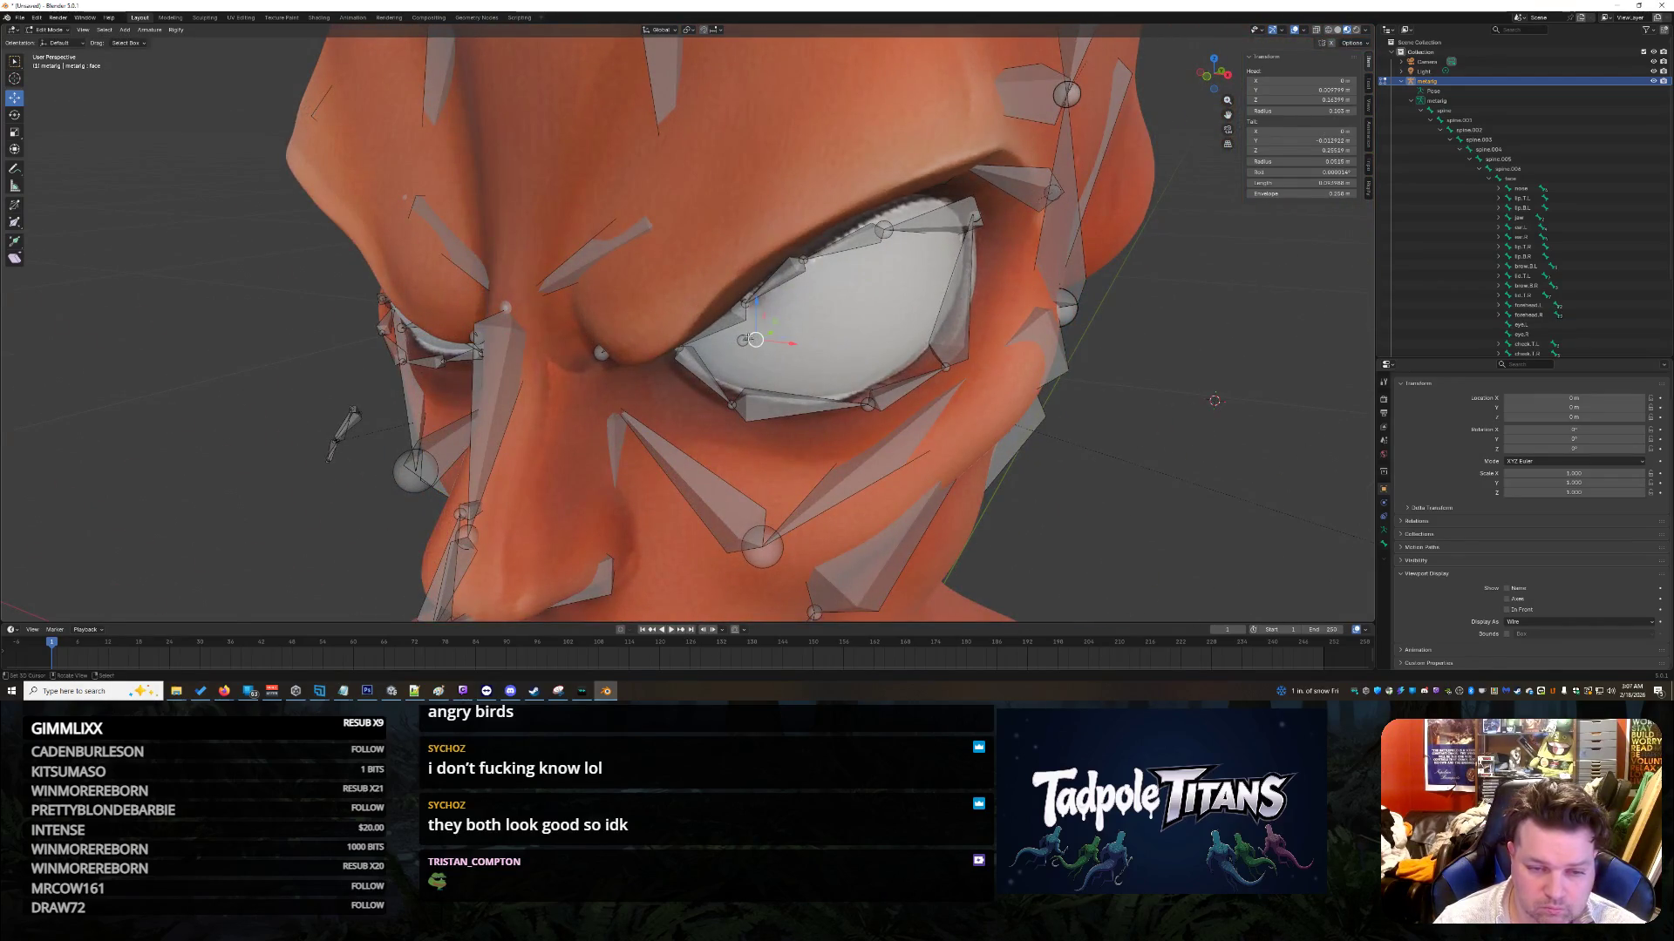
Step: Try shifting eye.L along X, then retry constrained to the XZ plane with Shift+Y, undoing both
left_click(746, 338)
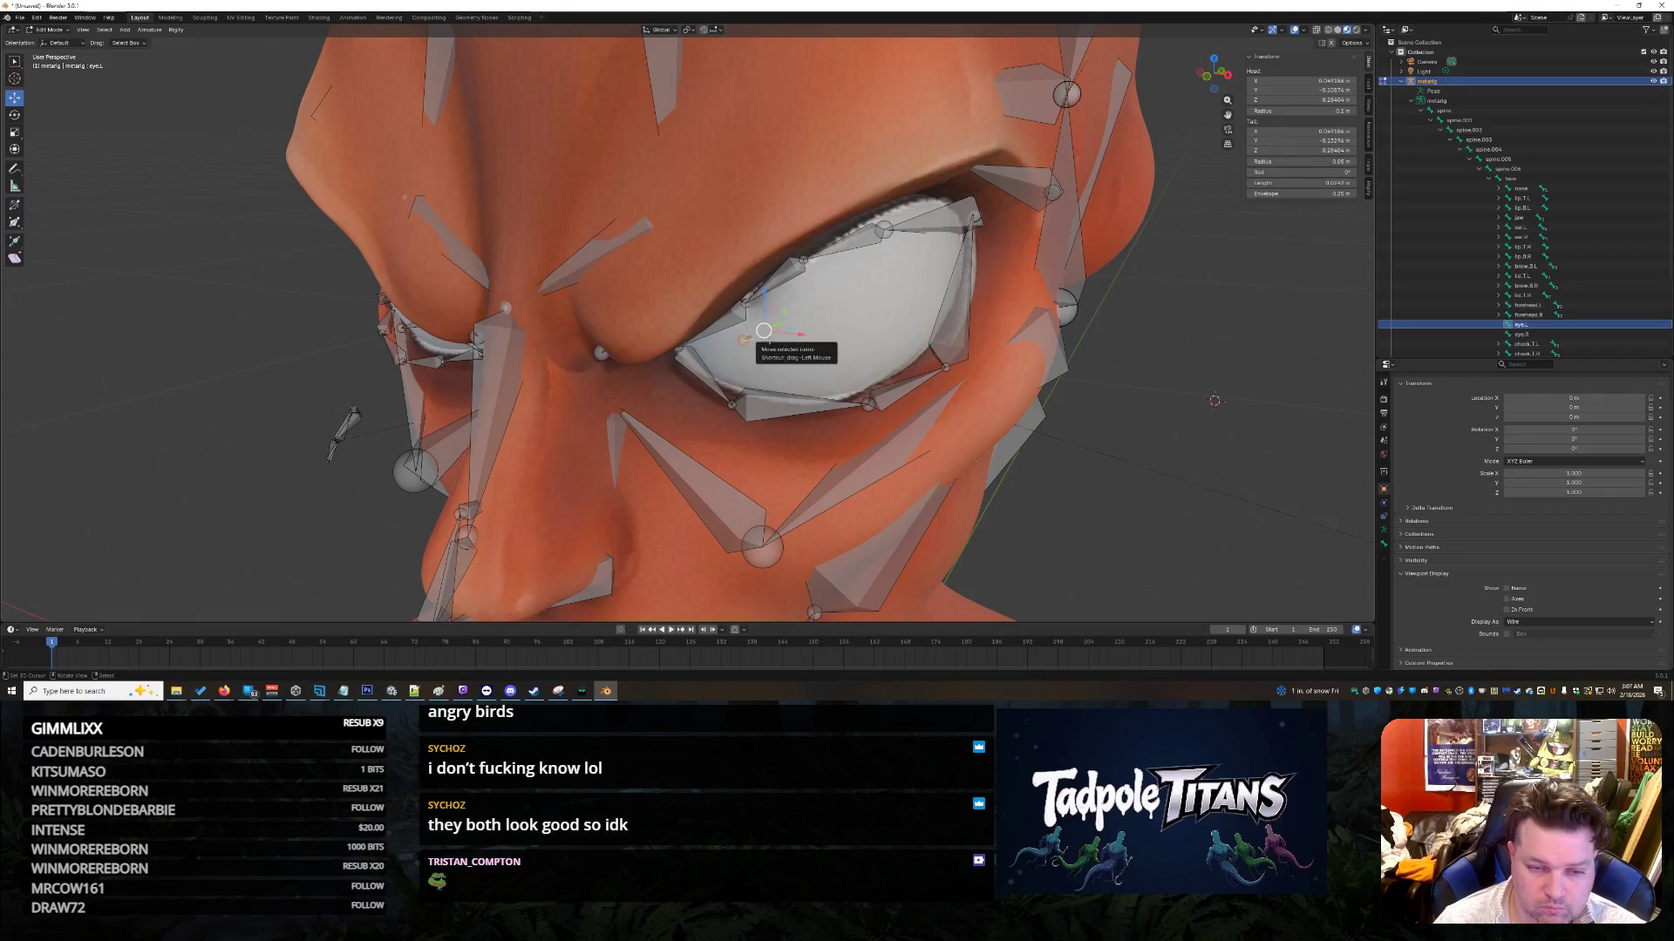
scroll(868, 337, "up", 2)
mouse_move(850, 337)
left_mouse_down()
mouse_move(966, 357)
mouse_move(967, 337)
mouse_move(924, 357)
mouse_move(924, 290)
mouse_move(977, 277)
left_mouse_up()
key("ctrl+z")
key("shift+y")
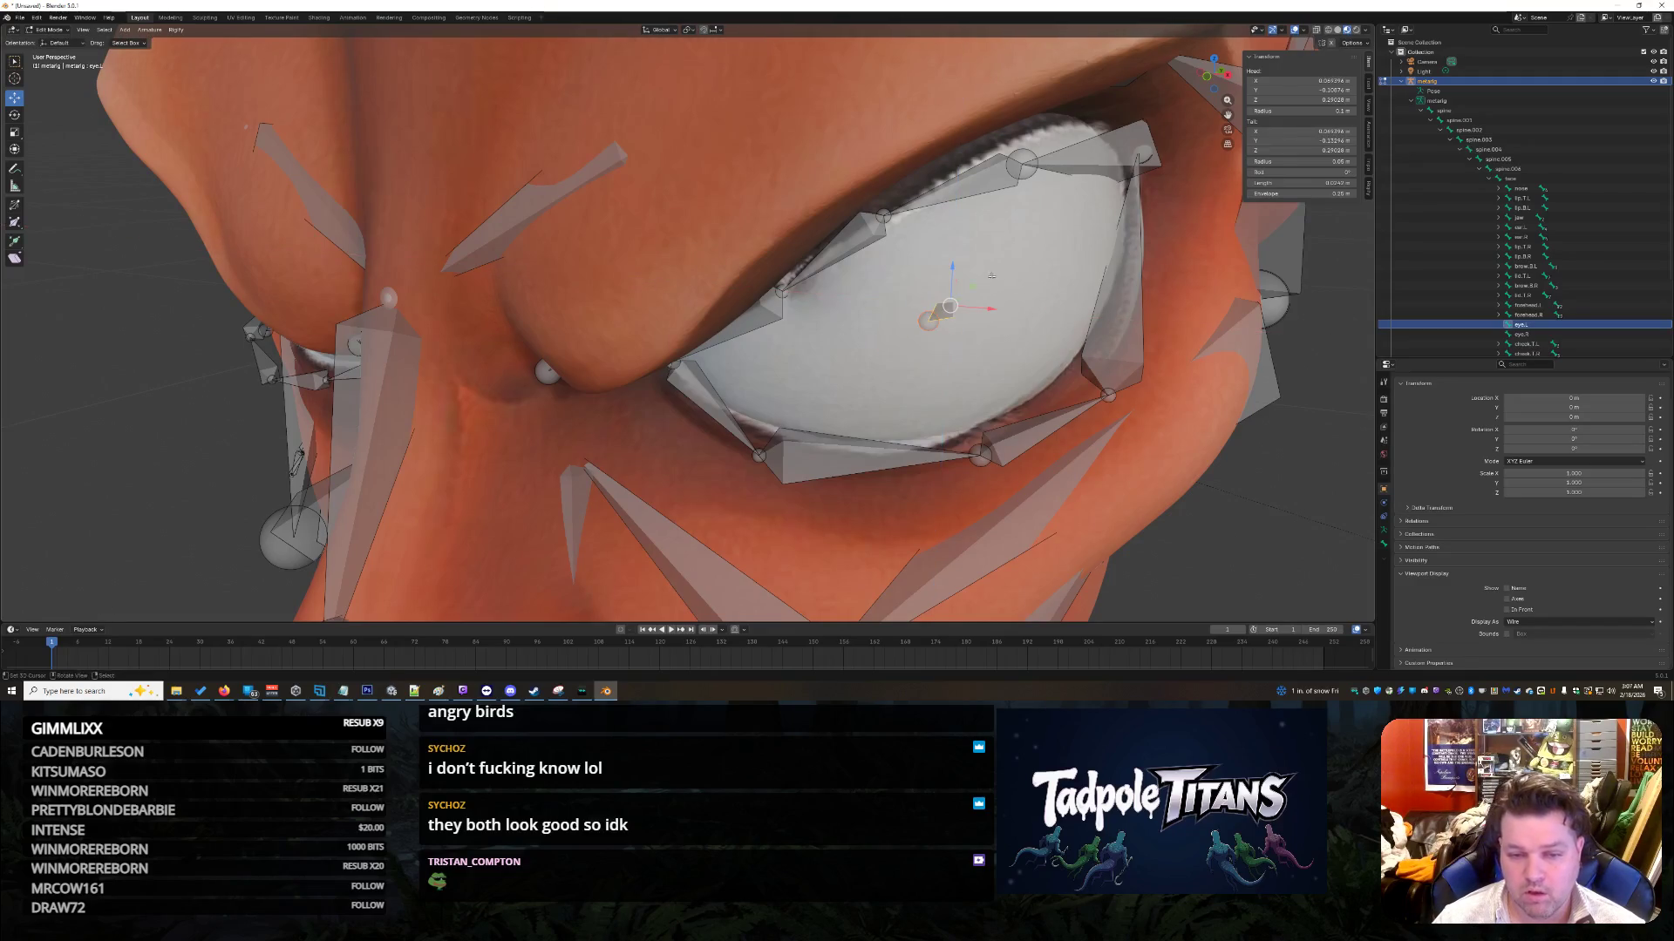
scroll(991, 284, "up", 10)
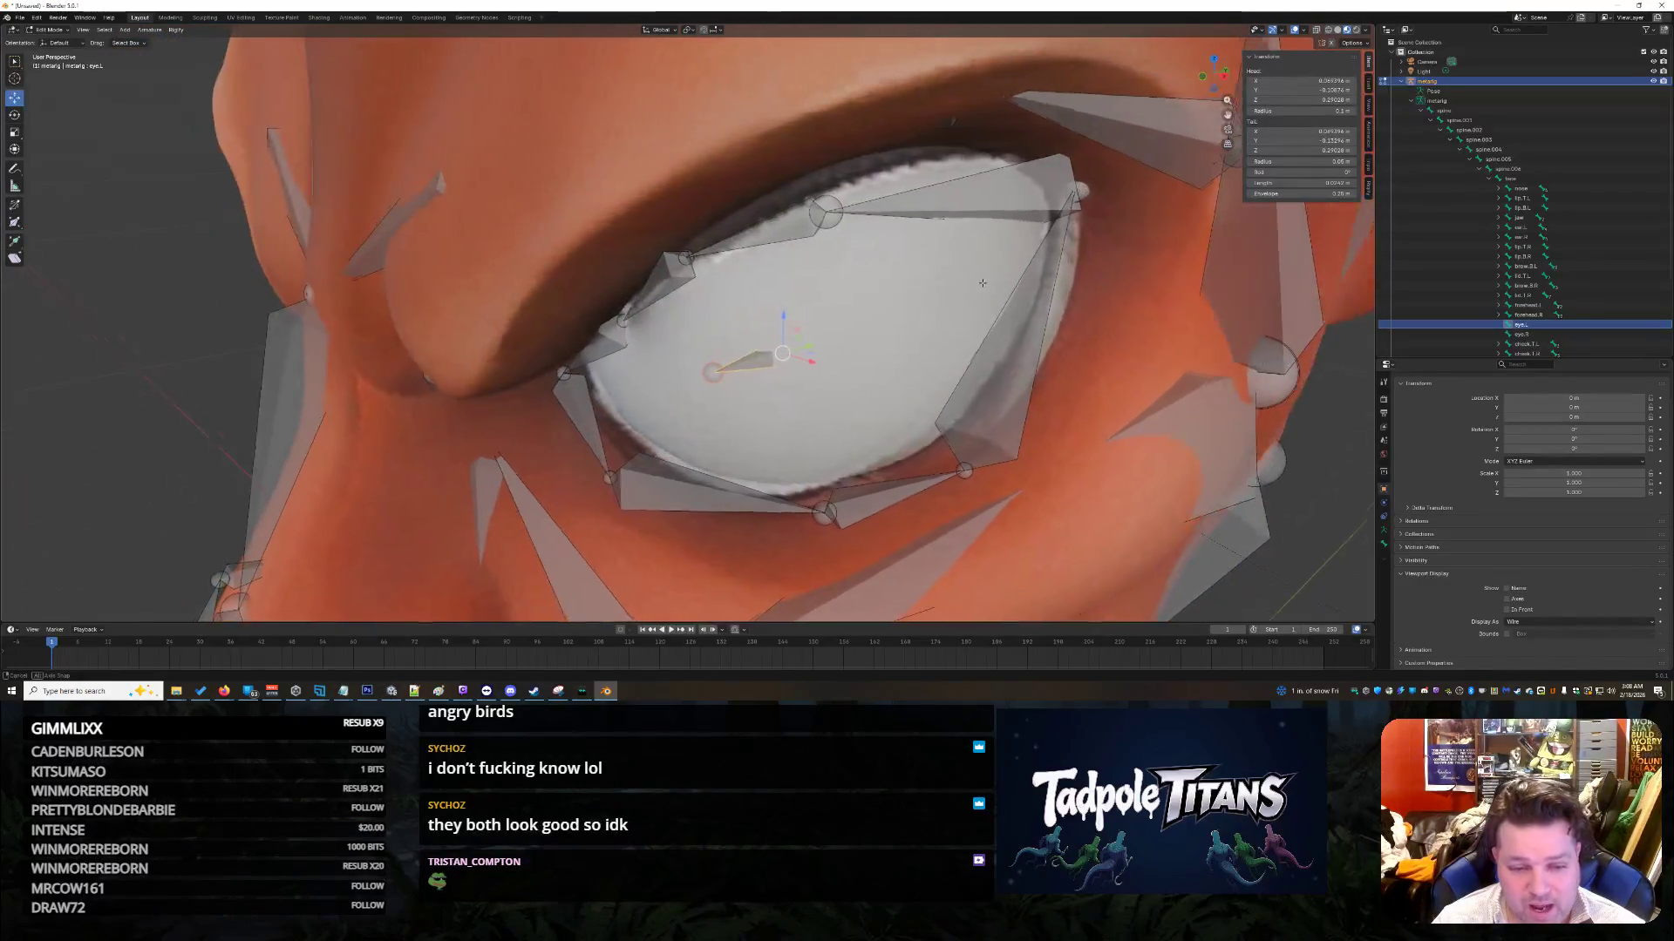
key("ctrl+z")
key("ctrl+z")
key("ctrl+z")
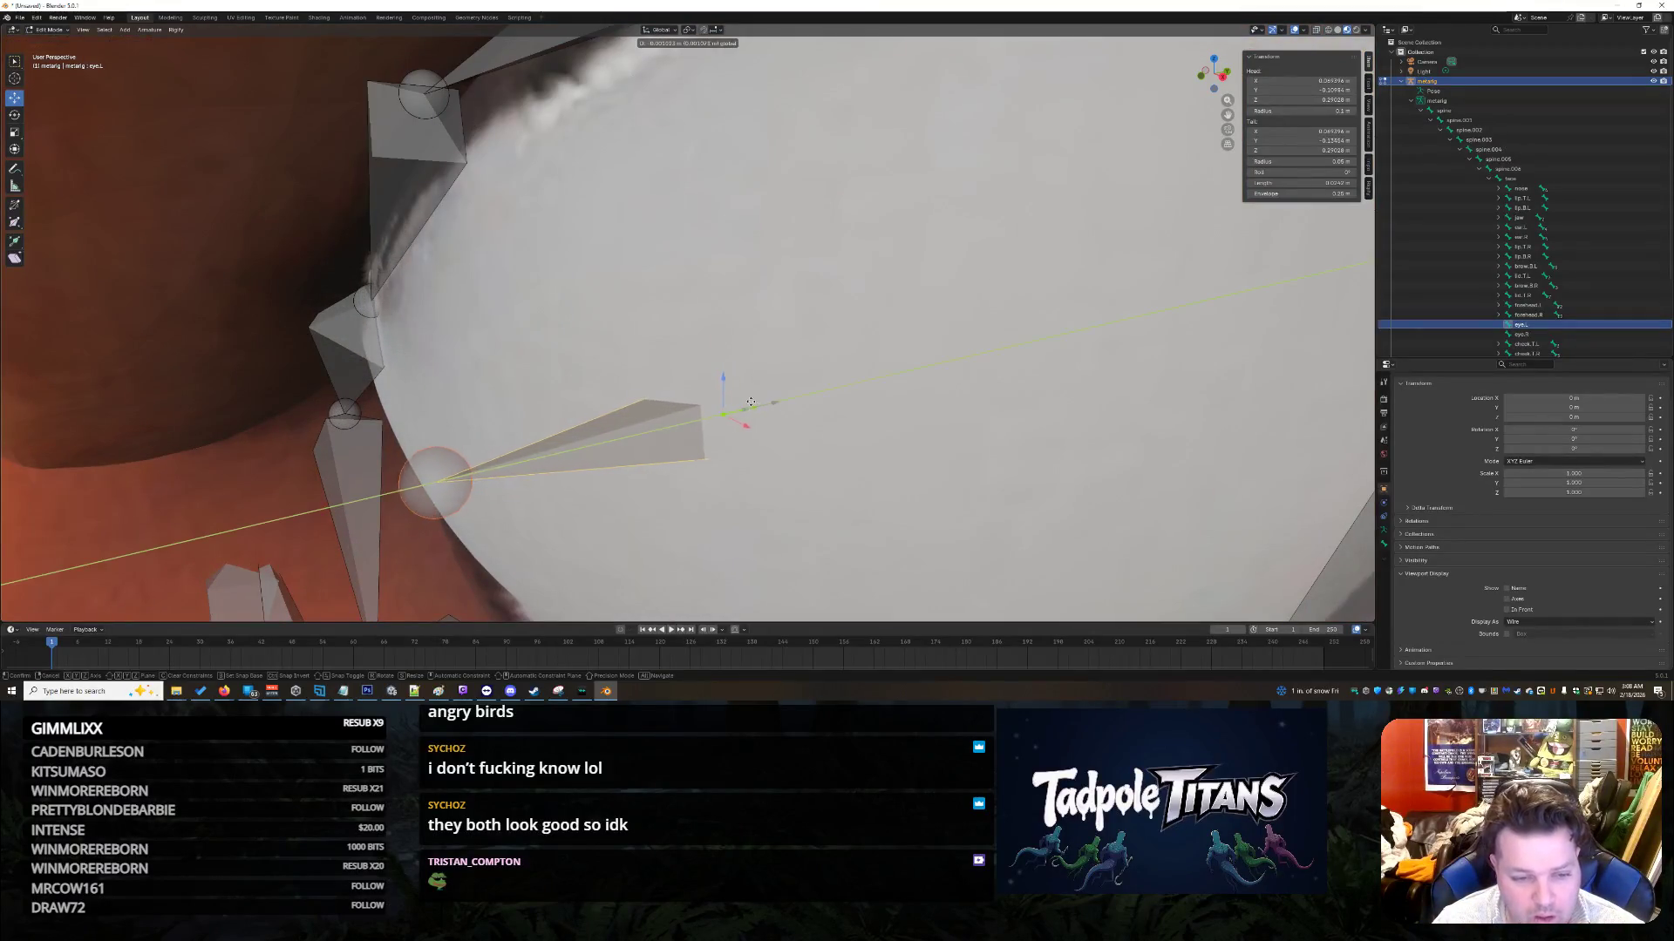
Step: Slide the lower lid bone along Y onto the lower eyelid rim
scroll(880, 432, "down", 10)
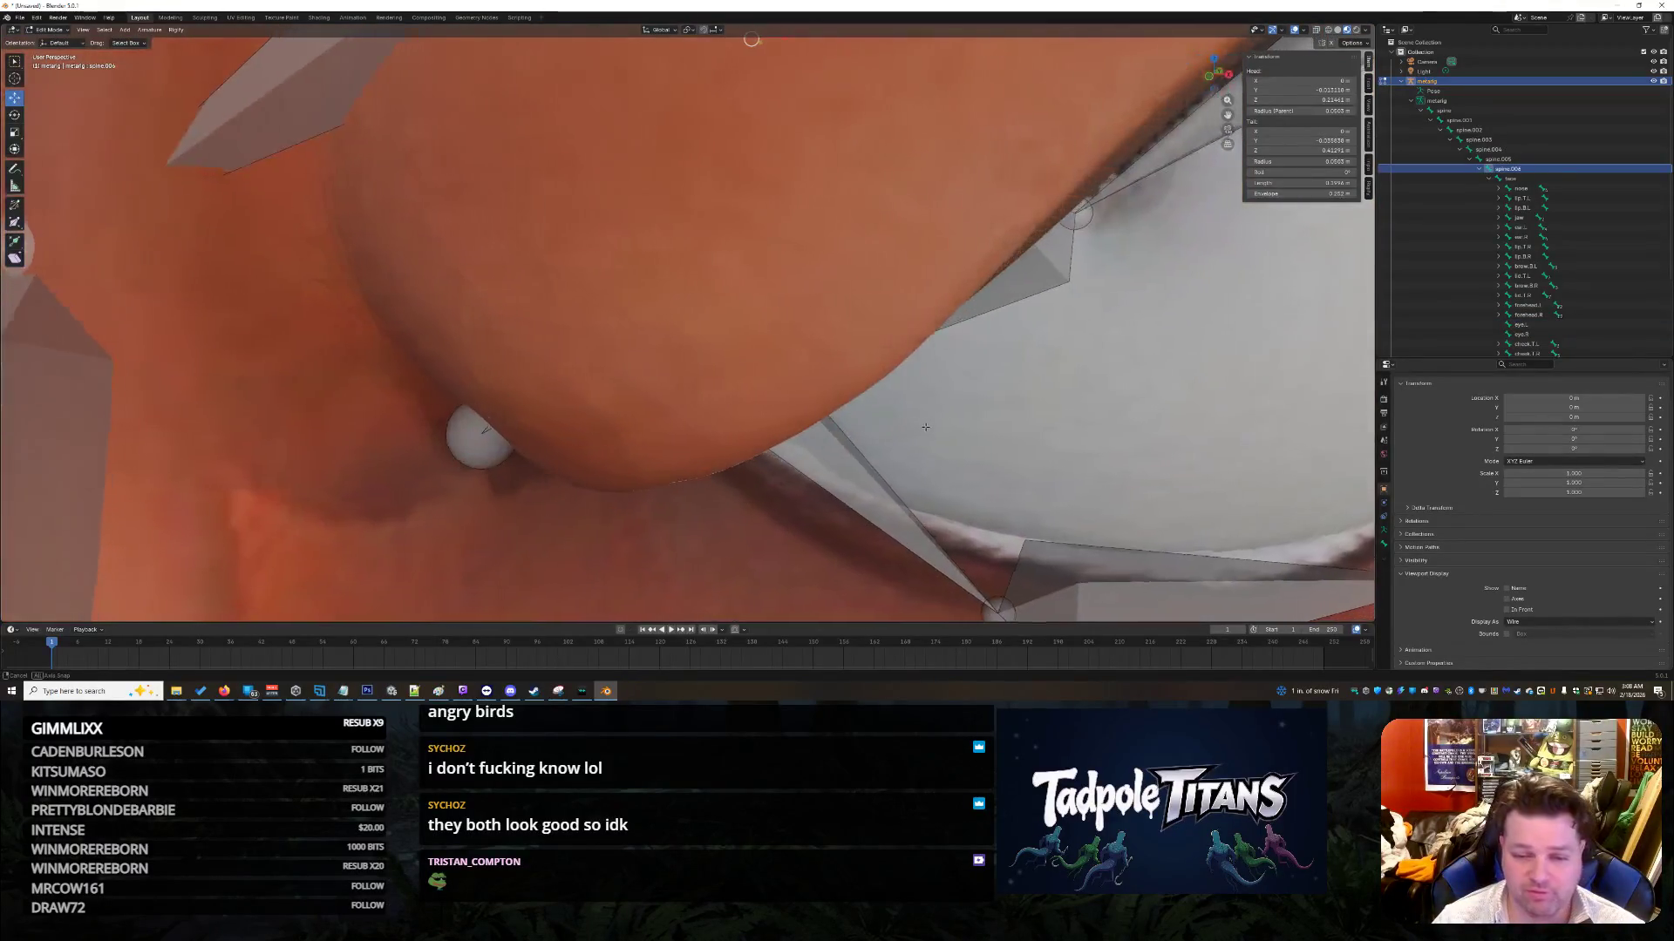
scroll(902, 416, "up", 5)
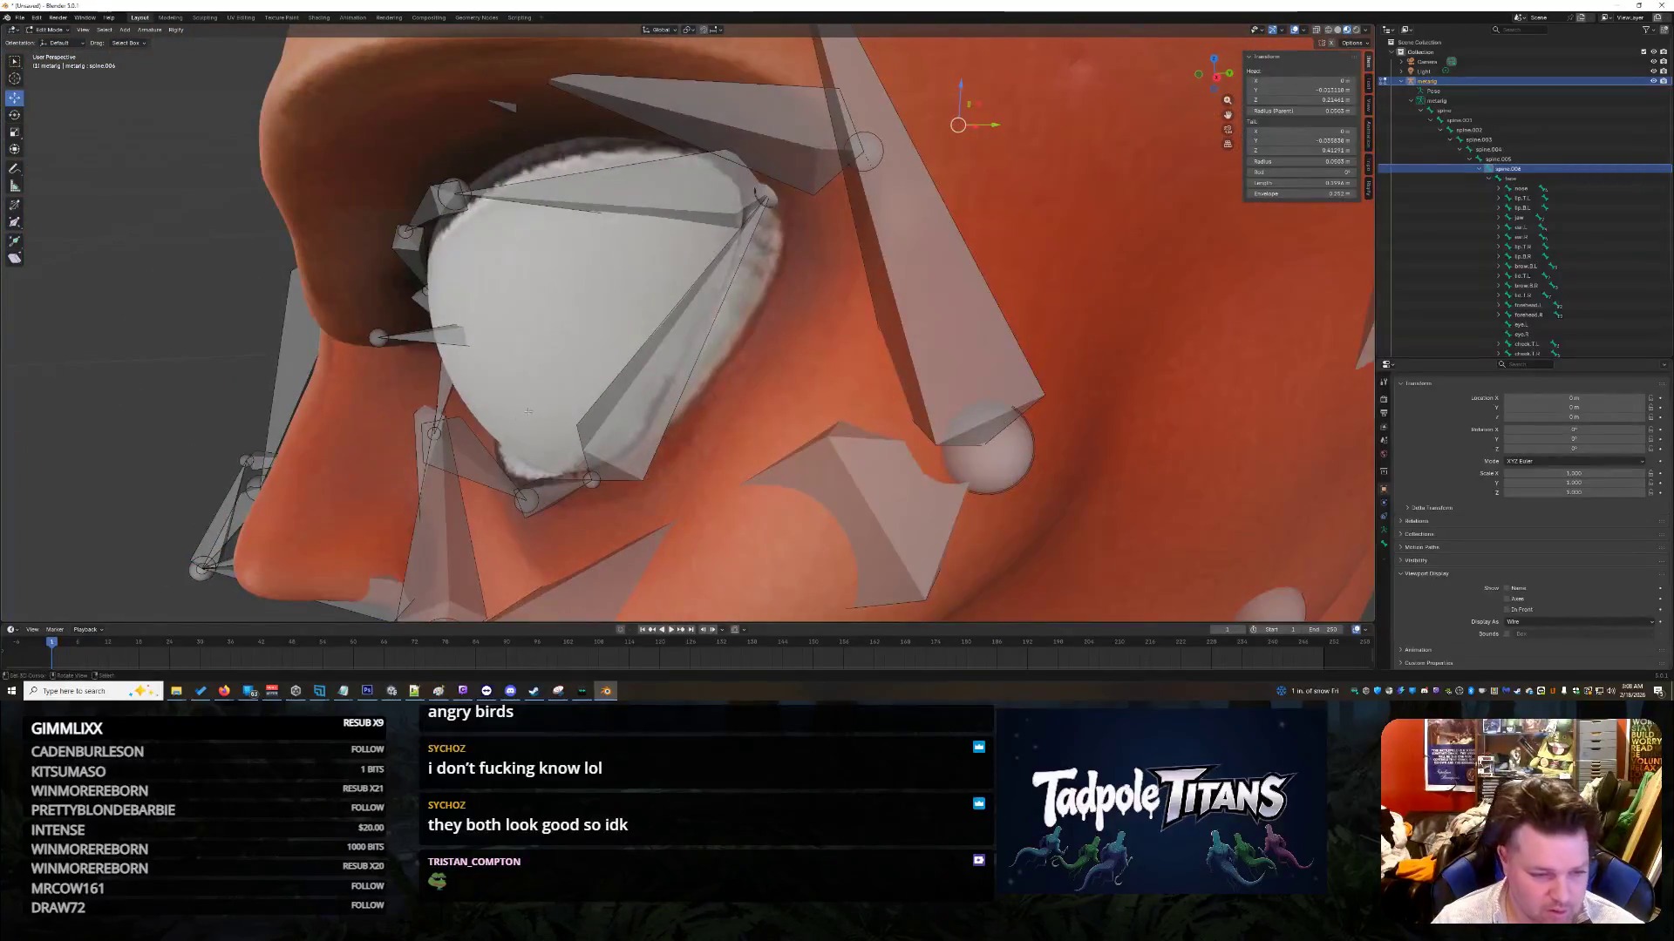
left_click(435, 431)
left_click_drag(477, 438, 523, 424)
mouse_move(523, 424)
middle_mouse_down()
mouse_move(715, 383)
mouse_move(737, 361)
middle_mouse_up()
Step: Reposition the eye-corner bone's tail and head so it sits at the eye corner
scroll(715, 383, "down", 3)
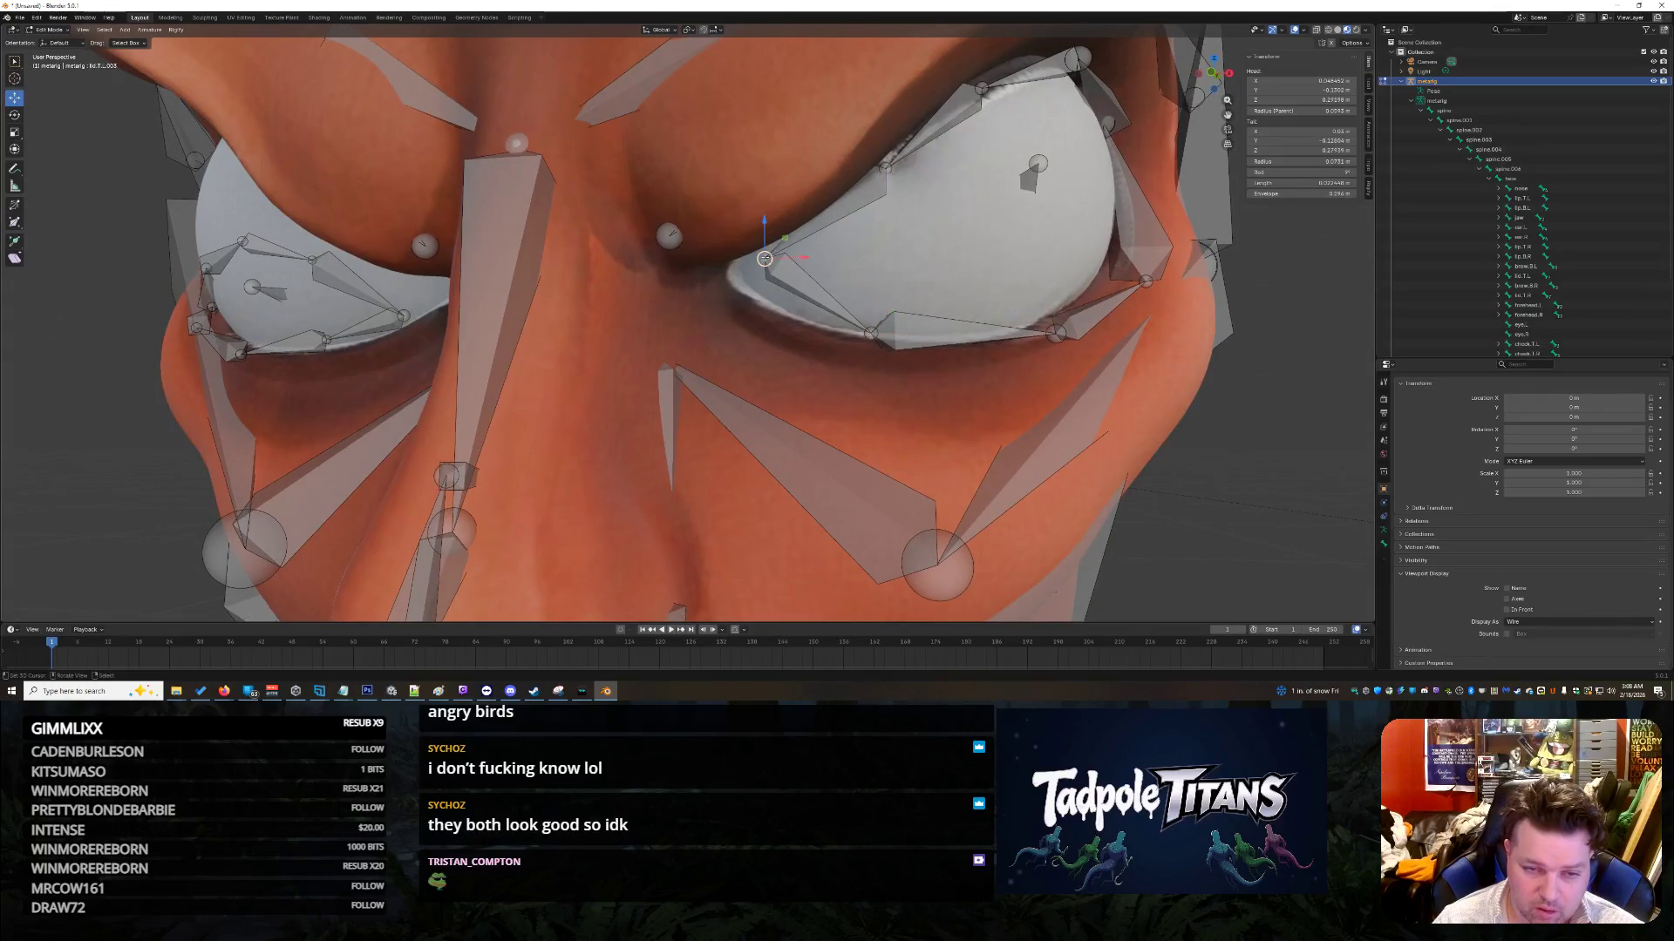
left_click_drag(764, 222, 767, 233)
mouse_move(863, 301)
middle_mouse_down()
mouse_move(885, 311)
mouse_move(675, 327)
middle_mouse_up()
left_click_drag(508, 314, 479, 369)
middle_click_drag(479, 370, 757, 386)
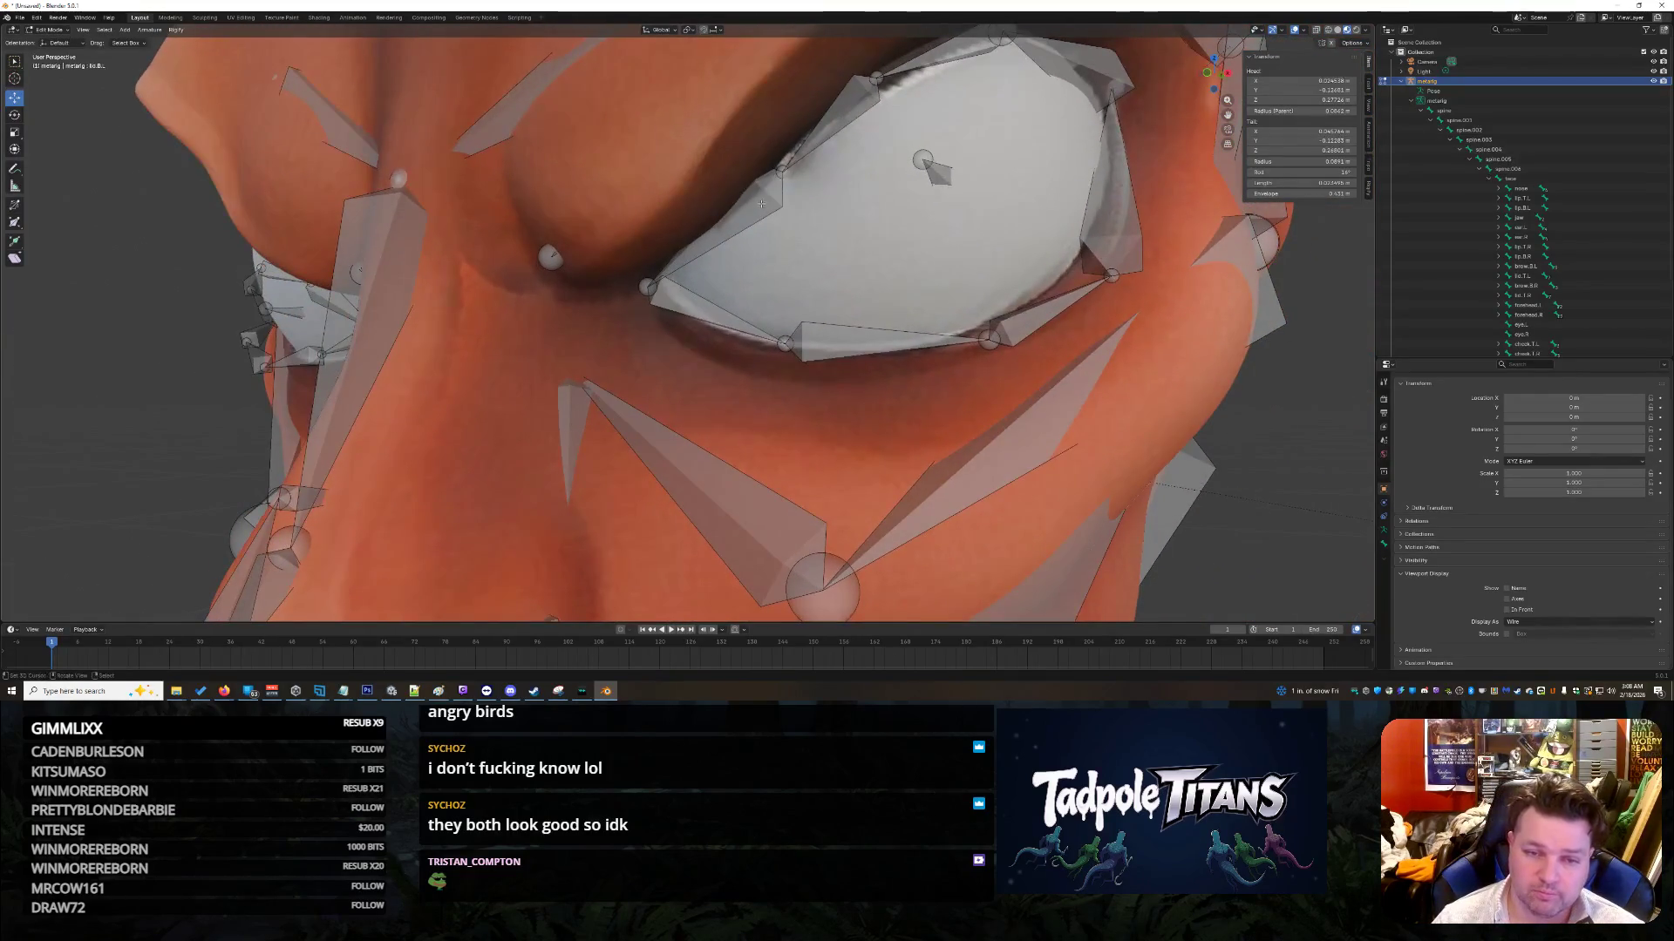
Step: Move the upper lid bone along Z onto the upper eyelid edge
left_click(779, 169)
left_click(766, 159)
key("g")
key("z")
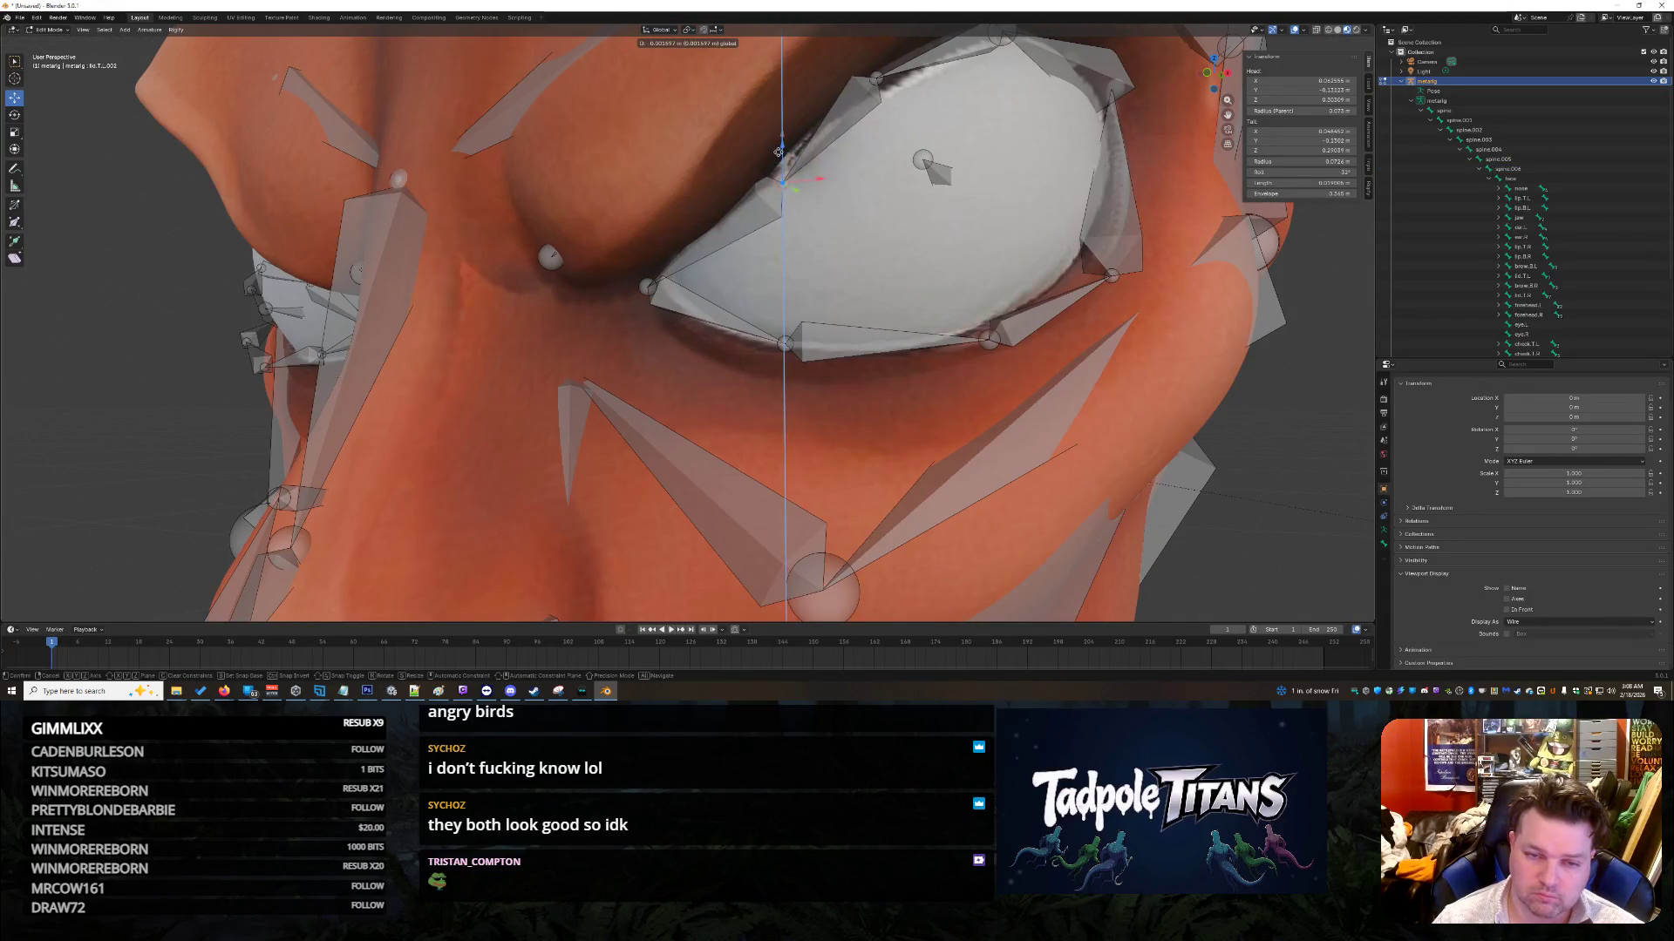
left_click(780, 158)
Step: Slide the next upper lid joint along Y onto the eyelid rim
mouse_move(806, 253)
middle_mouse_down()
mouse_move(854, 371)
mouse_move(803, 386)
middle_mouse_up()
left_click(402, 210)
key("g")
key("y")
left_click(463, 209)
Step: Move the rim joint and its tail along Y and up onto the lid edge
left_click(437, 161)
key("g")
key("y")
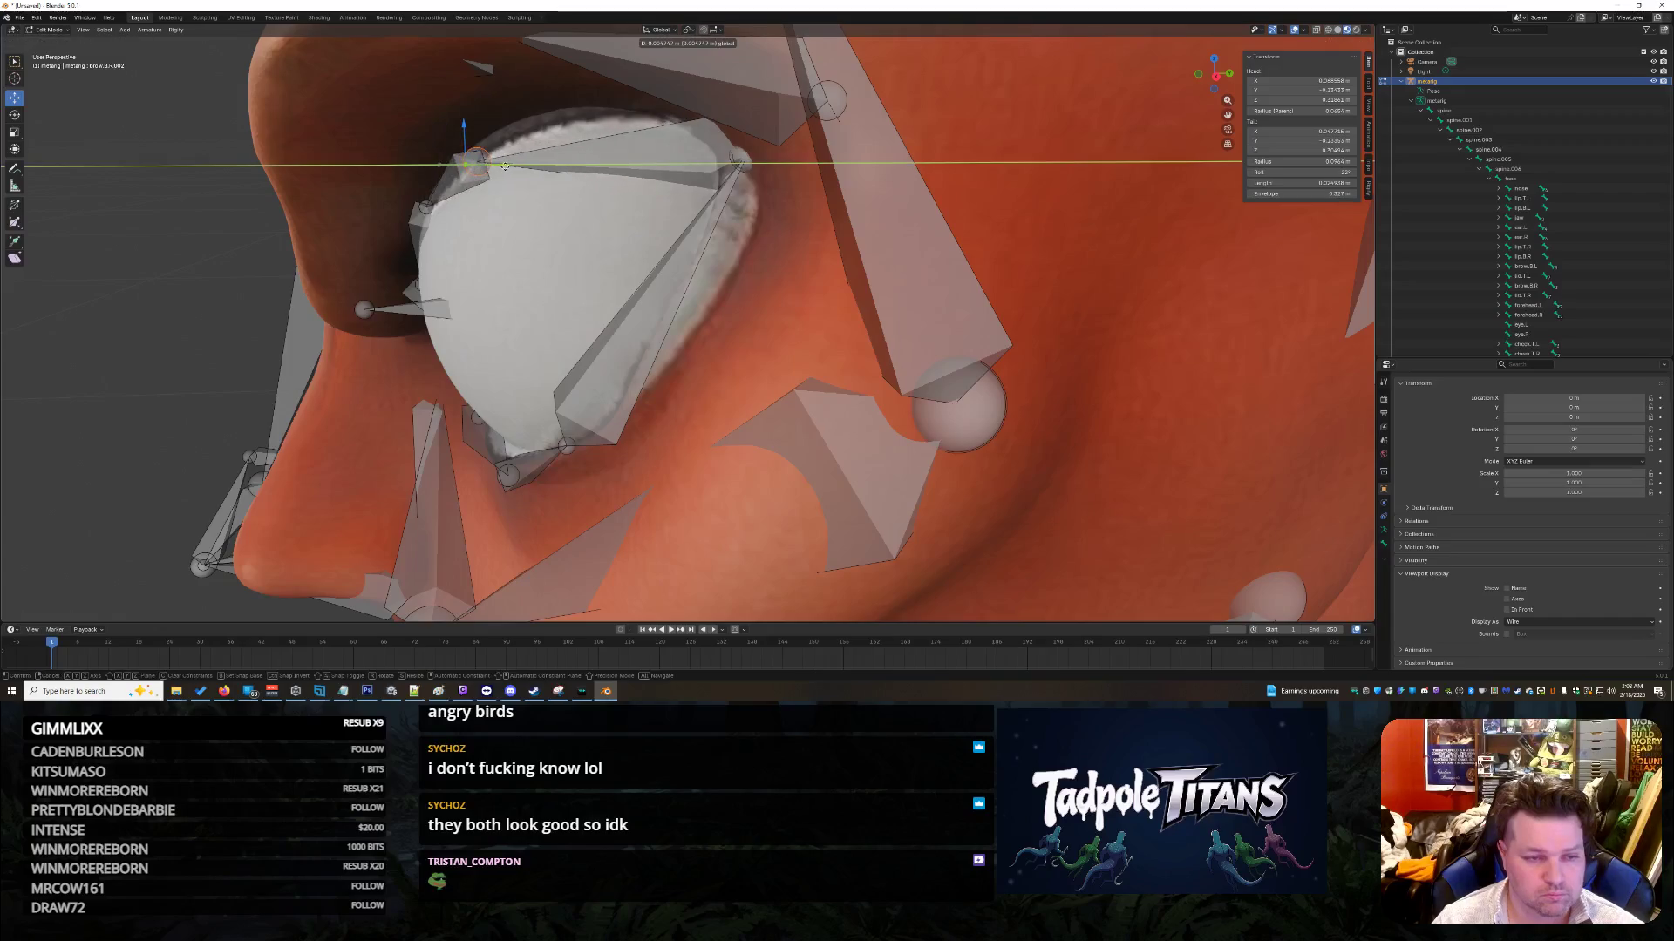
left_click(485, 164)
key("g")
left_click(480, 104)
key("g")
key("y")
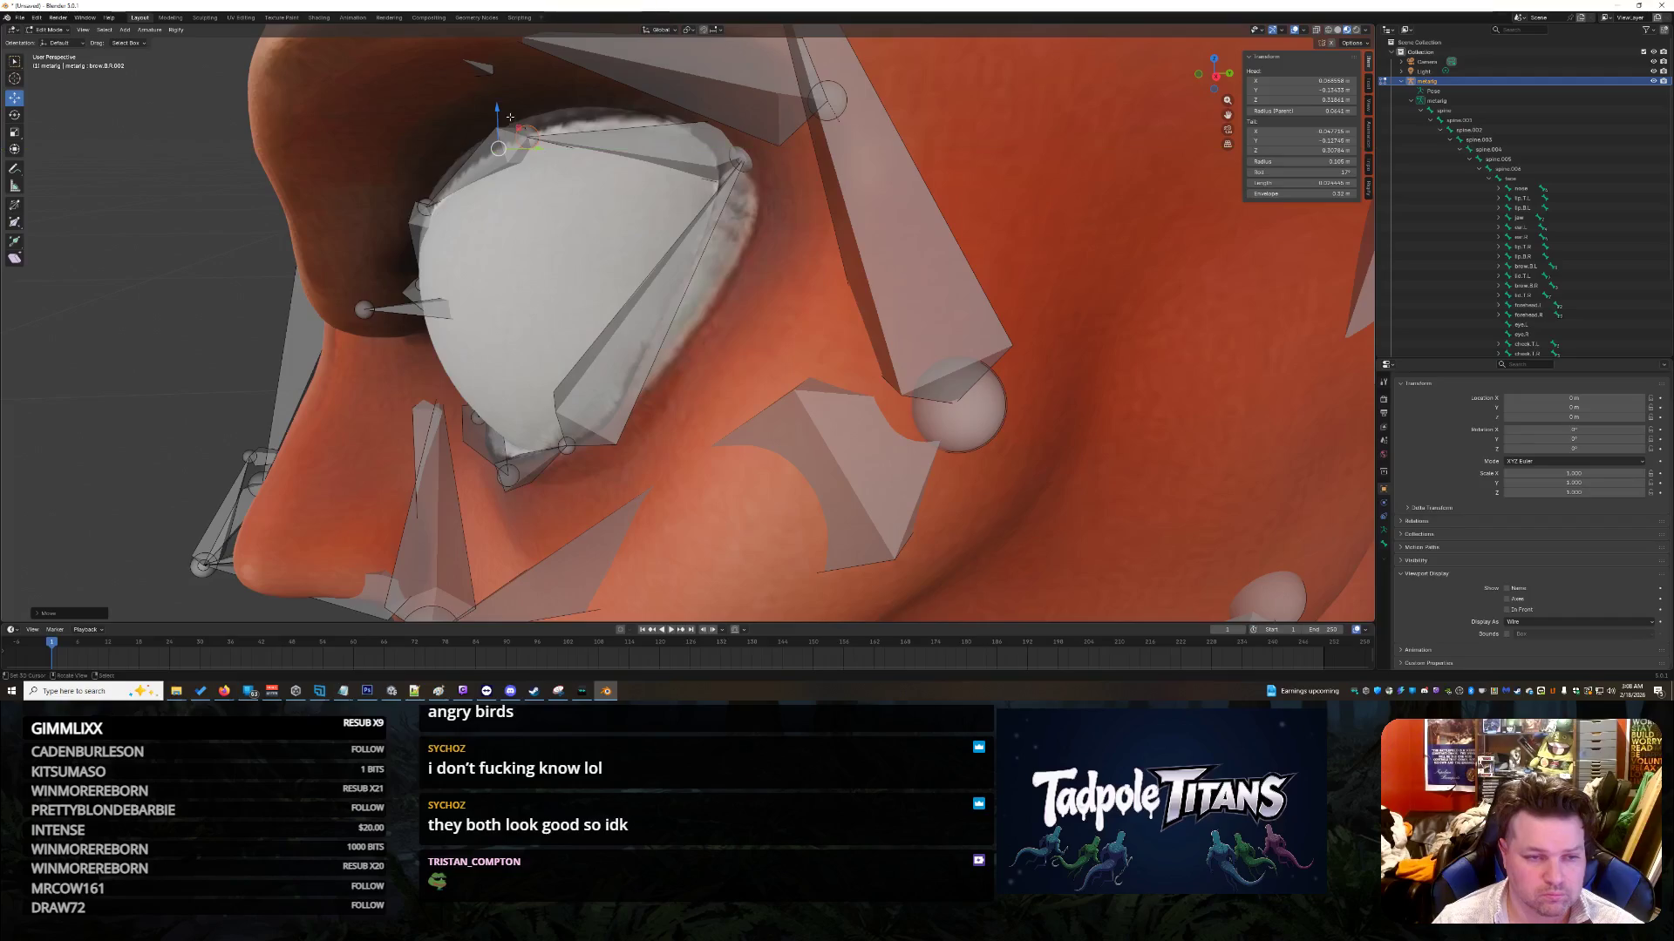
left_click(515, 118)
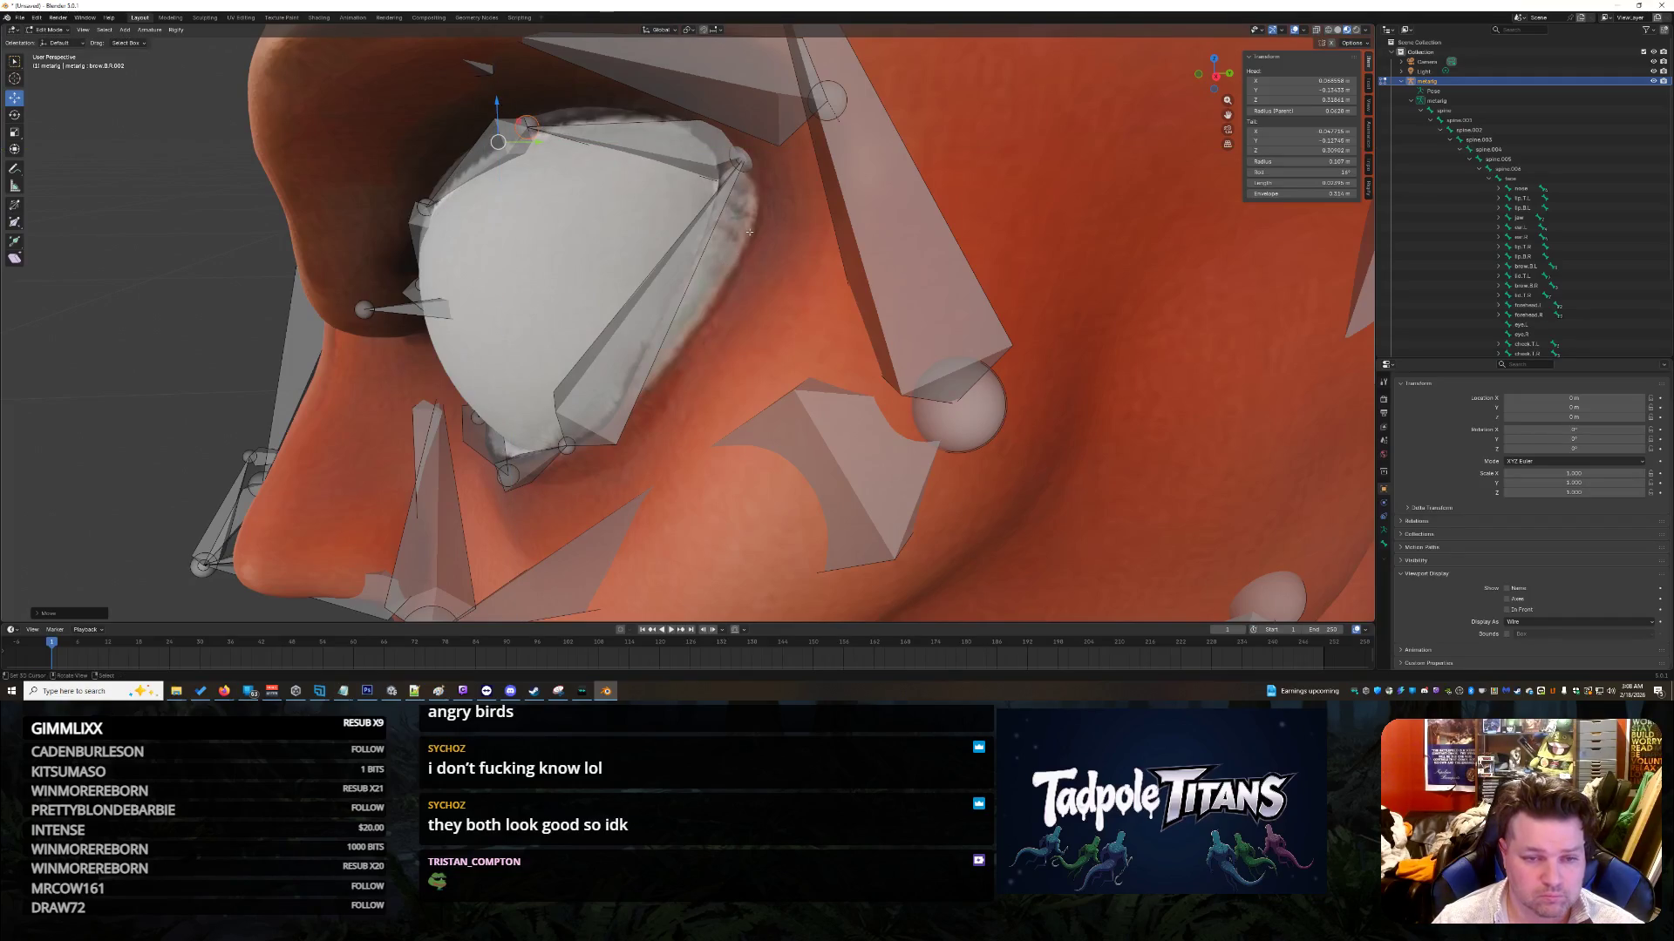
Step: Move the bone tail along Y, then onto the eye corner
mouse_move(763, 249)
middle_mouse_down()
mouse_move(823, 259)
mouse_move(738, 246)
middle_mouse_up()
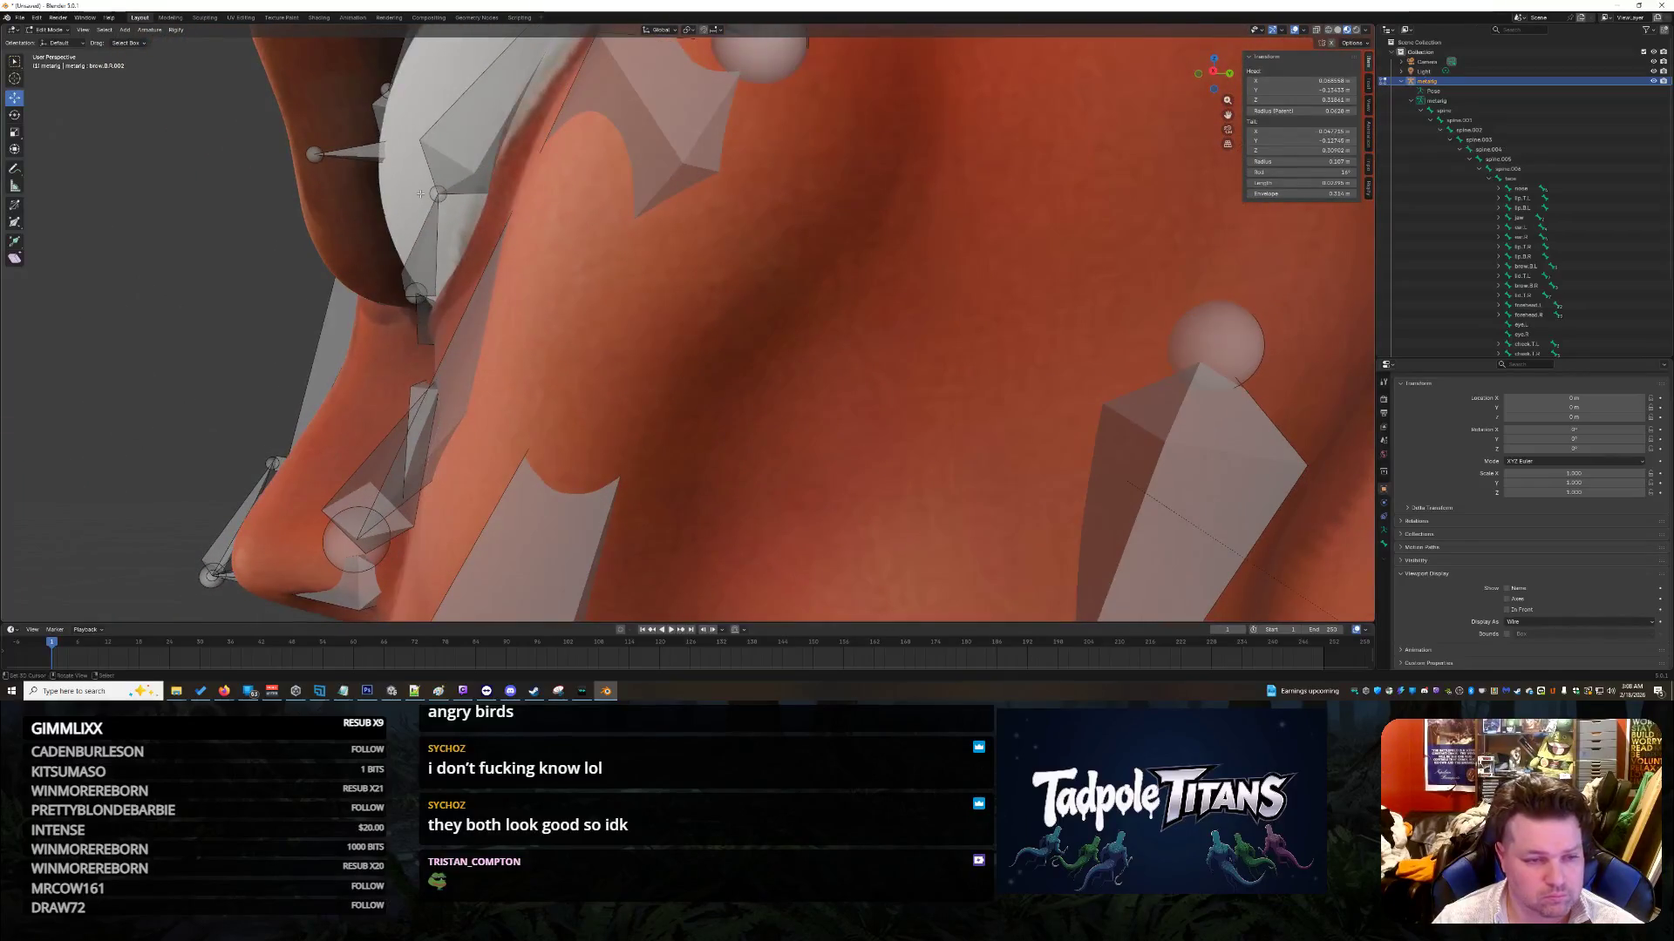
key("g")
key("y")
left_click(534, 198)
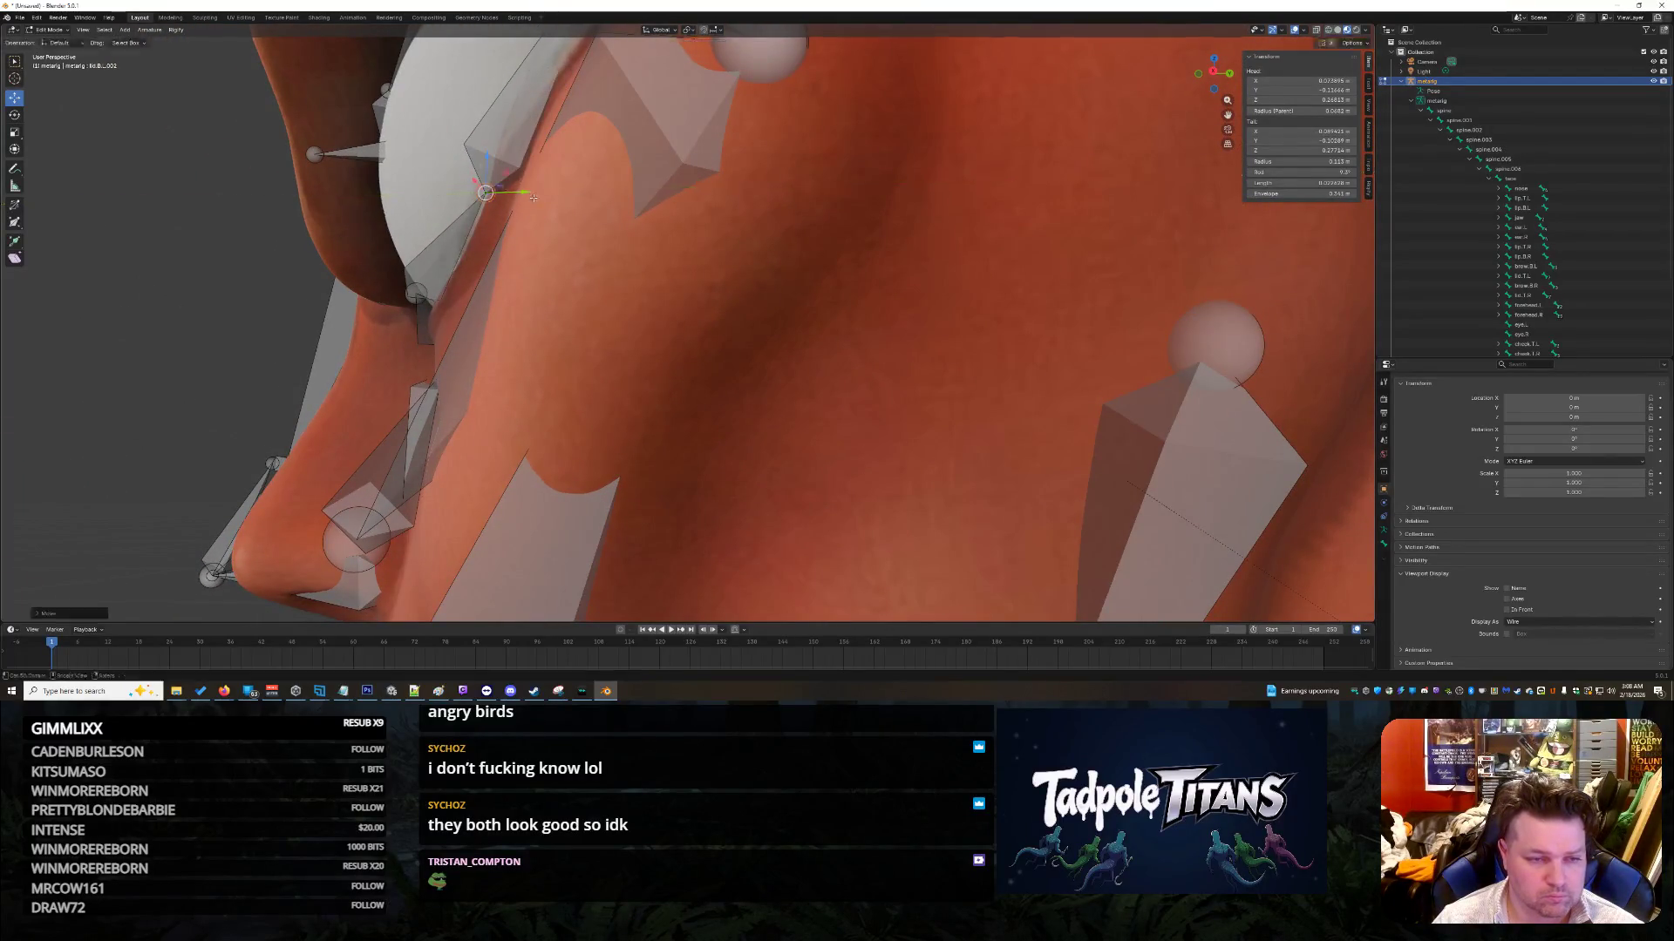
middle_click_drag(713, 309, 952, 309)
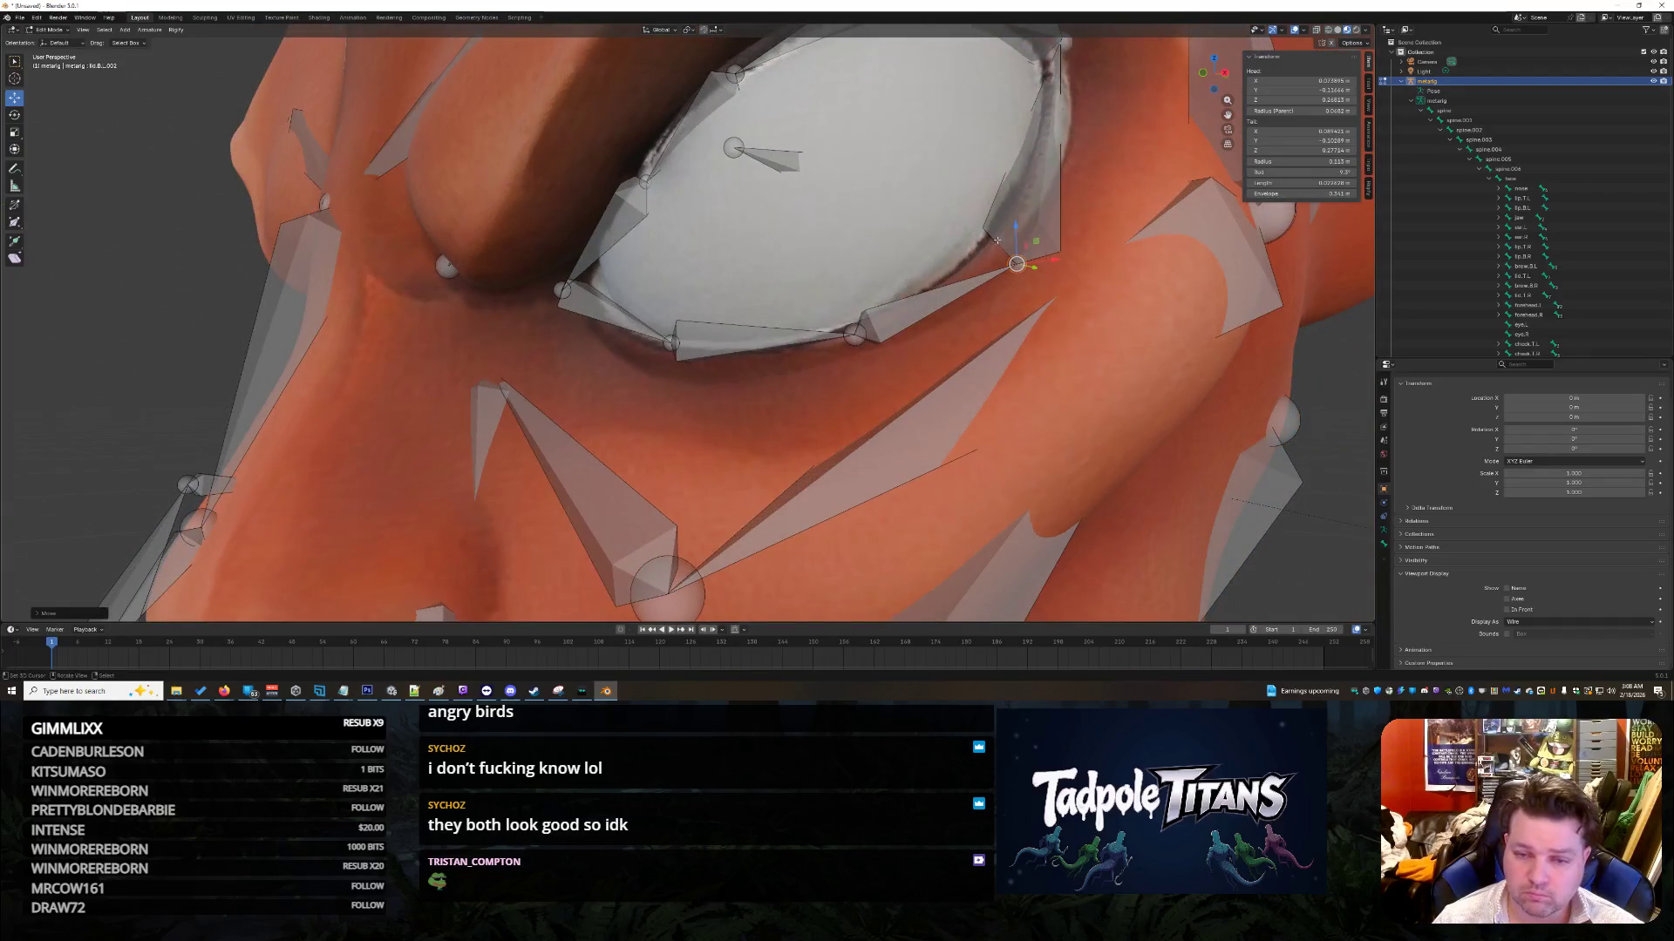
key("g")
left_click(987, 206)
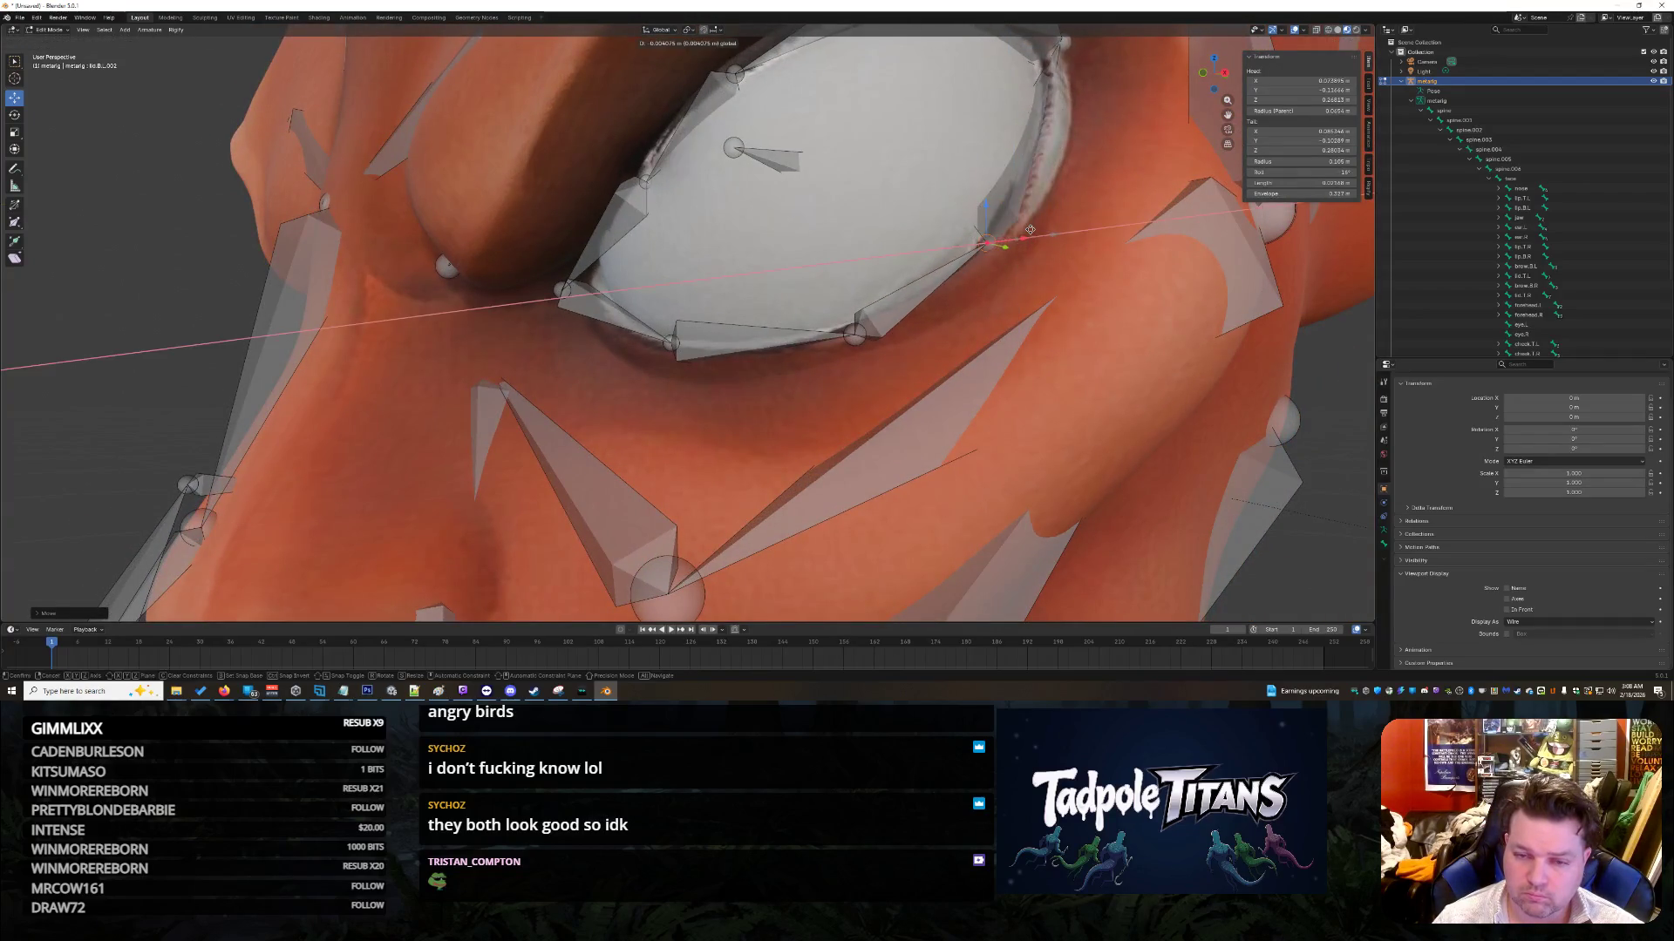
Step: Slide the bone head along Y near the eye and nose
mouse_move(1088, 297)
middle_mouse_down()
mouse_move(1134, 292)
mouse_move(540, 263)
middle_mouse_up()
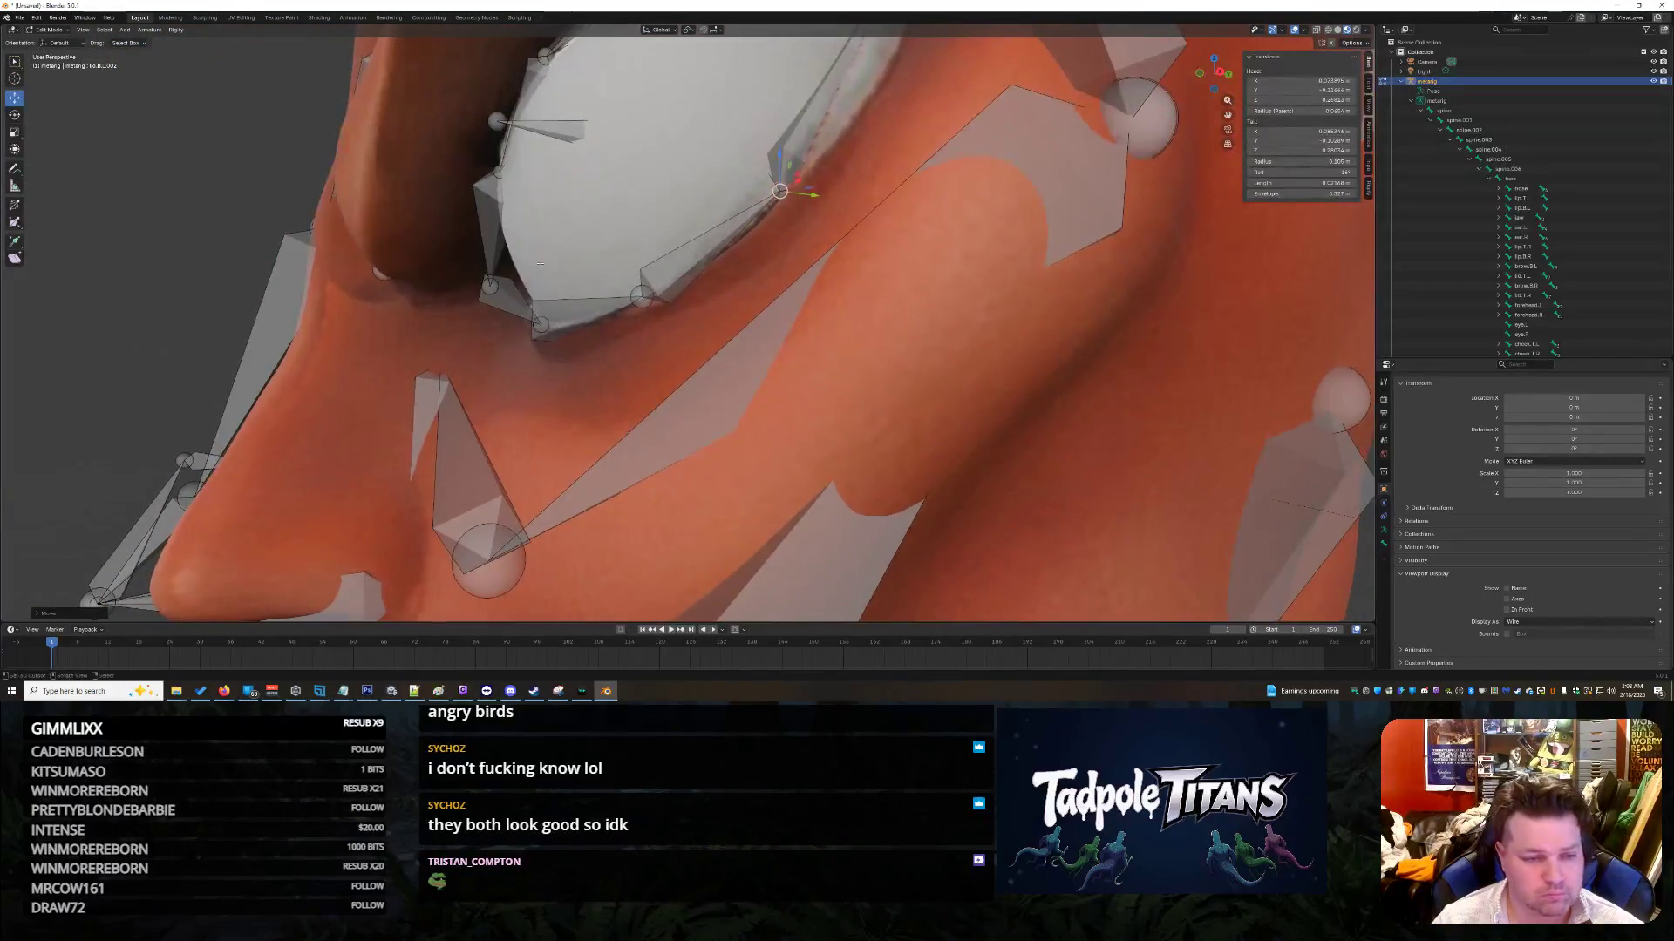
middle_click_drag(527, 325, 744, 431)
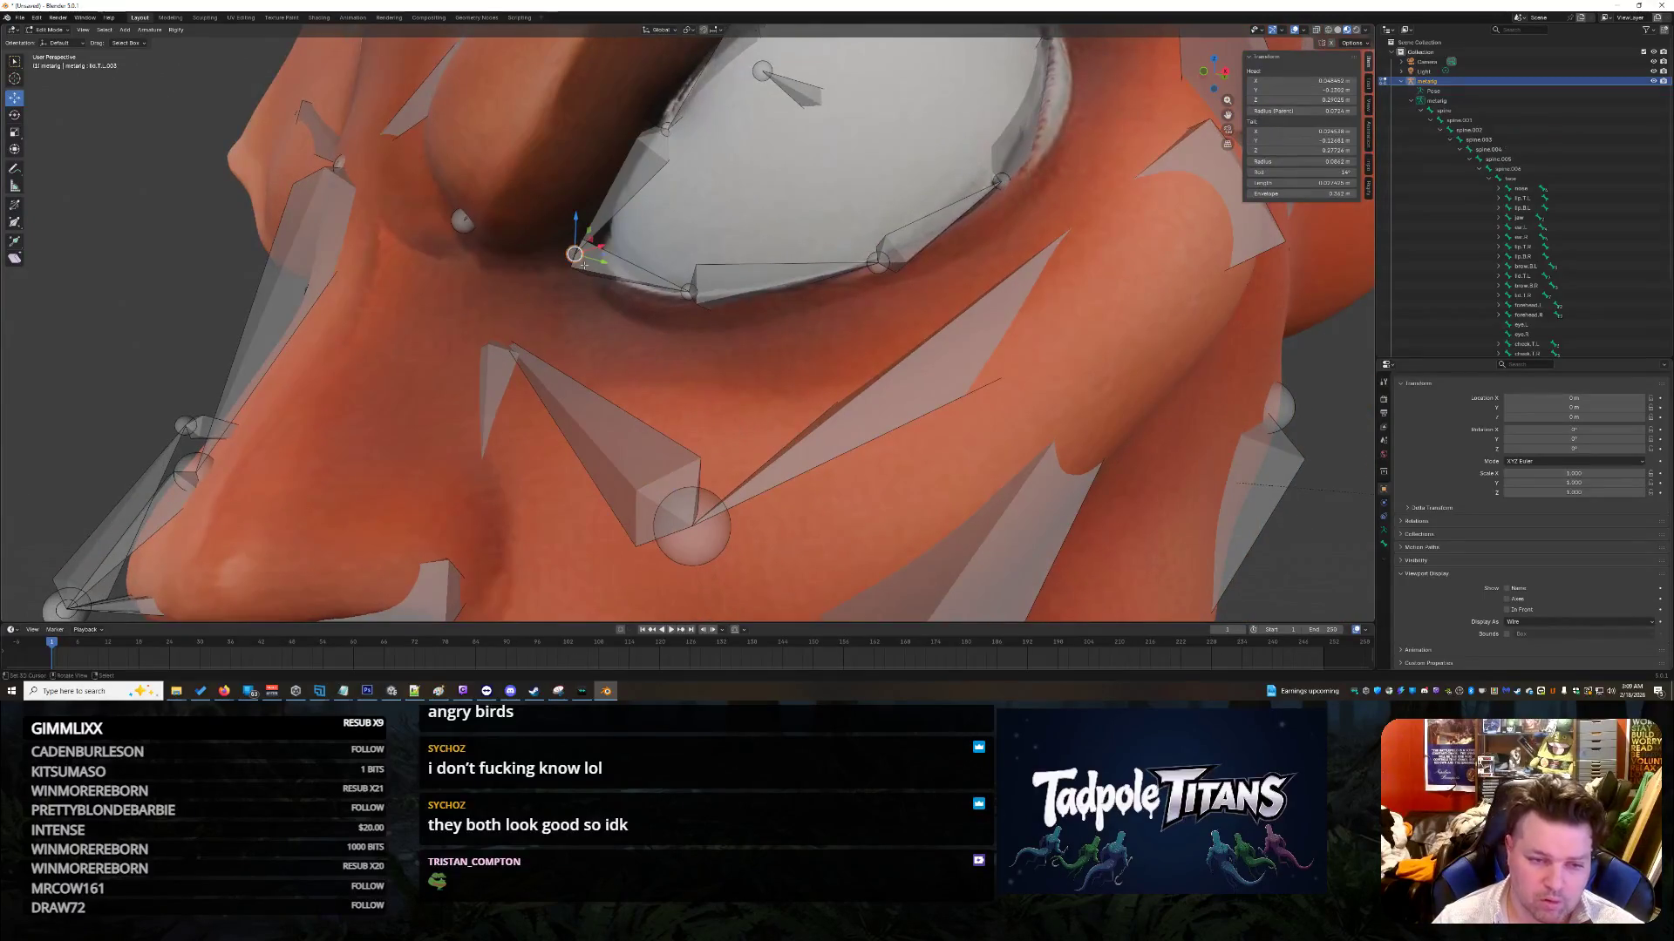
left_click_drag(602, 260, 636, 267)
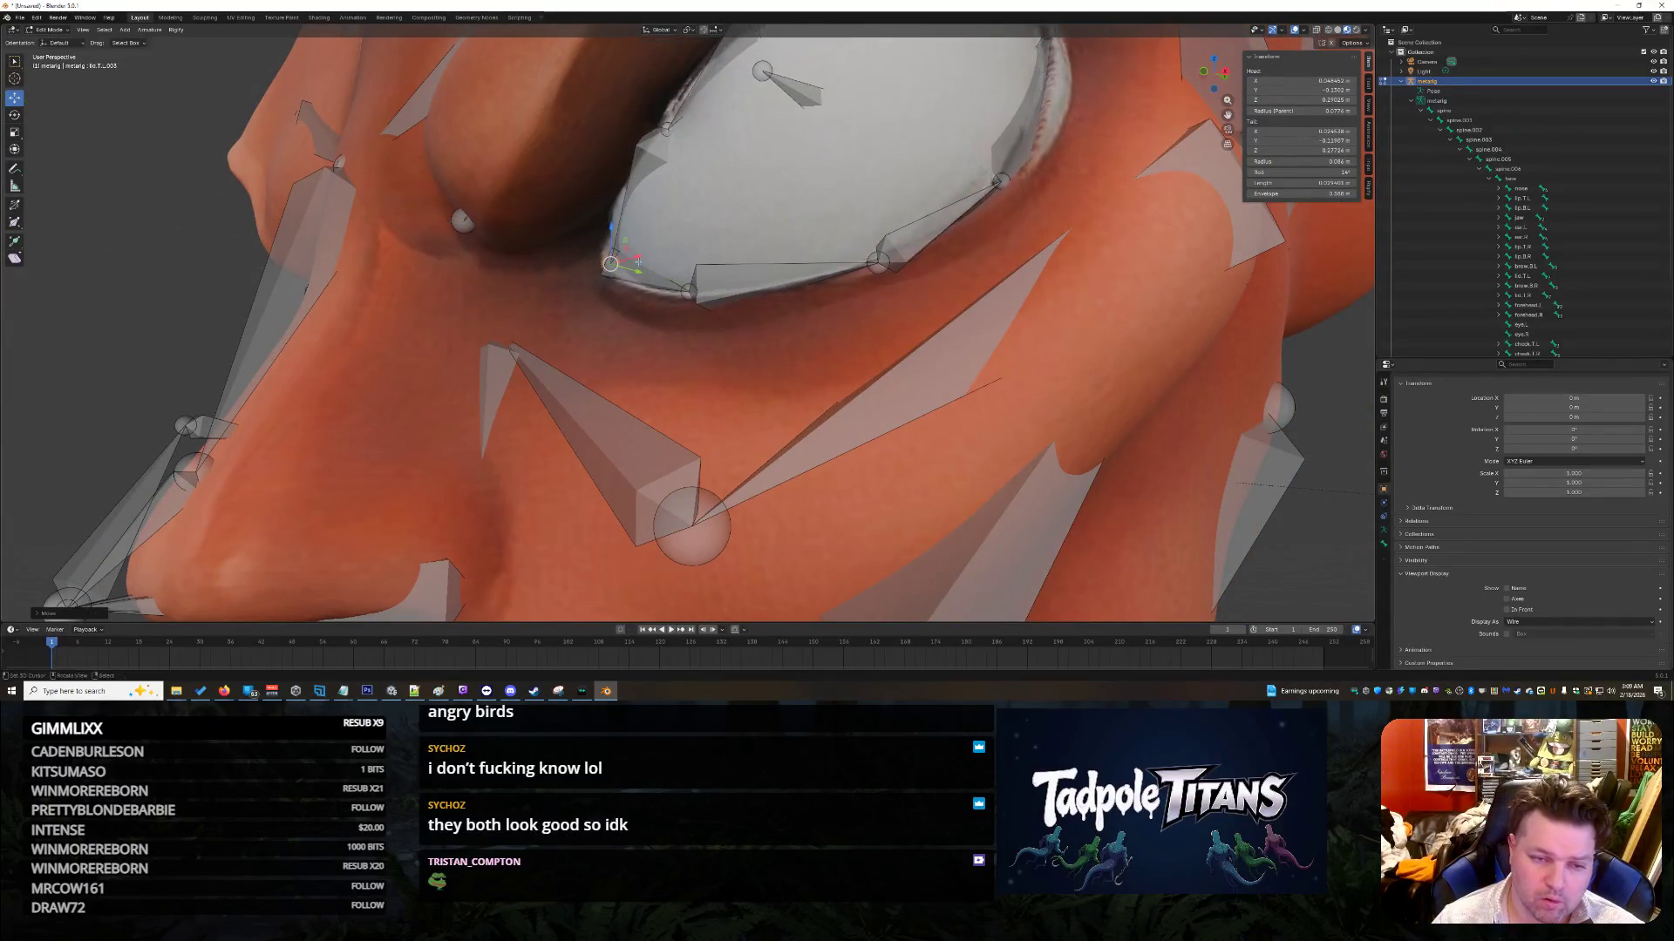
left_click(638, 265)
Step: Fine-tune the bone head with small X, Z and X moves
scroll(774, 381, "down", 3)
middle_click_drag(773, 381, 764, 264)
key("g")
key("x")
left_click(752, 263)
key("g")
key("z")
left_click(740, 256)
key("g")
key("x")
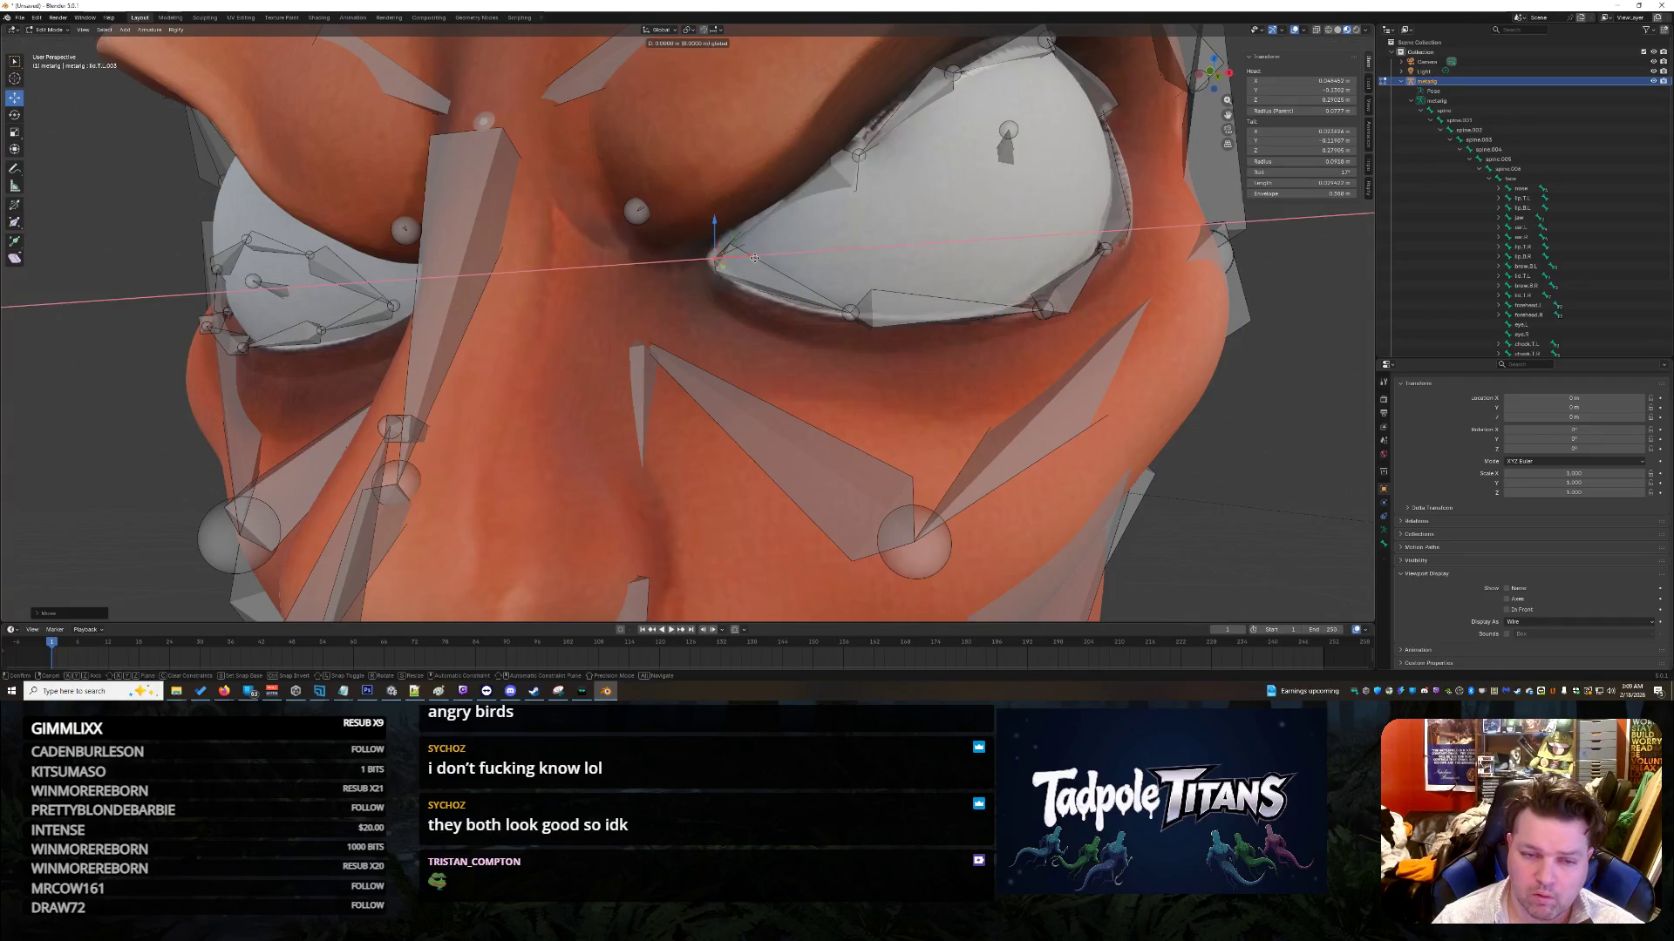
left_click(747, 258)
Step: Lift the lid.B.002 tip onto the lower lid edge
mouse_move(747, 258)
middle_mouse_down()
mouse_move(731, 337)
mouse_move(785, 324)
mouse_move(720, 332)
mouse_move(837, 347)
mouse_move(772, 341)
mouse_move(798, 345)
middle_mouse_up()
scroll(821, 352, "down", 4)
scroll(897, 326, "up", 5)
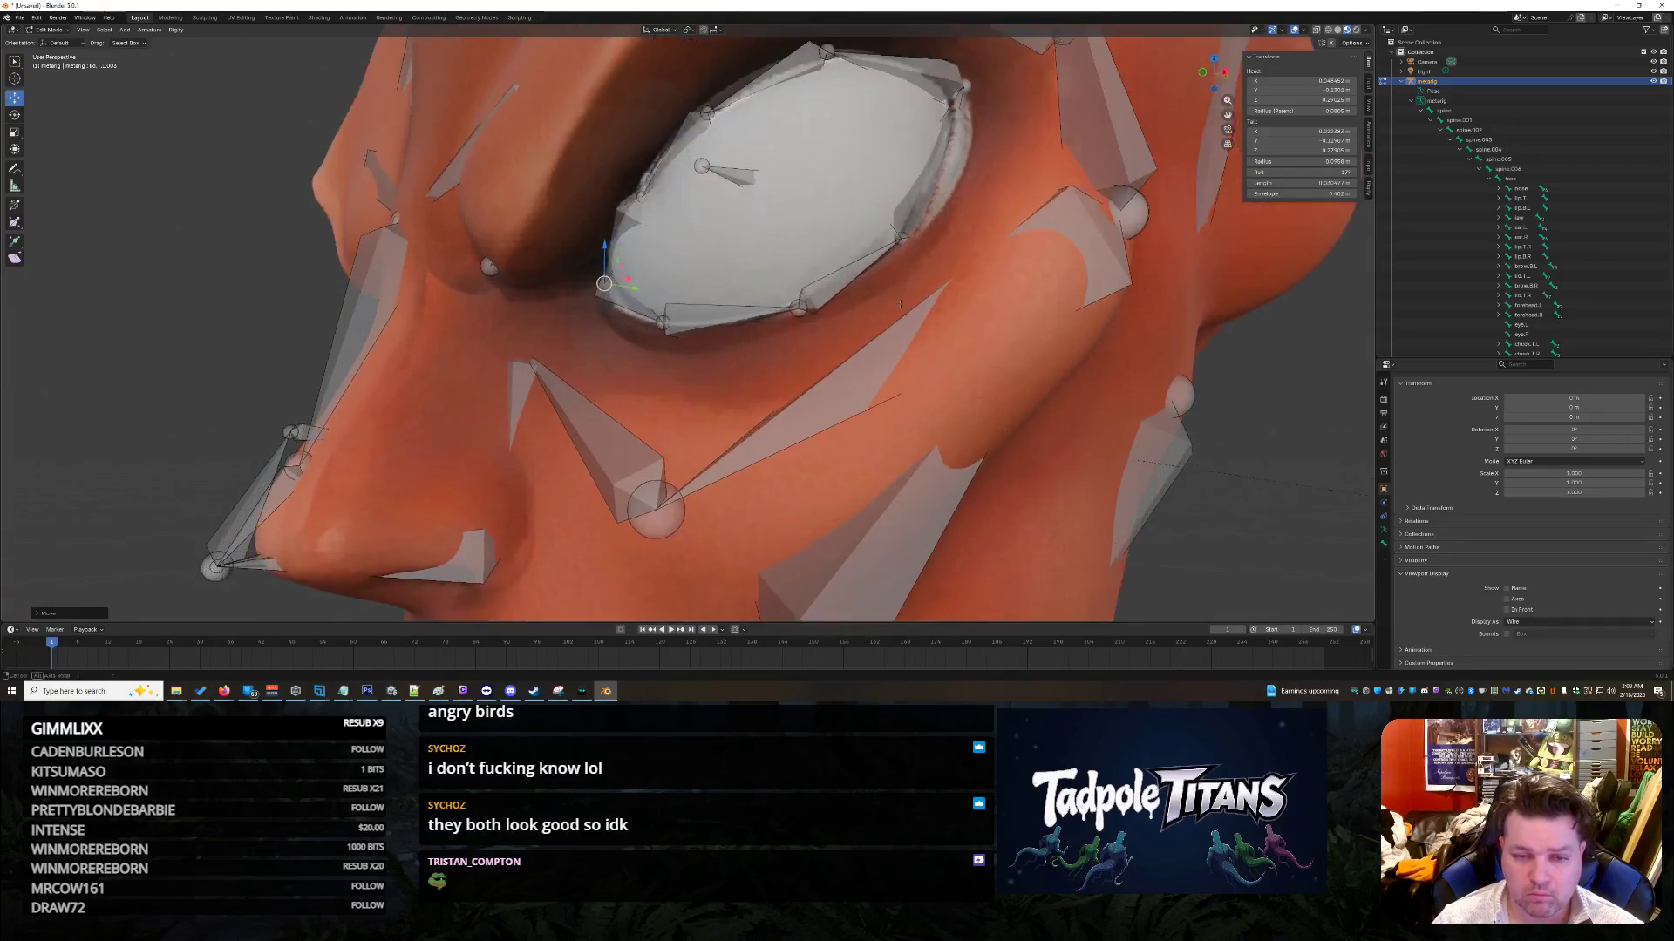
scroll(897, 326, "up", 3)
left_click(1039, 410)
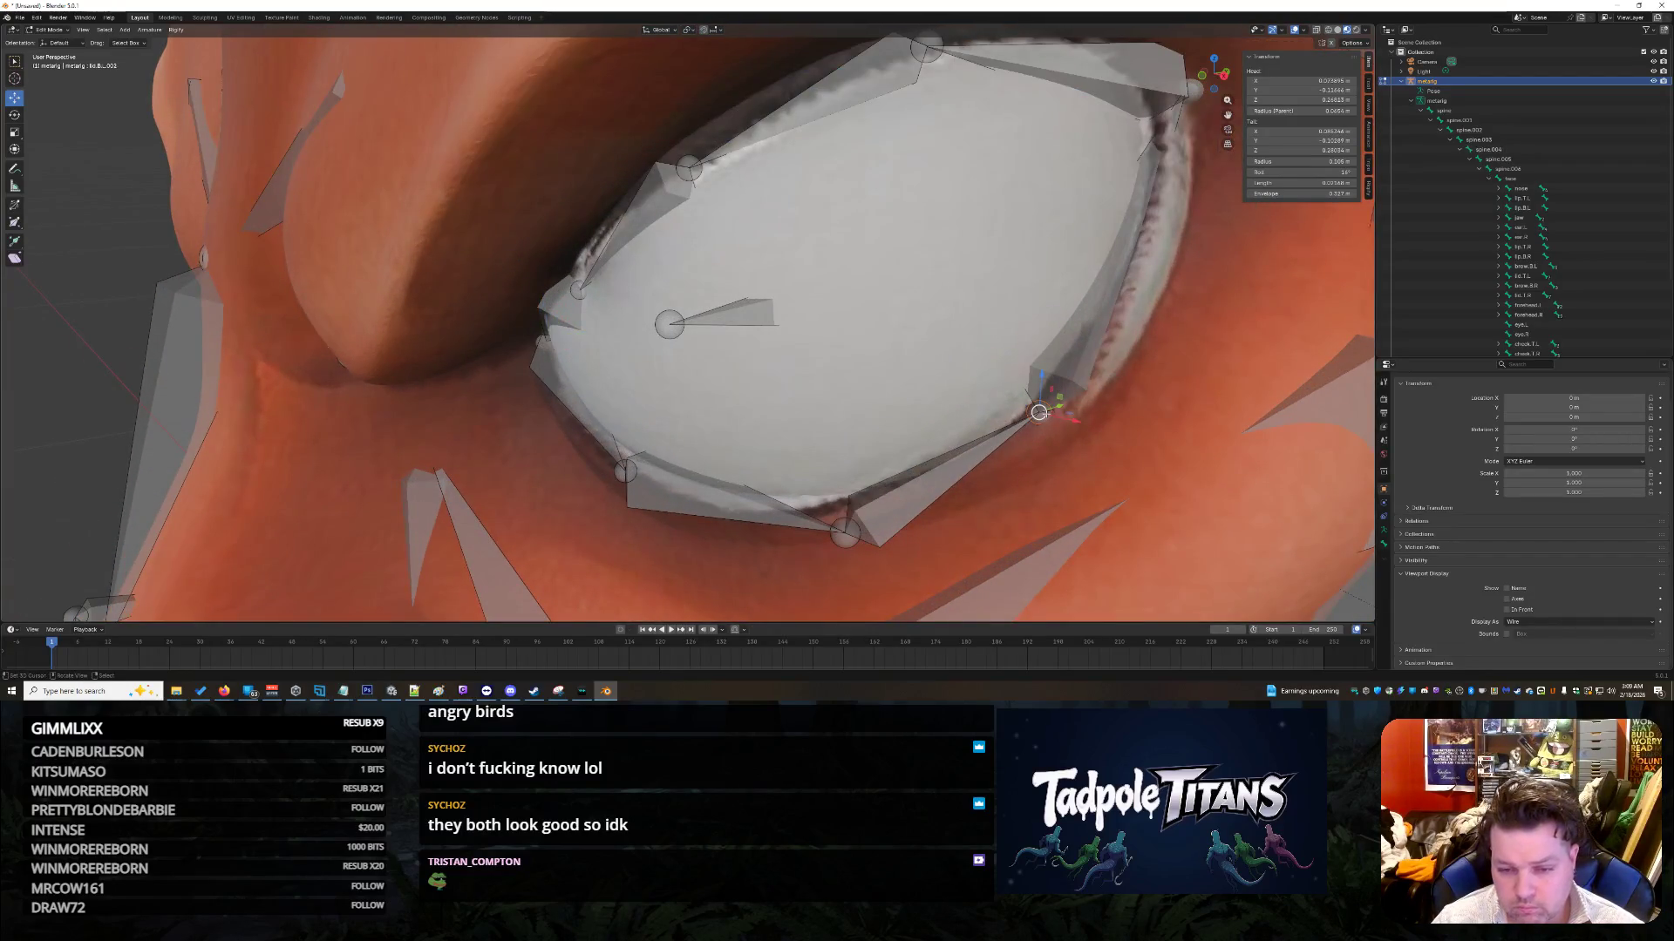
left_click_drag(1039, 410, 1060, 386)
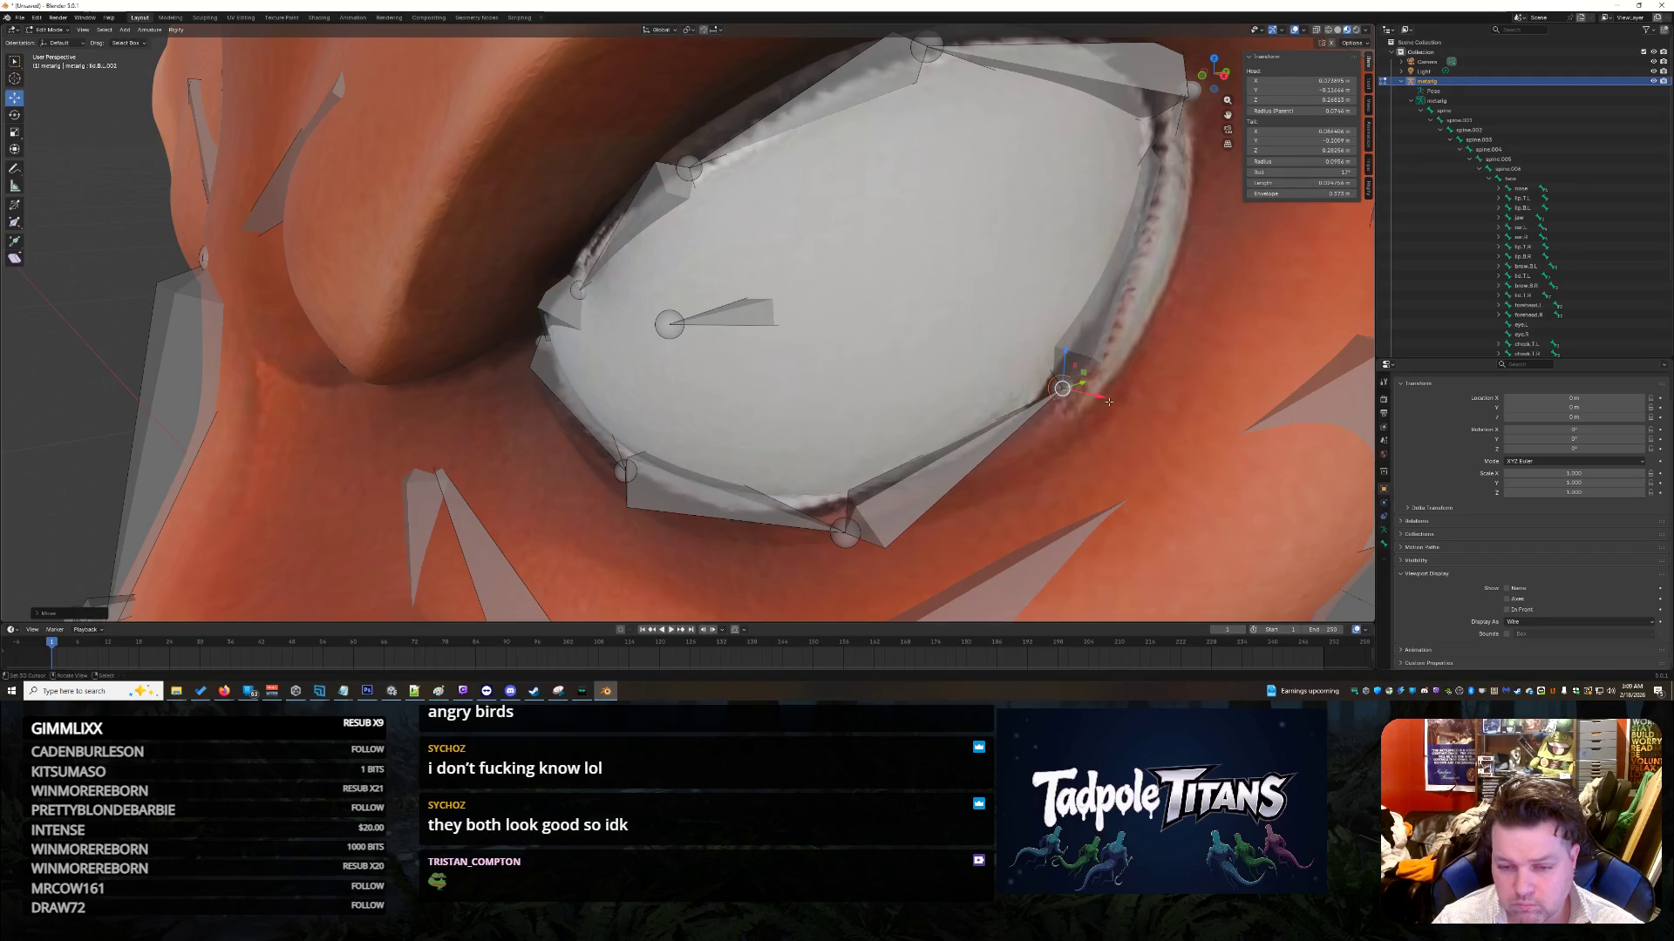
left_click(1001, 586)
scroll(1113, 402, "down", 8)
middle_click_drag(1114, 402, 1121, 476)
scroll(734, 387, "up", 5)
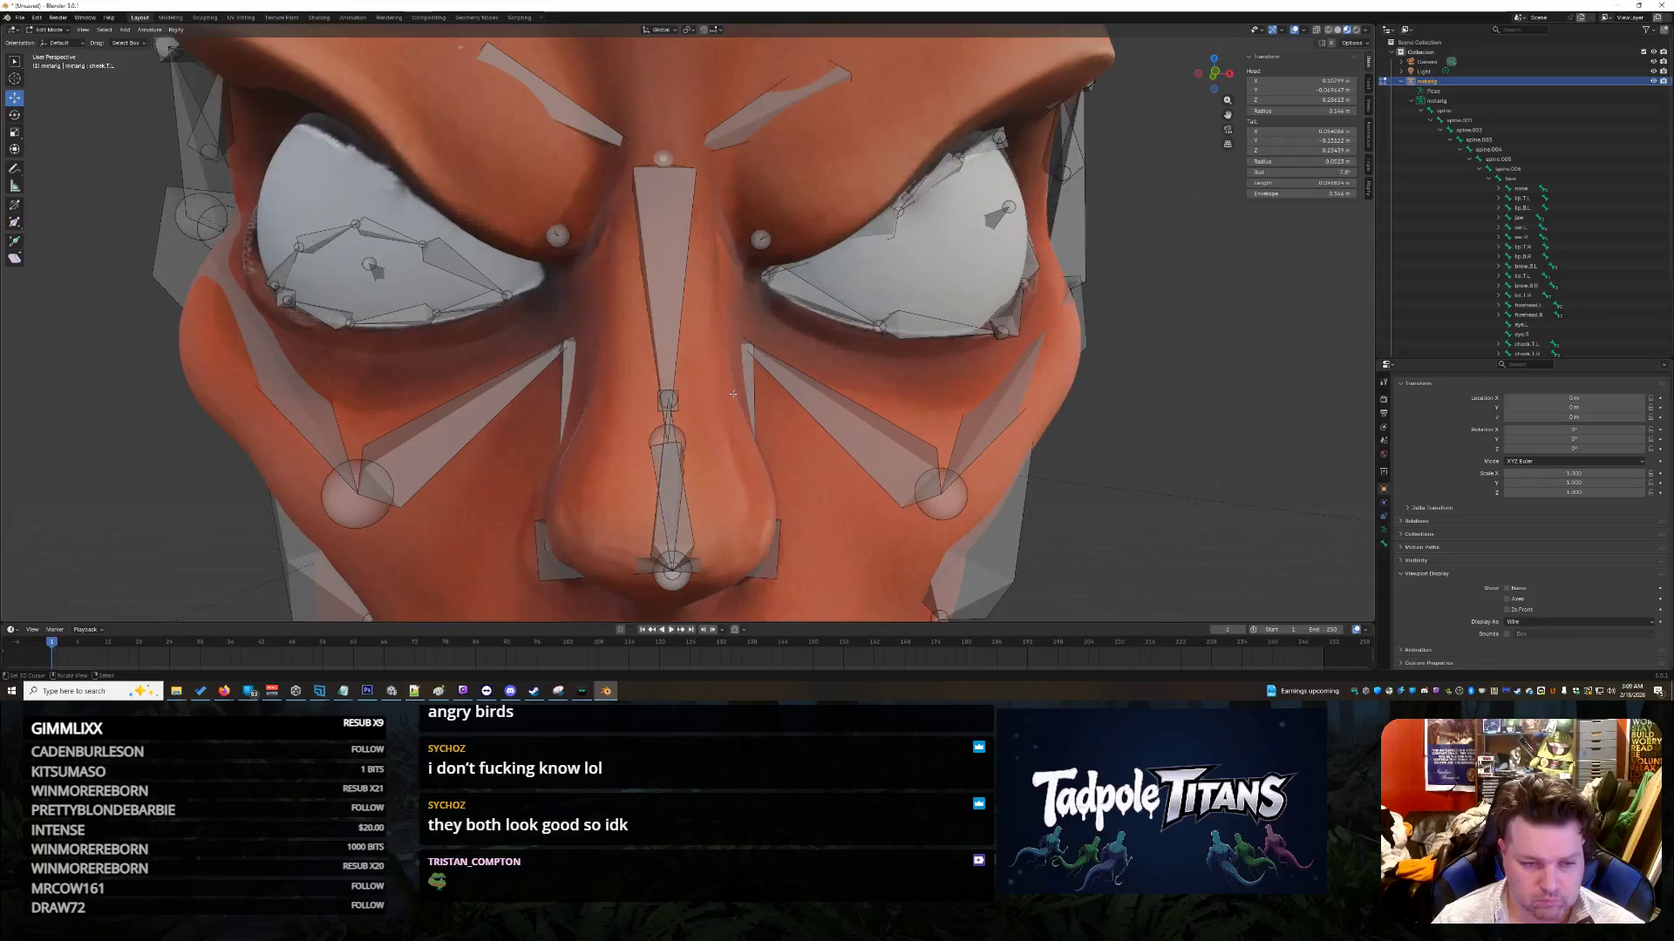
Step: Give the left eye's inner-corner joint the right joint's tail X, negated
left_click(783, 265)
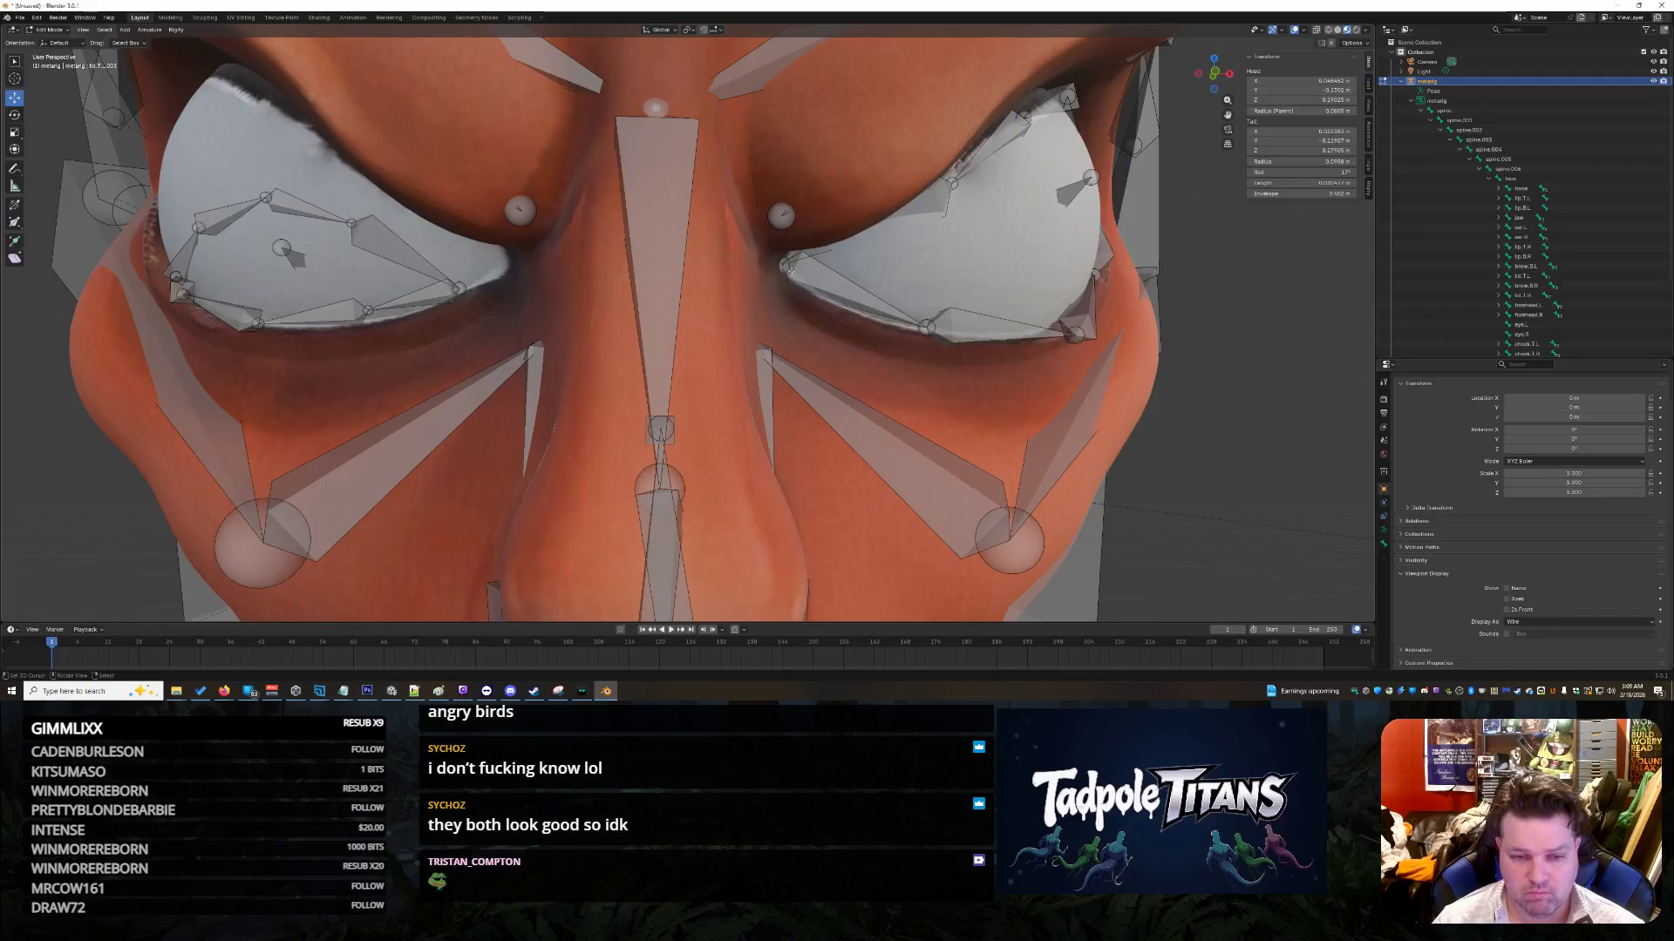
left_click(782, 267)
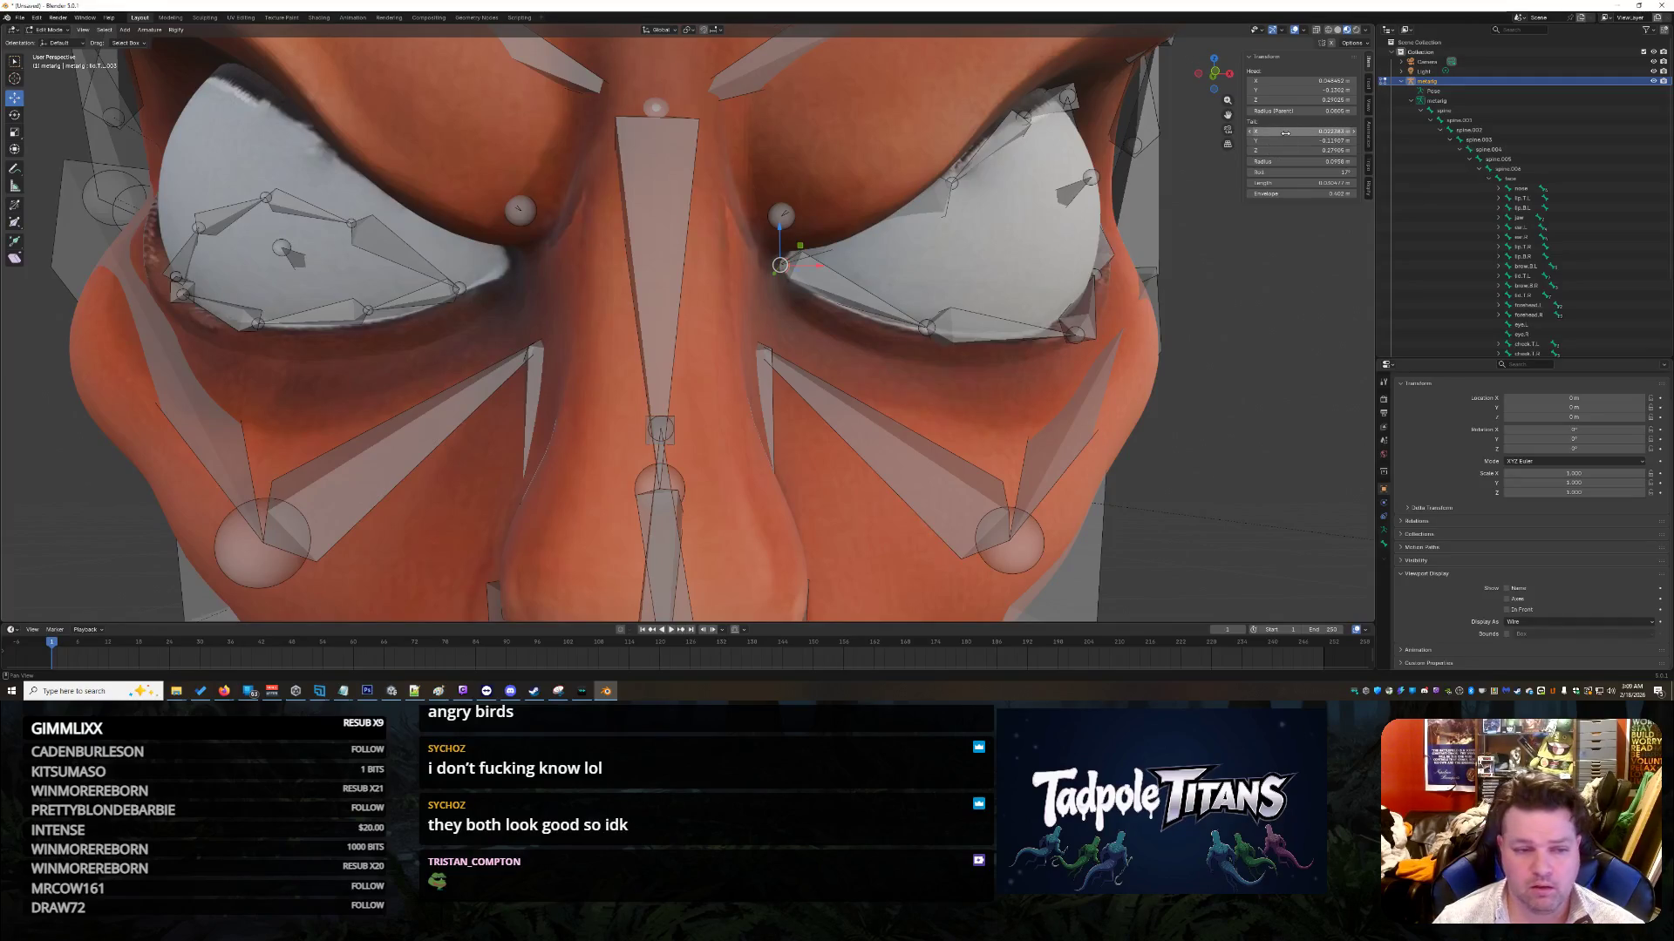
left_click(1285, 132)
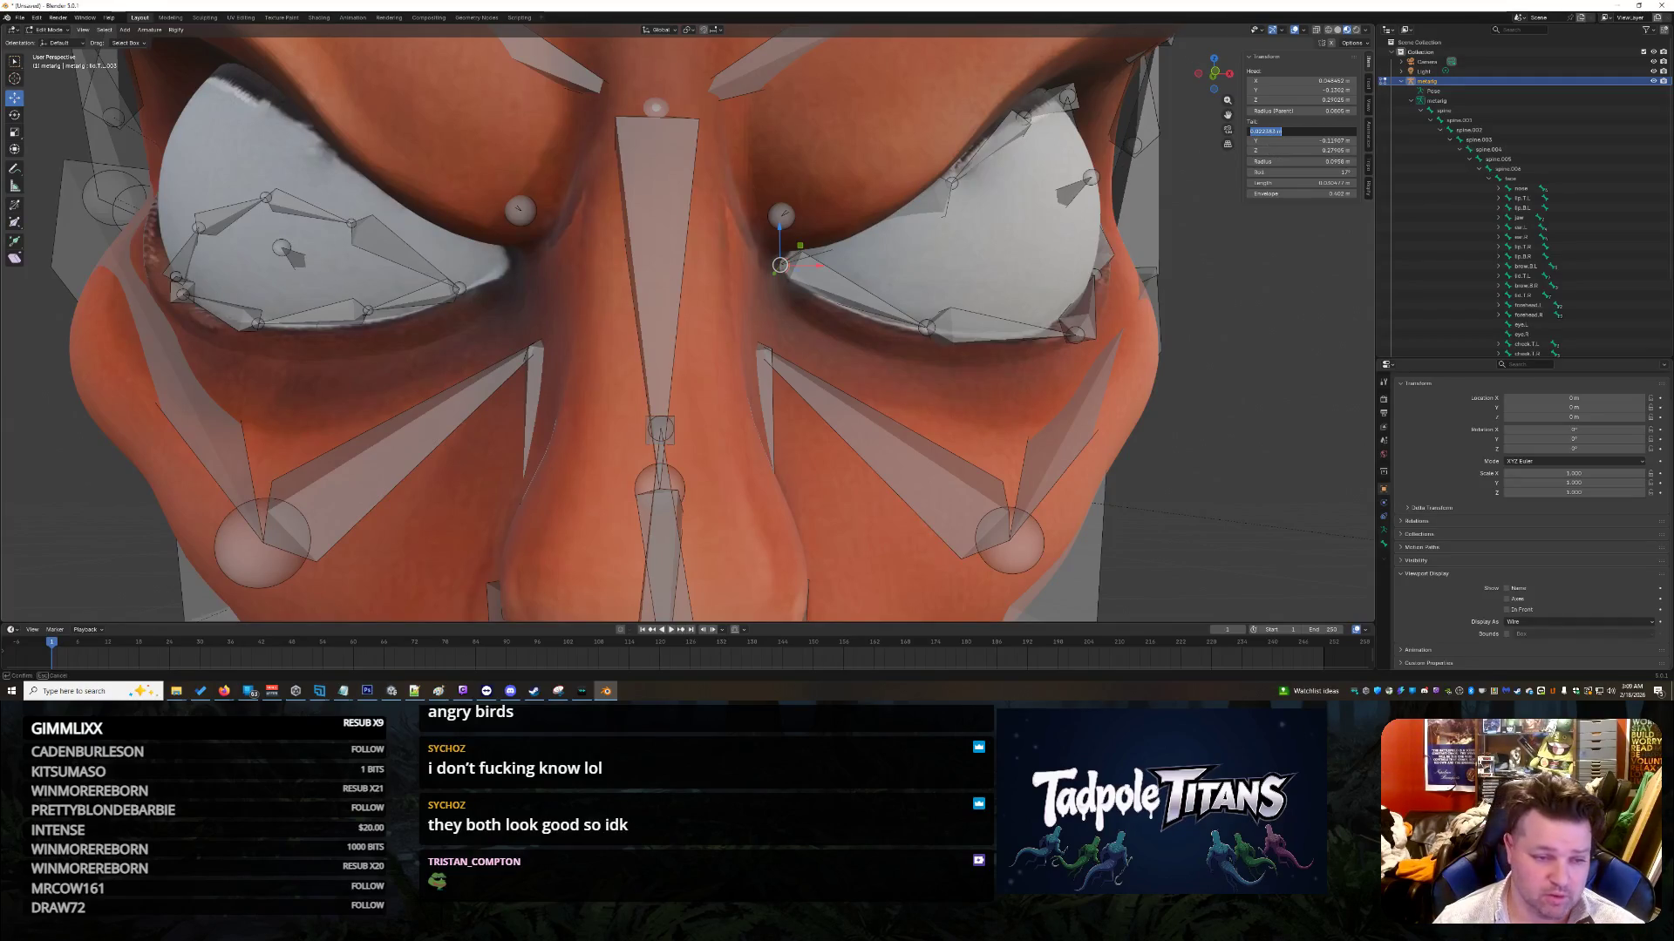
key("Escape")
key("ctrl+shift+m")
left_click(1327, 130)
key("Escape")
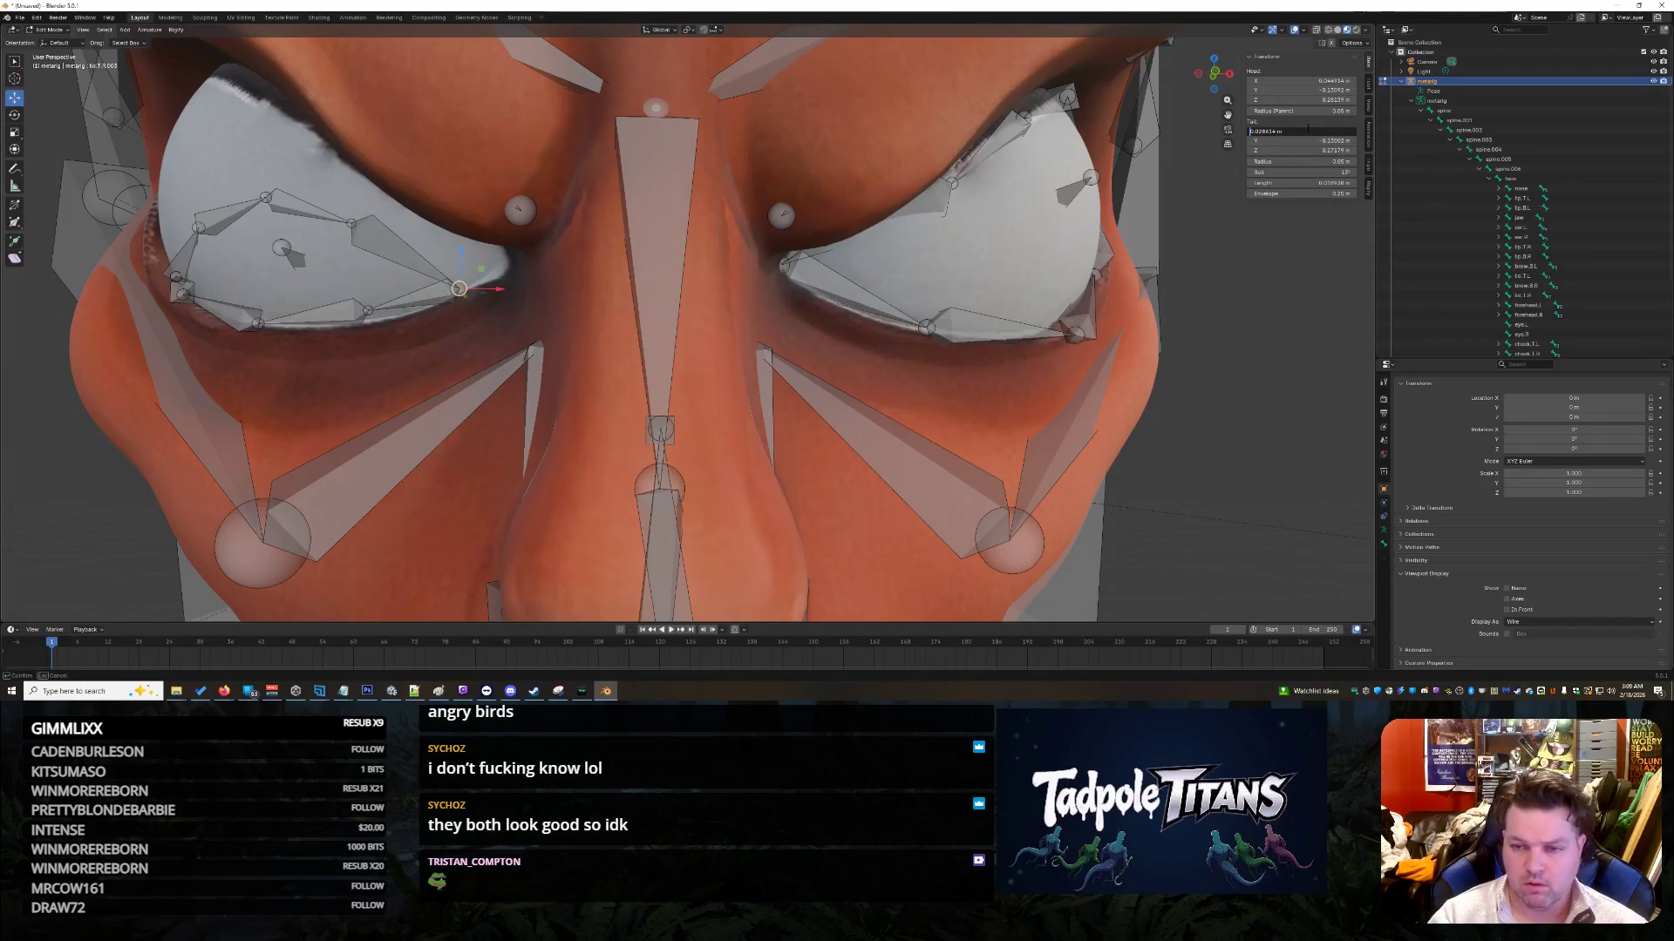
left_click(782, 264)
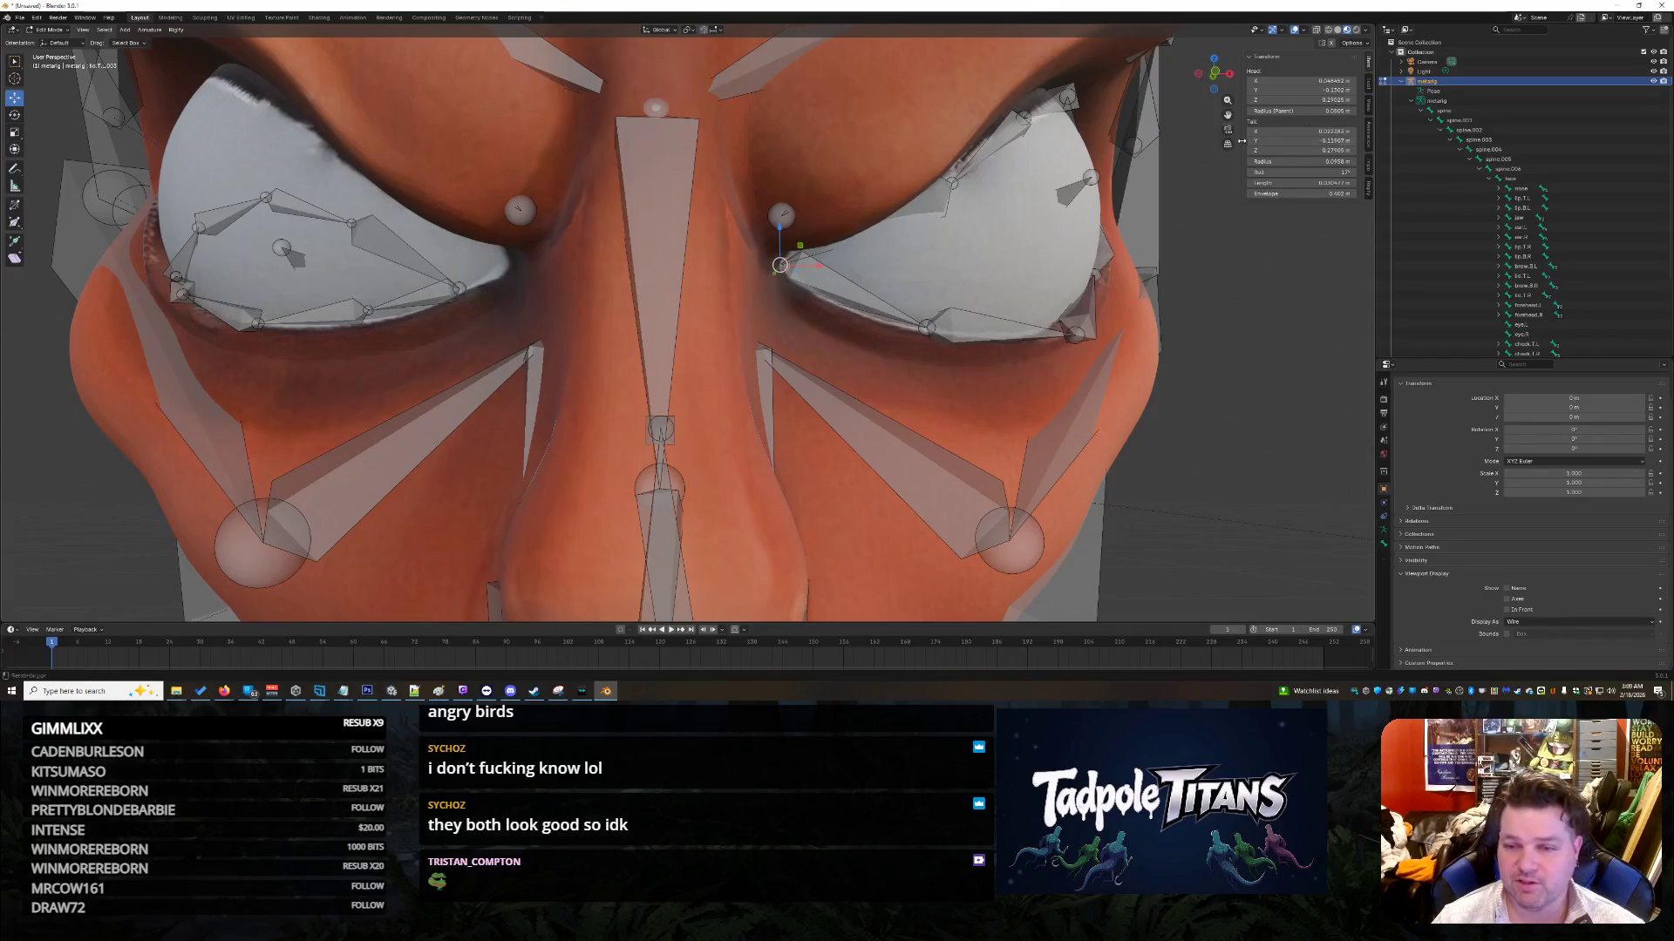
left_click(1281, 132)
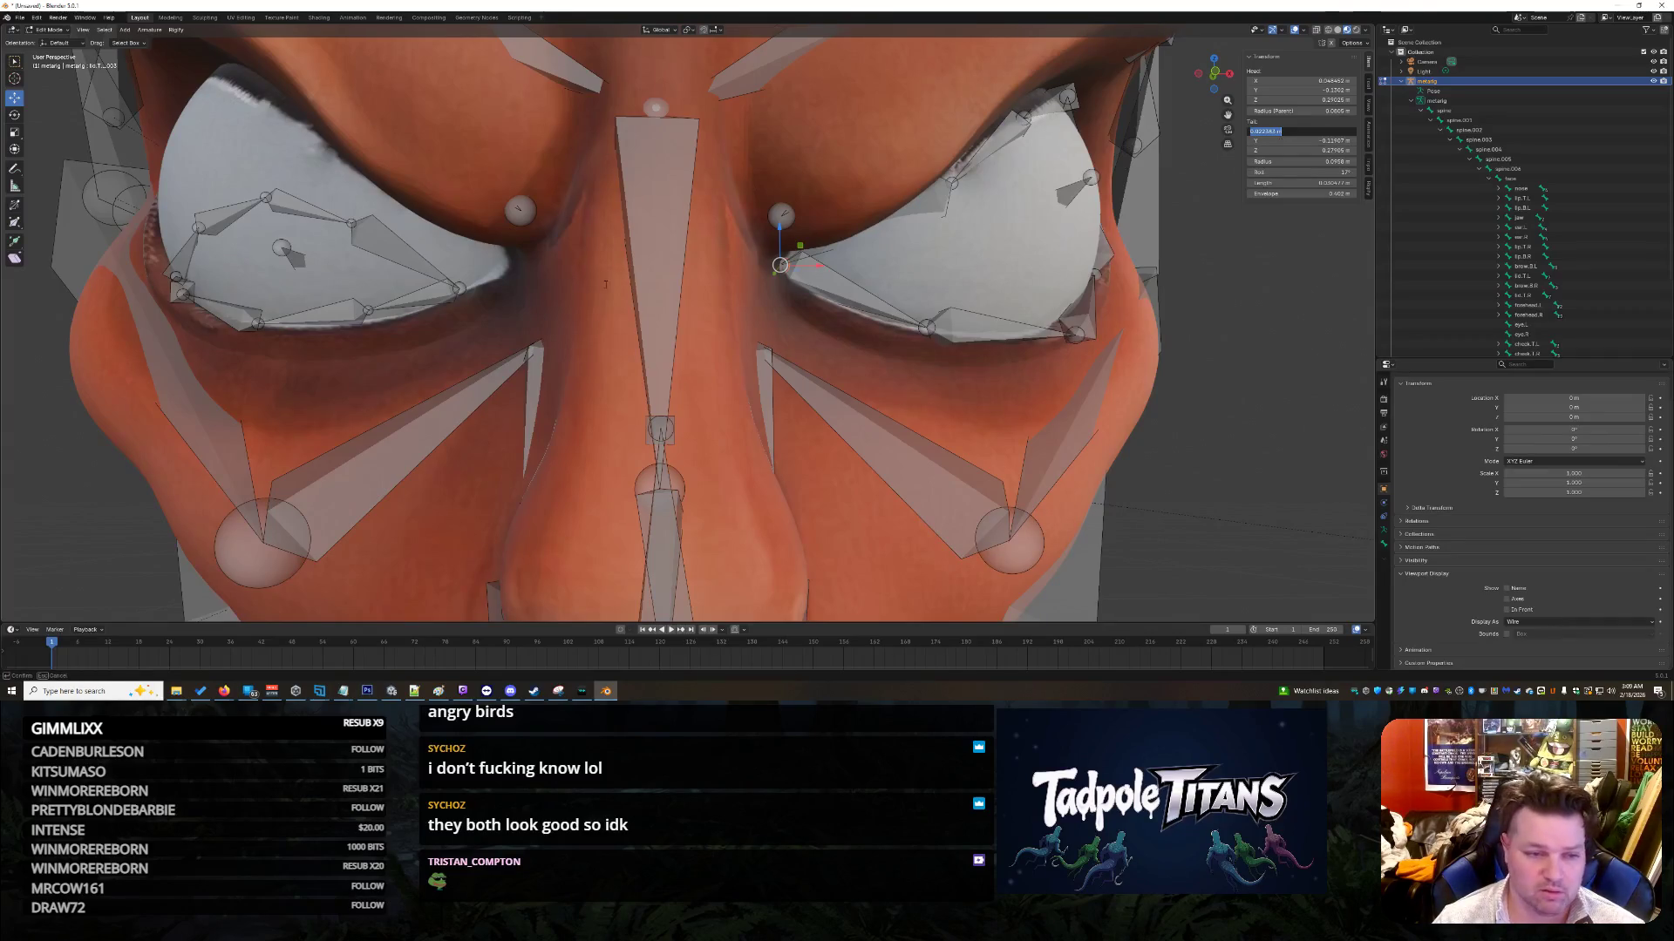
left_click(459, 289)
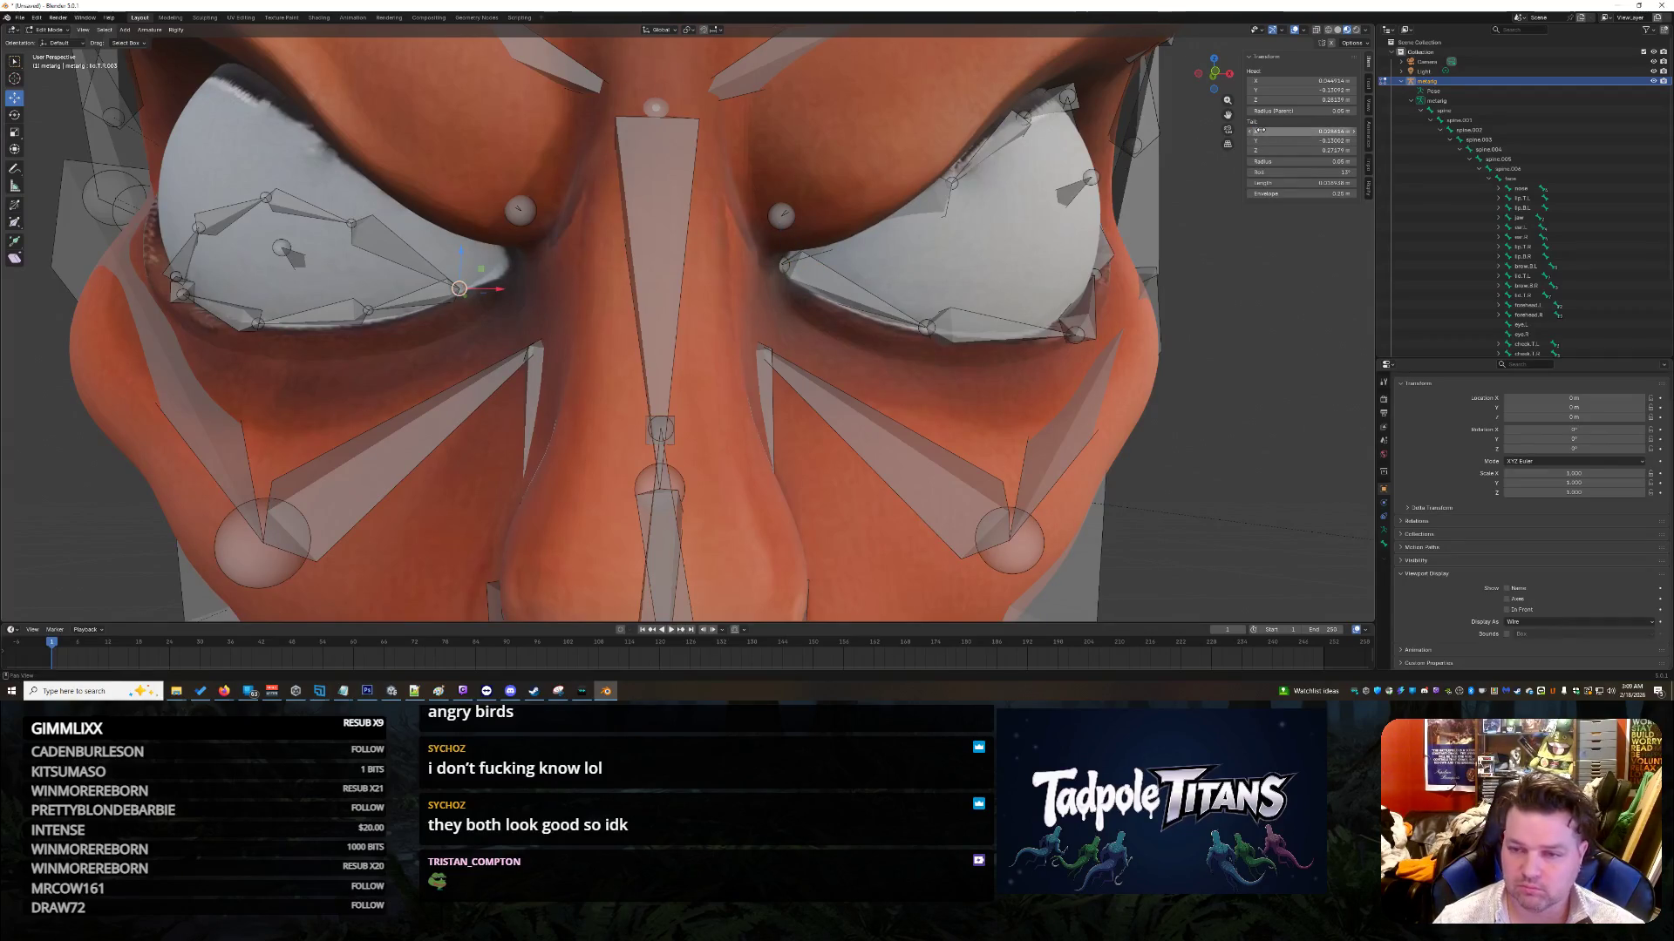
key("Return")
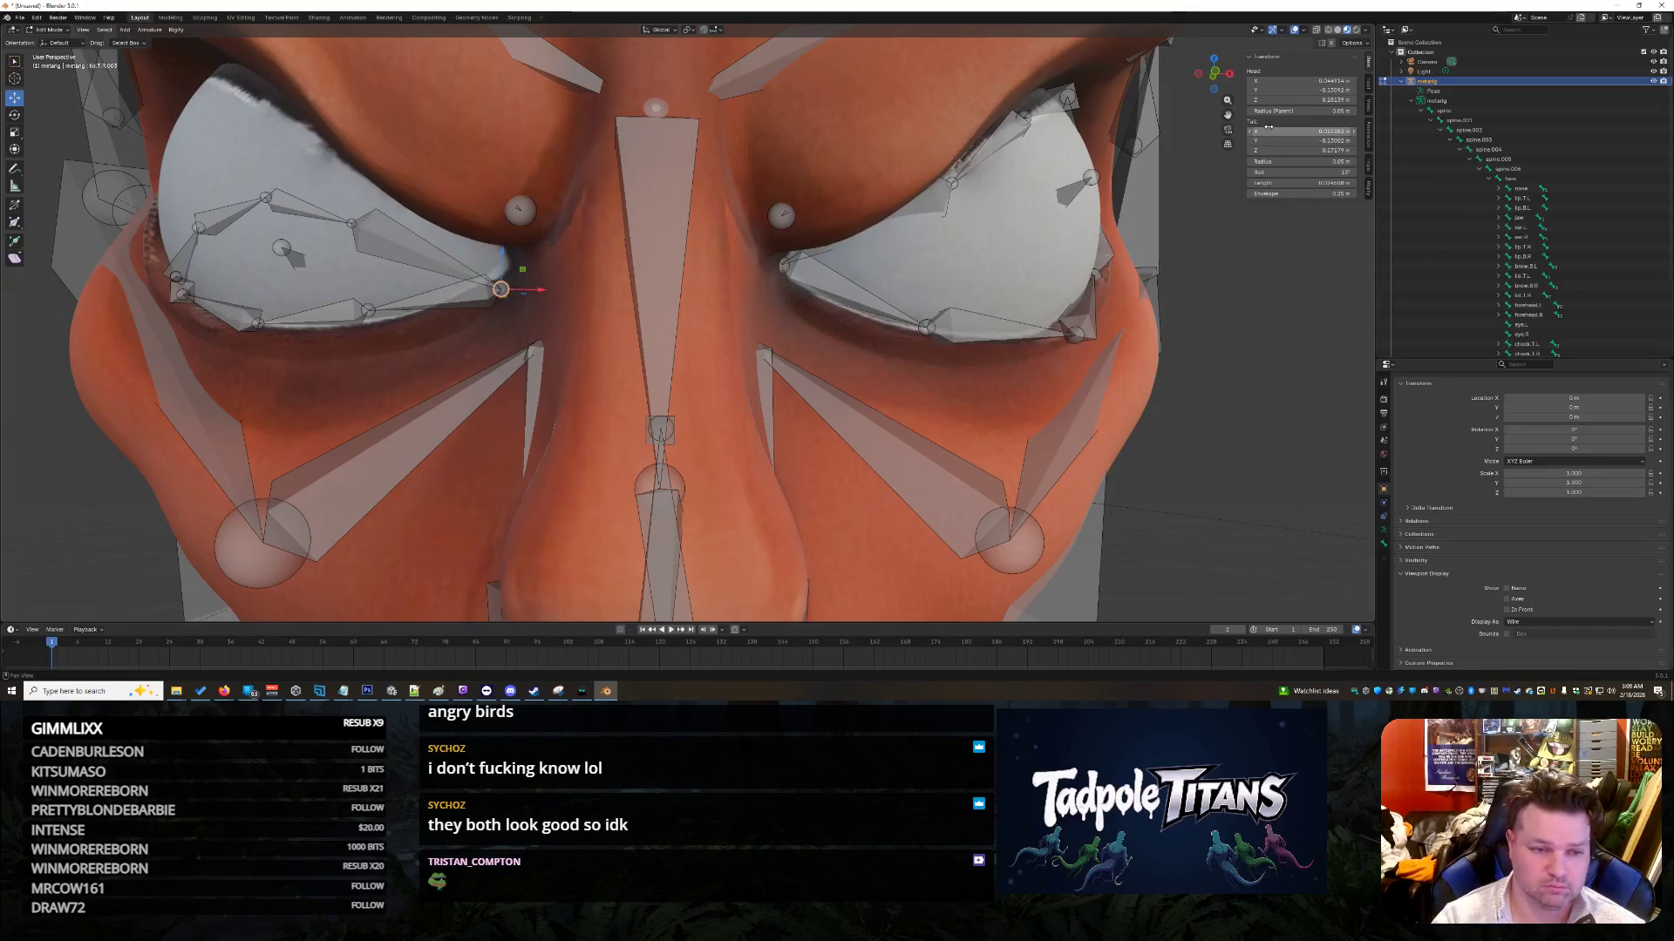
Step: Copy the right inner-corner joint's tail Y and Z onto the left-eye joint
left_click(782, 265)
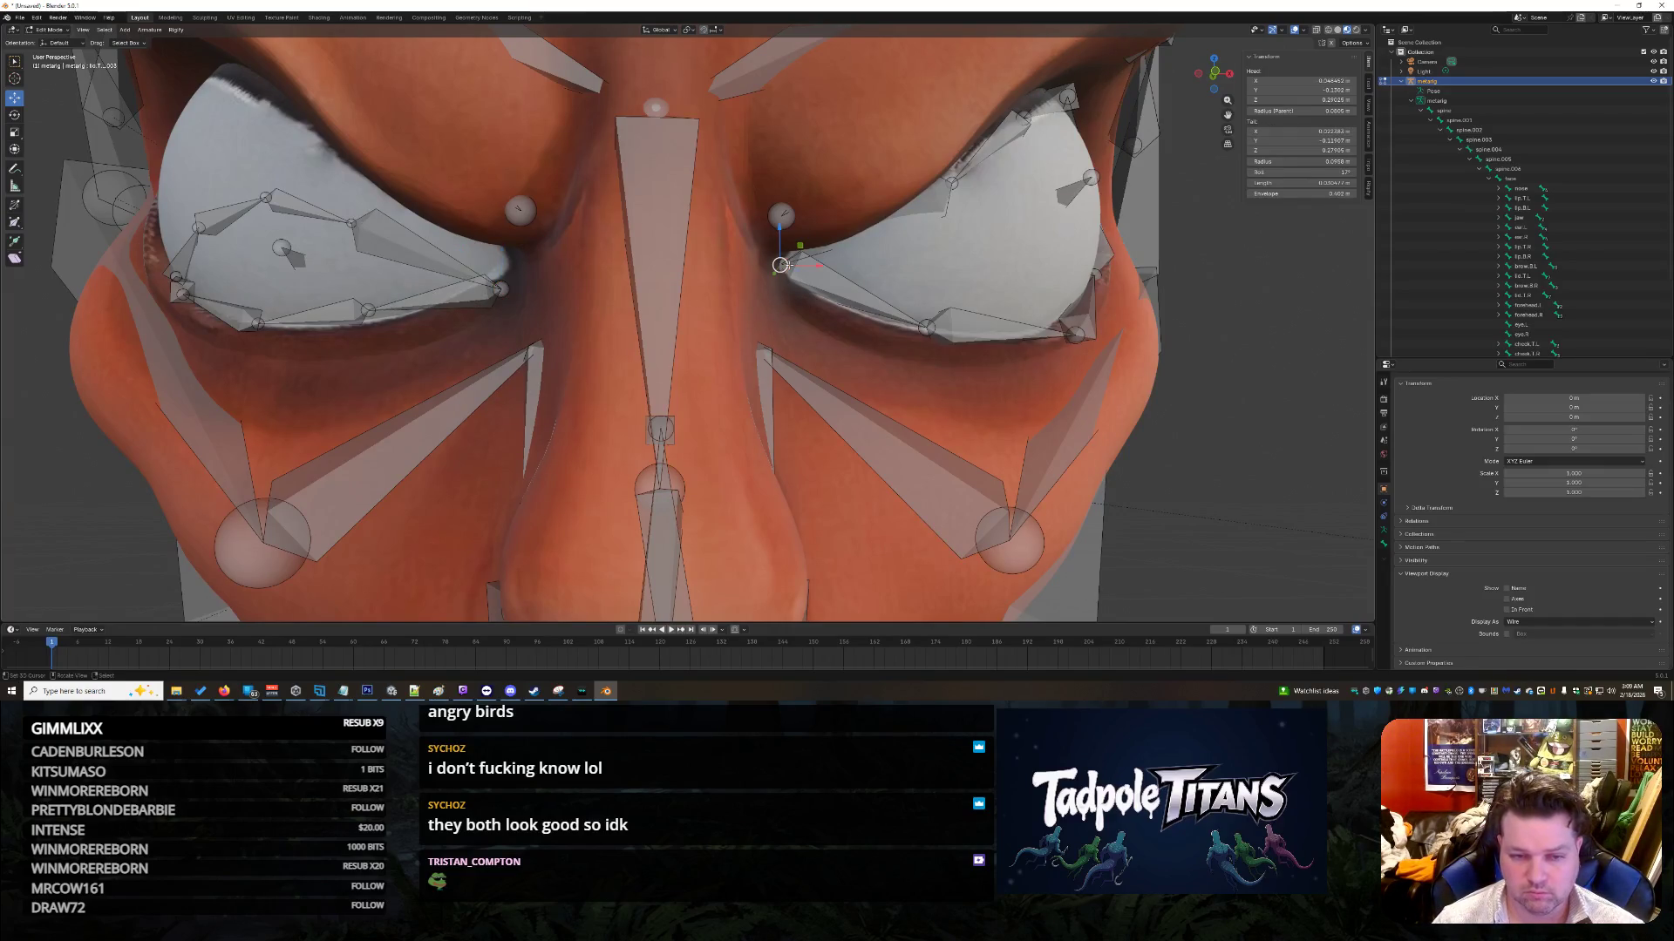
left_click(1300, 140)
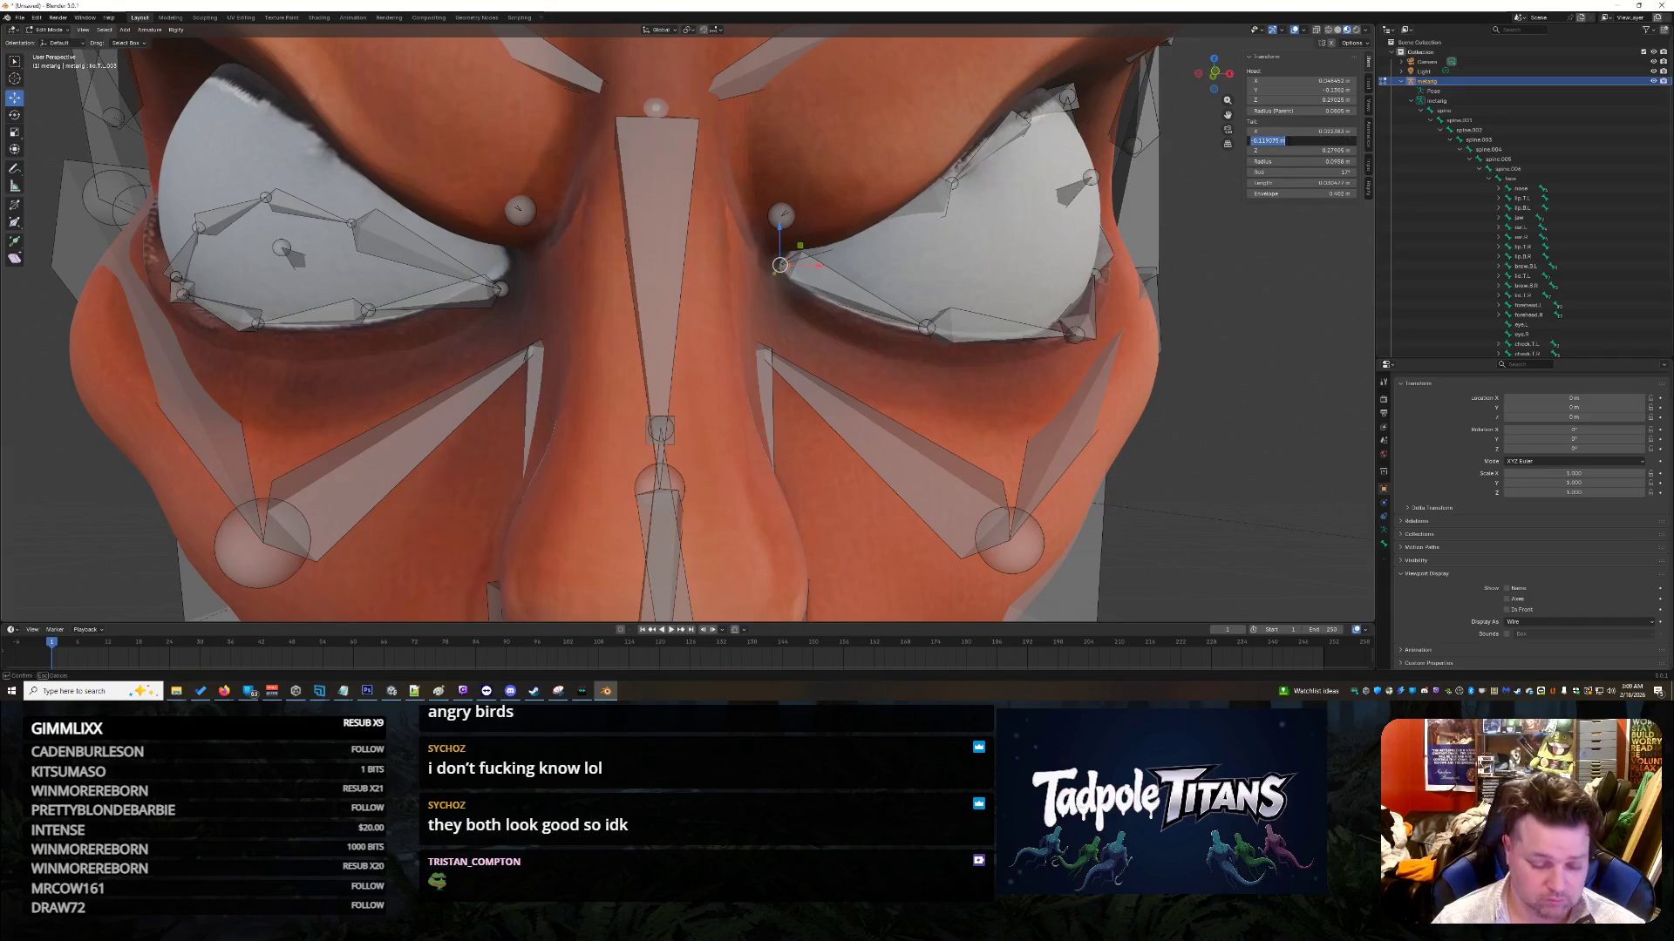
left_click(501, 288)
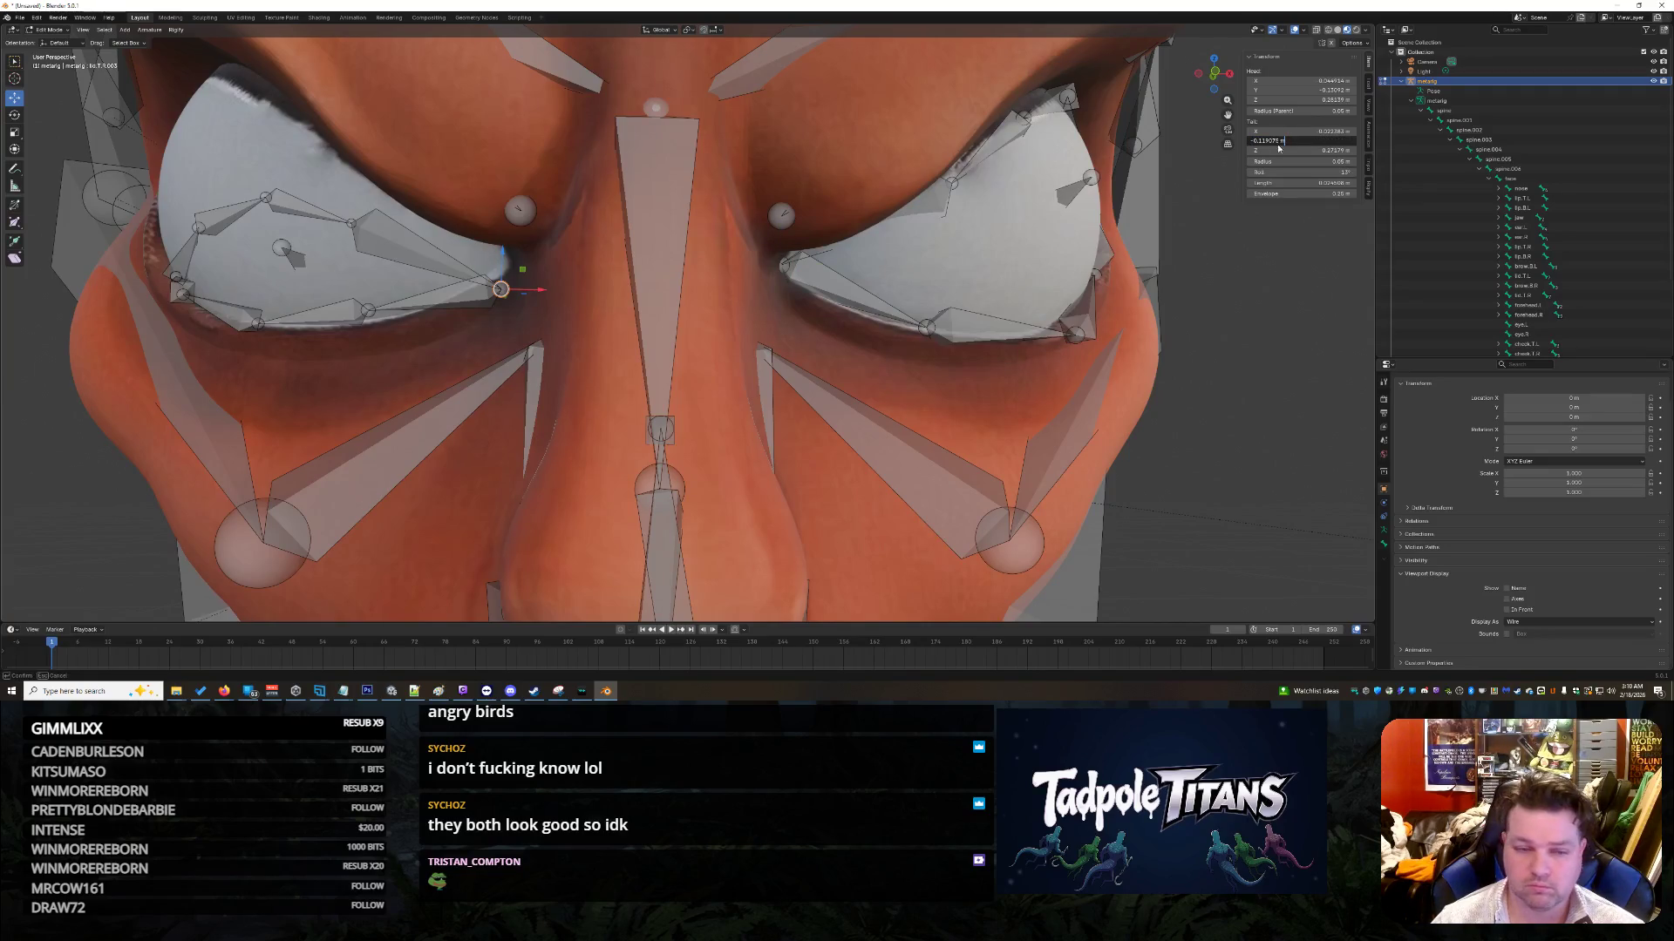
key("ctrl+v")
left_click(789, 268)
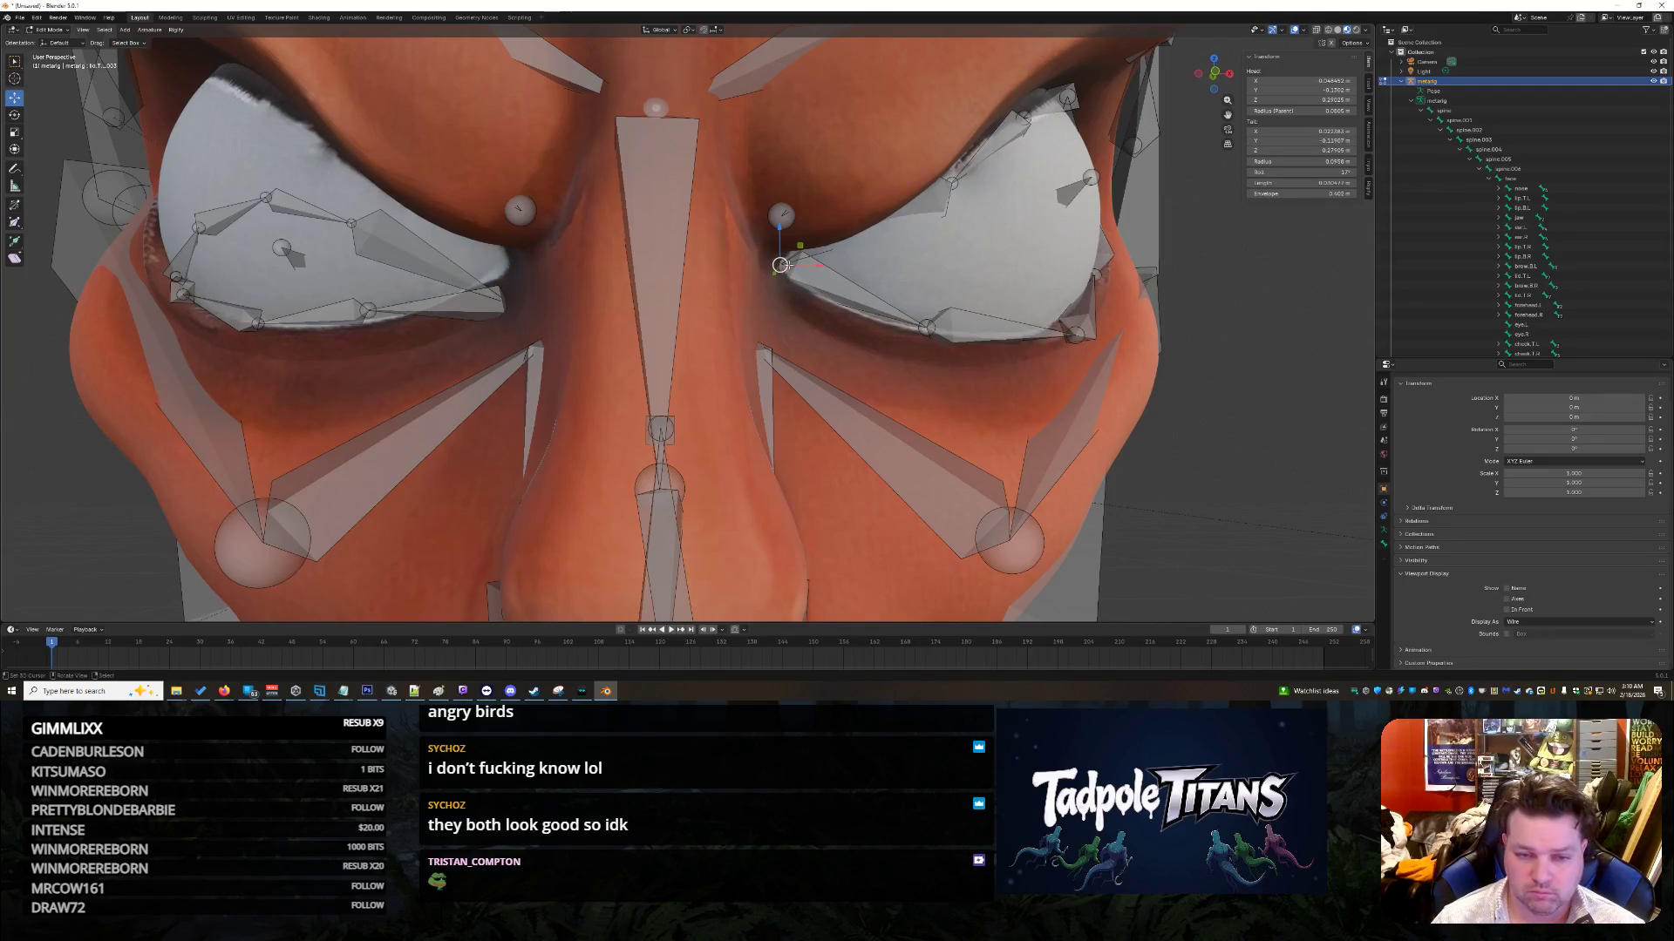
double_click(1301, 150)
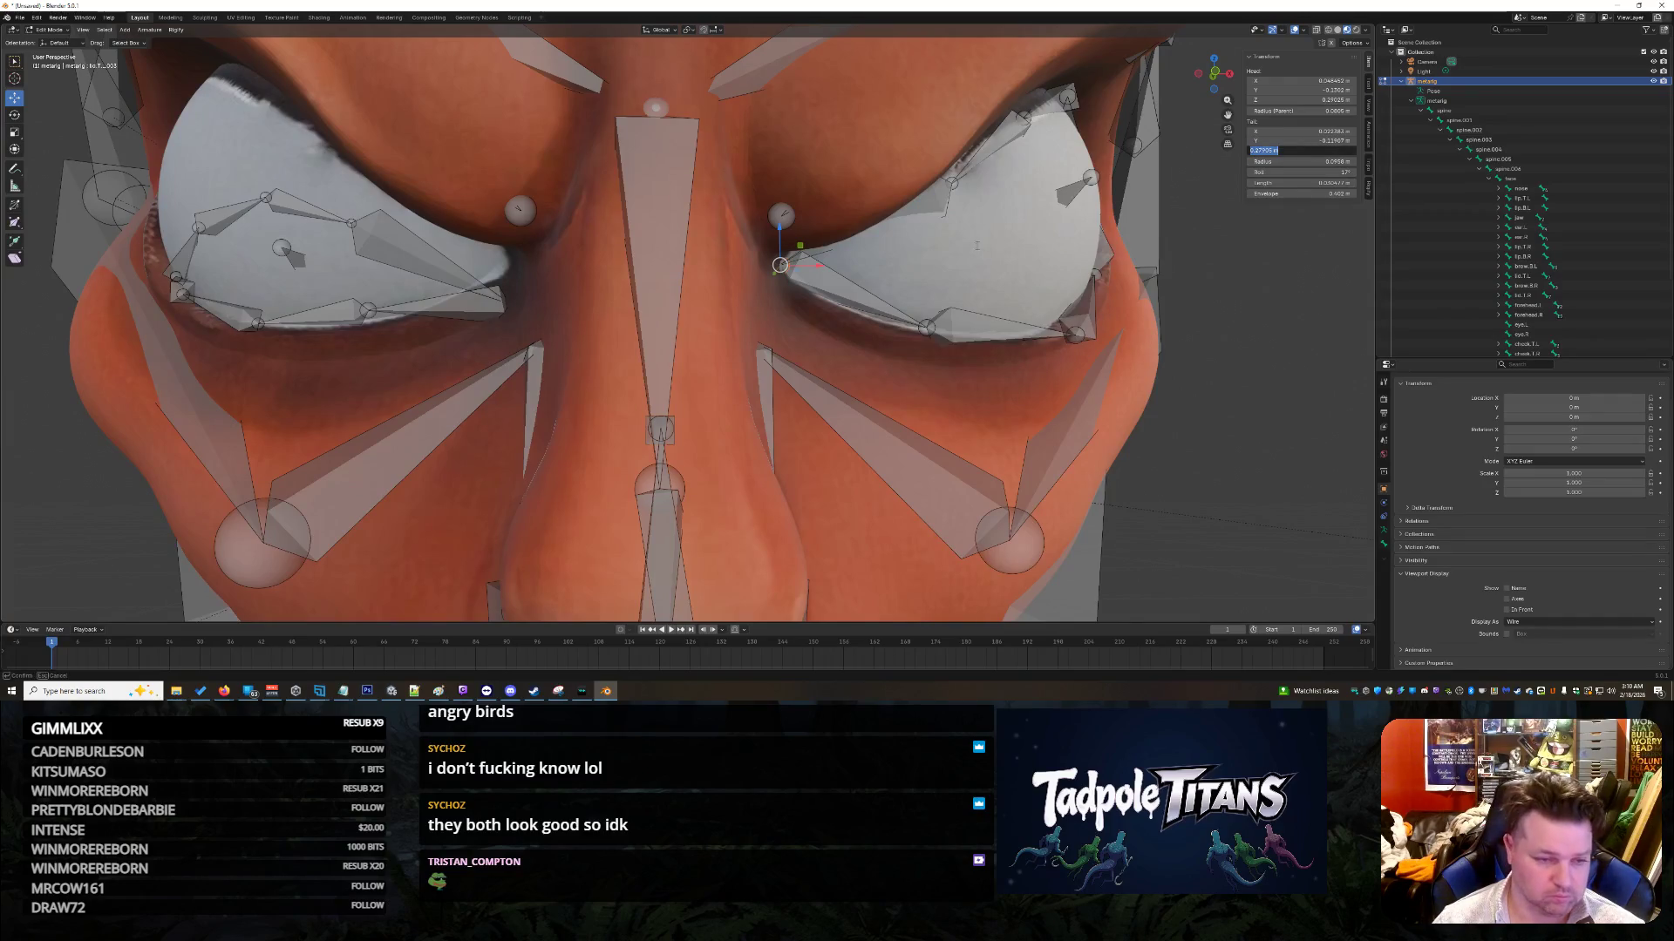
key("Return")
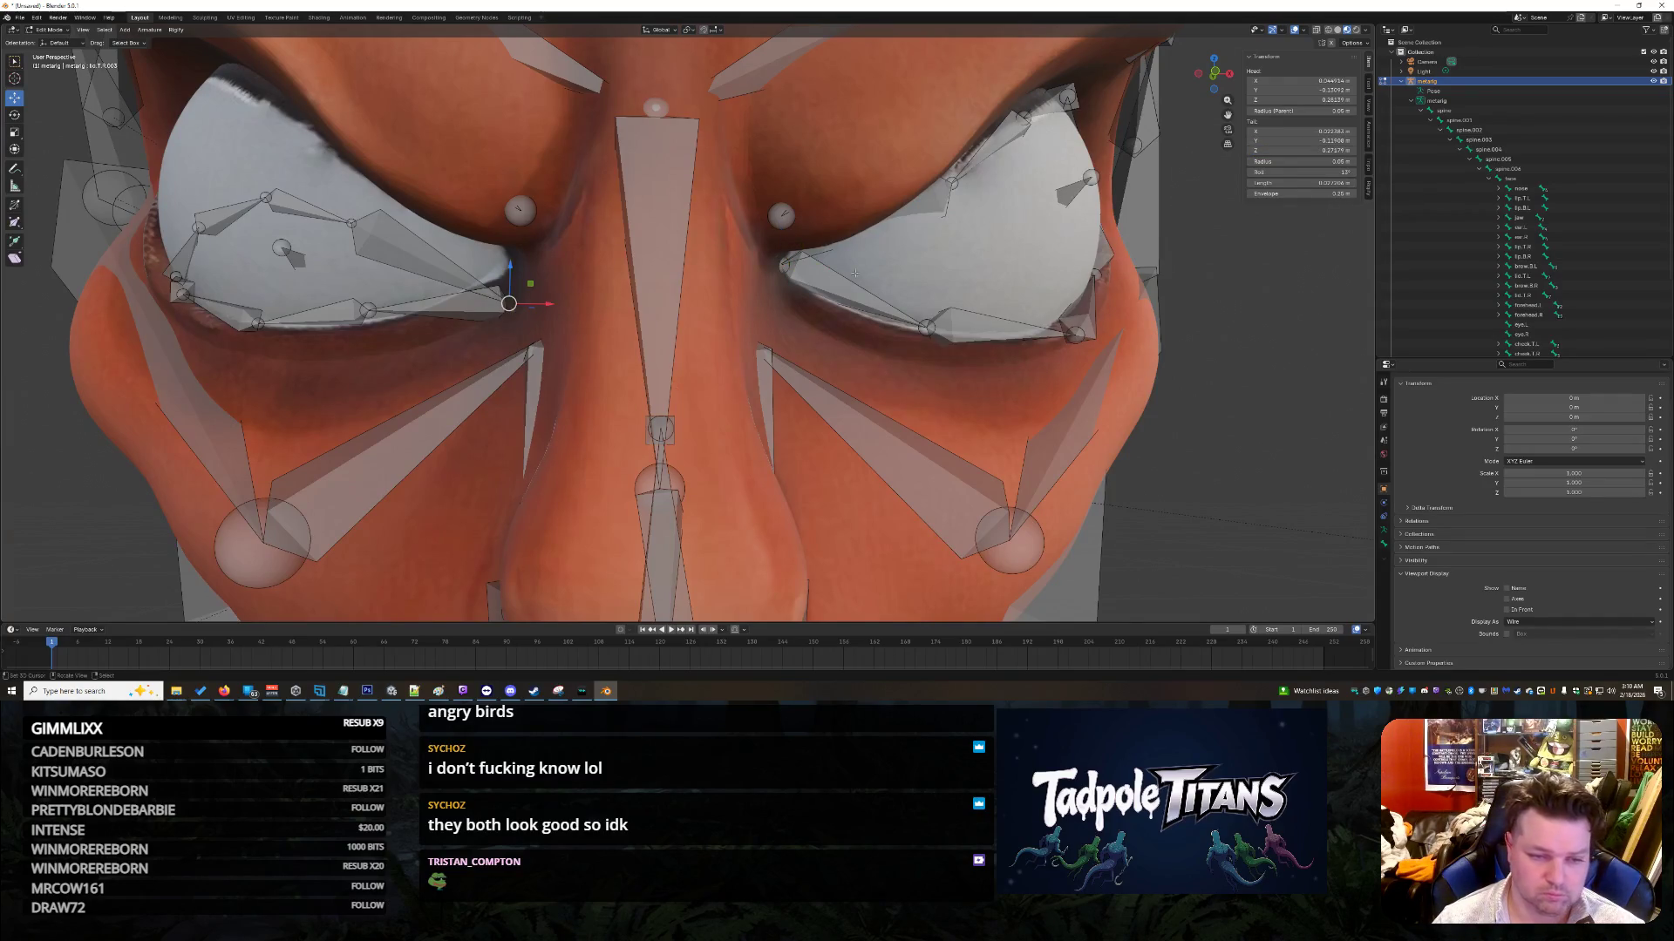
key("ctrl+v")
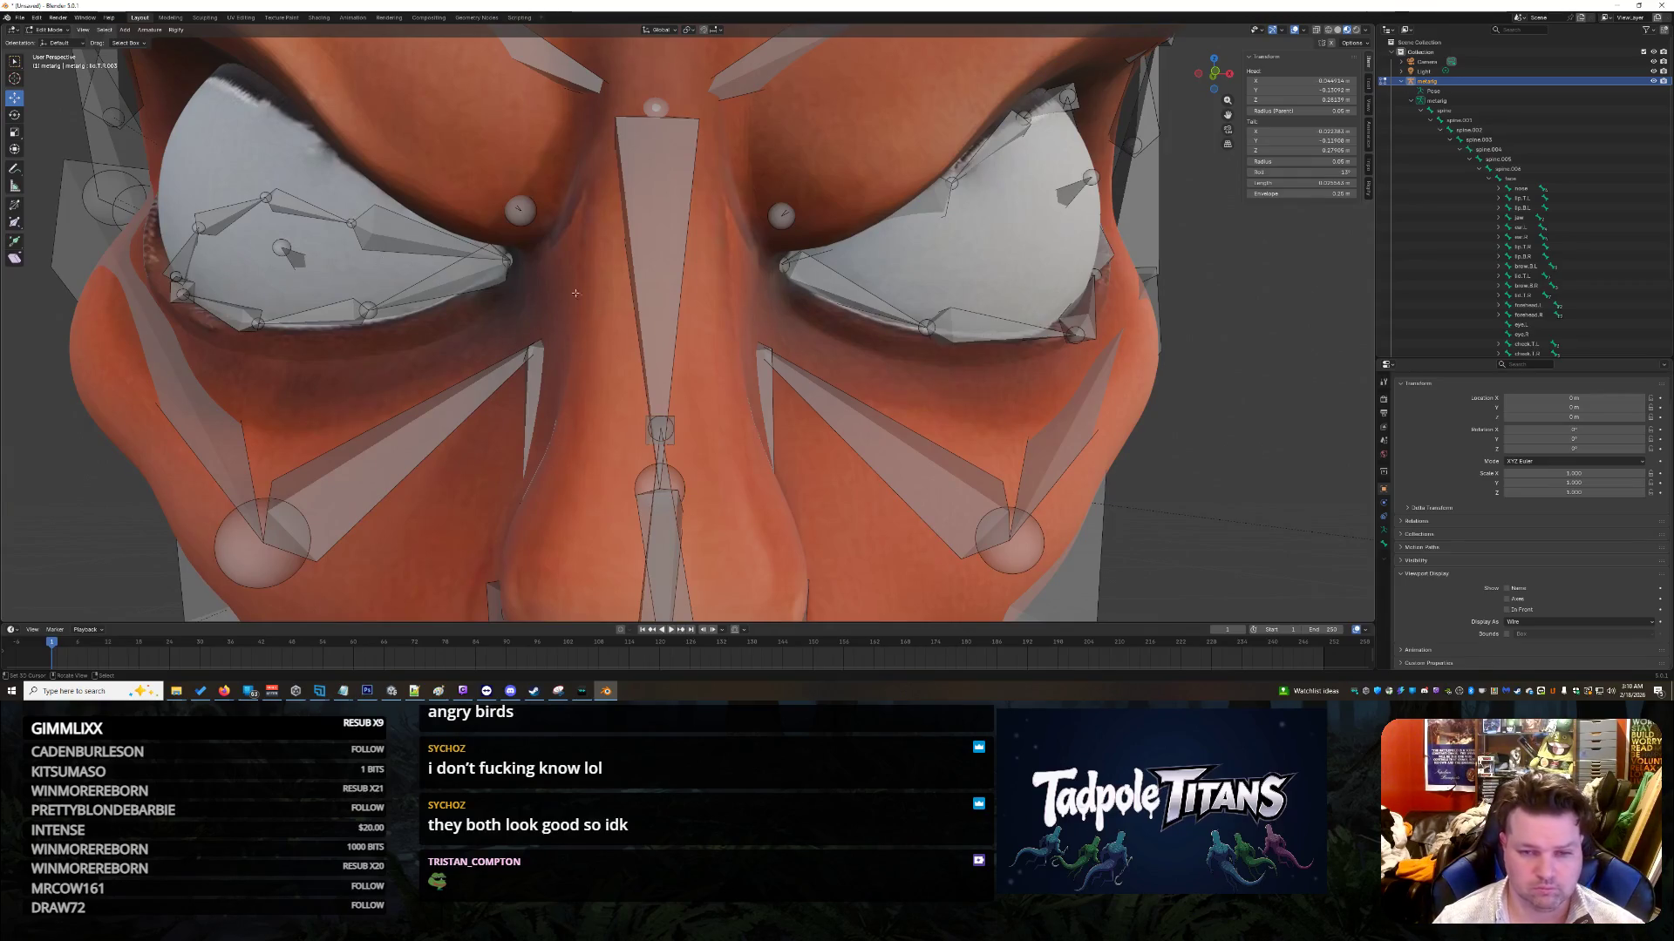
left_click(1065, 192)
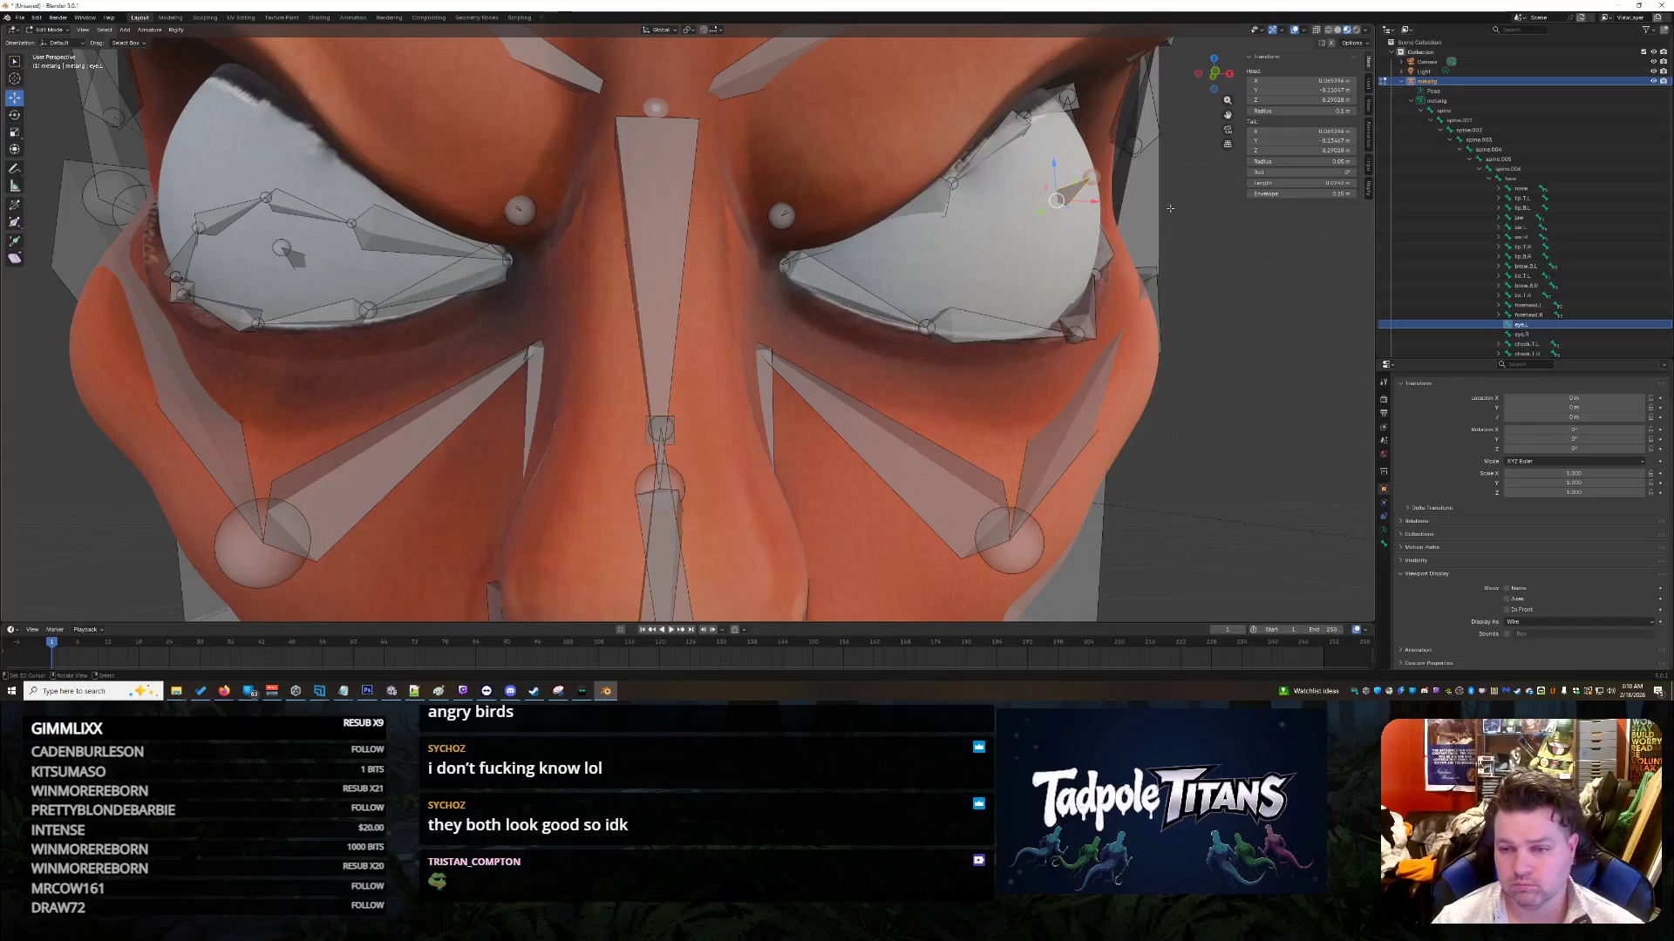
Step: Give eye.R a mirrored tail X so it points outward
left_click(1290, 130)
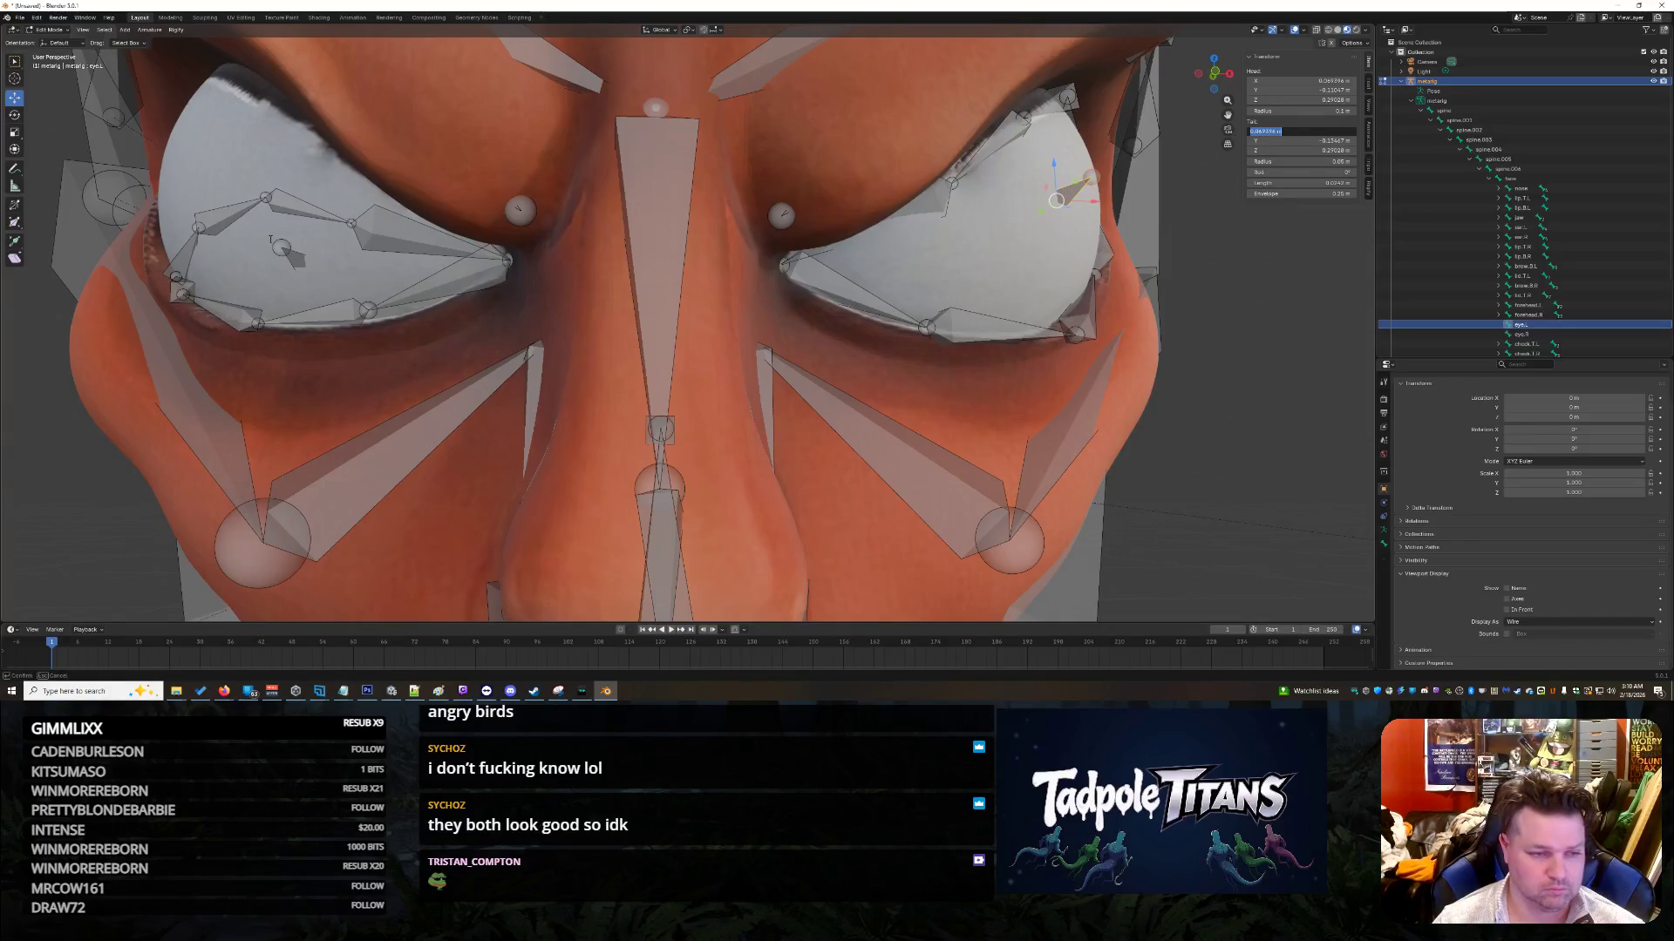
left_click(283, 251)
left_click(1268, 131)
key("ctrl+v")
key("Return")
key("ctrl+z")
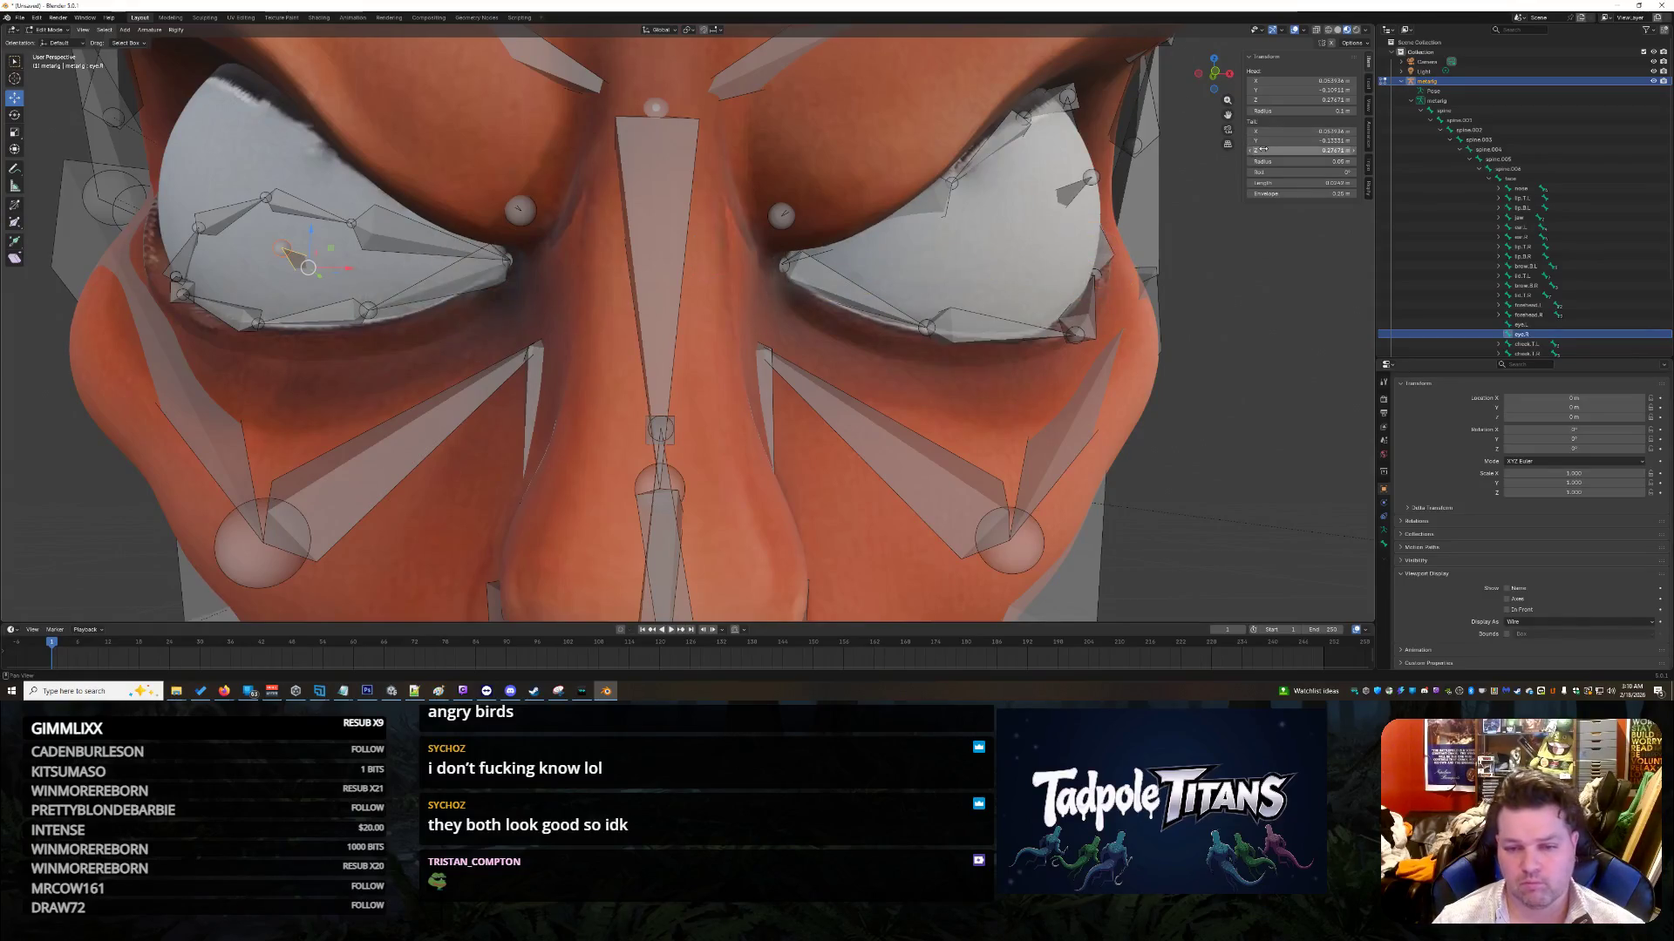
left_click(1293, 131)
key("Return")
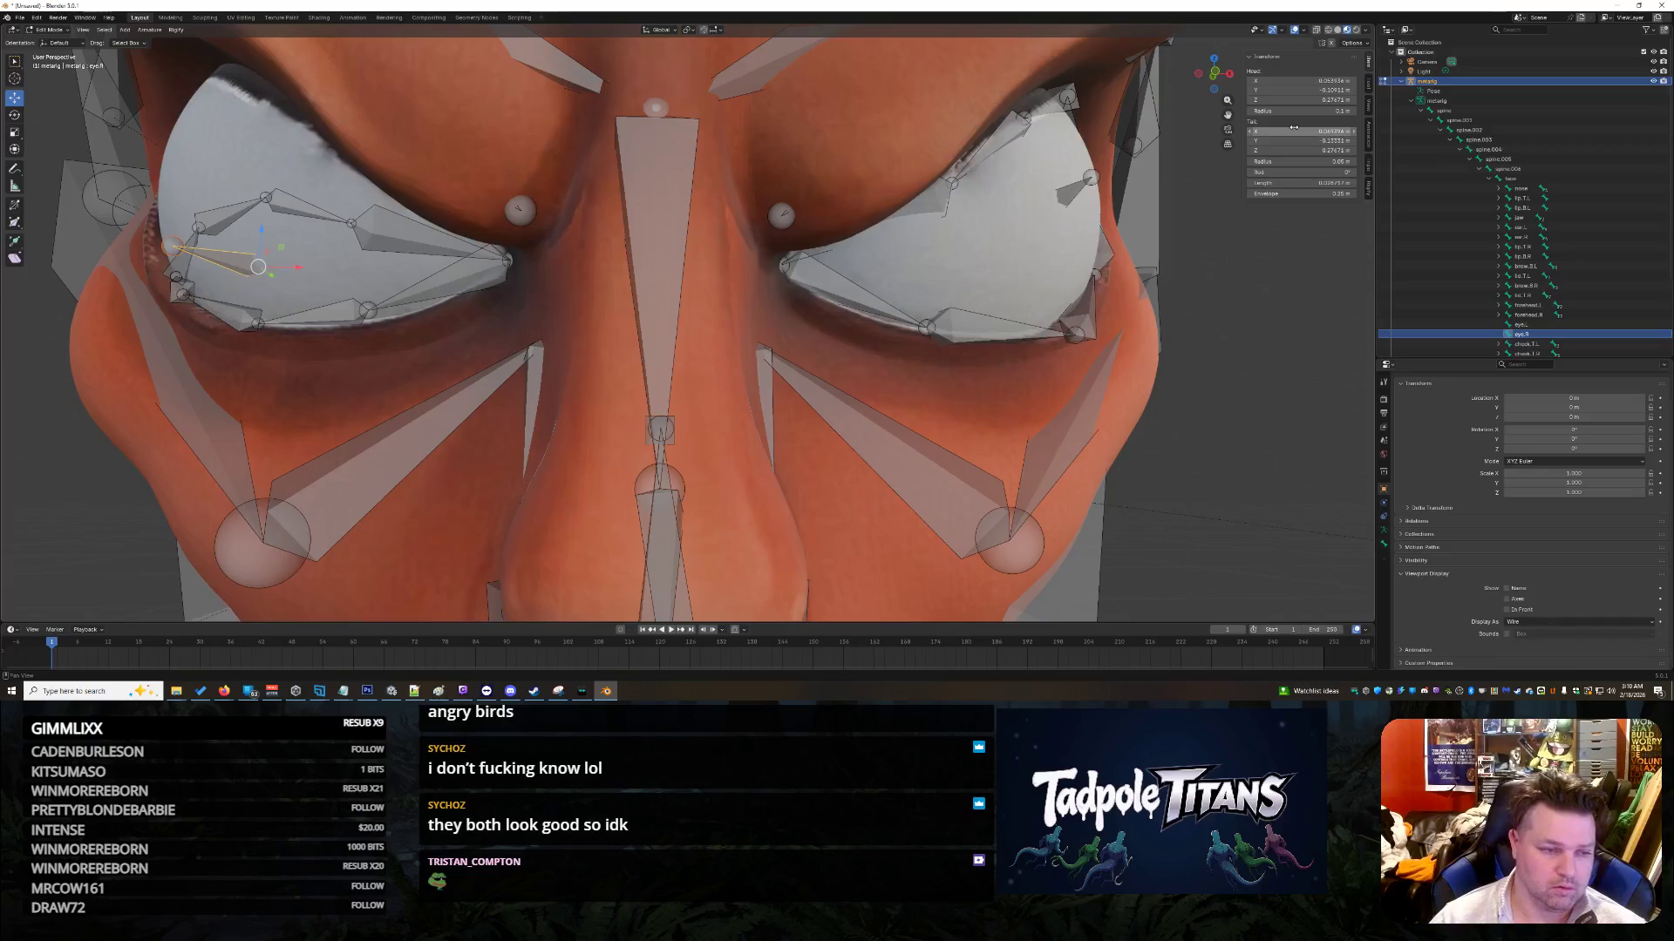
Step: Match eye.R's tail Y to eye.L and set its tail Z to 0.29028
left_click(1071, 191)
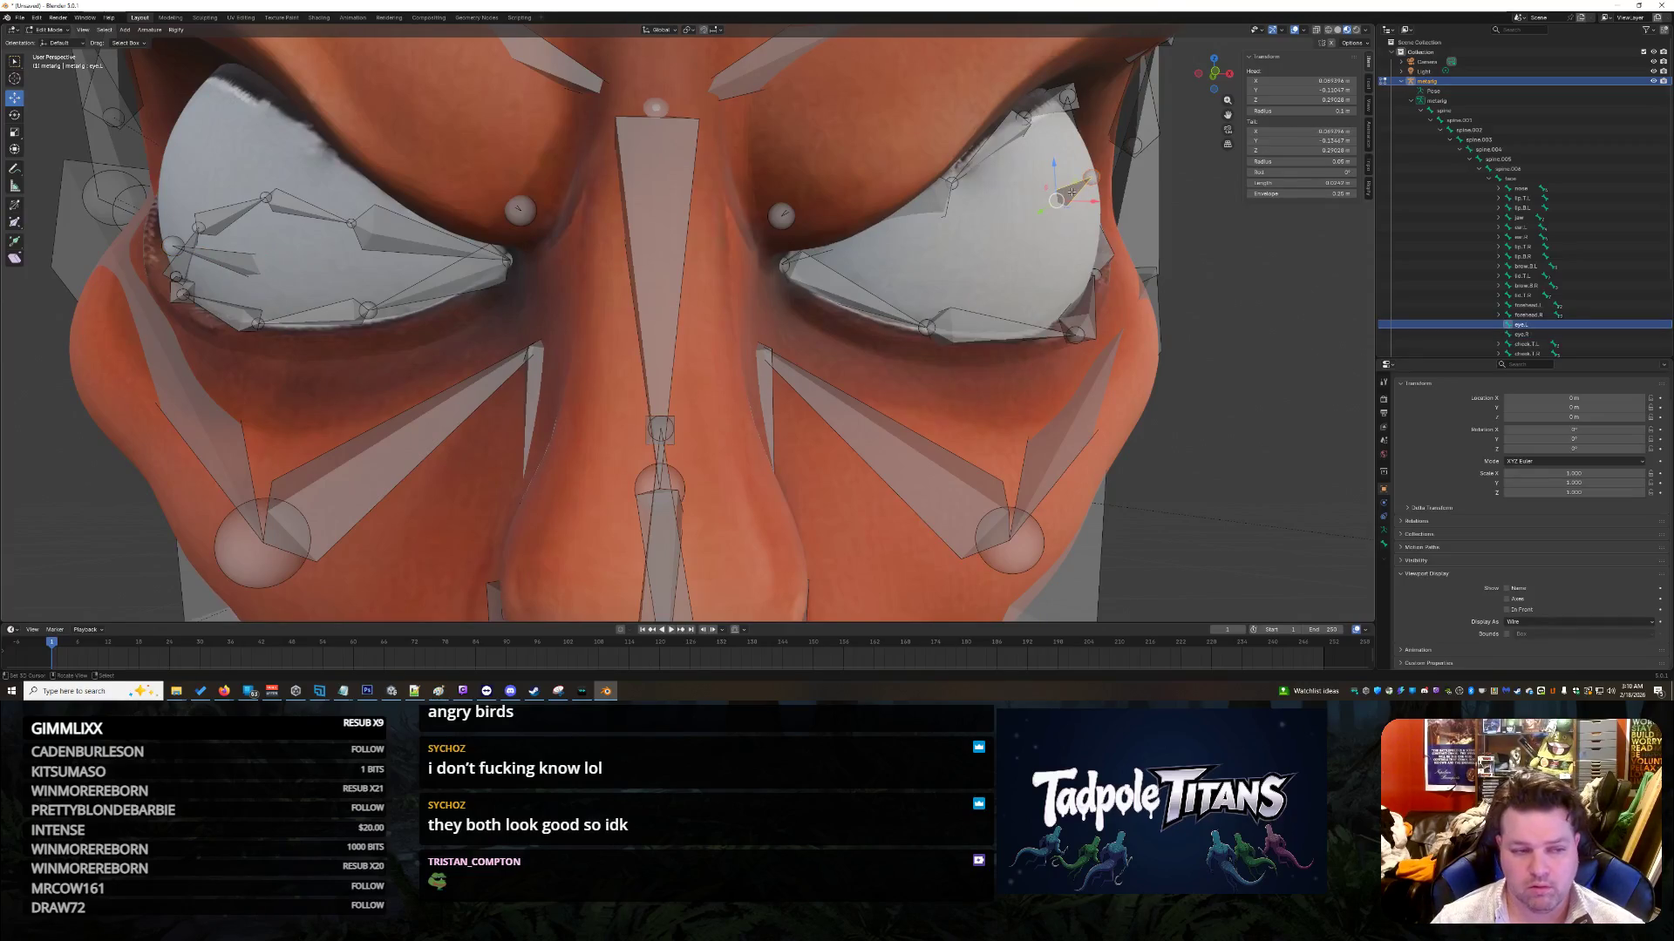
left_click(1294, 131)
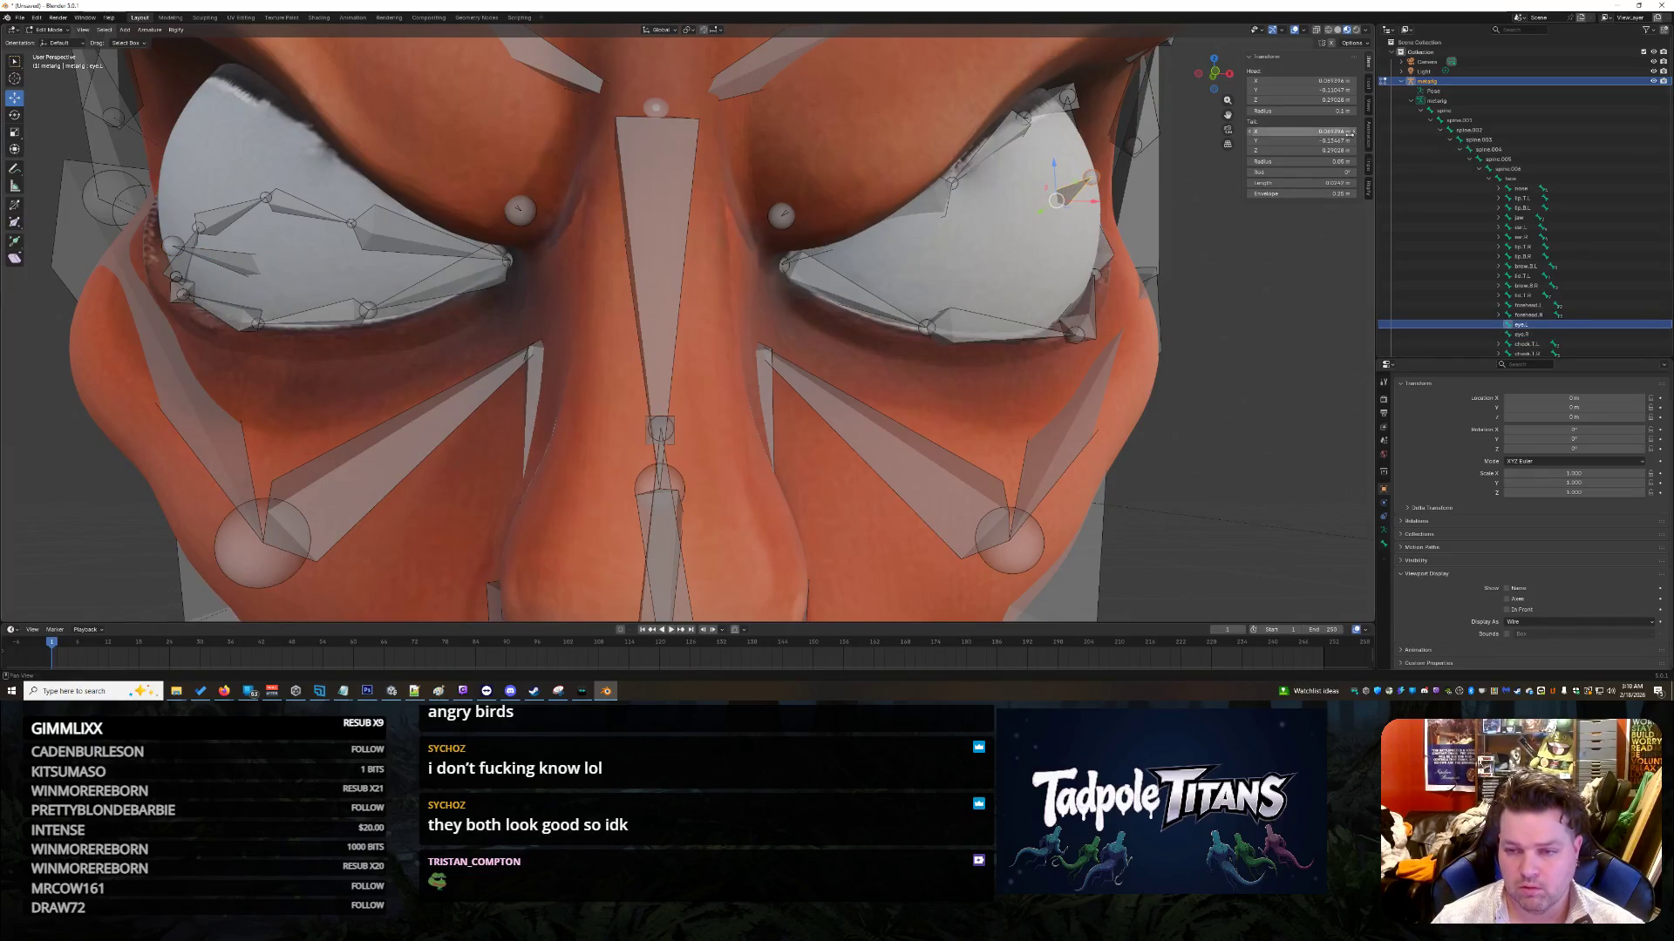
key("Tab")
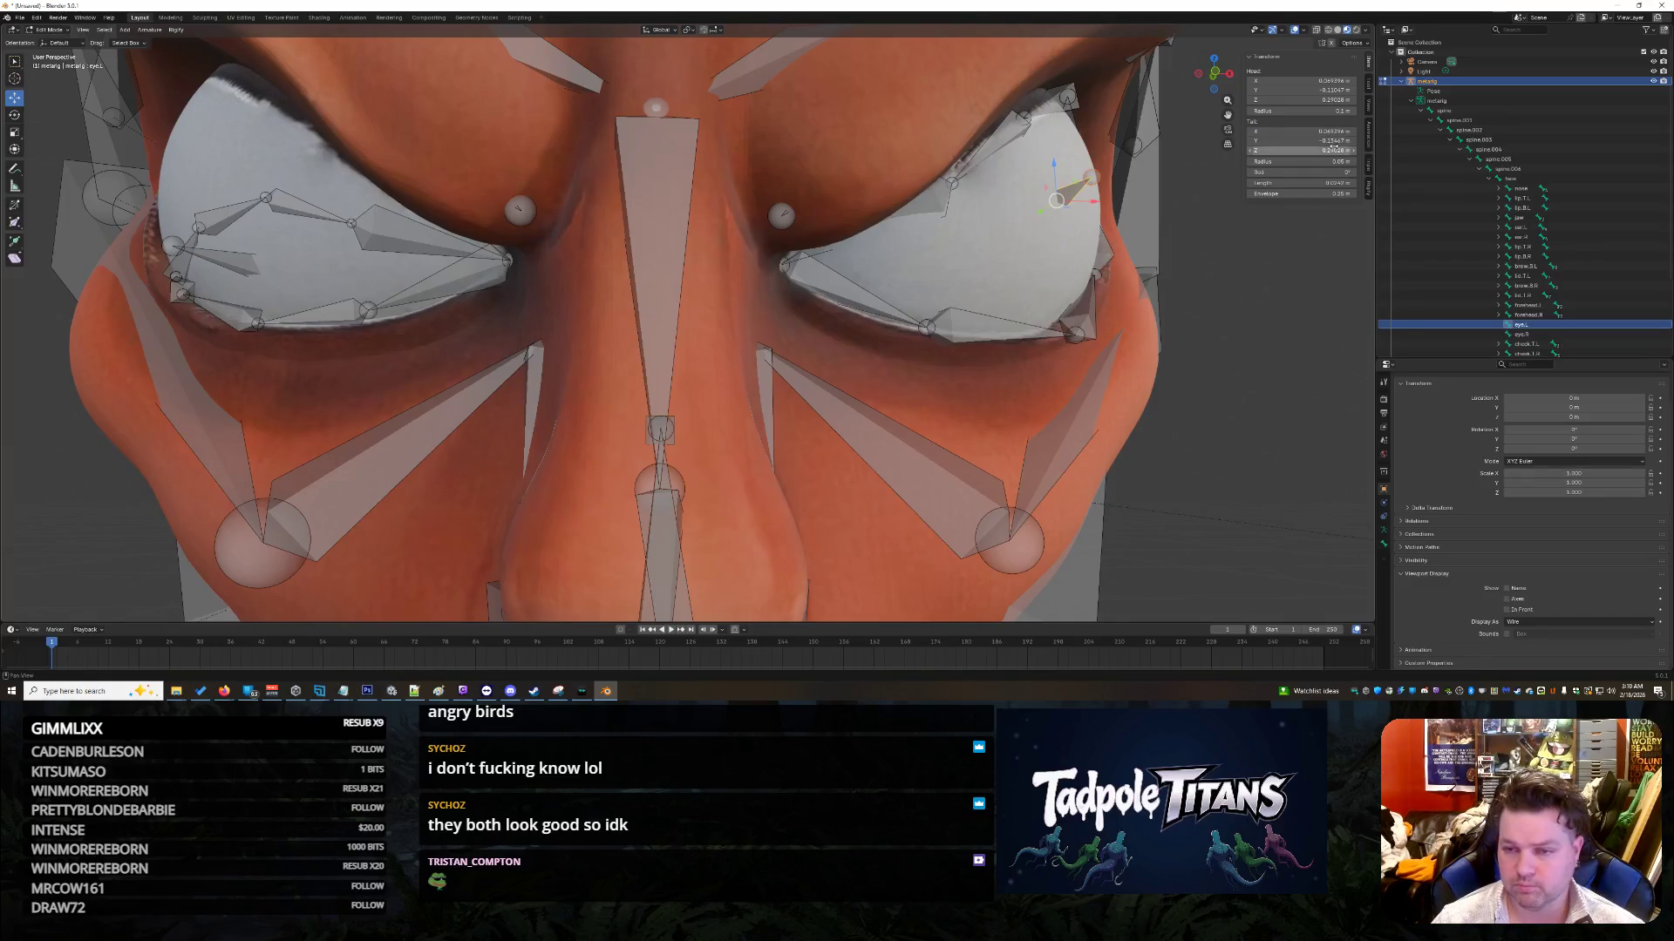
key("Return")
left_click(235, 266)
left_click(1298, 140)
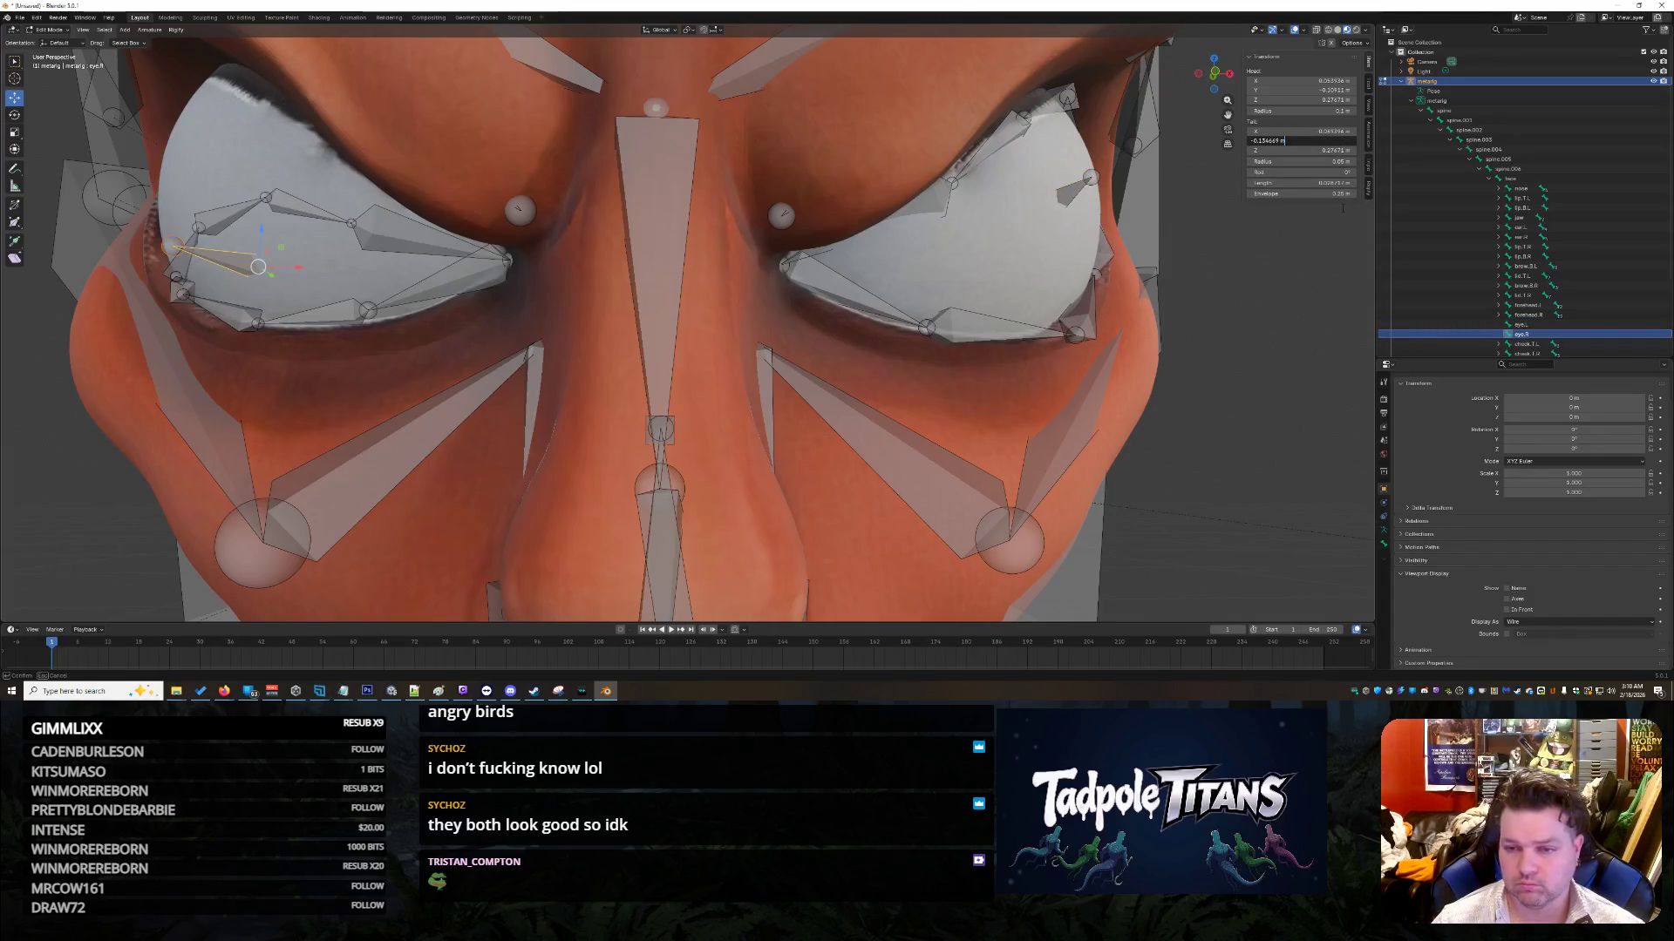
key("Tab")
type(".29028")
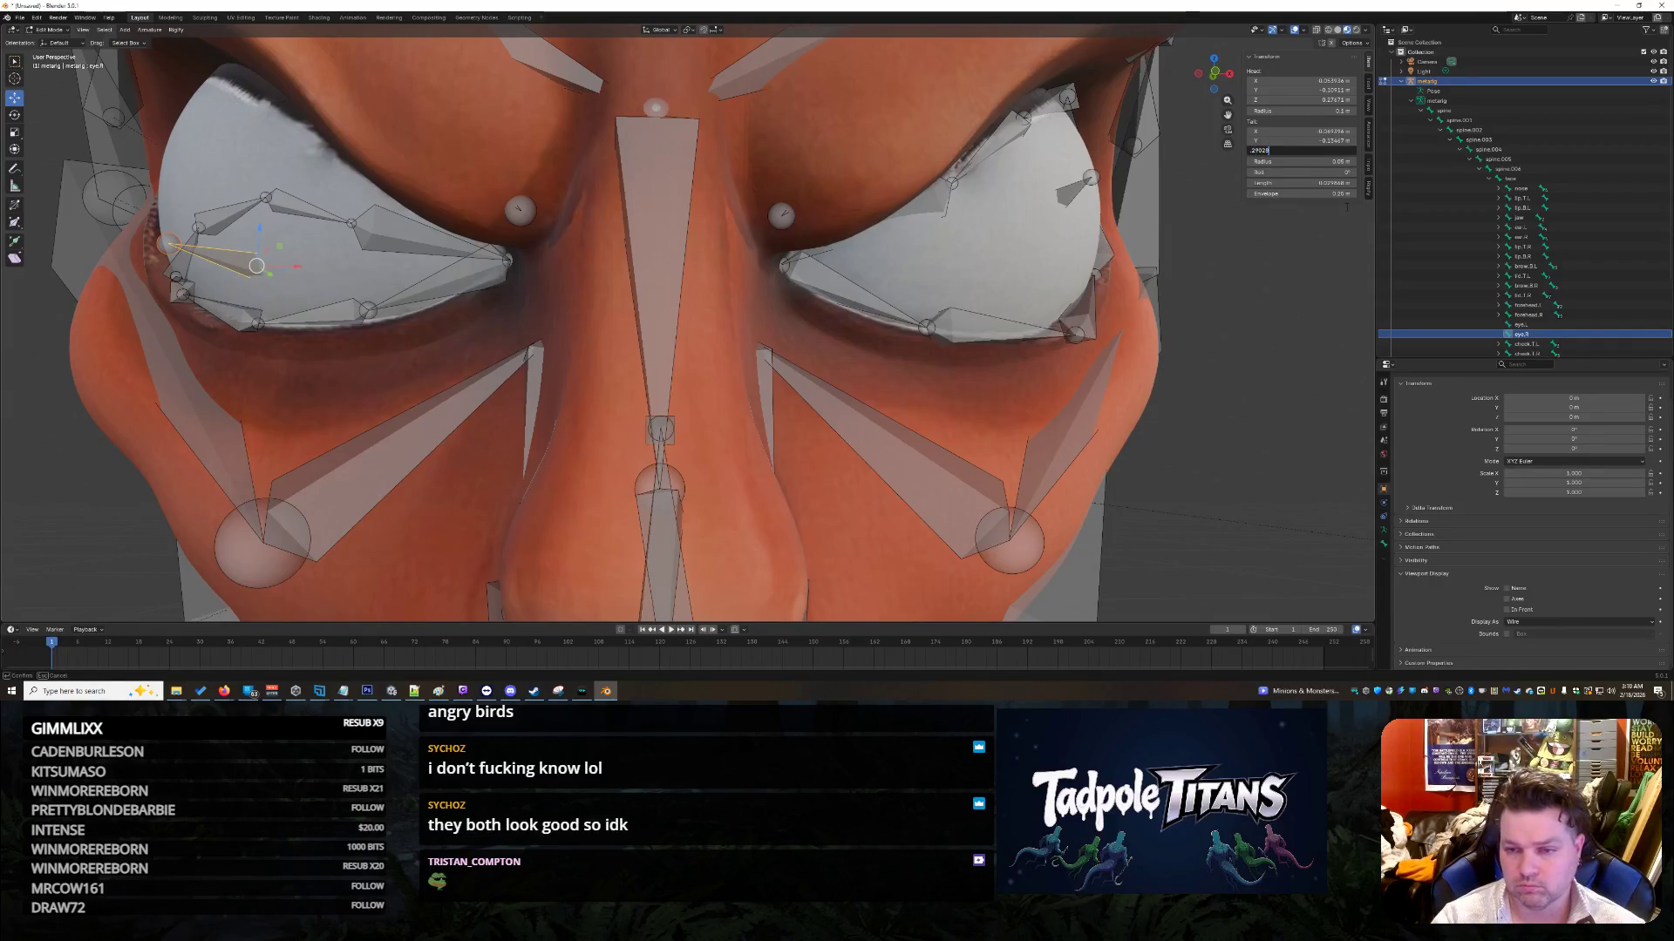
key("Return")
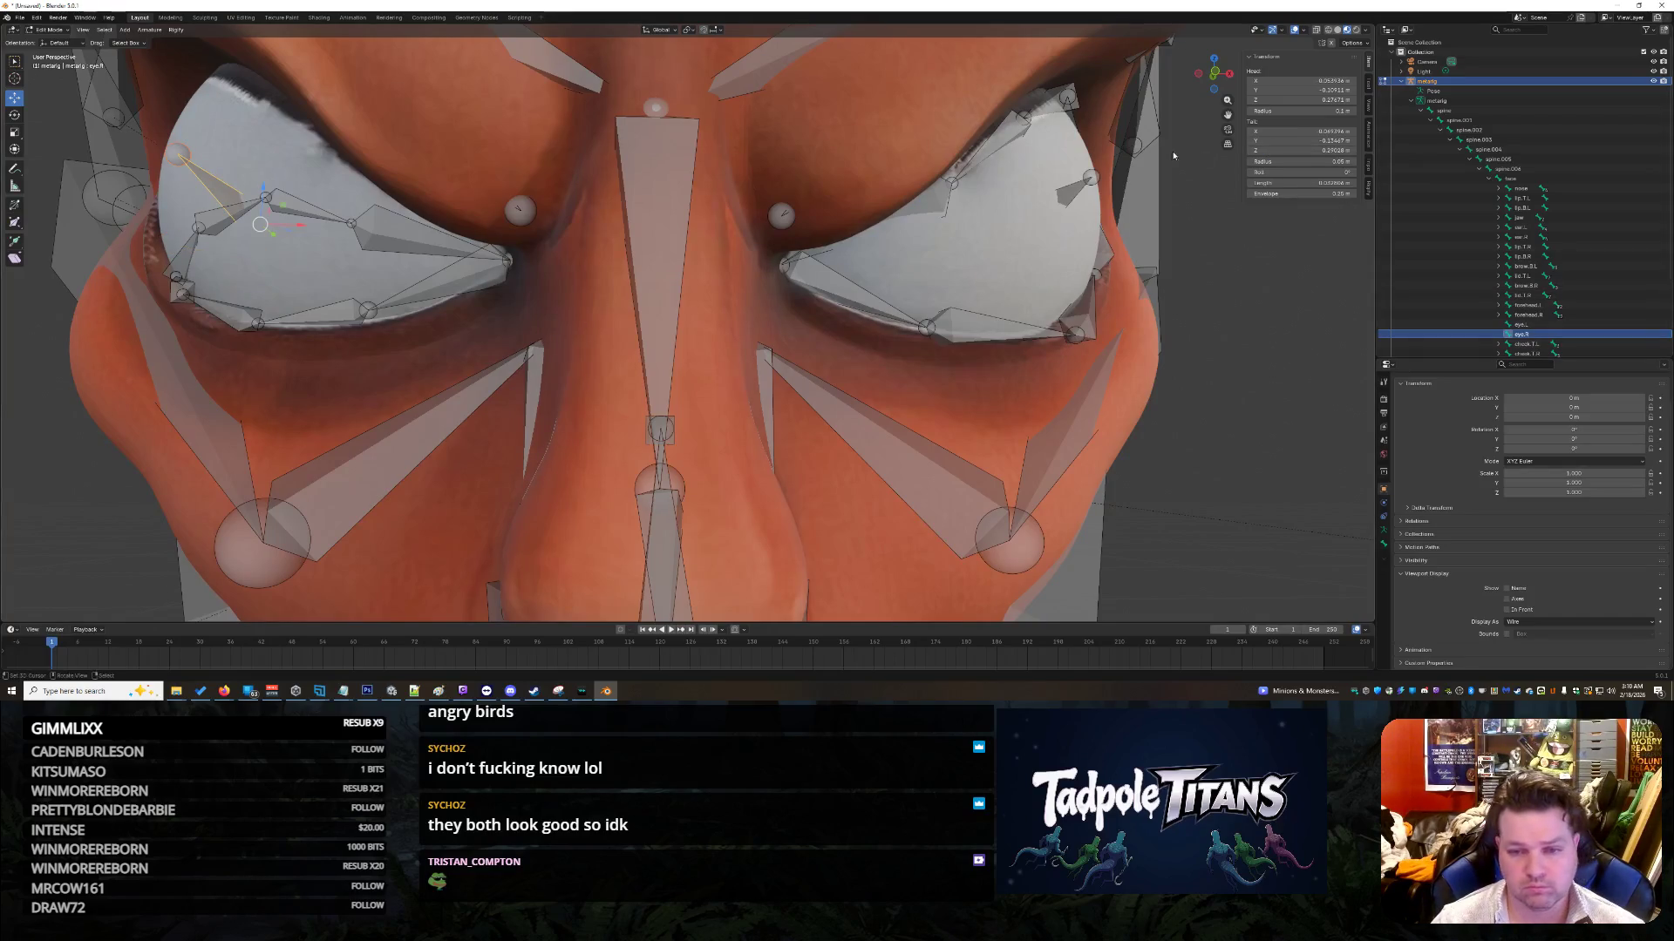
Step: Copy eye.L's head X into eye.R as a negated value
left_click(1520, 325)
right_click(1286, 81)
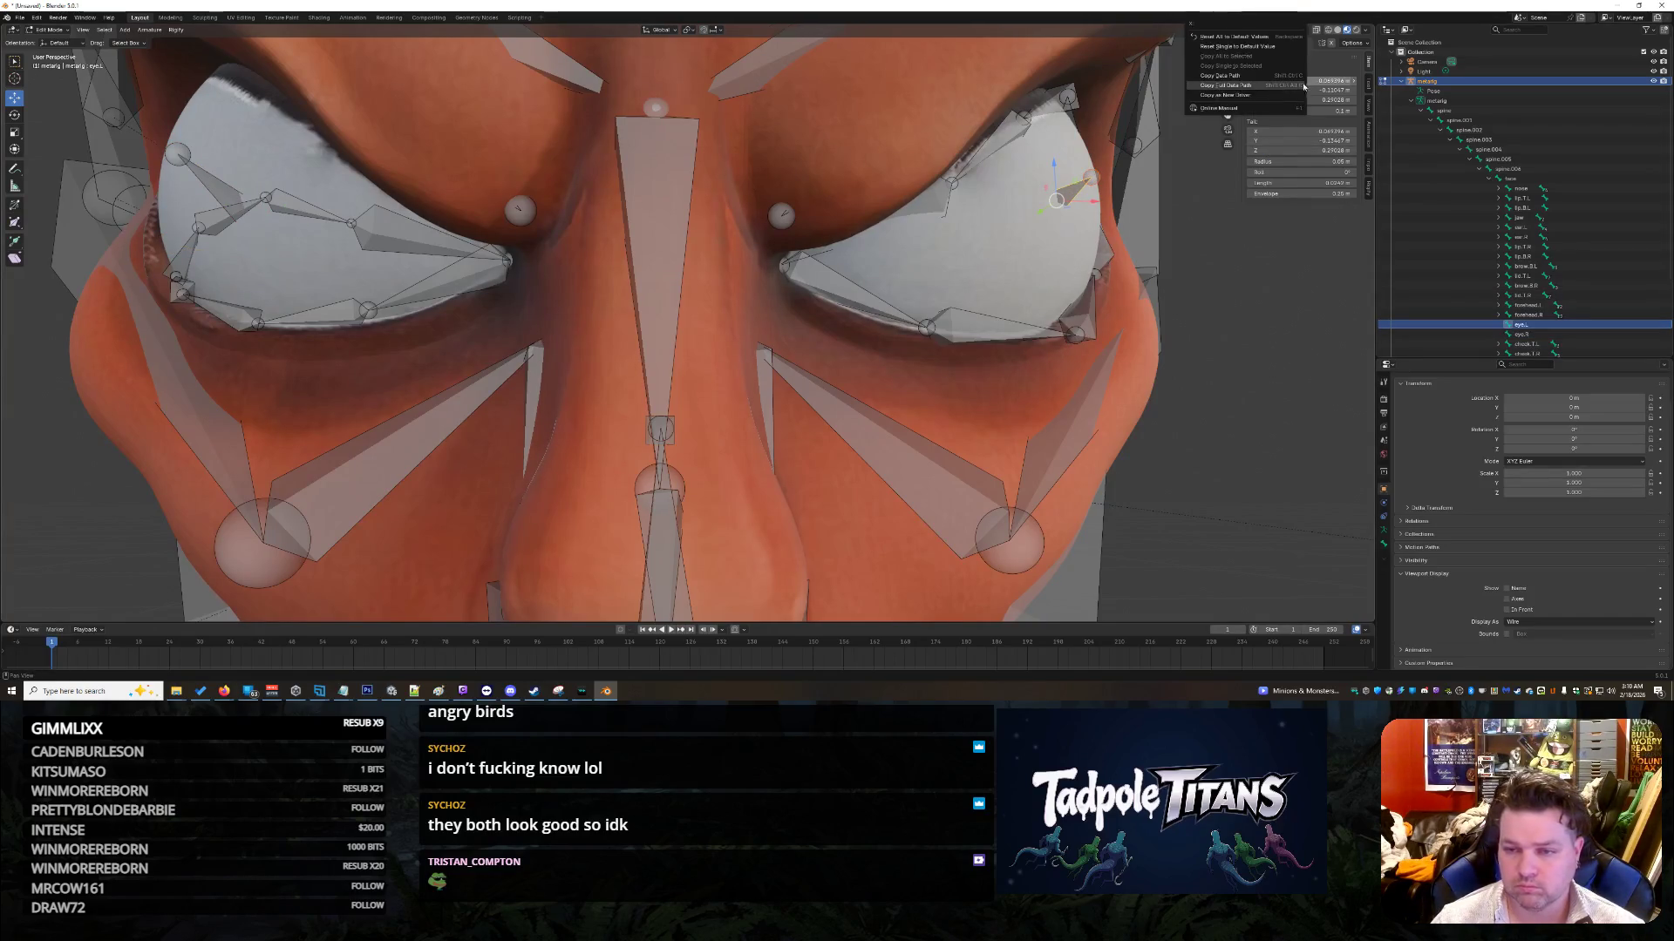
left_click(1284, 84)
left_click(1329, 81)
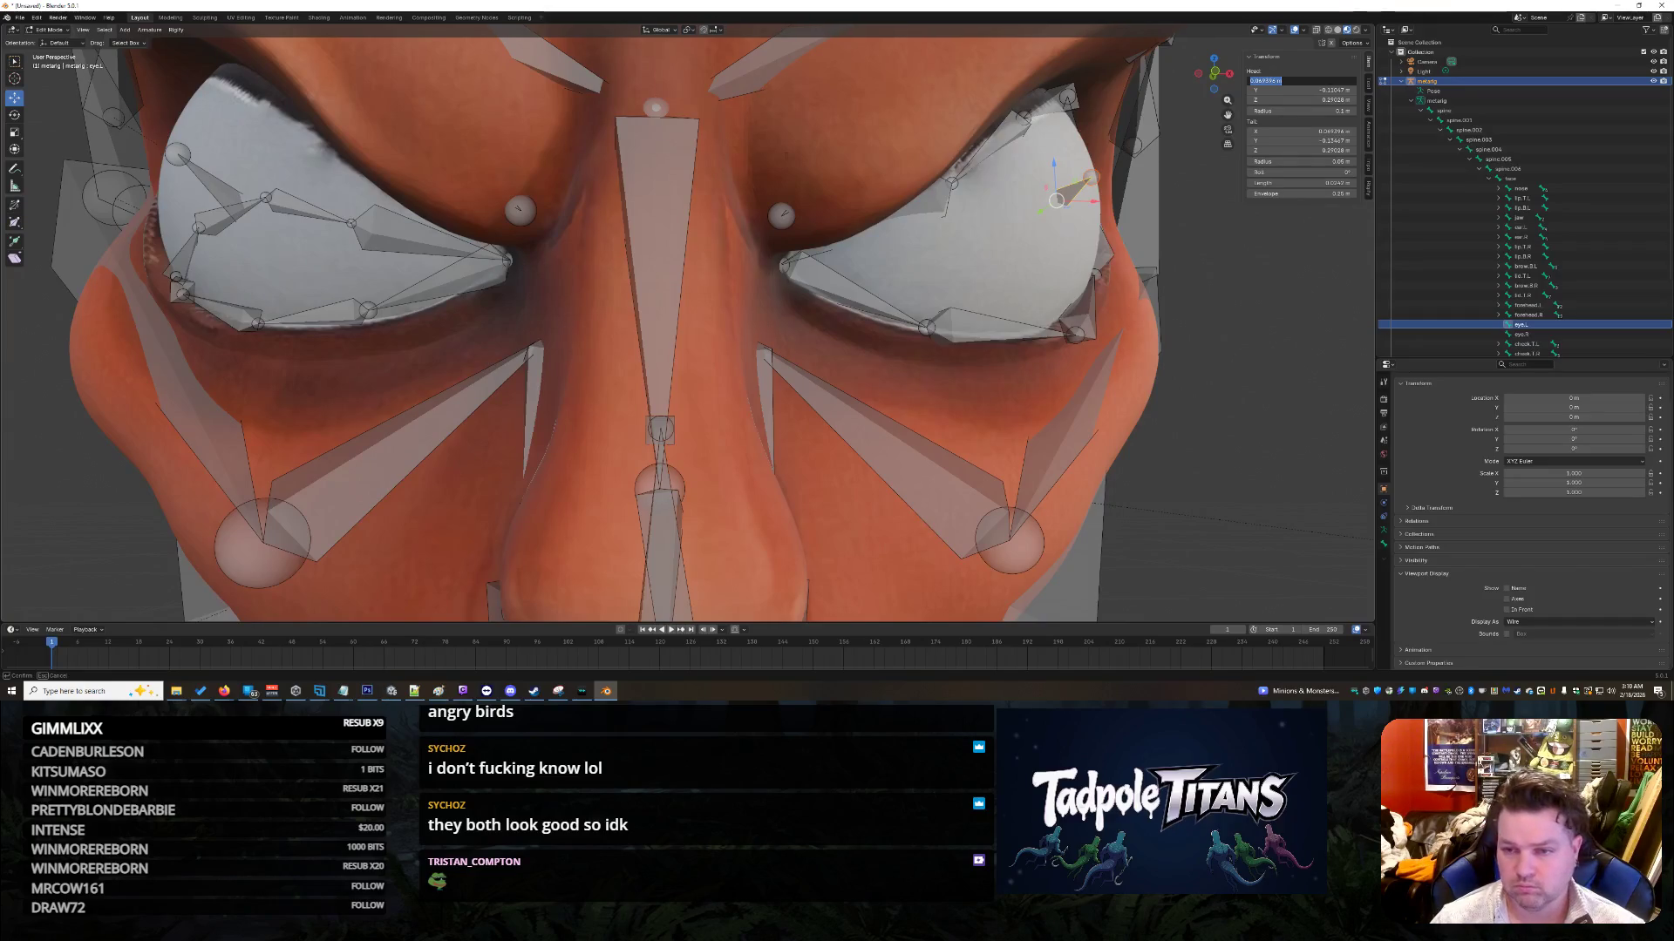
key("Escape")
left_click(1520, 334)
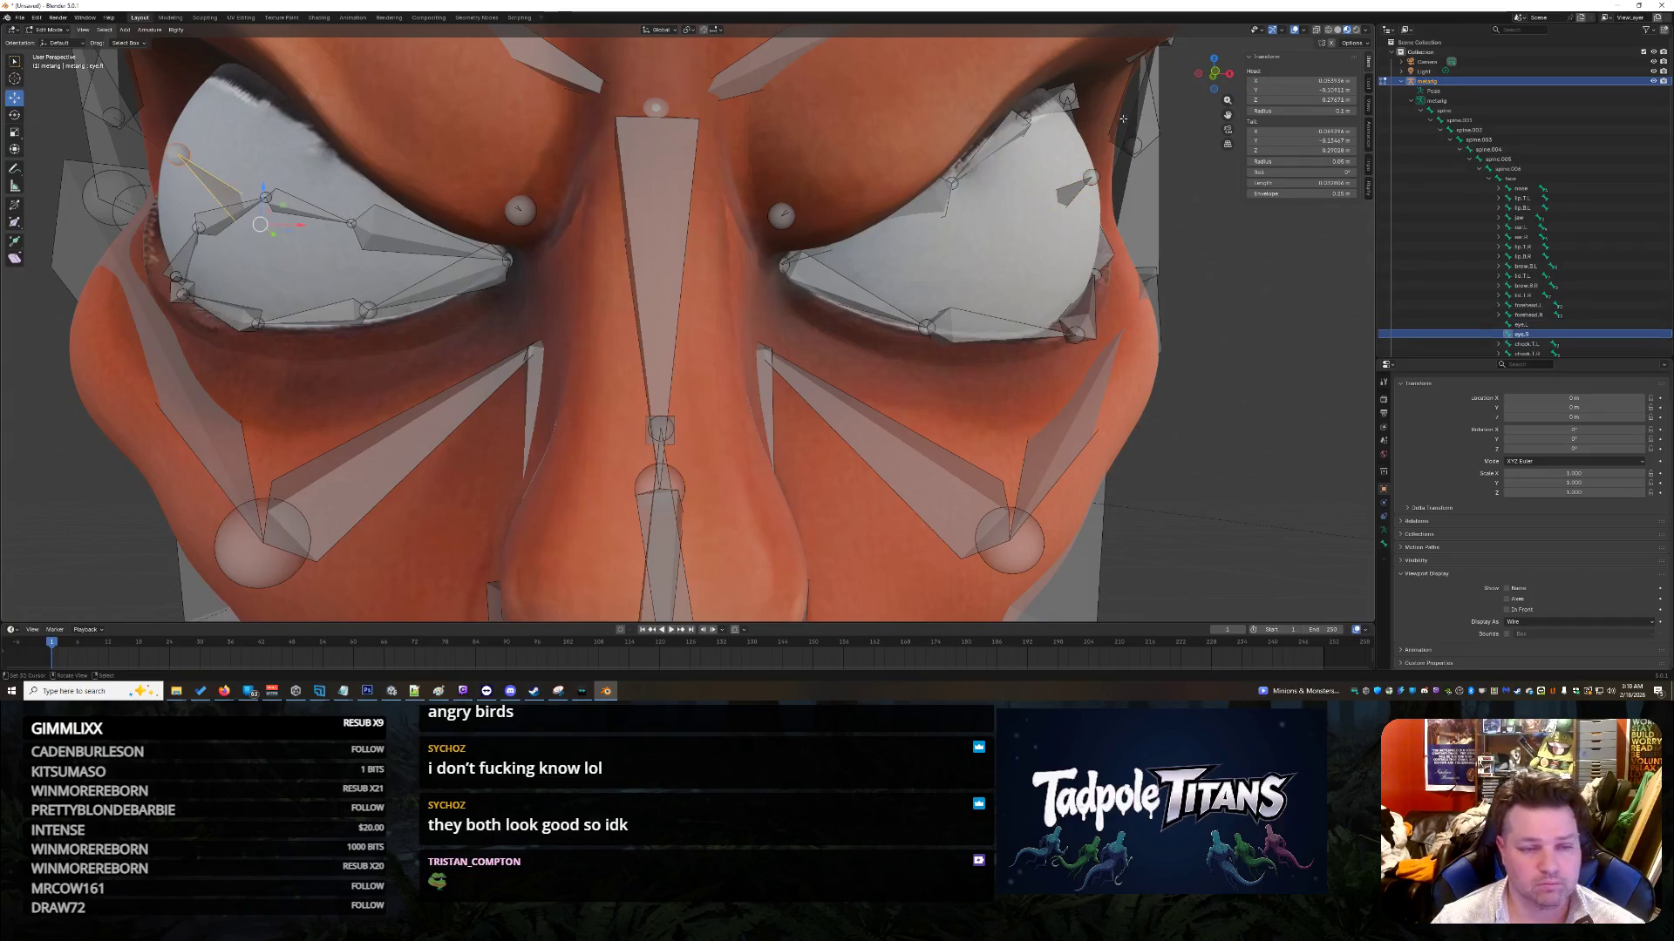
left_click(1281, 81)
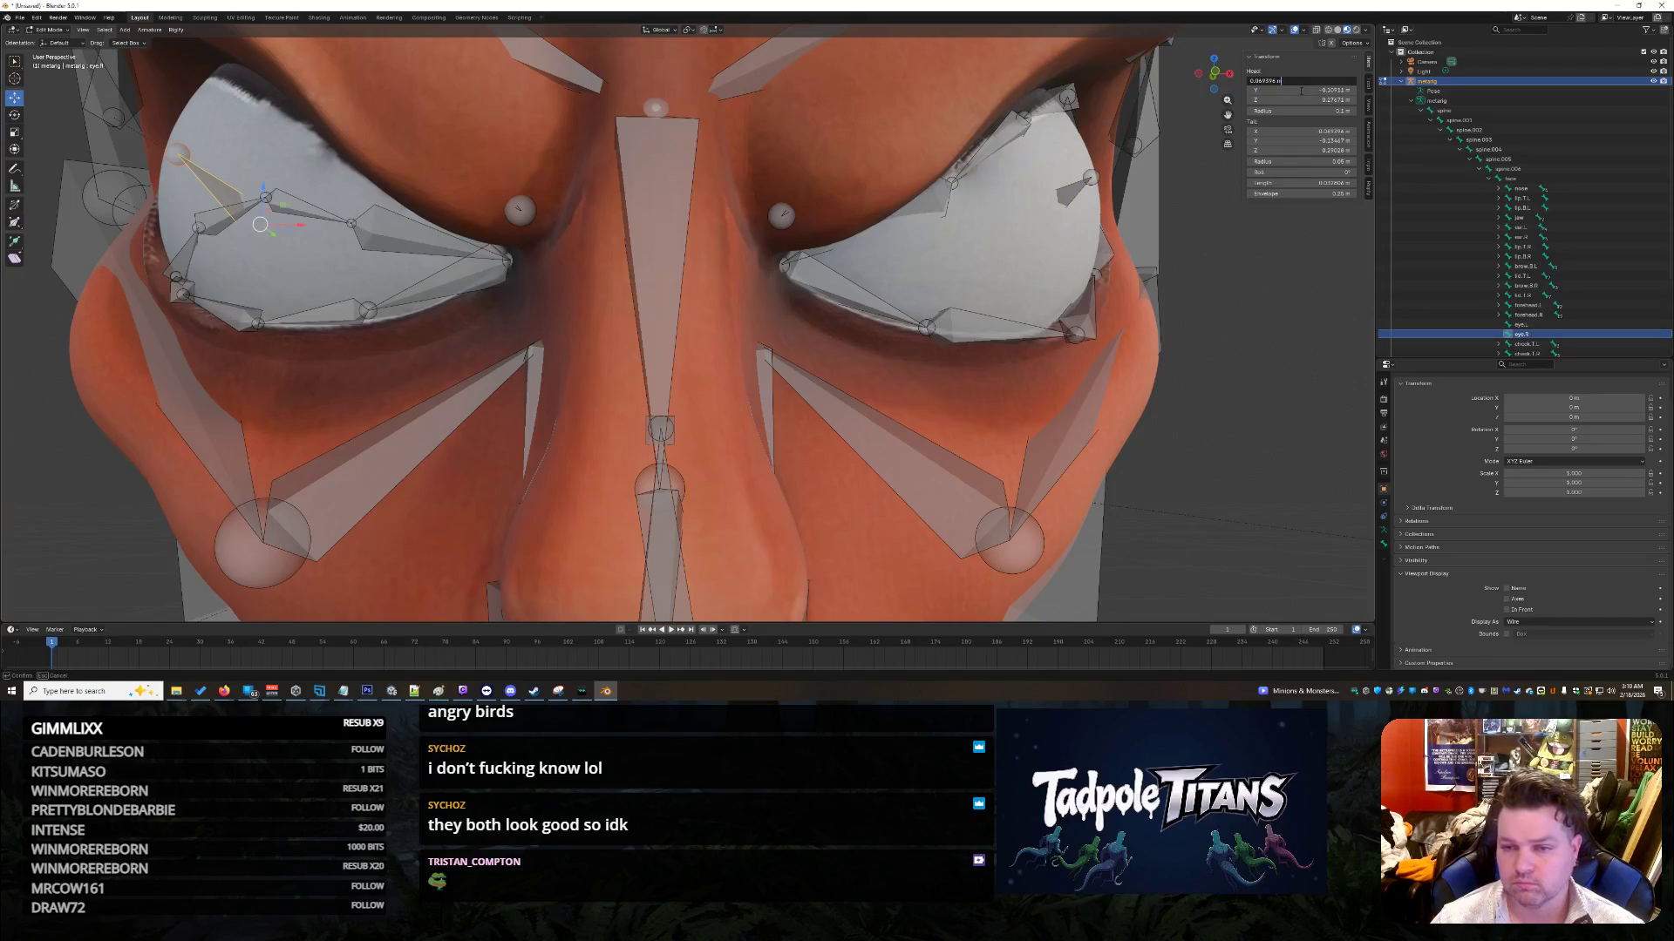
key("Home")
type("-")
key("Return")
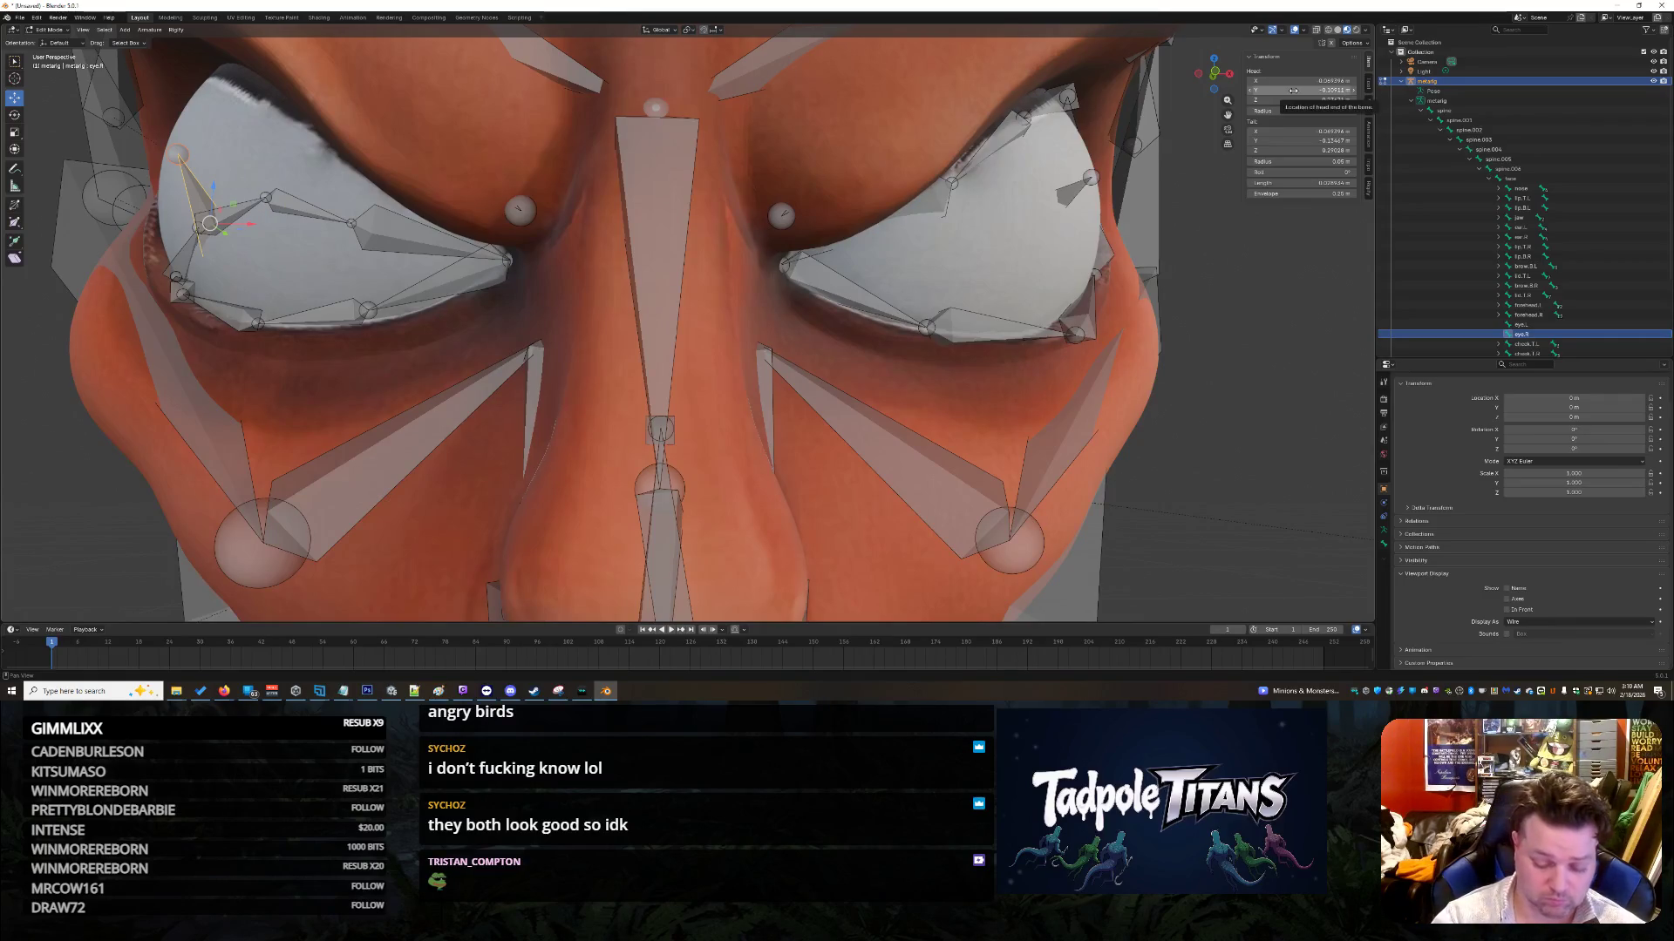
Step: Try setting eye.R's head Y to 0.11047, undoing a wrong entry
left_click(1293, 89)
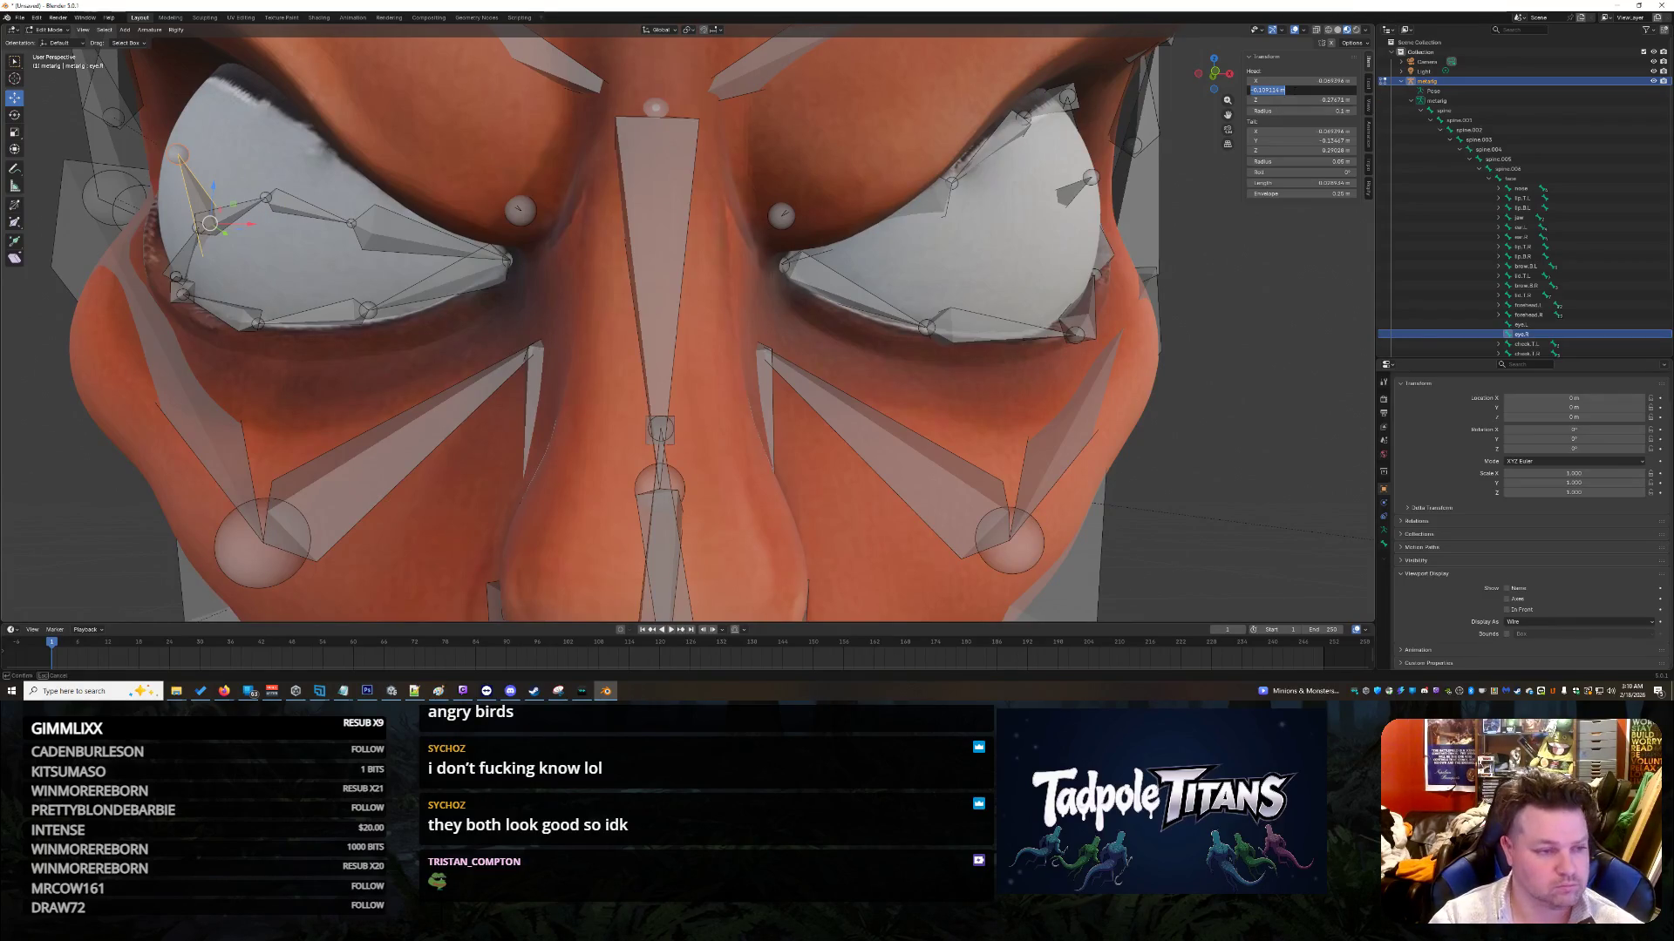
key("BackSpace")
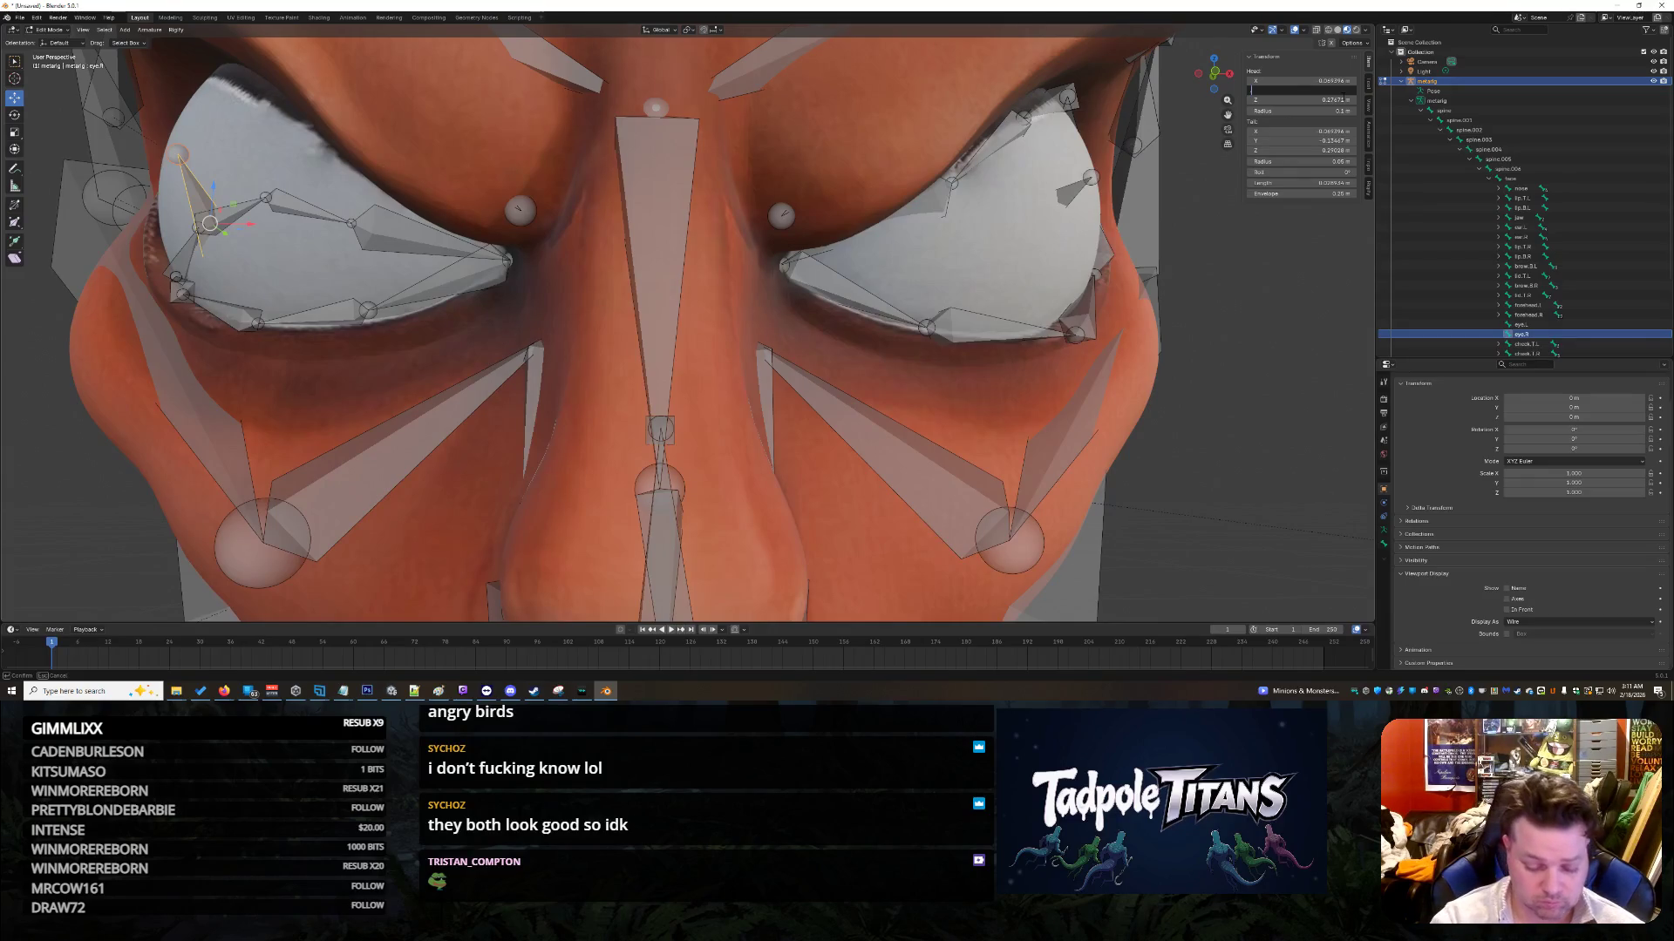
key("Return")
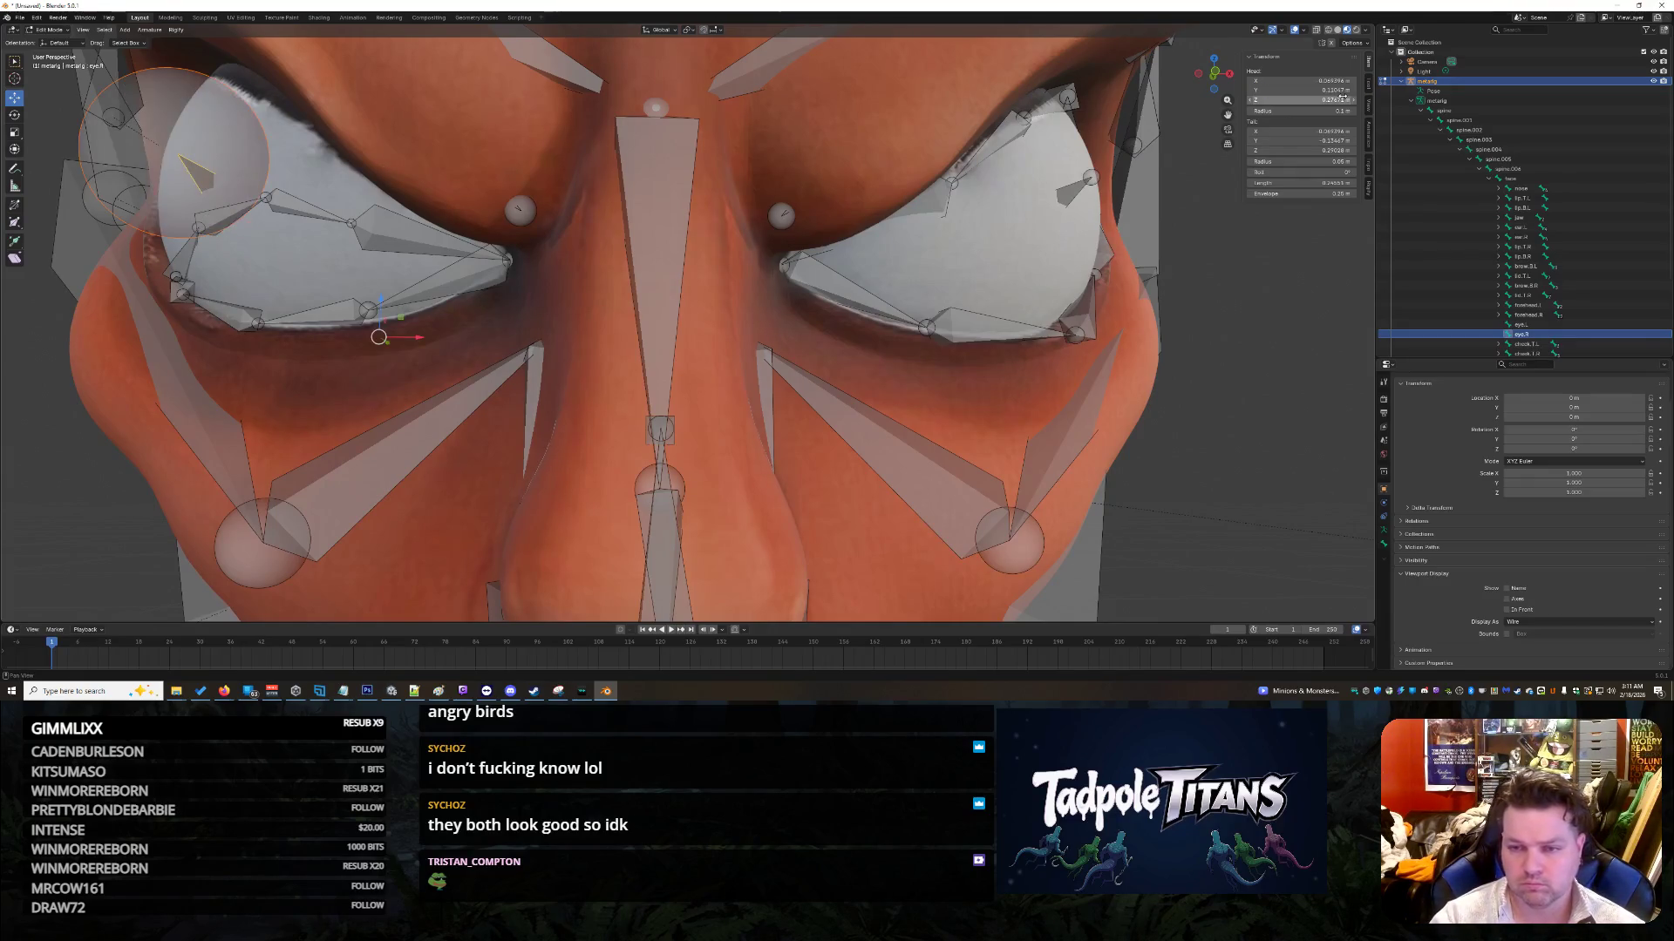
key("ctrl+z")
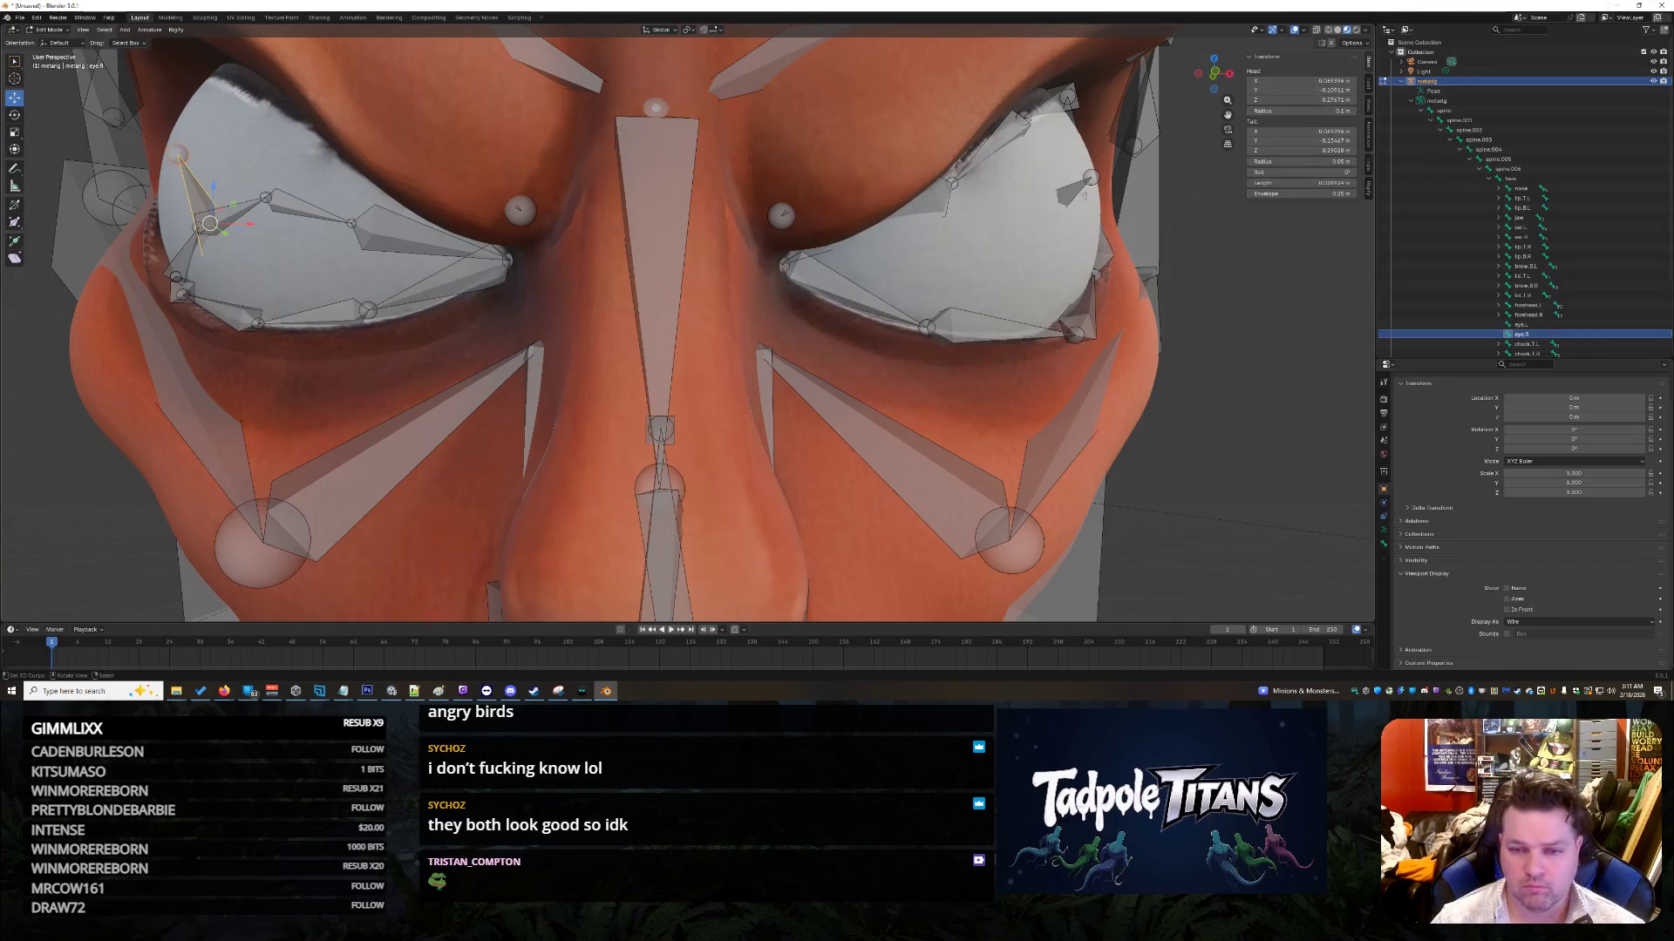
left_click(1070, 190)
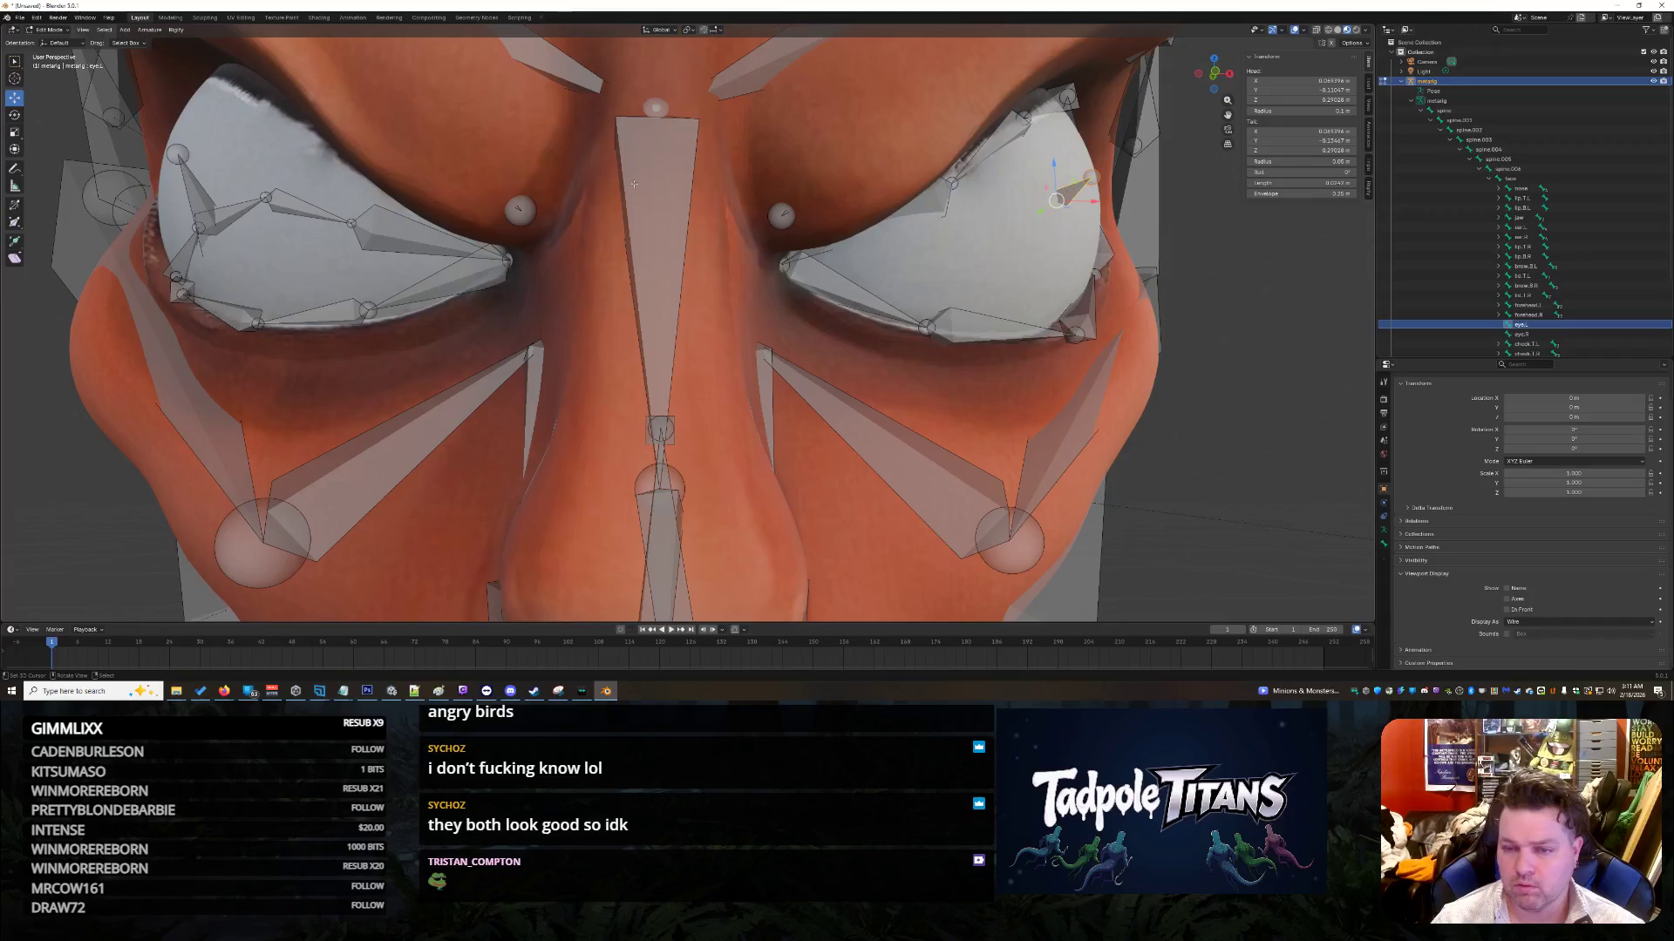
left_click(199, 186)
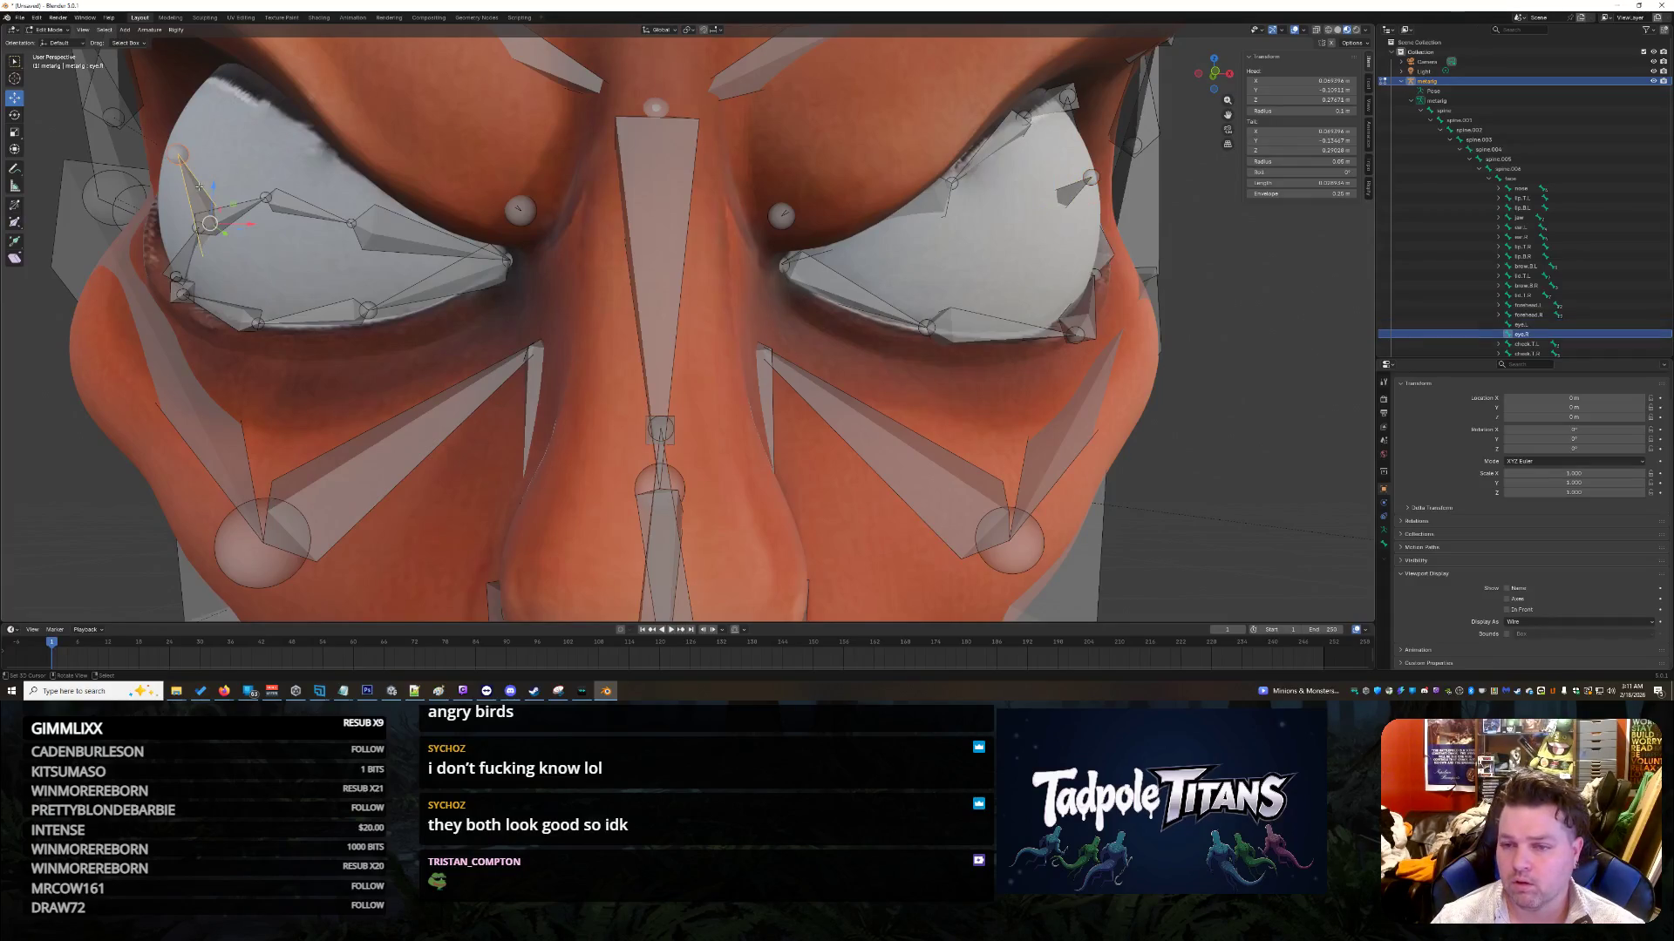
key("g")
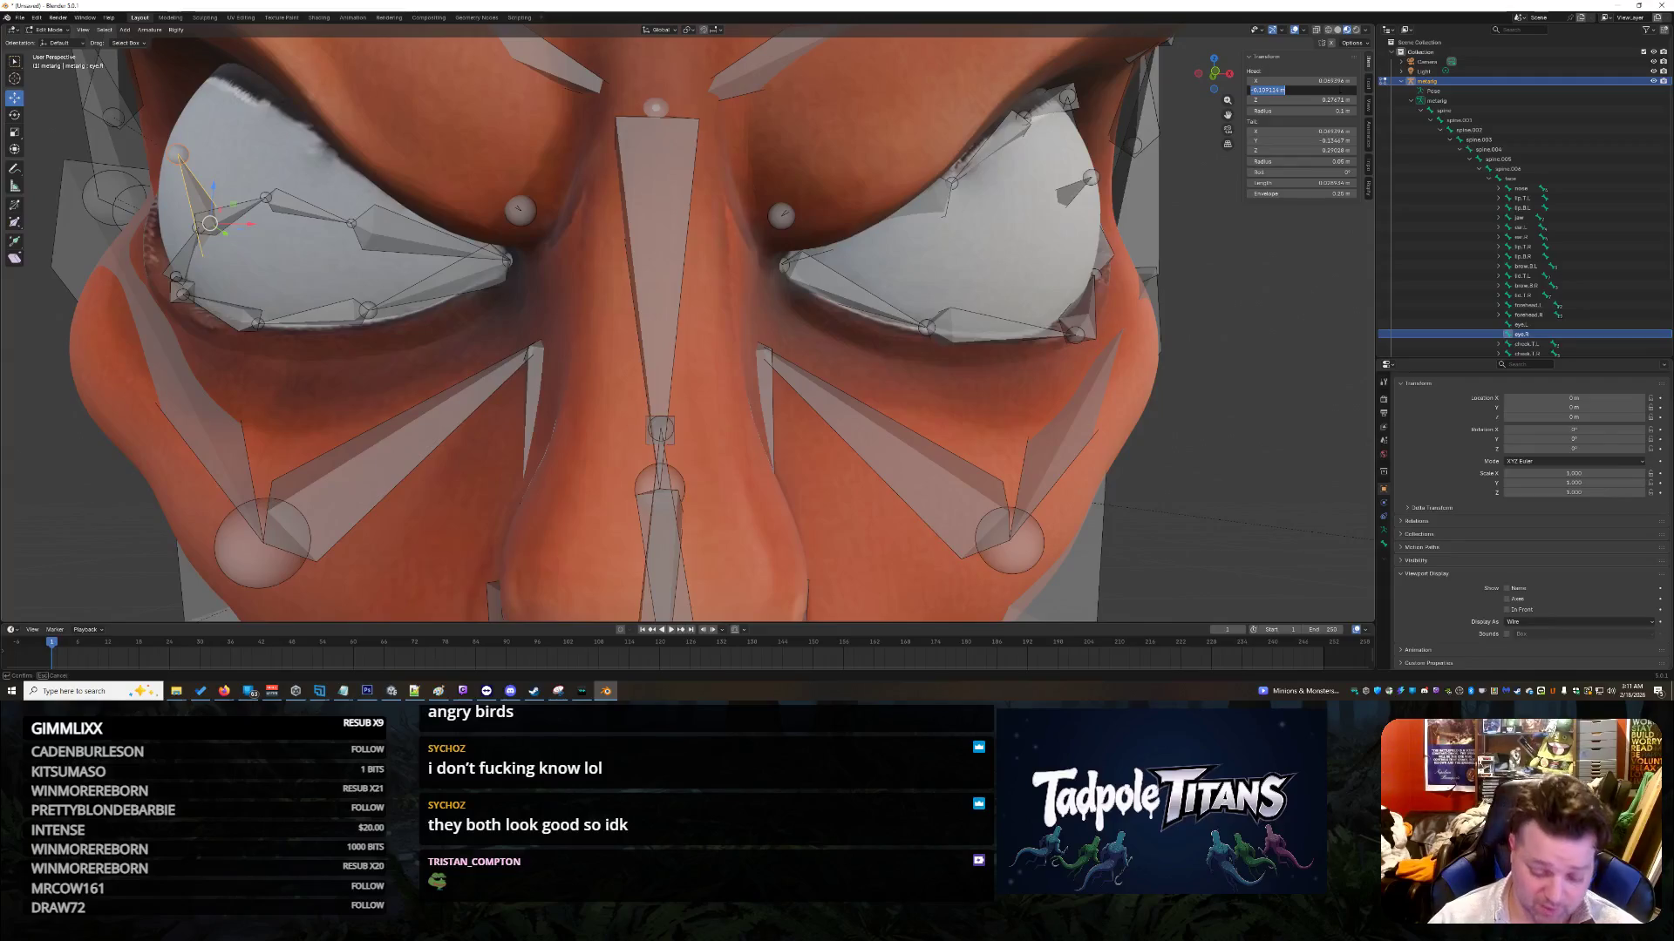
type("047")
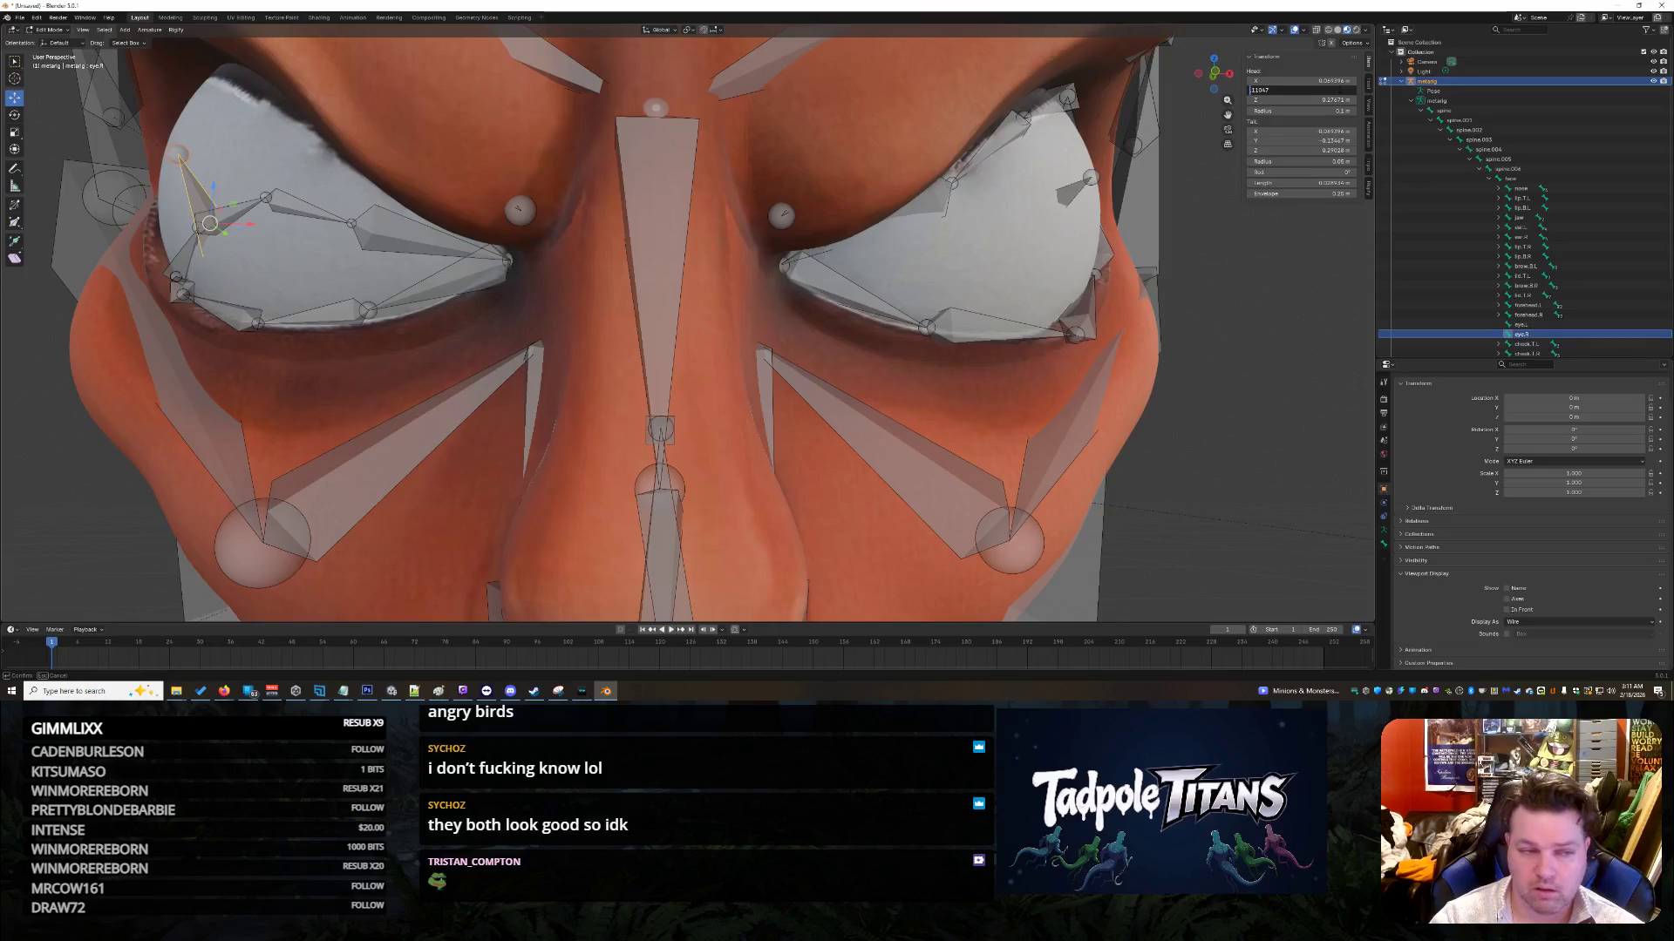
key("Return")
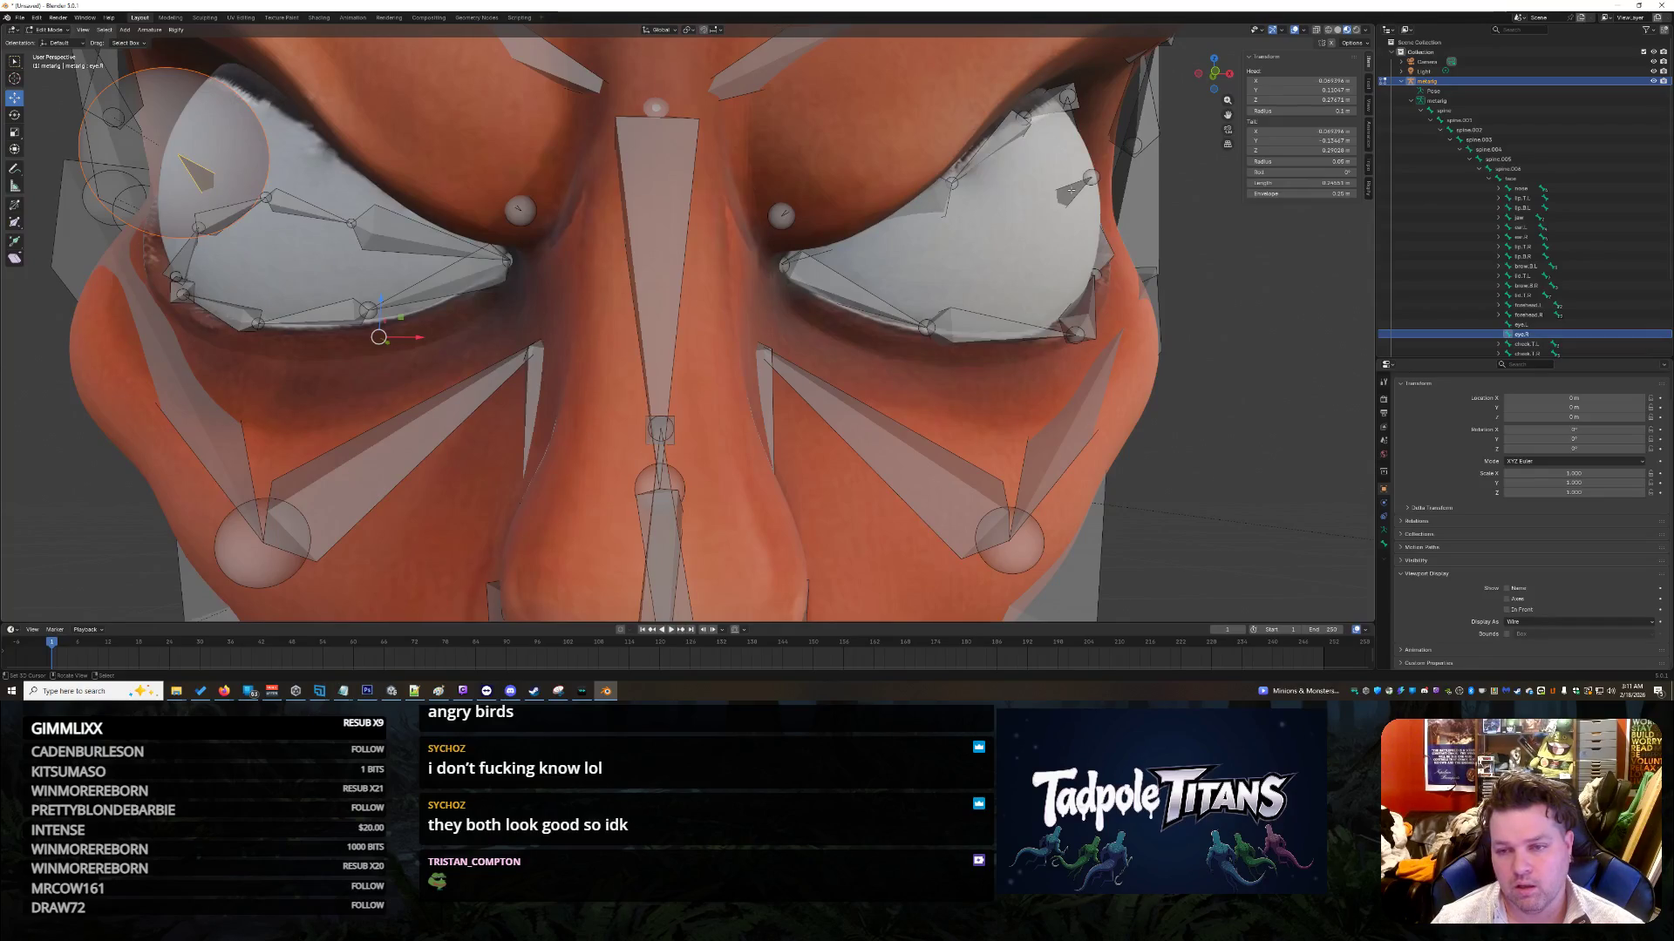
Step: Set eye.R's head Y to -0.11047 and head Z to 0.29028
left_click(1069, 191)
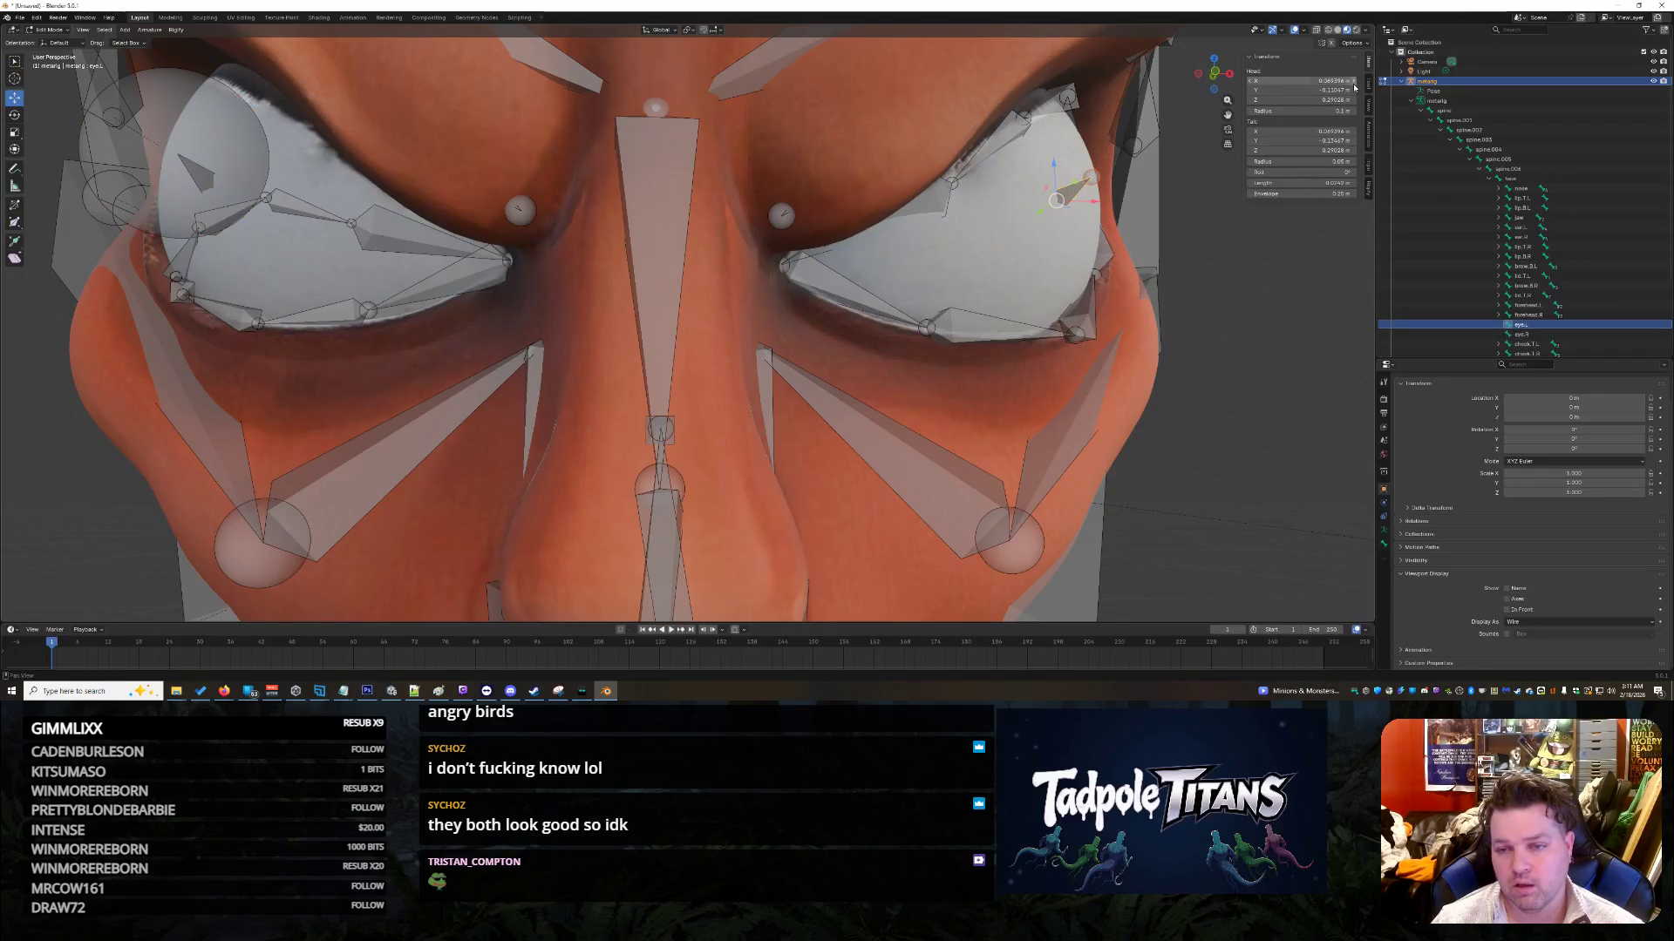
left_click(1328, 99)
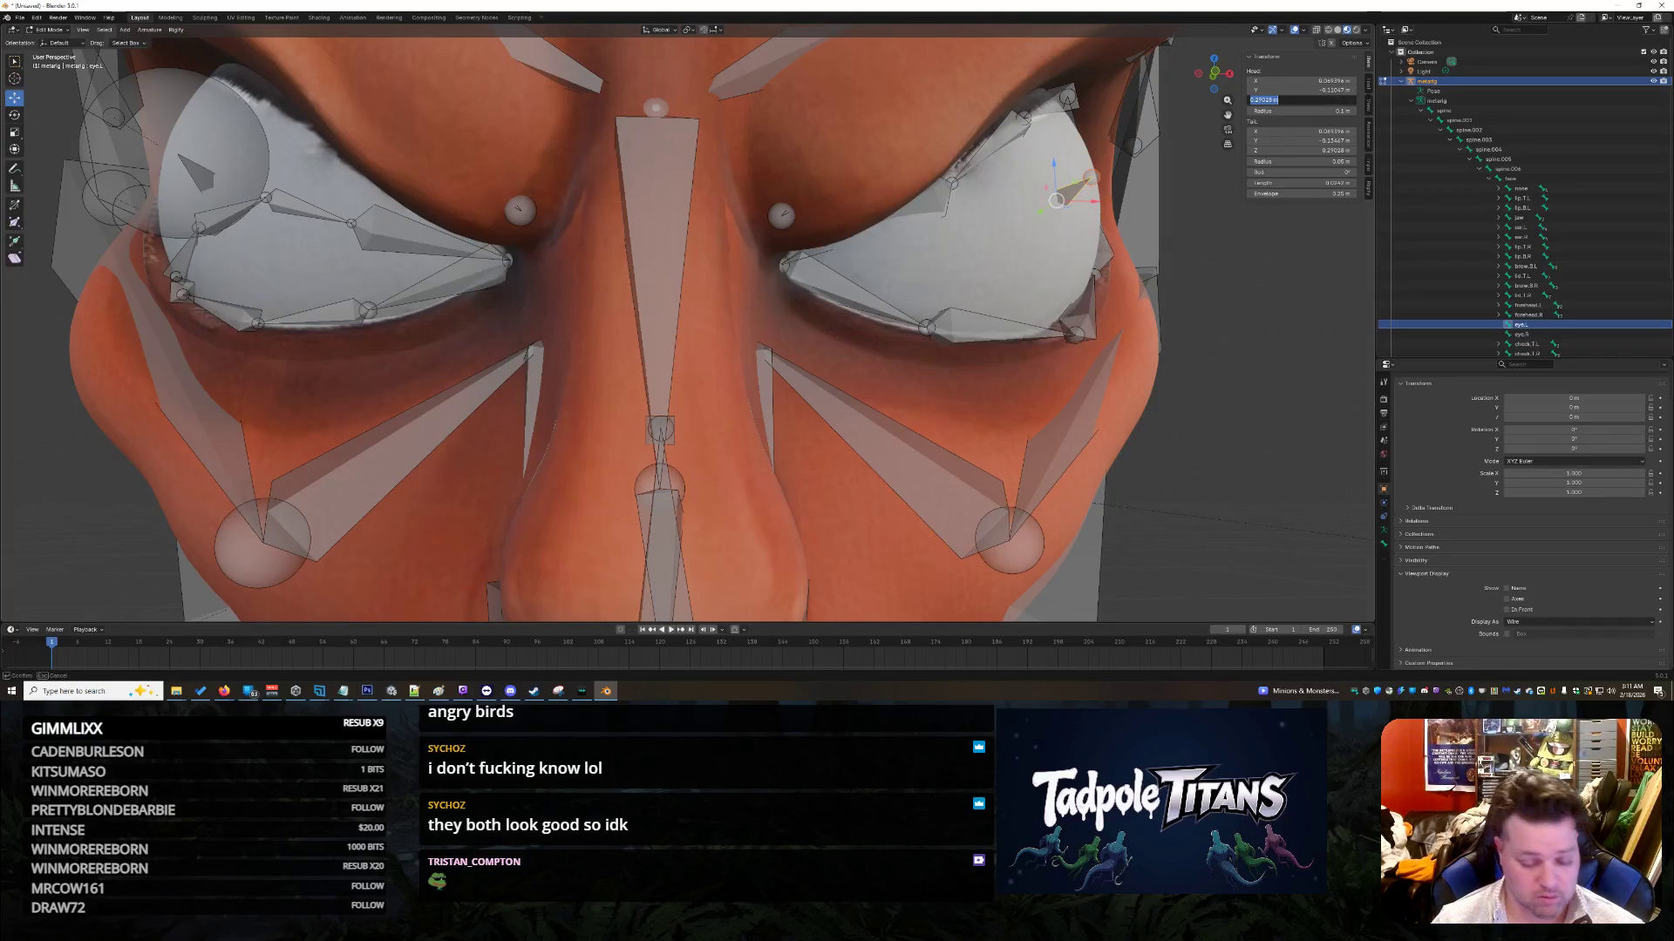
left_click(200, 162)
left_click_drag(1308, 99, 1281, 99)
left_click(1273, 90)
key("Home")
type("-")
key("Tab")
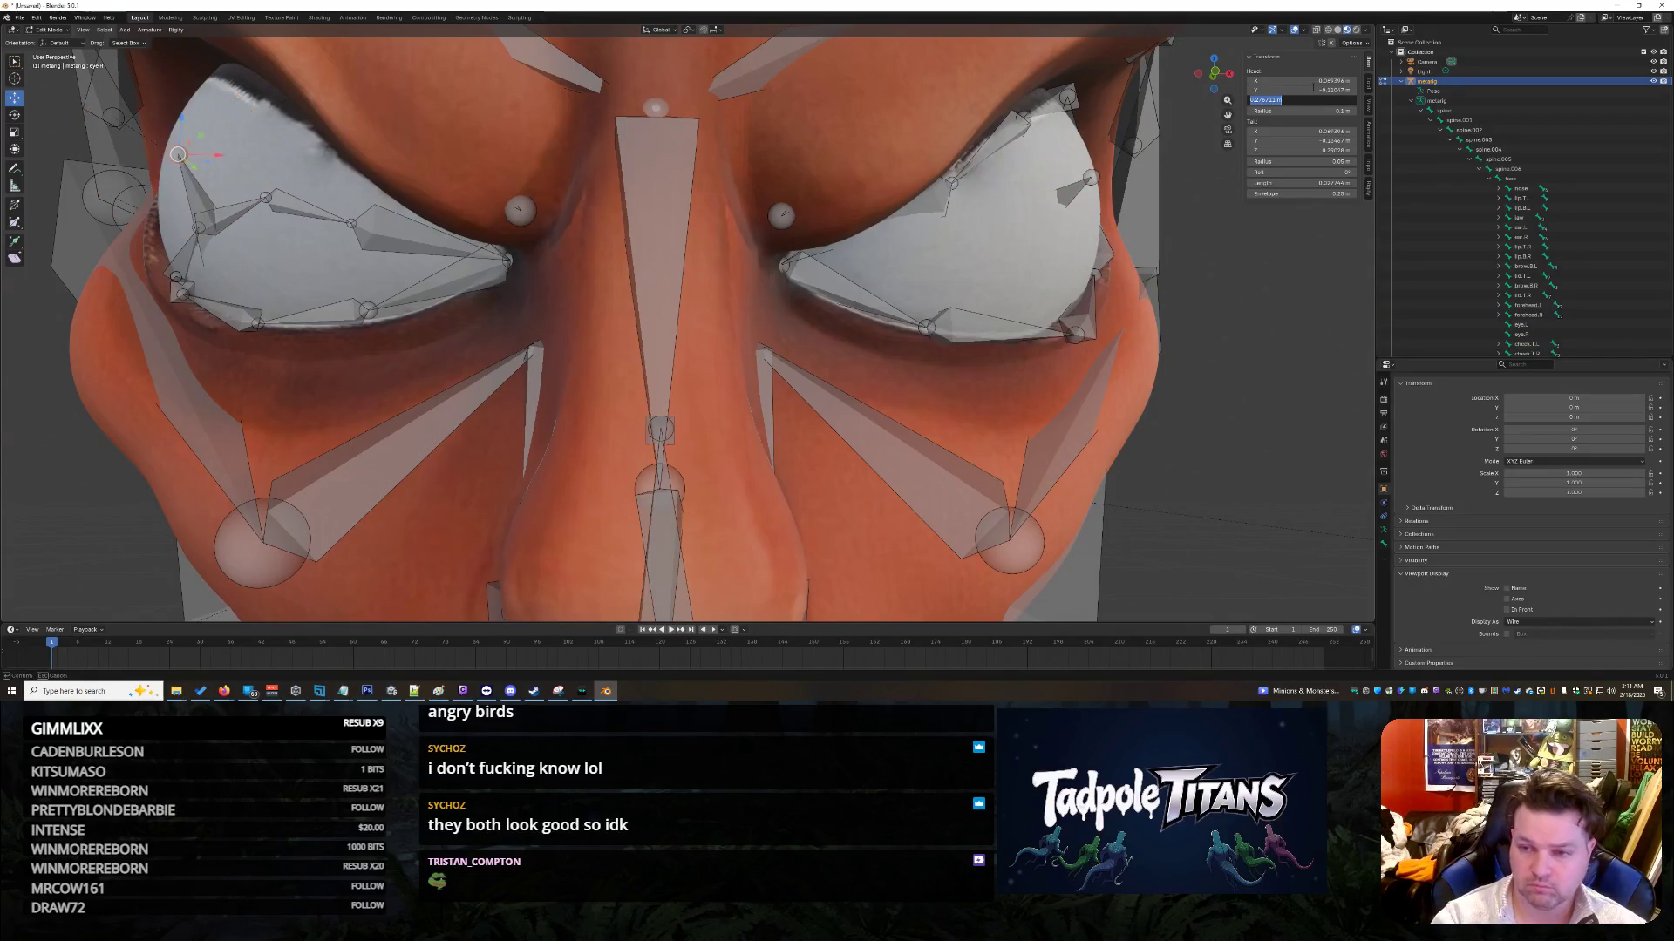
key("ctrl+v")
key("Return")
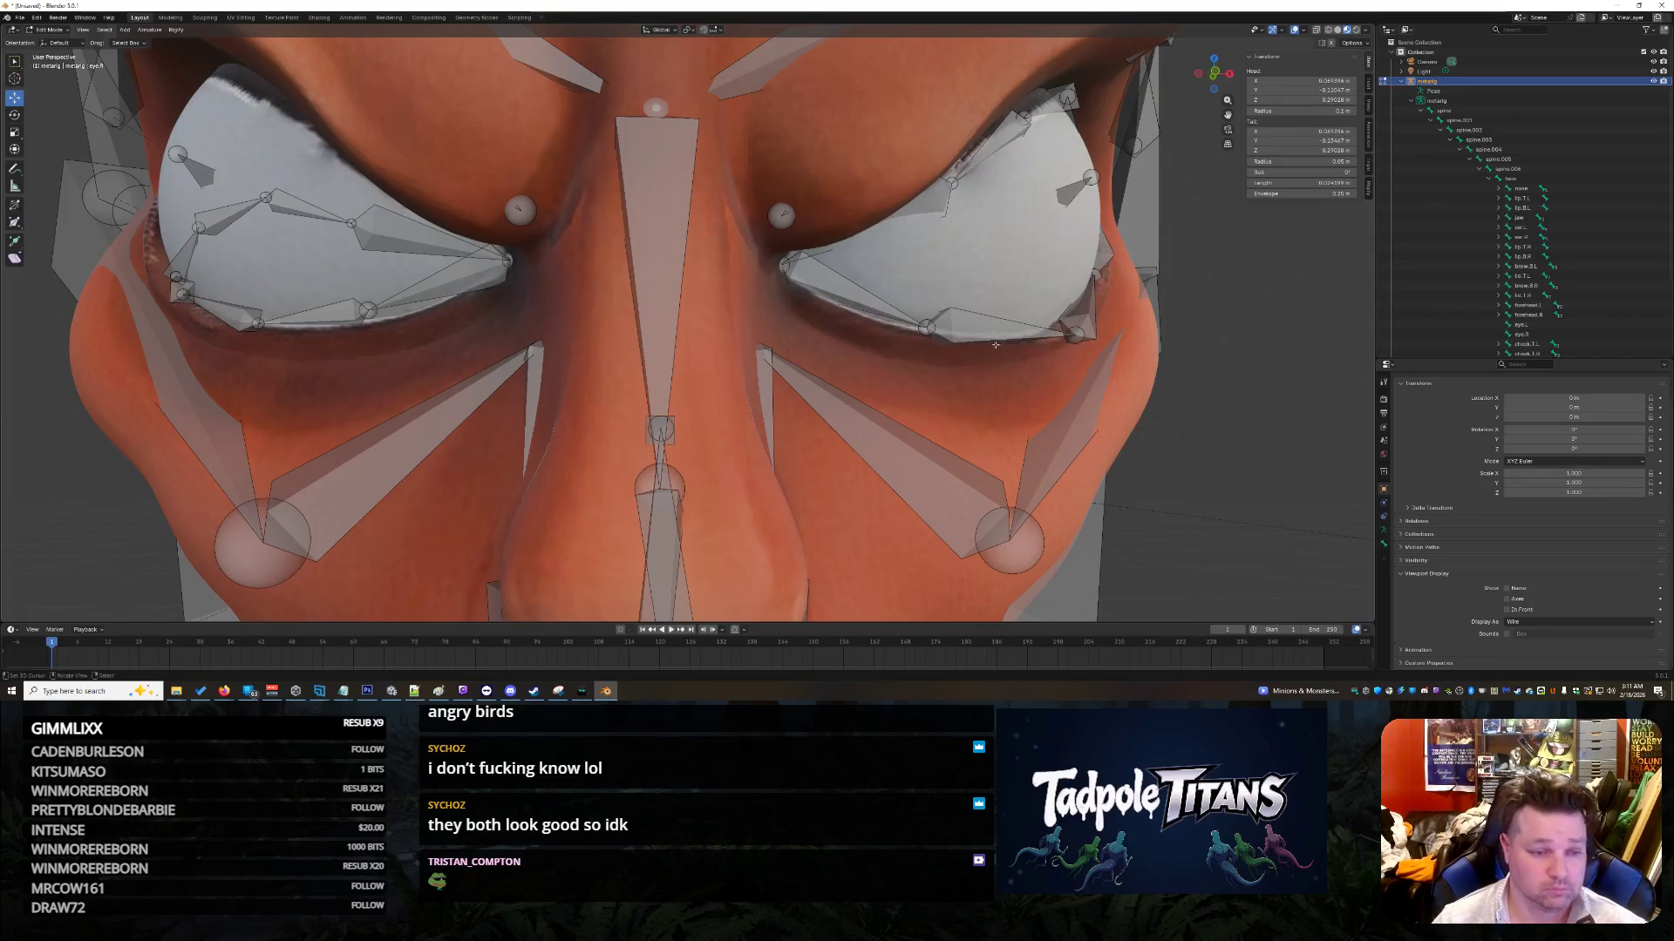
Step: Give the left-hand eye's lower-eyelid joint a mirrored tail X of 0.045764
middle_click_drag(863, 382, 964, 320)
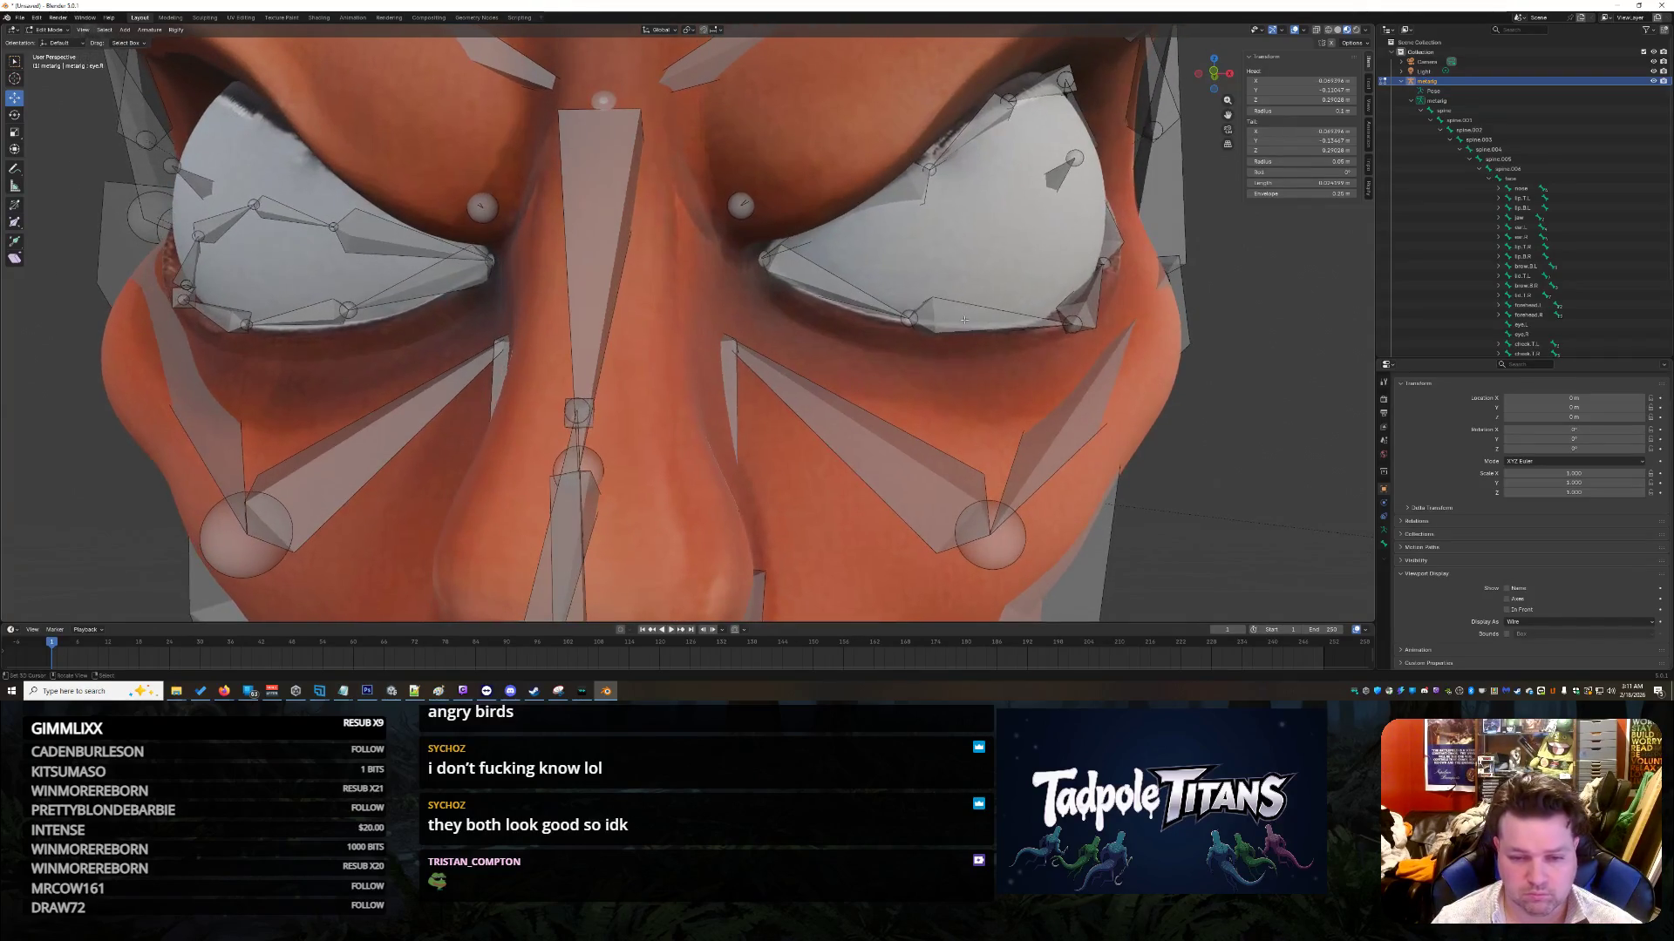
left_click(912, 319)
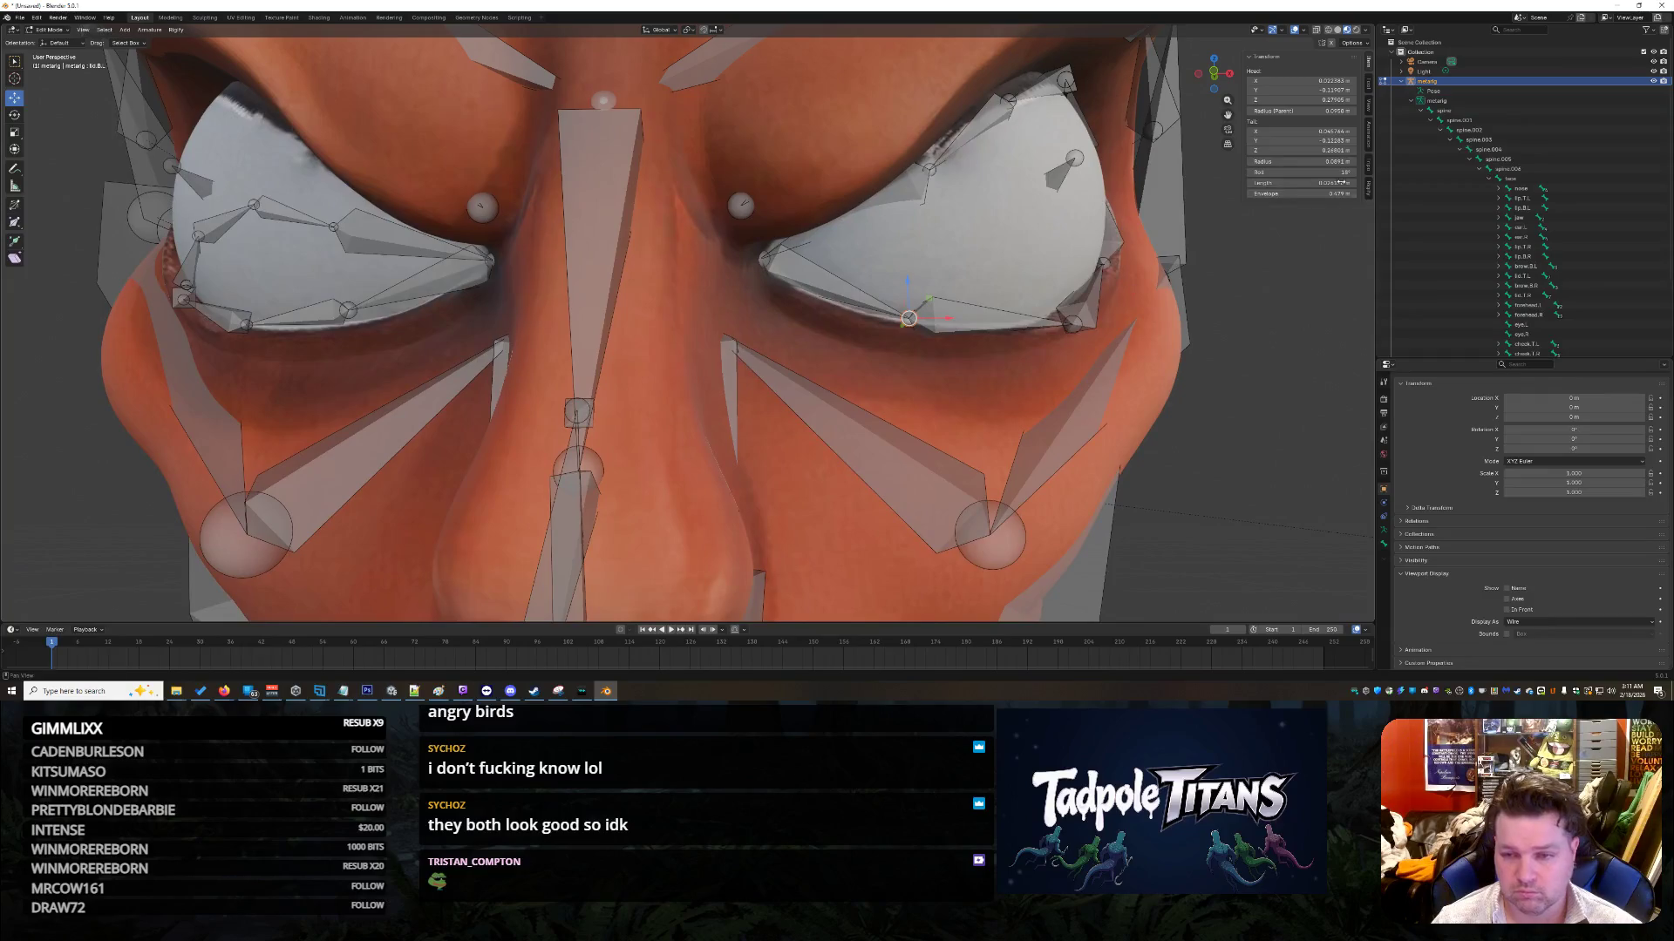
left_click(1339, 131)
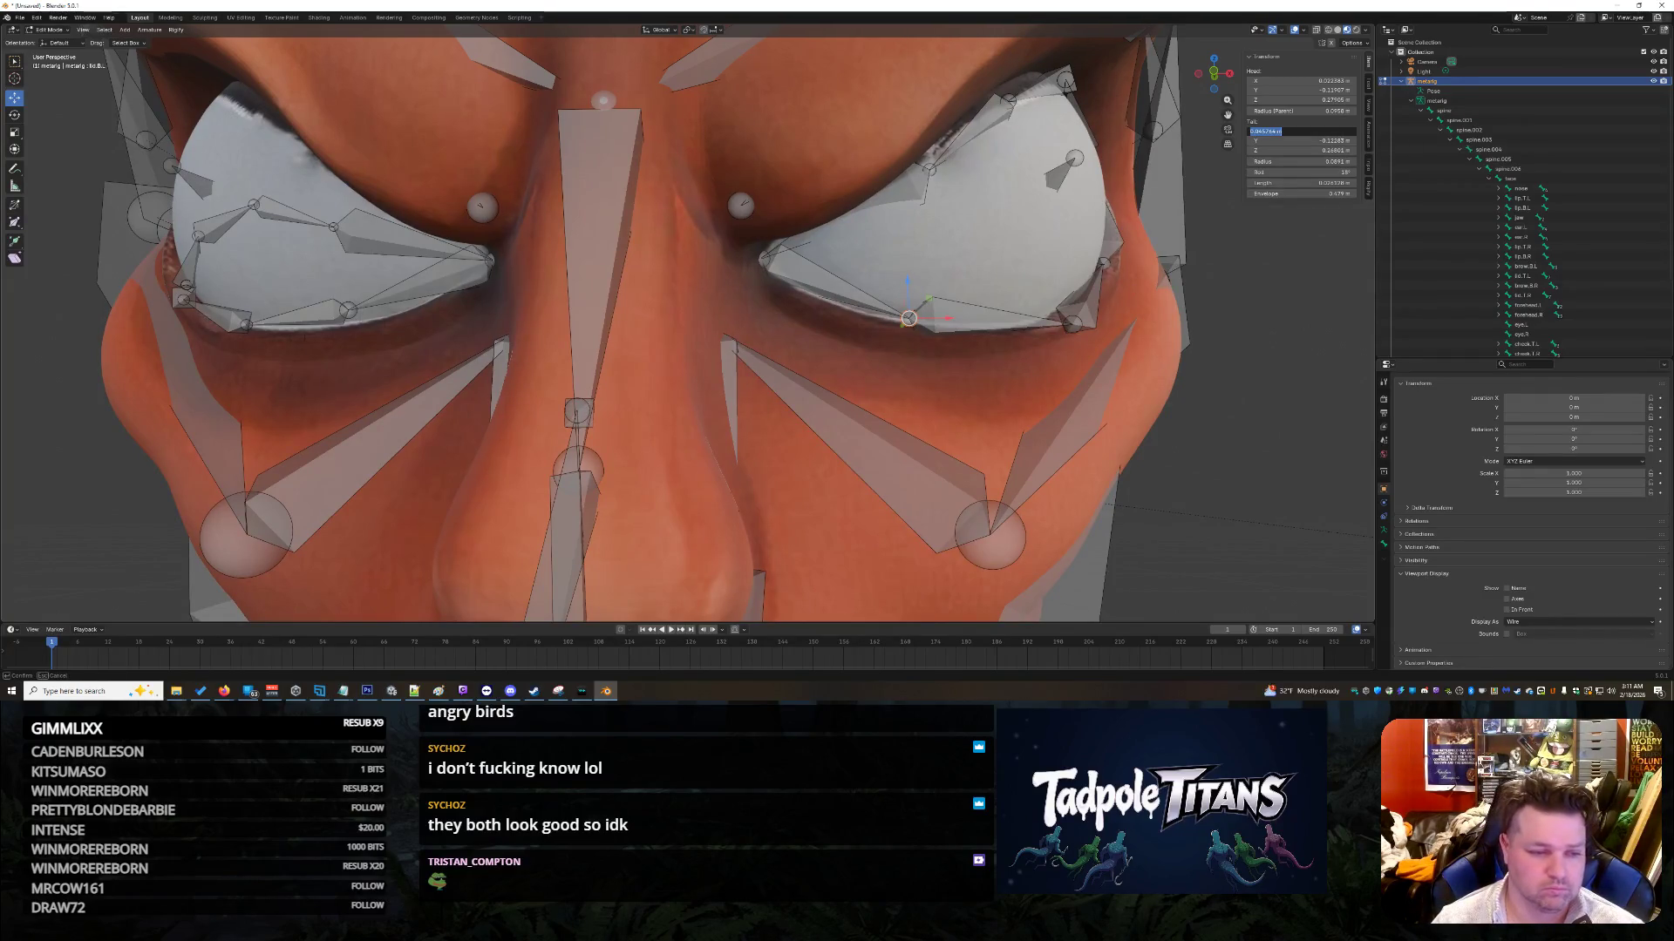
left_click(349, 310)
left_click(1313, 131)
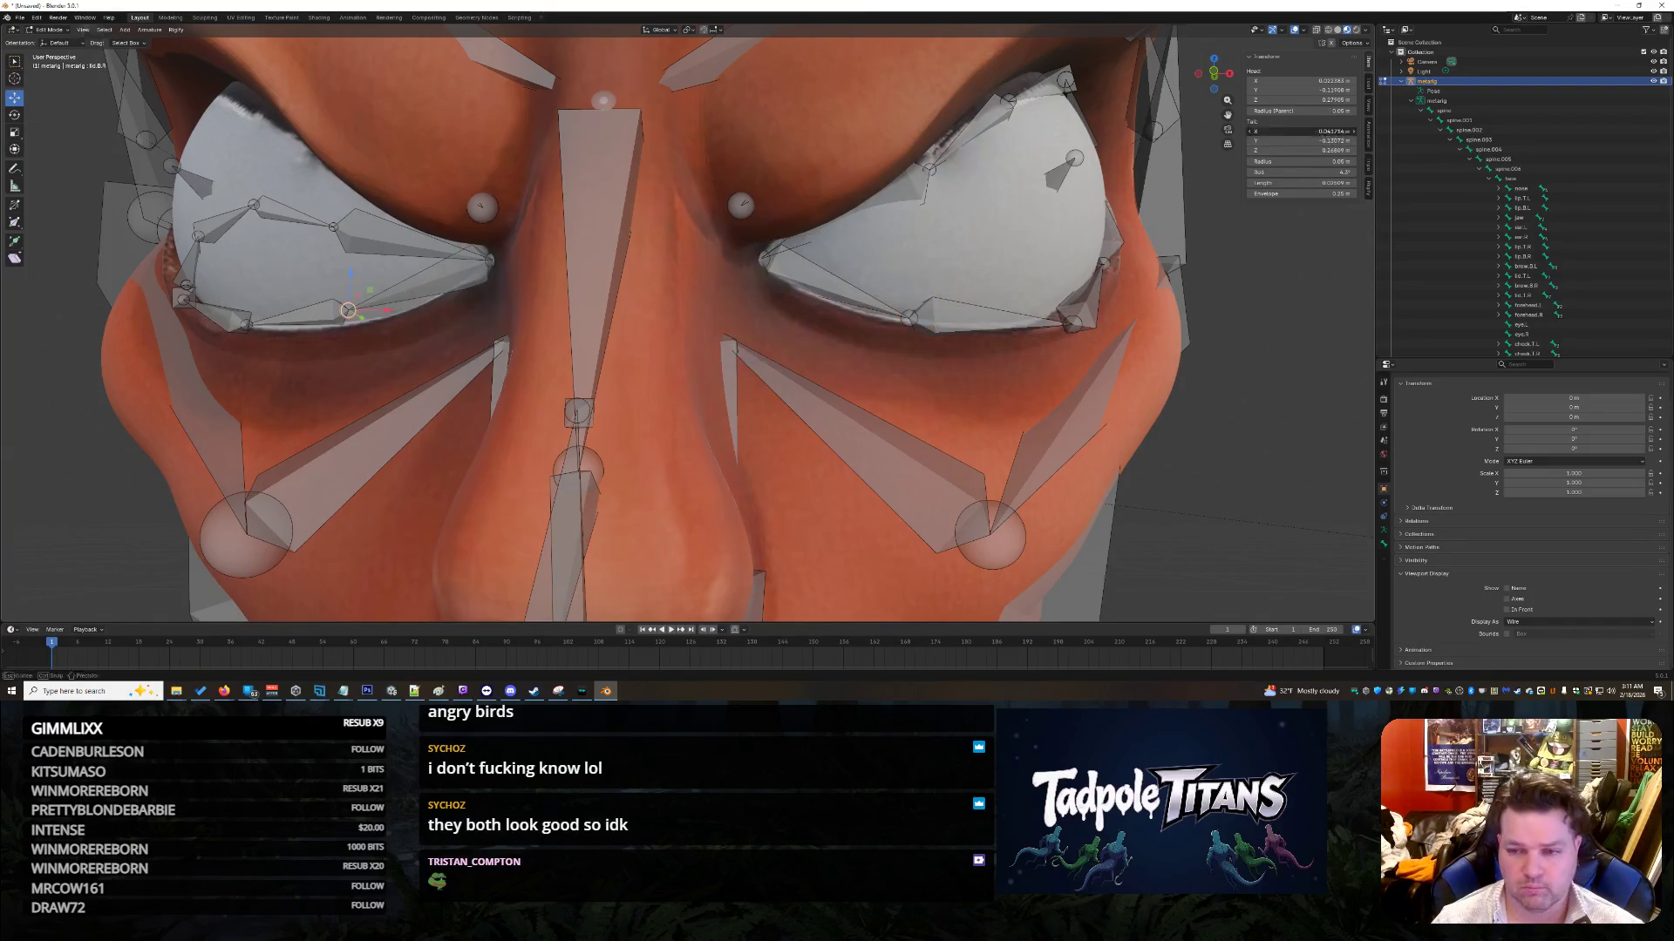
type("0.045764")
key("Return")
Step: Set tail Y -0.13072 on both lower-eyelid joints and tail Z 0.26801 on the left one
left_click(911, 317)
left_click(1343, 140)
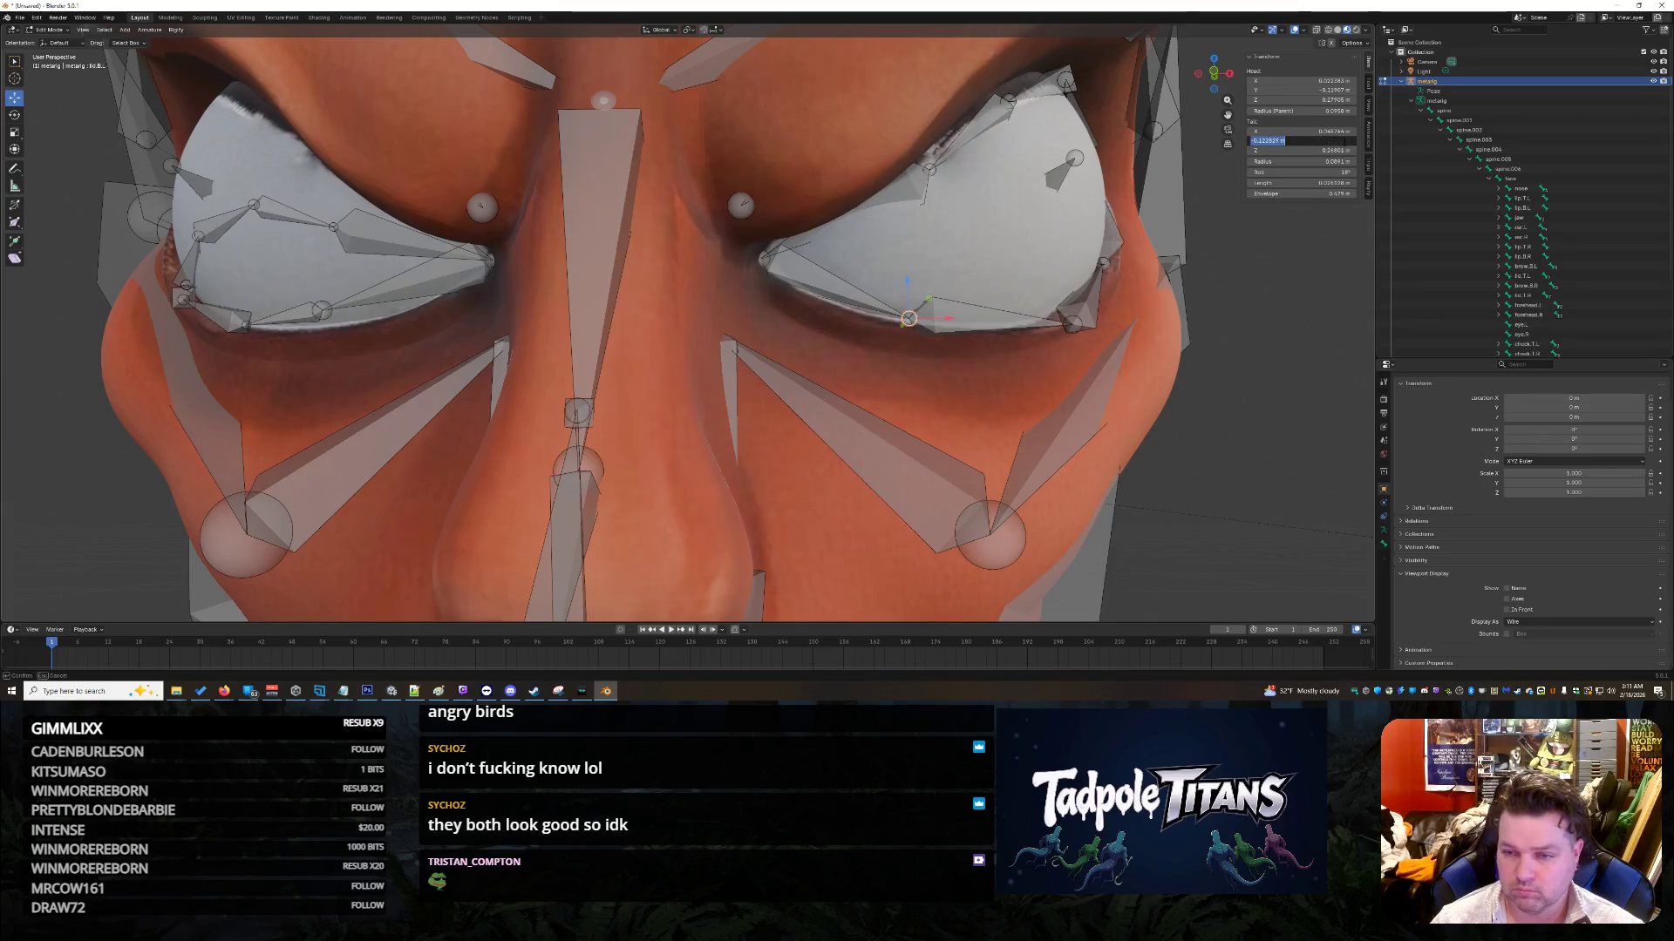
type("-0.13072")
key("Return")
left_click(323, 310)
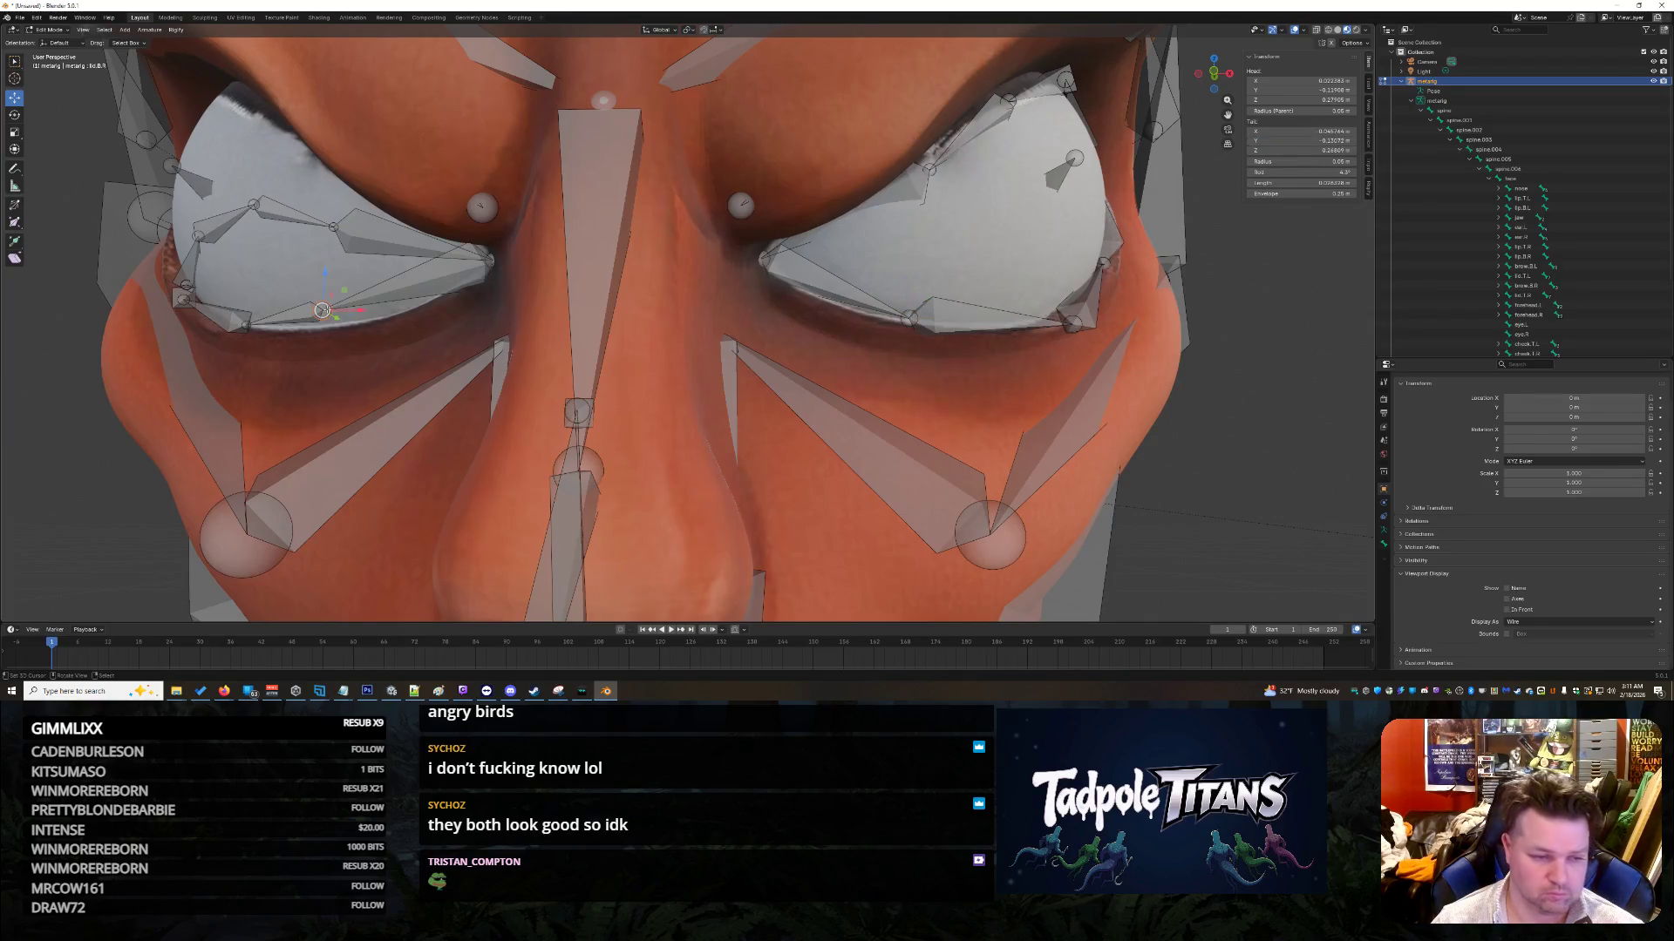
left_click(1308, 140)
key("Tab")
key("ctrl+v")
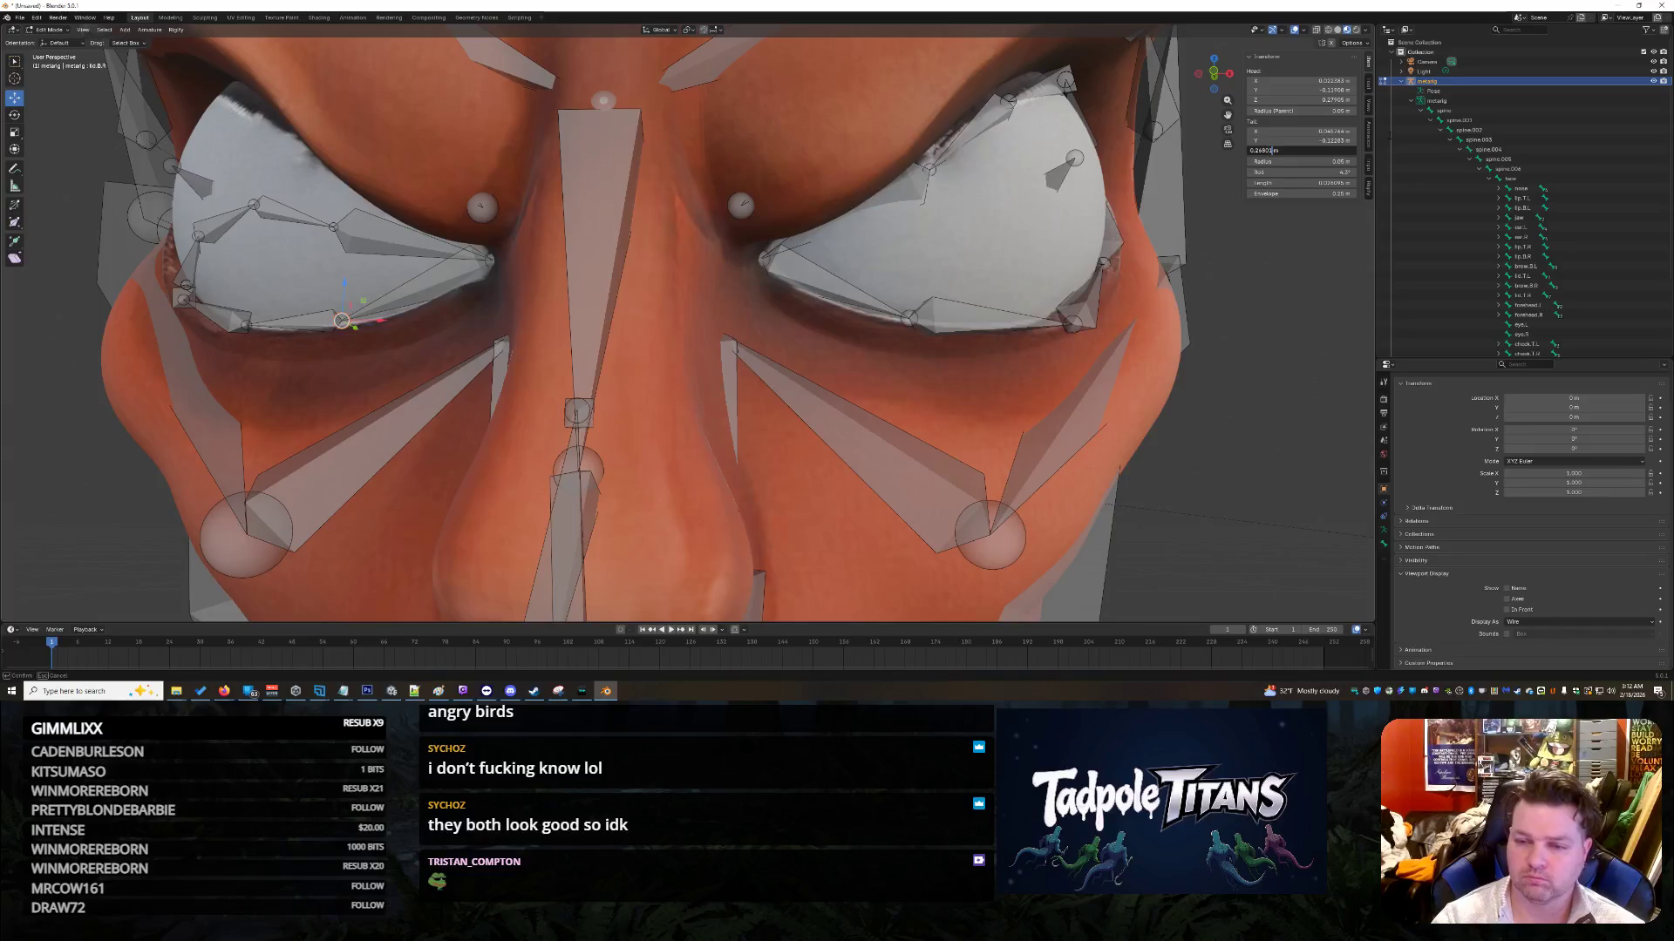
key("Return")
Step: Place the left eye's outer lower-lid joint at tail X 0.073895, Y -0.11666, Z 0.2681
left_click(1072, 324)
left_click(1325, 131)
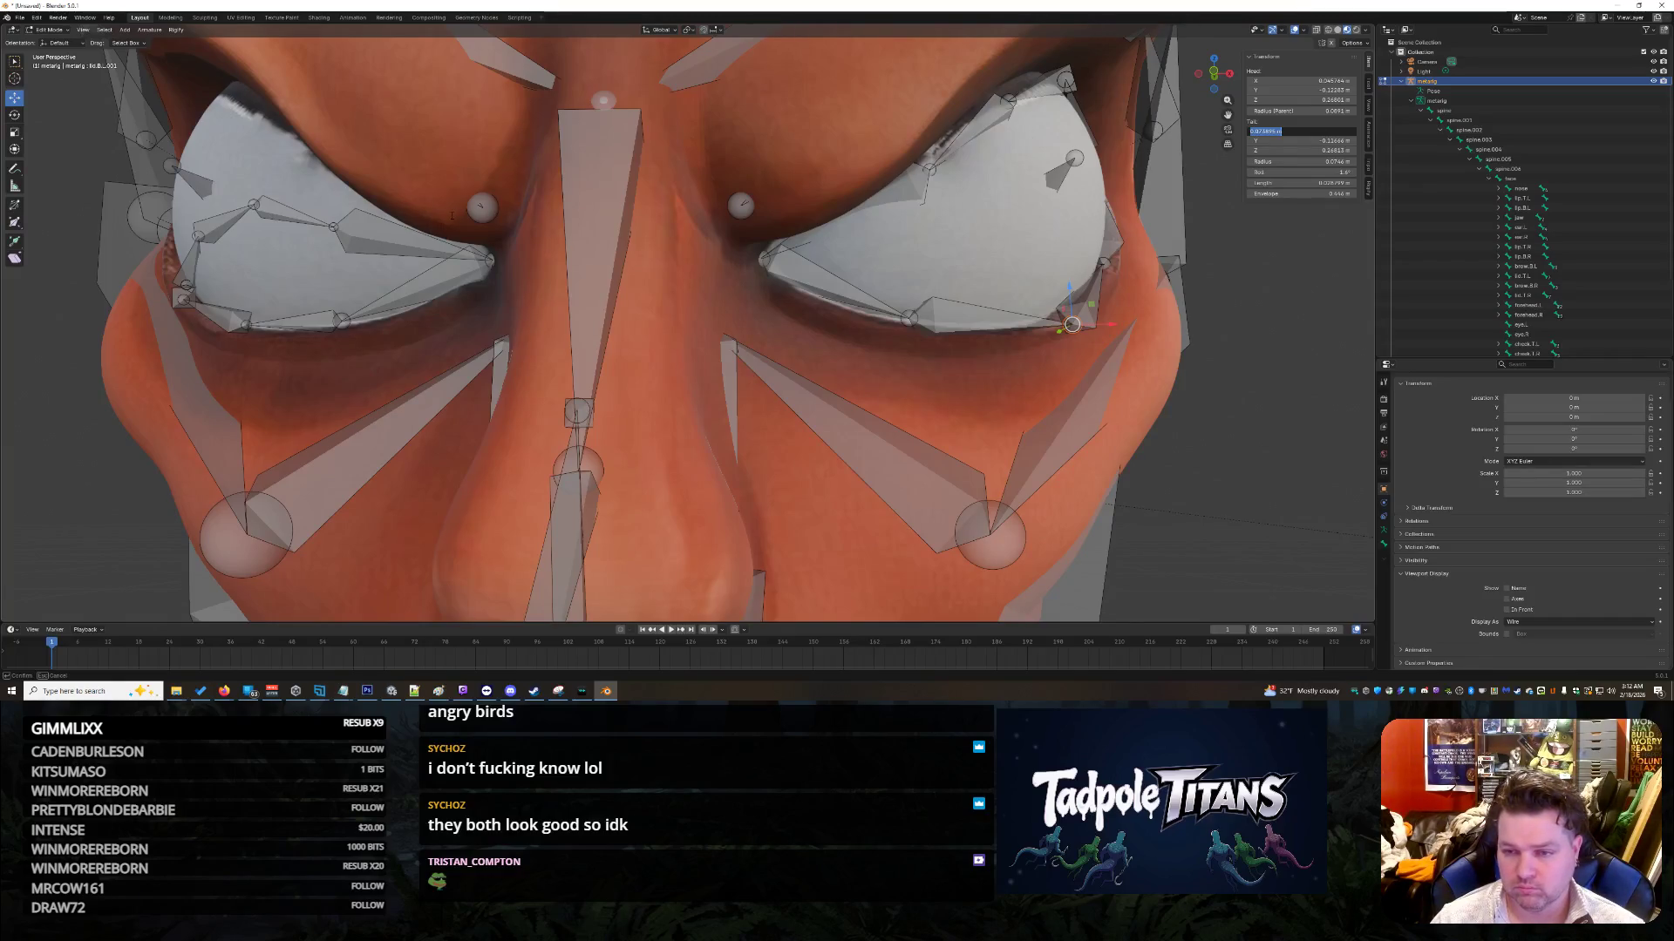
left_click(247, 324)
left_click(246, 324)
left_click(1309, 131)
key("ctrl+v")
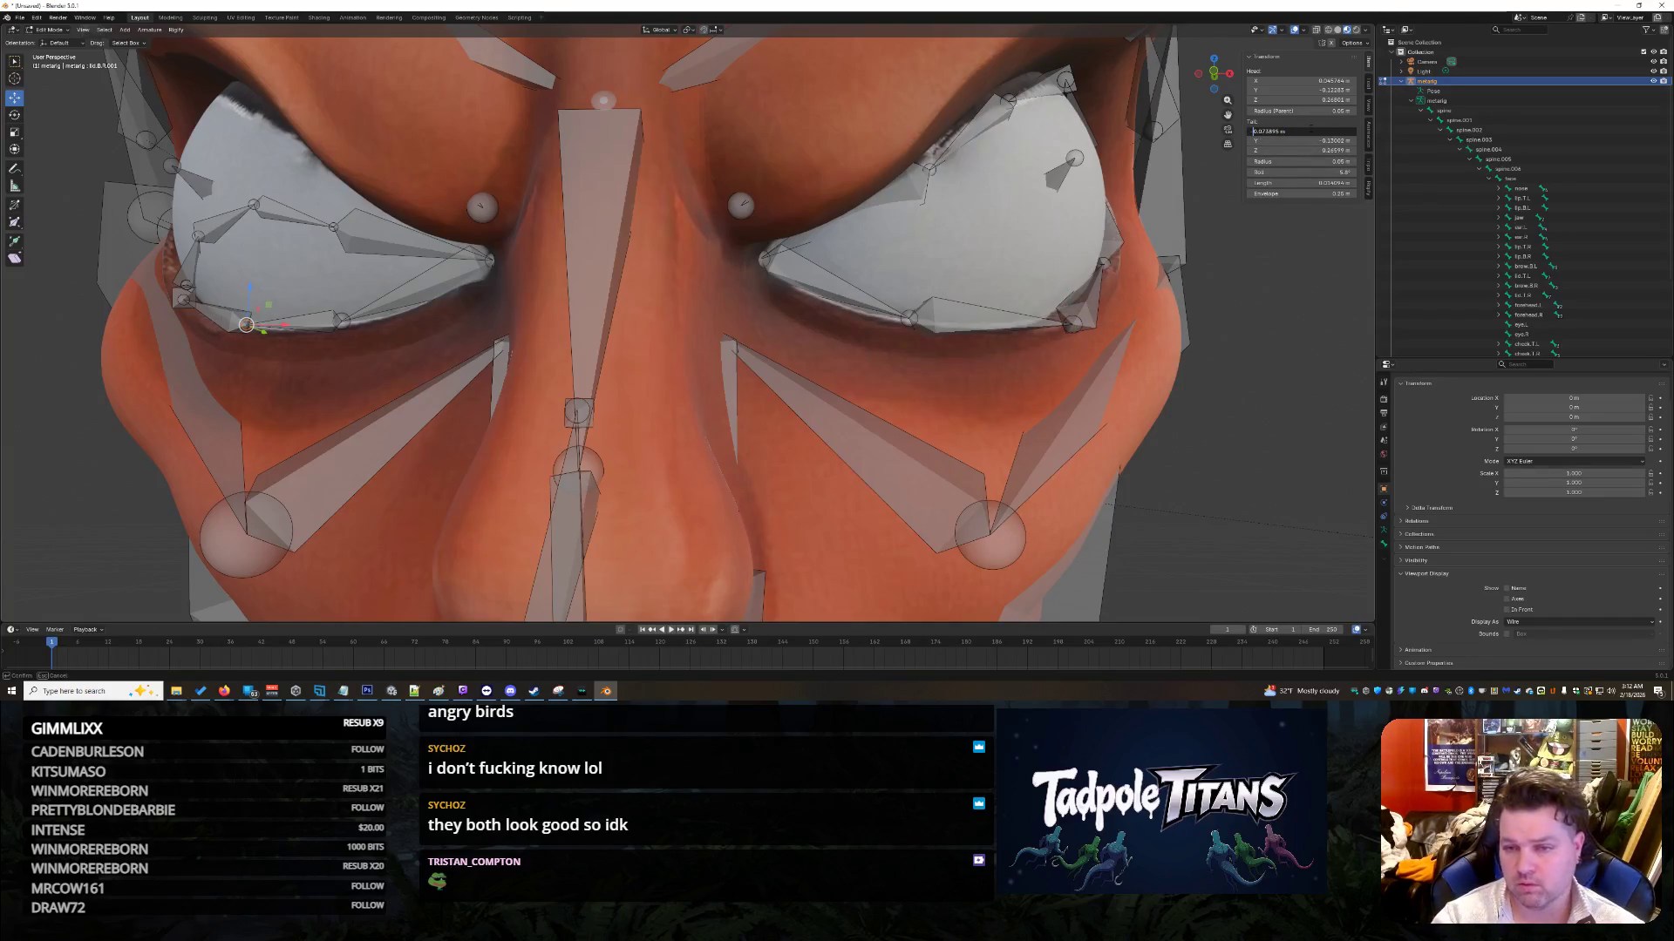
key("Return")
left_click(1321, 140)
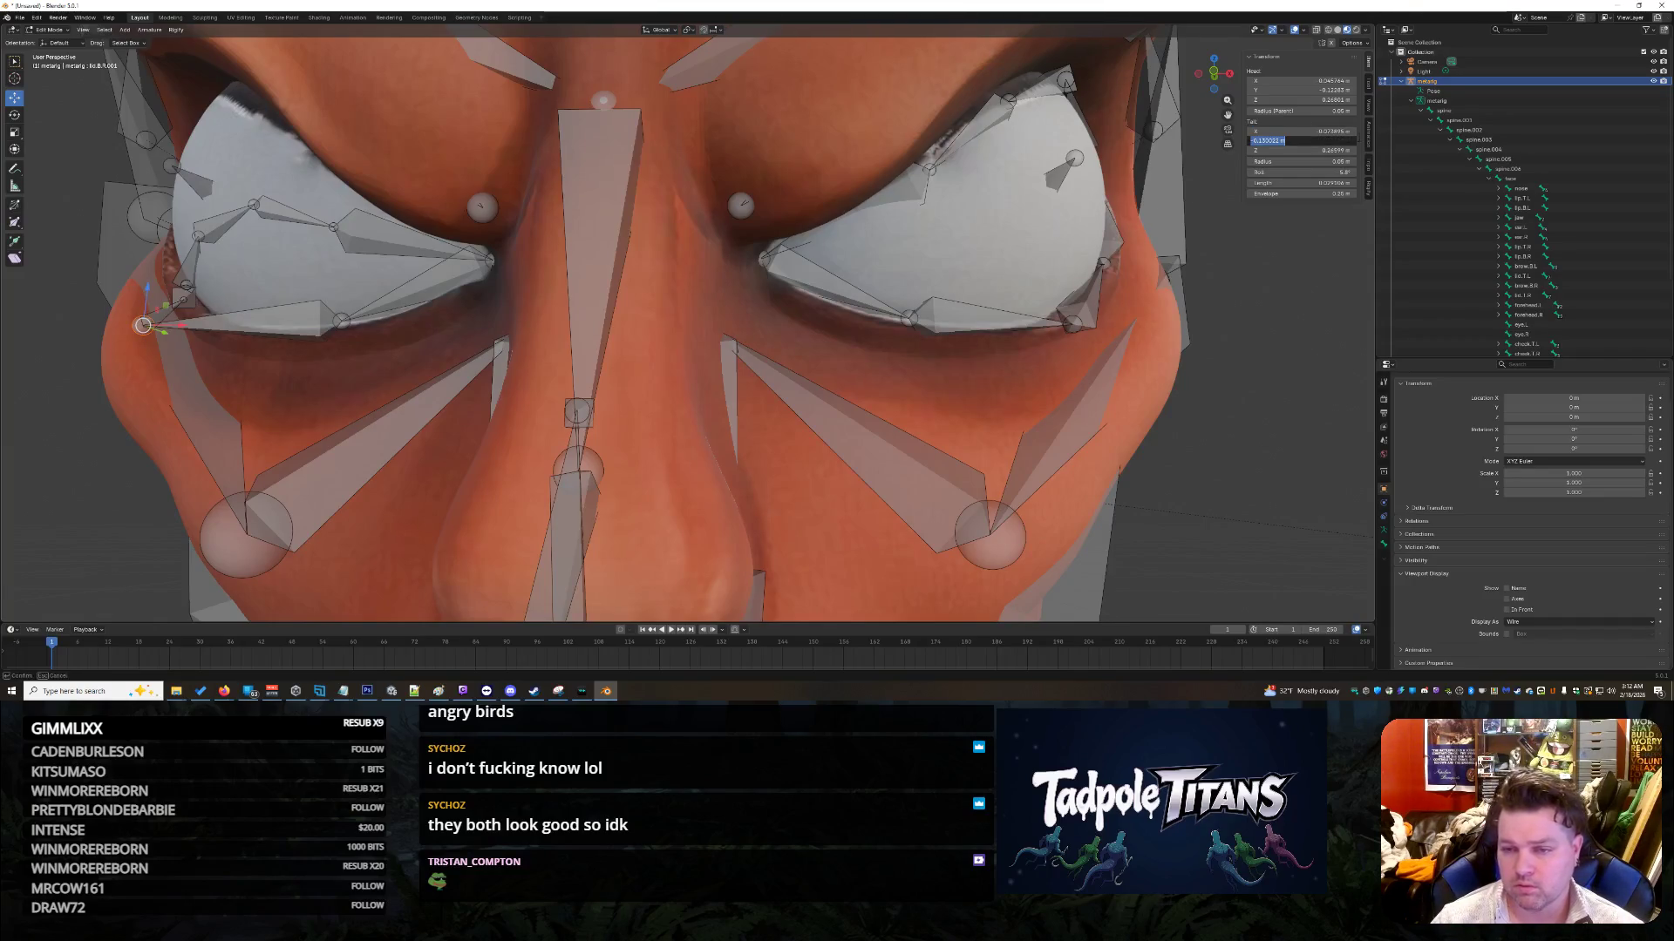
type("-0.1")
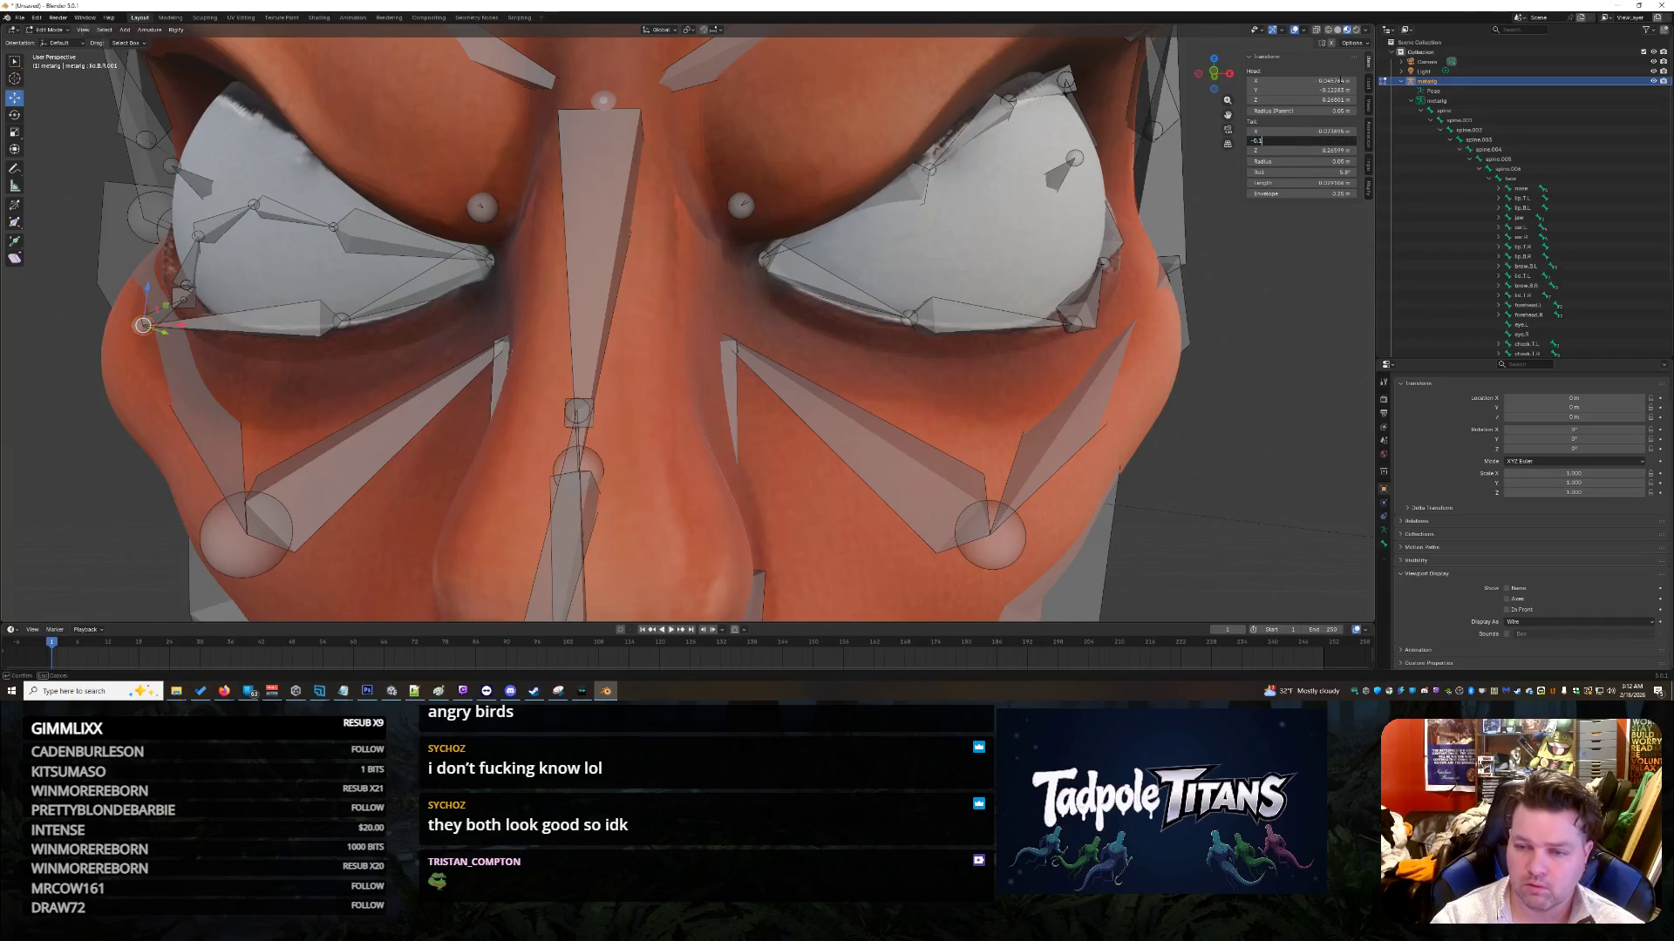
type("1666")
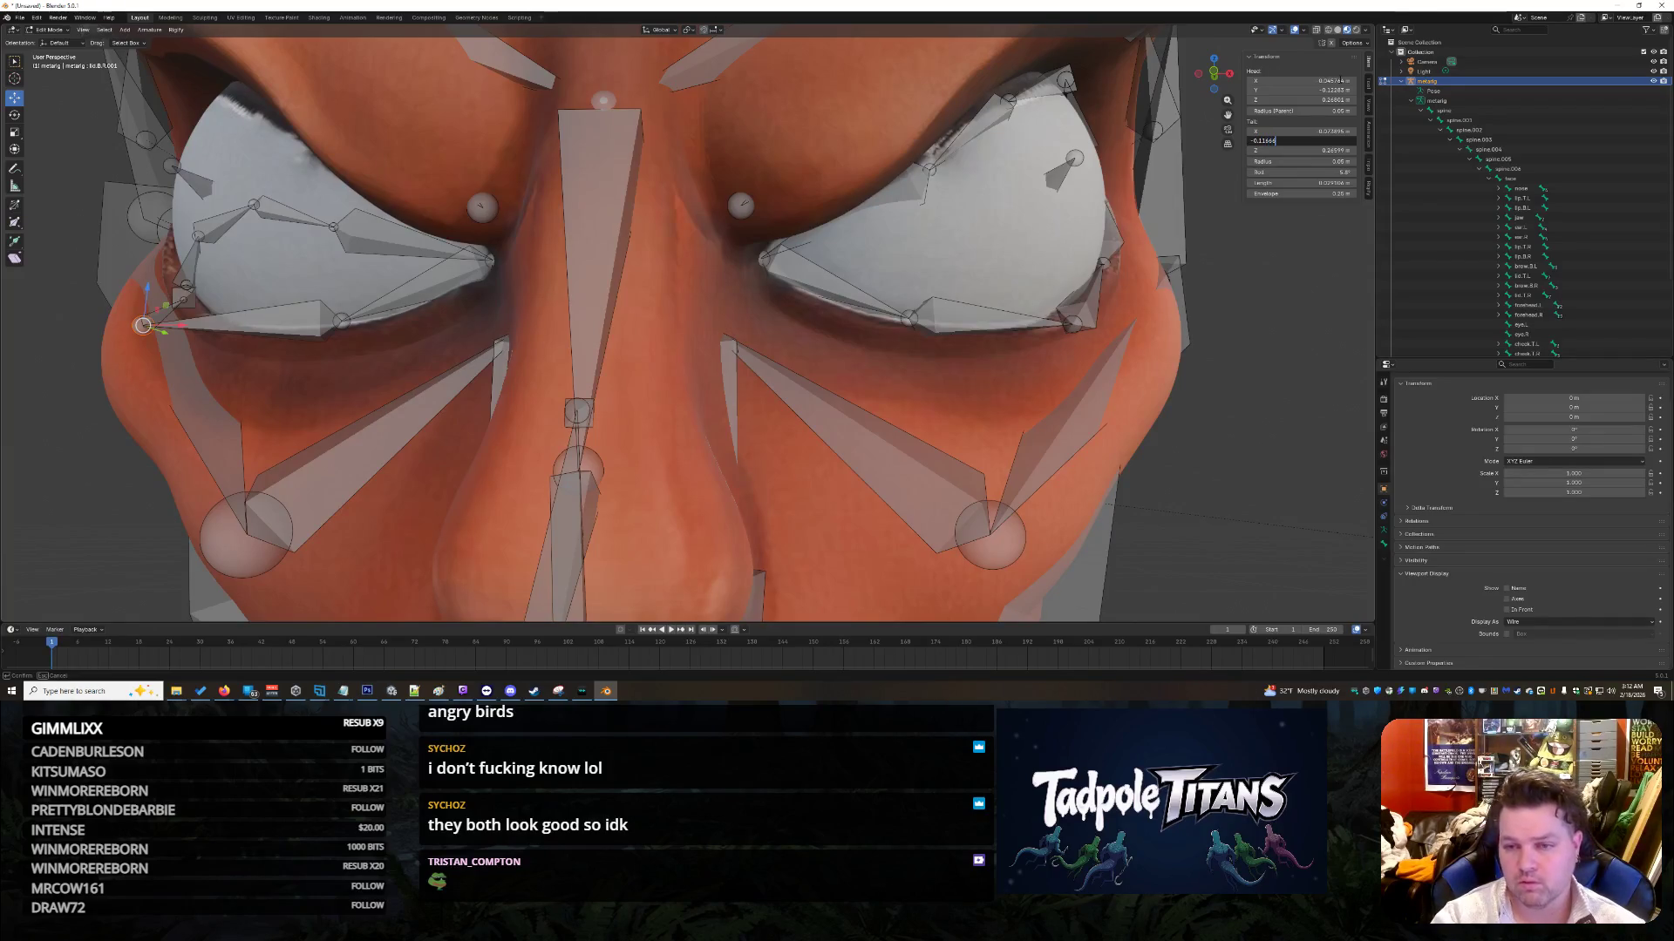
left_click(1305, 150)
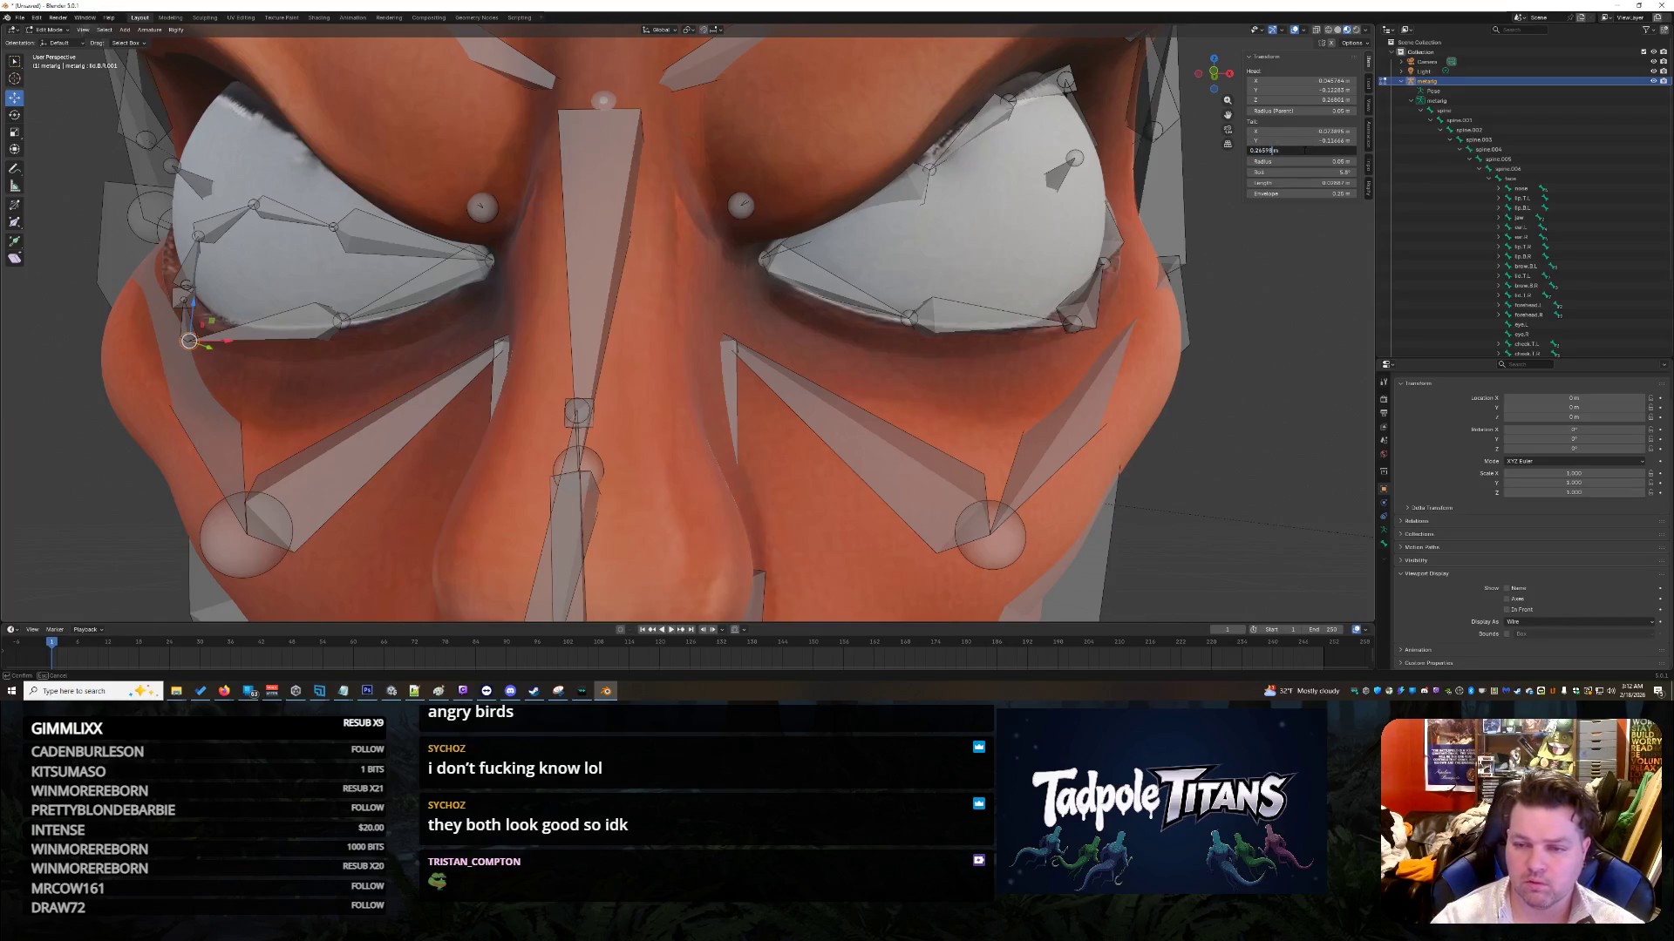
key("Return")
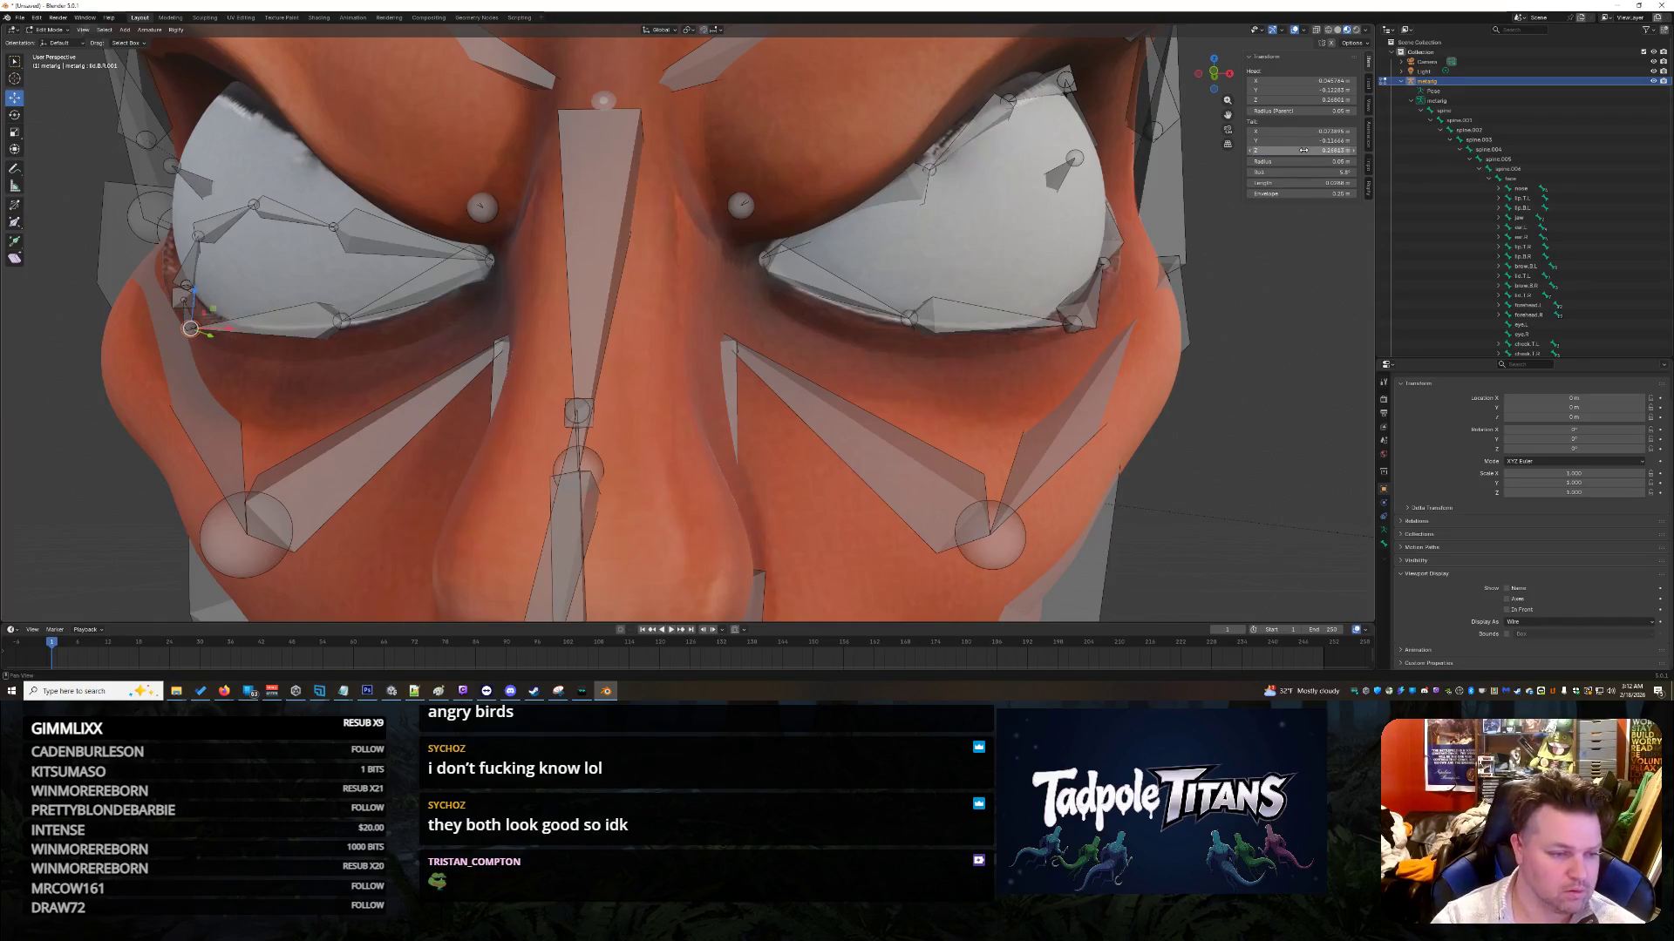
Step: Nudge the tail of lid.B.L.001 up onto the lower eyelid rim
left_click(999, 439)
mouse_move(999, 440)
middle_mouse_down()
mouse_move(1022, 443)
mouse_move(918, 441)
mouse_move(935, 448)
middle_mouse_up()
left_click(947, 384)
mouse_move(946, 384)
middle_mouse_down()
mouse_move(1168, 401)
mouse_move(667, 406)
mouse_move(878, 408)
middle_mouse_up()
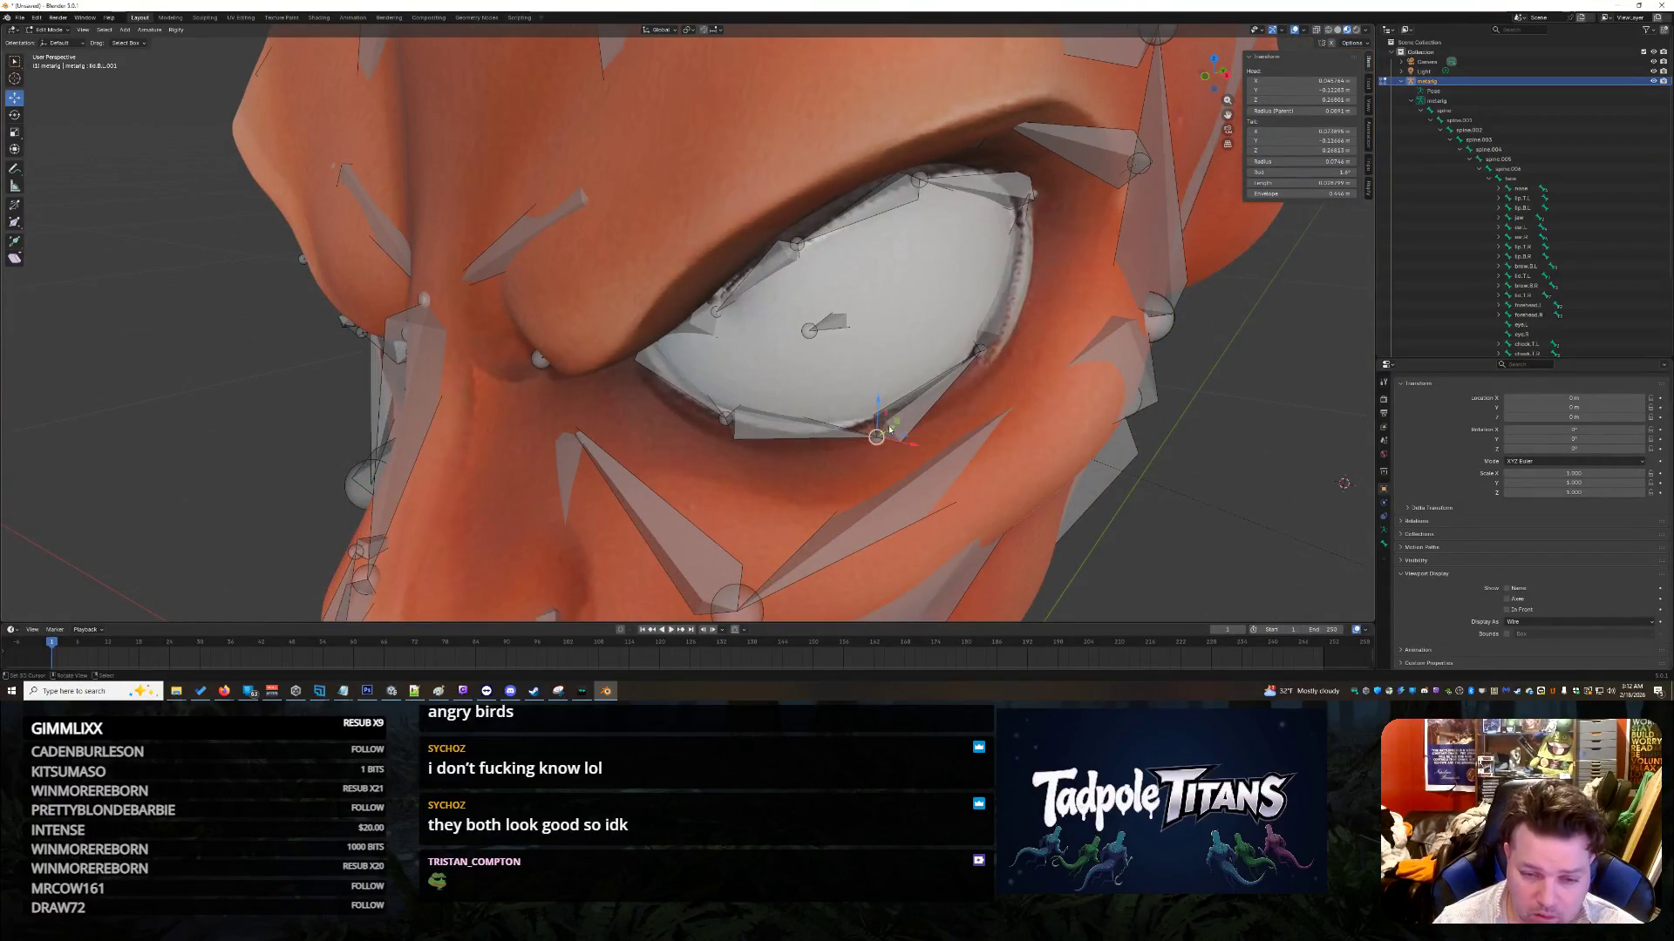
left_click_drag(878, 408, 878, 401)
mouse_move(881, 406)
middle_mouse_down()
mouse_move(950, 427)
mouse_move(775, 438)
middle_mouse_up()
mouse_move(679, 442)
left_mouse_down()
mouse_move(664, 452)
mouse_move(640, 404)
left_mouse_up()
mouse_move(640, 405)
middle_mouse_down()
mouse_move(859, 441)
mouse_move(915, 366)
middle_mouse_up()
Step: Select the right-hand eye's lower-eyelid joint and check its tail X
left_click(964, 297)
middle_click_drag(965, 297, 880, 371)
left_click(1302, 131)
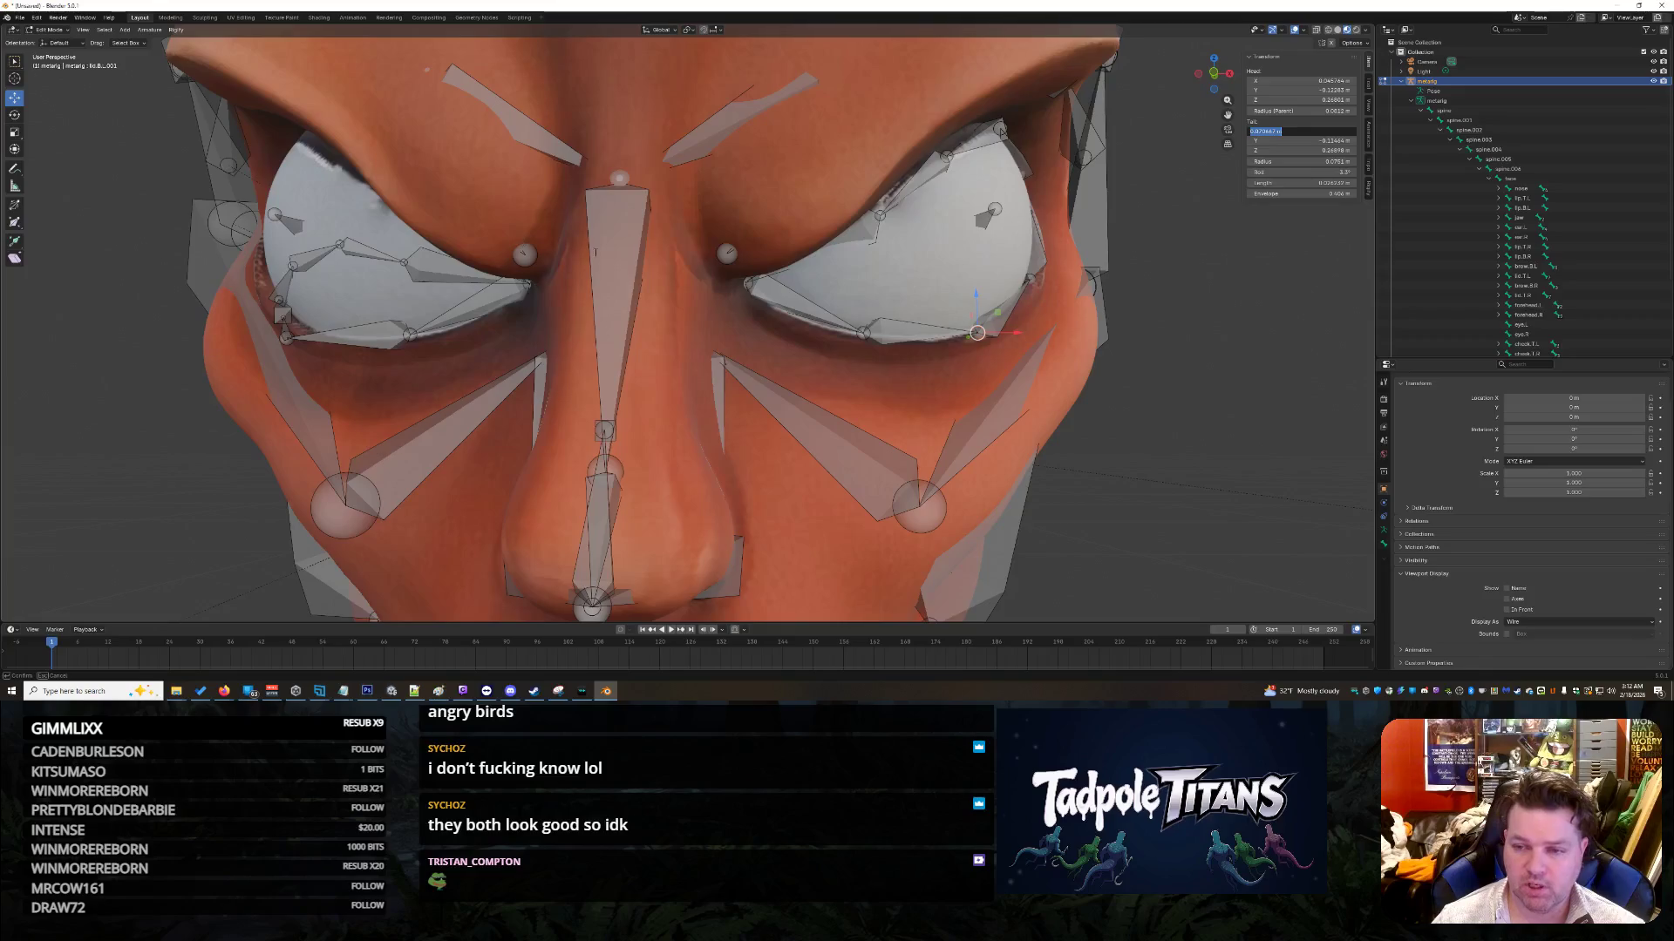
Step: Mirror the left-eye lid bone's tail X to -0.070667 and trim its tail Y and Z values
key("Escape")
left_click(287, 338)
left_click(1294, 131)
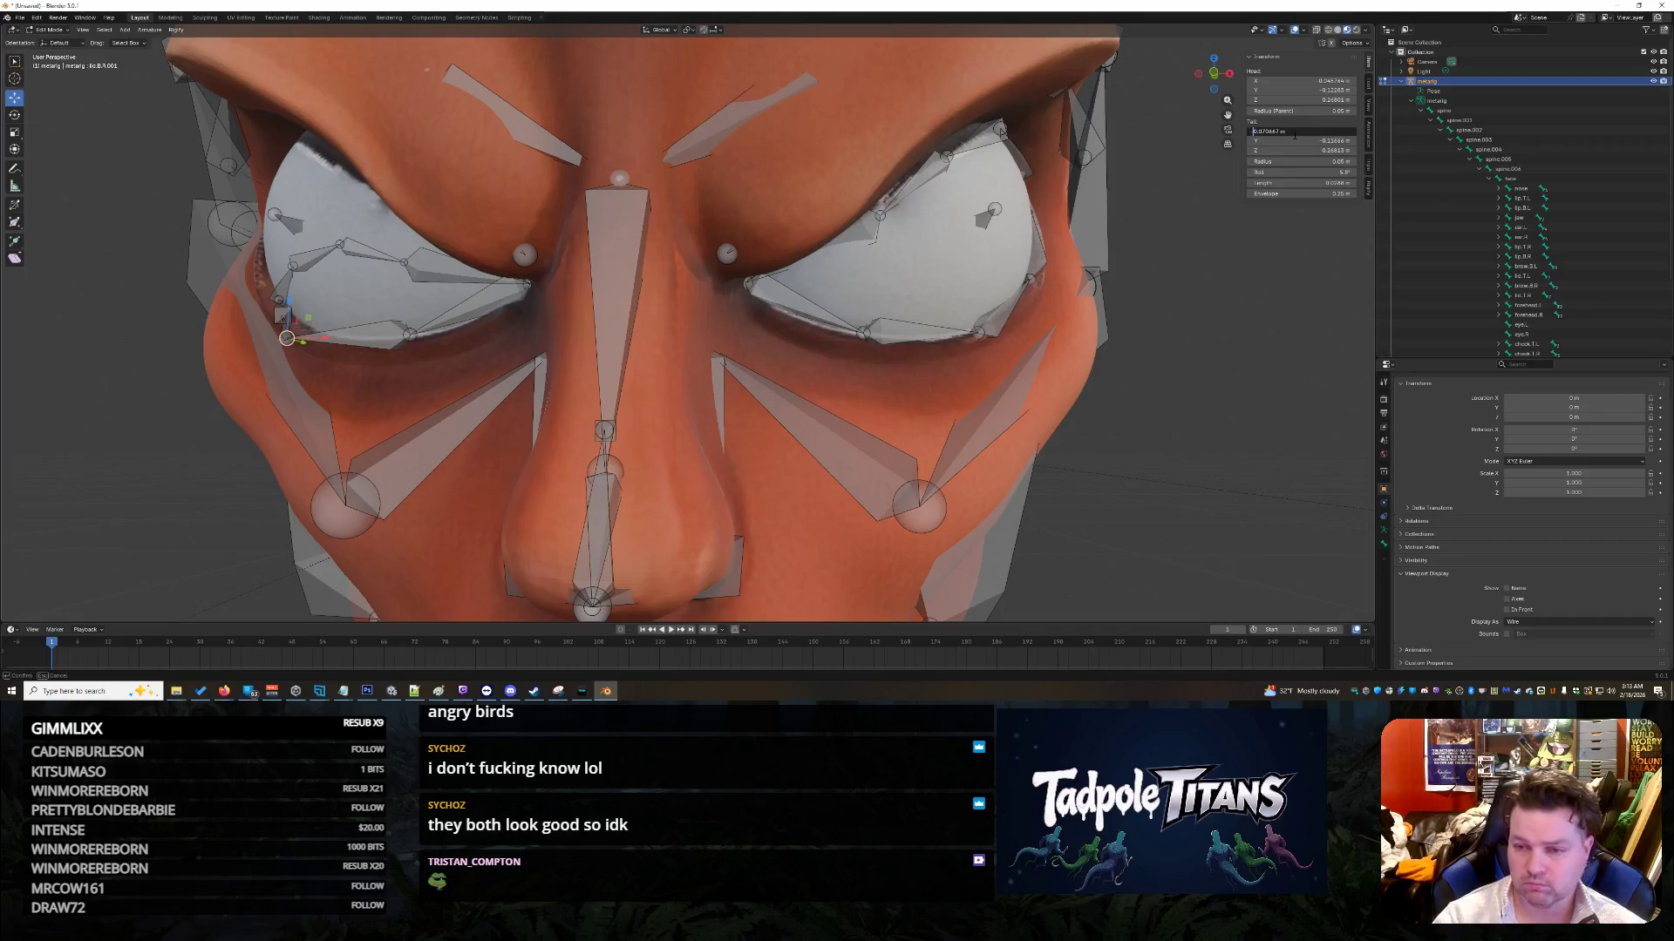
type("-")
key("Tab")
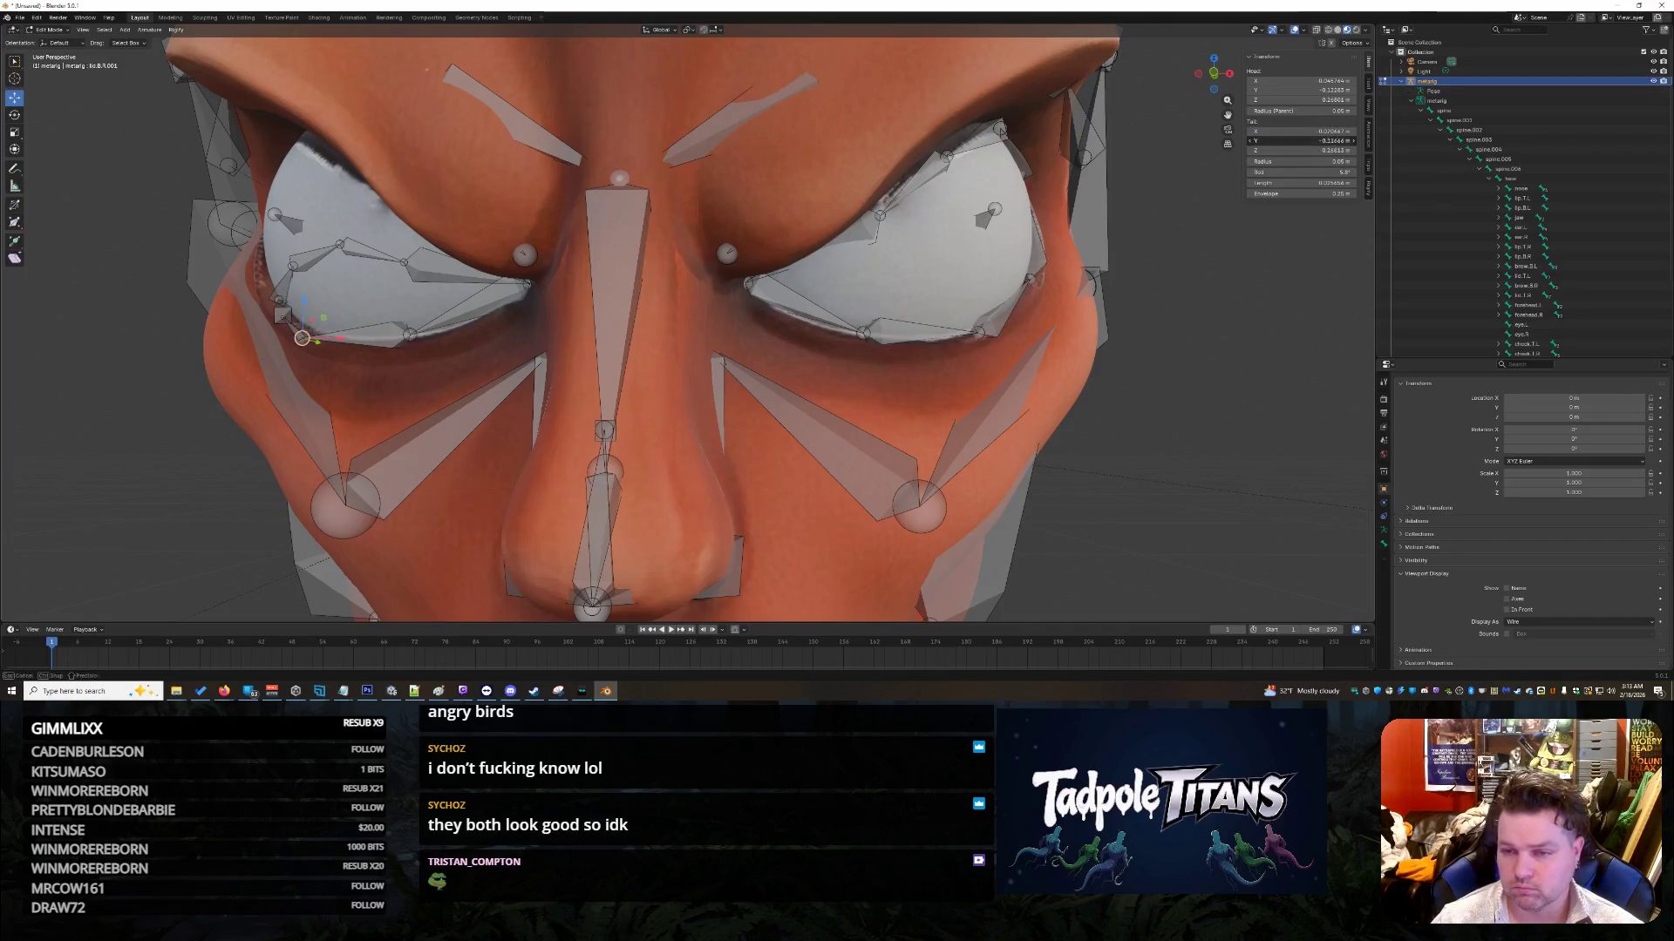
key("BackSpace")
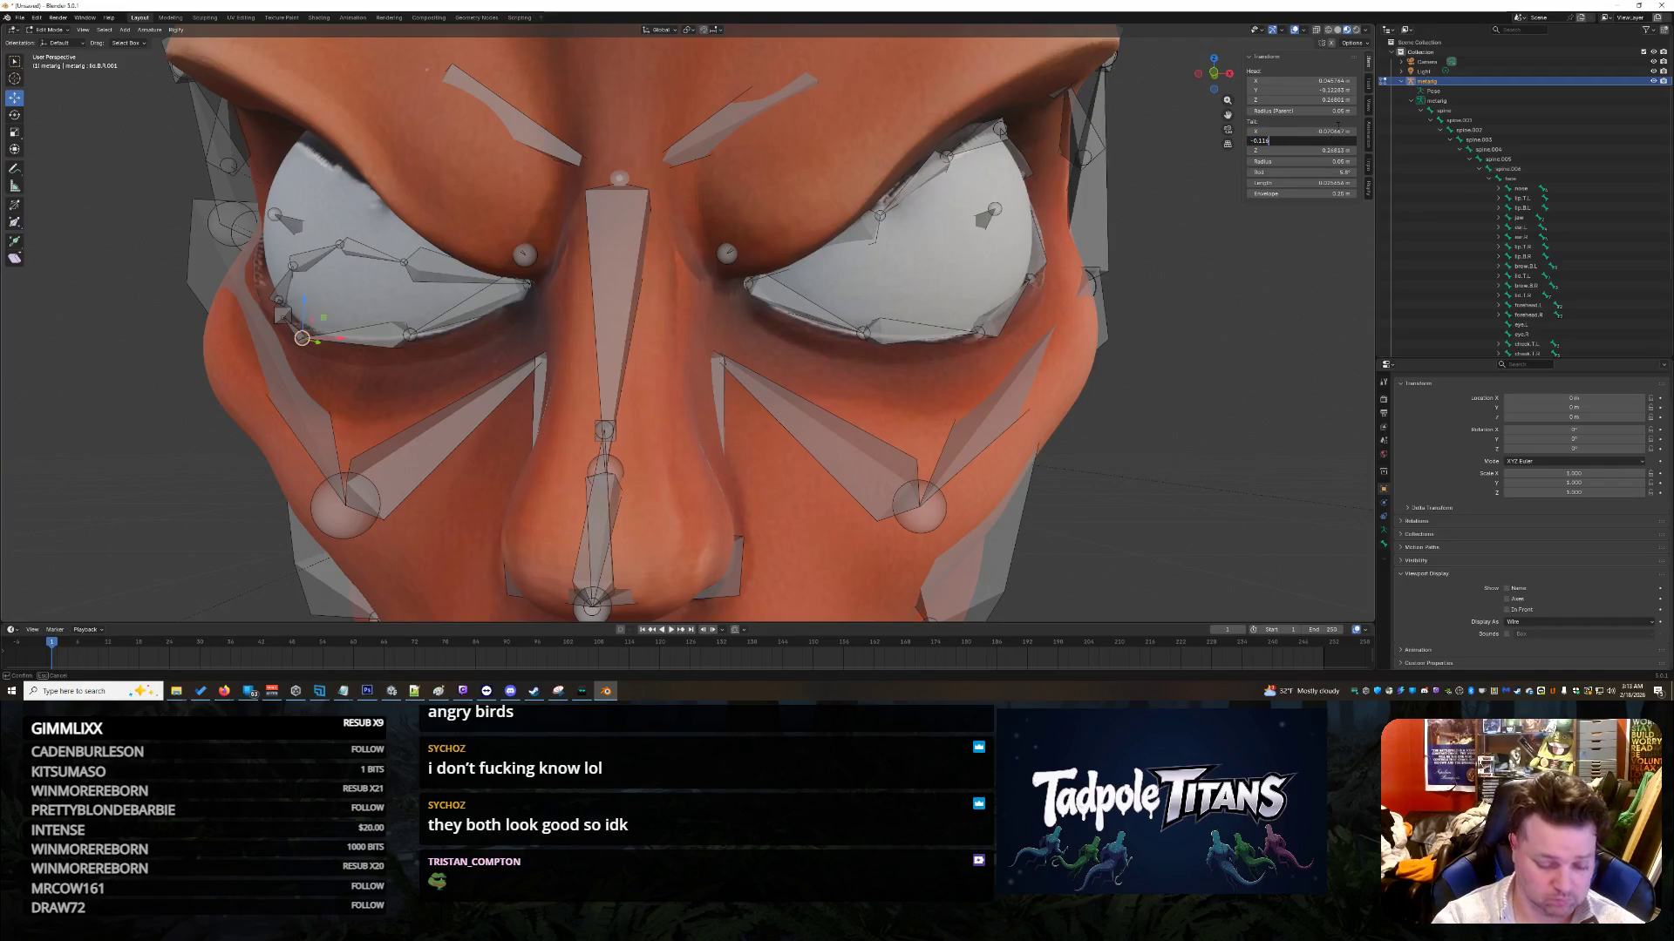
key("Tab")
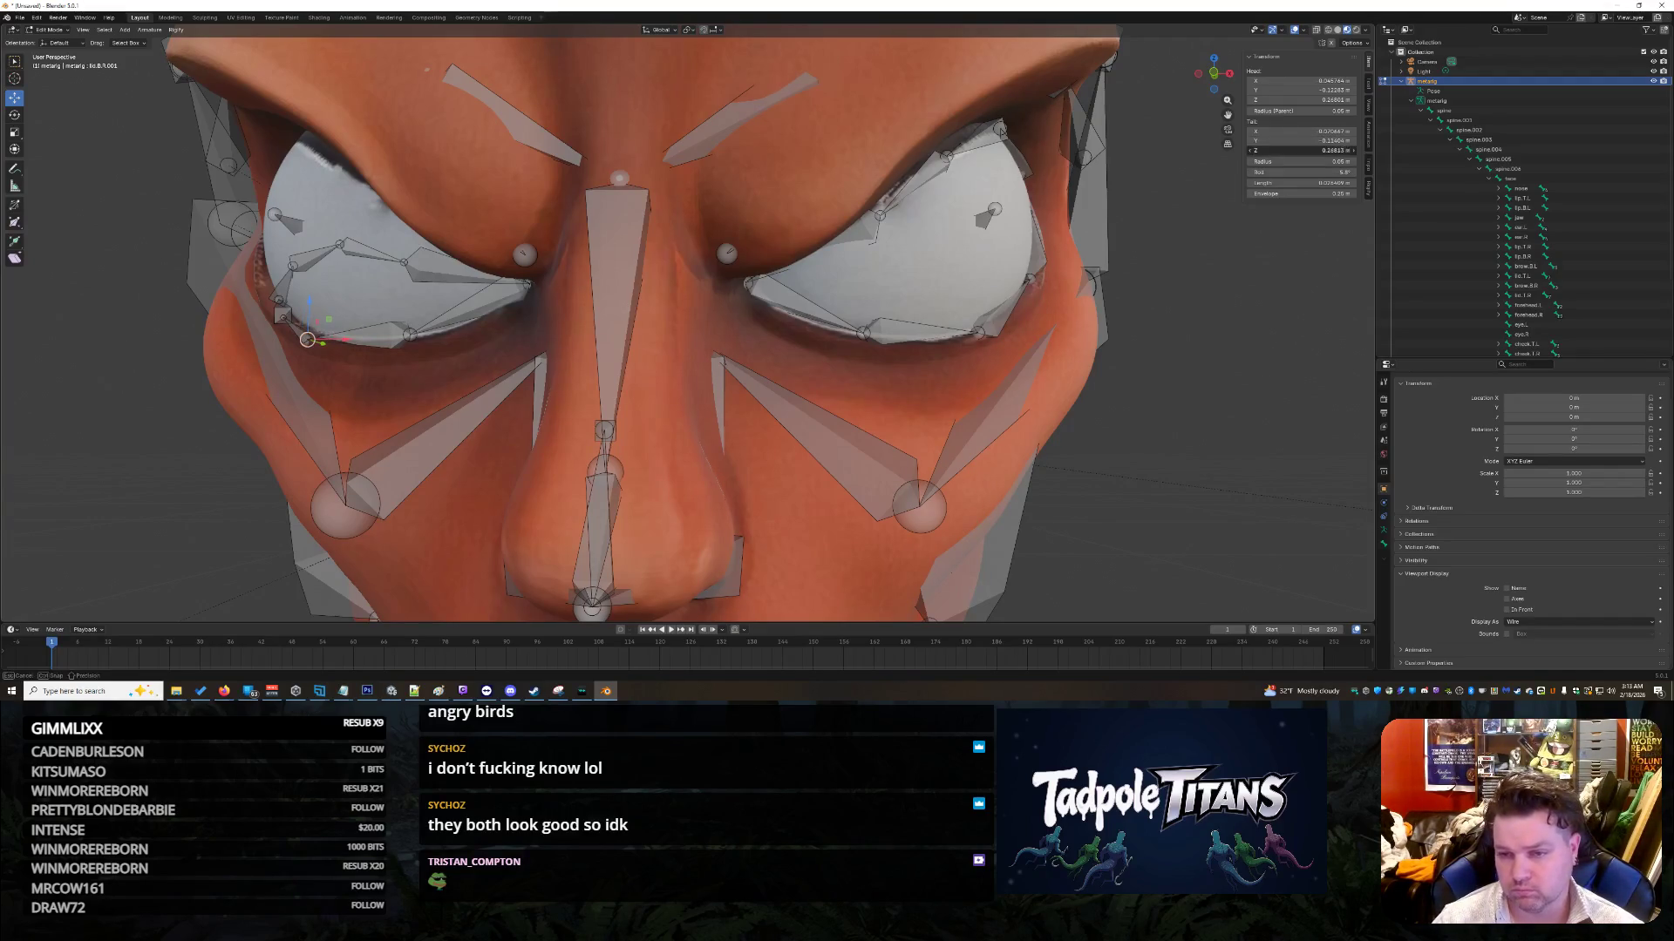
key("BackSpace")
key("Return")
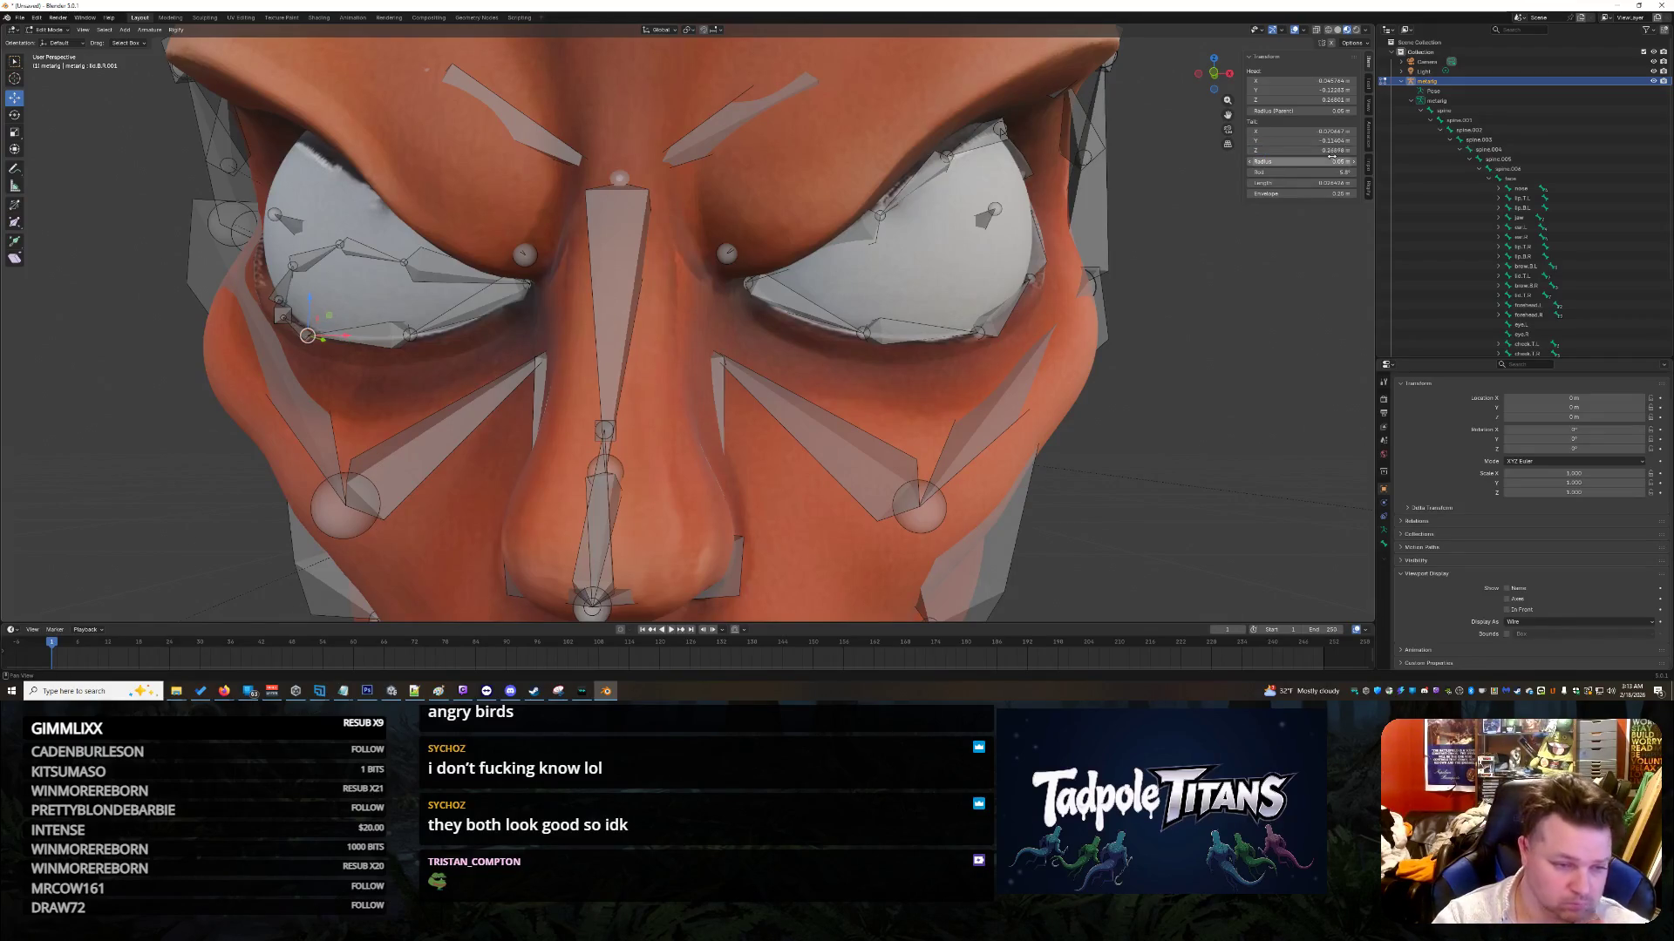
Step: Review and re-enter the tail X of the outer lower-lid bone and the eye-corner lid bone
left_click(463, 423)
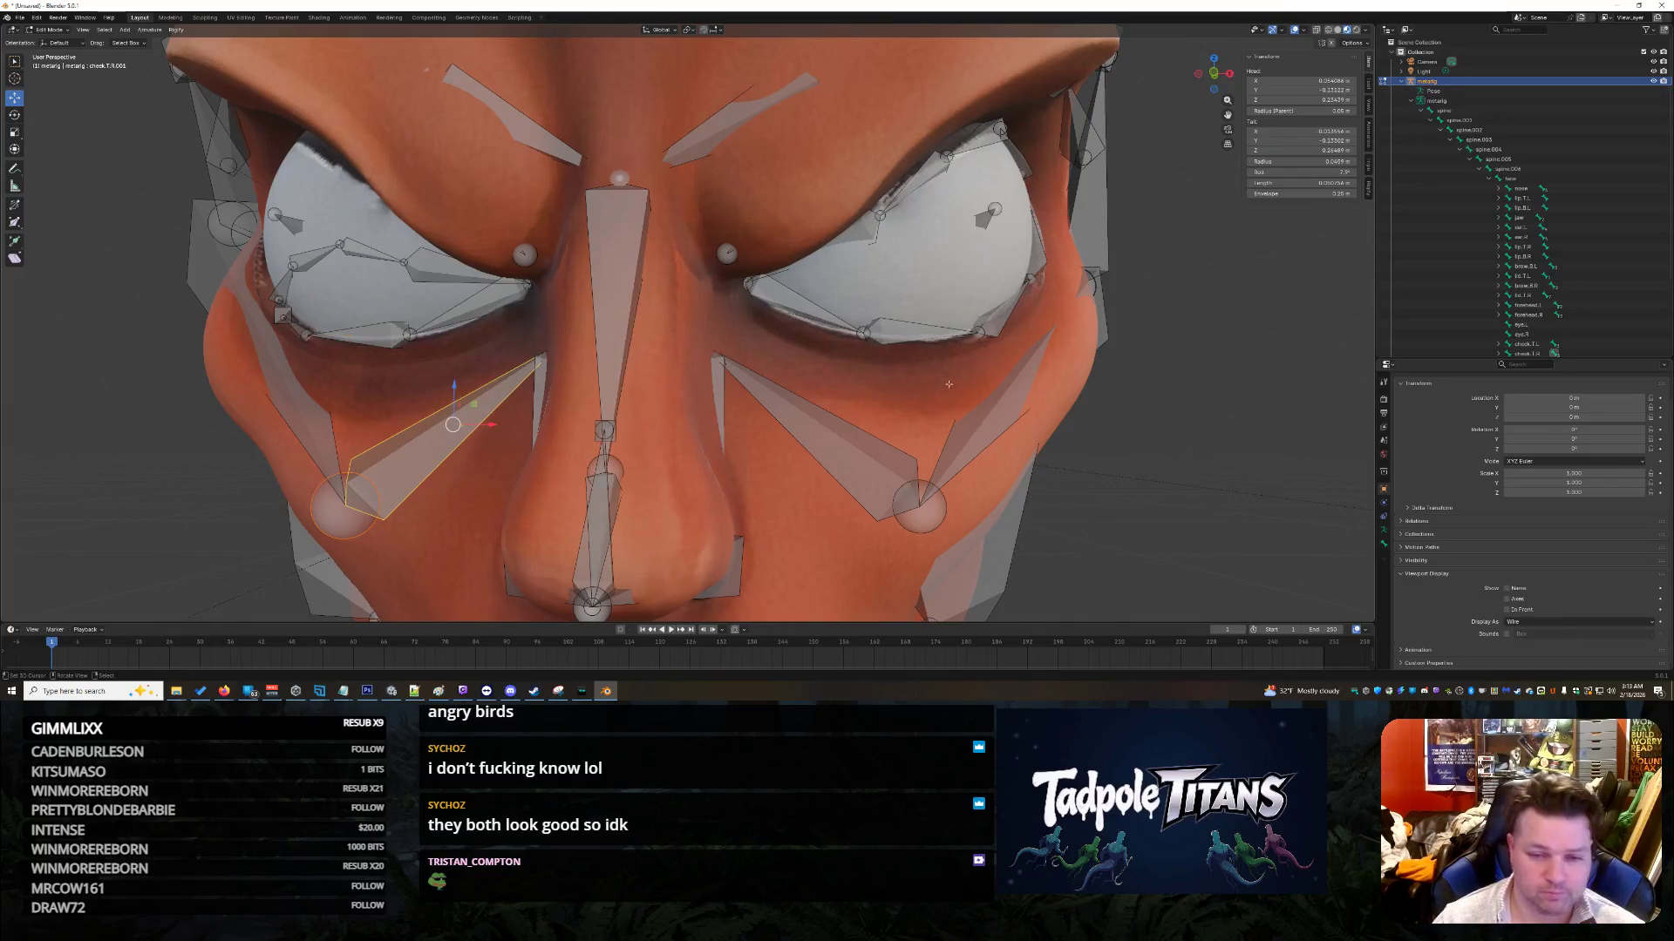
left_click(1030, 282)
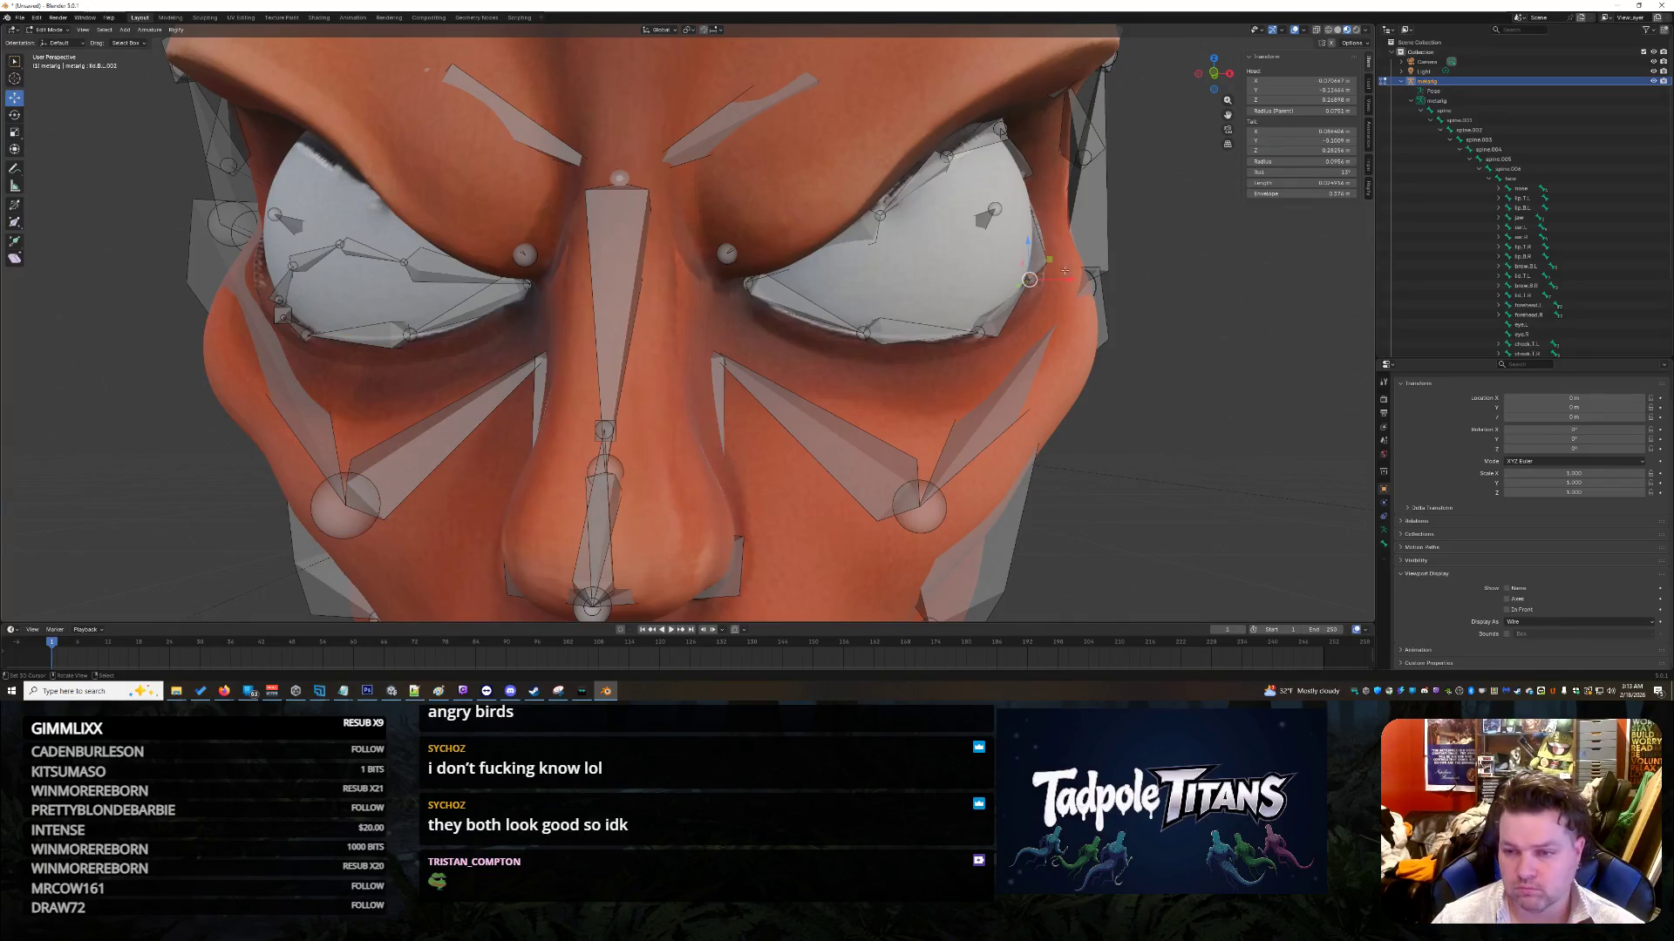
left_click(1318, 132)
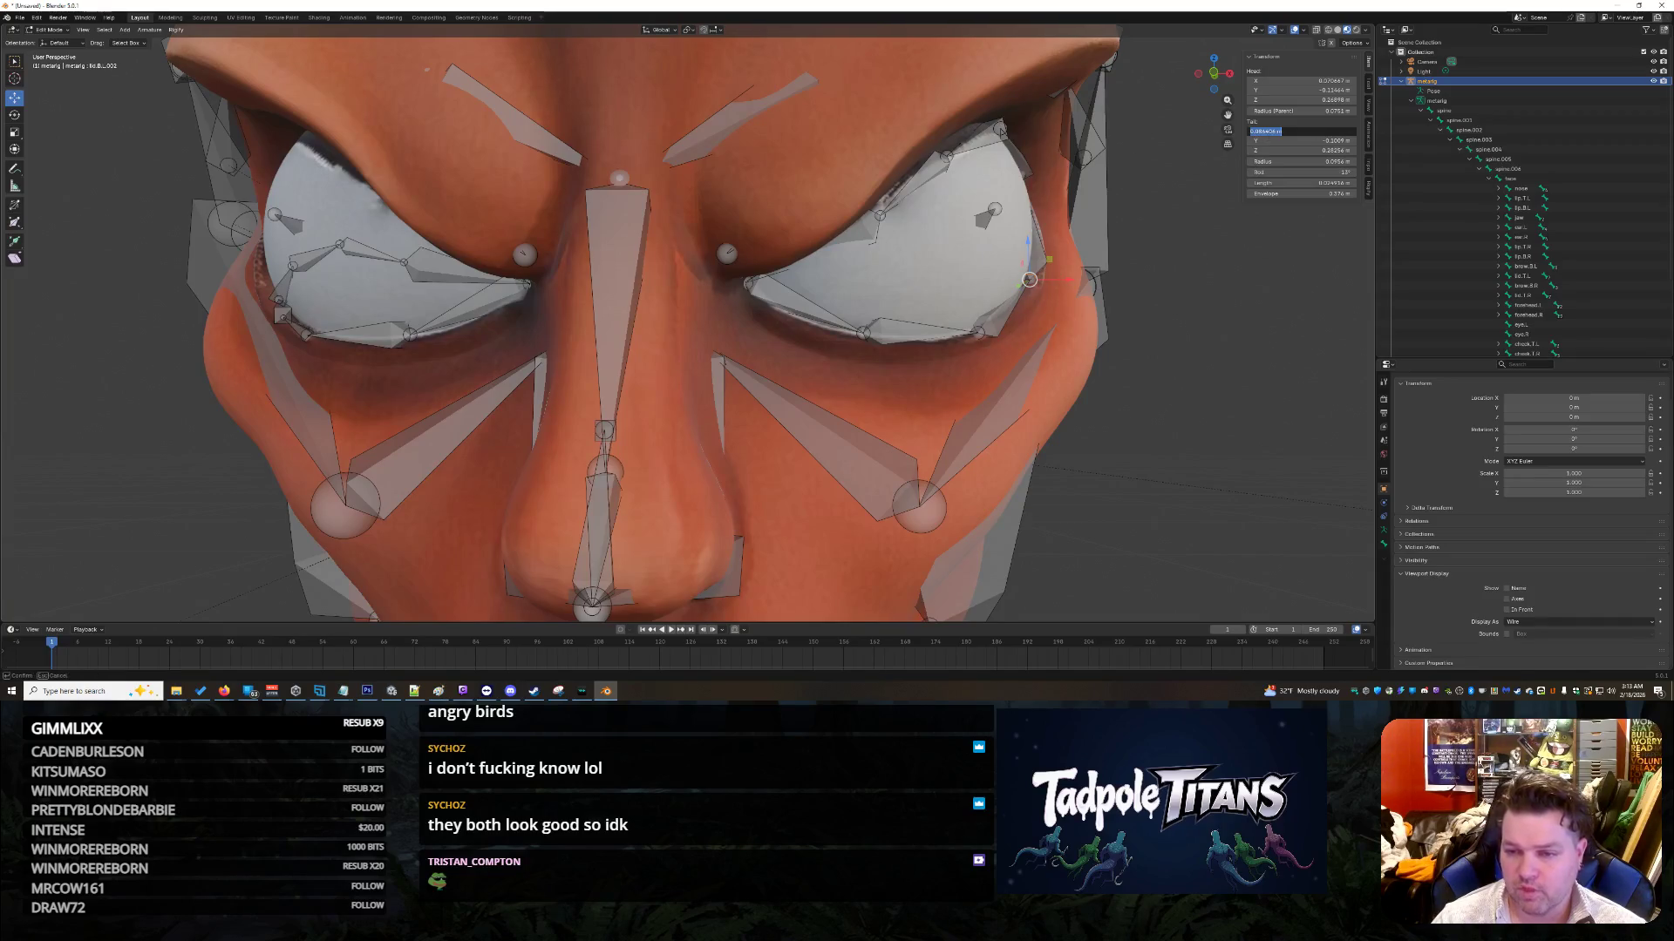
key("Escape")
middle_click_drag(528, 410, 455, 268)
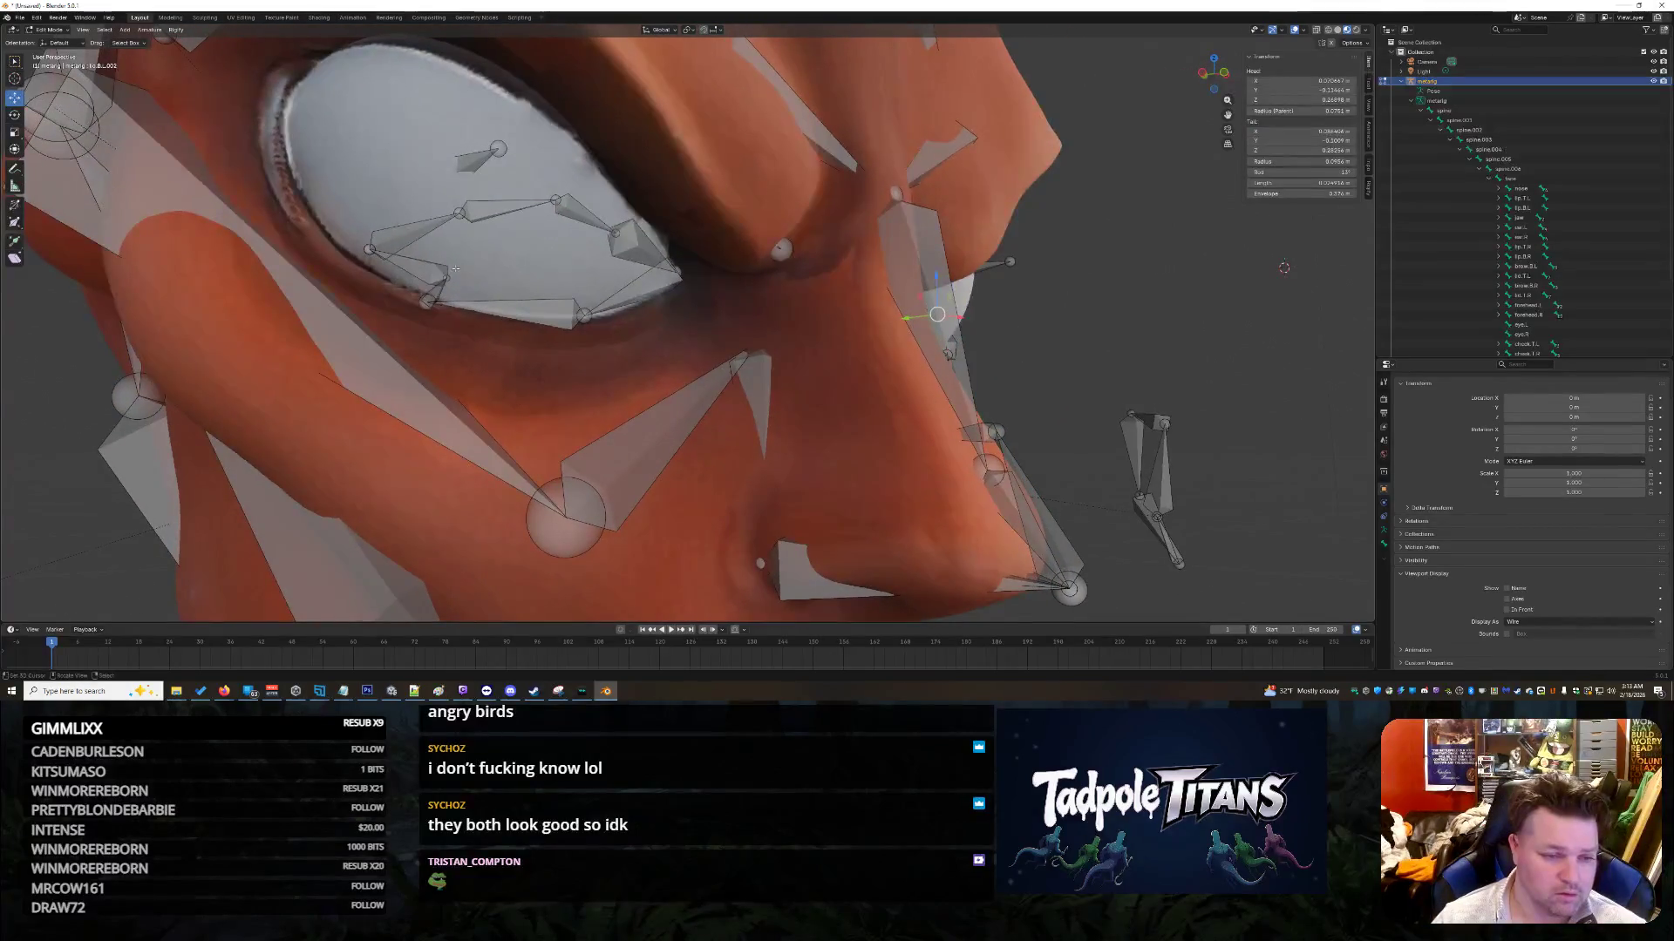
left_click(446, 277)
left_click(1329, 129)
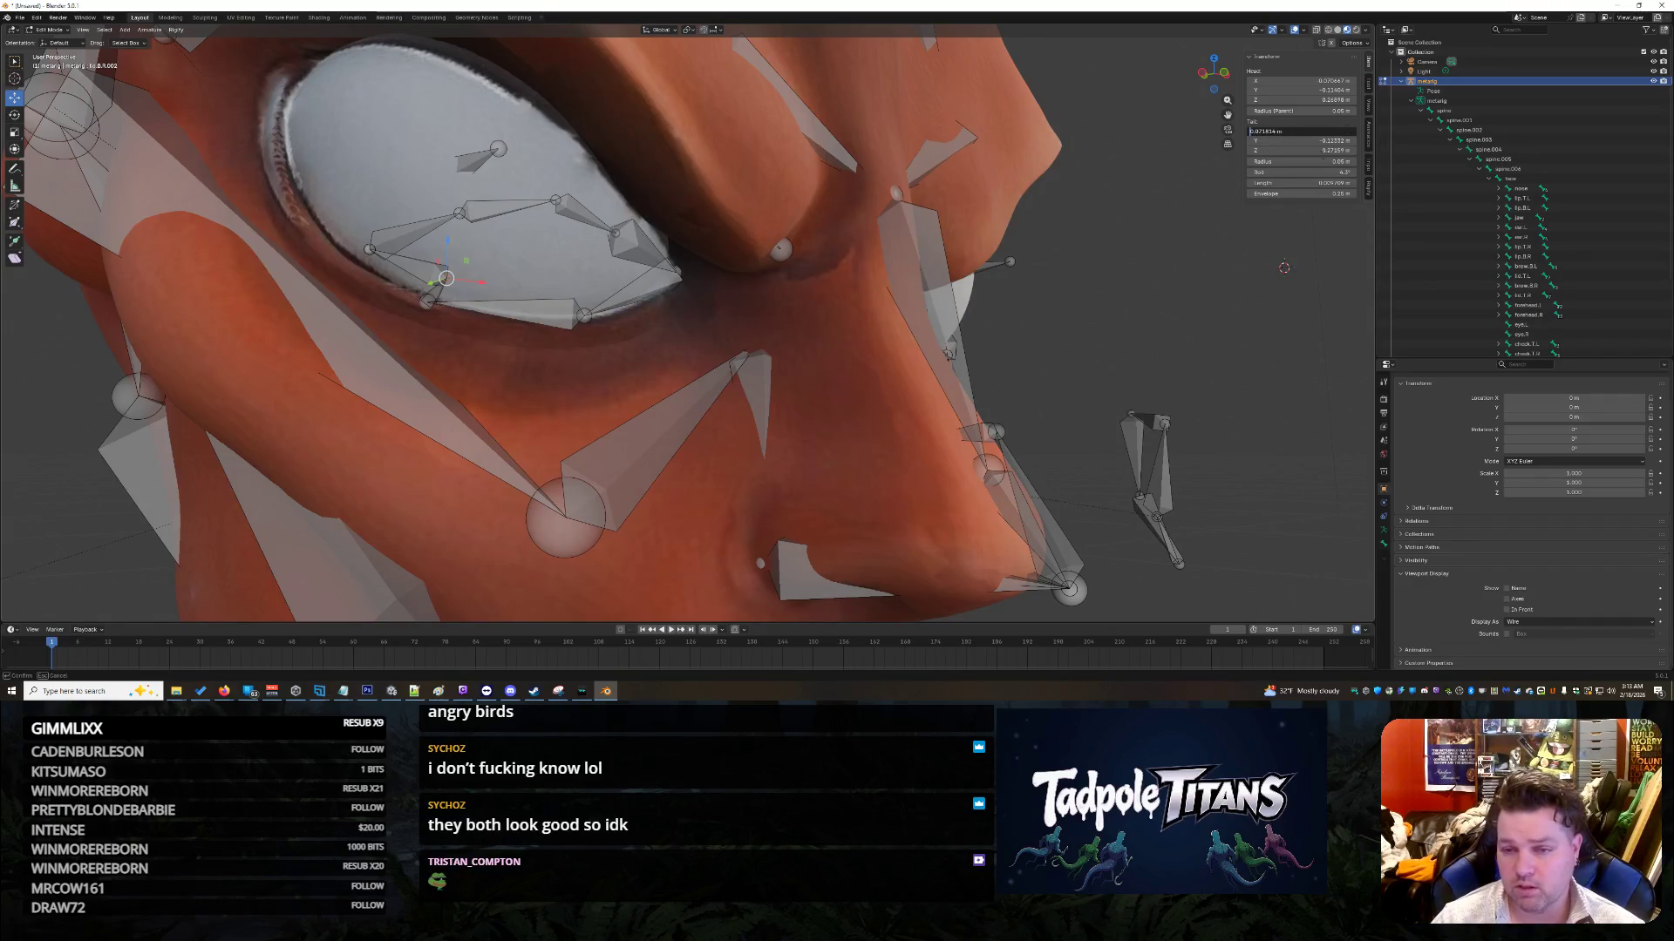
key("Return")
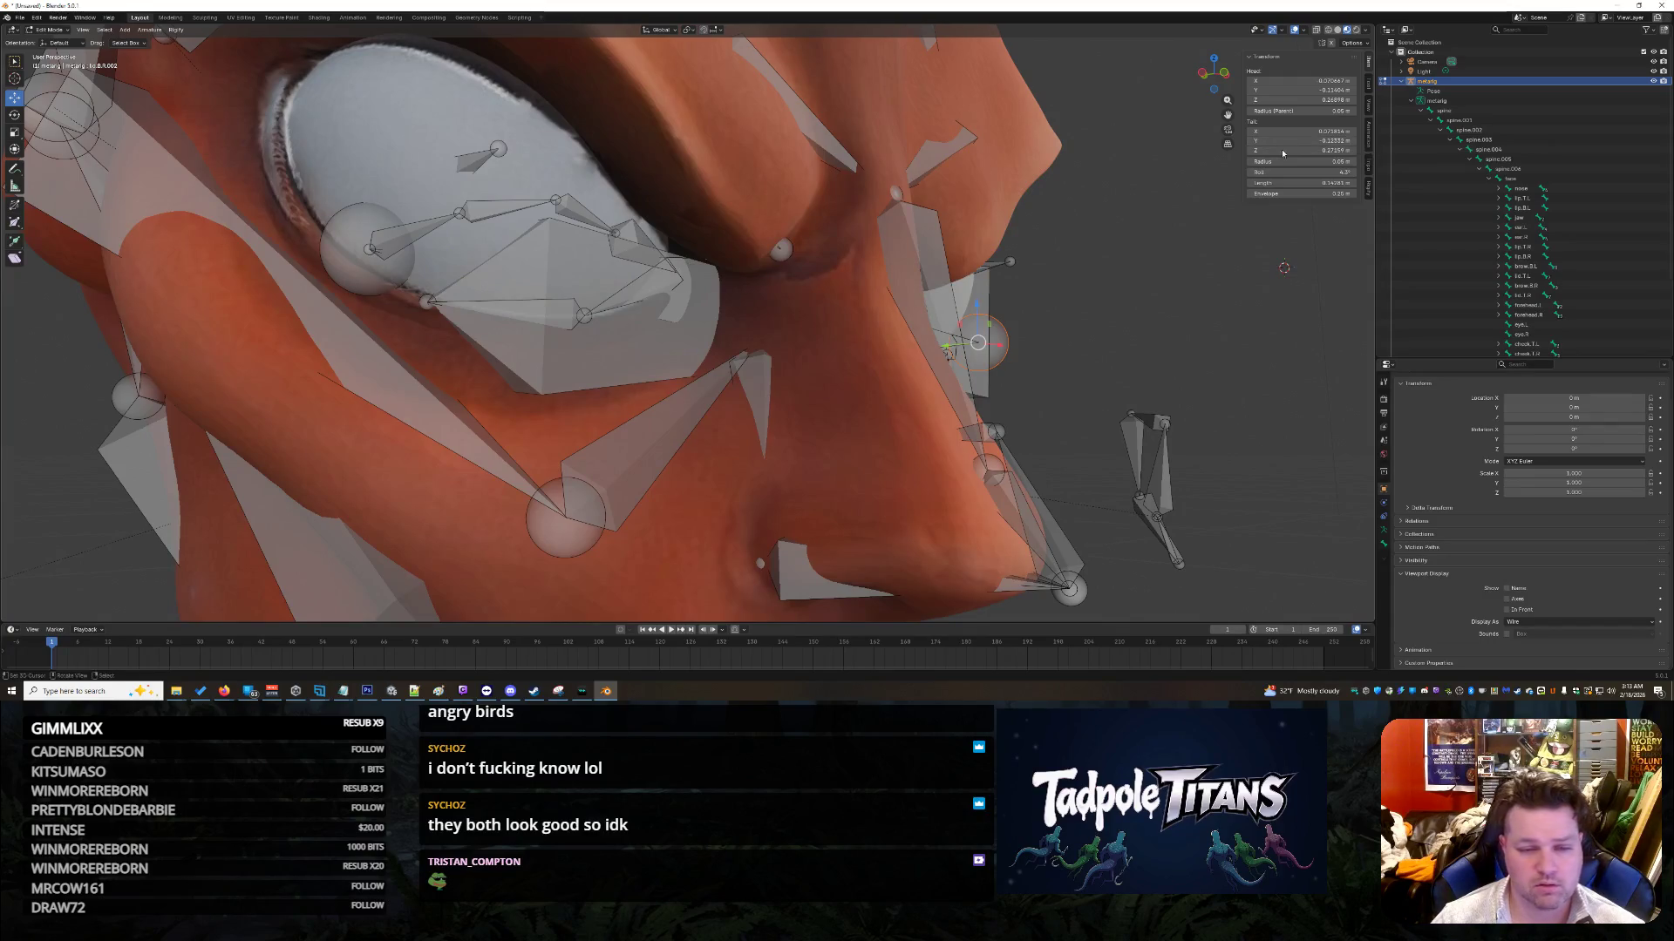
left_click(1299, 130)
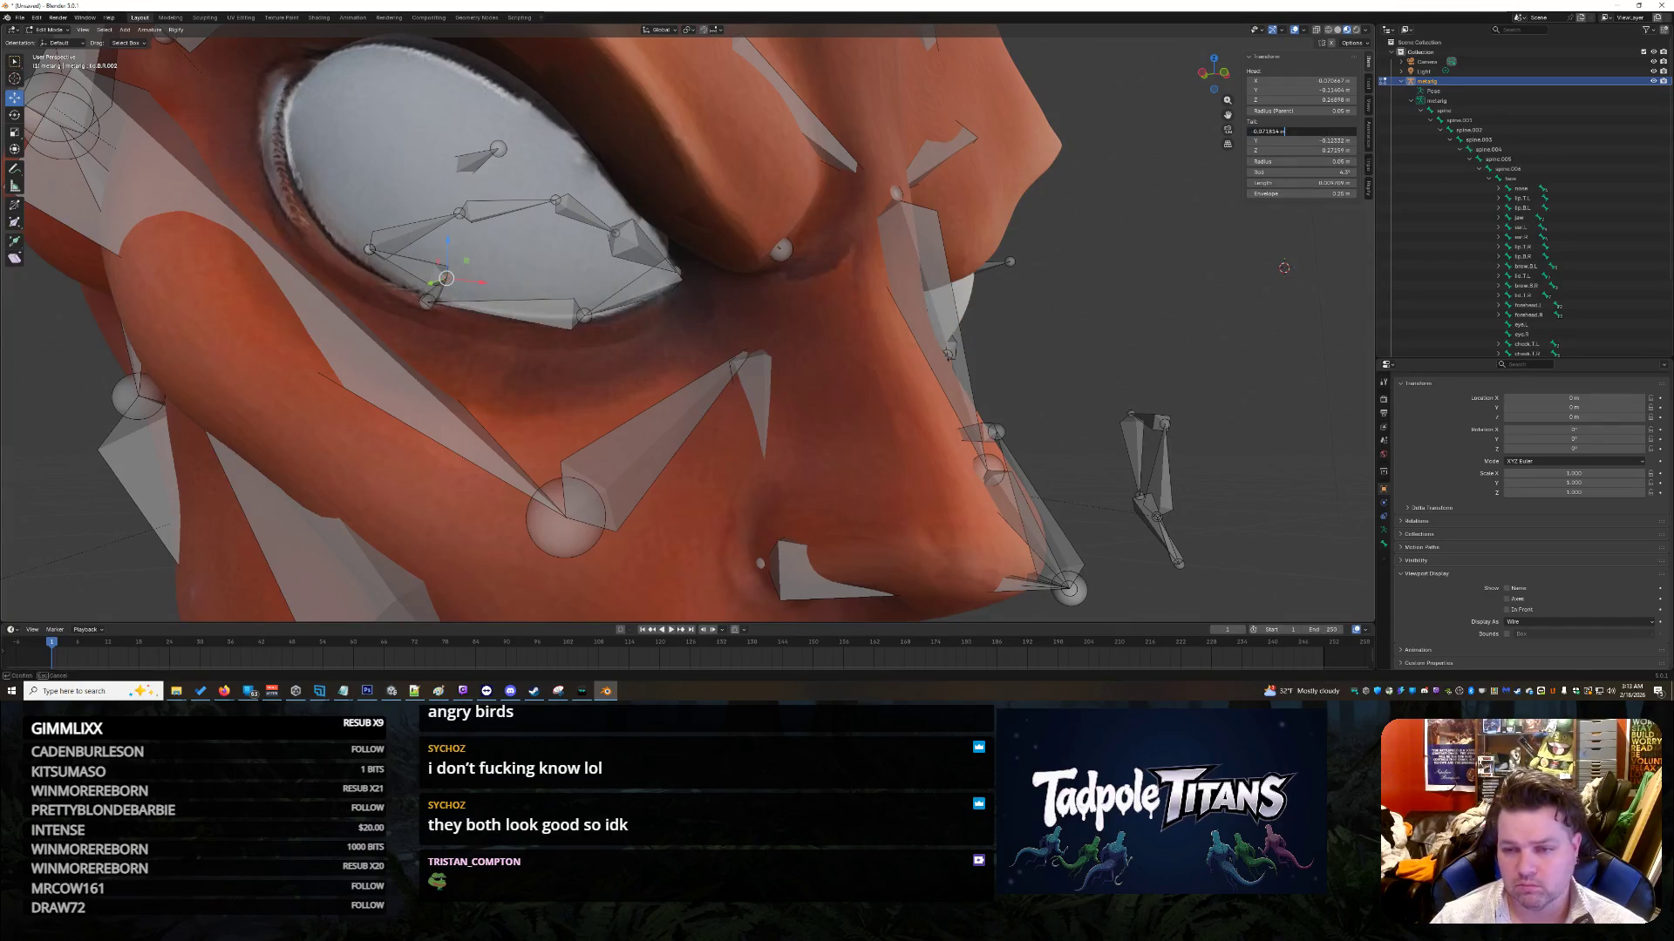
key("Return")
Step: Check the tail X of the lid bone at the right-hand eye's corner
middle_click_drag(1284, 268, 1053, 330)
left_click(1028, 299)
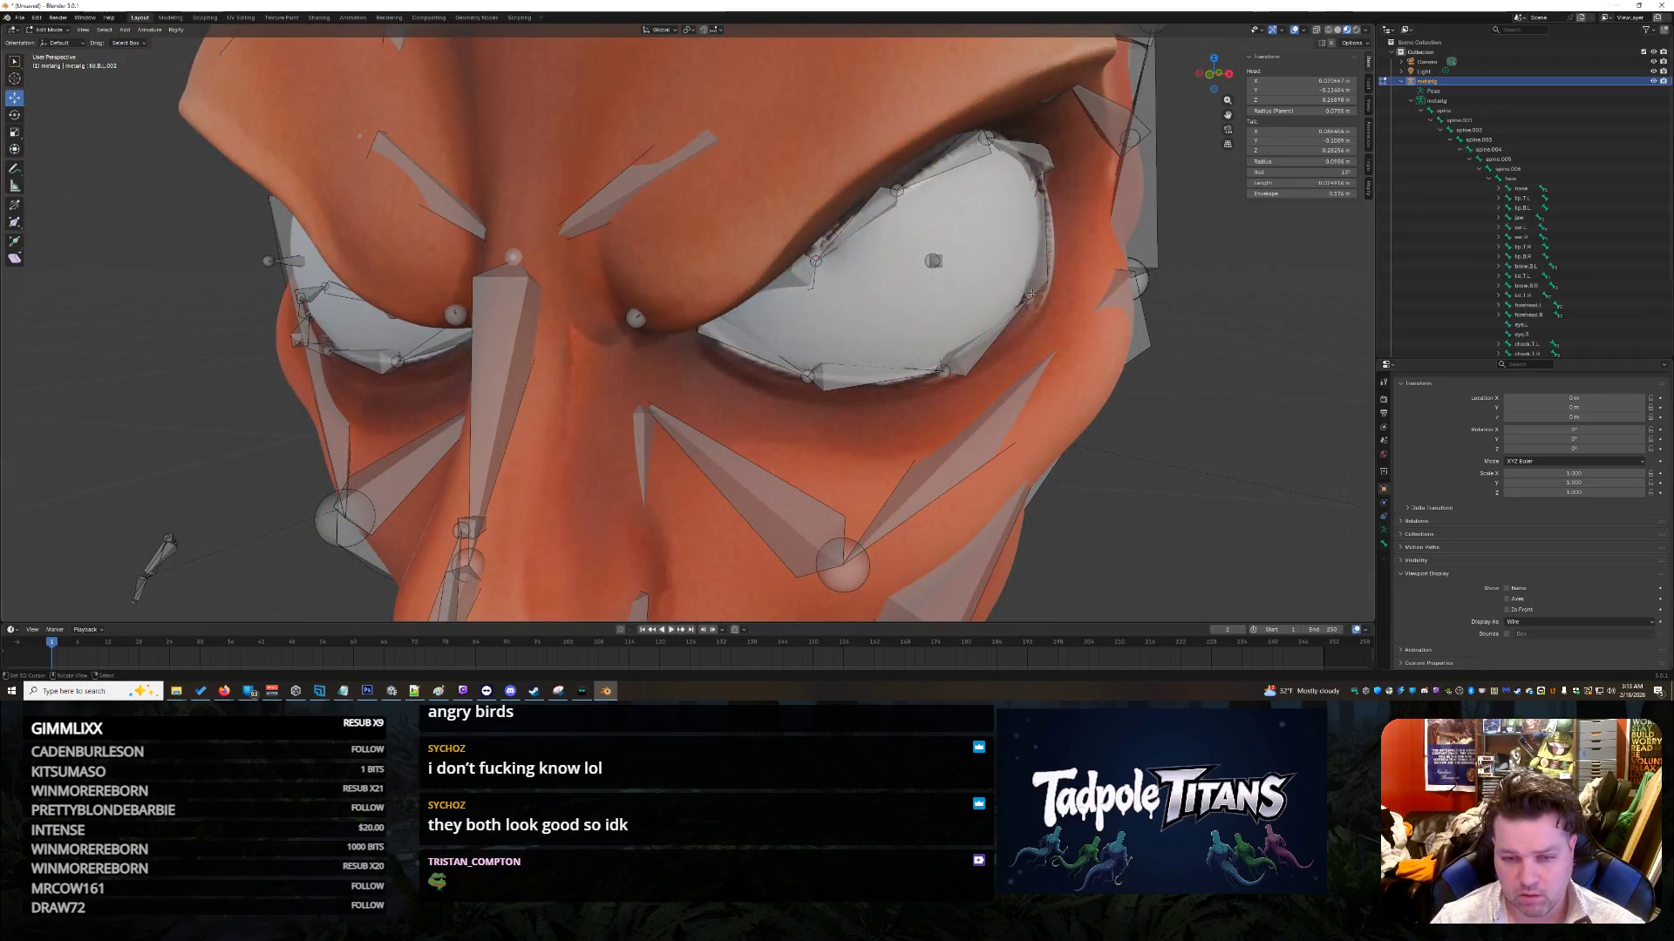
left_click(1299, 130)
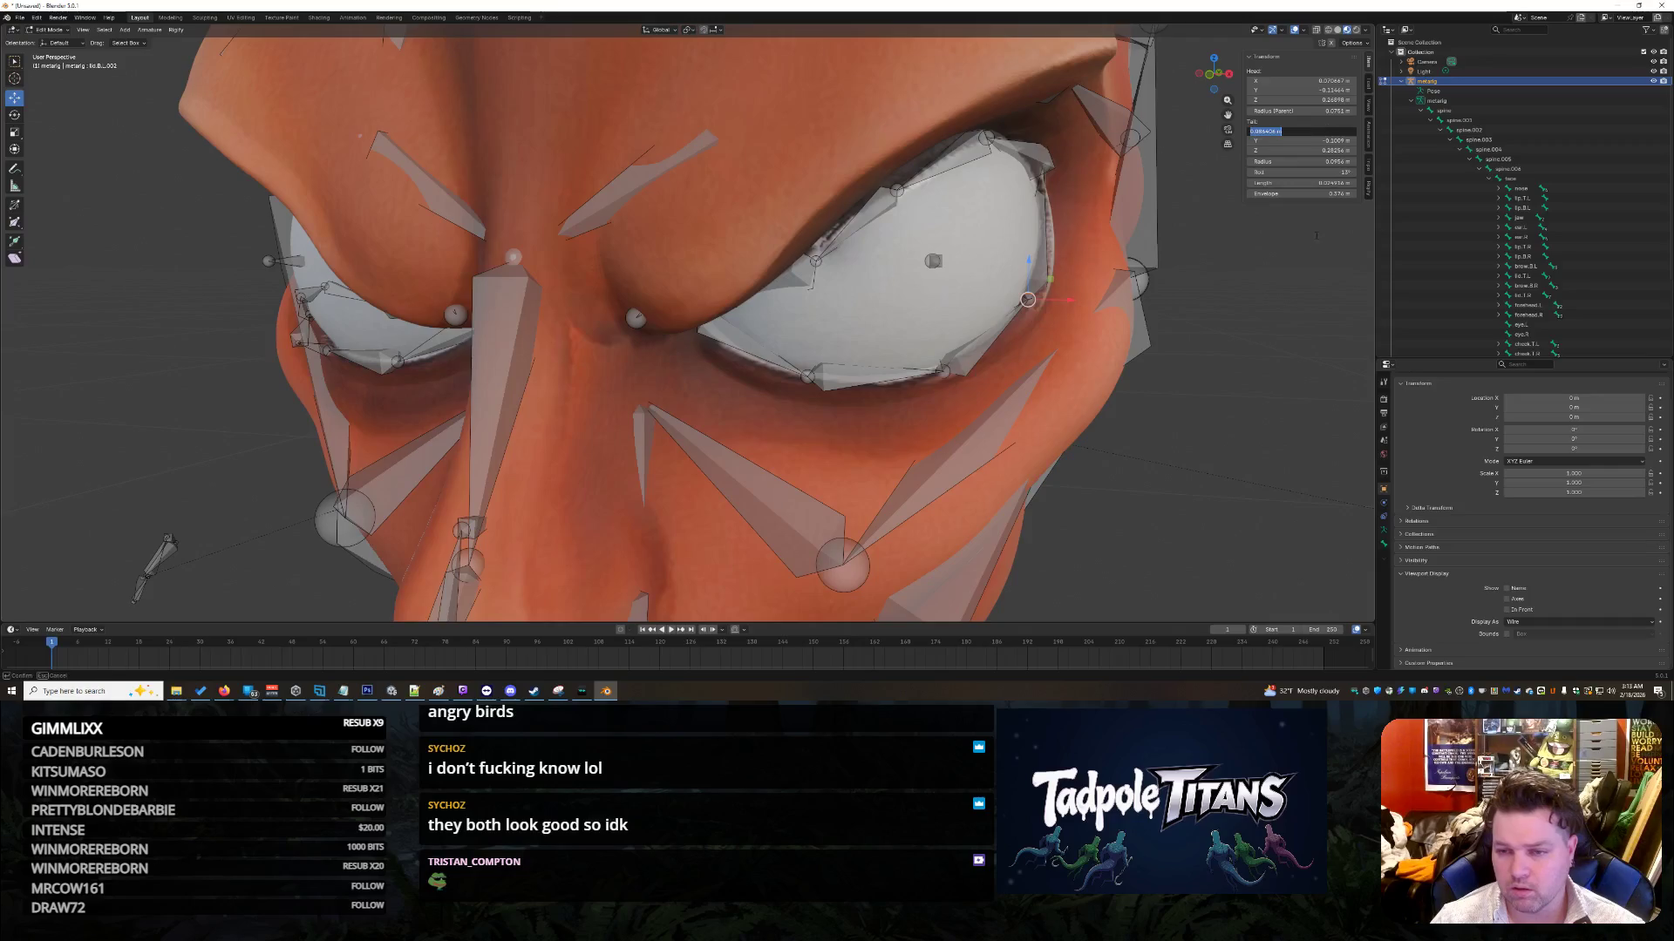
key("Return")
Step: Set the left eye's corner joint to negated tail X, tail Y -0.1009 and tail Z 0.28256
middle_click_drag(1274, 348, 483, 331)
left_click(328, 327)
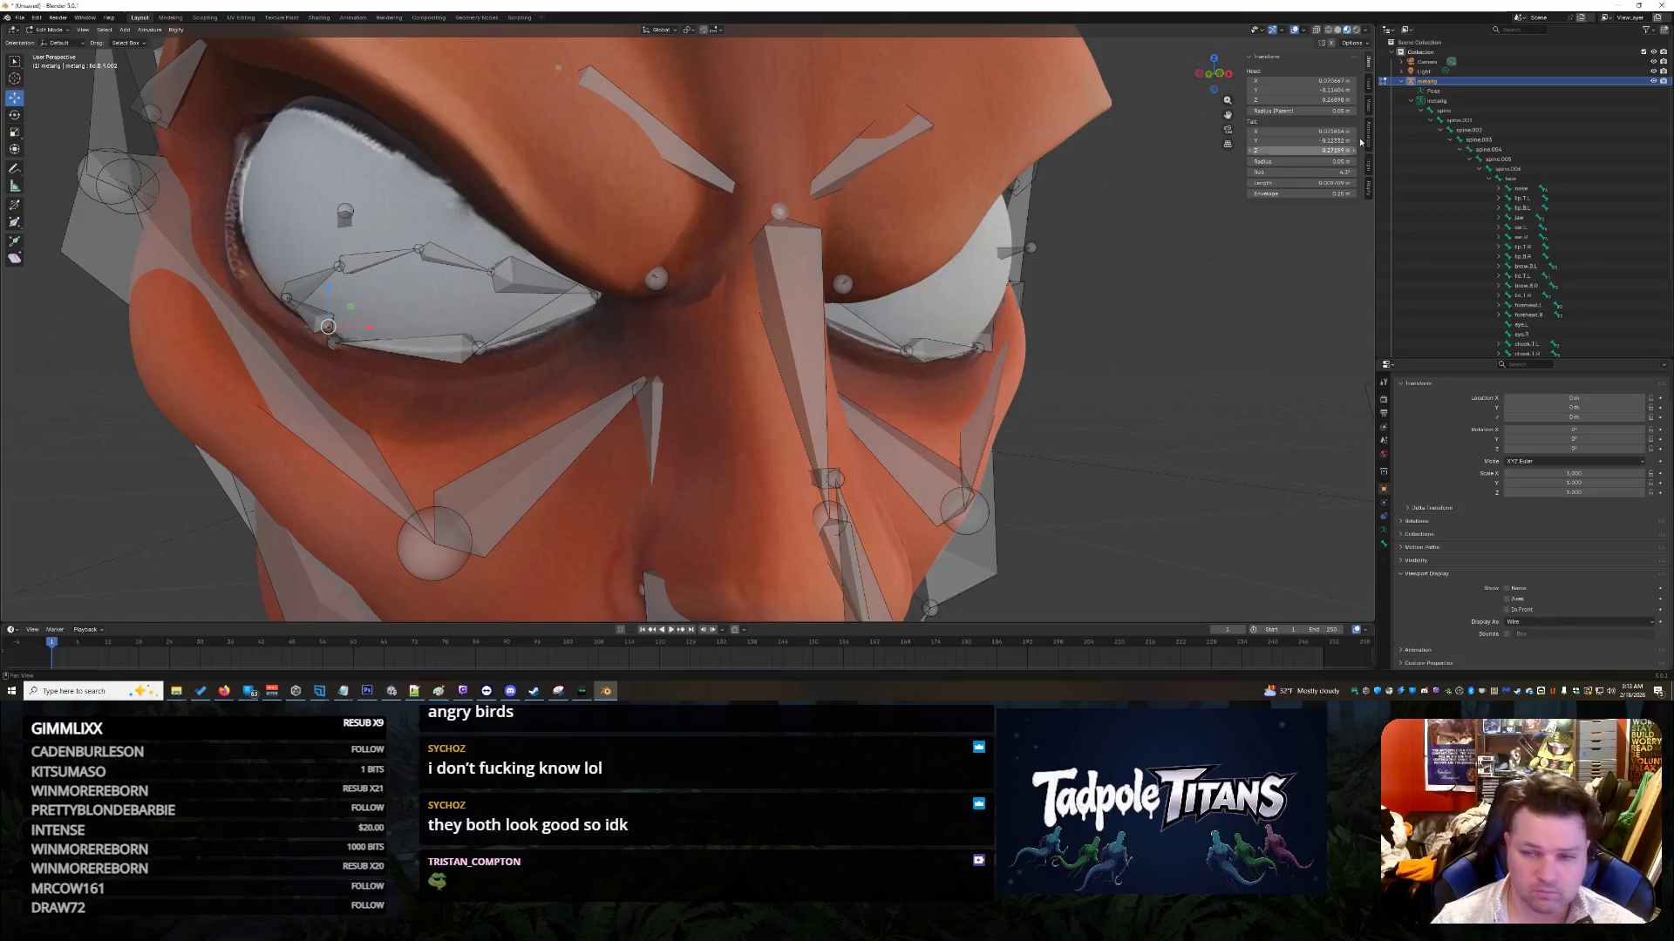
left_click(1299, 131)
key("Home")
type("-")
key("Tab")
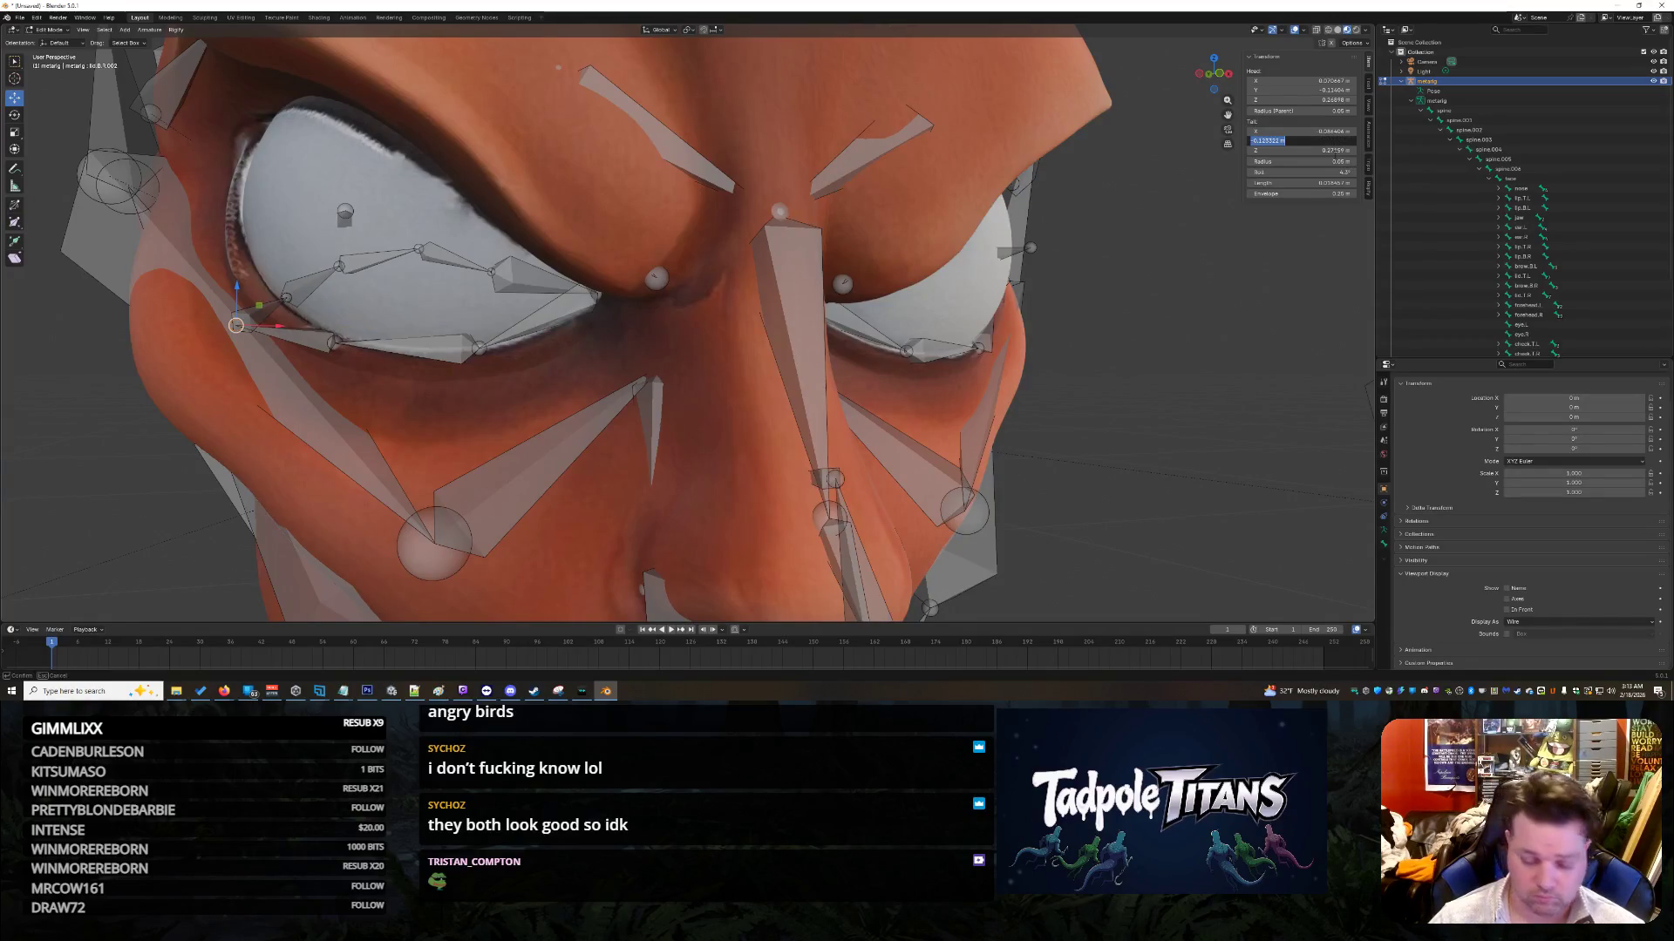
type("-")
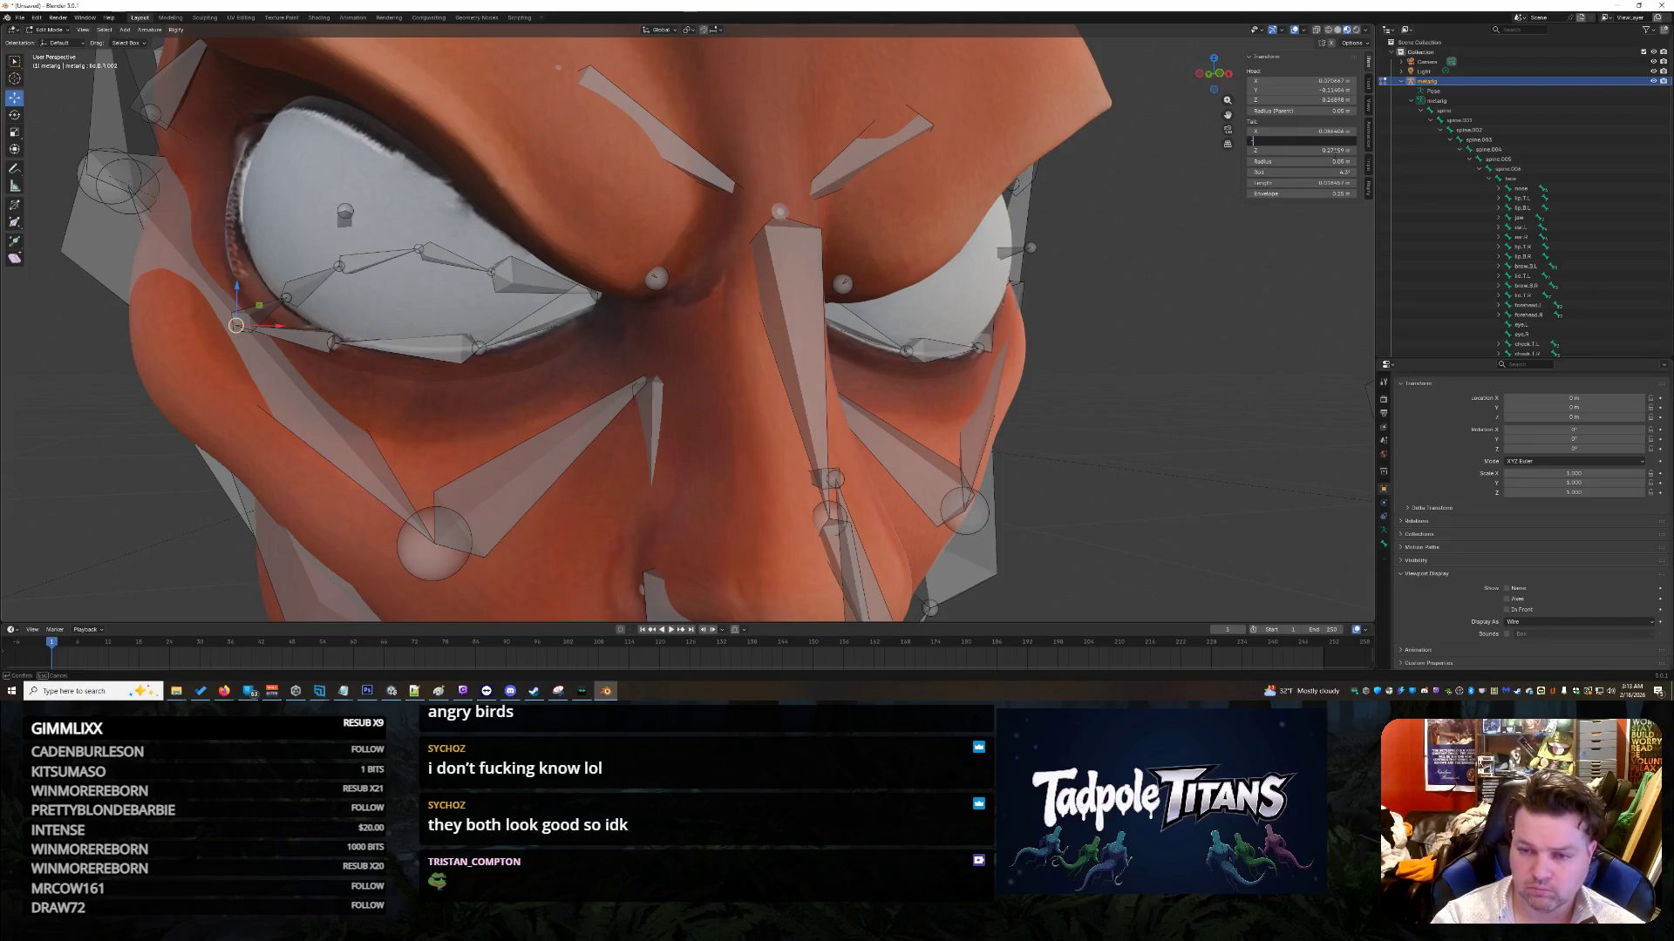
type("0.1009")
key("Tab")
type(".282")
key("Return")
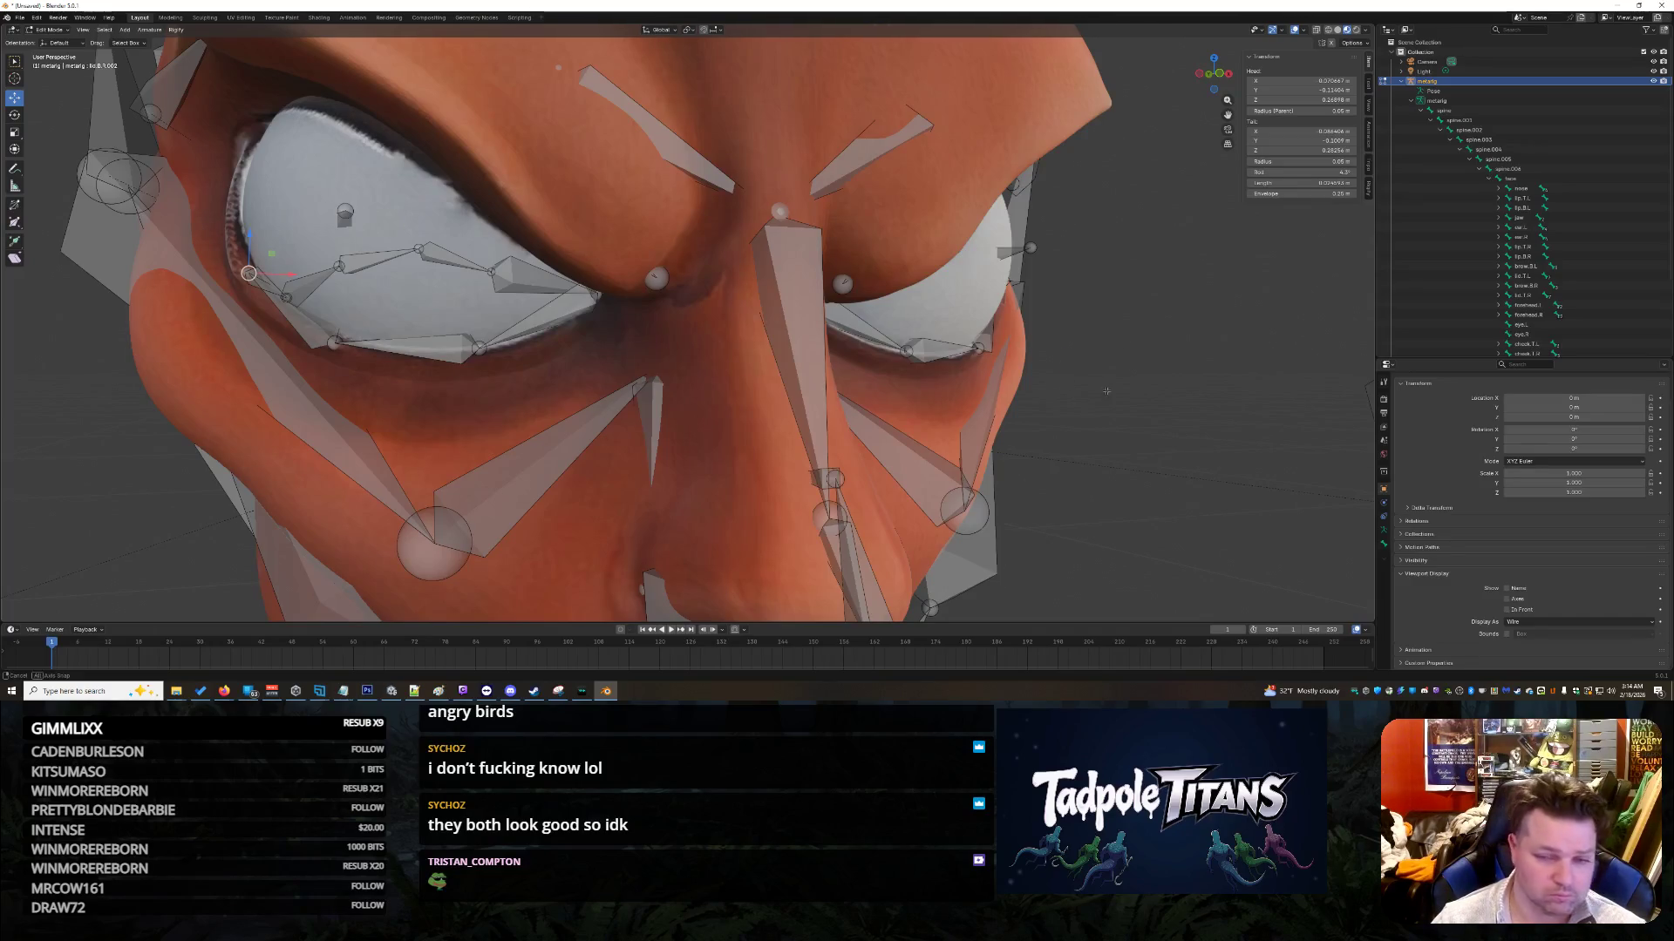
Step: Select the upper-lid bone lid.T at the eye corner
scroll(1046, 373, "up", 5)
left_click(987, 169)
middle_click_drag(1045, 411, 1001, 239)
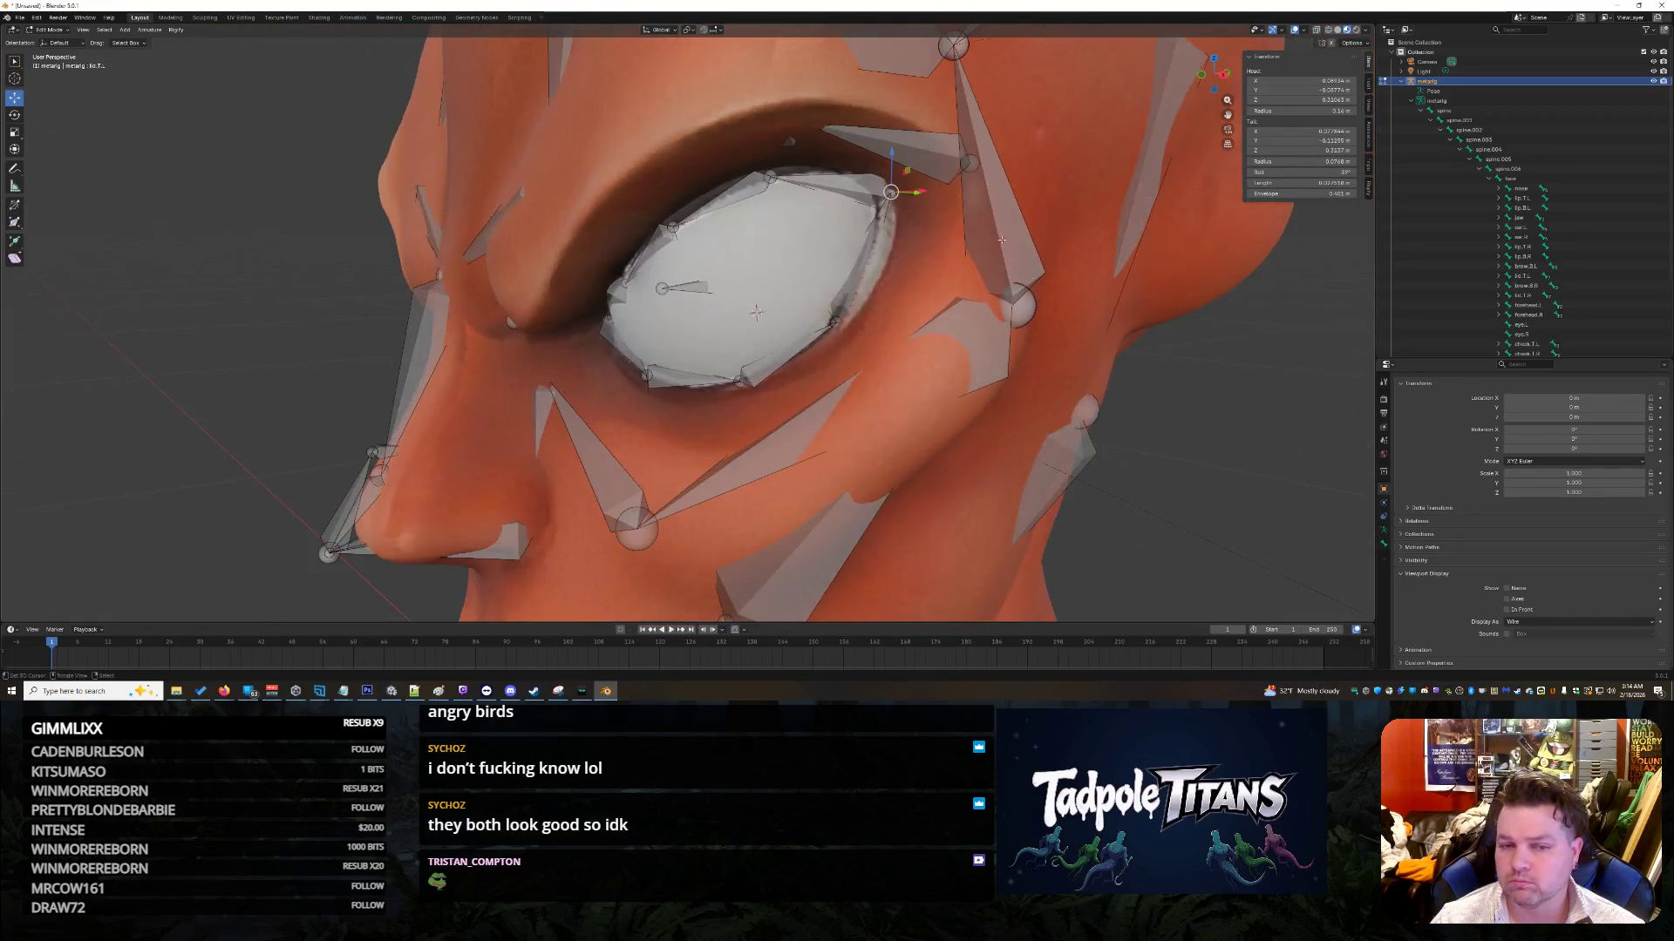
Step: Re-enter the tail X values of the adjacent lower-lid bones, including lid.B.R.003
left_click(891, 193)
scroll(1180, 339, "up", 3)
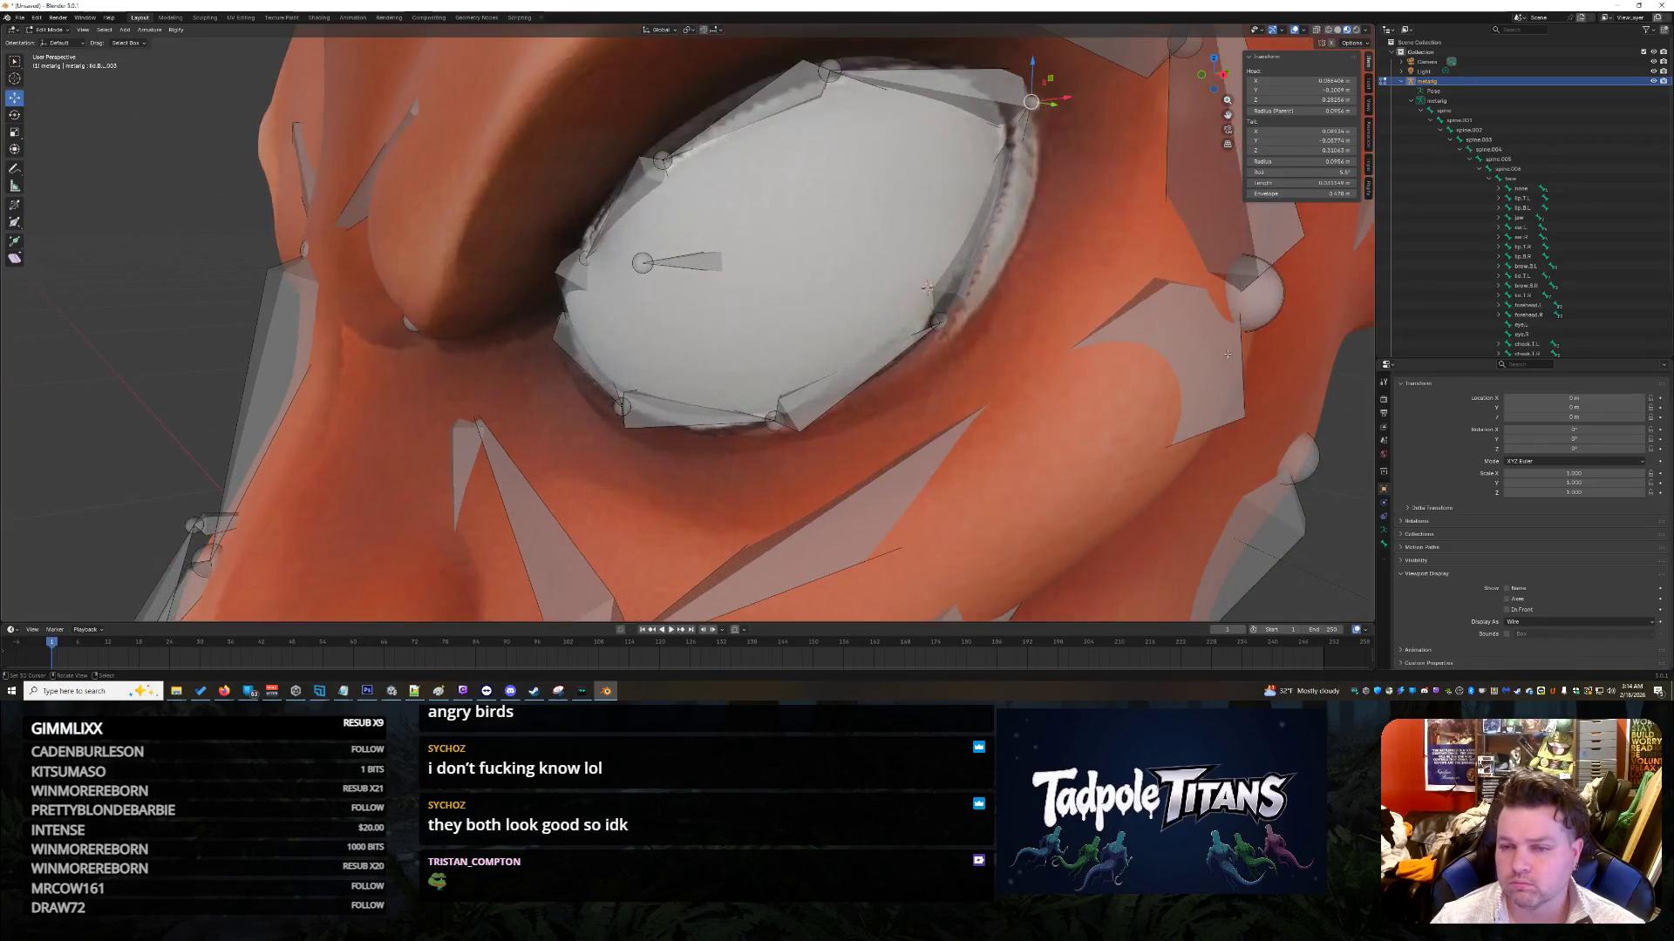
middle_click_drag(1212, 381, 837, 318)
left_click(1334, 131)
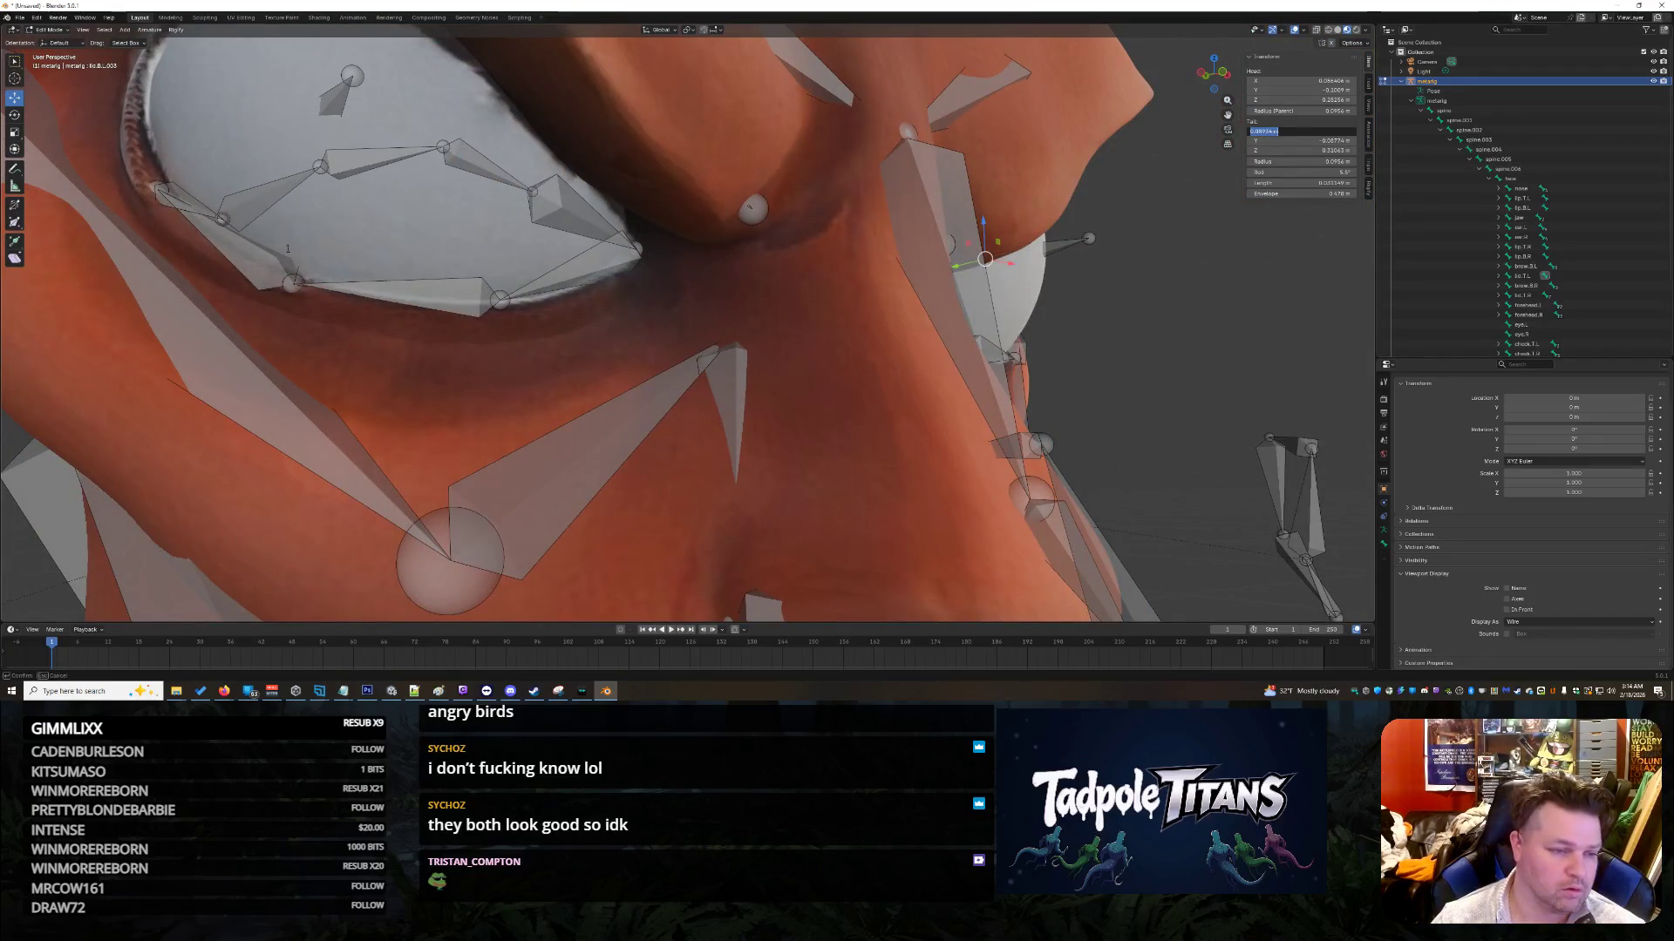
key("Return")
left_click(223, 219)
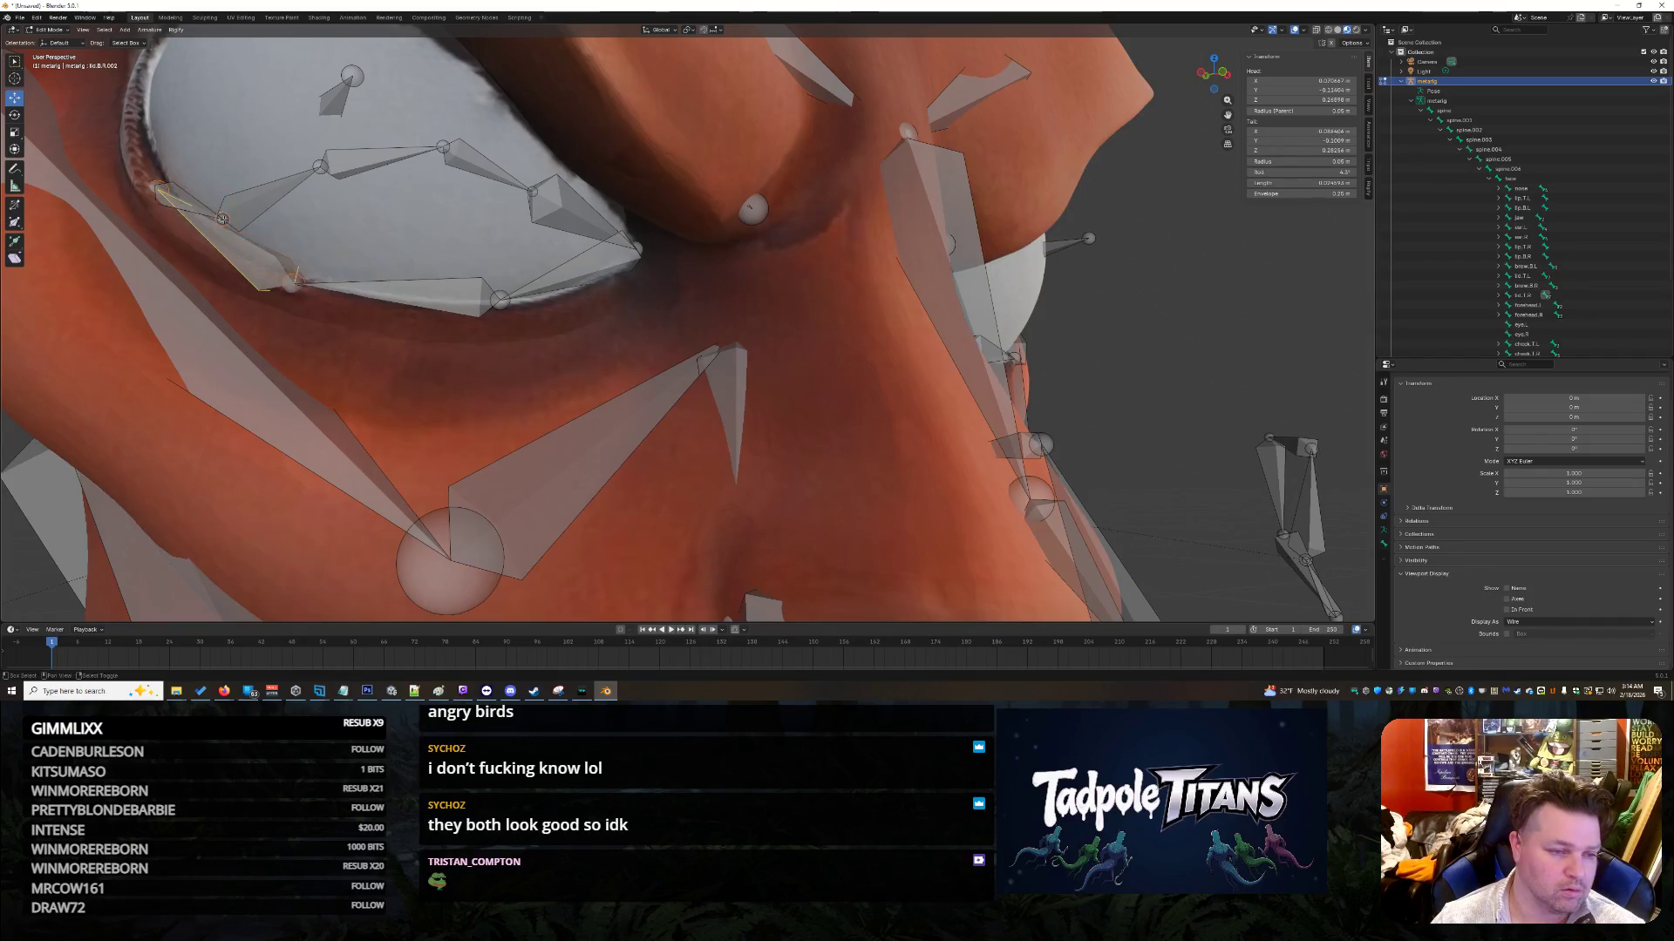
left_click(223, 219)
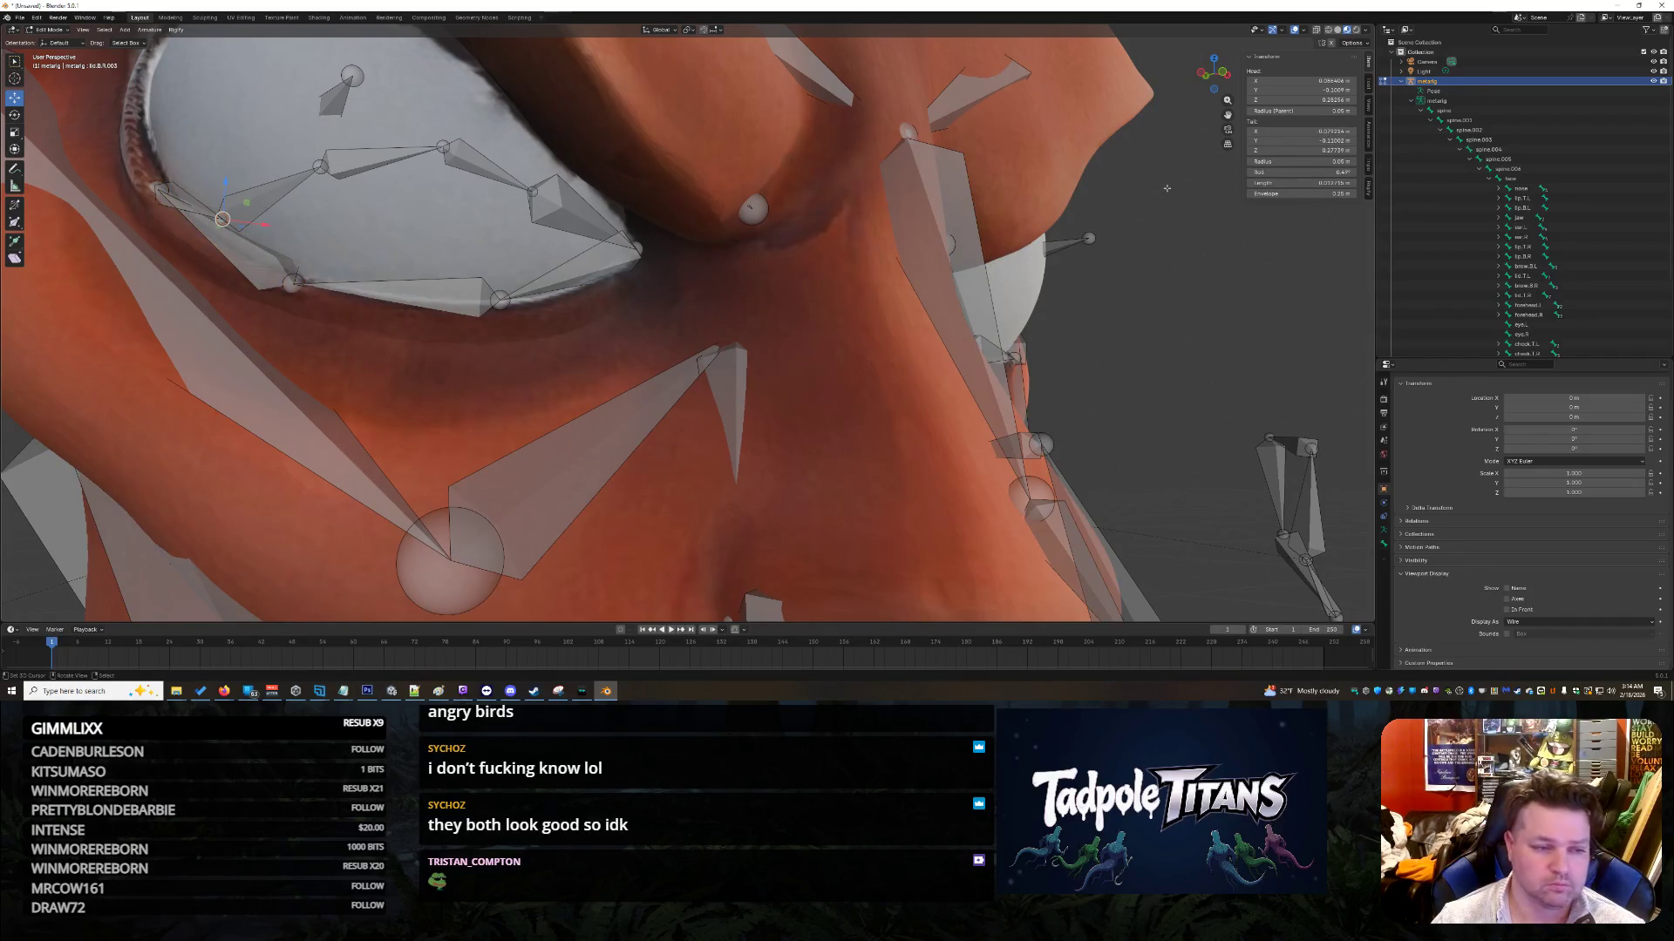
left_click(1302, 131)
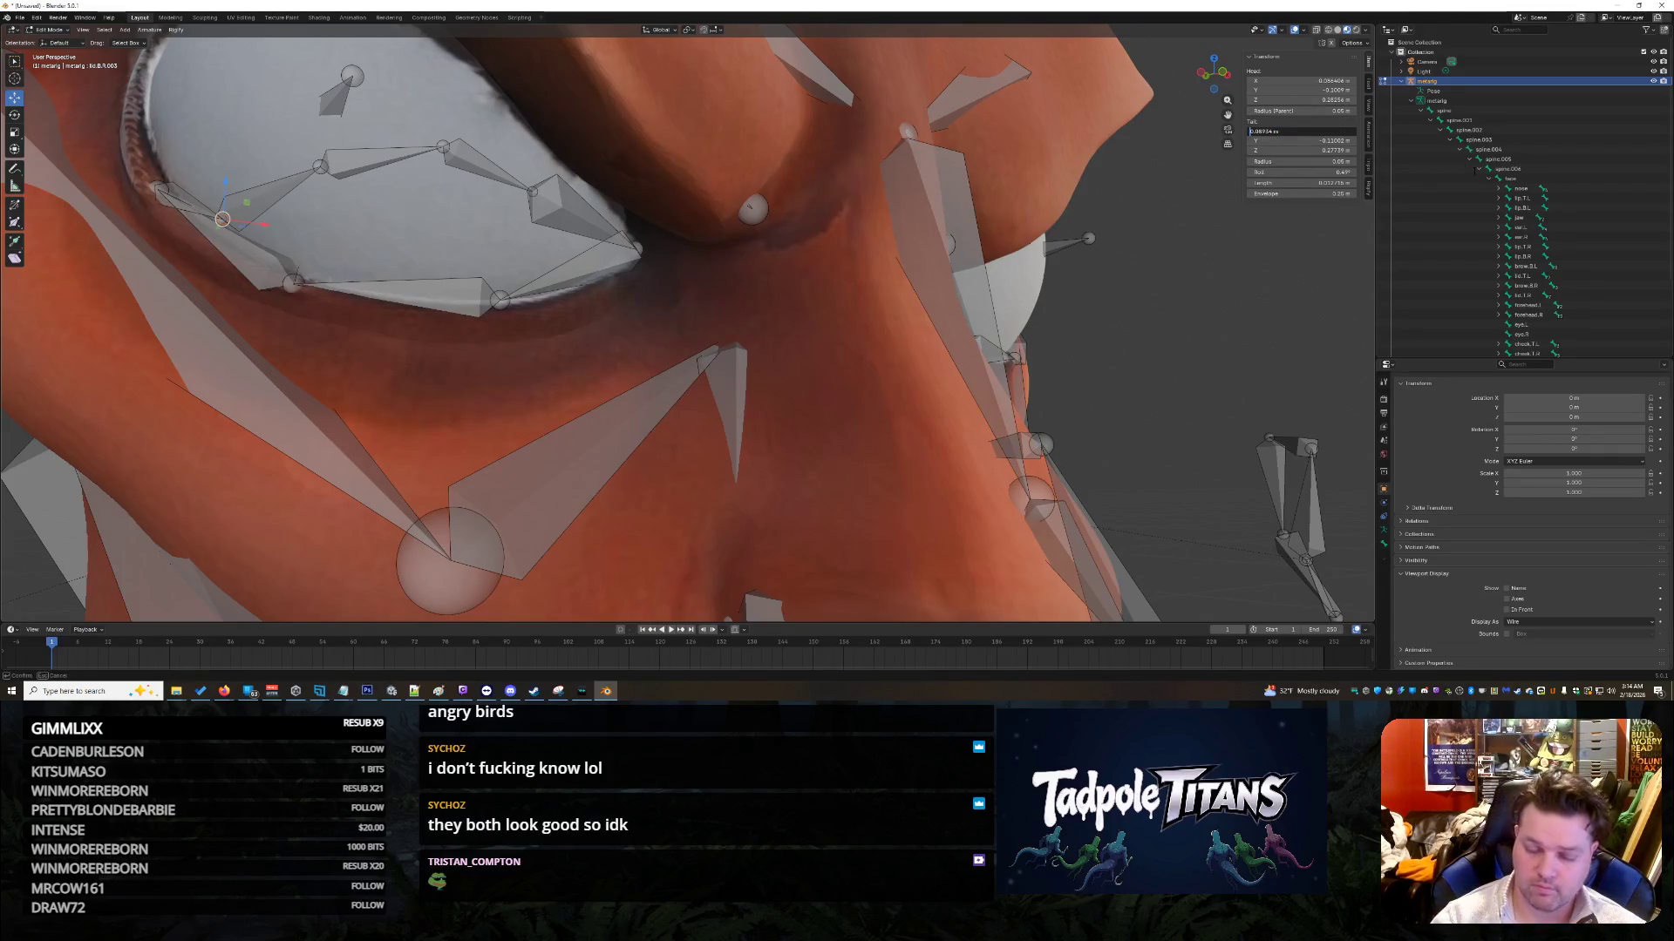
key("Return")
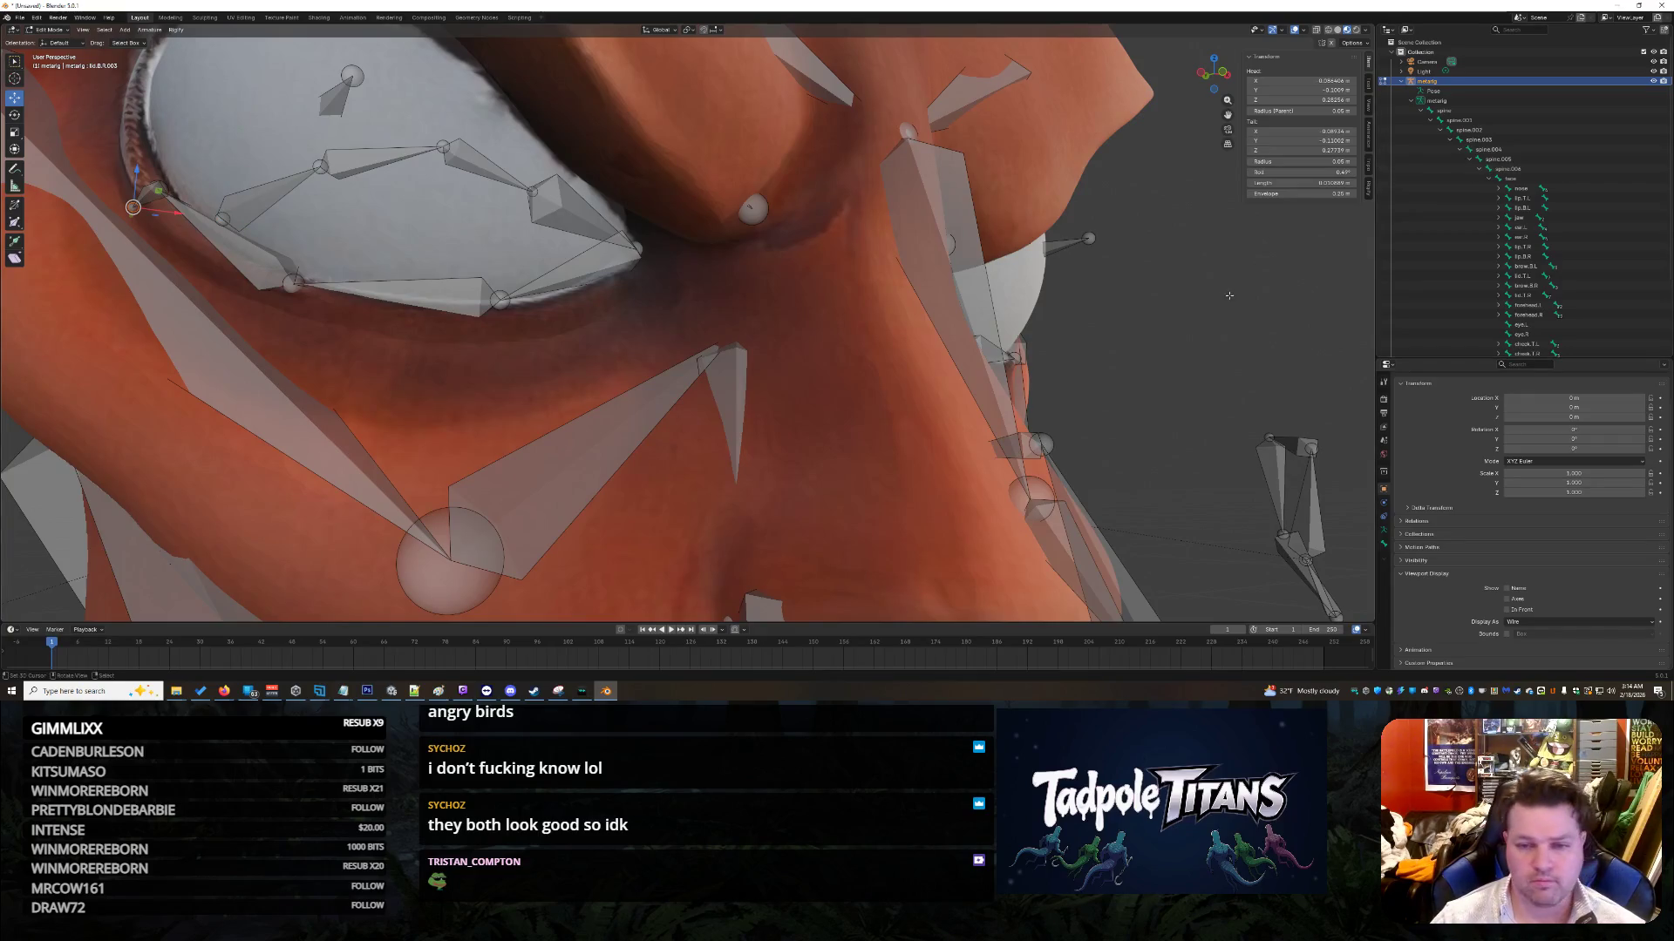
Step: Set the lid.T.L bone's tail Y to -0.11255
mouse_move(1168, 244)
middle_mouse_down()
mouse_move(1187, 298)
mouse_move(1169, 307)
middle_mouse_up()
scroll(1187, 298, "down", 3)
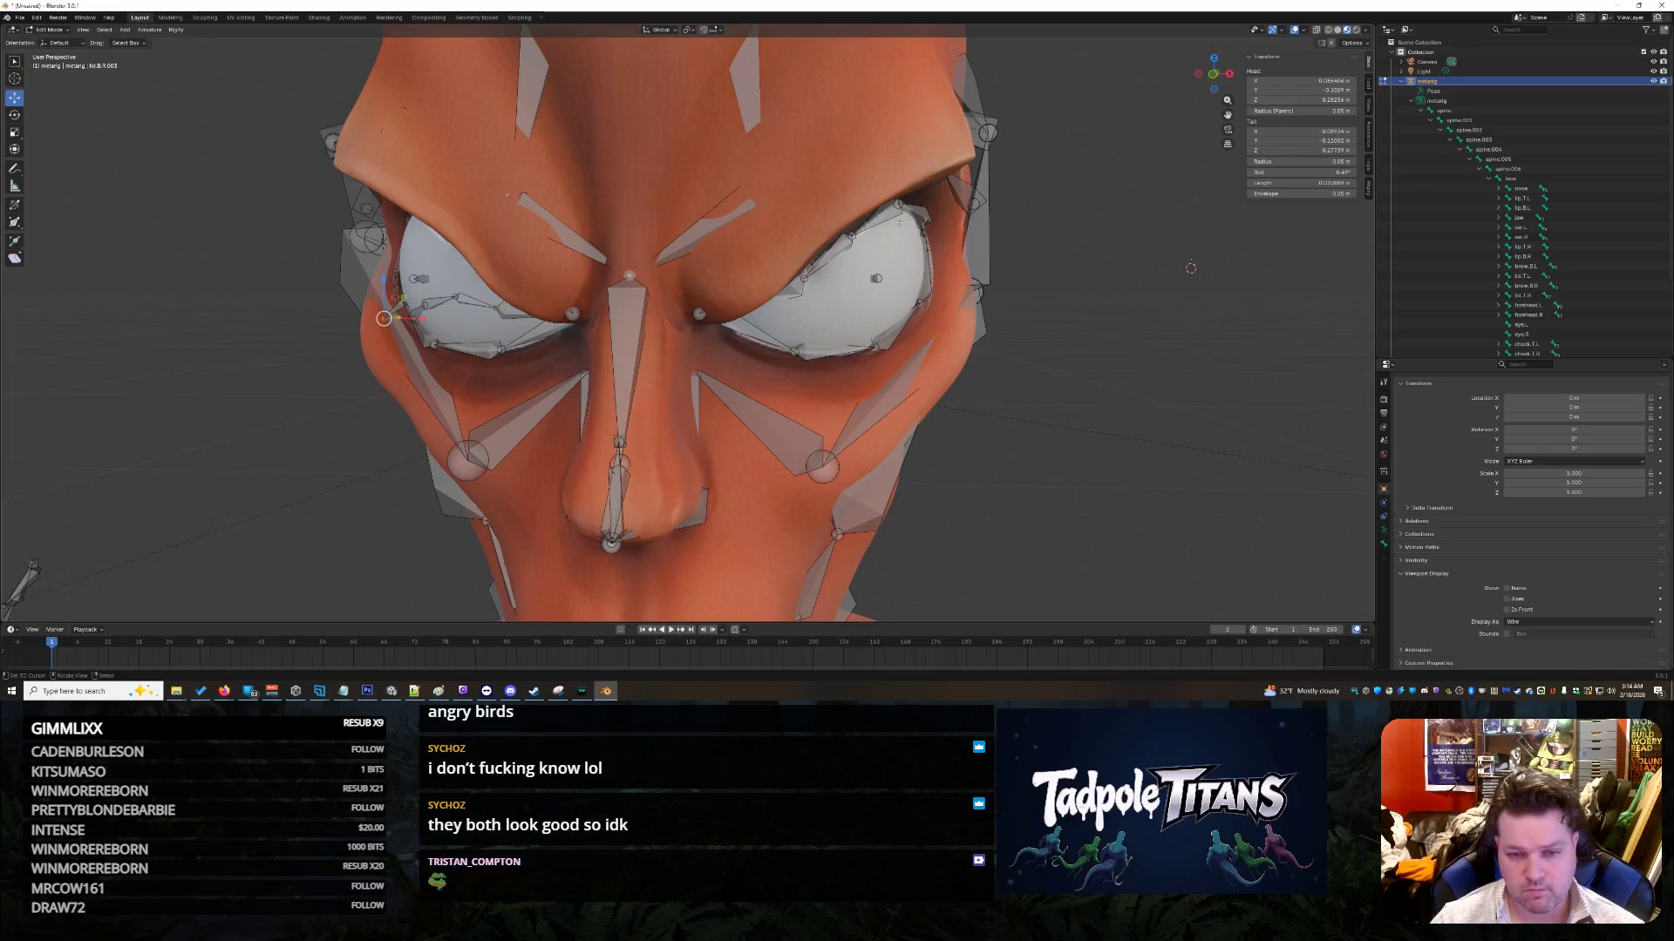
left_click(924, 227)
middle_click_drag(1159, 296, 1176, 319)
left_click(1299, 140)
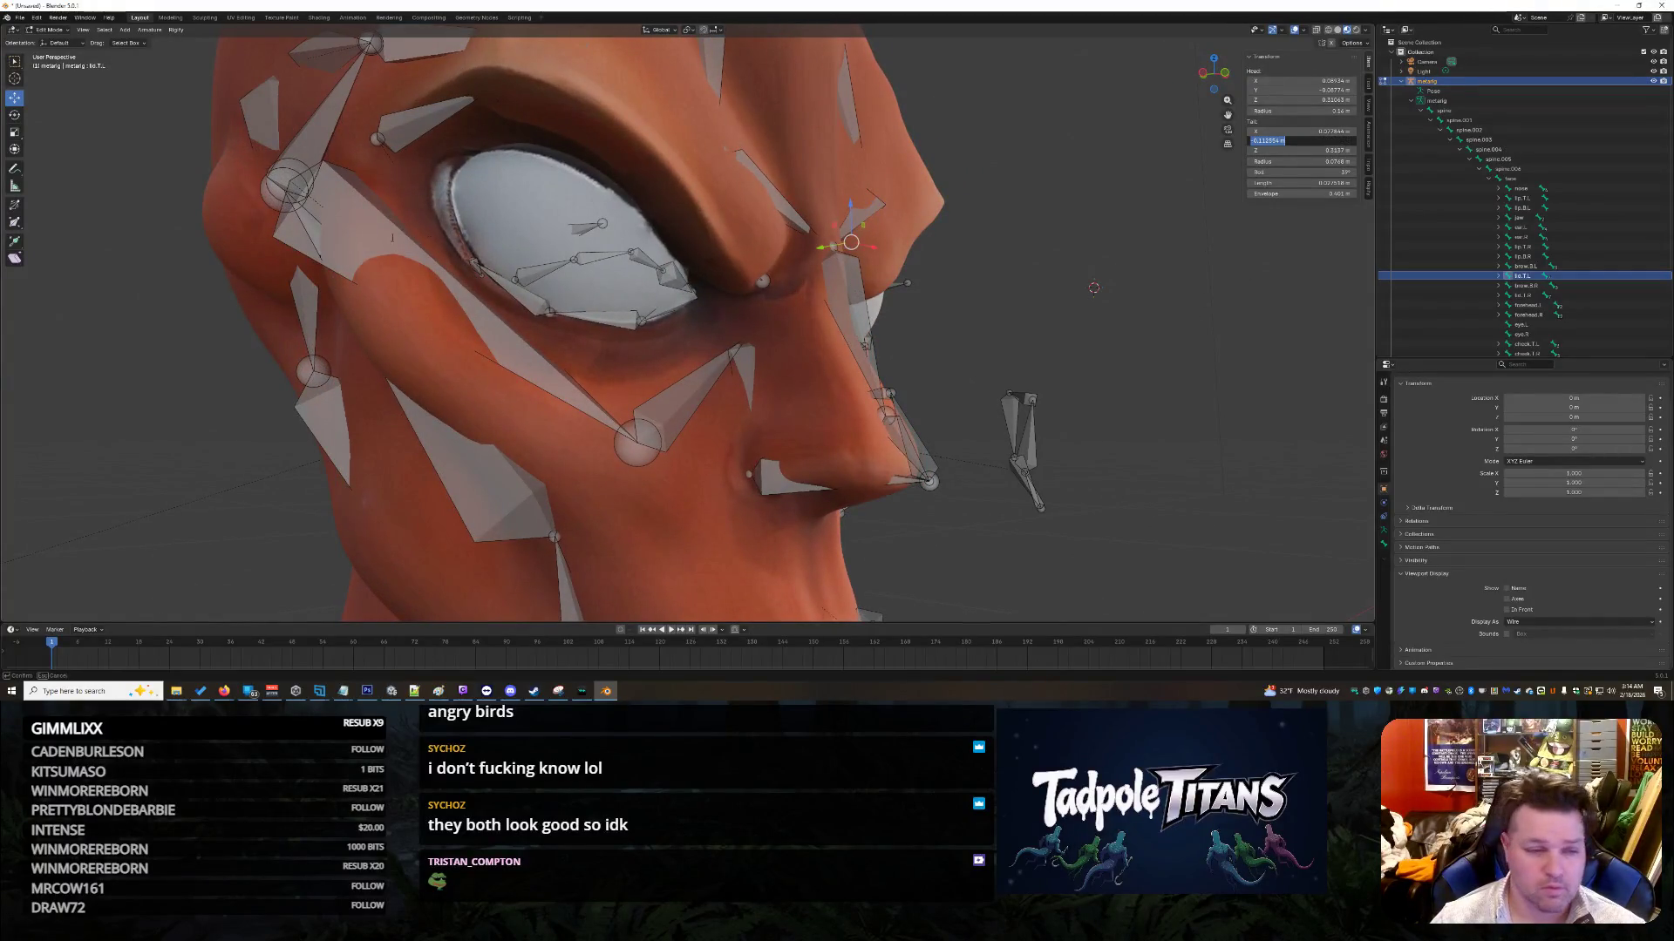
key("Return")
Step: Set lid.B.R.003's tail Z to 0.3137, then select a lid bone on the other eye
left_click(477, 271)
scroll(478, 272, "up", 5)
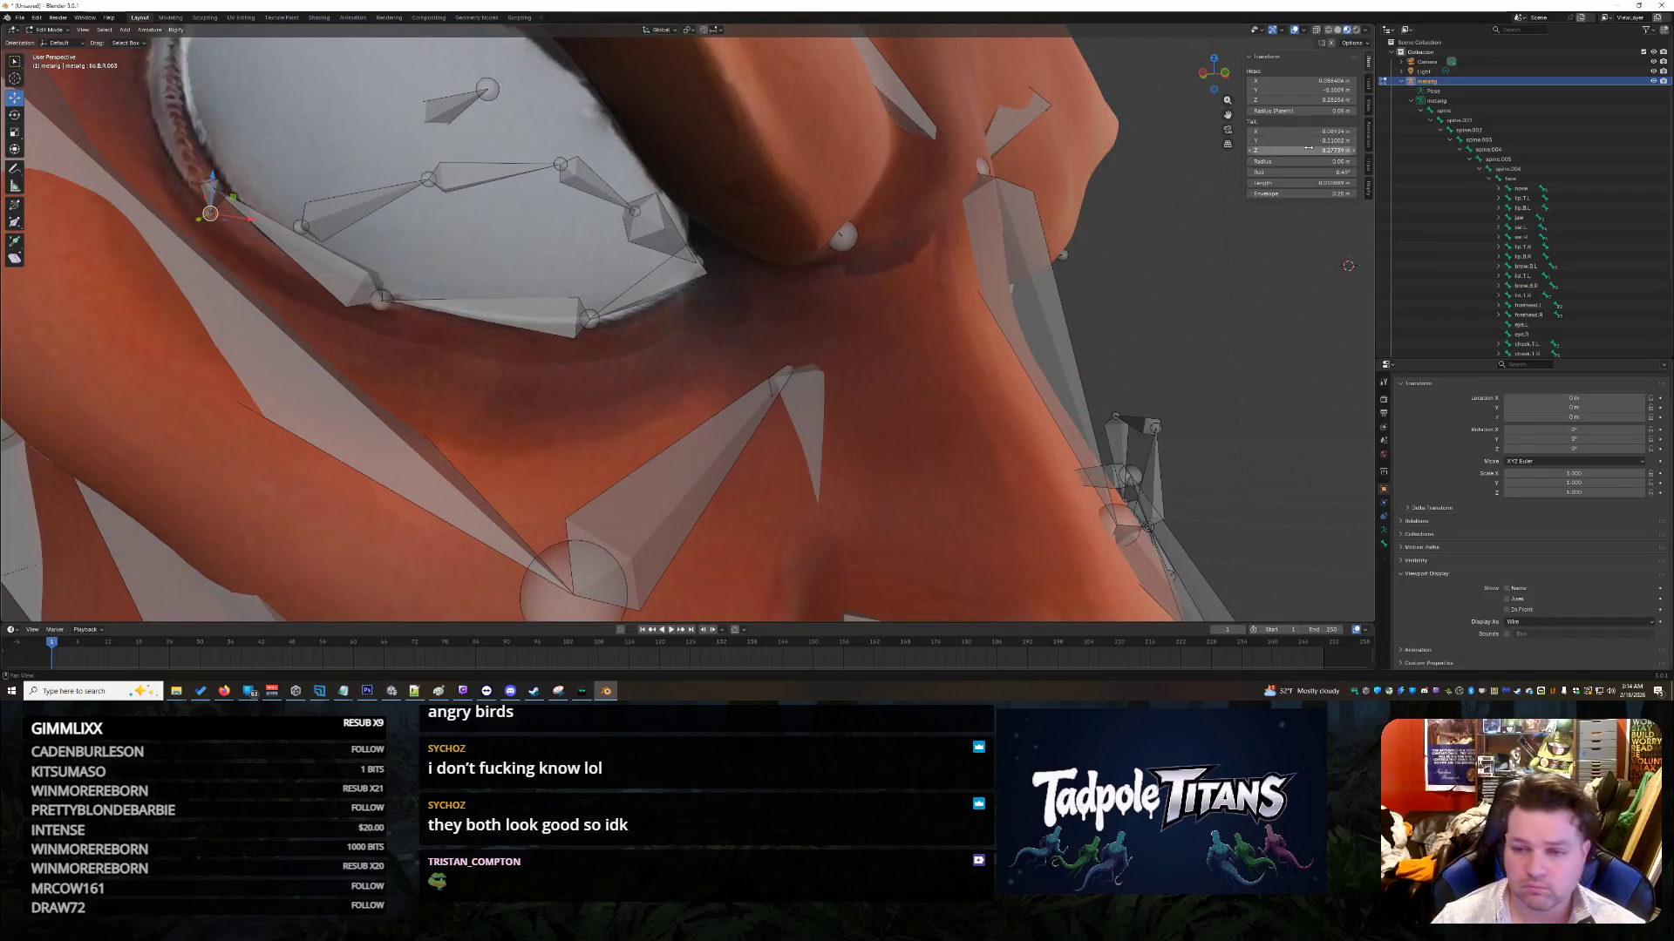
left_click(1340, 150)
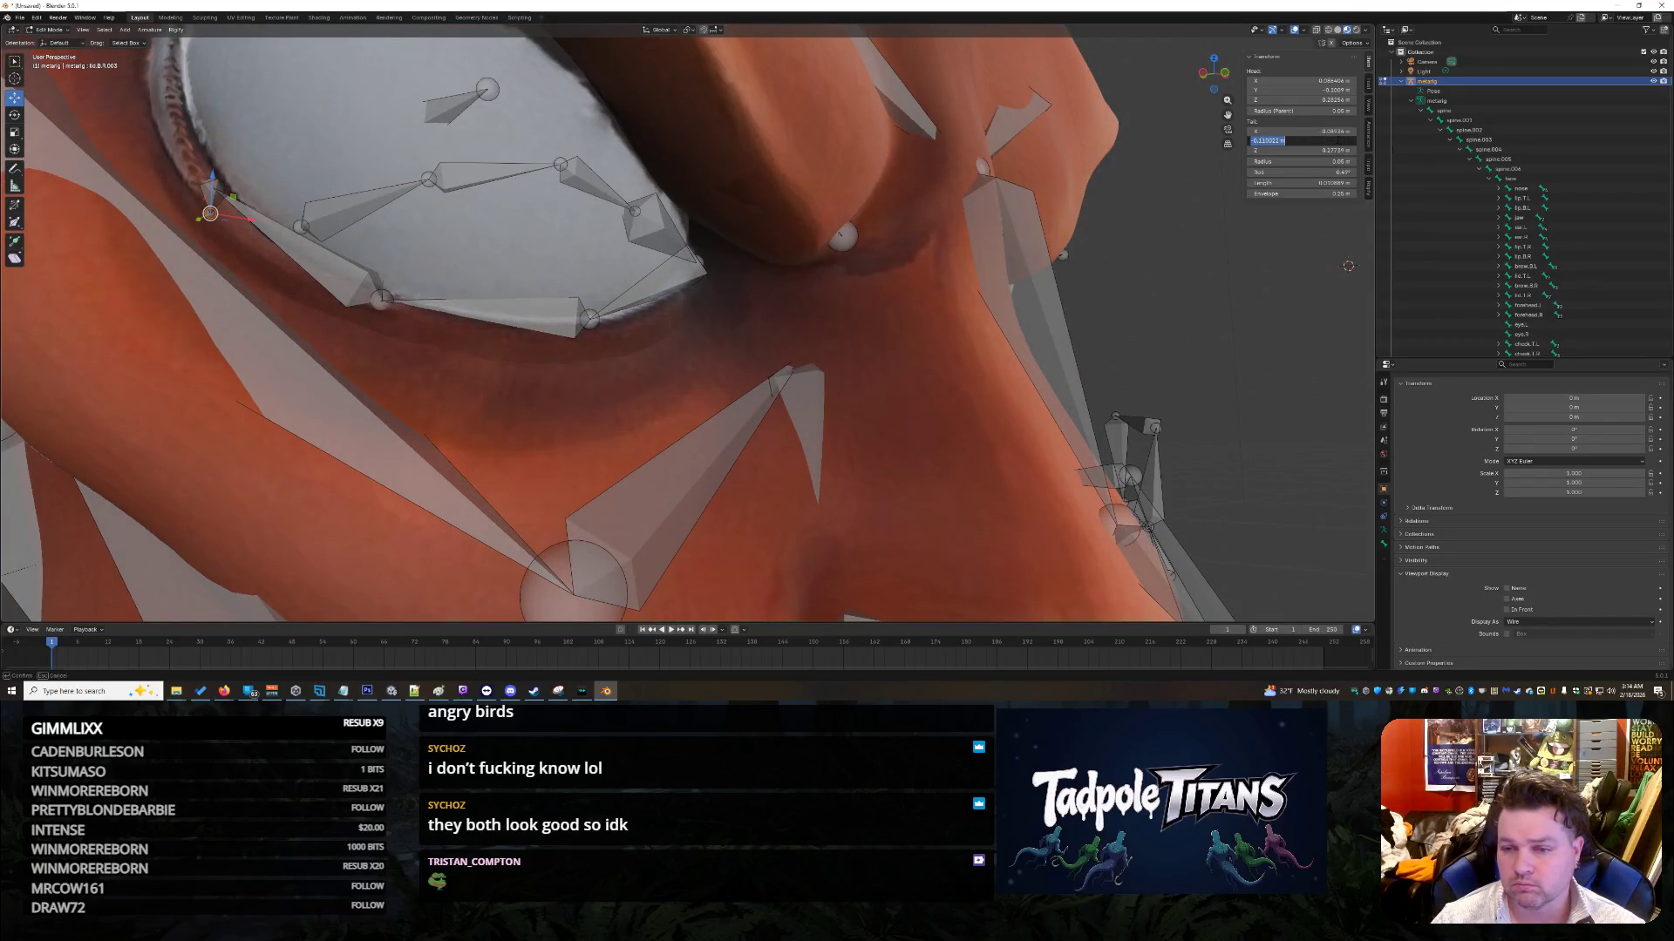
key("BackSpace")
key("Return")
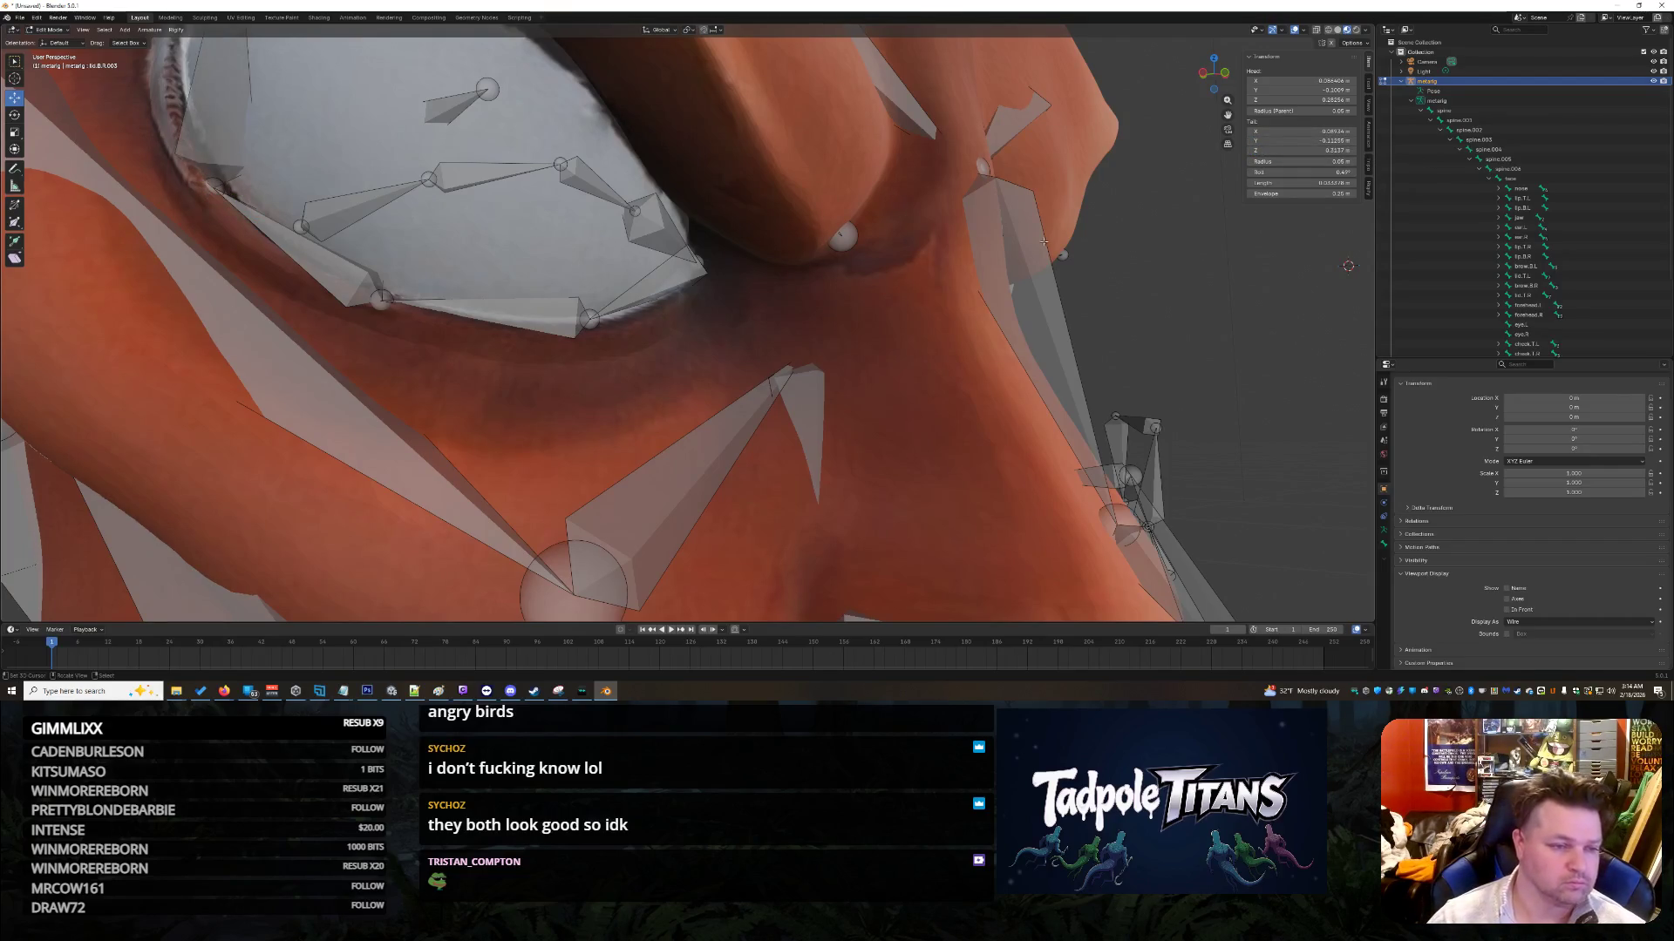
scroll(650, 171, "down", 5)
mouse_move(650, 171)
middle_mouse_down()
mouse_move(961, 200)
mouse_move(1038, 297)
mouse_move(1163, 369)
middle_mouse_up()
left_click(915, 220)
scroll(1165, 369, "up", 2)
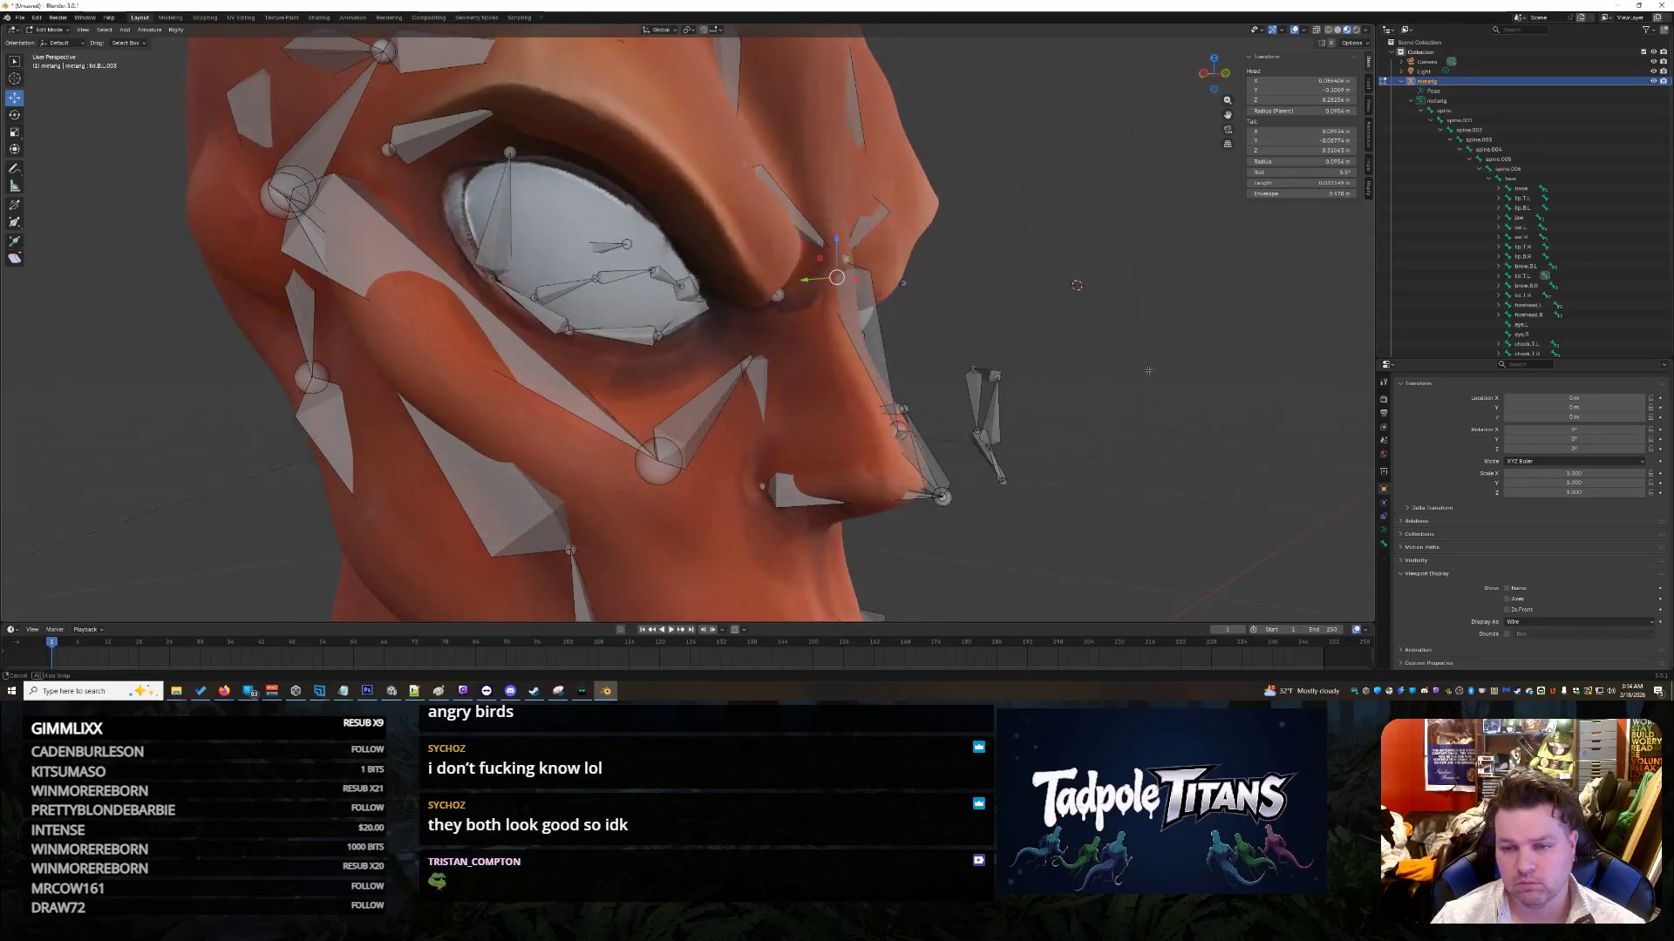
Step: Set the eye-corner lid bone's tail Z to 0.31063
scroll(1064, 349, "up", 2)
middle_click_drag(1064, 349, 893, 298)
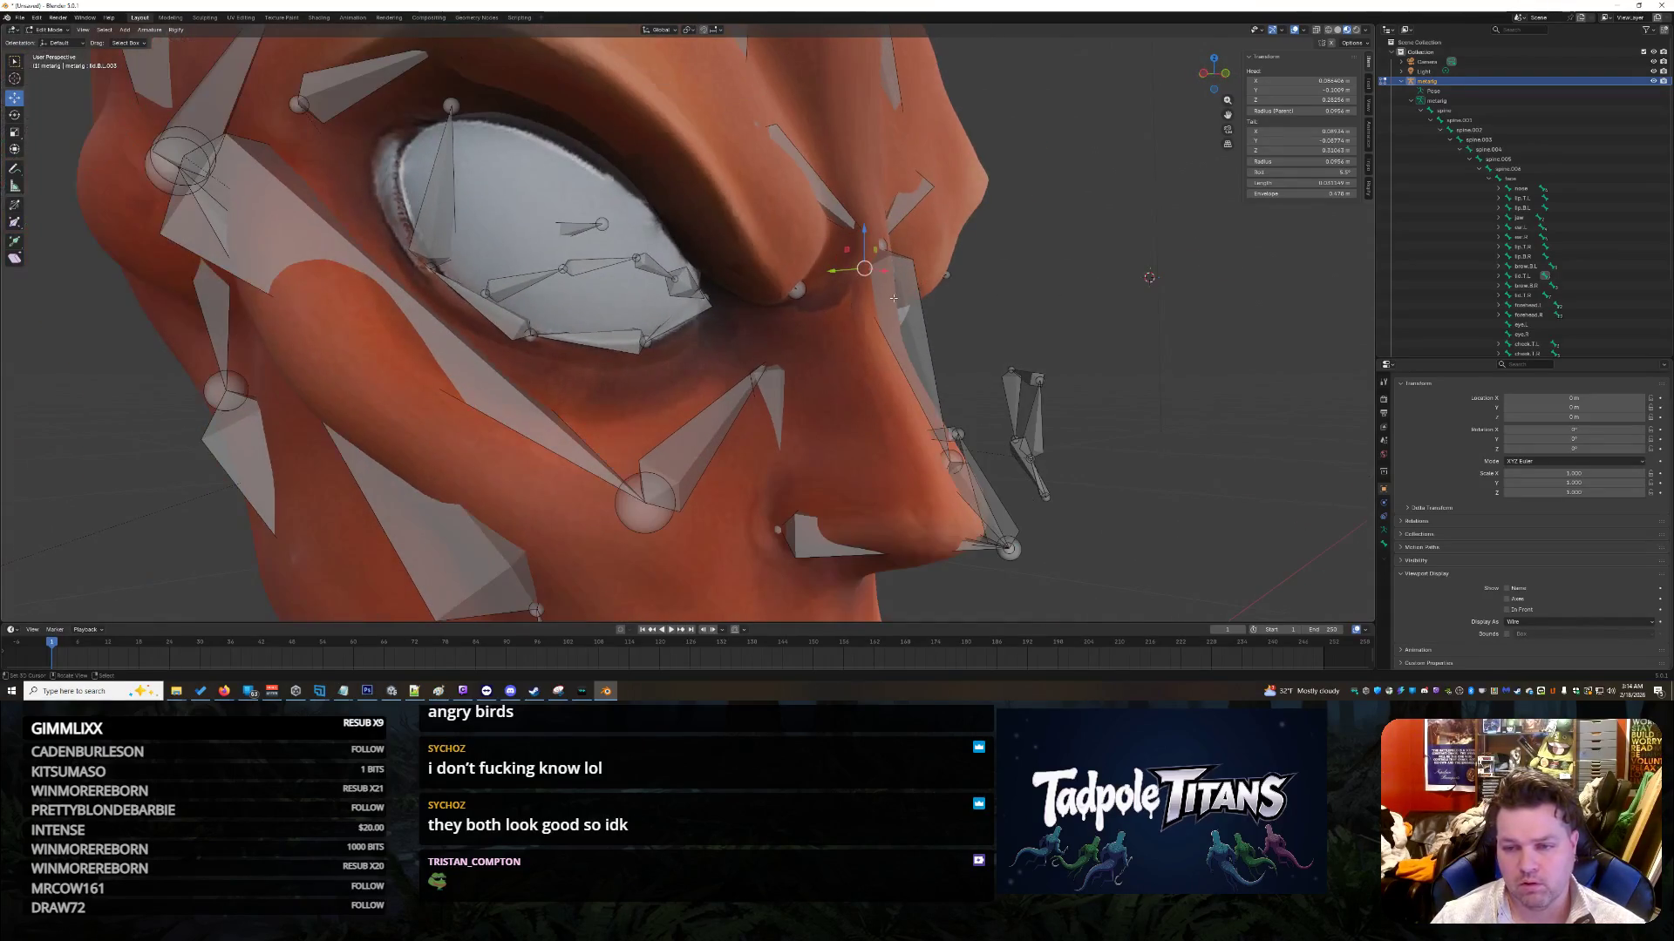
left_click(445, 167)
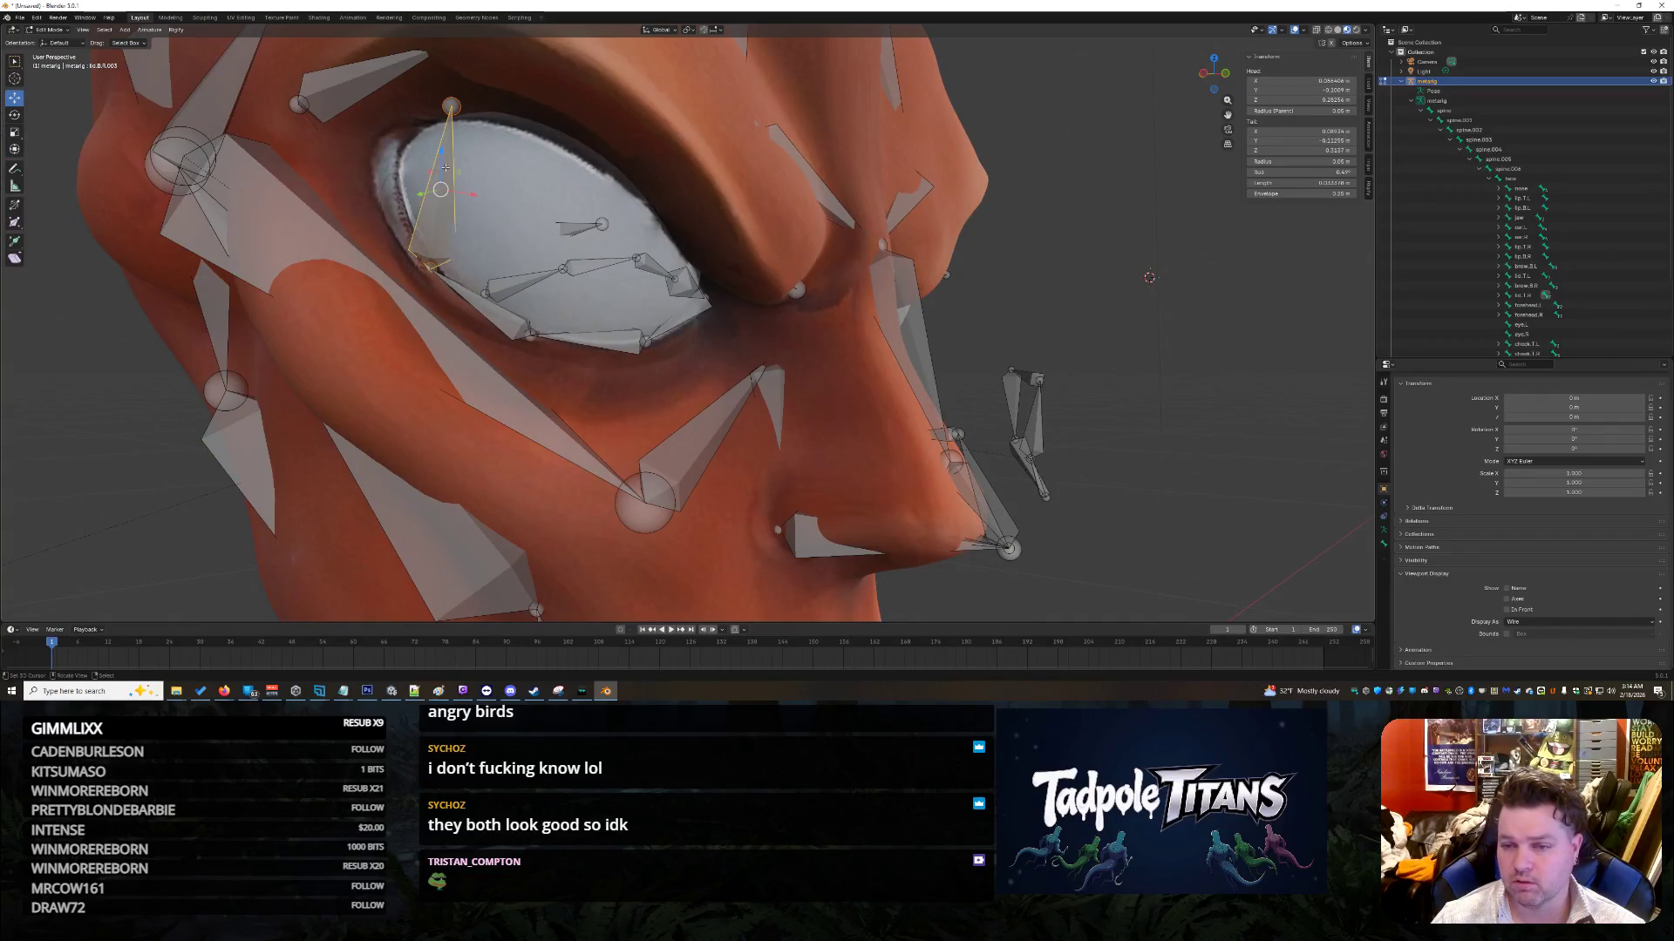
left_click(1290, 150)
type(".3163")
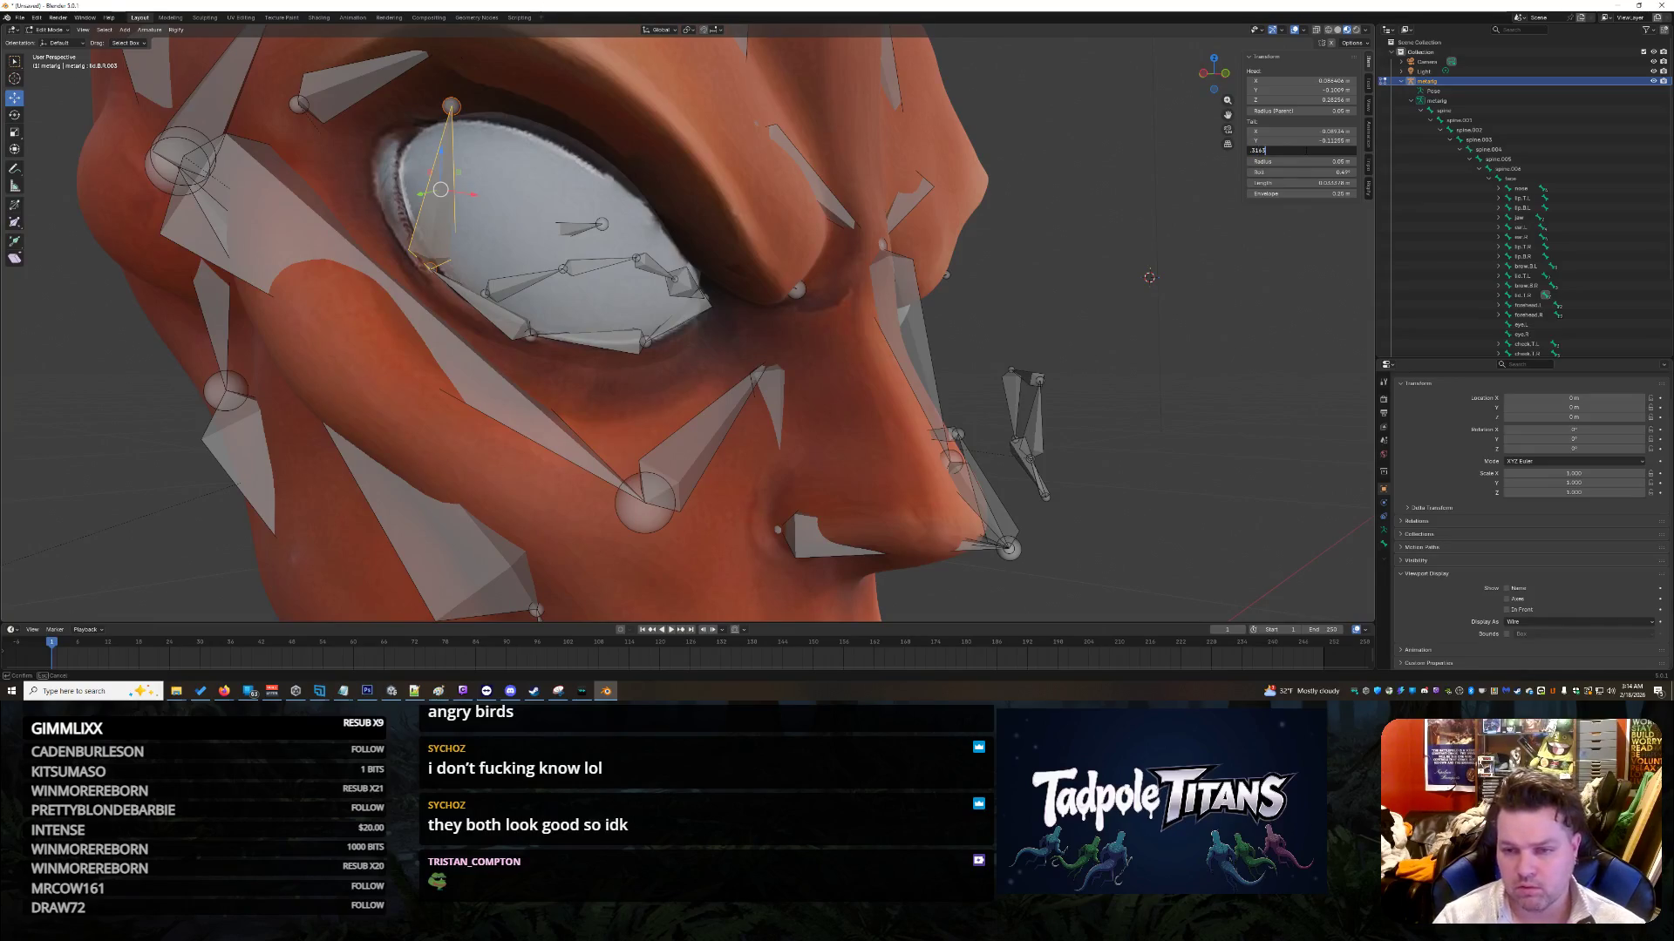
key("Return")
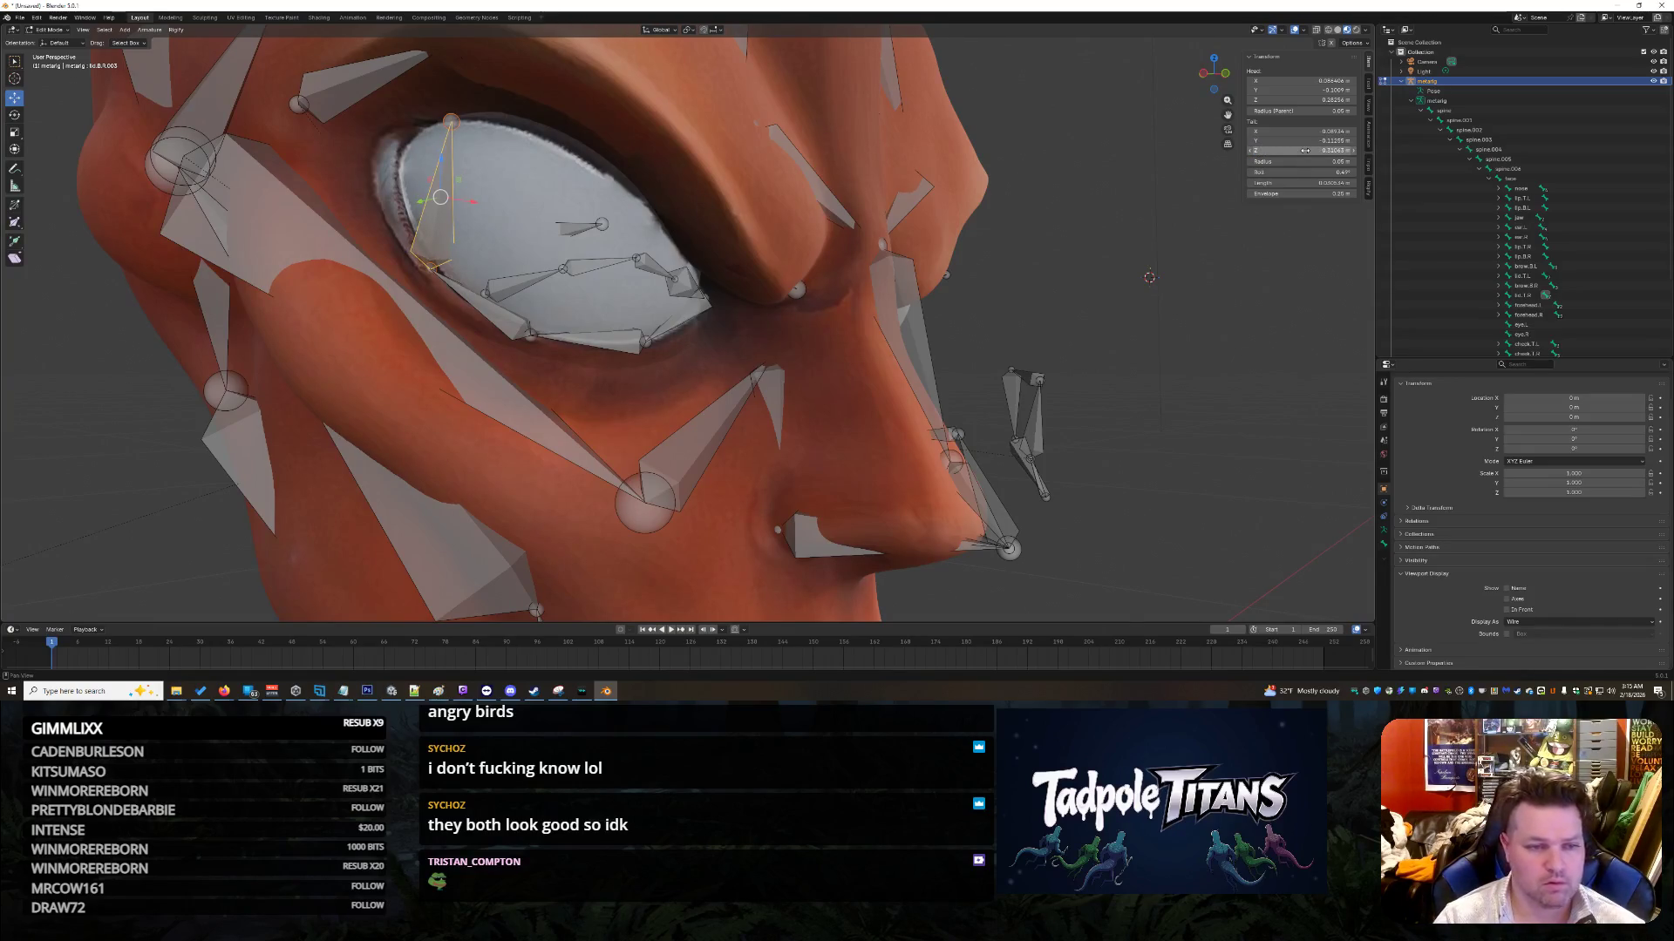
Step: Give the eyelid bone at the other eye's corner a tail Y of -0.11255
mouse_move(1028, 209)
middle_mouse_down()
mouse_move(977, 198)
mouse_move(1137, 390)
mouse_move(408, 145)
middle_mouse_up()
left_click(974, 197)
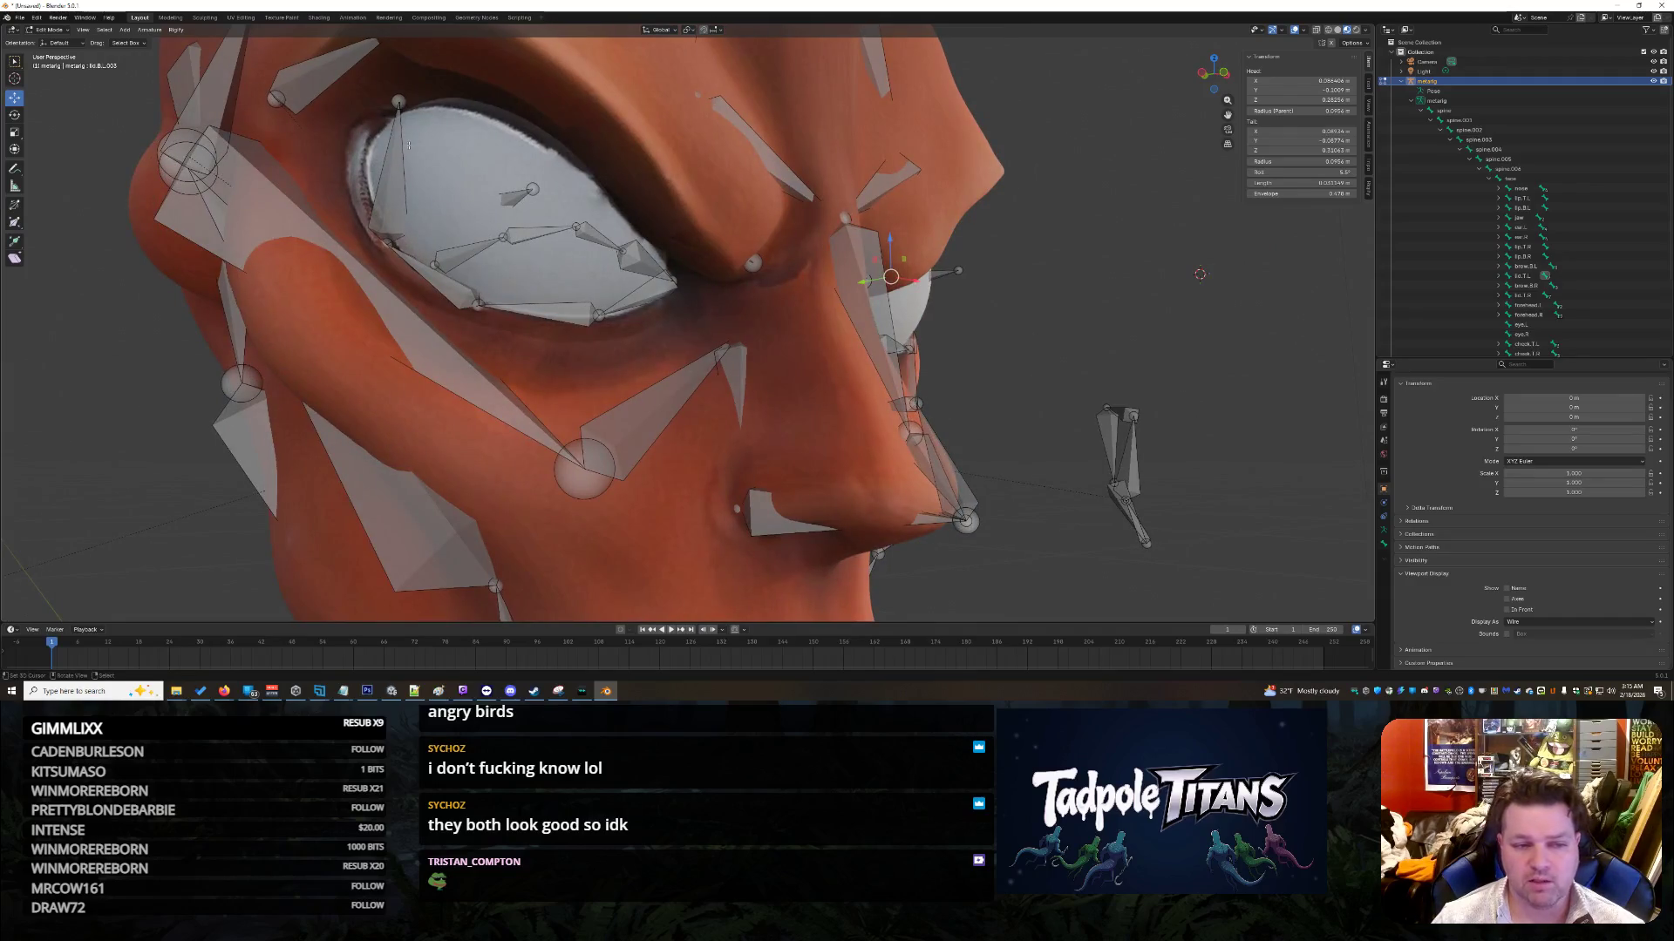
left_click(394, 154)
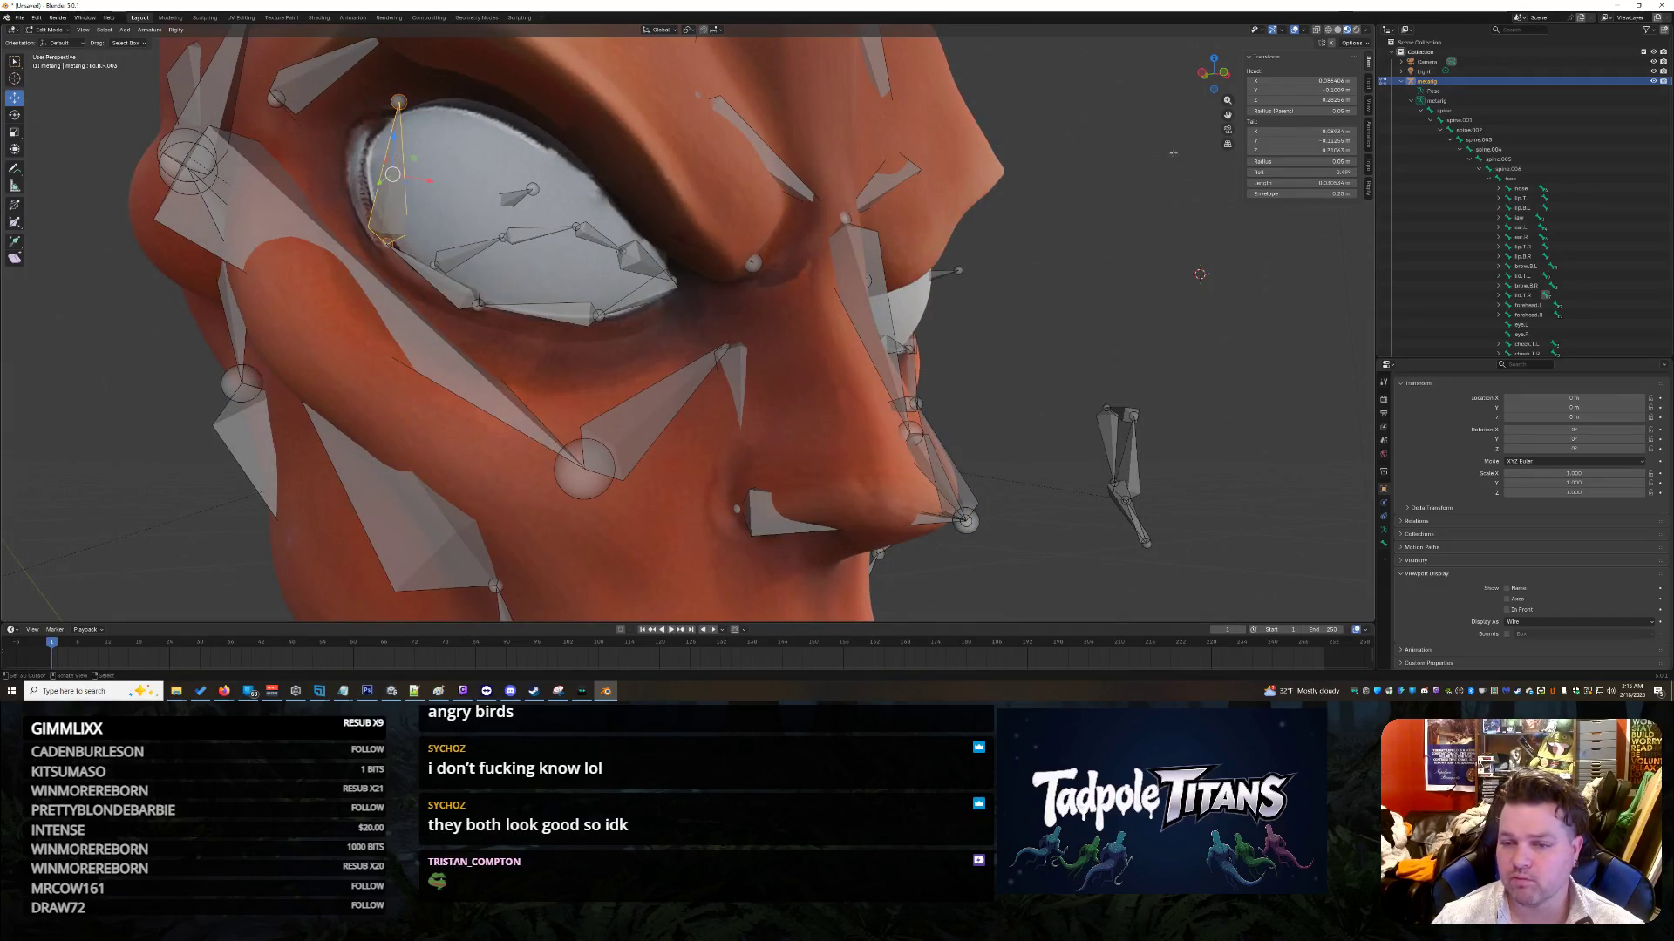
left_click(1299, 140)
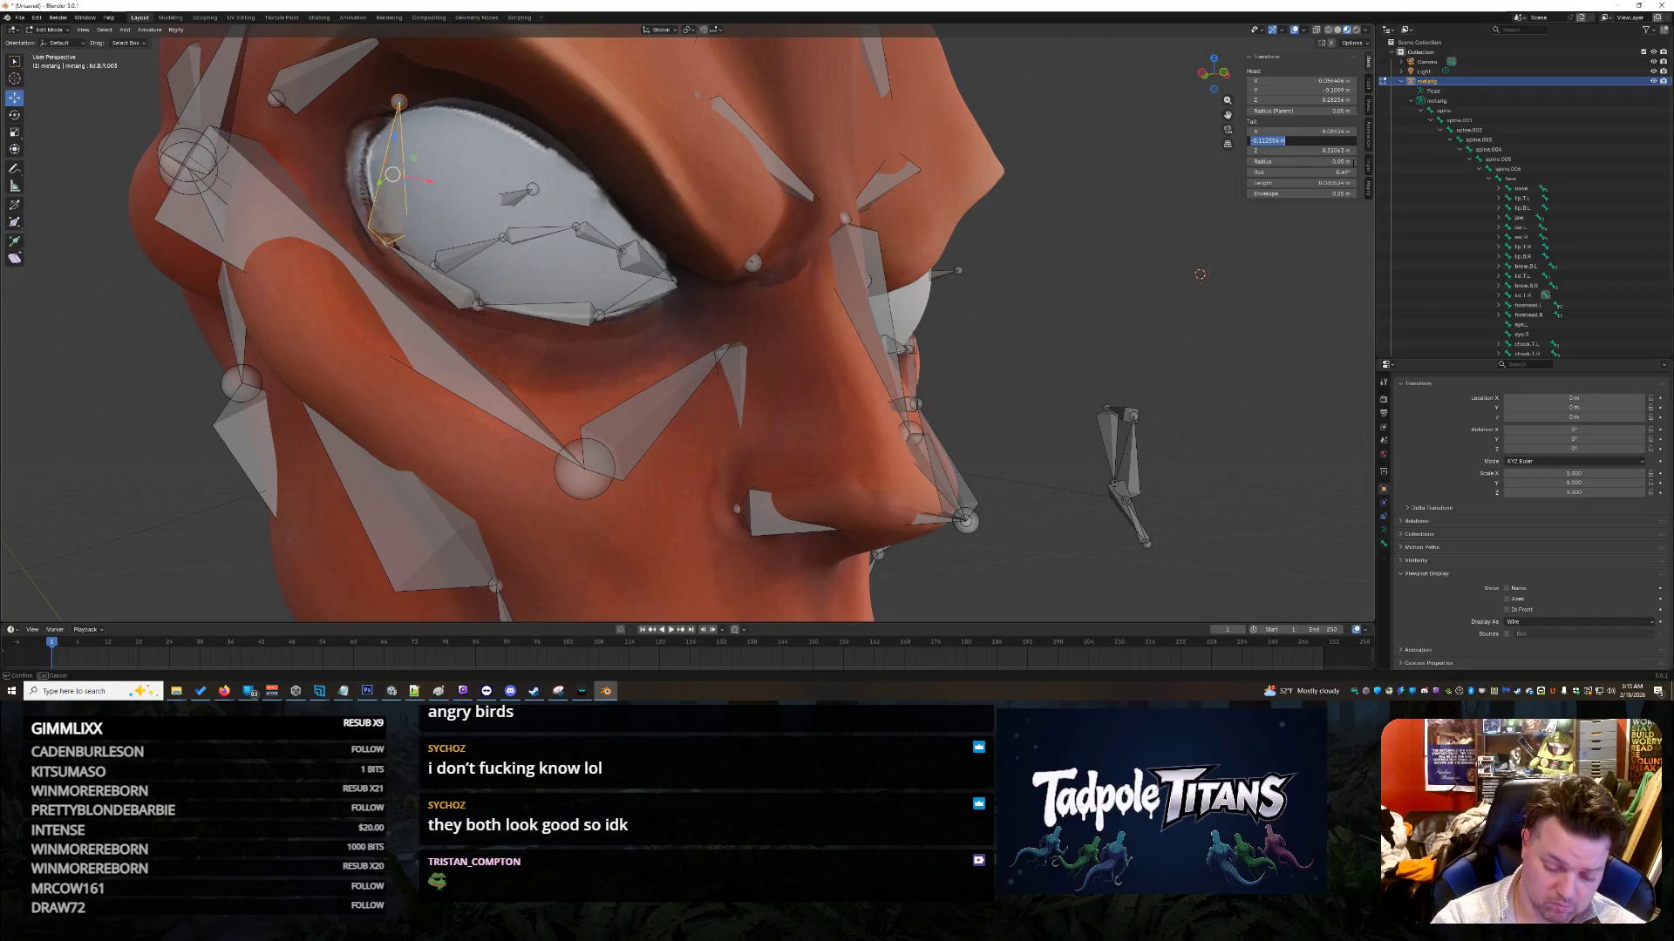
type(".08")
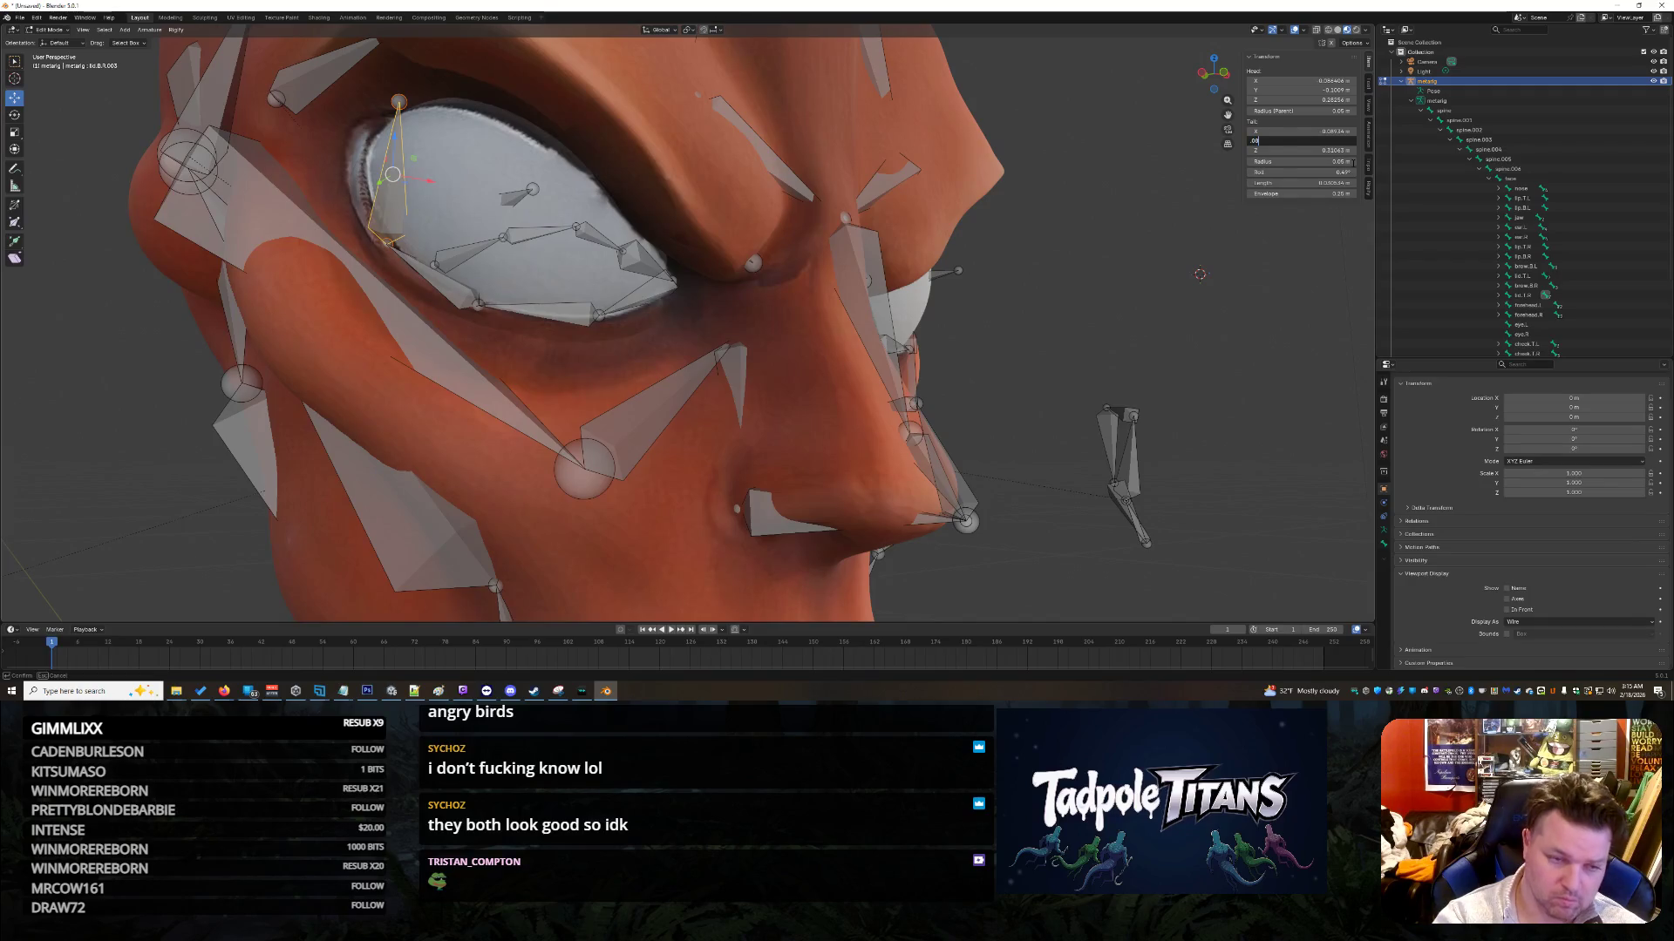
key("BackSpace")
key("BackSpace")
type("-0.")
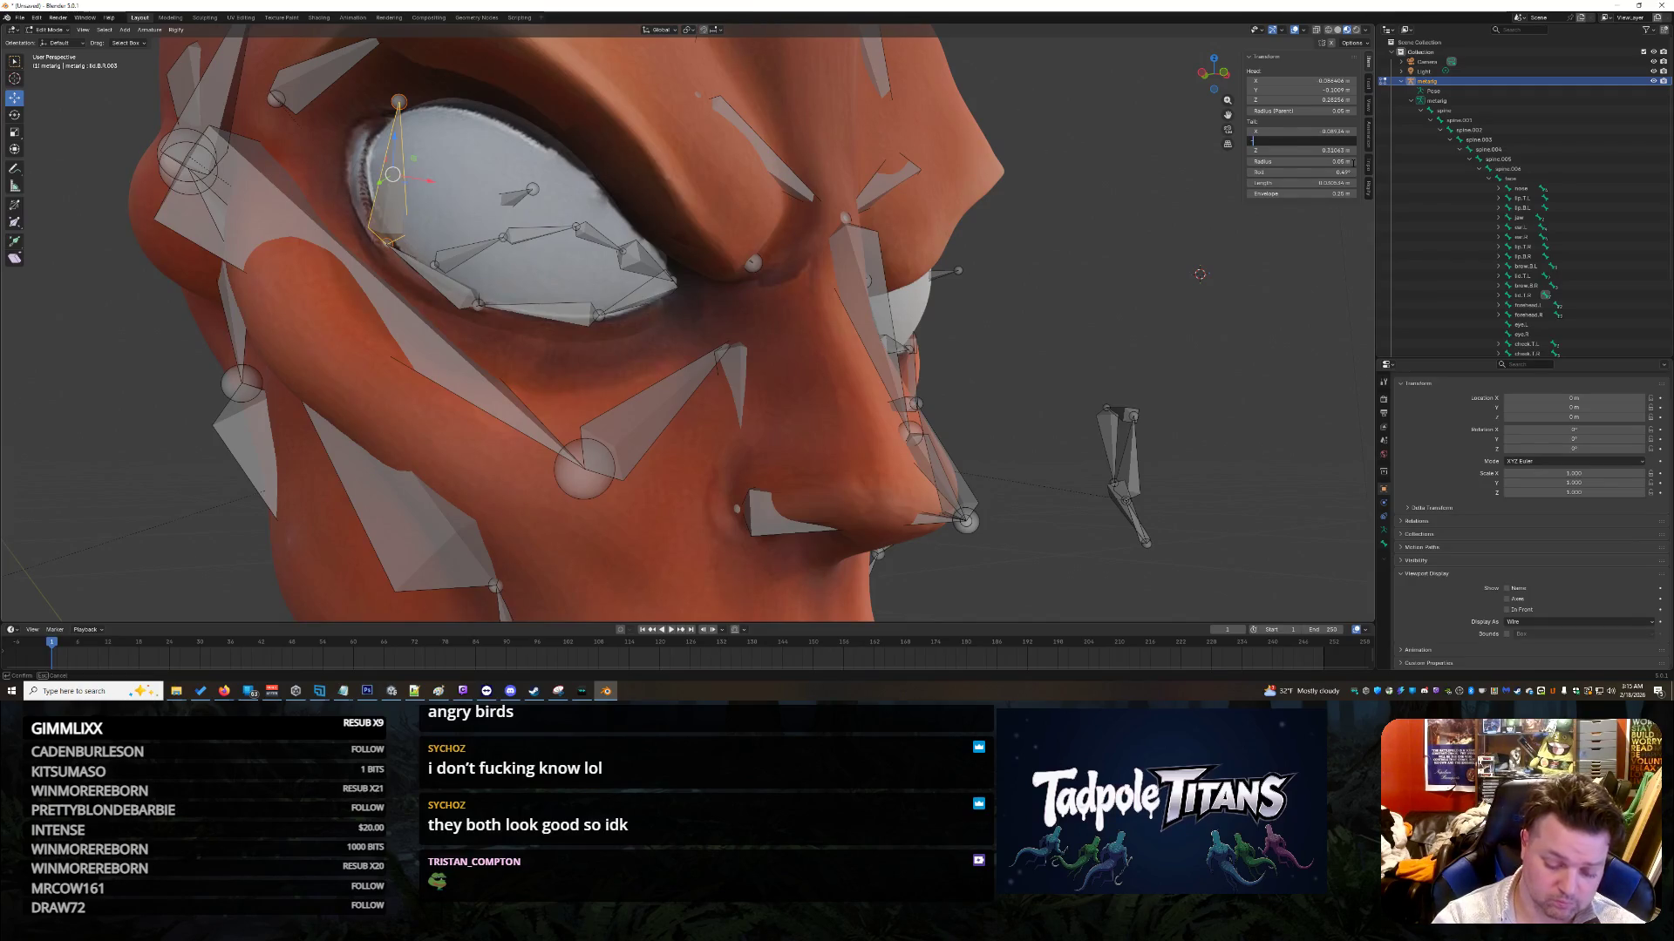
type("11255")
key("Return")
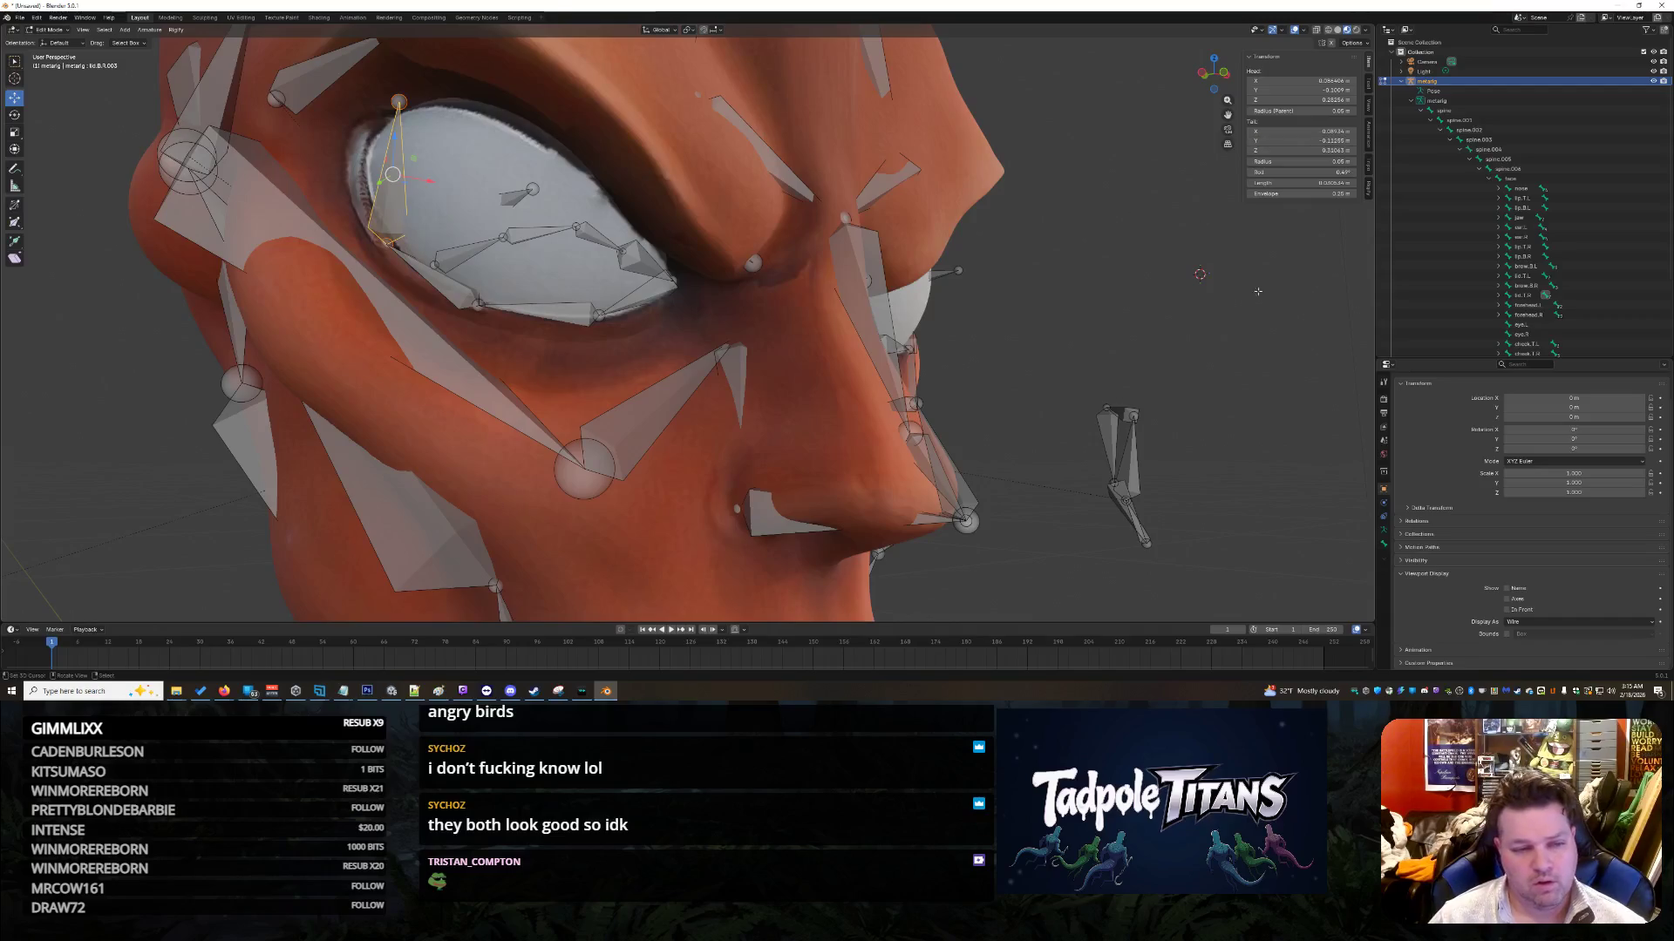
mouse_move(1309, 237)
middle_mouse_down()
mouse_move(967, 238)
mouse_move(1041, 301)
mouse_move(1178, 357)
mouse_move(1037, 359)
mouse_move(1167, 368)
middle_mouse_up()
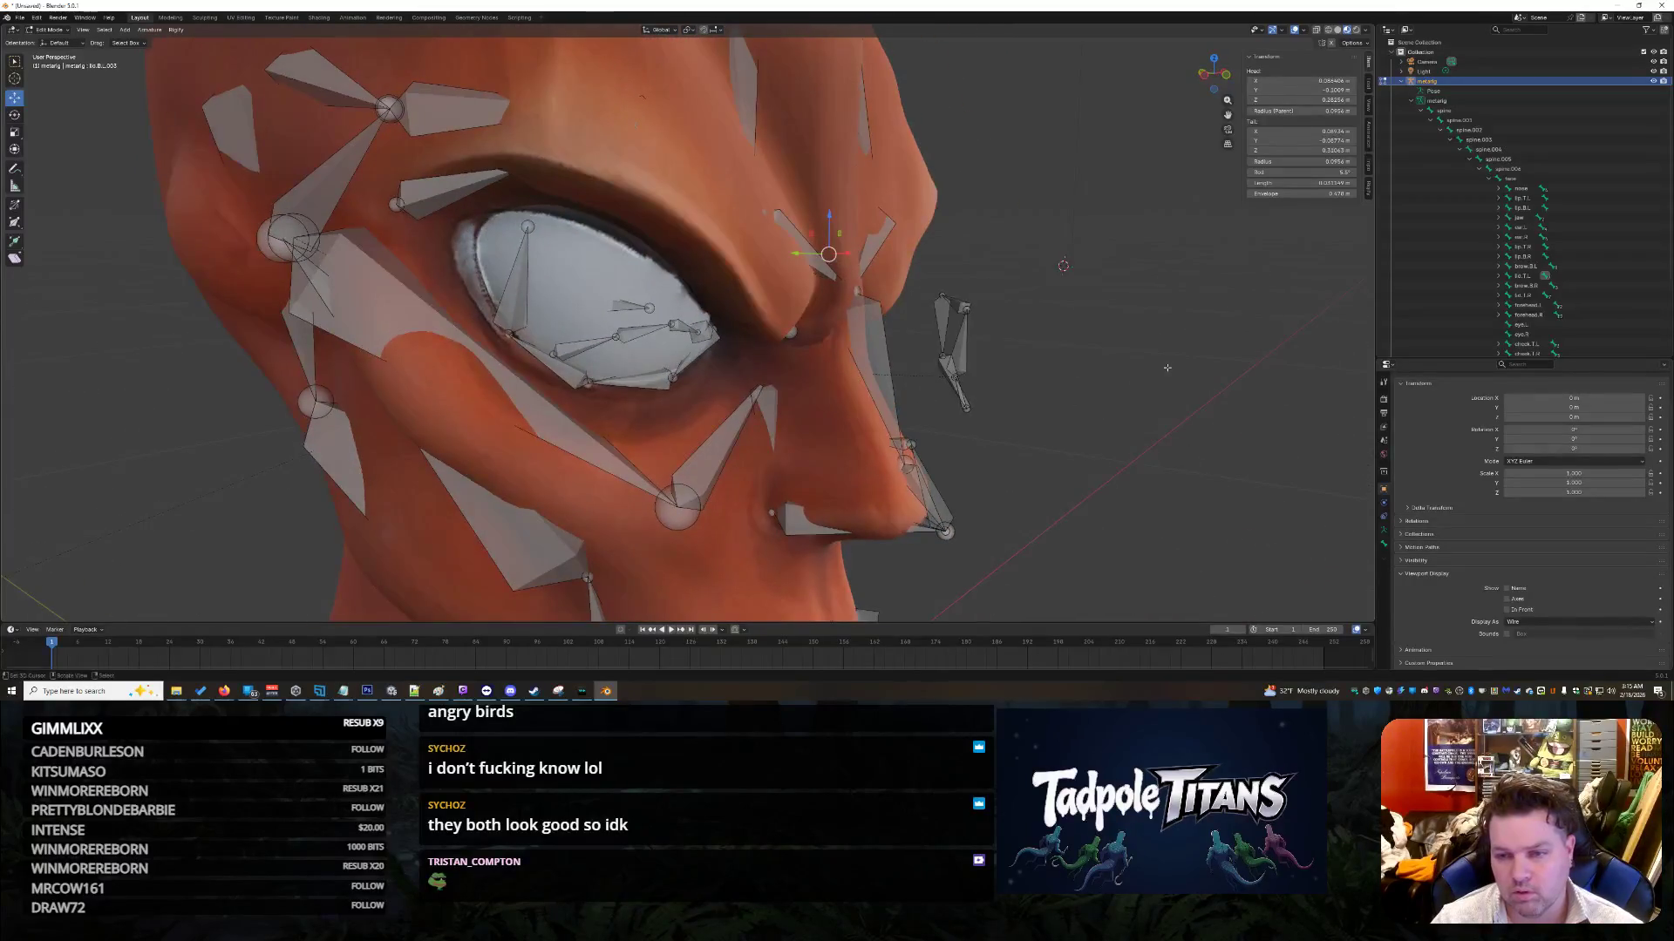
Step: Negate the tail Y of the bone over the eye to -0.08774
left_click(526, 277)
double_click(1299, 140)
type("-")
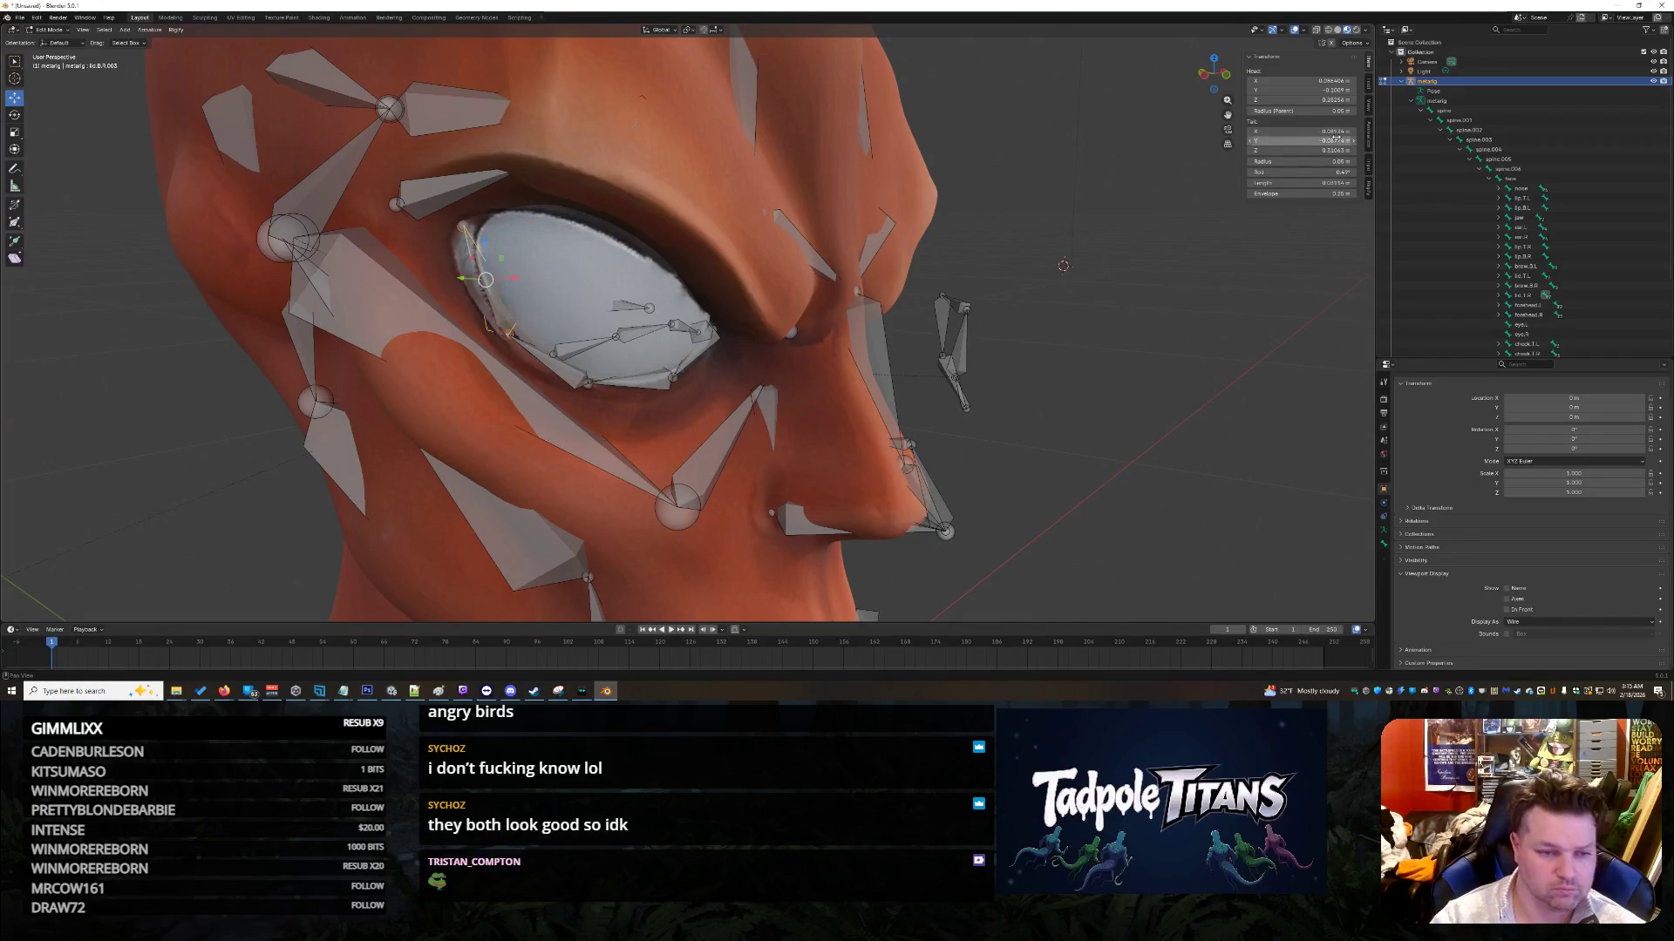
key("Return")
mouse_move(1089, 339)
middle_mouse_down()
mouse_move(1128, 339)
mouse_move(1072, 339)
mouse_move(1142, 339)
middle_mouse_up()
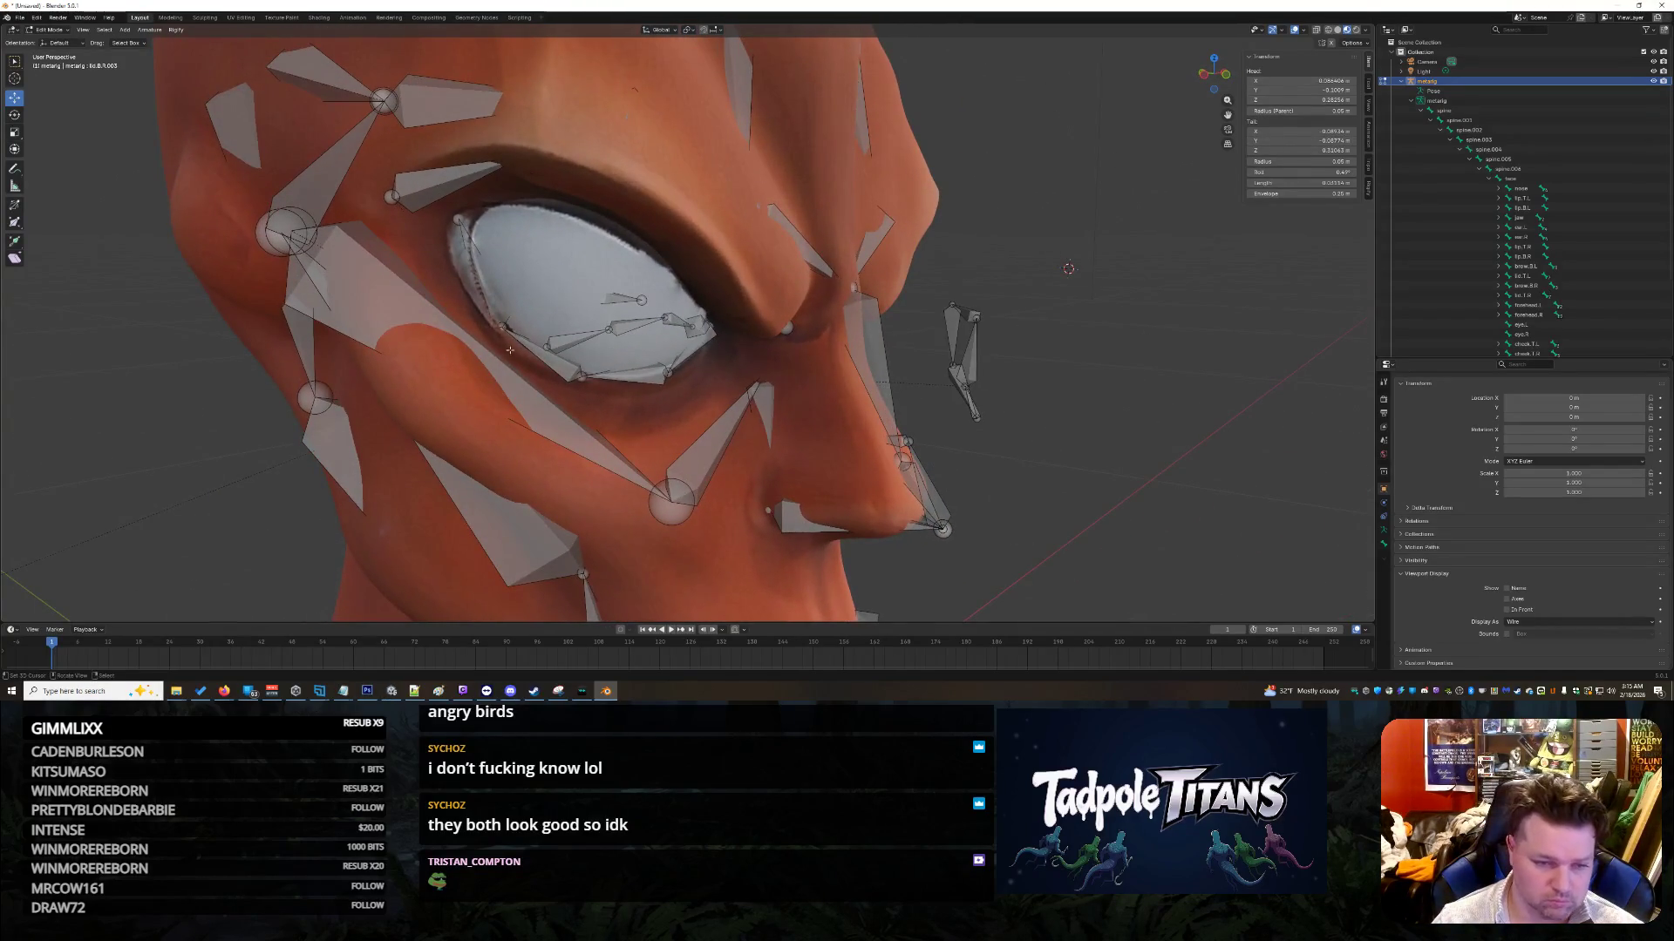
left_click(459, 219)
left_click(1303, 131)
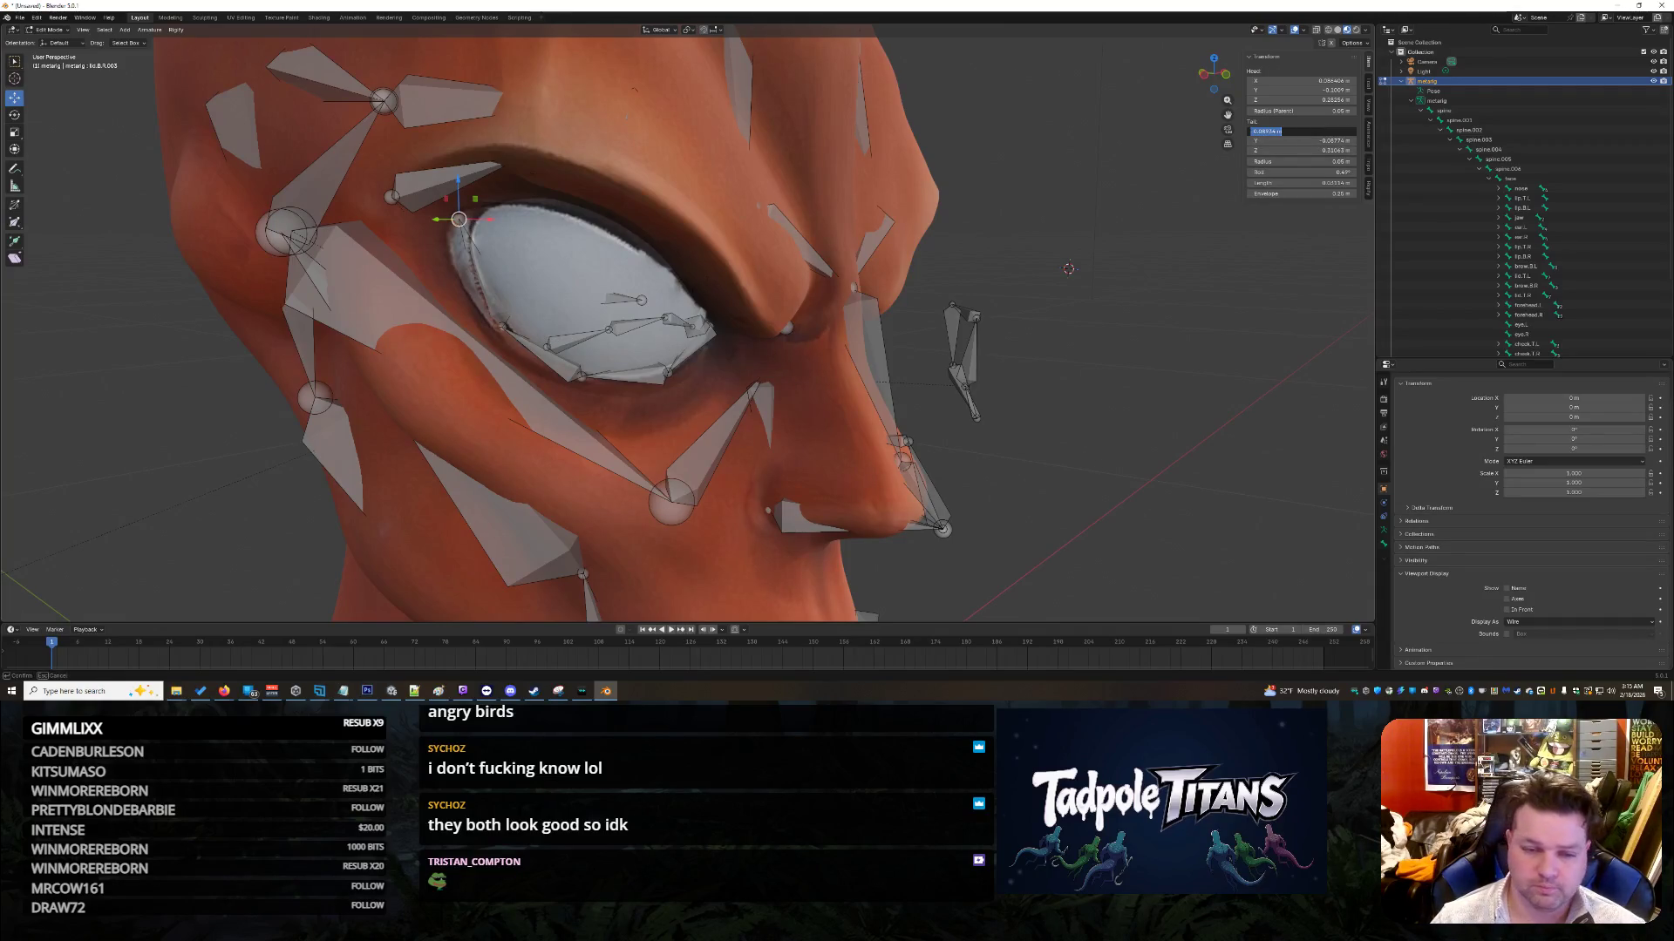
key("Escape")
Step: Set the upper eyelid bone's head X to 0.08934 and keep tail Y at -0.08774
left_click(546, 346)
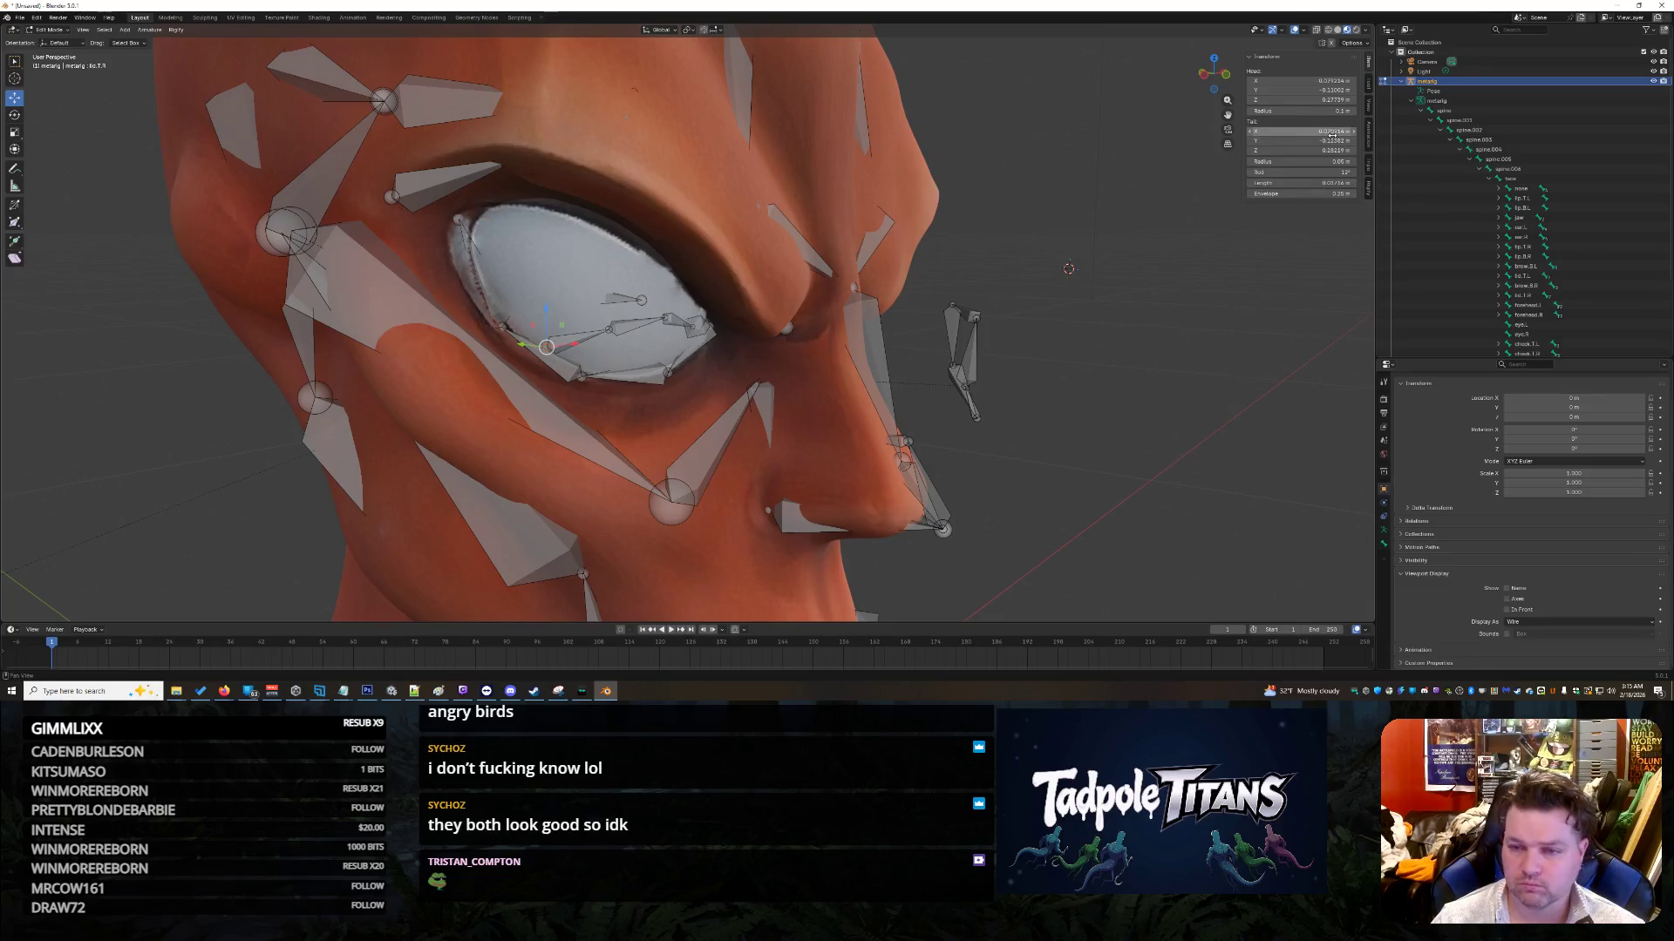
left_click(1303, 80)
key("Return")
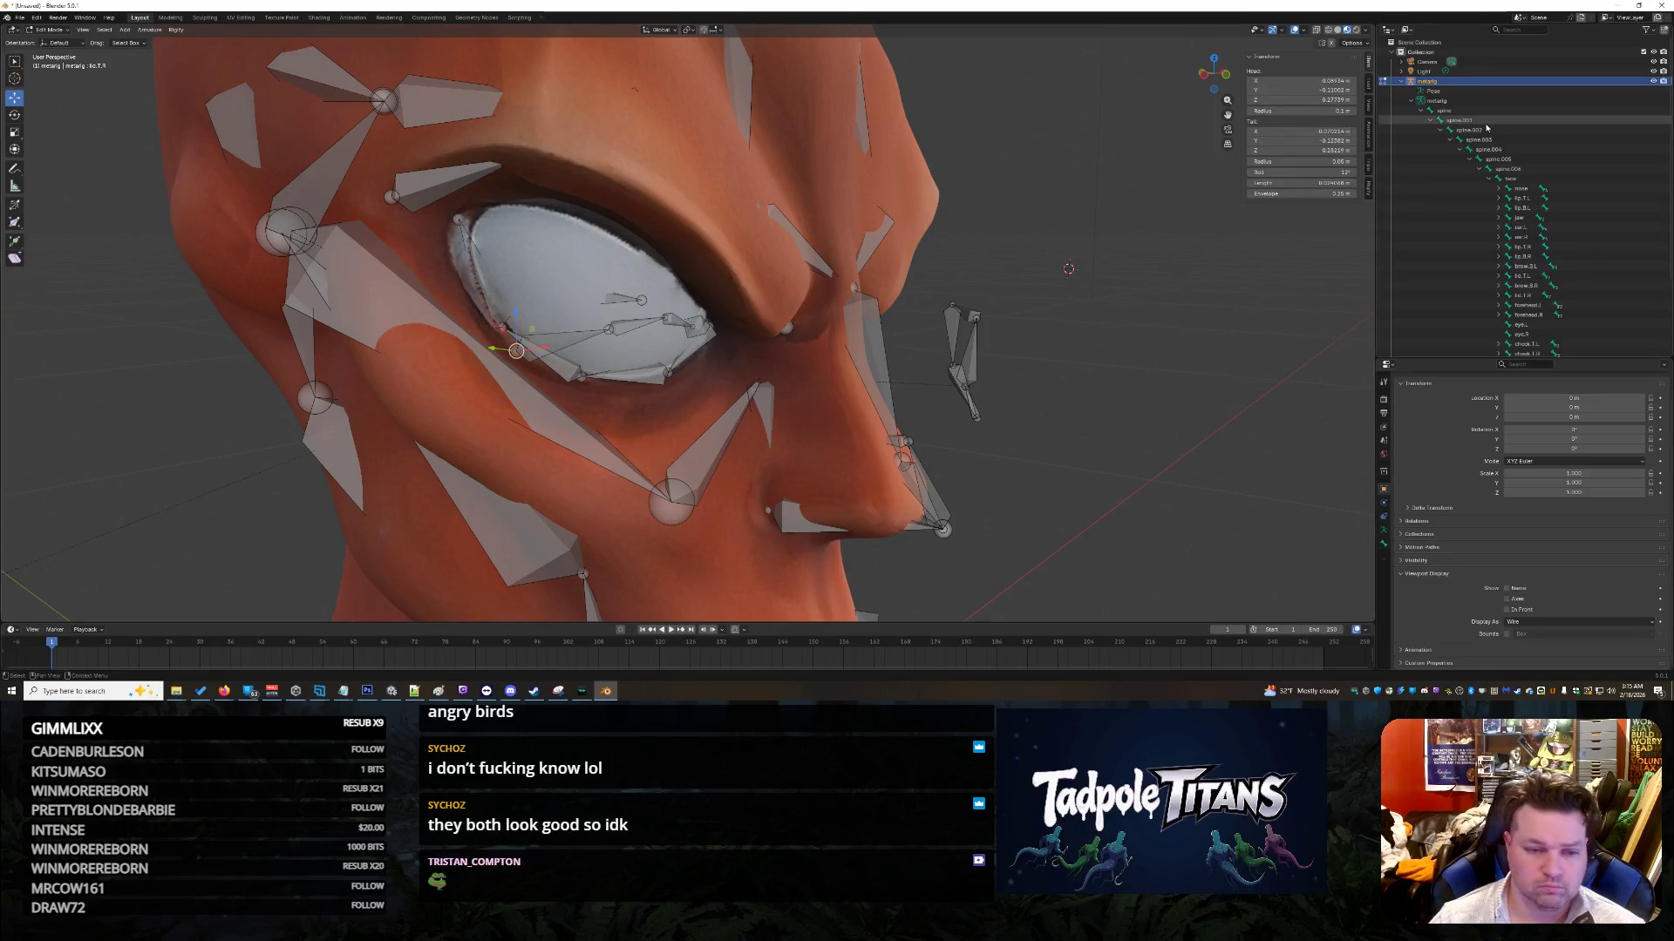
left_click(1333, 140)
key("Return")
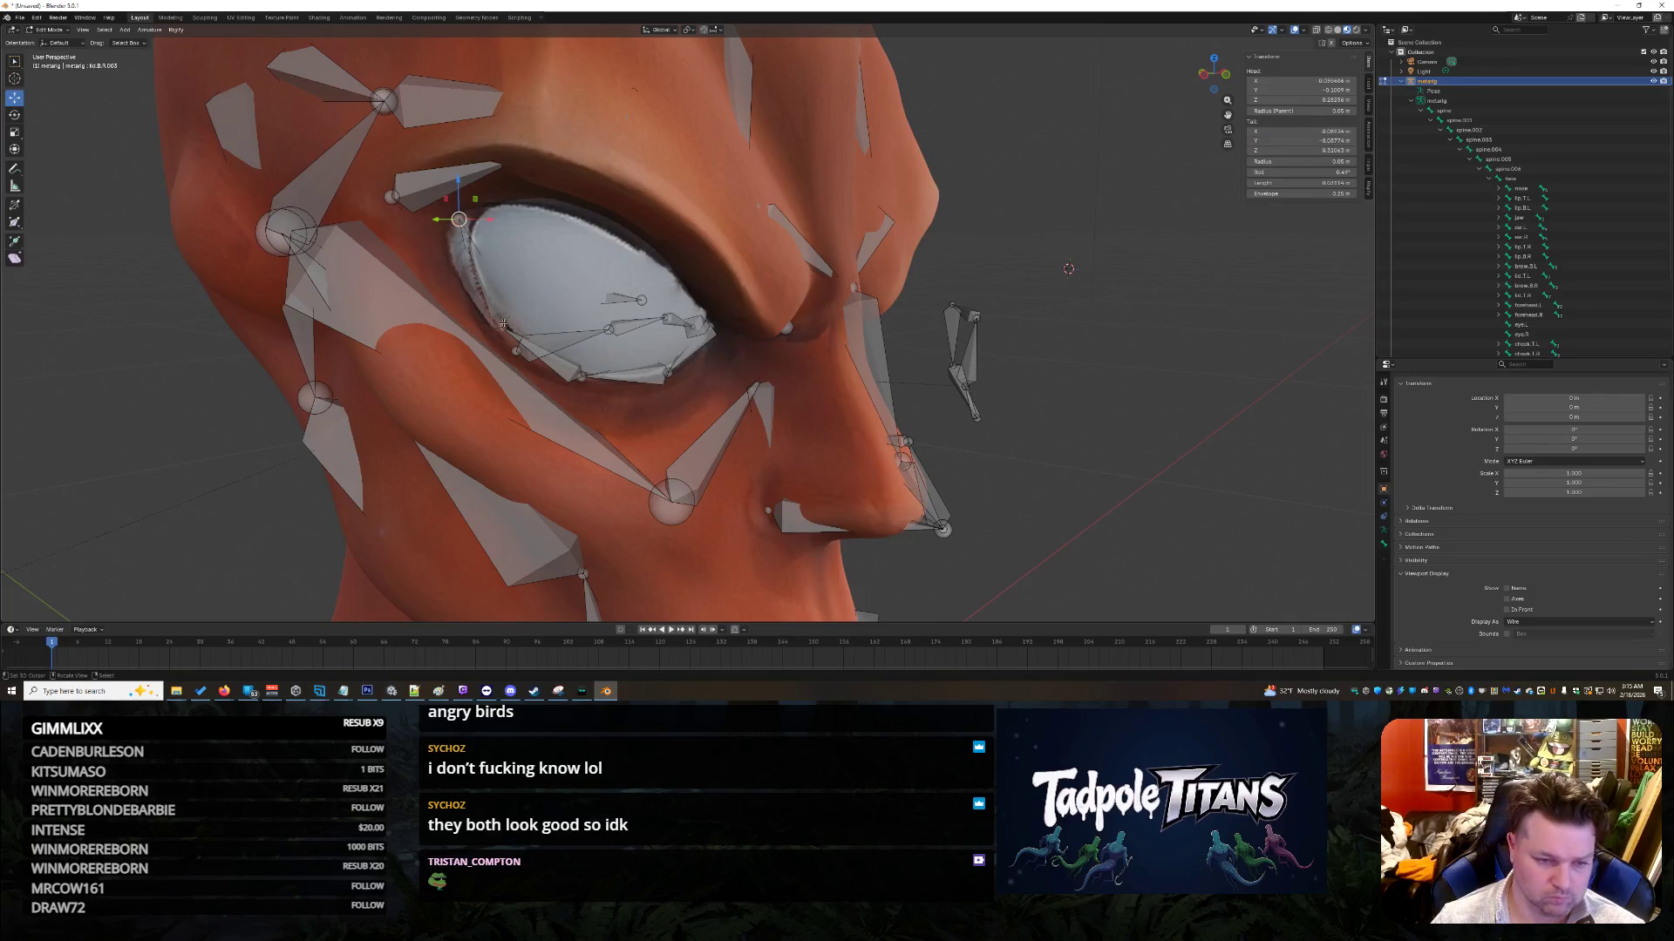
left_click(1299, 141)
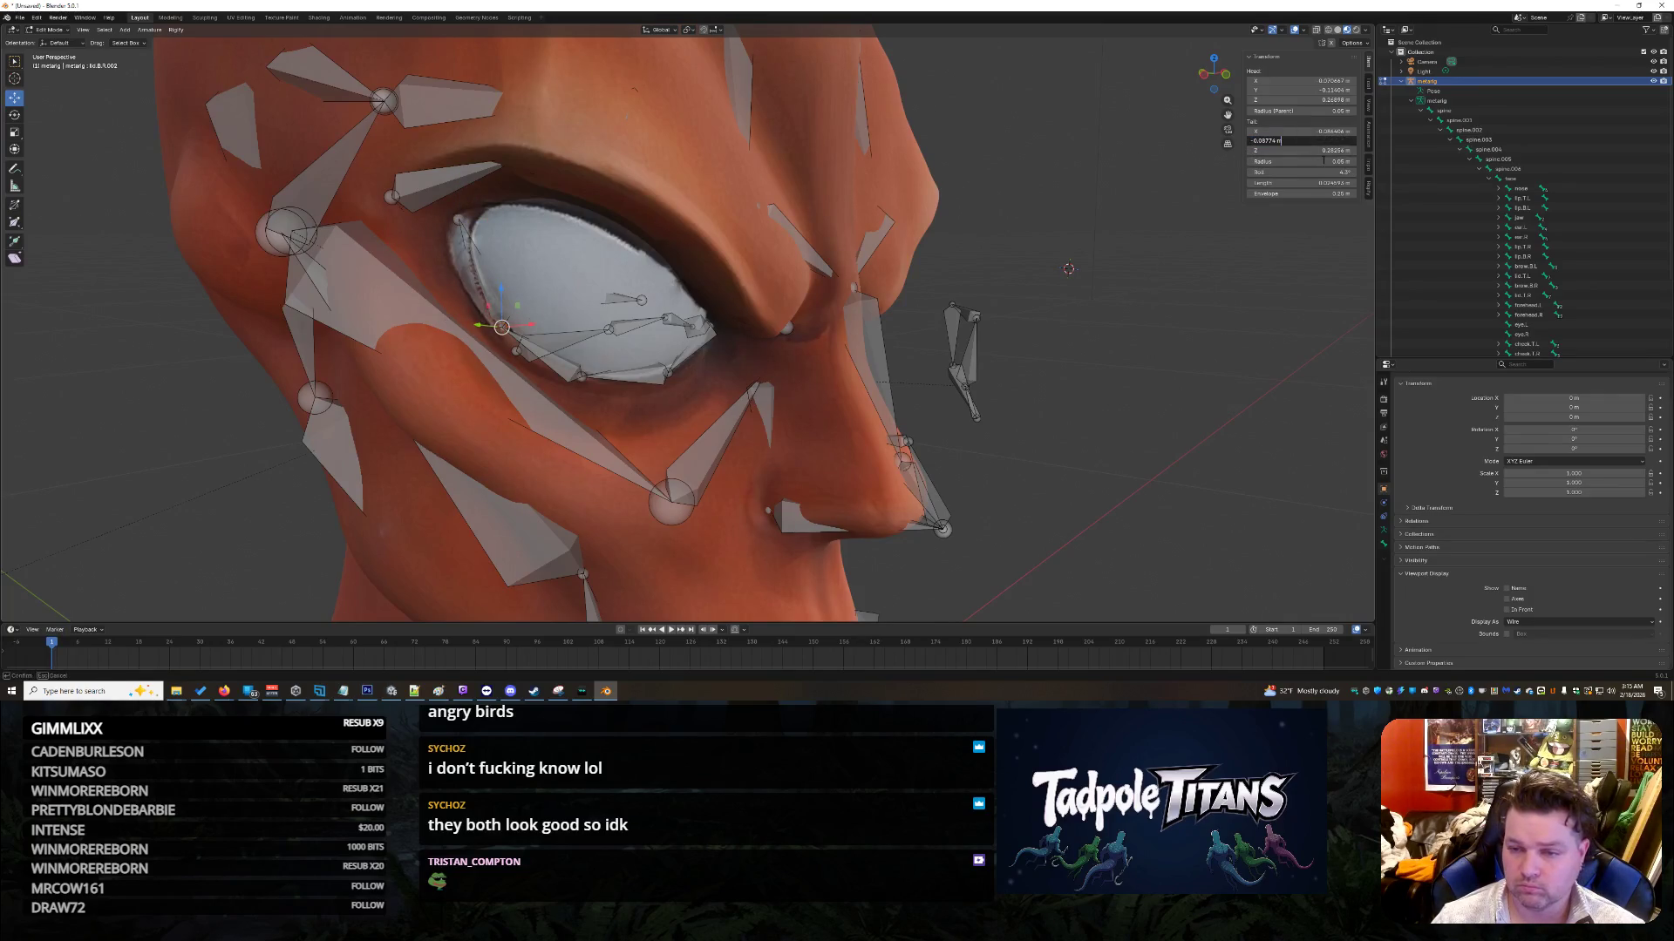
left_click(1324, 151)
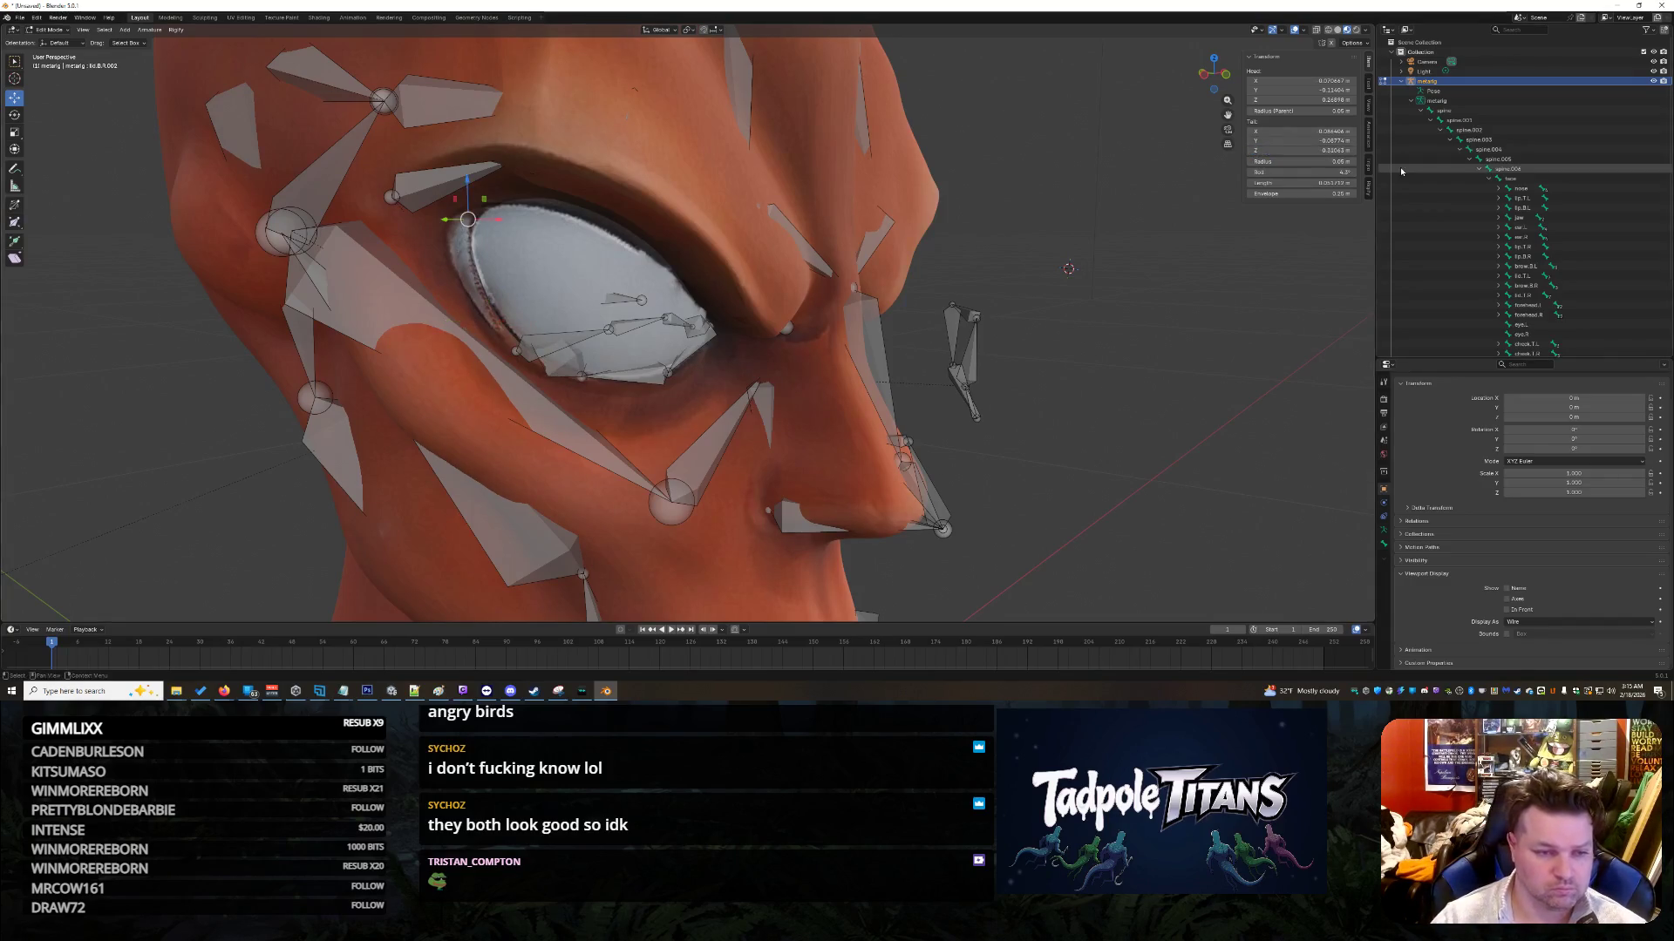
key("Escape")
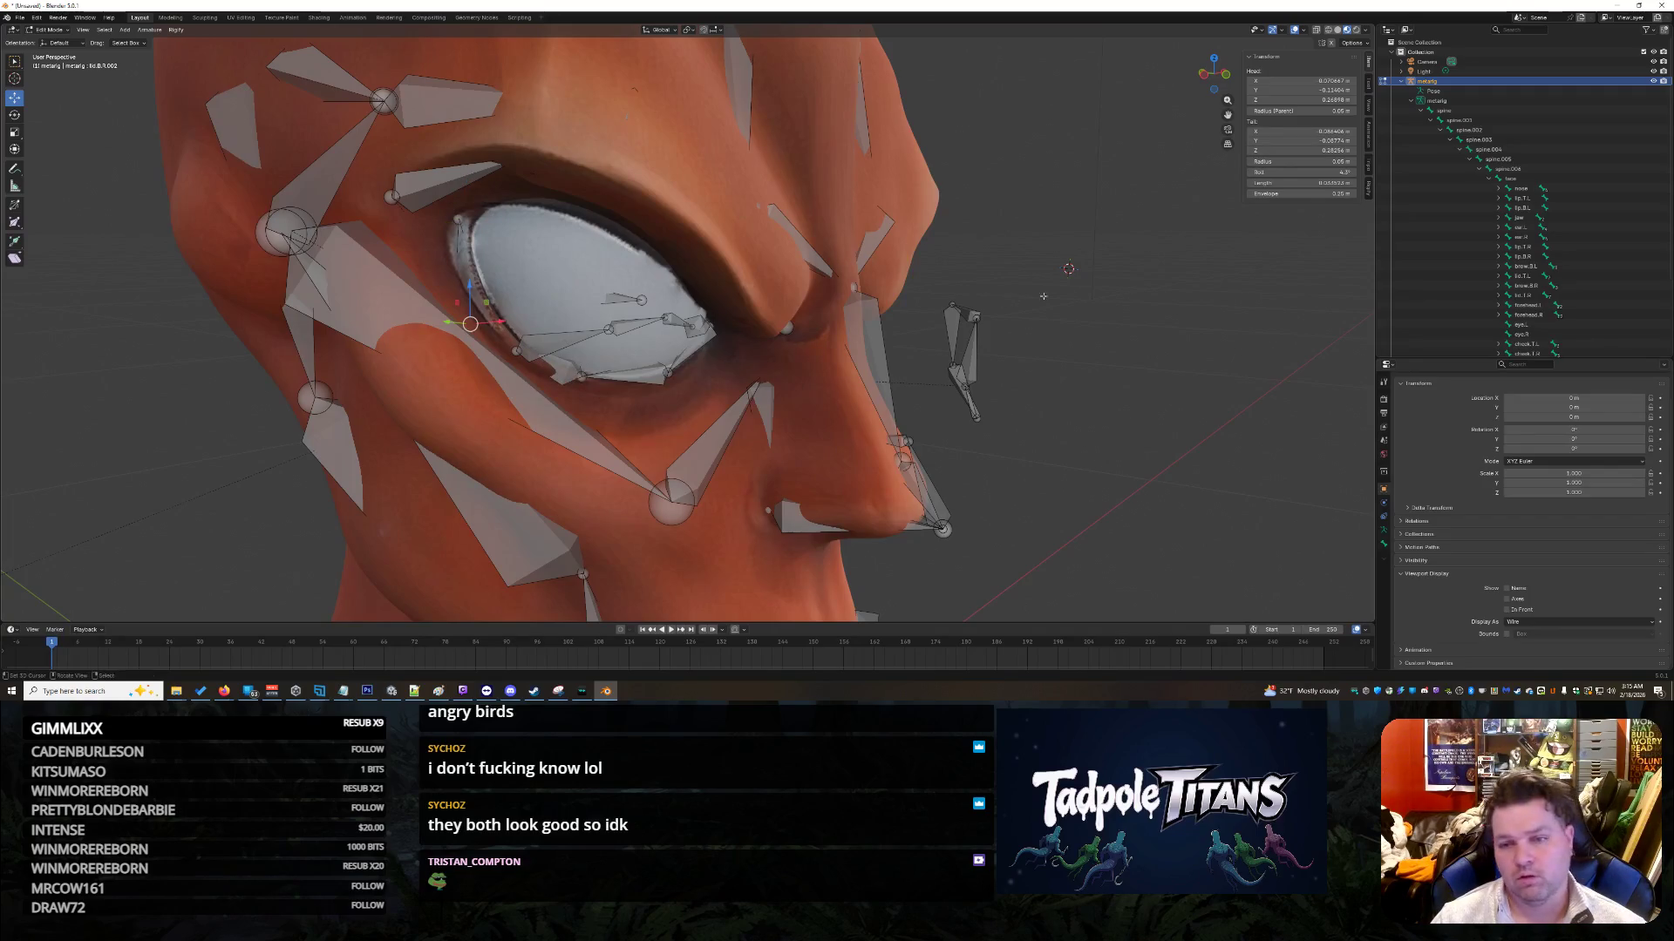
key("ctrl+z")
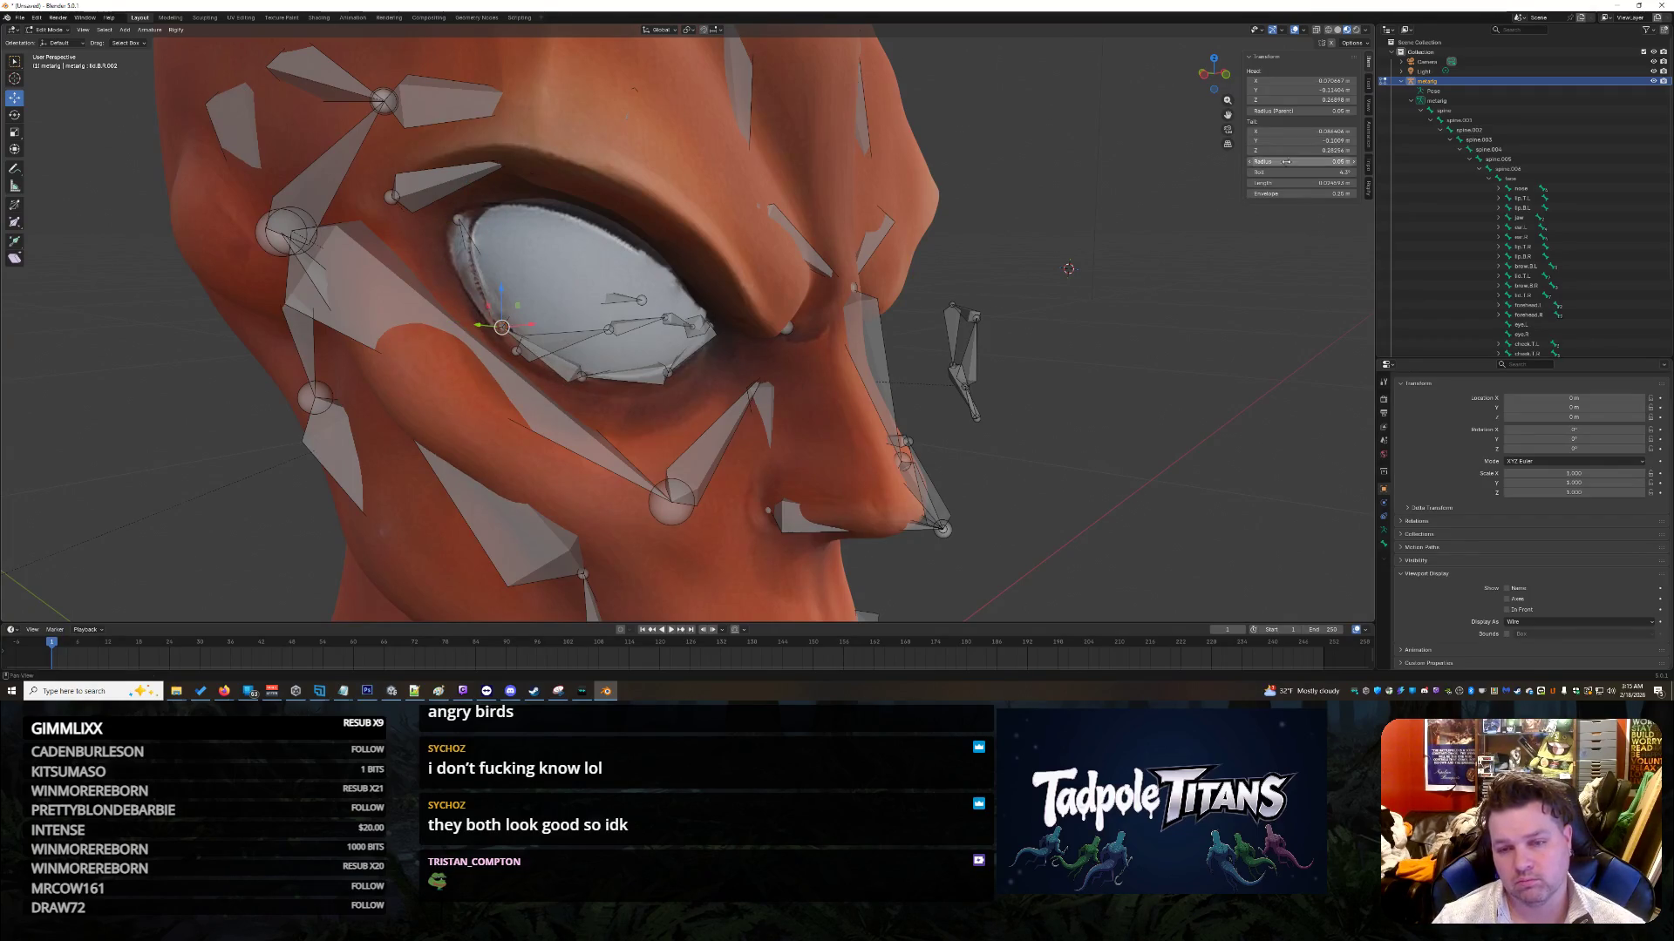
Step: Try a head Z of 0.31063 on the lid bone, then undo it
left_click(1299, 99)
key("Escape")
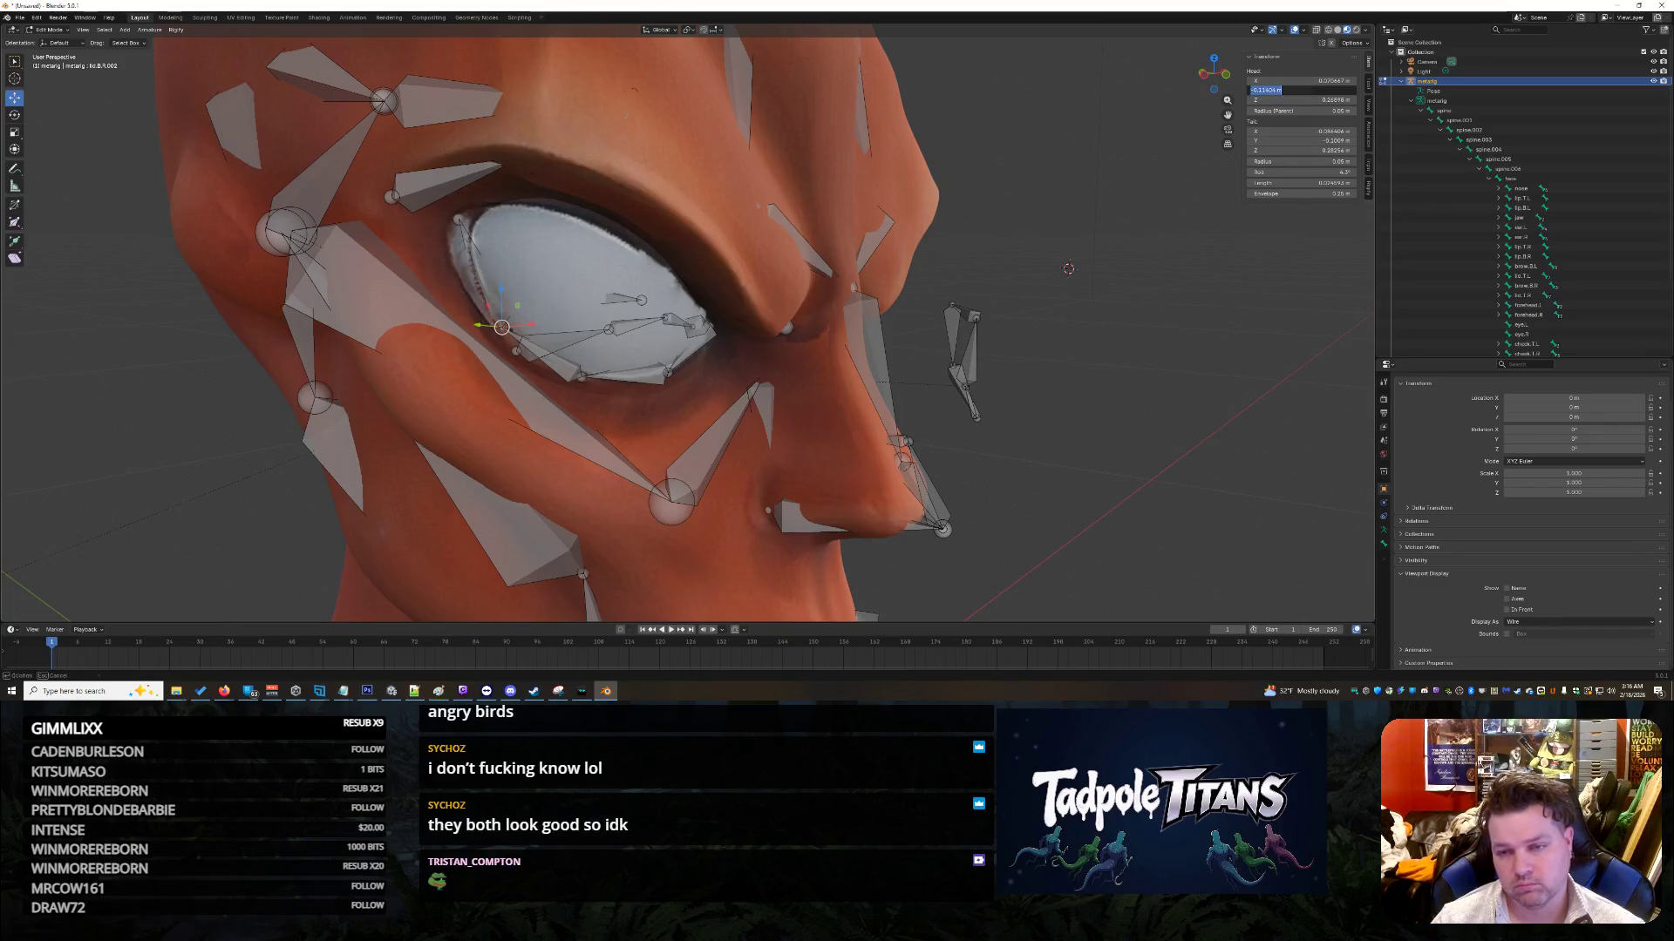
key("ctrl+shift+z")
left_click(1325, 100)
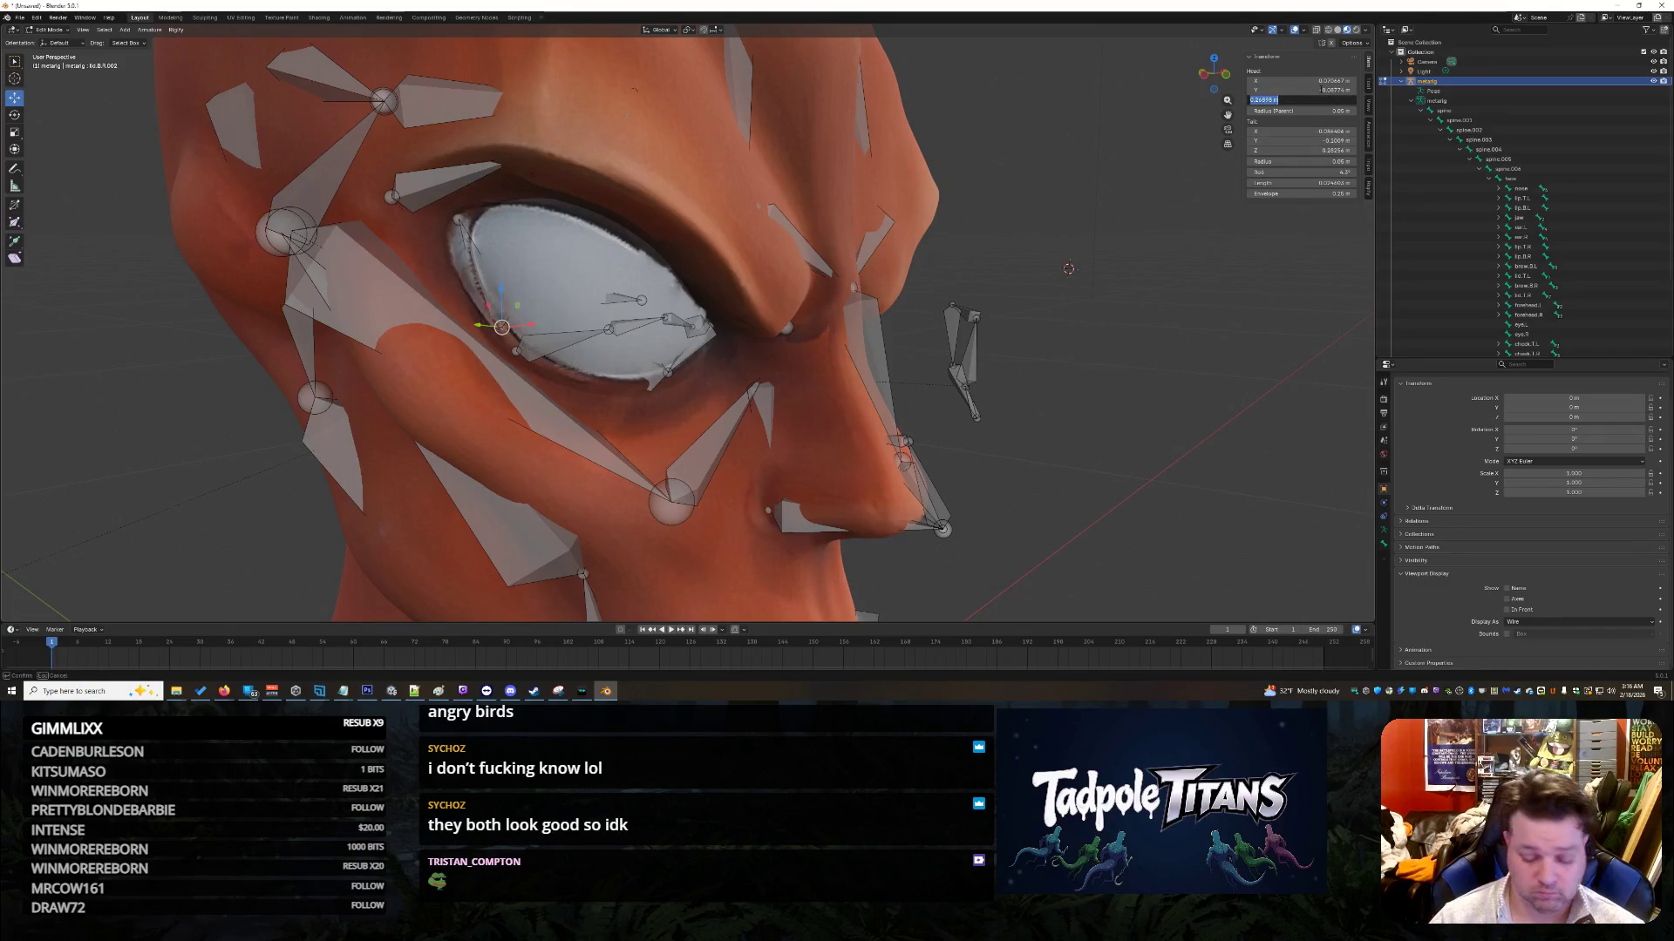
type(".31063")
key("Return")
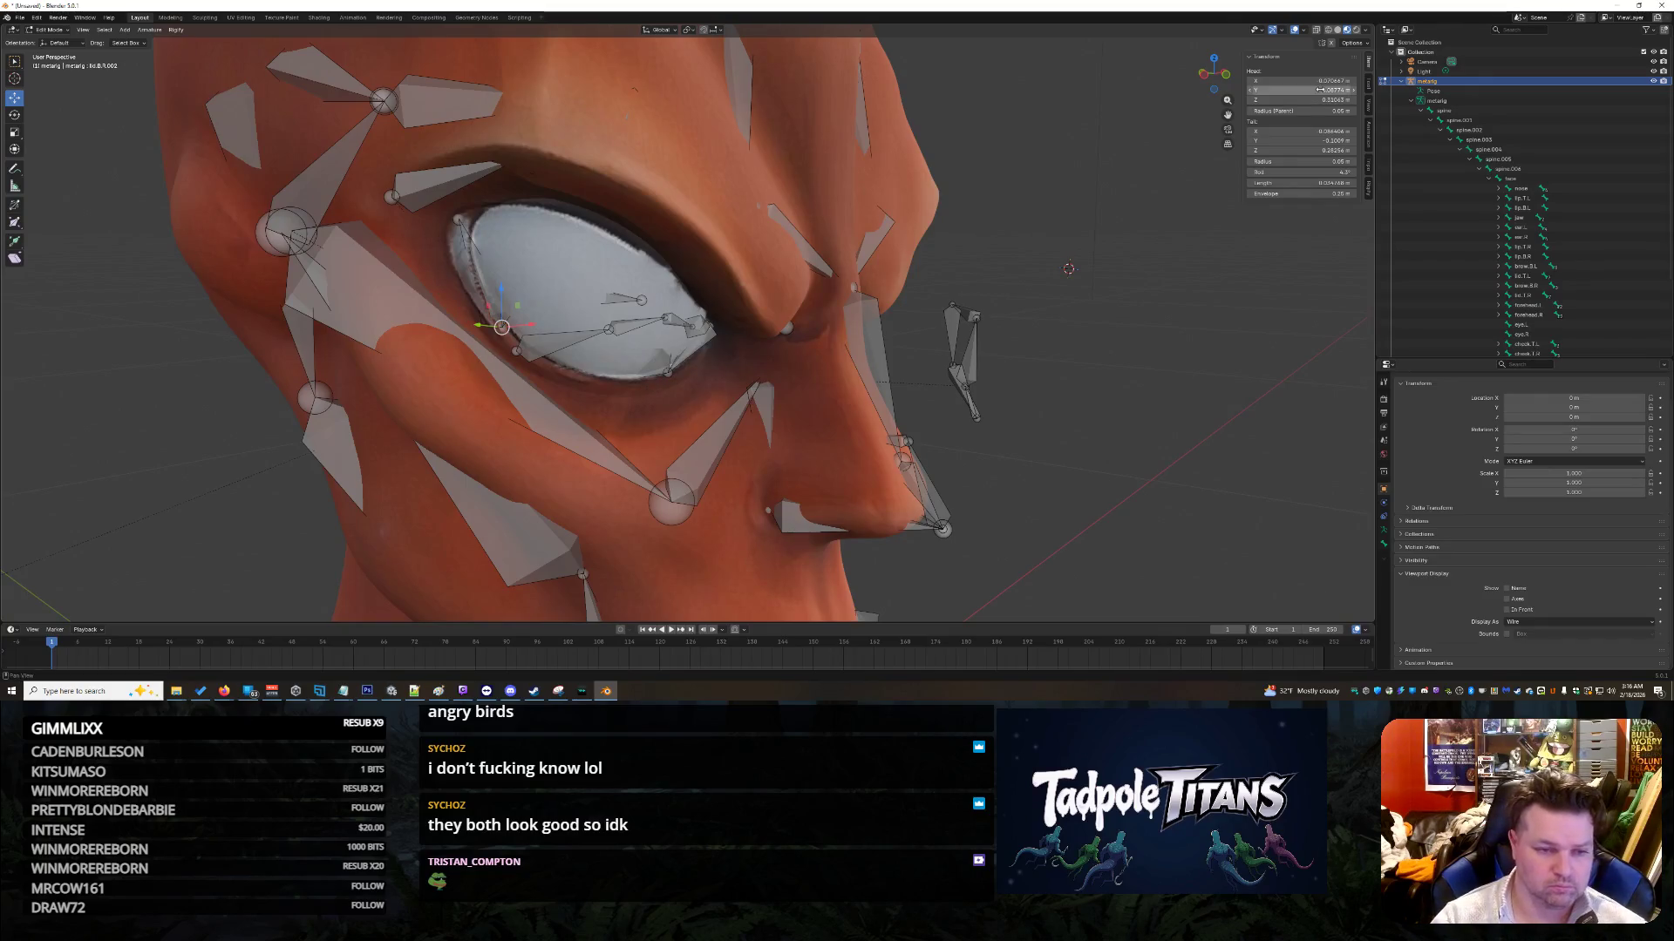
key("ctrl+z")
key("ctrl+z")
Step: Set the upper eyelid bone's head to Y -0.08774 and Z 0.31063
scroll(1057, 347, "up", 2)
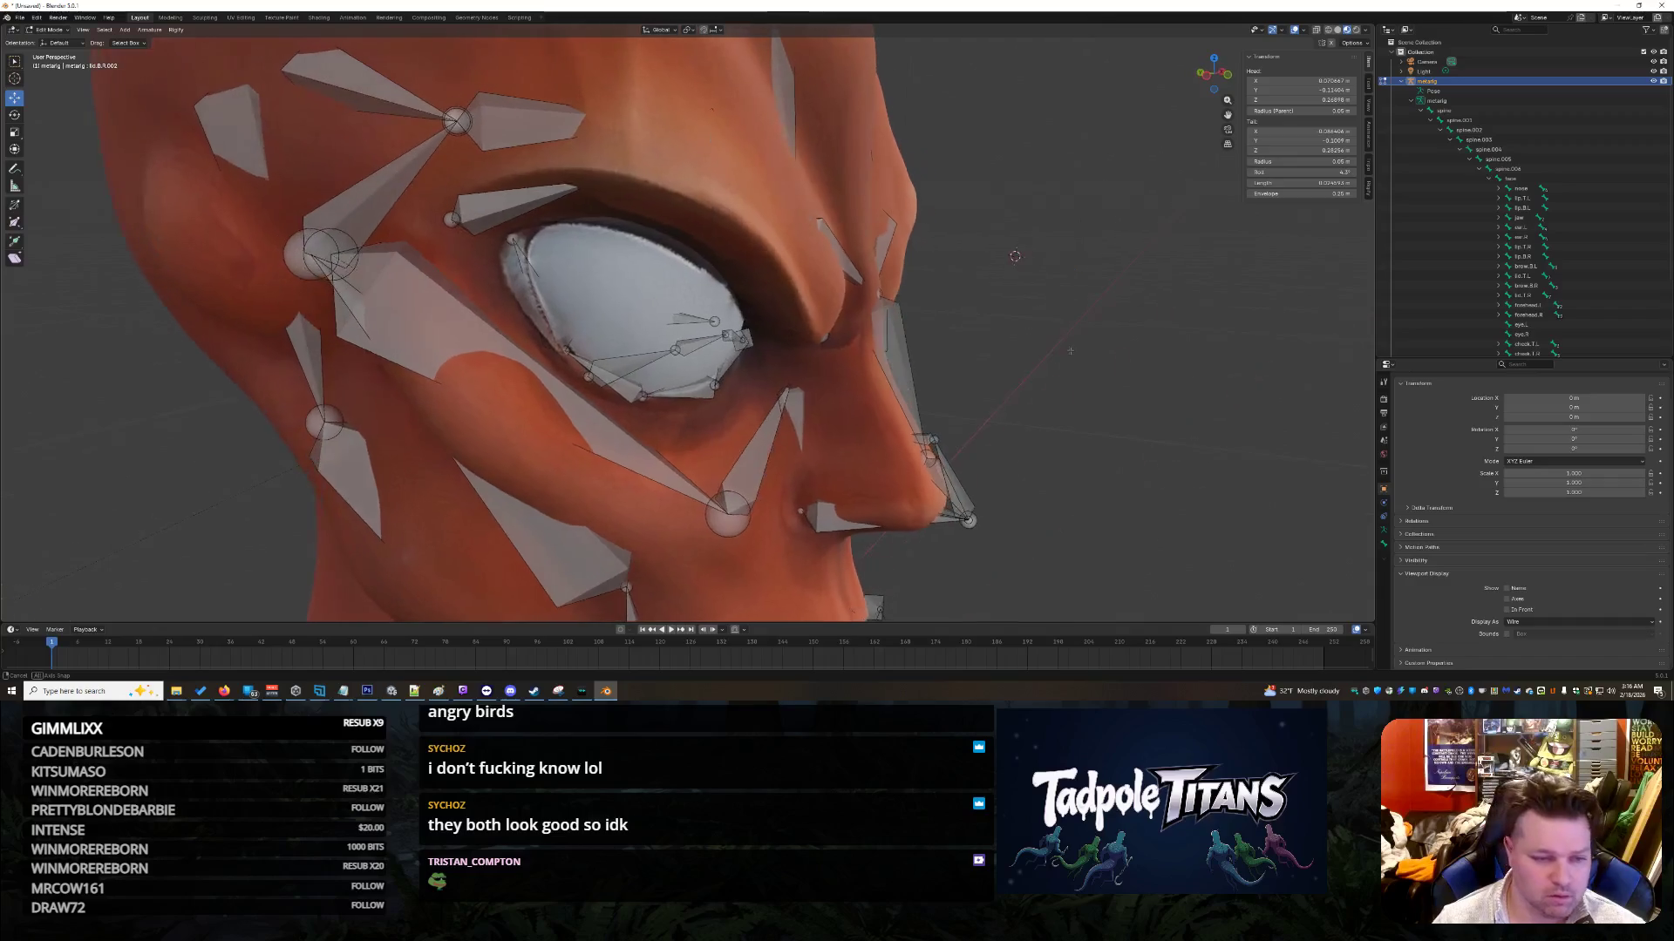
left_click(558, 394)
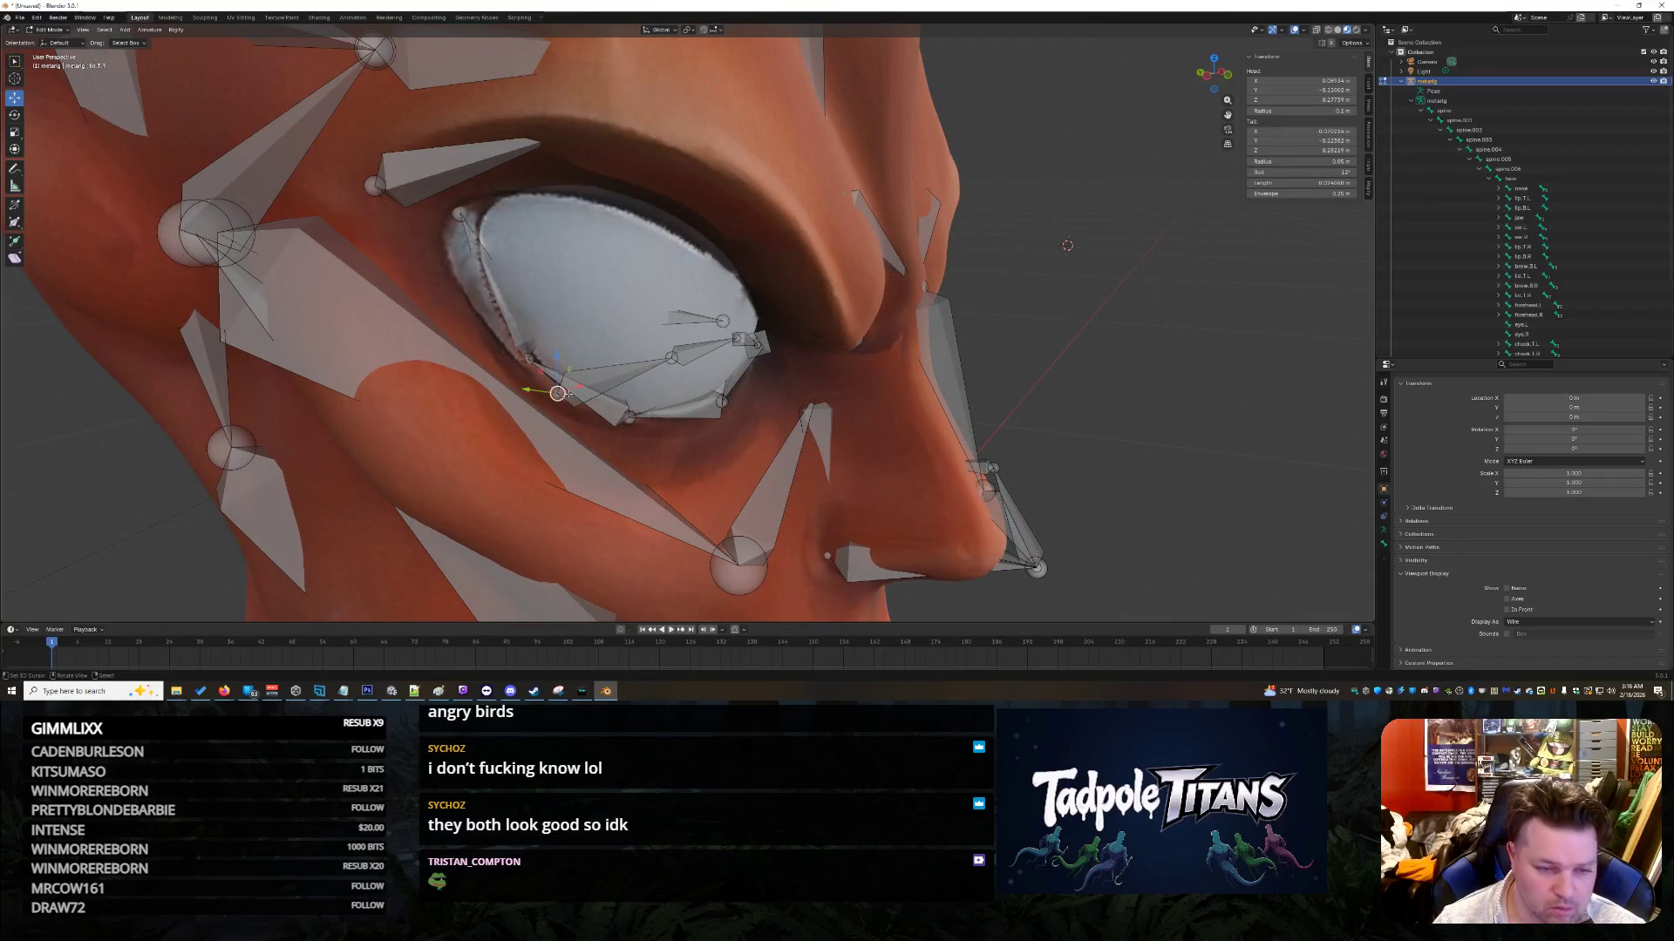
double_click(1303, 90)
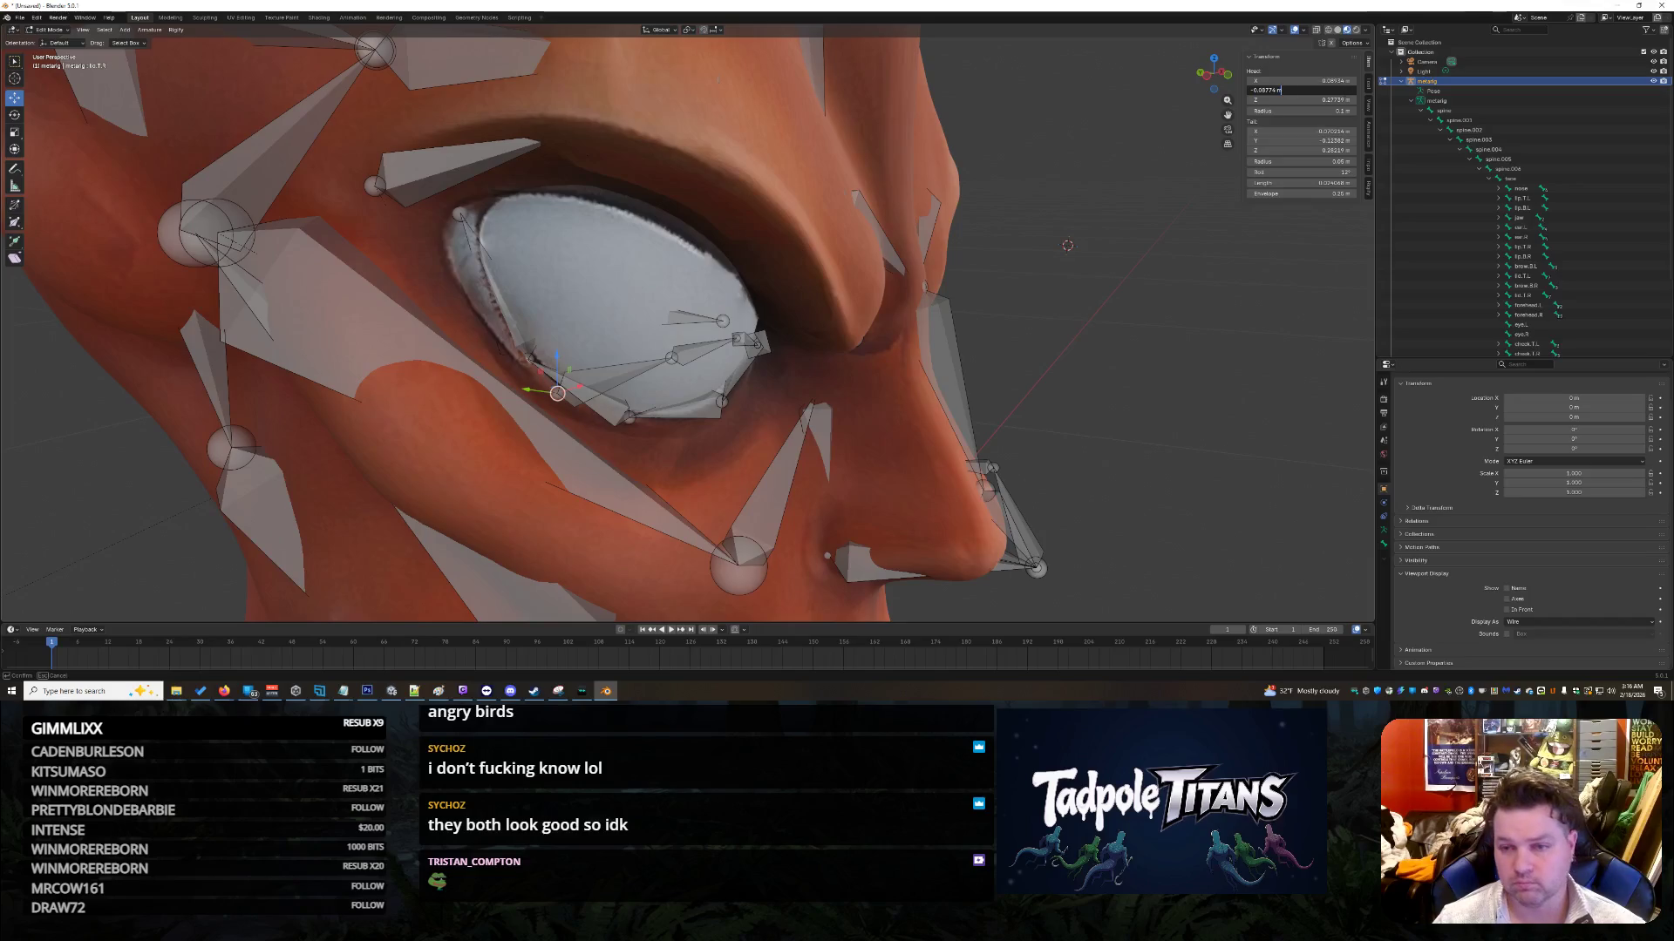
key("Tab")
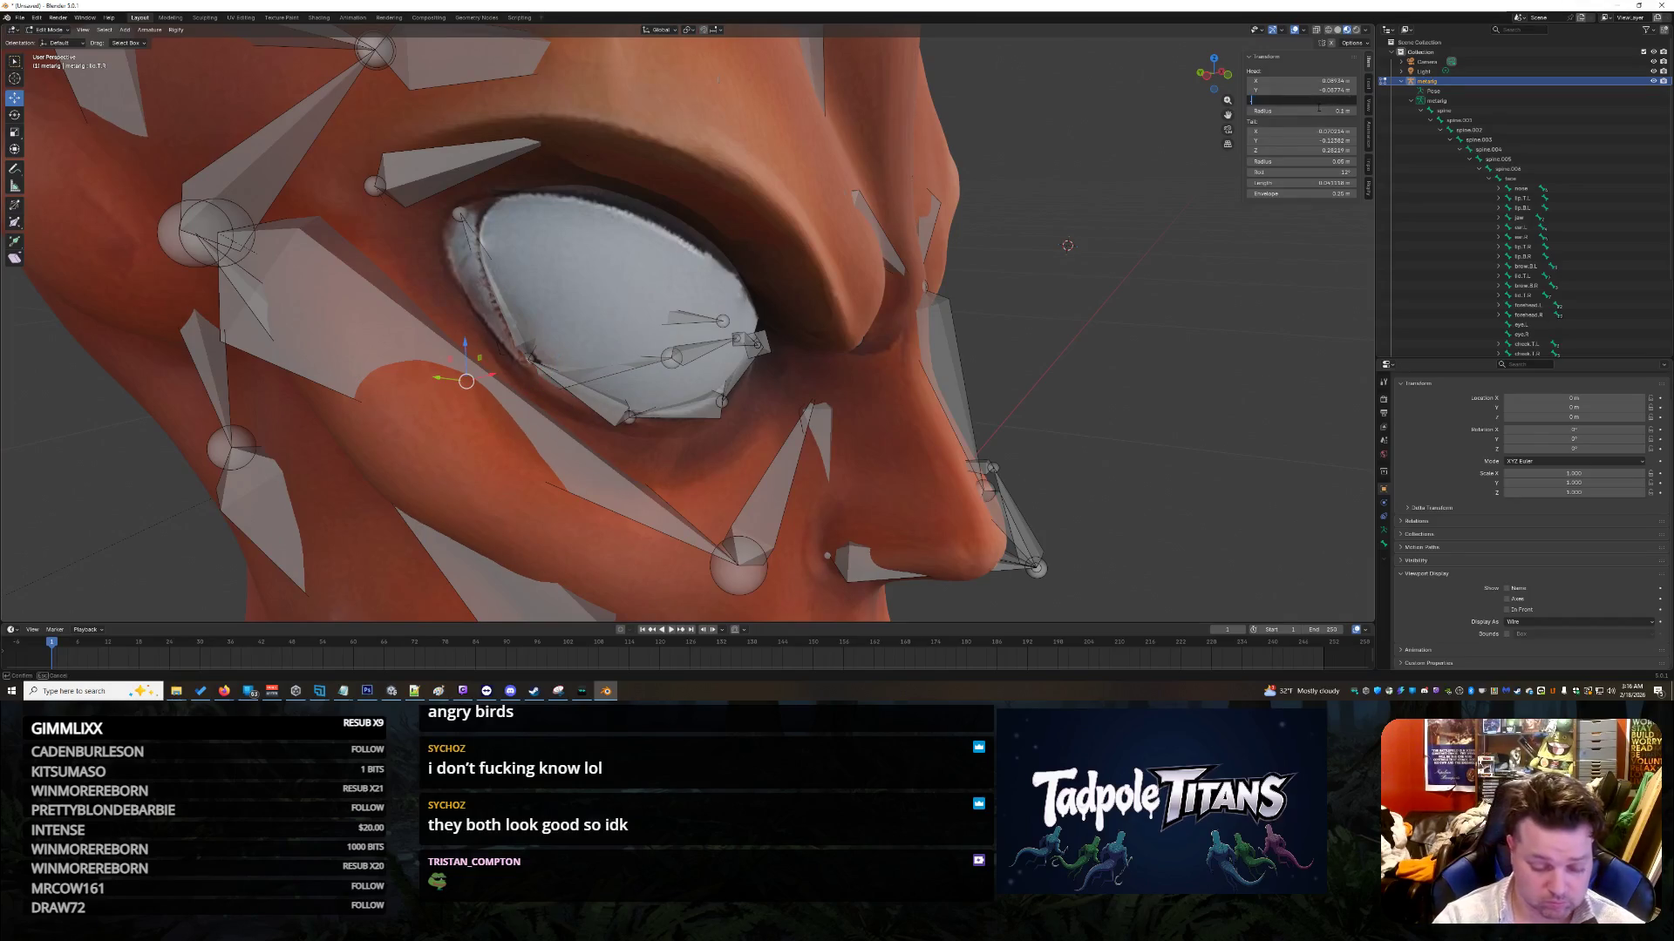
key("BackSpace")
type("31065")
key("Return")
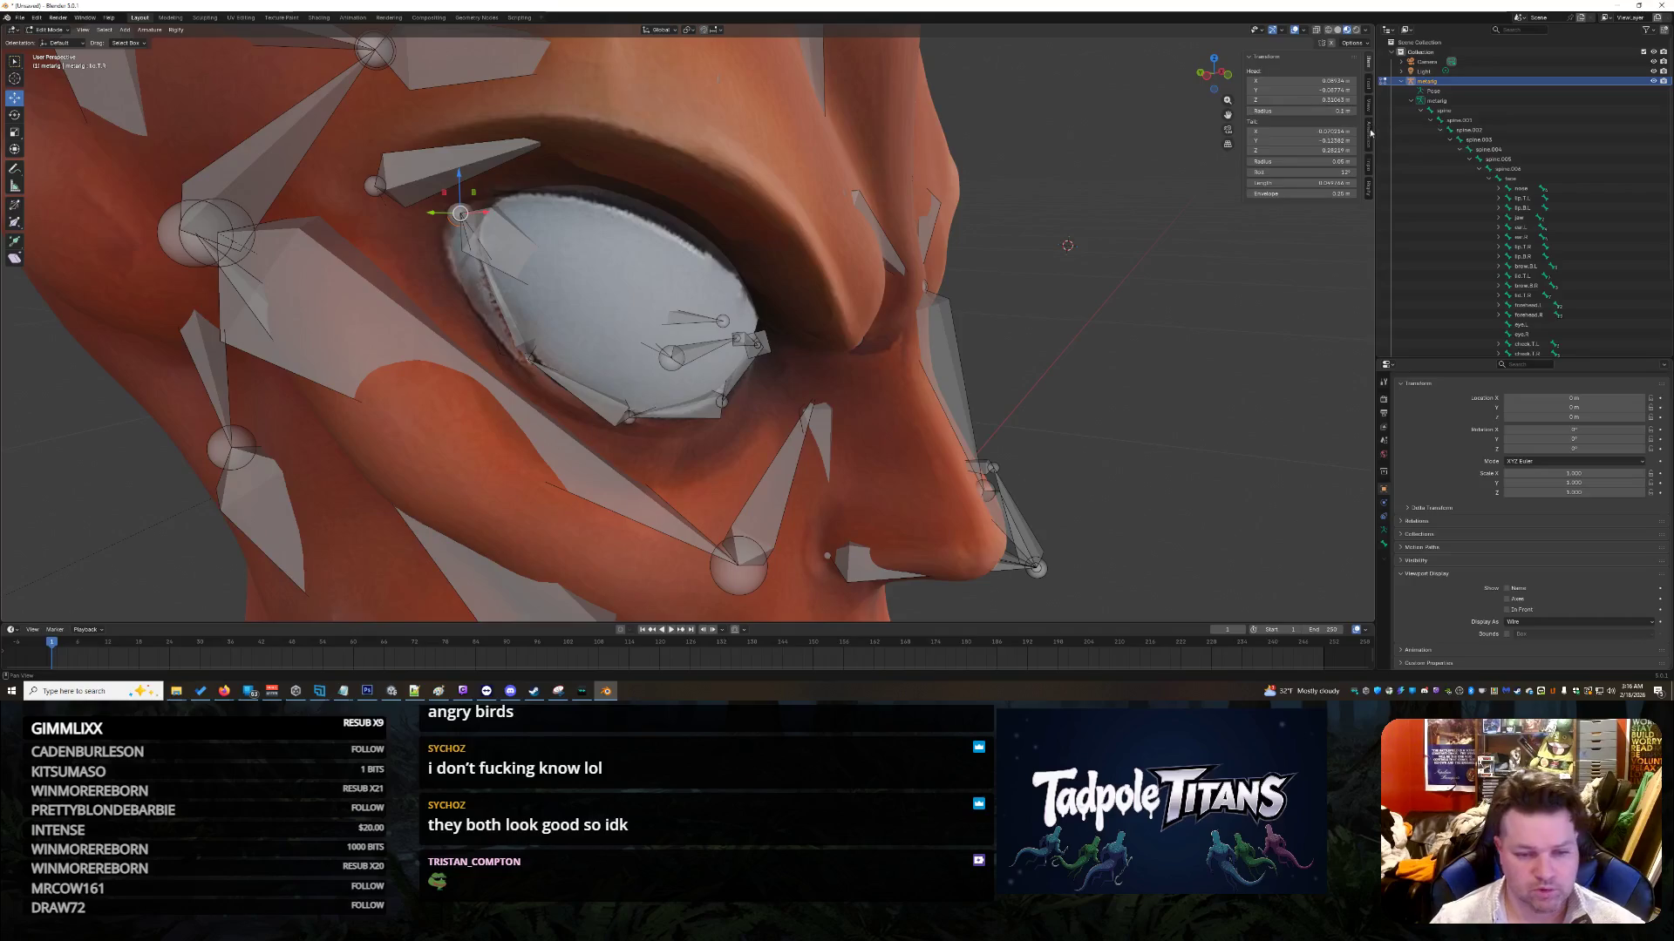
Step: Negate the eye bone's tail X (0.077844) and keep its tail Z at 0.28219
mouse_move(1120, 329)
middle_mouse_down()
mouse_move(1039, 328)
mouse_move(889, 155)
mouse_move(1133, 200)
middle_mouse_up()
left_click(883, 161)
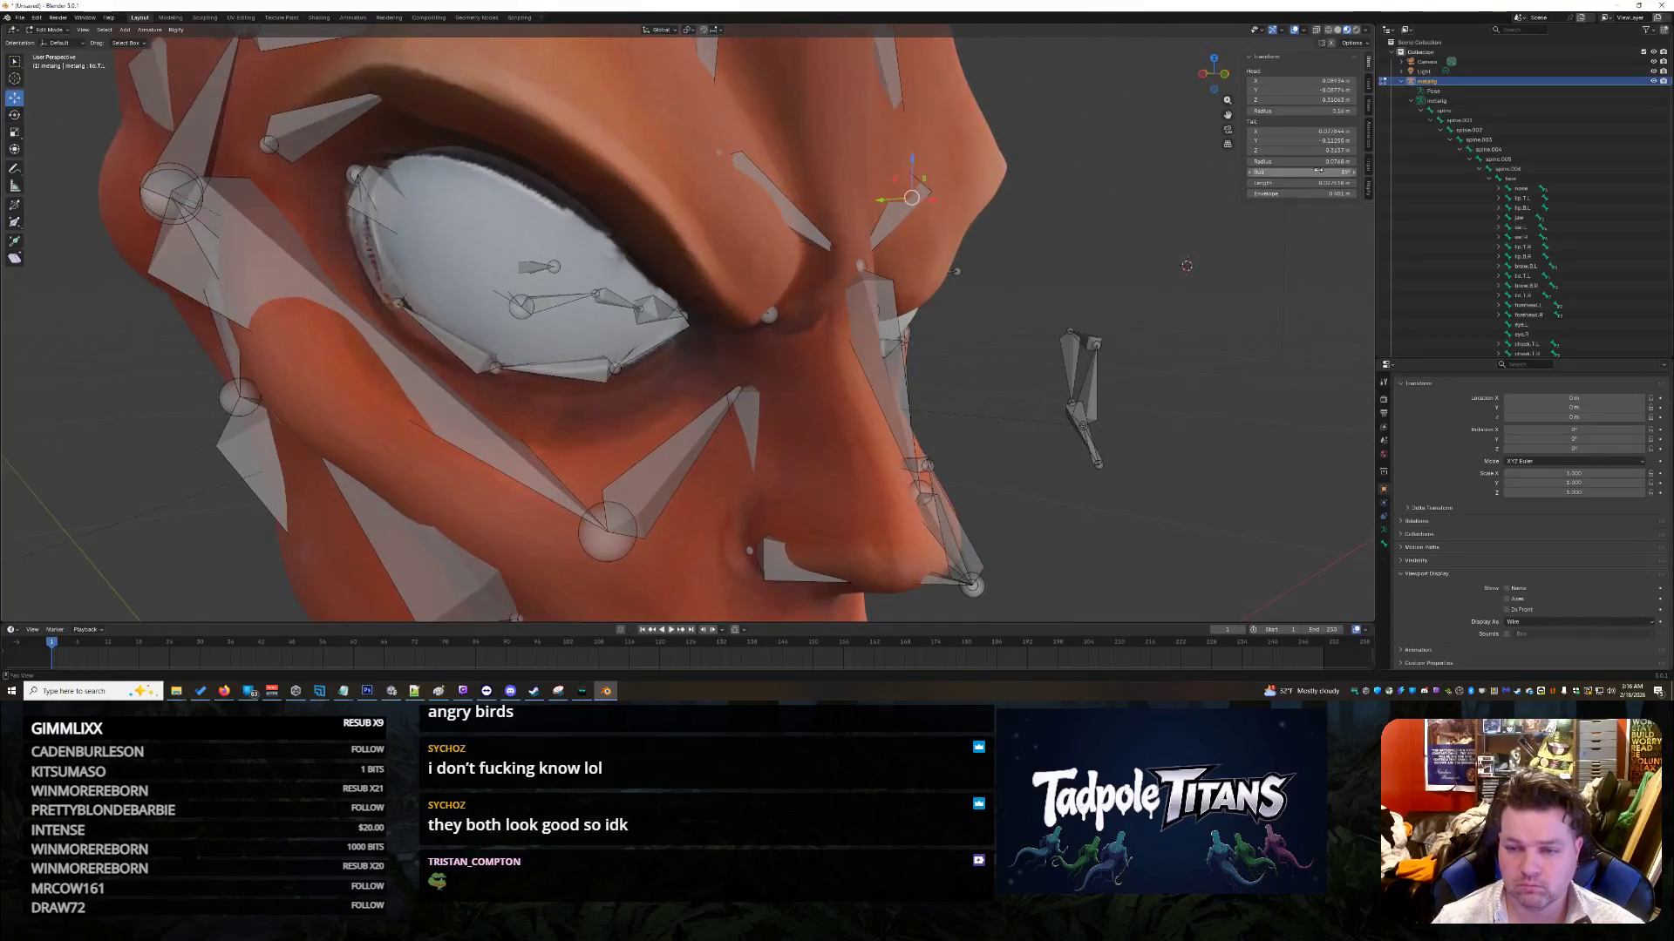
left_click(1303, 131)
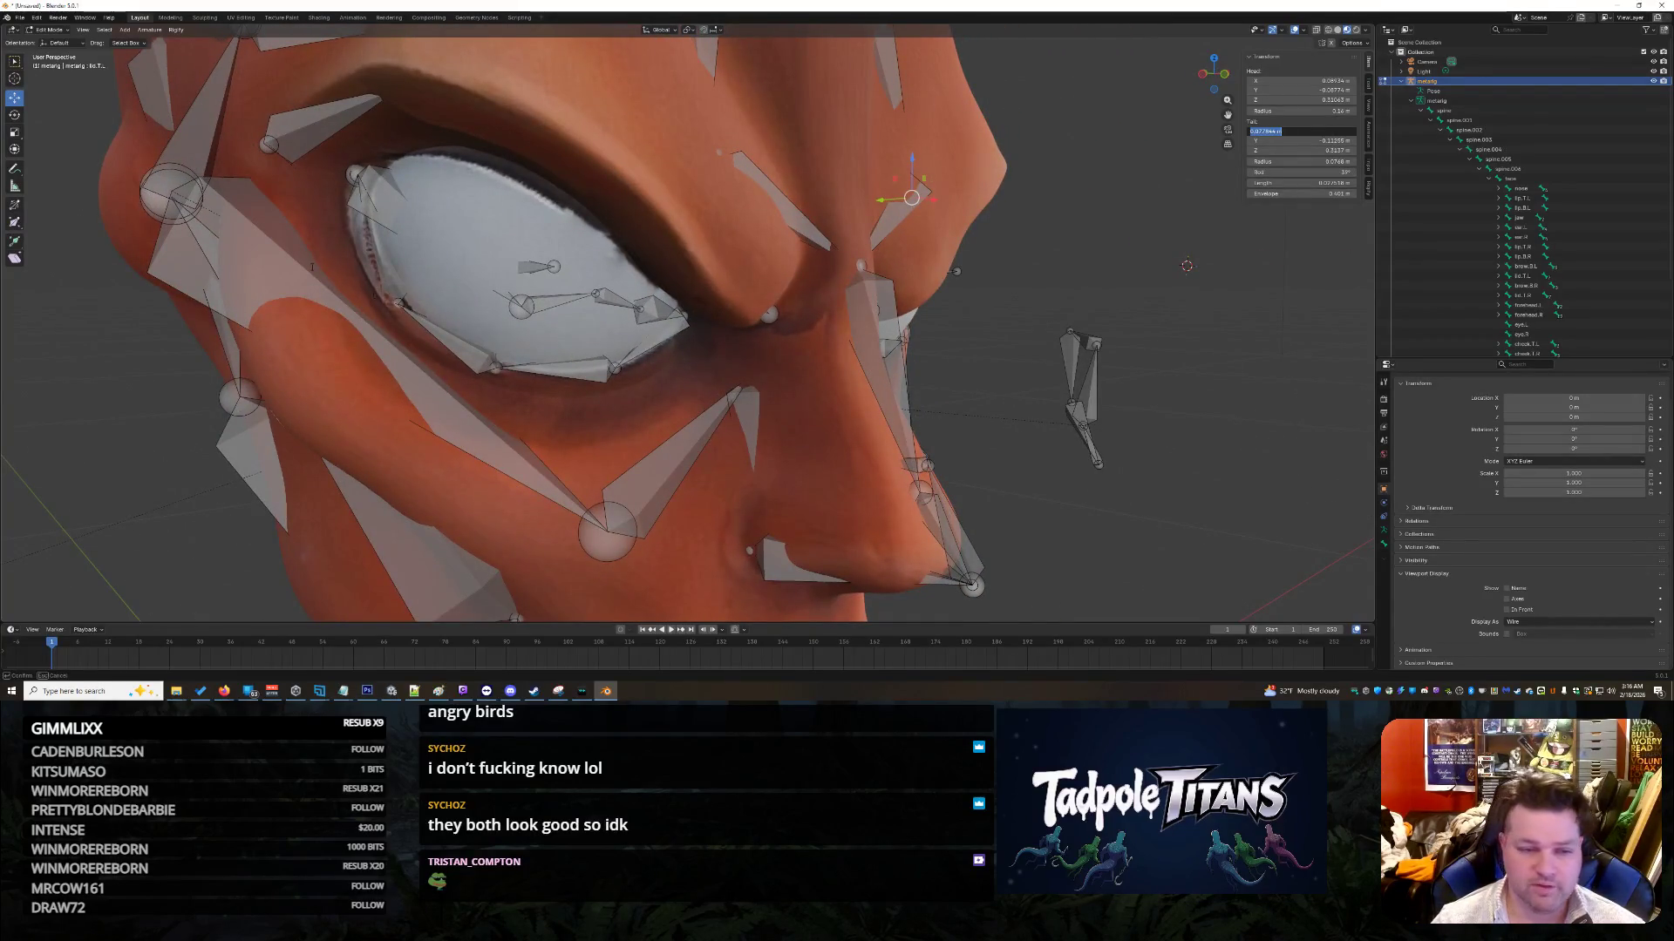
key("Escape")
key("ctrl+z")
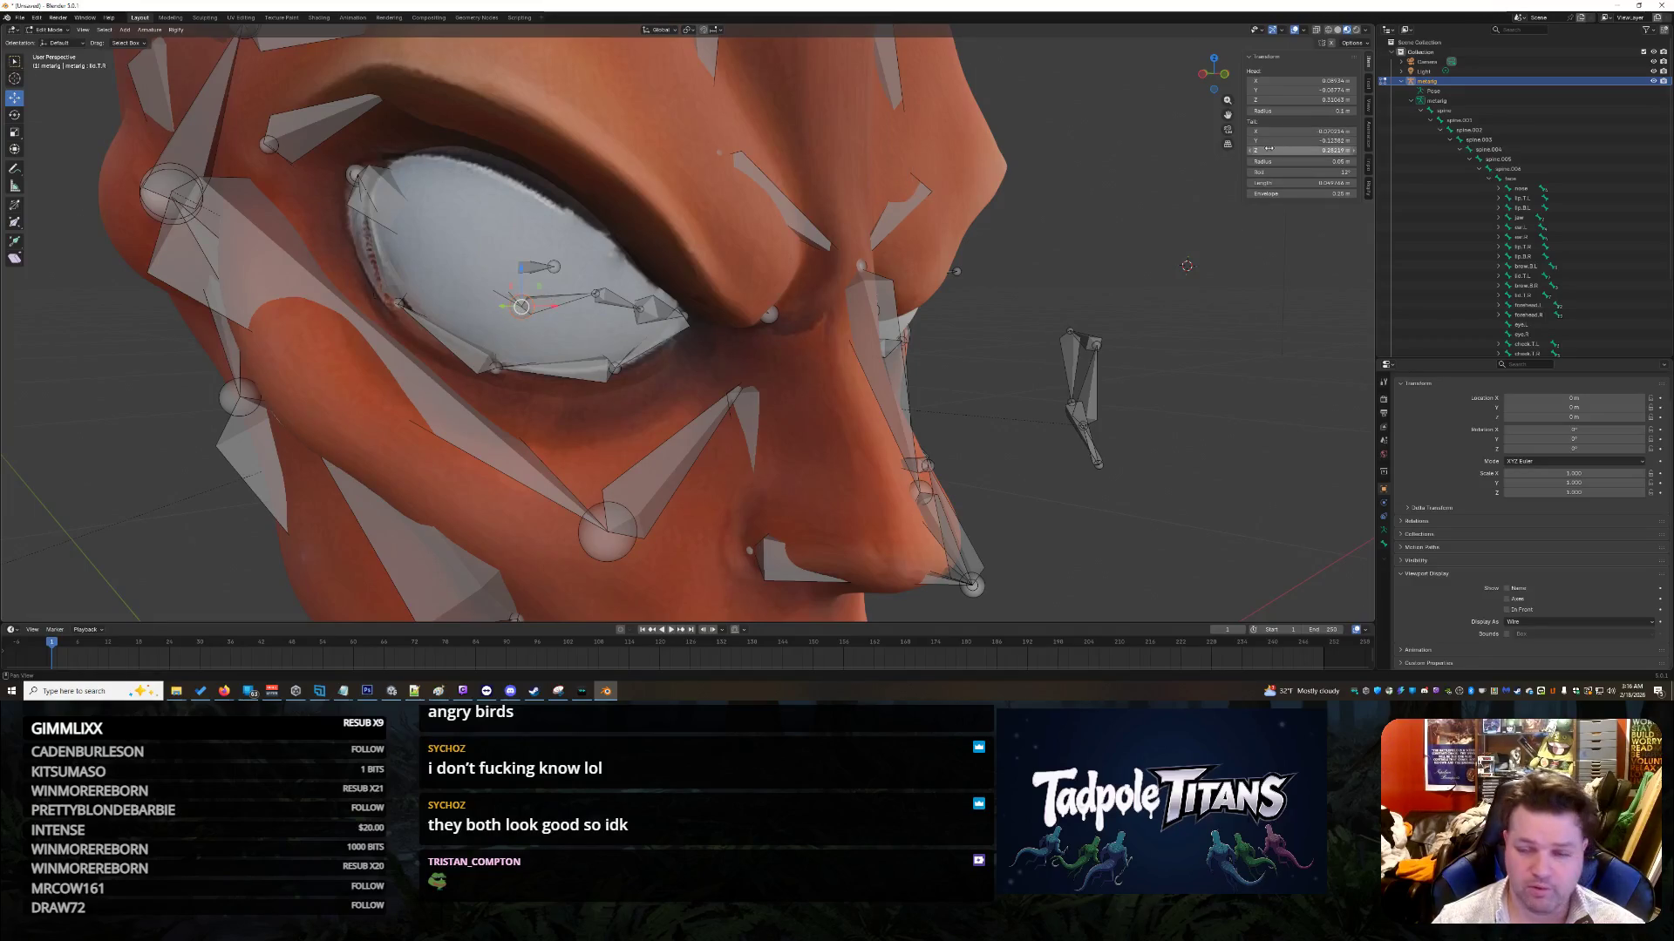
left_click(1272, 131)
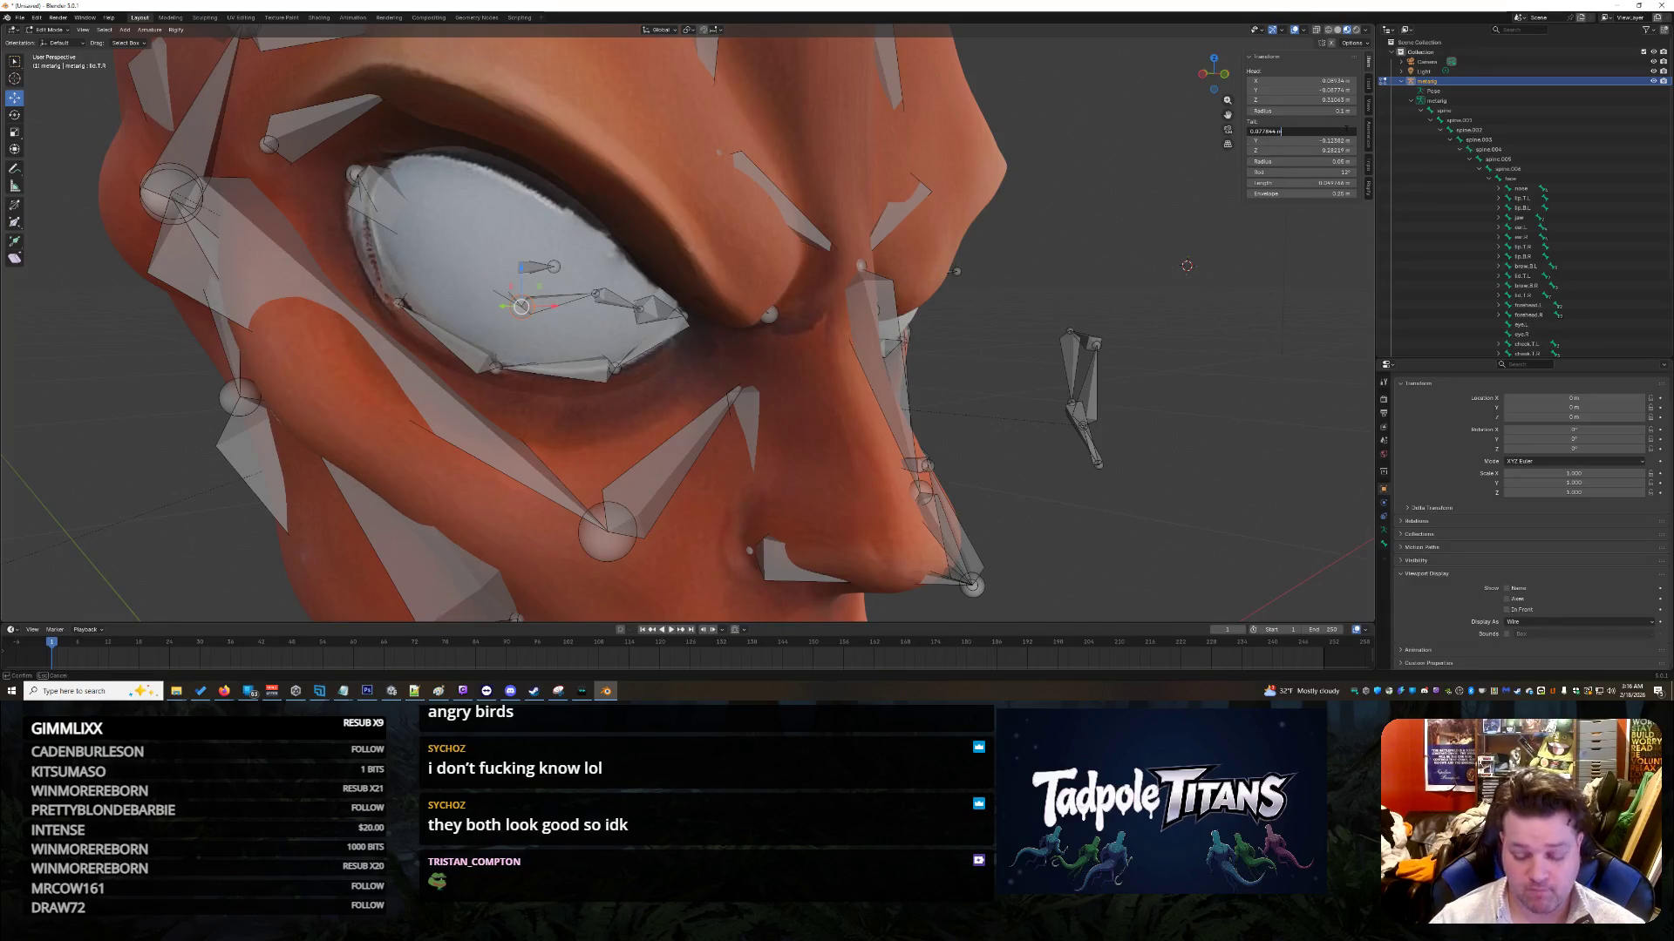
type("-")
left_click(1339, 150)
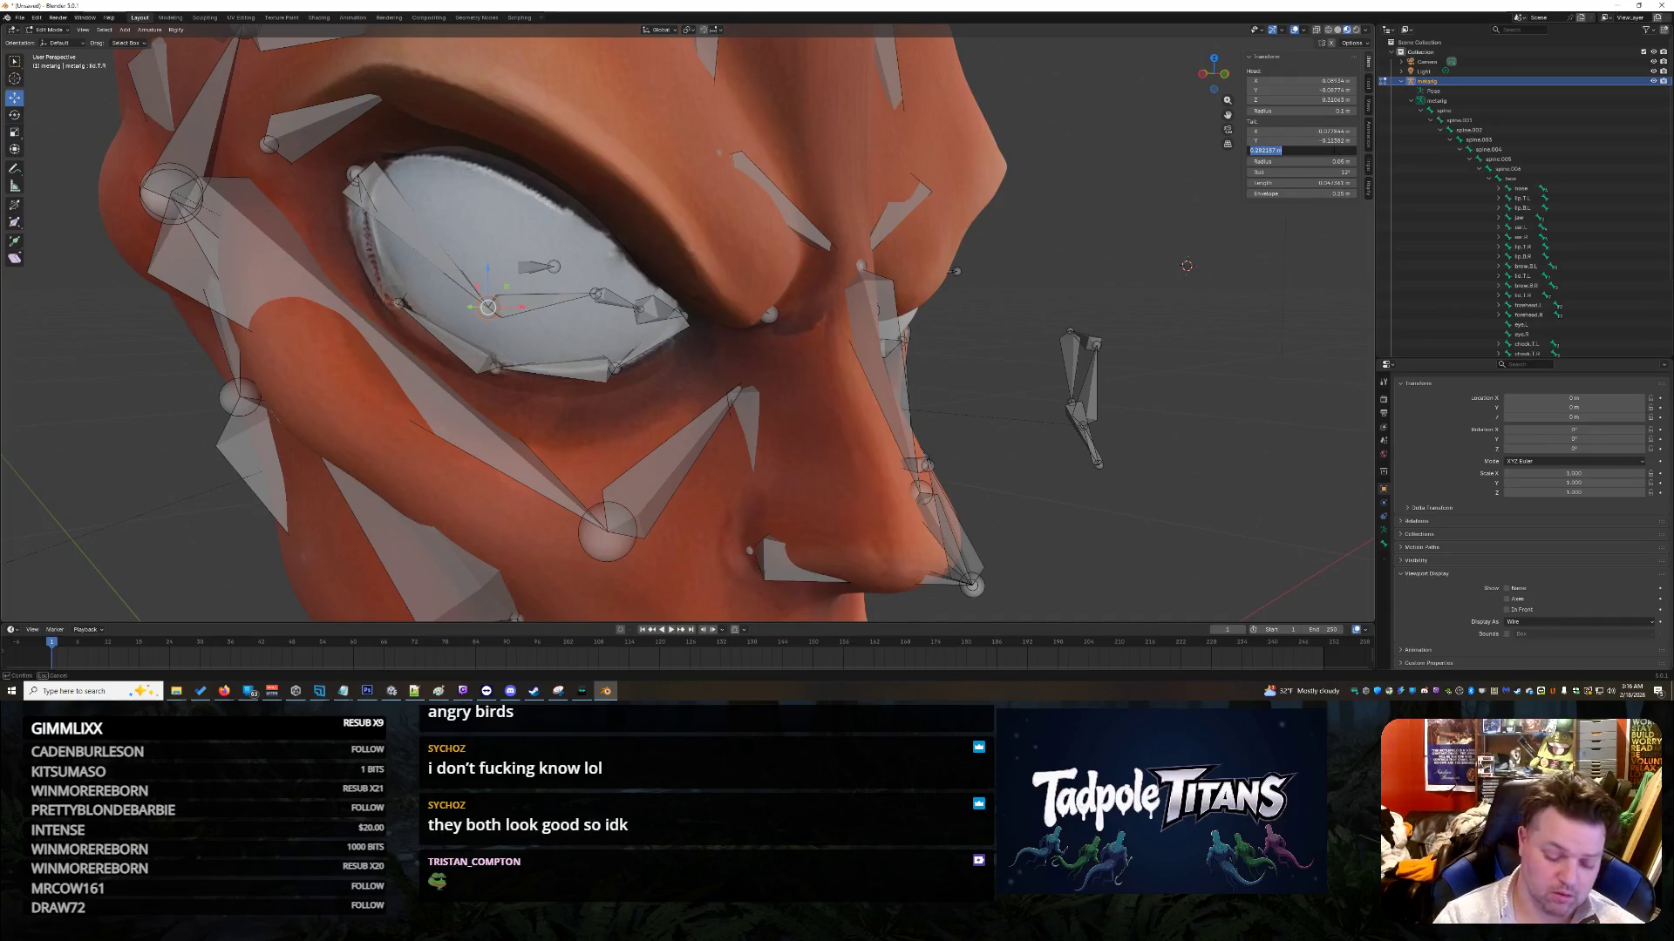
key("Return")
Step: Retype the eye-corner bone's tail Y to -0.12382 m, then deselect it
mouse_move(1133, 262)
middle_mouse_down()
mouse_move(1067, 275)
mouse_move(860, 257)
middle_mouse_up()
middle_click_drag(1015, 347, 726, 326)
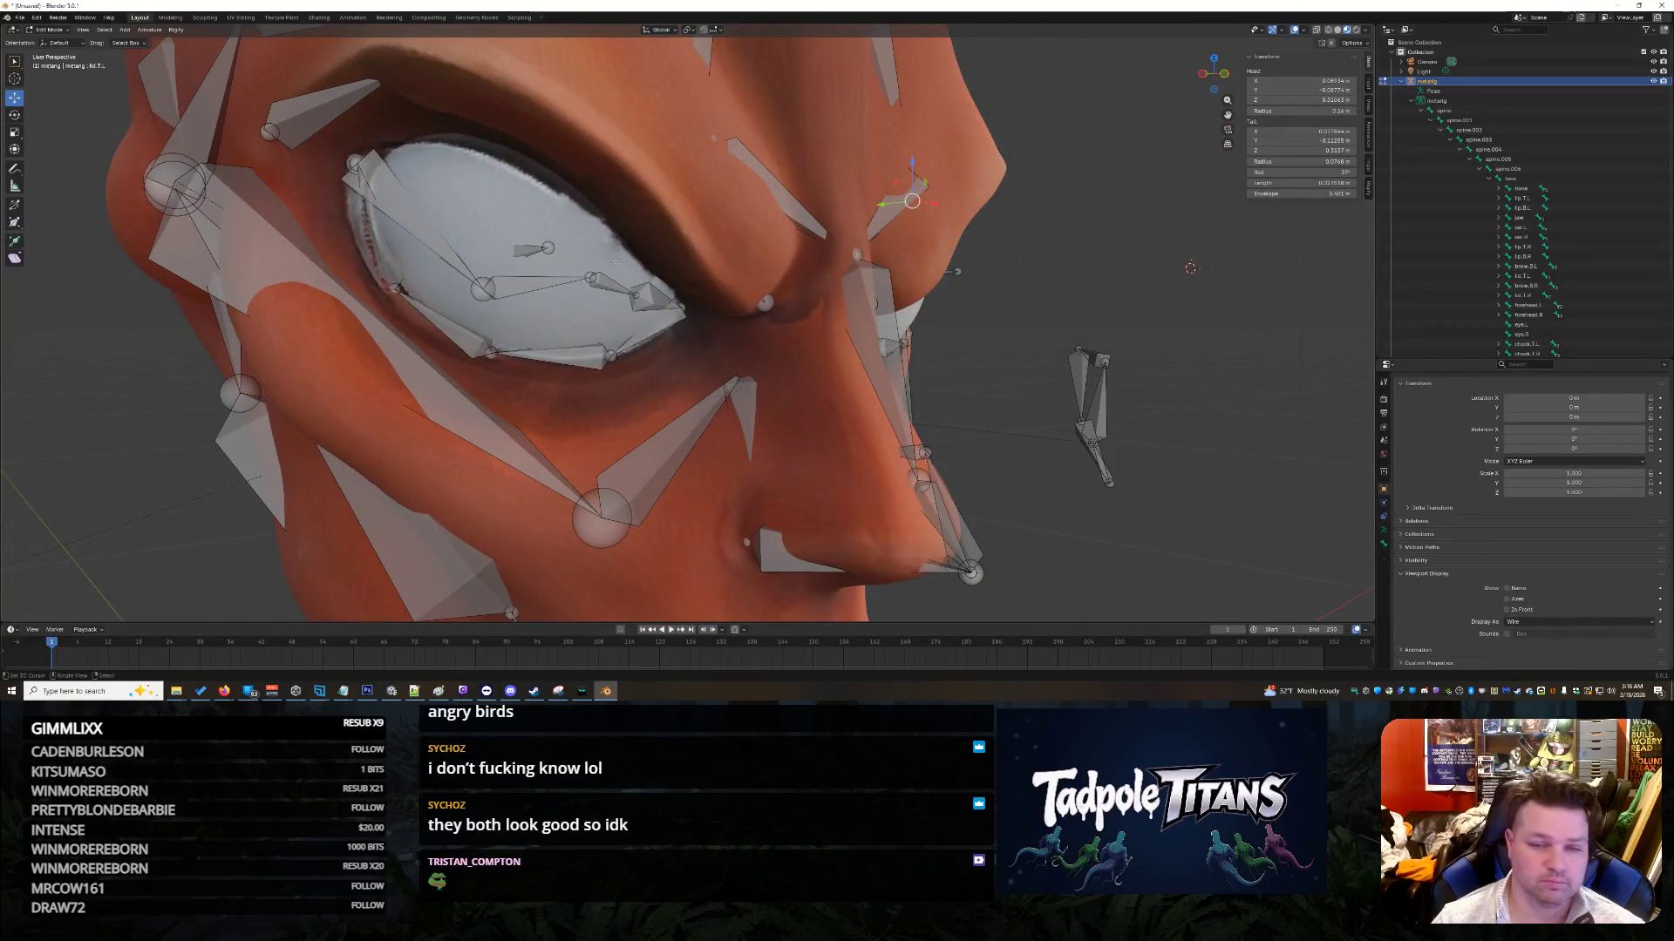
left_click(1303, 140)
key("Escape")
left_click(480, 294)
left_click(1303, 141)
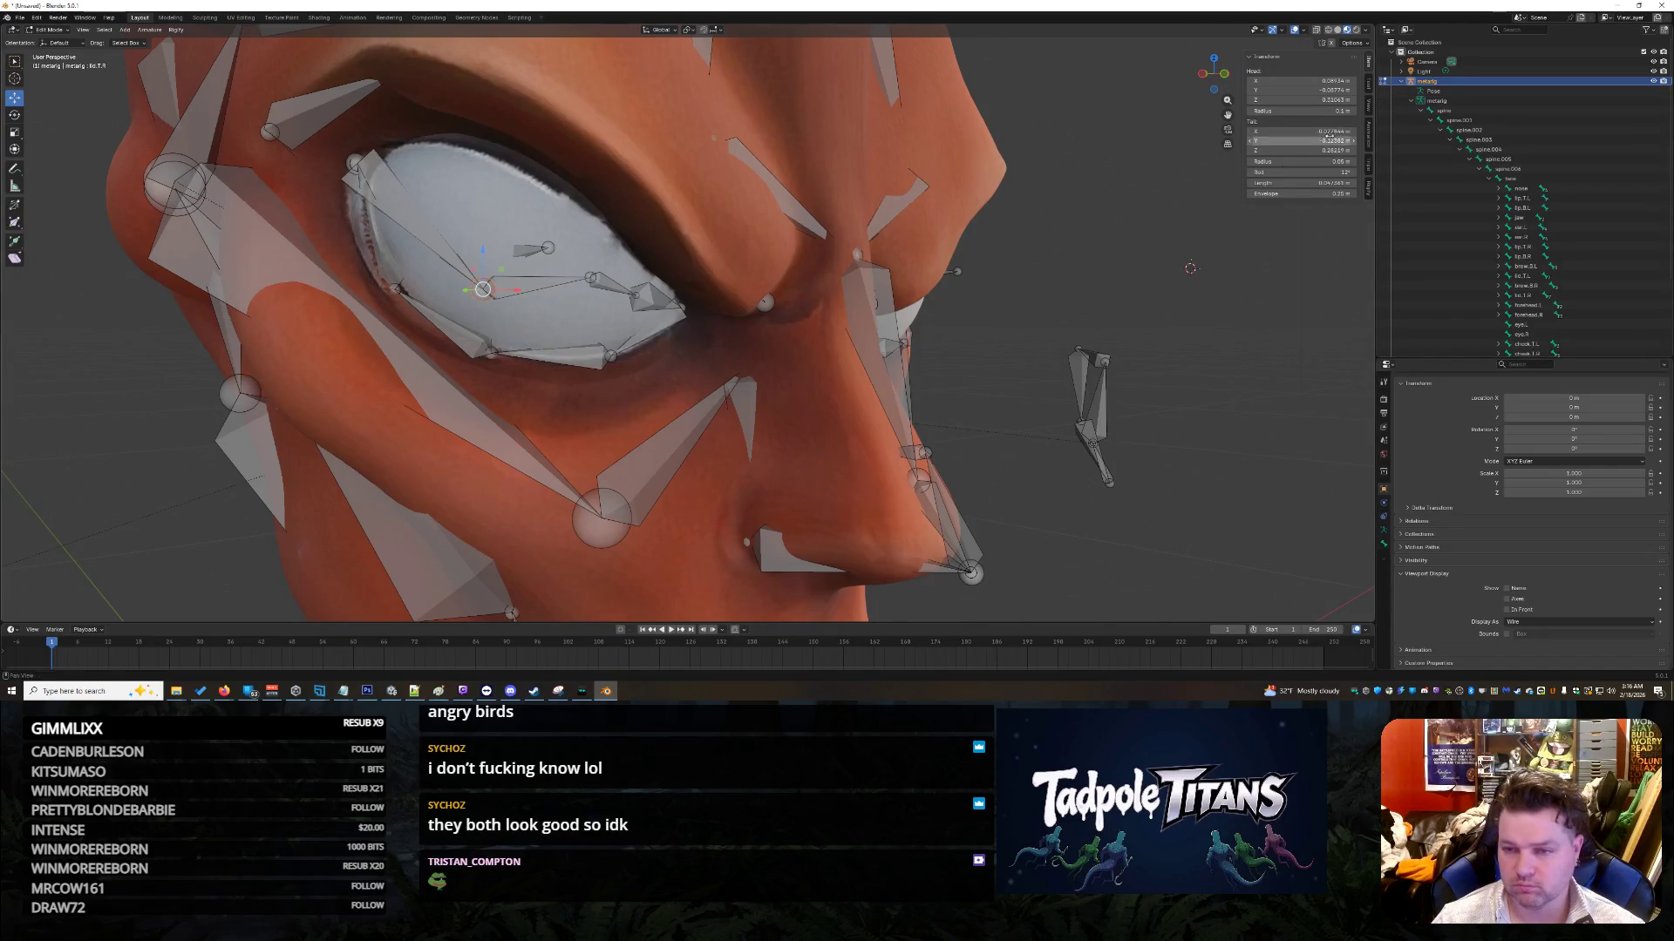
left_click(1242, 267)
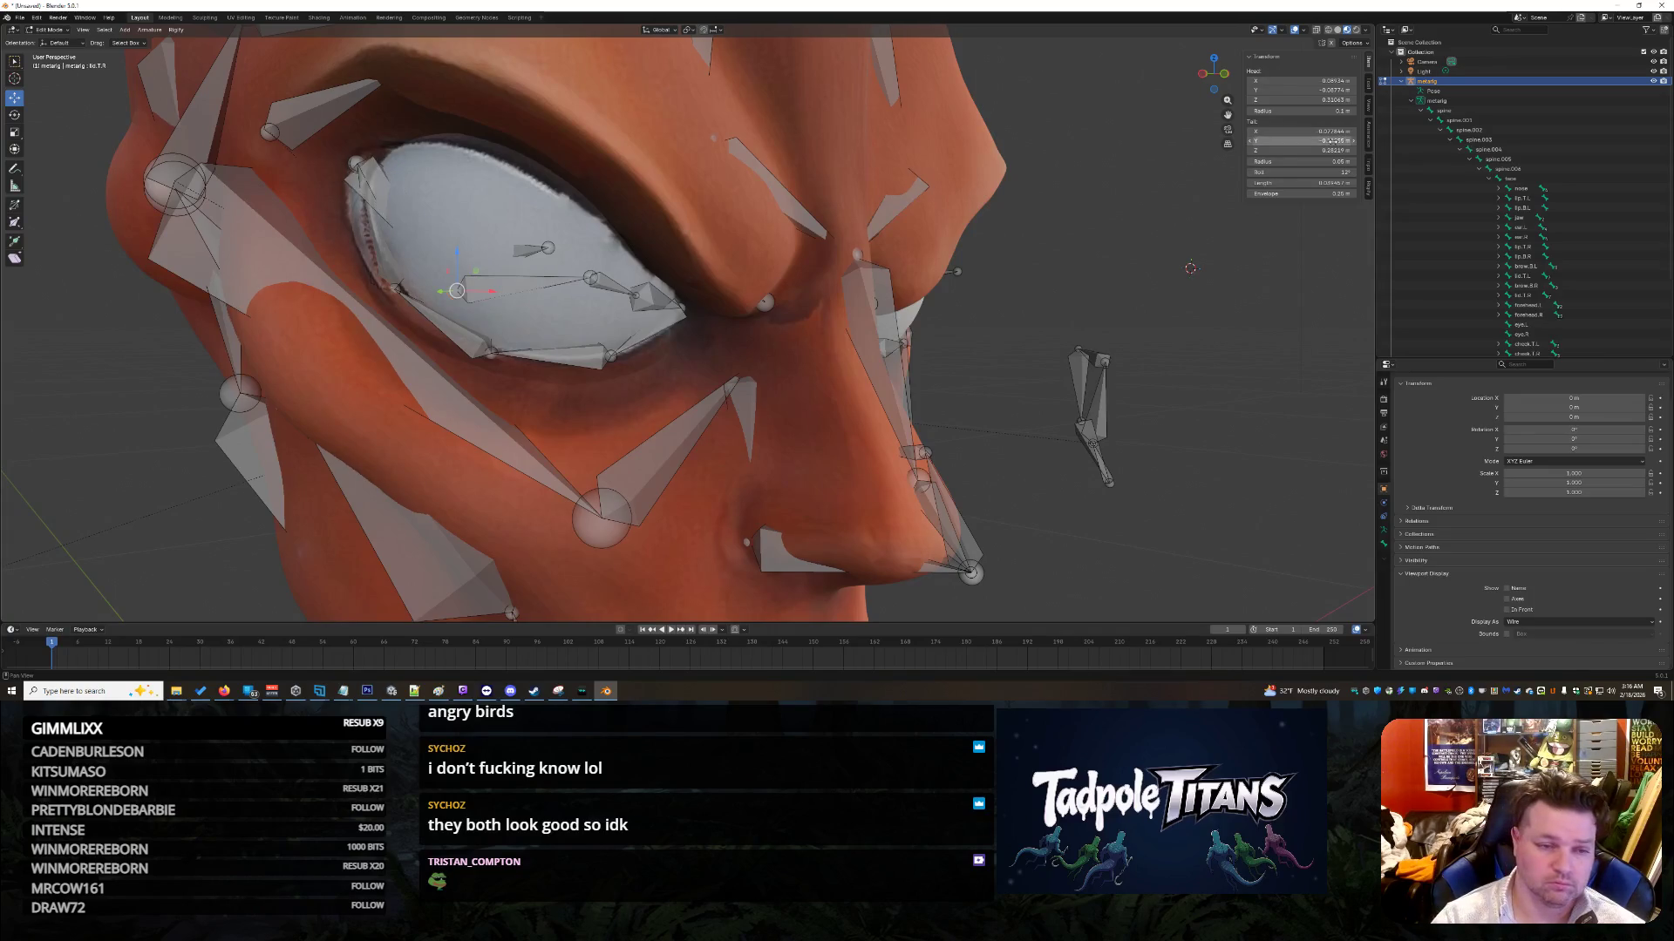
middle_click_drag(1242, 267, 1142, 284)
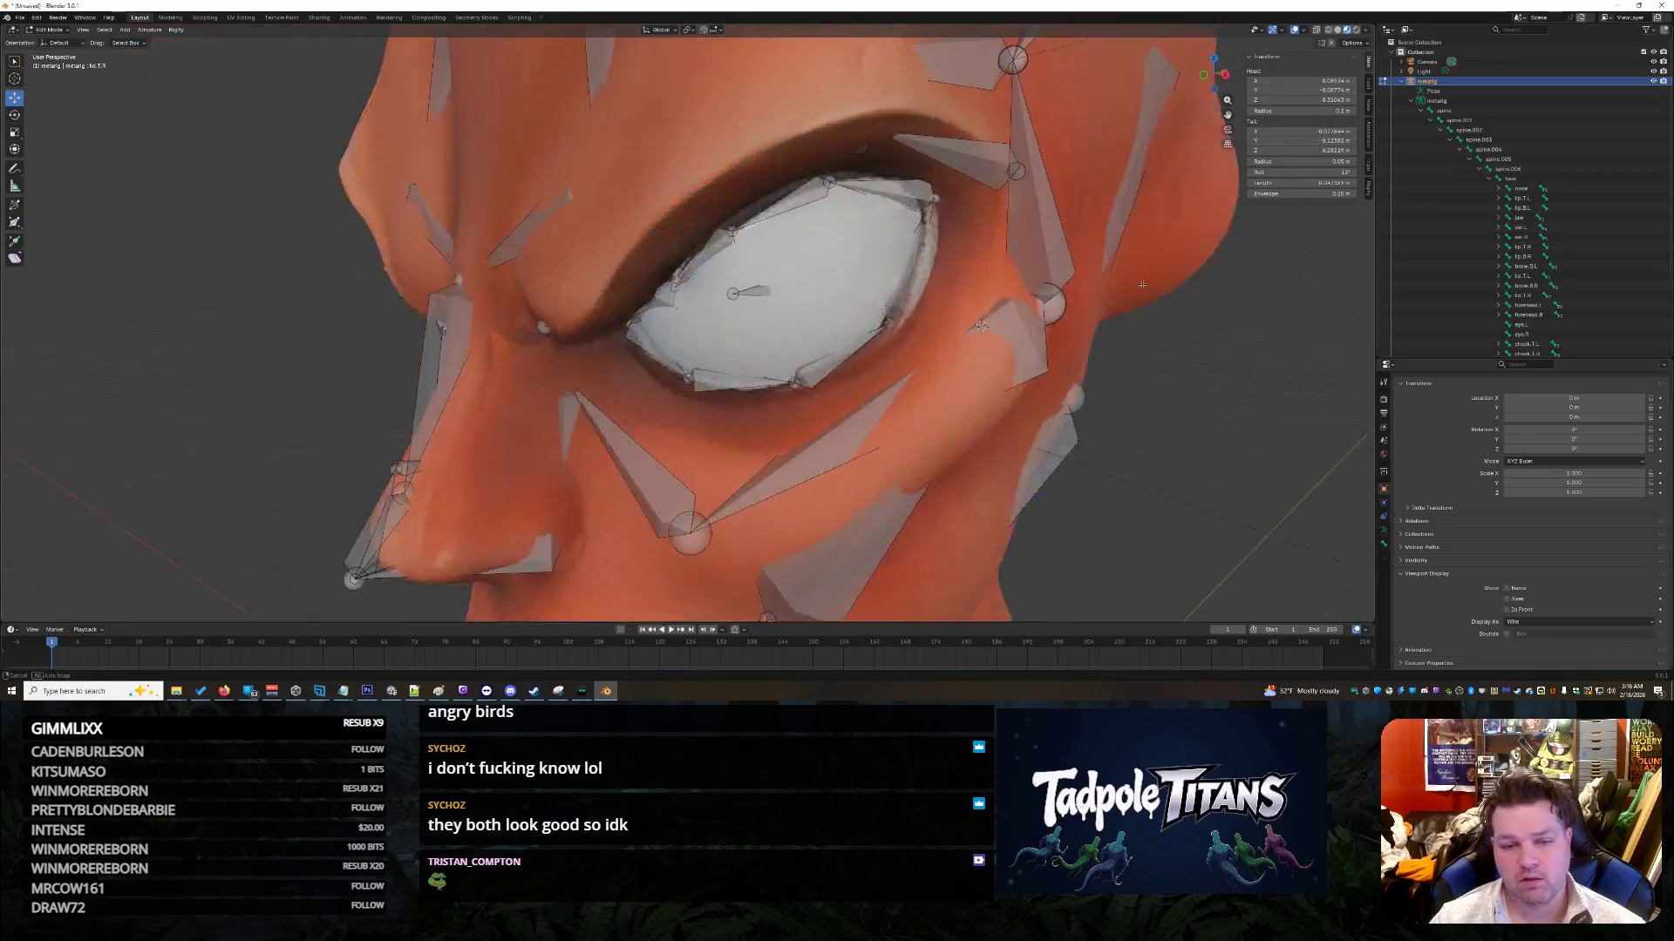
Step: Confirm a new tail Y for the bone joint at the top of the eye
left_click(829, 181)
left_click(1304, 141)
key("Return")
middle_click_drag(1090, 366, 865, 338)
Step: Move the eye-corner joint inward along the lid and set its tail Z to 0.3137 m
left_click(526, 384)
left_click_drag(1292, 154, 1332, 150)
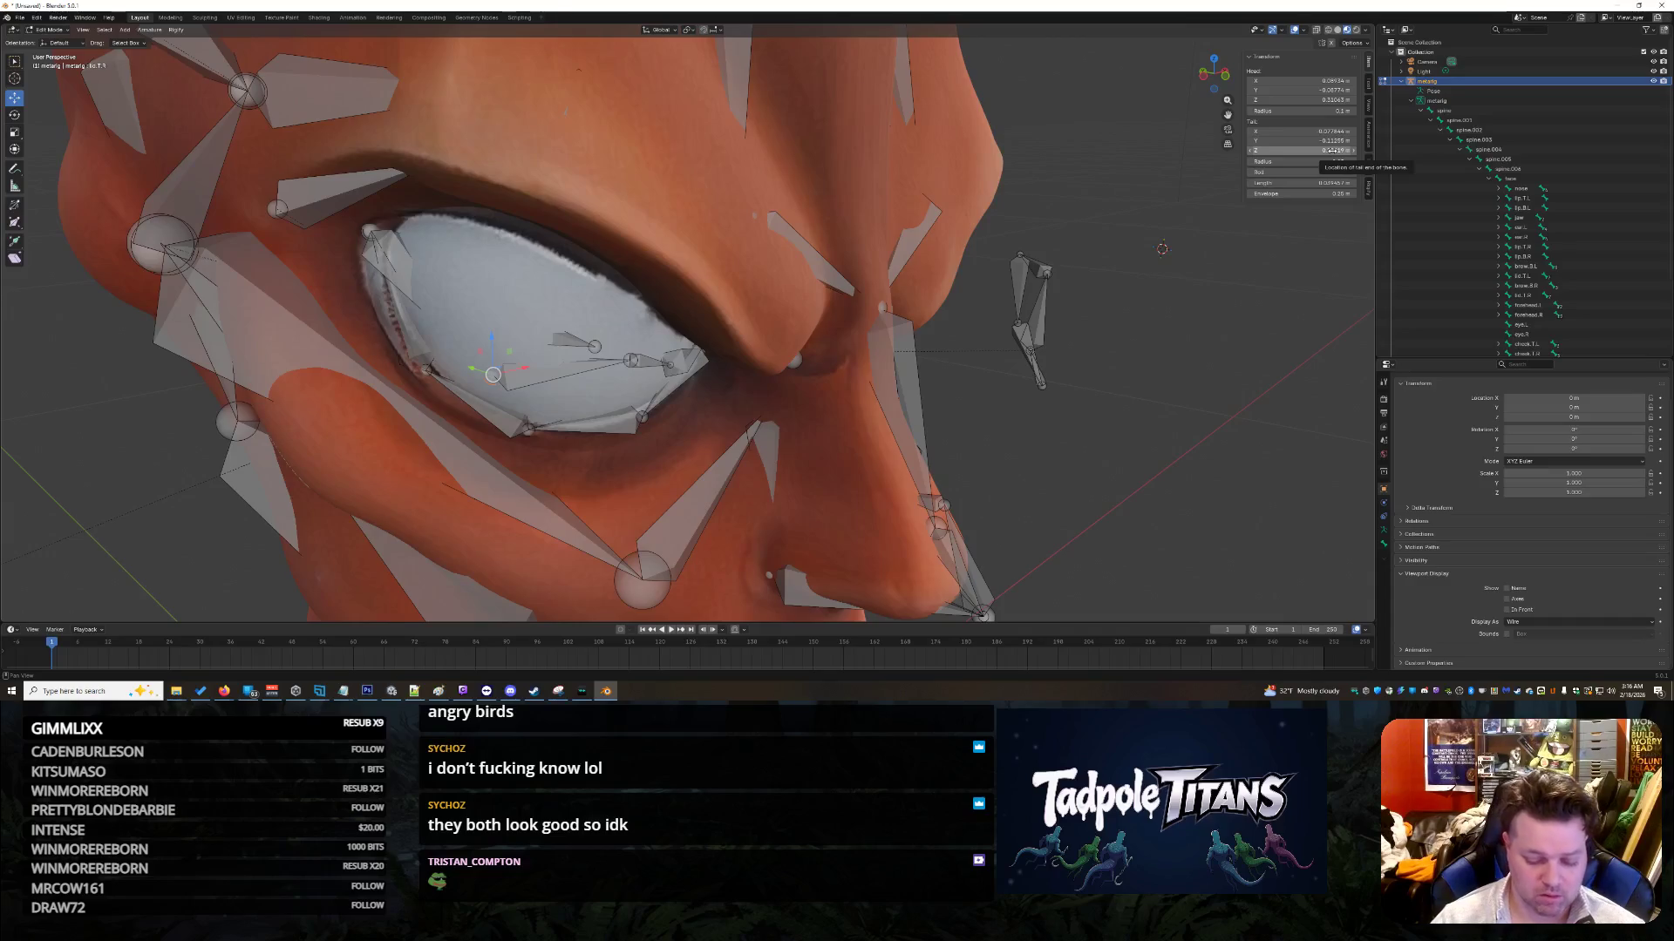
left_click(1334, 150)
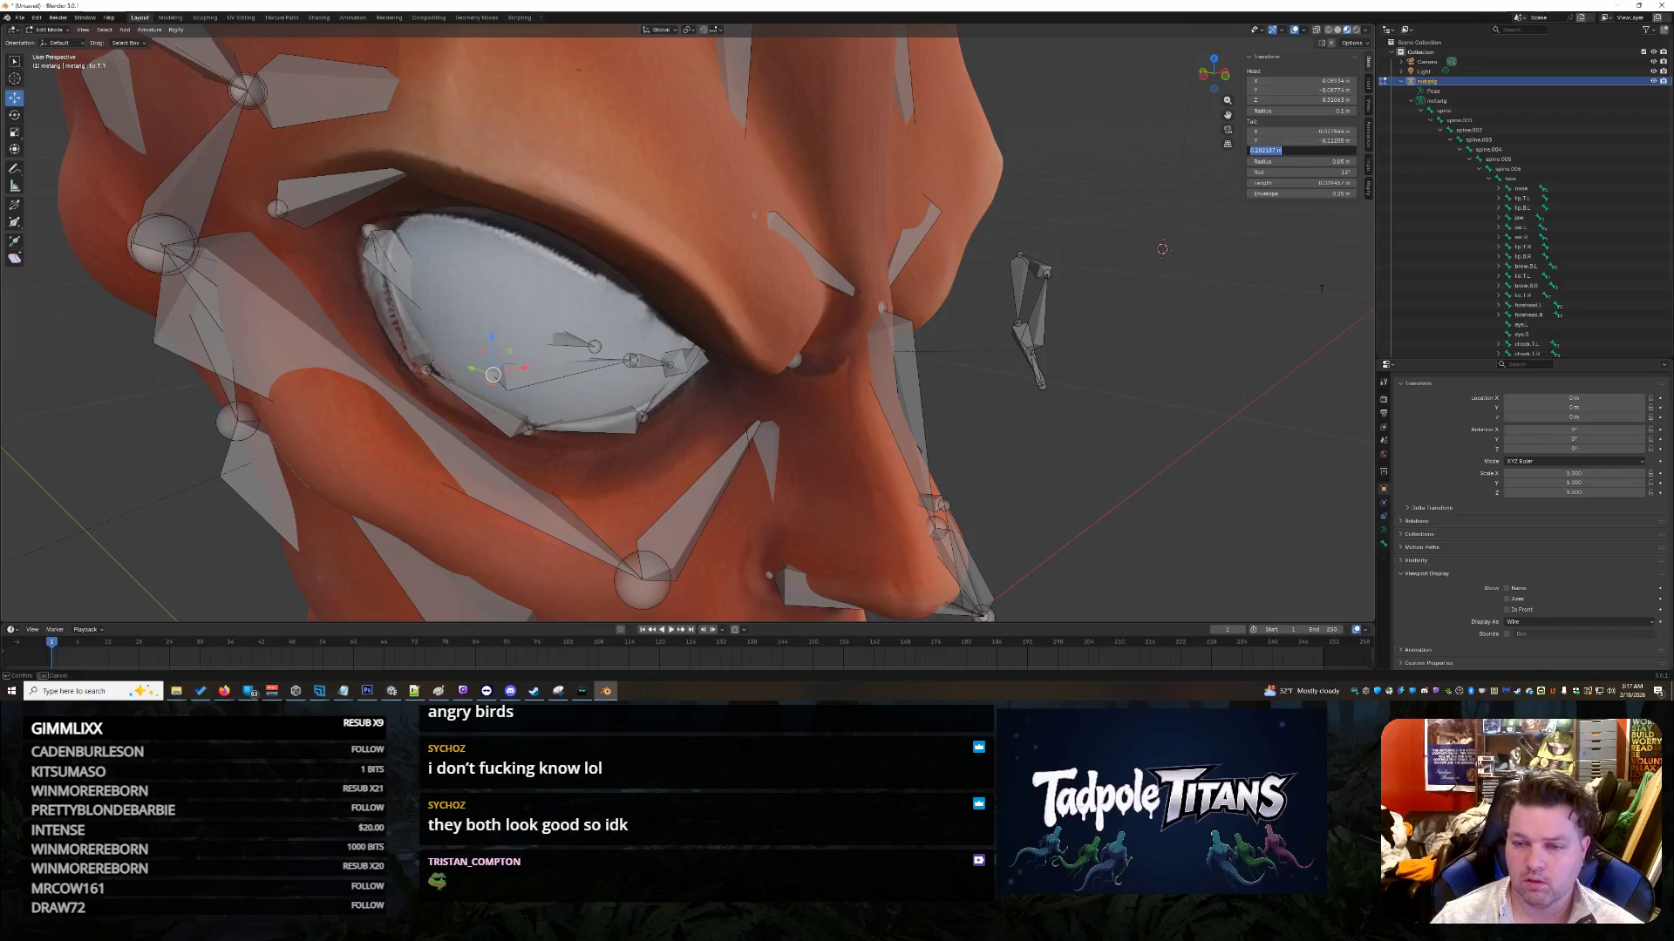
type(".3137")
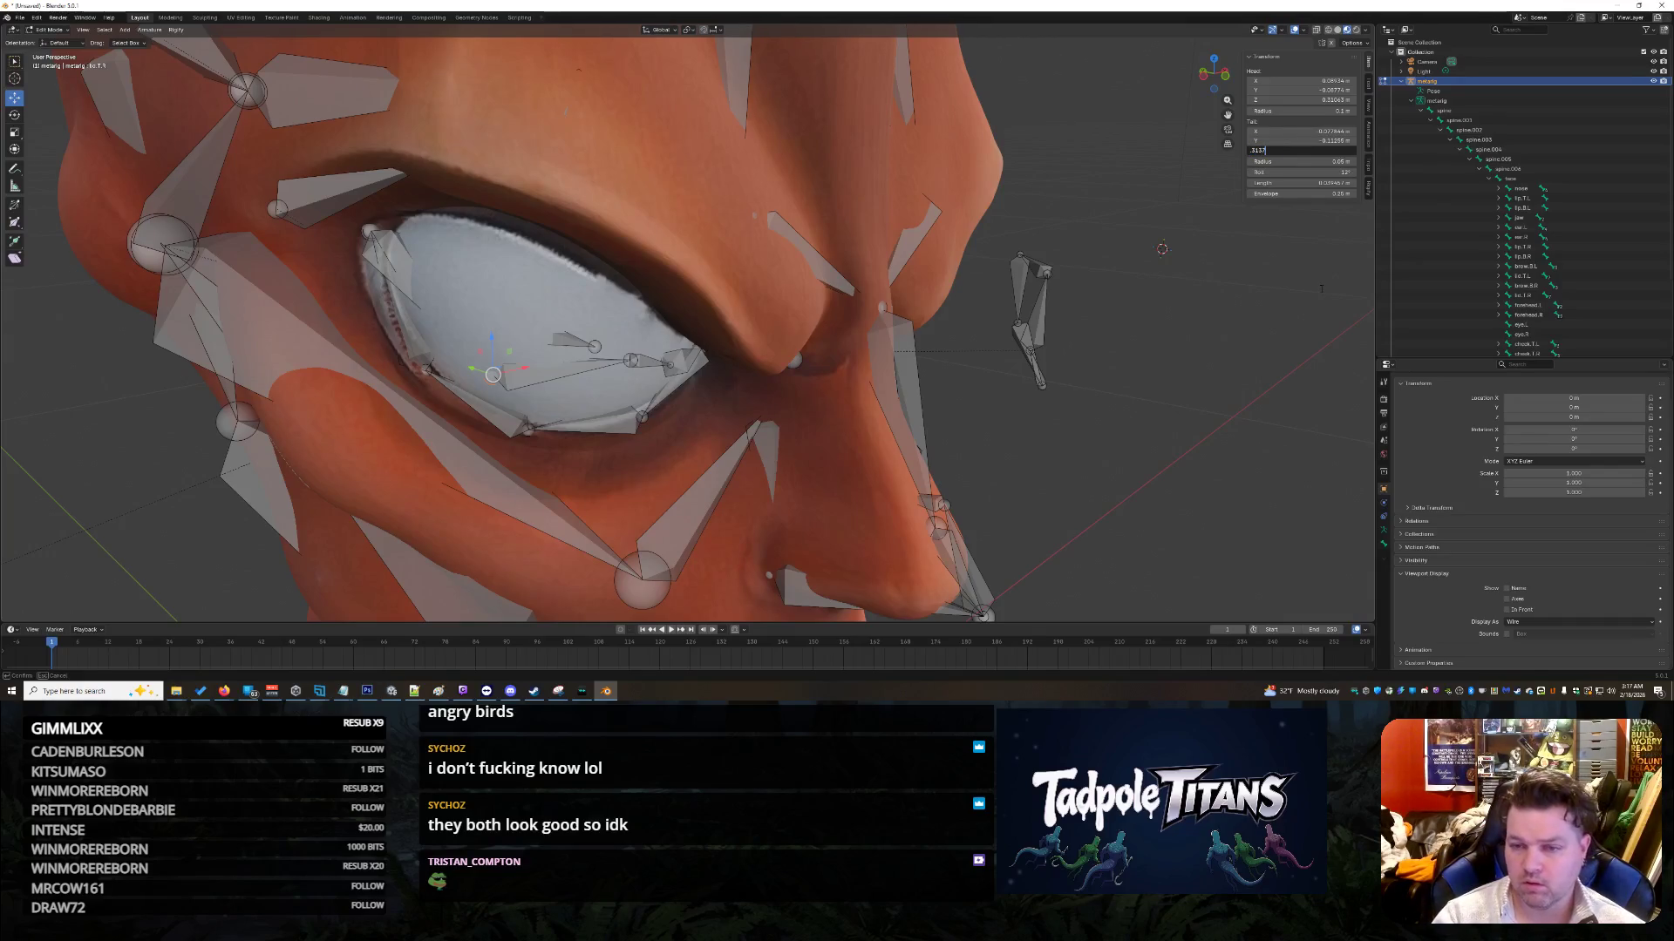
key("Return")
Step: Select lid.T.R.001 and leave its tail X unchanged
middle_click_drag(1196, 309, 996, 337)
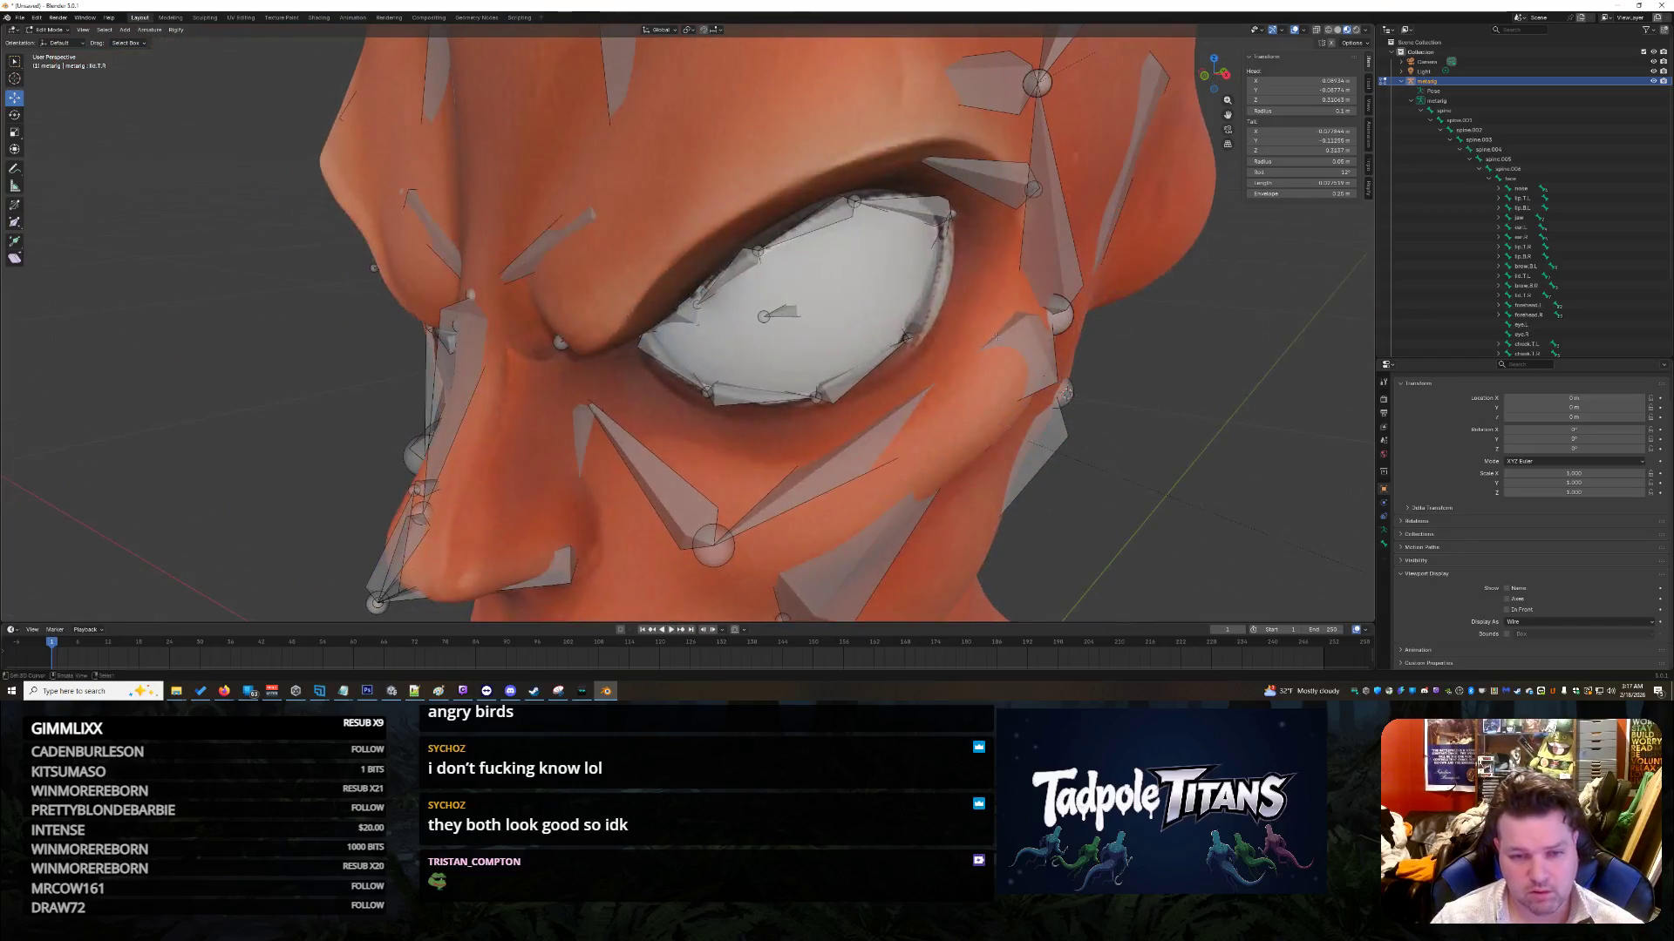
left_click(757, 250)
middle_click_drag(757, 250, 915, 253)
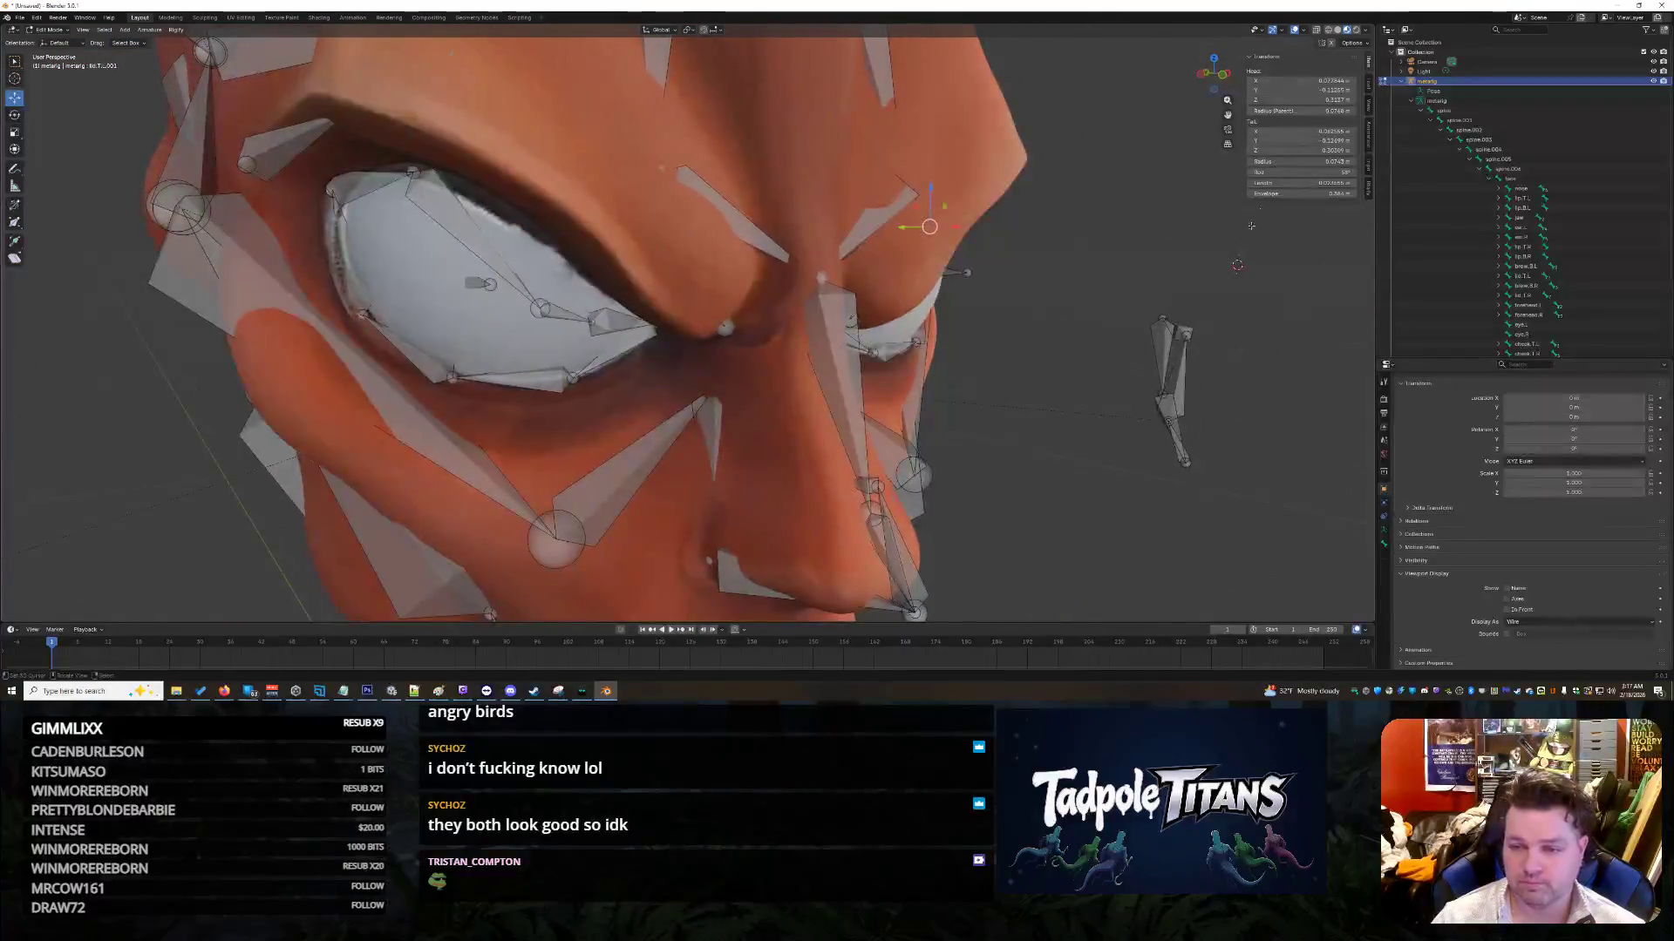
left_click(1316, 131)
key("Escape")
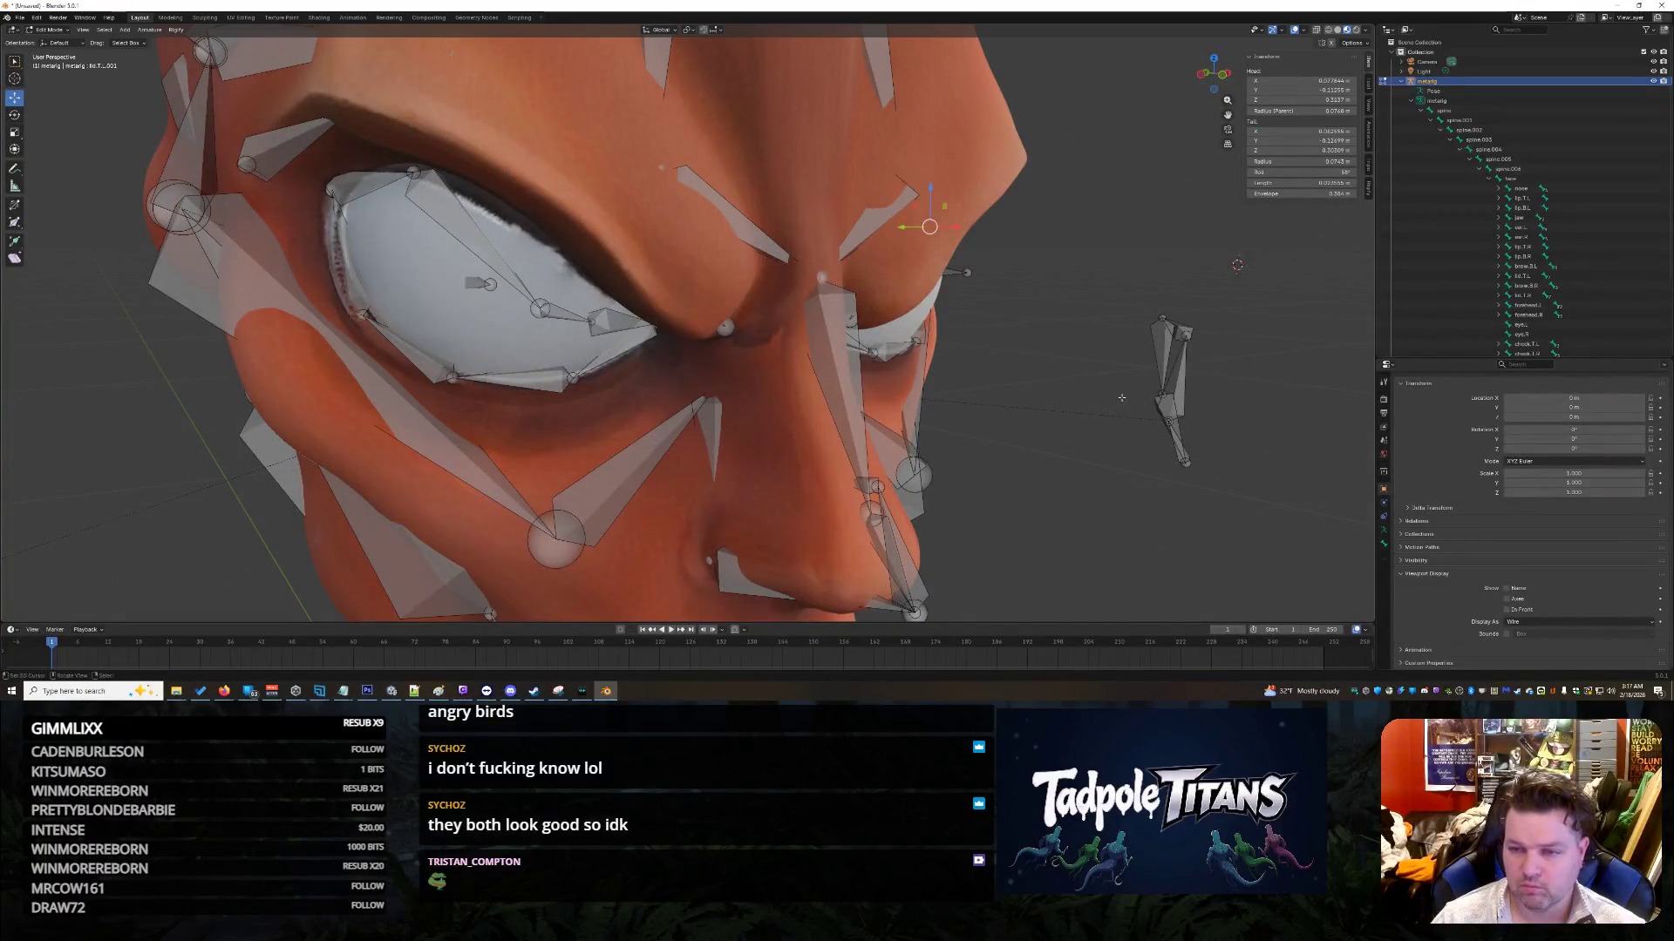
middle_click_drag(837, 340, 730, 335)
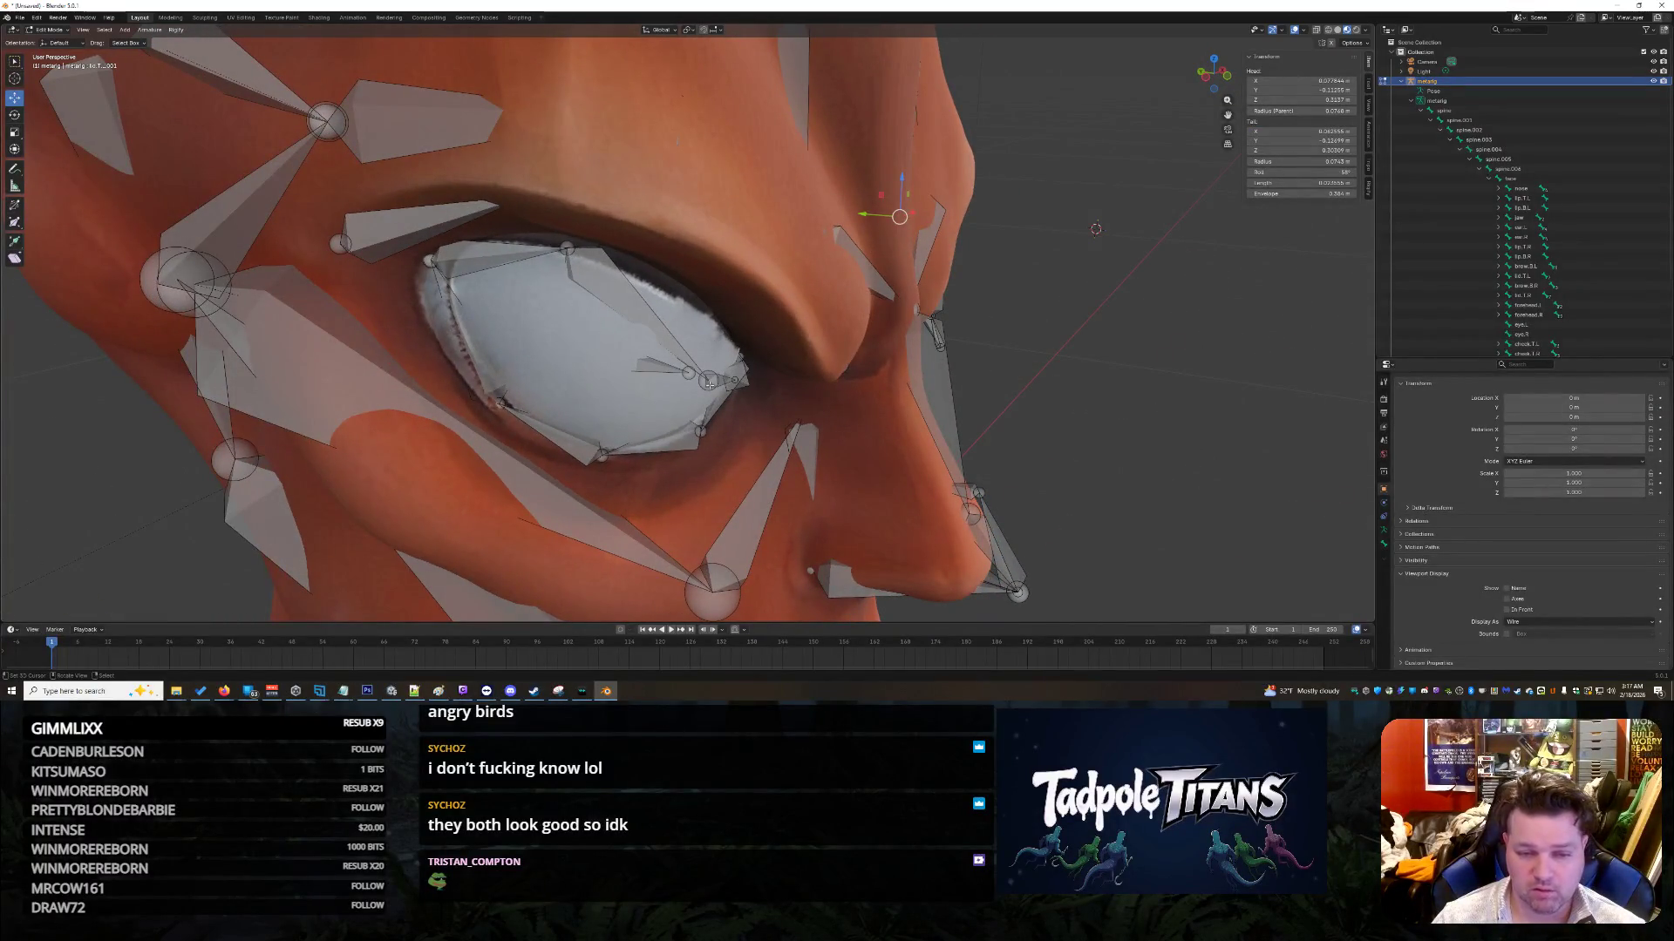
middle_click_drag(1033, 392, 561, 389)
Step: Set the next lid bone's tail to X 0.062555 m and Z 0.30307 m
left_click(616, 367)
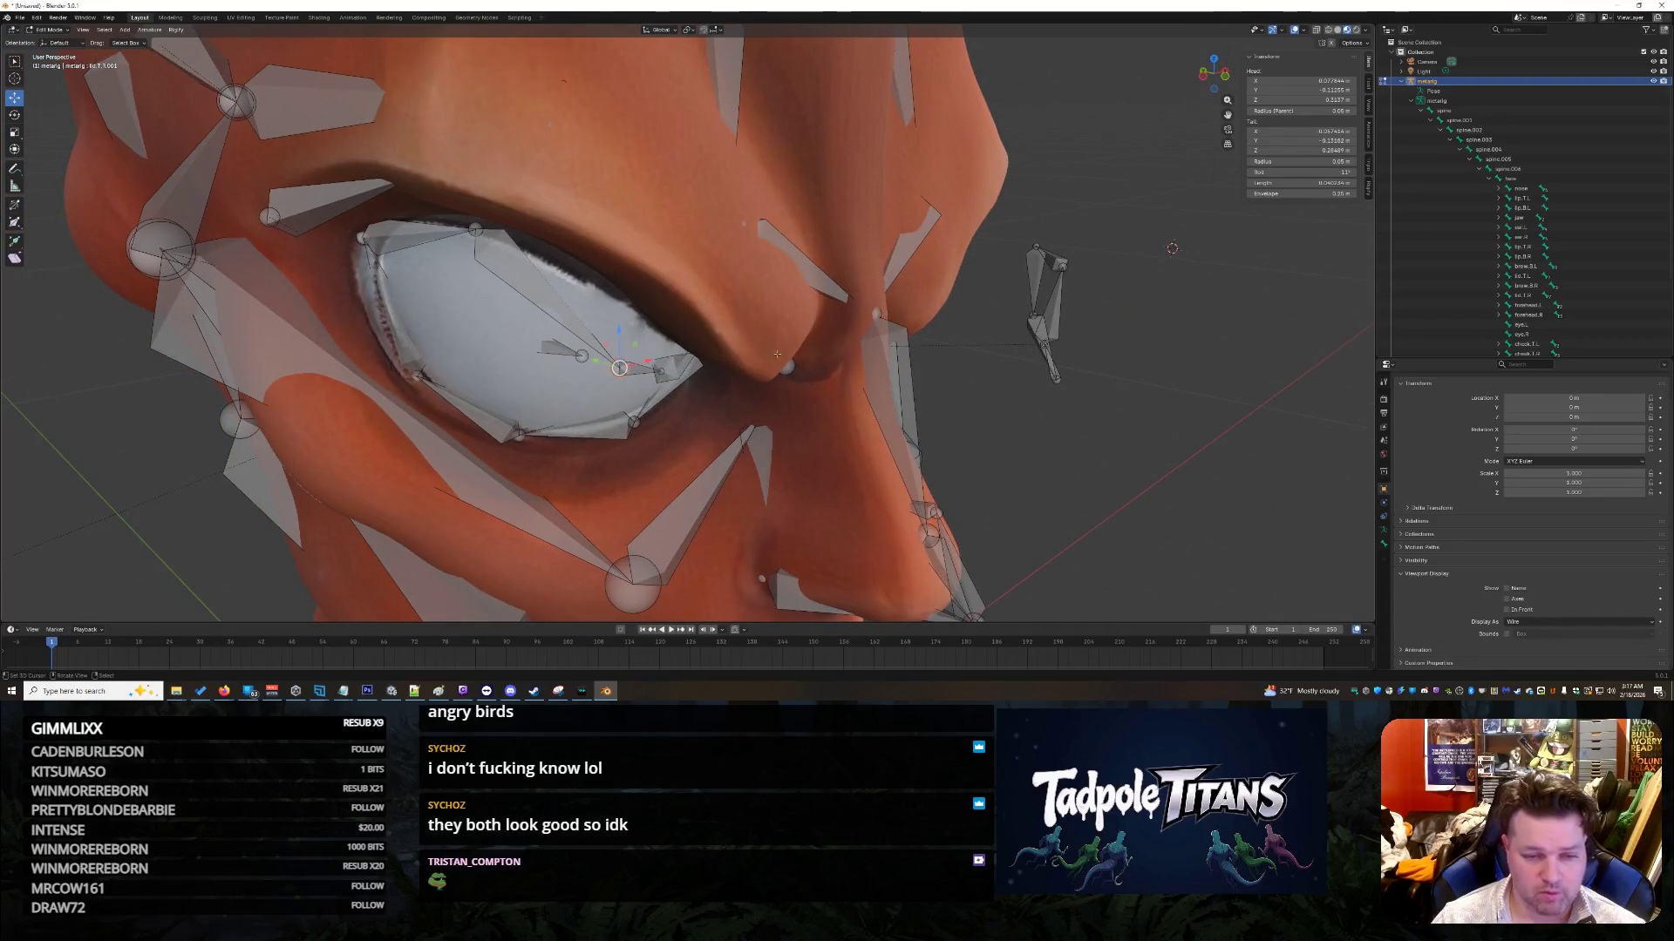
left_click(1312, 132)
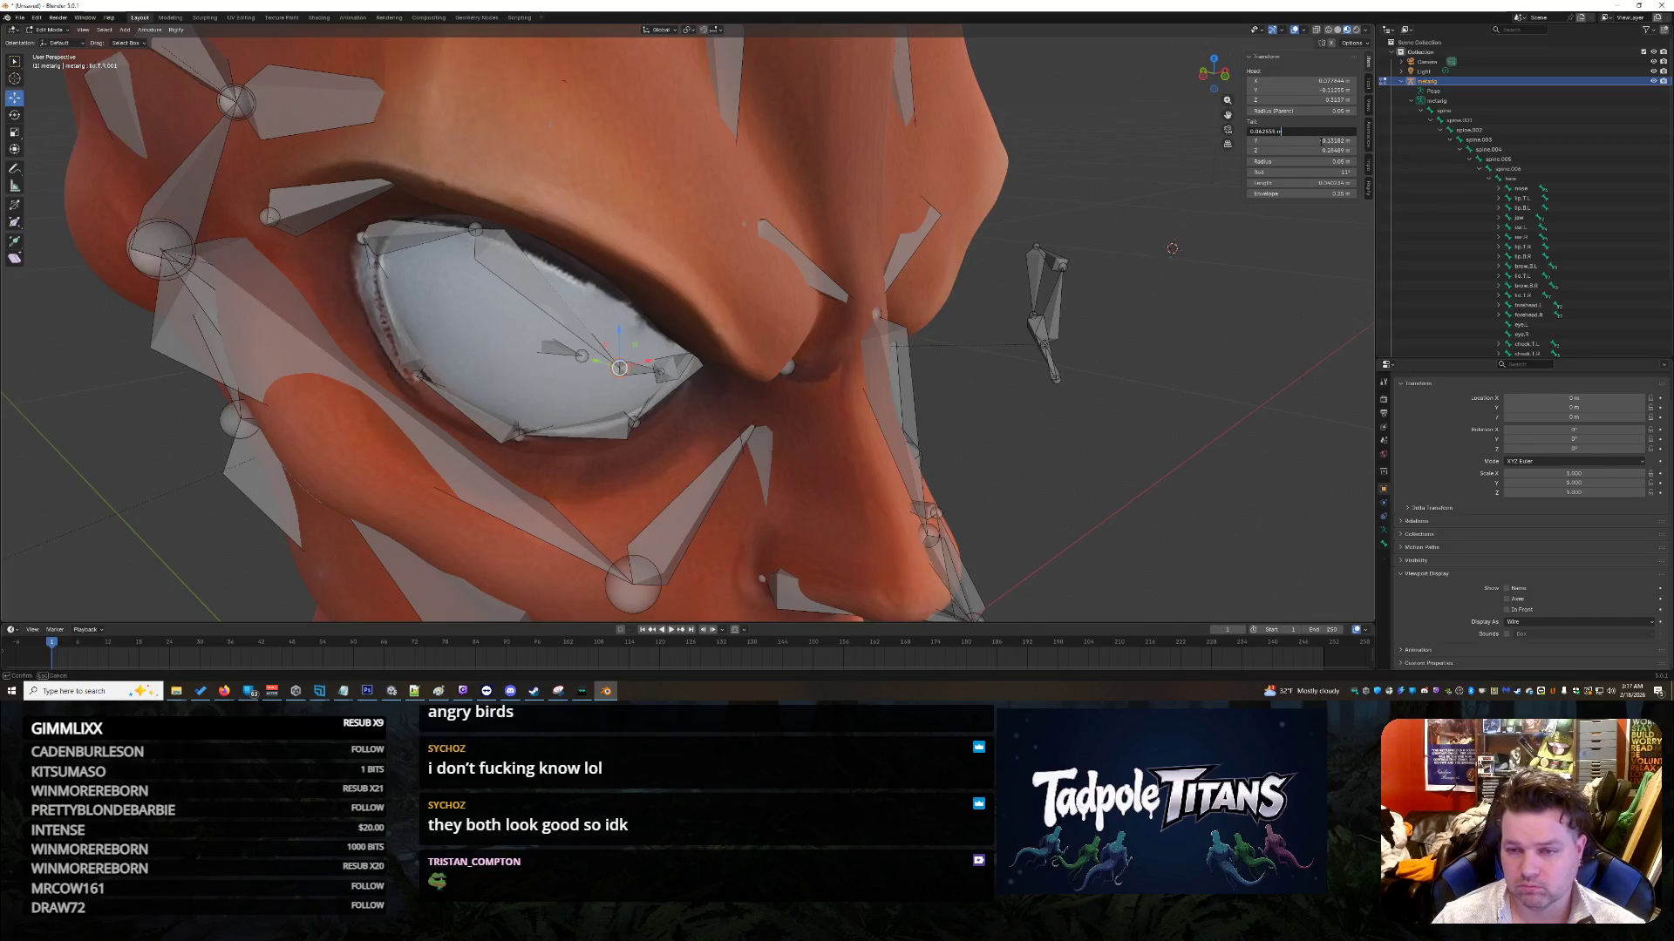
key("Return")
double_click(1312, 151)
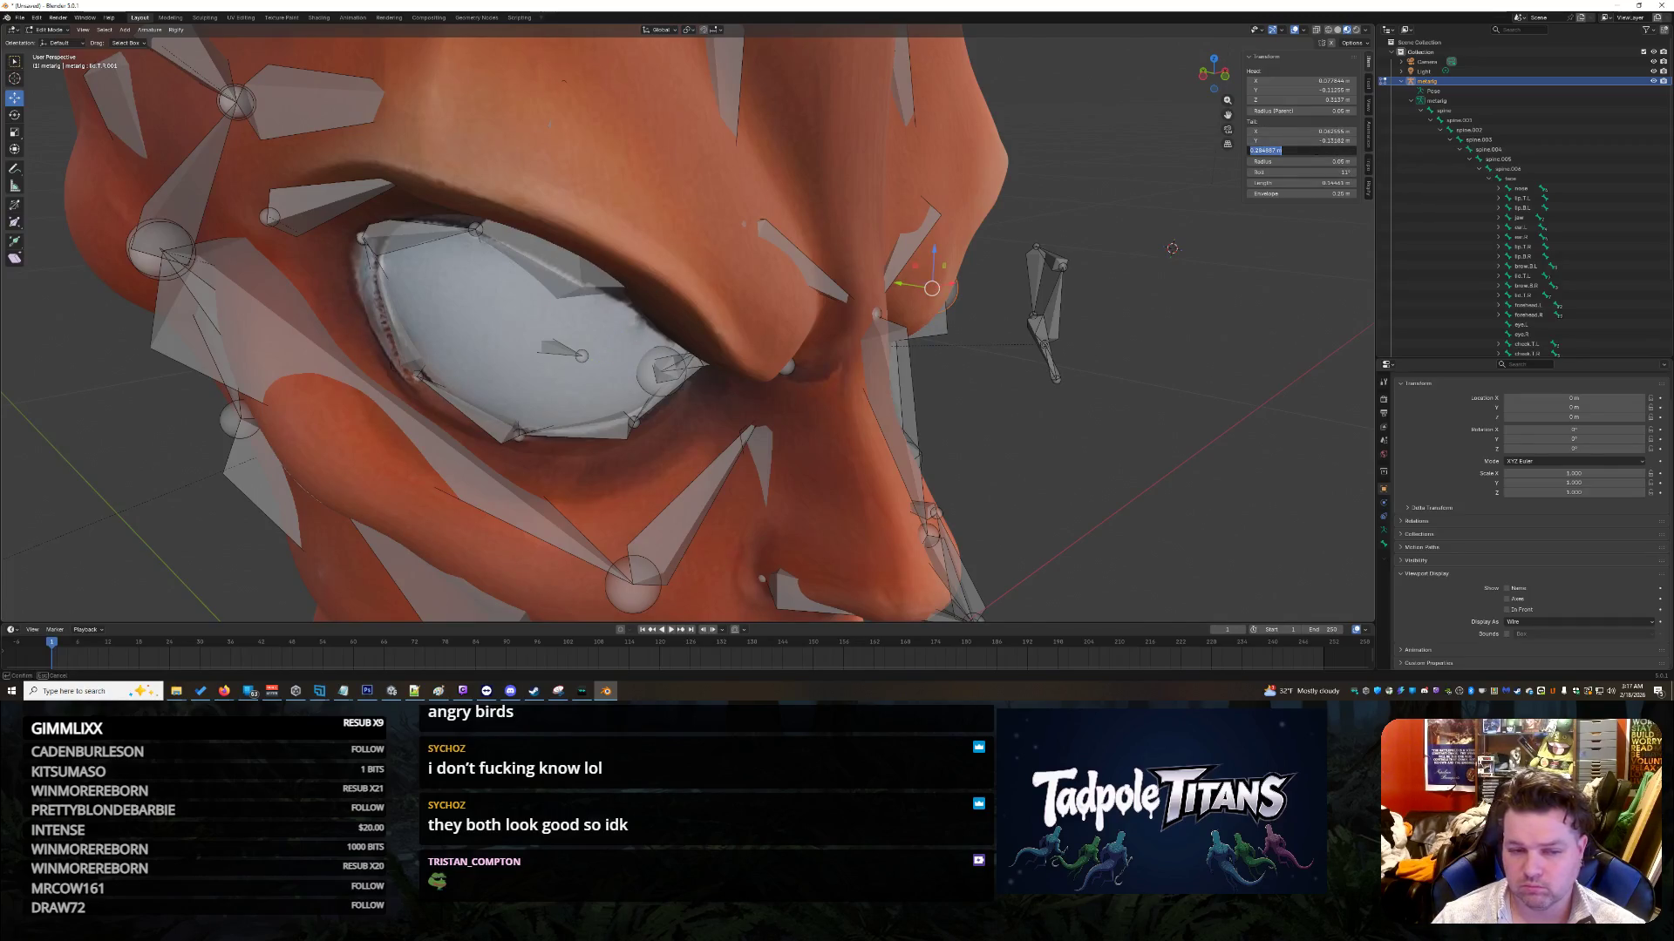
double_click(1312, 131)
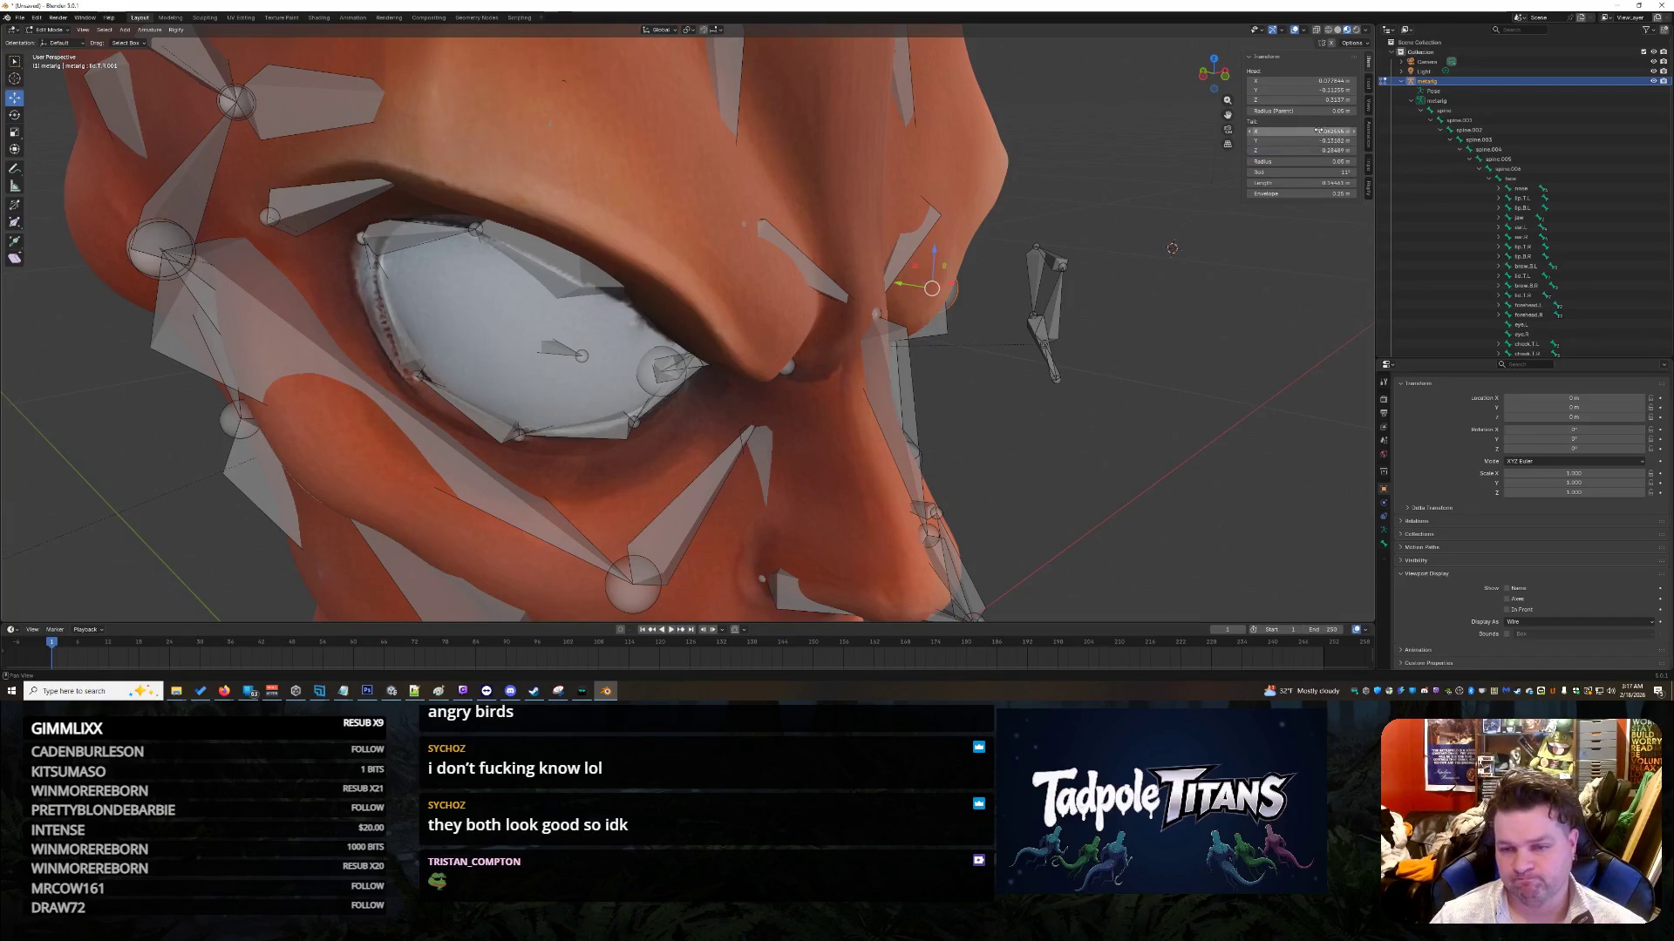
key("Return")
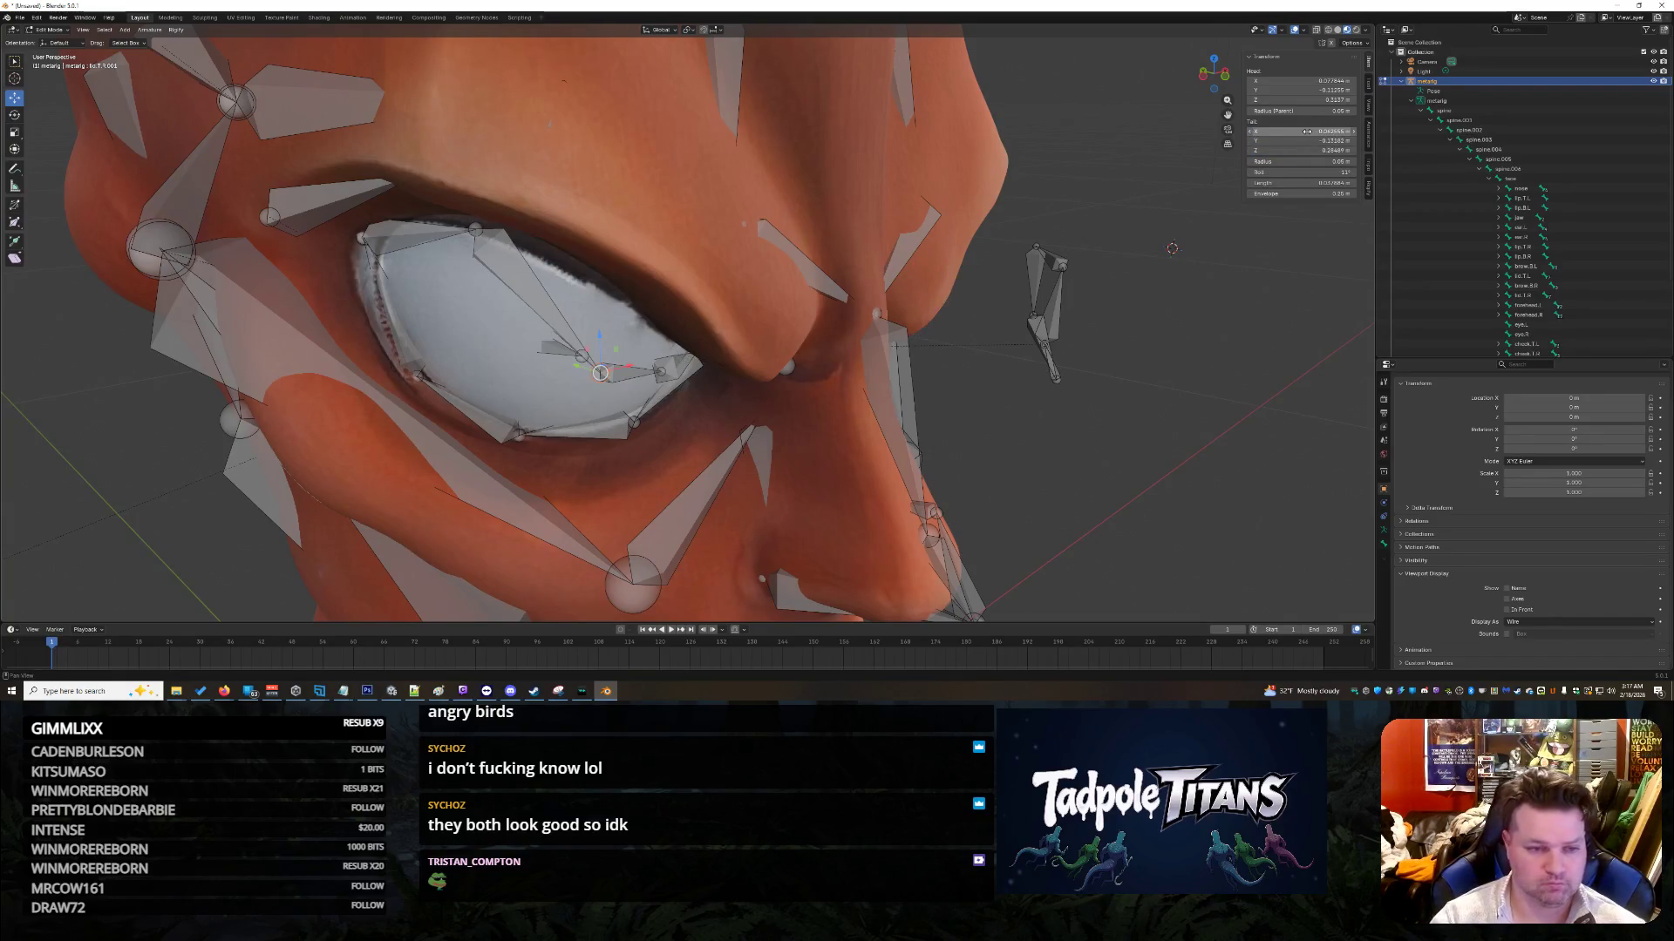
double_click(1312, 150)
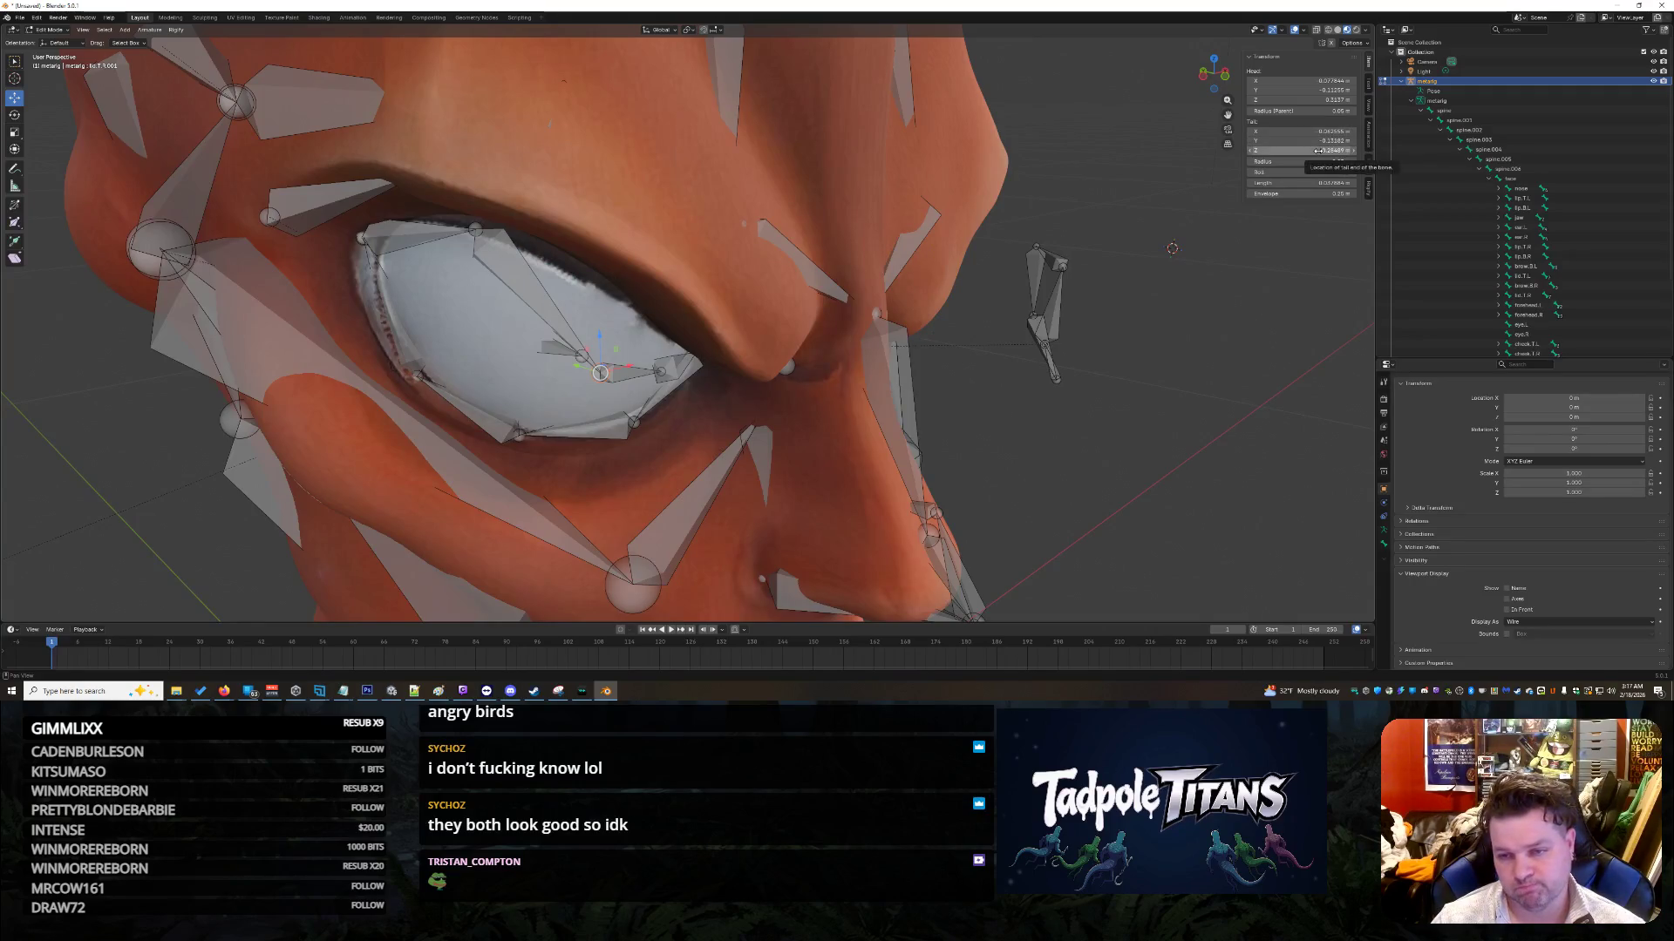
type("03069")
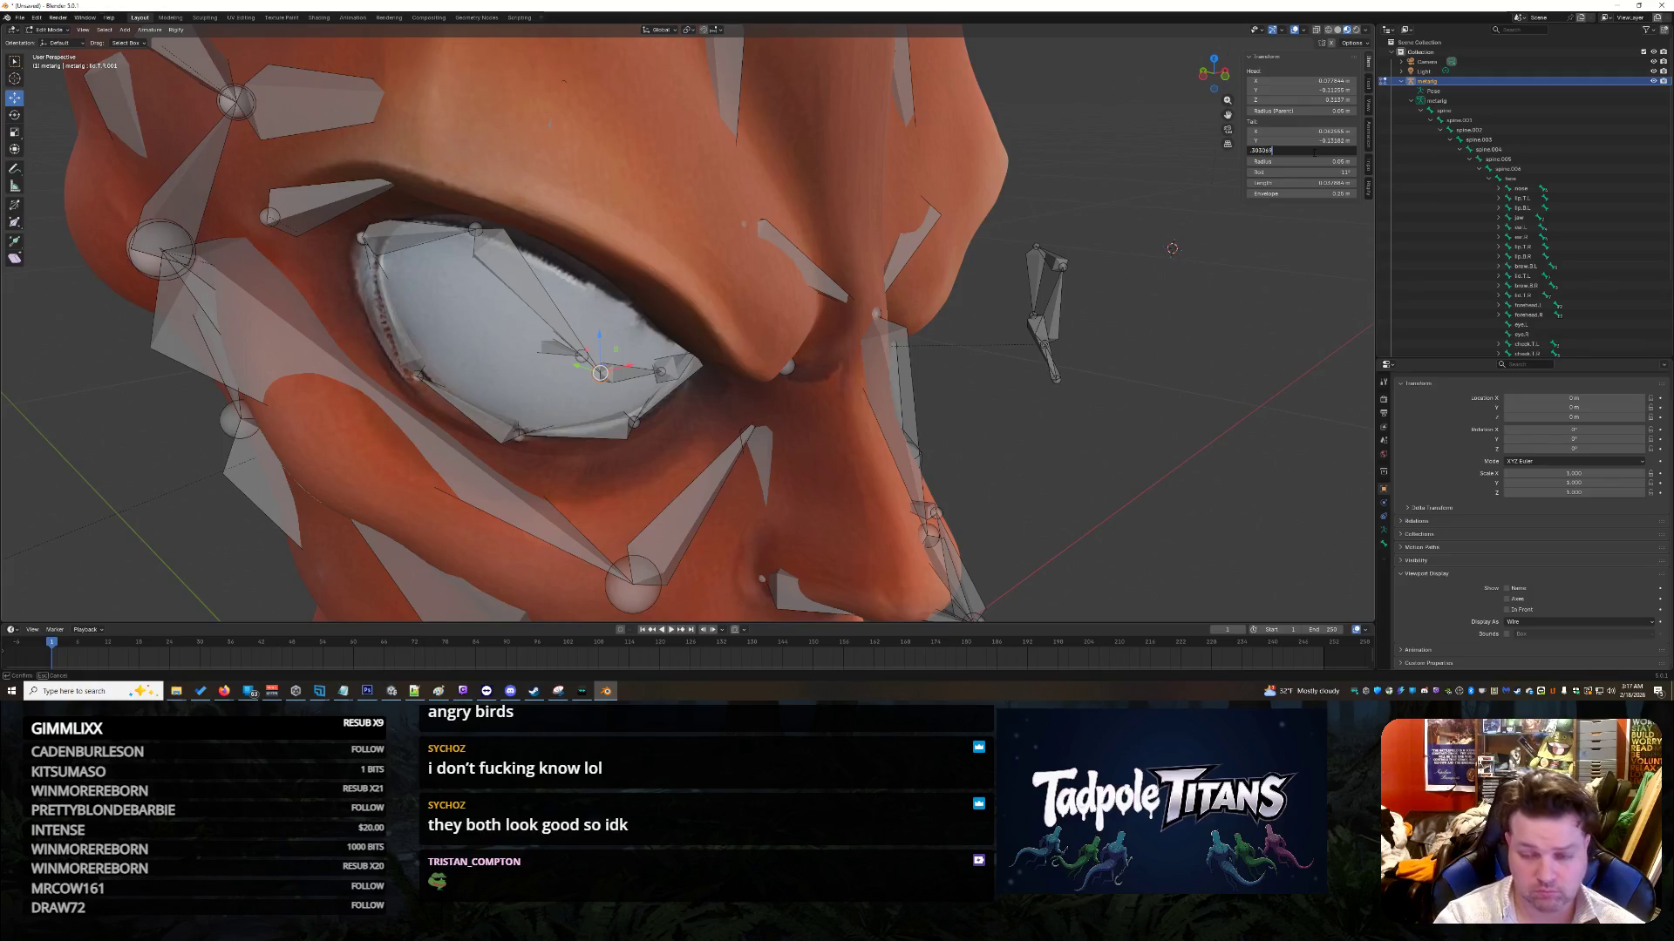
key("Return")
mouse_move(1046, 375)
middle_mouse_down()
mouse_move(1085, 406)
mouse_move(754, 265)
mouse_move(1128, 392)
mouse_move(1201, 396)
mouse_move(1068, 397)
middle_mouse_up()
left_click(773, 272)
Step: Set lid.T.R.002's tail to Y -0.1302 m and Z 0.29025 m
middle_click_drag(1264, 384, 1312, 387)
left_click(510, 288)
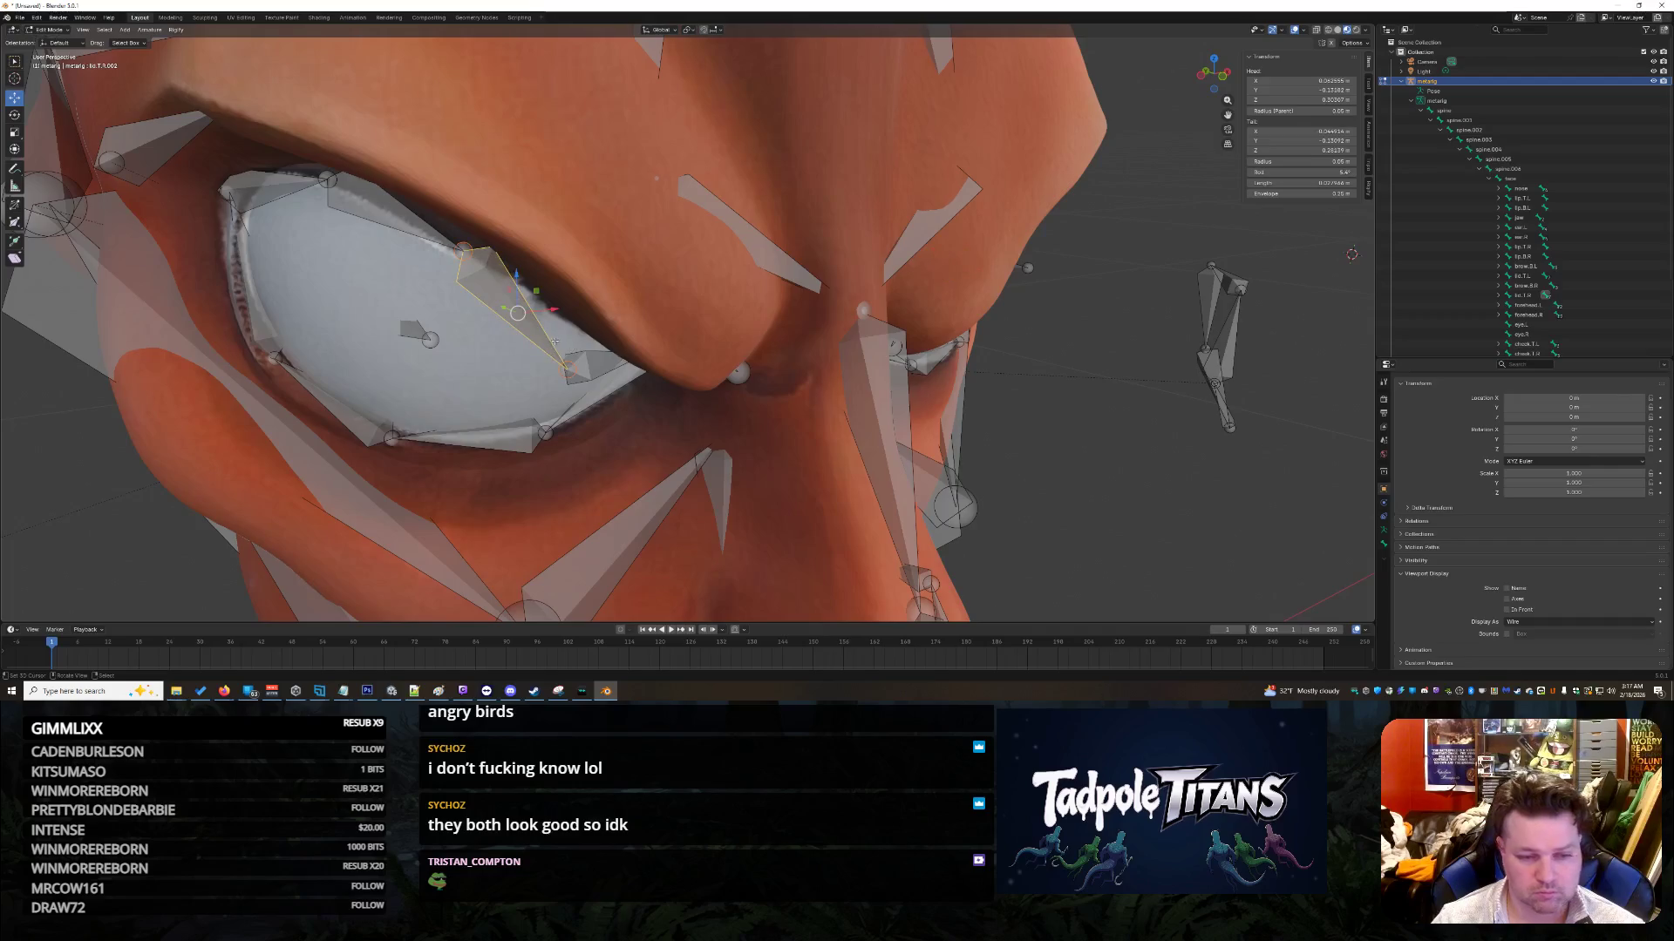
left_click(1318, 141)
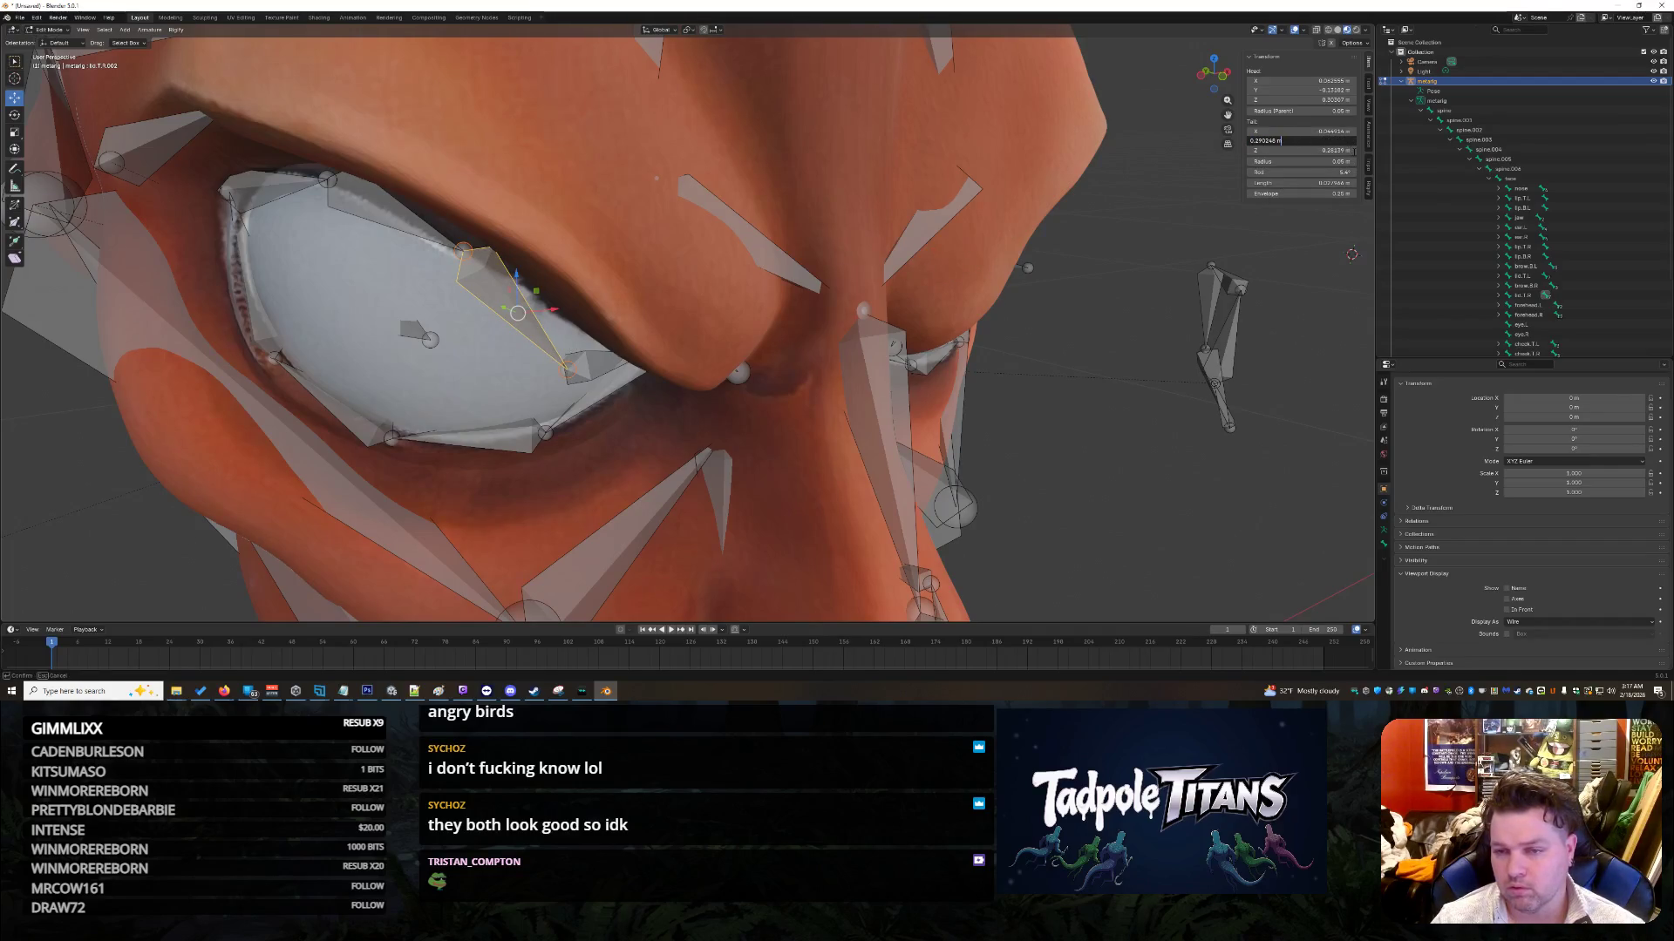
key("Return")
left_click(1321, 150)
key("ctrl+v")
key("Return")
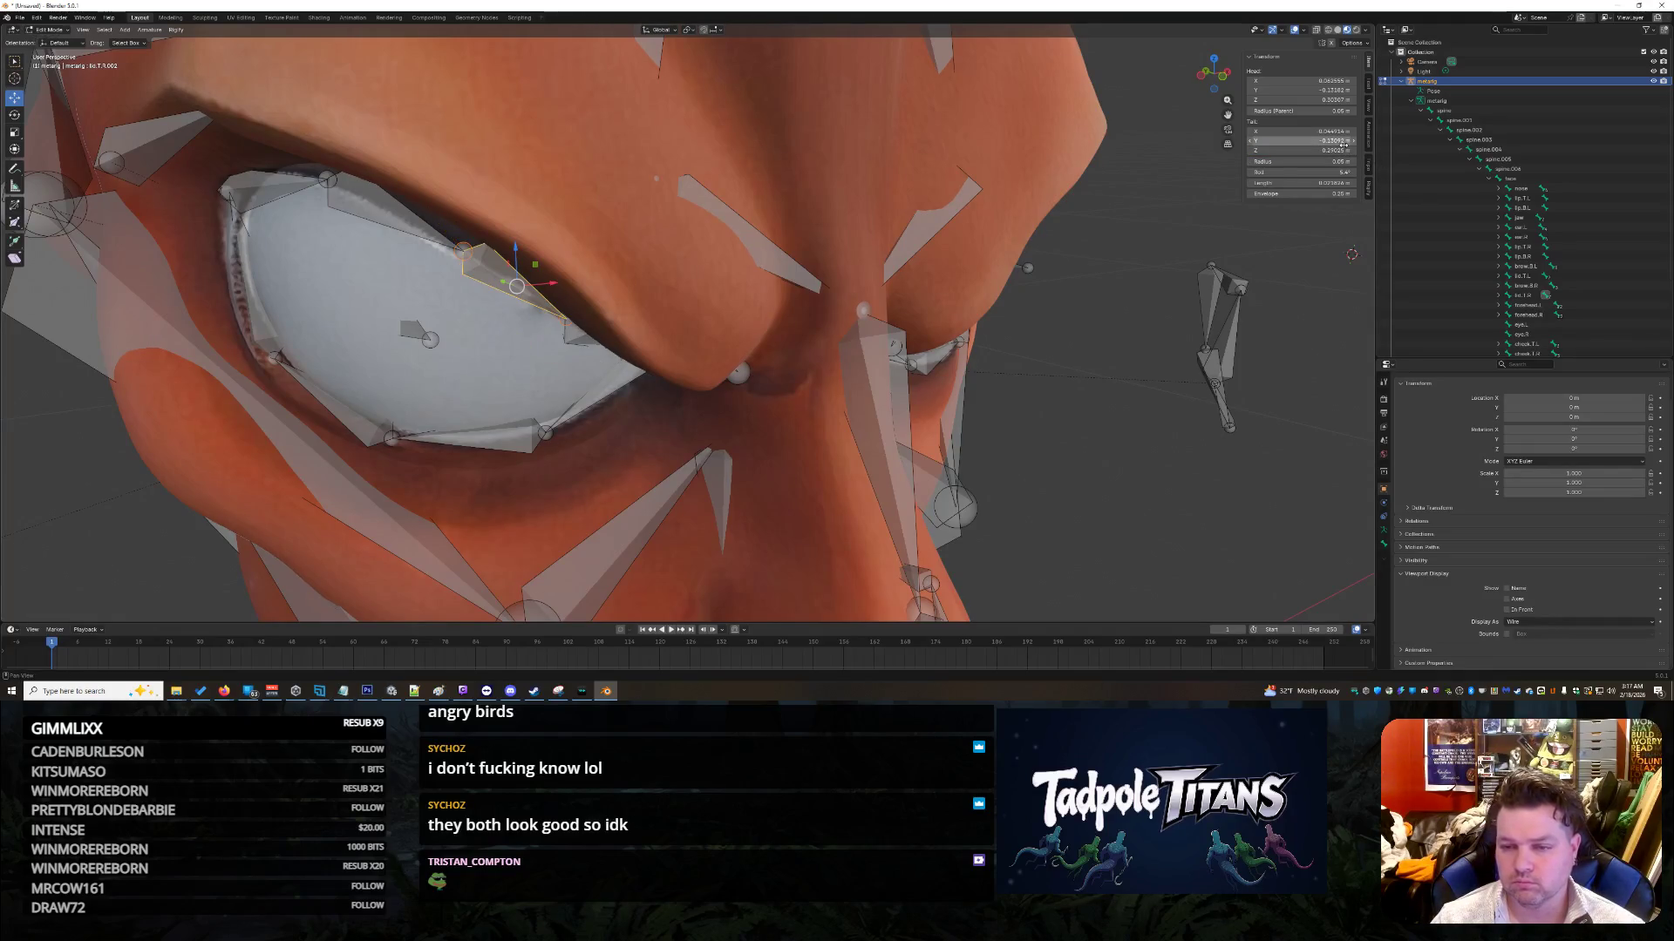
left_click(1340, 140)
key("ctrl+v")
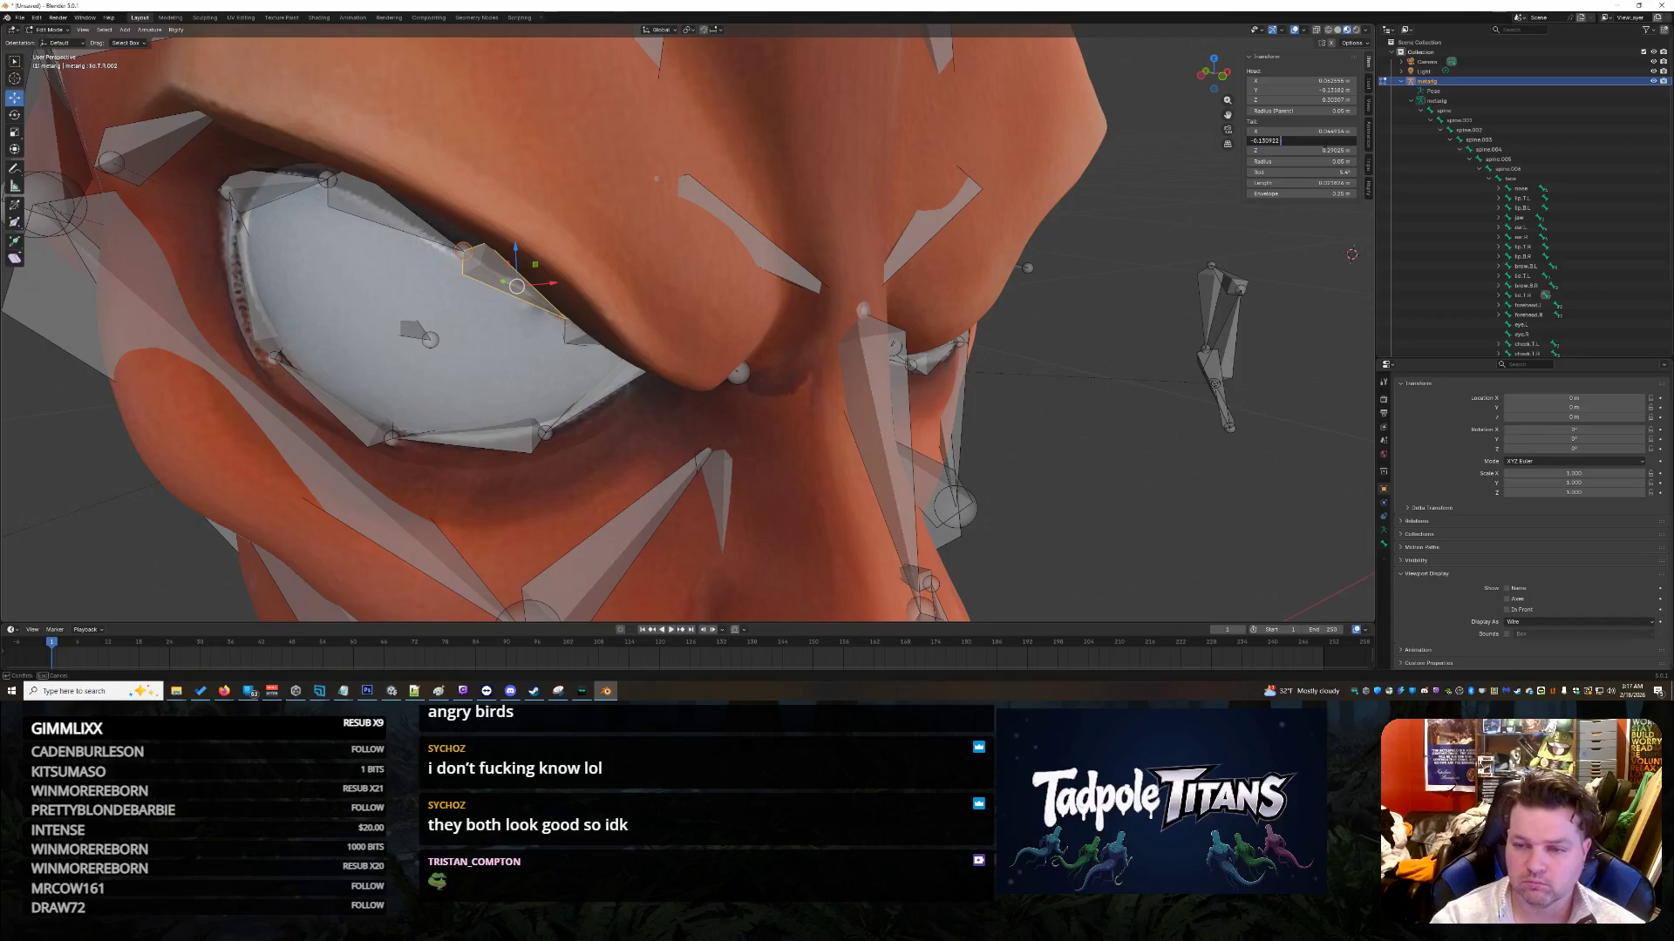
key("Return")
mouse_move(1003, 392)
middle_mouse_down()
mouse_move(1081, 434)
mouse_move(1059, 405)
mouse_move(1082, 410)
mouse_move(1003, 392)
mouse_move(1017, 393)
mouse_move(1002, 415)
middle_mouse_up()
scroll(999, 409, "down", 10)
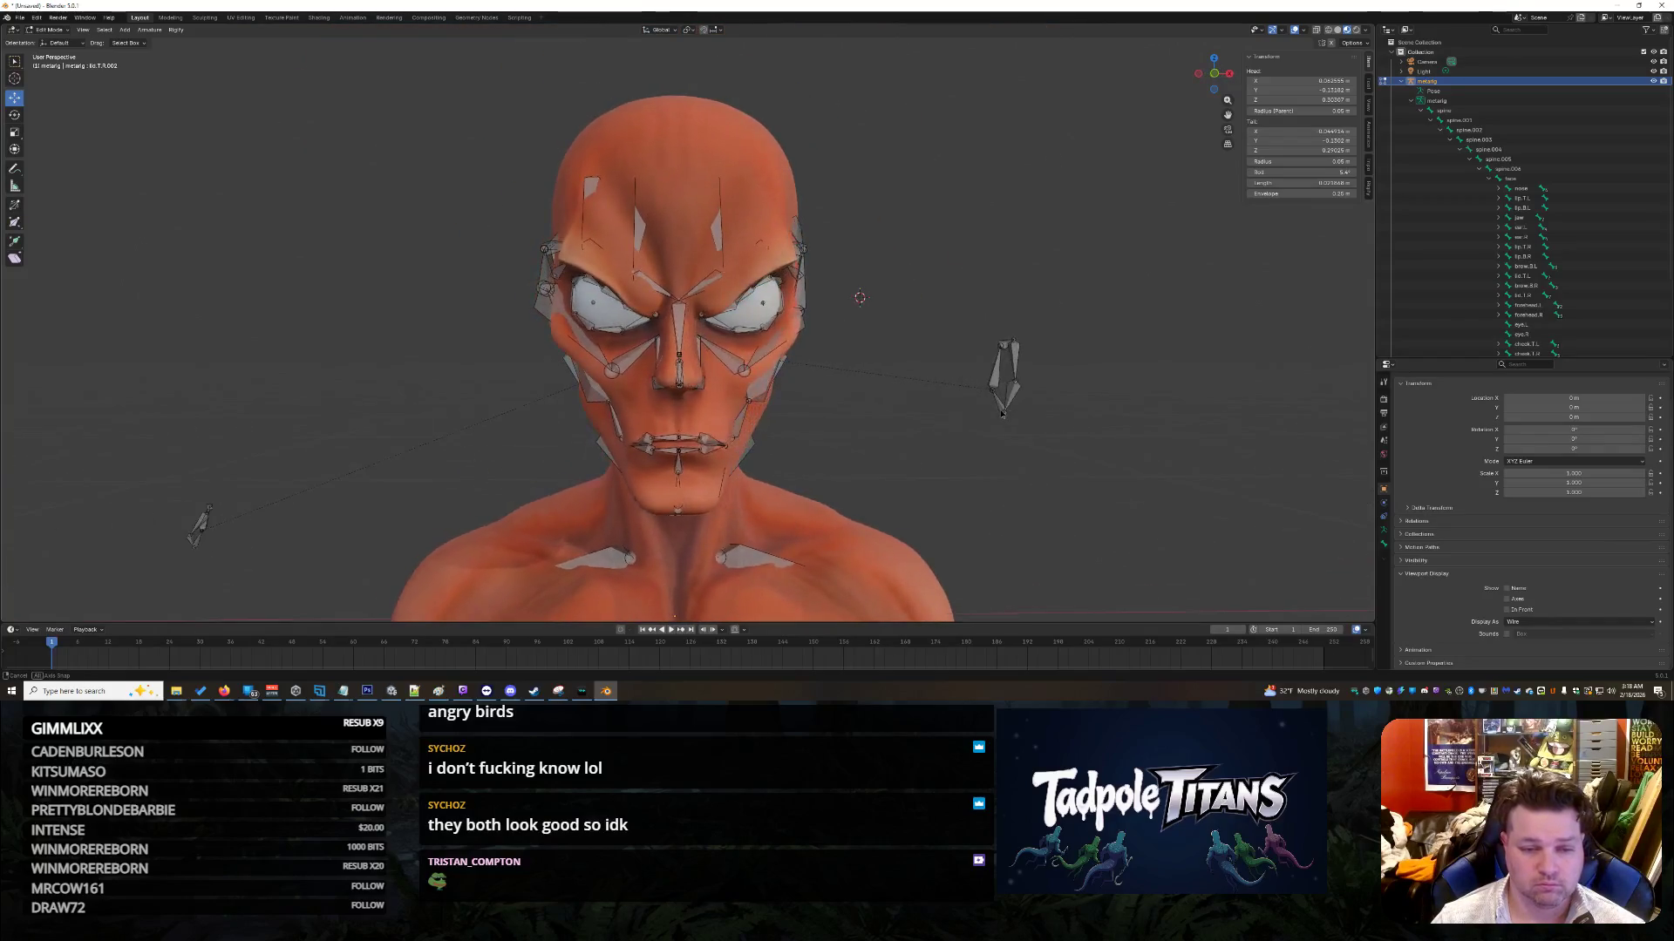
Step: Select both eye.L and eye.R bones and start scaling them together with S
scroll(947, 422, "up", 3)
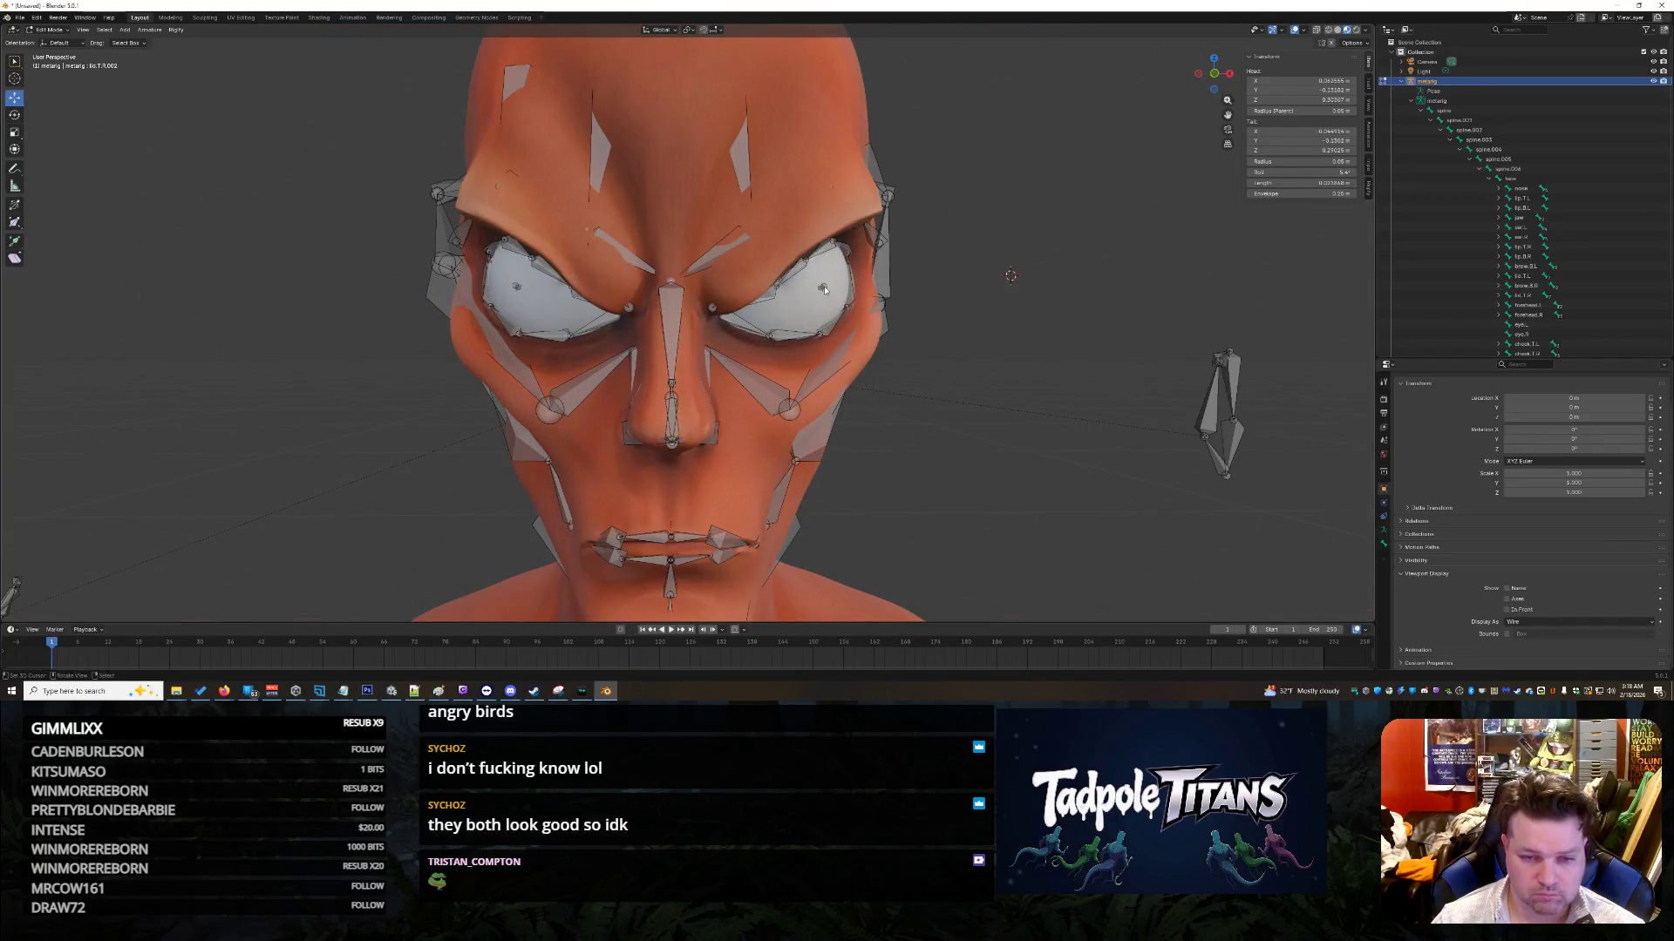
scroll(821, 290, "up", 4)
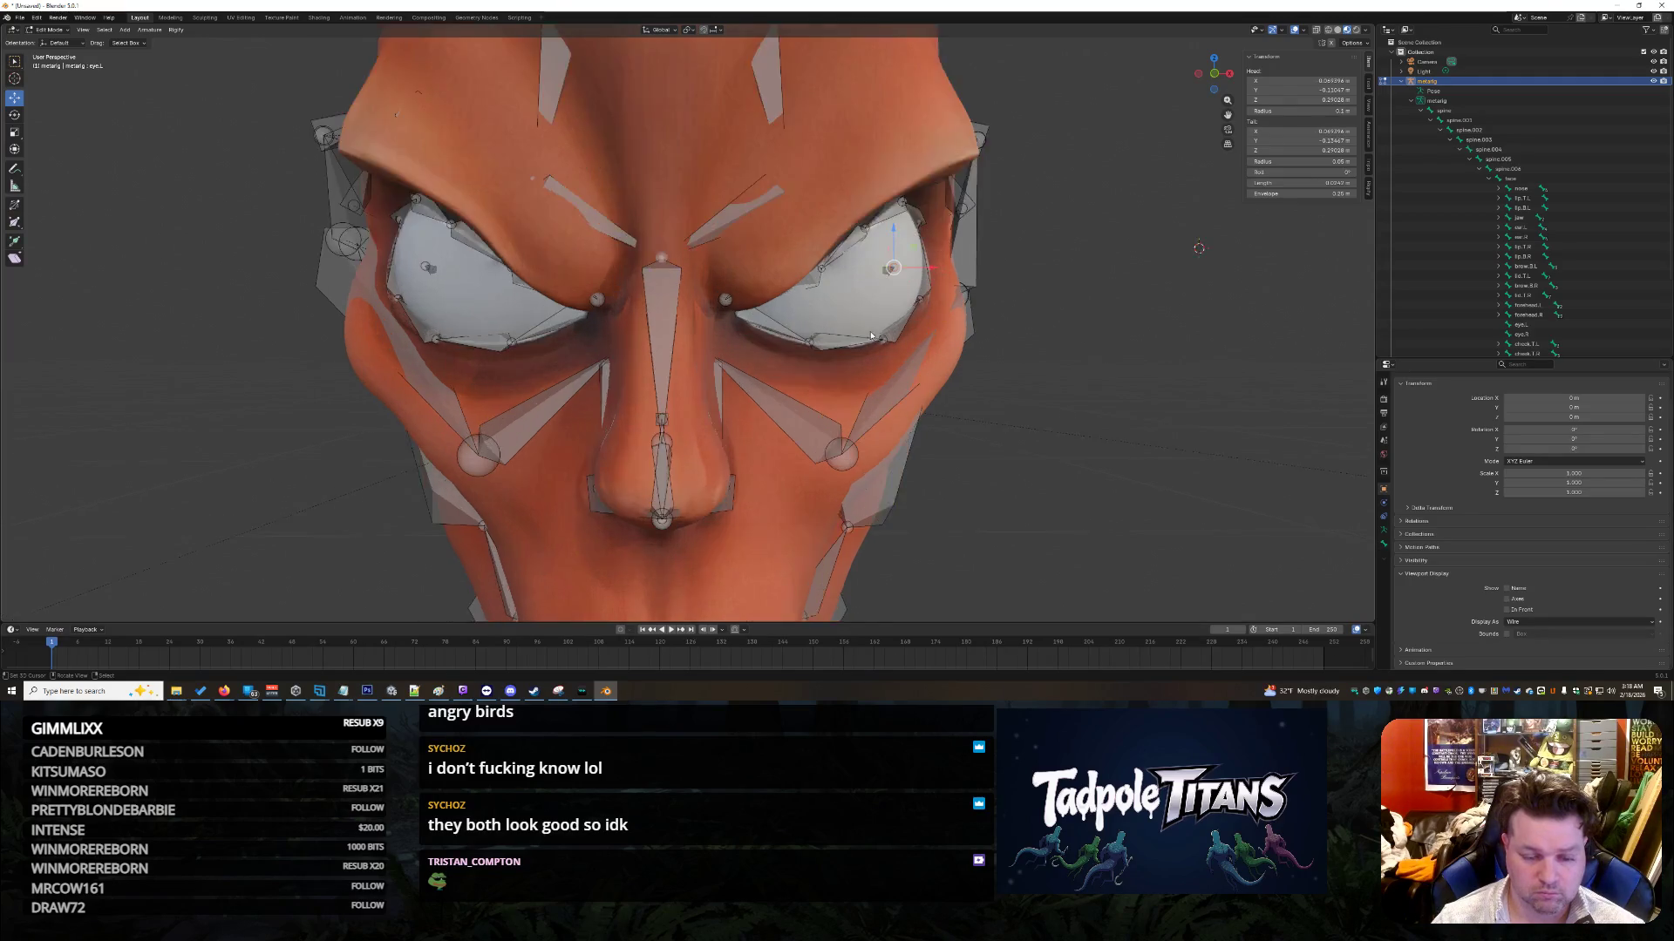
mouse_move(942, 349)
middle_mouse_down()
mouse_move(1023, 363)
mouse_move(1043, 387)
middle_mouse_up()
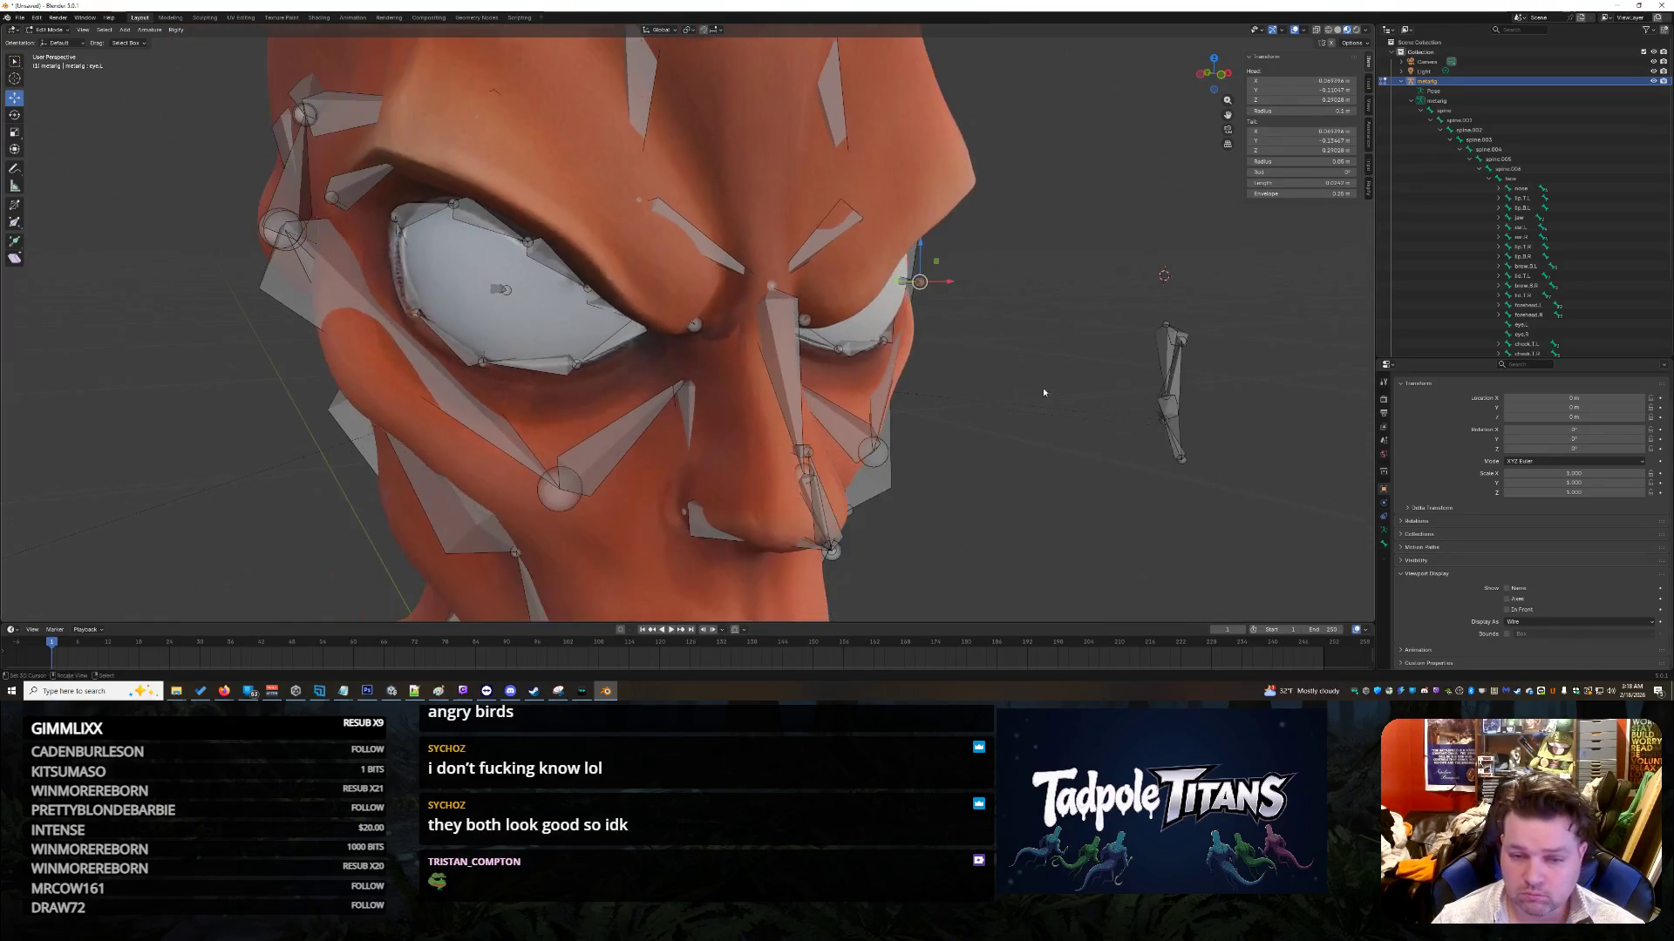
left_click(904, 288)
left_click(902, 286)
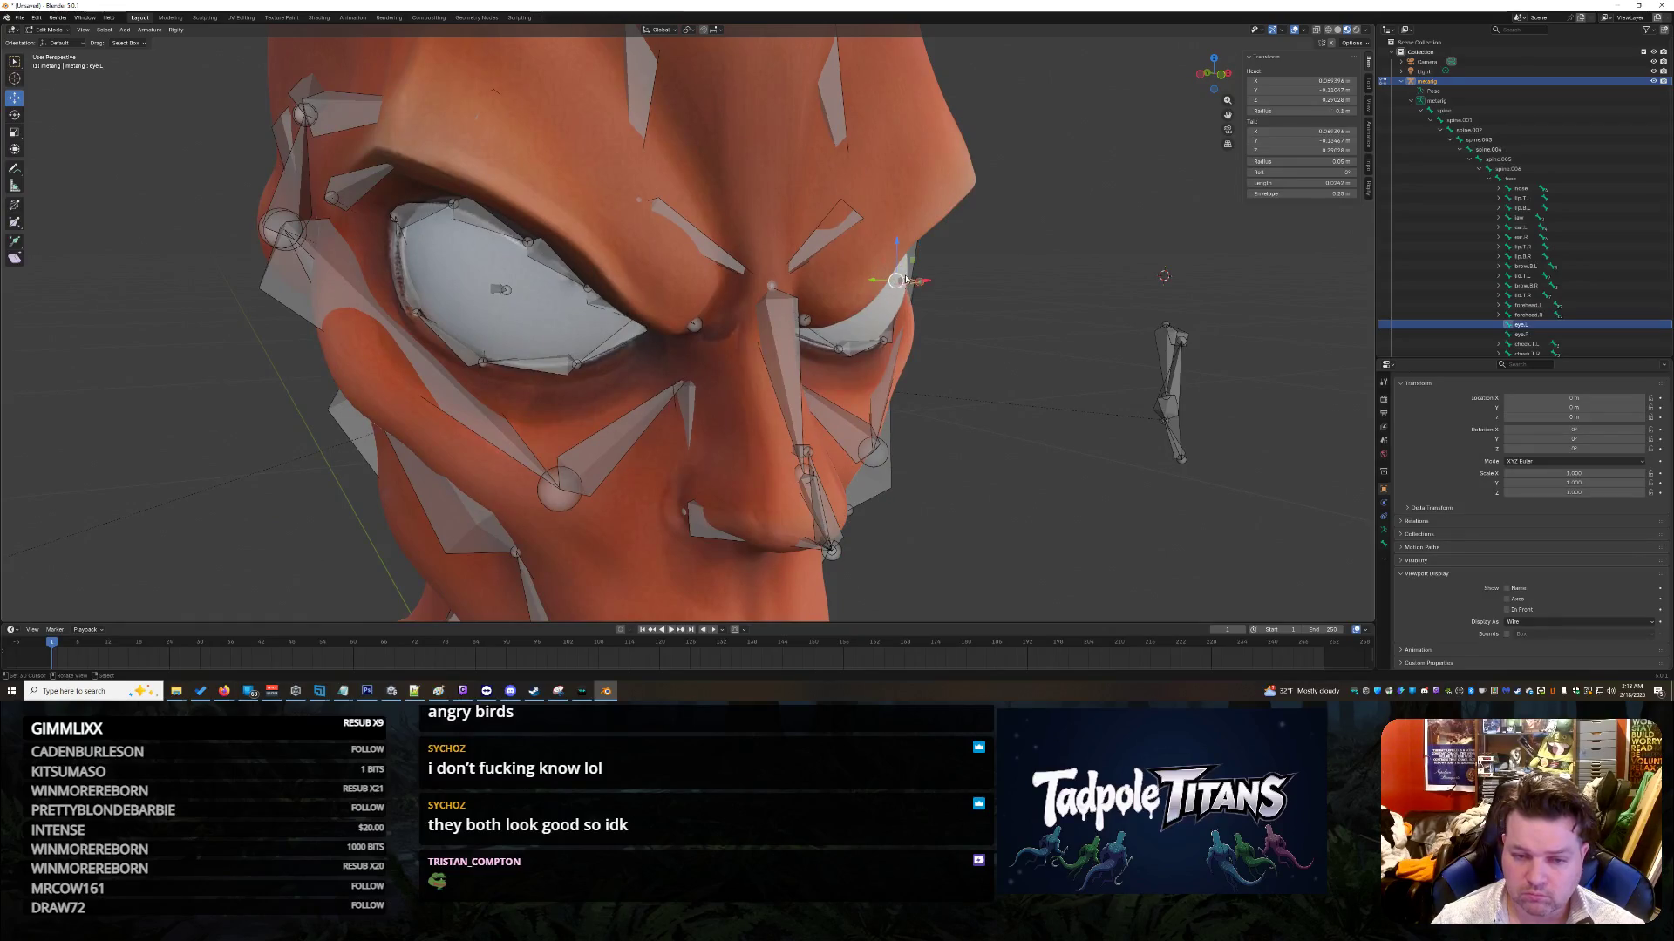
left_click(494, 290, "shift")
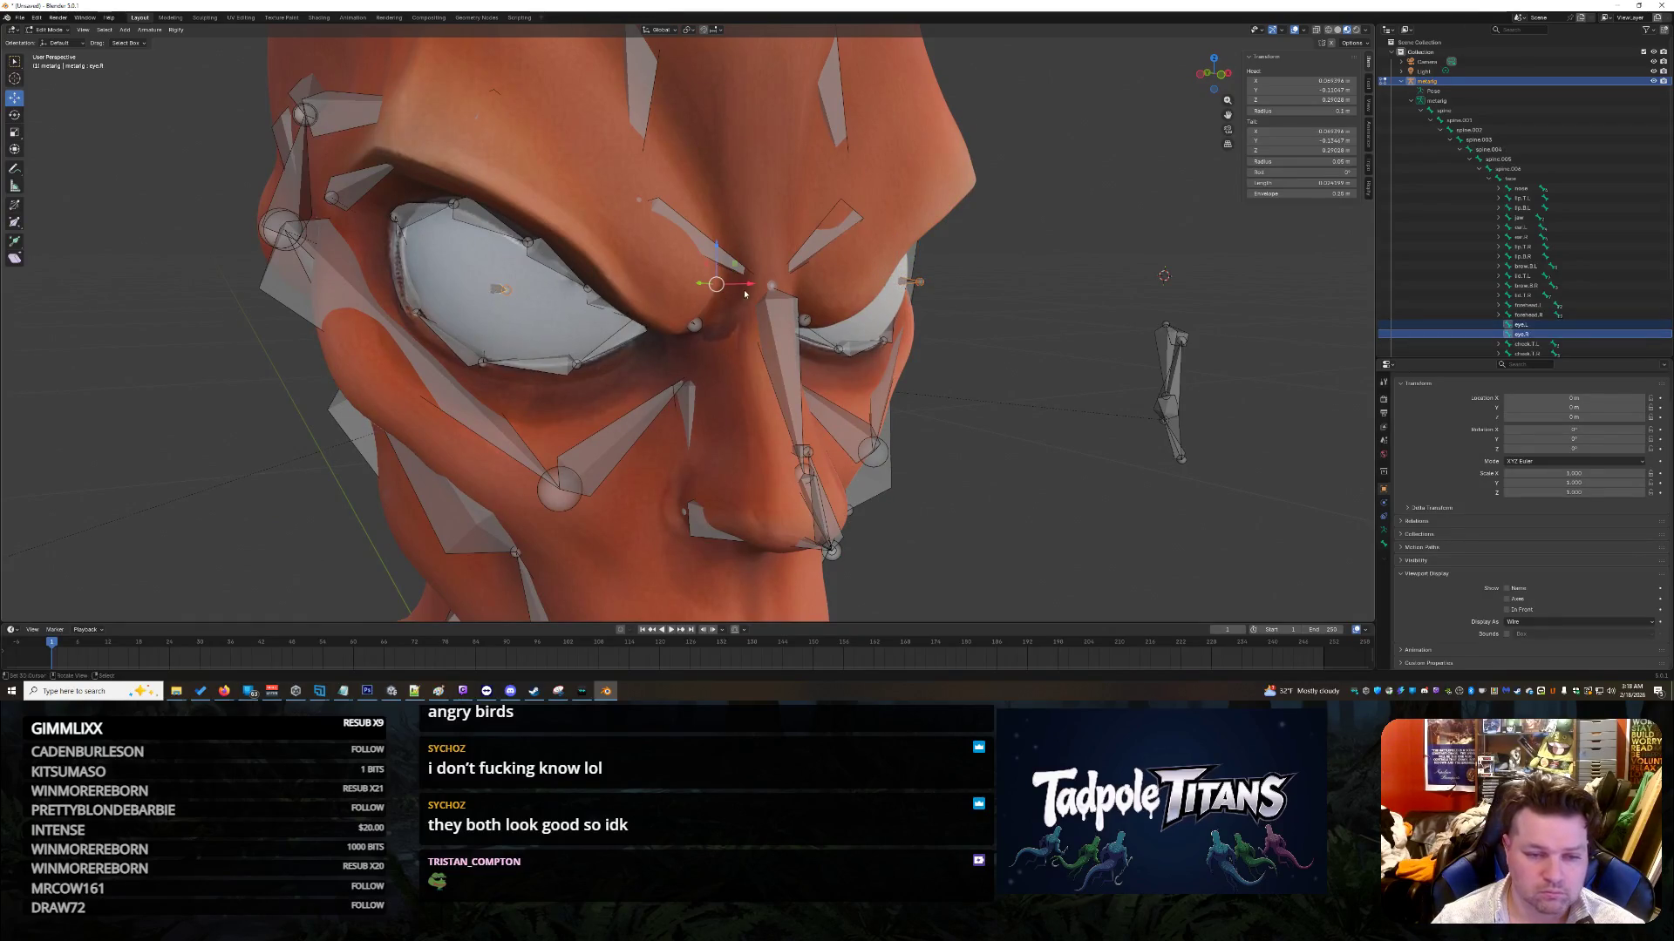
middle_click_drag(939, 383, 680, 314)
key("s")
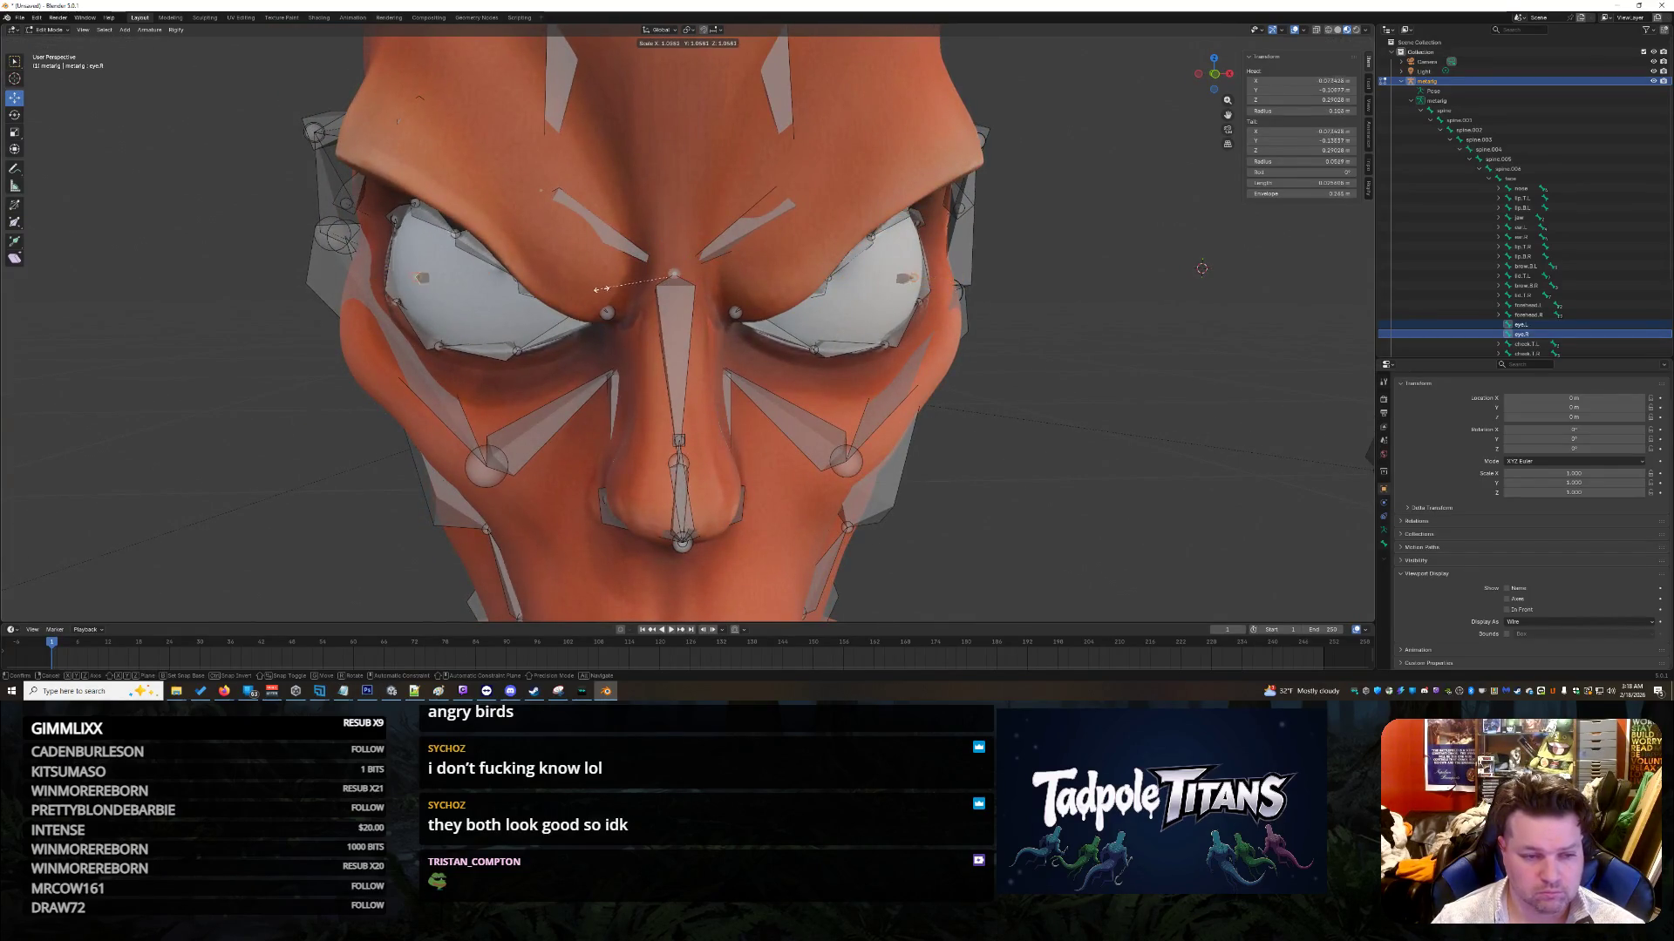
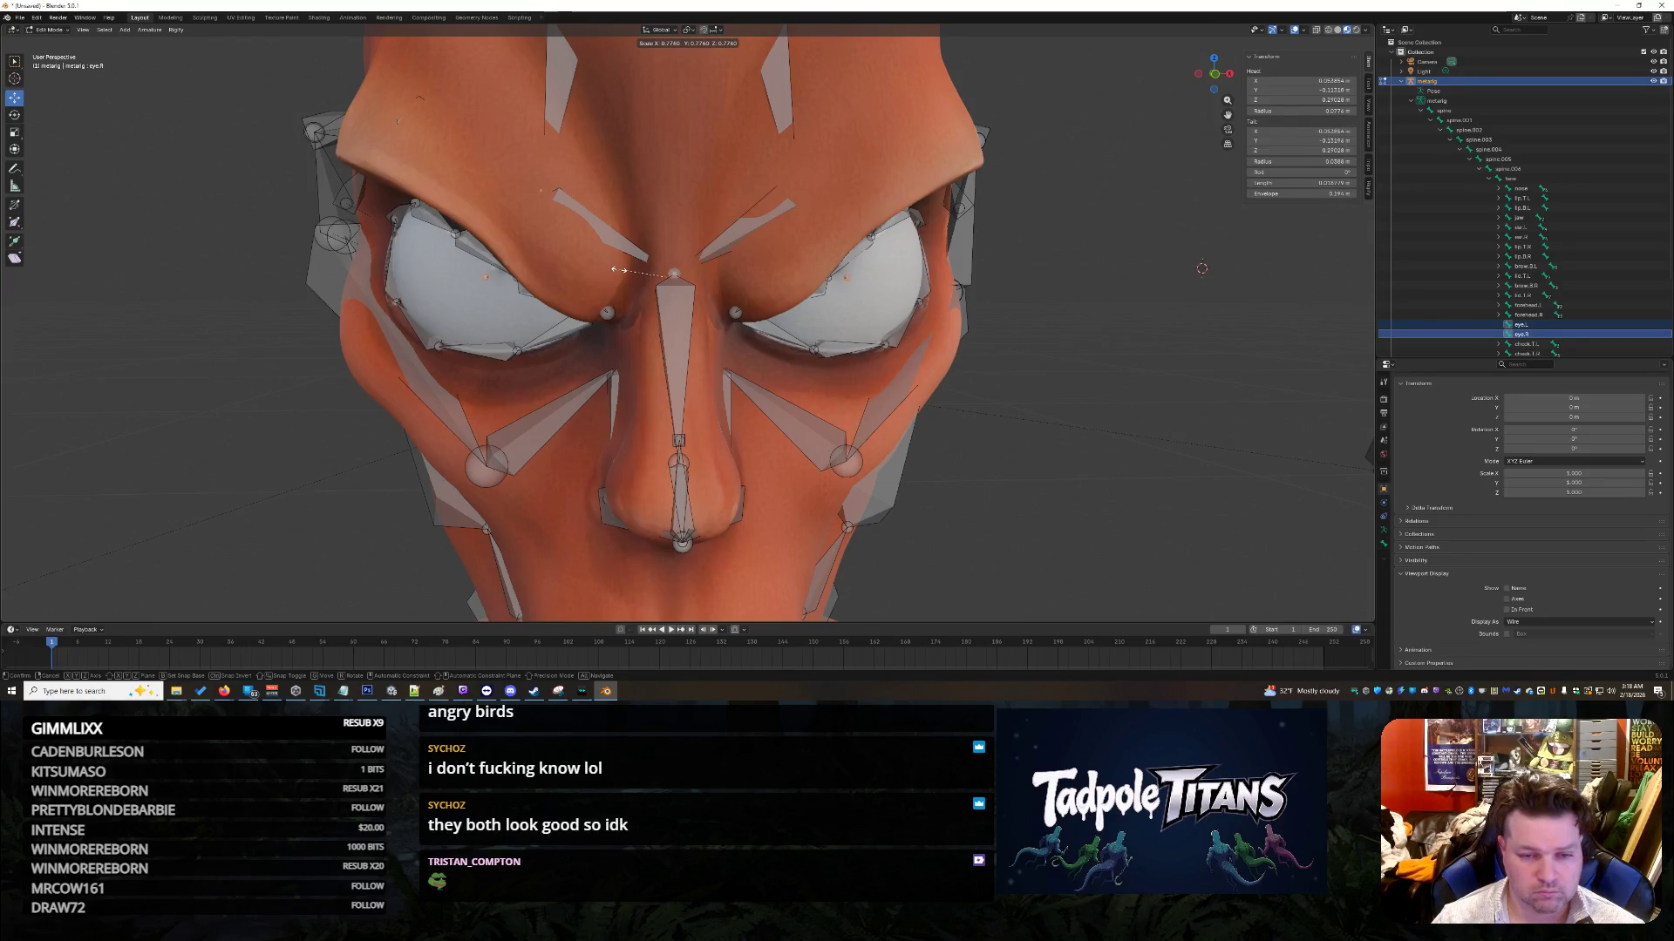
Step: Shrink the eye.R bone slightly and push it back along Y into the eyeball
left_click(612, 271)
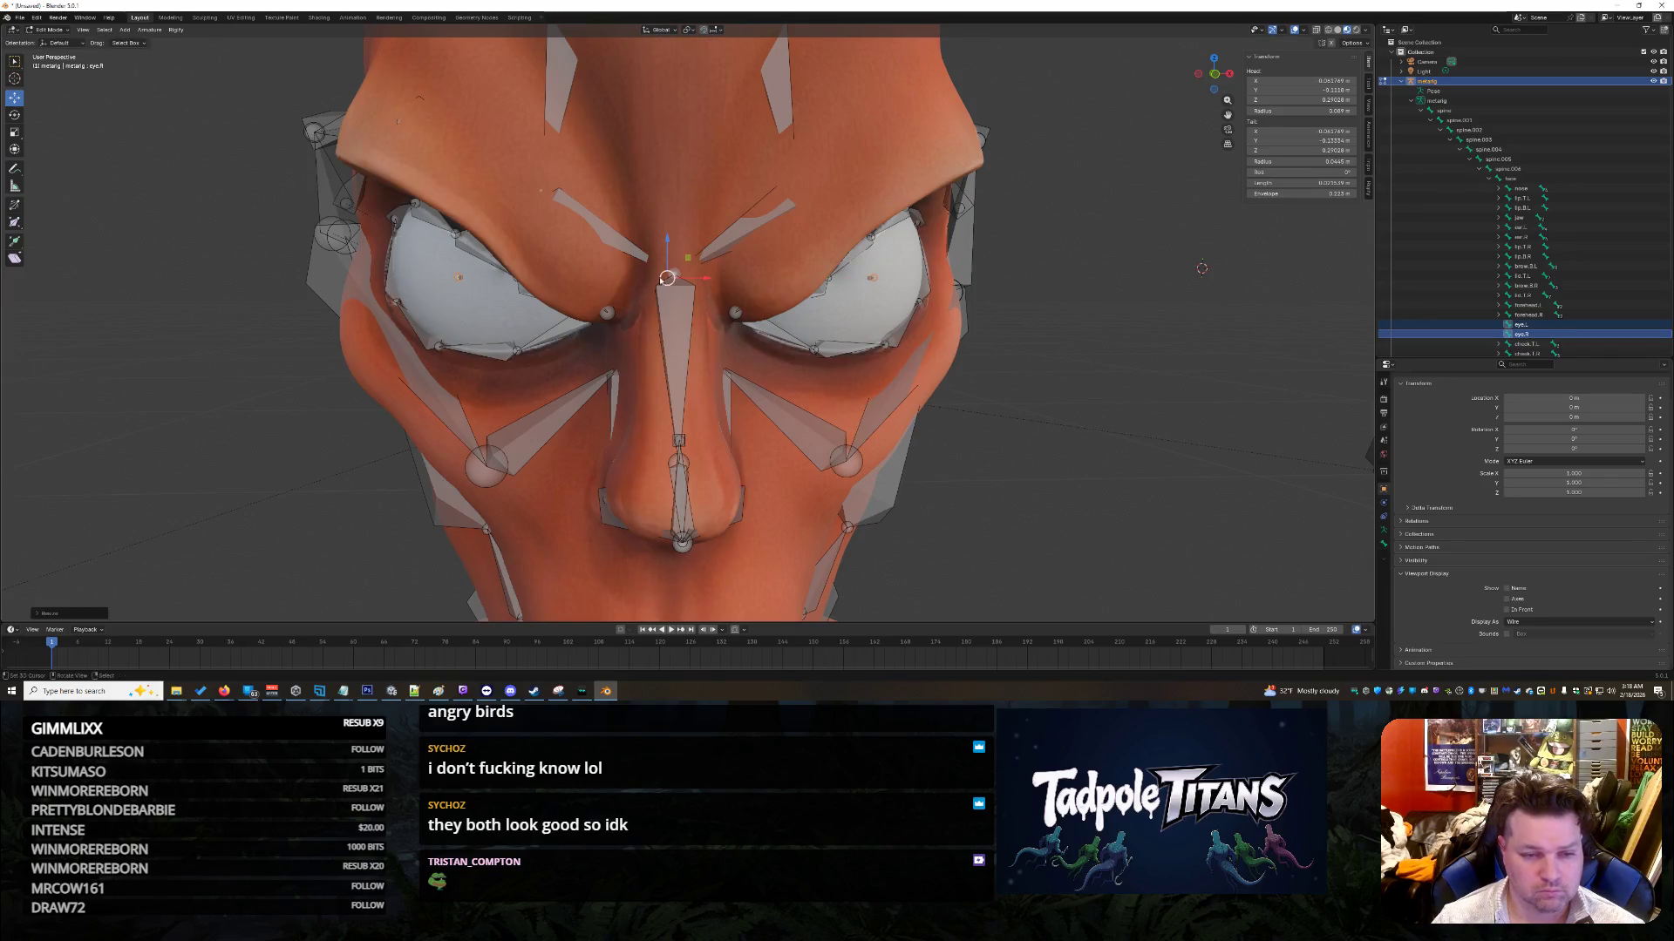
middle_click_drag(780, 325, 963, 509)
left_click_drag(625, 297, 749, 353)
left_click(1176, 447)
Step: Switch to front view, then zoom and orbit to a high three-quarter view of the character
key("KP_1")
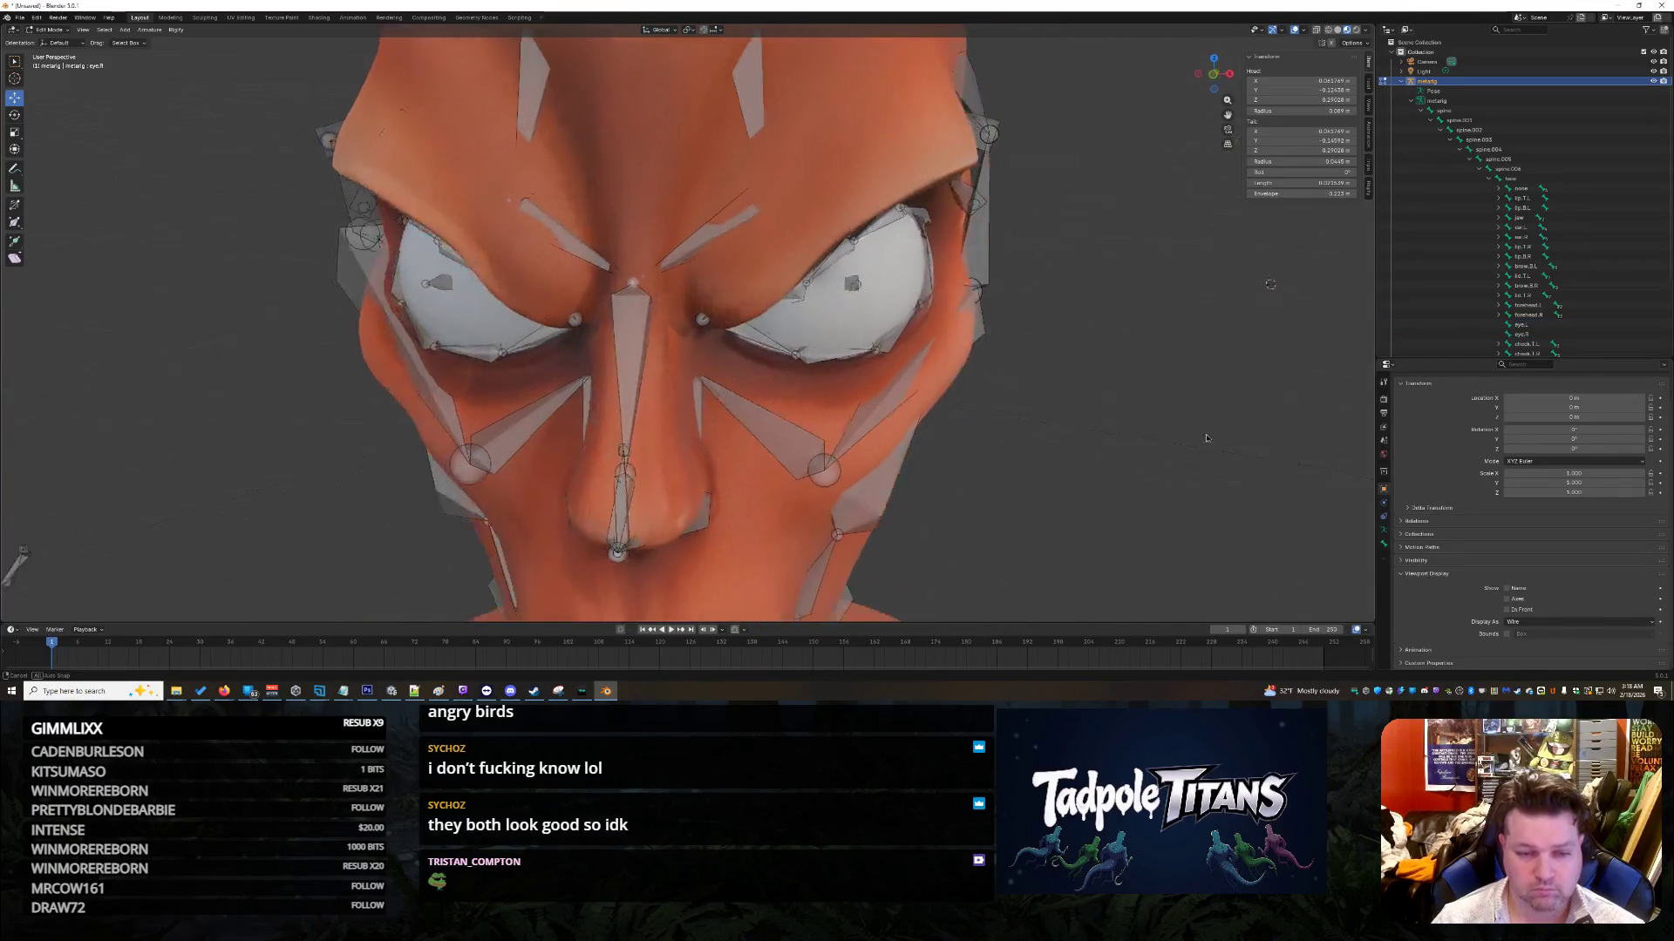
scroll(1206, 431, "down", 6)
scroll(1062, 408, "down", 3)
mouse_move(1062, 408)
middle_mouse_down()
mouse_move(927, 429)
mouse_move(1028, 435)
mouse_move(917, 446)
mouse_move(1015, 434)
middle_mouse_up()
scroll(961, 421, "up", 8)
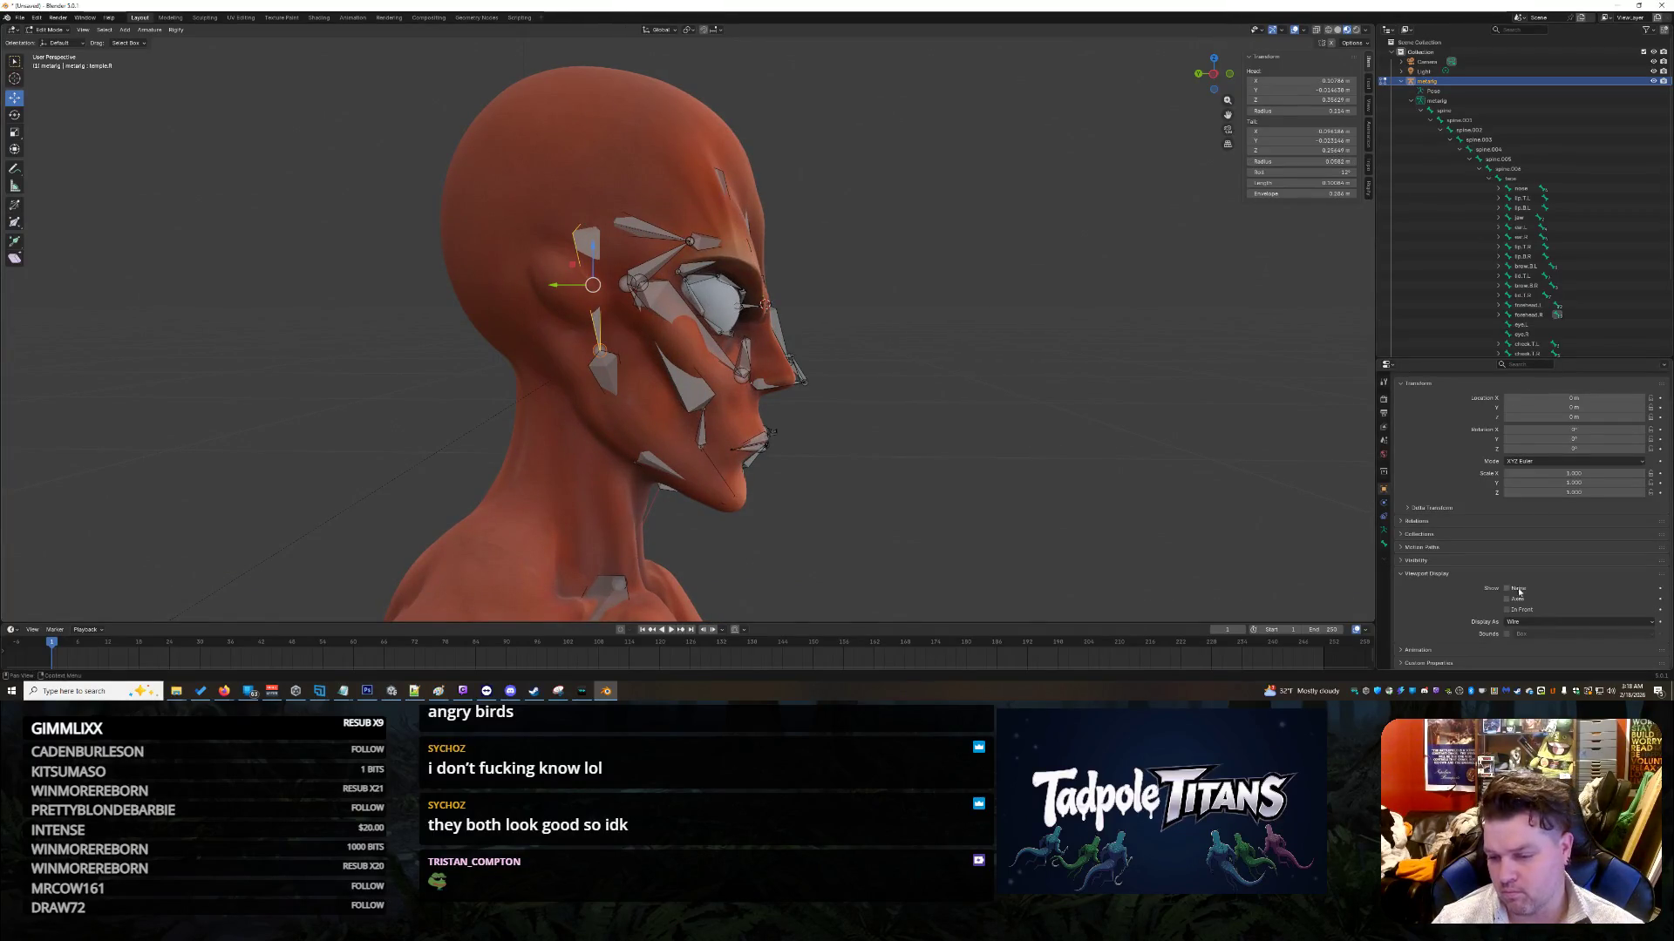
Step: Enable In Front so the rig bones draw over the orange mesh
left_click(1511, 620)
left_click(1506, 610)
left_click(1506, 609)
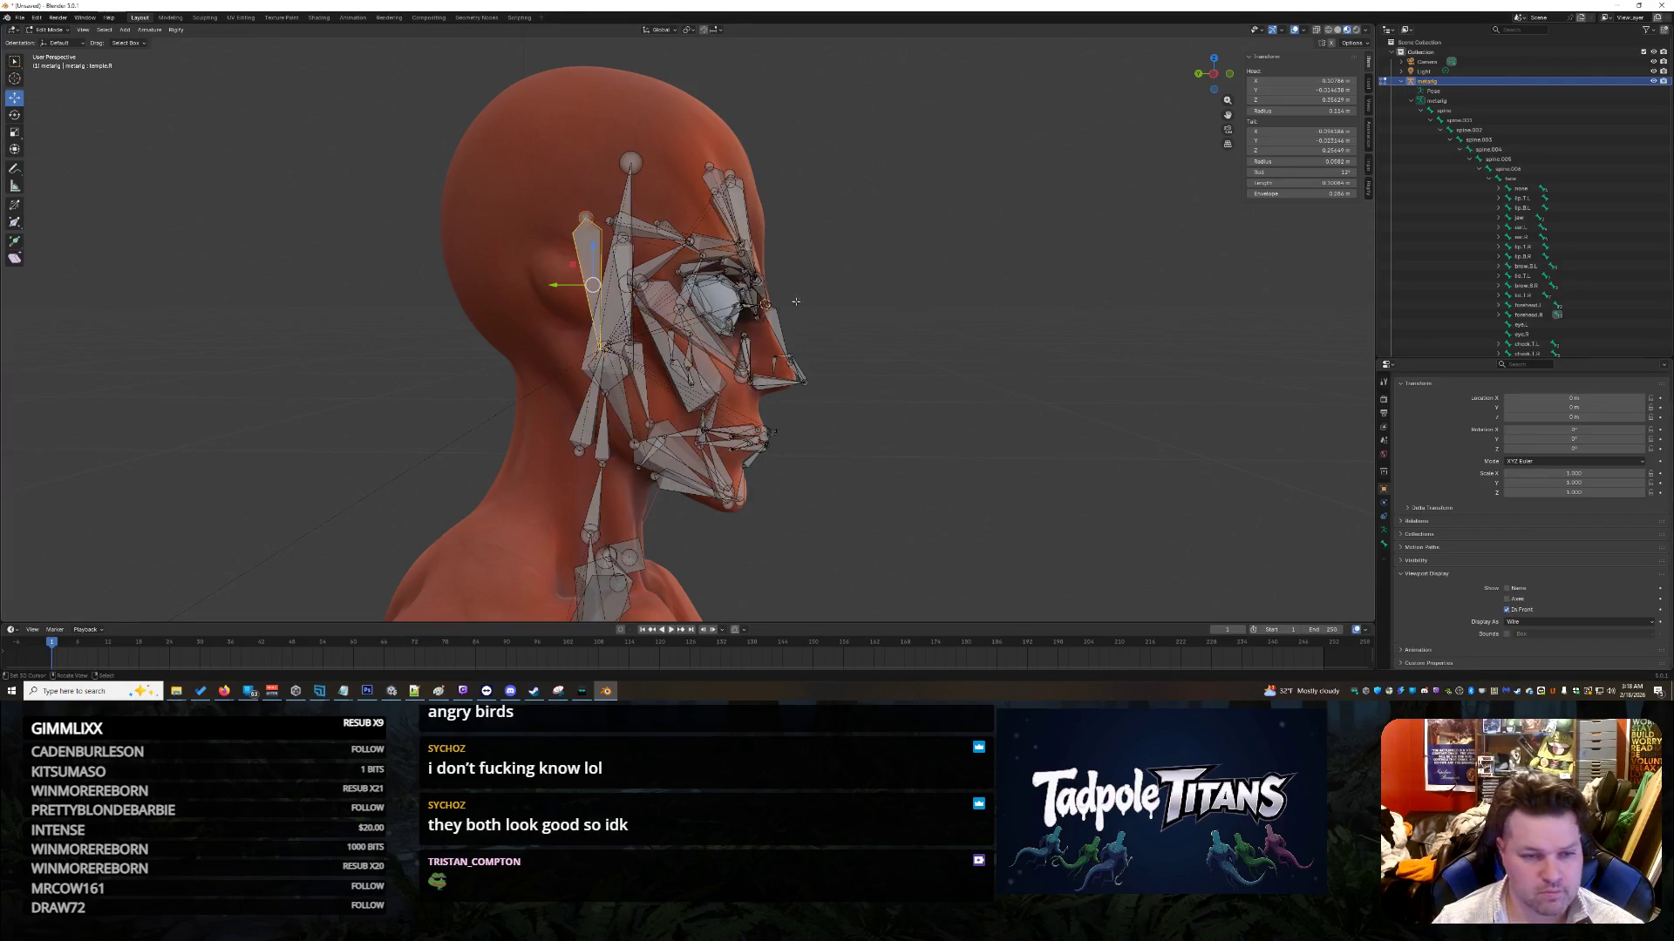
Step: Lower temple.L's head along Z and centre it along Y on the side of the head
middle_click_drag(585, 226, 818, 275)
left_click(794, 201)
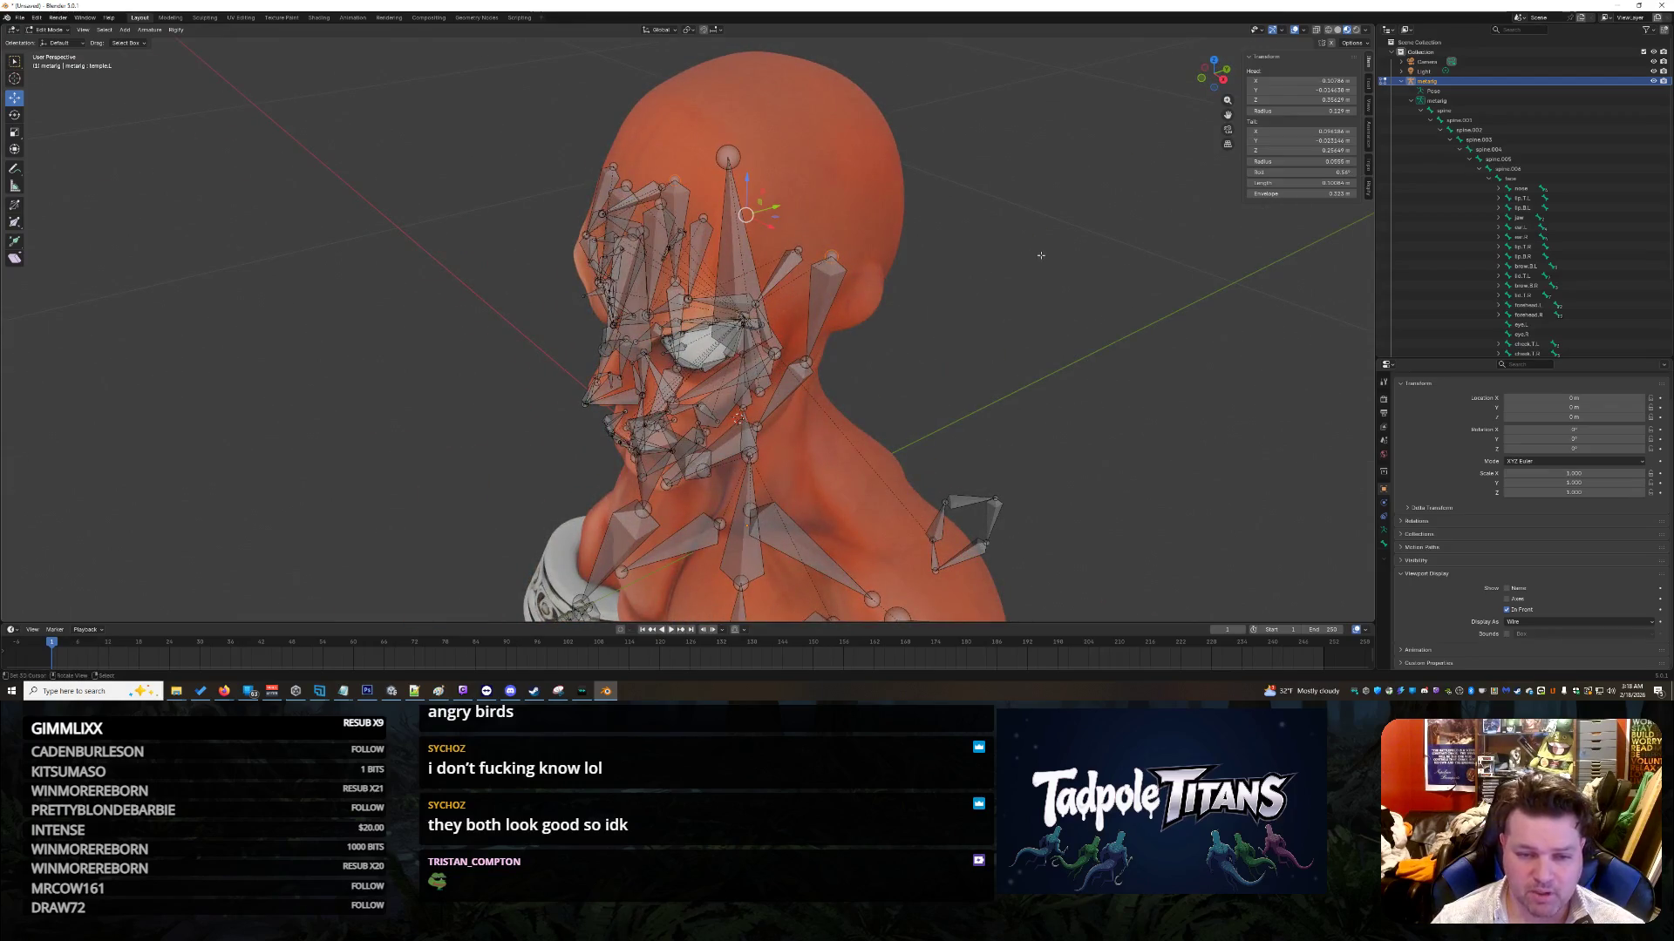
left_click_drag(776, 206, 798, 196)
mouse_move(798, 195)
middle_mouse_down()
mouse_move(1033, 333)
mouse_move(1055, 324)
mouse_move(991, 319)
middle_mouse_up()
mouse_move(933, 317)
middle_mouse_down()
mouse_move(908, 312)
mouse_move(937, 314)
middle_mouse_up()
key("g")
key("z")
left_click(507, 247)
key("g")
key("y")
left_click(507, 247)
Step: Nudge the right-side temple bone along Y, then select the stray bone right of the head
mouse_move(515, 252)
middle_mouse_down()
mouse_move(883, 376)
mouse_move(1028, 340)
middle_mouse_up()
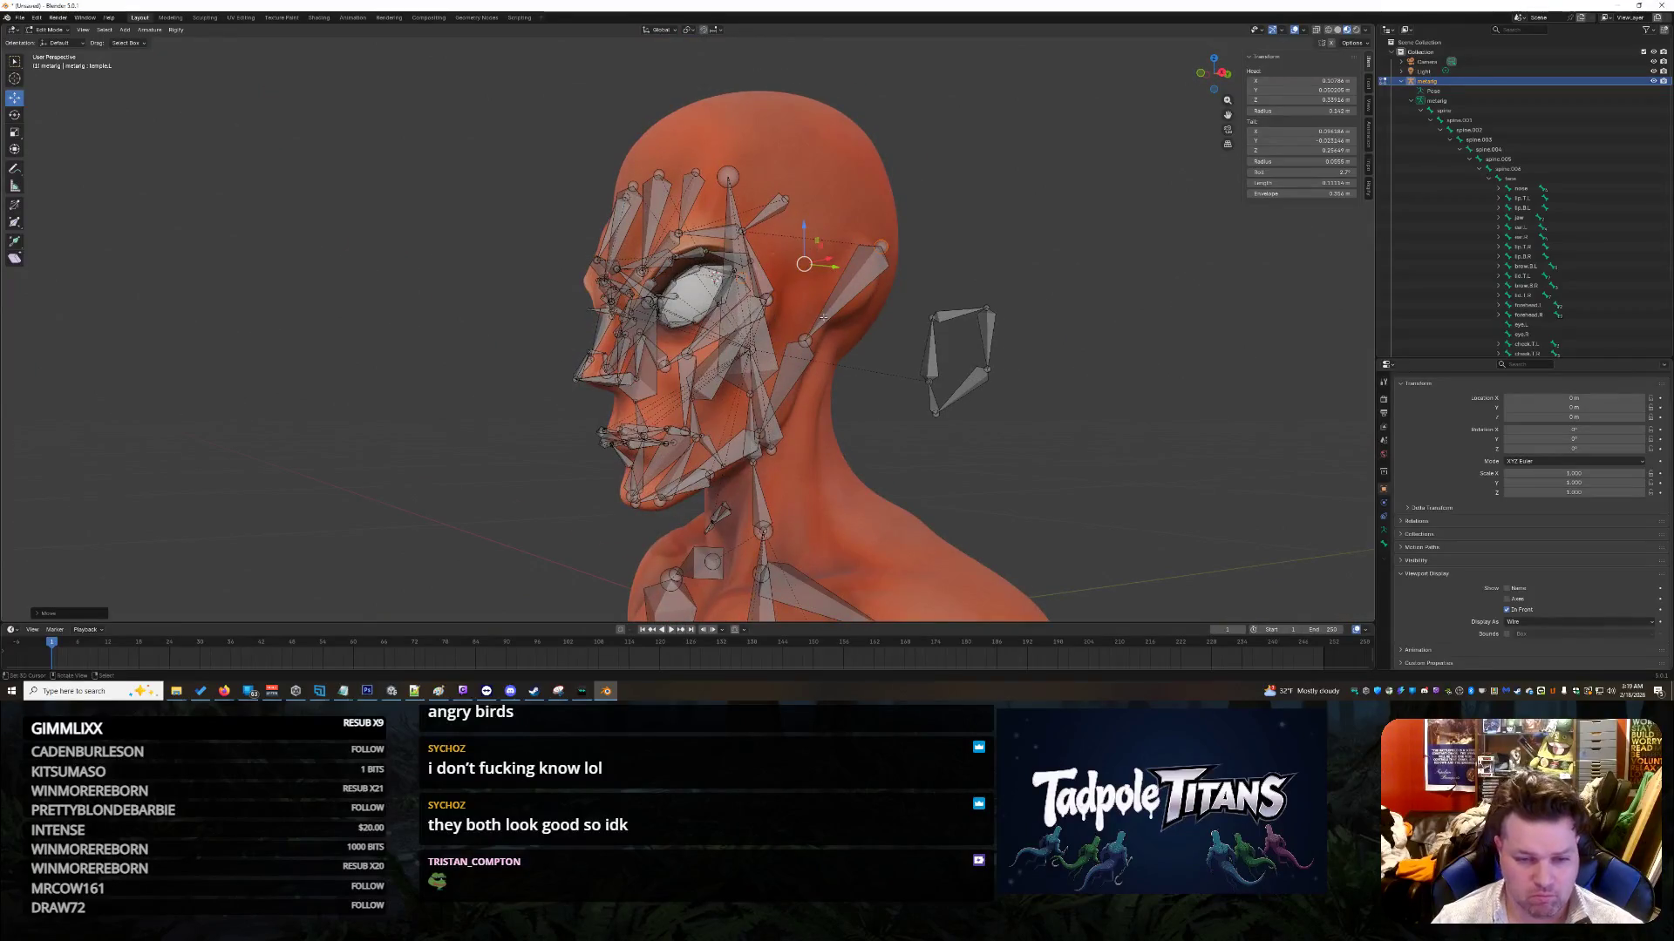
mouse_move(823, 317)
middle_mouse_down()
mouse_move(1024, 411)
mouse_move(1290, 436)
middle_mouse_up()
mouse_move(950, 413)
middle_mouse_down()
mouse_move(837, 410)
mouse_move(1030, 418)
middle_mouse_up()
left_click_drag(574, 337, 555, 342)
mouse_move(558, 349)
middle_mouse_down()
mouse_move(968, 418)
mouse_move(924, 436)
mouse_move(951, 449)
mouse_move(1002, 401)
middle_mouse_up()
left_click(1027, 370)
Step: Delete the selected stray bone via the X delete menu's Bones option
key("x")
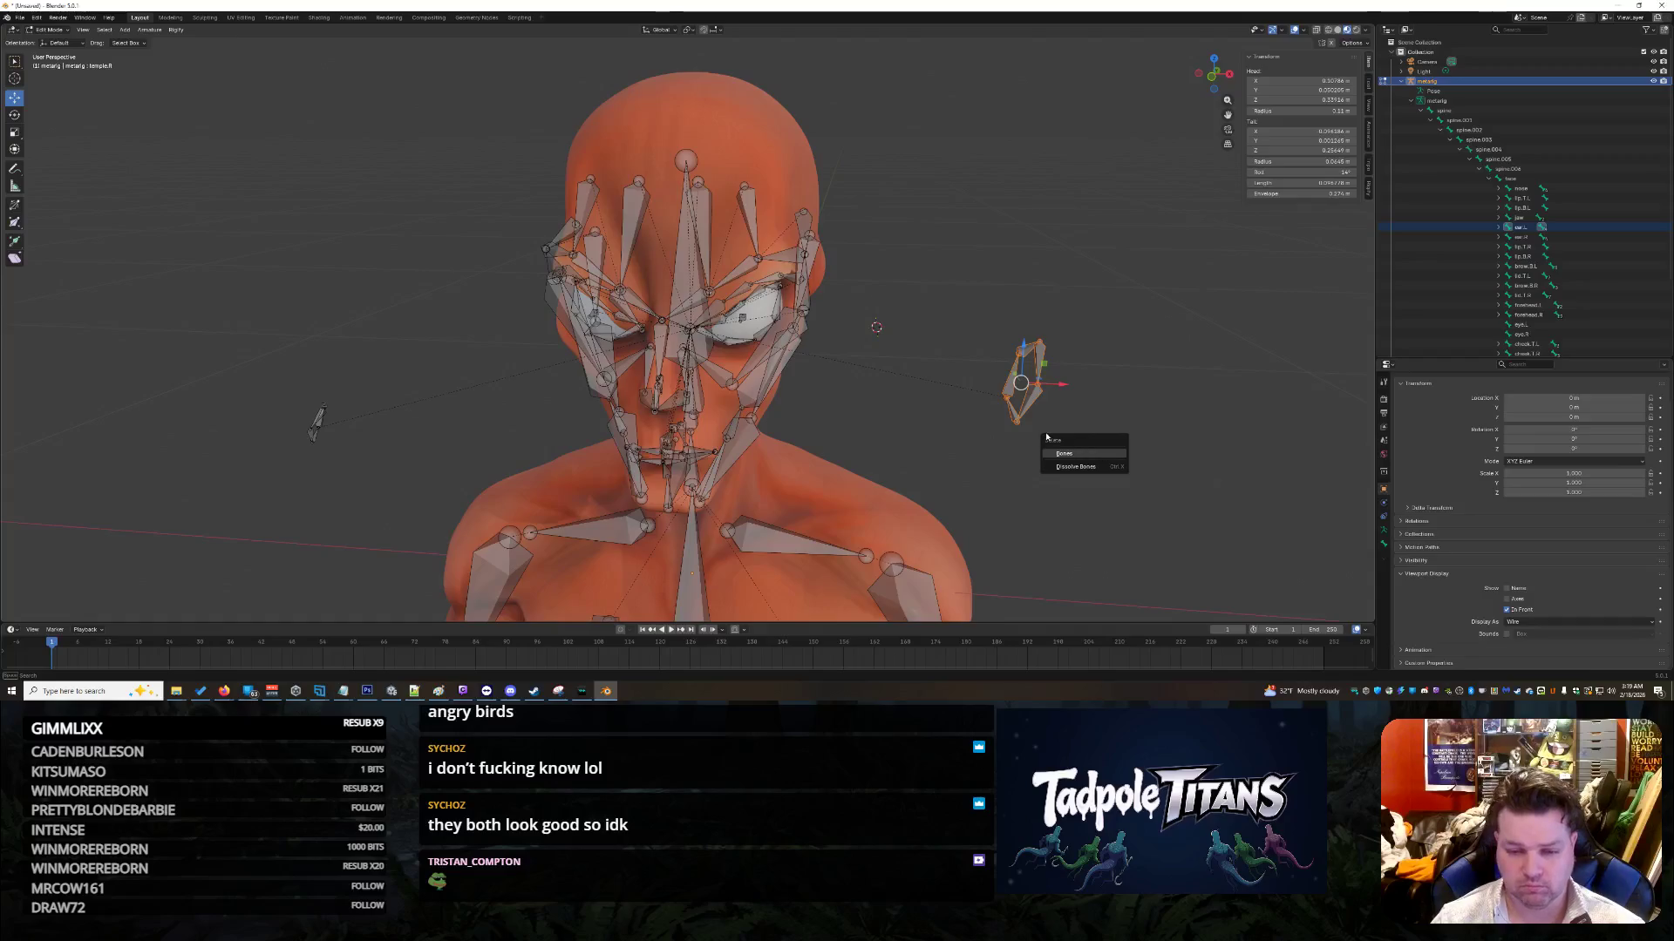
left_click(1061, 454)
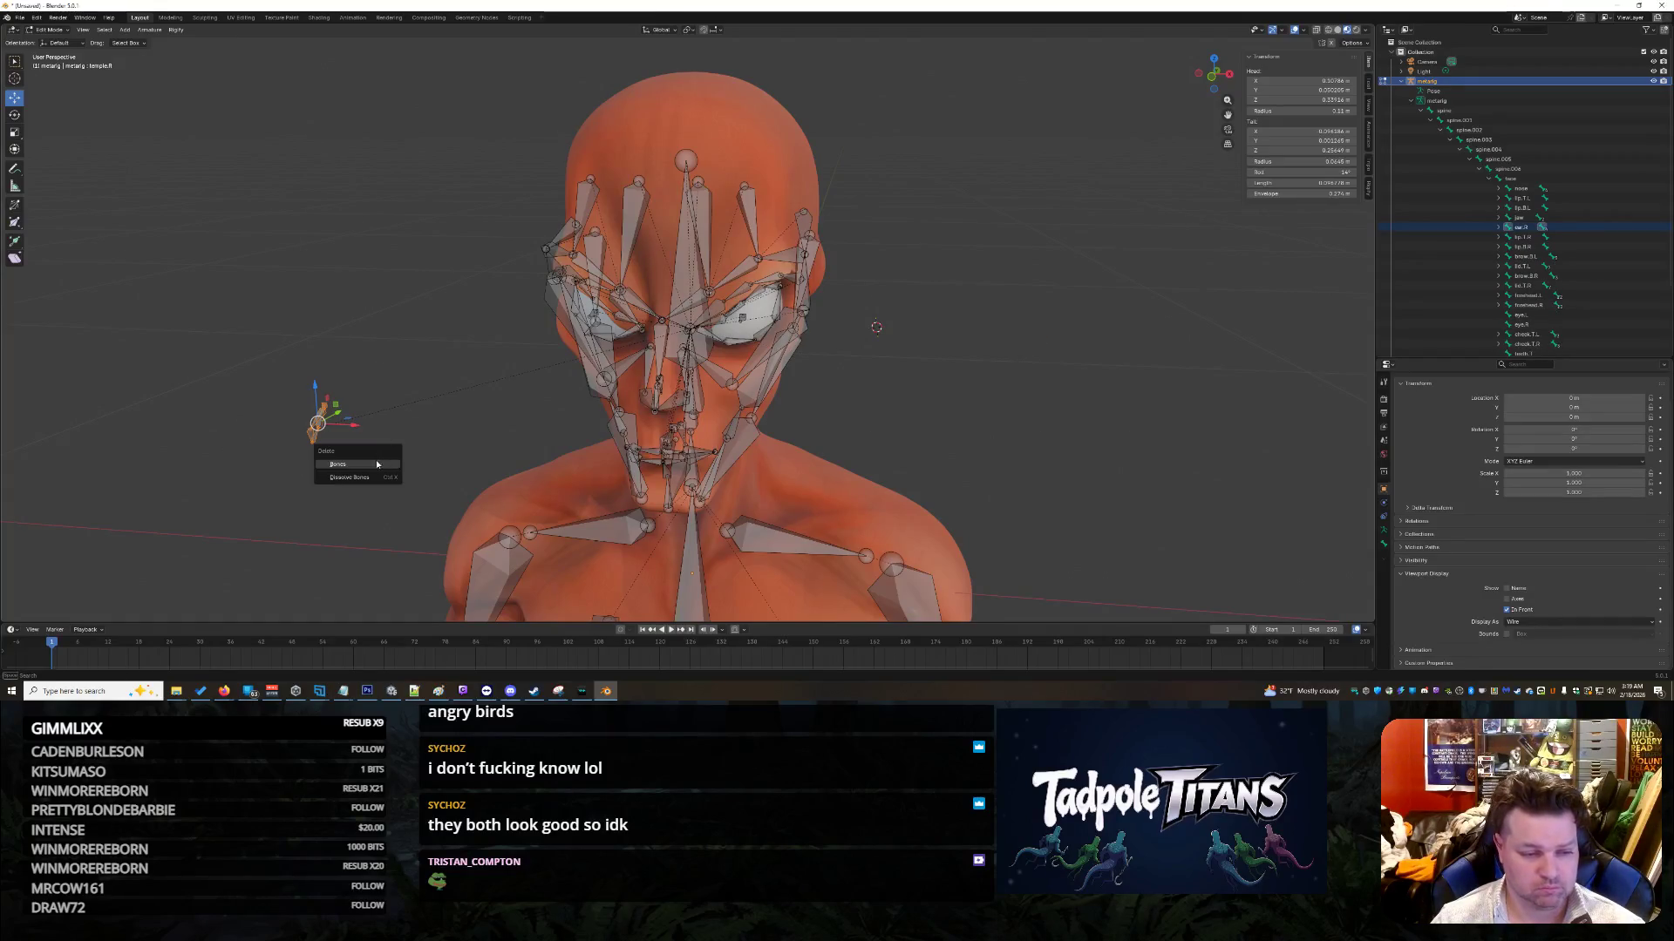
mouse_move(1107, 388)
middle_mouse_down()
mouse_move(1134, 382)
mouse_move(872, 382)
mouse_move(1161, 372)
mouse_move(1142, 425)
mouse_move(784, 140)
middle_mouse_up()
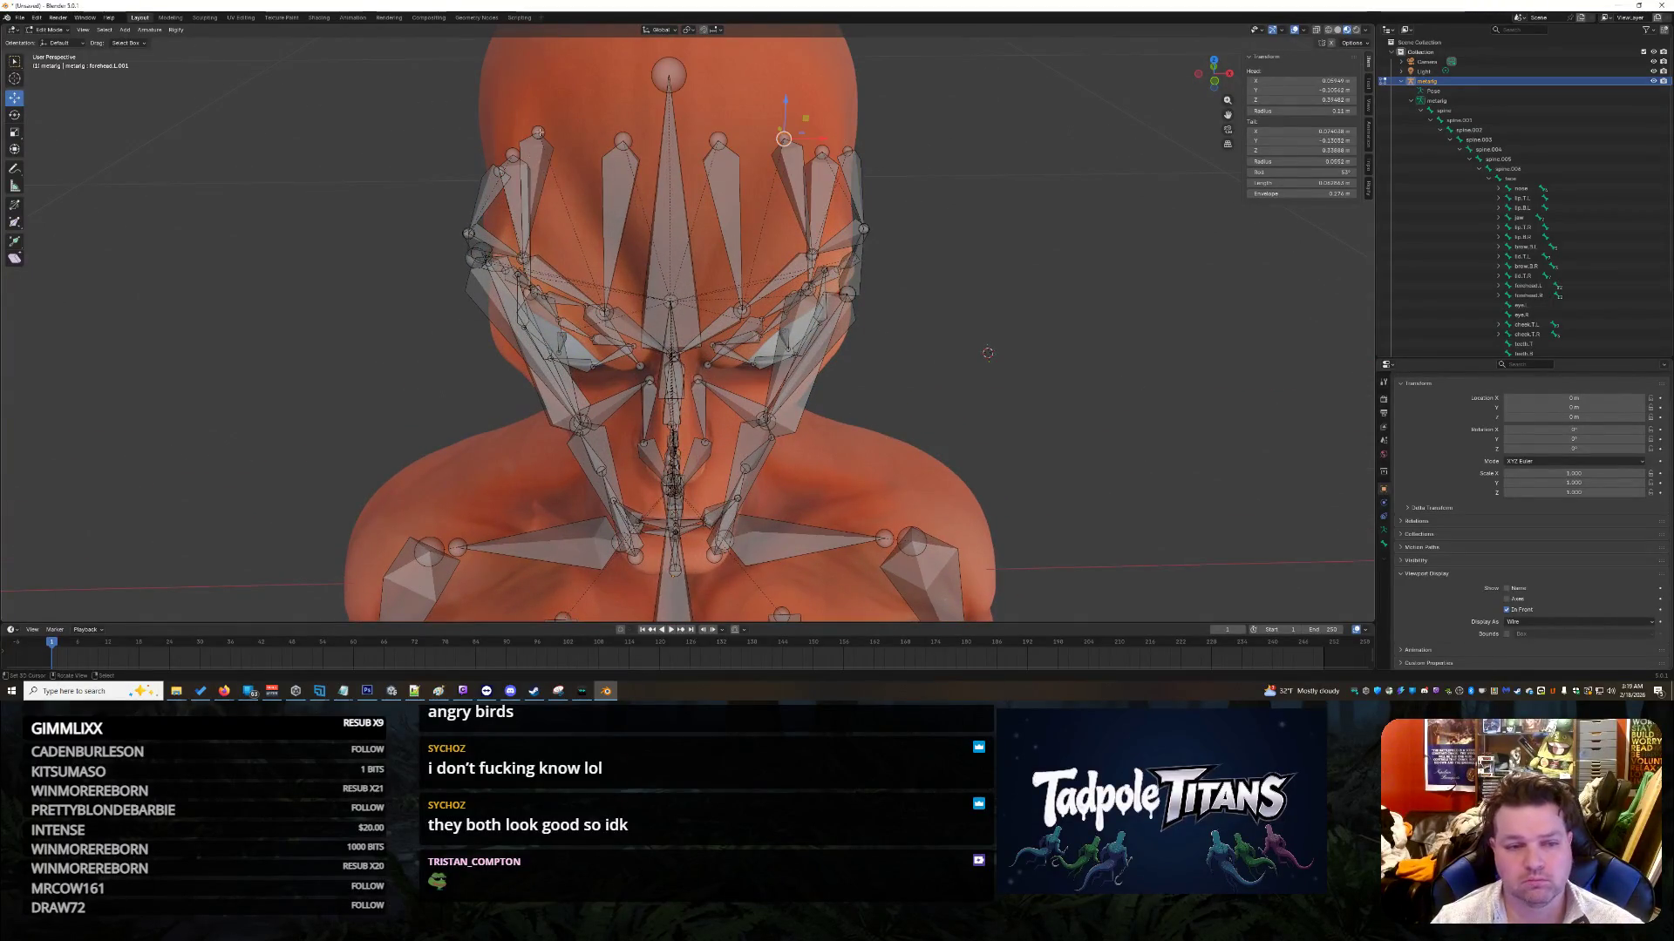
Step: Read the left forehead bone's head X and apply it to the mirrored forehead bone
left_click(802, 134)
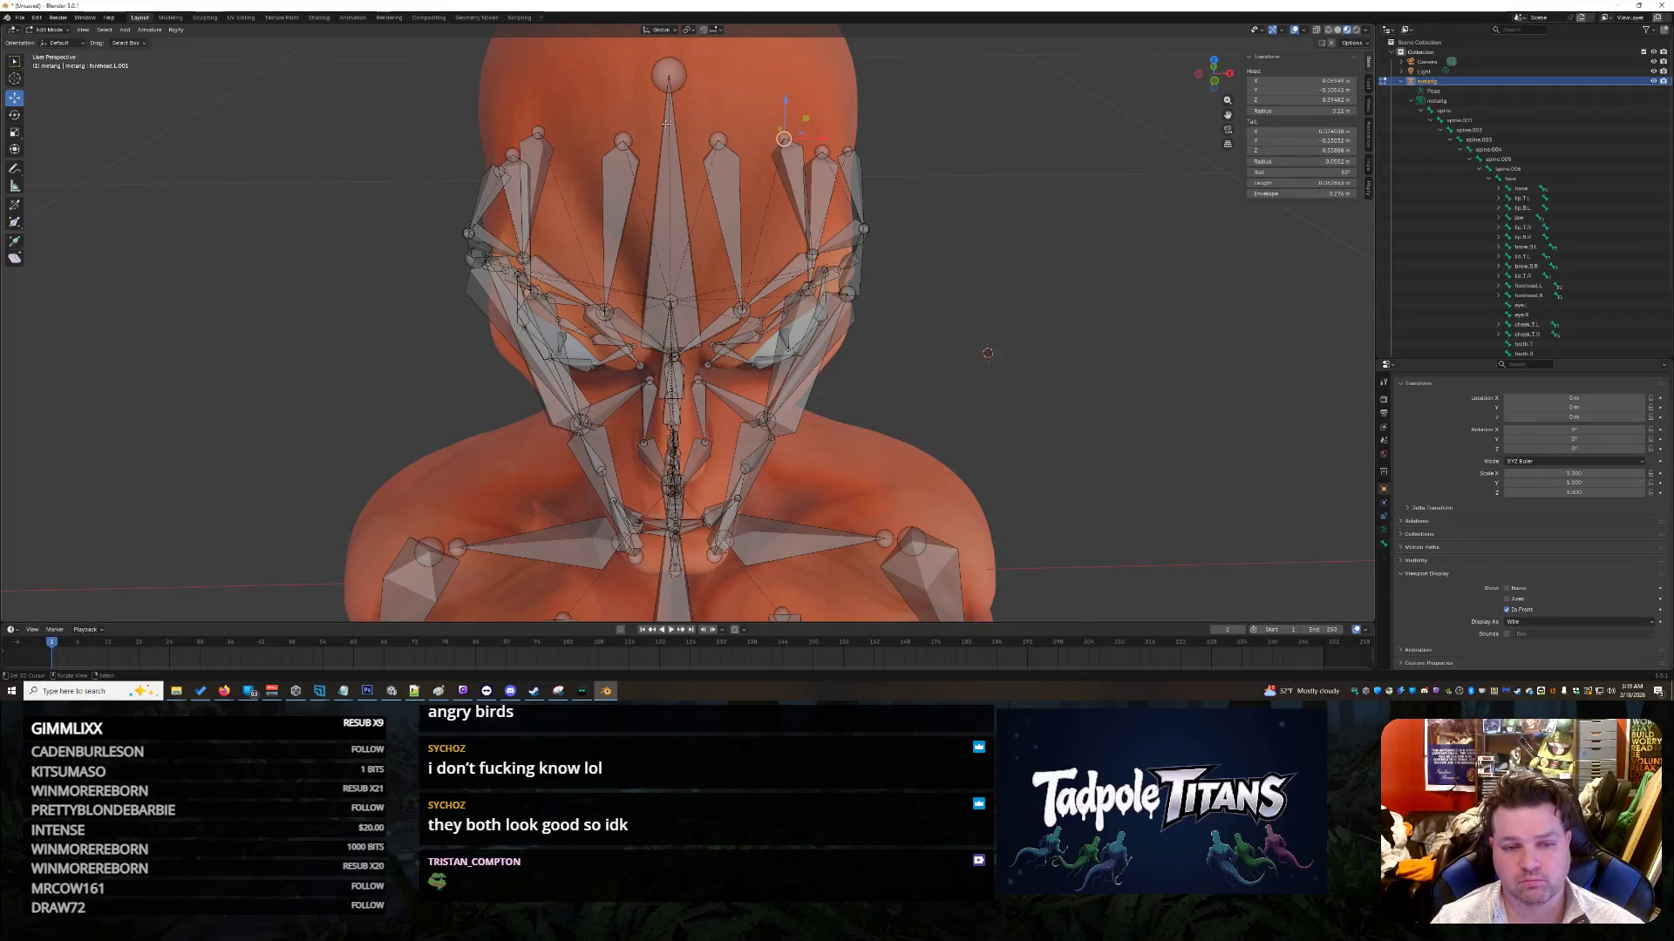
left_click(1301, 82)
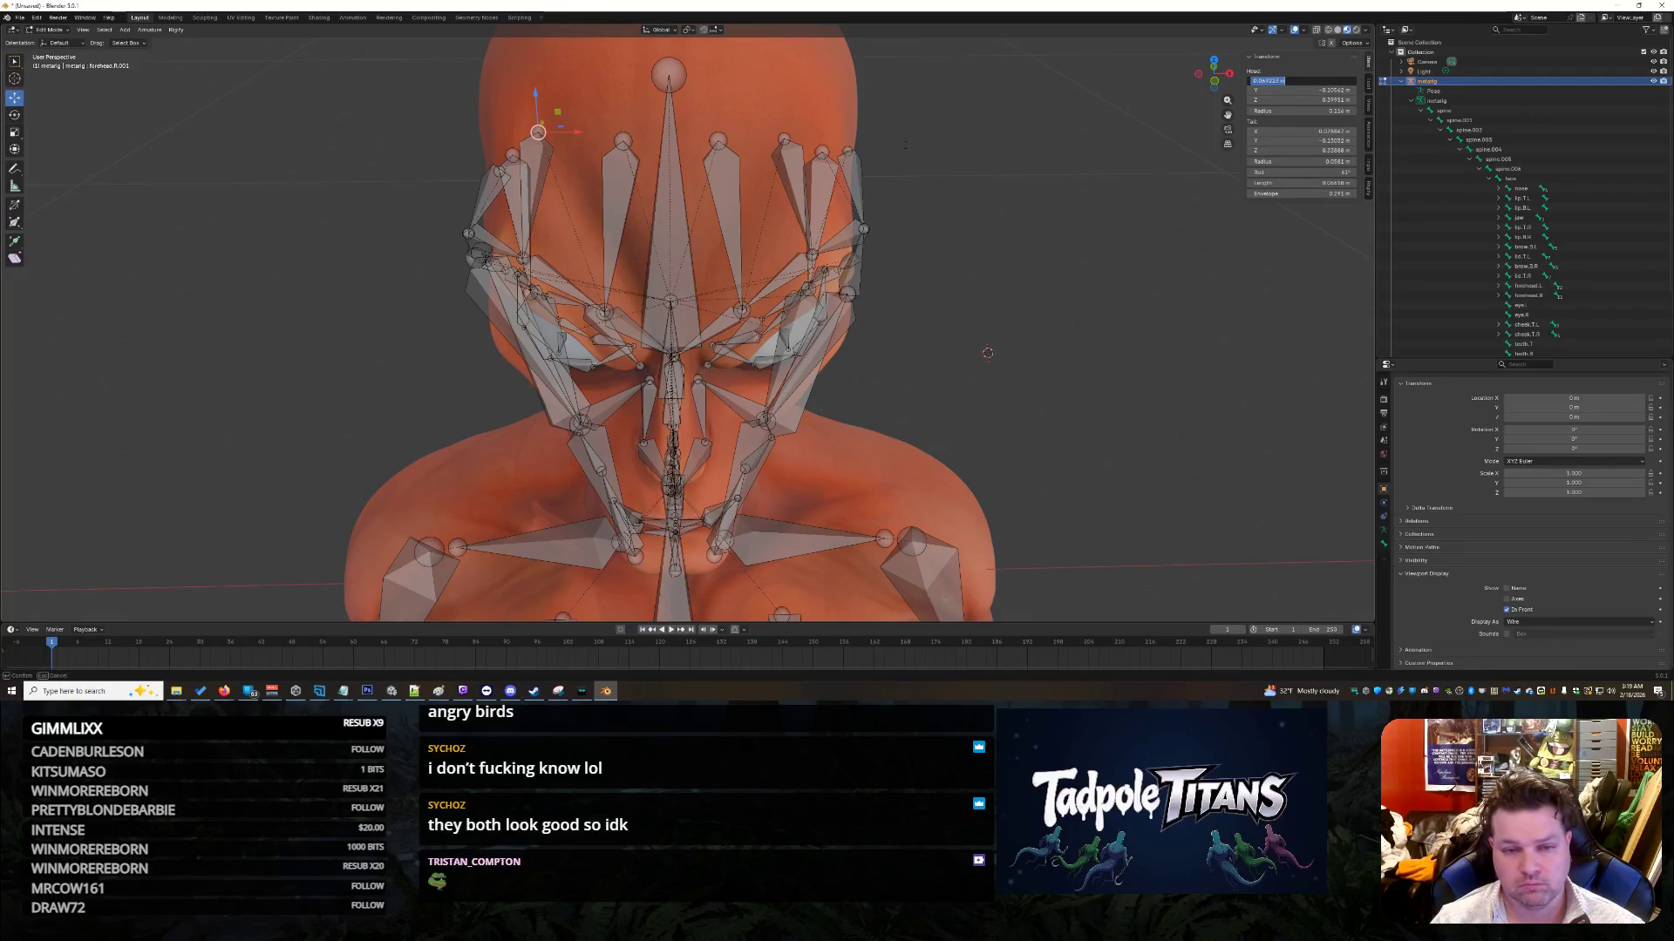
key("Return")
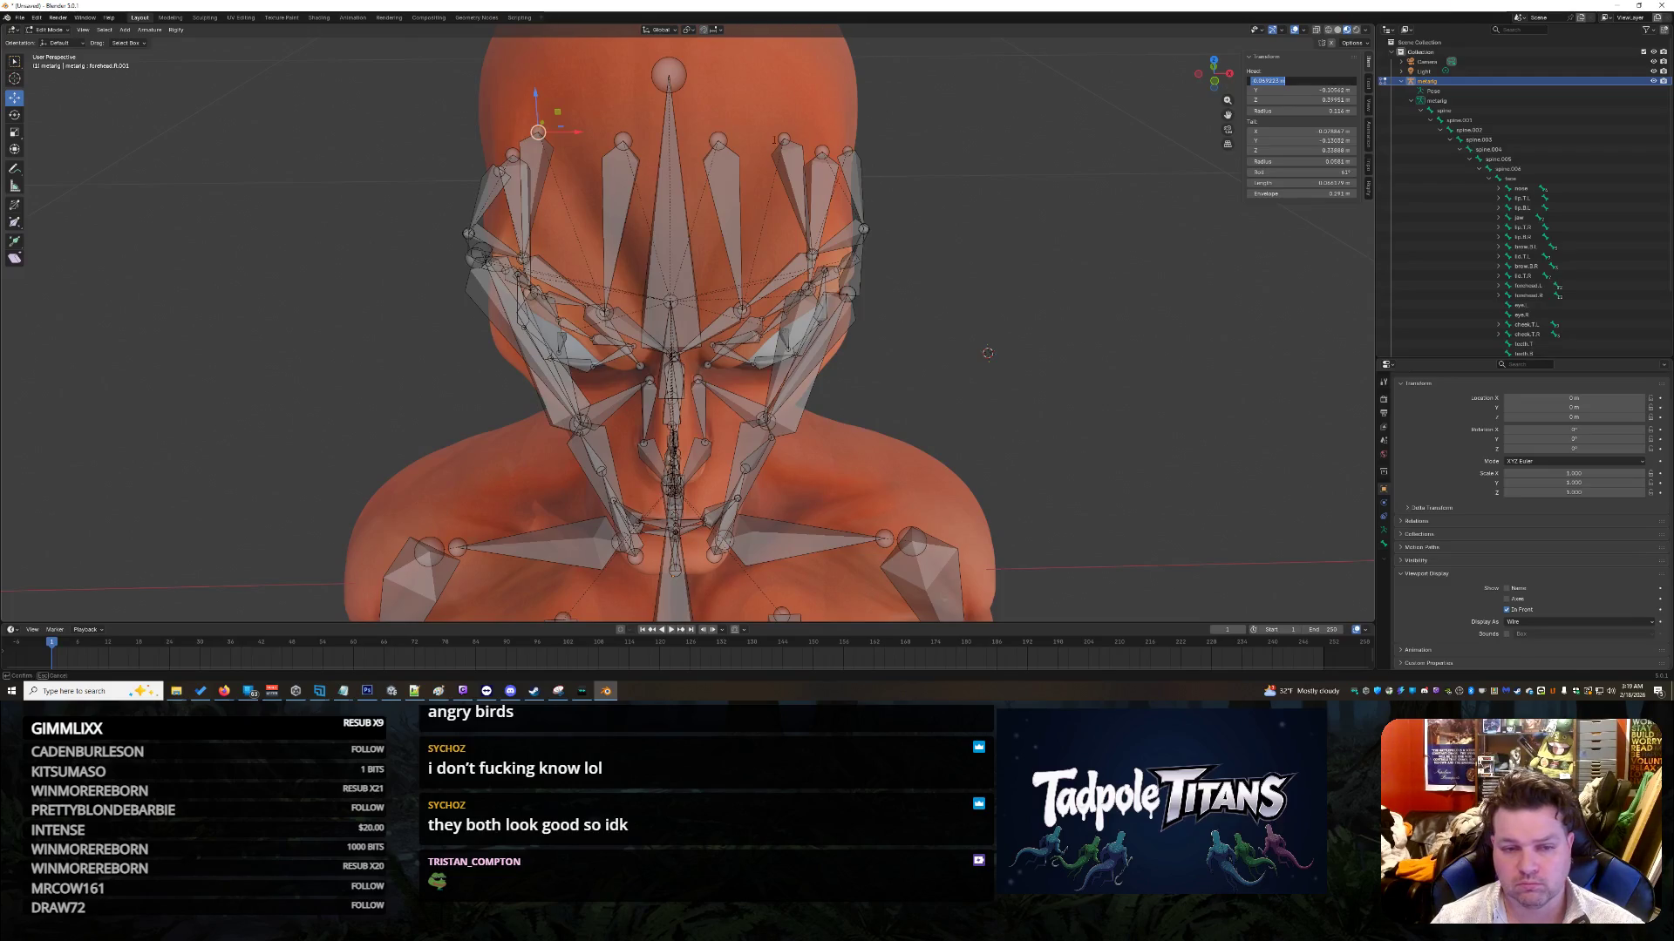
key("ctrl+shift+m")
left_click(1303, 80)
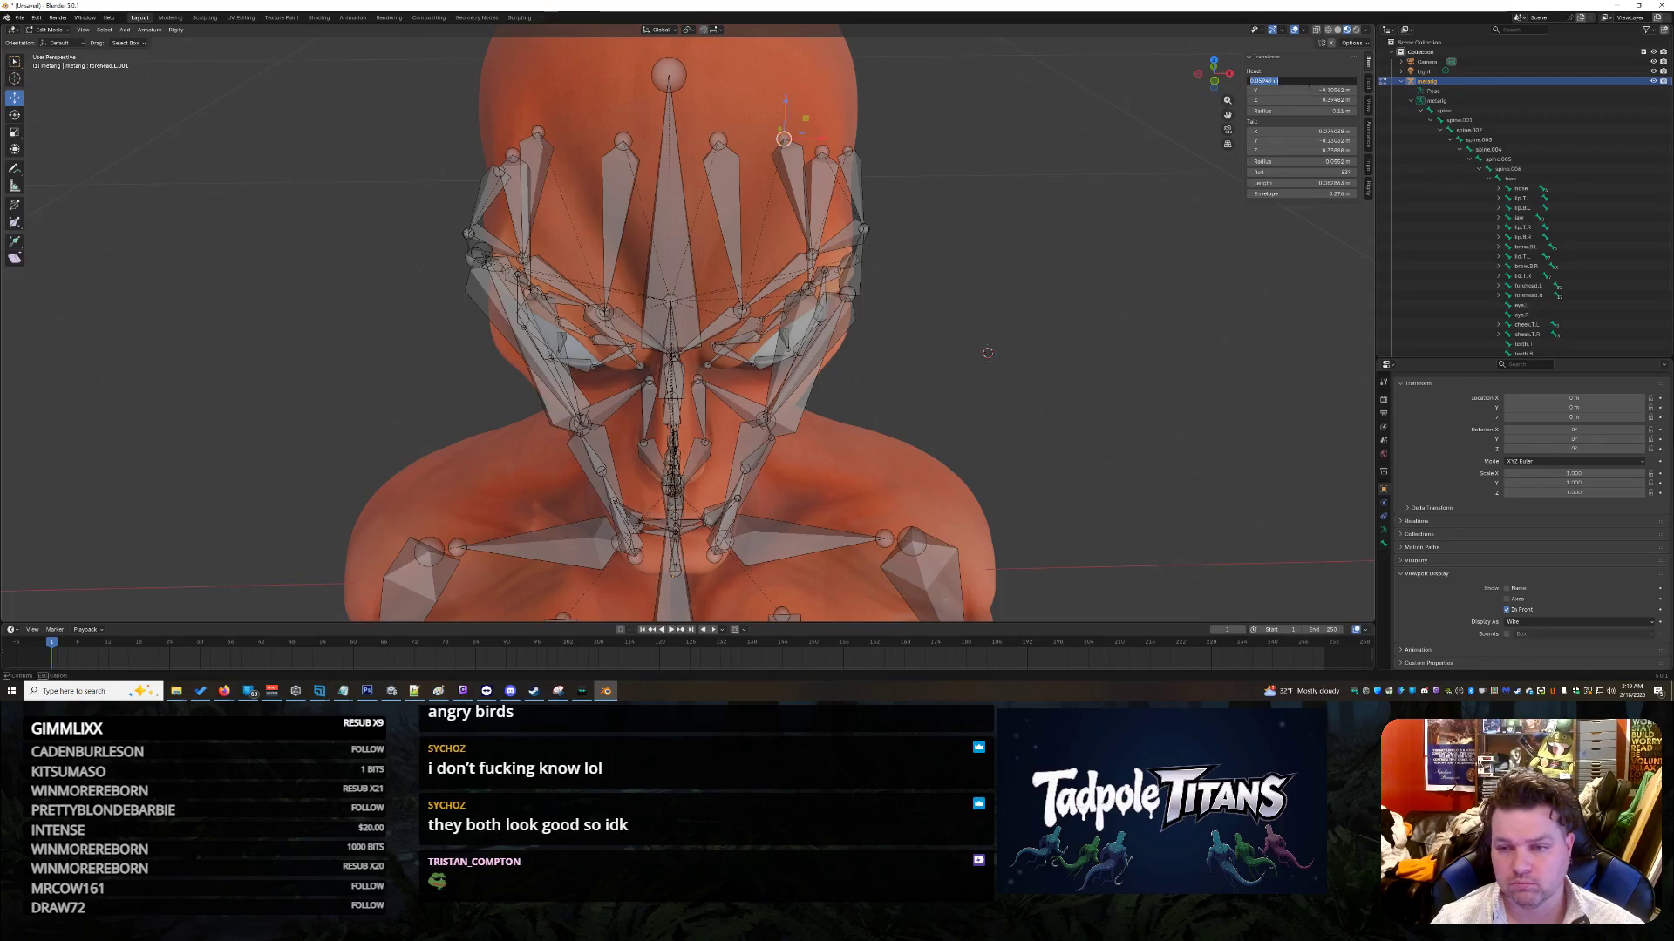
key("Return")
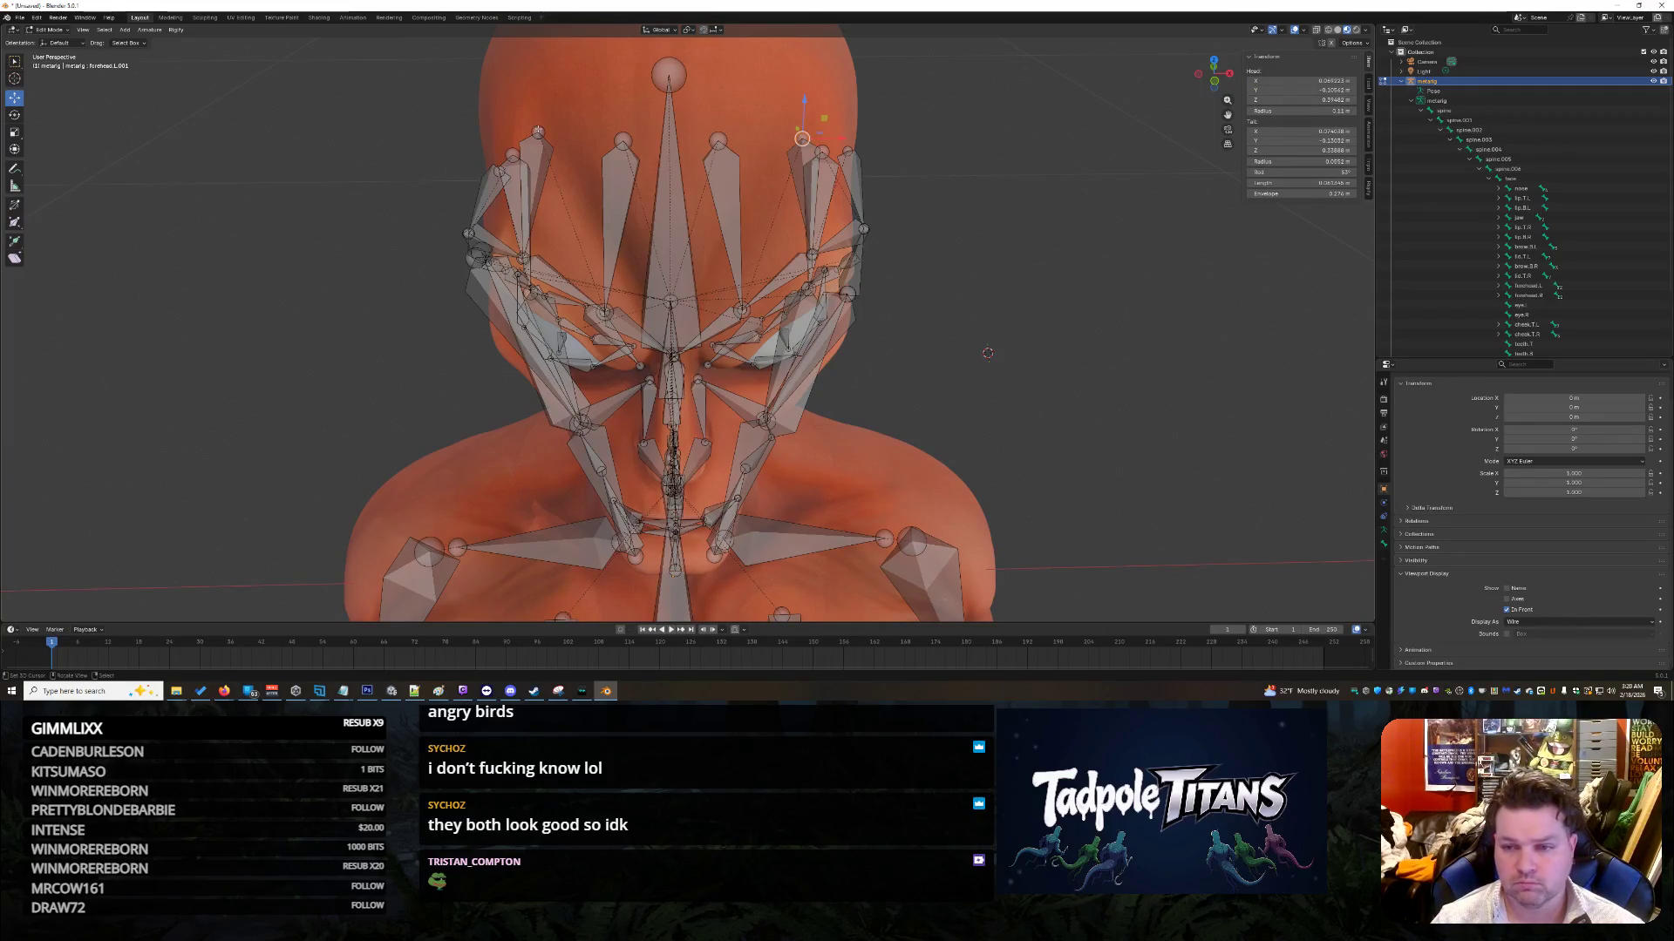
Step: Set the left forehead bone's head Z to 0.3995
left_click(802, 140)
double_click(1303, 99)
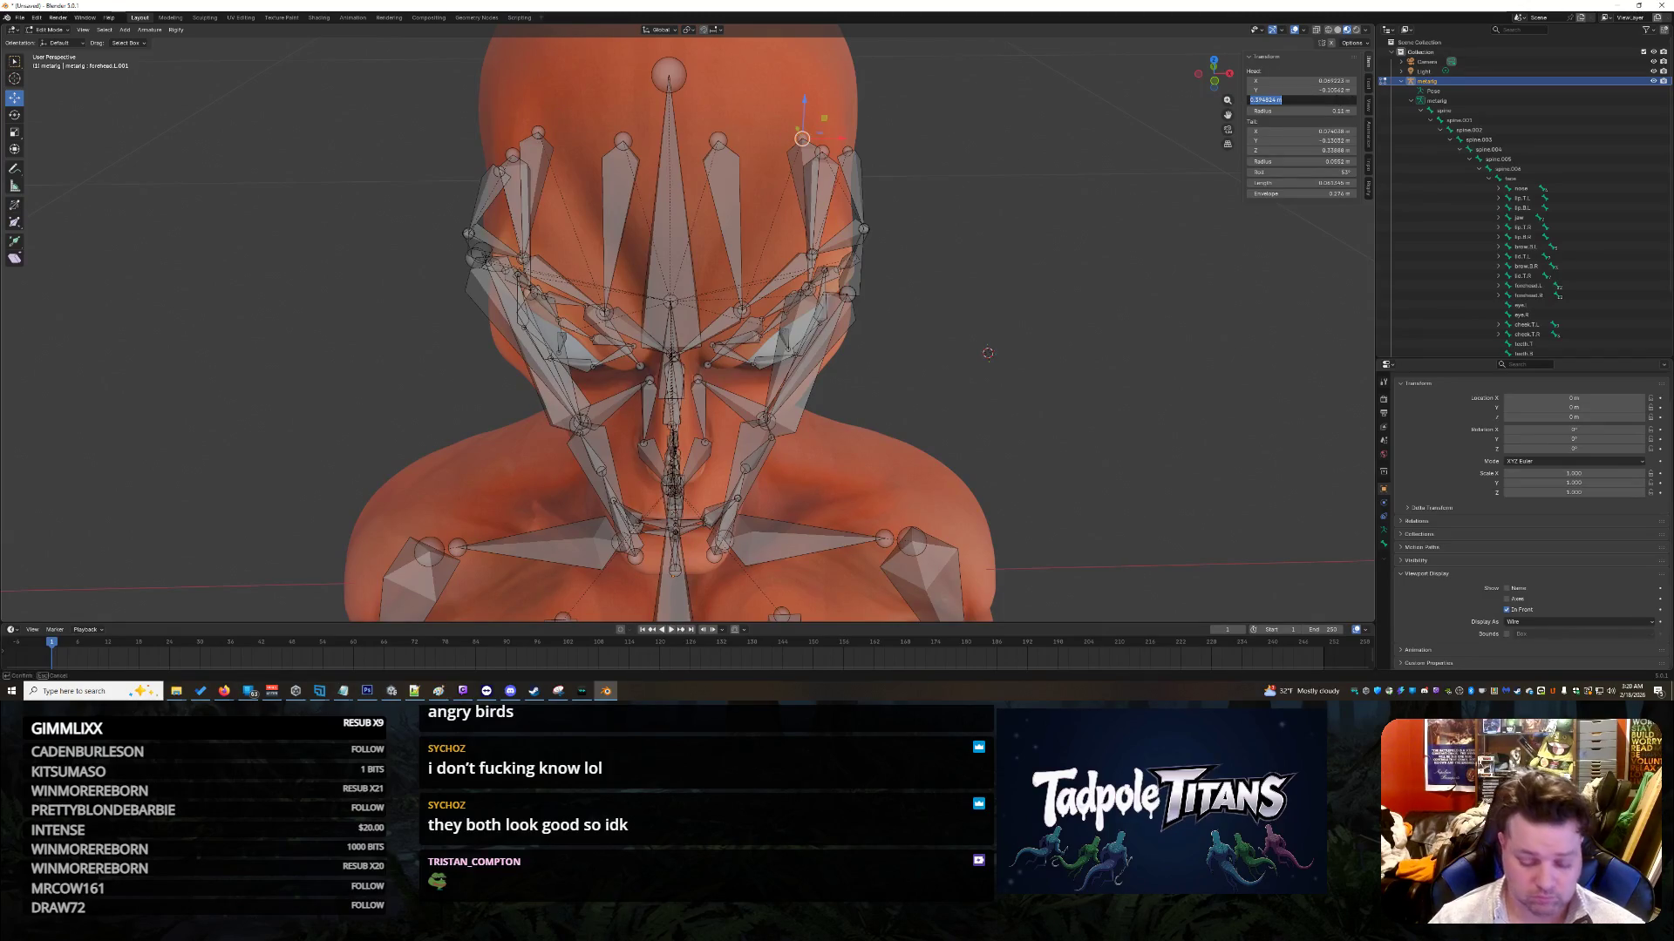
type(".39951")
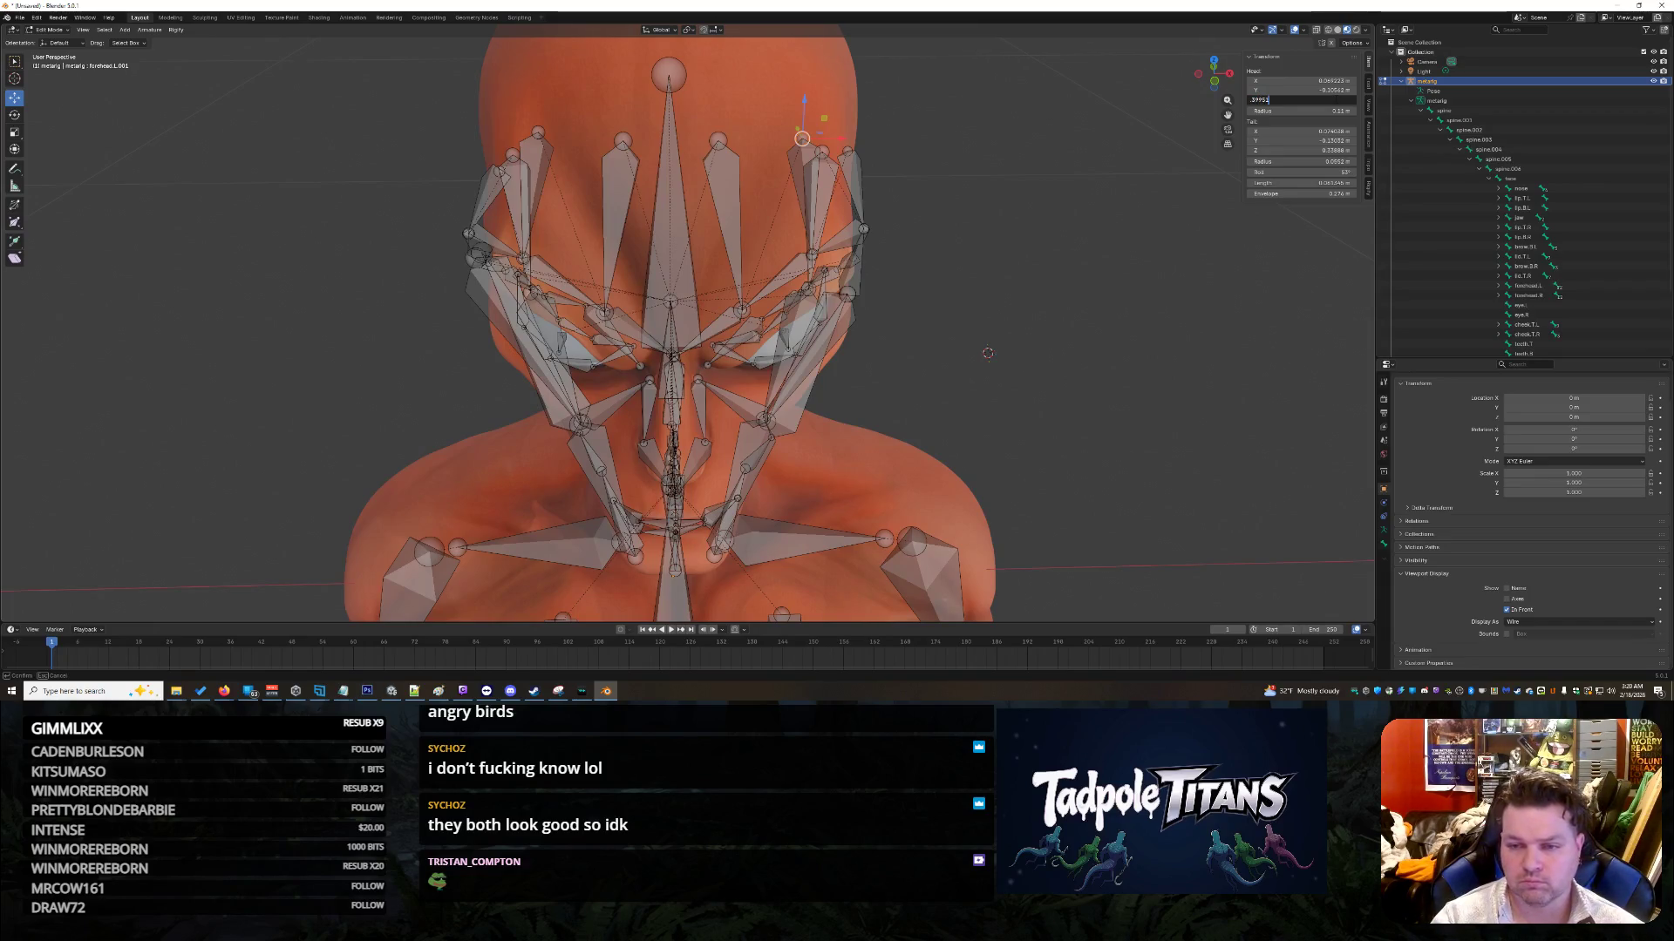
key("Return")
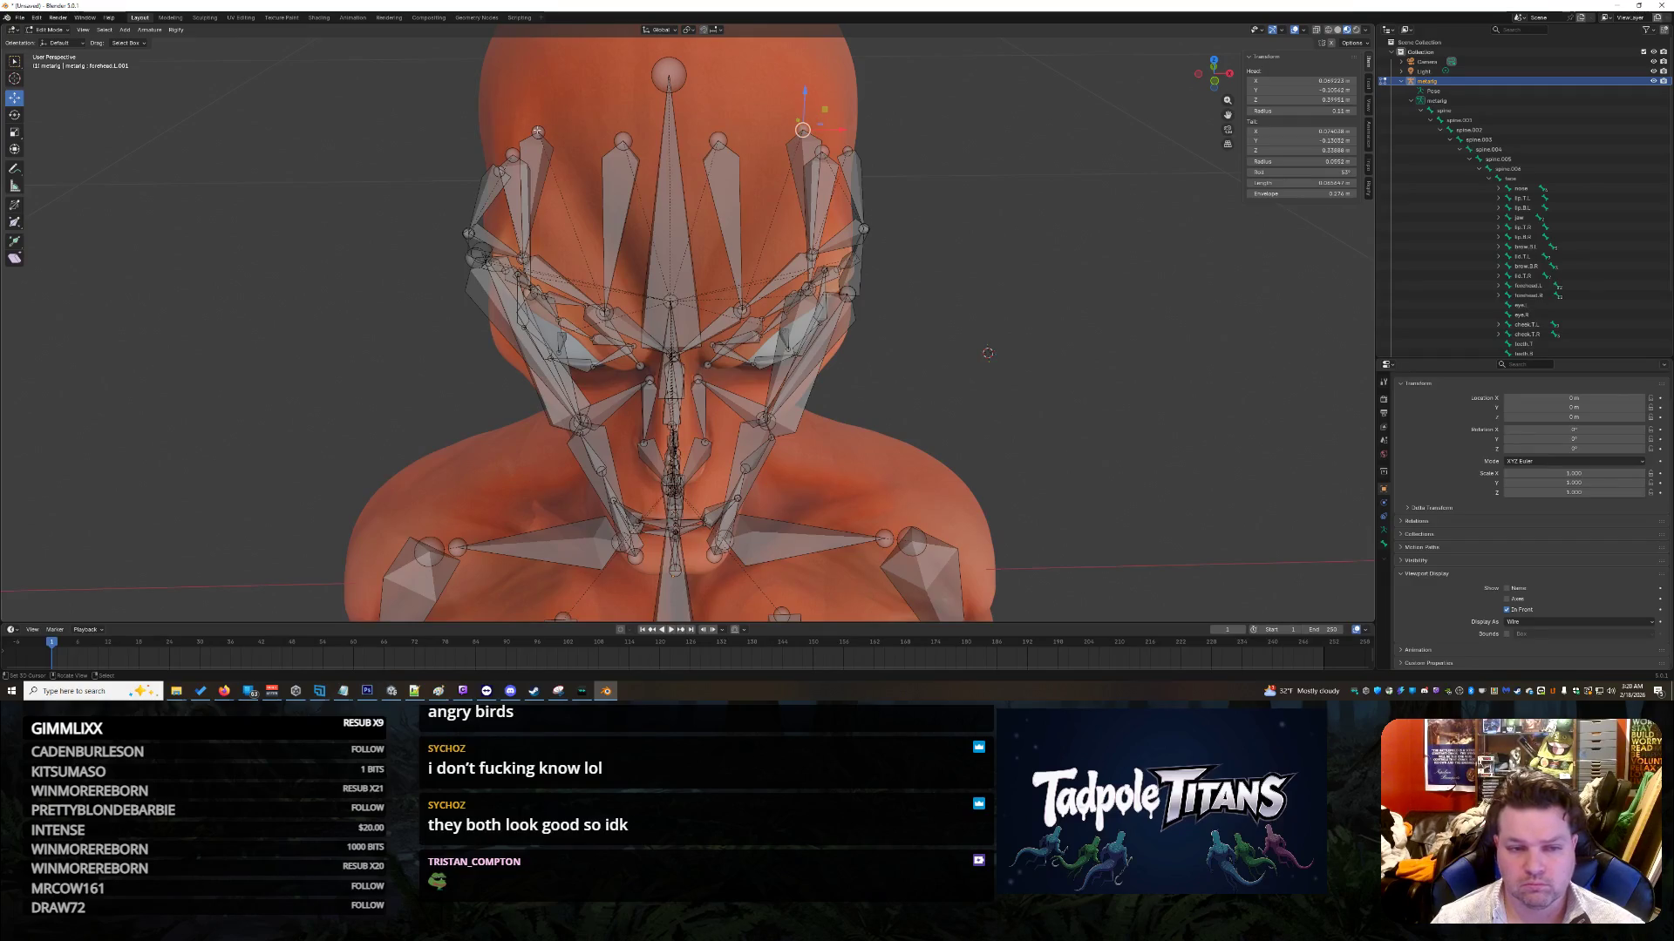
Step: Compare both forehead bones and correct the right forehead bone's head X value
left_click(537, 130)
left_click(622, 141)
left_click(719, 140)
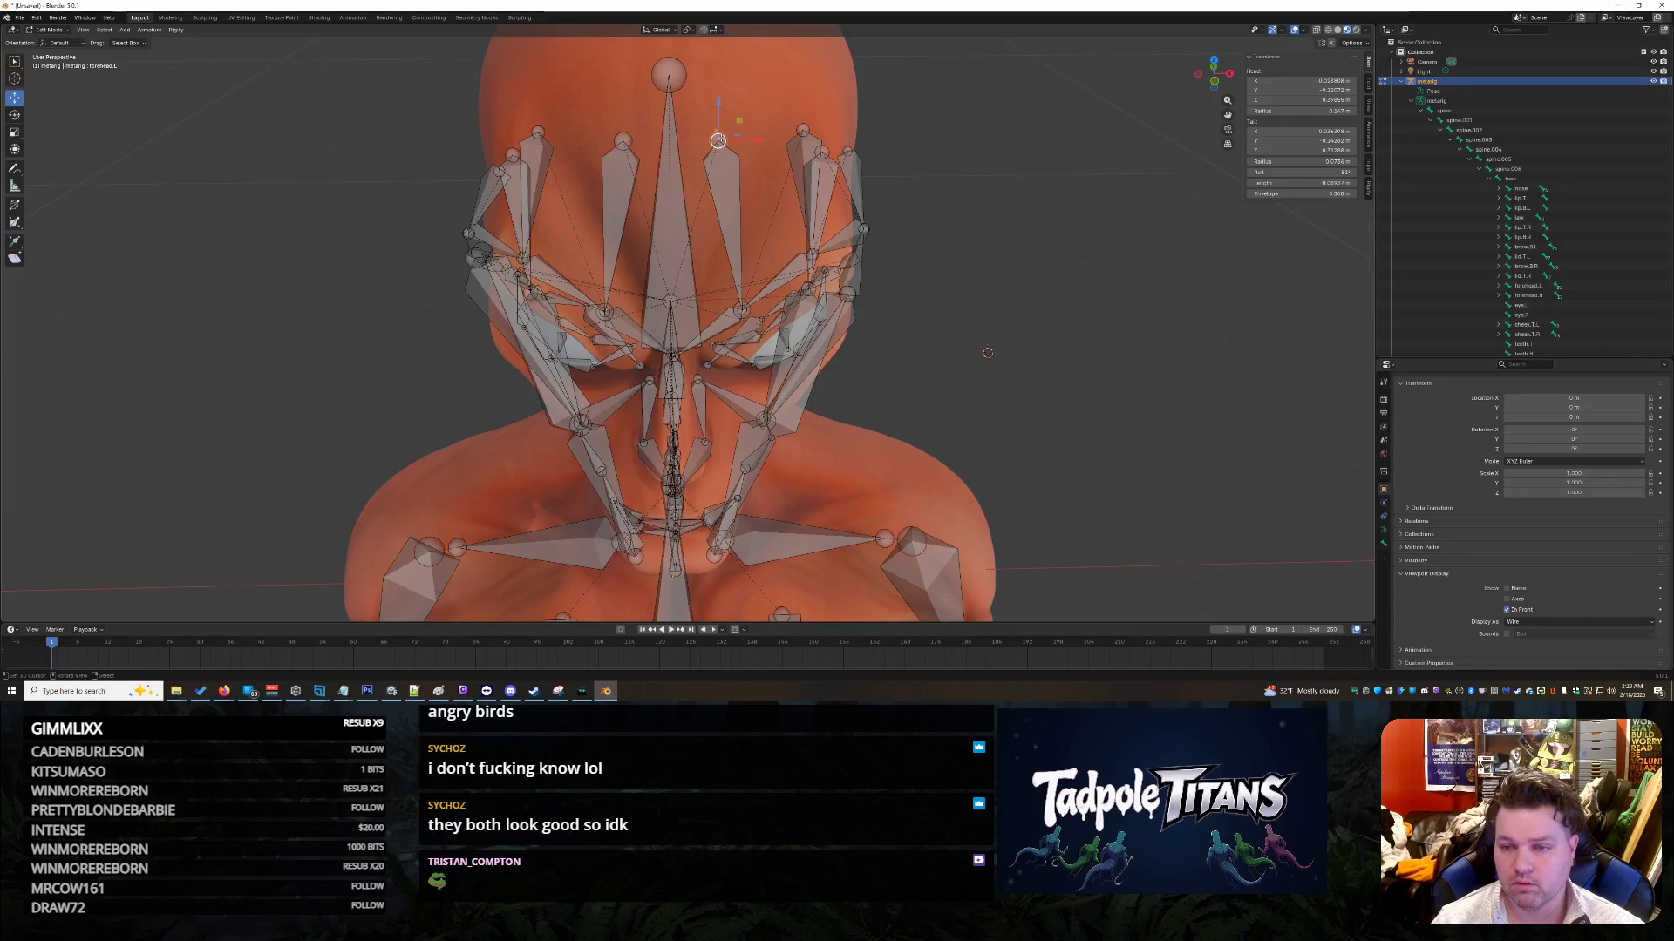
left_click(624, 140)
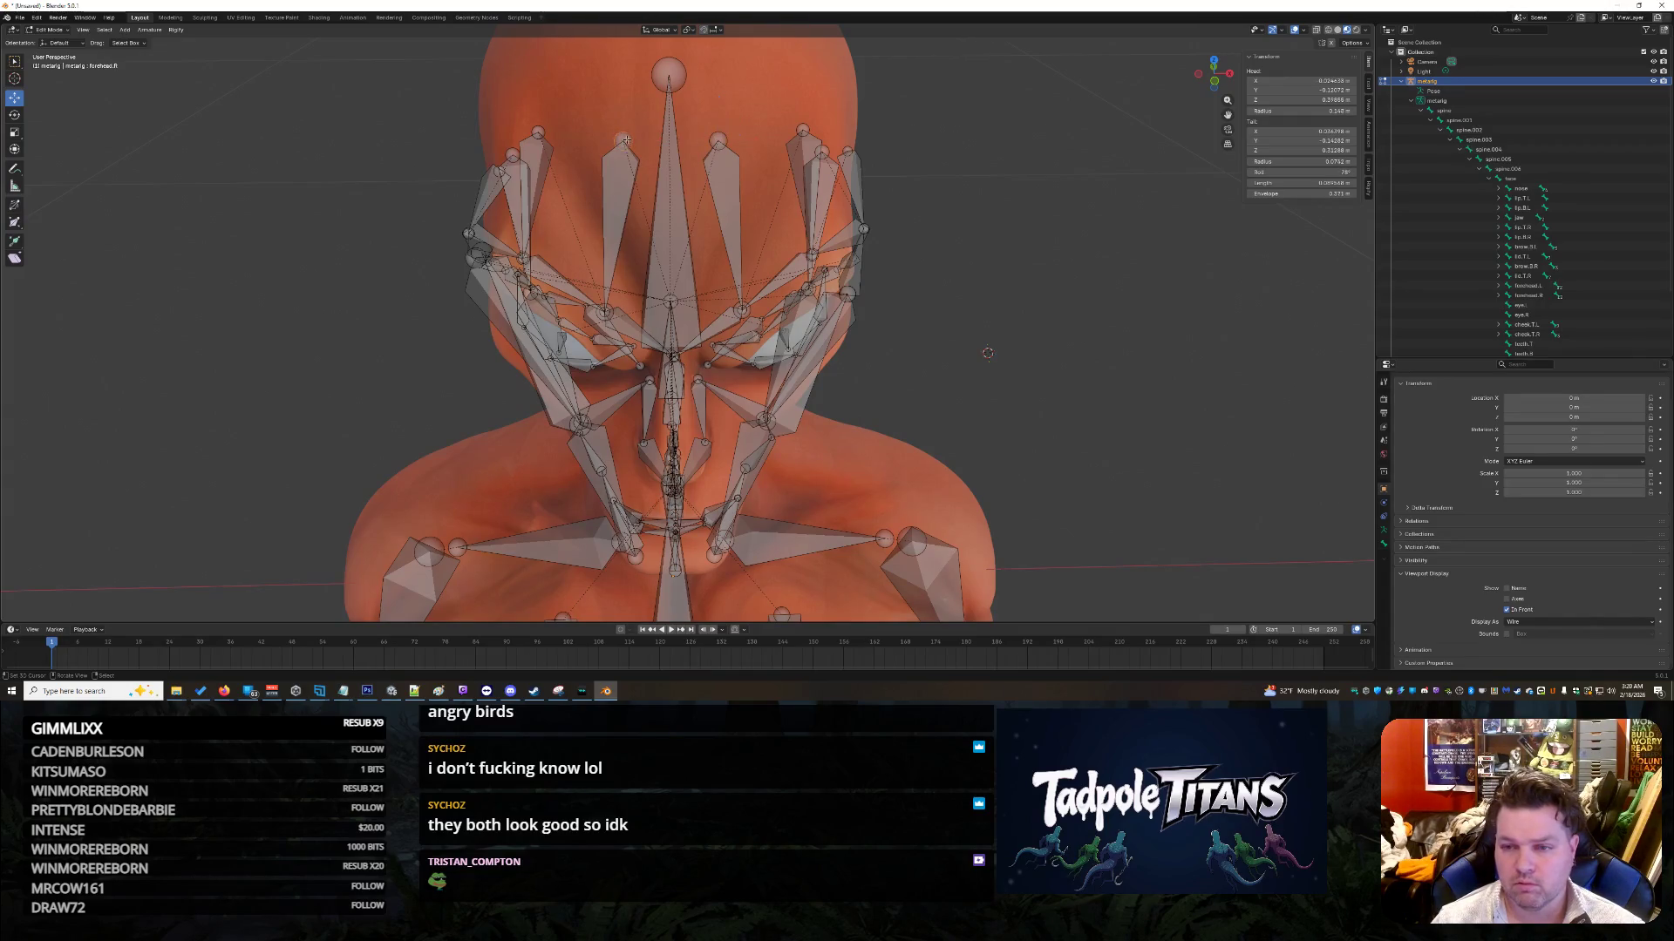
left_click(719, 139)
left_click(624, 140)
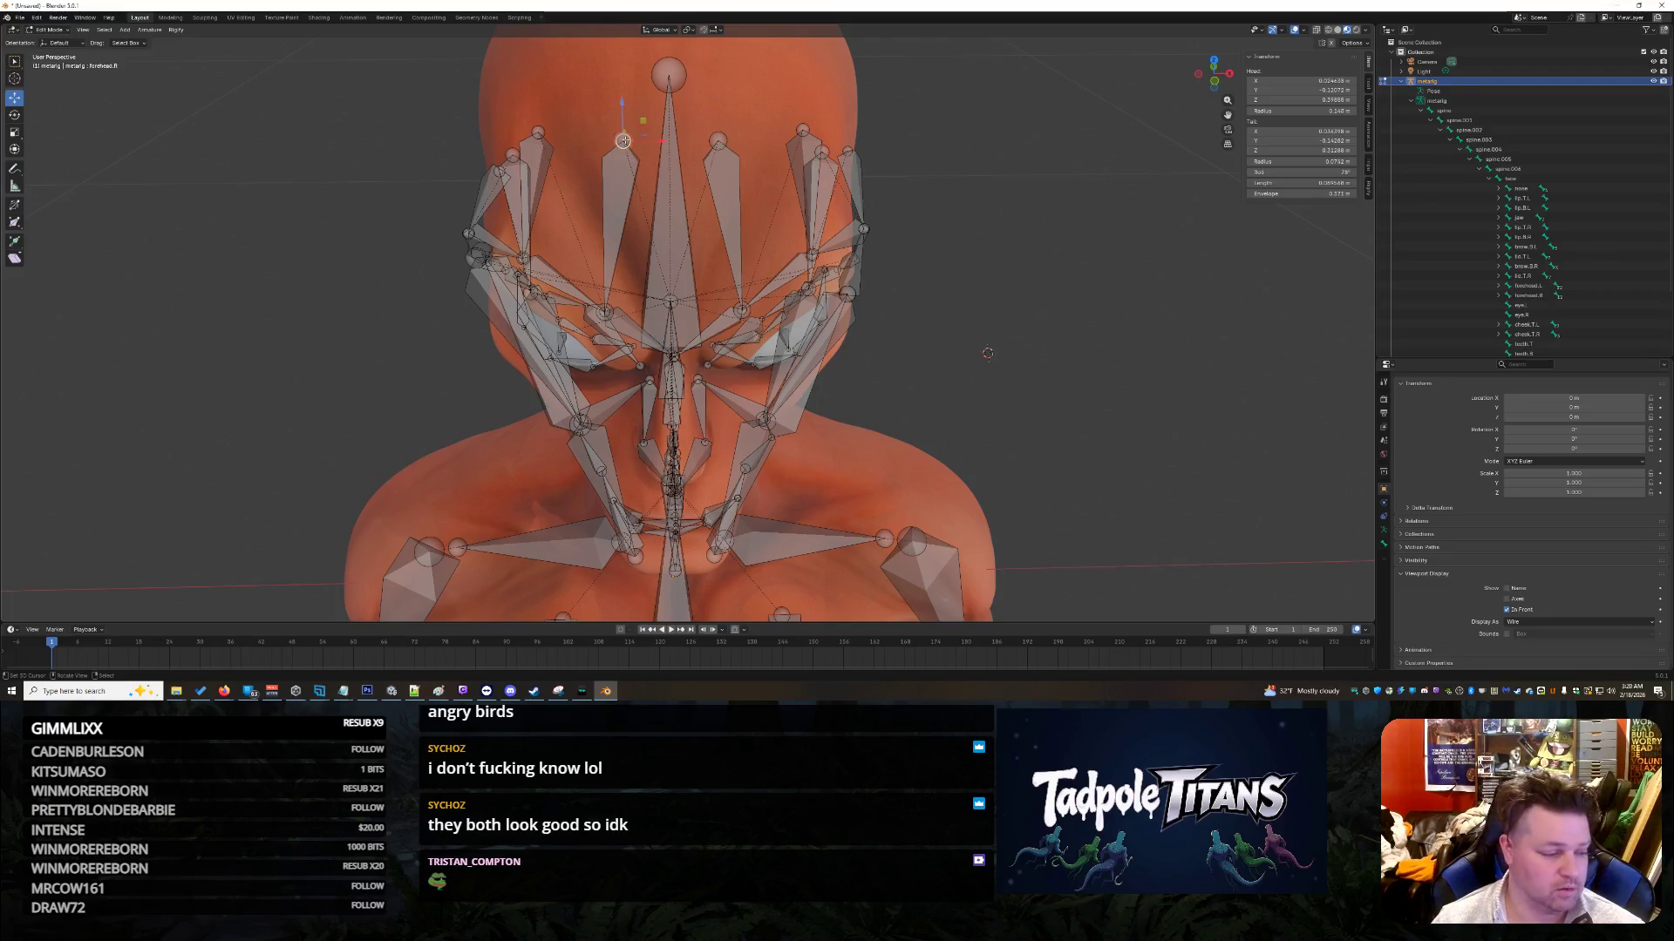
left_click(1318, 81)
key("BackSpace")
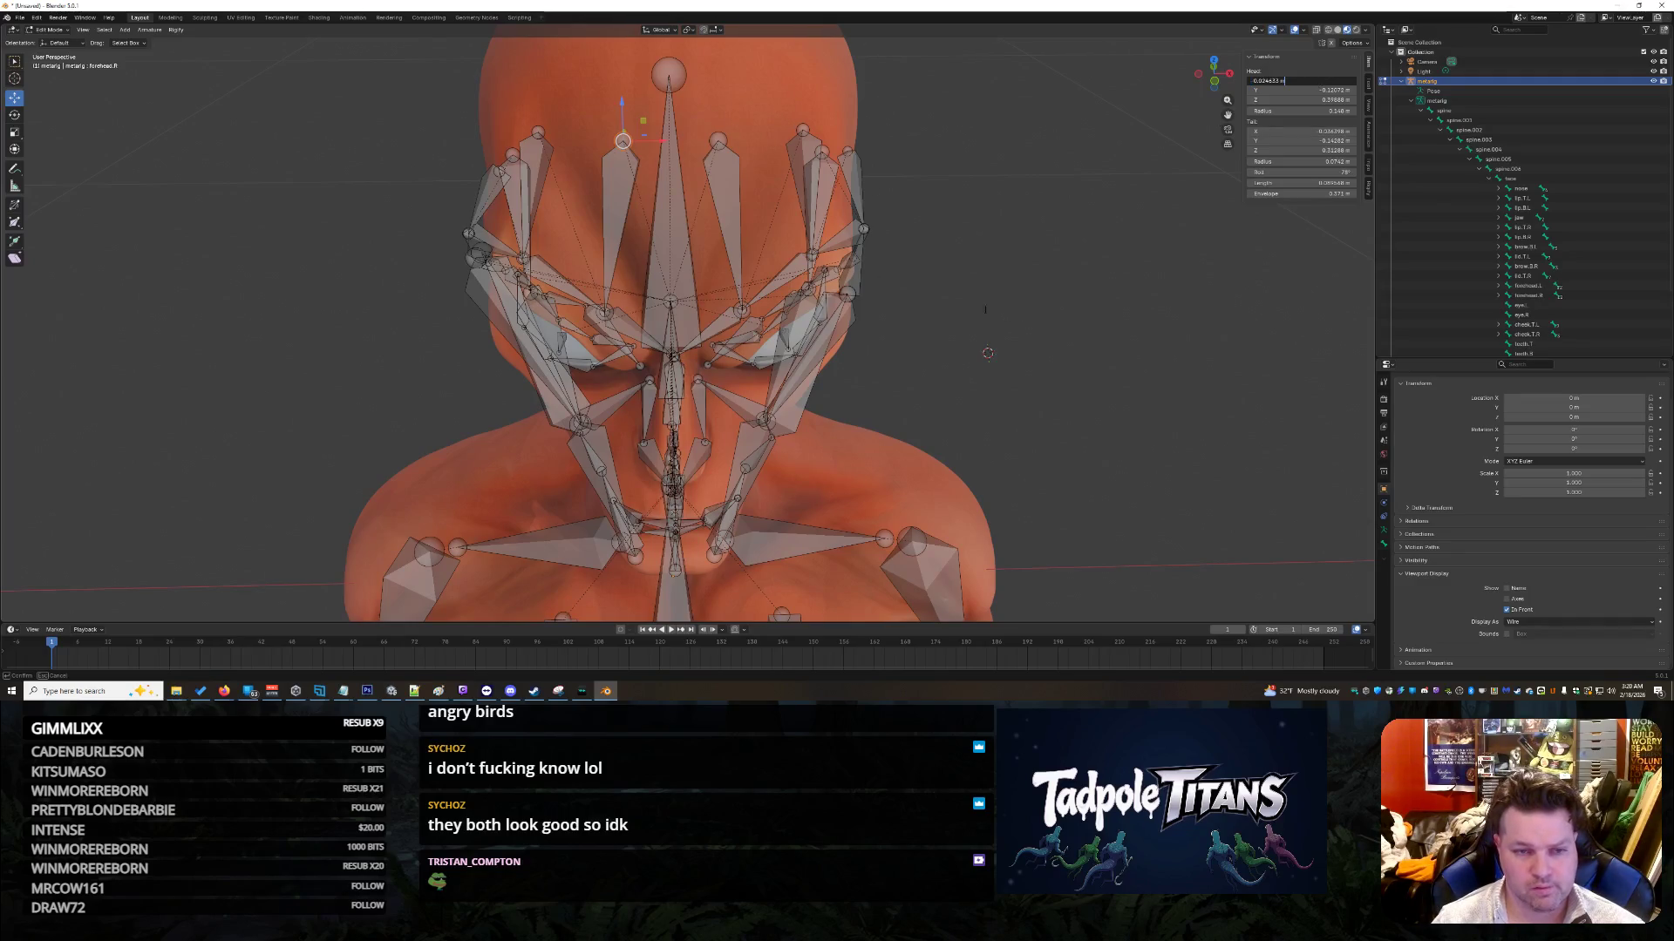
key("Return")
Step: Paste the matching head X value into the left forehead bone
left_click(717, 140)
double_click(1308, 80)
key("ctrl+v")
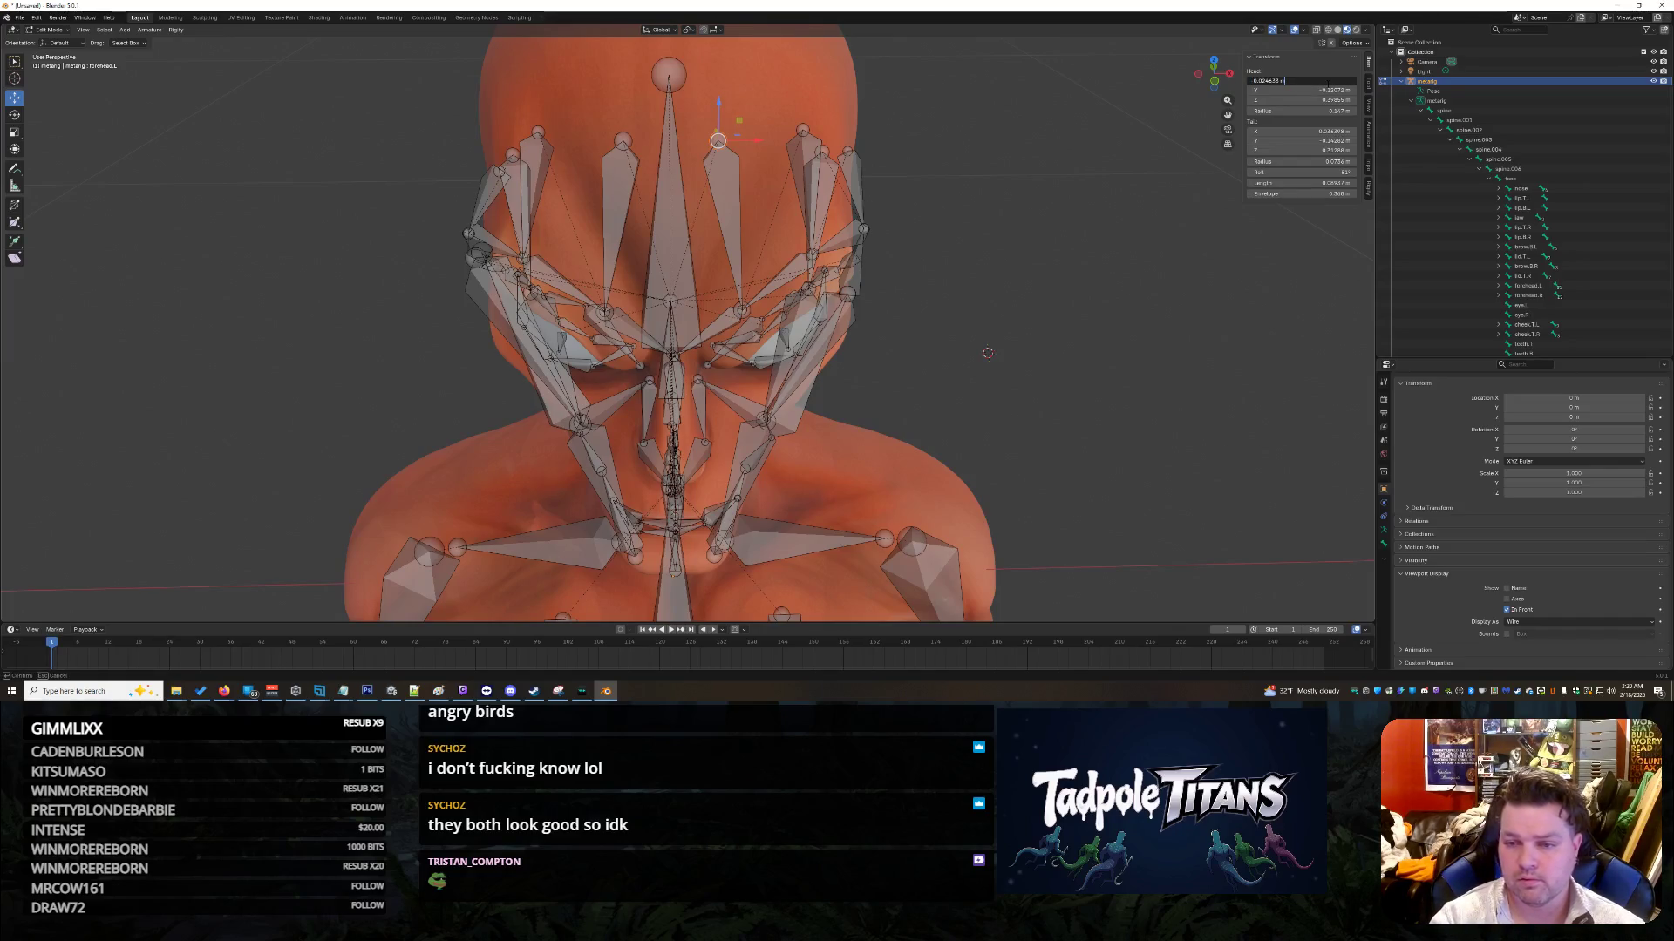
key("Return")
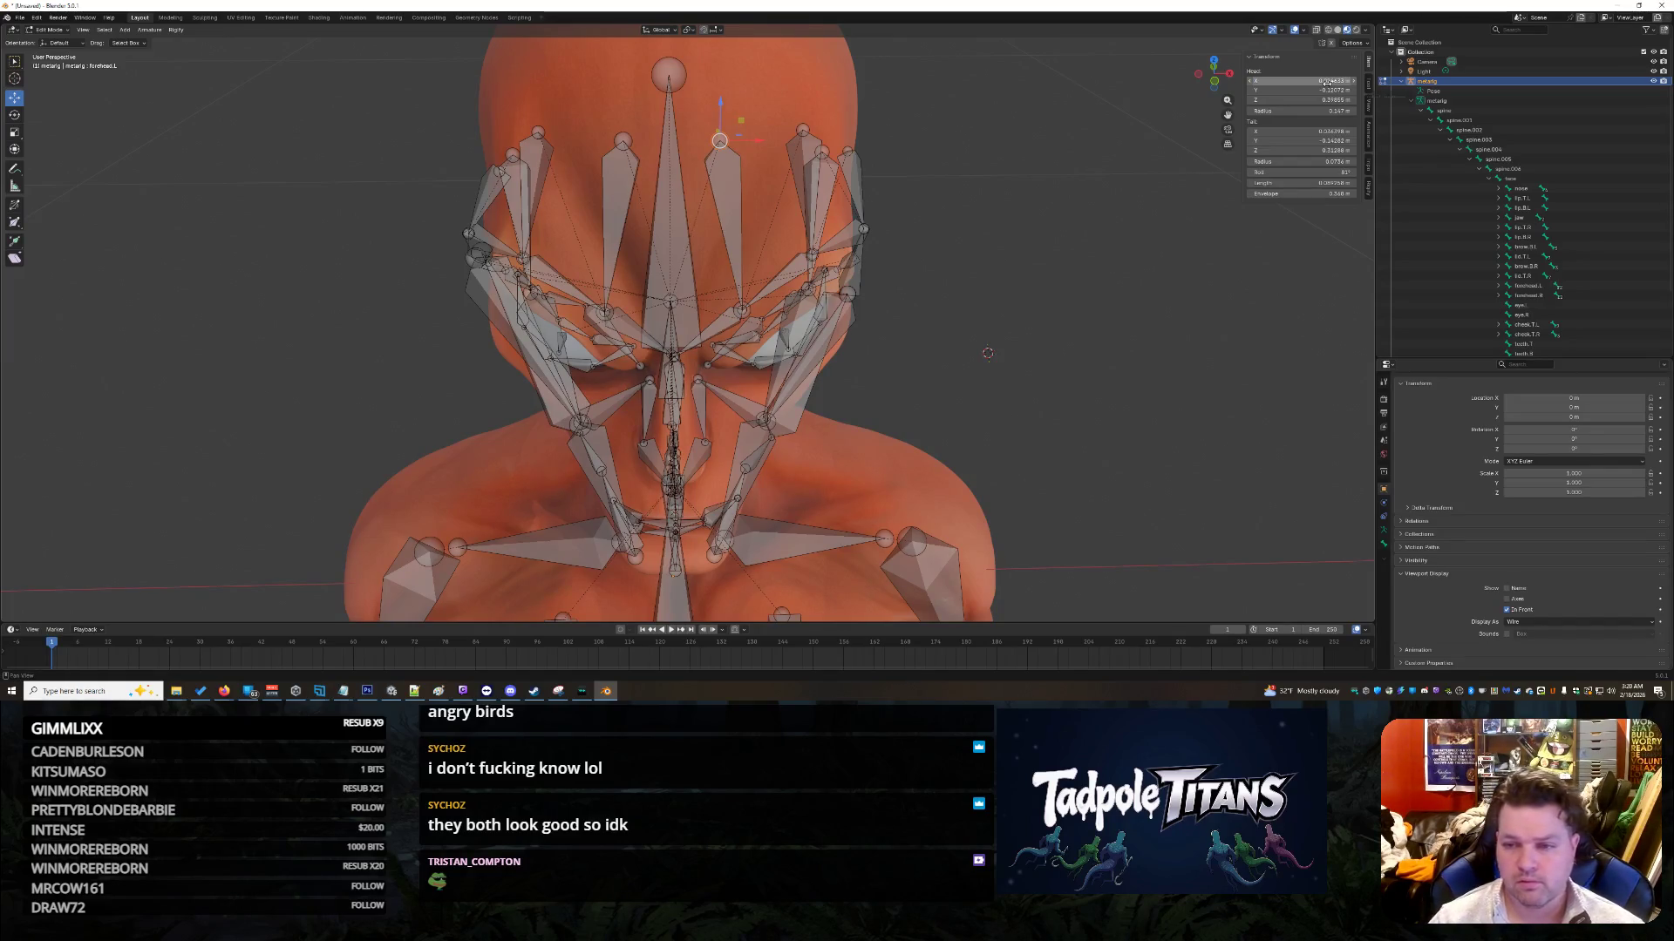
Step: Set the left forehead bone's head Z to 0.39888, then reselect the right forehead bone
left_click(624, 138)
left_click(721, 140)
double_click(1300, 99)
left_click(1282, 100)
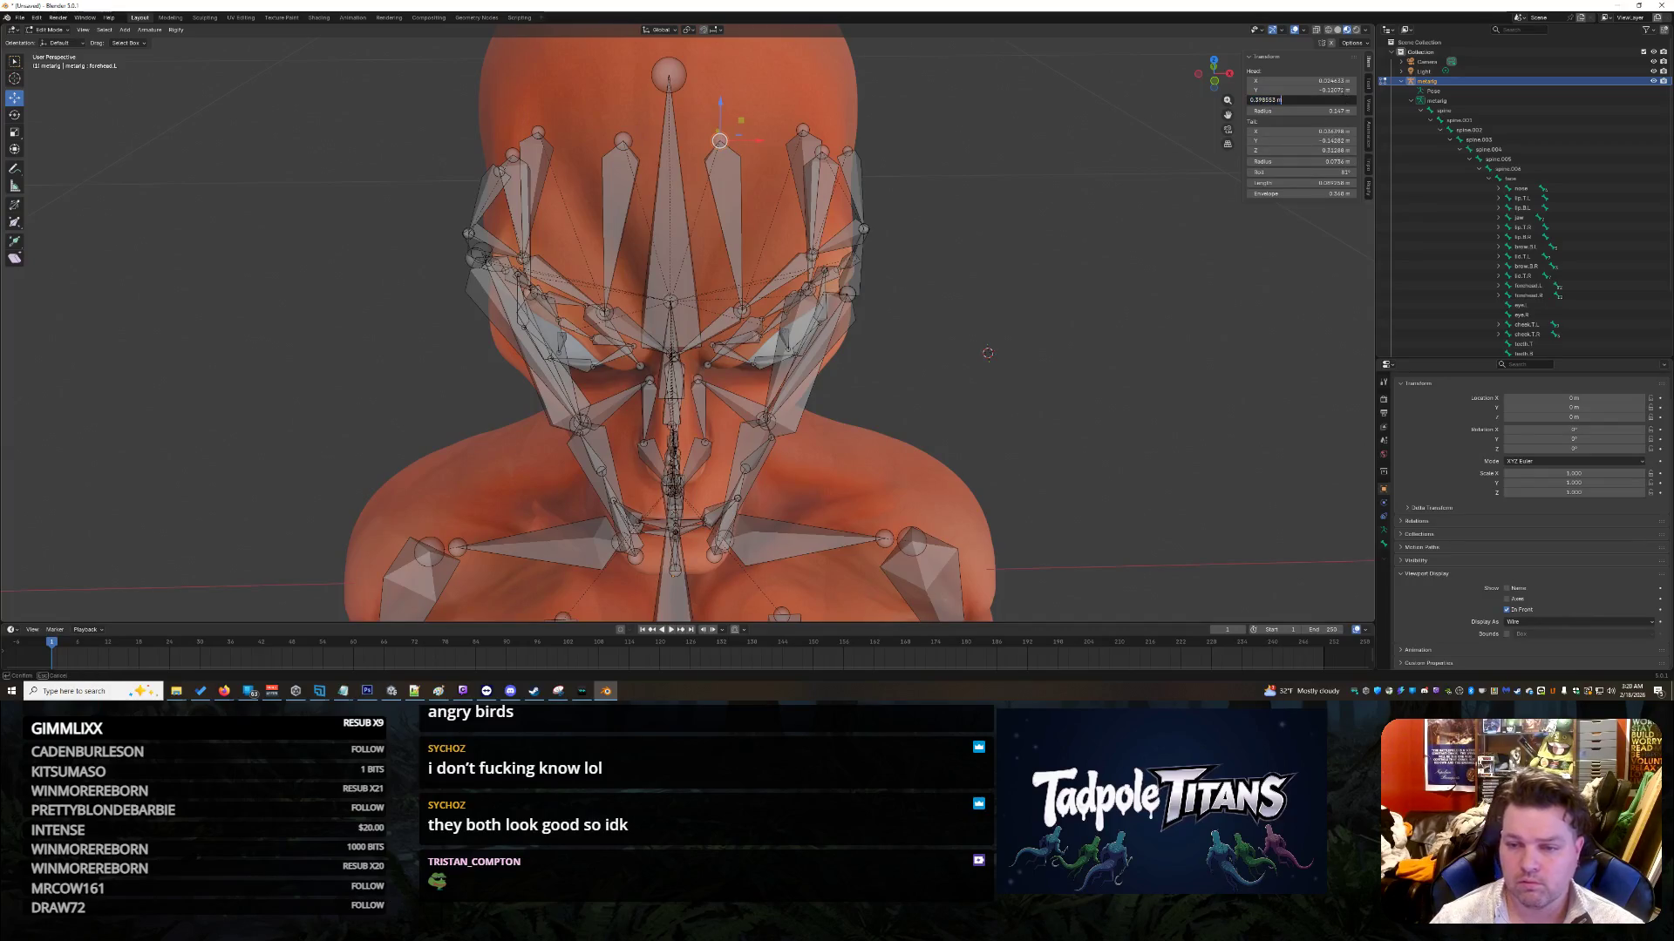
key("BackSpace")
key("BackSpace")
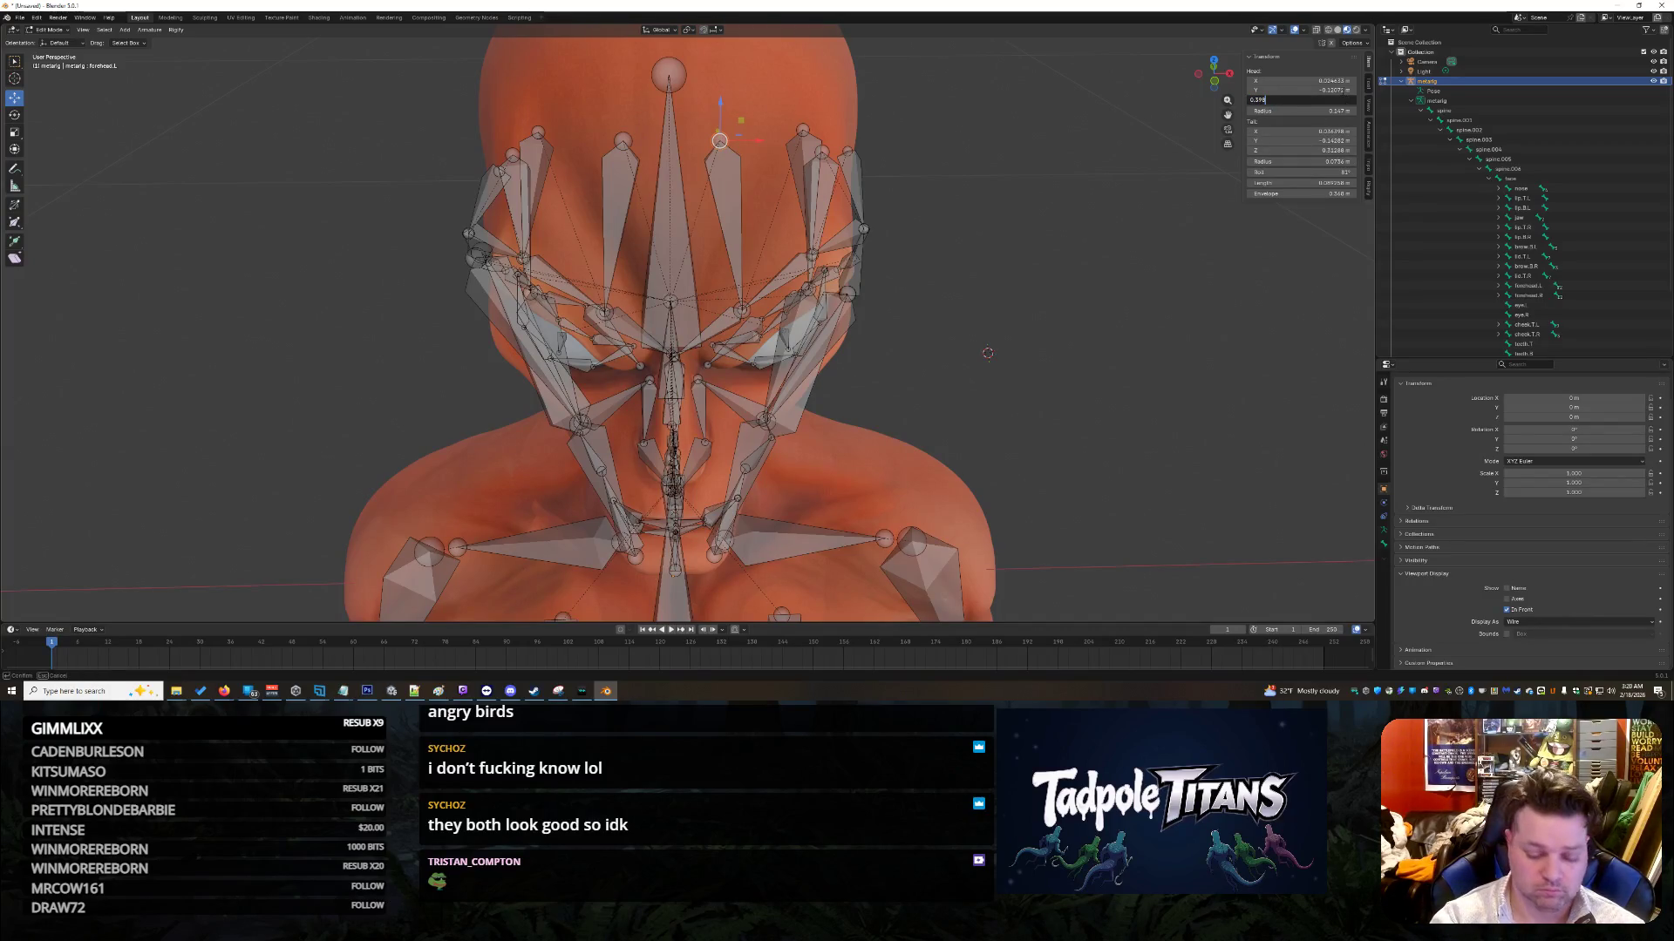
type("8")
key("Return")
left_click(623, 140)
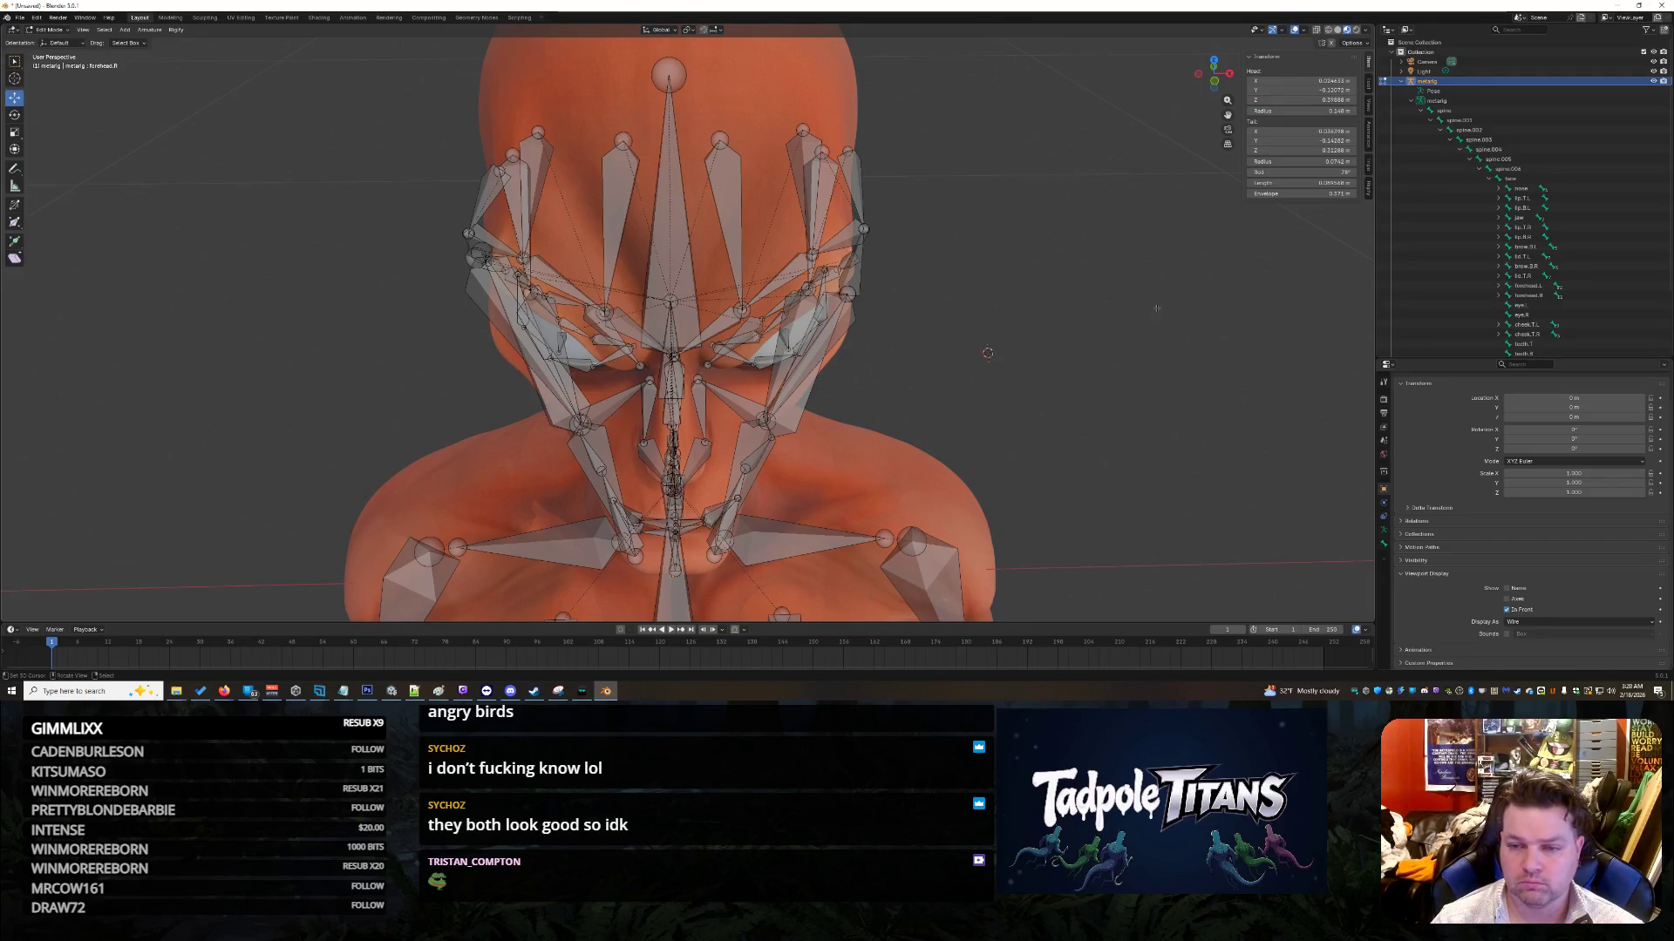
scroll(737, 152, "down", 6)
mouse_move(836, 200)
middle_mouse_down()
mouse_move(1009, 276)
mouse_move(1125, 288)
mouse_move(910, 357)
middle_mouse_up()
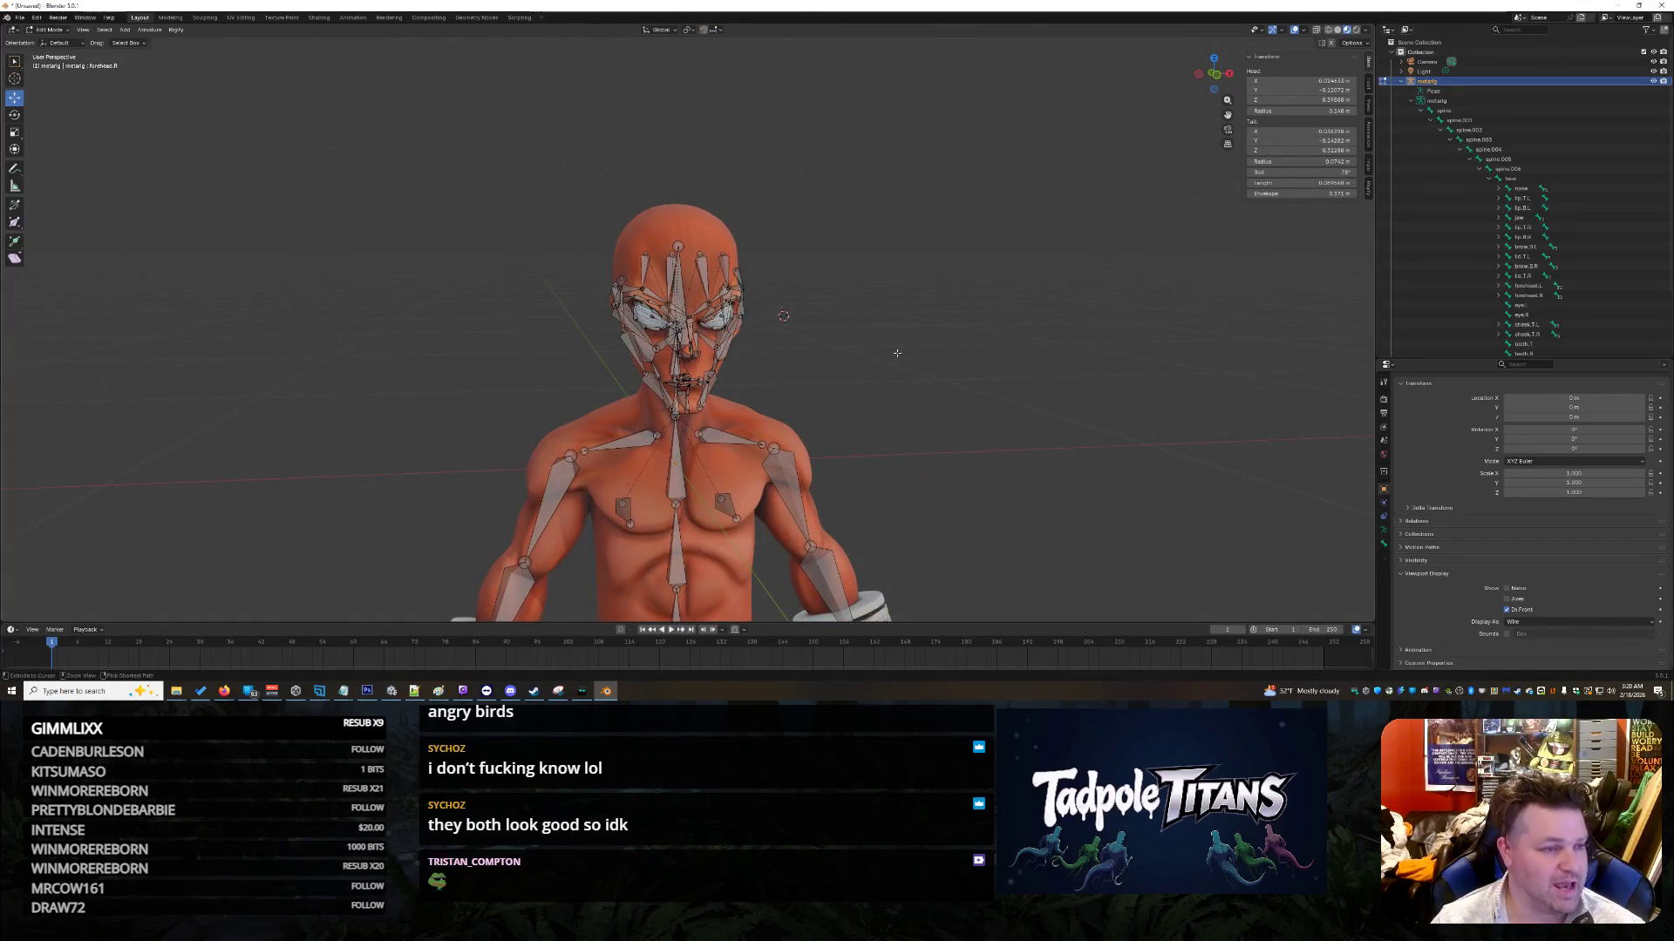
Step: Save the blend file under the name Gorey RIGGED.blend
key("ctrl+s")
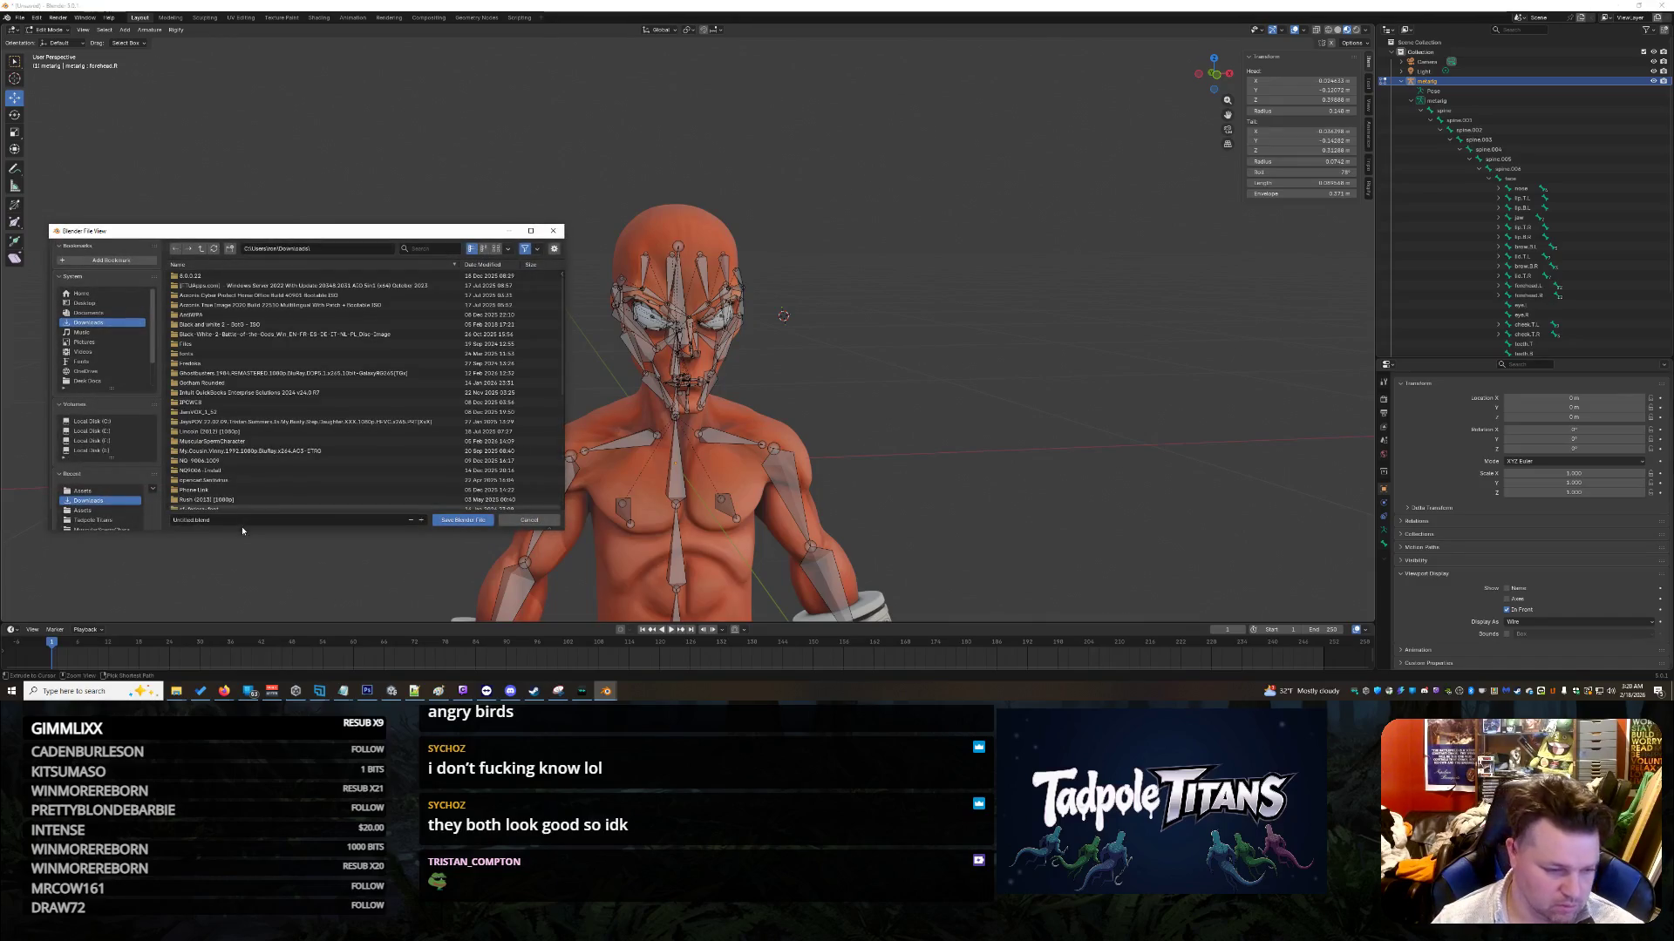
type("Gooey")
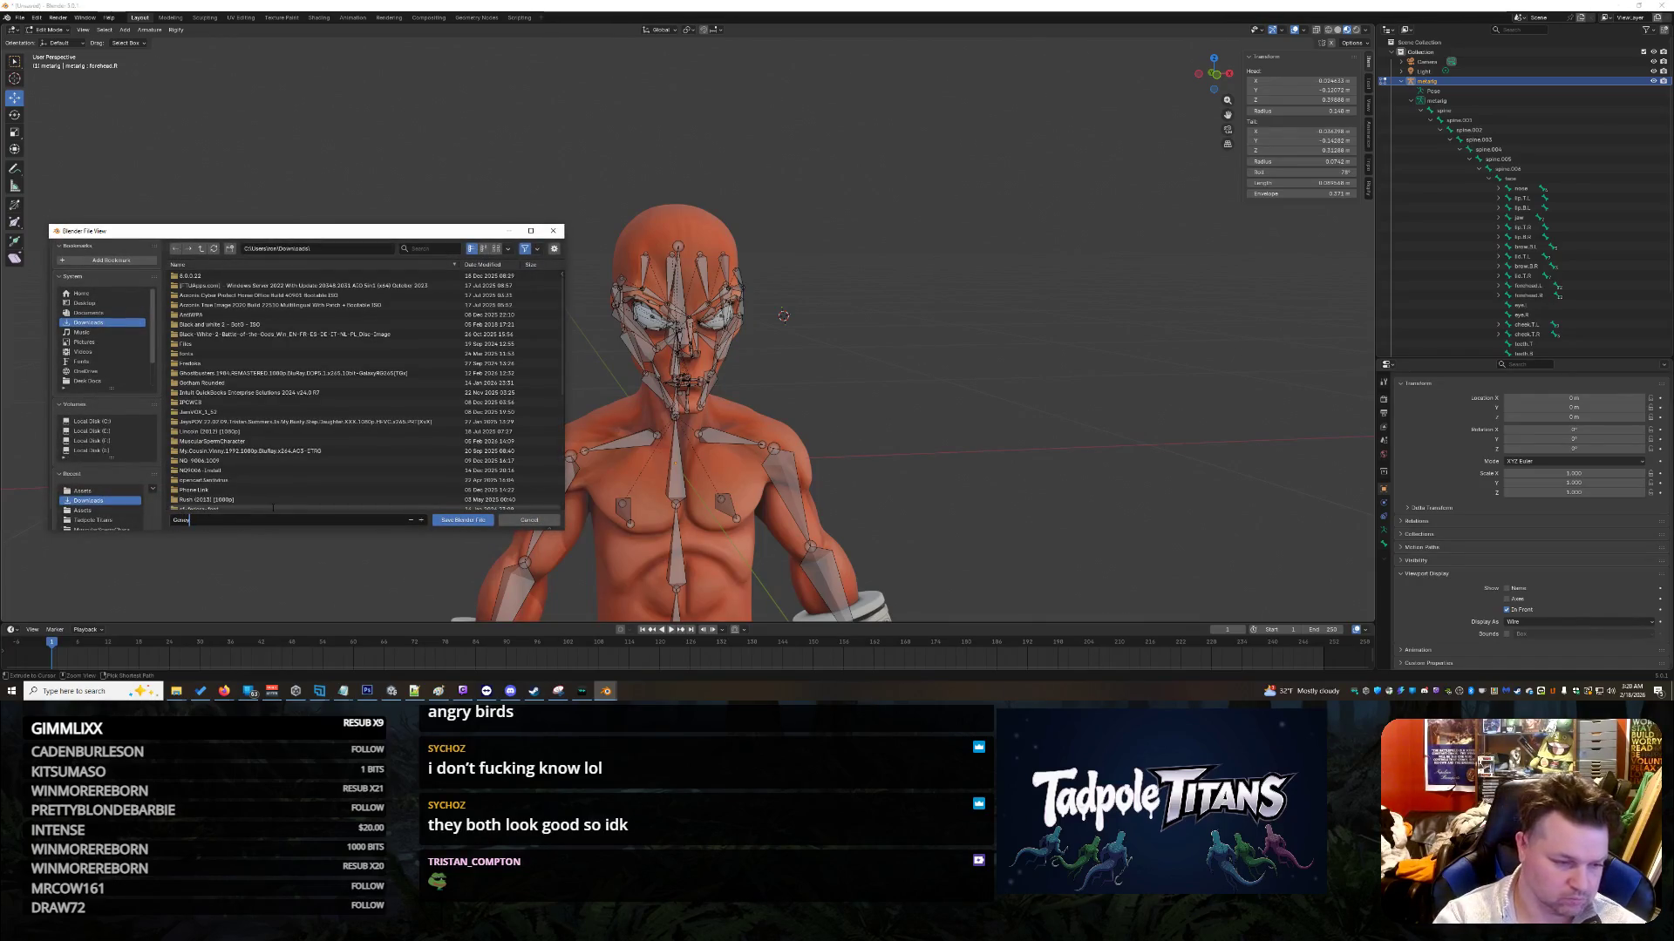
type("igg")
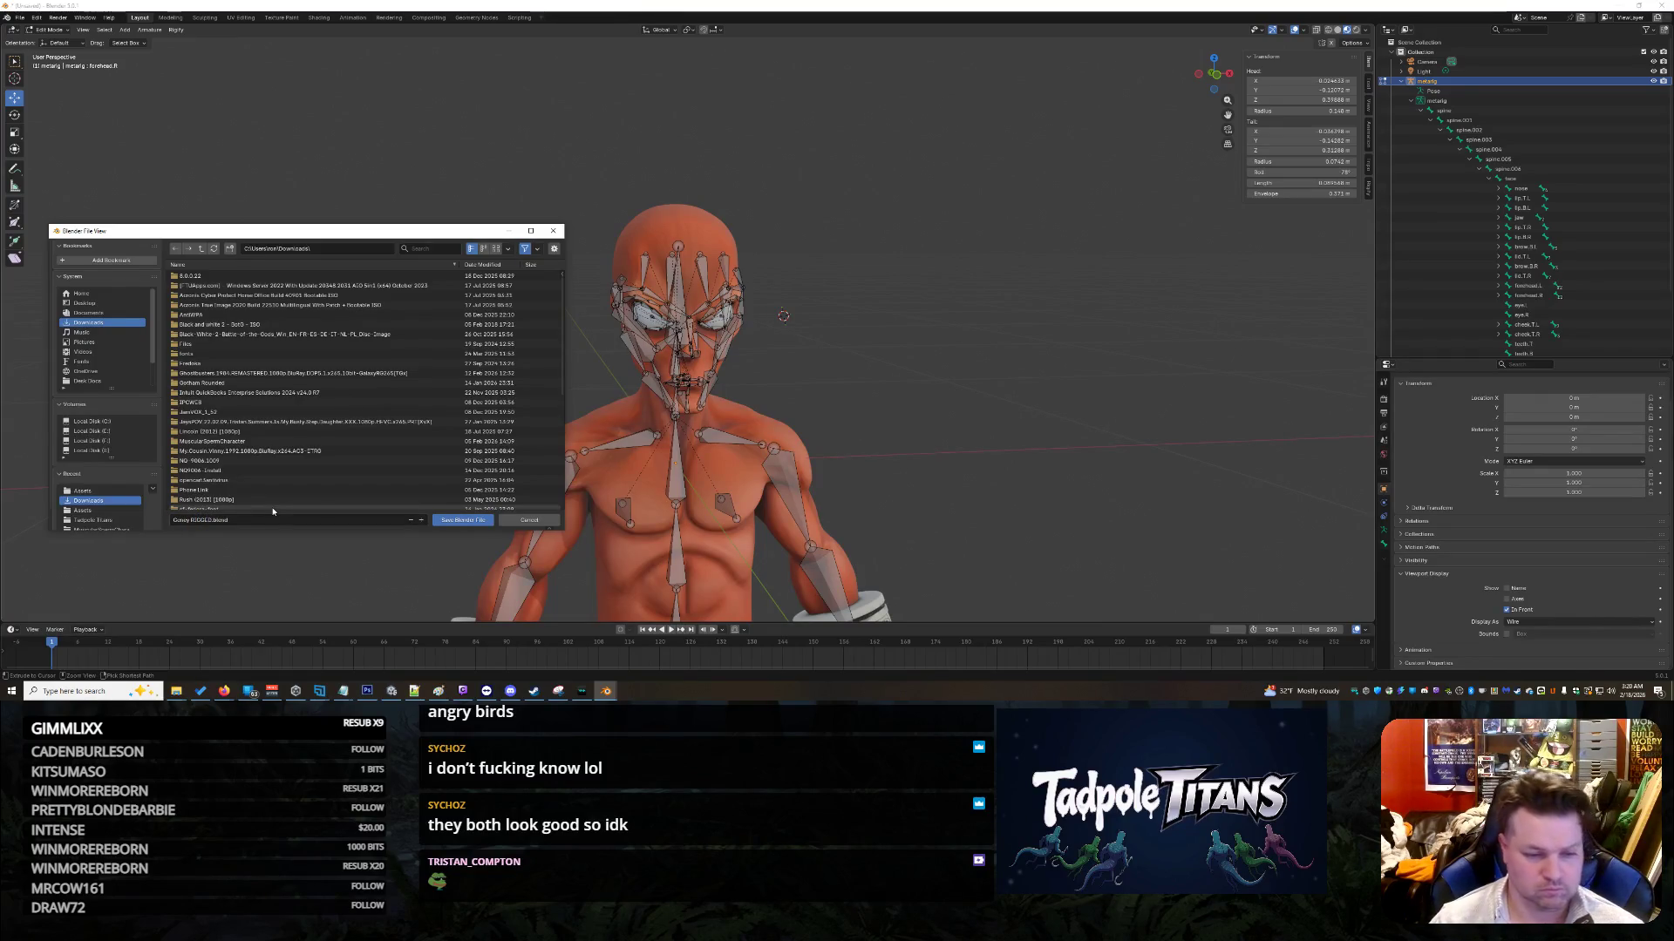
key("Return")
Step: Zoom and orbit to inspect the rigged character from the side
scroll(1189, 469, "down", 3)
scroll(1054, 463, "down", 9)
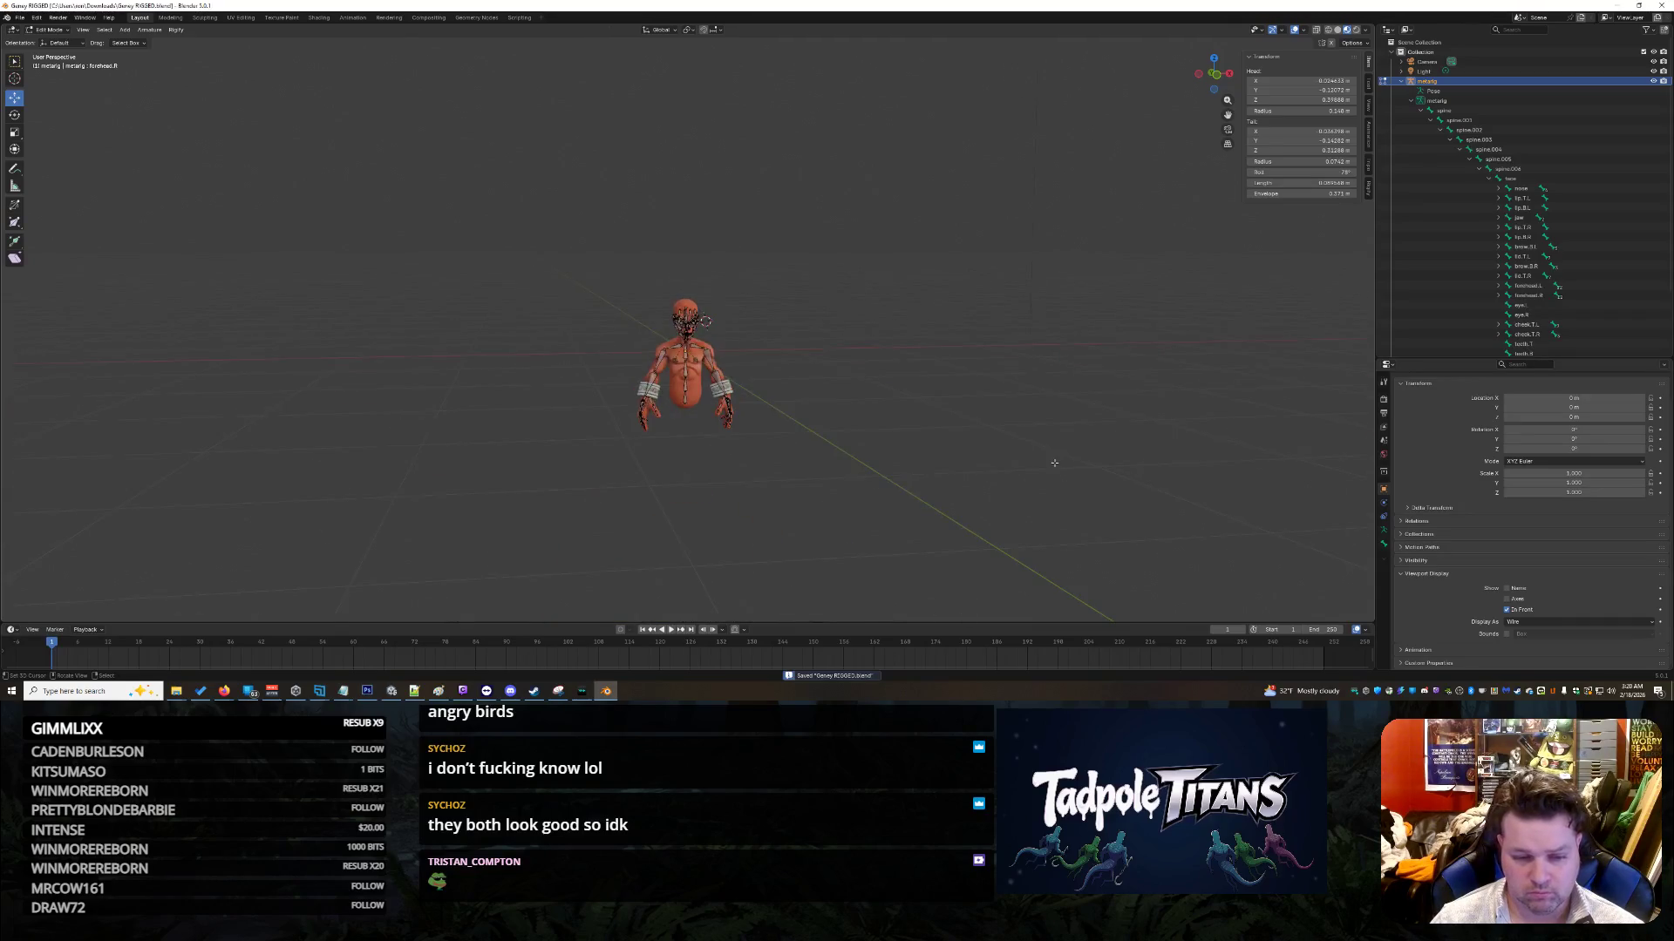
scroll(1003, 471, "up", 9)
mouse_move(959, 474)
middle_mouse_down()
mouse_move(909, 471)
mouse_move(1020, 496)
mouse_move(898, 495)
mouse_move(1159, 120)
mouse_move(1001, 232)
mouse_move(1308, 419)
mouse_move(901, 476)
mouse_move(780, 409)
mouse_move(593, 417)
mouse_move(922, 407)
mouse_move(776, 417)
mouse_move(963, 434)
mouse_move(837, 397)
mouse_move(1020, 396)
mouse_move(915, 468)
mouse_move(935, 450)
mouse_move(895, 459)
middle_mouse_up()
scroll(990, 504, "down", 5)
scroll(967, 488, "up", 4)
scroll(569, 418, "up", 3)
scroll(872, 401, "up", 3)
scroll(867, 415, "up", 2)
scroll(935, 450, "down", 10)
Step: Select all metarig bones, show the Rigify settings in Armature Data, and run Generate Rig
key("a")
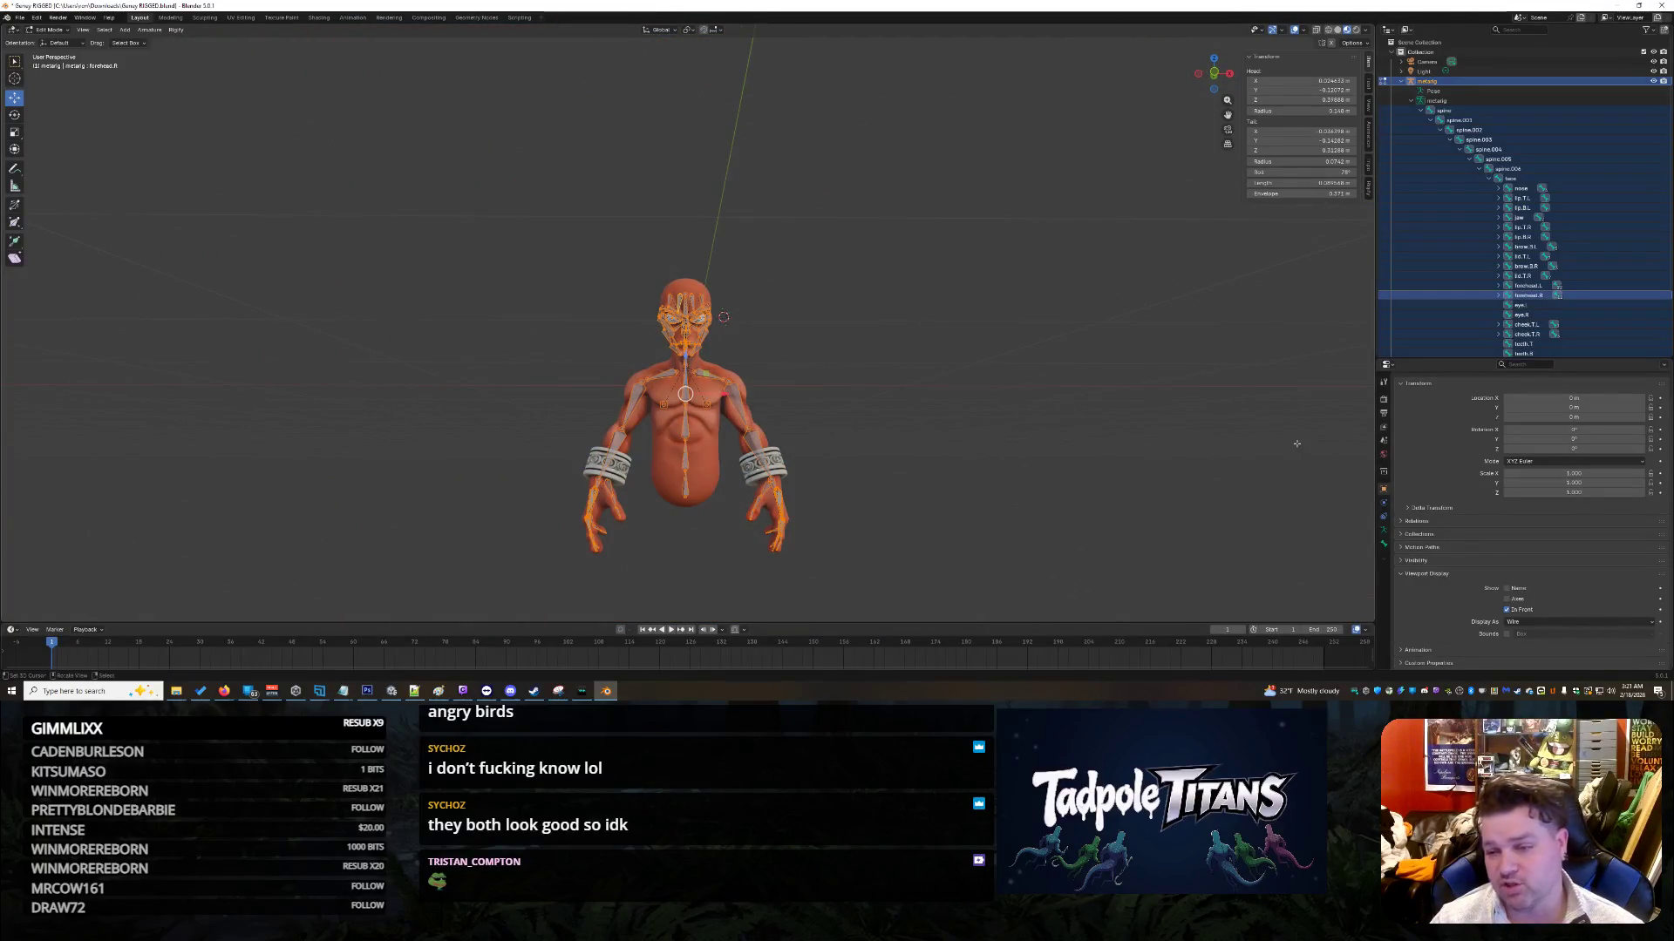
left_click(1384, 530)
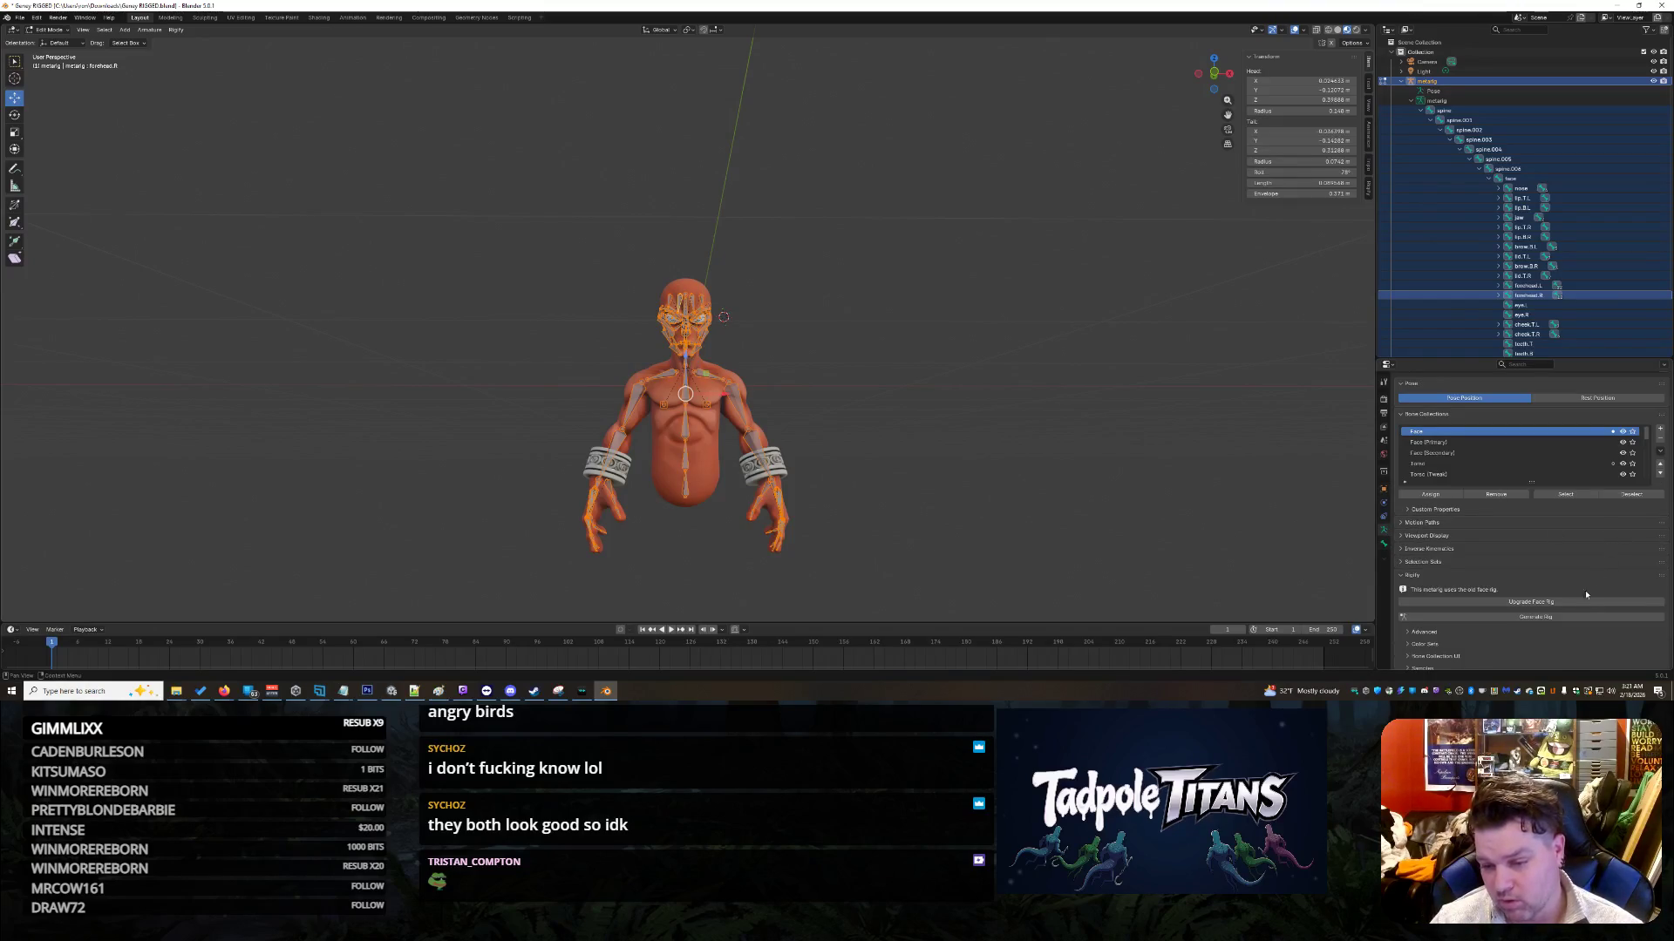
left_click(1413, 101)
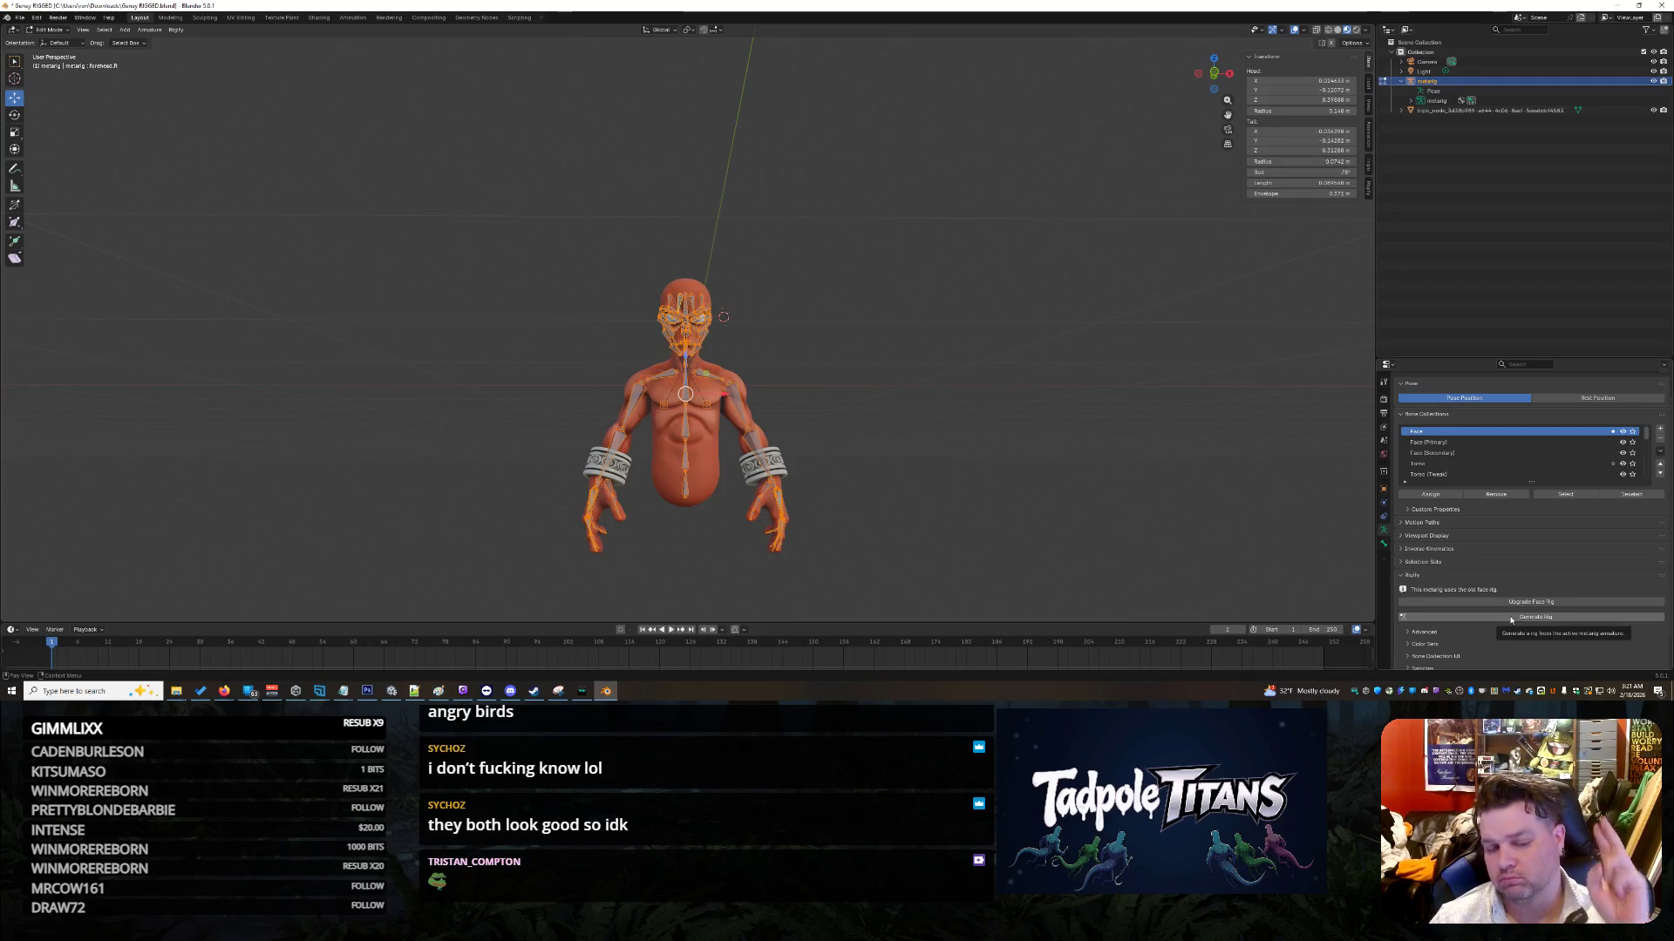
left_click(1510, 617)
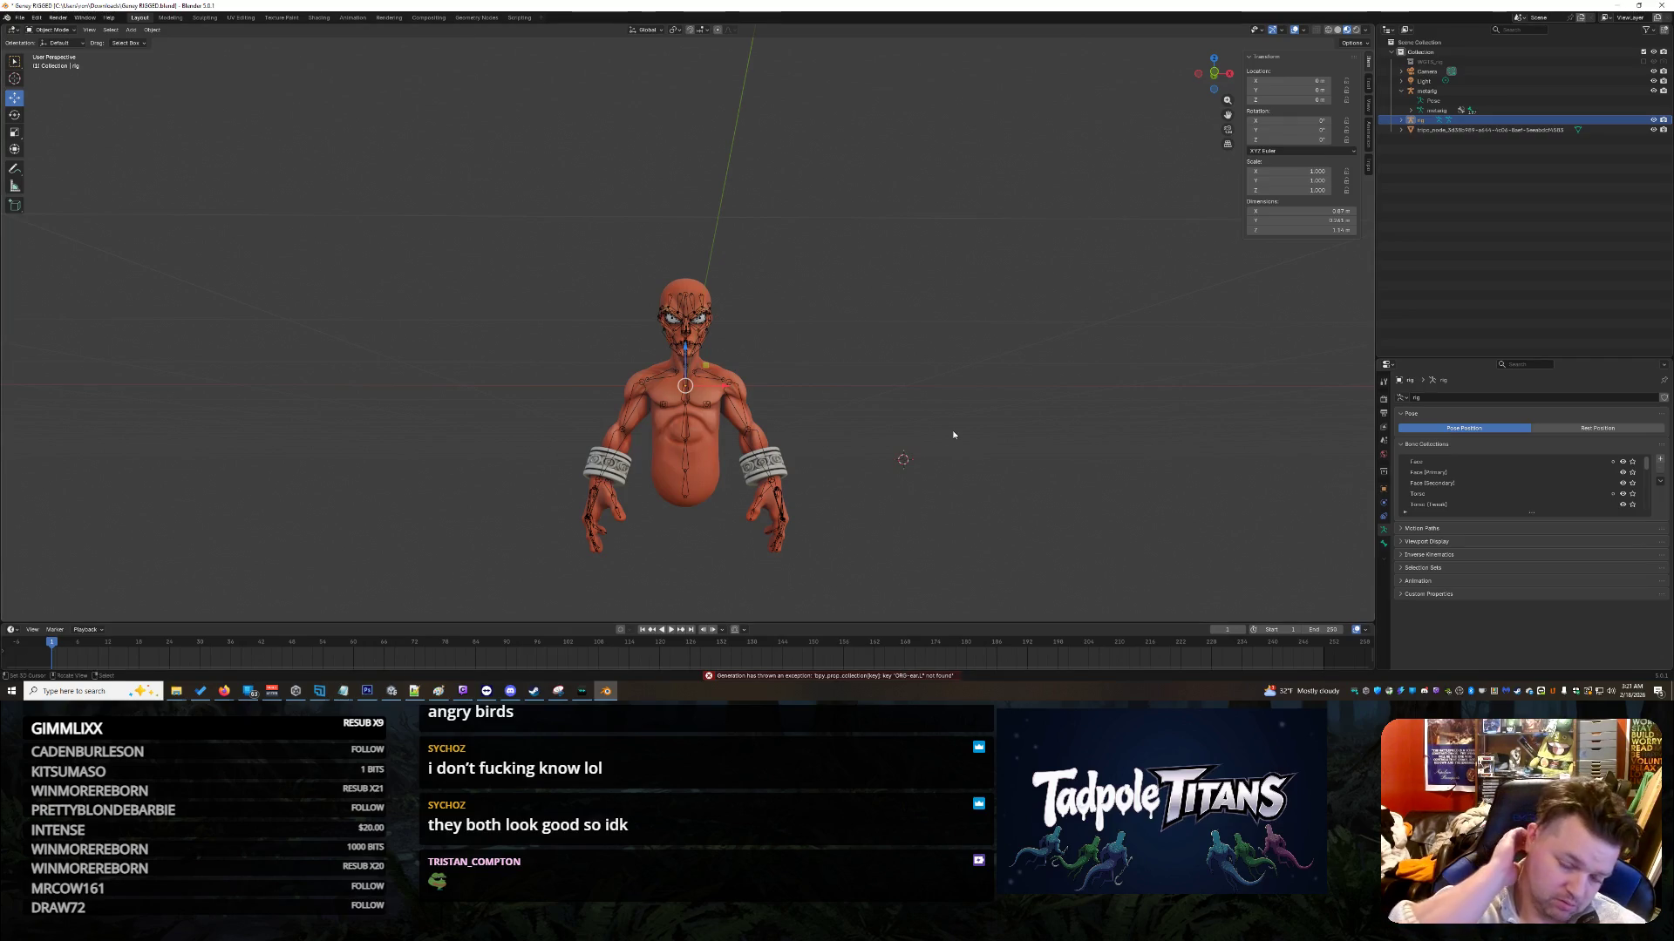
Step: Undo the failed rig generation, clear the bone selection, and switch to Firefox
key("ctrl+z")
left_click(1055, 454)
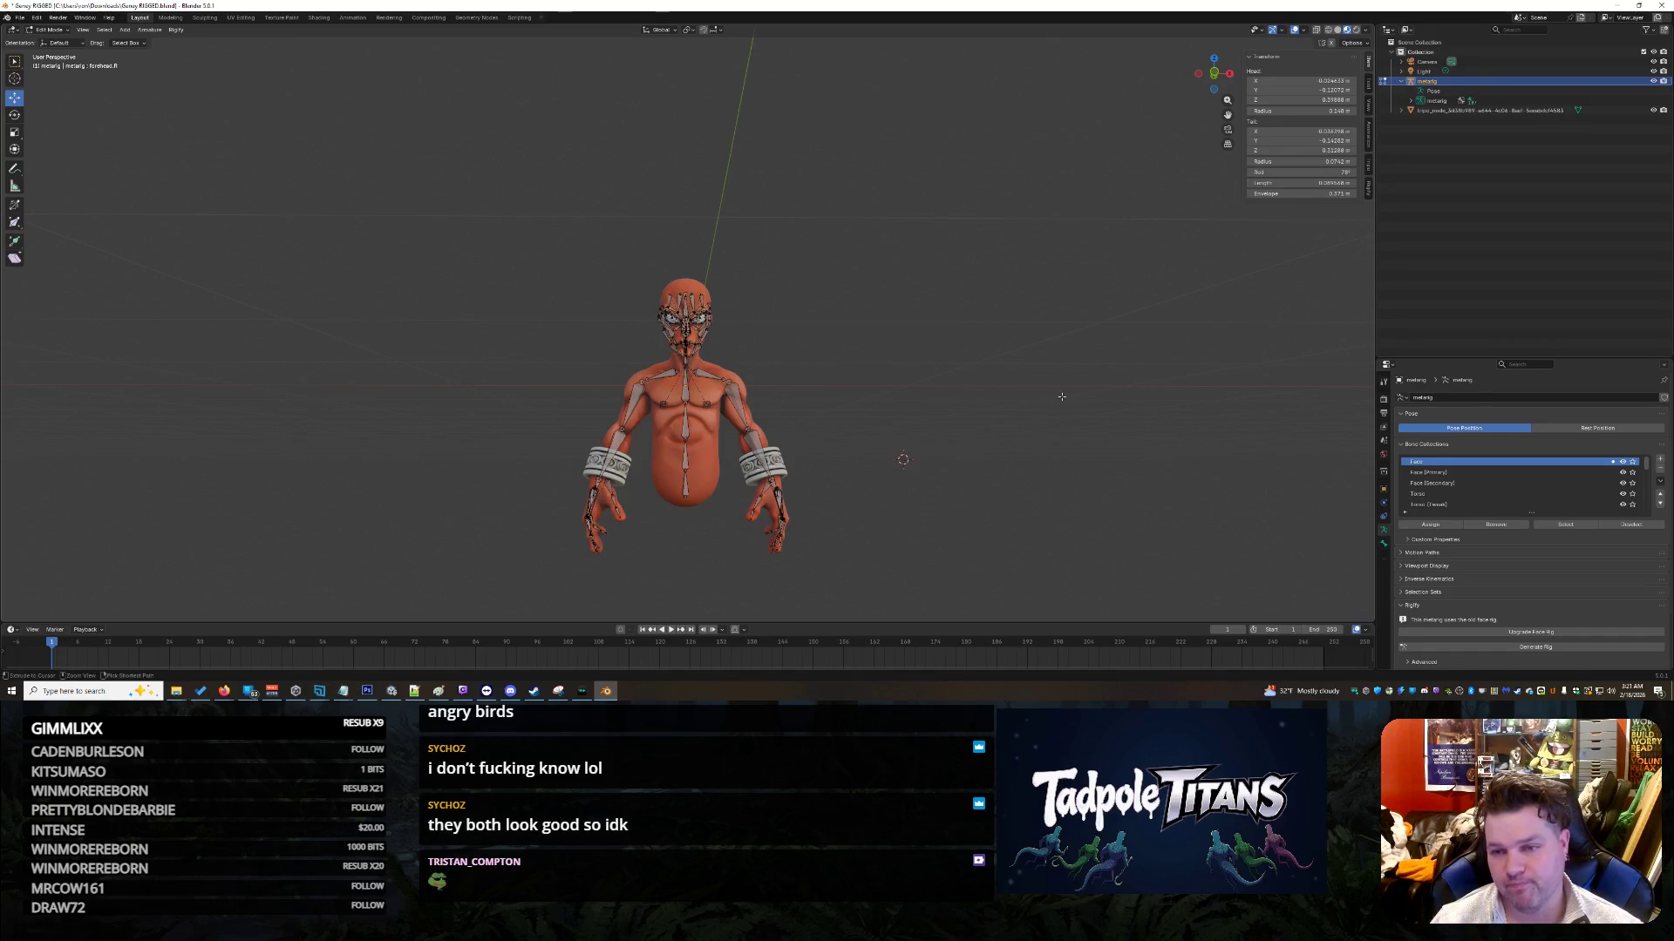
key("a")
mouse_move(1094, 407)
middle_mouse_down()
mouse_move(1085, 431)
mouse_move(1093, 384)
middle_mouse_up()
key("alt+a")
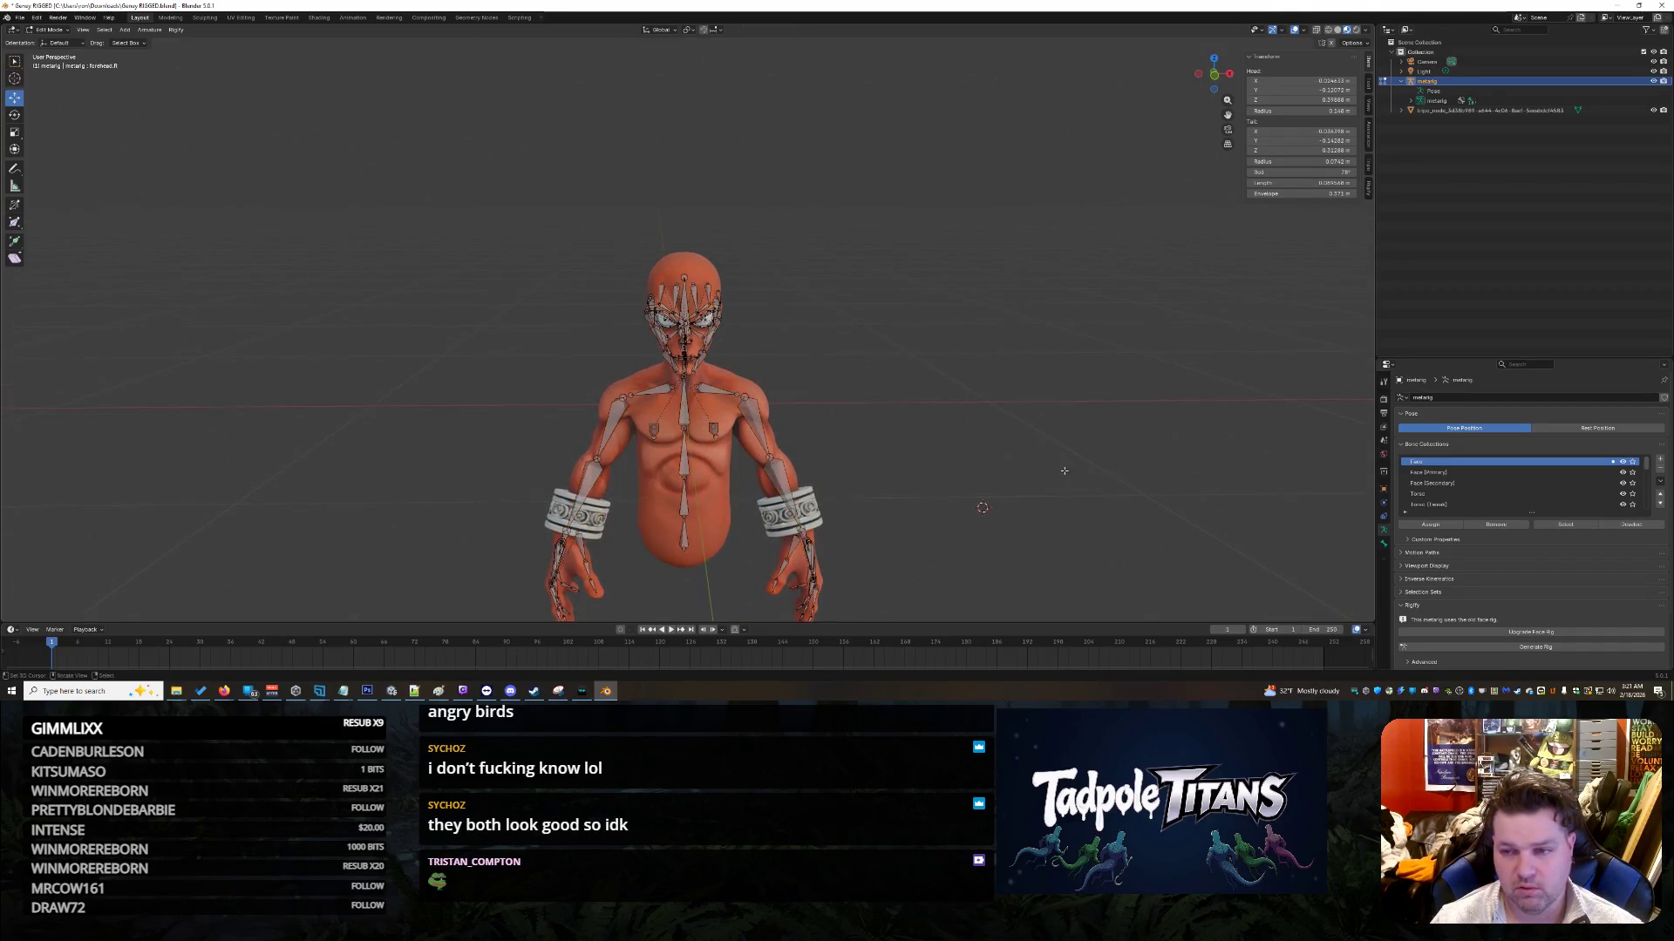
middle_click_drag(1099, 433, 1037, 434)
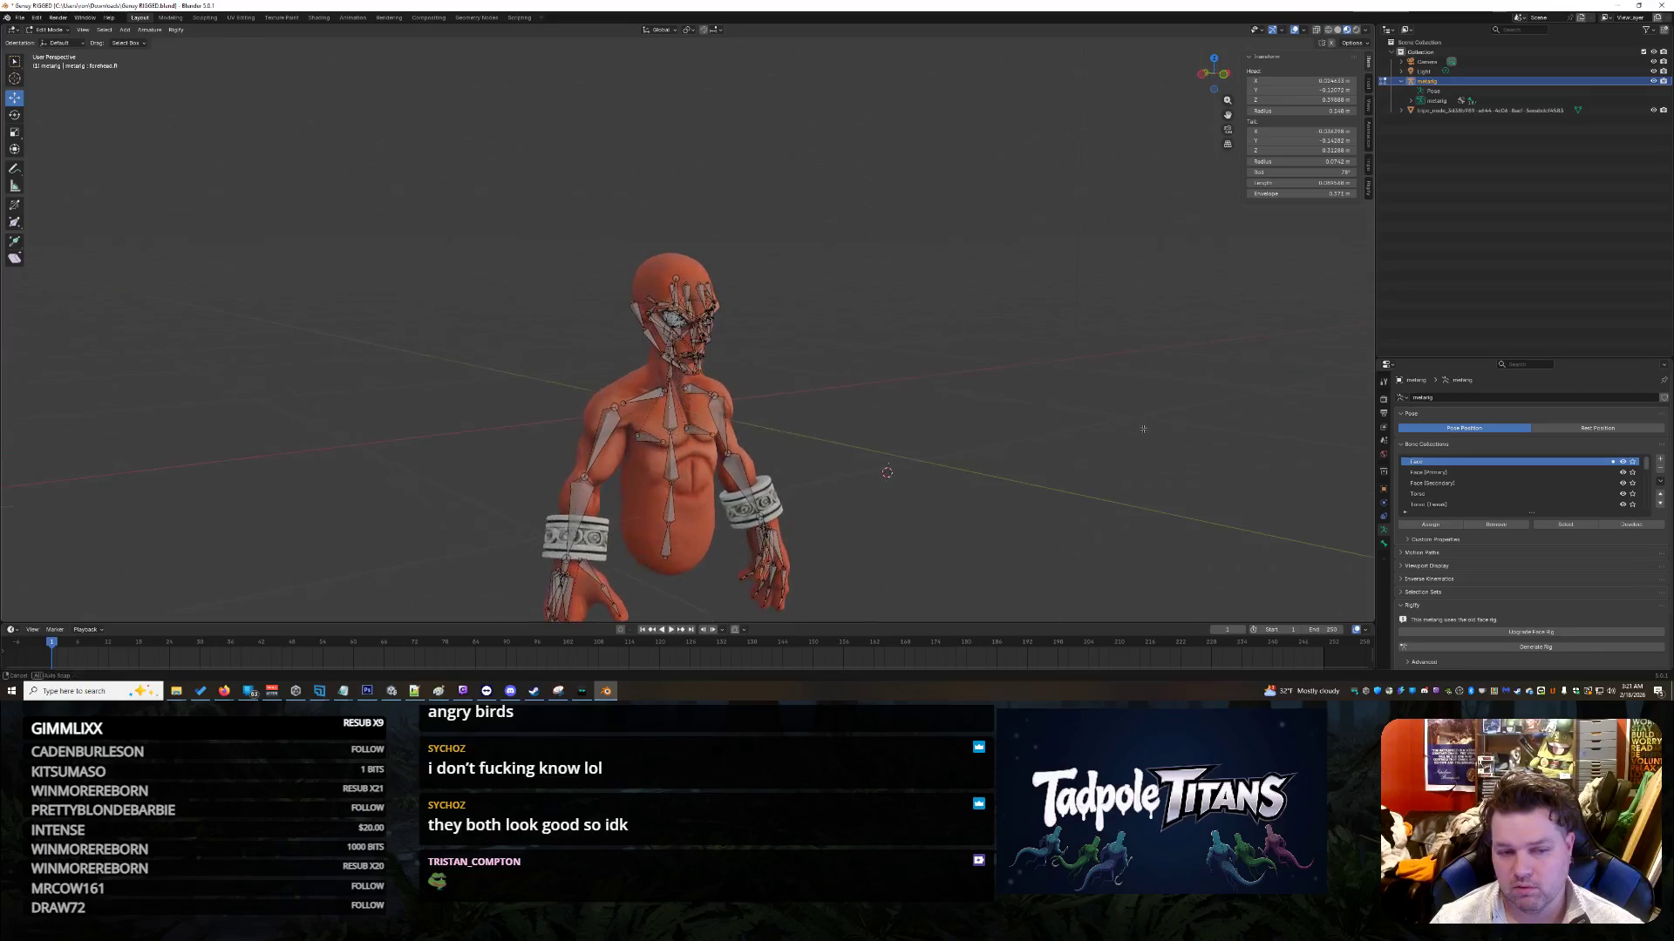
key("alt+Tab")
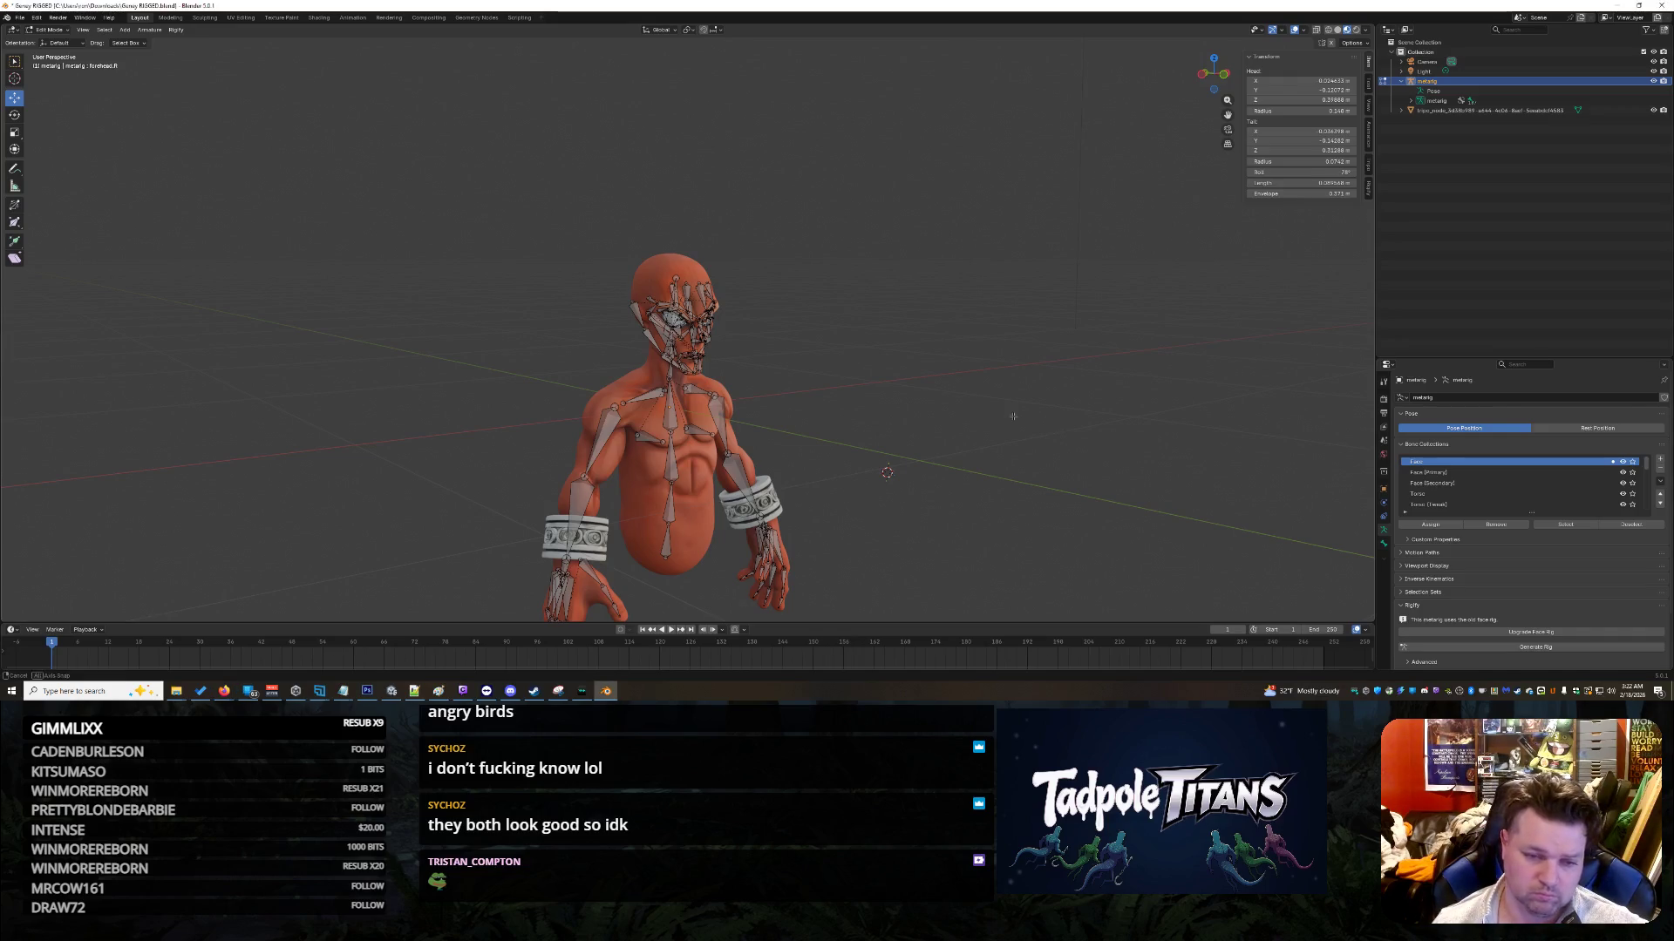
Step: Copy forehead.L and forehead.R, delete them, and paste them back into the metarig
middle_click_drag(1013, 416, 958, 454)
scroll(933, 466, "up", 4)
scroll(923, 468, "up", 5)
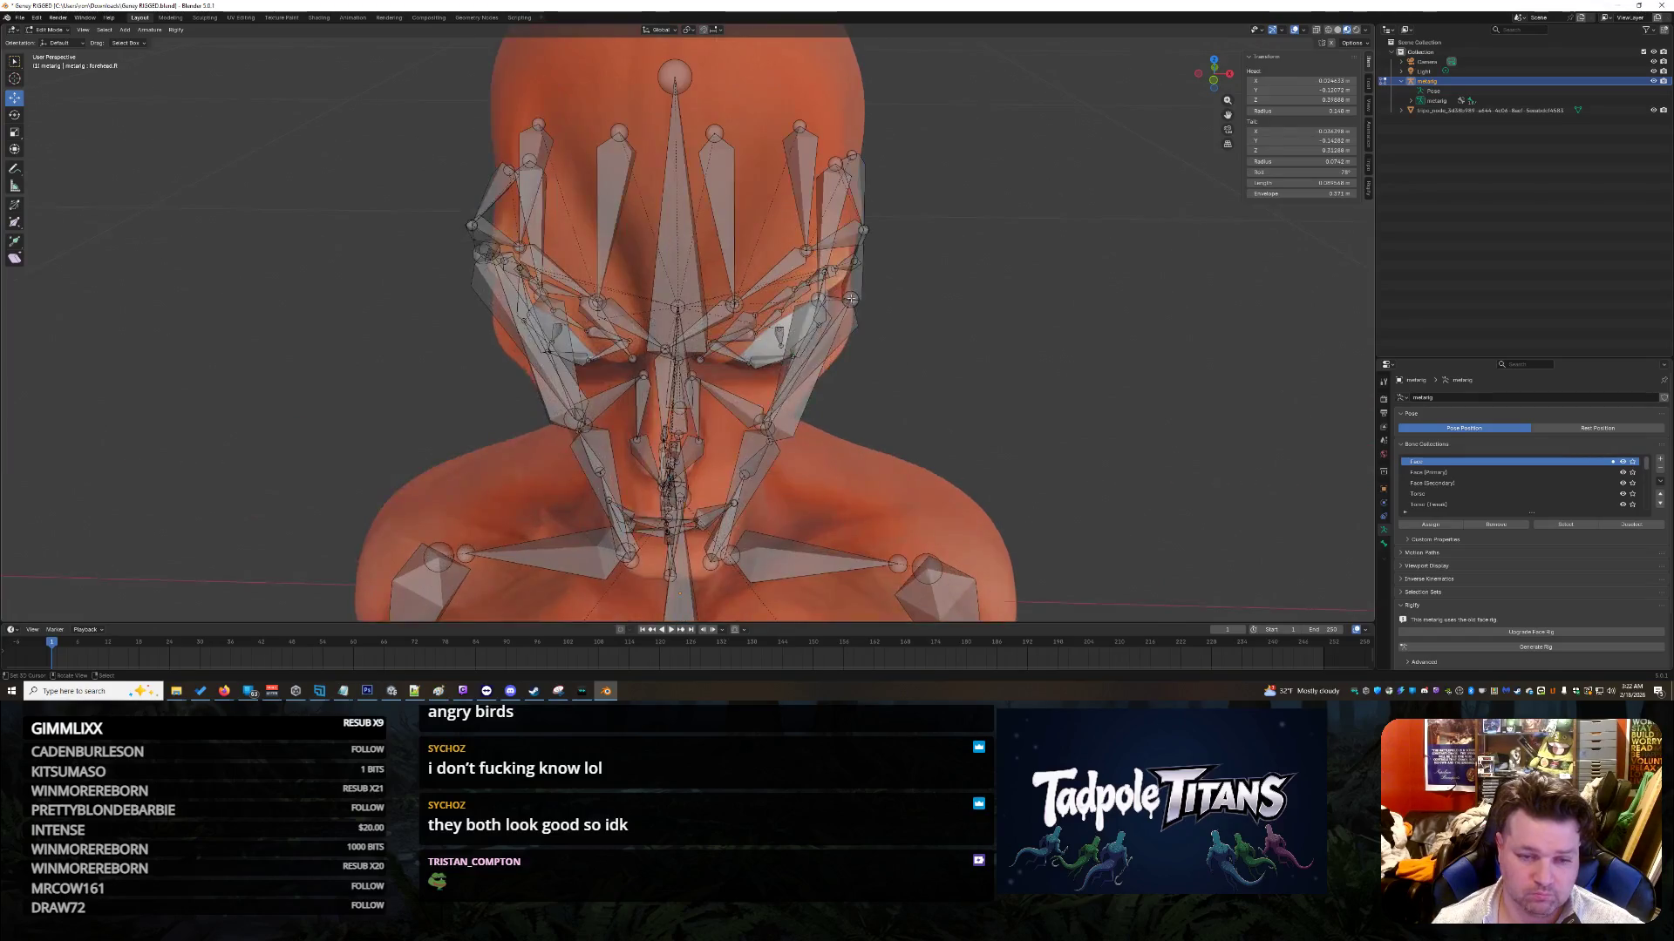
left_click(720, 177)
left_click(617, 177, "shift")
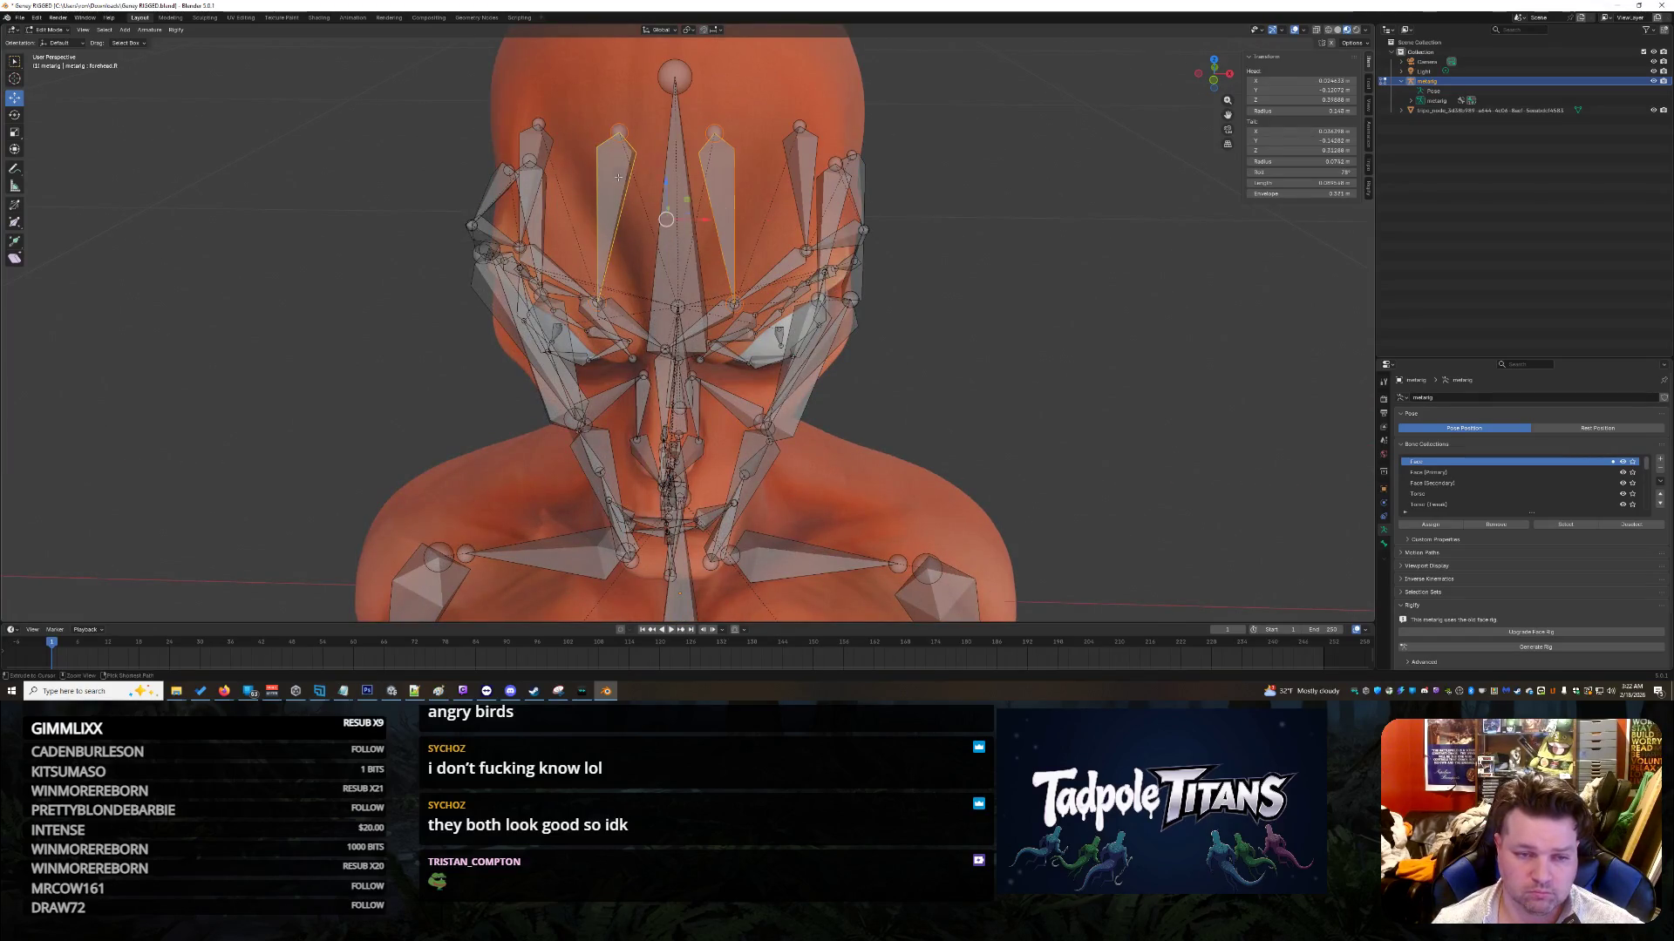
key("ctrl+c")
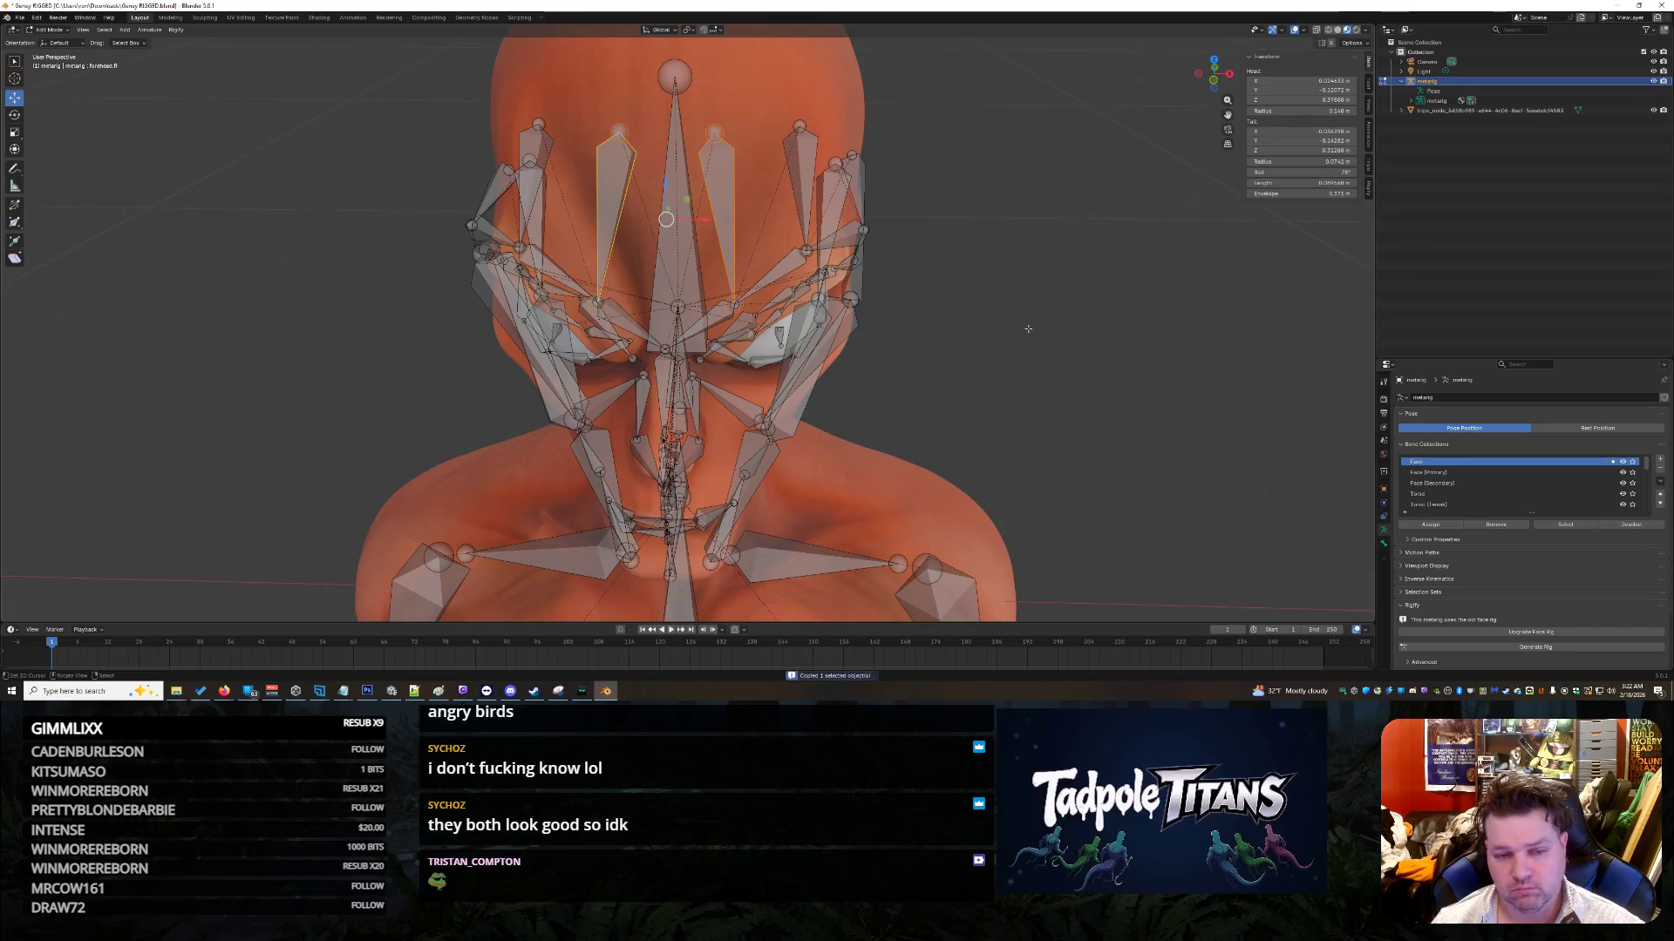
scroll(1045, 349, "down", 5)
scroll(1046, 389, "down", 2)
scroll(1042, 388, "up", 5)
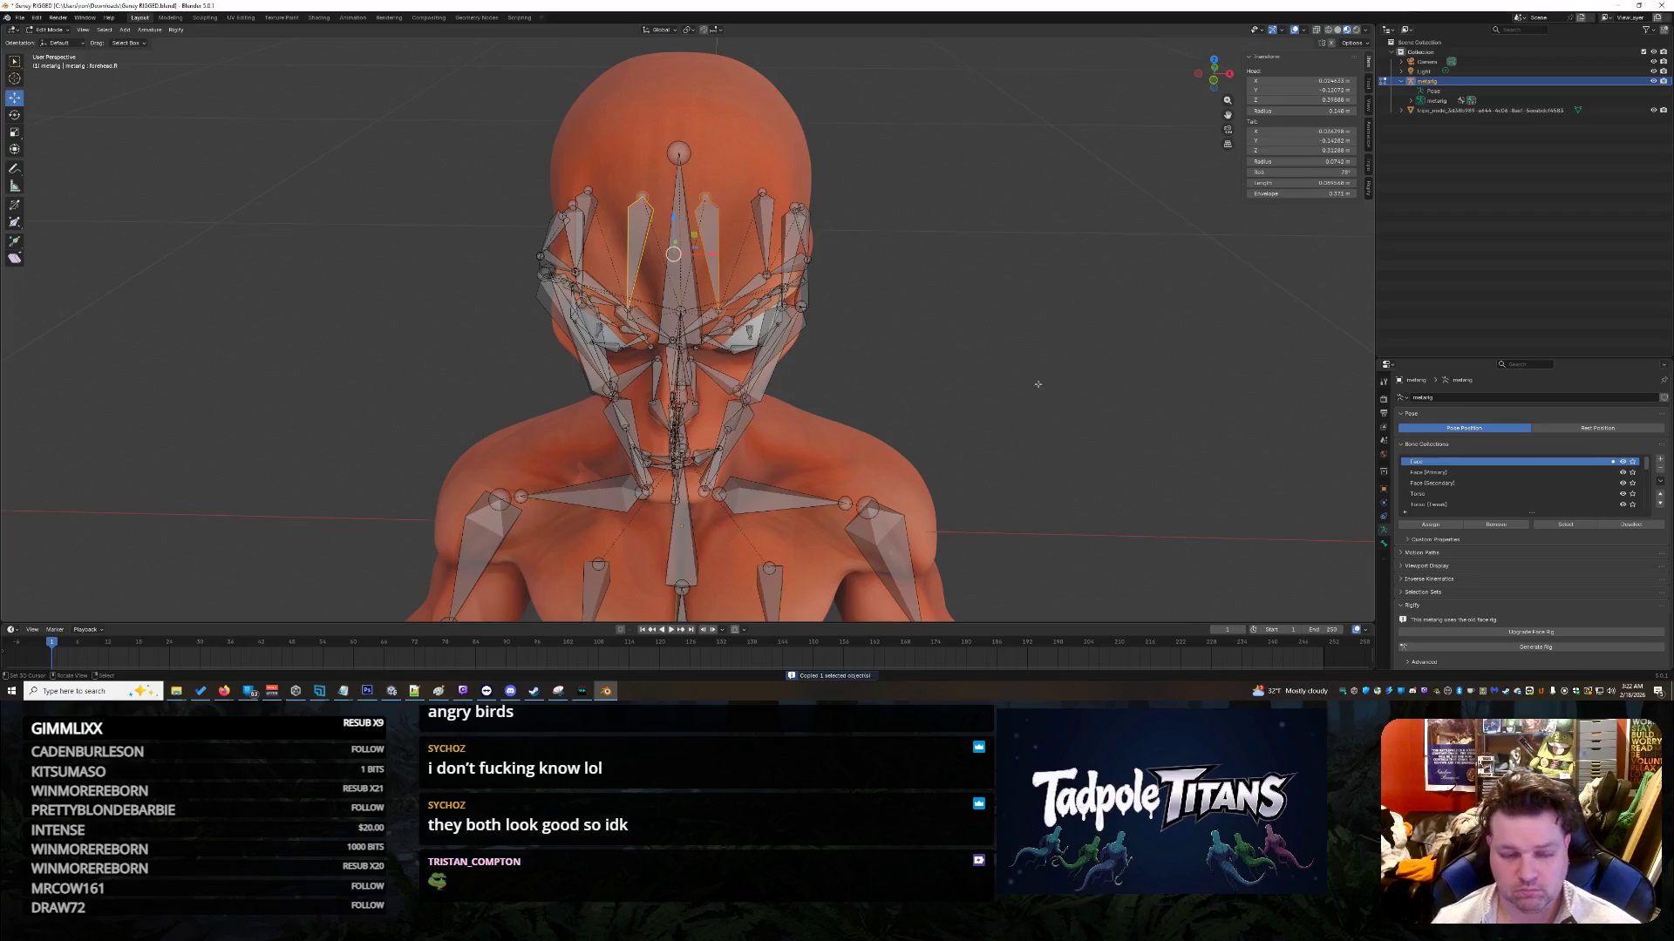
key("x")
left_click(1038, 385)
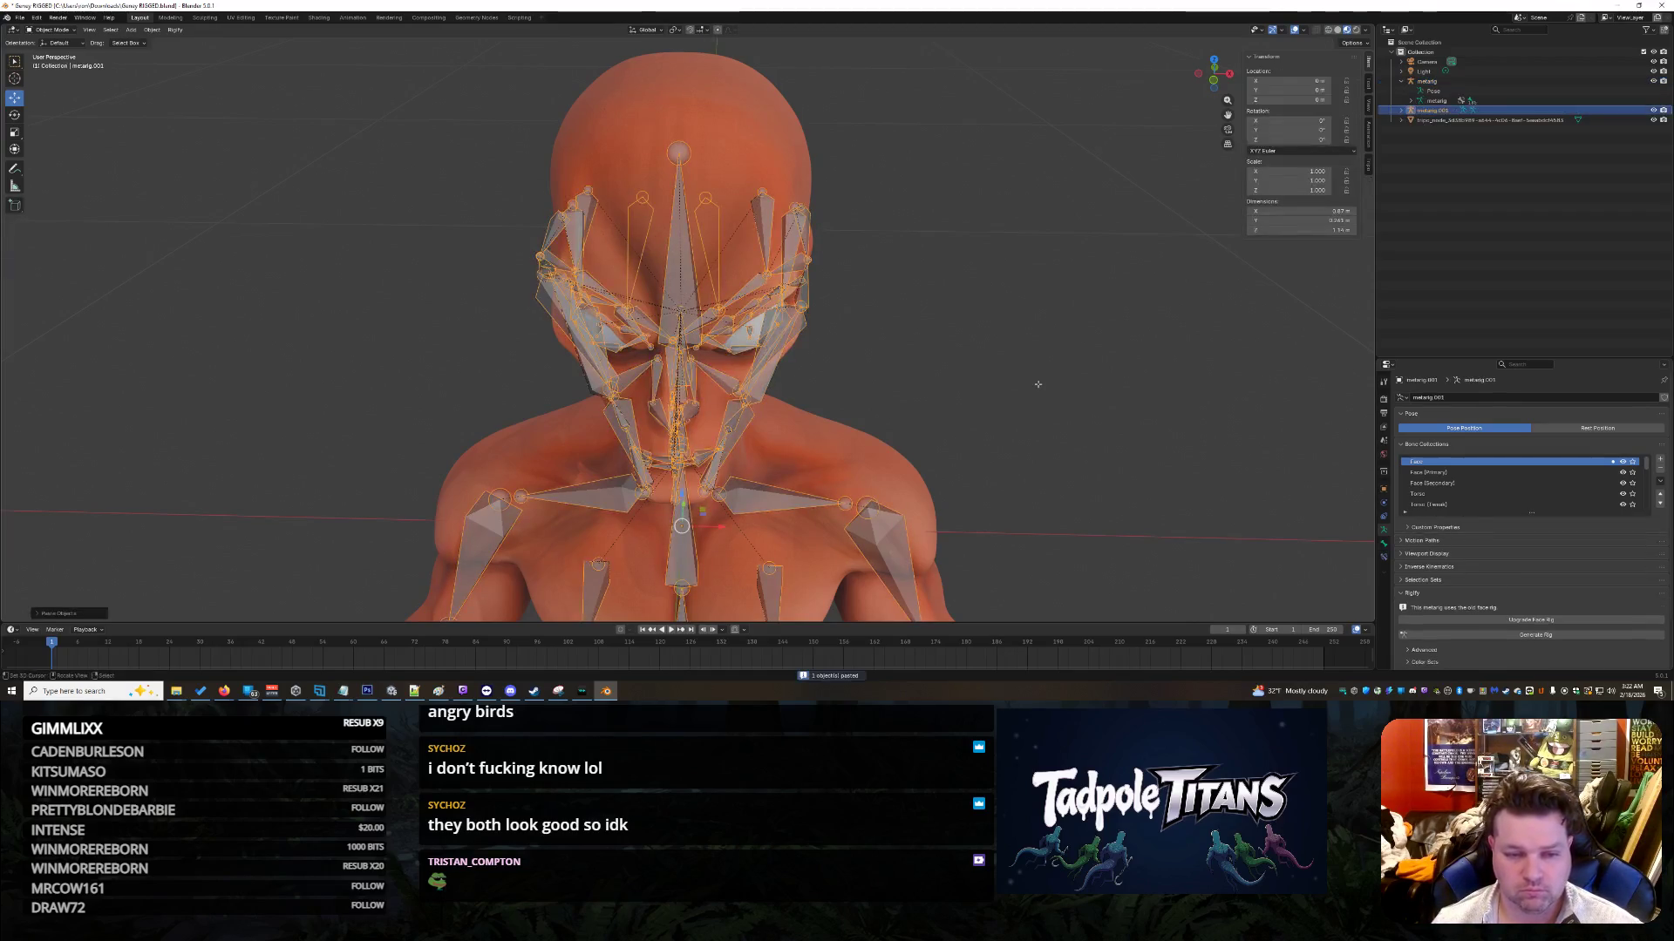
key("ctrl+v")
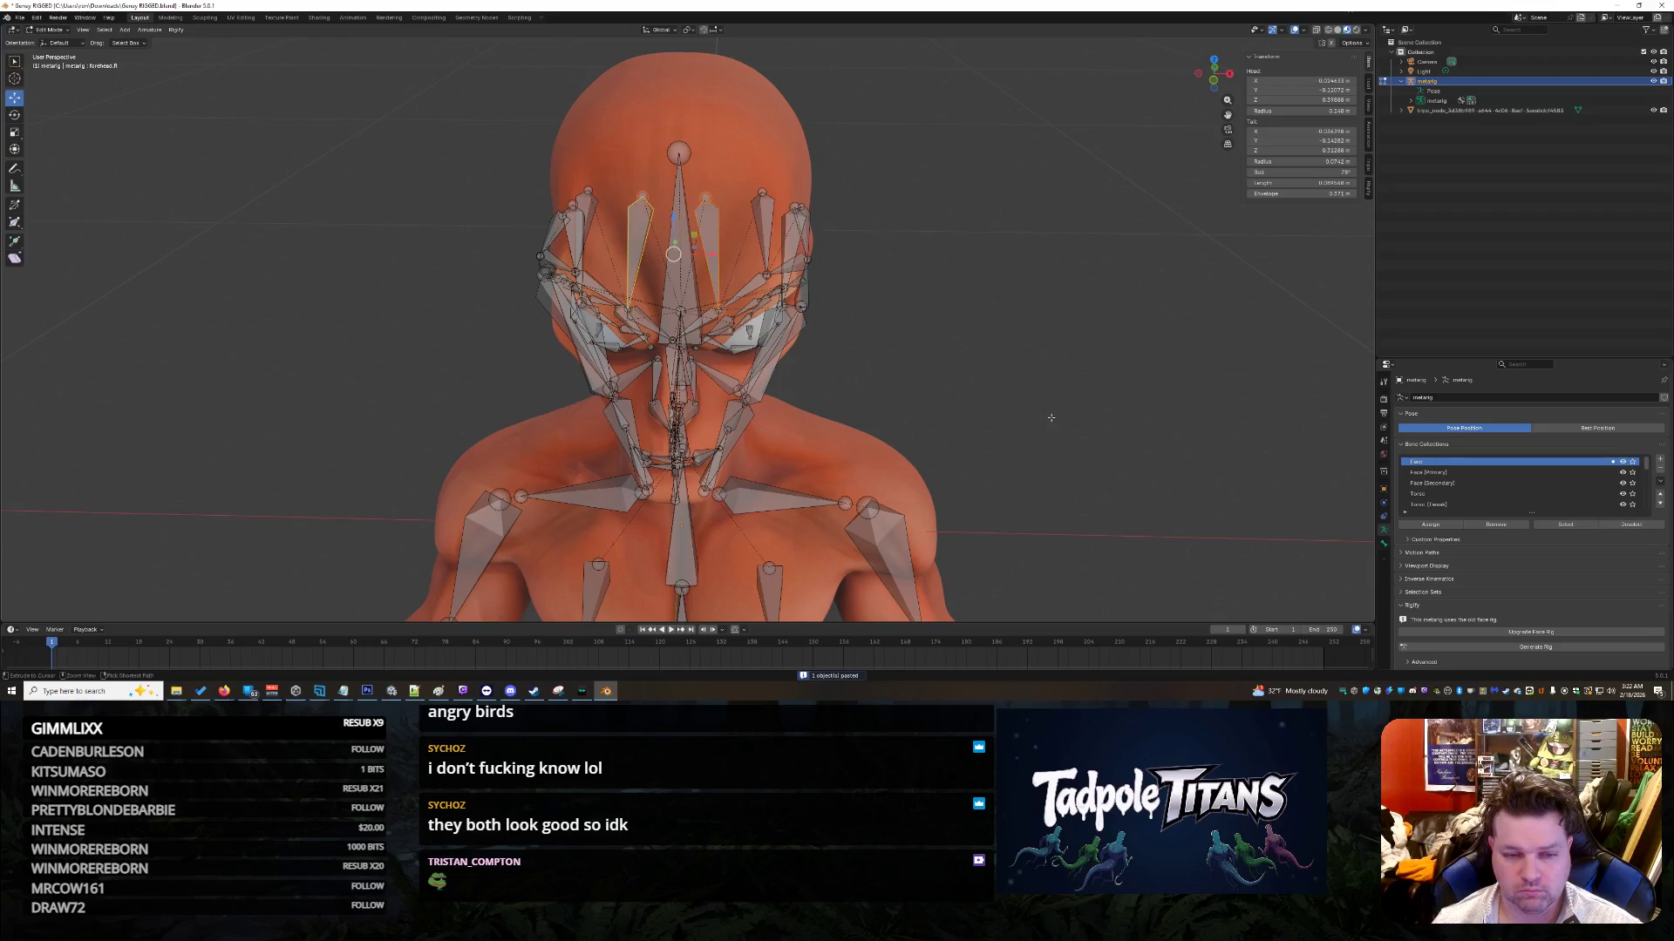
Step: Turn off X-ray display and shift forehead.L's head slightly left
key("a")
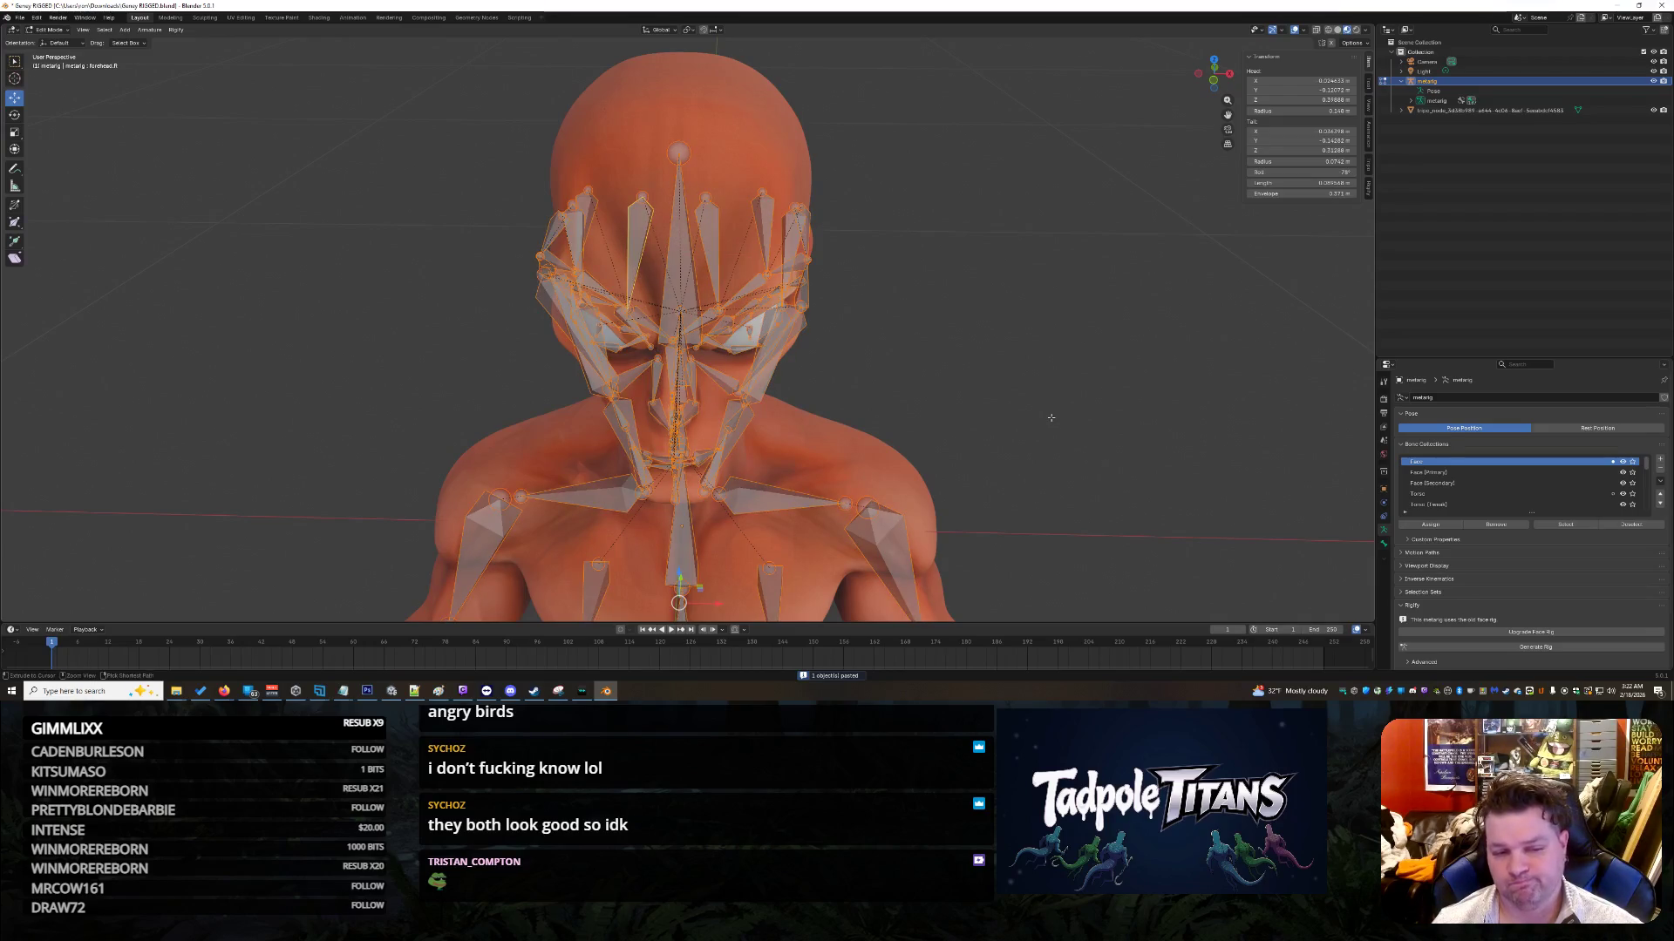
key("alt+a")
key("alt+z")
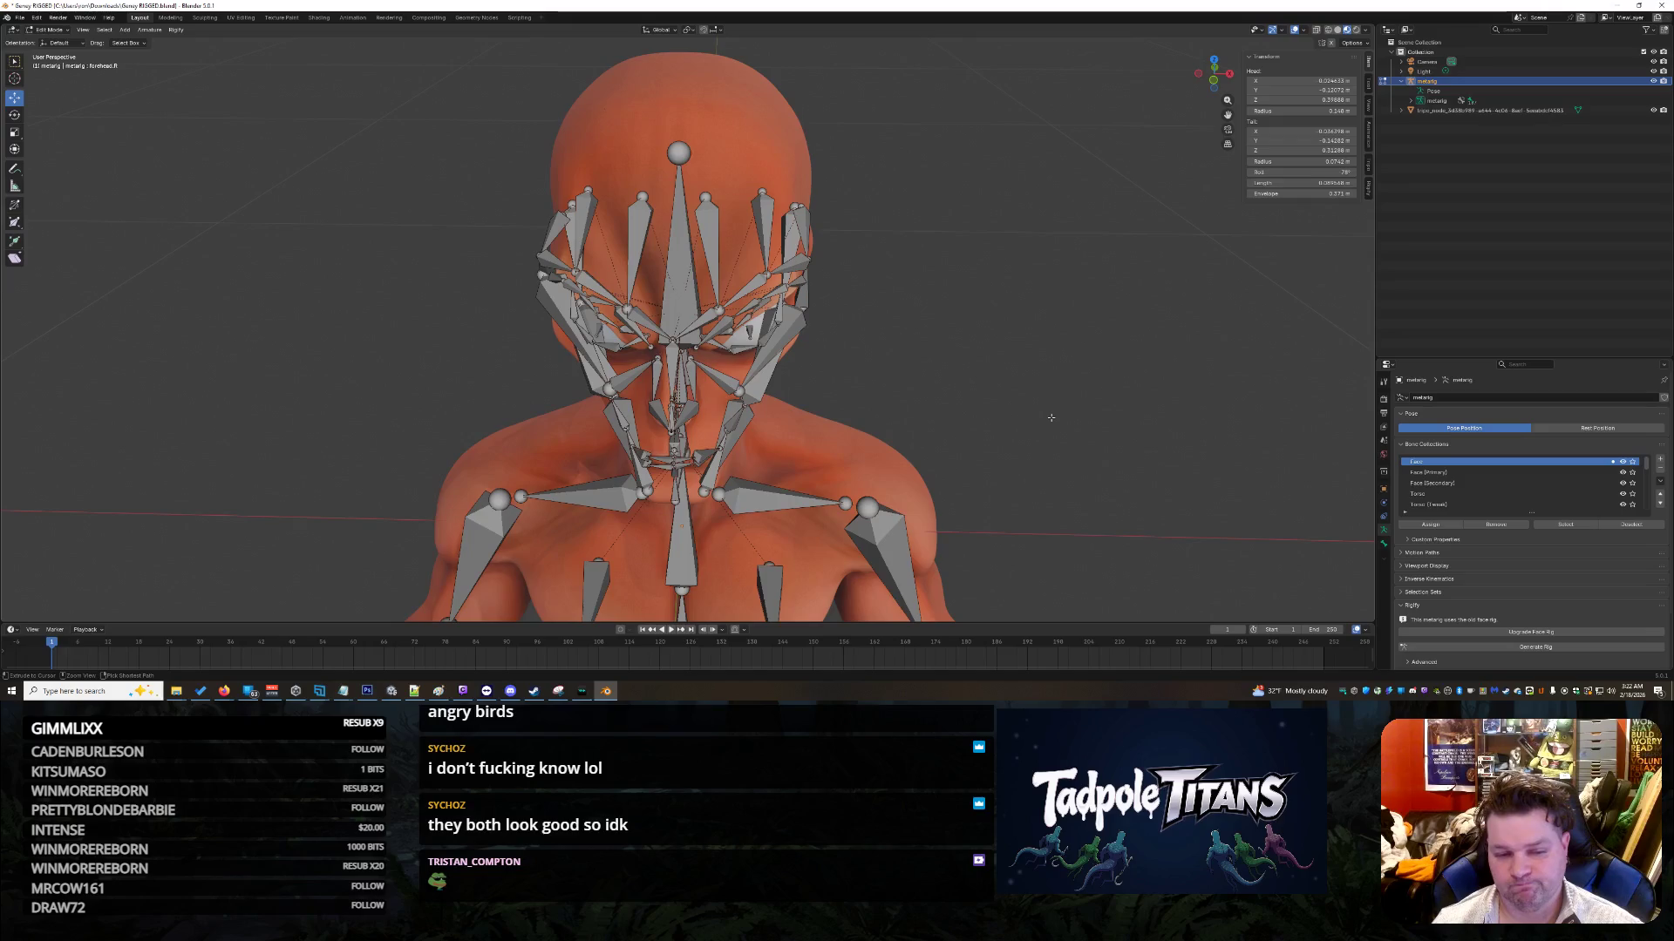
scroll(1051, 418, "down", 4)
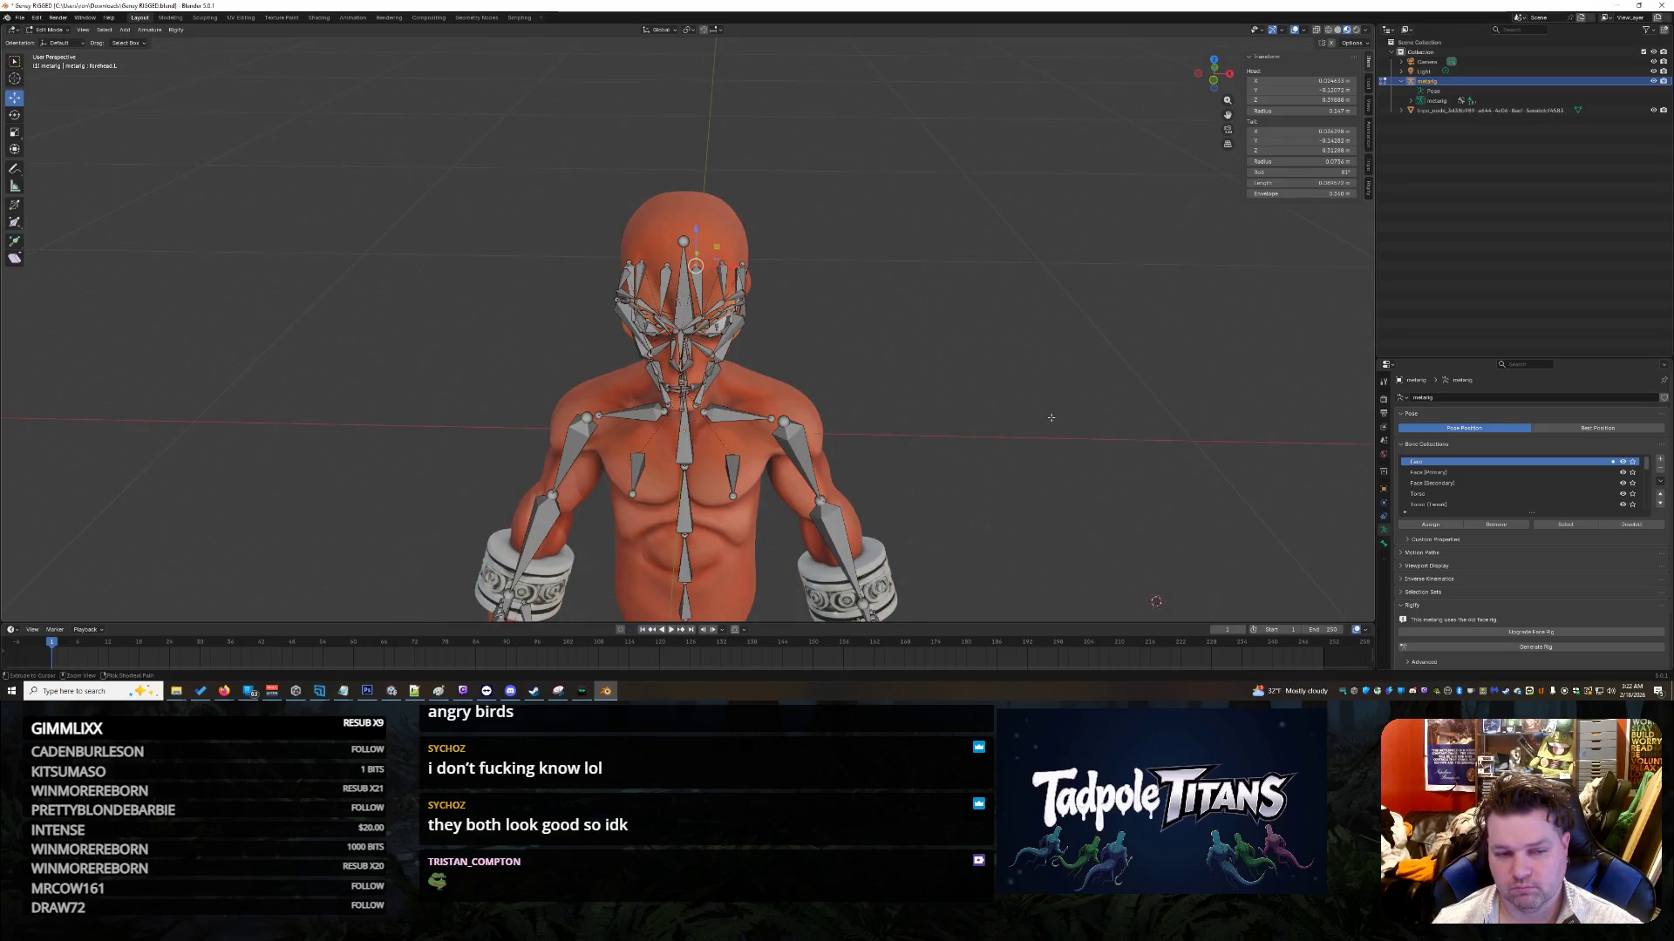
key("ctrl+shift+m")
key("ctrl+z")
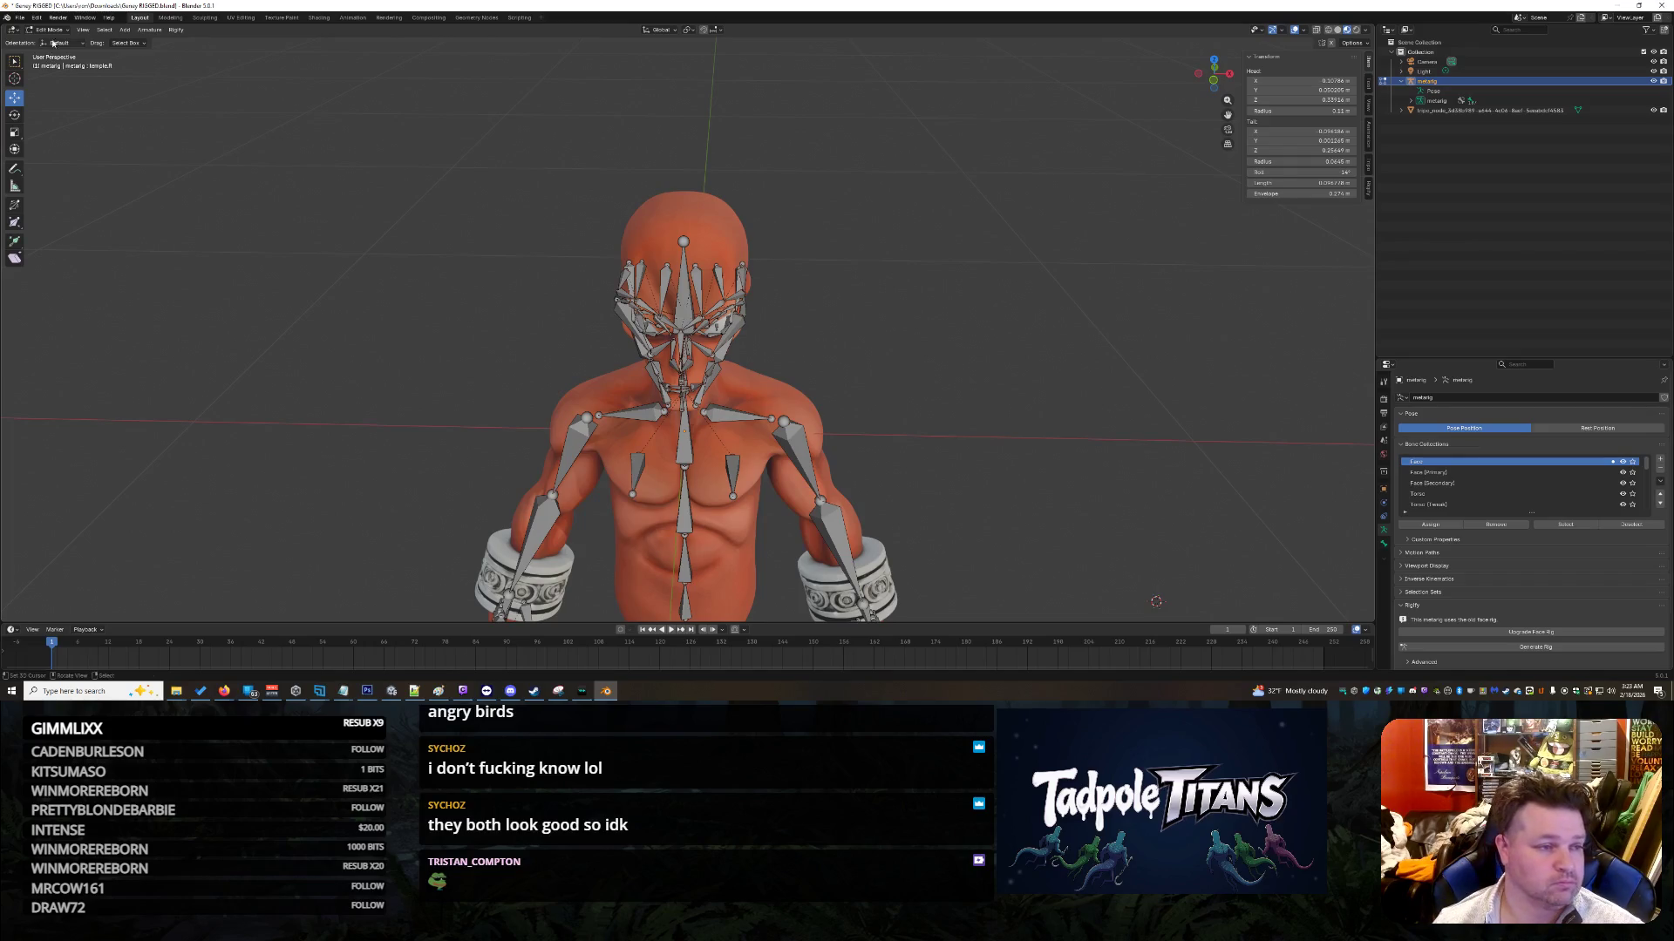
left_click(37, 18)
mouse_move(68, 49)
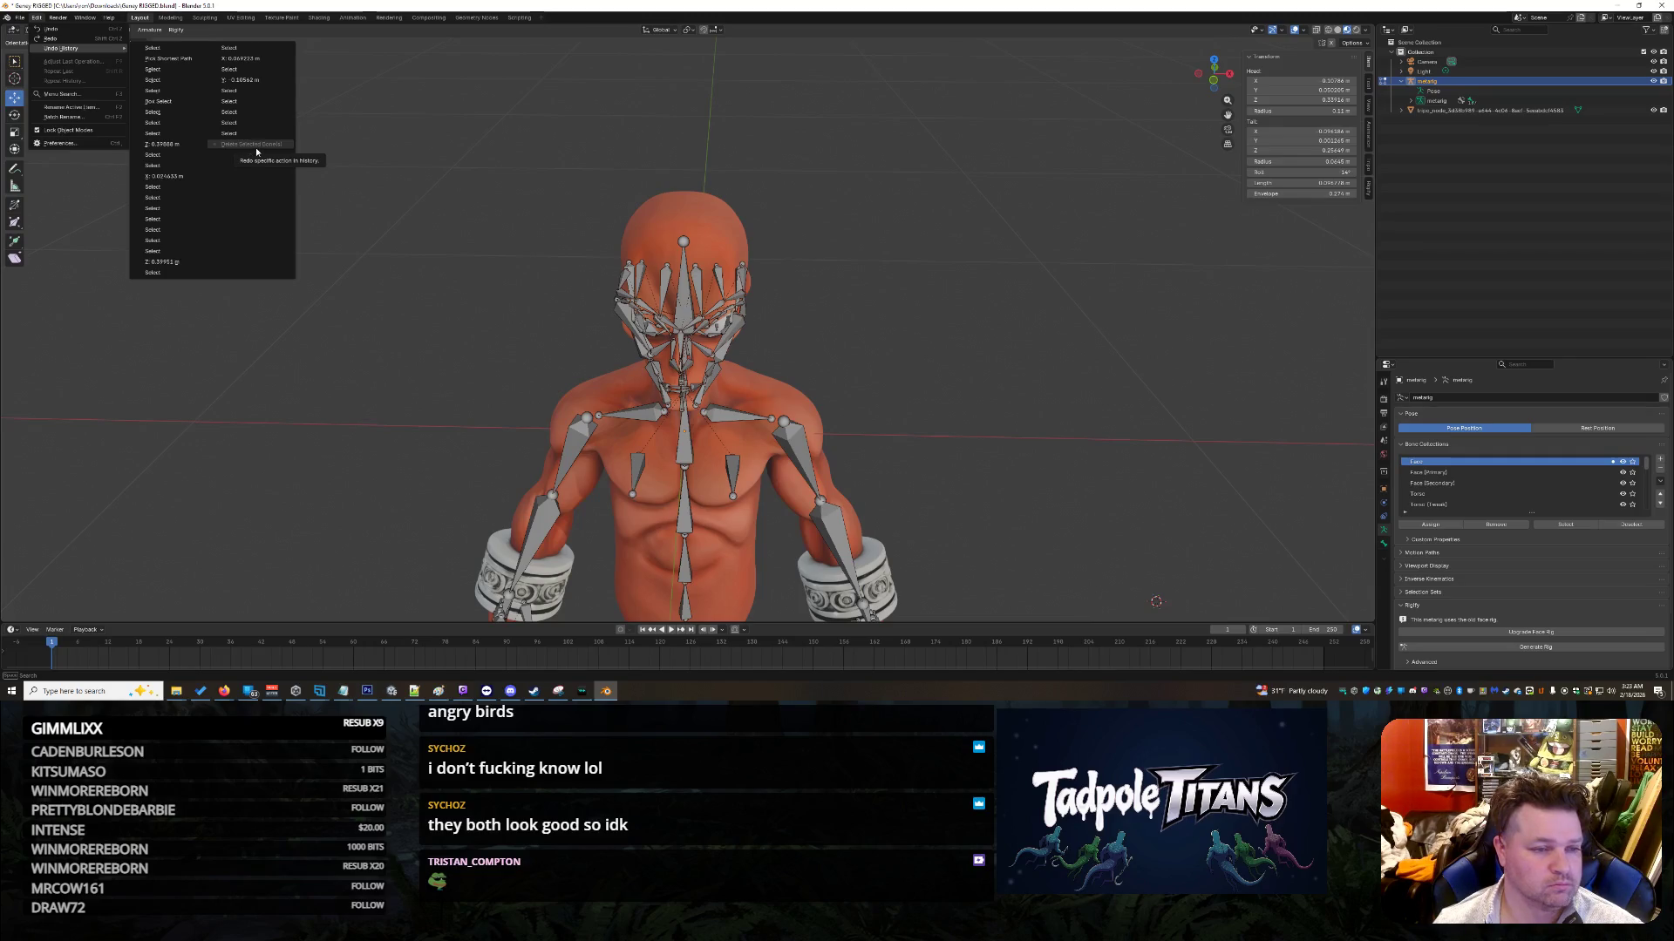
left_click(381, 249)
mouse_move(381, 248)
middle_mouse_down()
mouse_move(520, 375)
mouse_move(623, 385)
middle_mouse_up()
scroll(571, 381, "down", 5)
scroll(1113, 418, "up", 5)
mouse_move(1113, 417)
middle_mouse_down()
mouse_move(1135, 355)
mouse_move(1177, 375)
middle_mouse_up()
scroll(1177, 375, "down", 6)
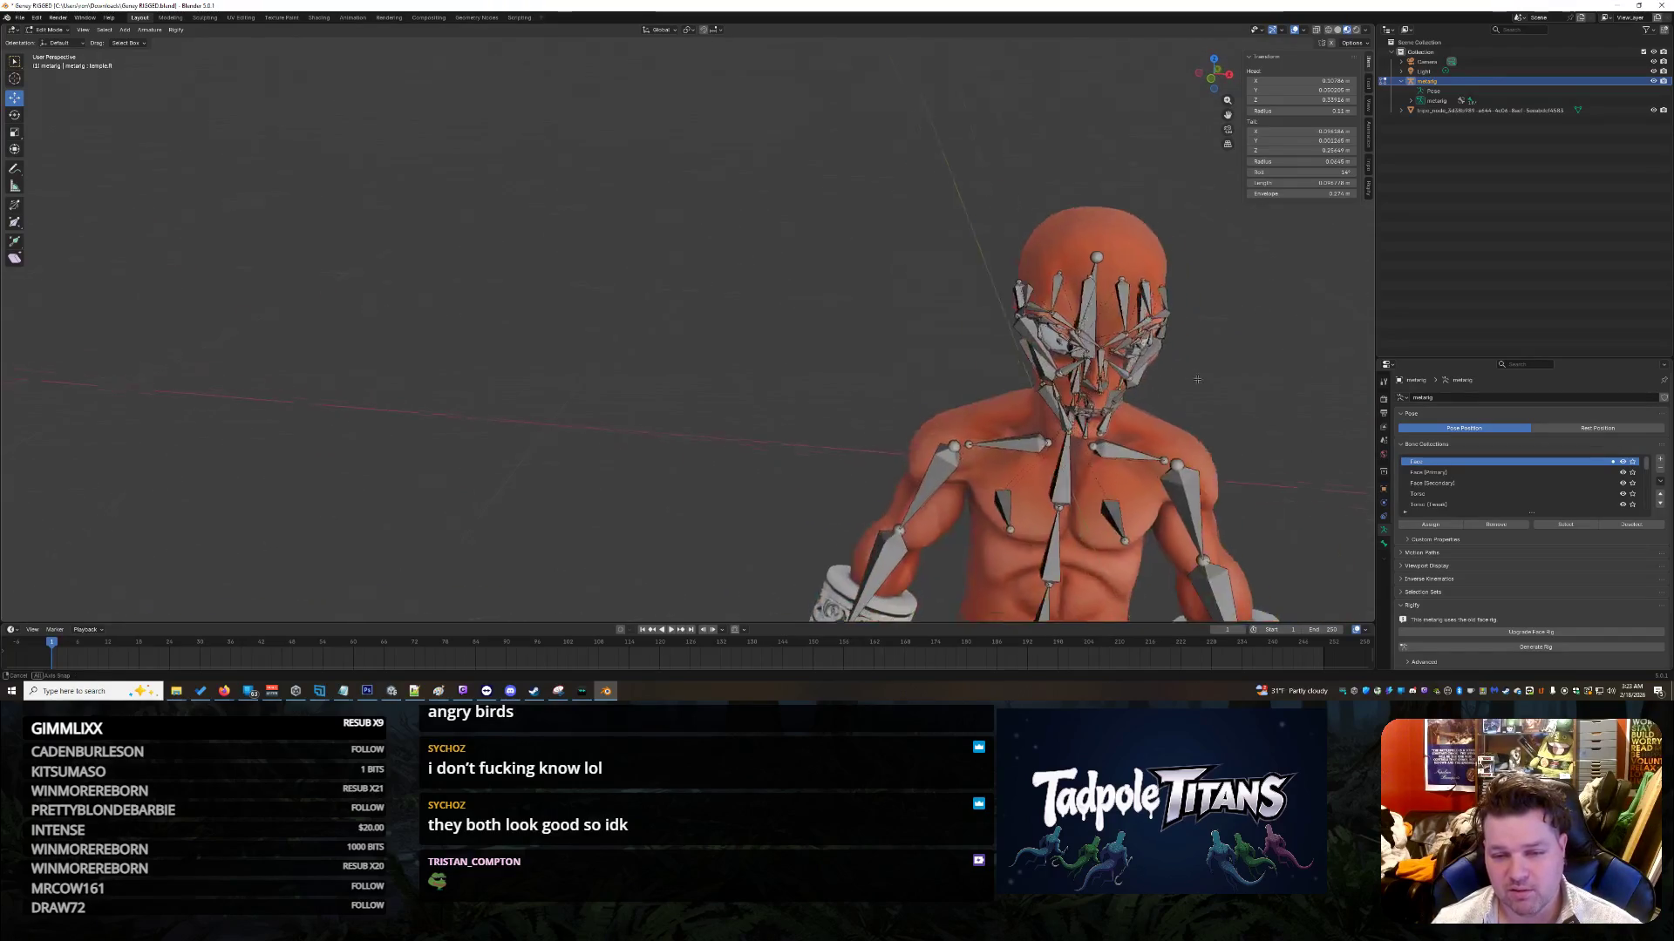
middle_click_drag(1241, 419, 1134, 349)
scroll(1221, 401, "up", 5)
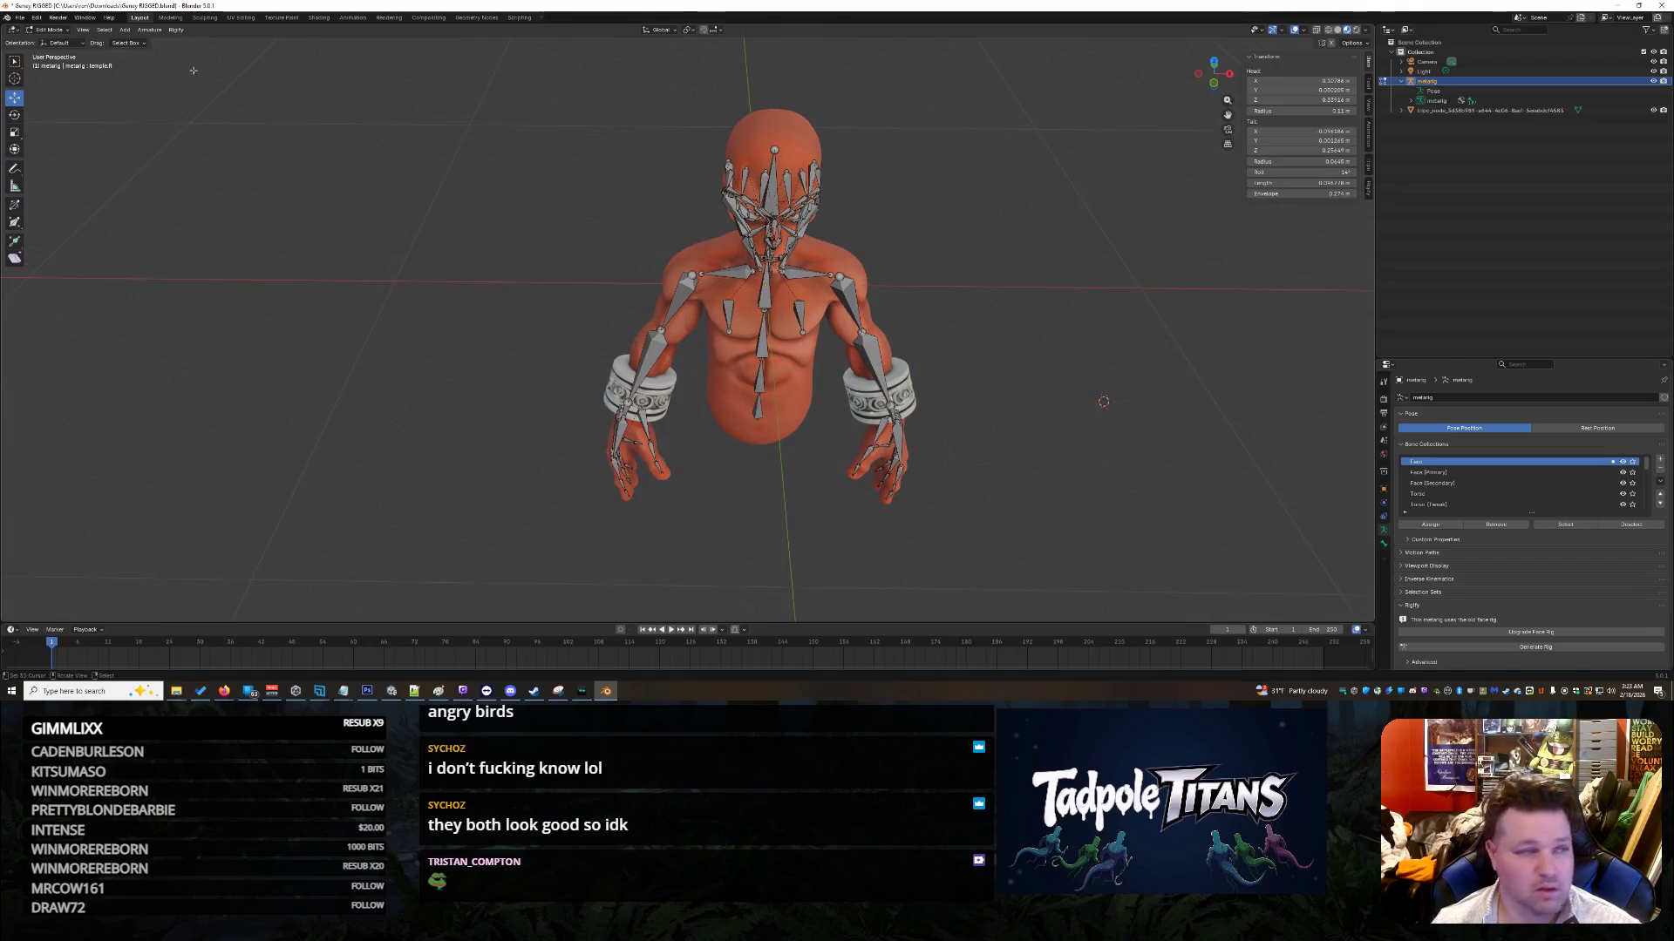
left_click(37, 17)
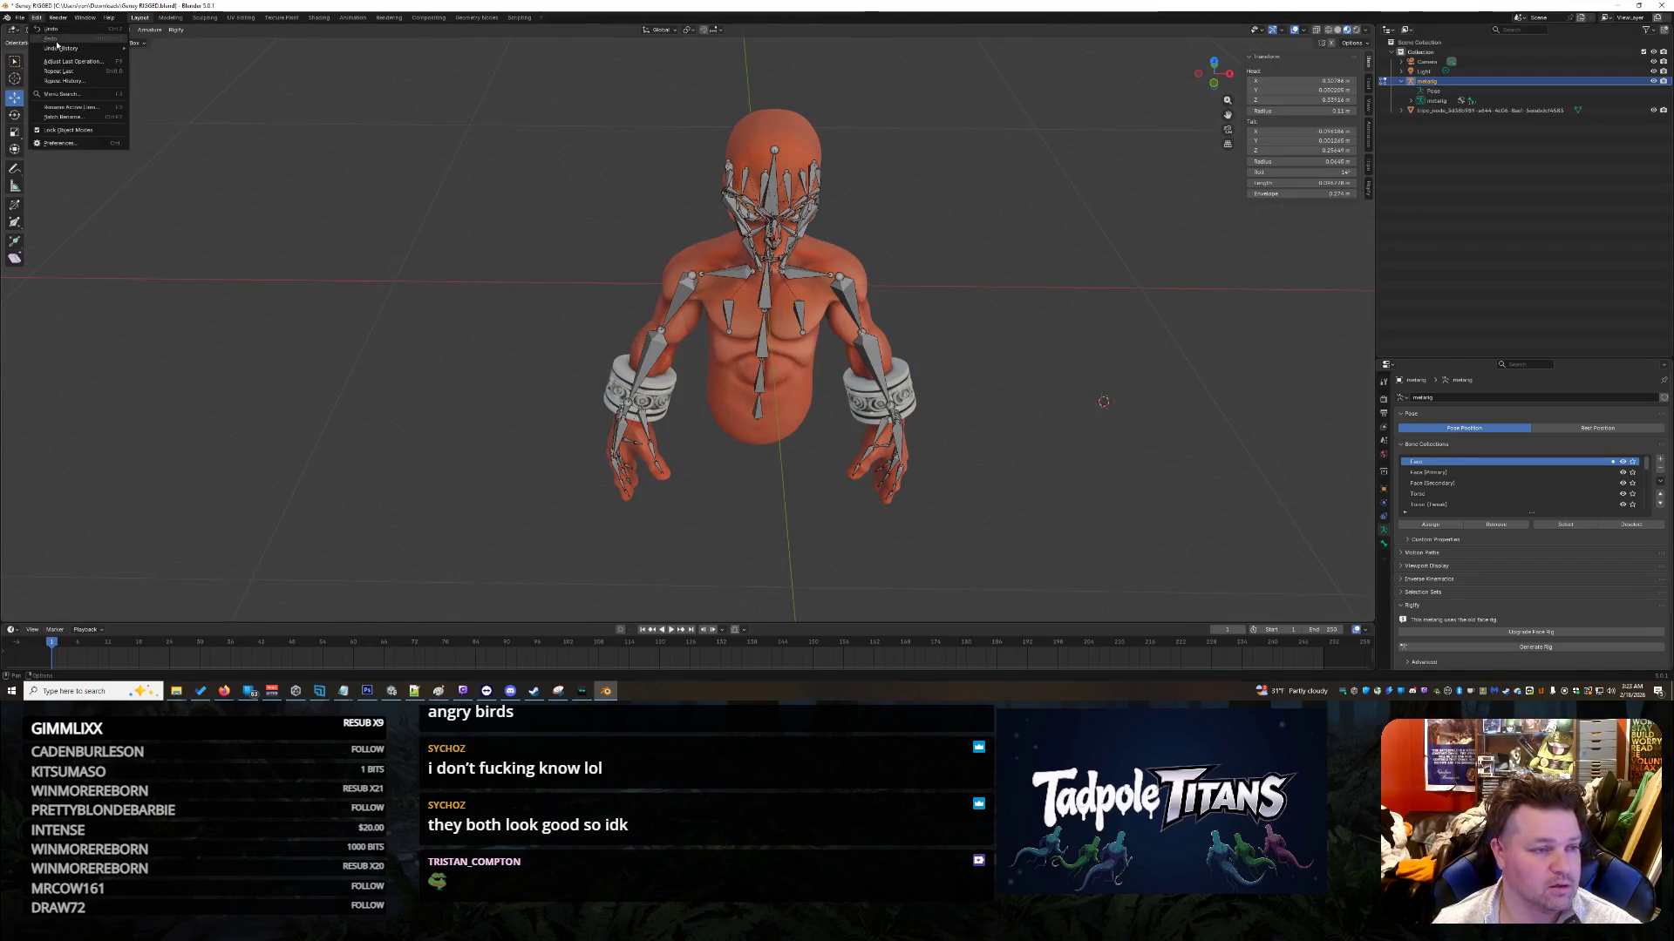
scroll(1190, 290, "up", 6)
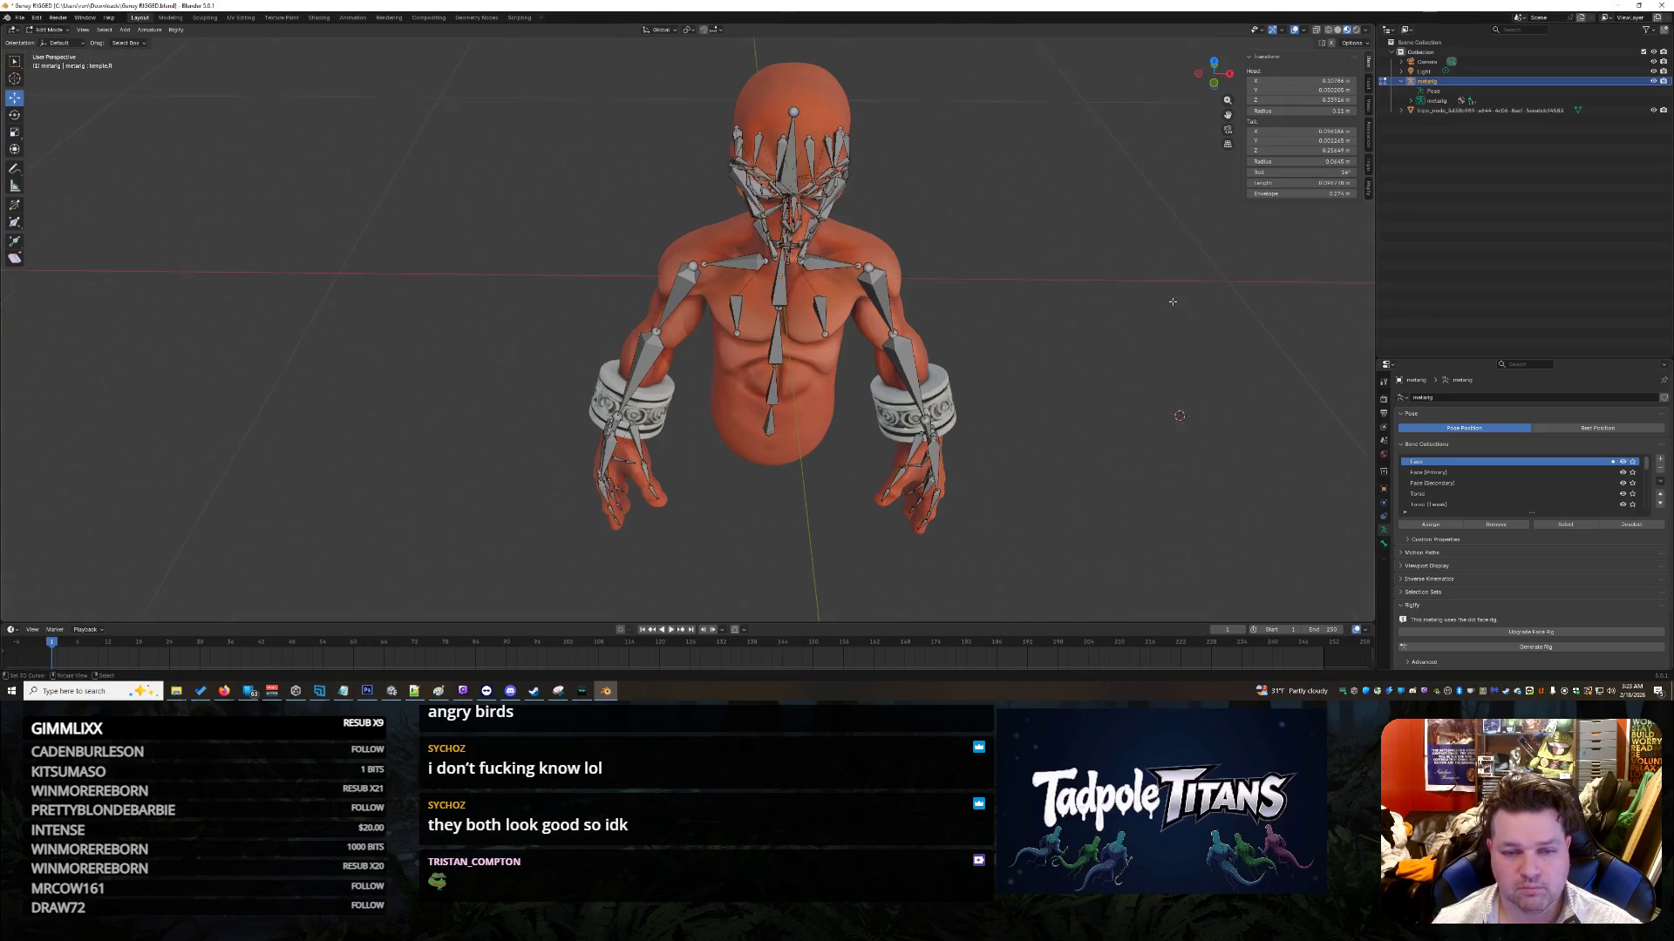
scroll(1189, 289, "down", 8)
mouse_move(1190, 290)
middle_mouse_down()
mouse_move(1121, 229)
mouse_move(1142, 239)
mouse_move(1137, 216)
mouse_move(1111, 469)
mouse_move(1187, 476)
middle_mouse_up()
scroll(1148, 241, "up", 4)
scroll(1150, 209, "down", 3)
scroll(1138, 253, "up", 4)
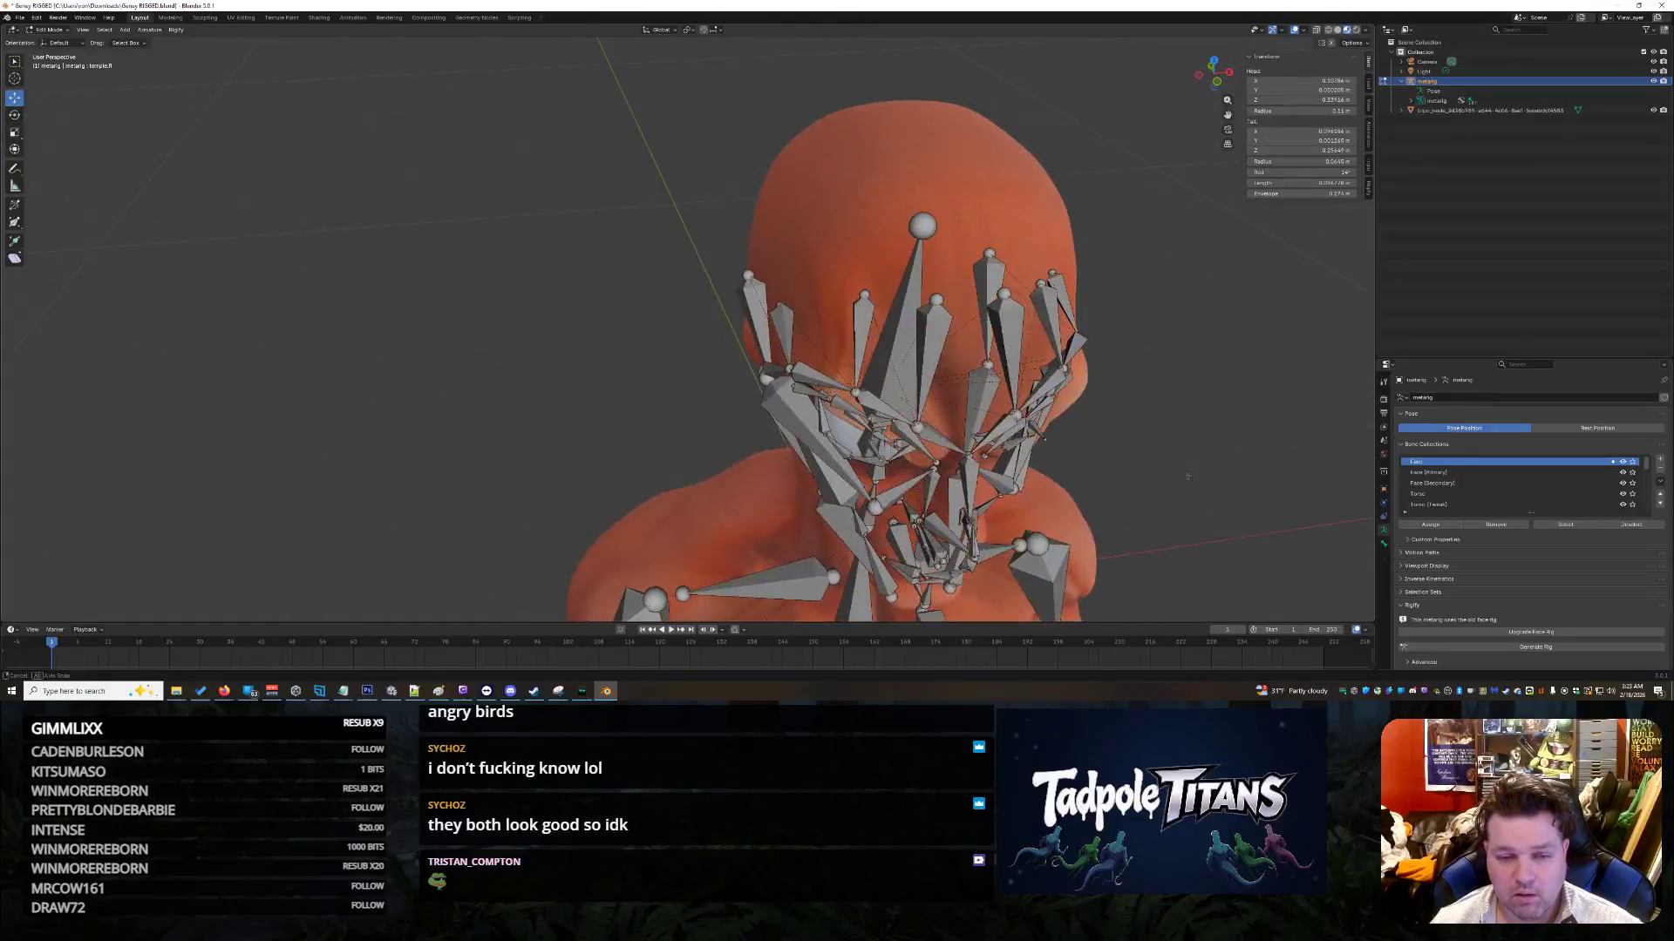
mouse_move(941, 405)
middle_mouse_down()
mouse_move(1002, 363)
mouse_move(979, 337)
middle_mouse_up()
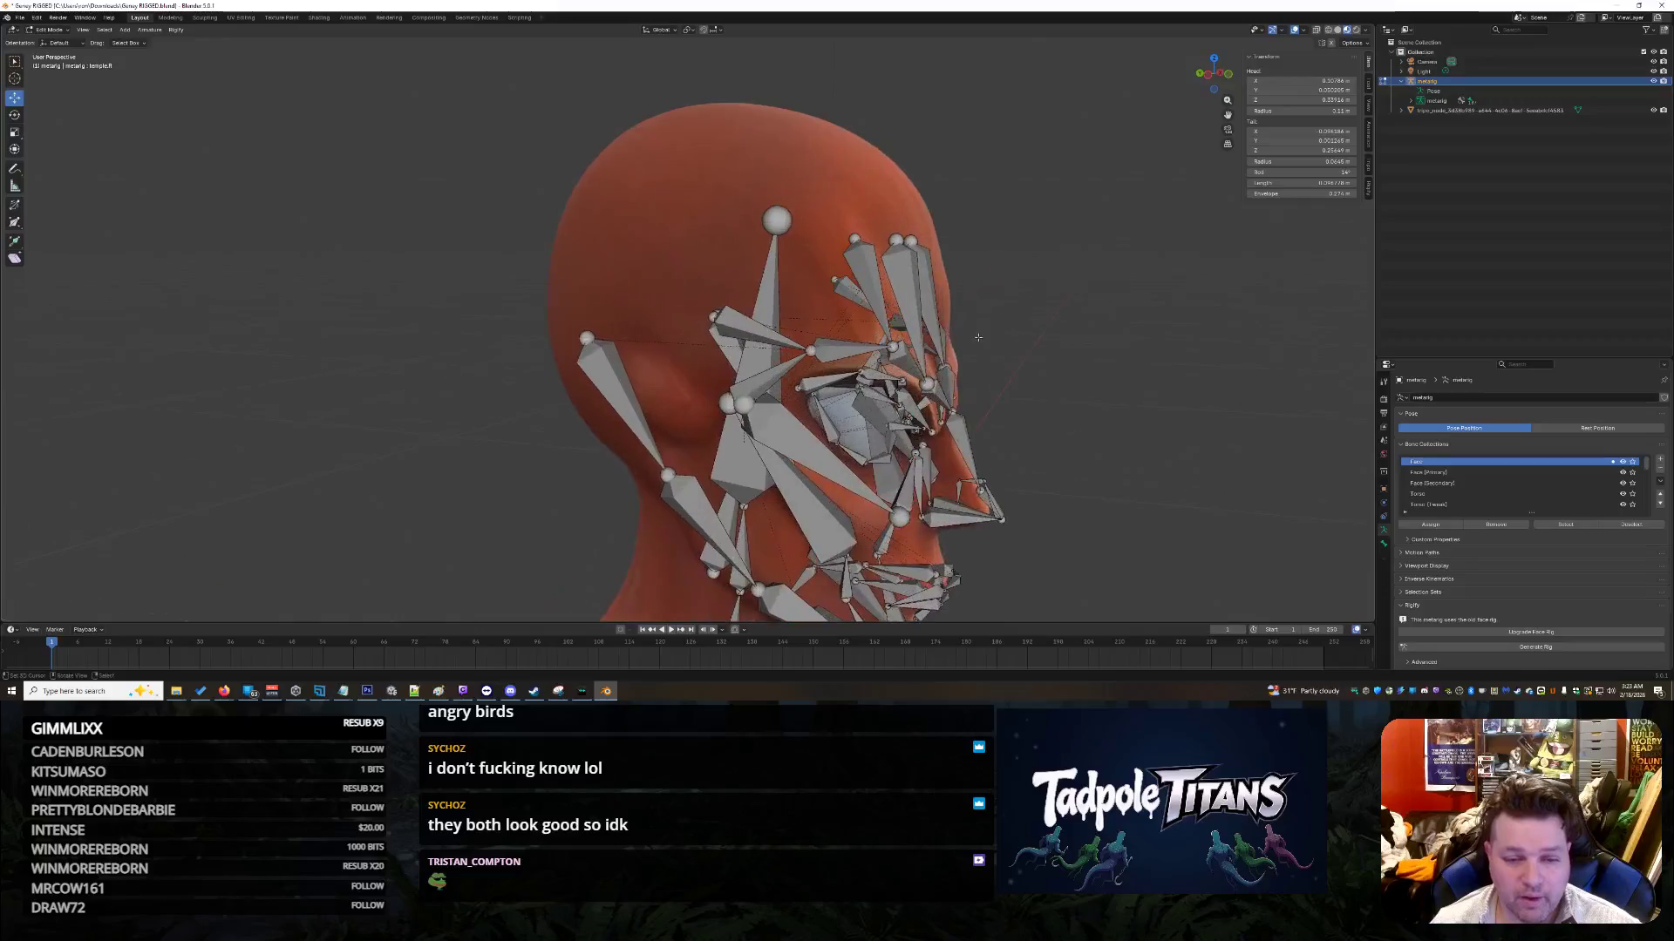
mouse_move(710, 321)
middle_mouse_down()
mouse_move(1192, 361)
mouse_move(1131, 475)
mouse_move(805, 429)
mouse_move(1013, 317)
middle_mouse_up()
scroll(805, 427, "down", 4)
scroll(1024, 303, "up", 3)
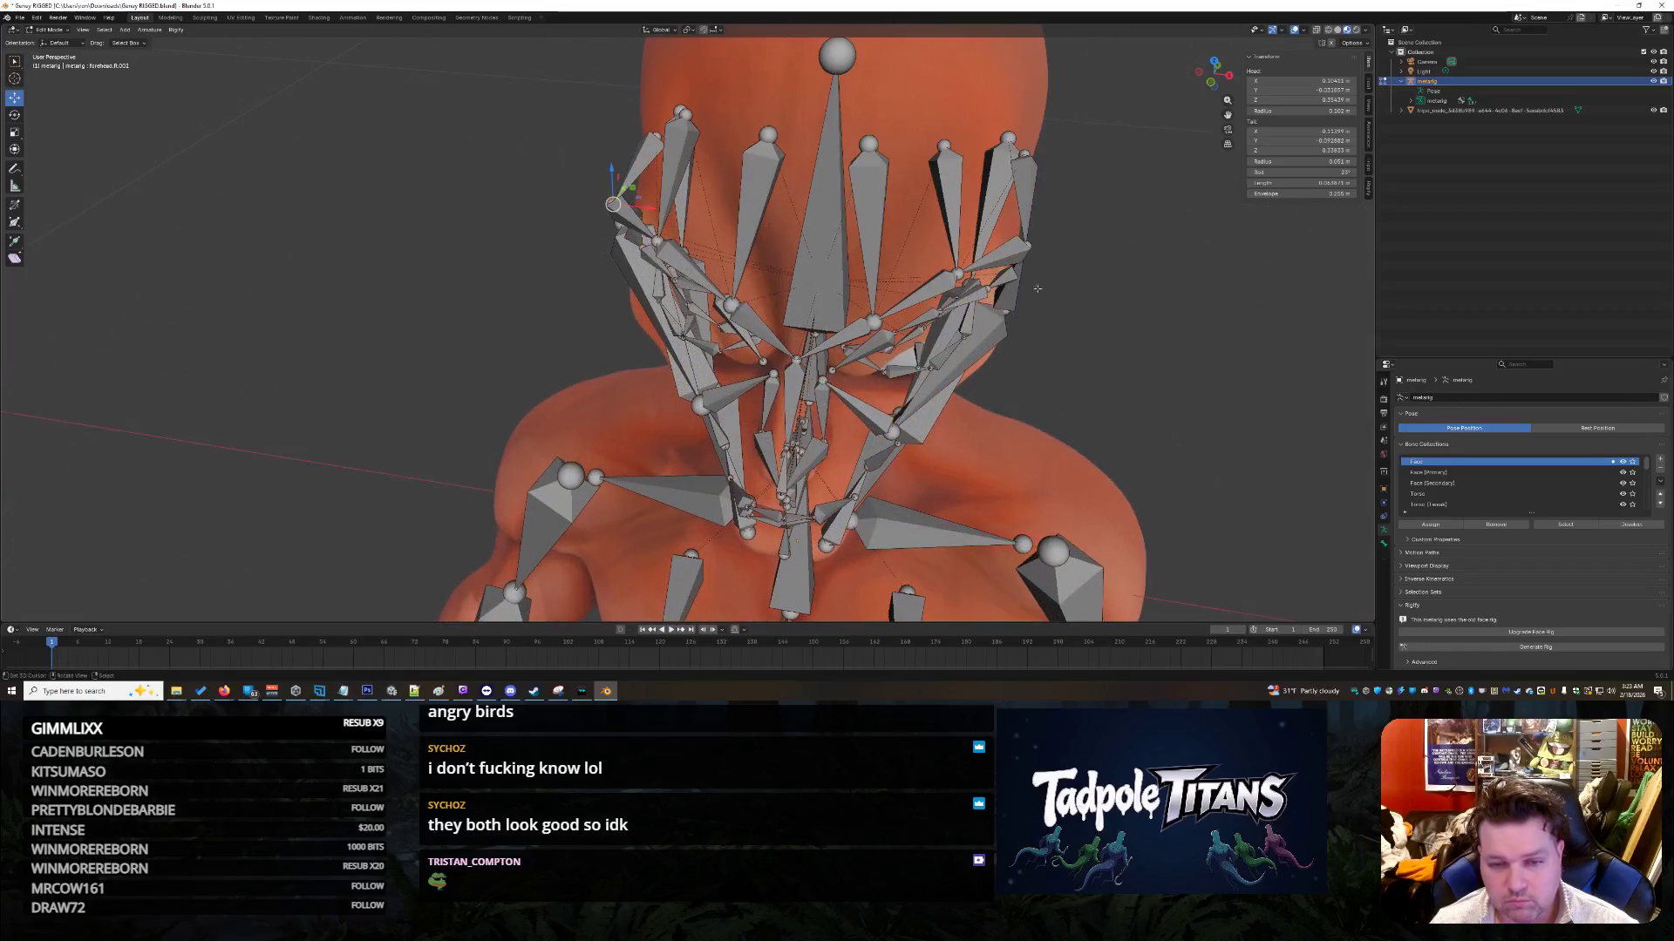
left_click(1029, 246)
middle_click_drag(1029, 246, 1221, 384)
key("s")
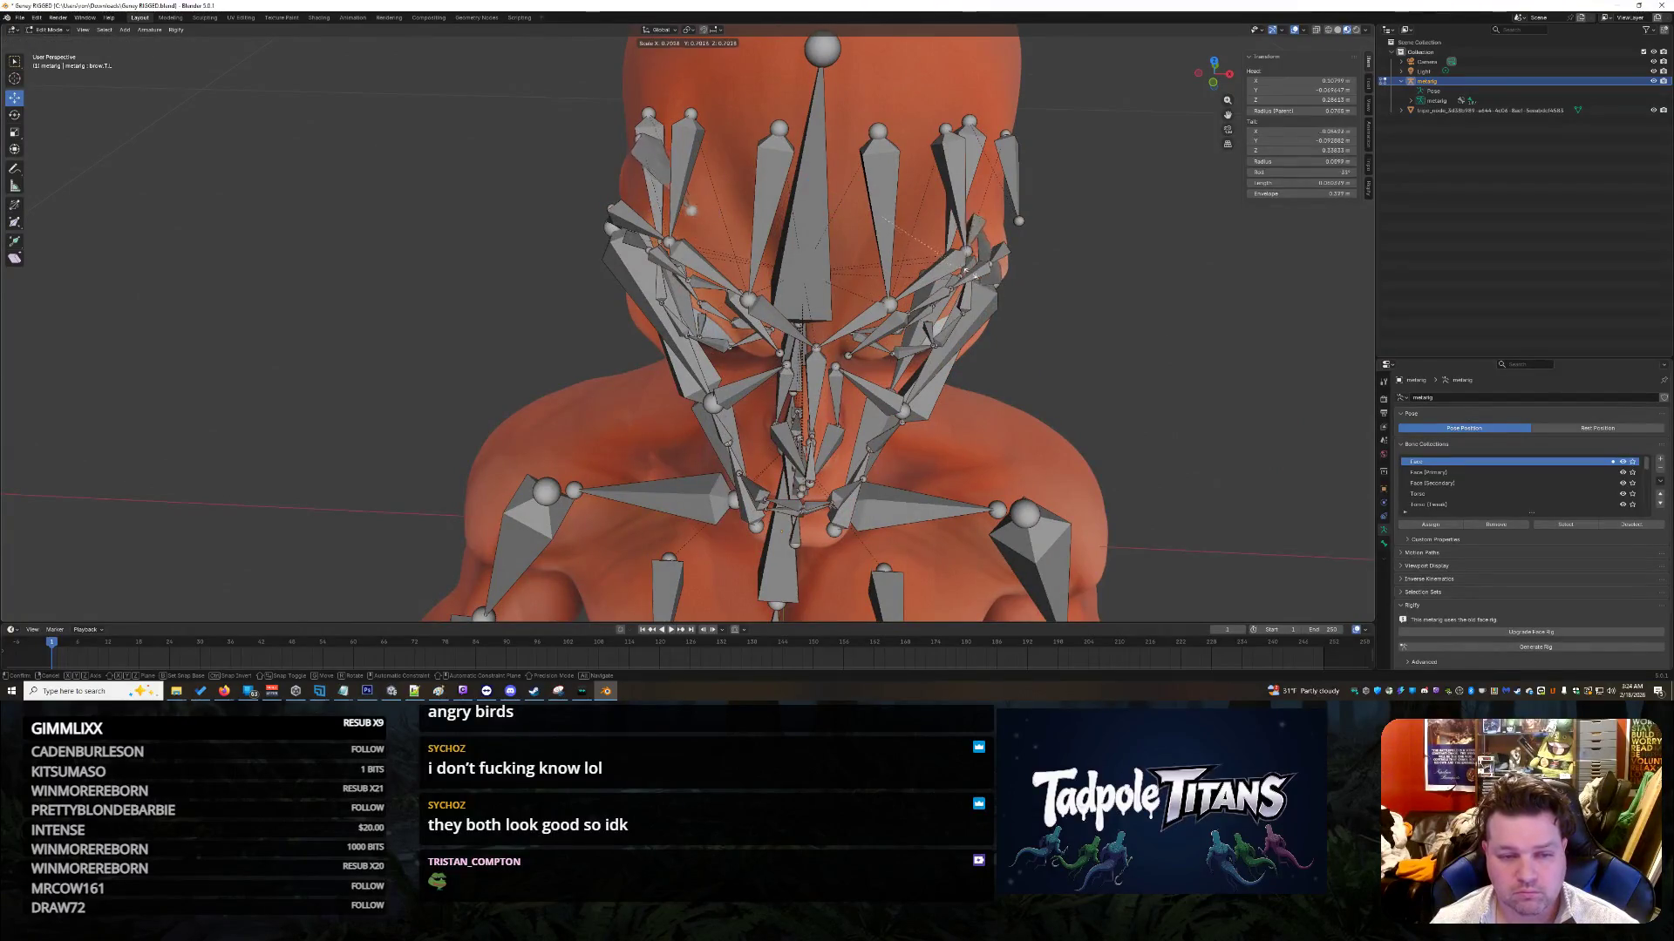
left_click(976, 266)
mouse_move(976, 266)
middle_mouse_down()
mouse_move(1270, 299)
mouse_move(872, 244)
middle_mouse_up()
scroll(671, 204, "up", 3)
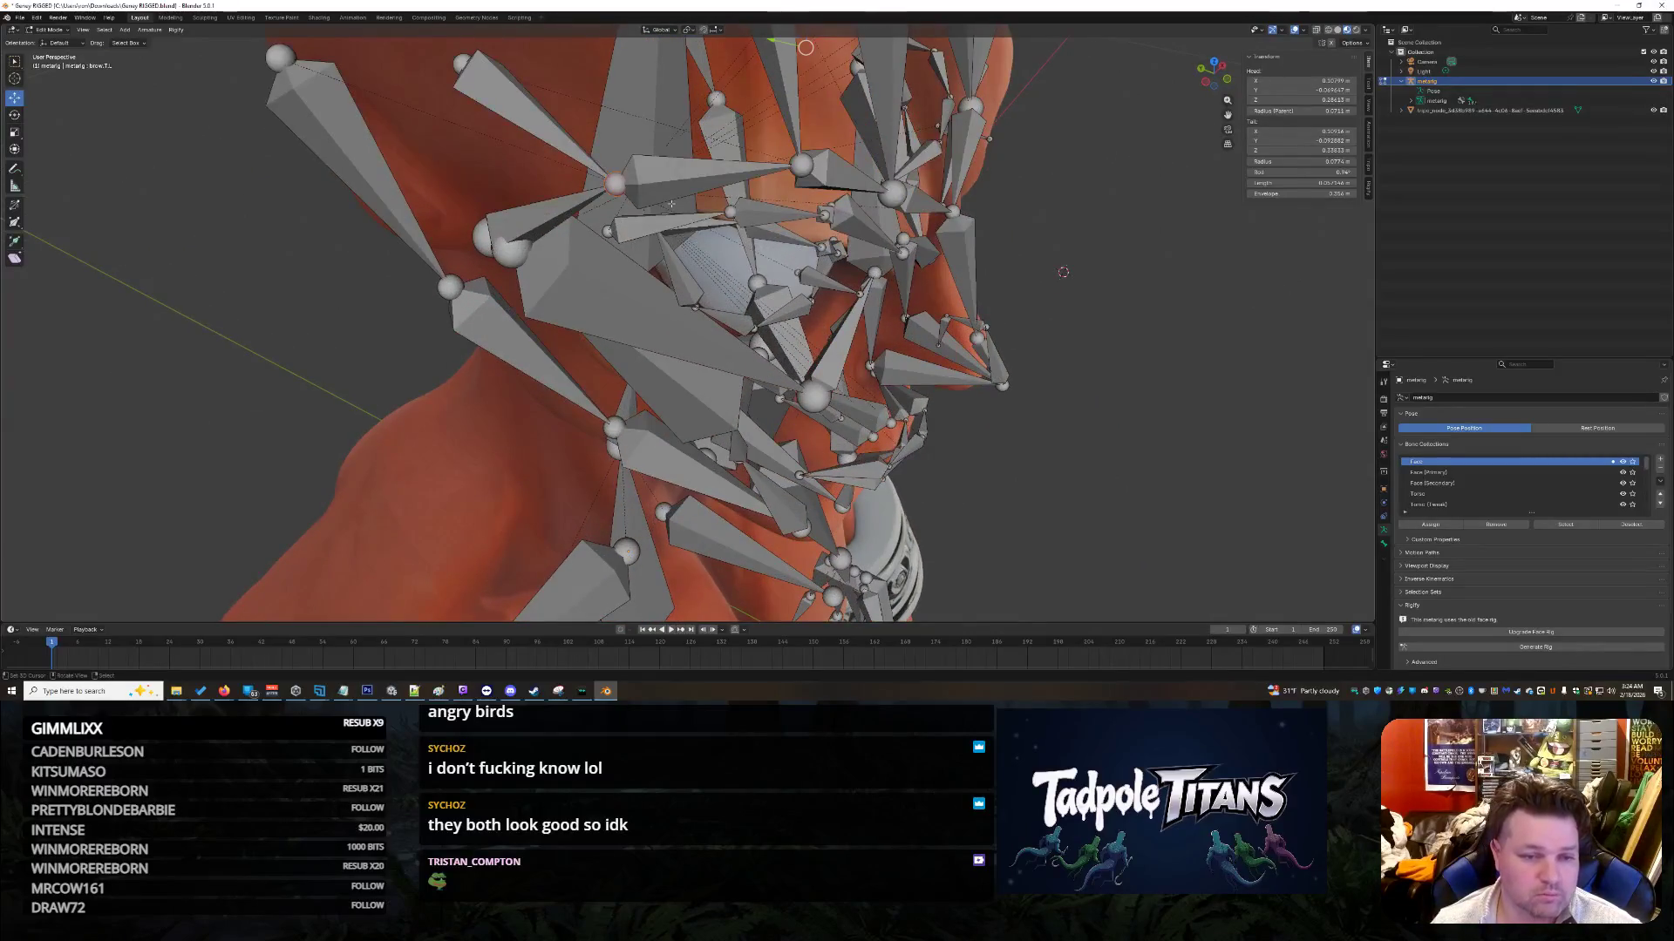
left_click(615, 181)
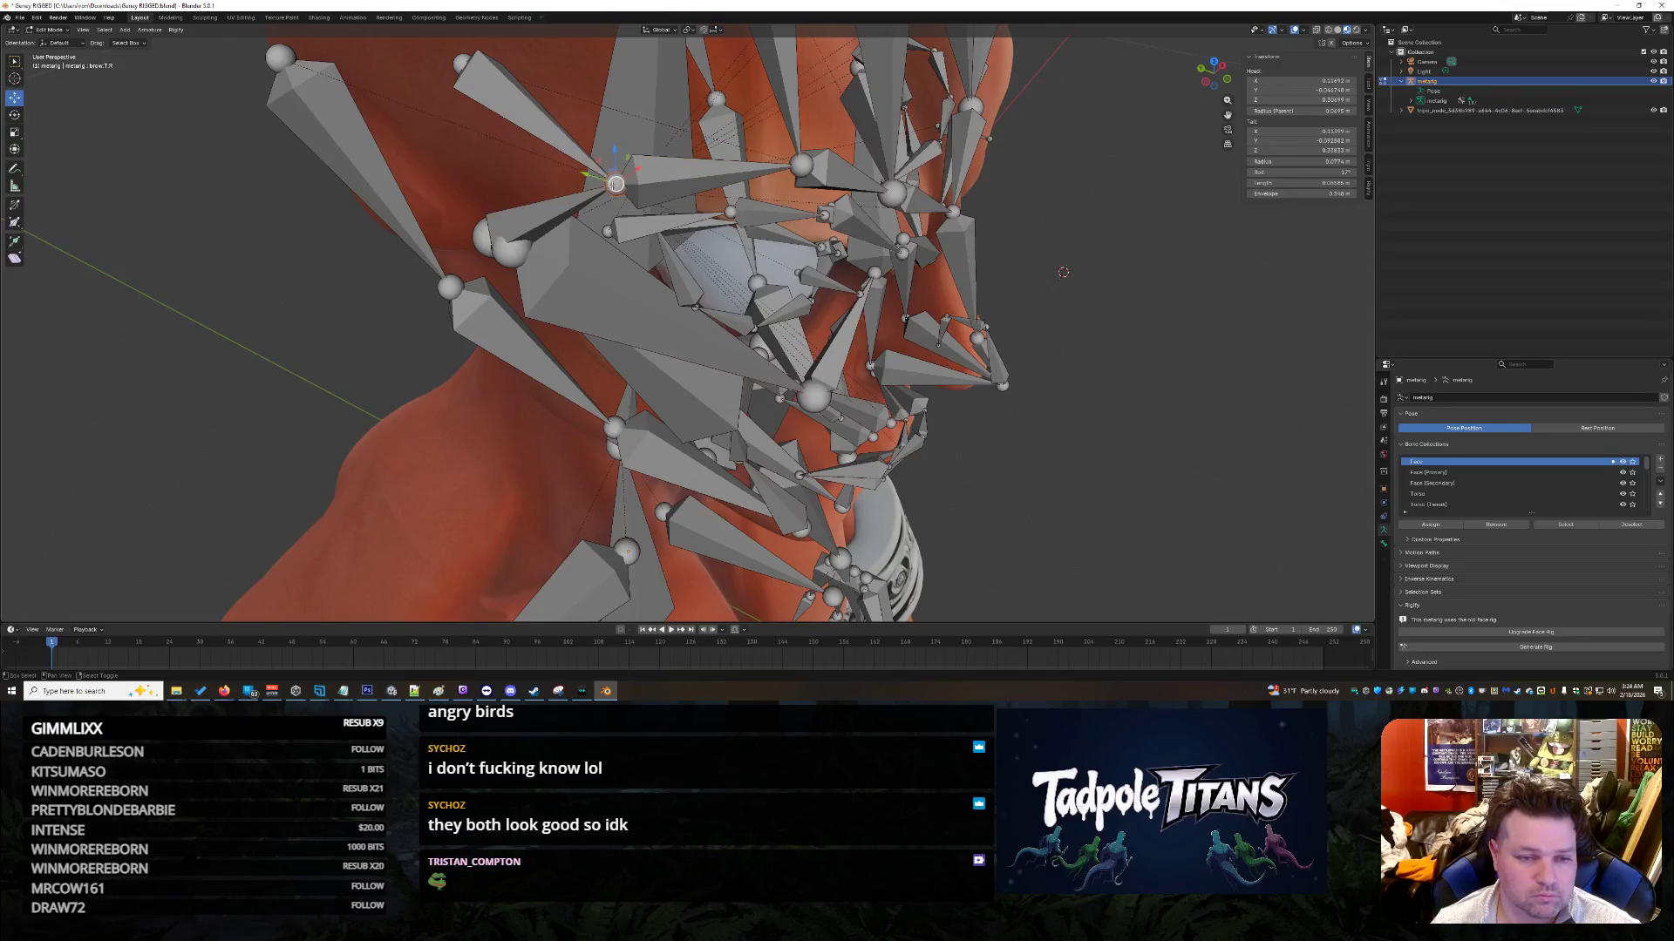
left_click(612, 185, "shift")
scroll(615, 185, "down", 5)
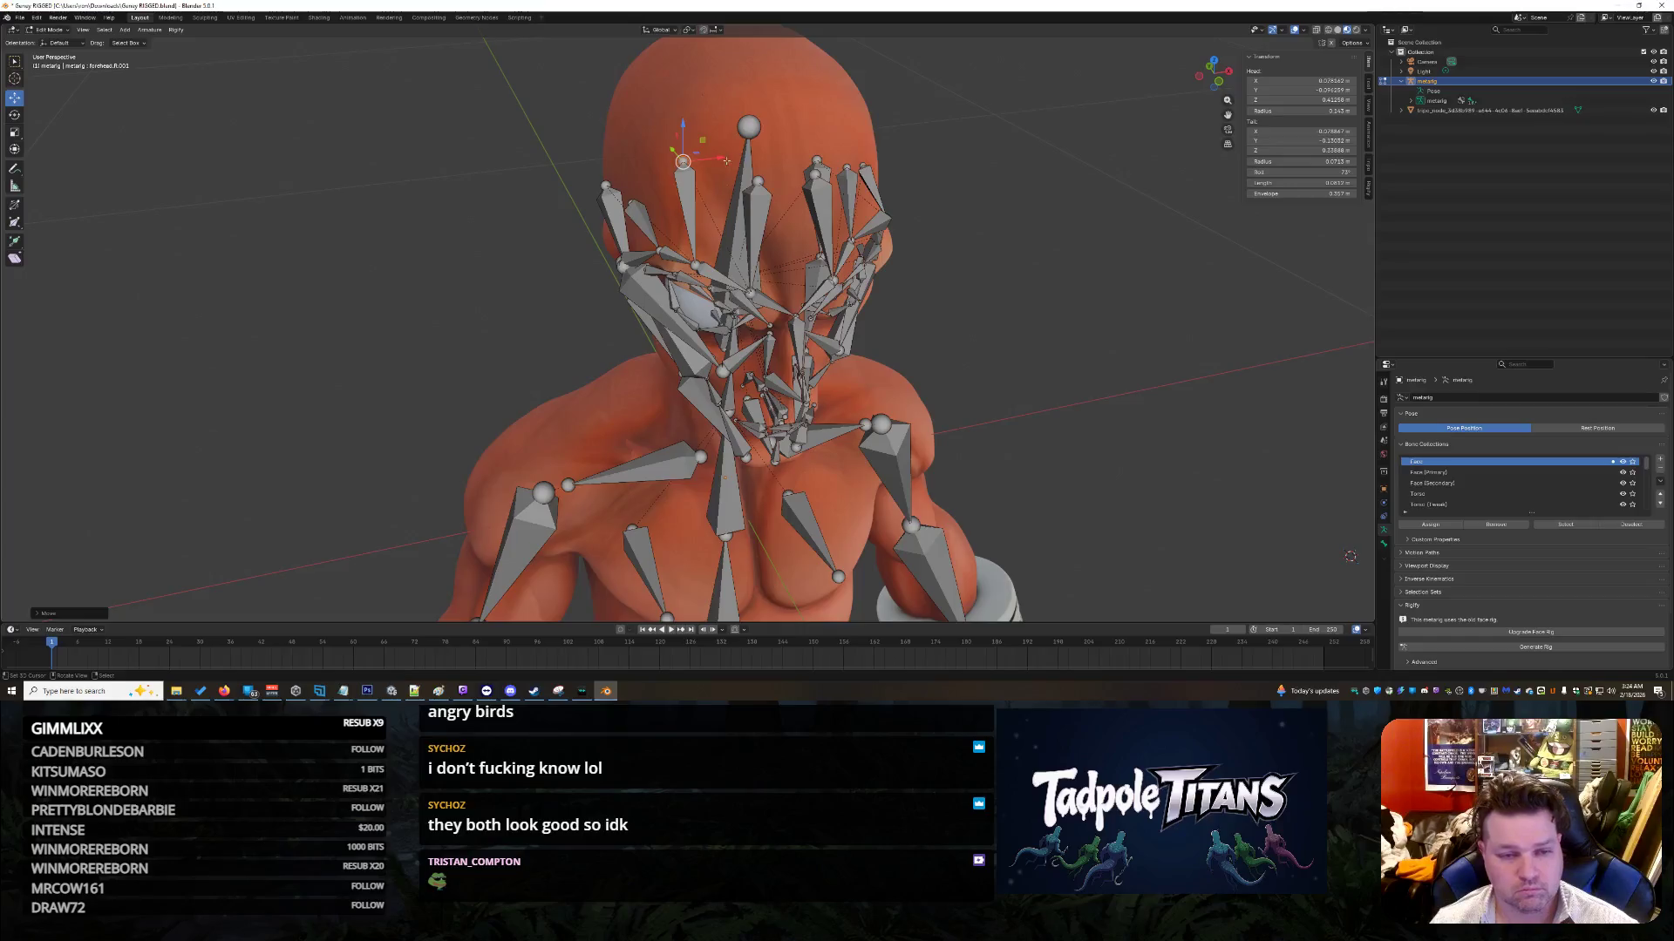
left_click(673, 144)
mouse_move(673, 144)
middle_mouse_down()
mouse_move(645, 148)
mouse_move(671, 153)
middle_mouse_up()
mouse_move(1149, 281)
middle_mouse_down()
mouse_move(1133, 288)
mouse_move(1159, 279)
mouse_move(1149, 298)
mouse_move(1133, 288)
mouse_move(1155, 270)
mouse_move(1146, 248)
mouse_move(1198, 255)
mouse_move(1173, 251)
middle_mouse_up()
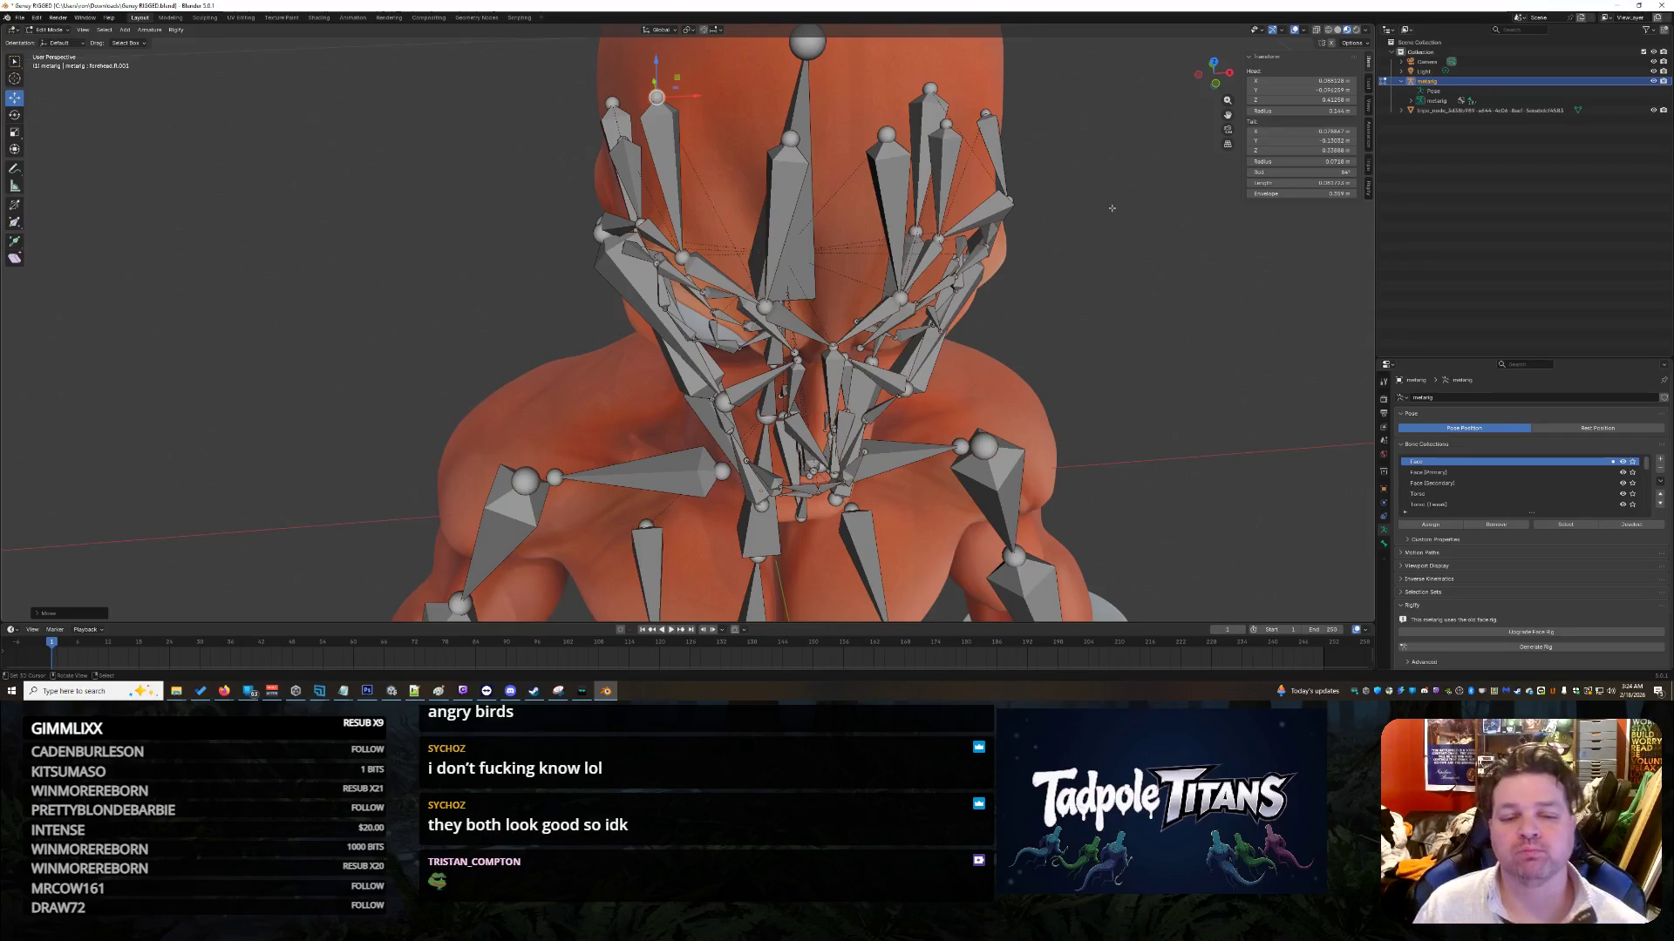
mouse_move(1112, 208)
middle_mouse_down()
mouse_move(1064, 212)
mouse_move(1086, 217)
middle_mouse_up()
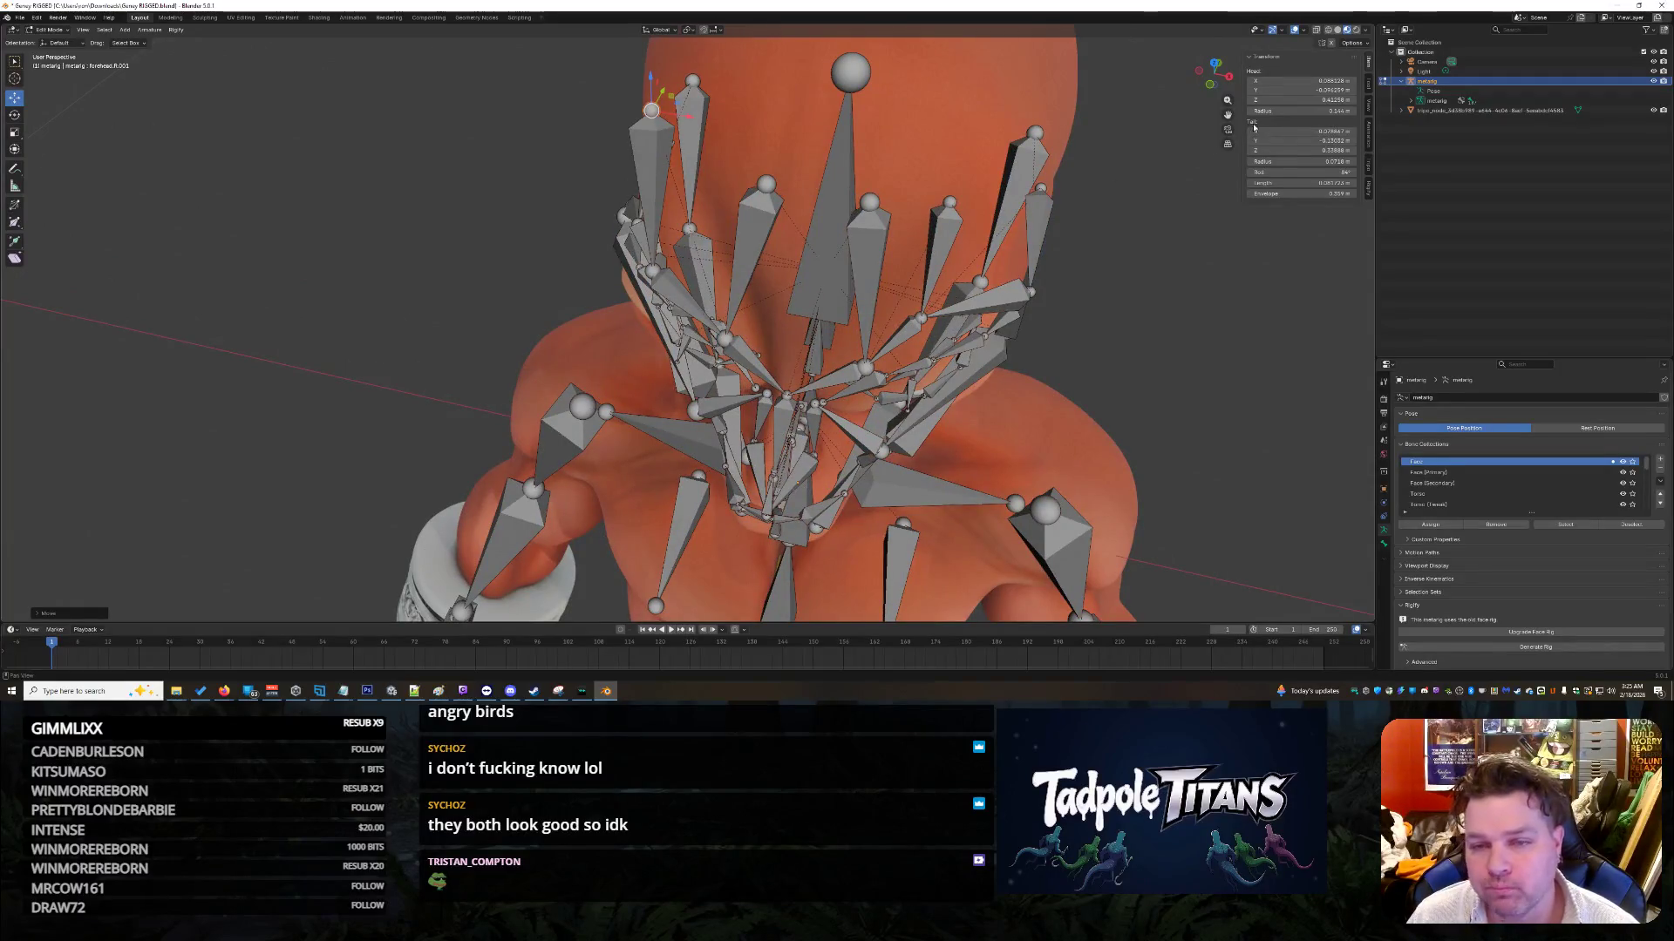
Step: Set forehead.L.001's head X to 0.088128 and head Y to -0.096259
left_click(1316, 80)
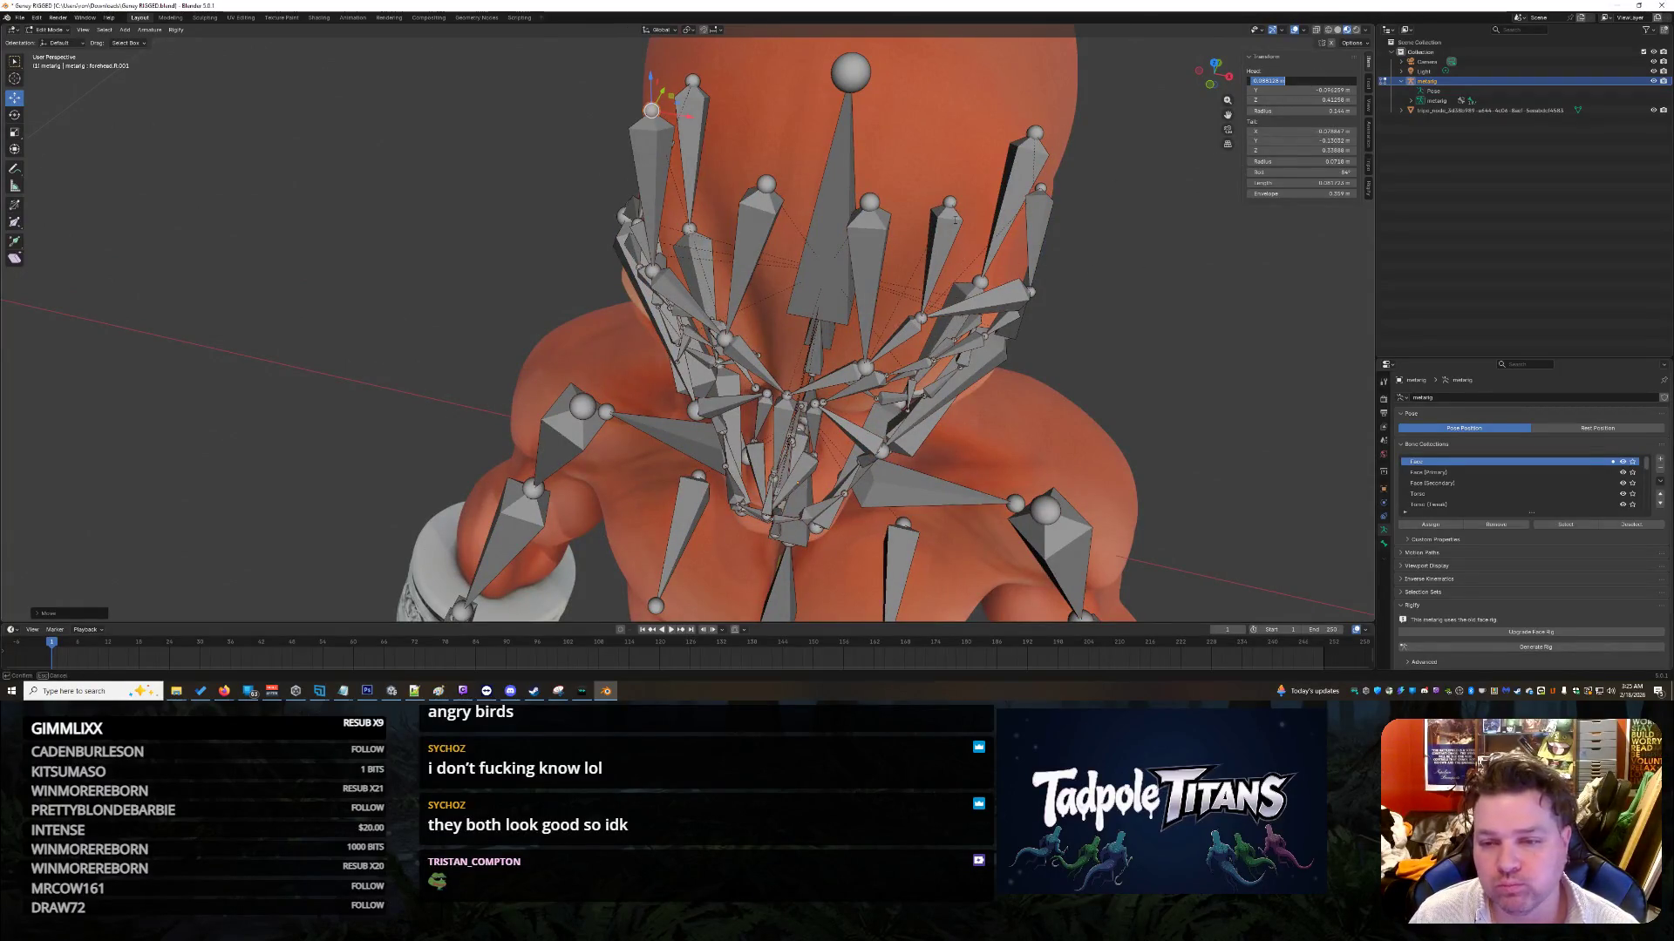
key("Return")
left_click(950, 202)
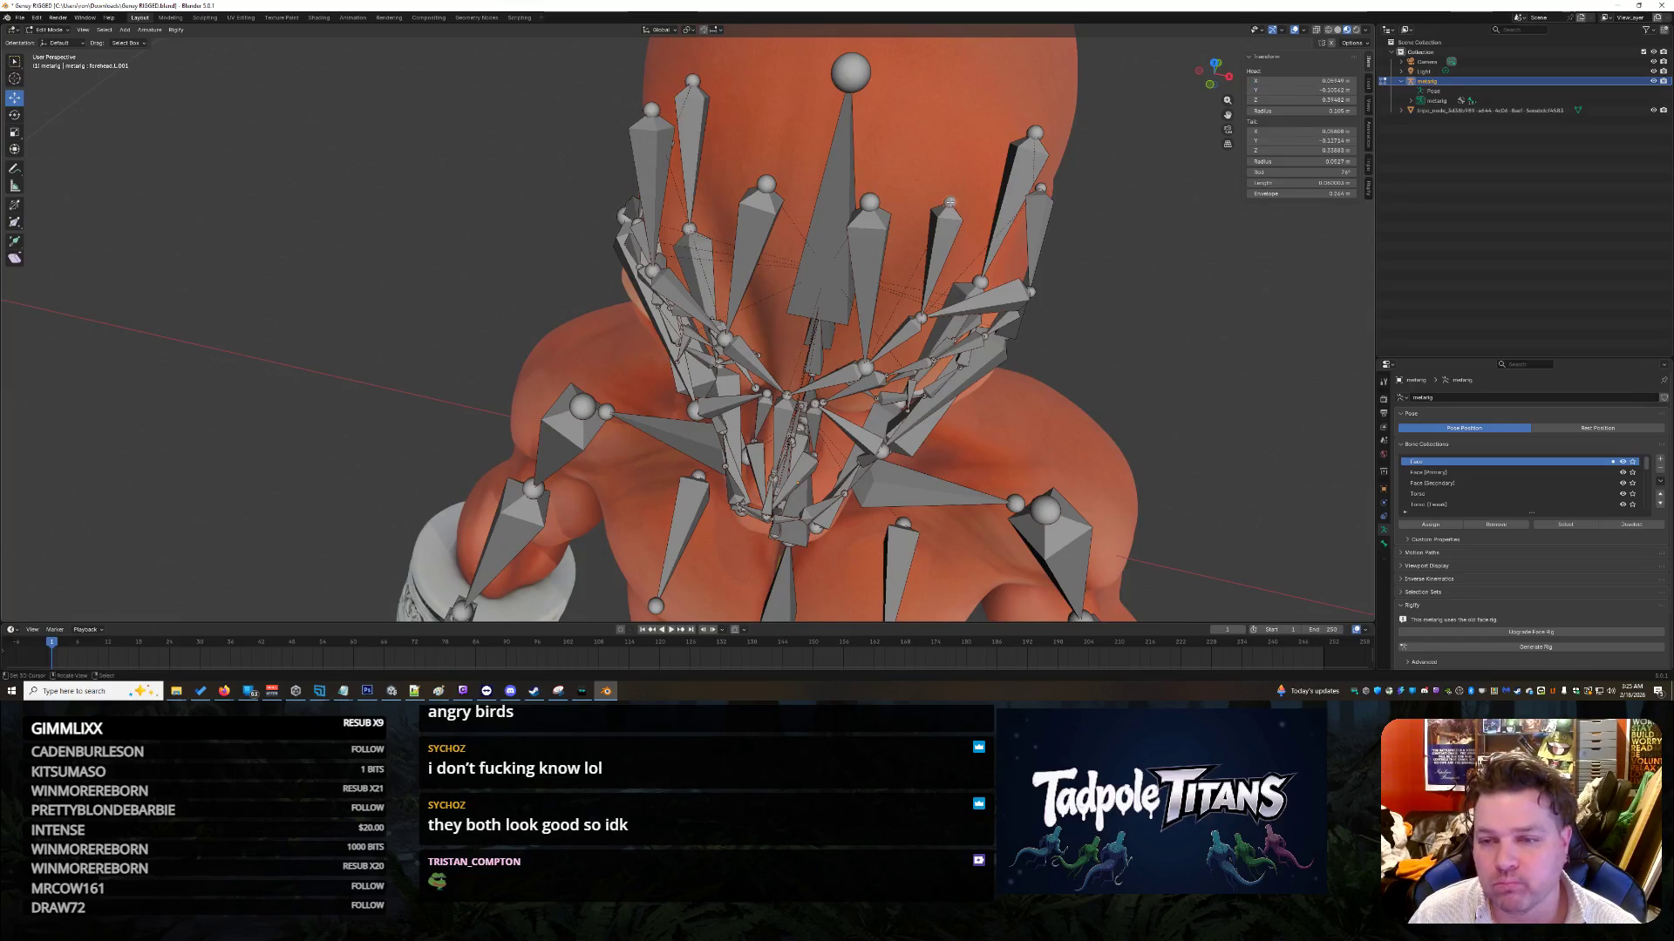
left_click(1303, 81)
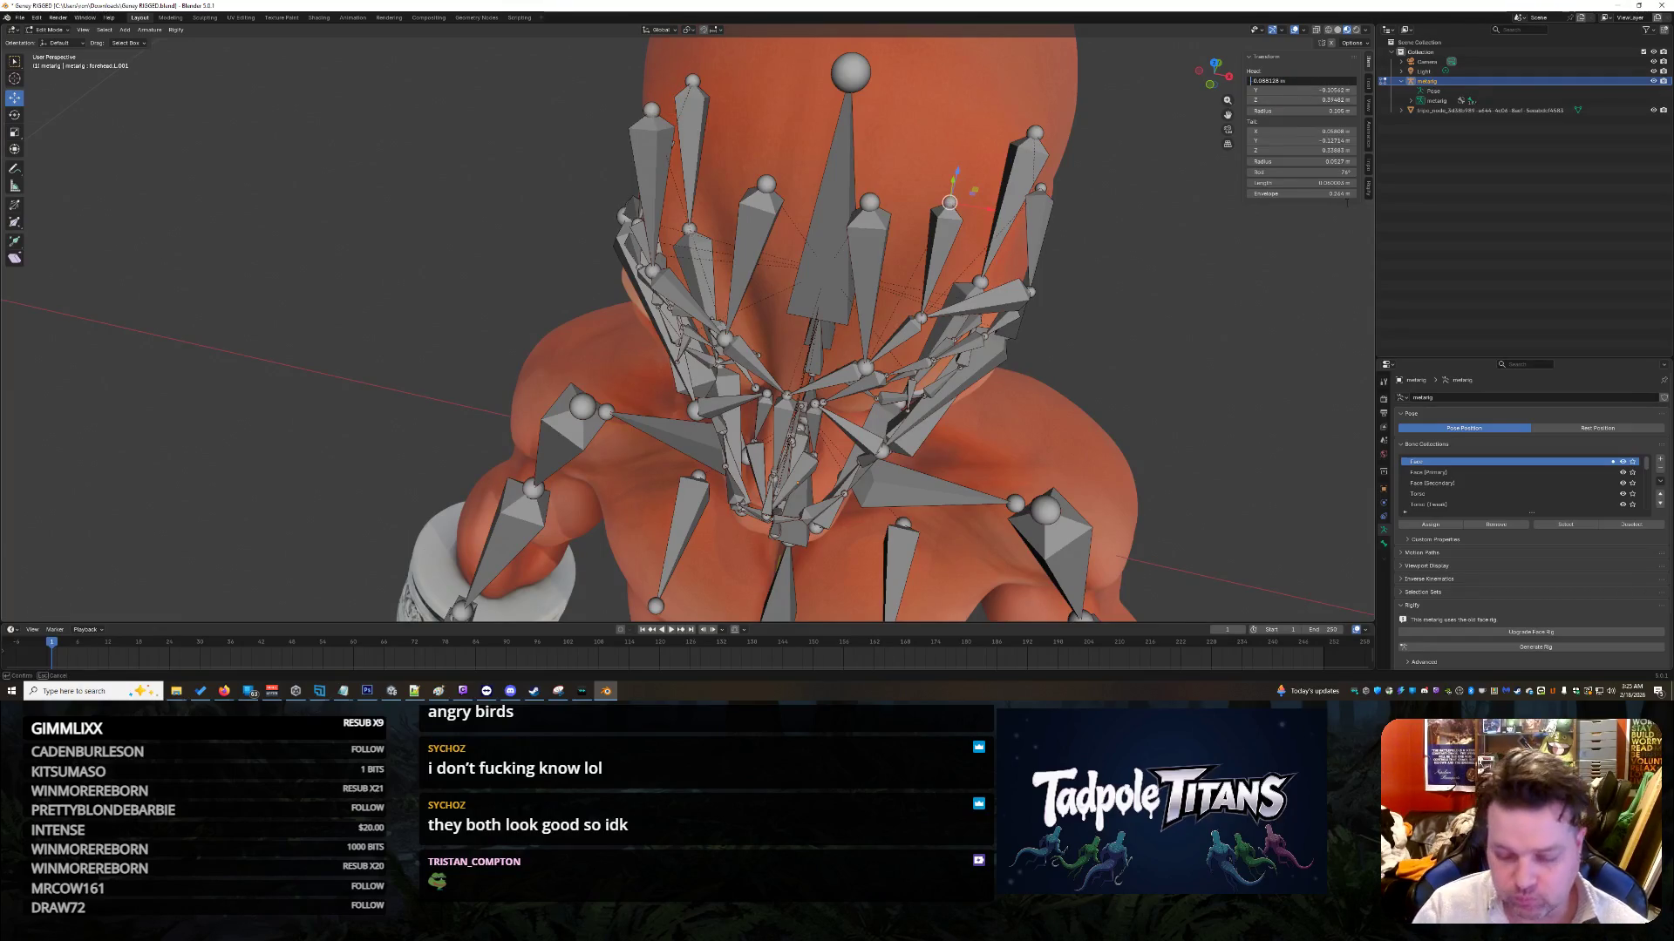
key("Return")
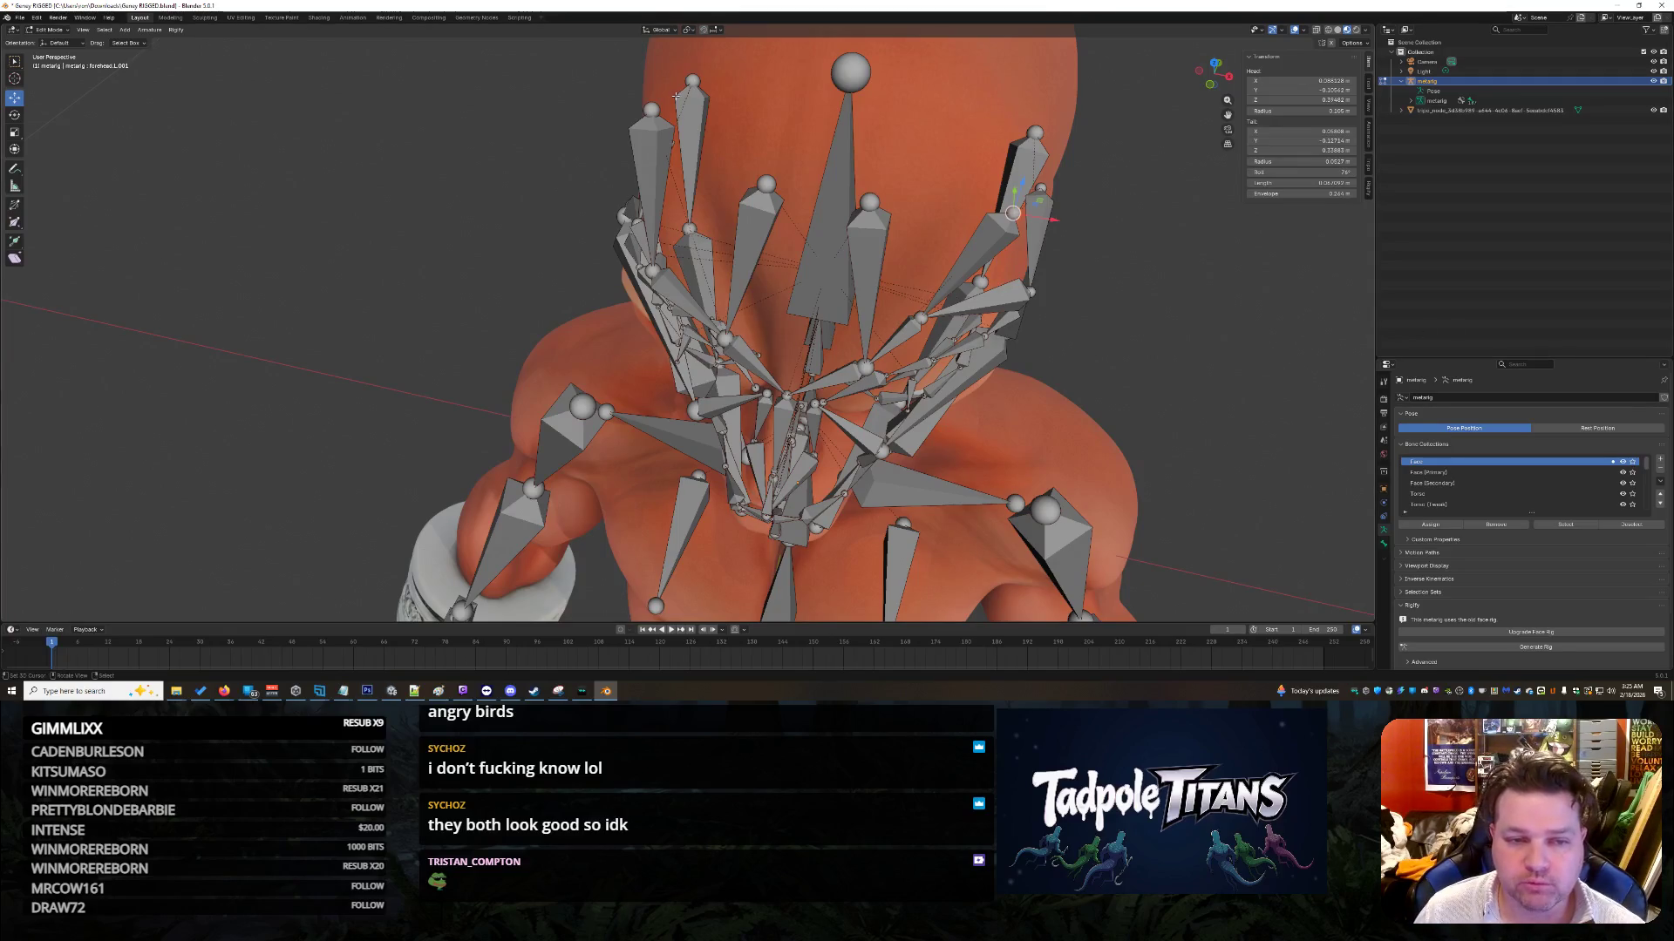
left_click(1303, 90)
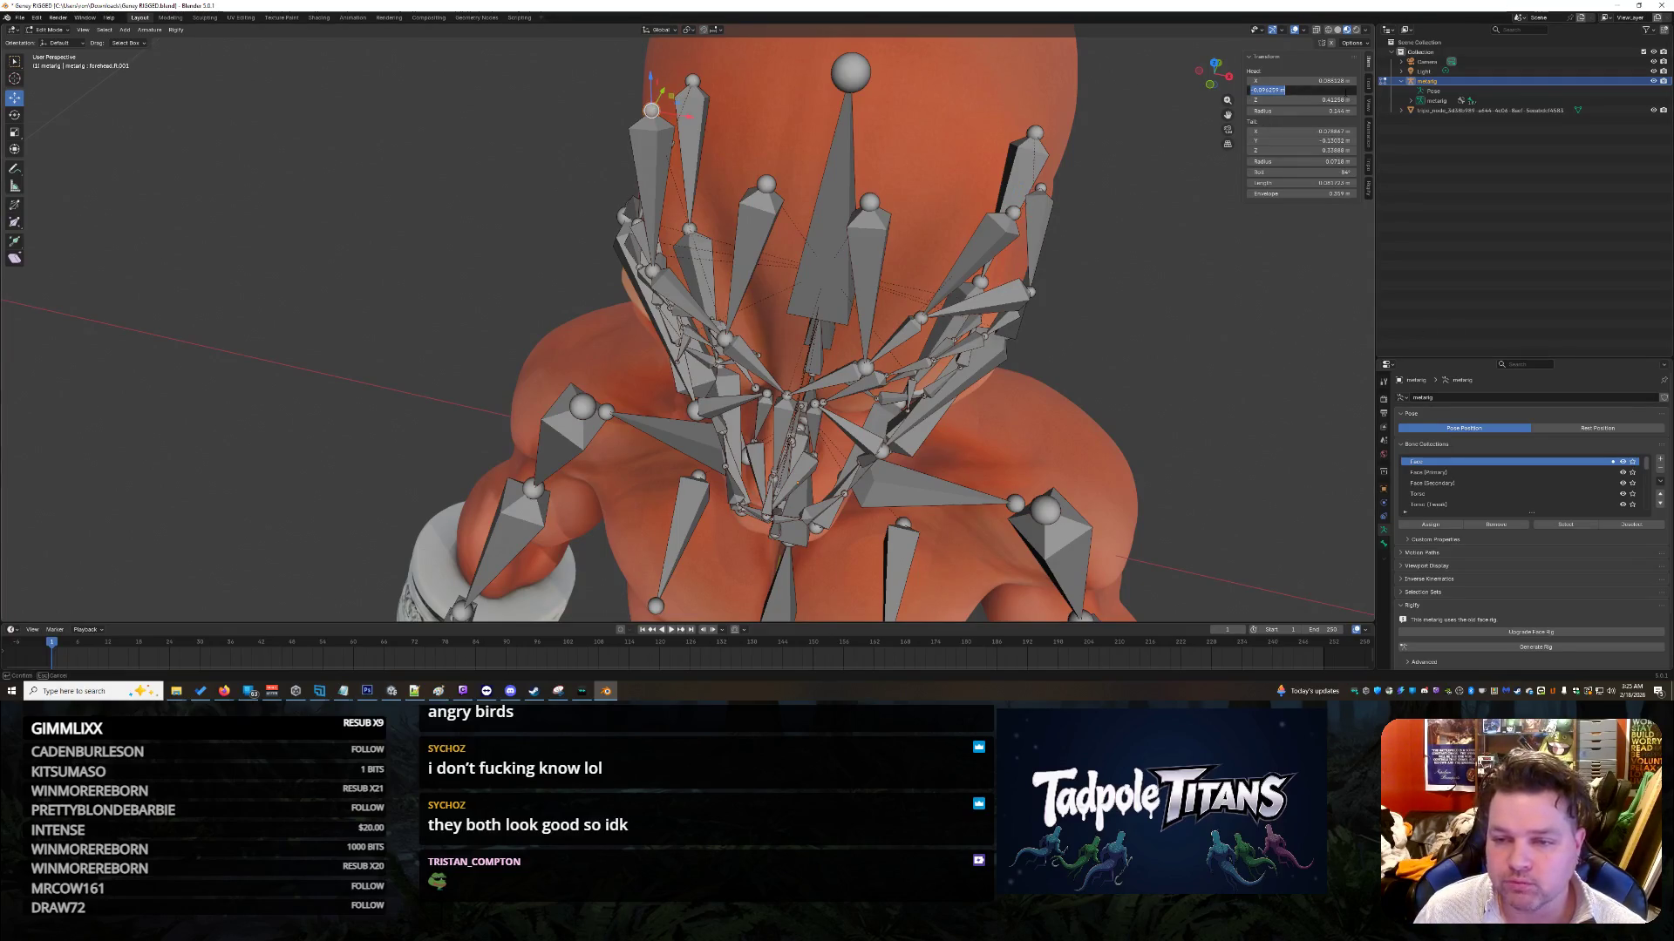
key("Return")
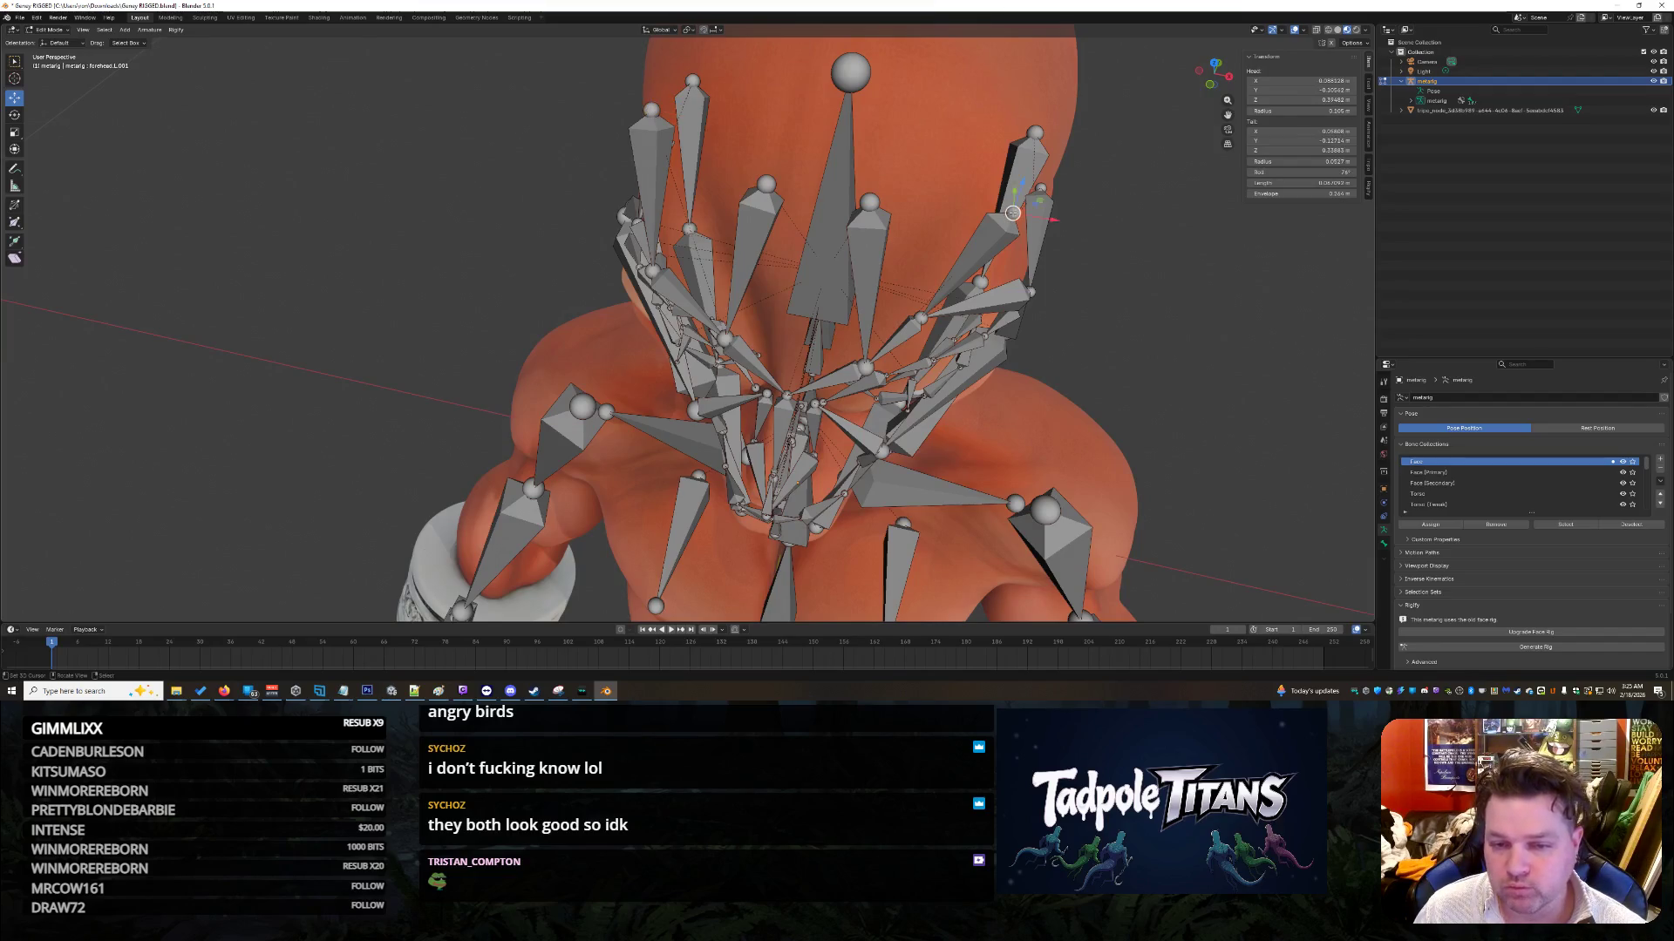
left_click(1303, 90)
key("ctrl+v")
key("Return")
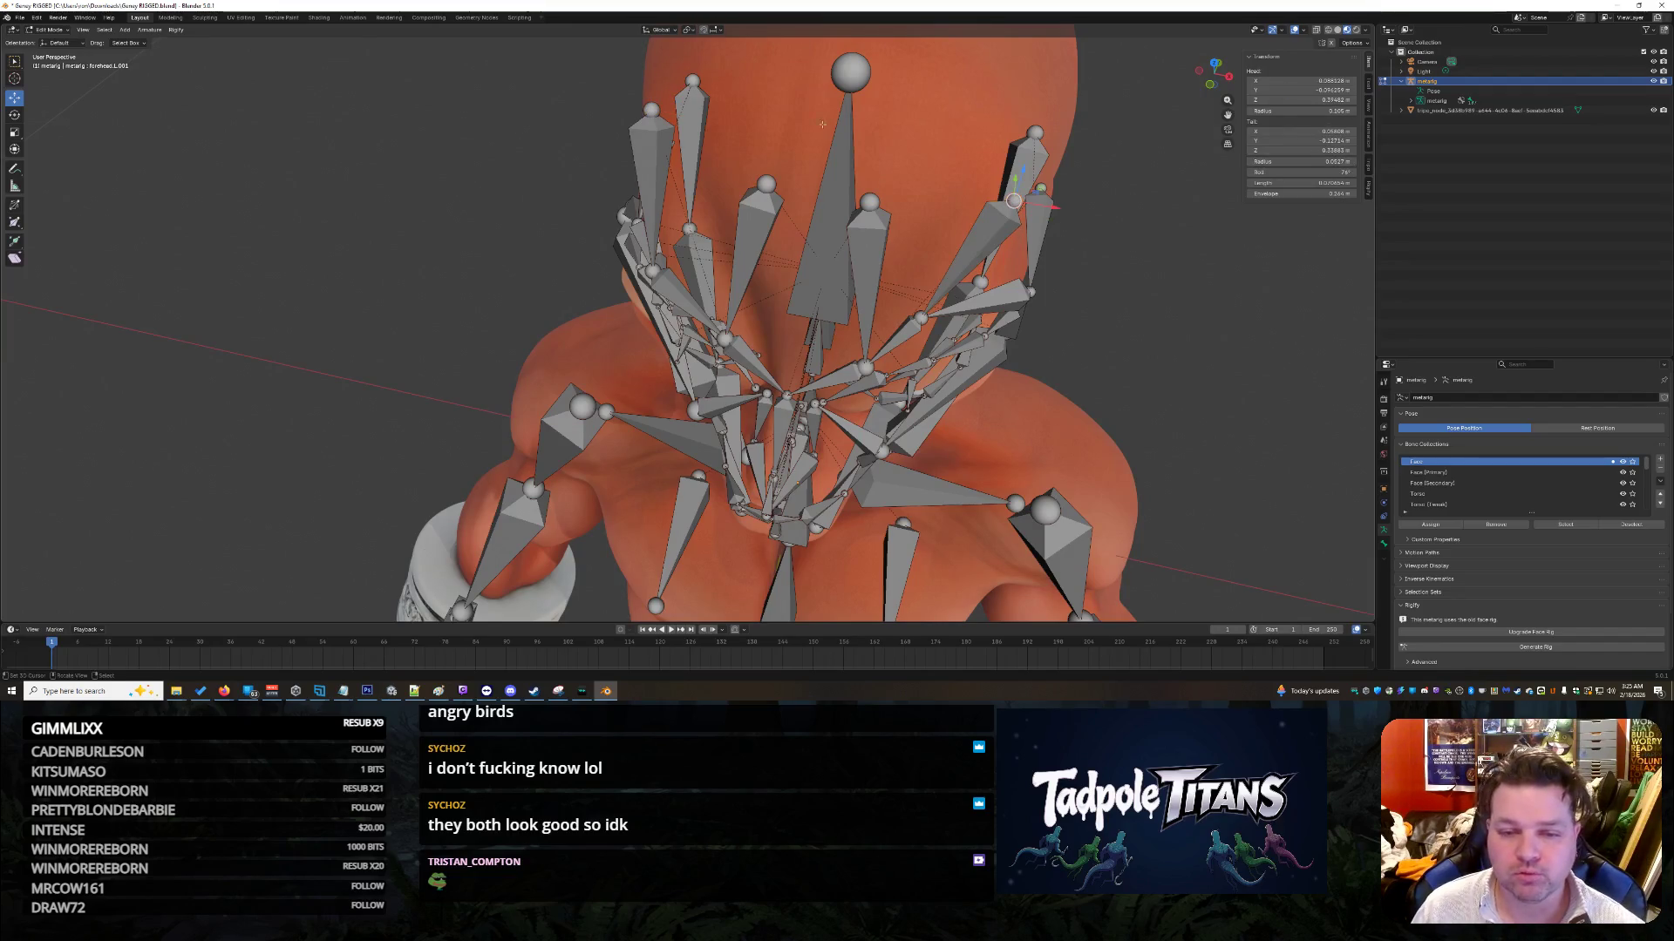
Step: Read the opposite bone's head Z and set forehead.L.001's head Z to 0.41258
left_click(653, 108)
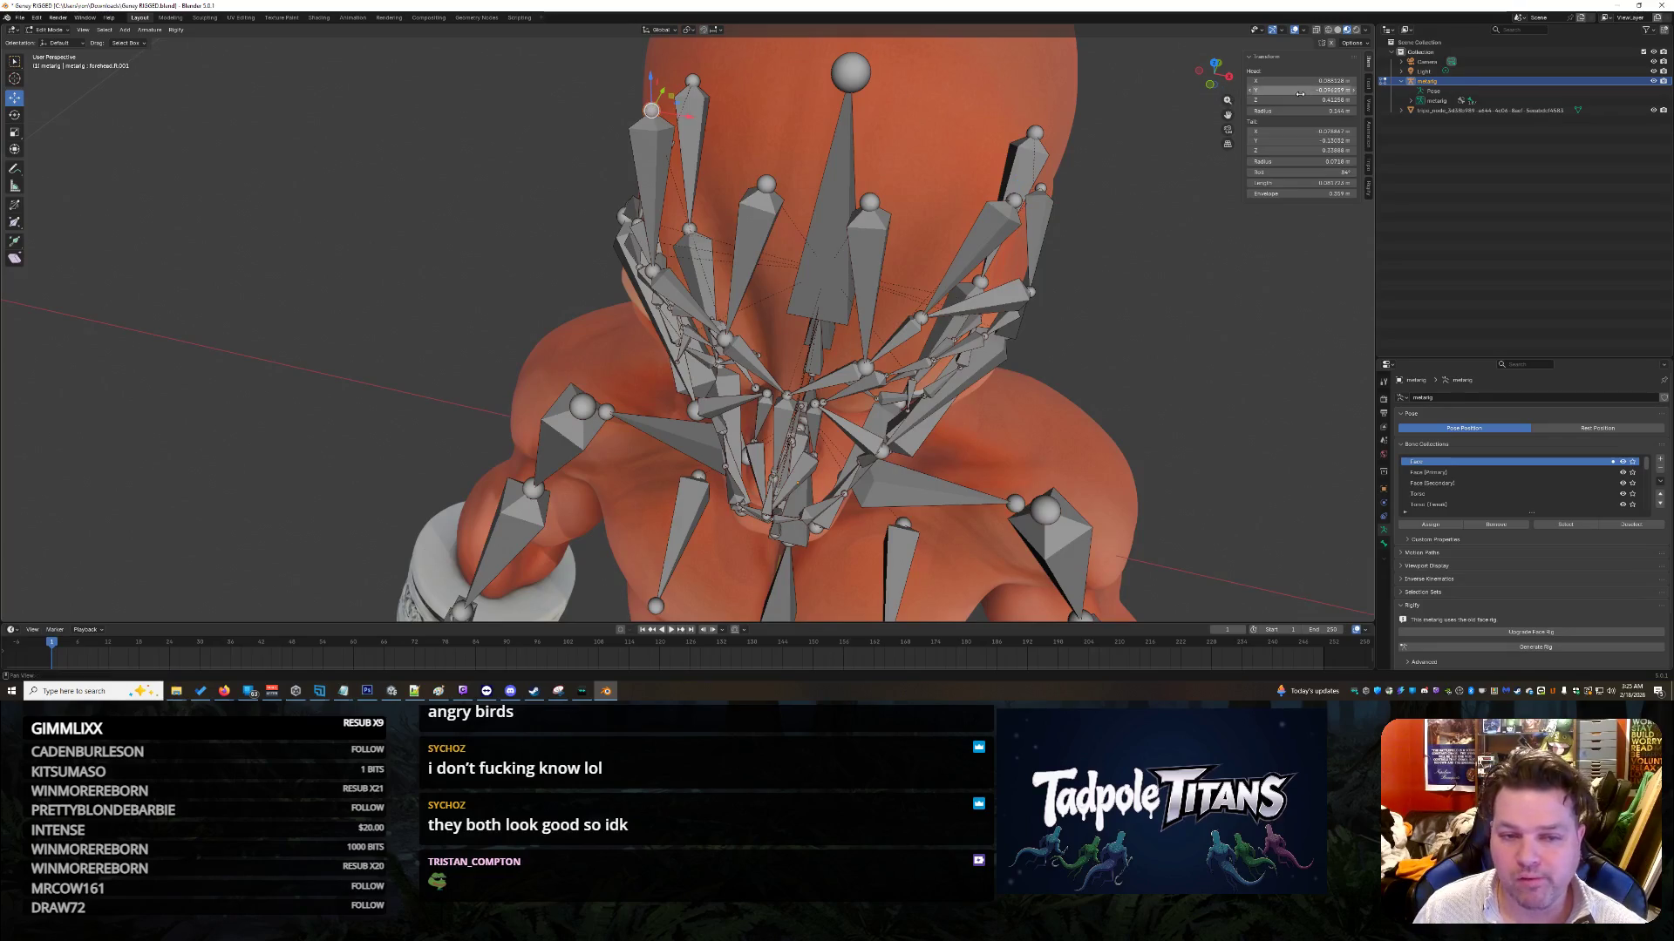
left_click(1307, 102)
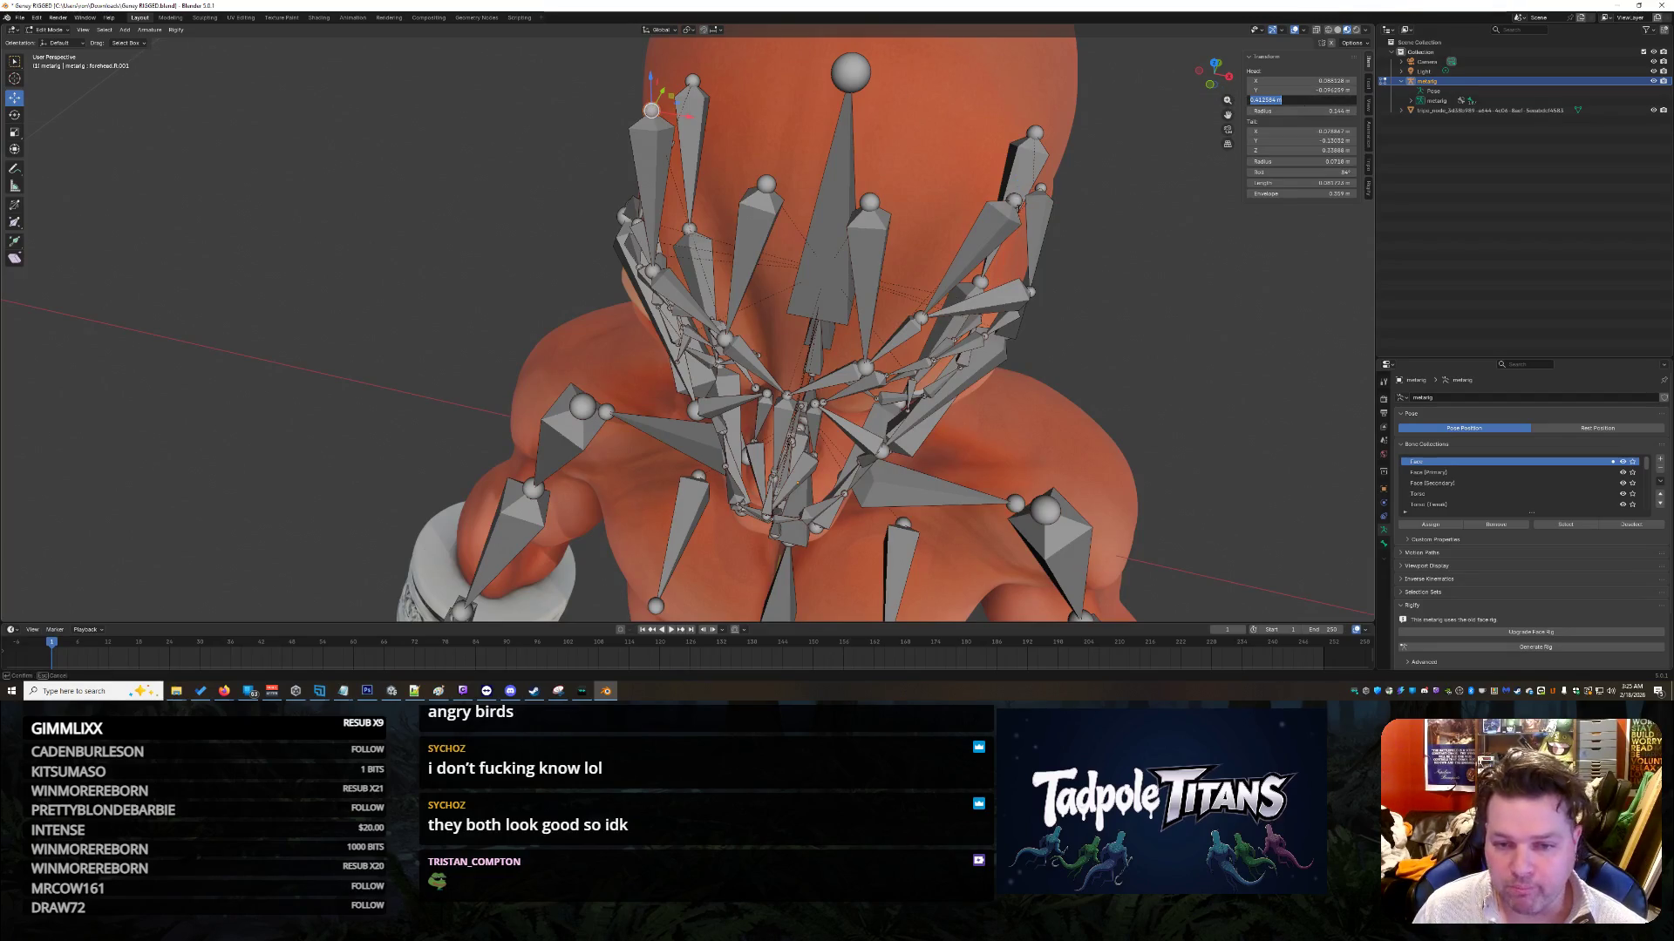
key("Return")
left_click(1013, 201)
left_click(1307, 102)
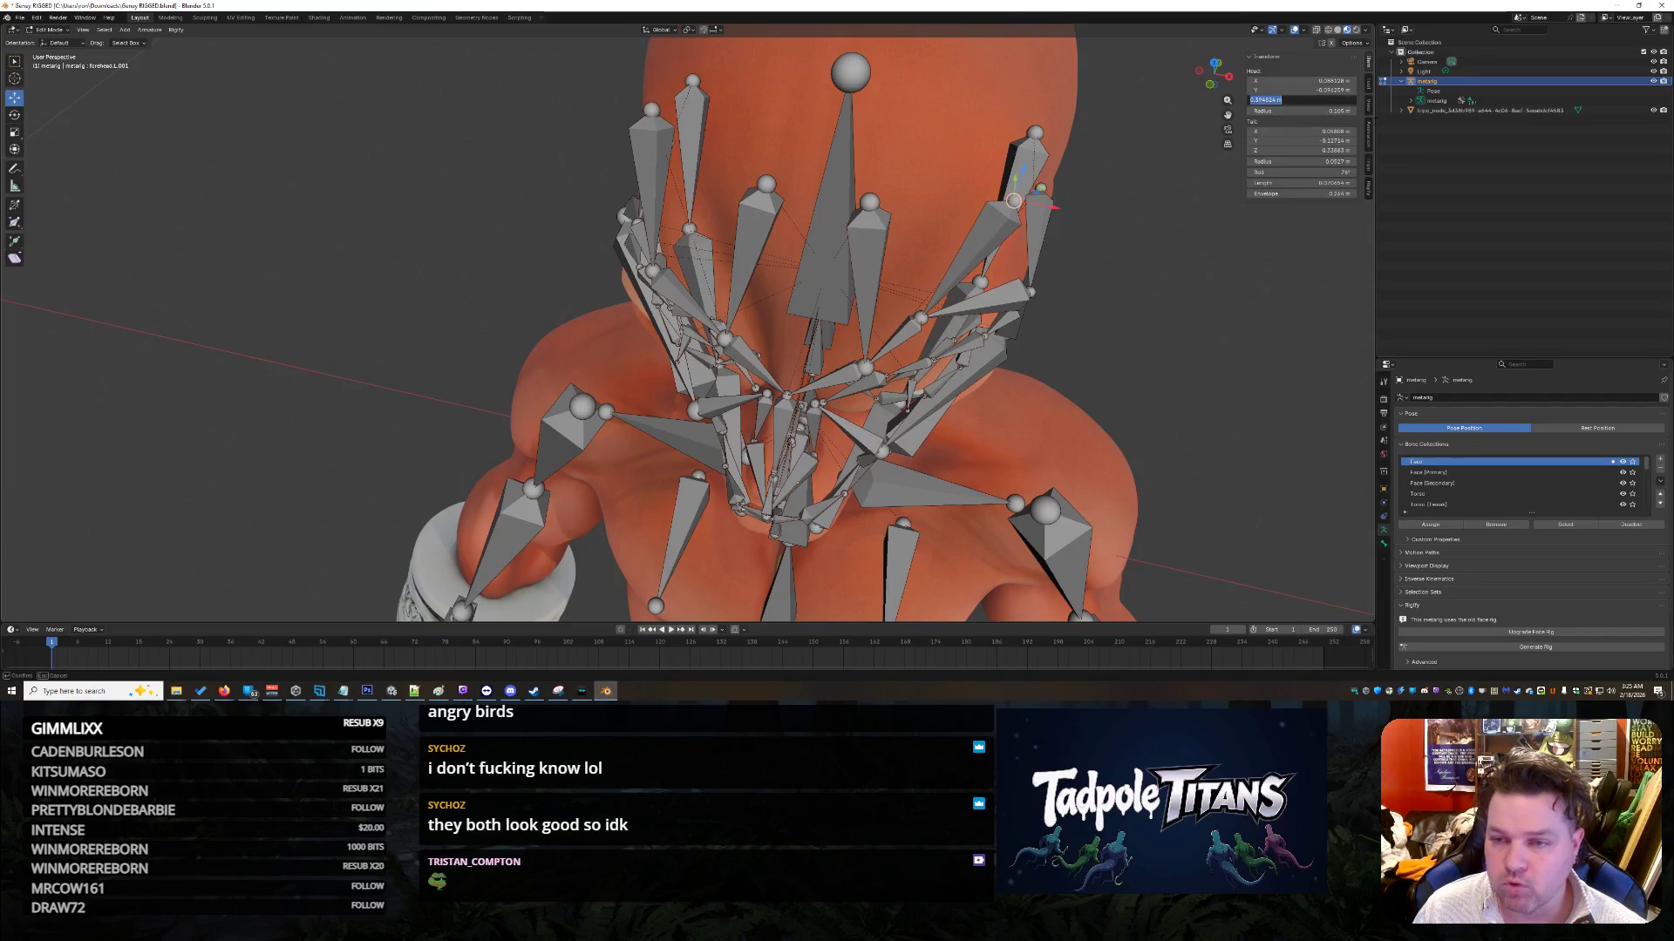
key("Return")
left_click(976, 298)
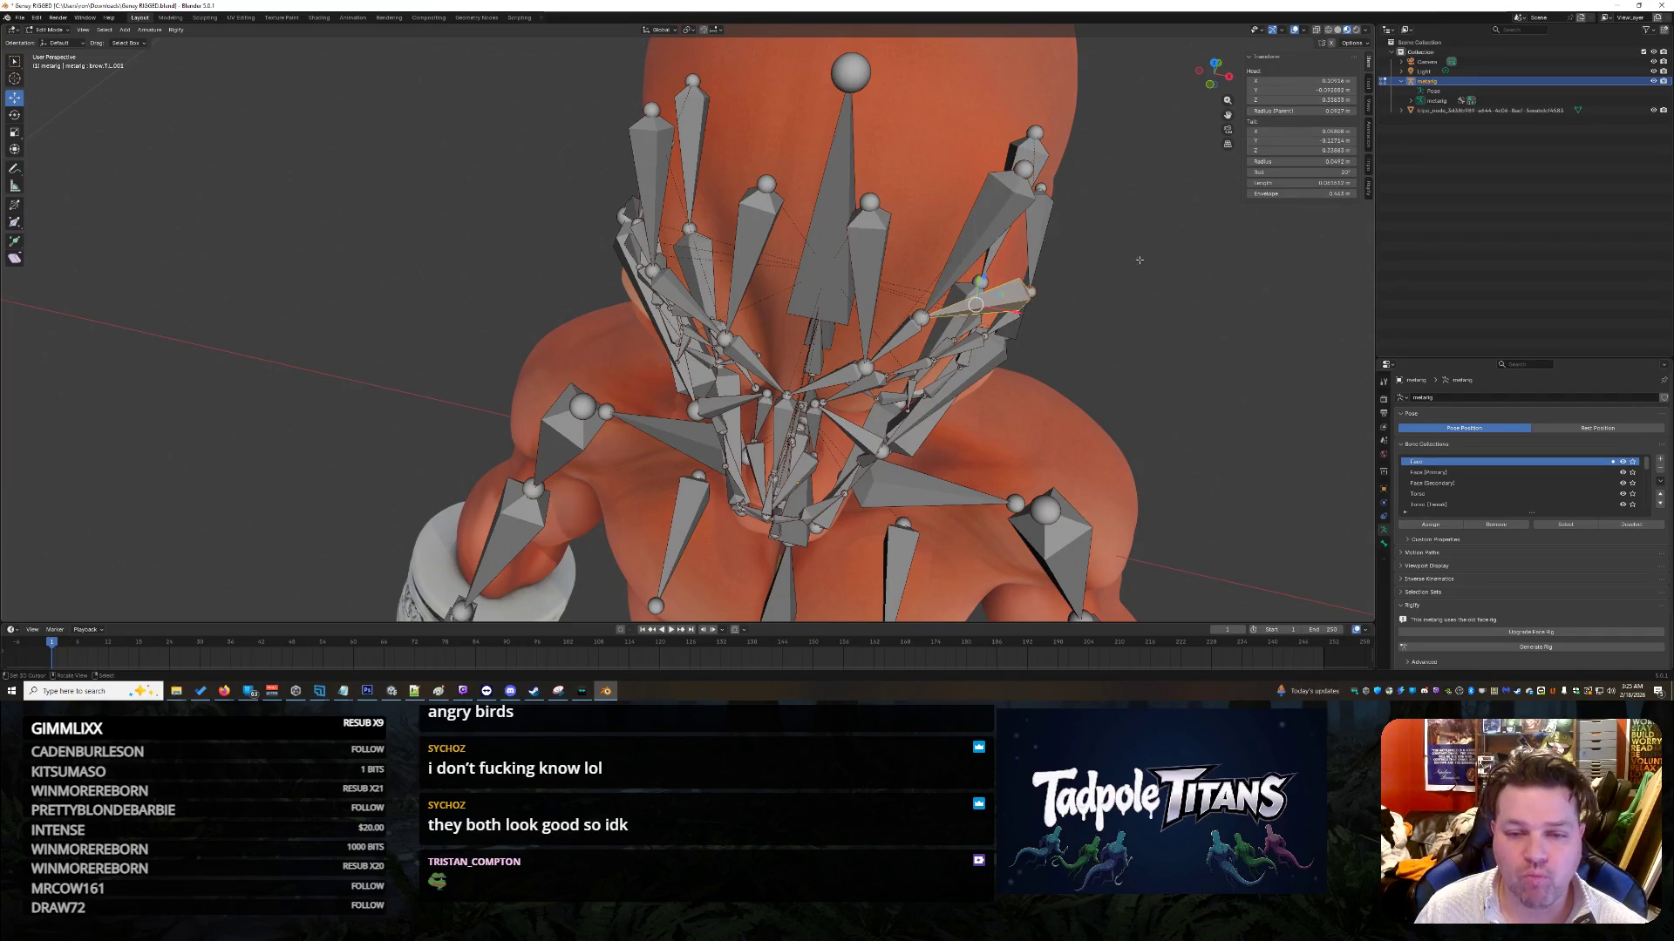
mouse_move(976, 298)
middle_mouse_down()
mouse_move(983, 232)
mouse_move(717, 212)
mouse_move(802, 222)
middle_mouse_up()
scroll(844, 228, "up", 5)
scroll(844, 228, "down", 5)
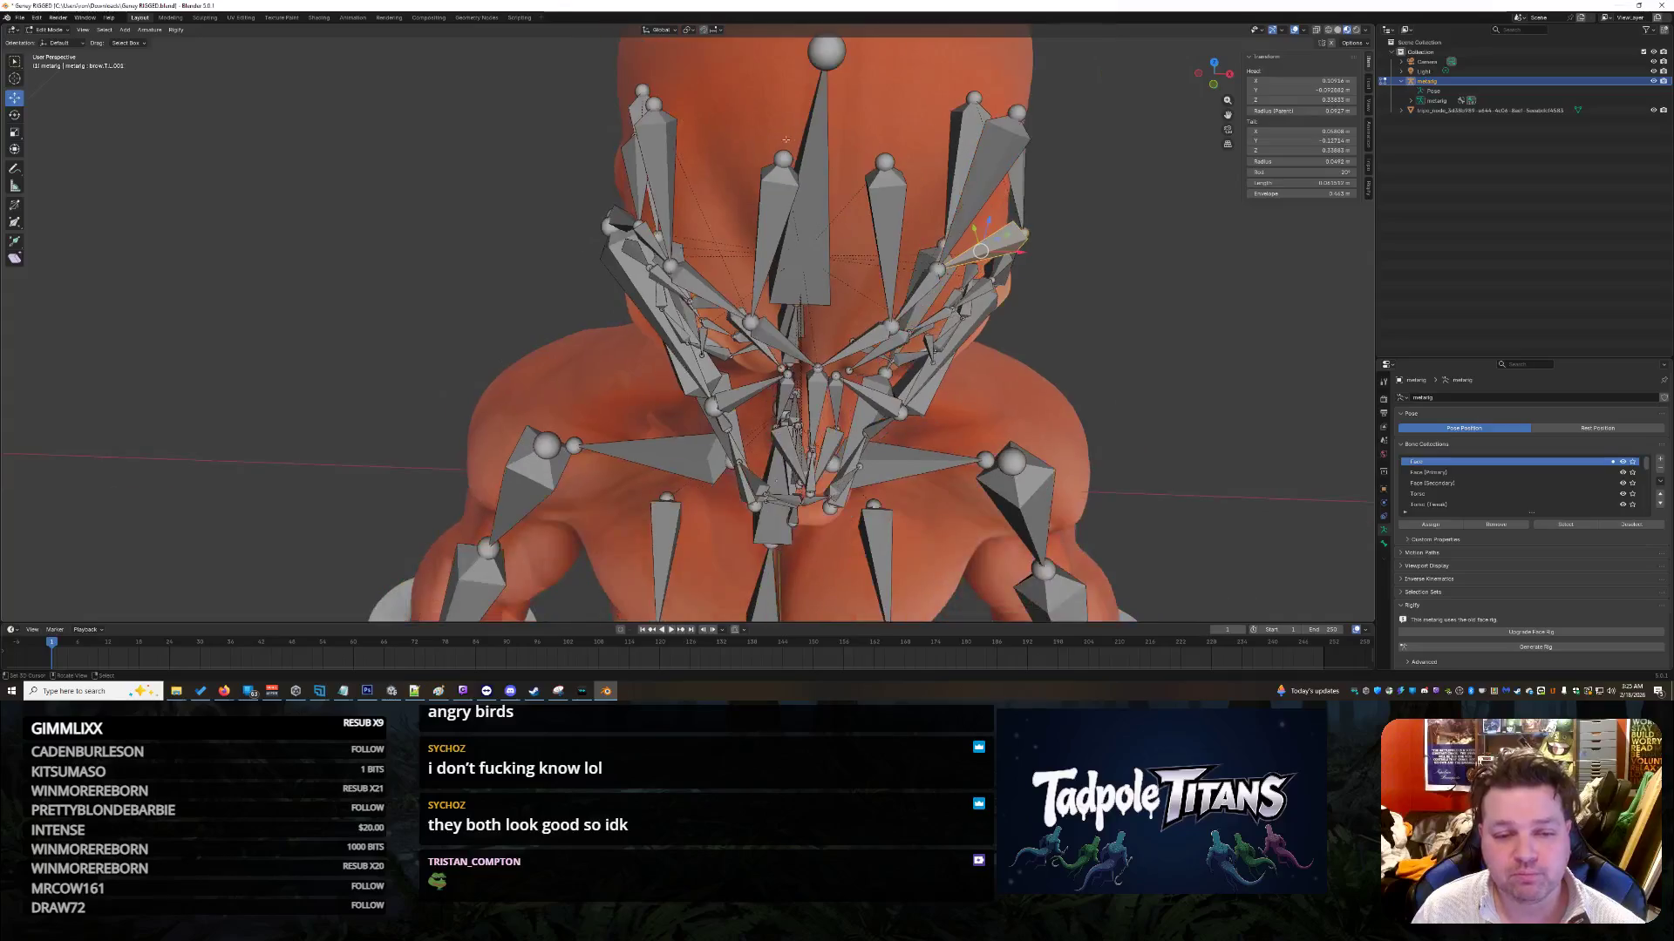
Step: Nudge the forehead.R bone's head slightly, checking it from side and front views
left_click(784, 159)
left_click_drag(787, 135, 748, 97)
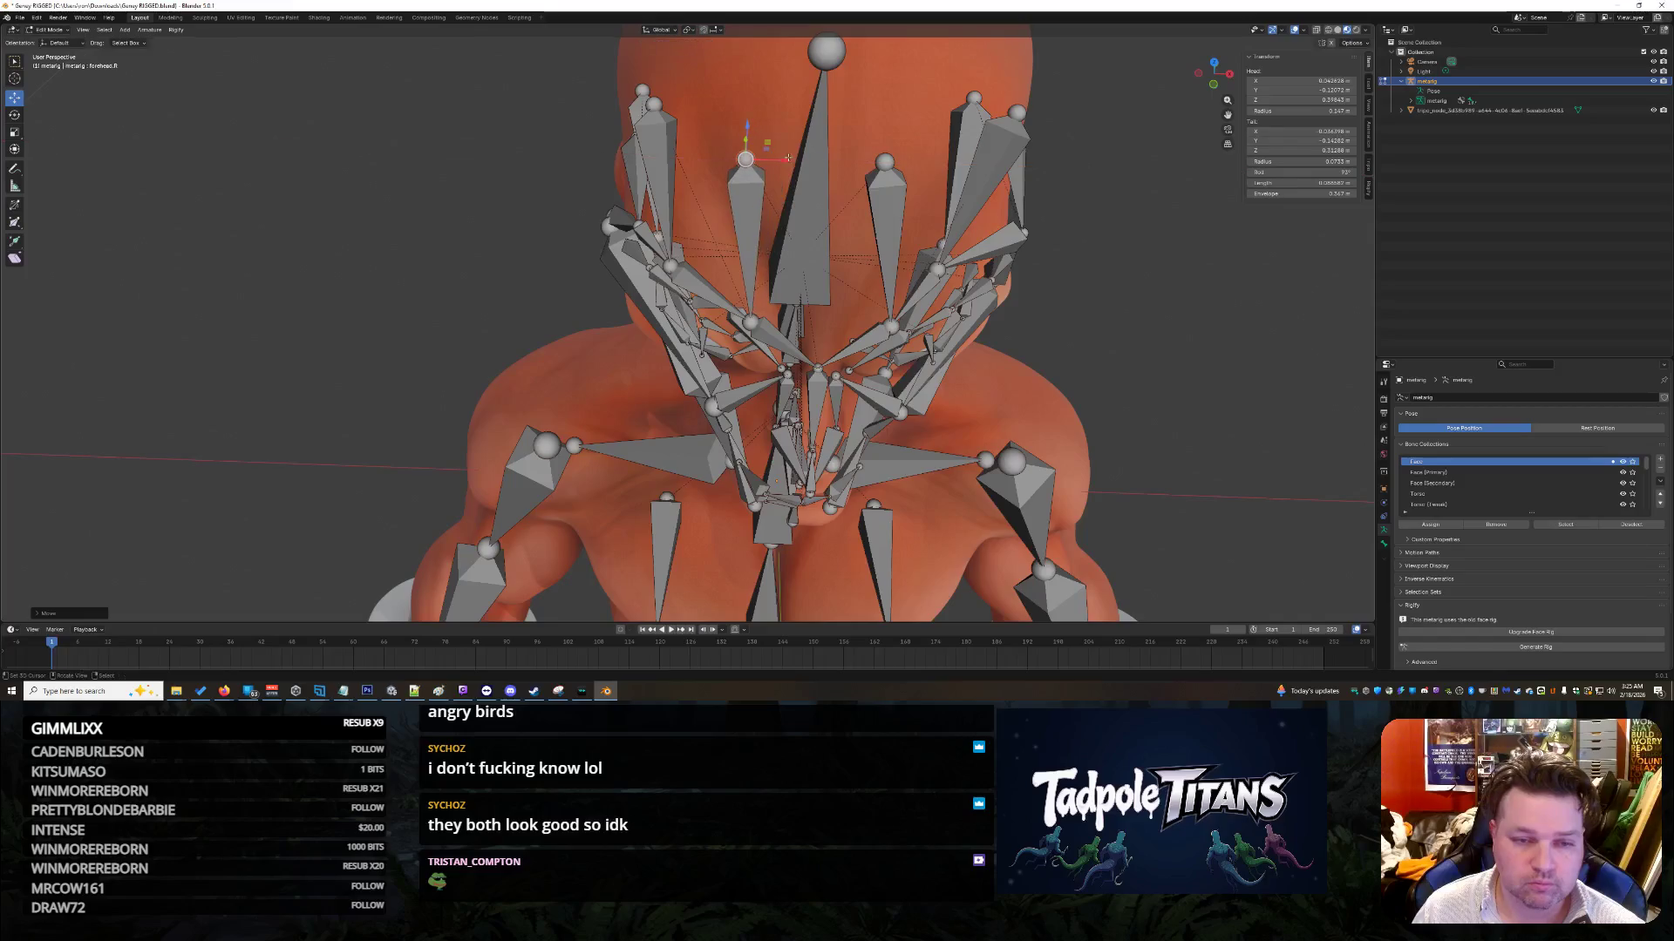
mouse_move(760, 74)
middle_mouse_down()
mouse_move(911, 132)
mouse_move(753, 91)
middle_mouse_up()
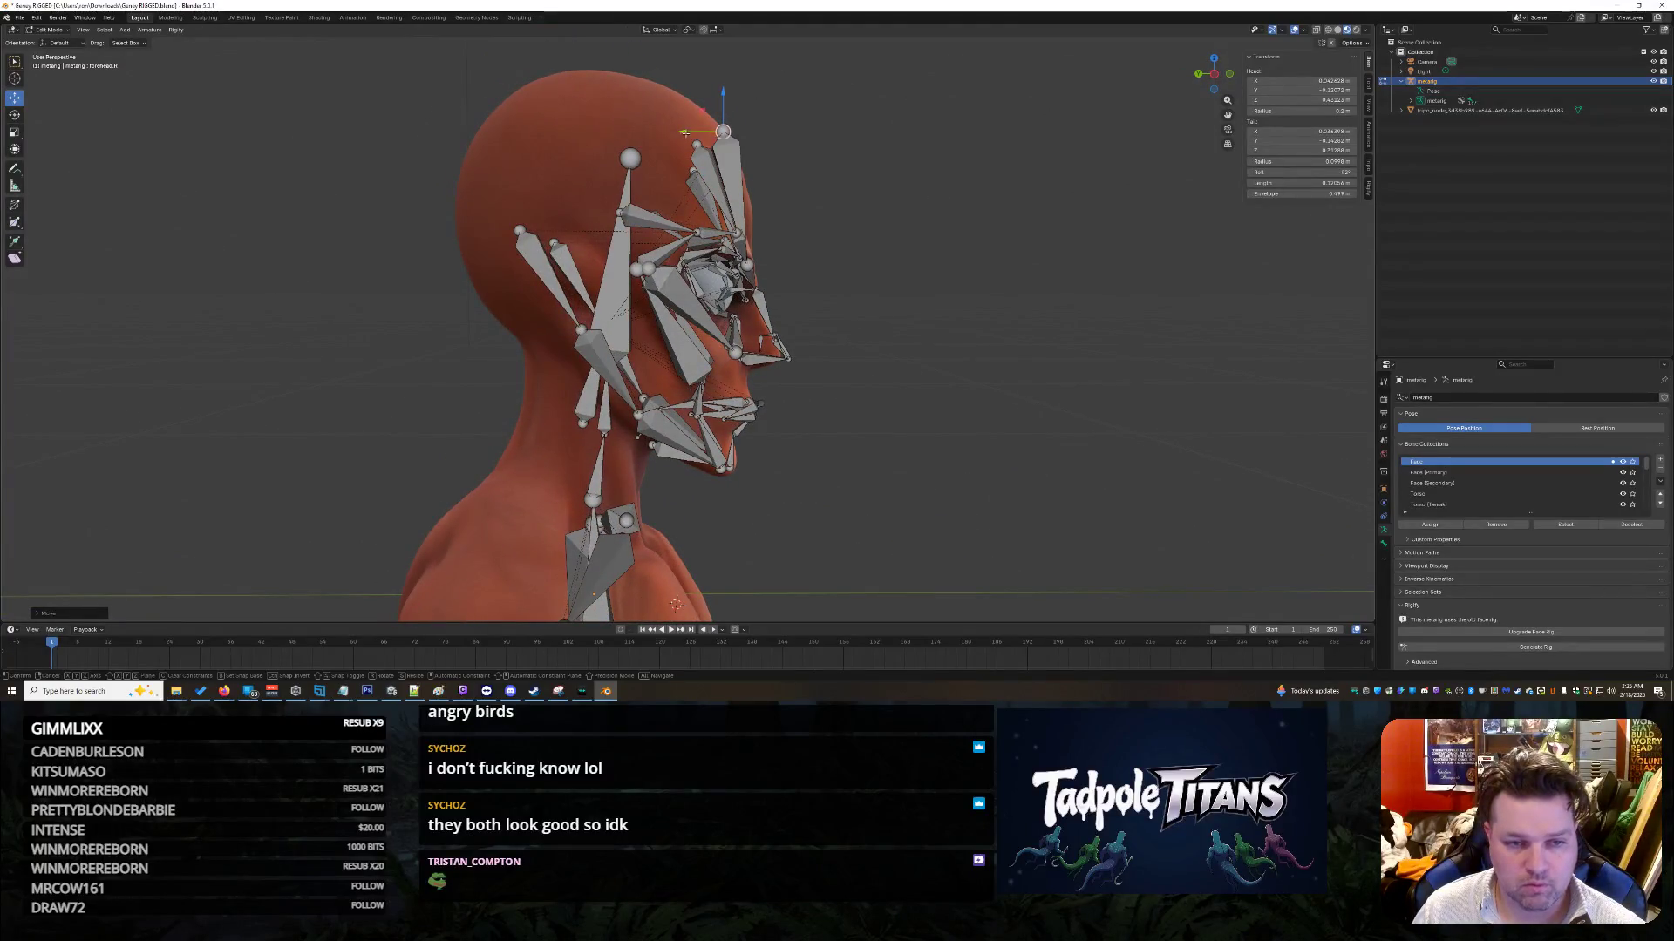
left_click_drag(687, 135, 689, 134)
middle_click_drag(733, 146, 841, 162)
middle_click_drag(835, 225, 880, 273)
Step: Select forehead.L, commit its Head X, and set Head Y to -0.12203 m
left_click(812, 191)
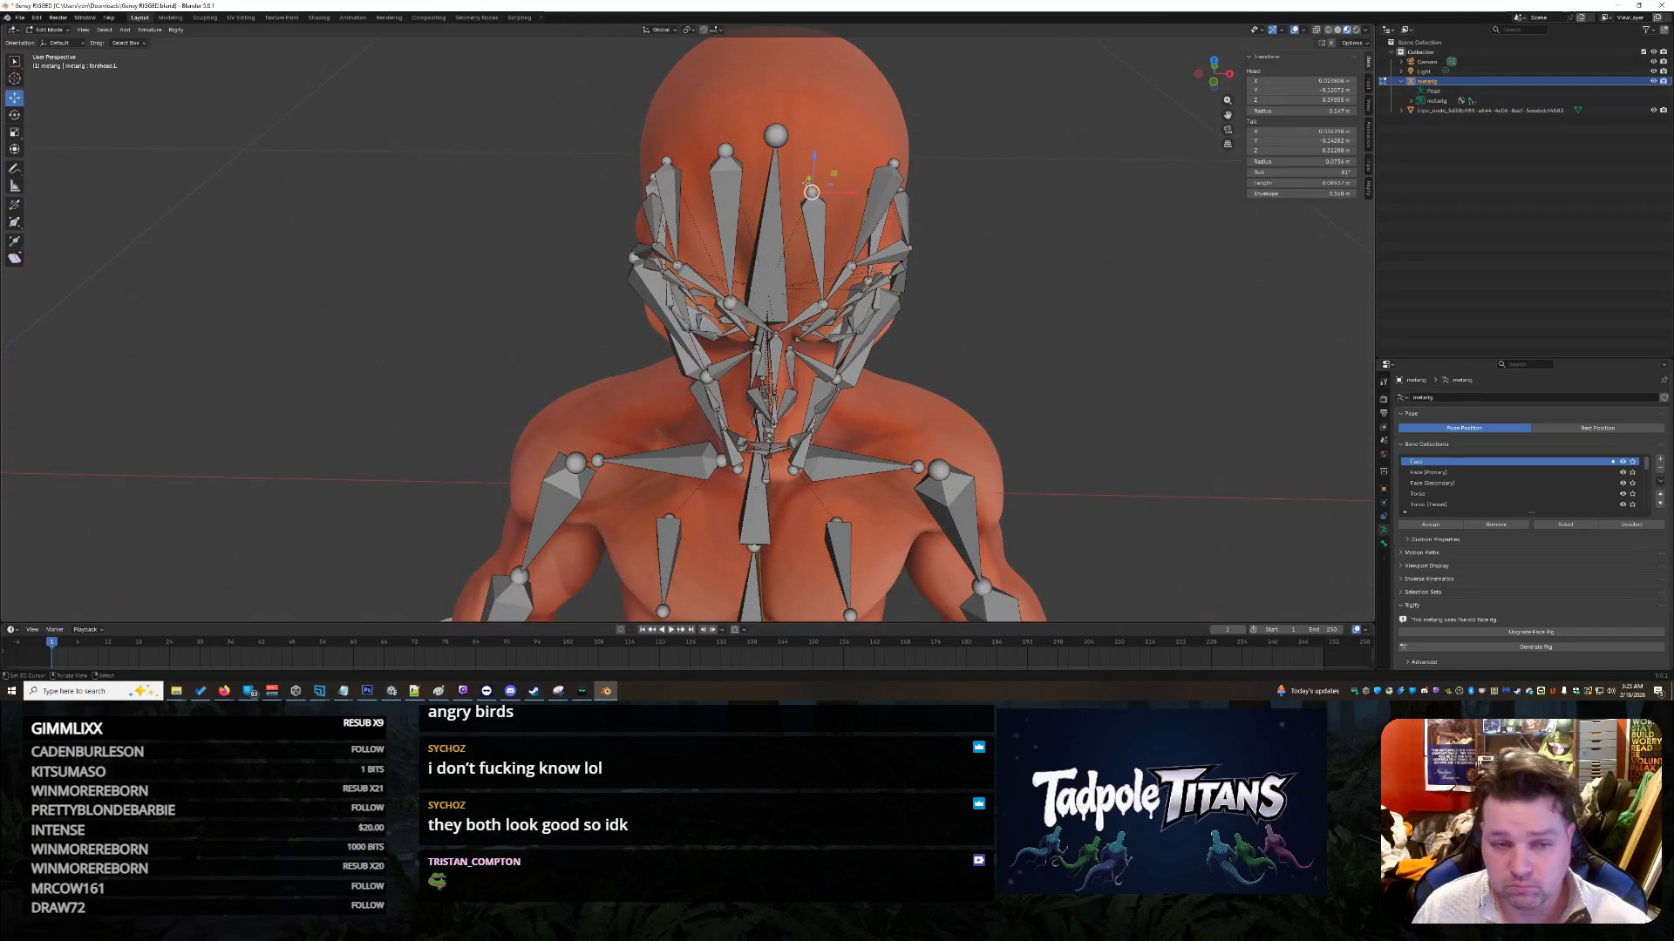
left_click(1303, 80)
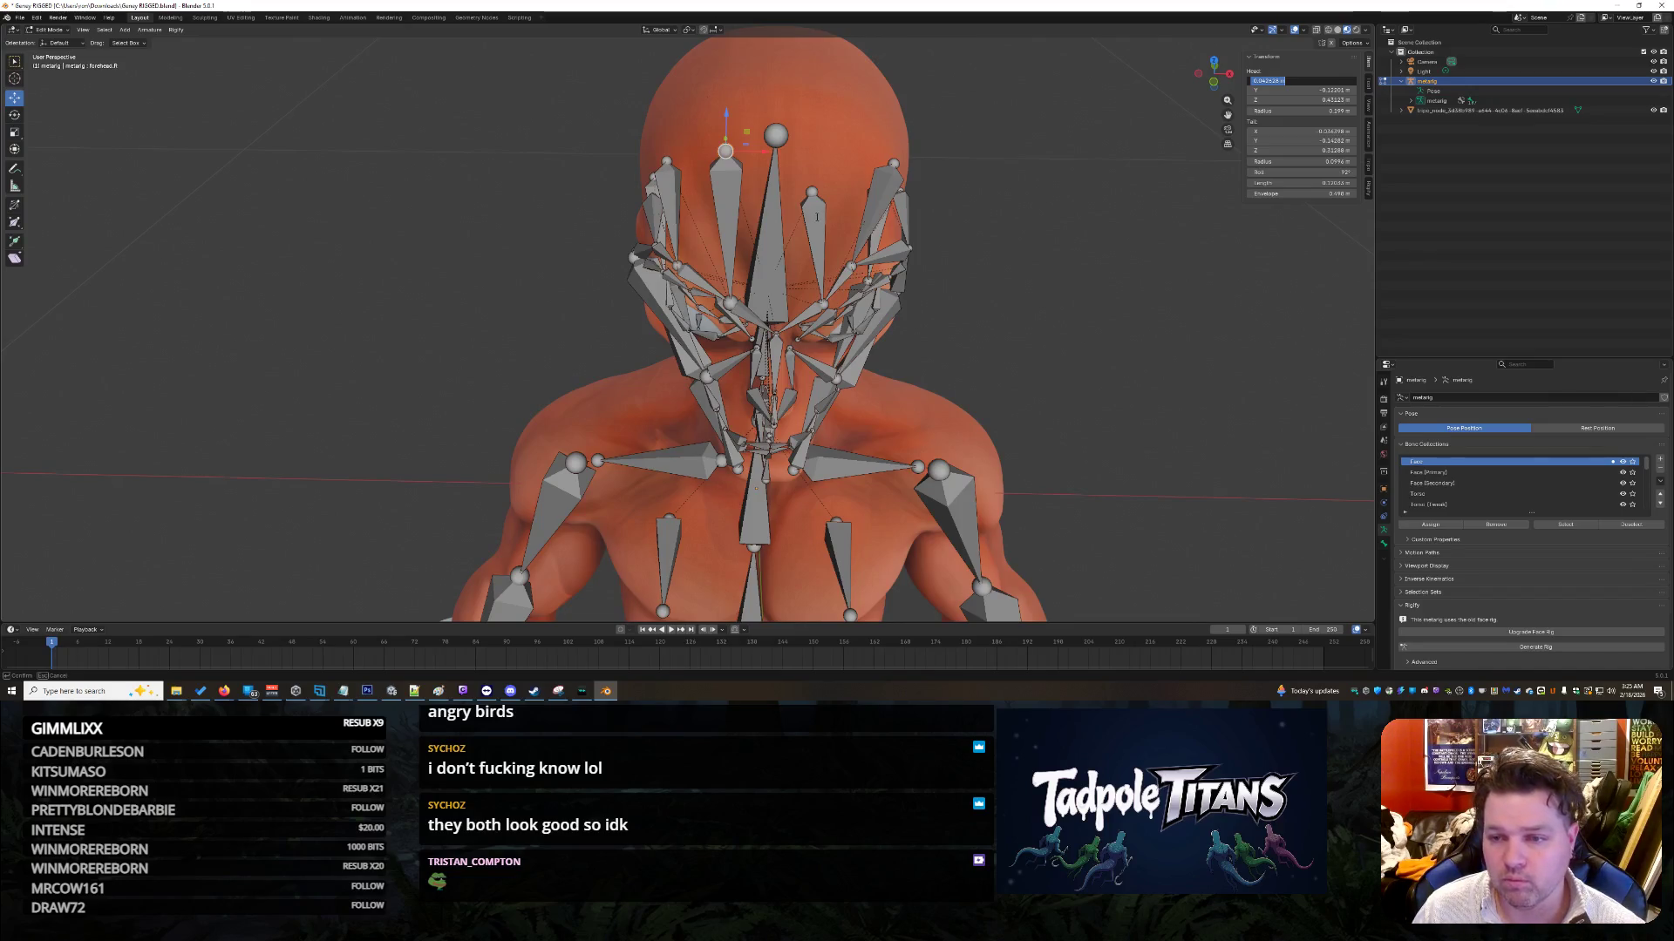
key("Return")
left_click(810, 213)
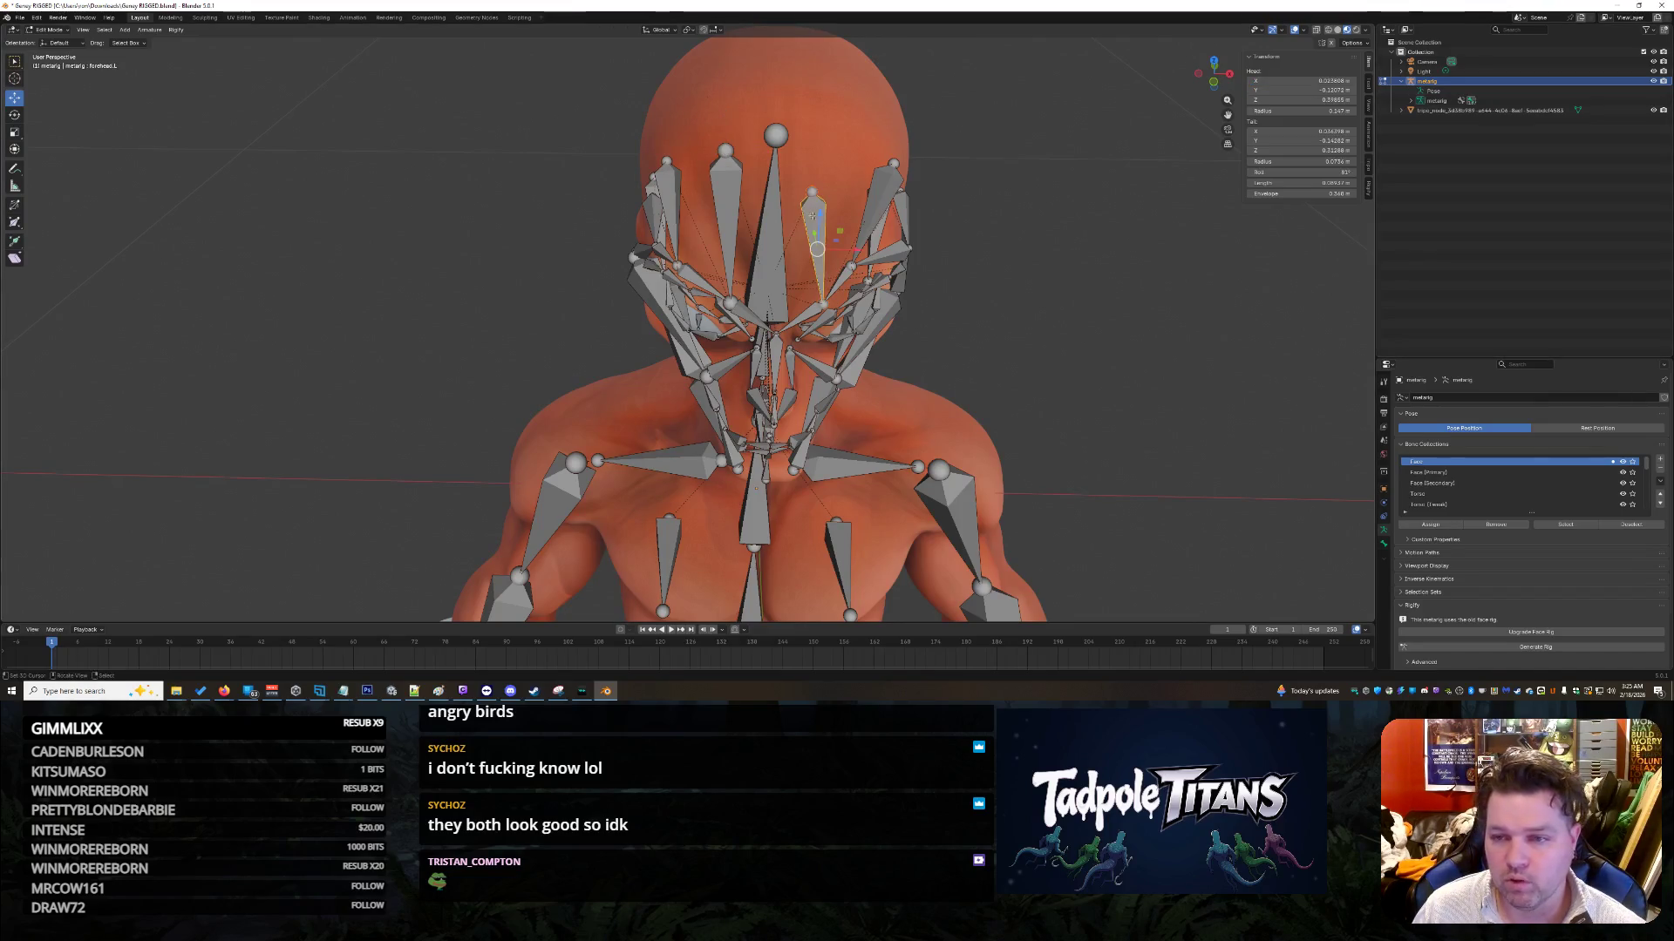
left_click(1281, 80)
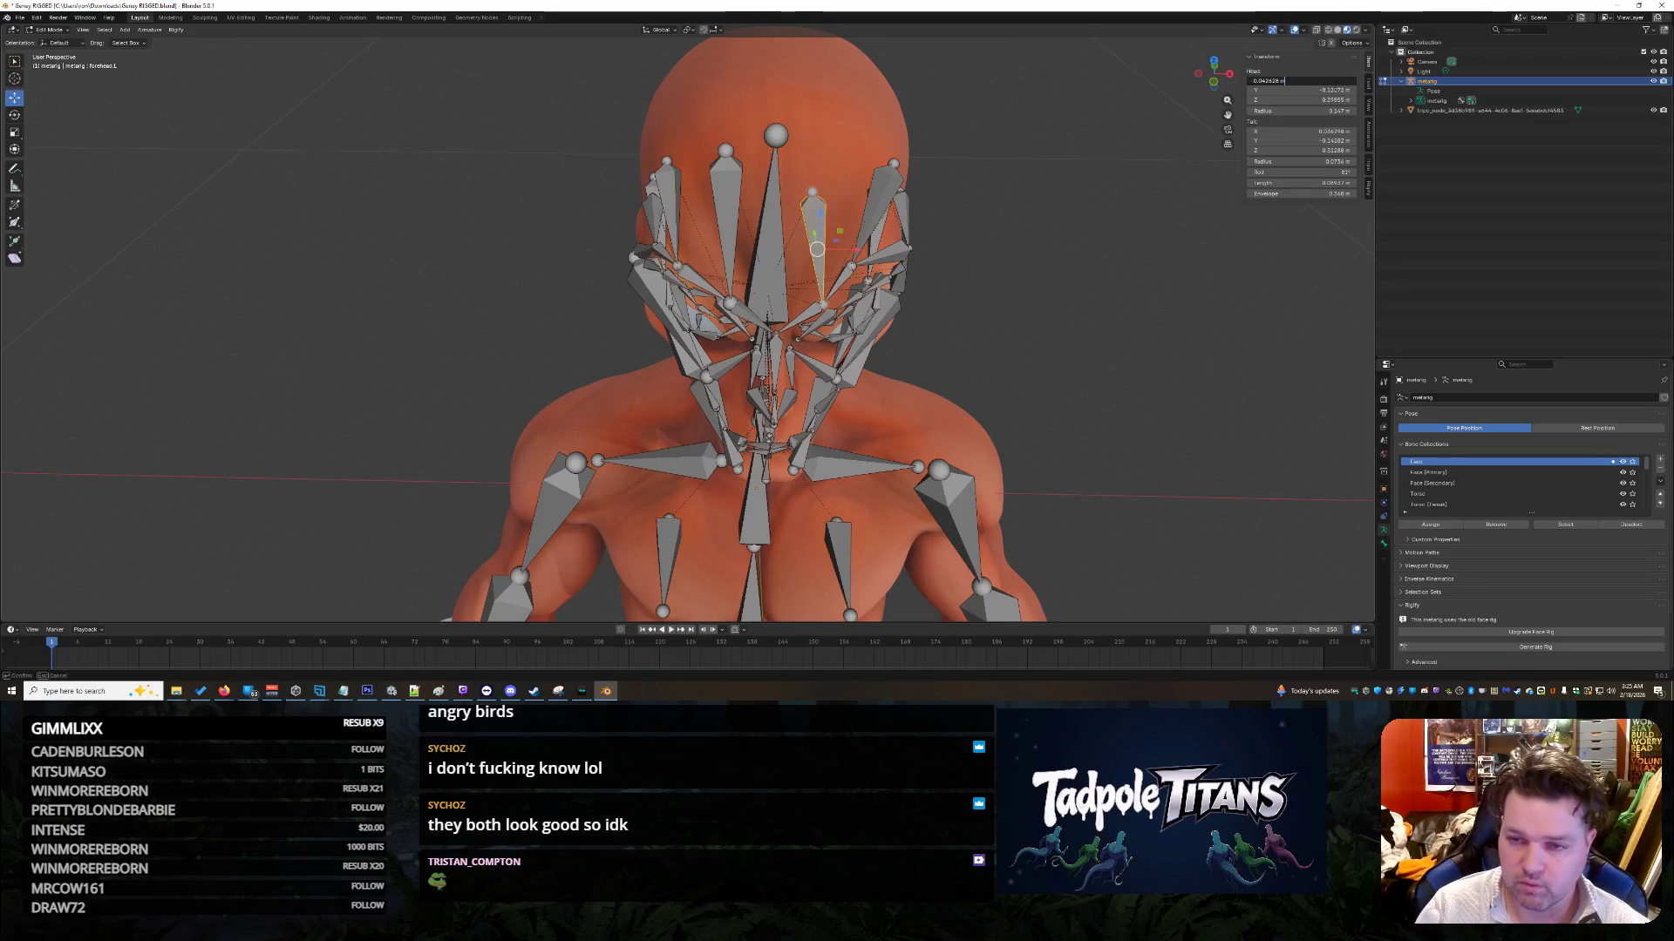
key("Return")
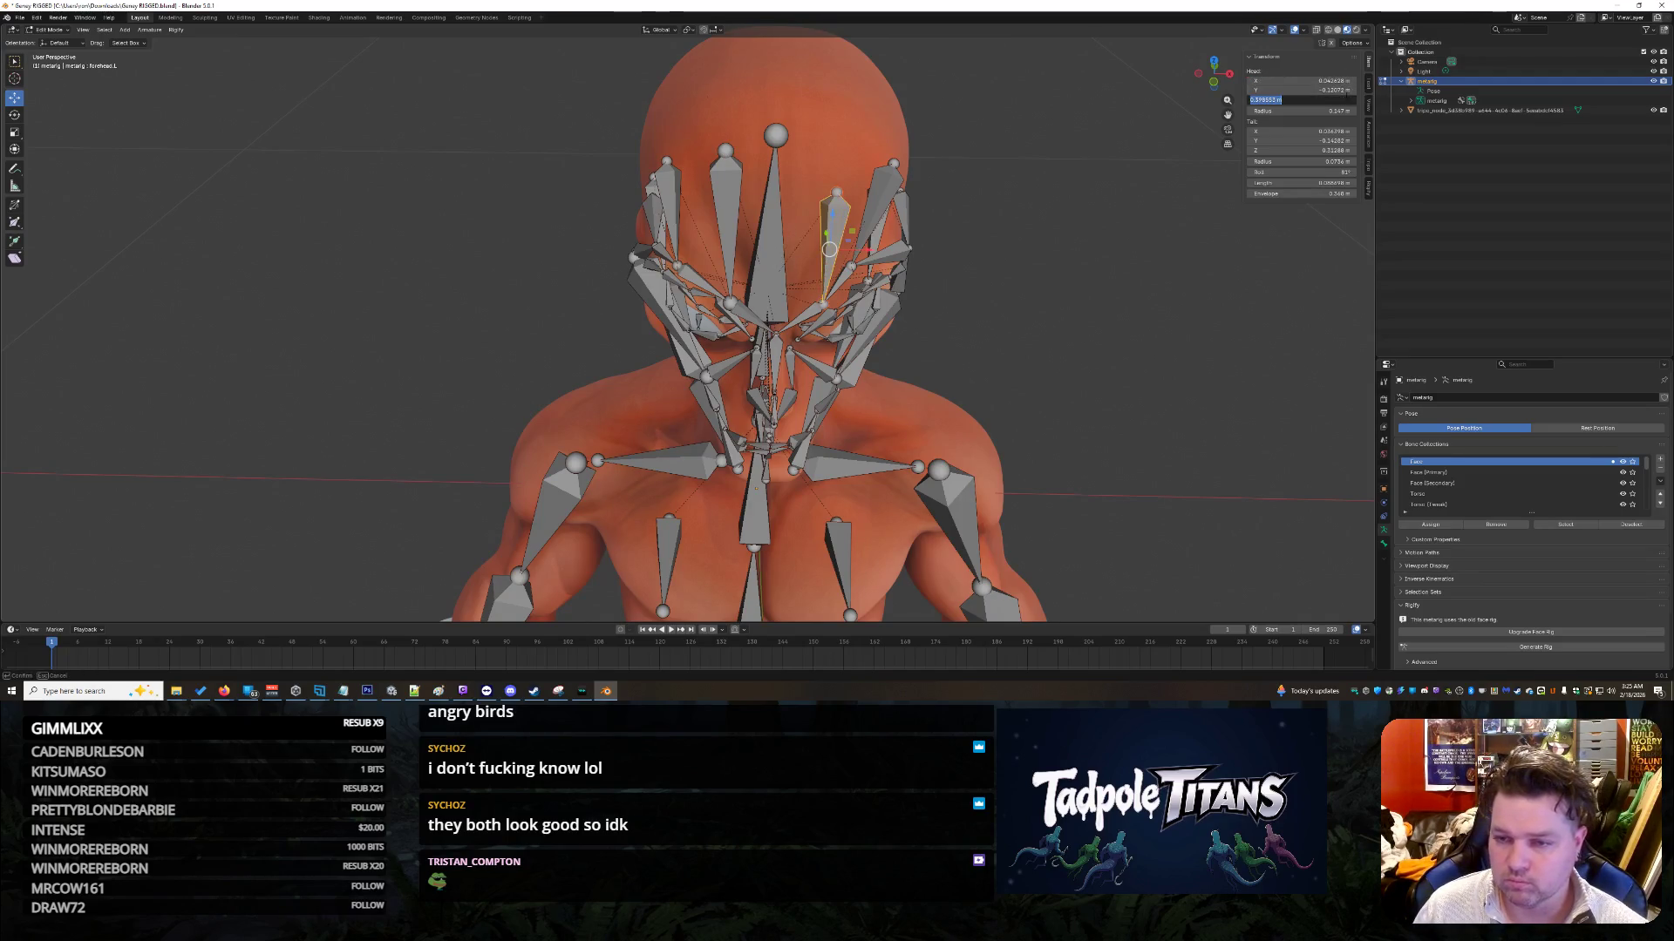
left_click(1345, 91)
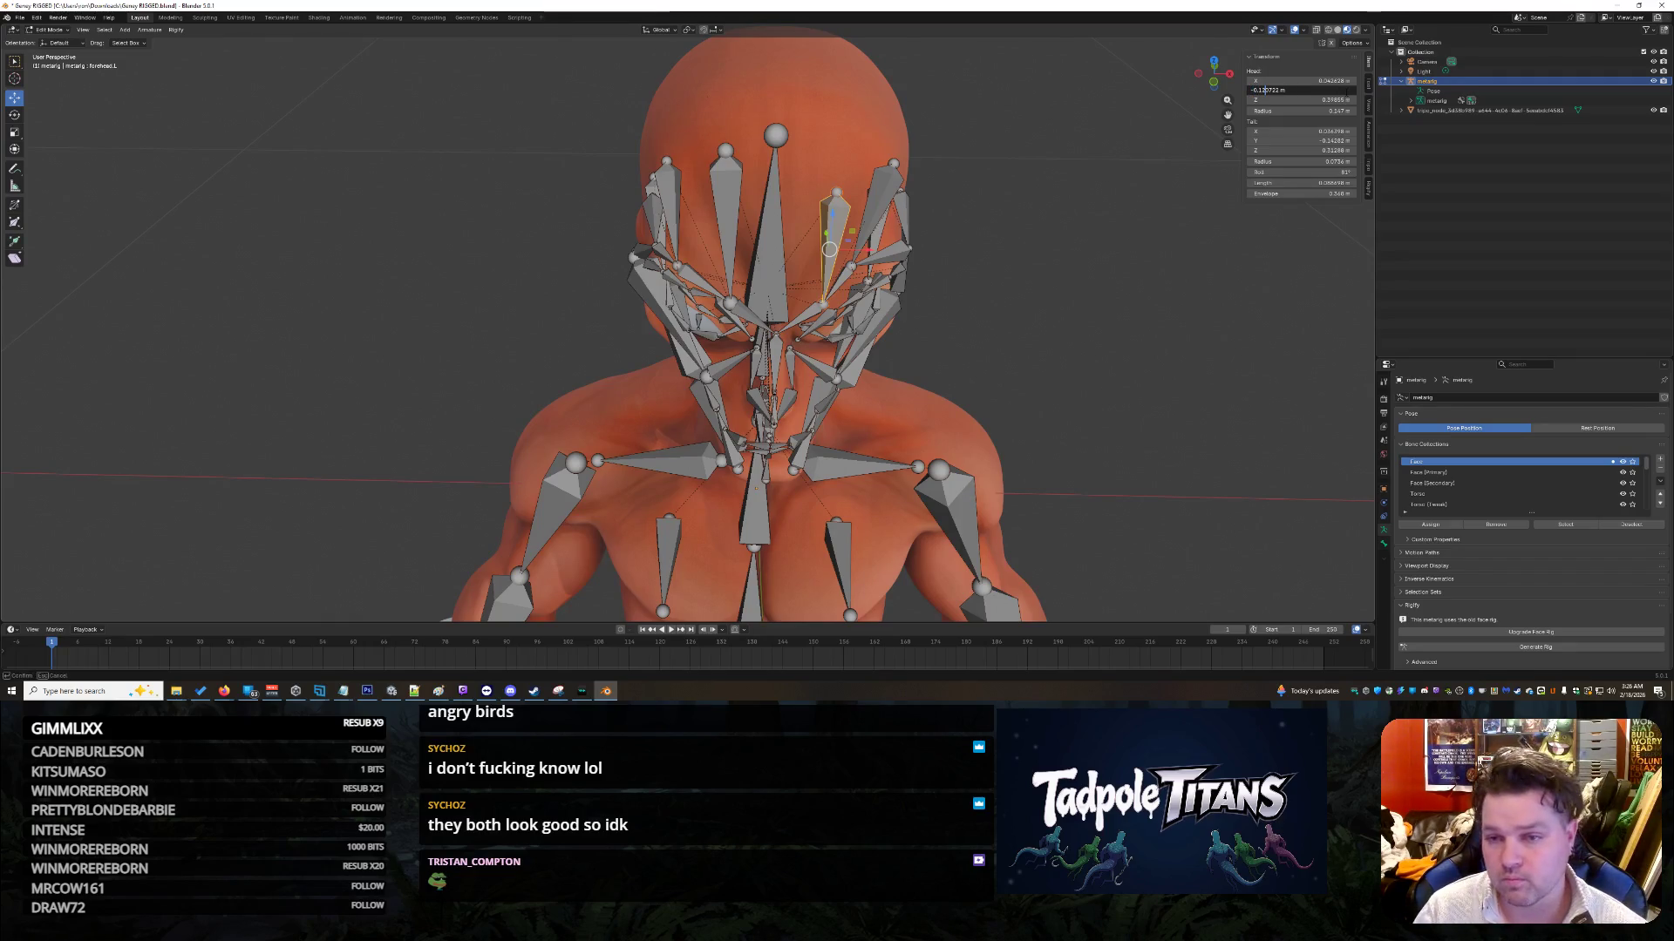
key("Right")
key("Right")
key("BackSpace")
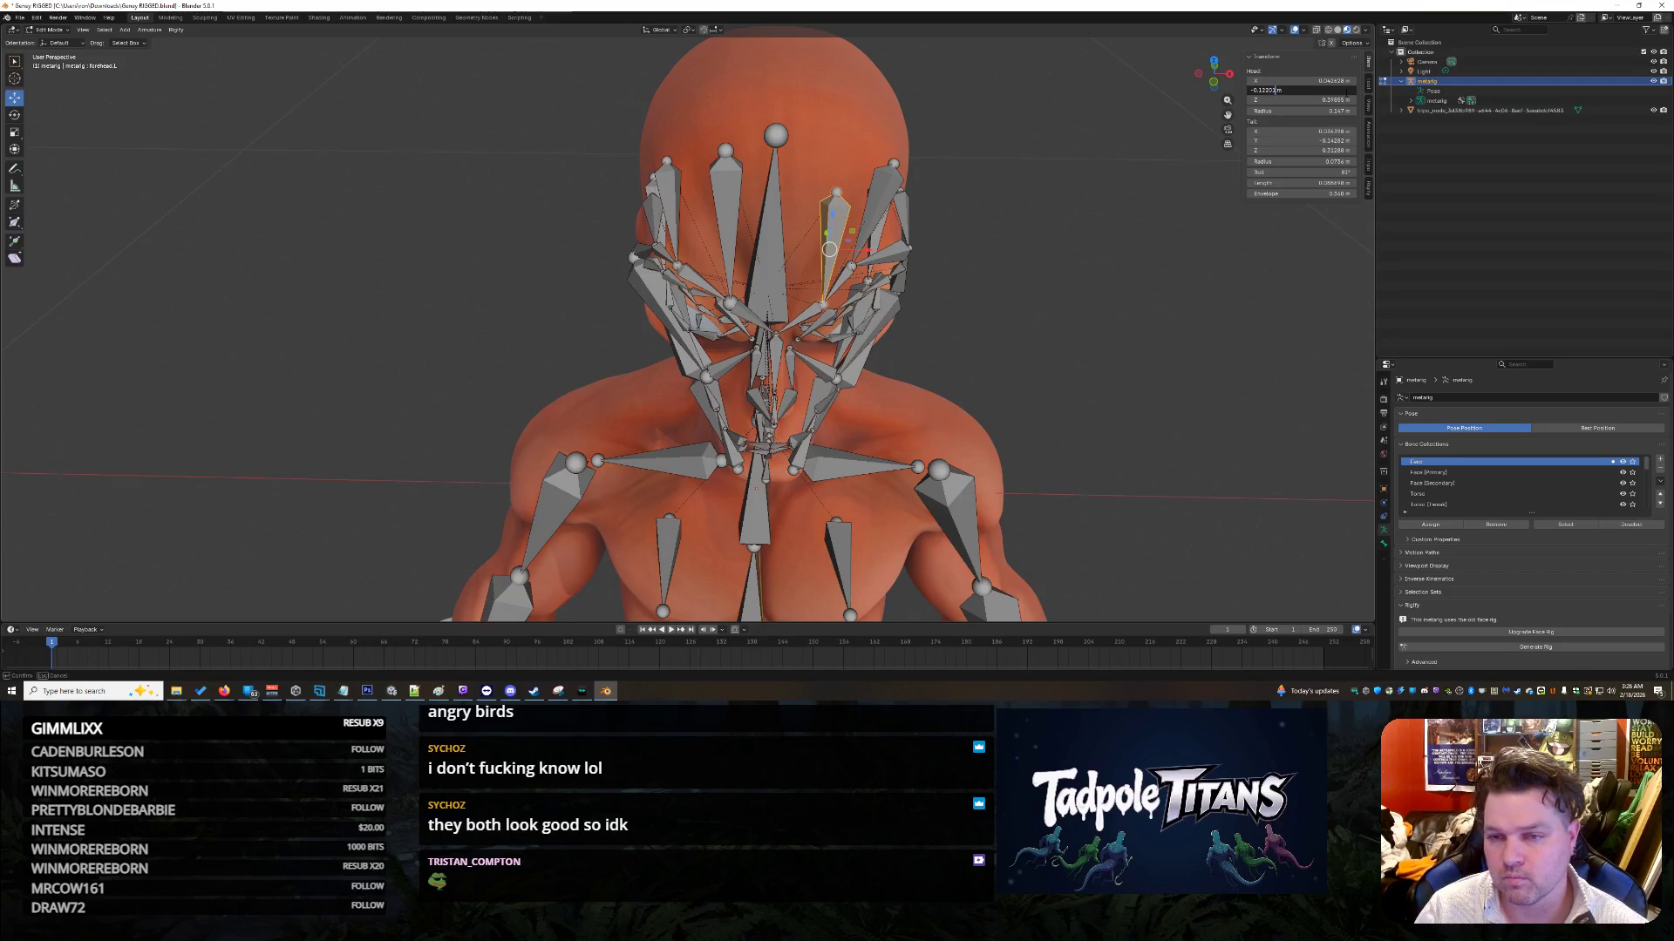
key("Return")
Step: Set forehead.L's Head Z to 0.43123 m, raising the bone head
left_click(1347, 98)
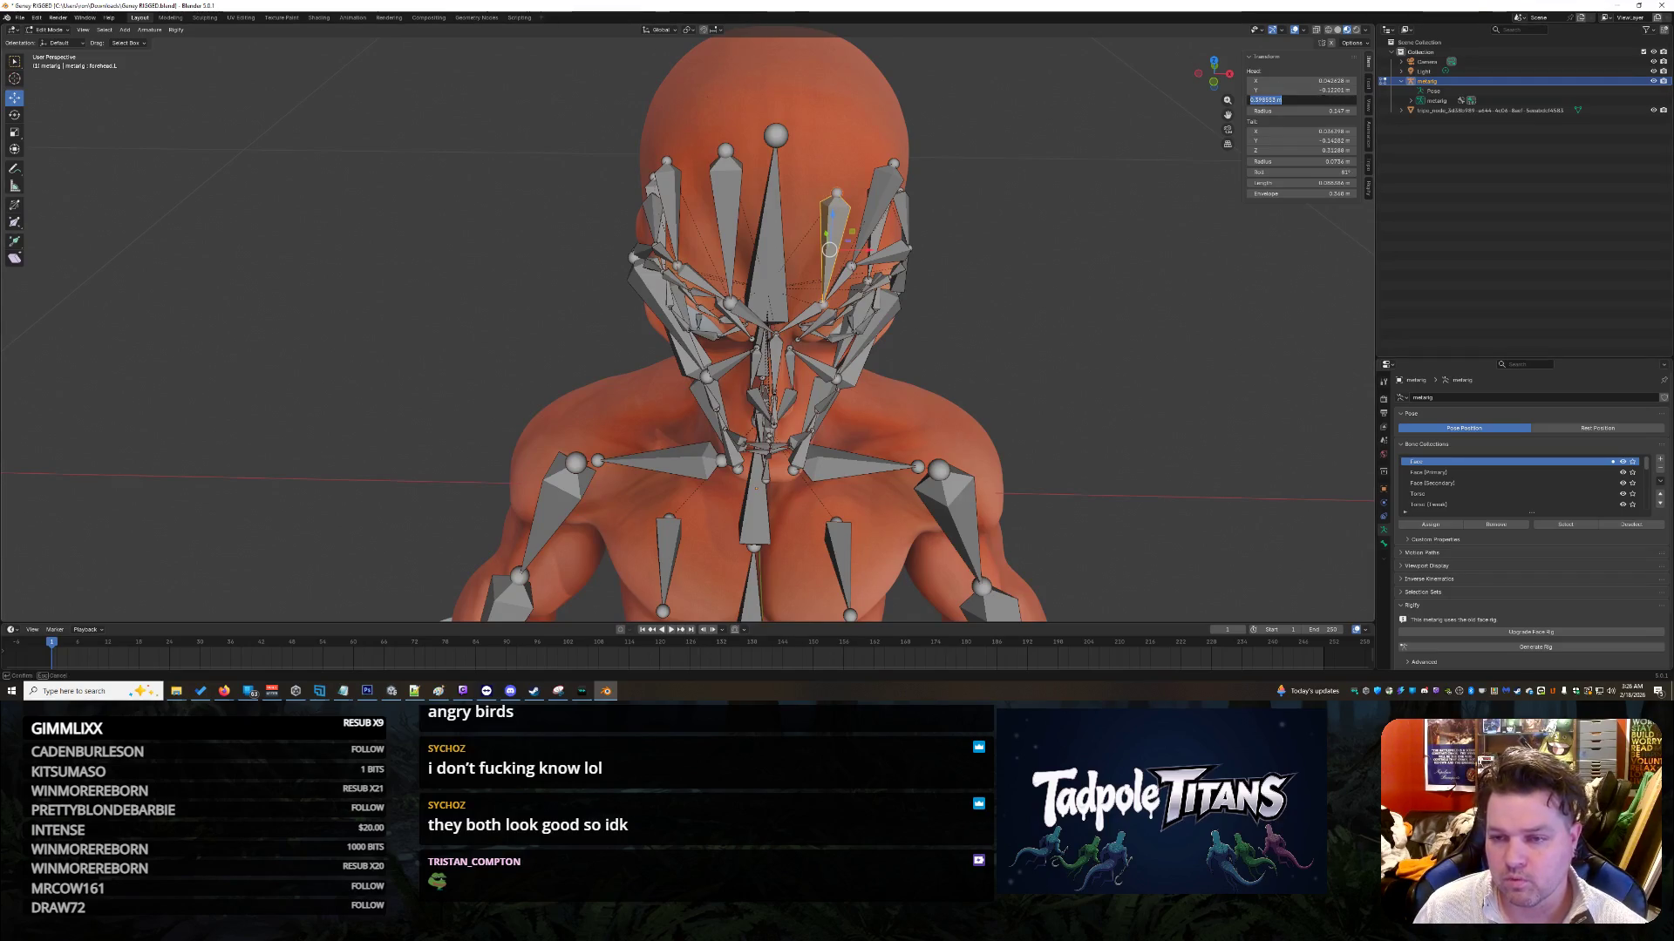
key("BackSpace")
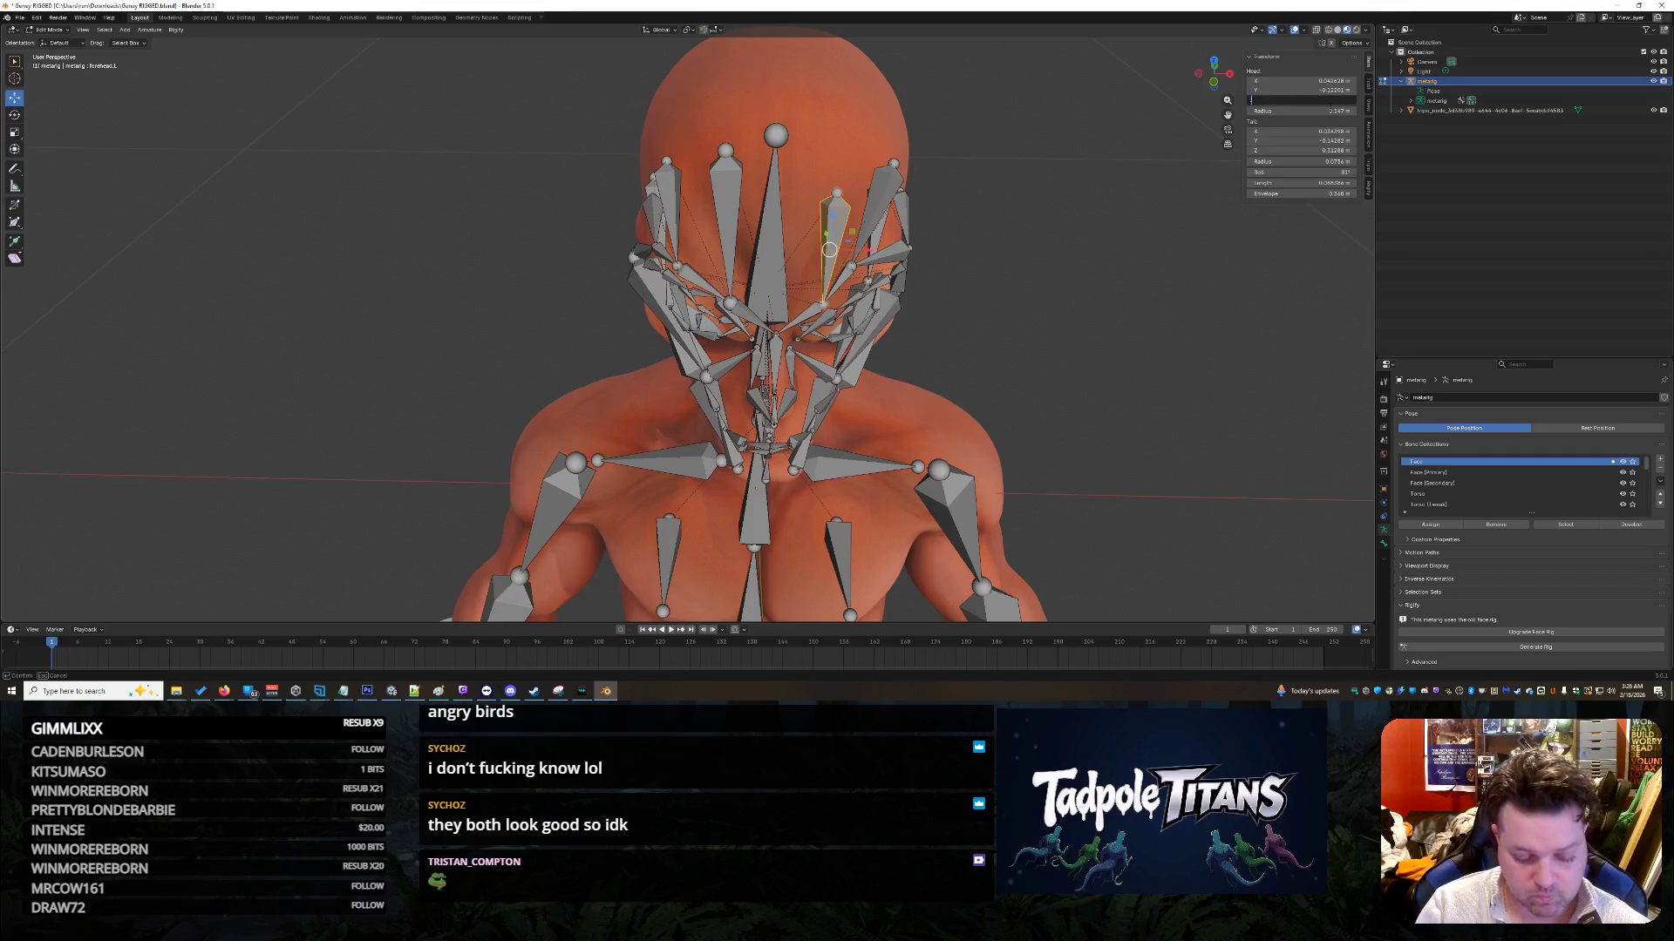
type("0.39855")
key("Return")
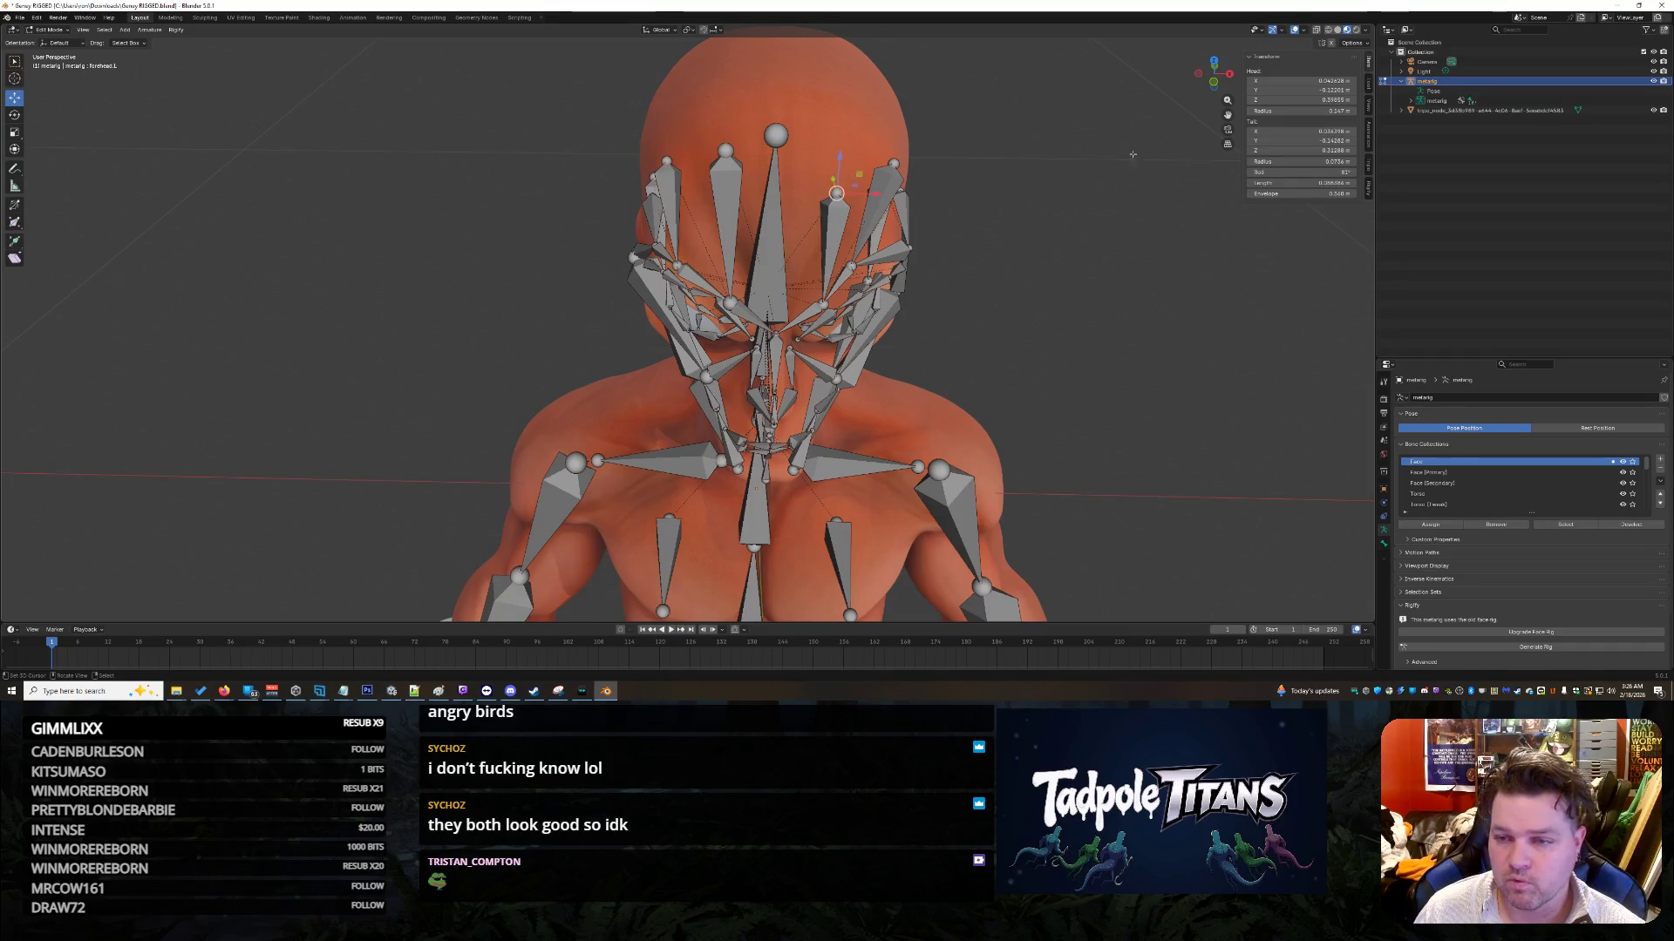
left_click(1294, 100)
type("-.43125")
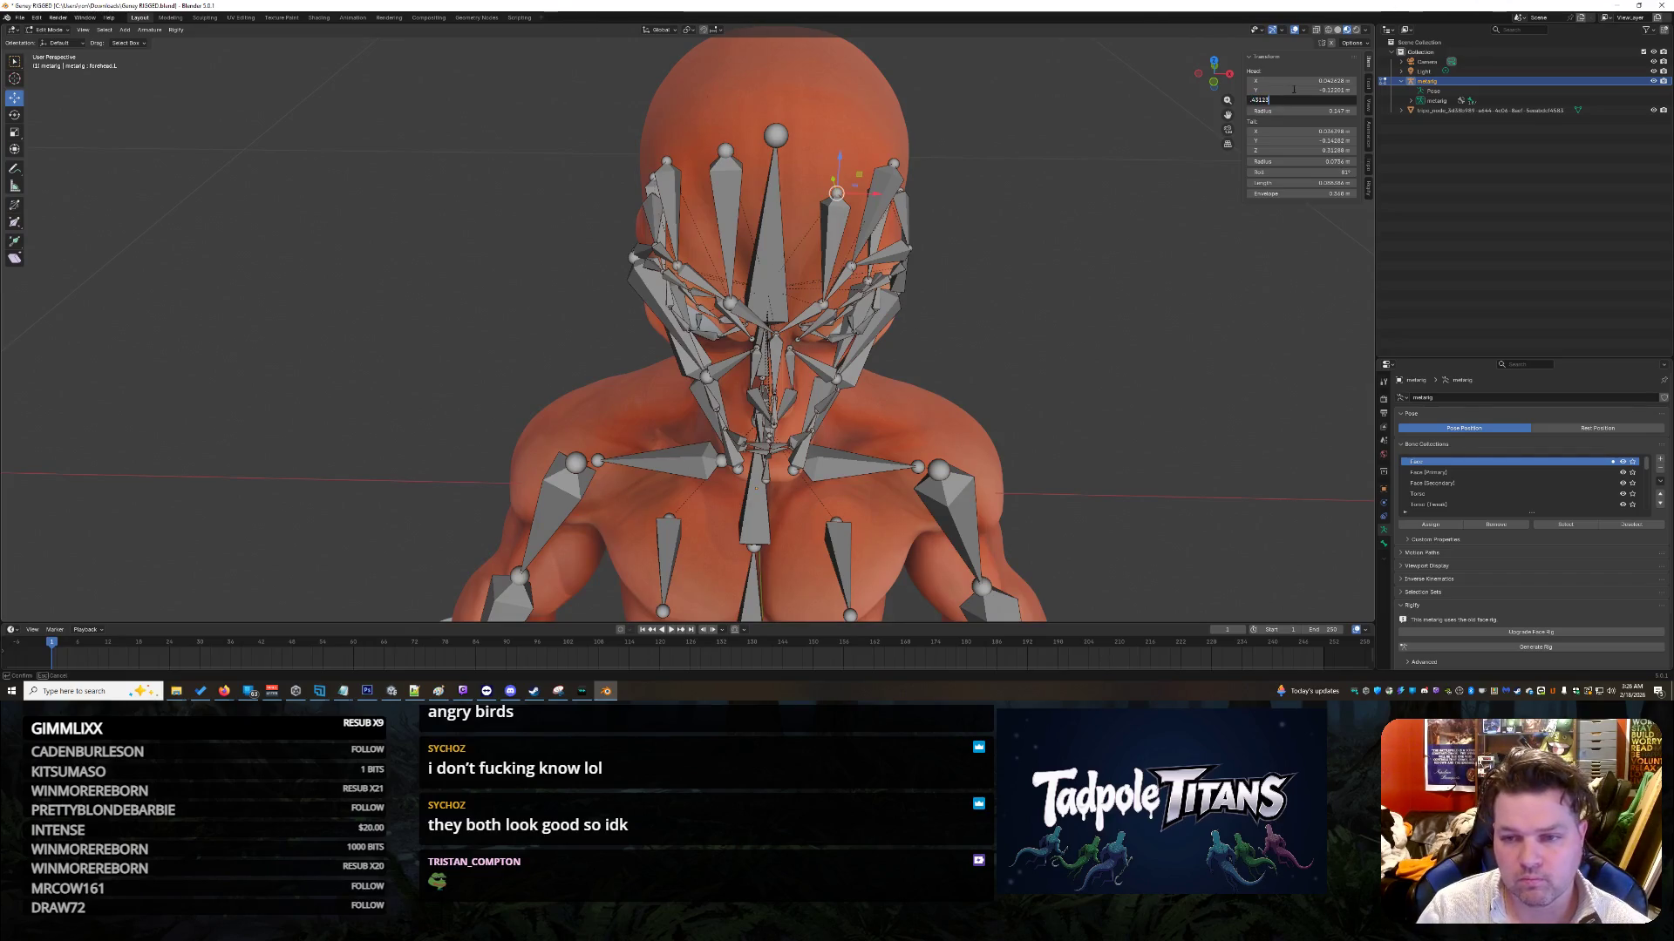
key("Return")
mouse_move(1053, 273)
middle_mouse_down()
mouse_move(1093, 197)
mouse_move(1007, 220)
mouse_move(1007, 257)
mouse_move(985, 266)
middle_mouse_up()
scroll(1008, 262, "down", 6)
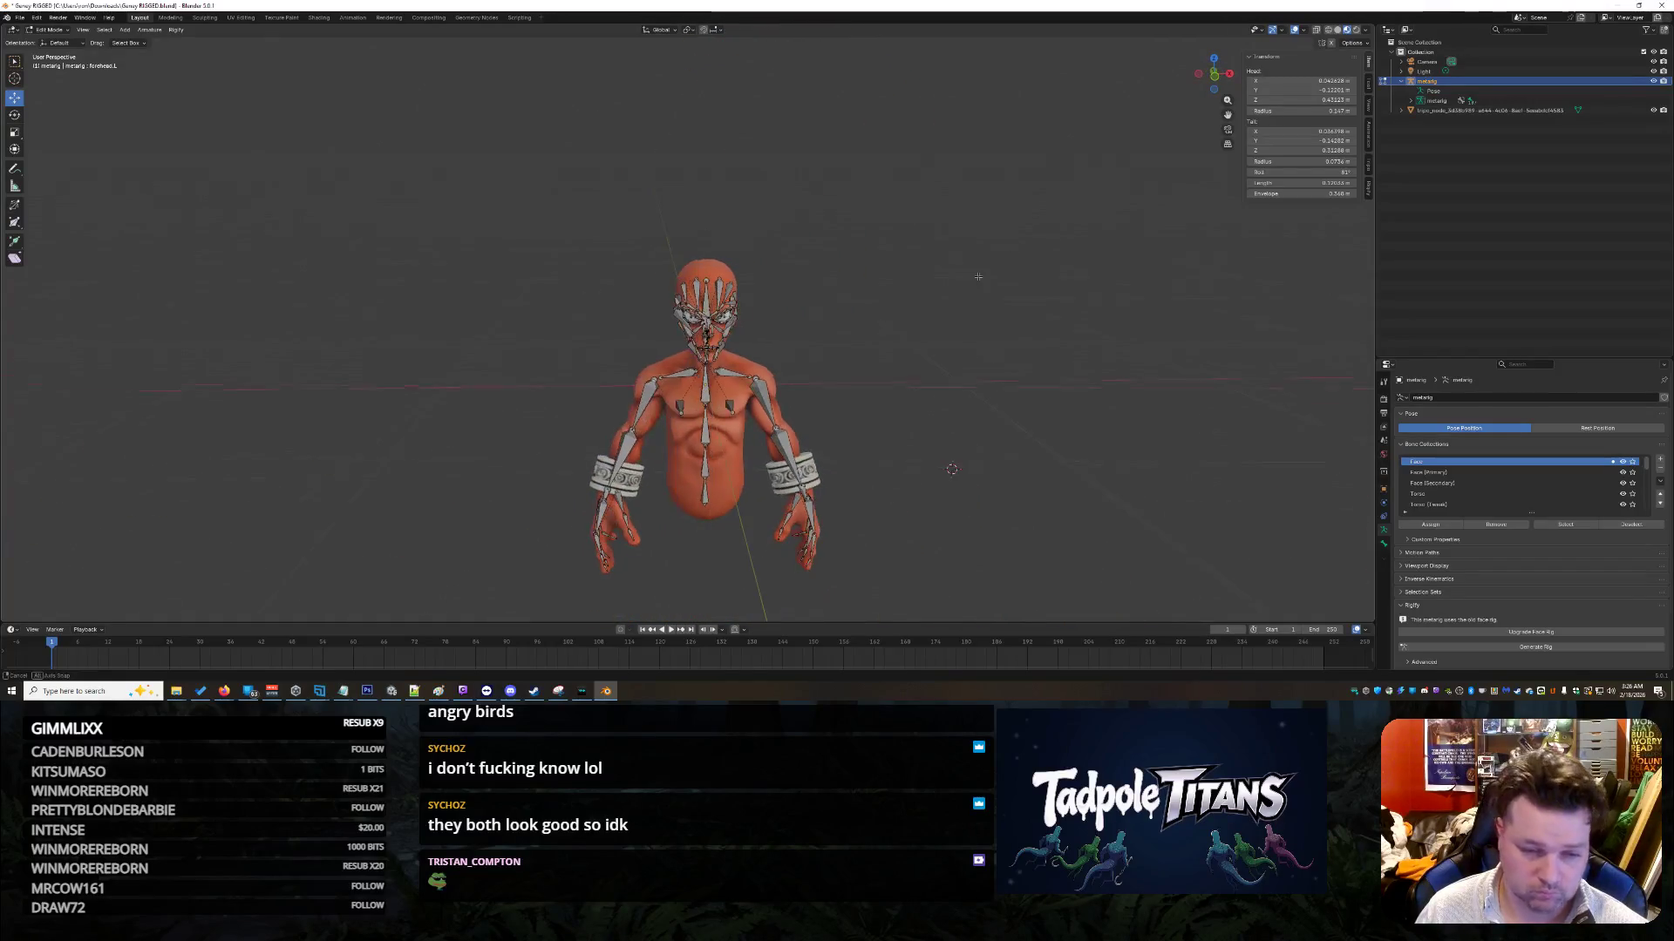
left_click(147, 31)
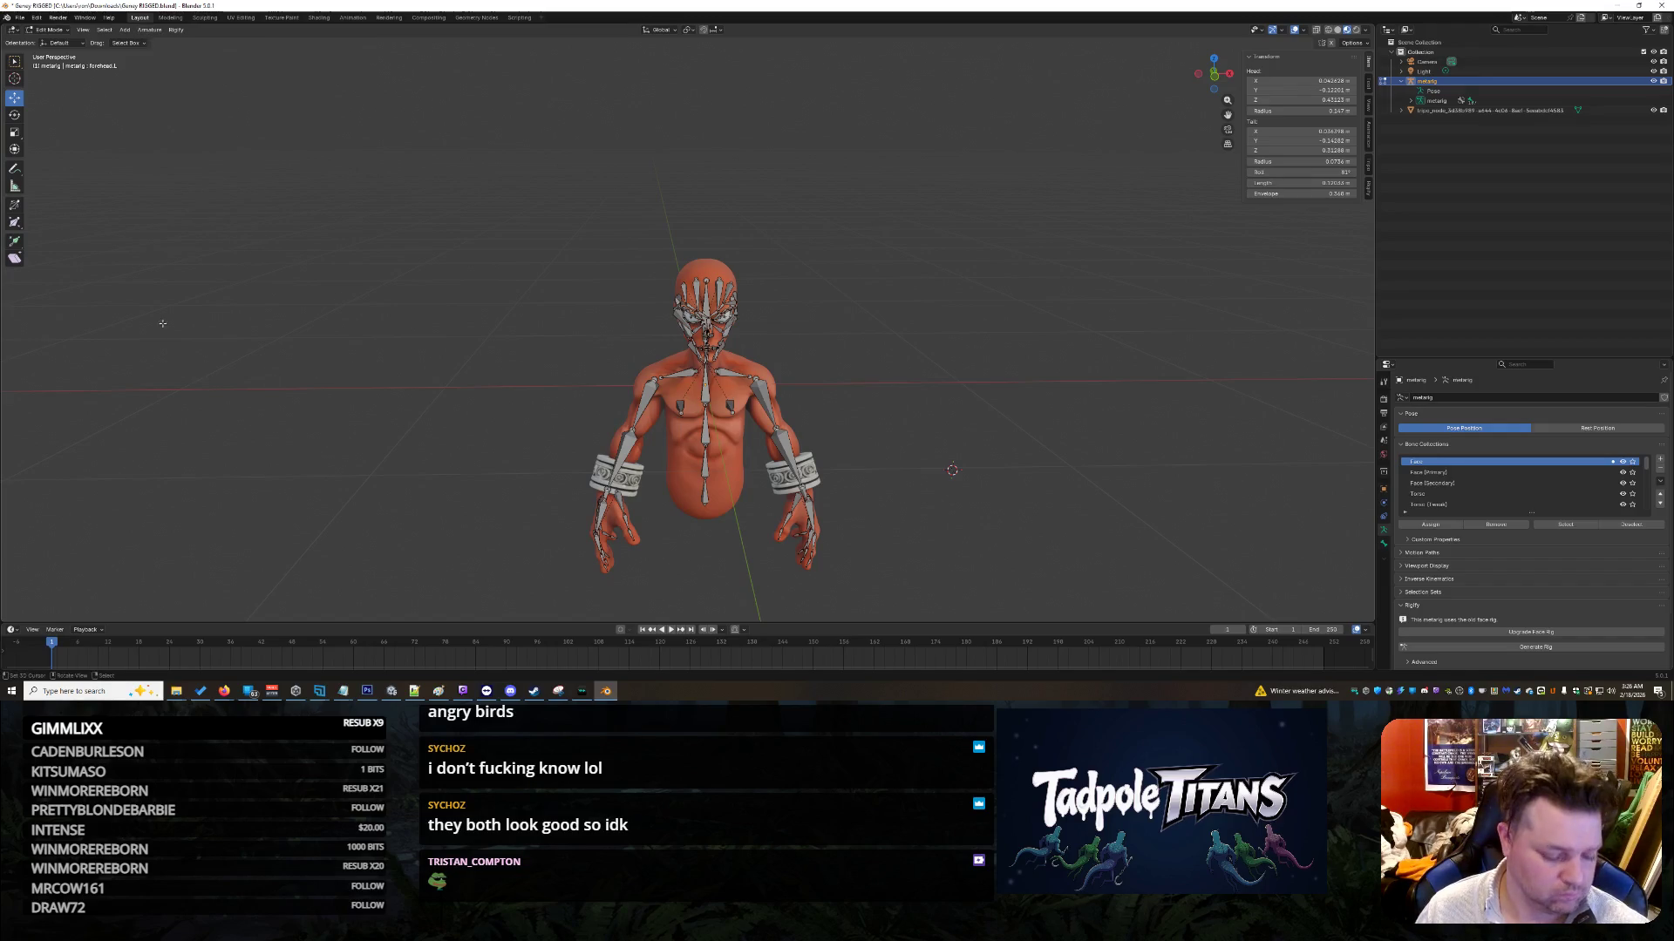
key("shift+a")
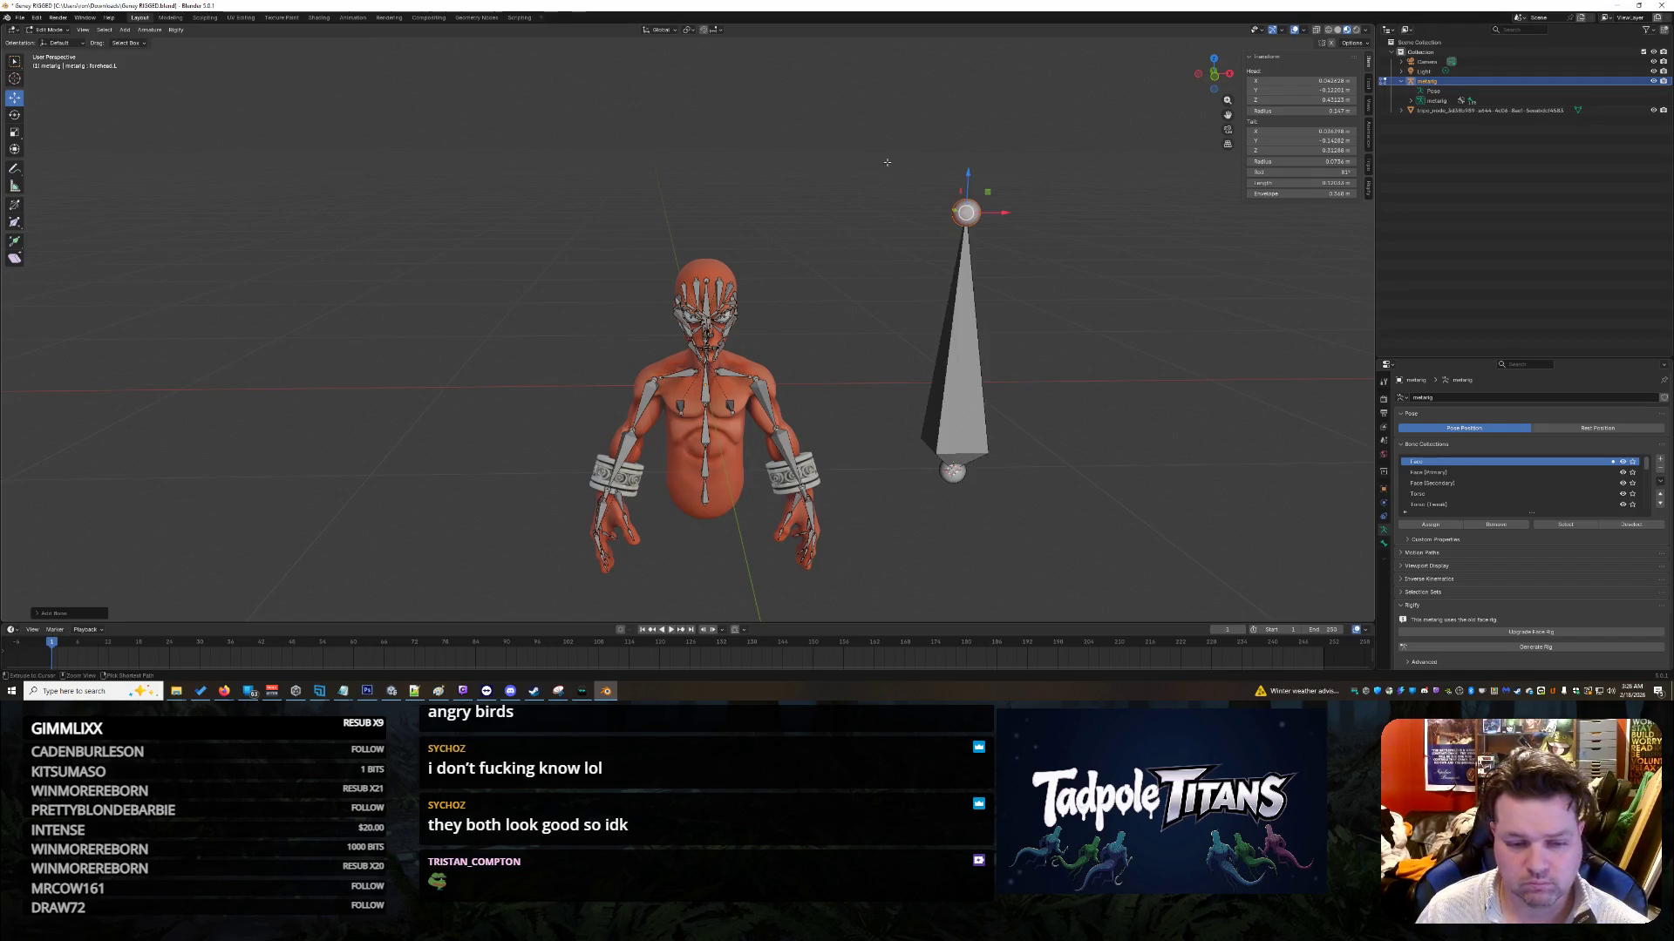
key("ctrl+z")
key("shift+a")
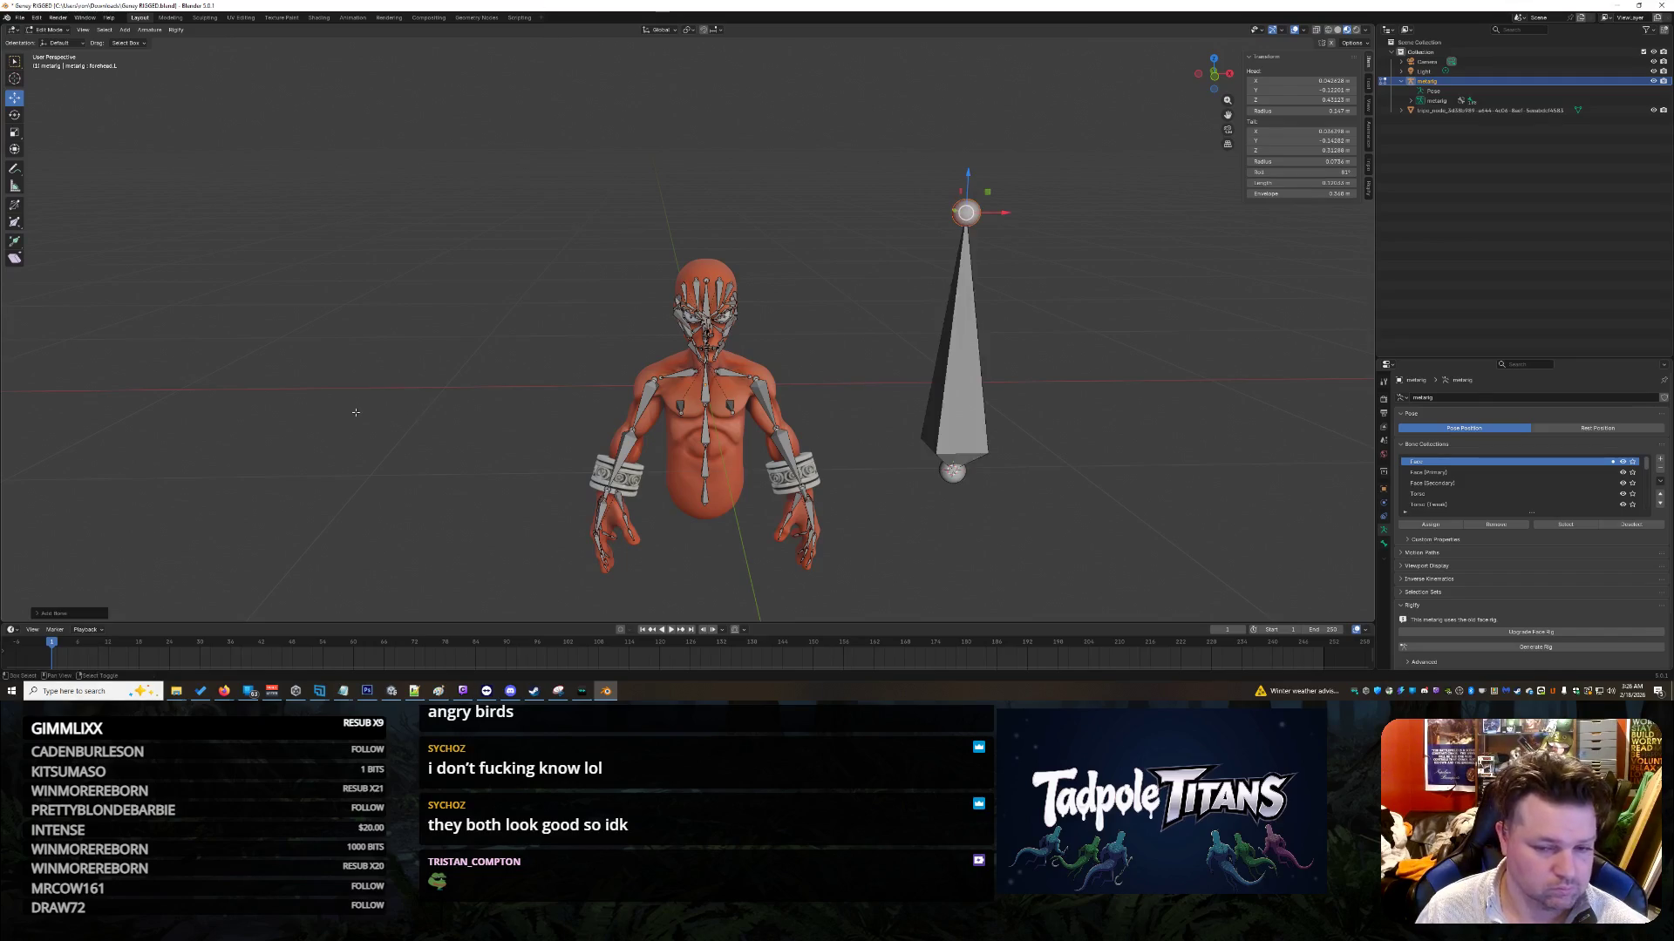
key("ctrl+z")
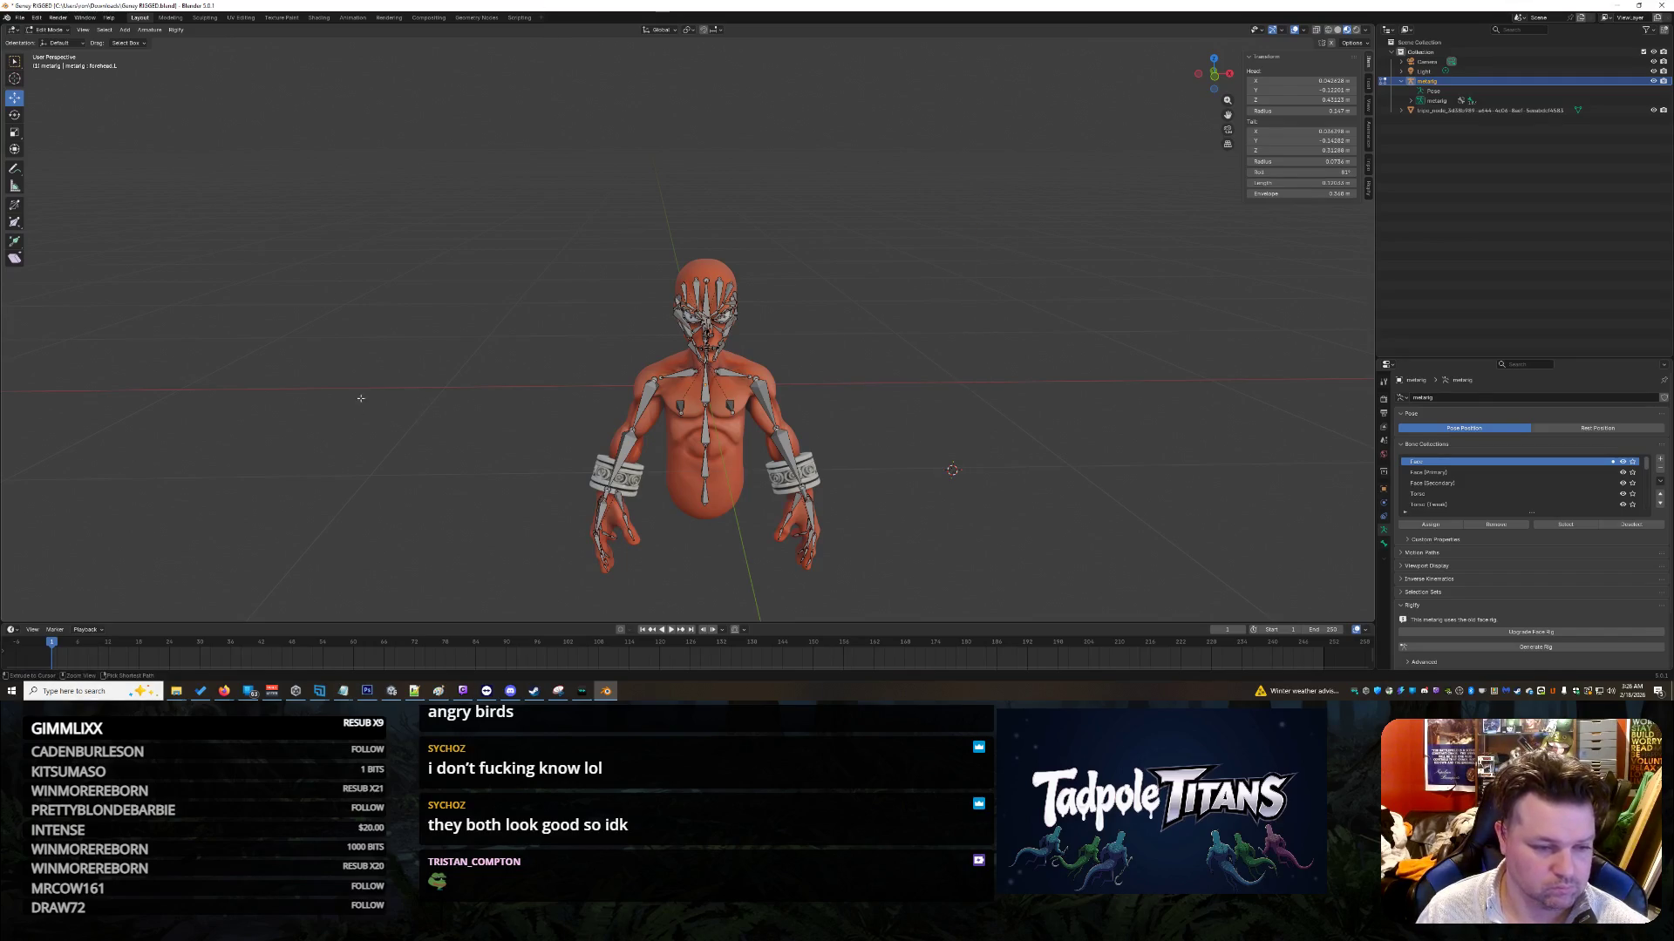
left_click(173, 31)
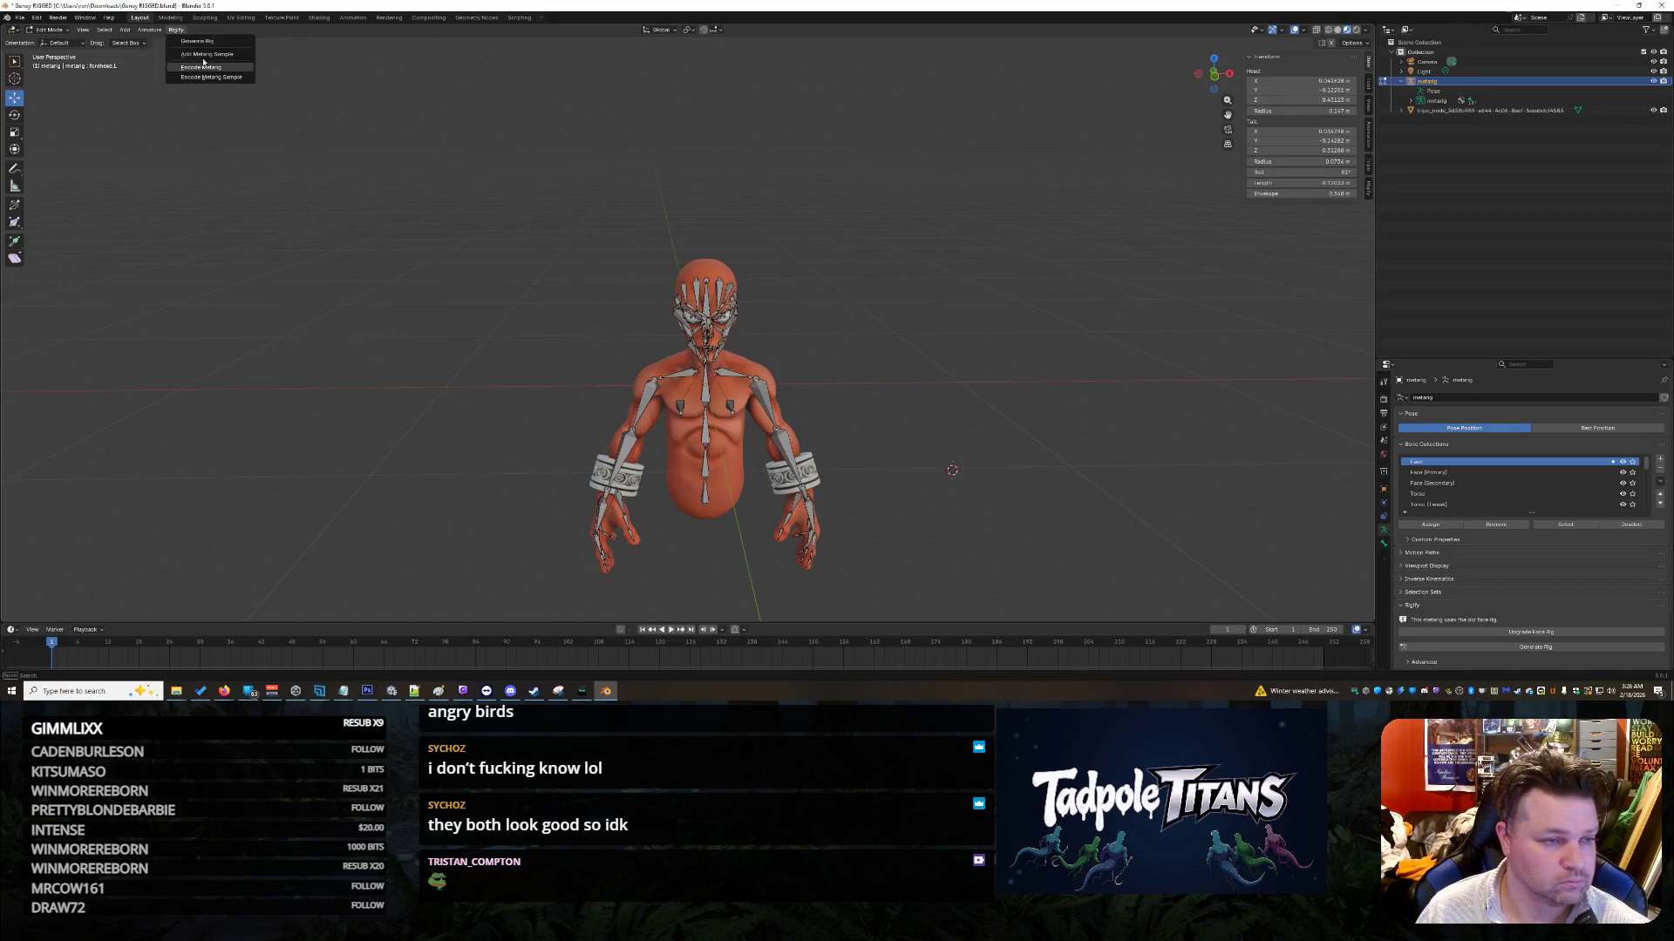
left_click(209, 44)
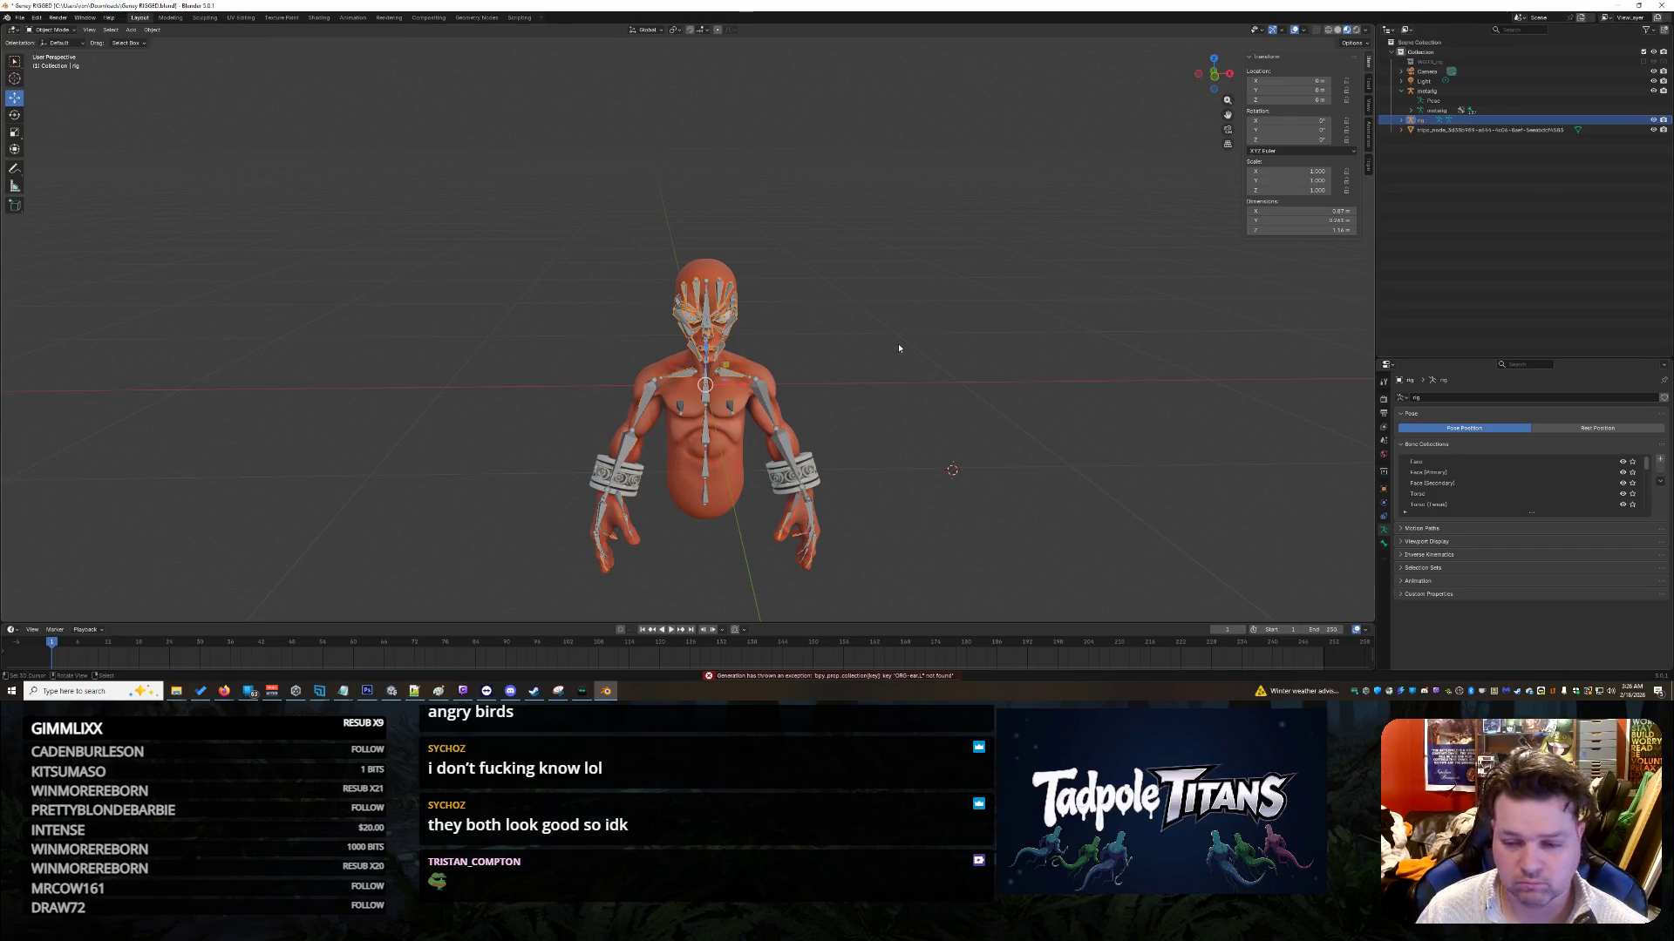
key("ctrl+z")
scroll(951, 294, "down", 1)
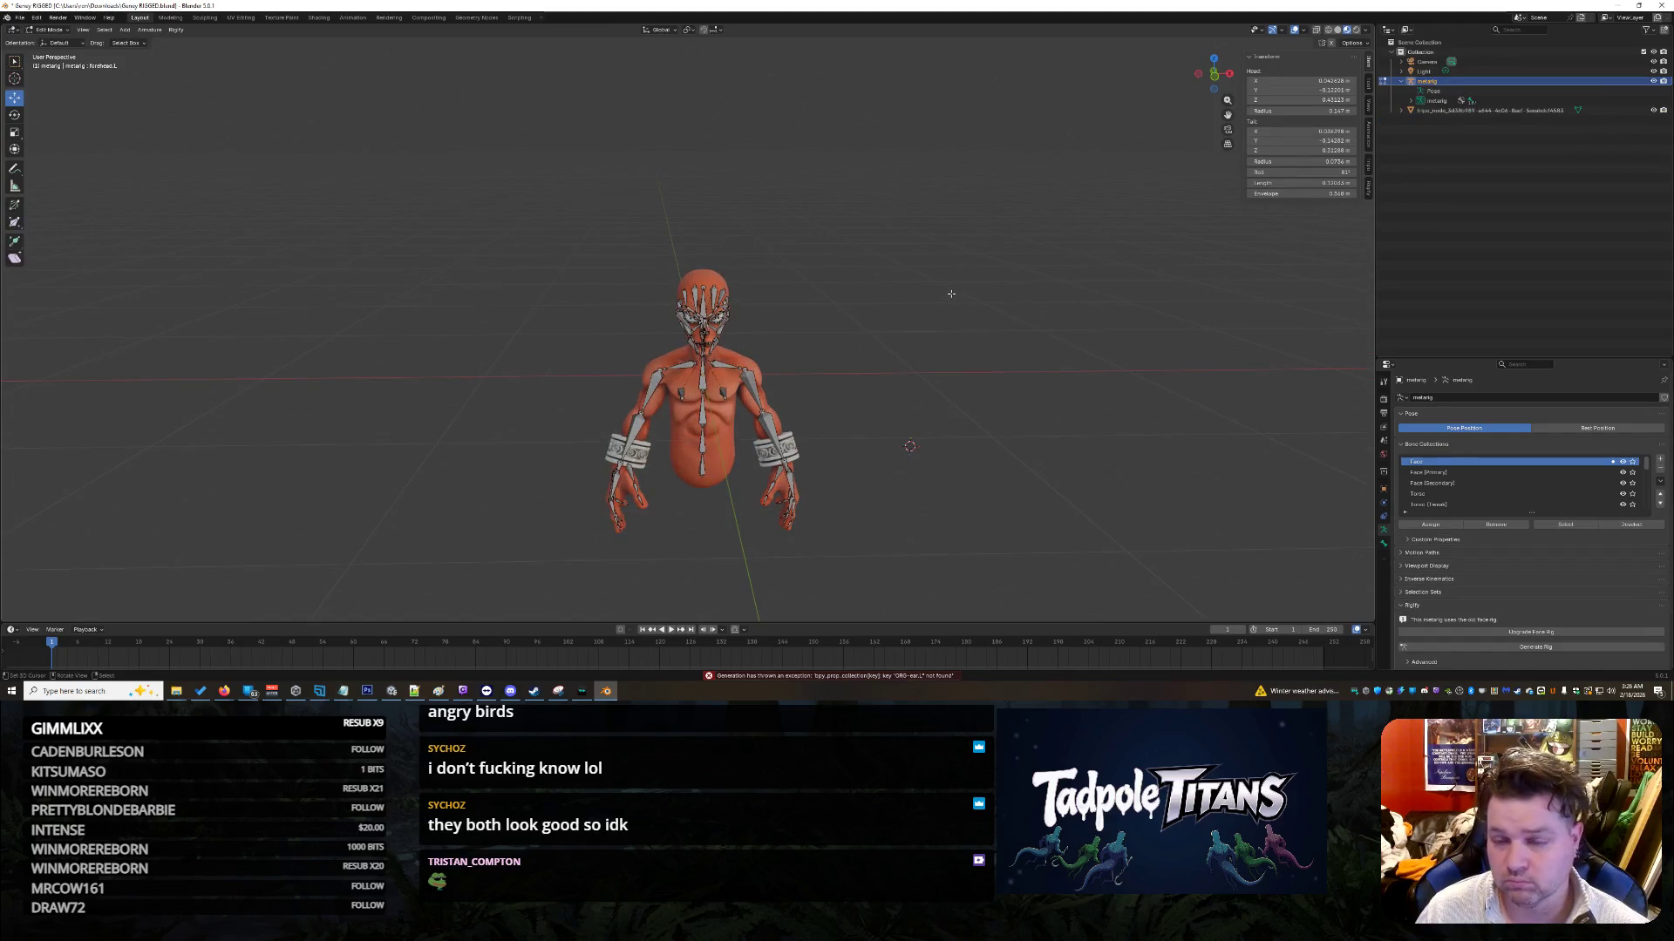
key("ctrl+z")
key("ctrl+z")
key("ctrl+z")
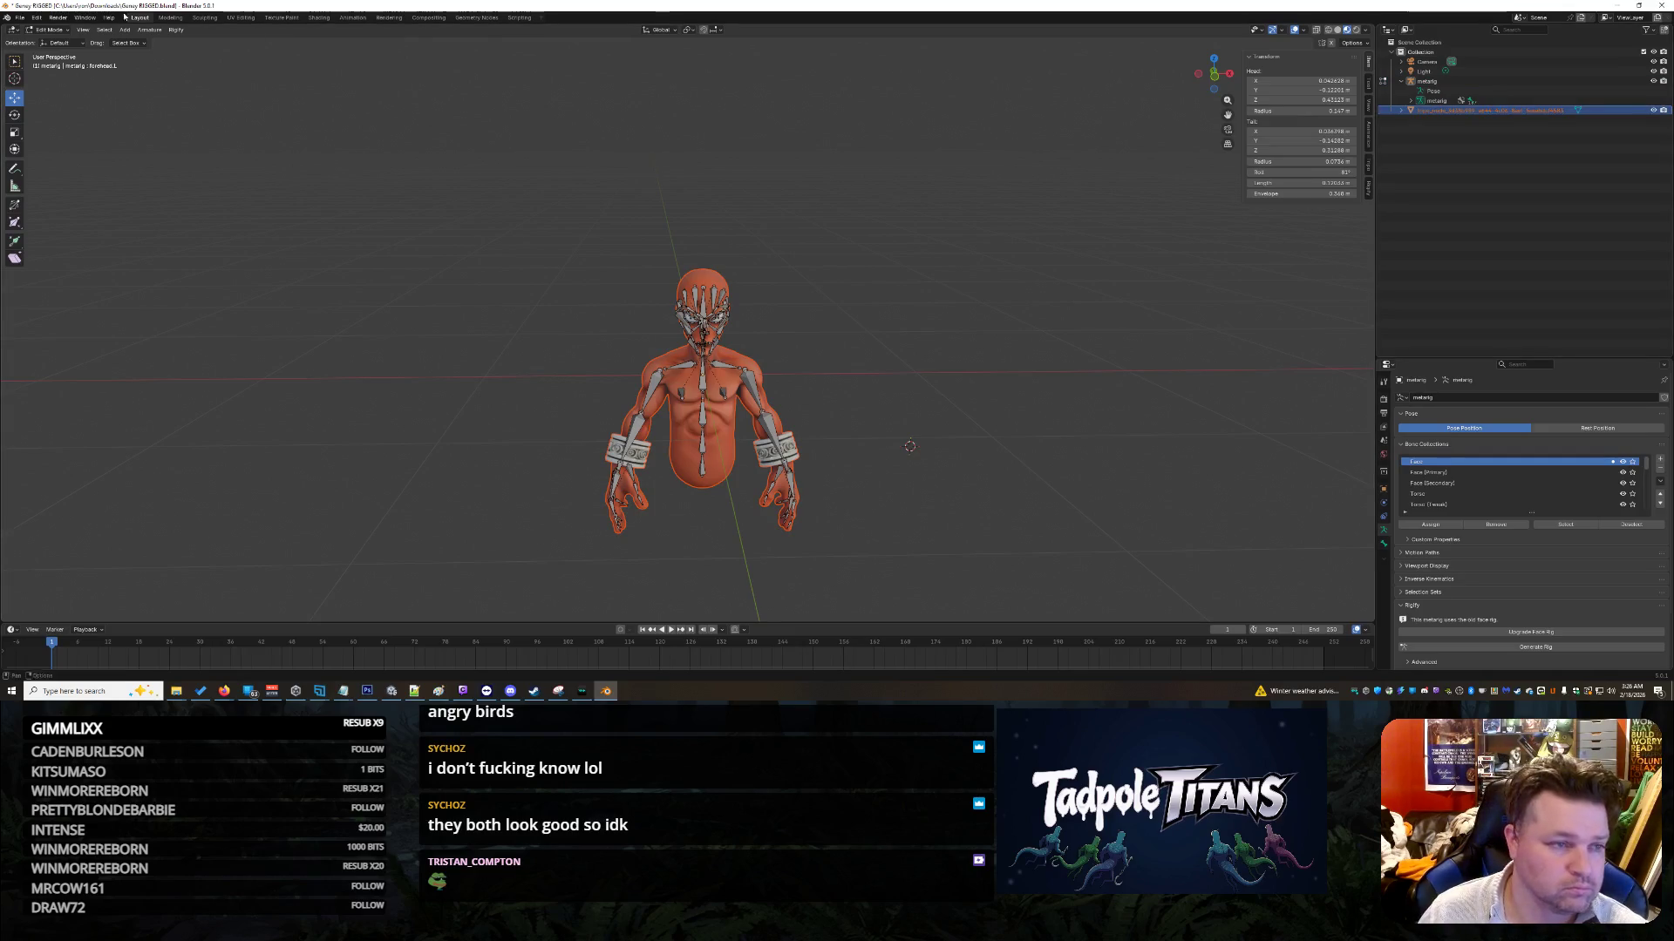
Step: Start Rigify's Add Metarig Sample with the Rigify Built-in feature set
left_click(176, 30)
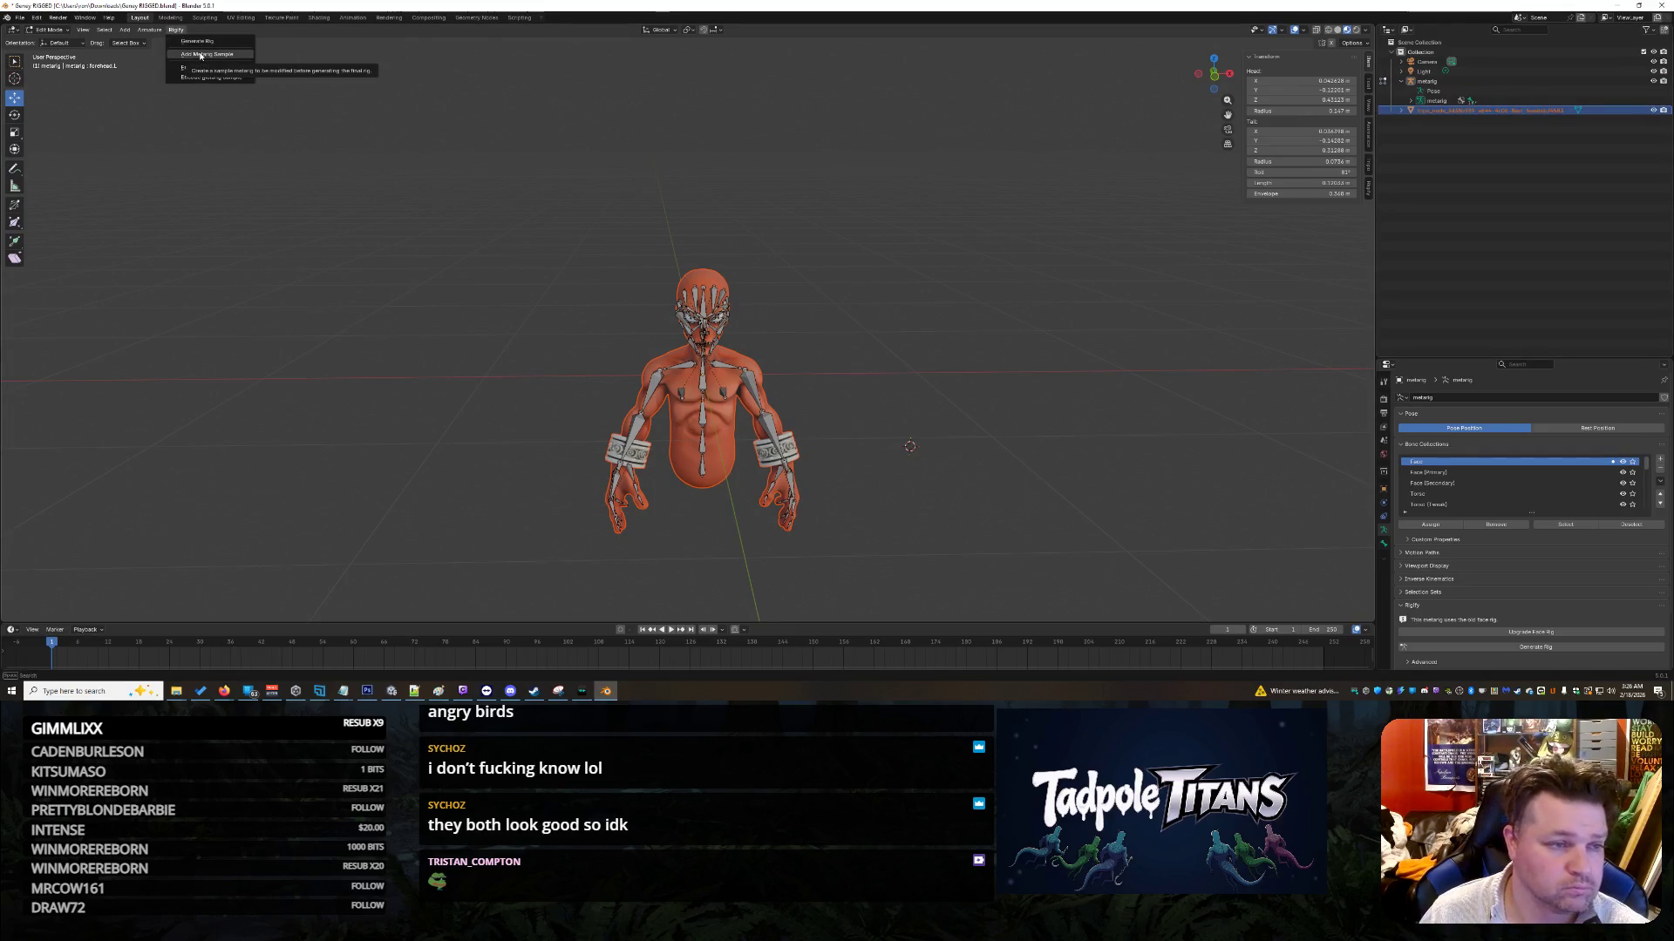
left_click(249, 58)
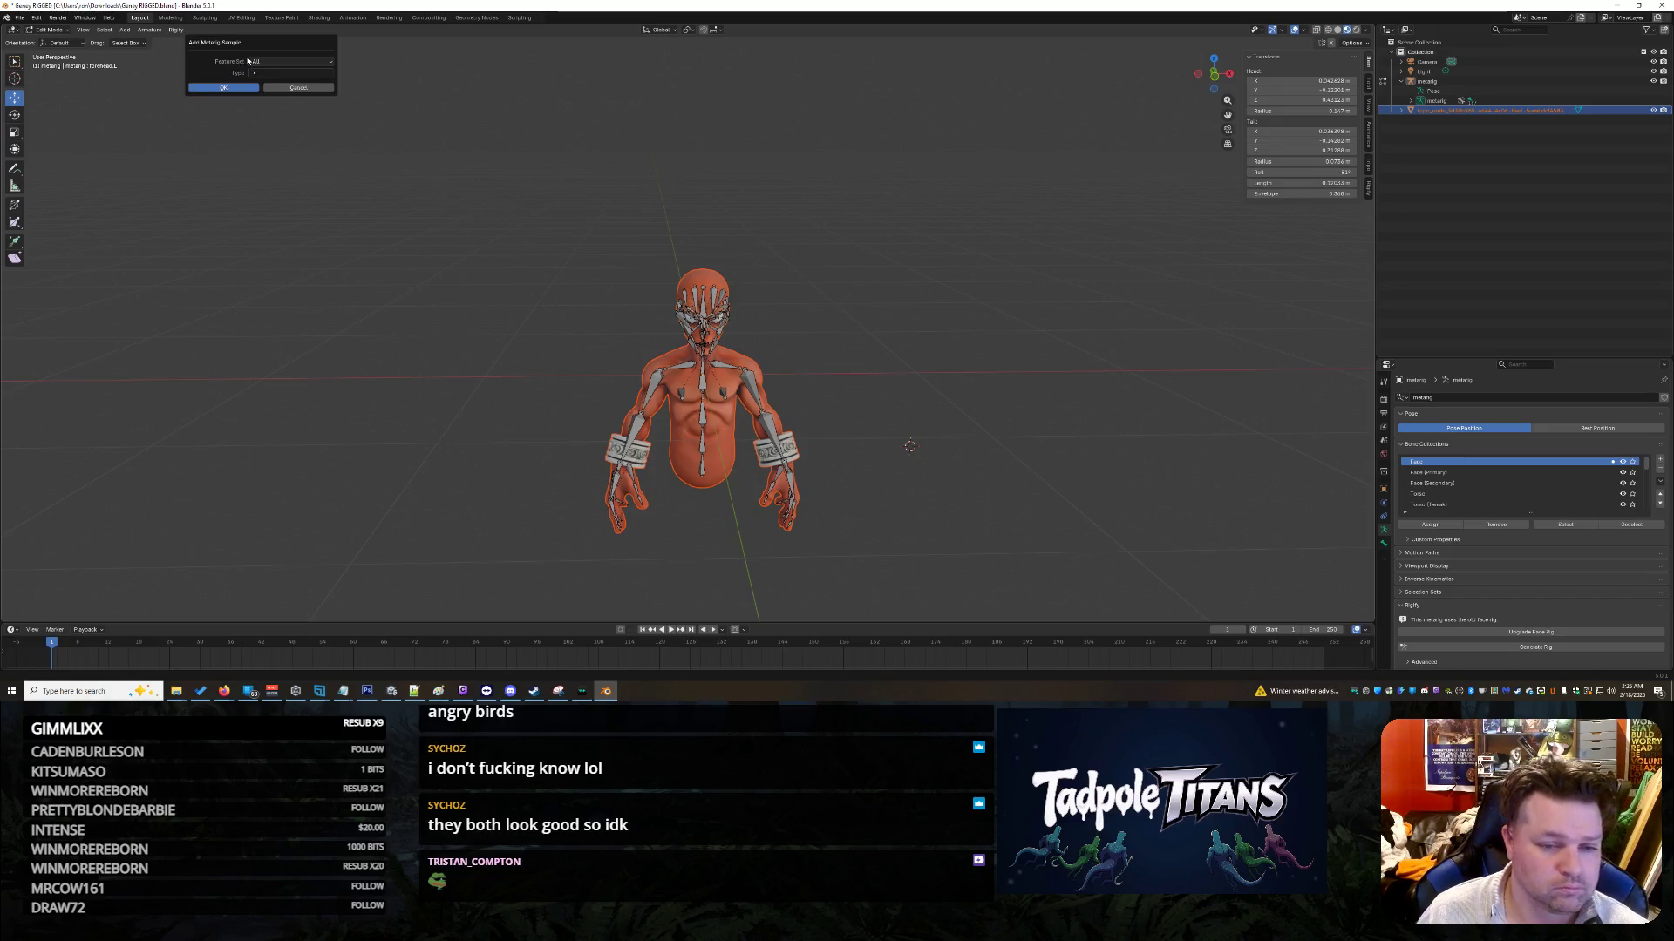
left_click(279, 63)
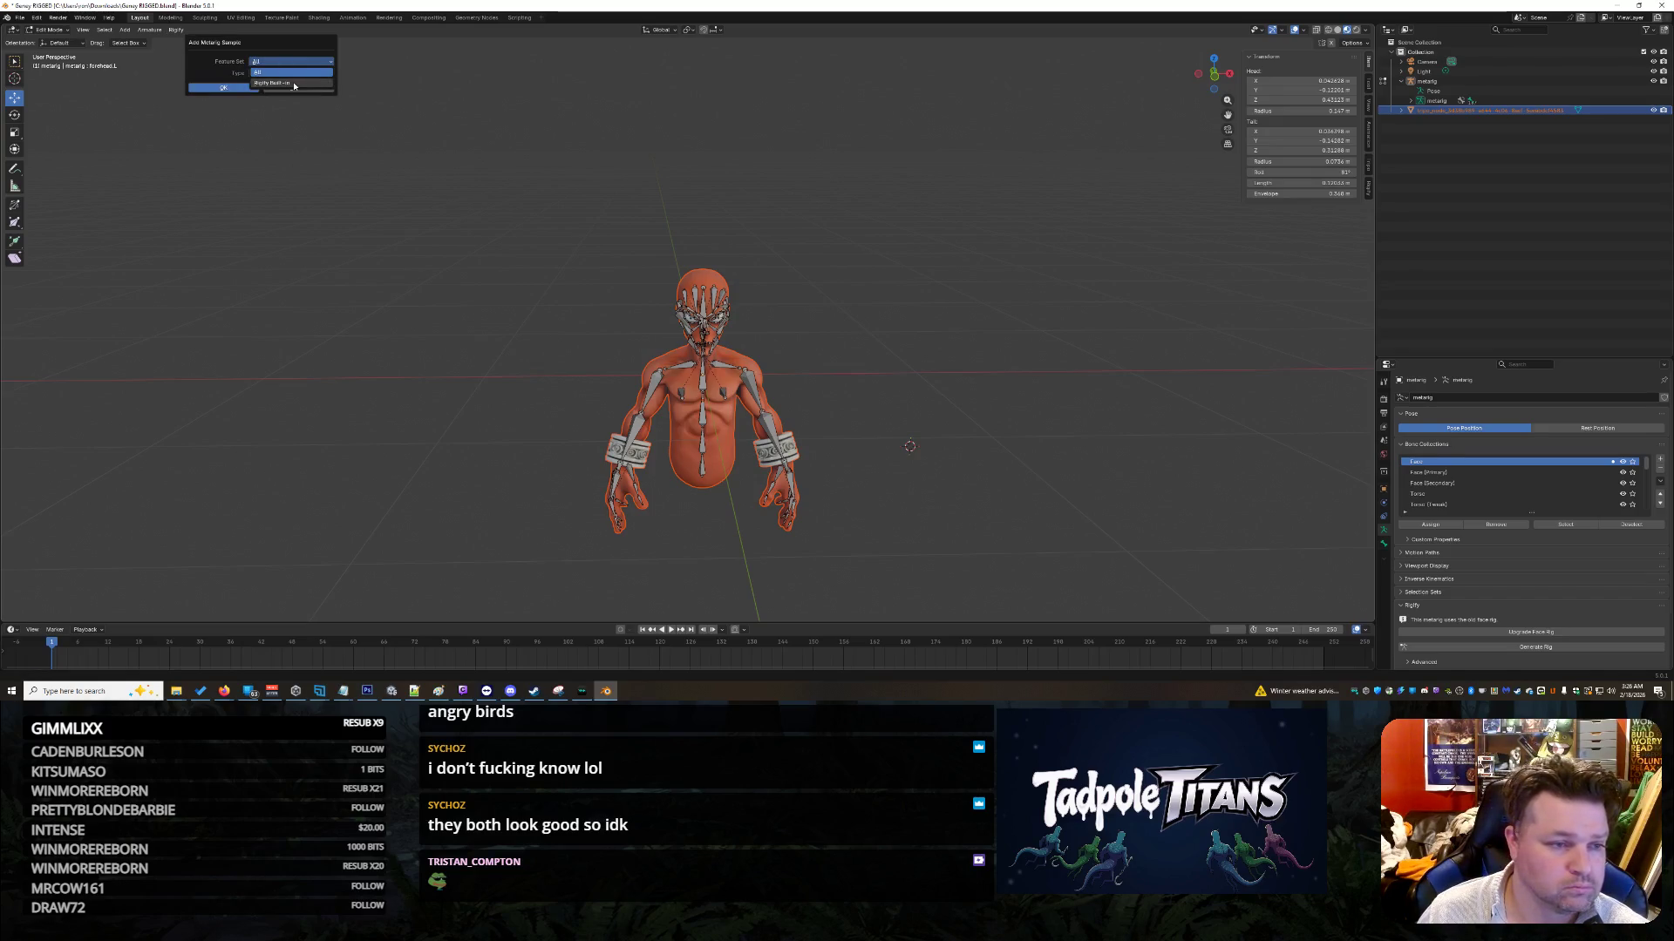
left_click(294, 84)
Step: Search for and choose the faces.super_face sample type, then add it
left_click(271, 74)
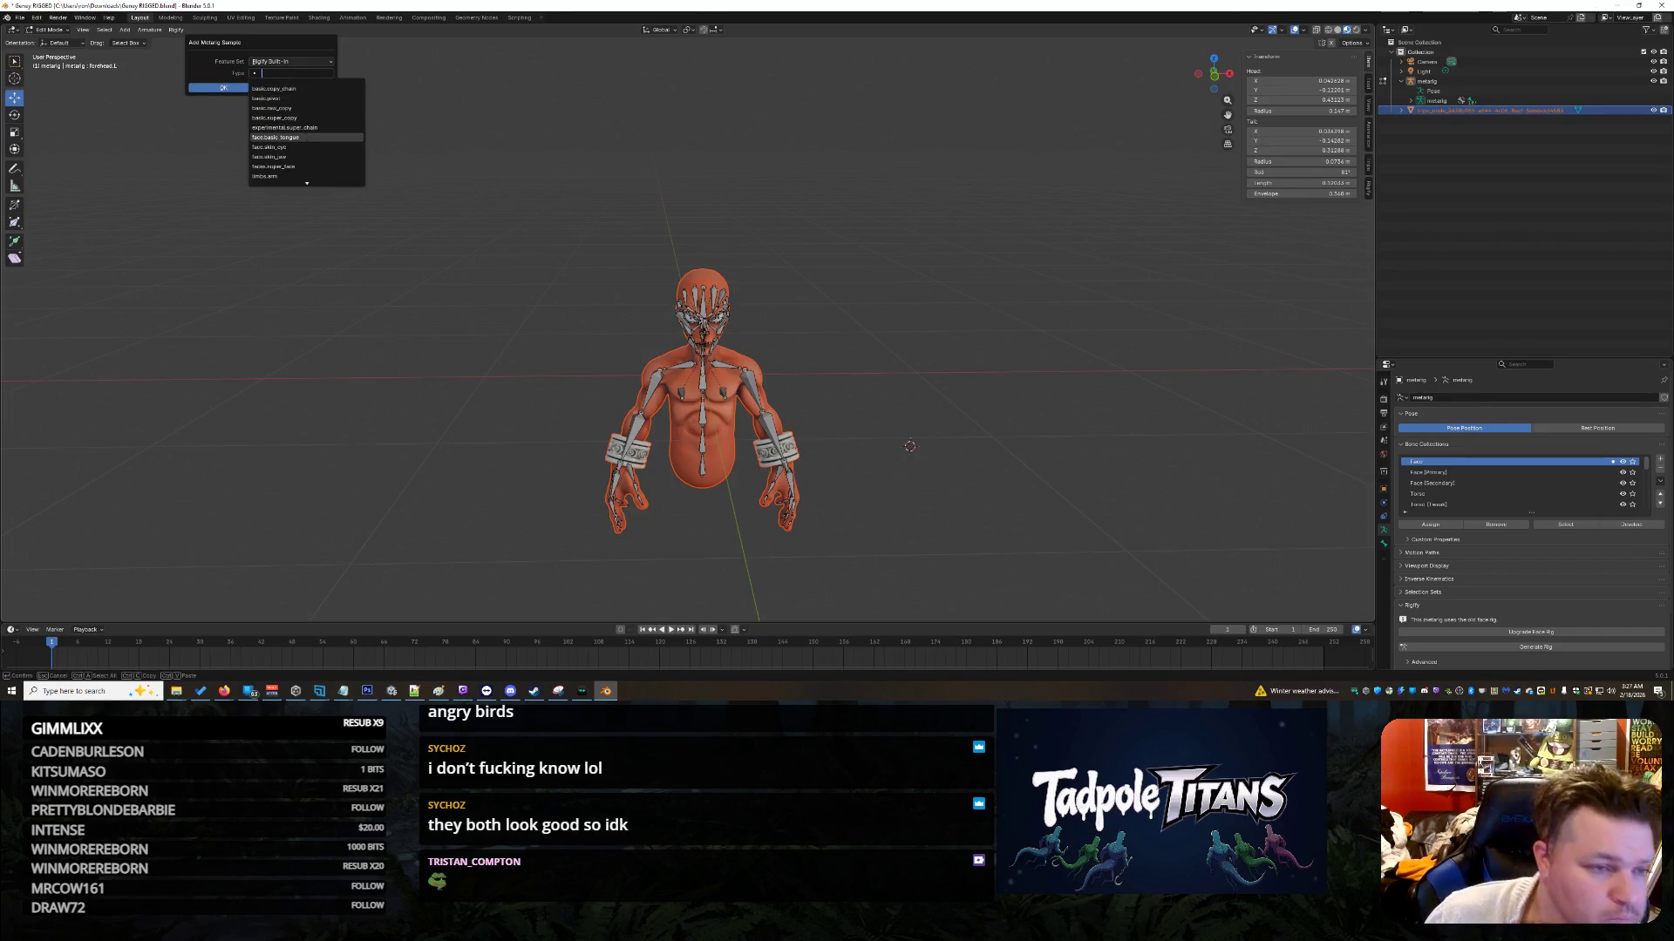
scroll(322, 142, "down", 8)
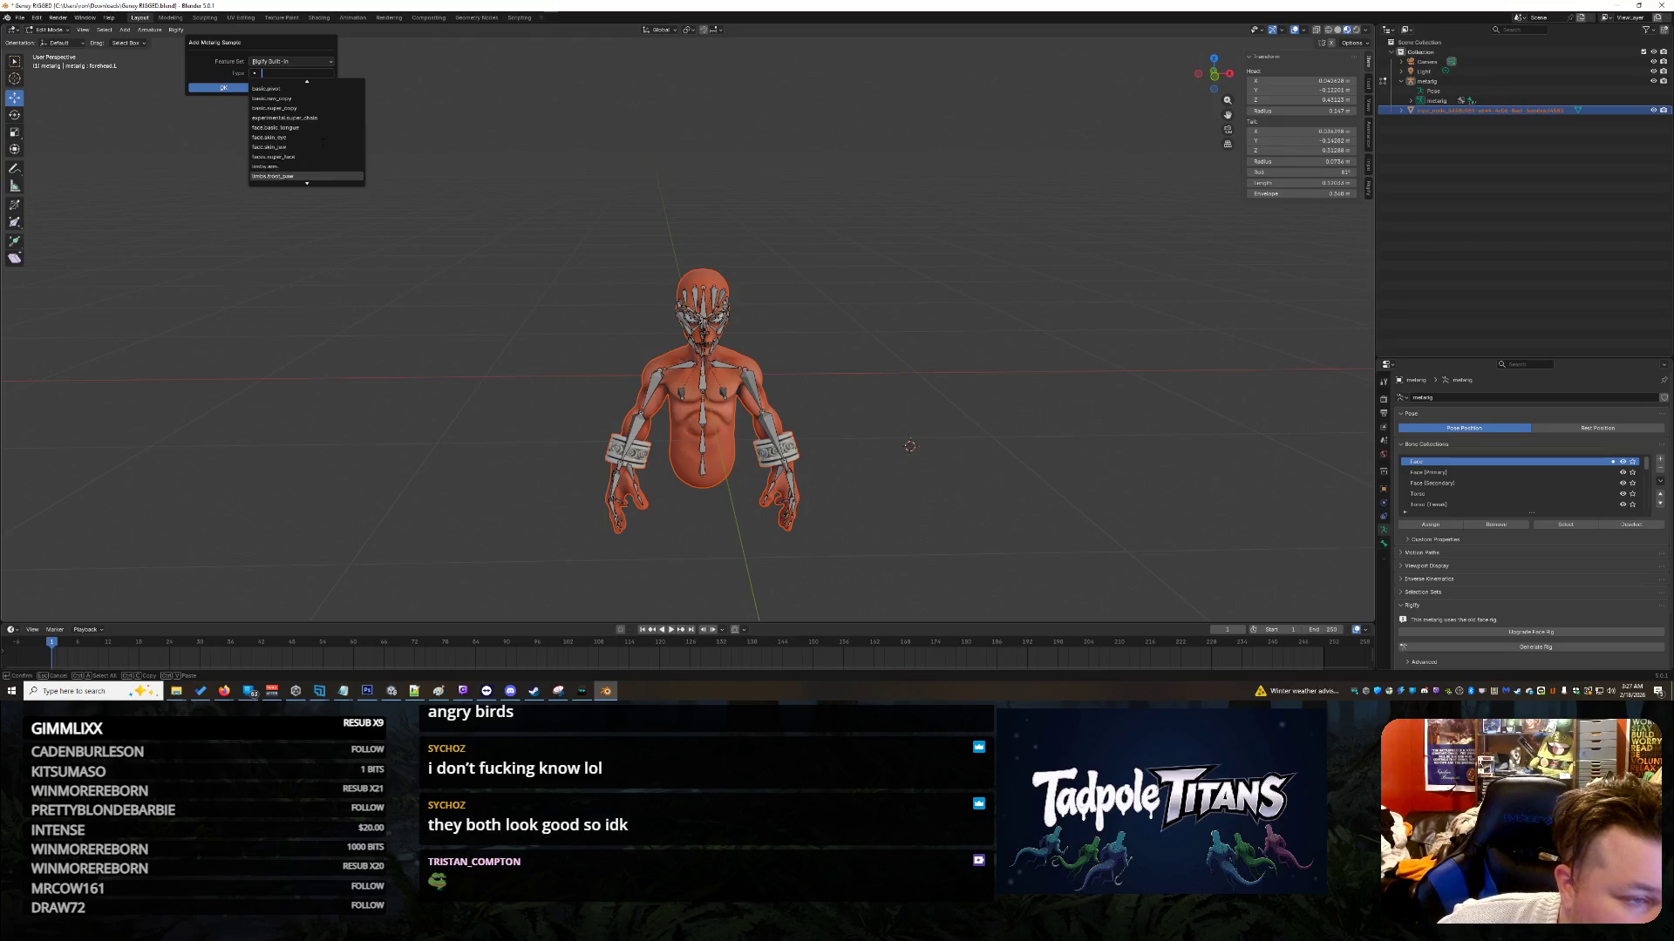
scroll(324, 139, "up", 8)
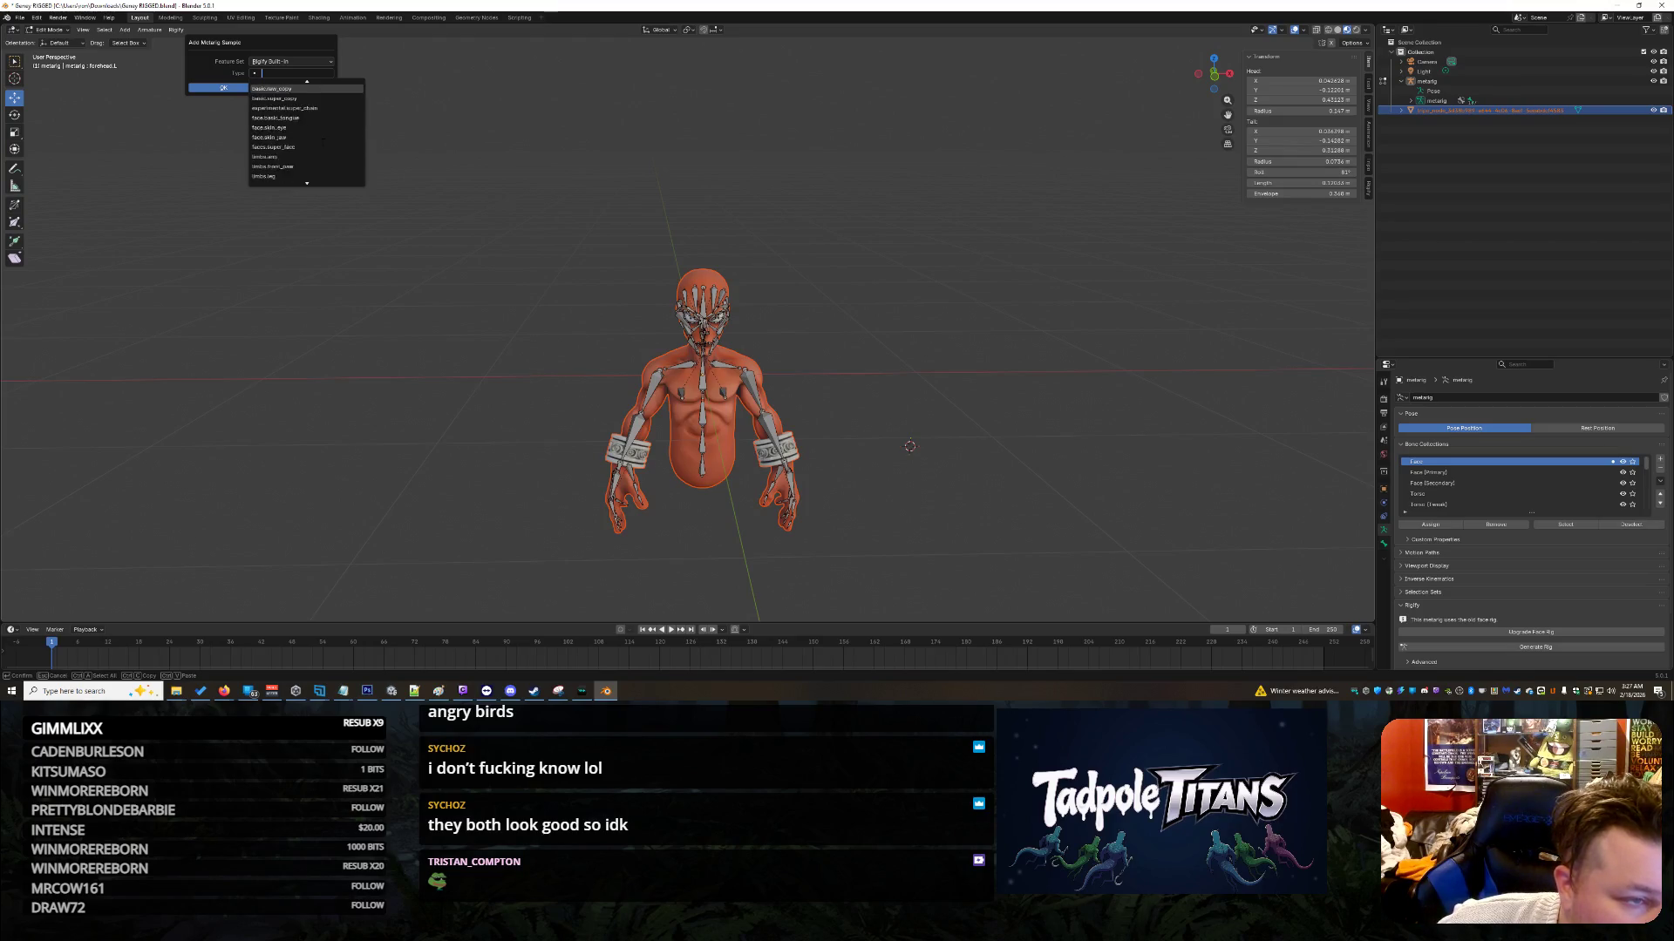
scroll(328, 135, "down", 7)
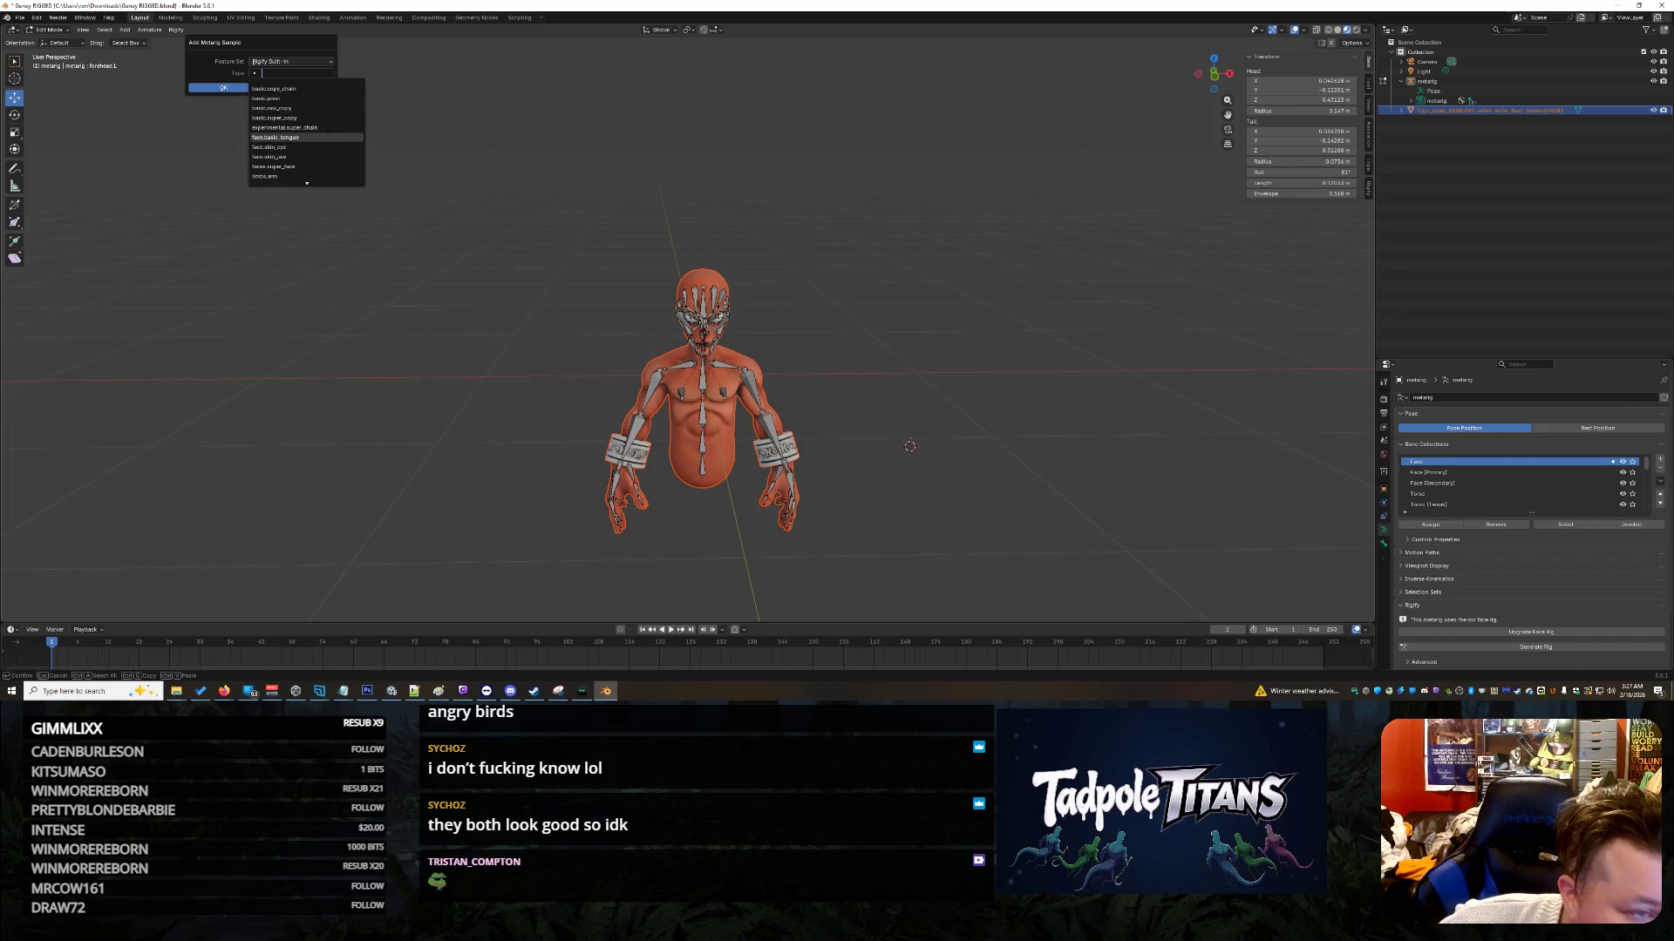
scroll(328, 130, "down", 13)
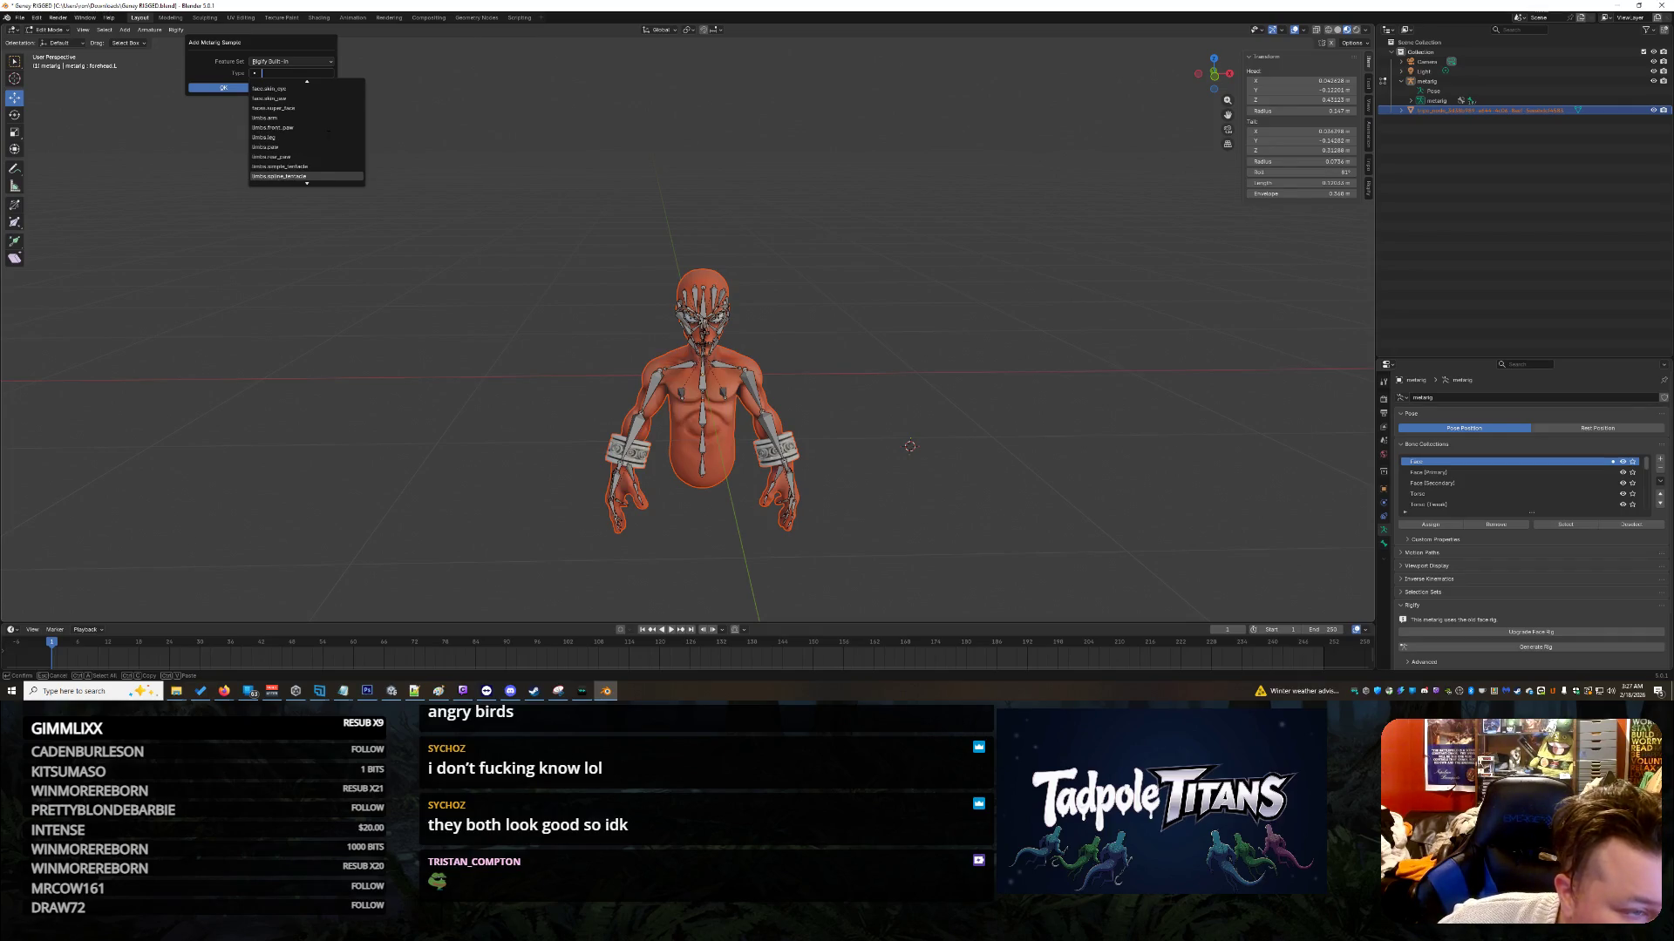
scroll(328, 130, "down", 2)
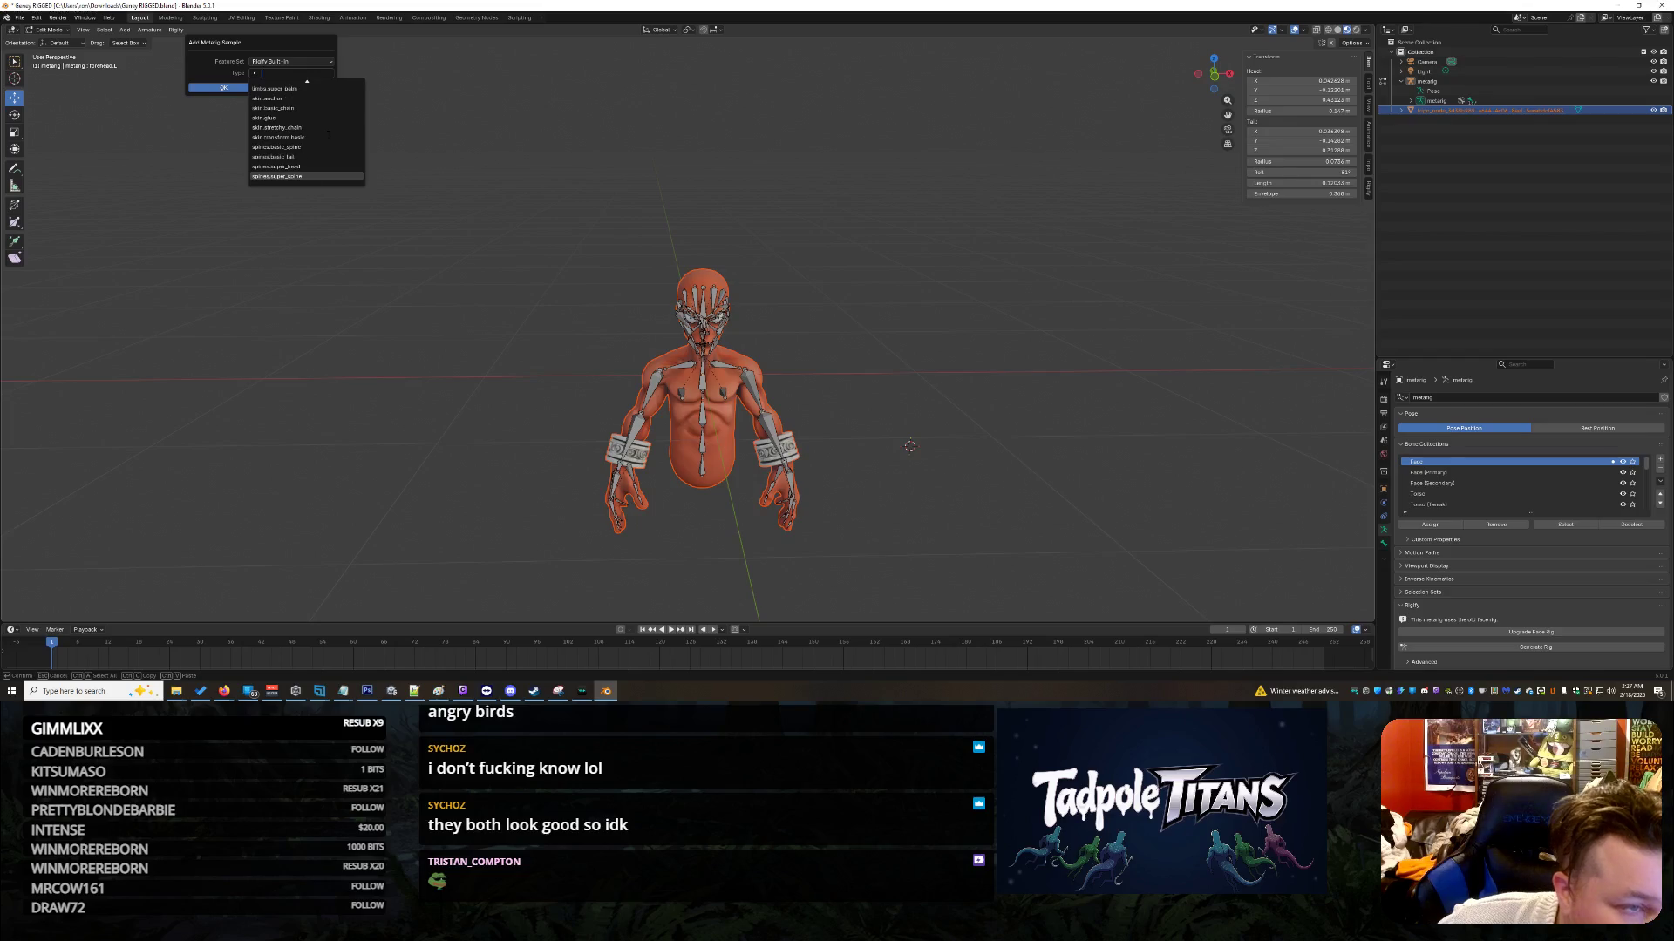
type("w")
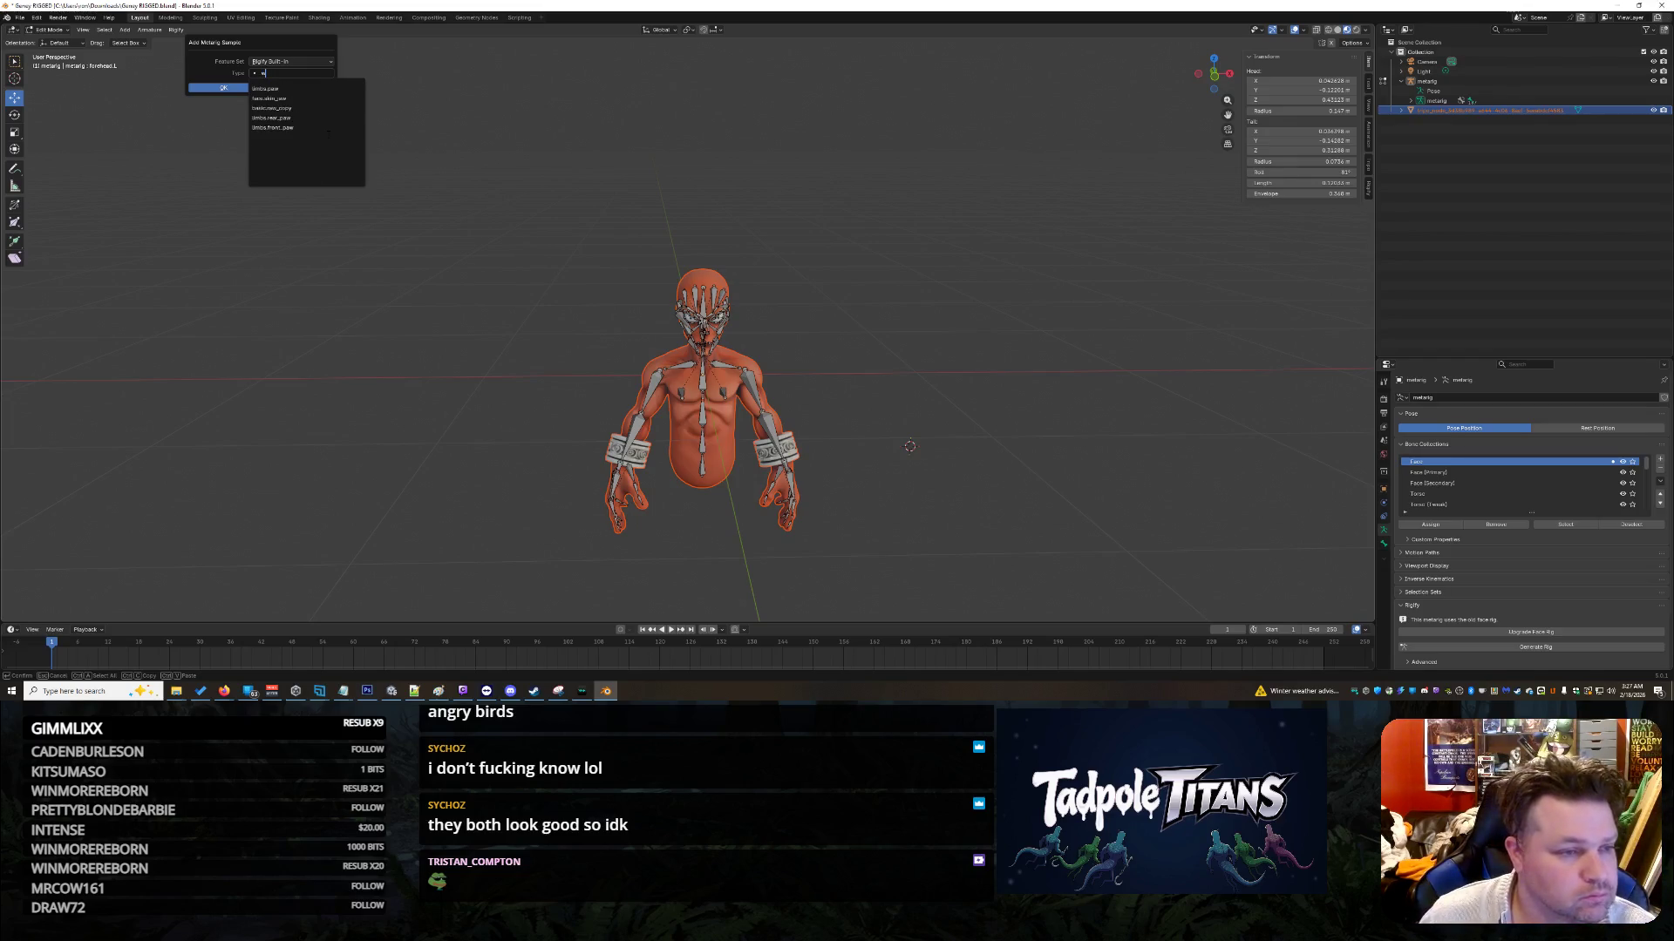
key("BackSpace")
type("rea")
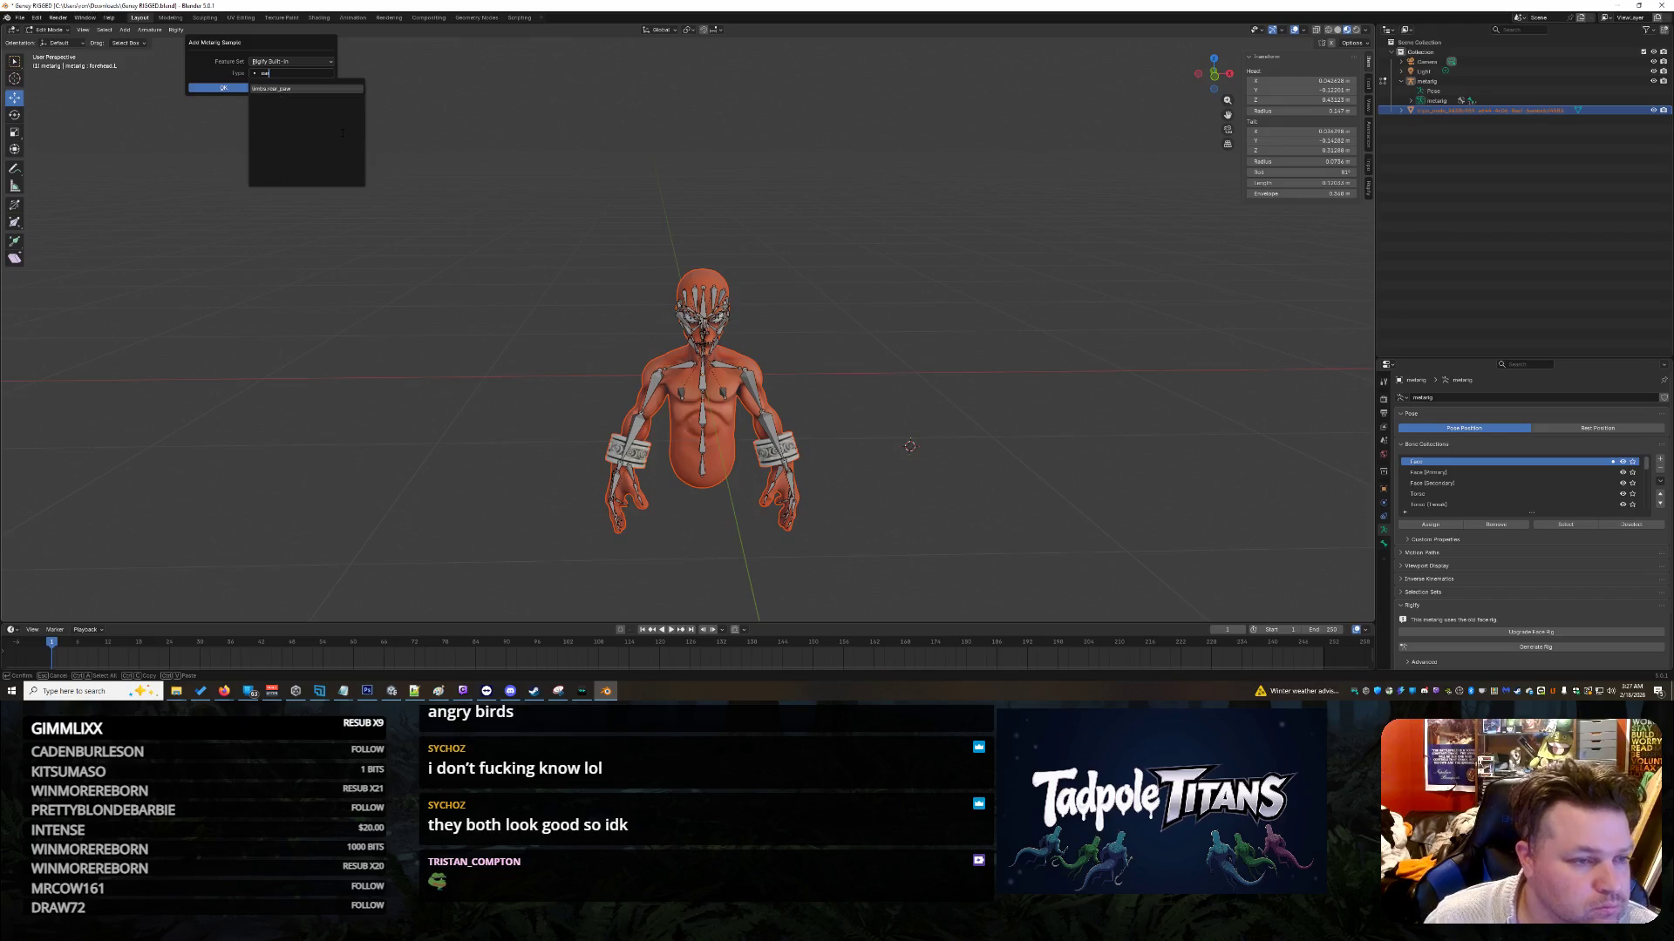
key("BackSpace")
key("BackSpace")
key("BackSpace")
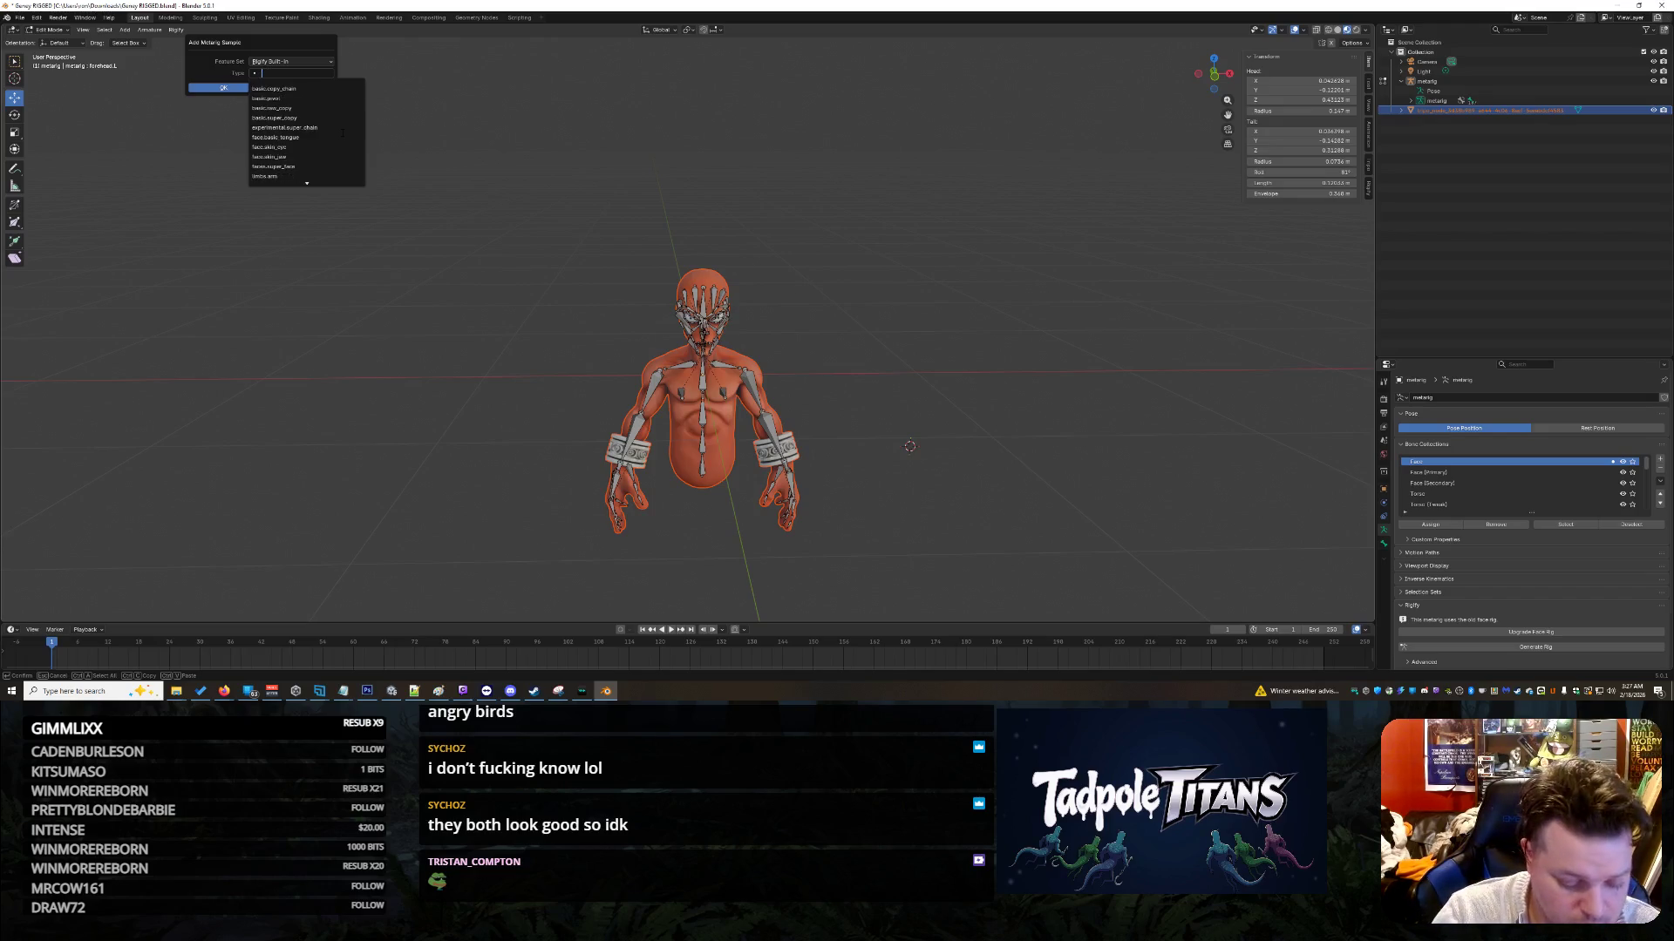
type("fac")
key("Down")
key("Down")
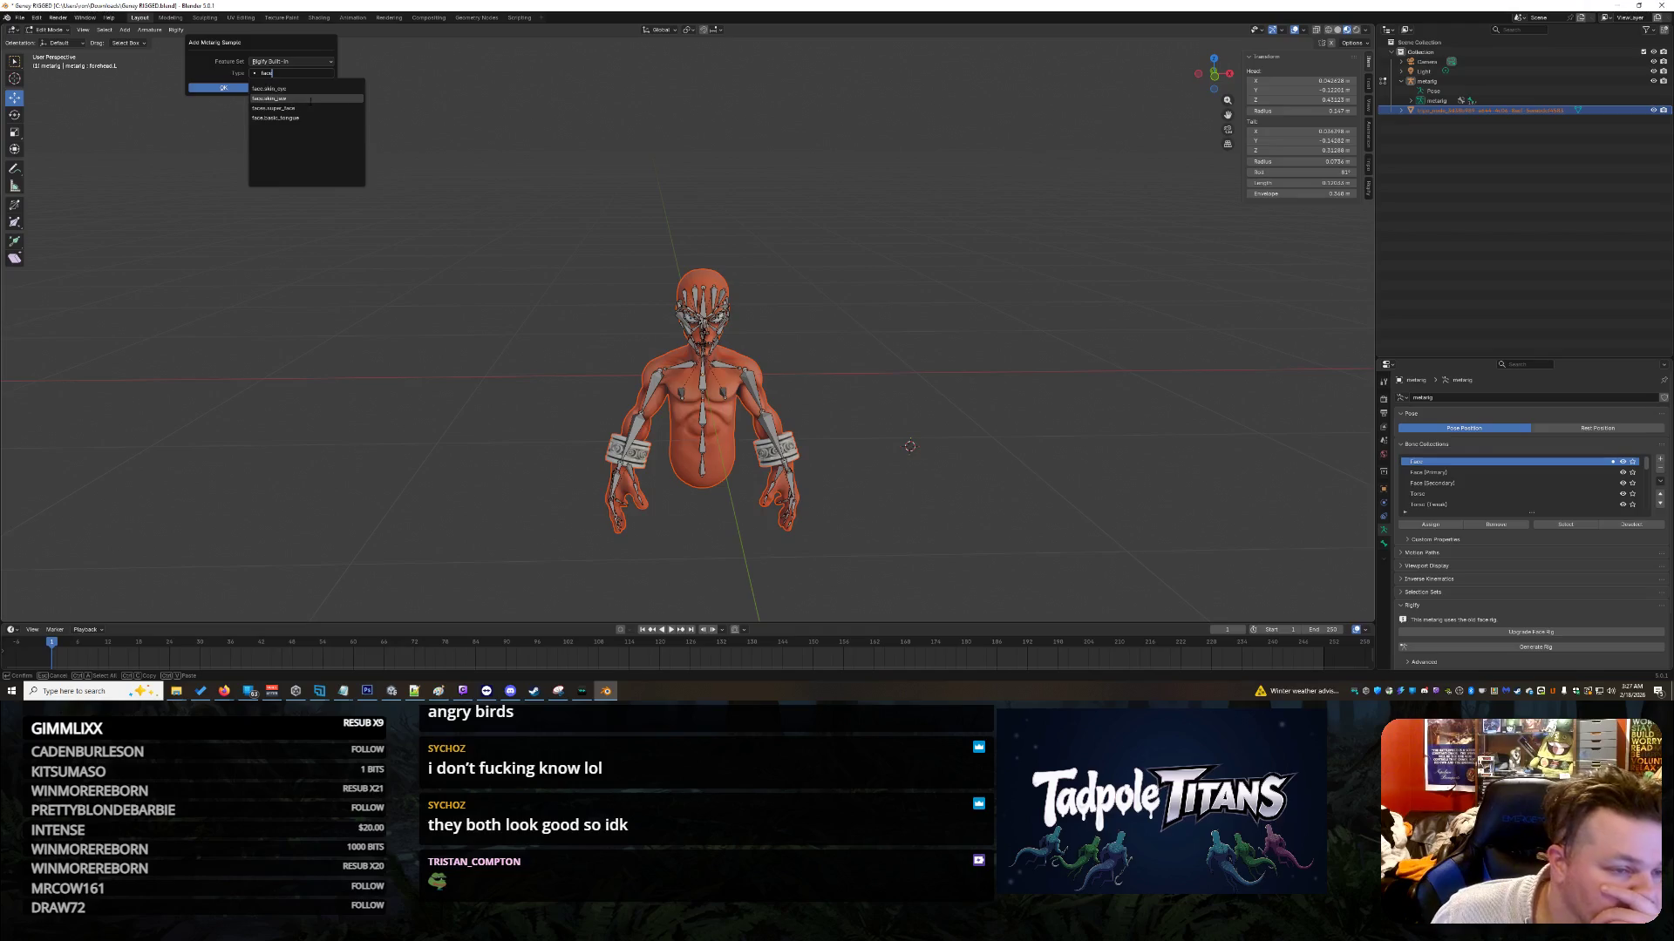
key("Return")
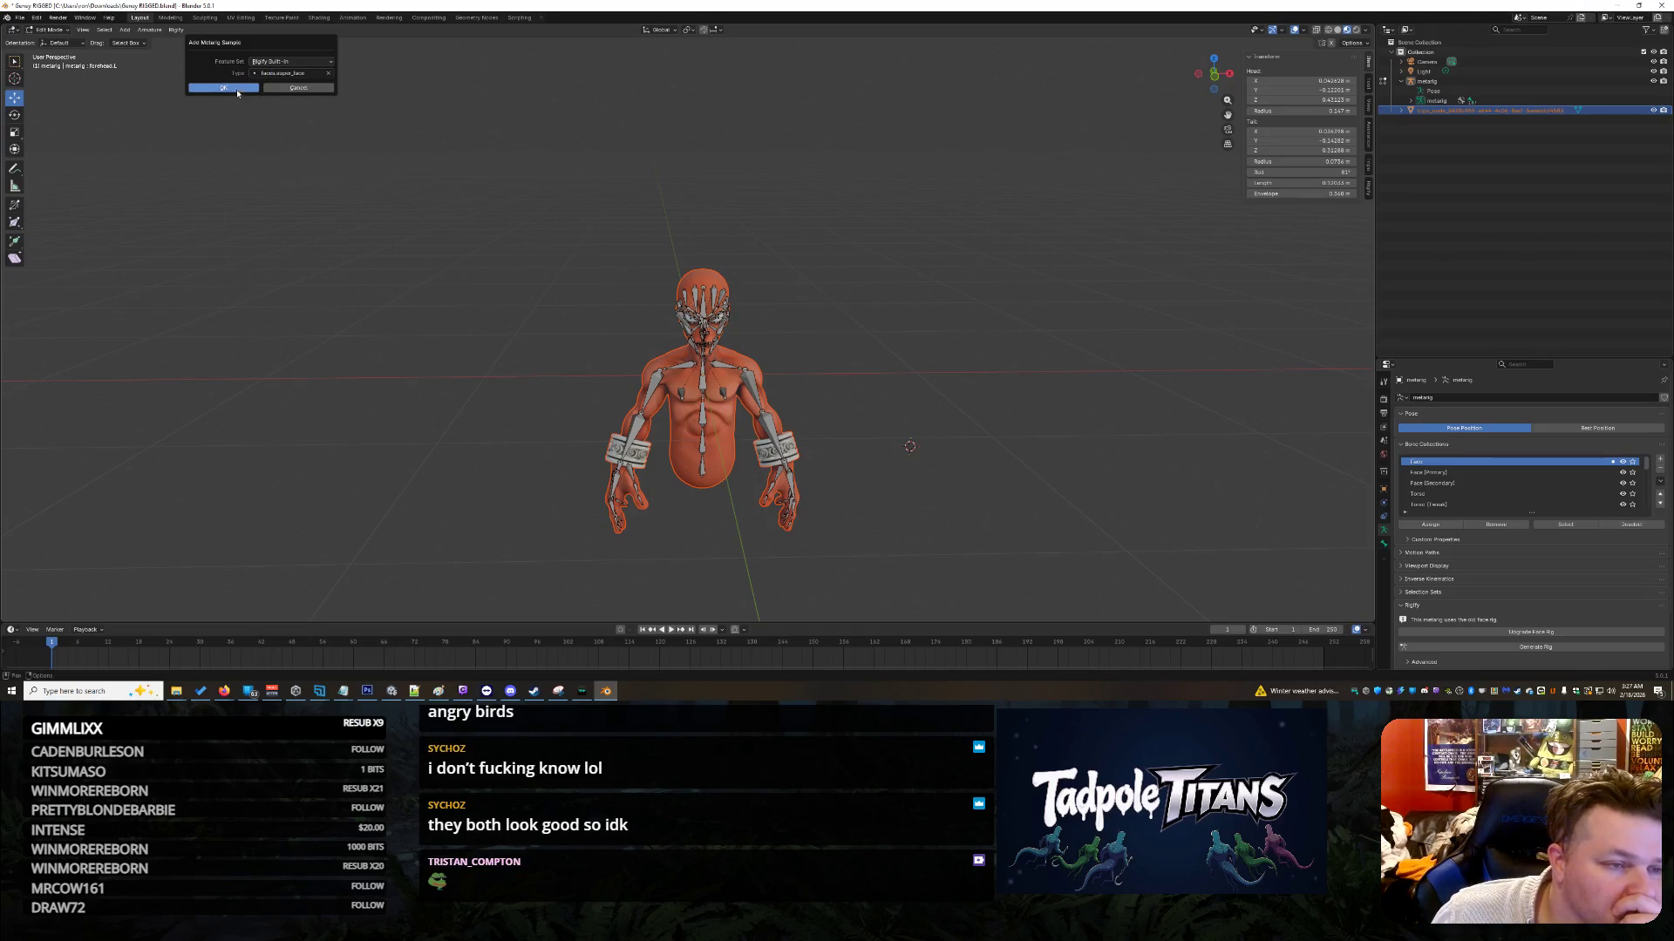
left_click(237, 89)
Step: Lift the newly added face bones straight up along Z above the head
middle_click_drag(1009, 335, 988, 331)
scroll(982, 329, "up", 4)
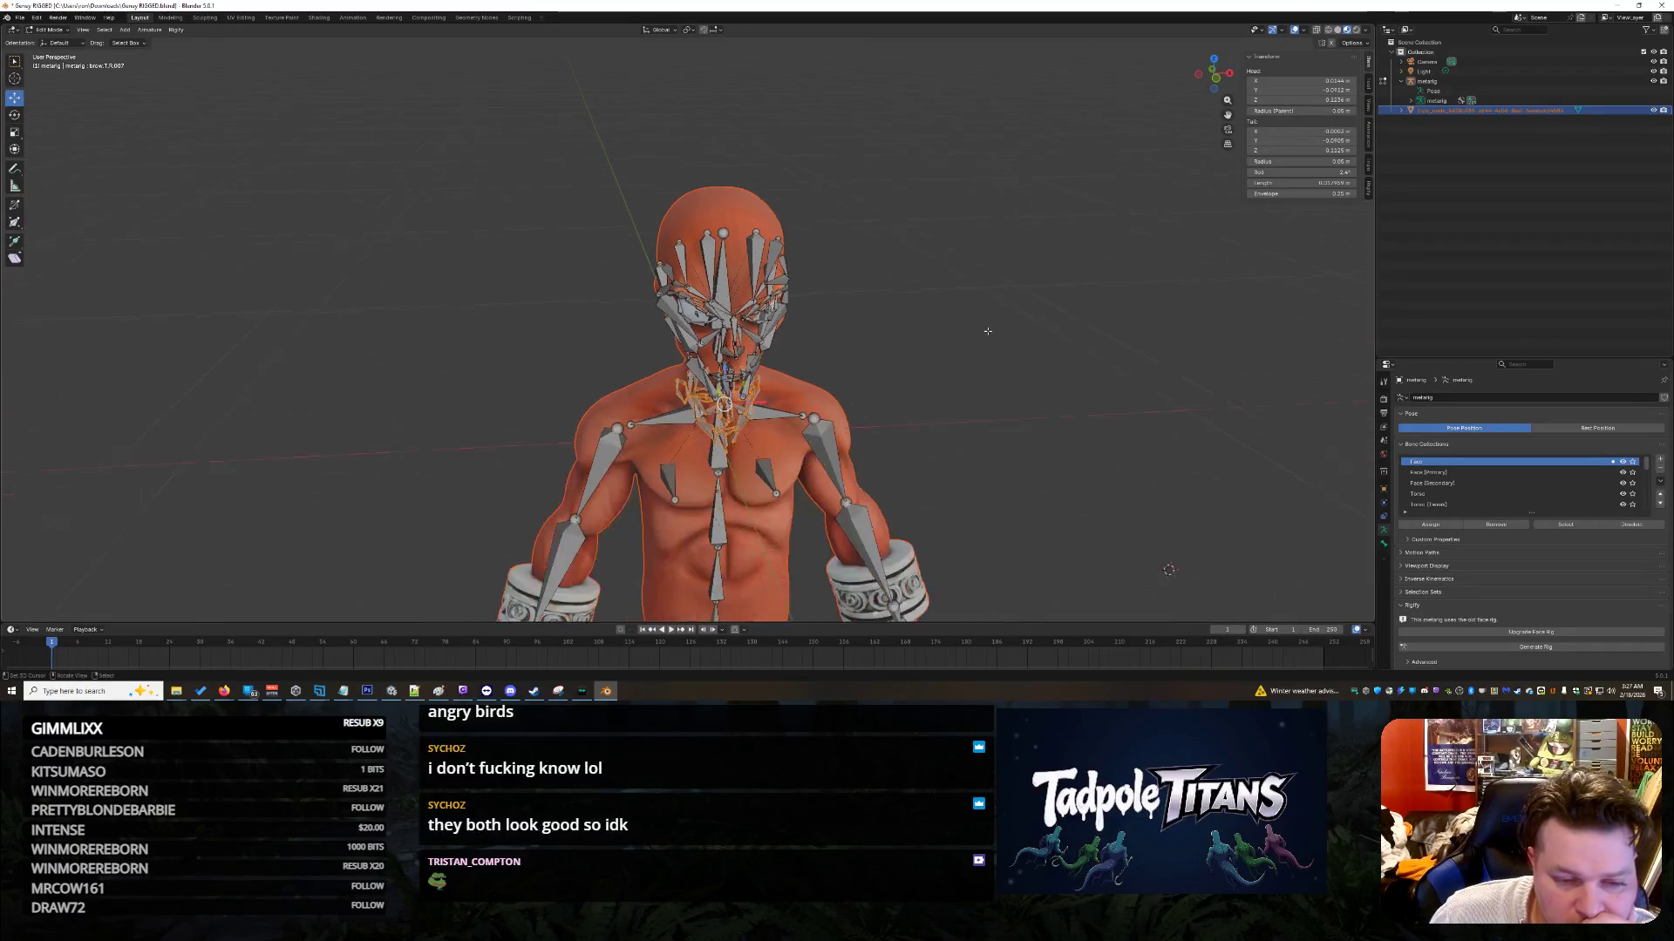
key("g")
key("z")
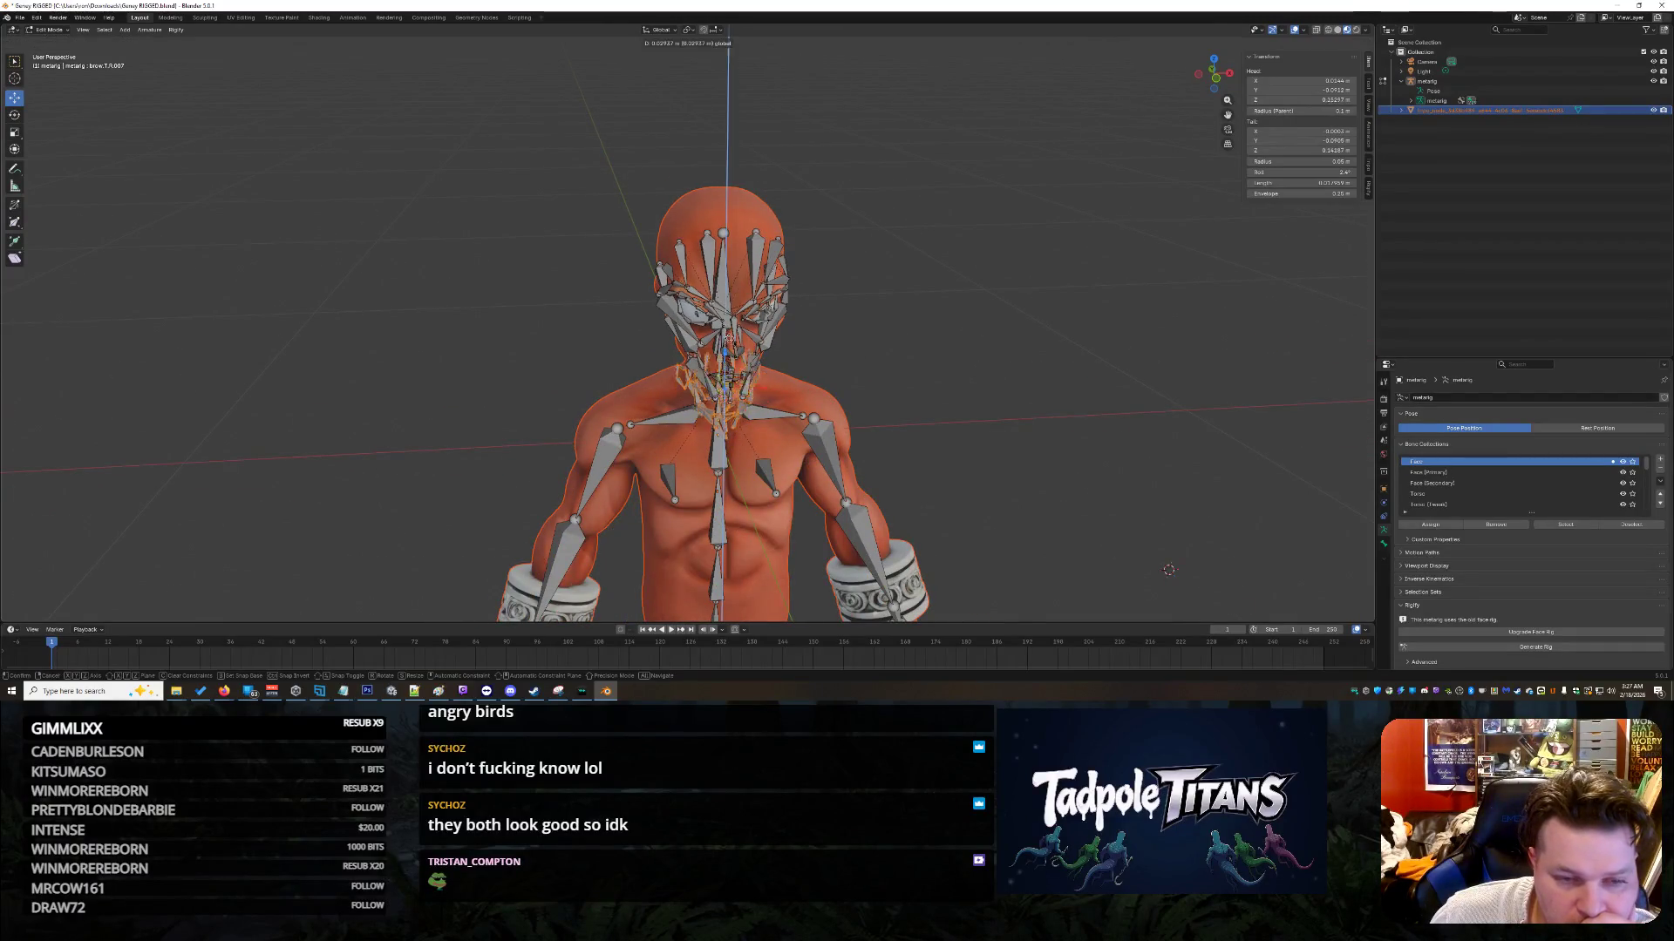
middle_click_drag(947, 135, 955, 144)
left_click(955, 144)
scroll(959, 149, "up", 3)
scroll(961, 153, "down", 3)
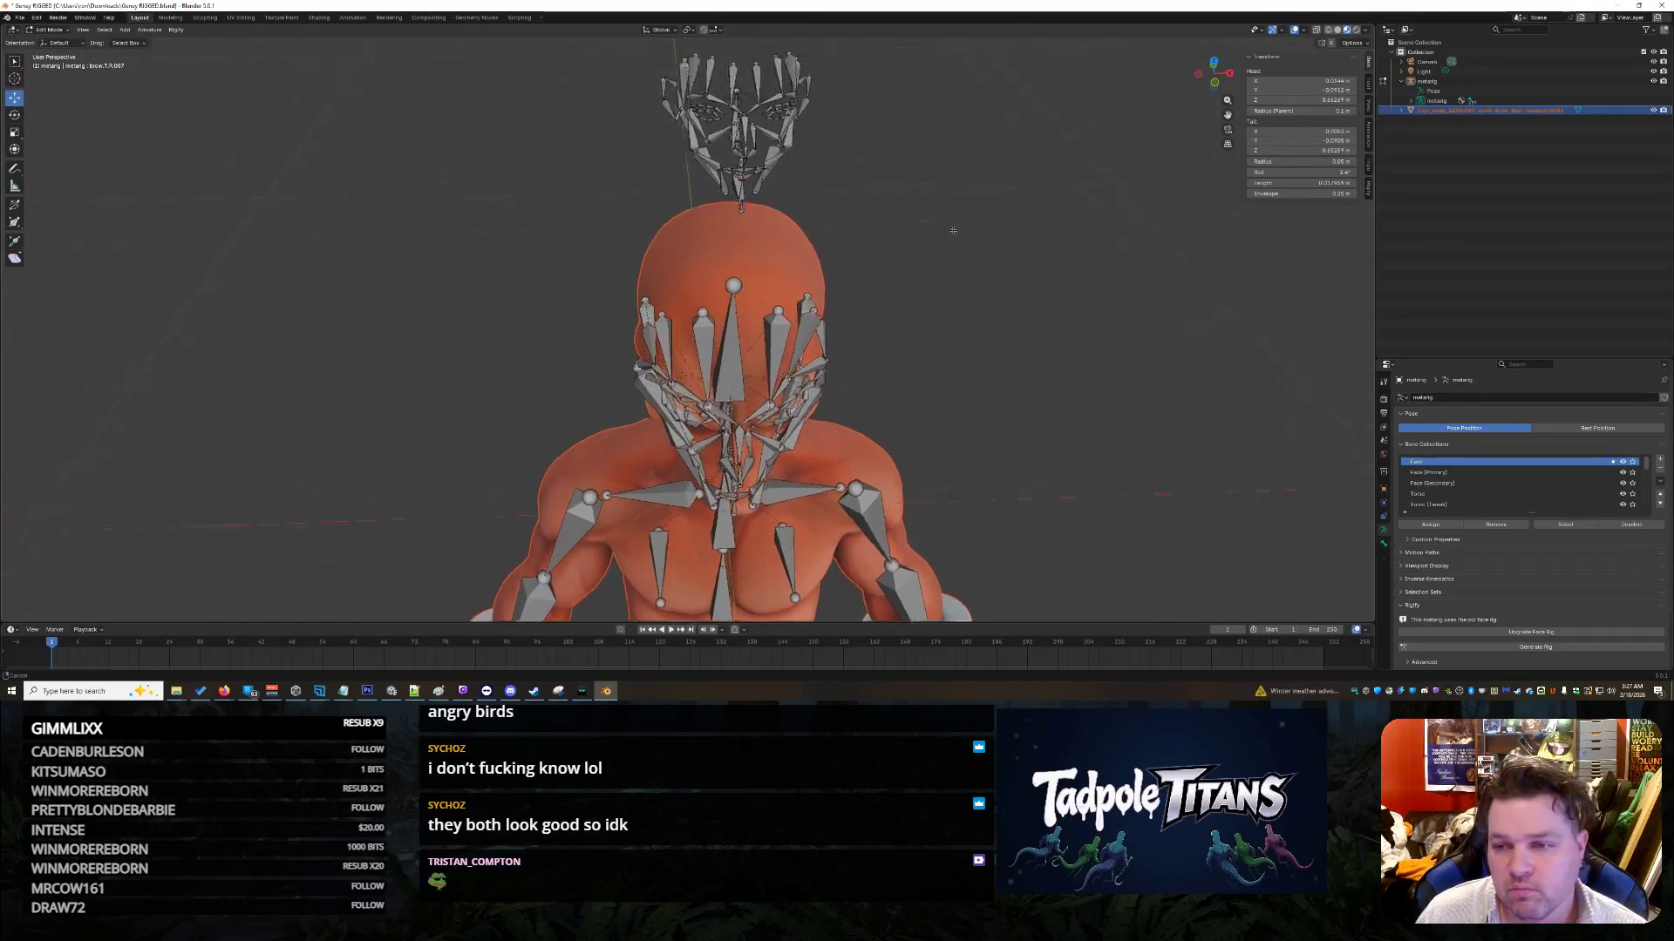
Step: Select the small bone chain beside the face rig and move it along X
left_click(1410, 103, "shift")
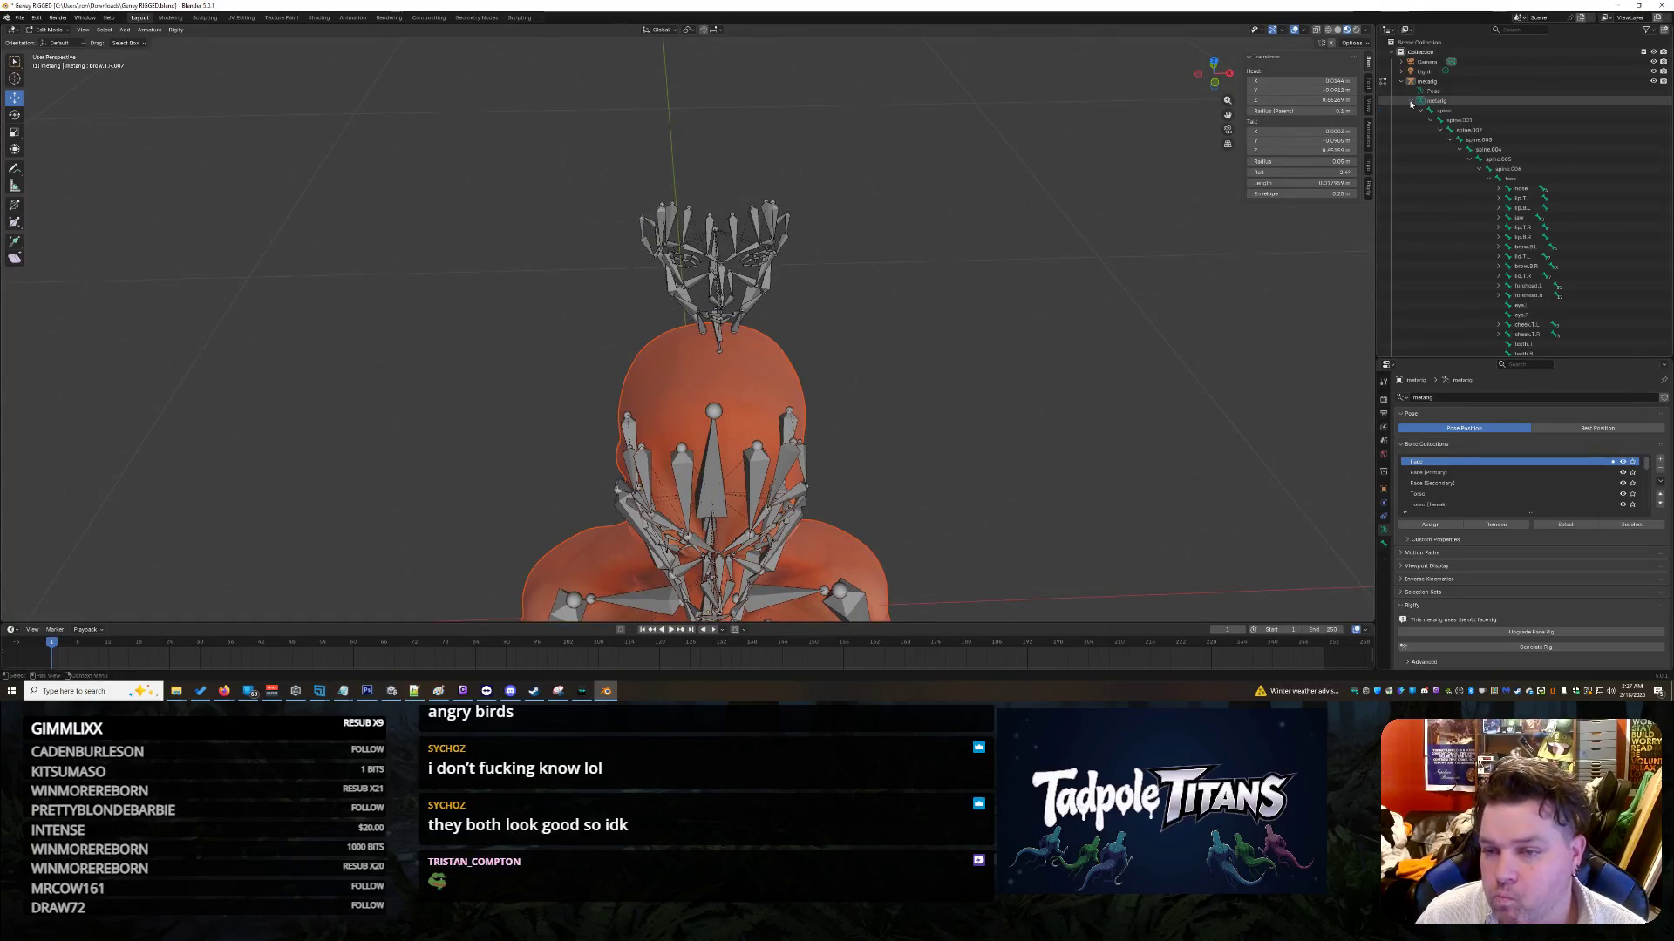
scroll(1534, 226, "down", 5)
scroll(1539, 251, "up", 4)
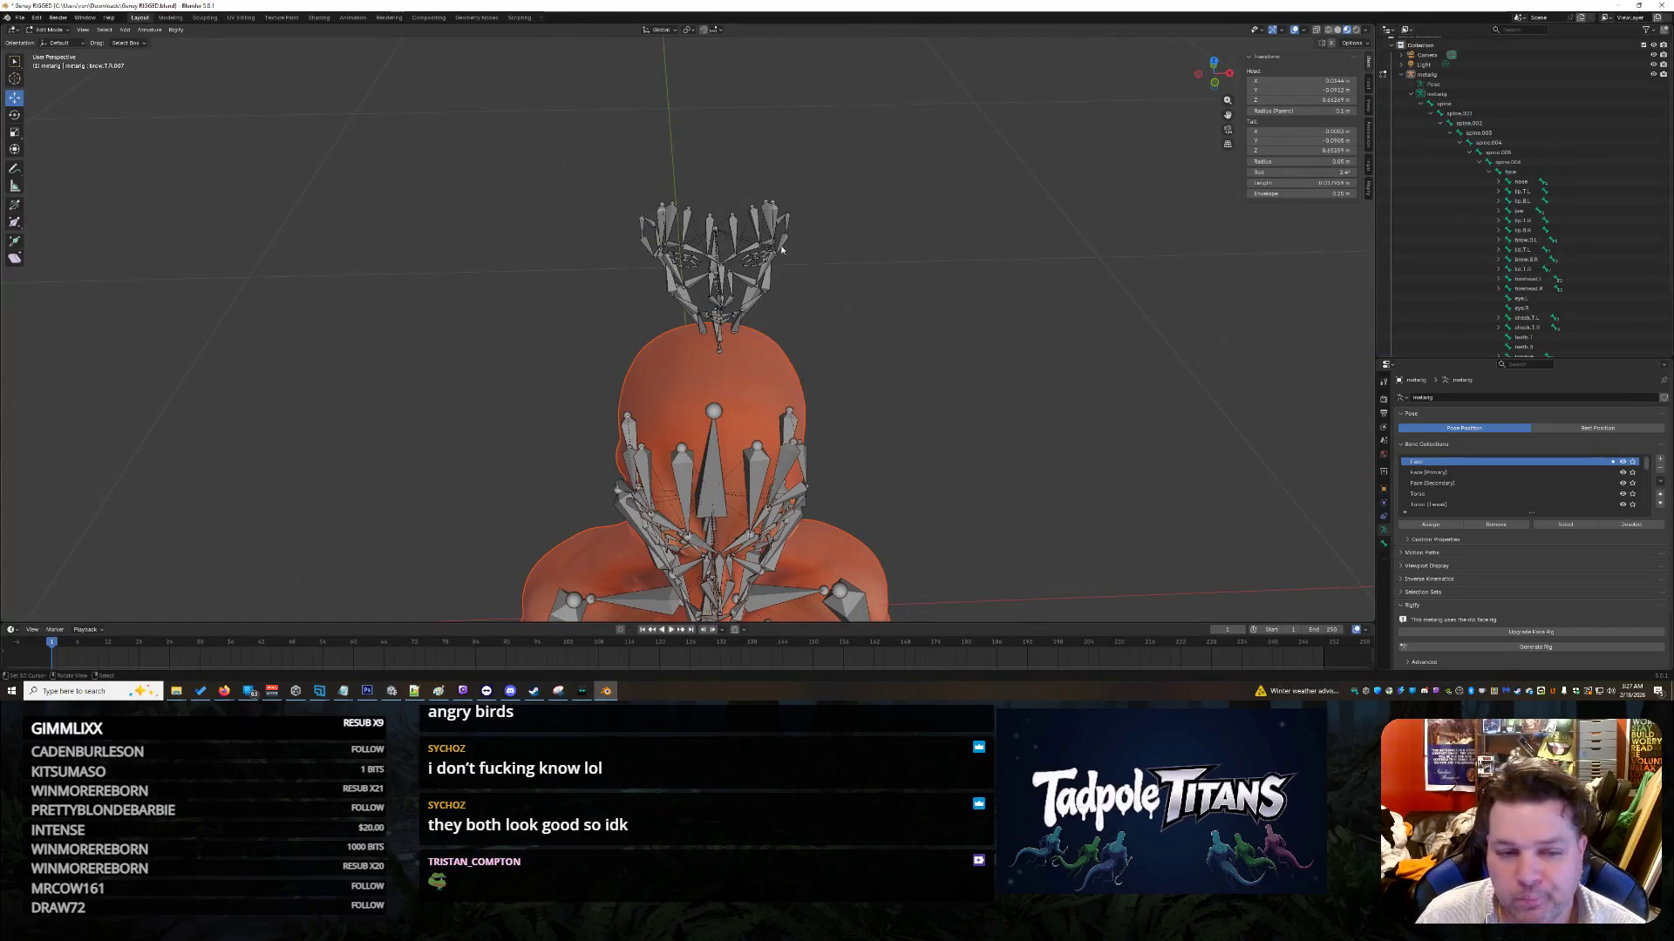
left_click(734, 234)
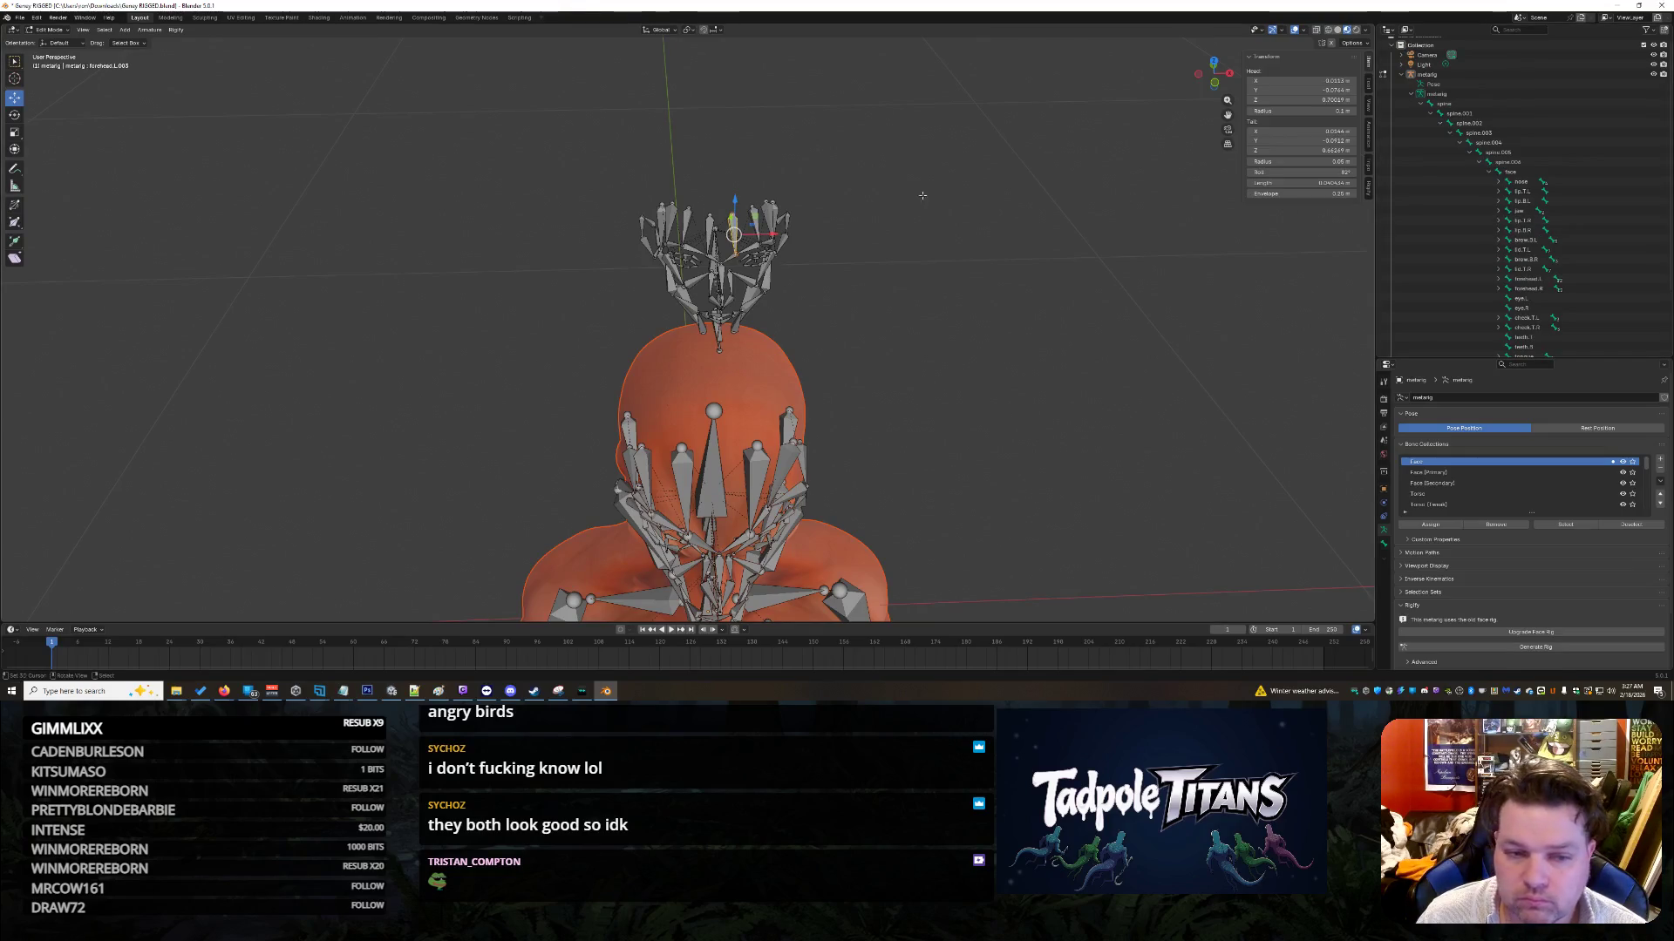
scroll(853, 221, "up", 8)
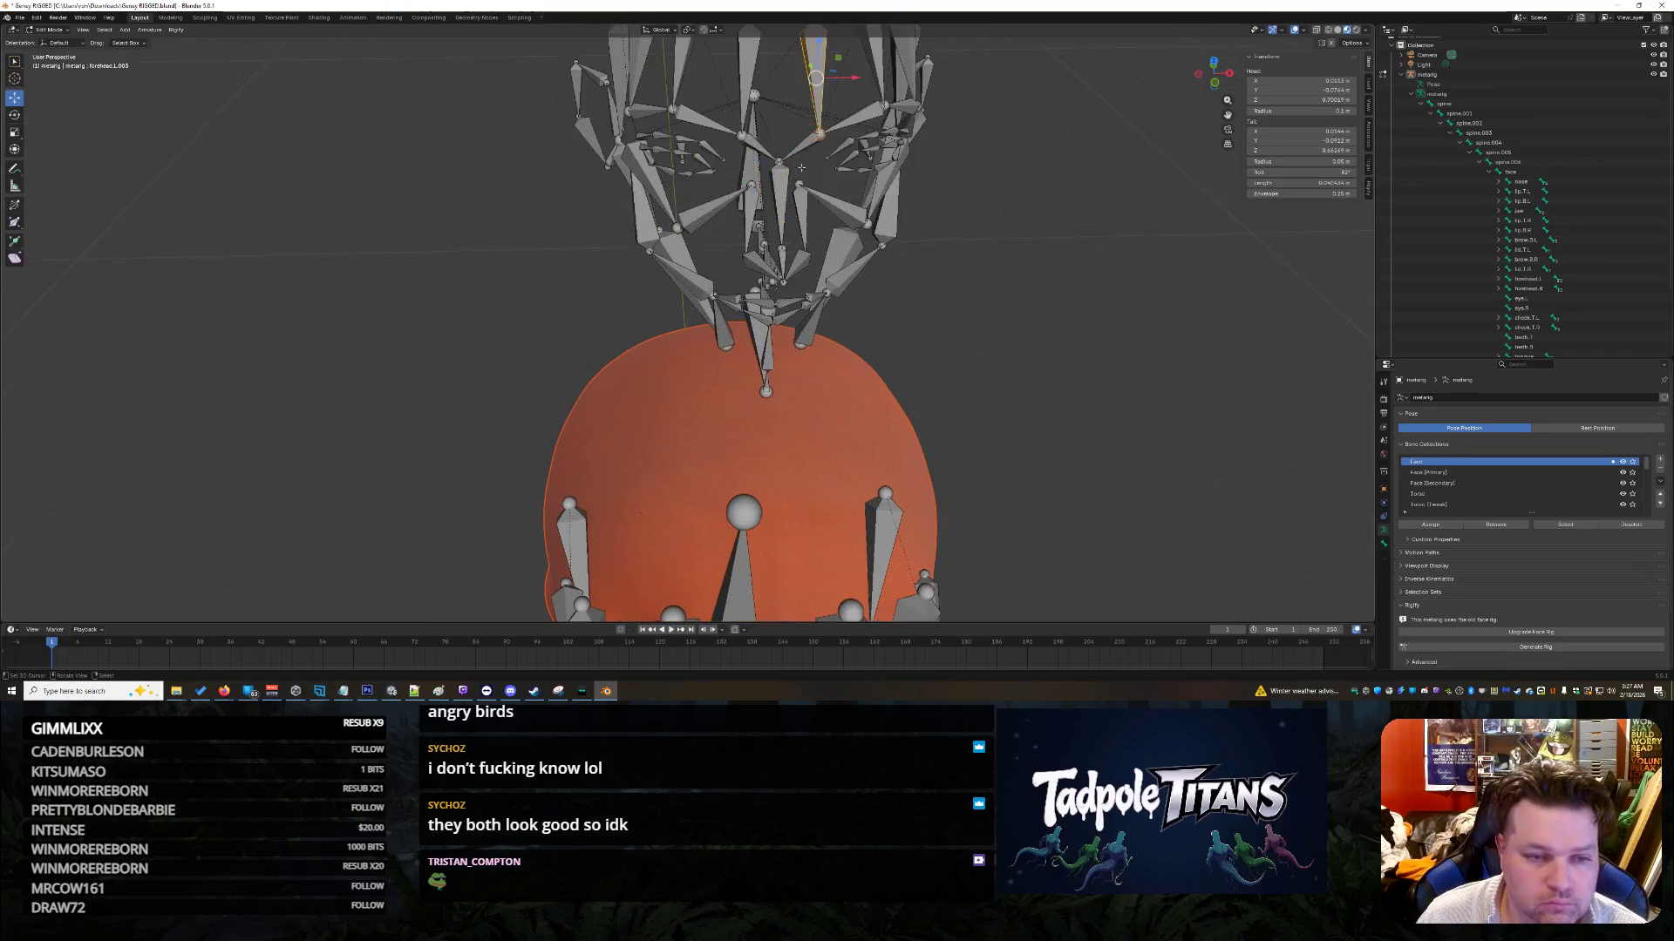
middle_click_drag(854, 221, 670, 205)
left_click_drag(652, 61, 740, 168)
middle_click_drag(684, 261, 706, 229)
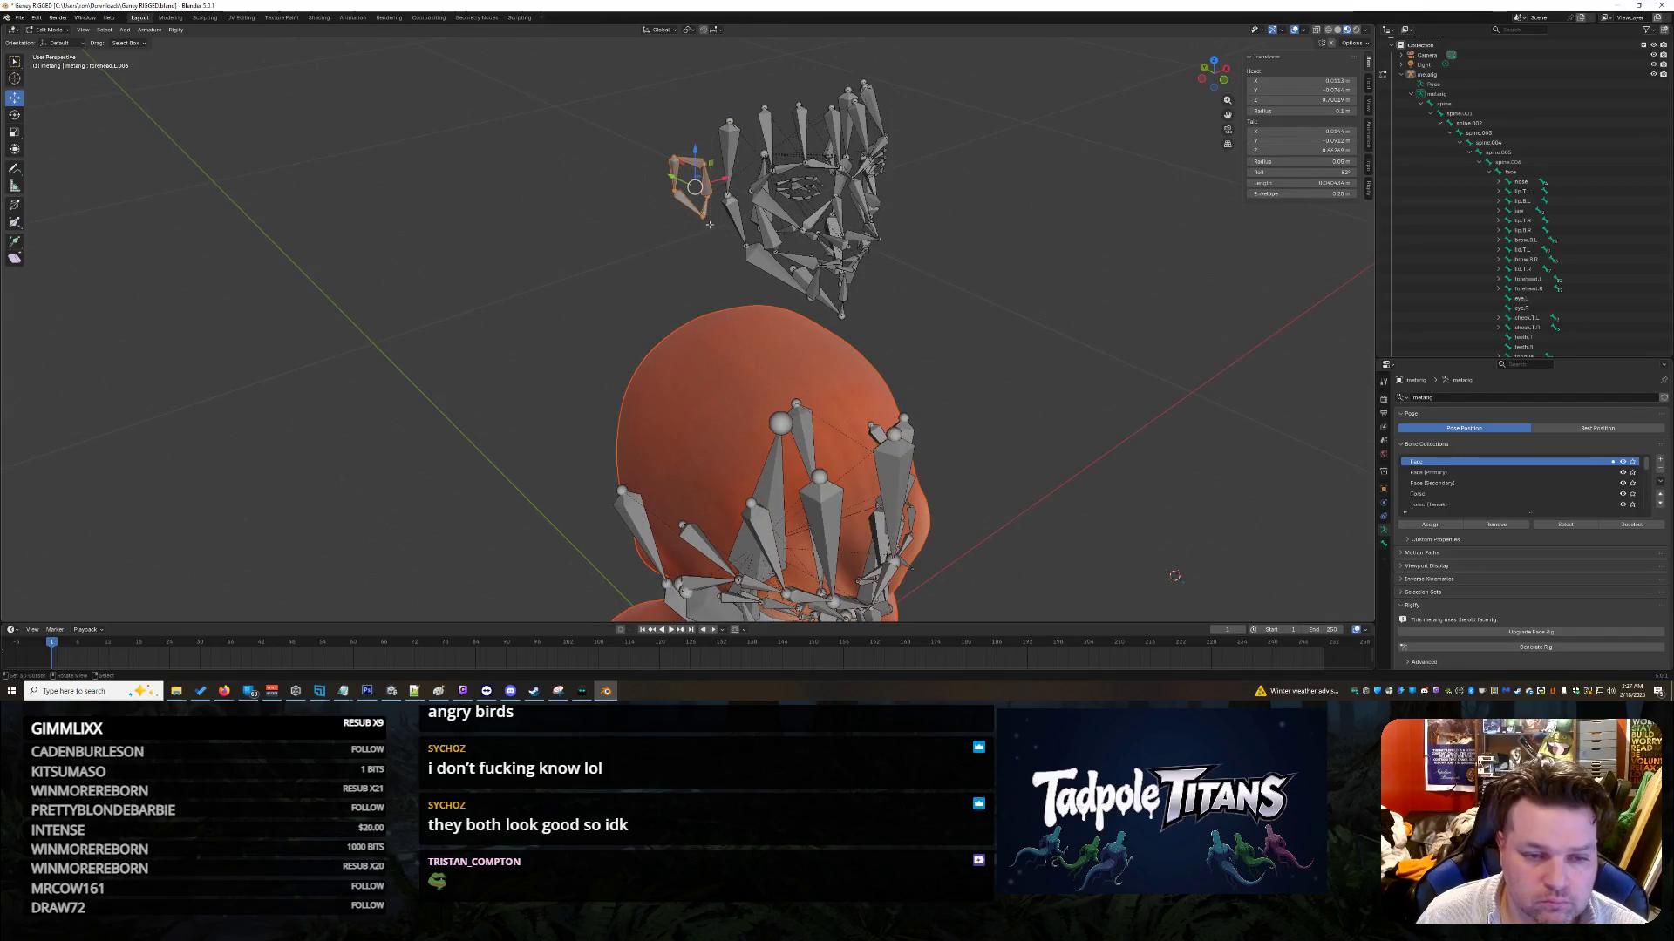
key("g")
key("x")
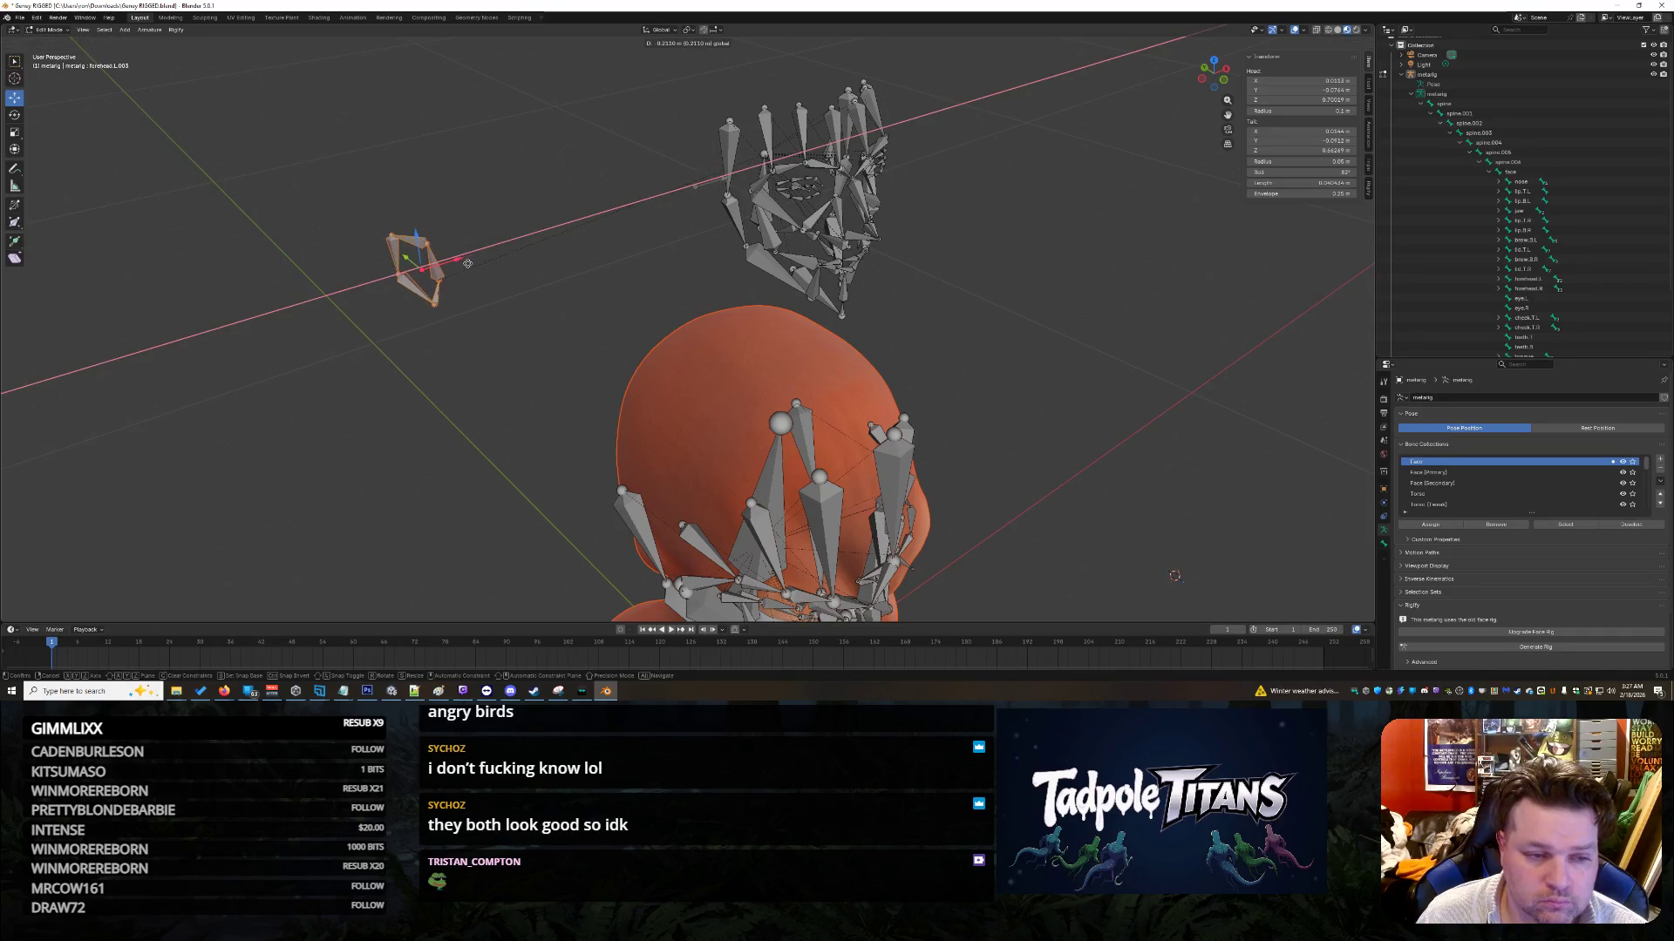
left_click(436, 282)
Step: Move the ear.L bone sideways along the X axis
mouse_move(437, 281)
middle_mouse_down()
mouse_move(1004, 299)
mouse_move(968, 297)
middle_mouse_up()
left_click_drag(897, 145, 796, 231)
left_click(794, 203, "shift")
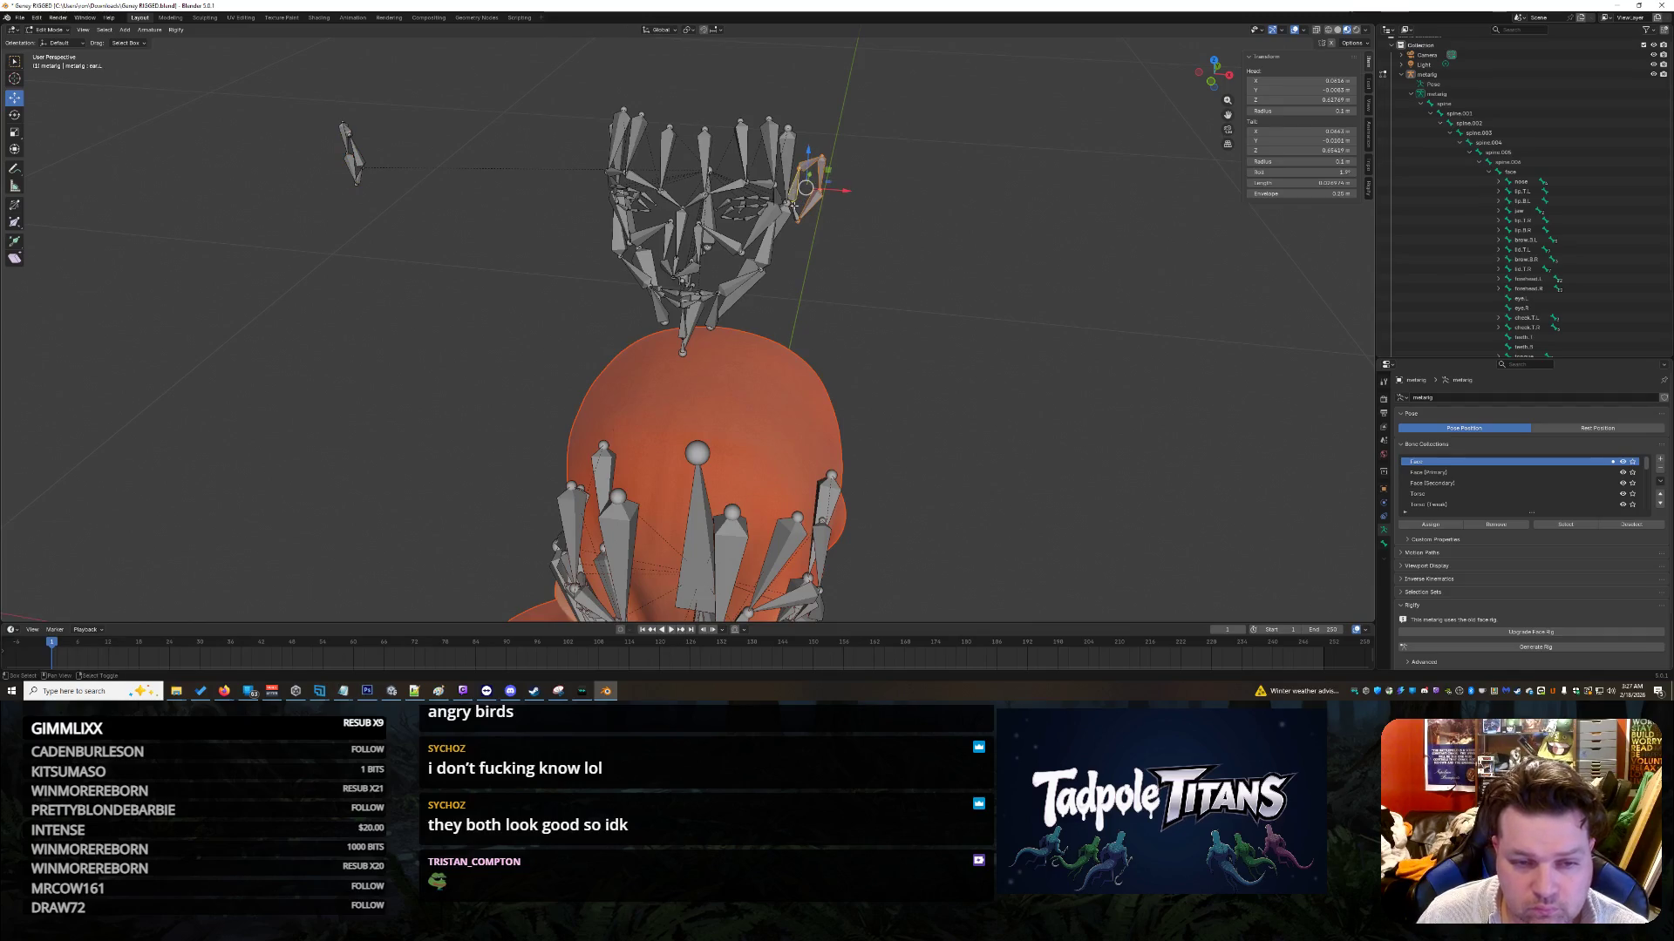
key("g")
key("x")
left_click(1059, 207)
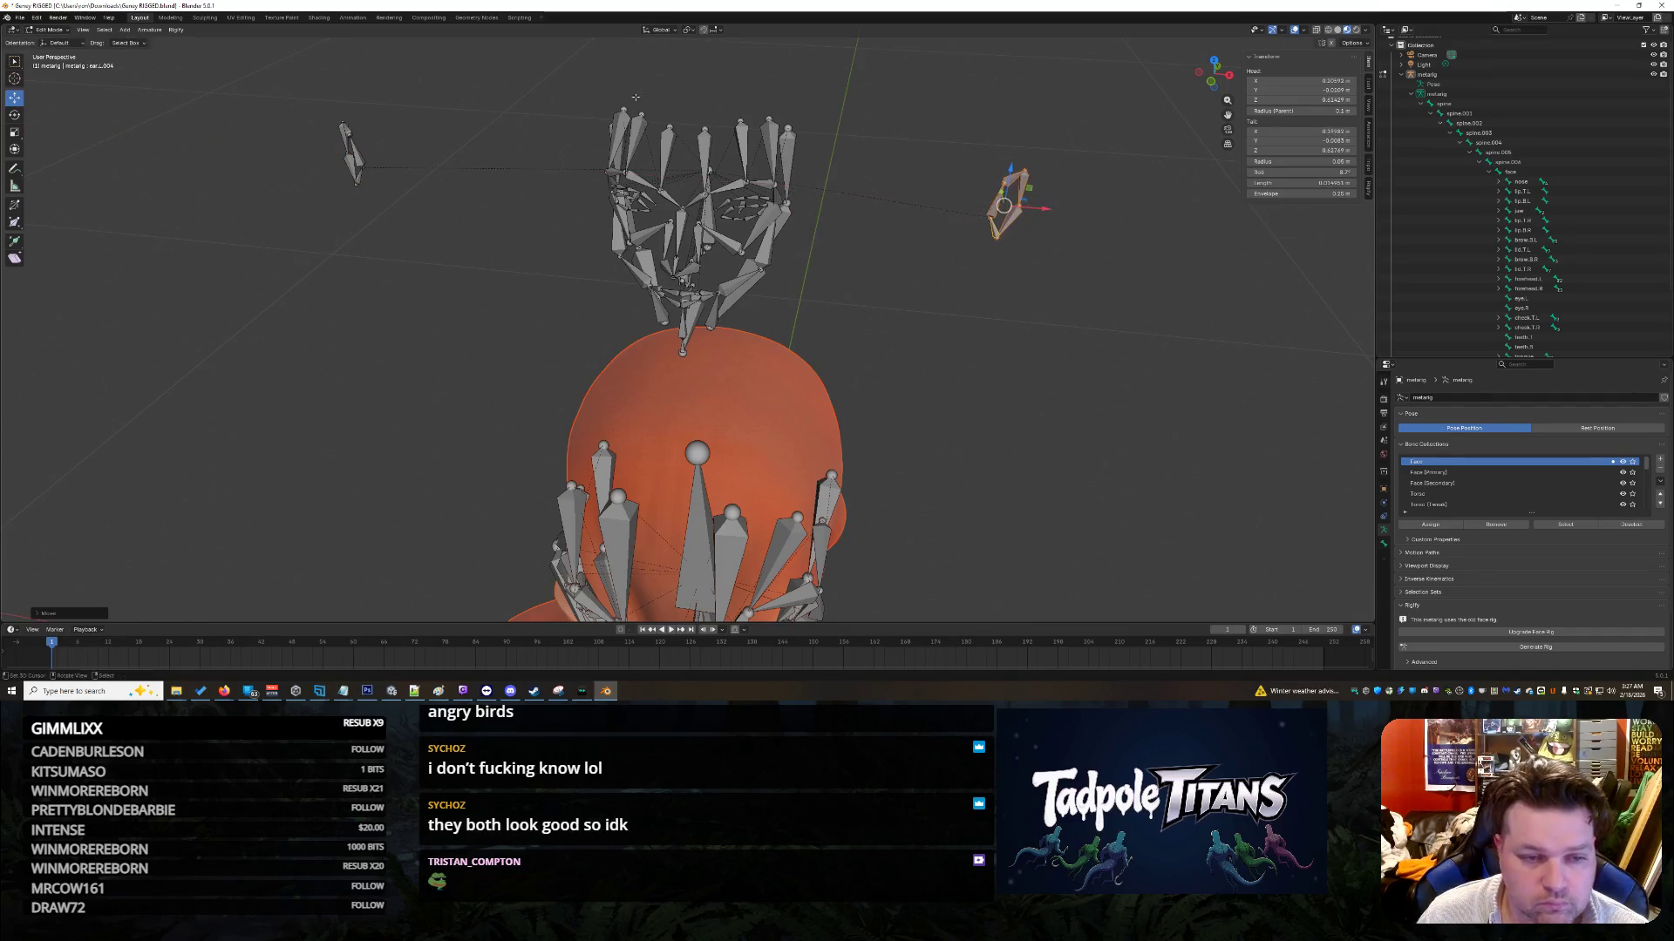
Step: Delete the floating face bones, then box-select both remaining ear bones
left_click_drag(577, 74, 816, 354)
key("x")
left_click(928, 385)
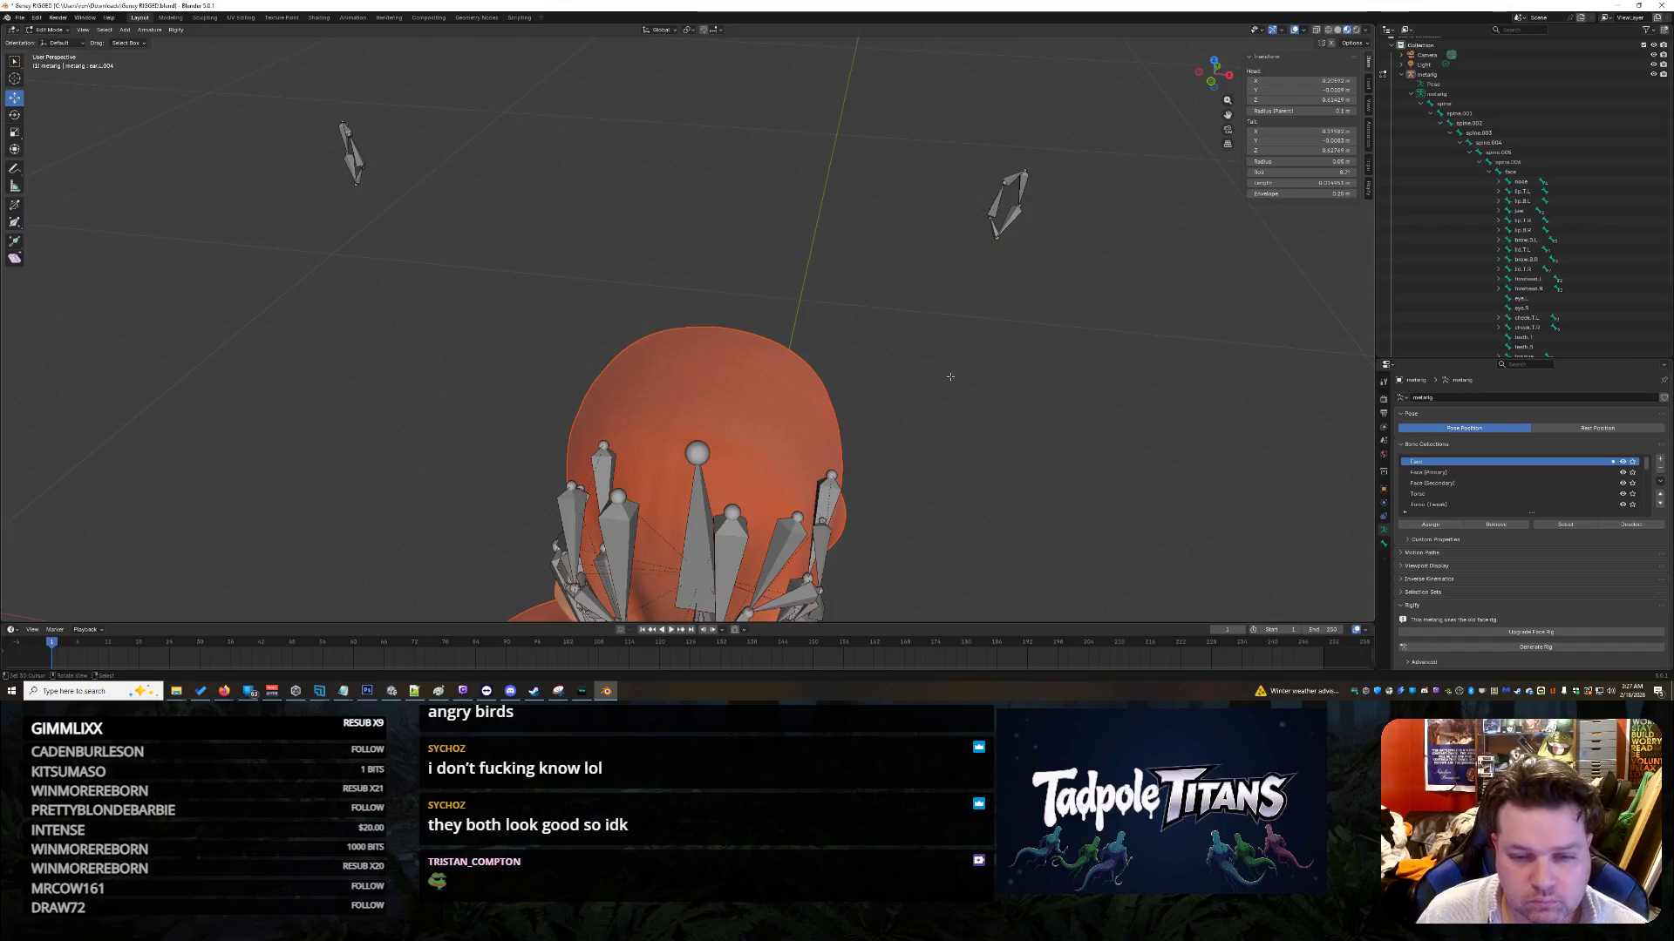
mouse_move(928, 385)
middle_mouse_down()
mouse_move(1039, 402)
mouse_move(748, 247)
middle_mouse_up()
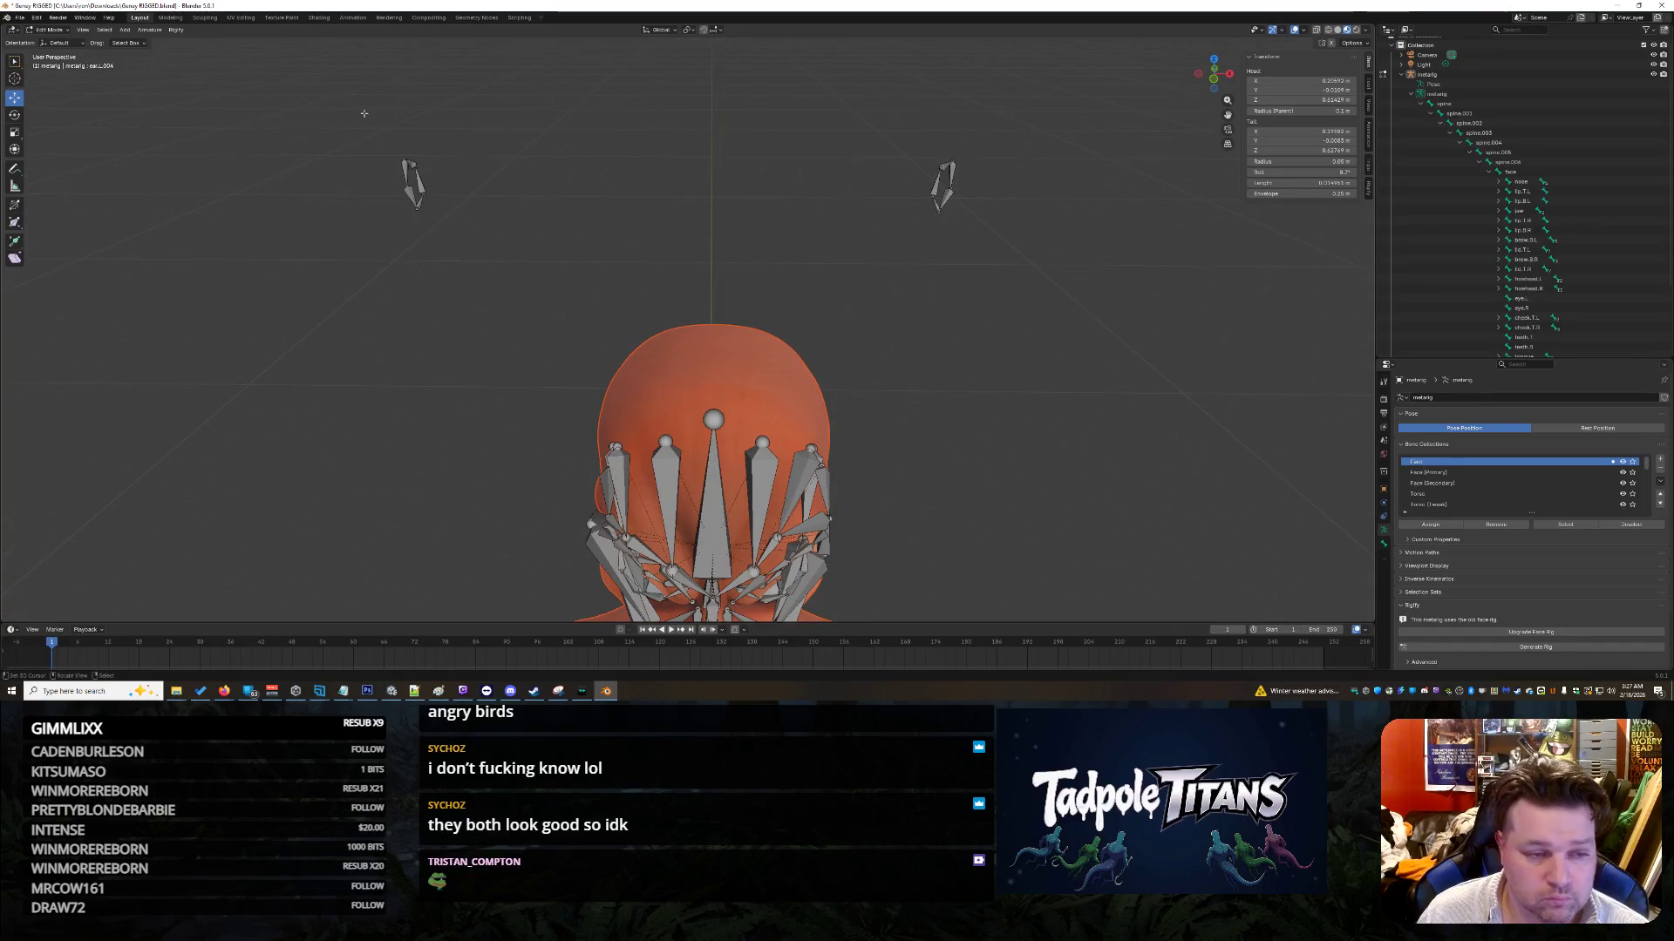
left_click_drag(311, 99, 1067, 335)
Step: Bring the first ear bone down and along X onto the side of the head
scroll(1547, 209, "down", 4)
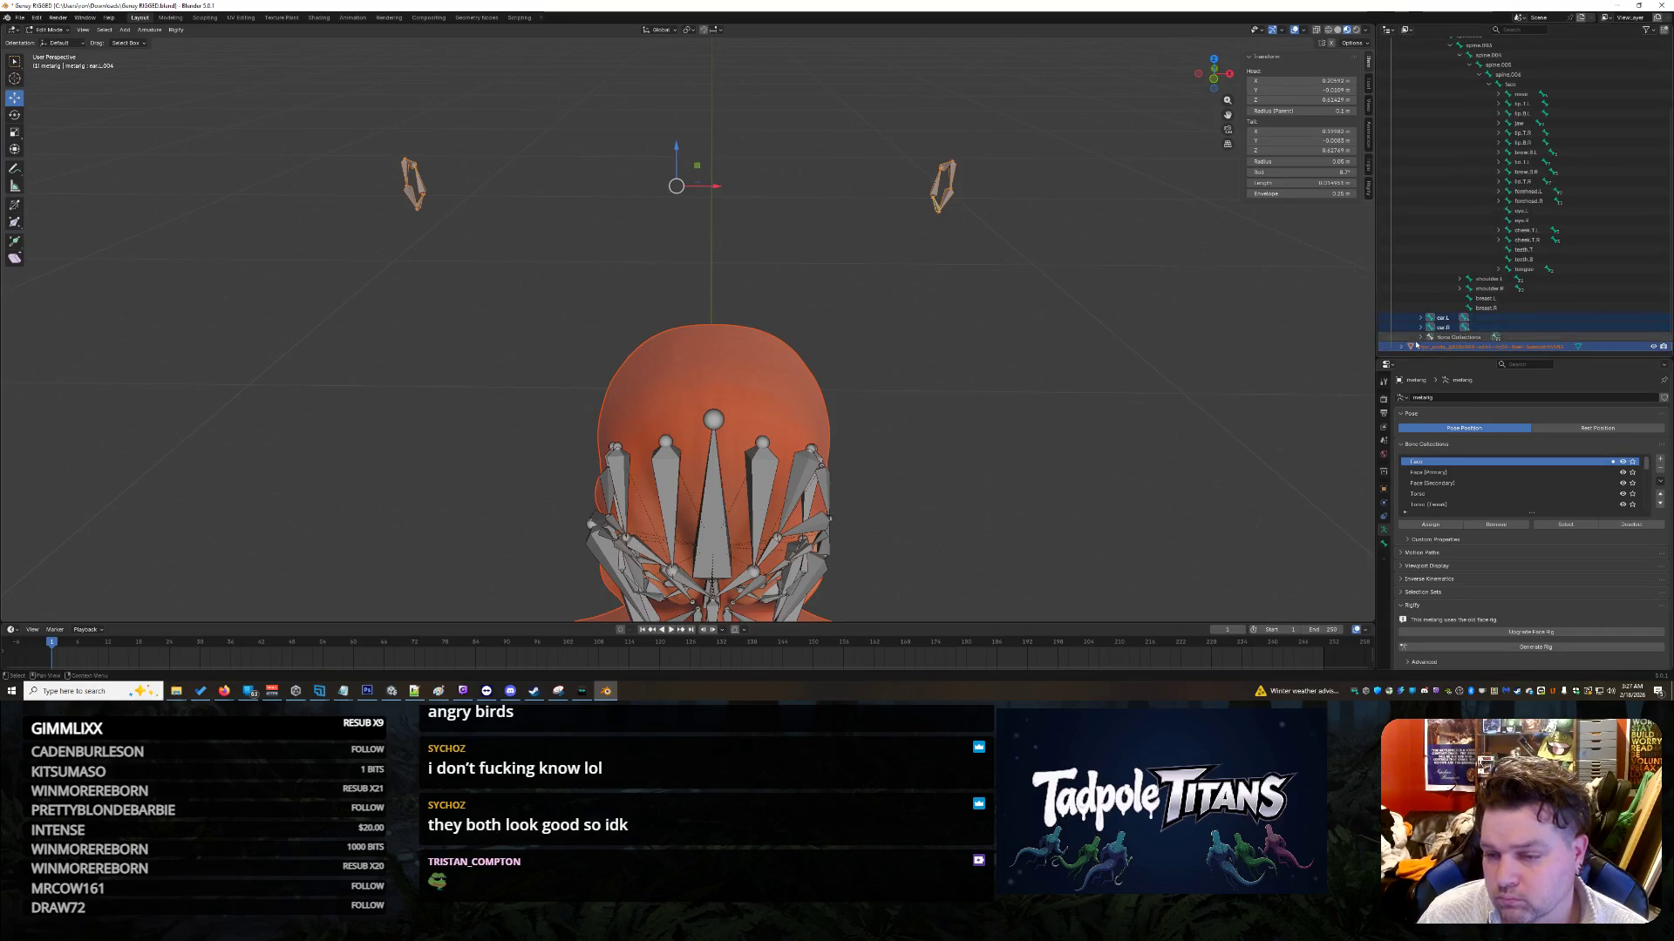
left_click(1128, 290)
middle_click_drag(1083, 328, 1005, 319)
mouse_move(671, 125)
left_mouse_down()
mouse_move(748, 190)
mouse_move(730, 187)
mouse_move(734, 471)
left_mouse_up()
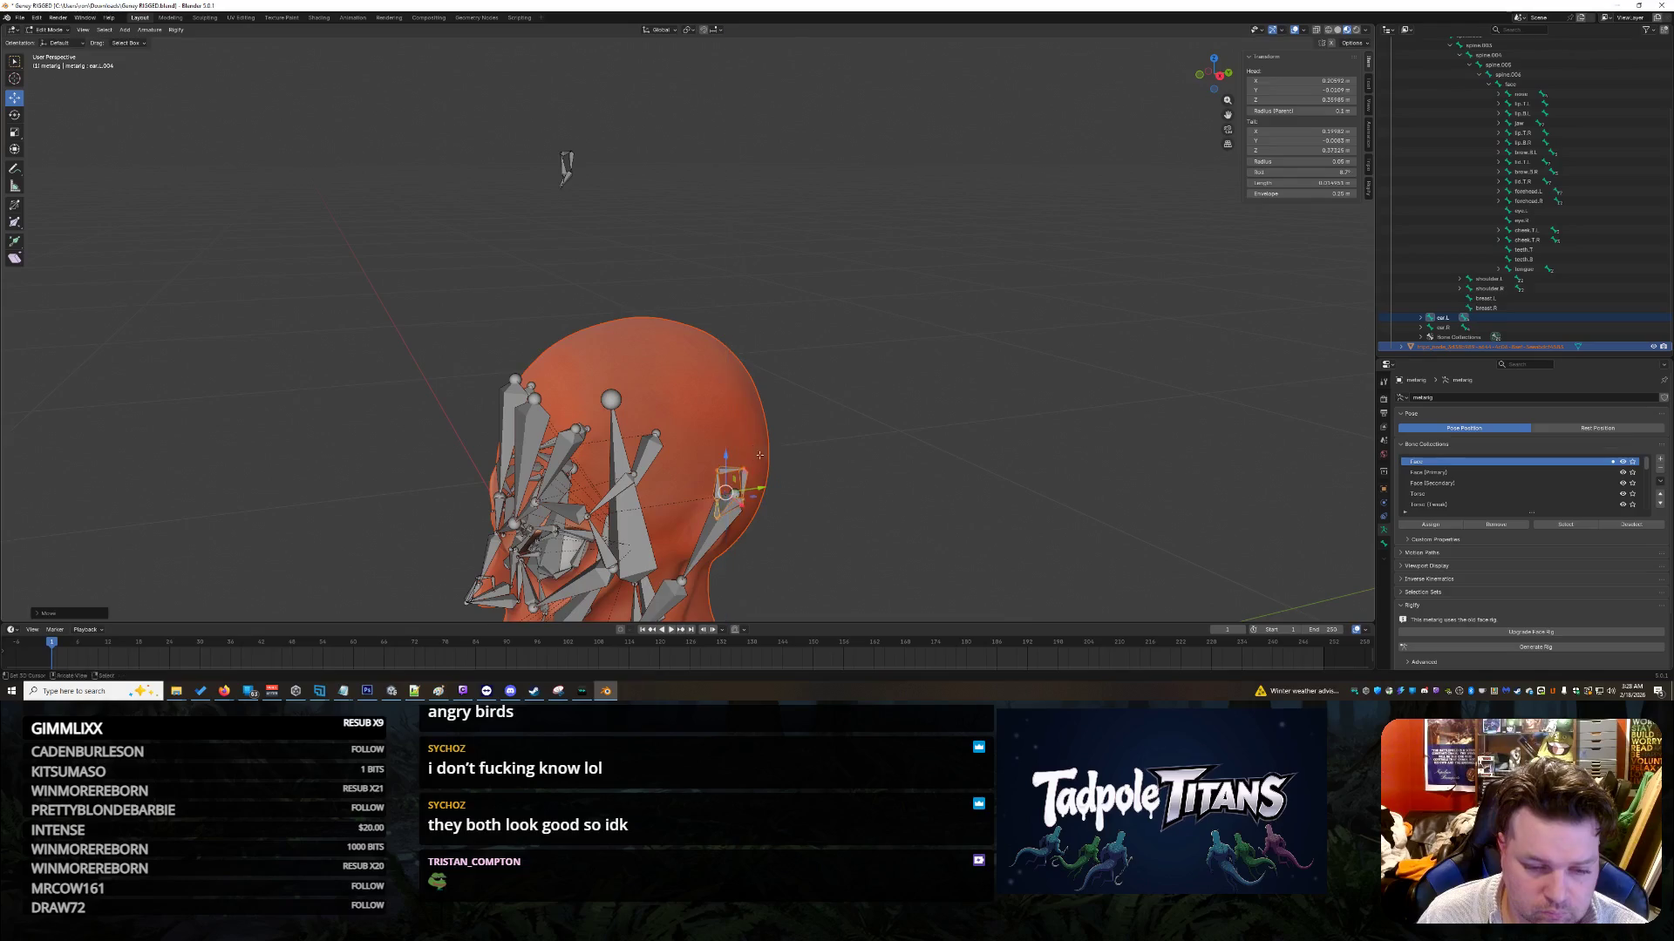
mouse_move(734, 470)
middle_mouse_down()
mouse_move(910, 519)
mouse_move(732, 523)
middle_mouse_up()
mouse_move(424, 406)
left_mouse_down()
mouse_move(585, 411)
mouse_move(624, 393)
left_mouse_up()
key("z")
mouse_move(624, 392)
middle_mouse_down()
mouse_move(1061, 492)
mouse_move(851, 456)
mouse_move(774, 481)
mouse_move(664, 456)
mouse_move(641, 273)
middle_mouse_up()
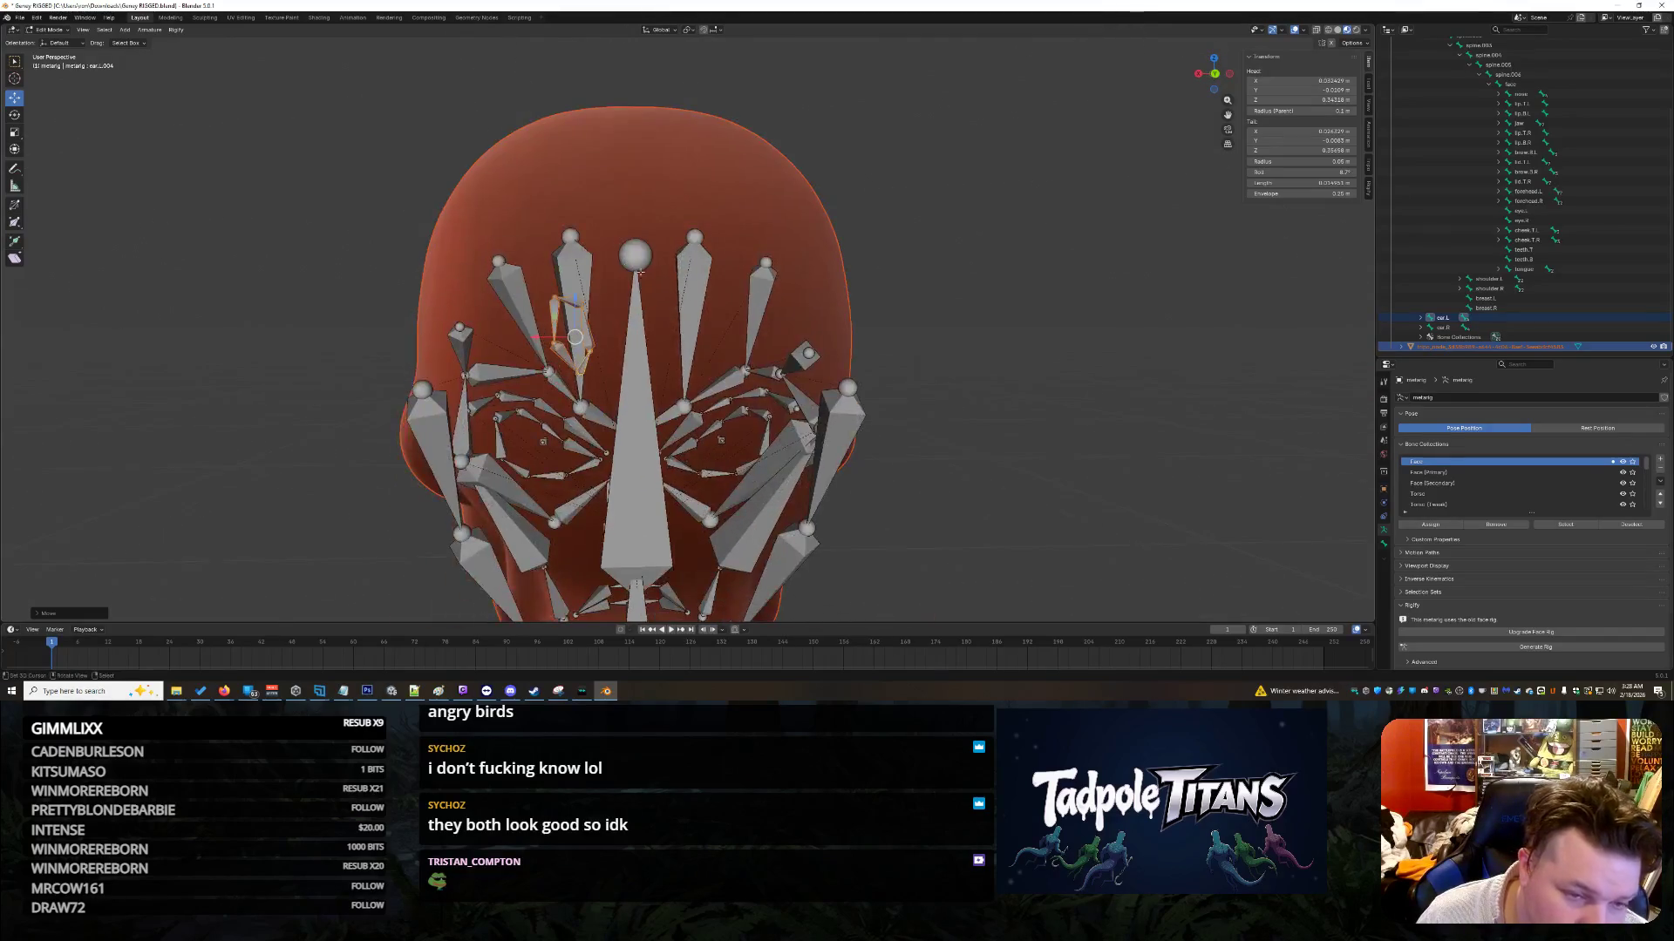
key("g")
key("x")
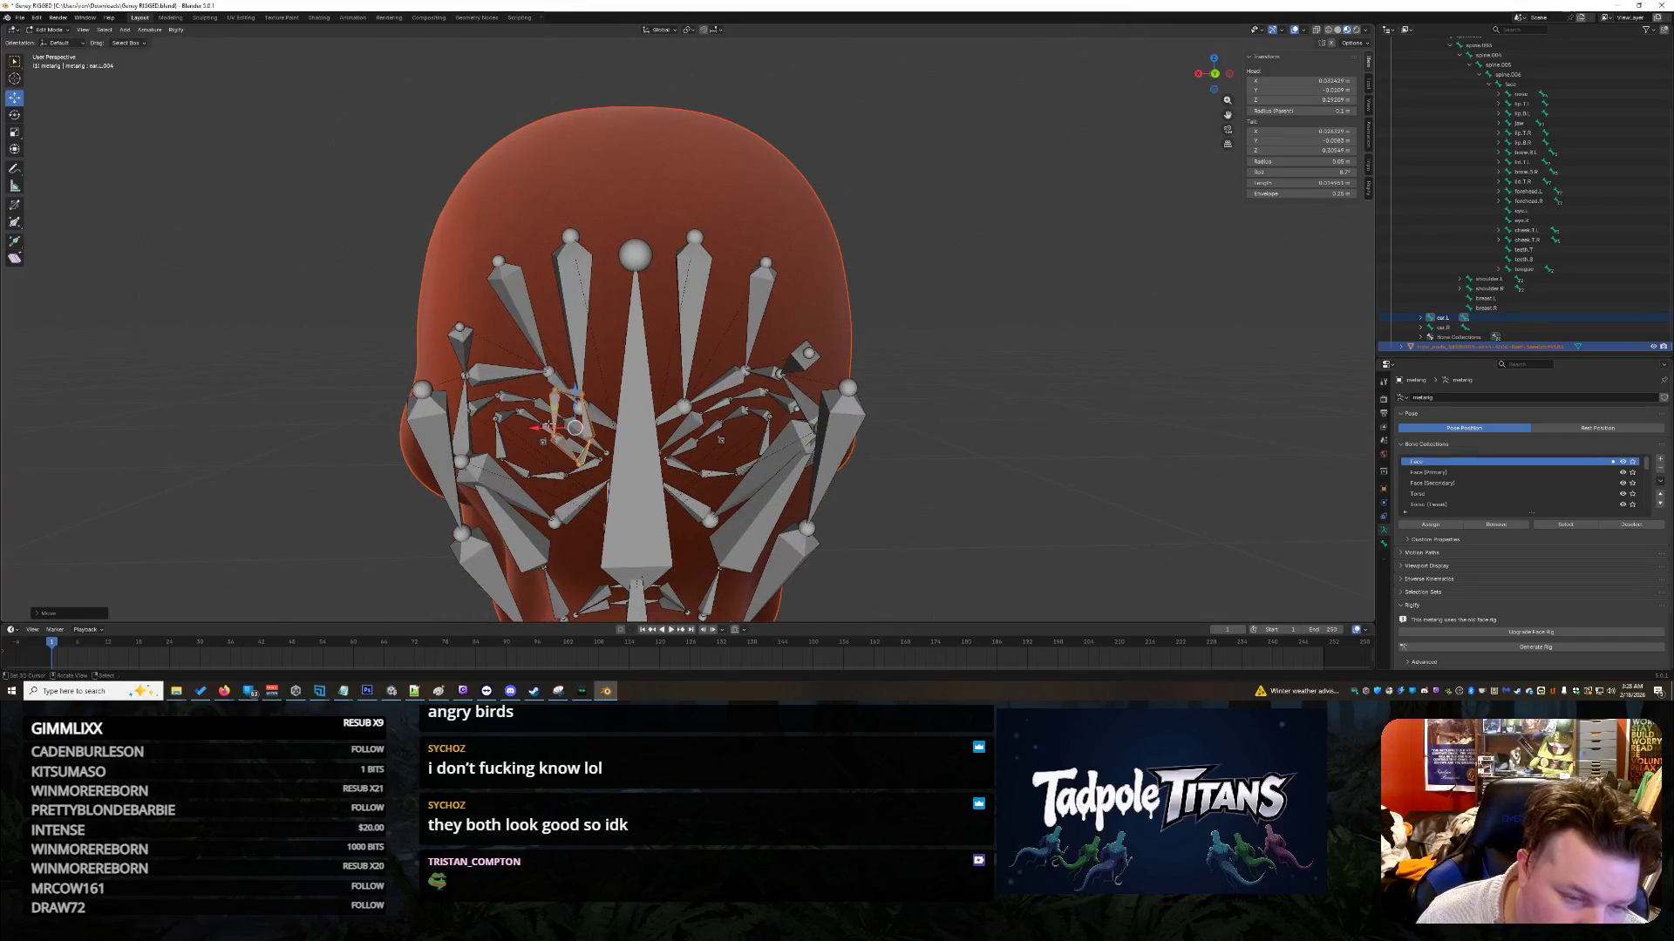
left_click(498, 429)
mouse_move(498, 428)
middle_mouse_down()
mouse_move(436, 564)
mouse_move(448, 419)
middle_mouse_up()
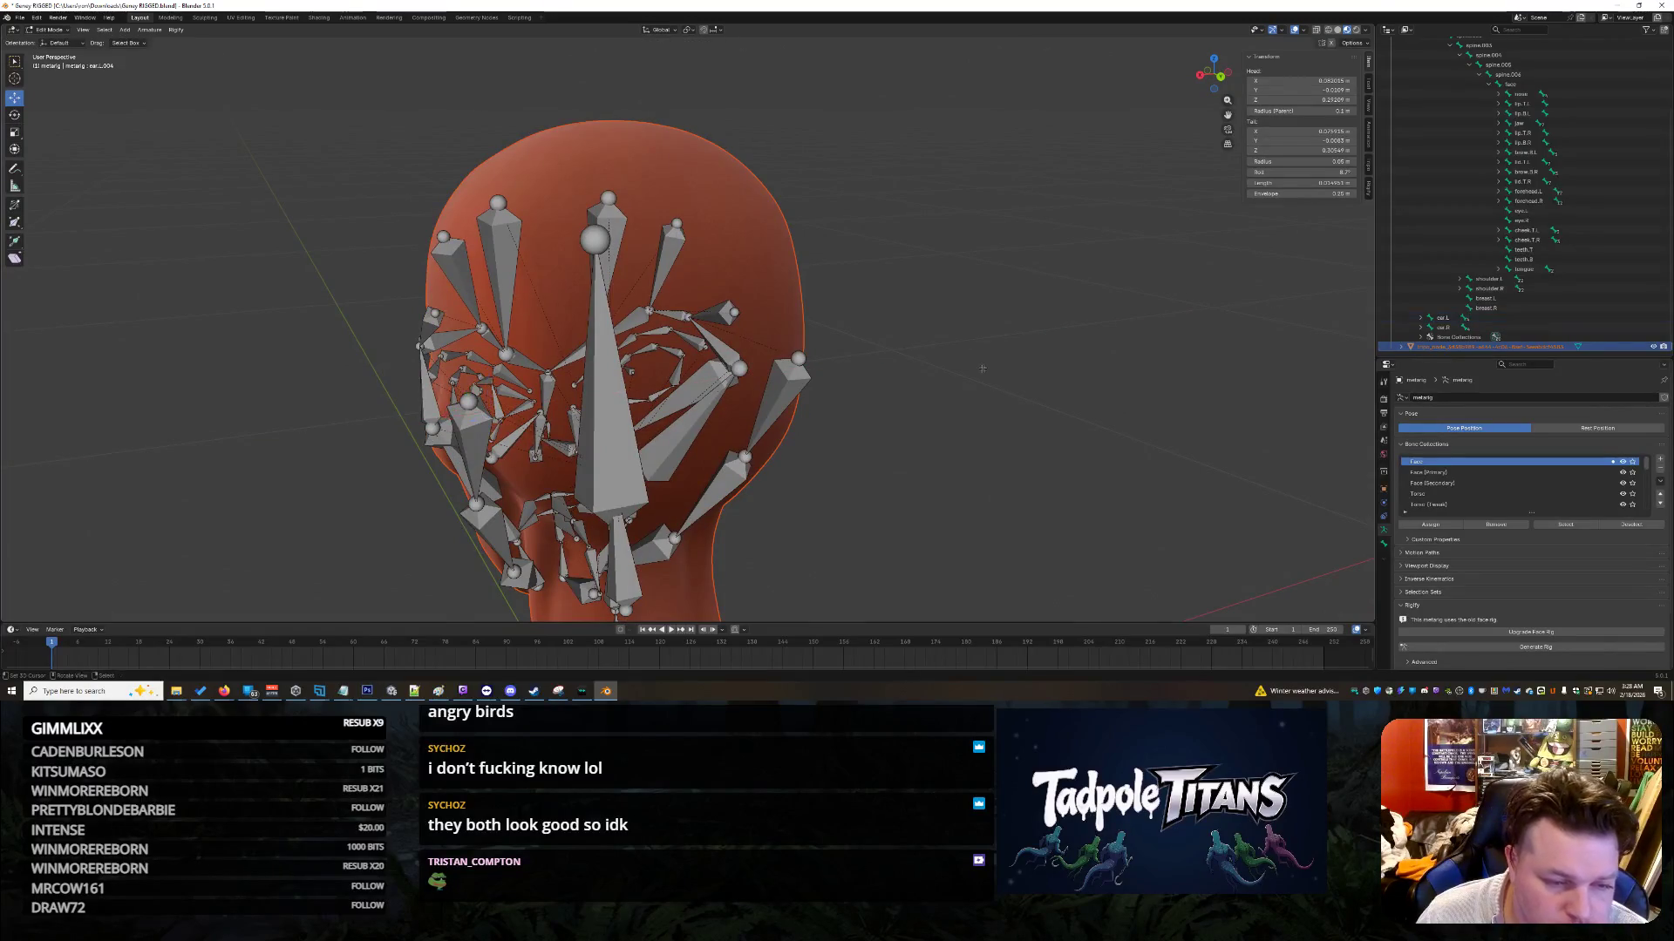
scroll(764, 213, "down", 7)
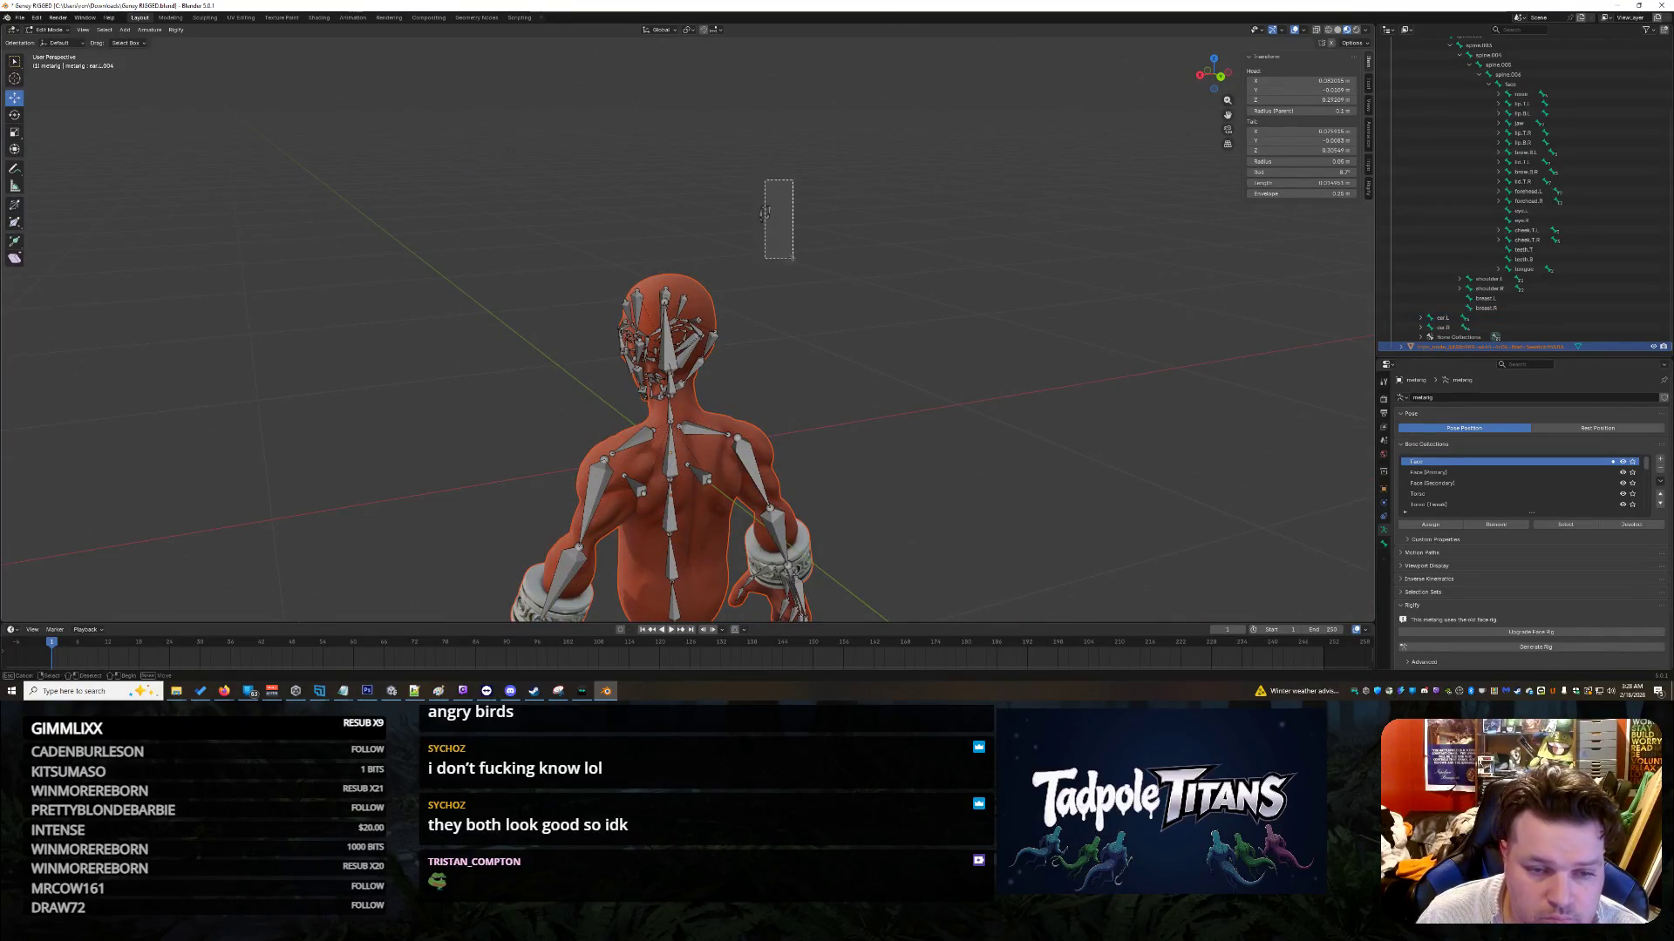
Step: Move ear.R down beside the head, adjusting it along X and Z
left_click(765, 213)
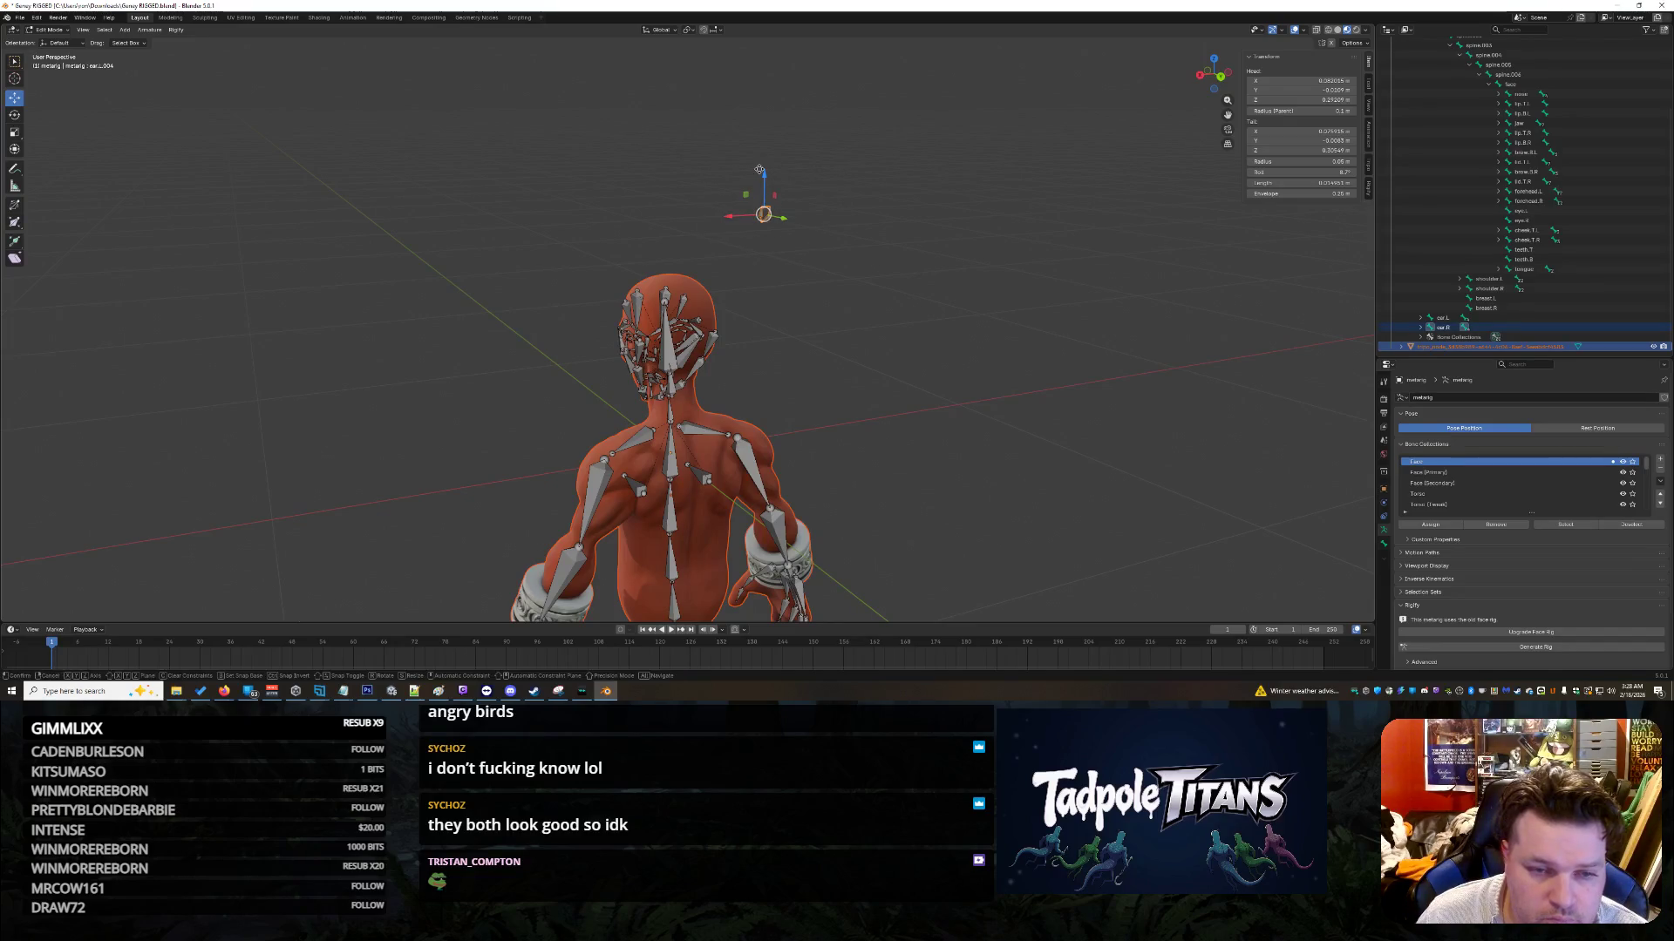
left_click_drag(760, 170, 760, 332)
middle_click_drag(760, 331, 862, 318)
scroll(862, 318, "up", 5)
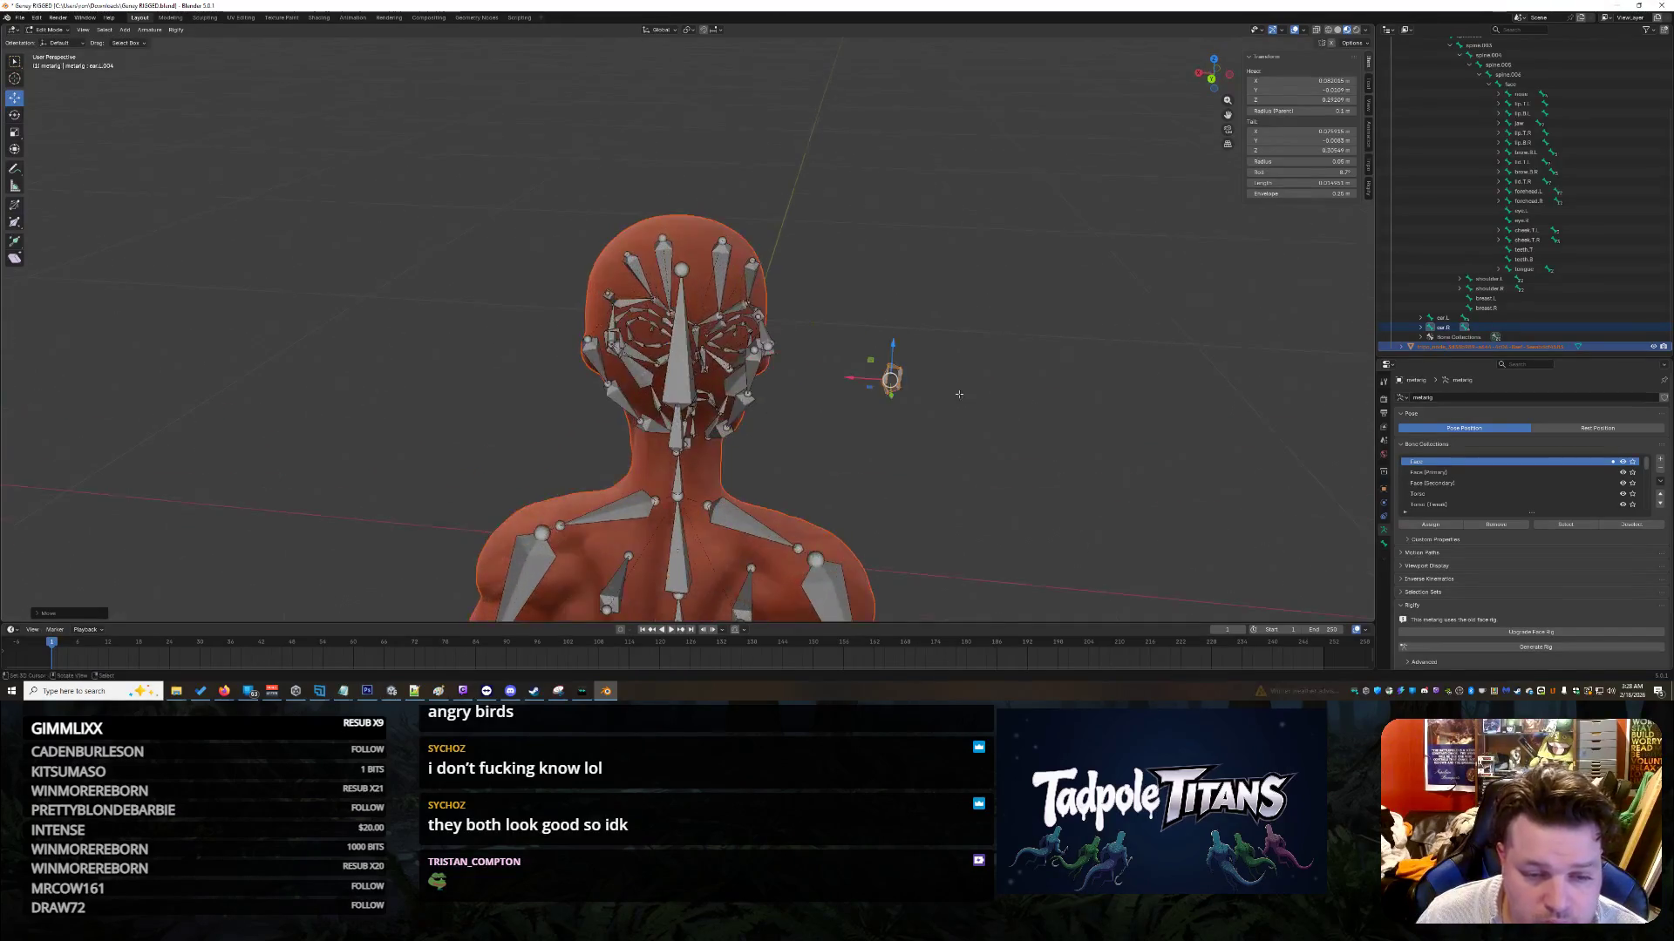
key("g")
key("x")
left_click(697, 386)
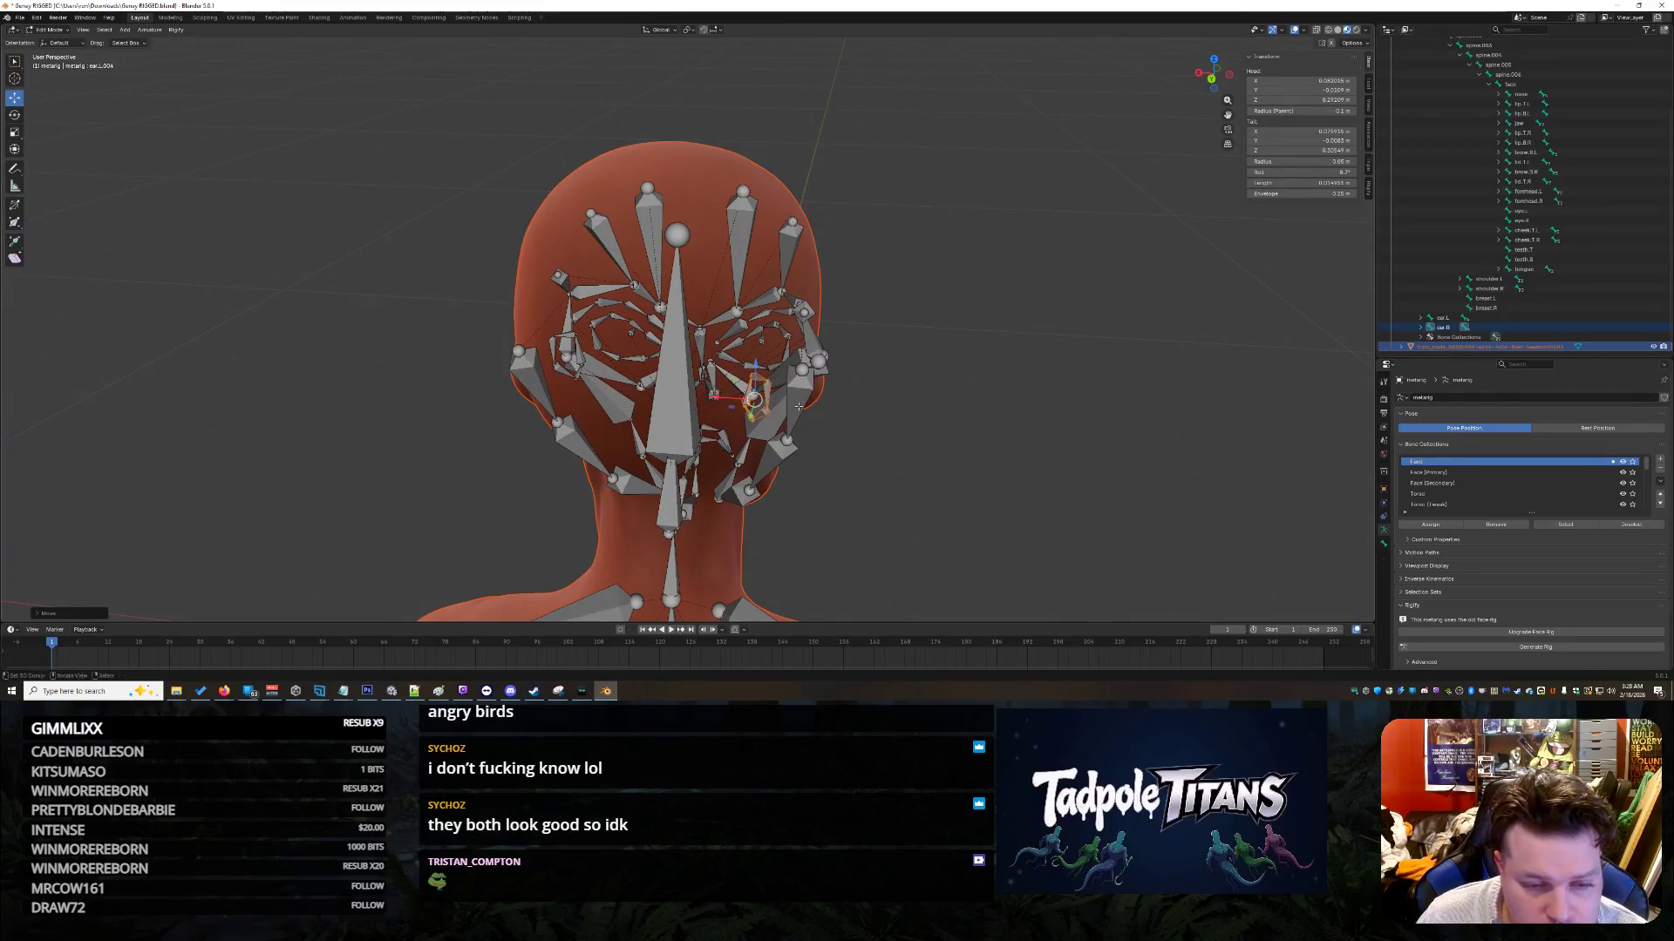
middle_click_drag(697, 386, 870, 406)
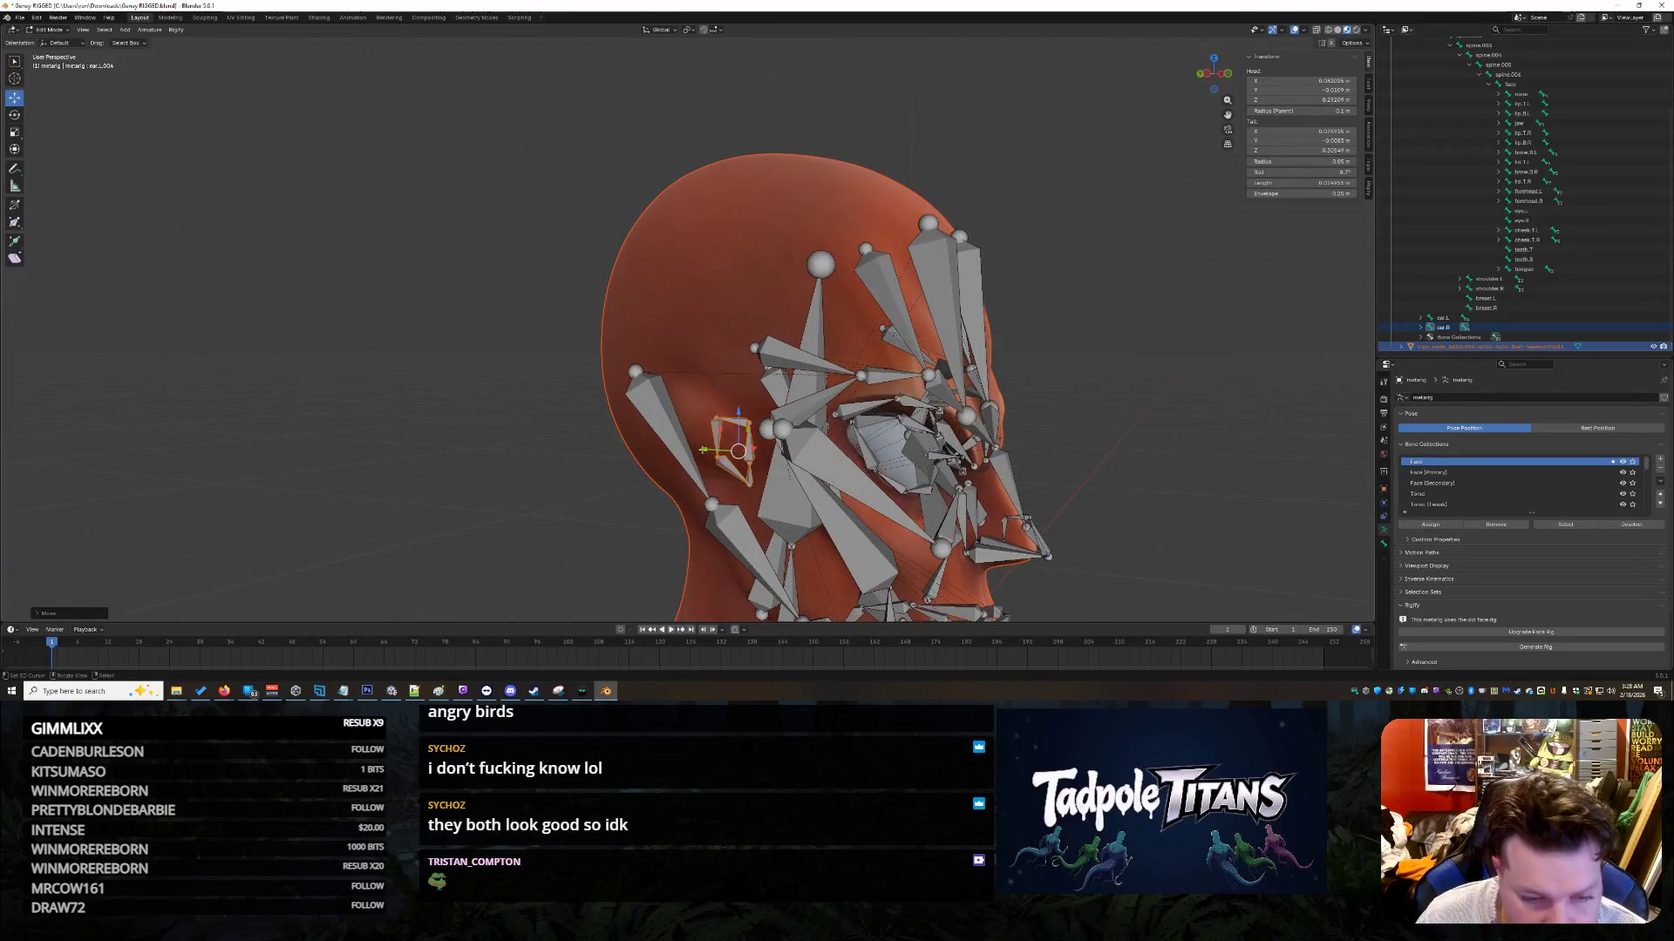
key("g")
key("y")
key("z")
left_click(538, 455)
middle_click_drag(539, 455, 663, 410)
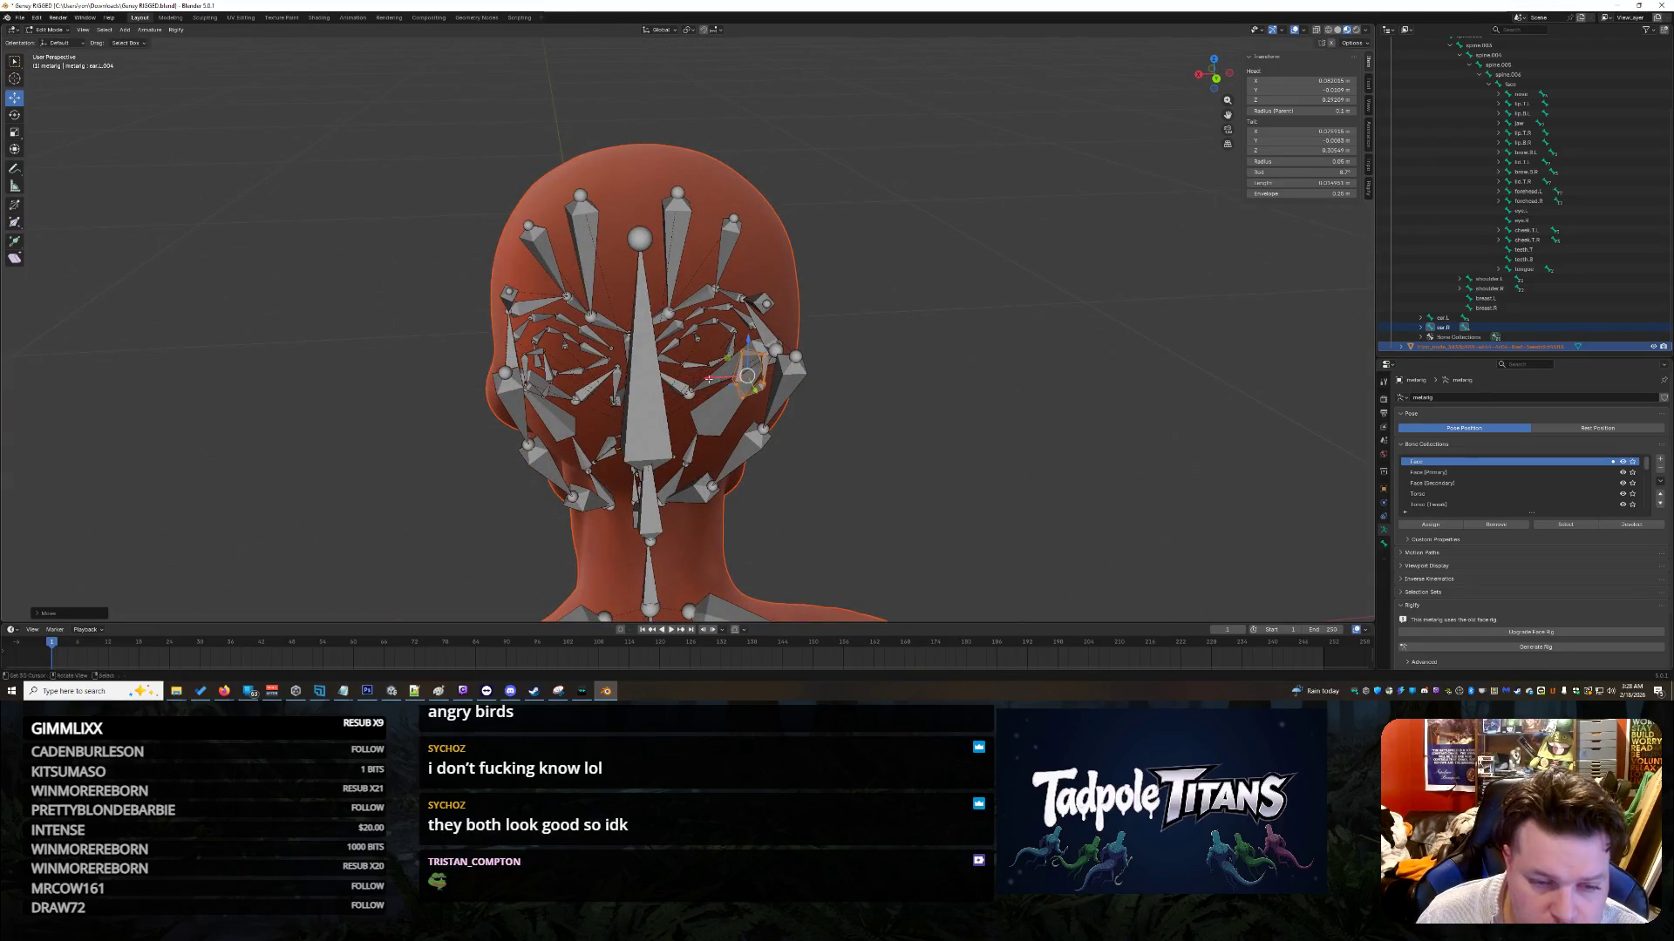
Step: Select the metarig in the Outliner and run Rigify's Generate Rig
mouse_move(1057, 415)
middle_mouse_down()
mouse_move(898, 429)
mouse_move(959, 432)
middle_mouse_up()
scroll(951, 426, "down", 5)
scroll(959, 432, "up", 3)
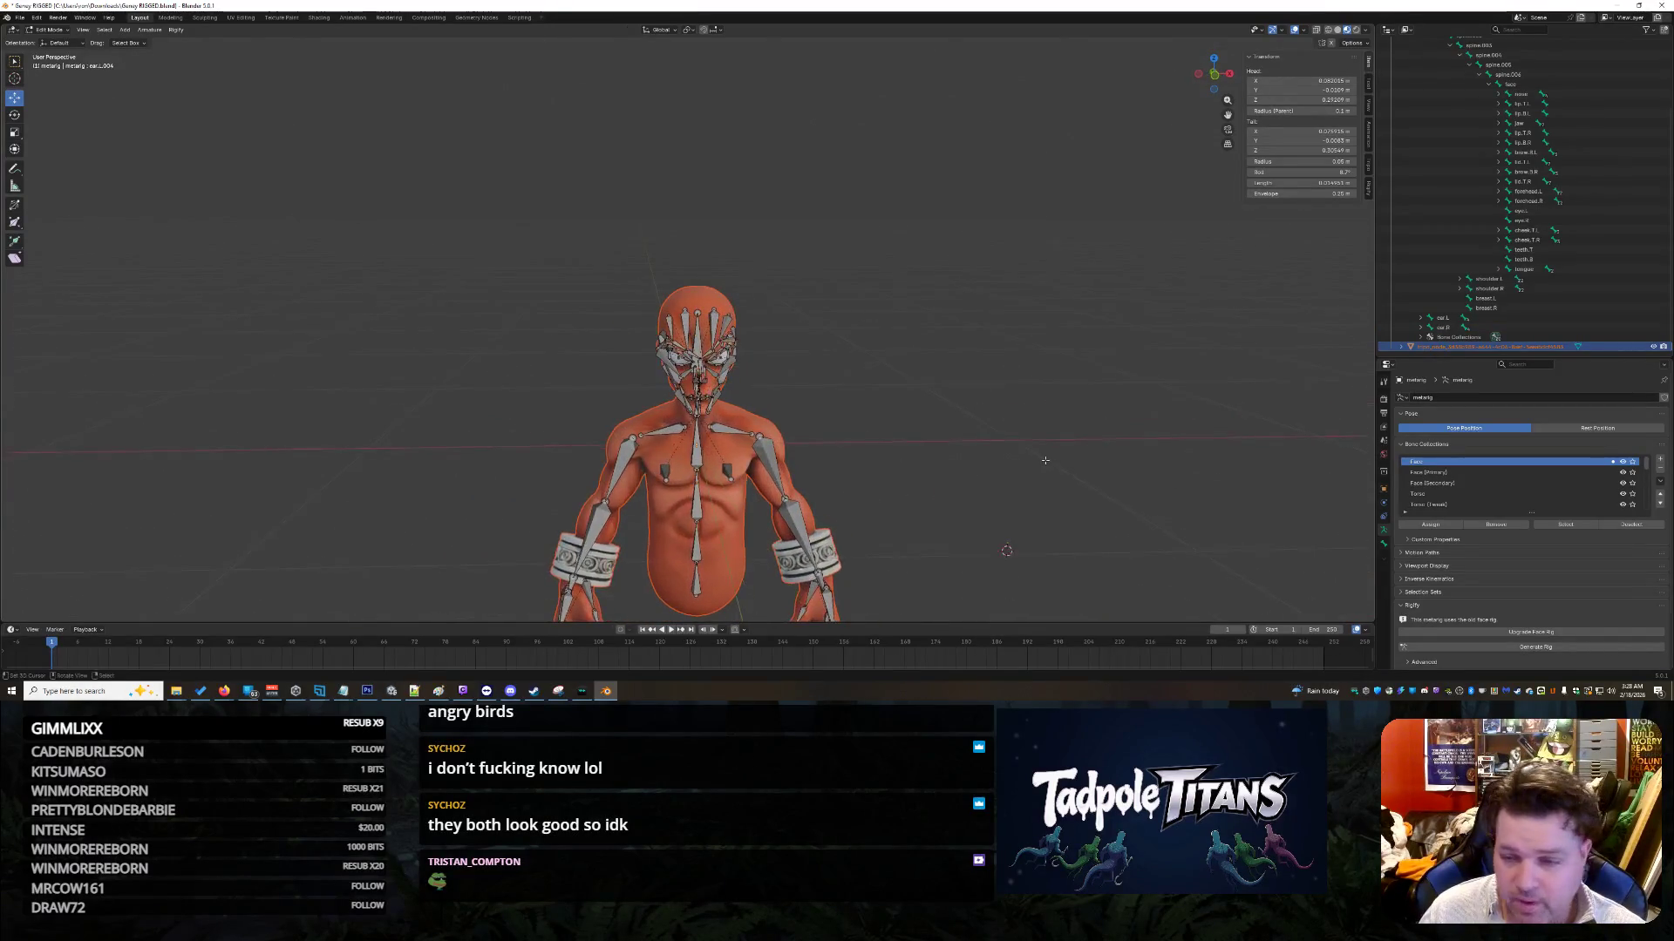
scroll(1076, 437, "down", 3)
scroll(1077, 437, "up", 1)
scroll(1608, 155, "up", 6)
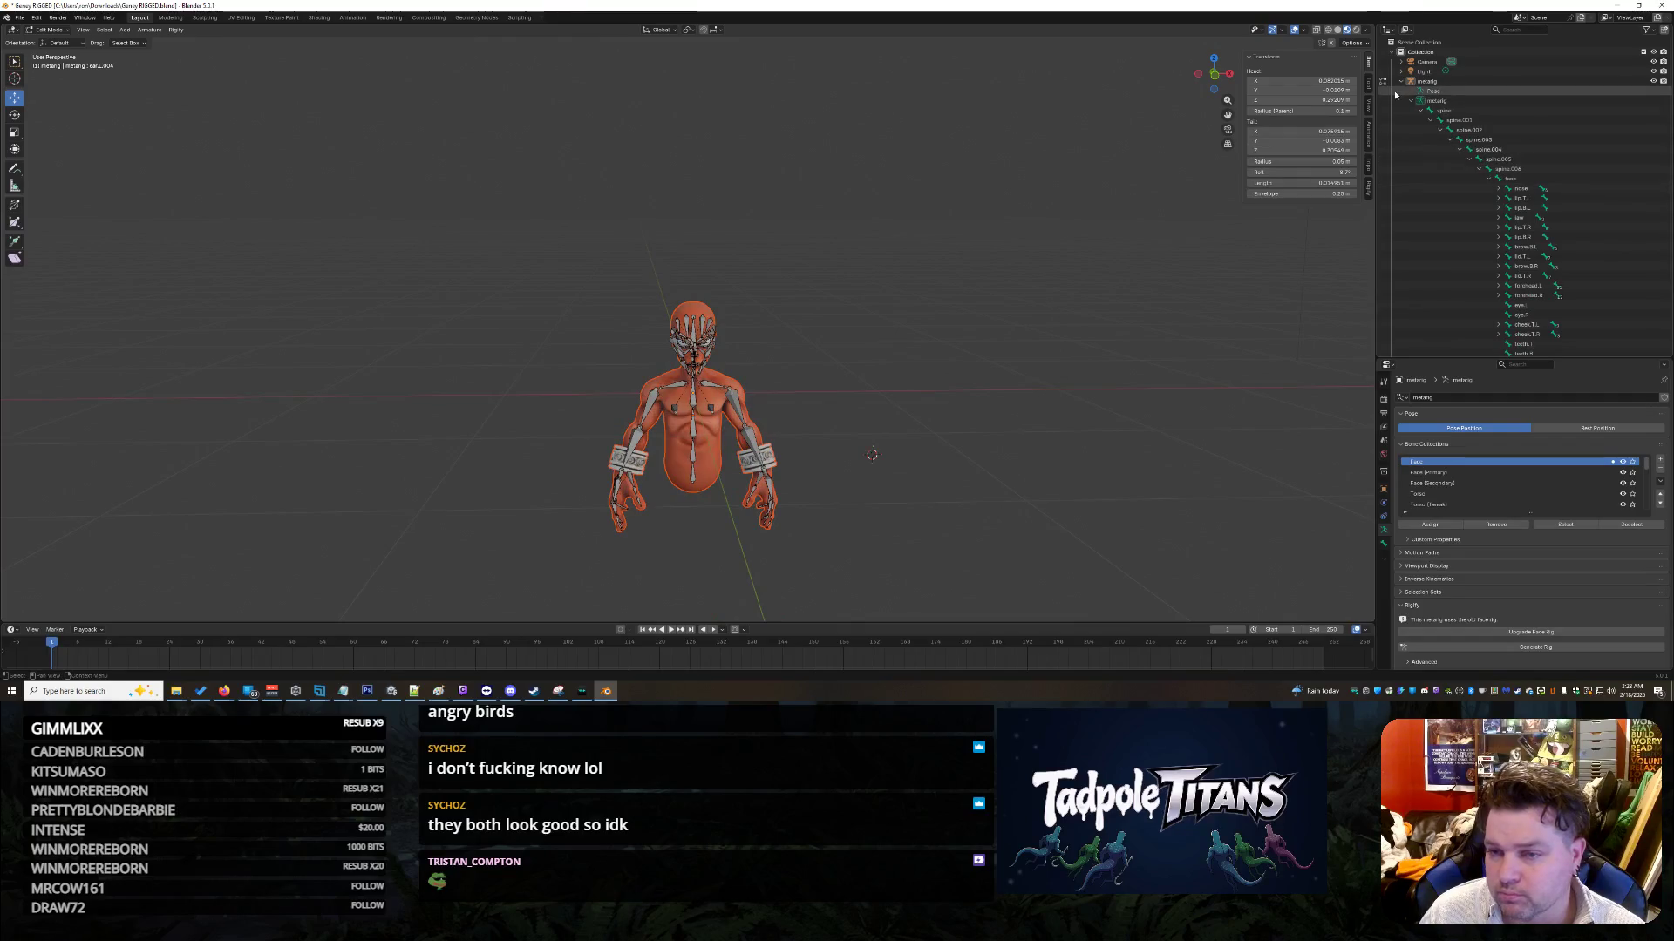
left_click(1400, 81)
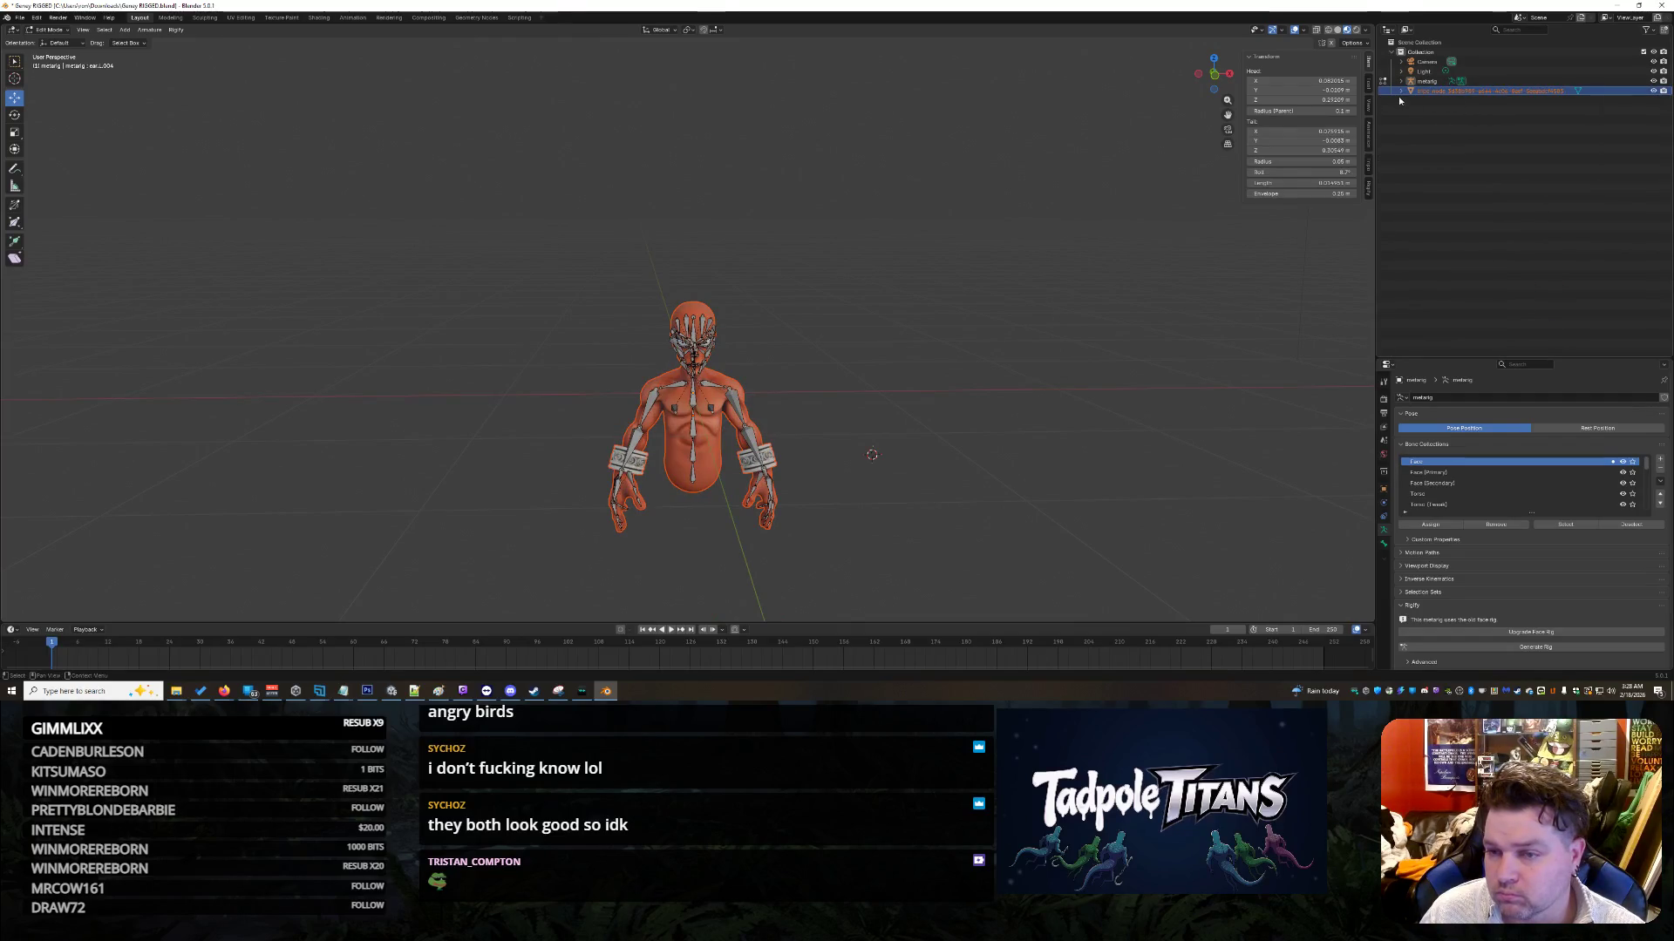
left_click(1401, 92)
left_click(1420, 102)
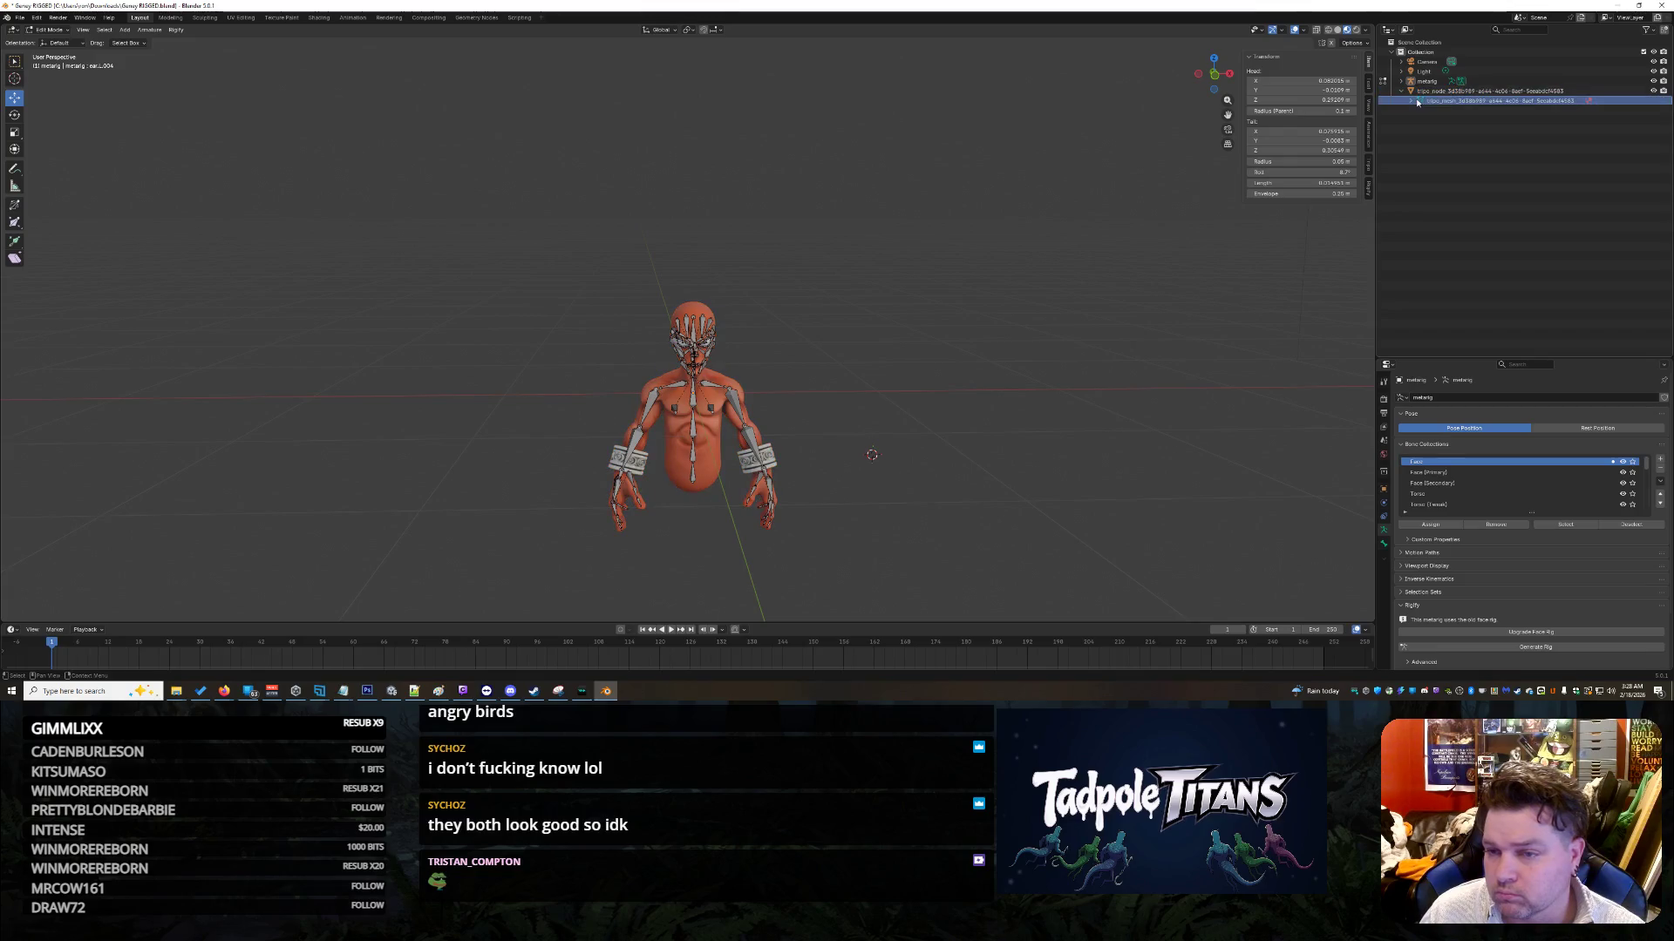
left_click(1412, 102)
left_click(1426, 81)
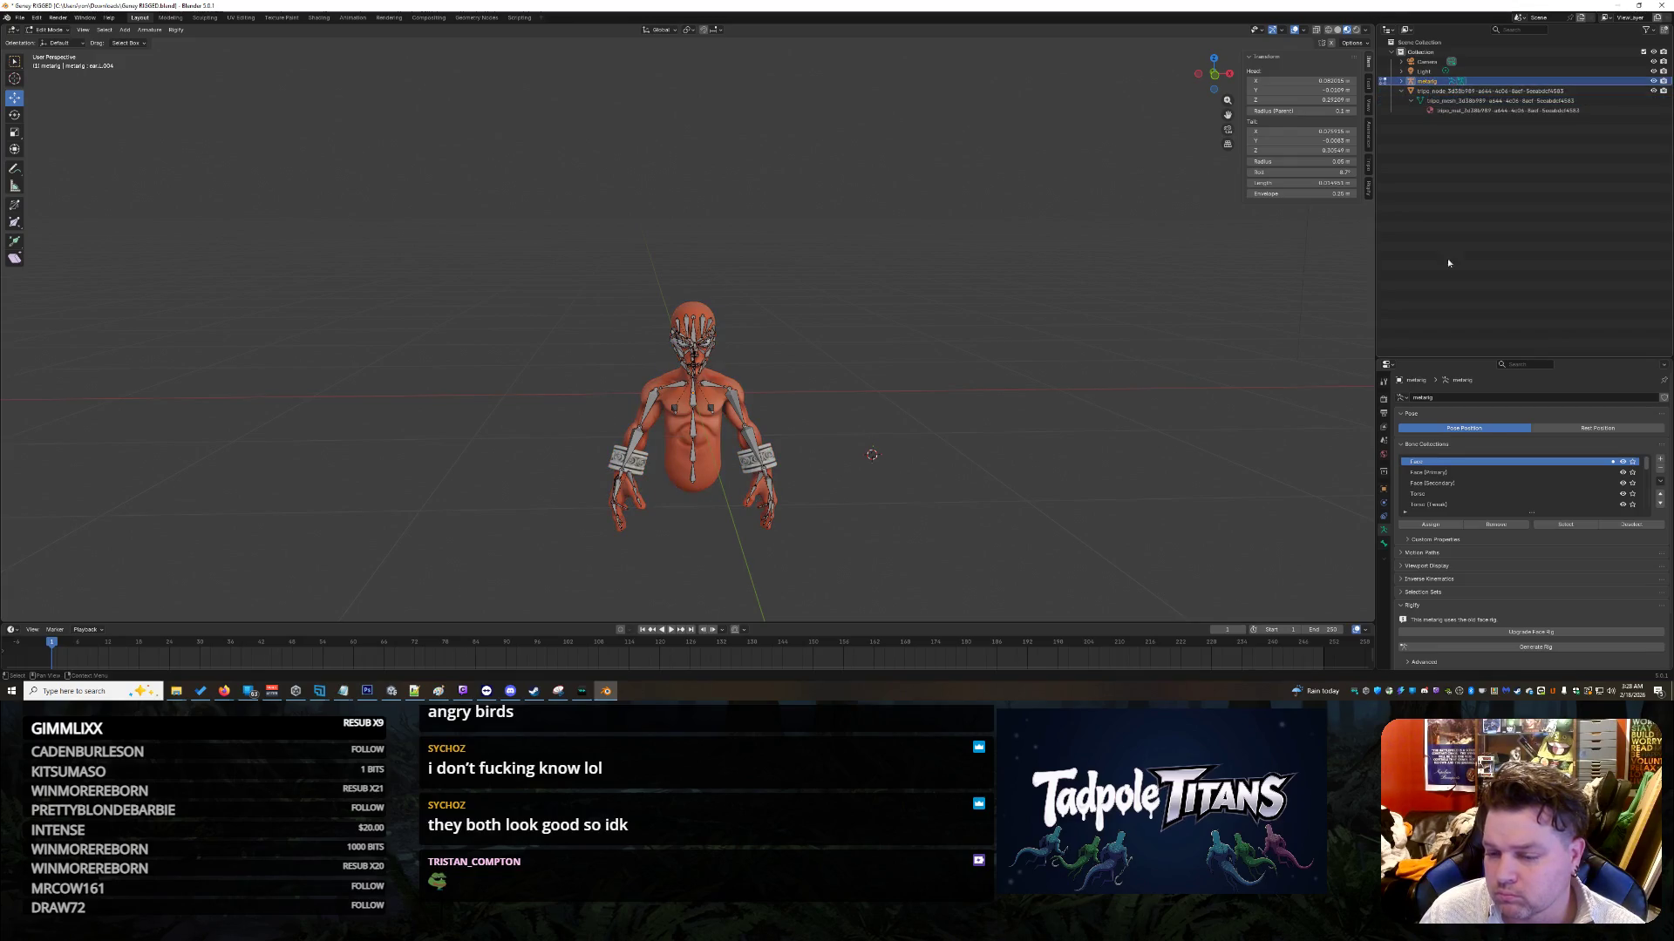
scroll(1520, 598, "down", 2)
left_click(1509, 584)
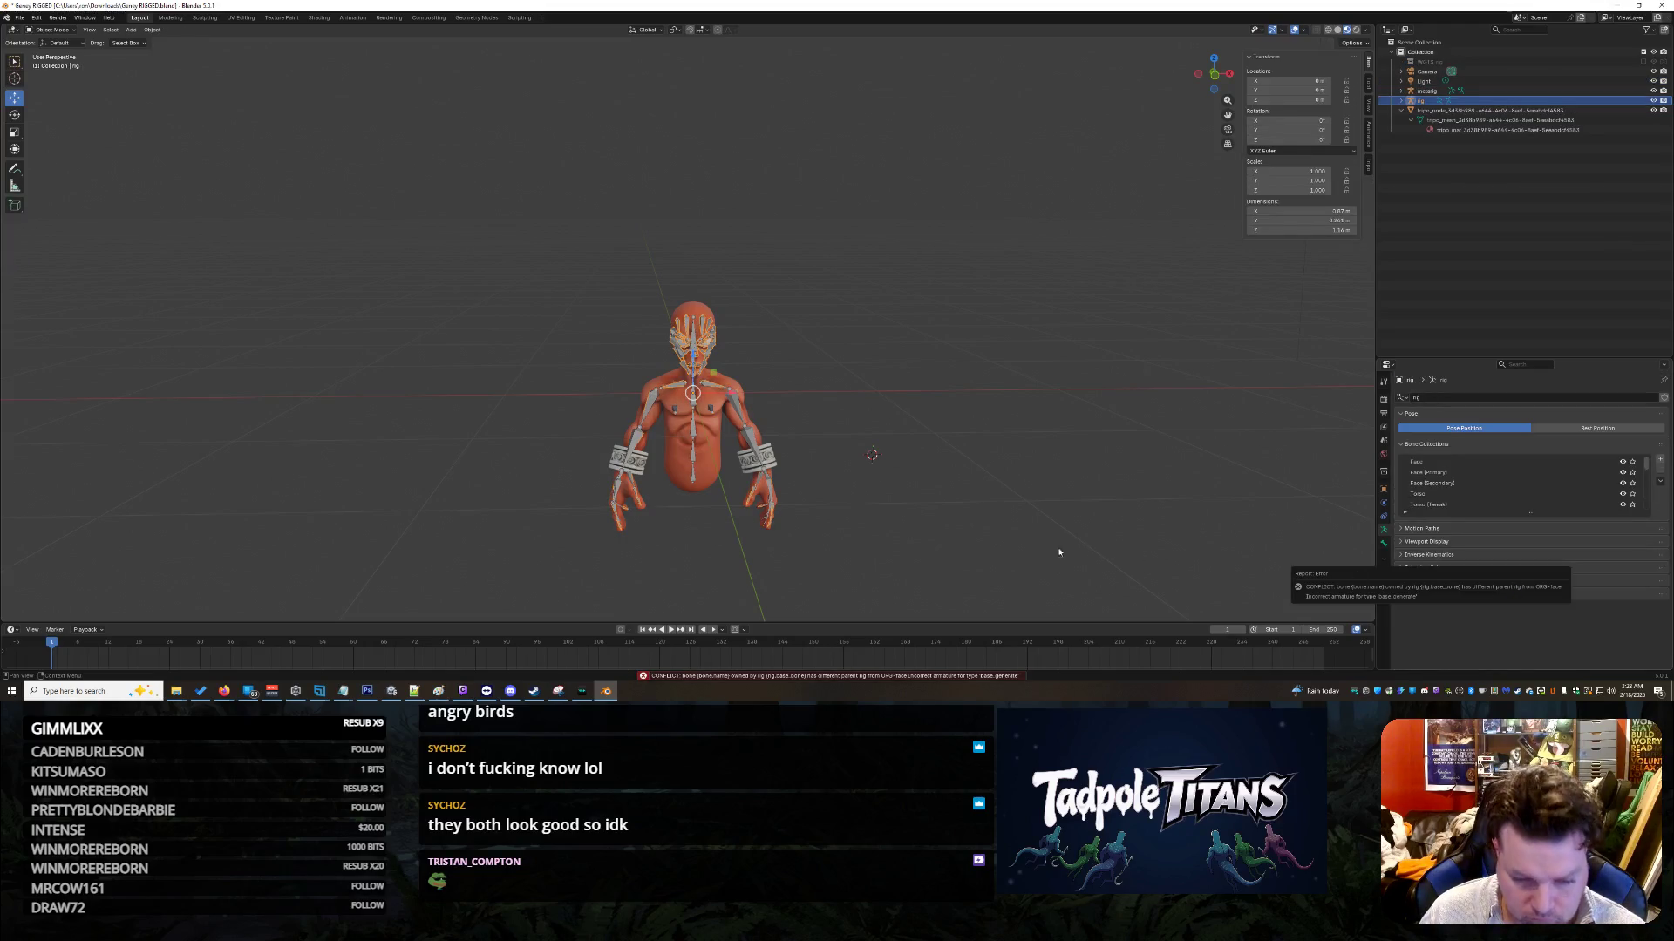
Step: Read the conflict error in the Info Log and undo the rig generation
left_click(765, 677)
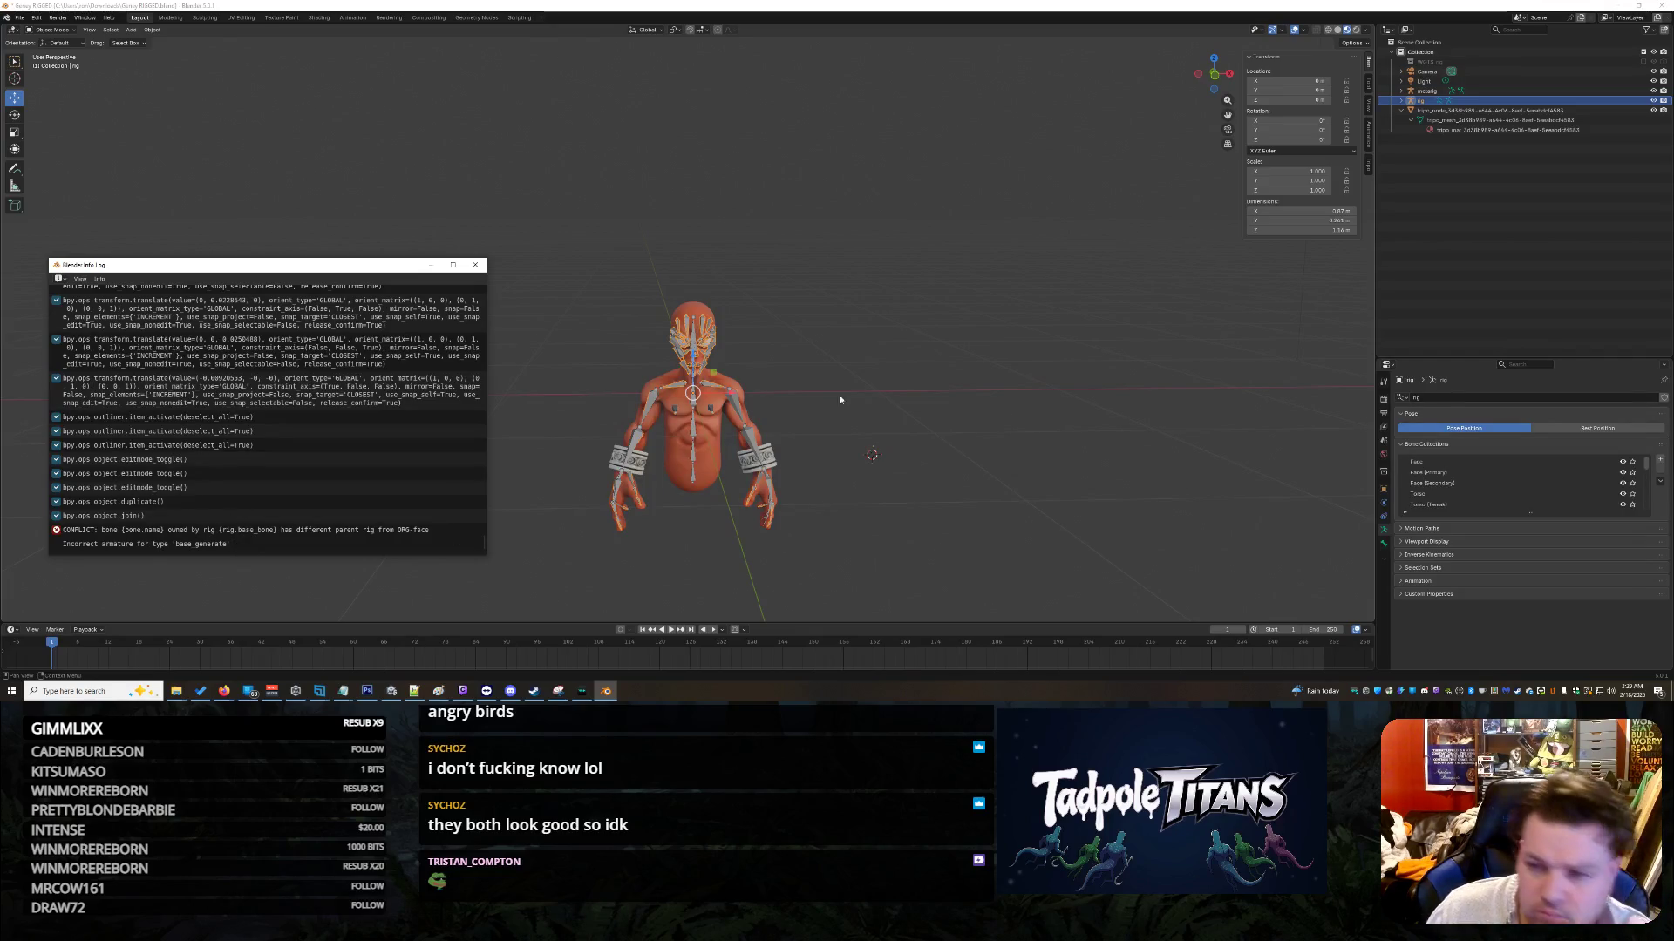
left_click(1024, 335)
key("ctrl+z")
key("ctrl+z")
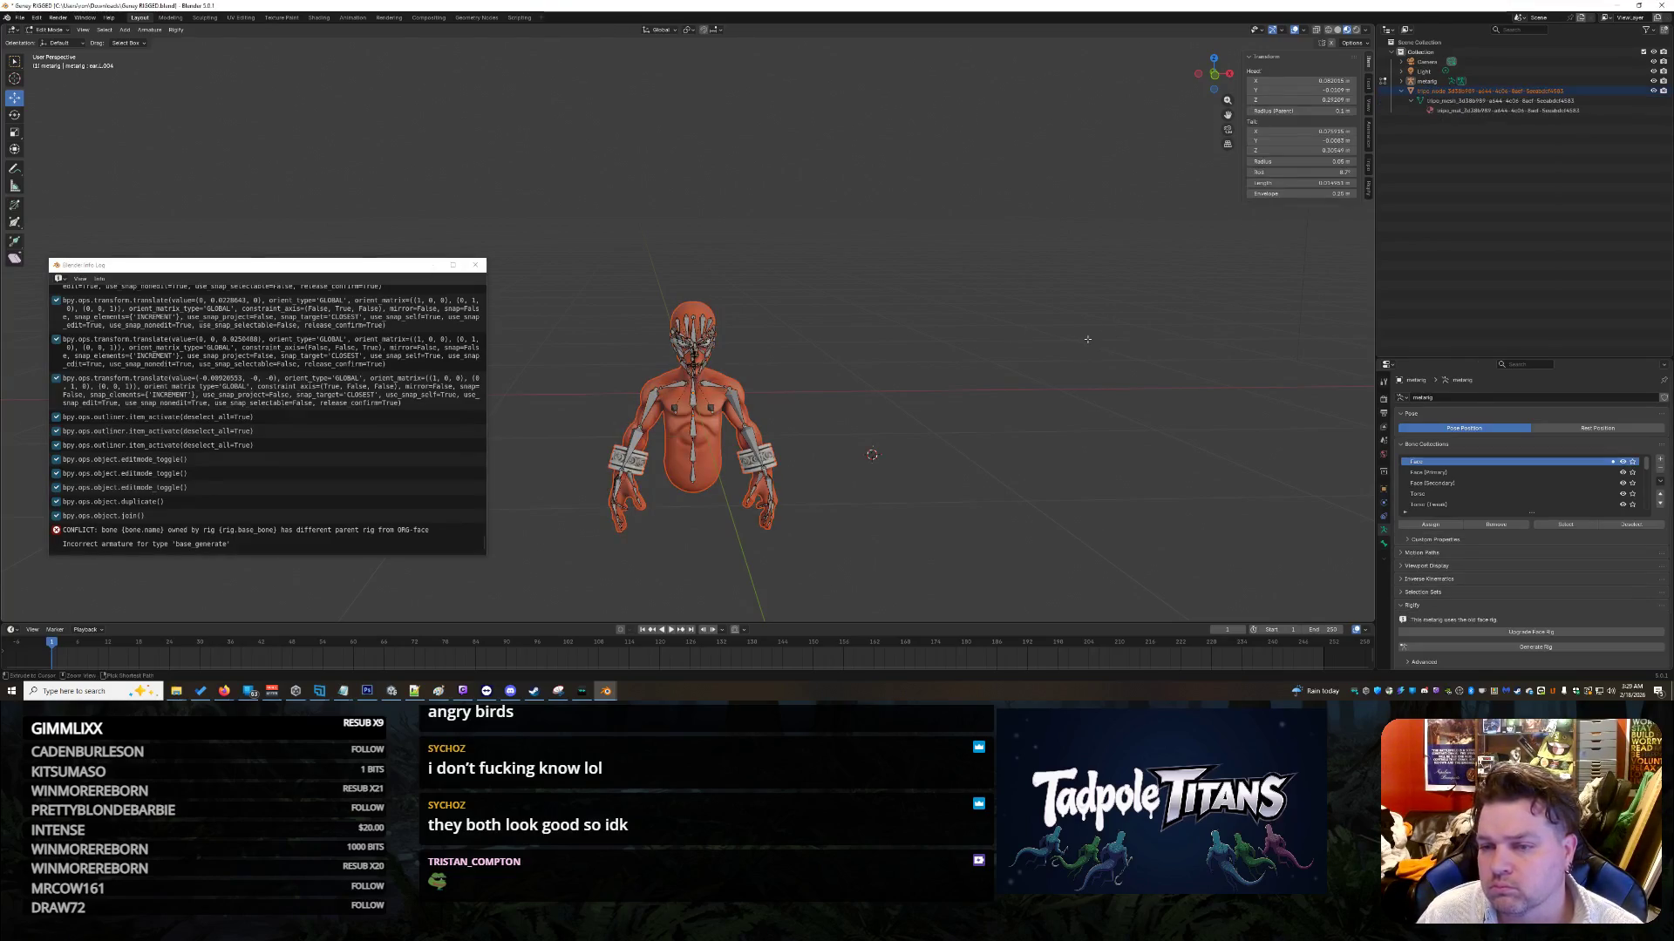
Step: Select ear.L in the expanded metarig hierarchy and show the metarig's Object properties
left_click(1401, 80, "shift")
scroll(1515, 170, "down", 2)
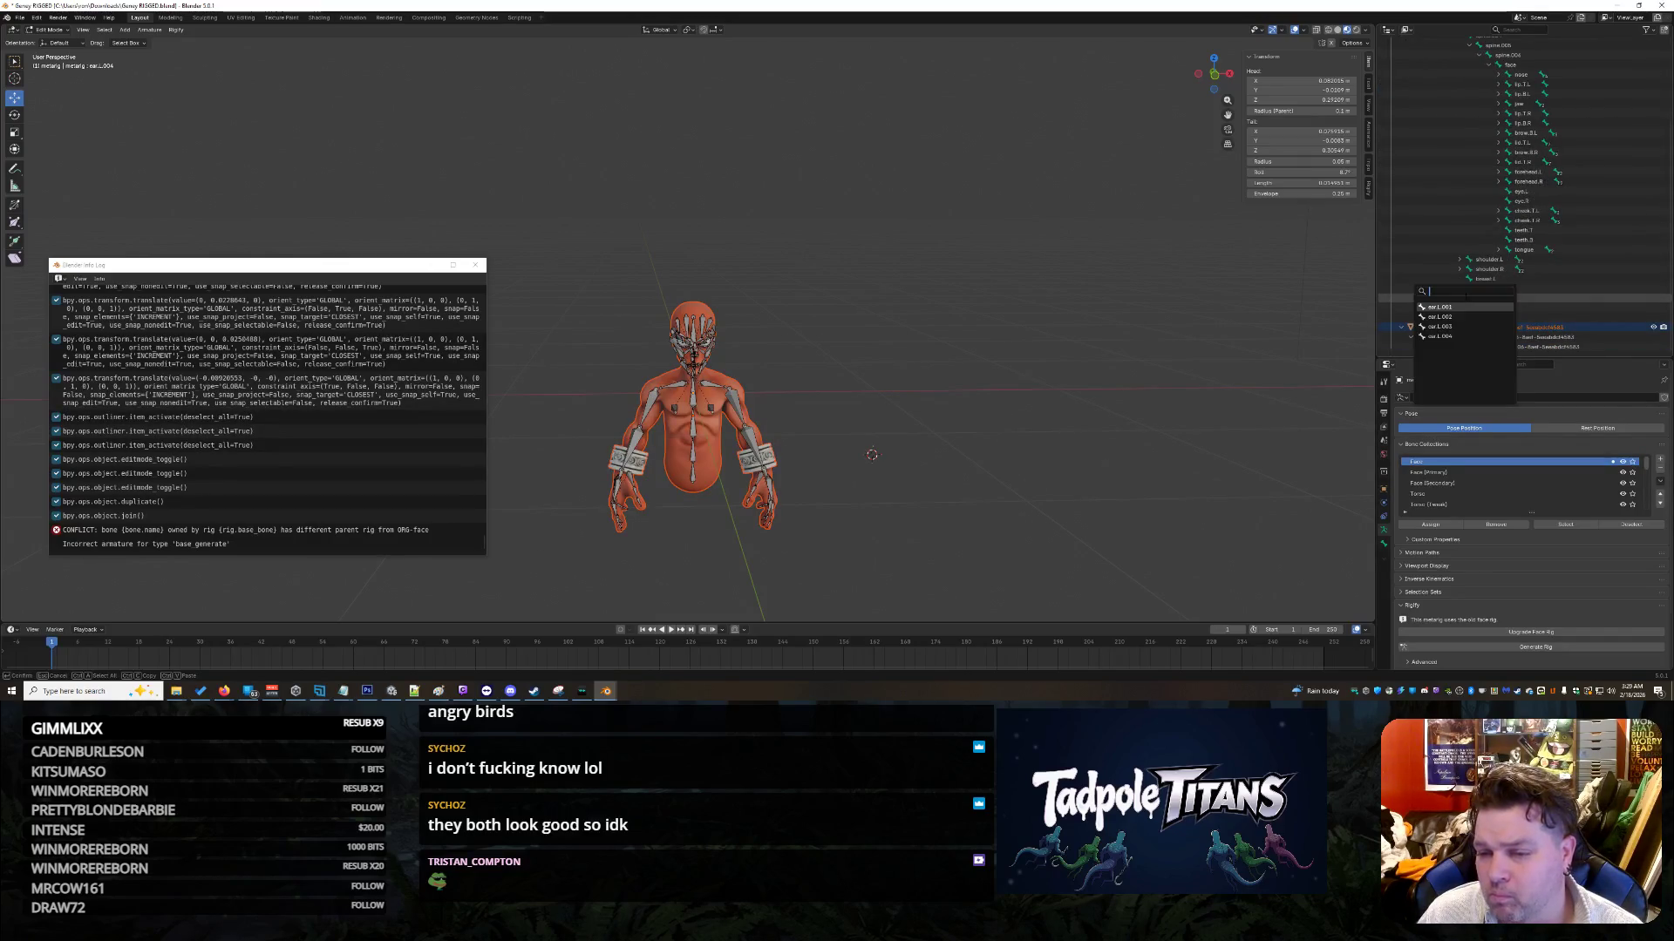
left_click(1430, 299)
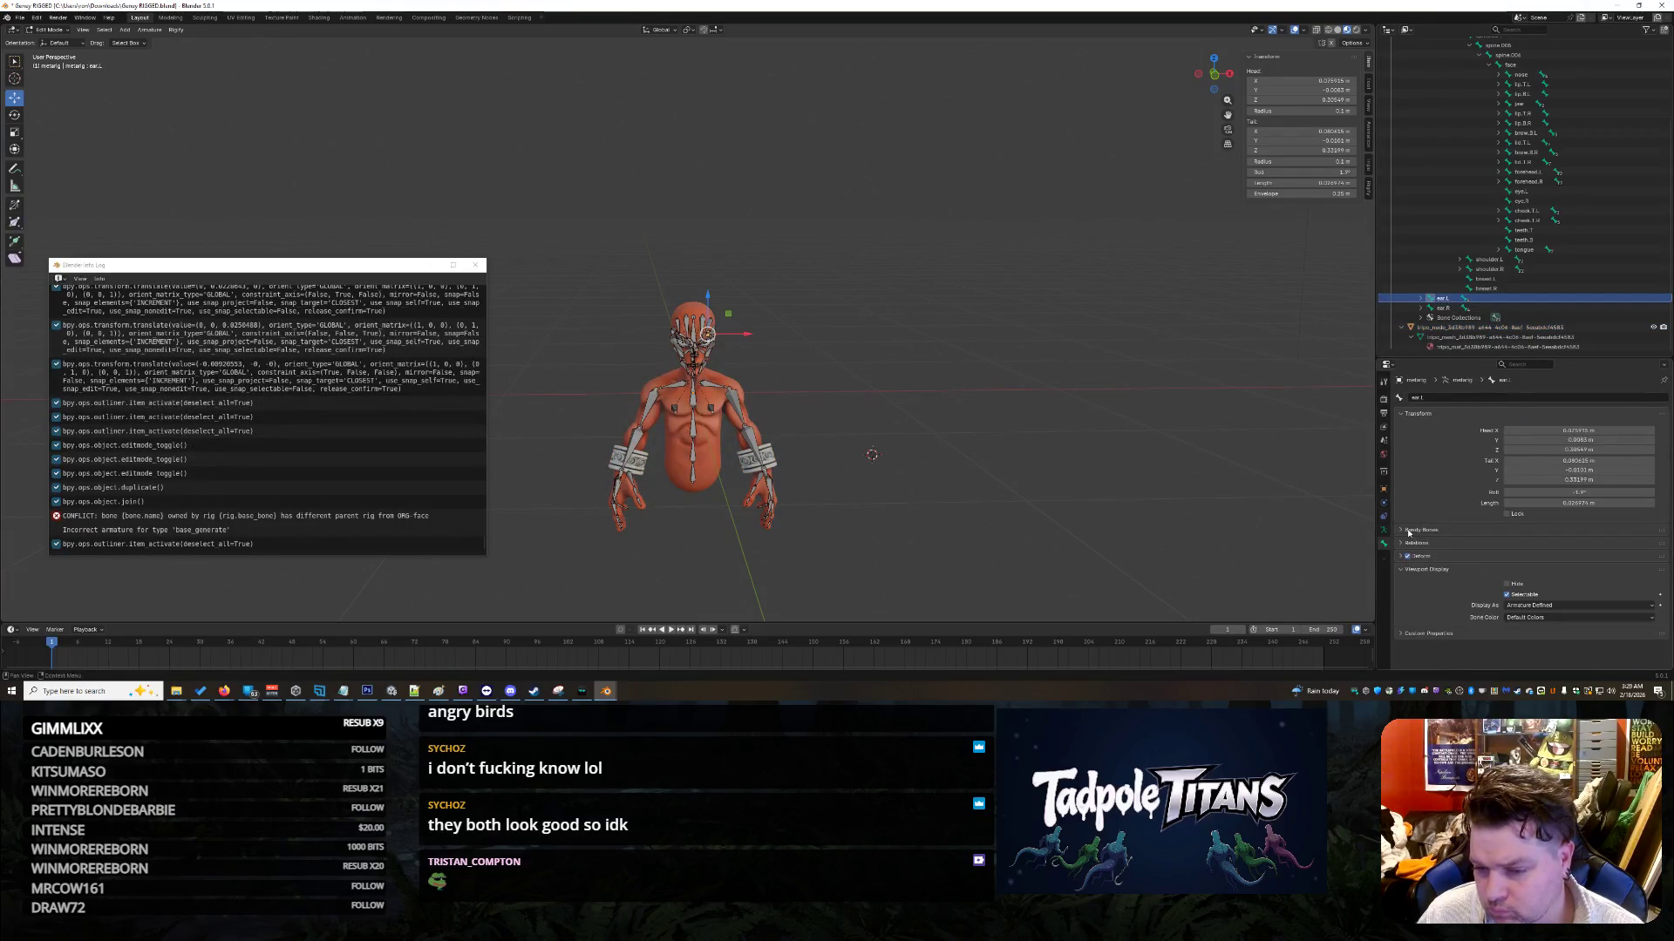
left_click(1383, 488)
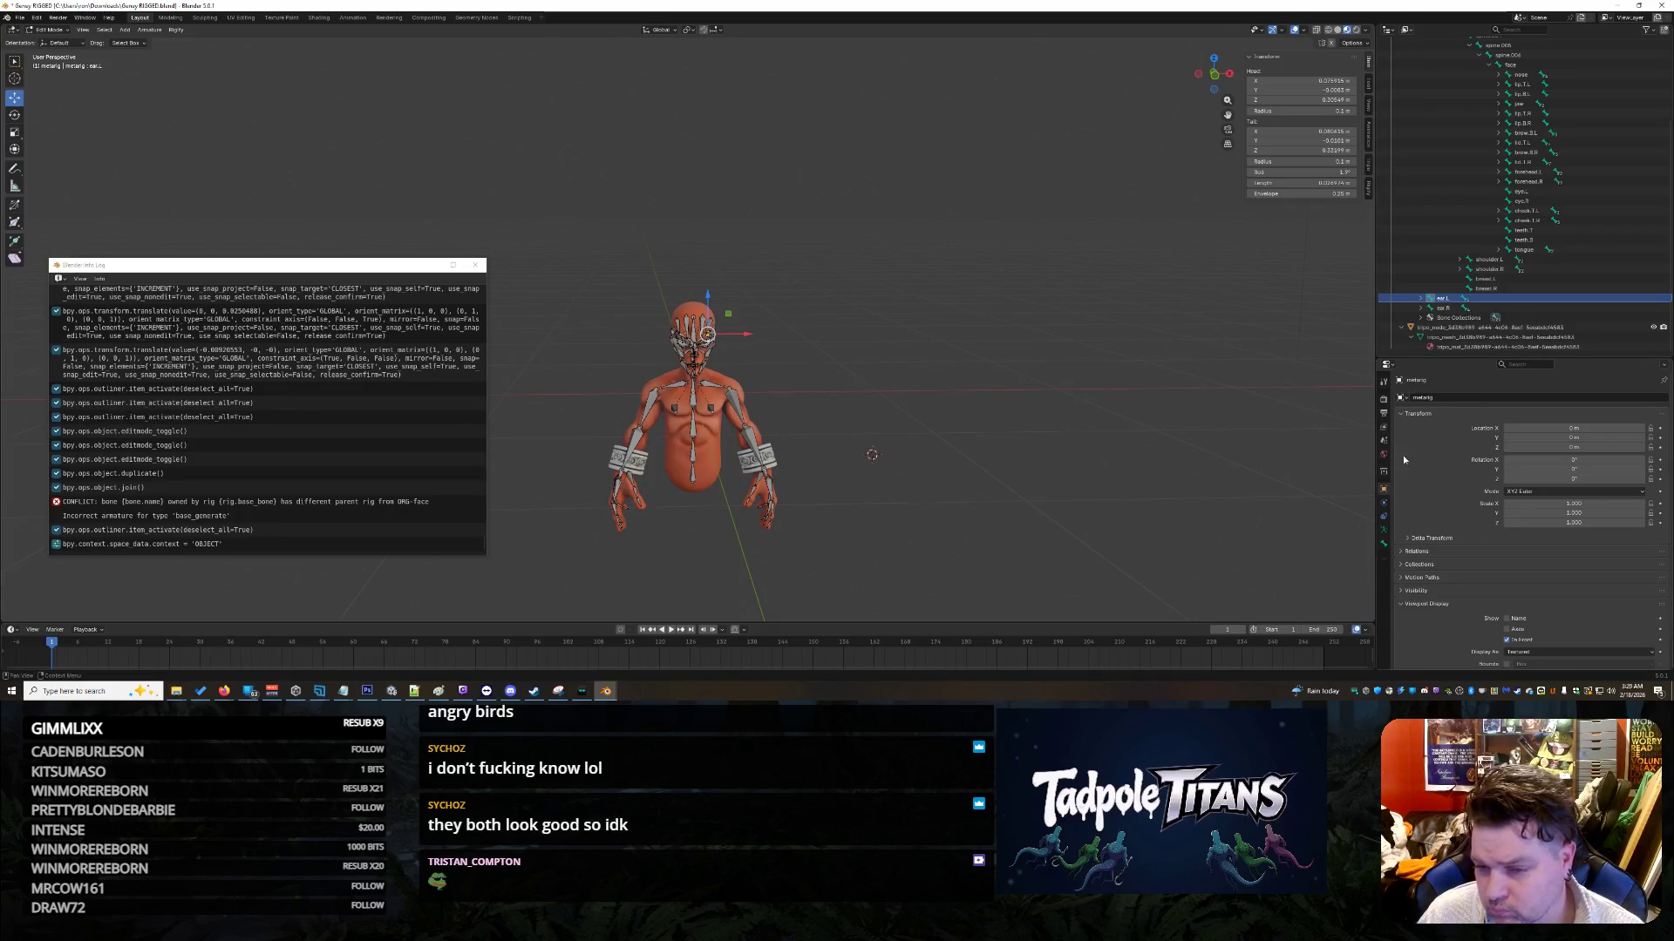
Step: Expand the metarig's Relations settings and cancel the Parent picker without changes
left_click(1412, 556)
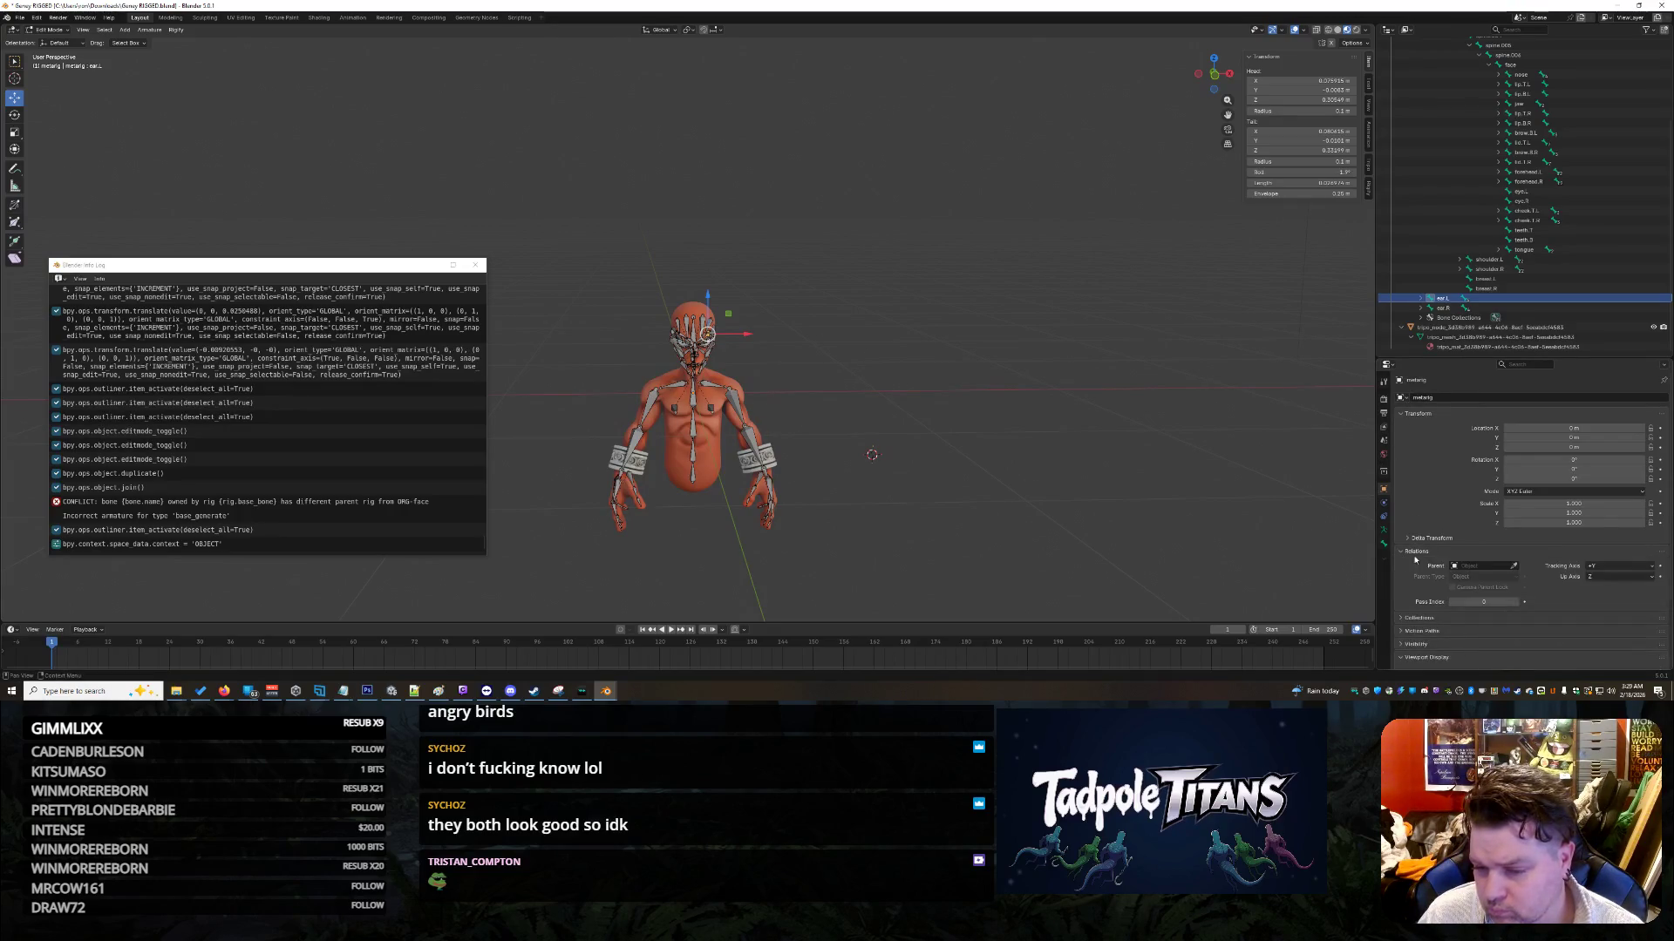
left_click(1454, 566)
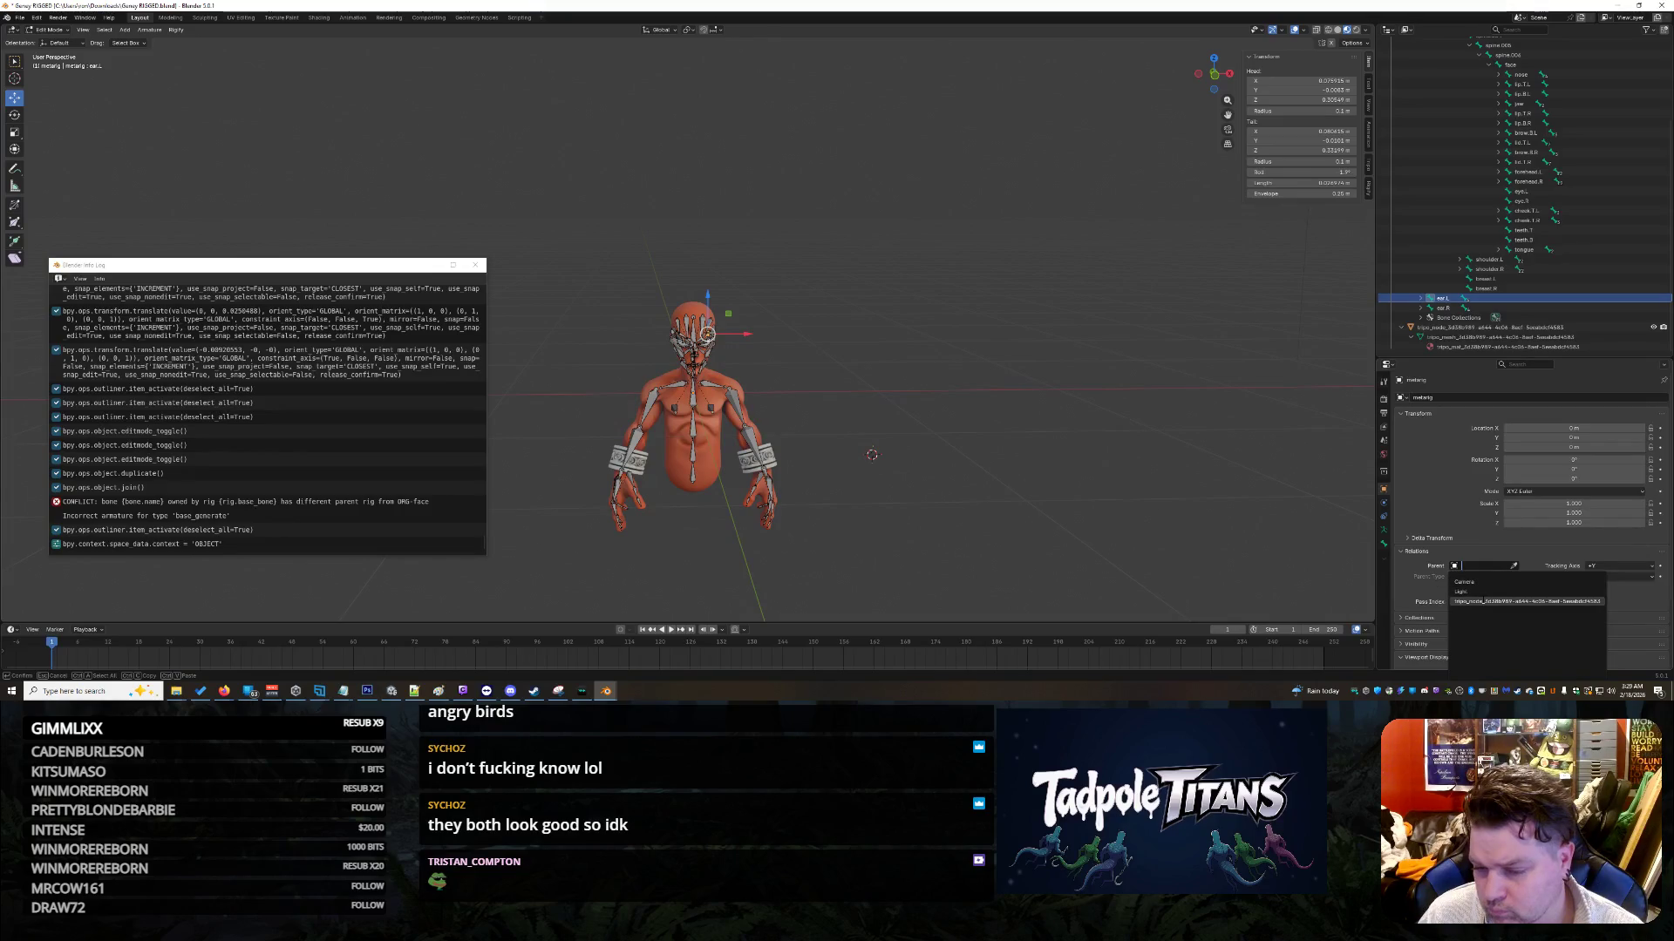
key("Escape")
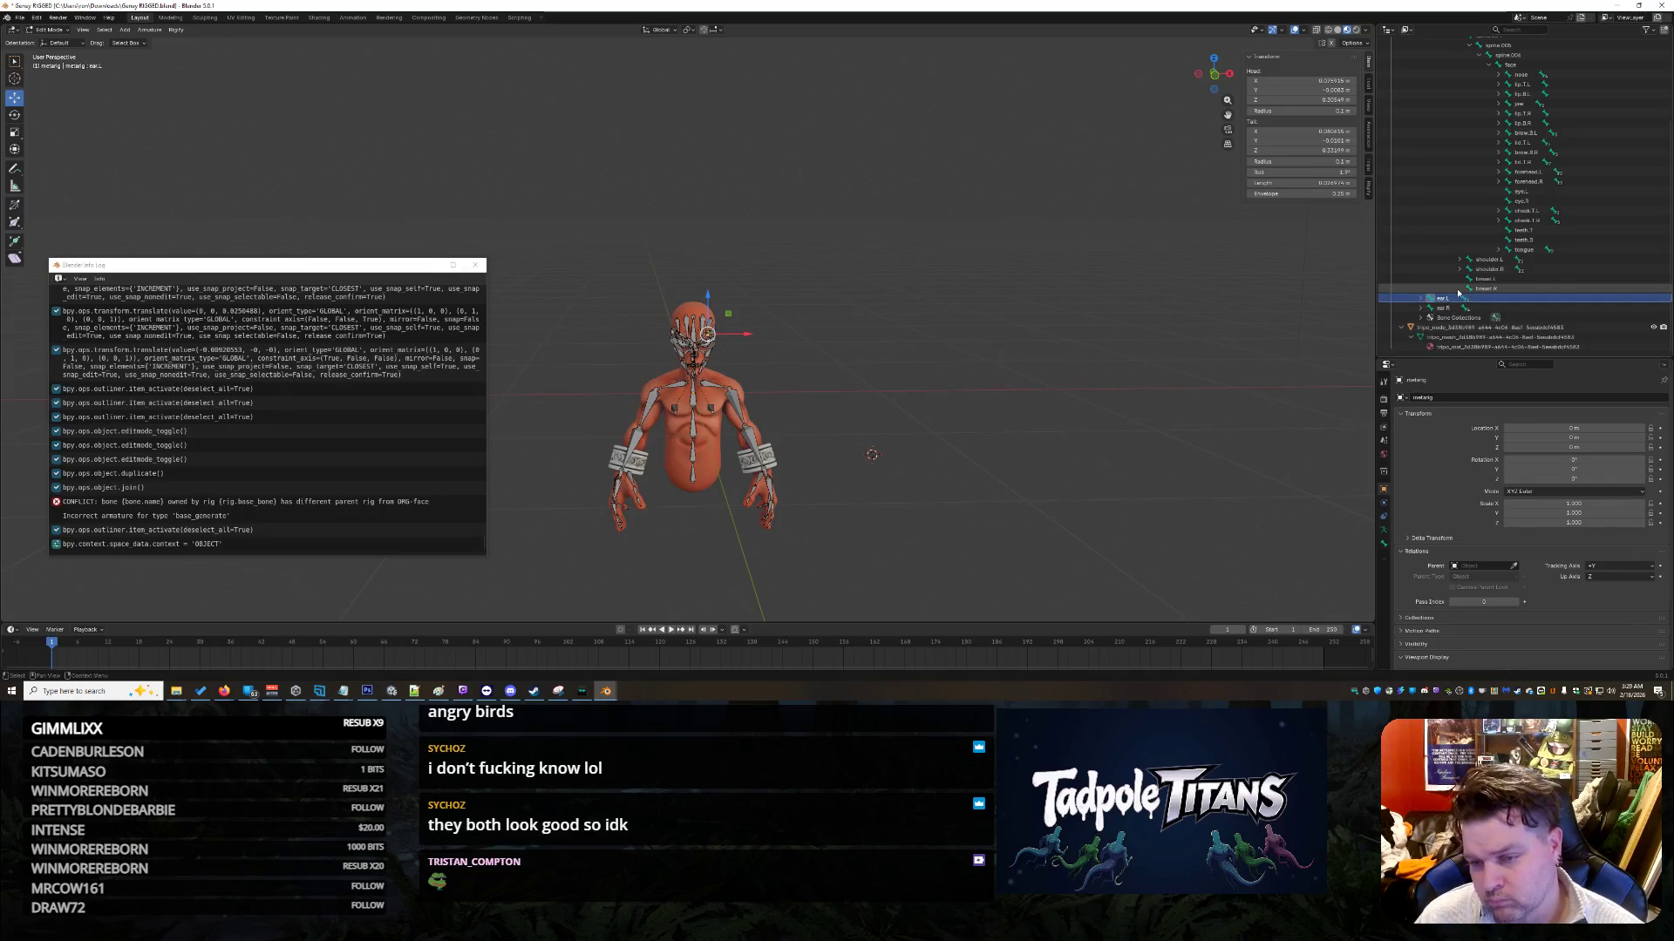
scroll(1463, 292, "up", 5)
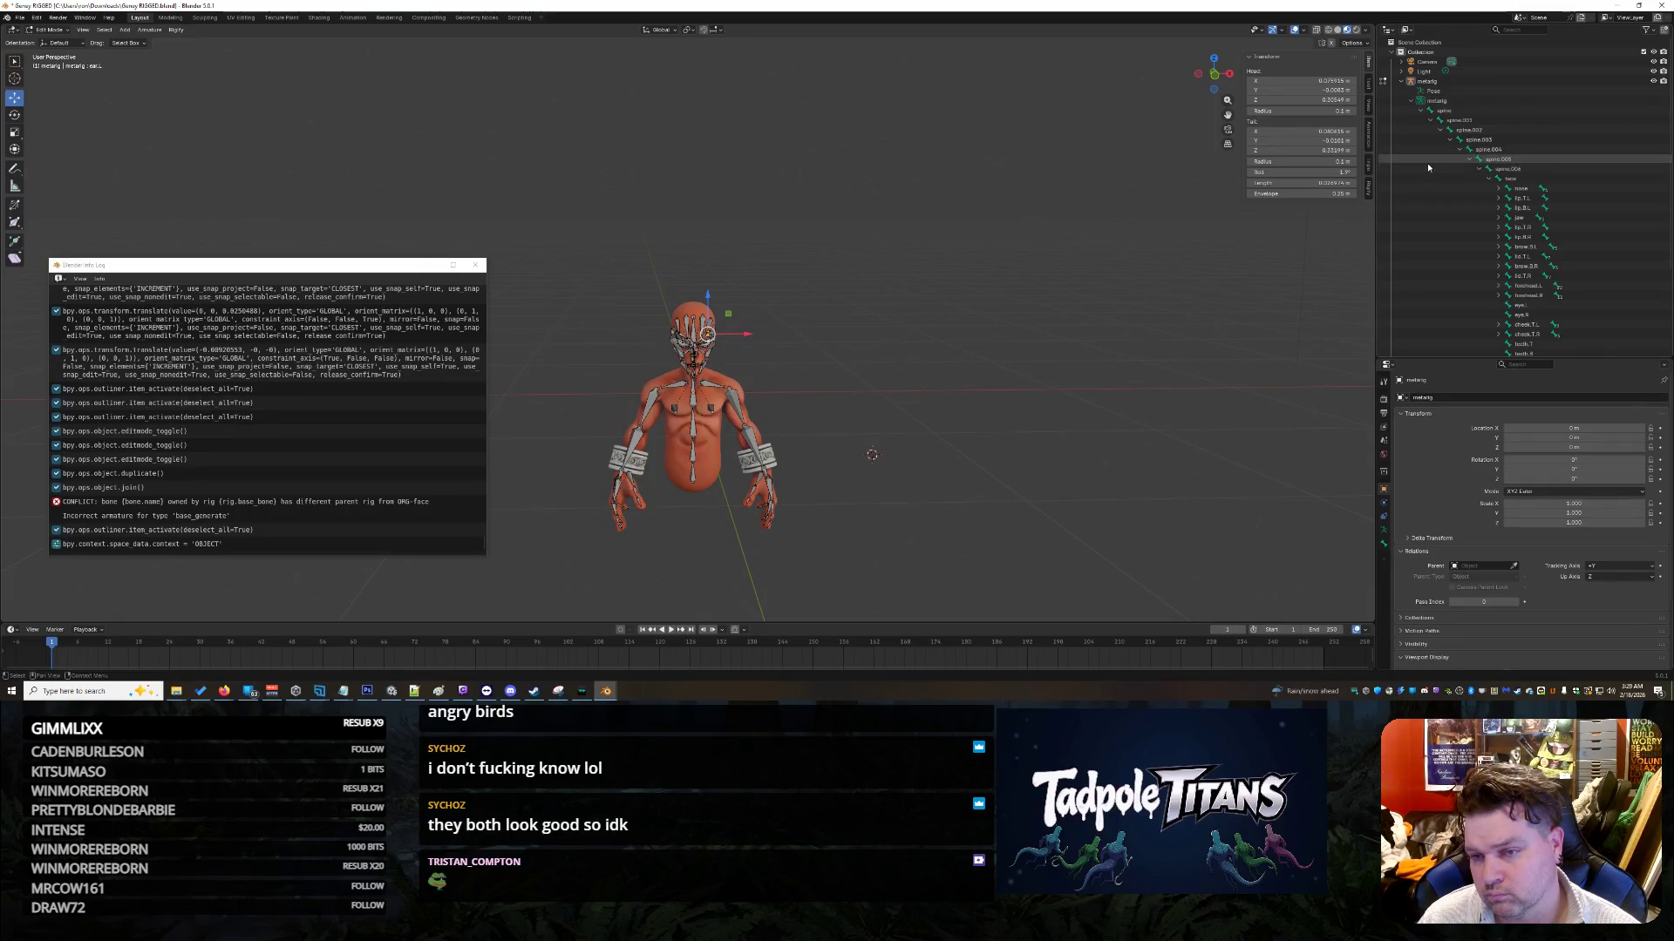
scroll(1455, 209, "down", 1)
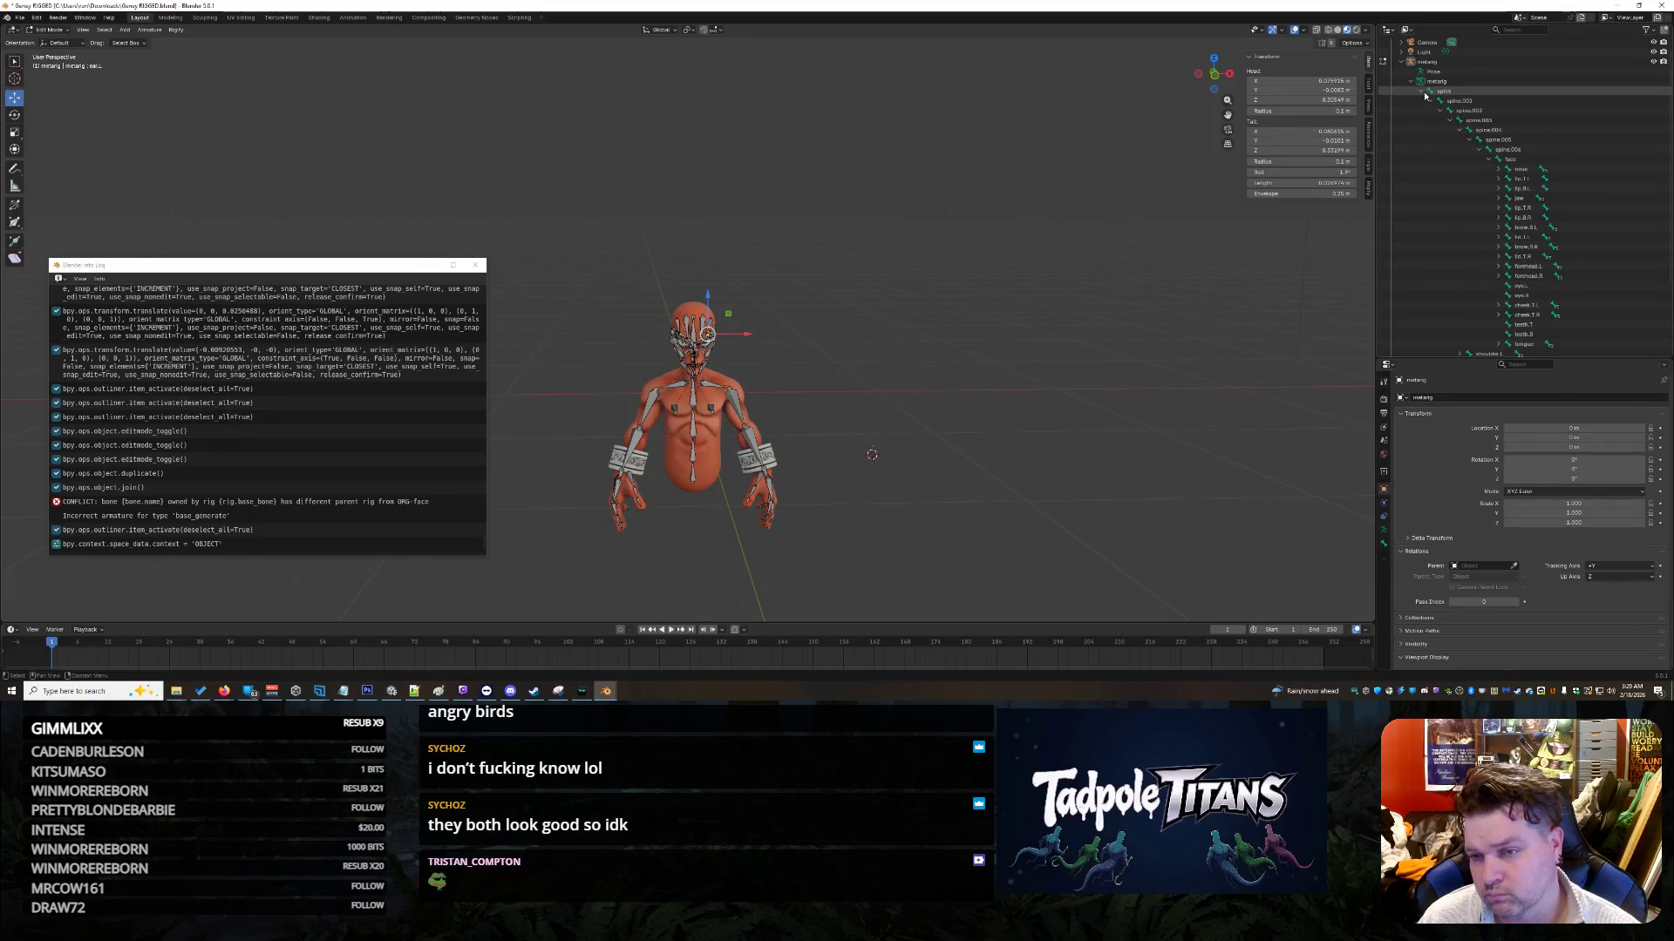
Step: Collapse the spine hierarchy, select only ear.L, and show its Bone properties
left_click(1421, 91)
left_click(1438, 120)
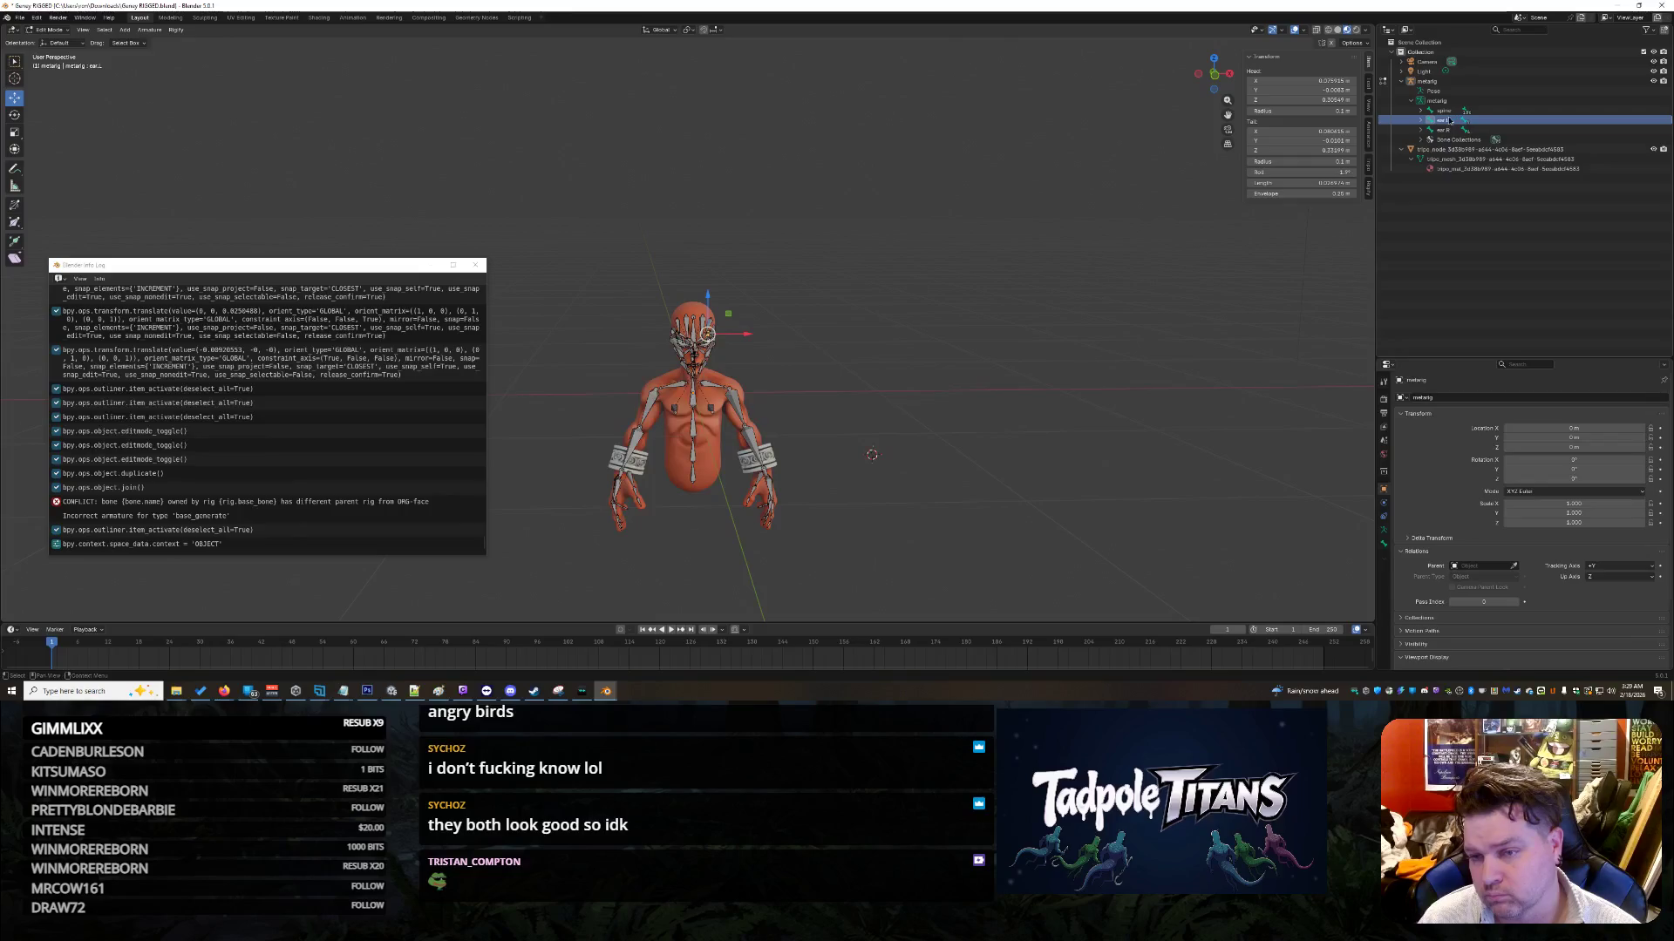
left_click(1456, 130, "shift")
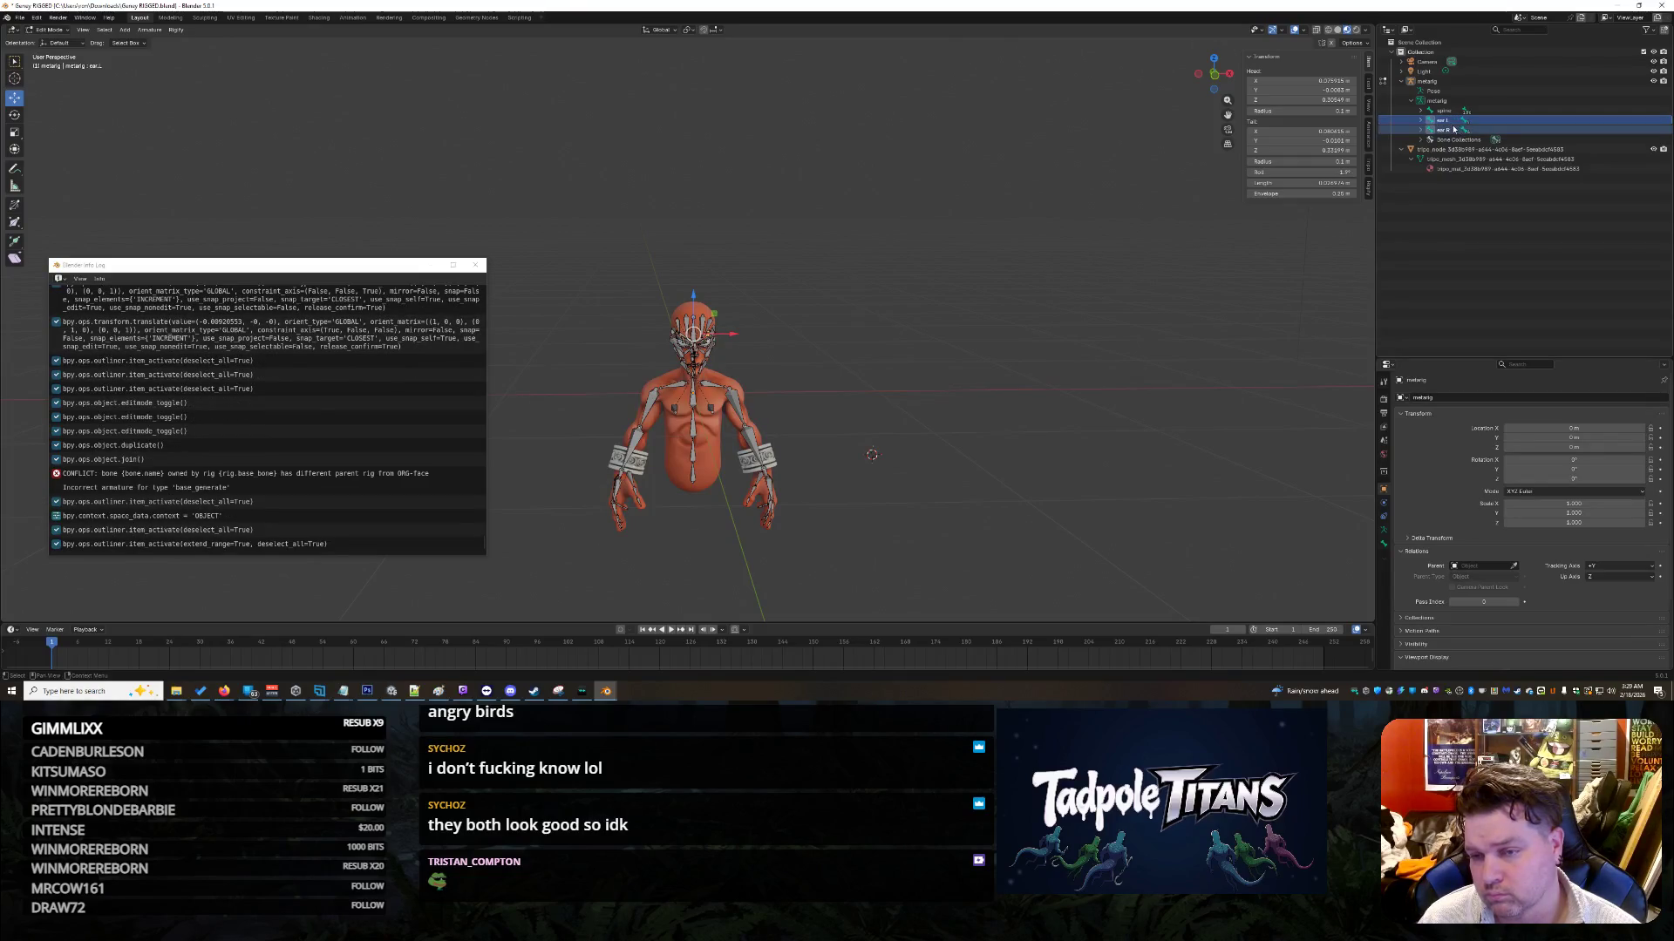
left_click(1436, 120)
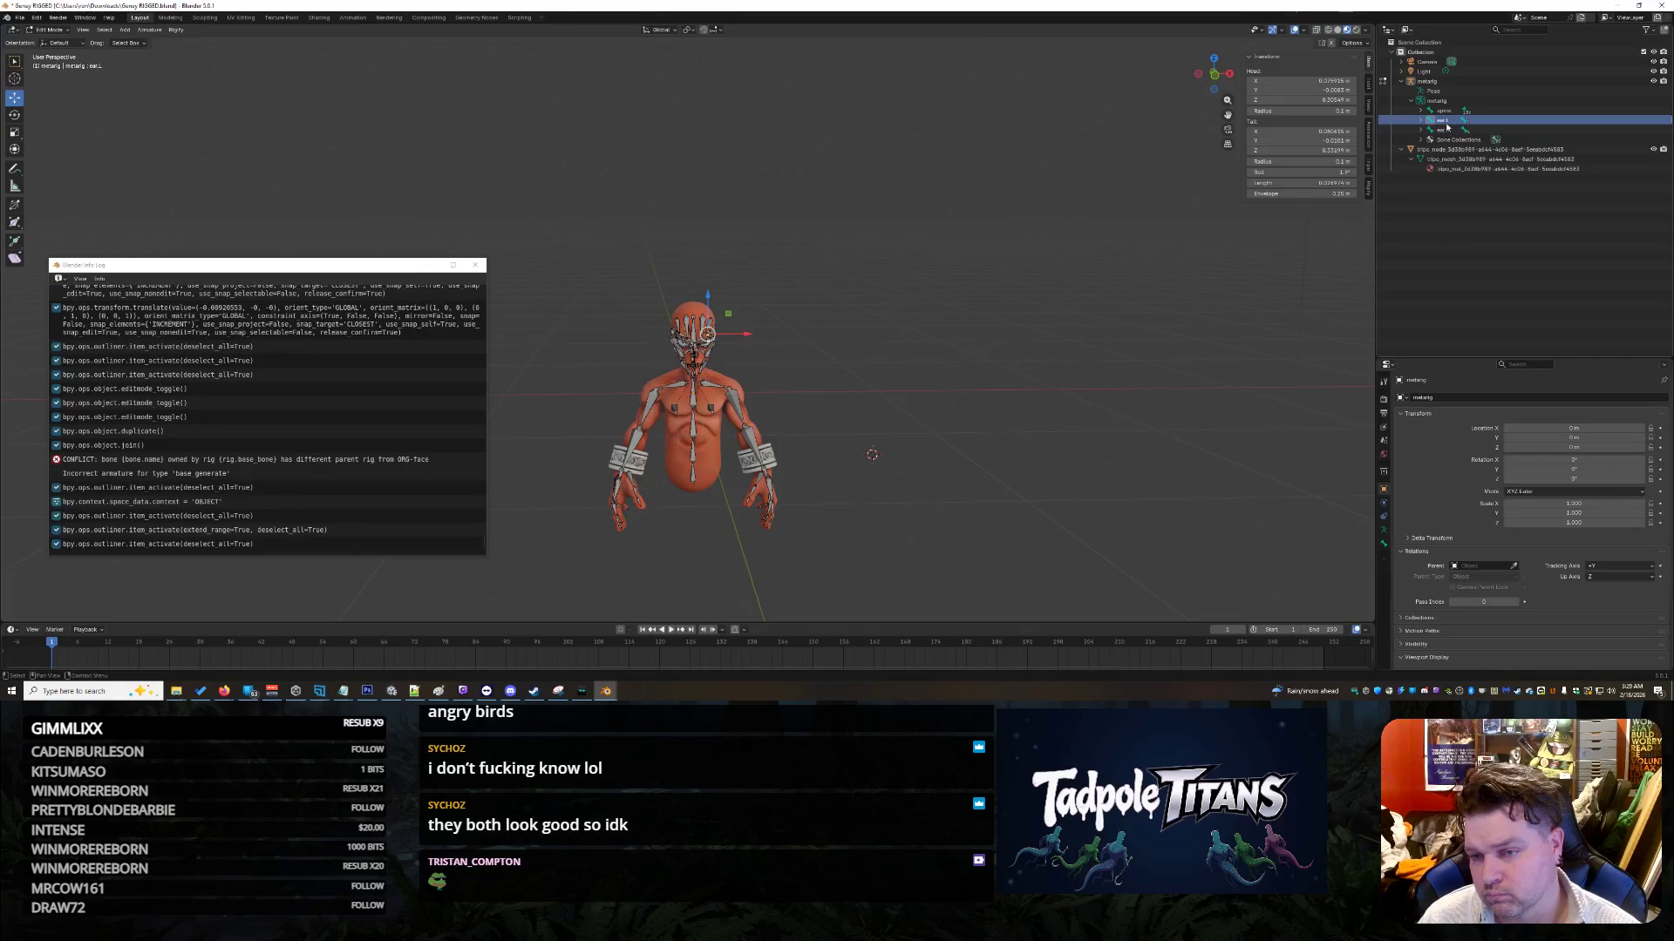
left_click(1455, 567)
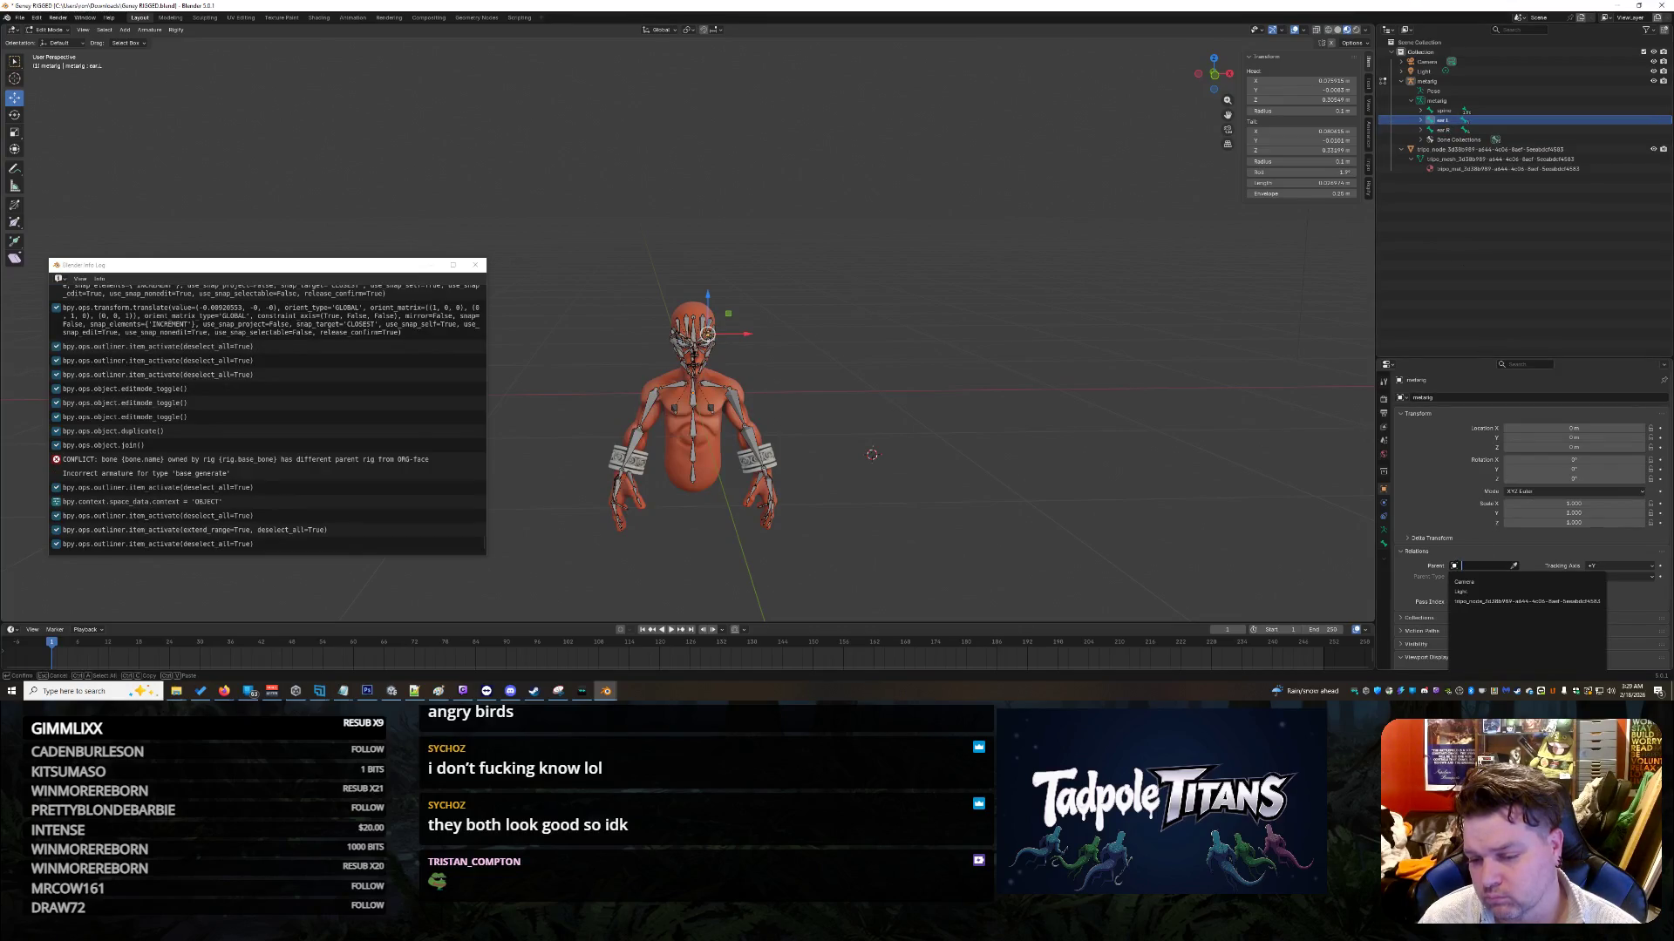
key("Escape")
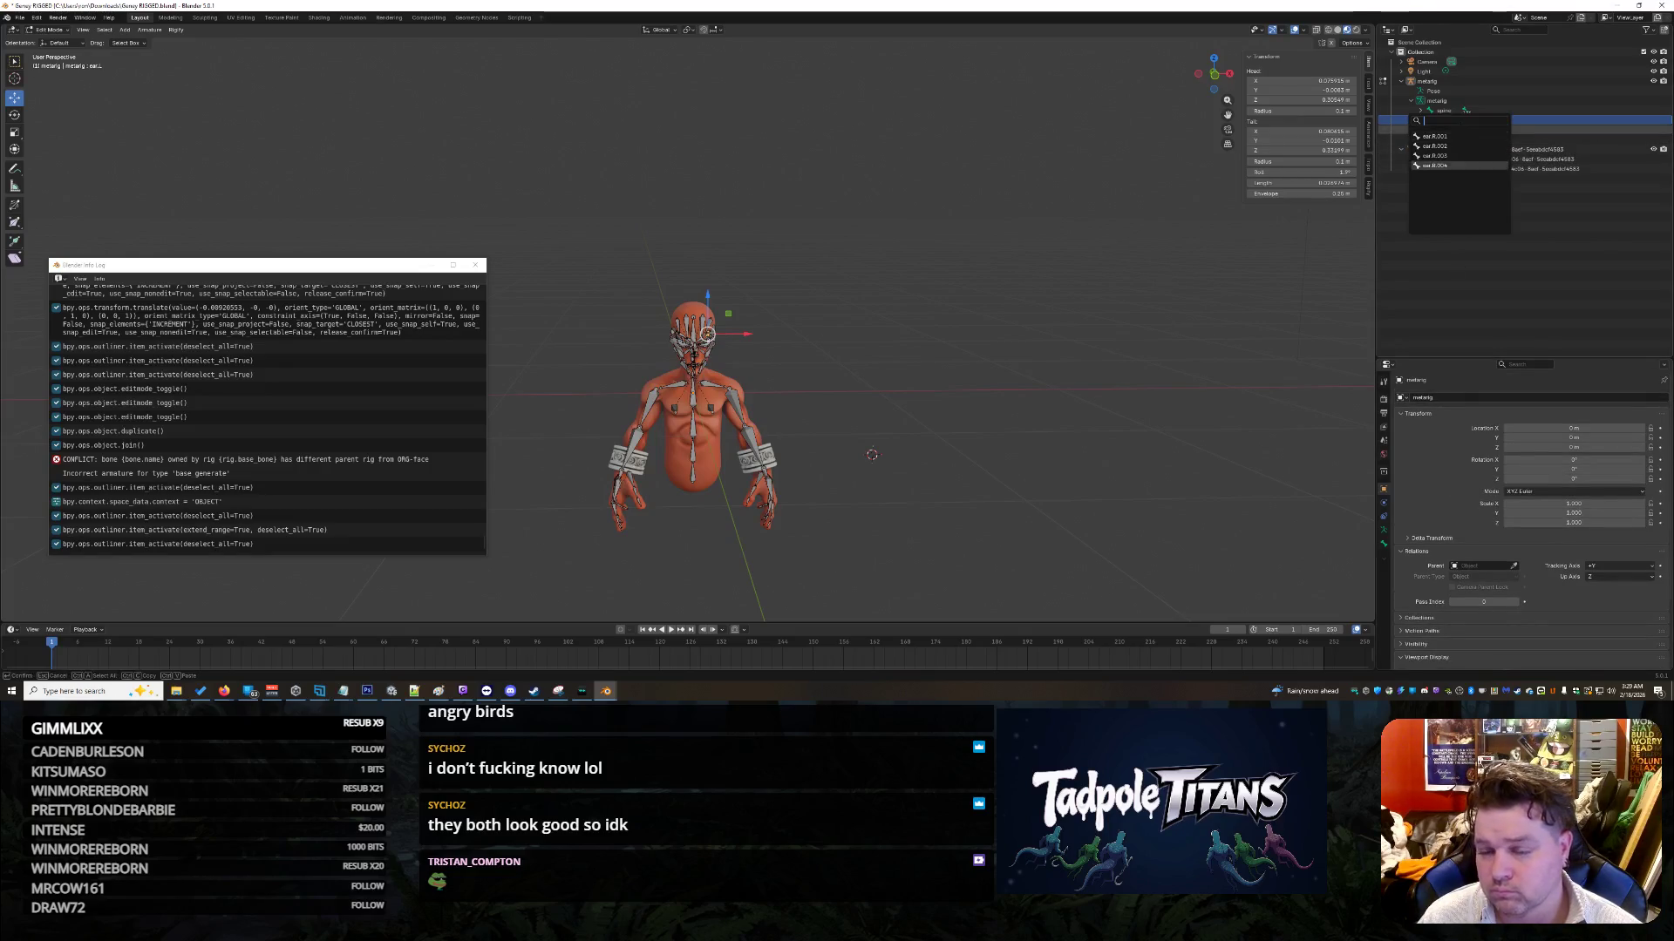
left_click(1433, 121)
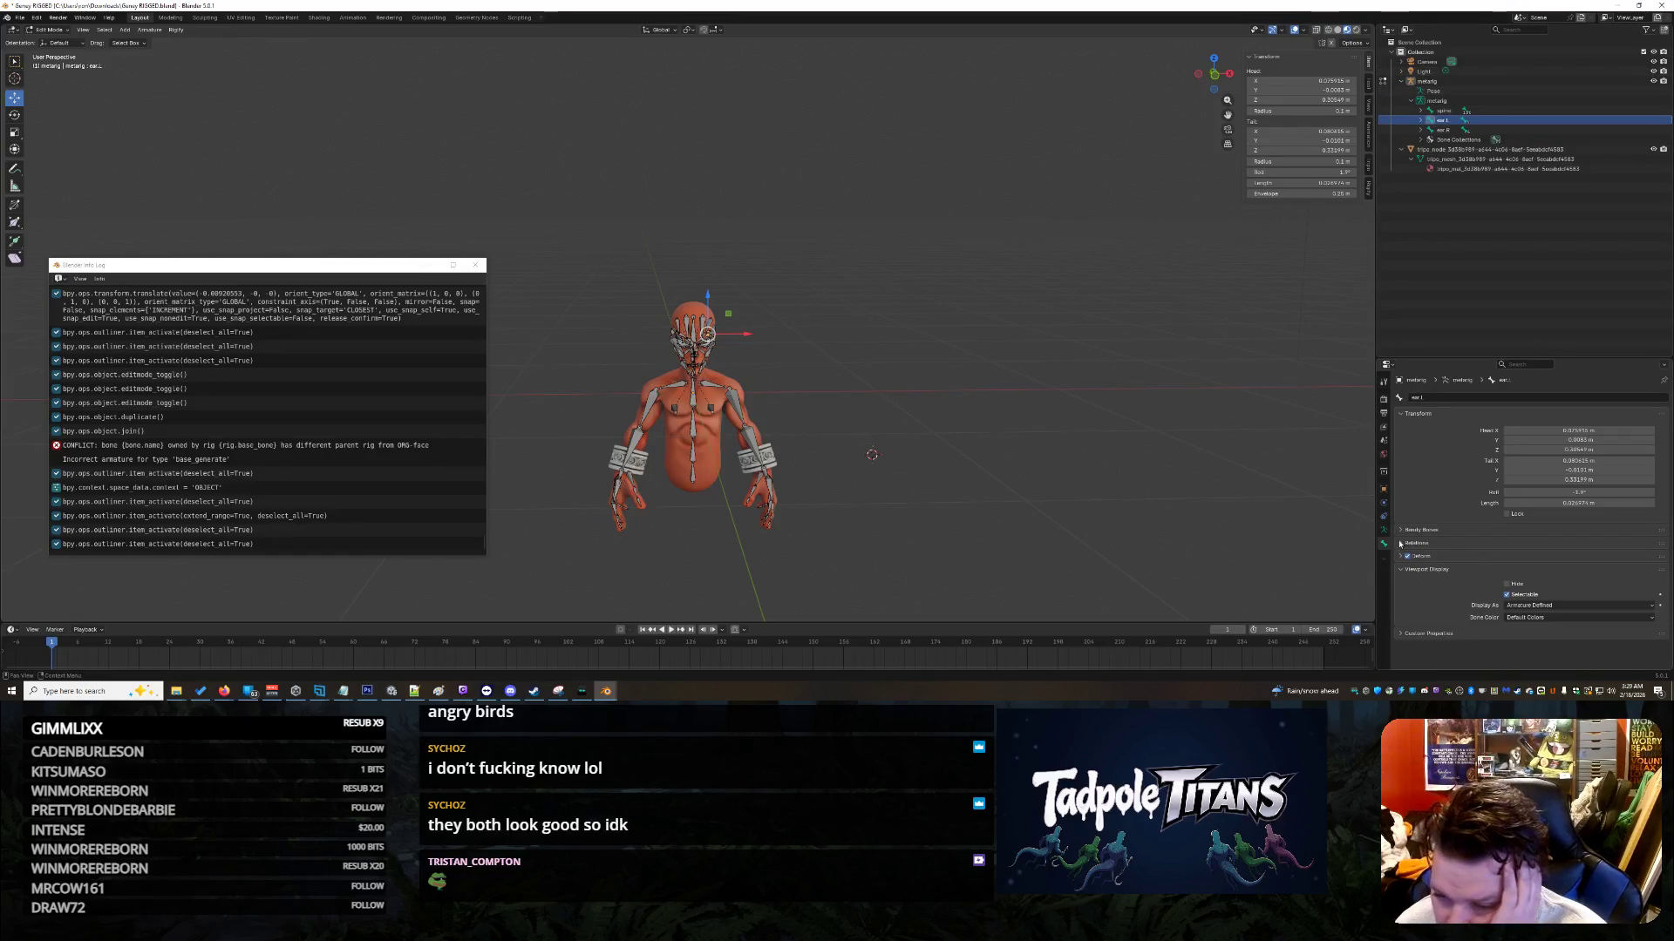
Step: Expand ear.L's Relations and scroll through the list of candidate parent bones
left_click(1490, 544)
left_click(1511, 561)
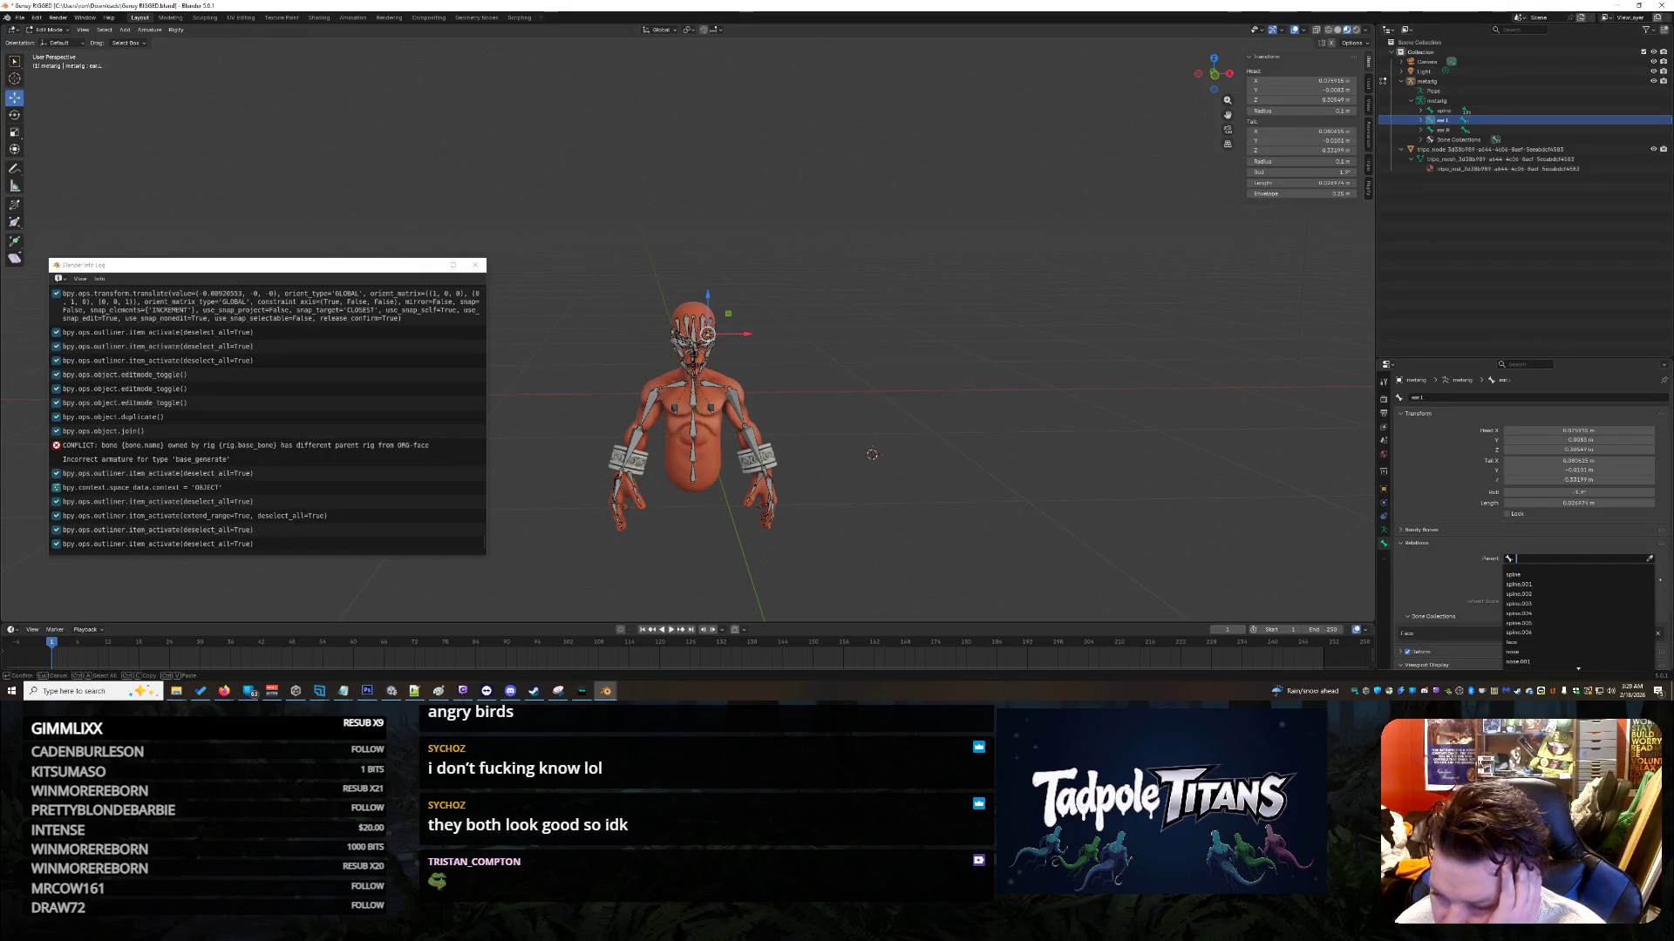
scroll(1562, 600, "down", 10)
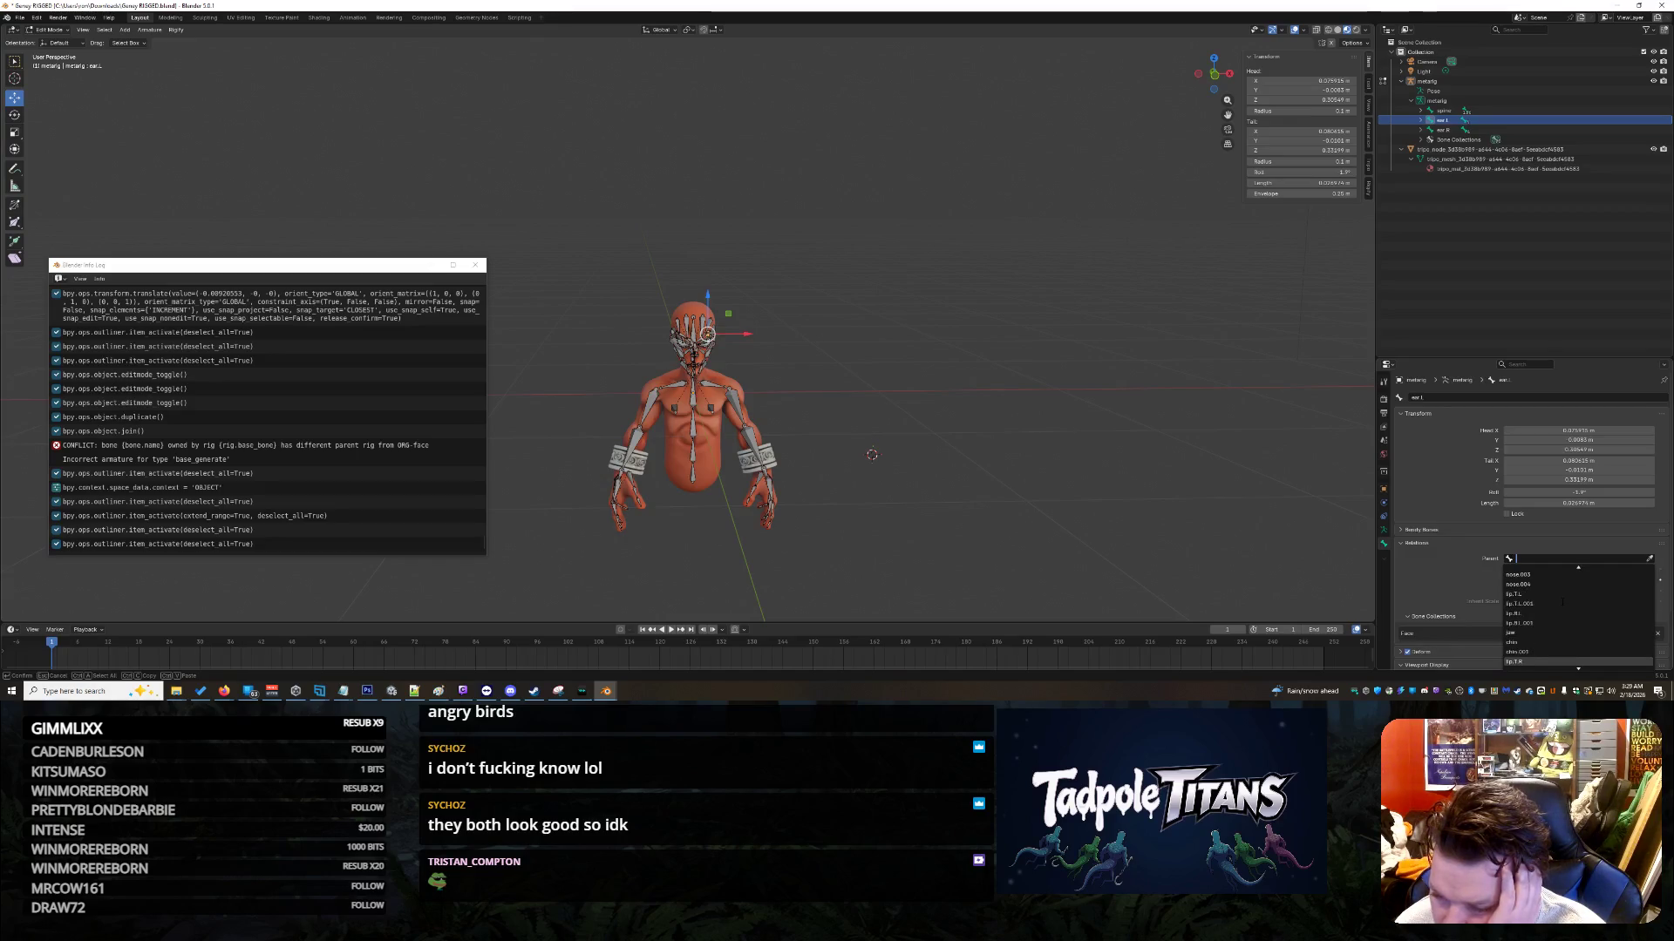
scroll(1559, 608, "down", 15)
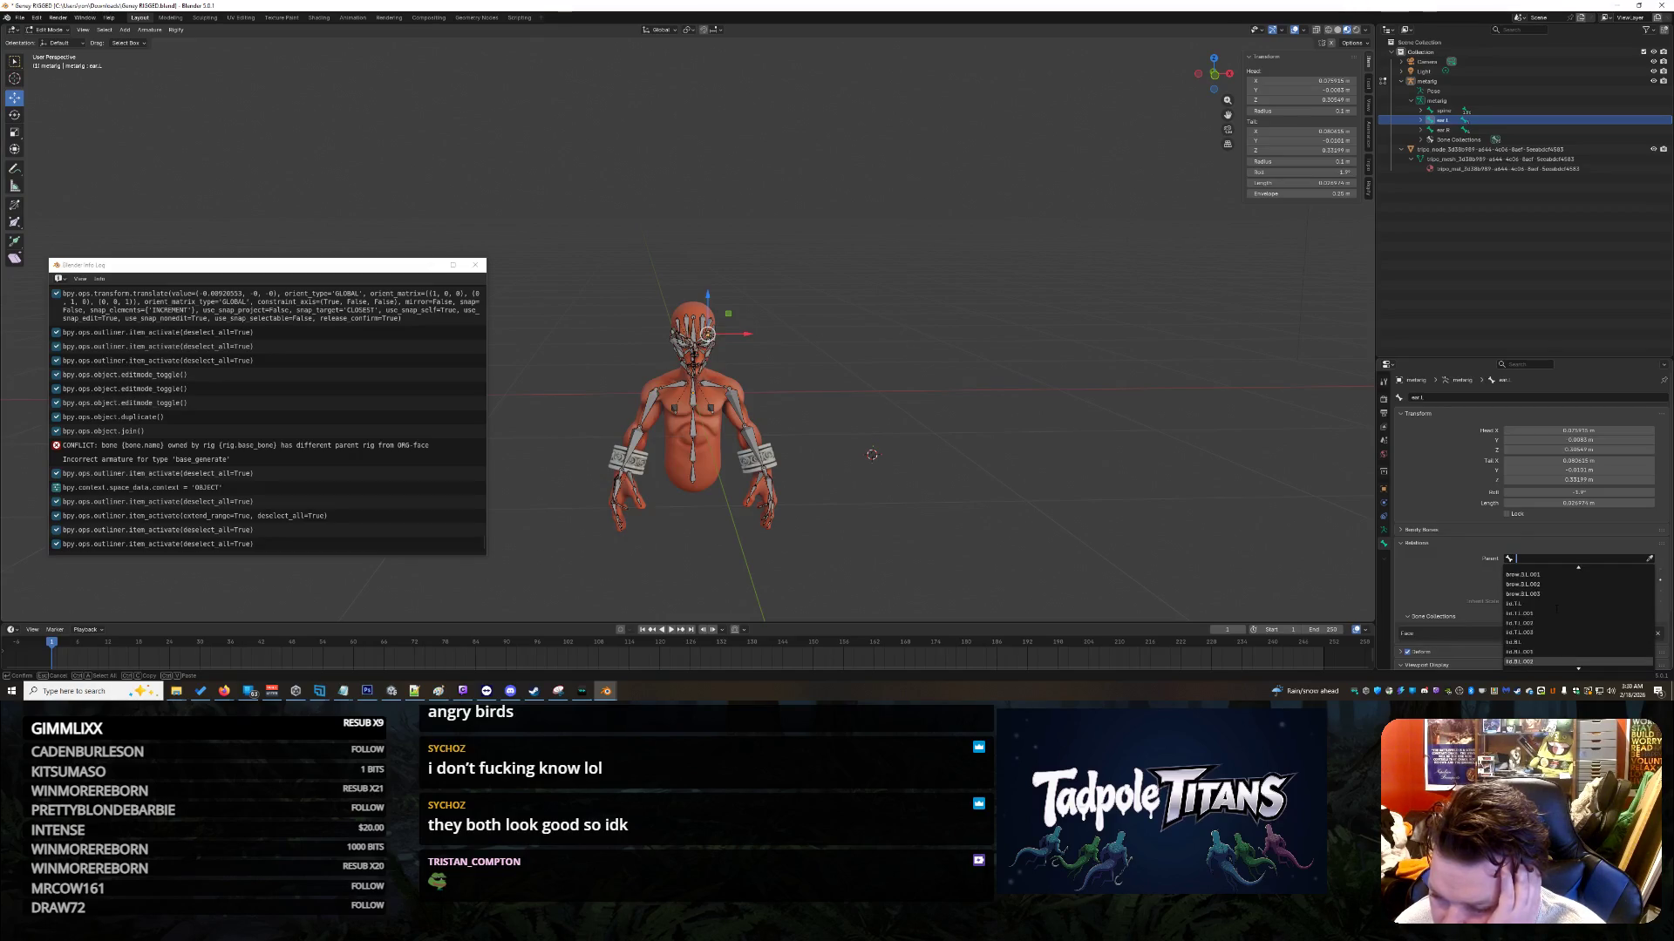
scroll(1552, 612, "down", 15)
scroll(1550, 614, "down", 15)
scroll(1549, 614, "down", 15)
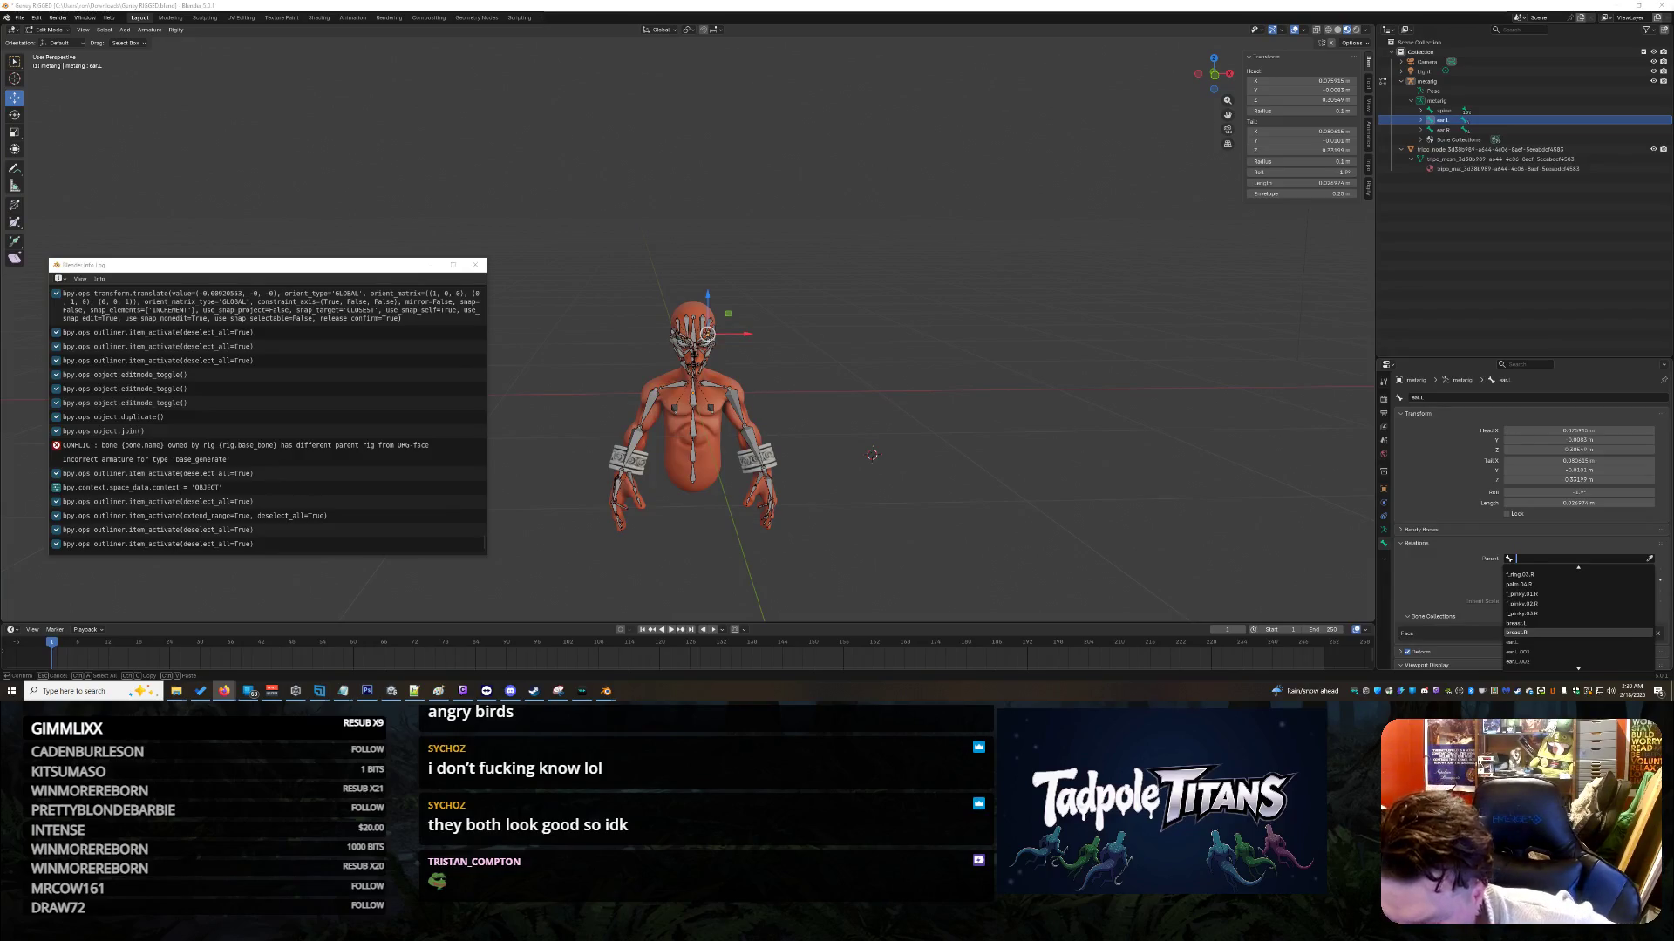
scroll(1543, 624, "down", 7)
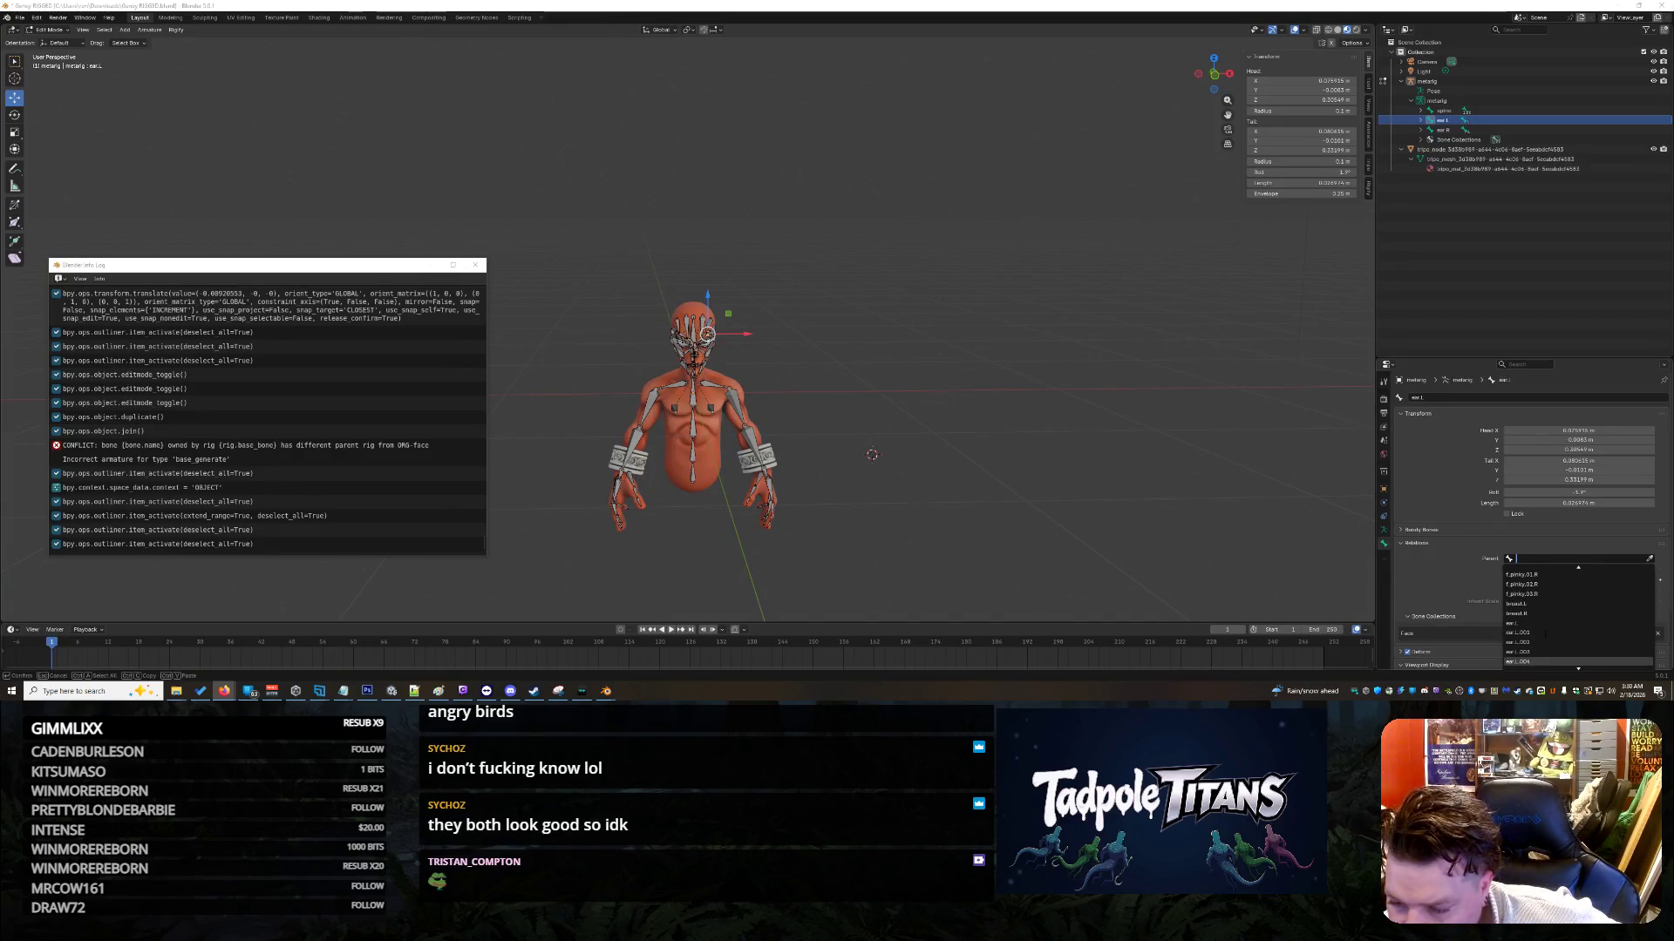
scroll(1544, 633, "up", 10)
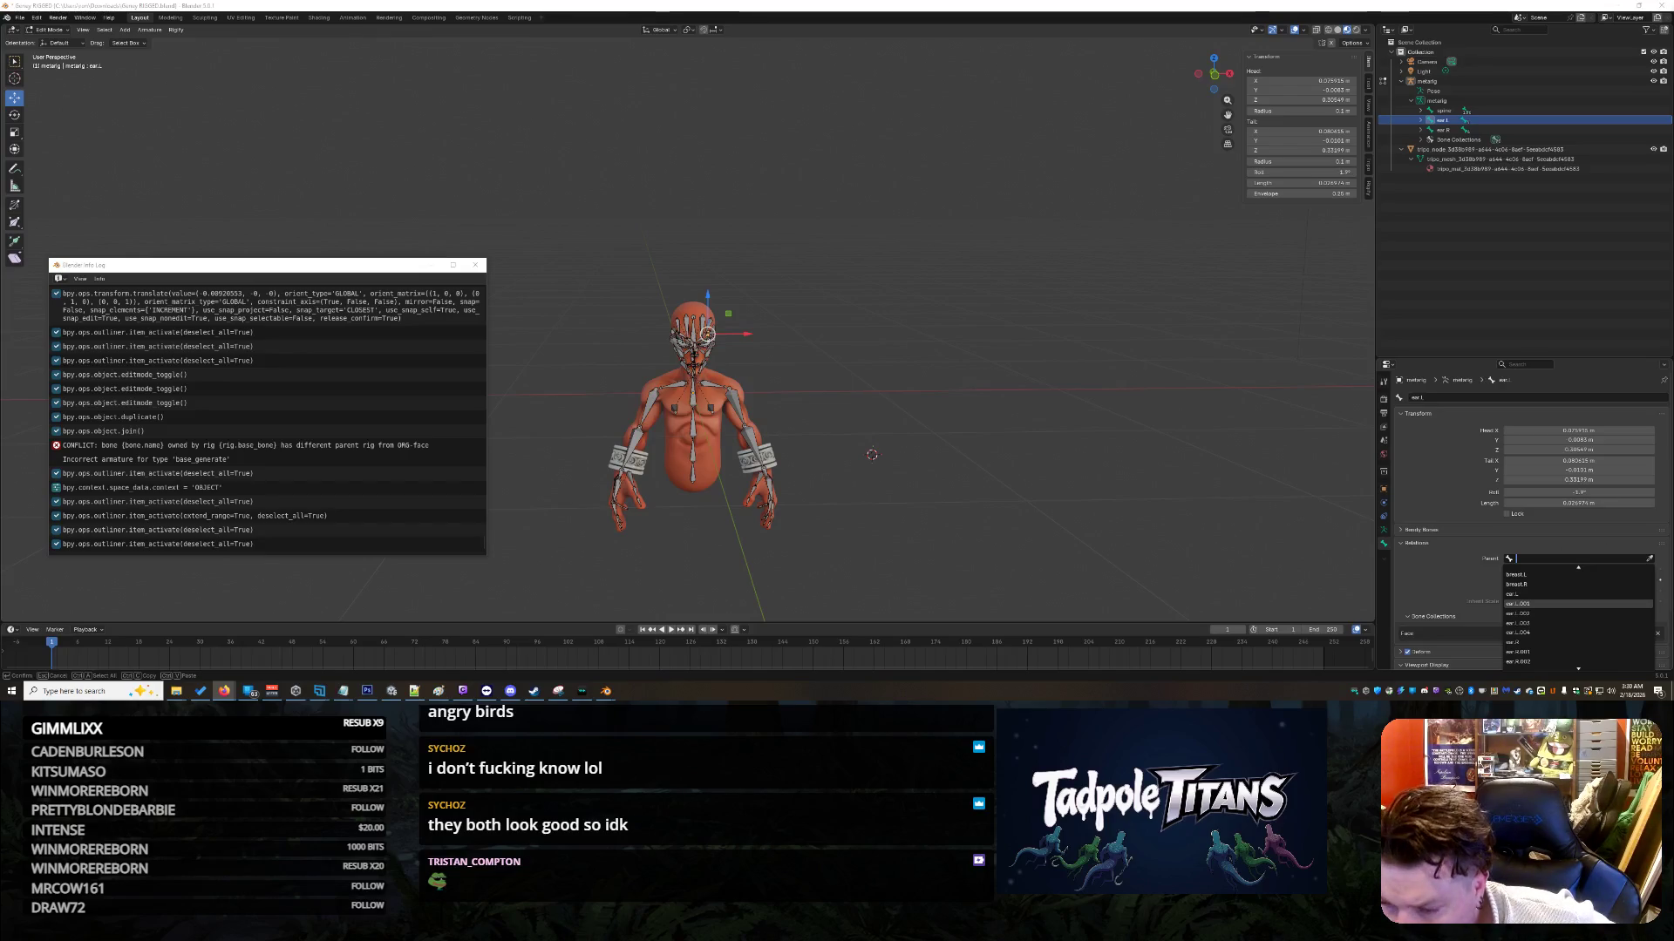
scroll(1580, 615, "up", 10)
scroll(1580, 615, "up", 15)
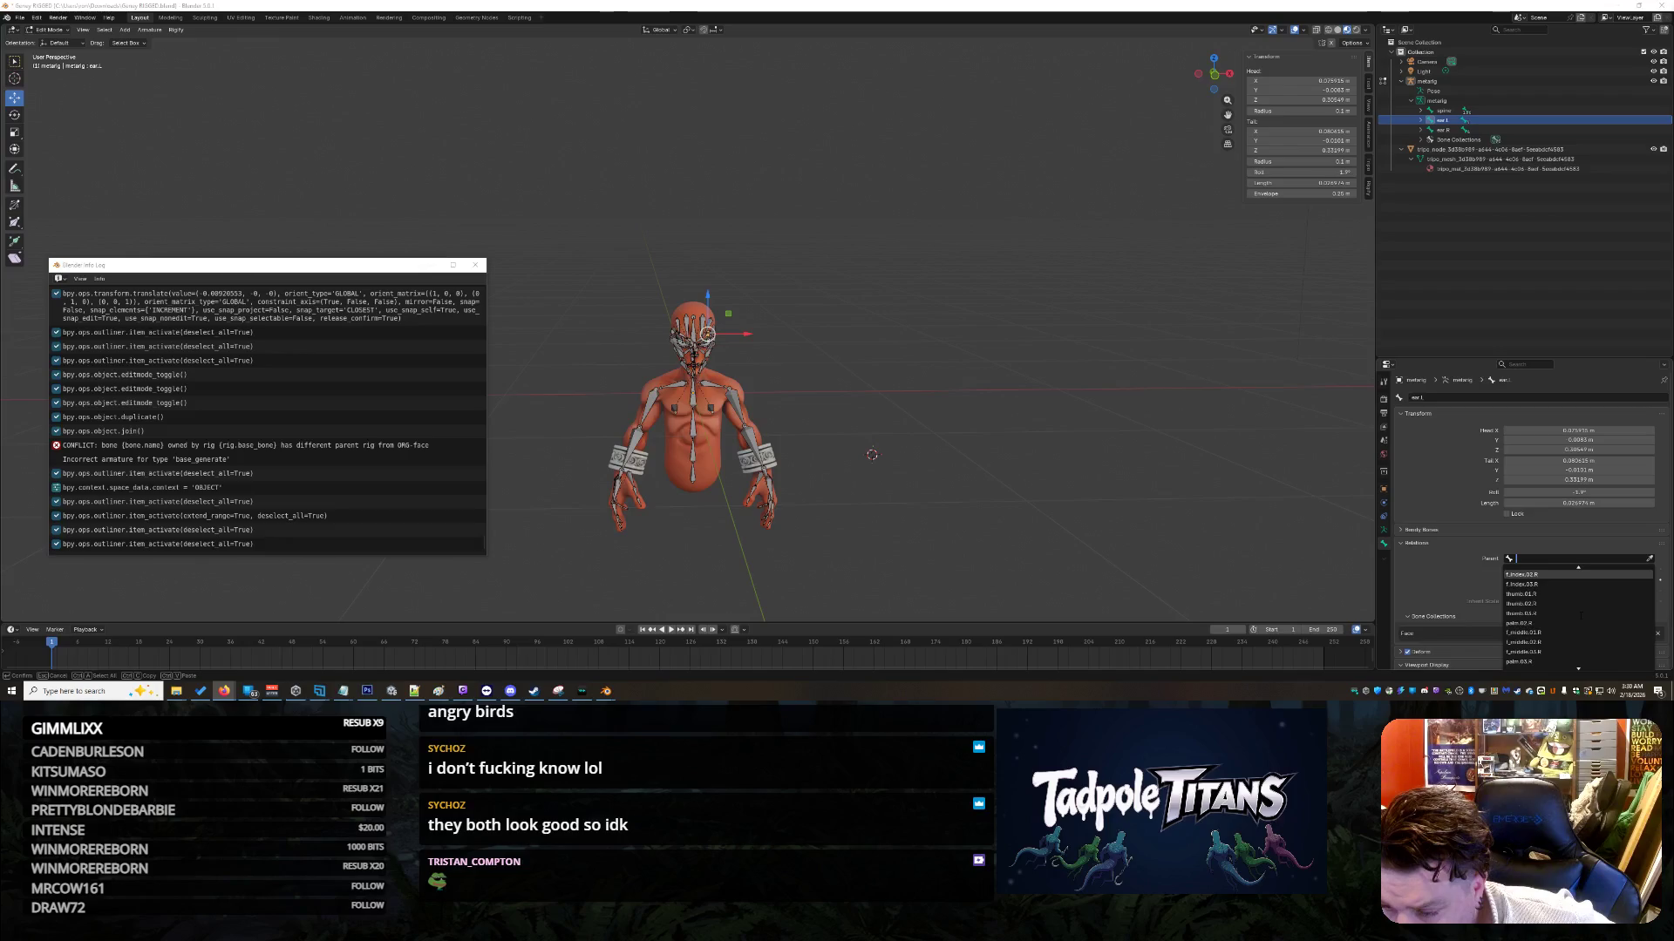
scroll(1580, 615, "up", 15)
scroll(1579, 615, "up", 15)
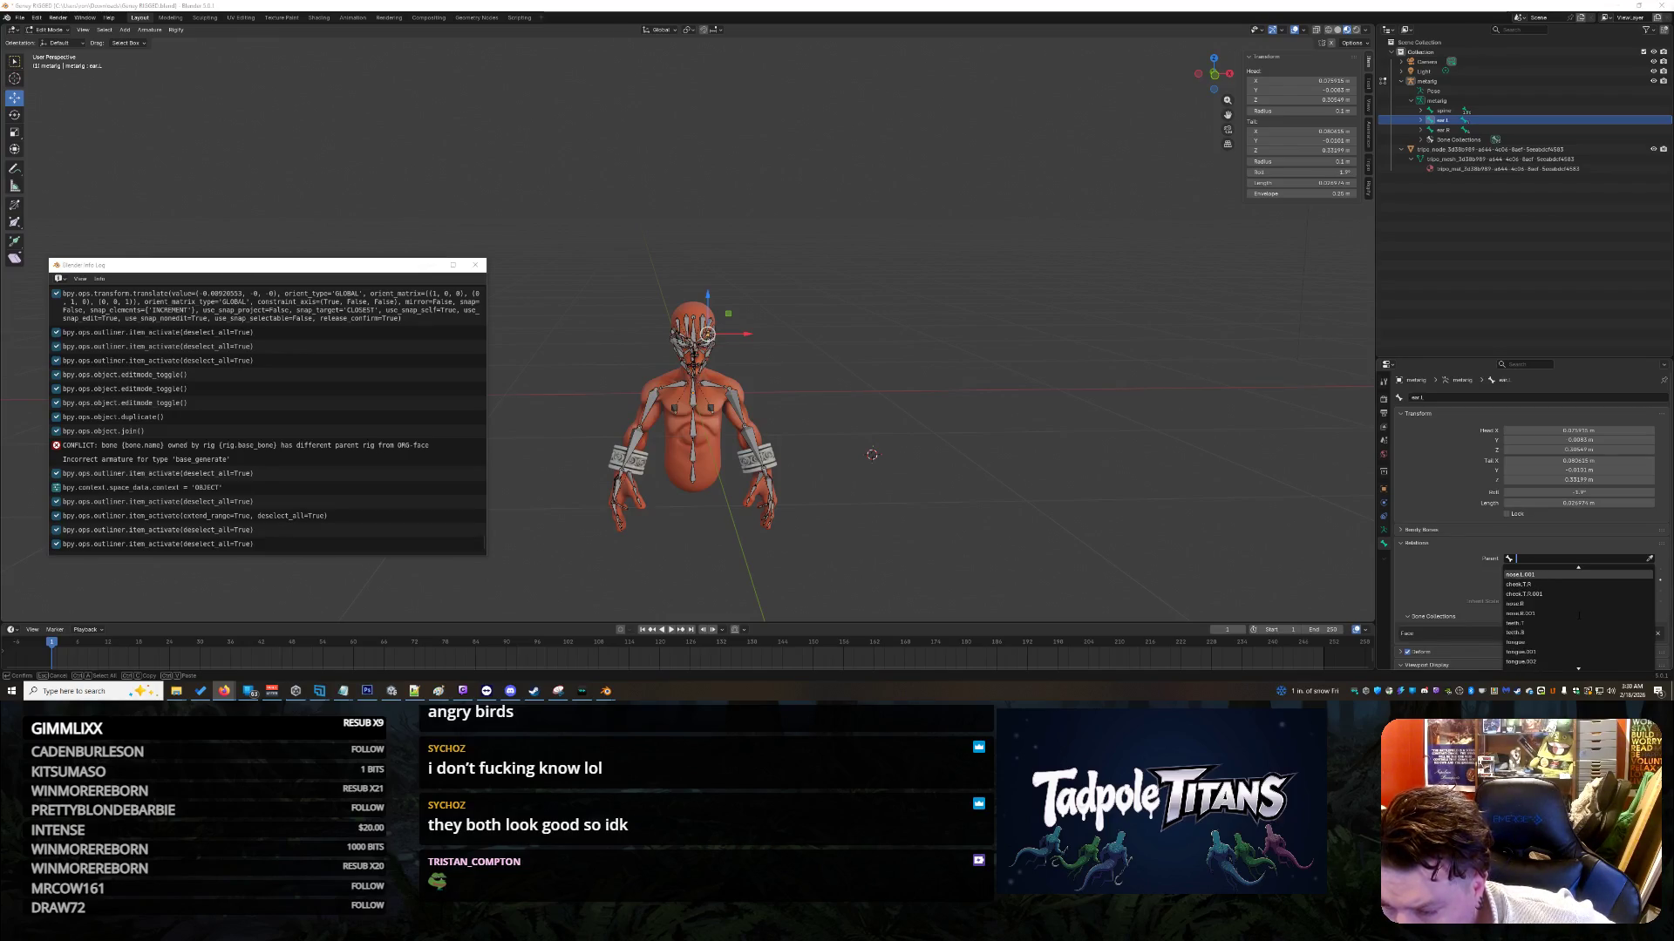
scroll(1578, 614, "up", 5)
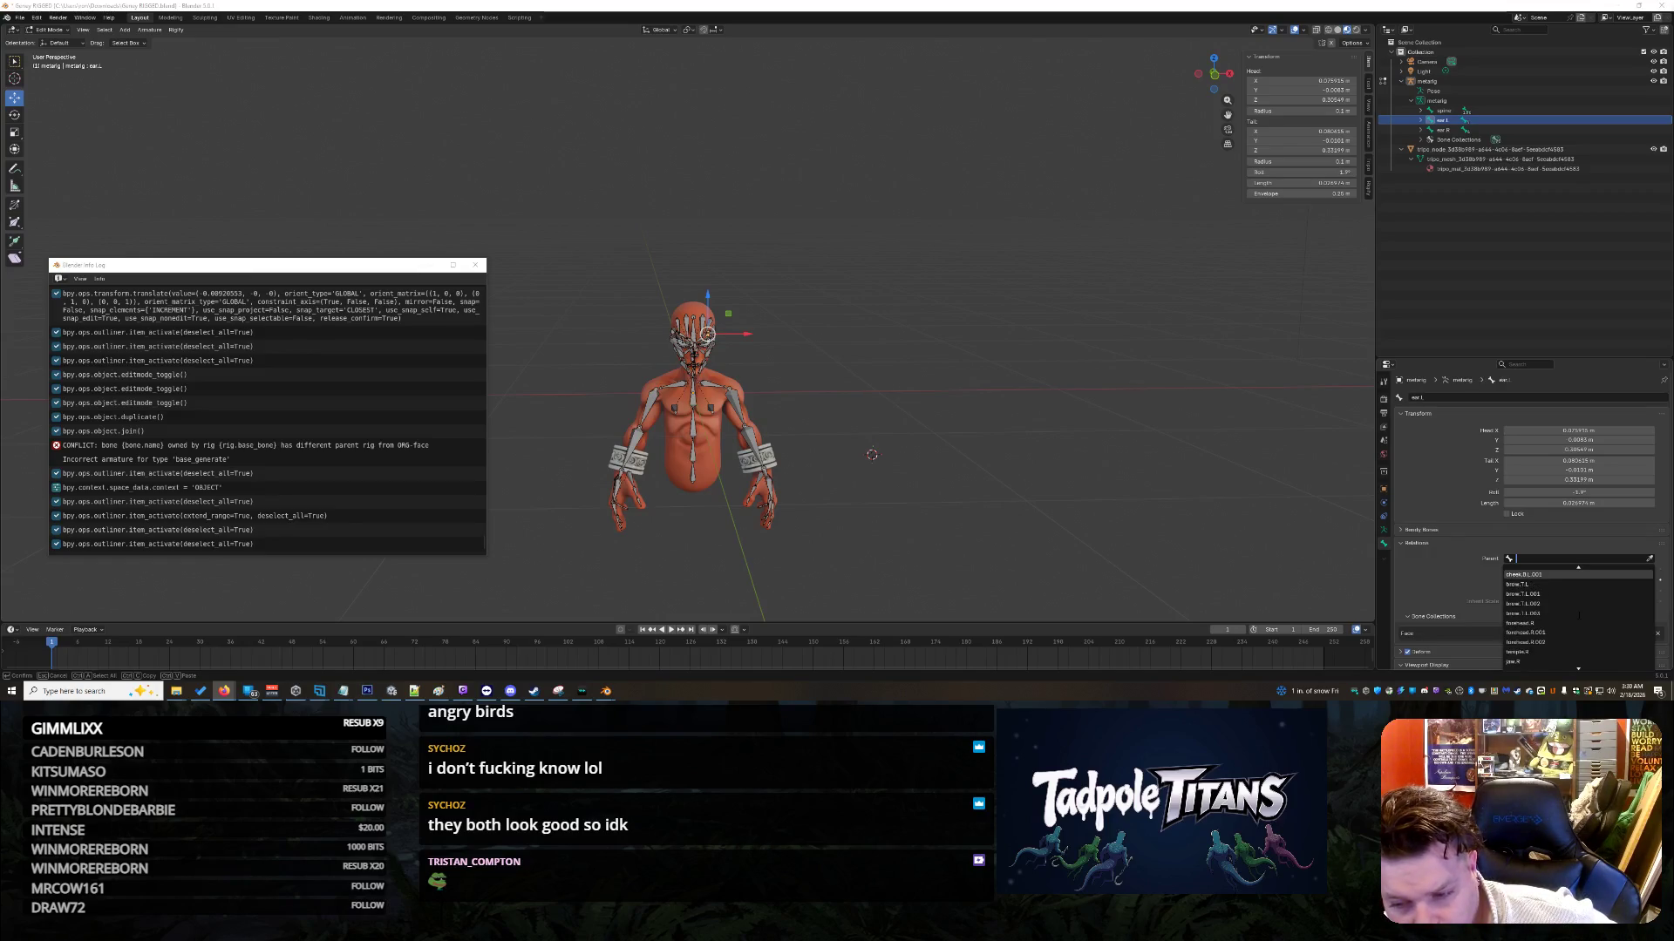
scroll(1579, 615, "up", 10)
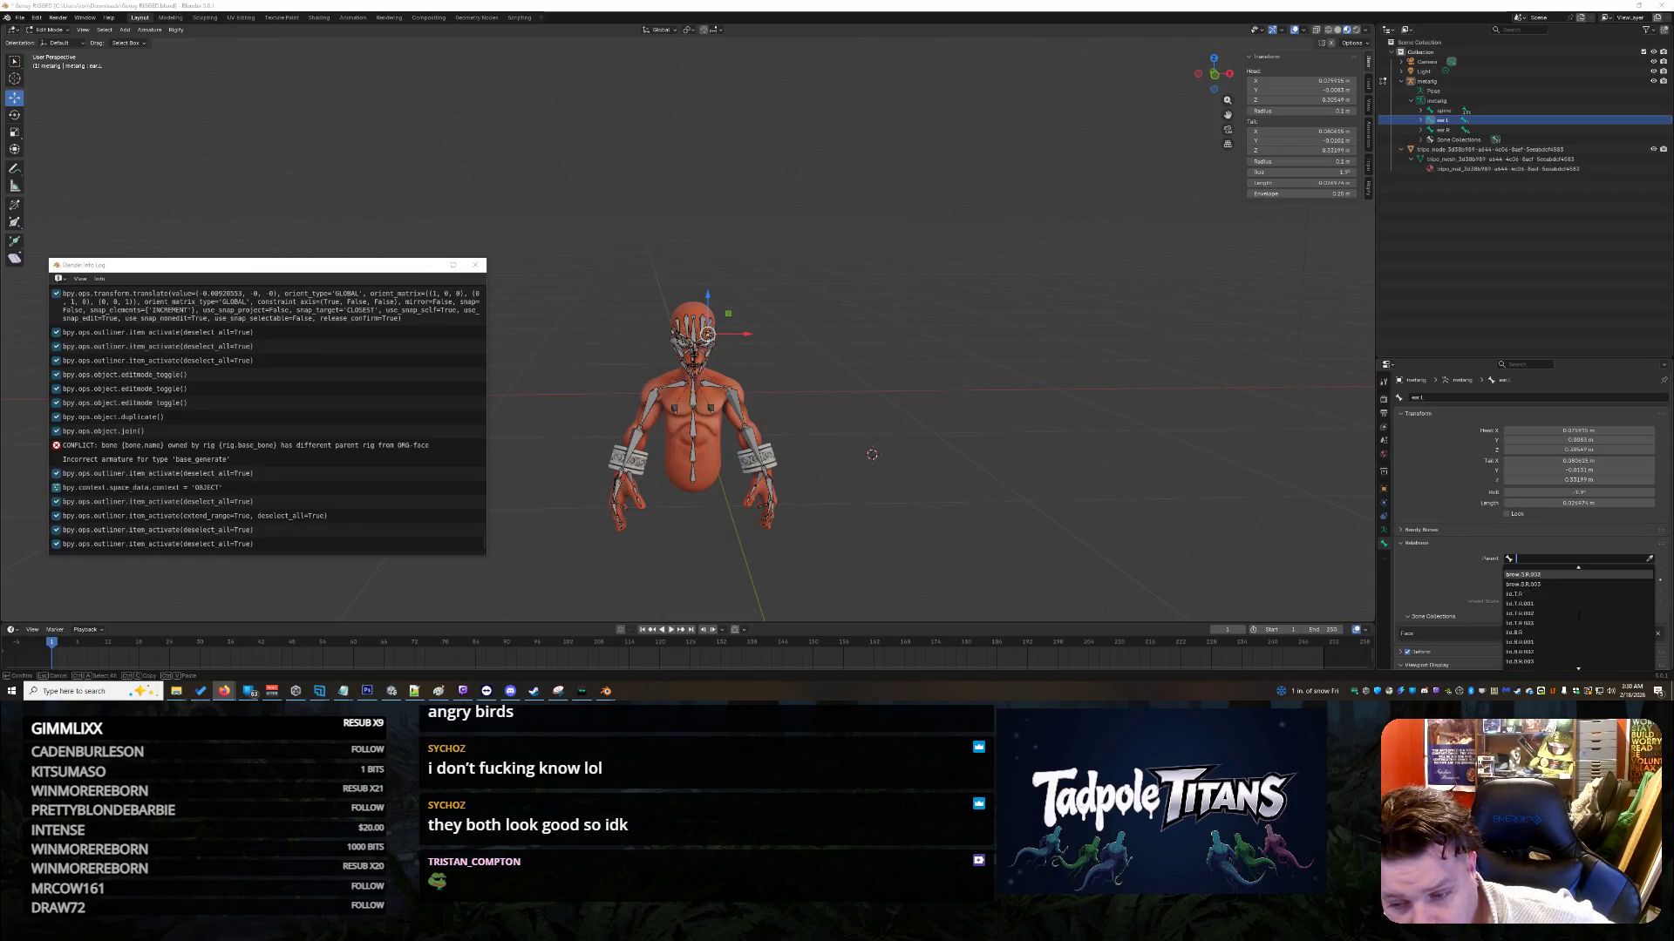
scroll(1579, 614, "up", 8)
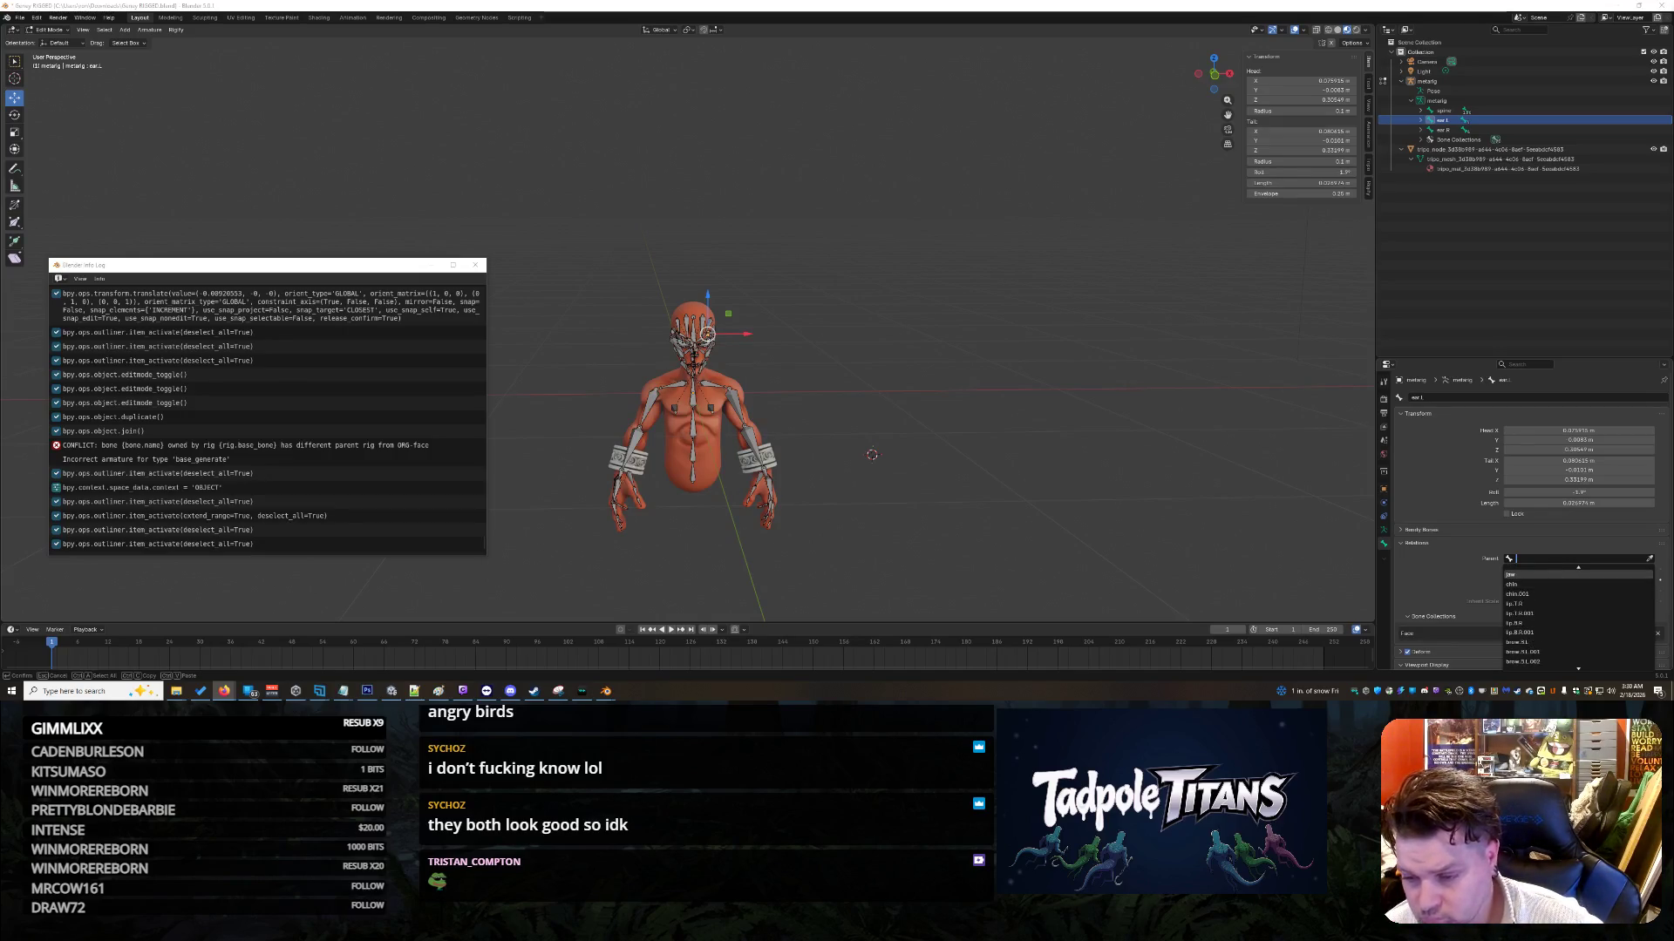
Step: Search the parent list and set spine.006 as the parent of ear.L
type("he")
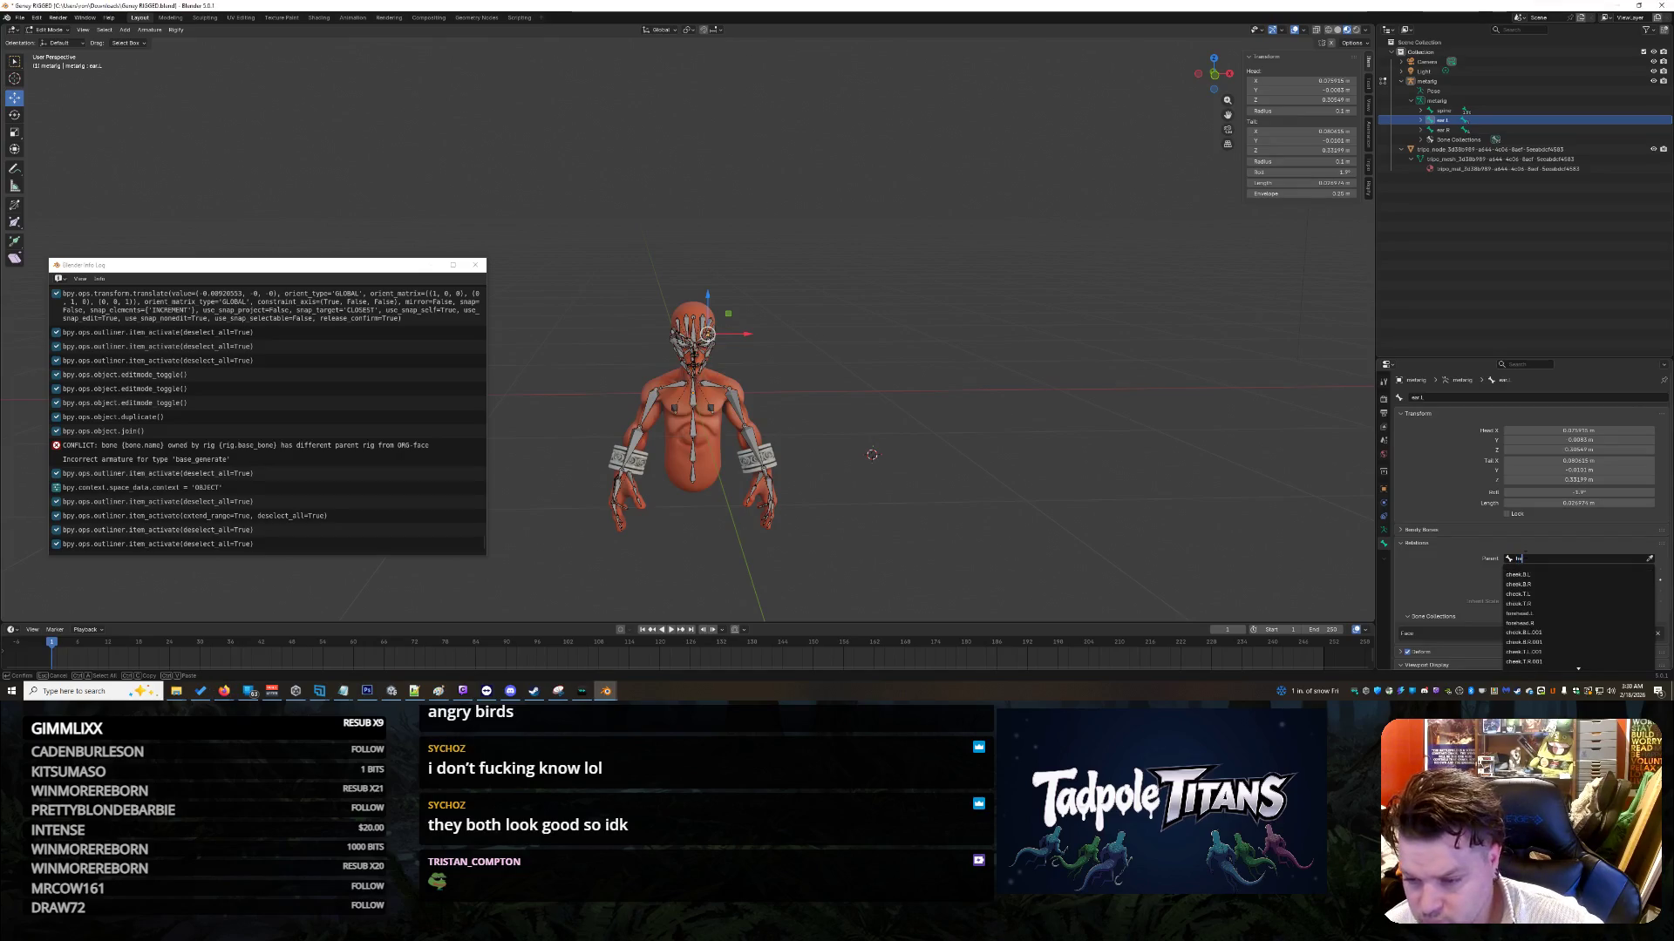
type("ad")
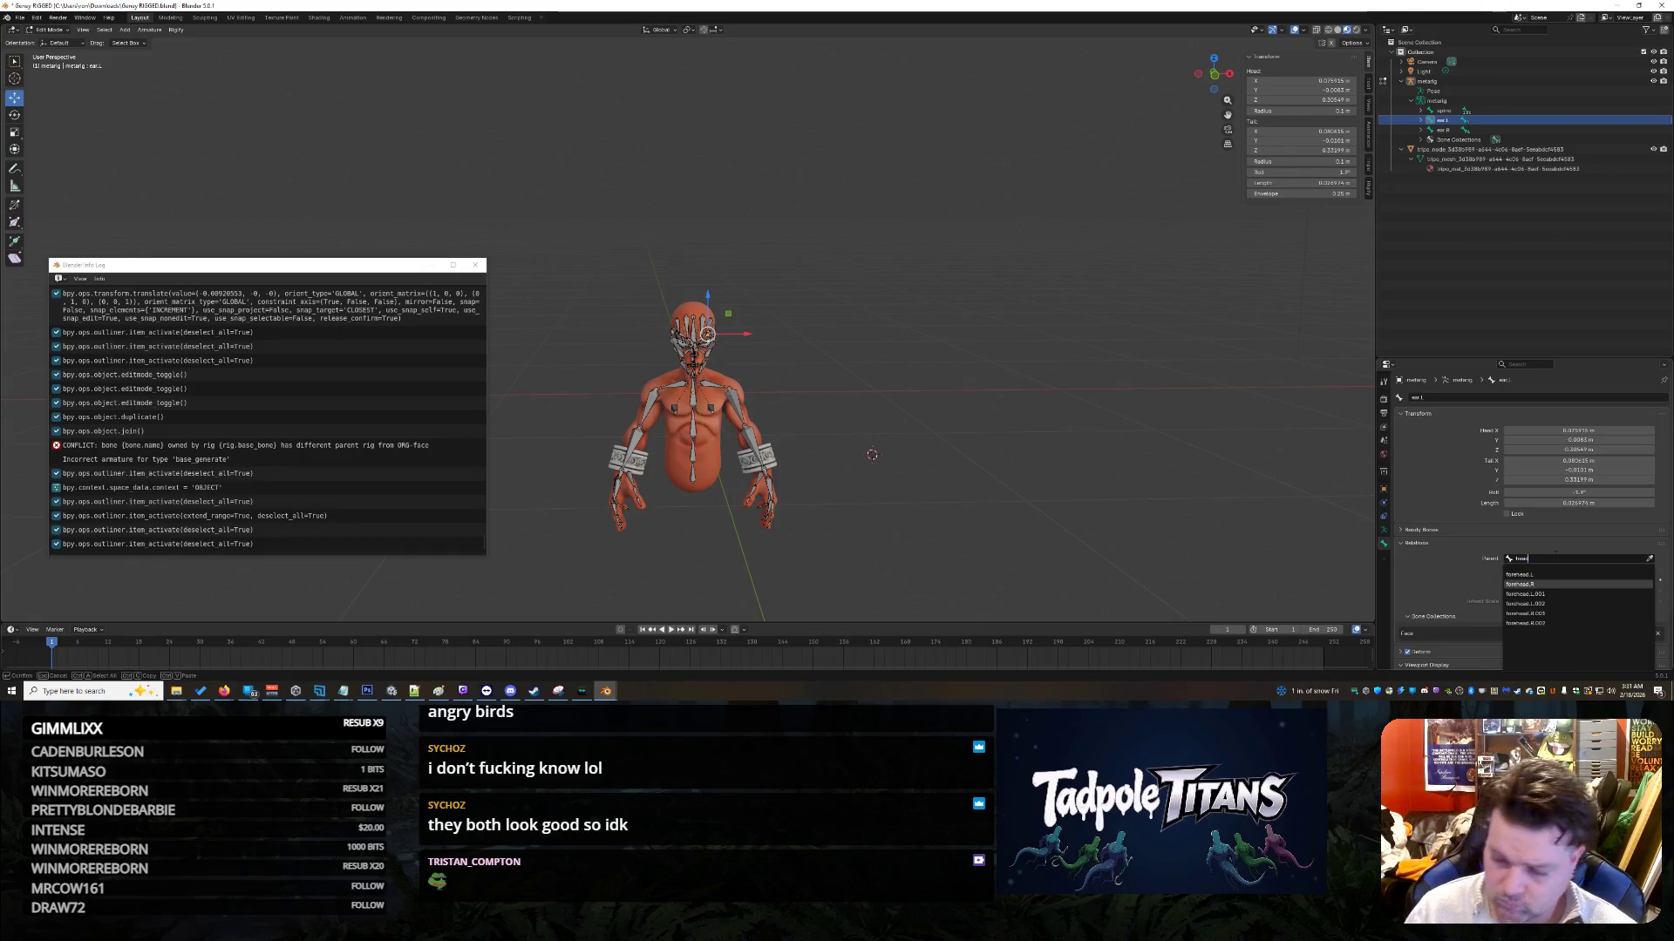
key("BackSpace")
key("BackSpace")
key("BackSpace")
type("ine")
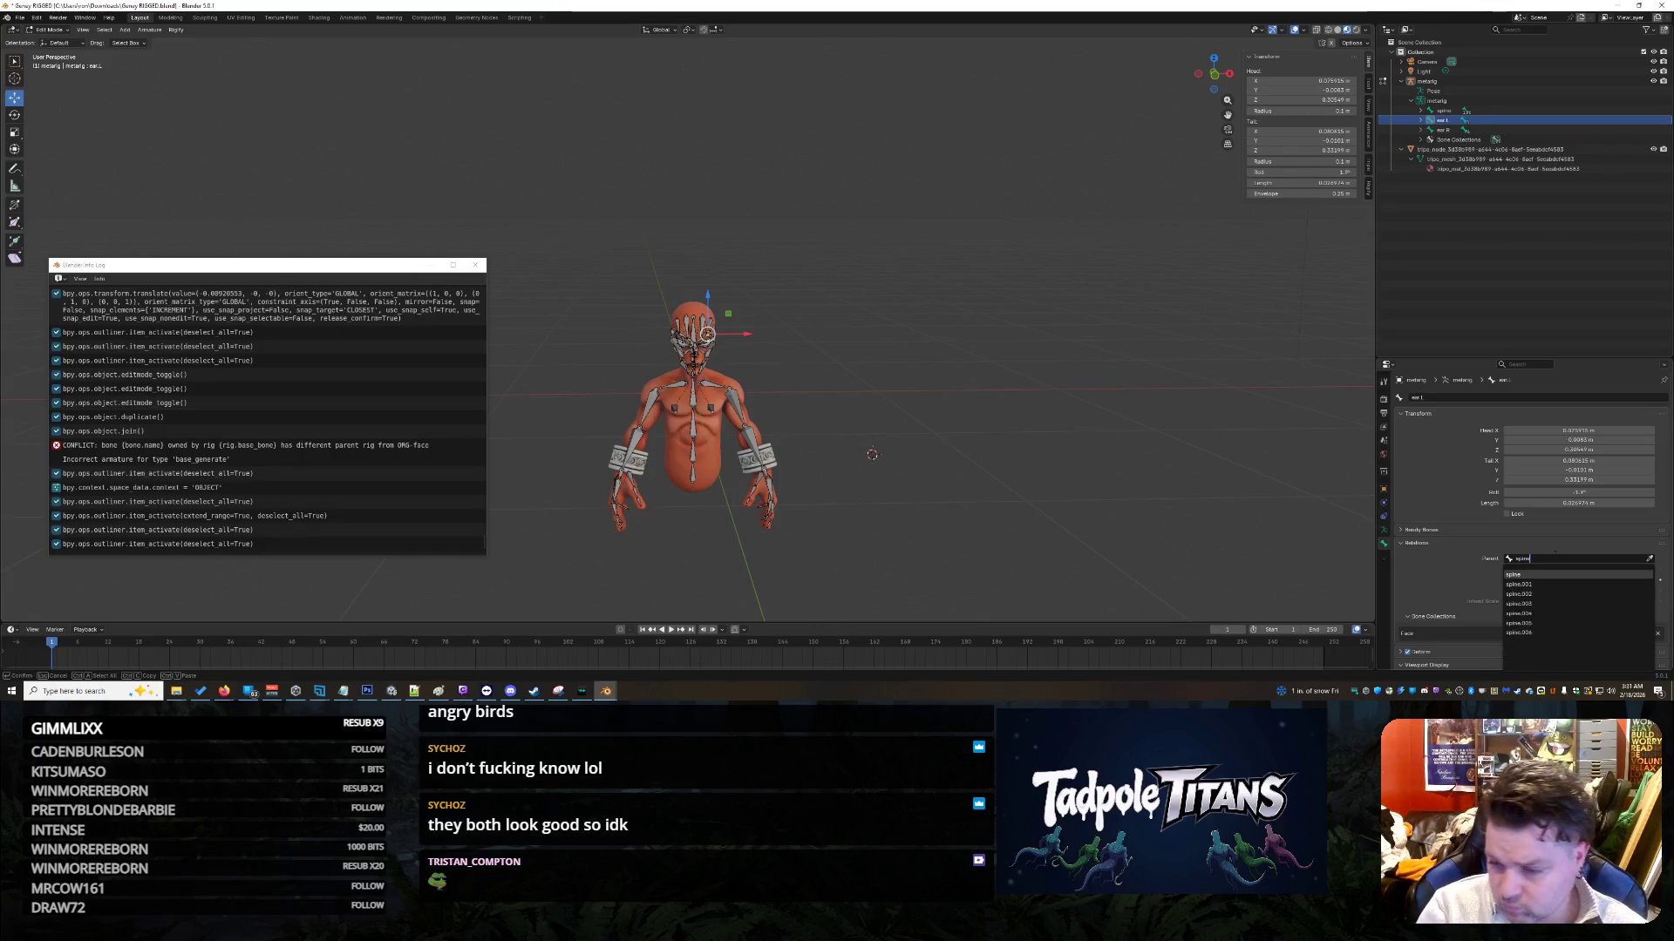
left_click(1519, 633)
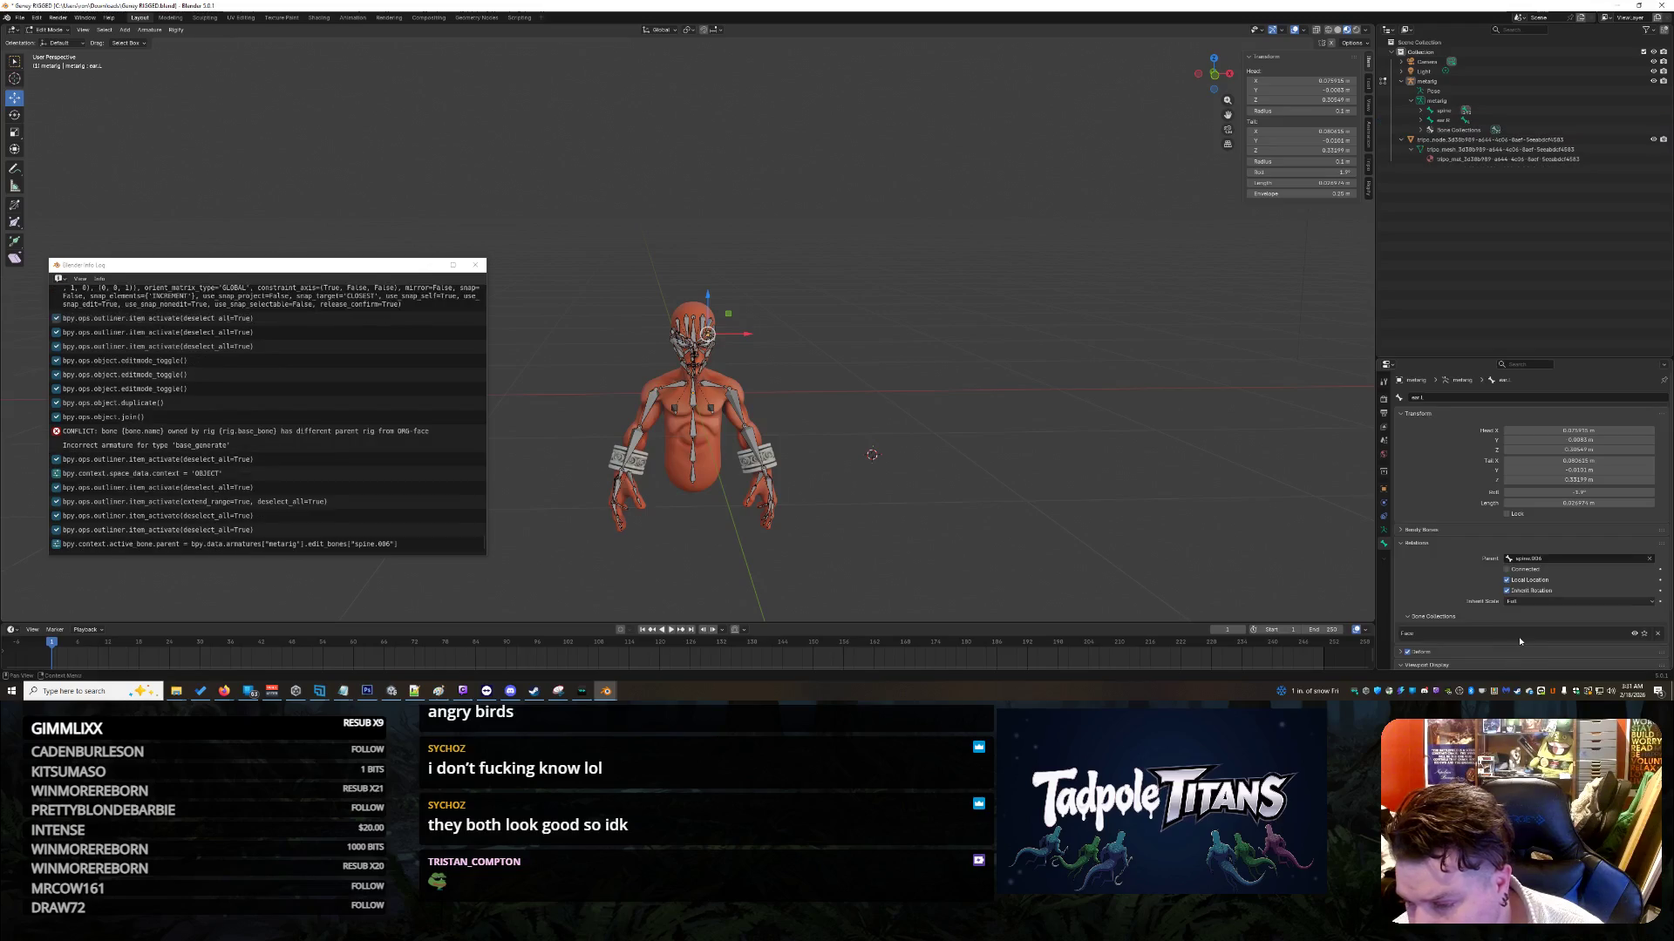
left_click(1443, 120)
left_click(1560, 558)
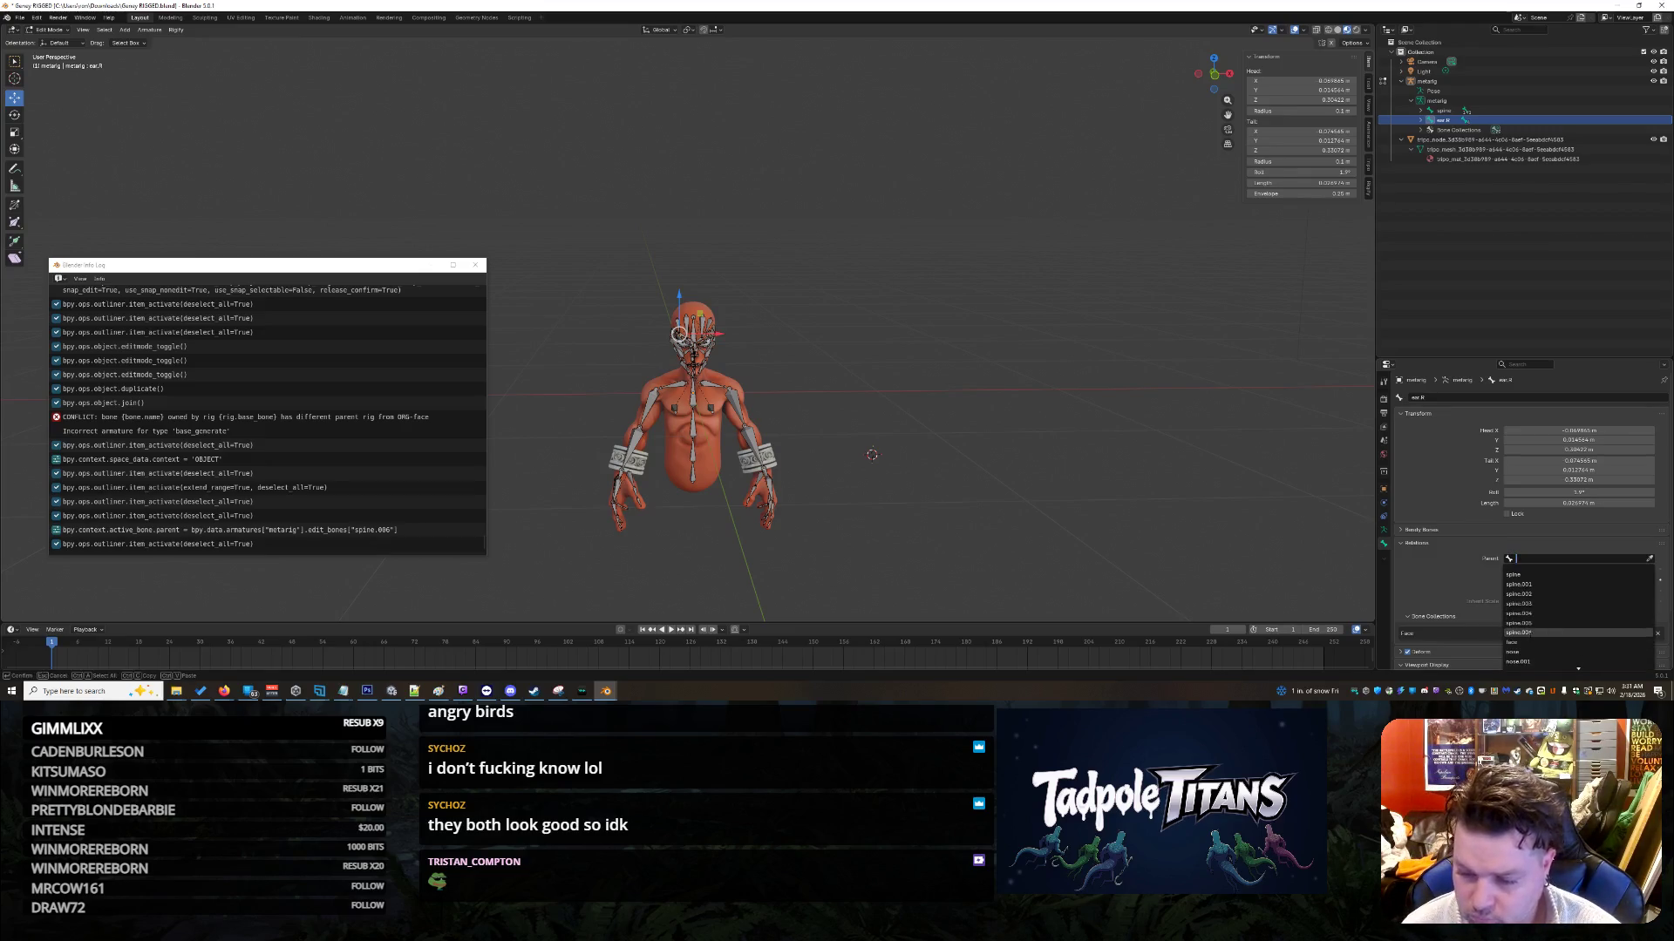
left_click(1517, 632)
middle_click_drag(938, 394, 915, 427)
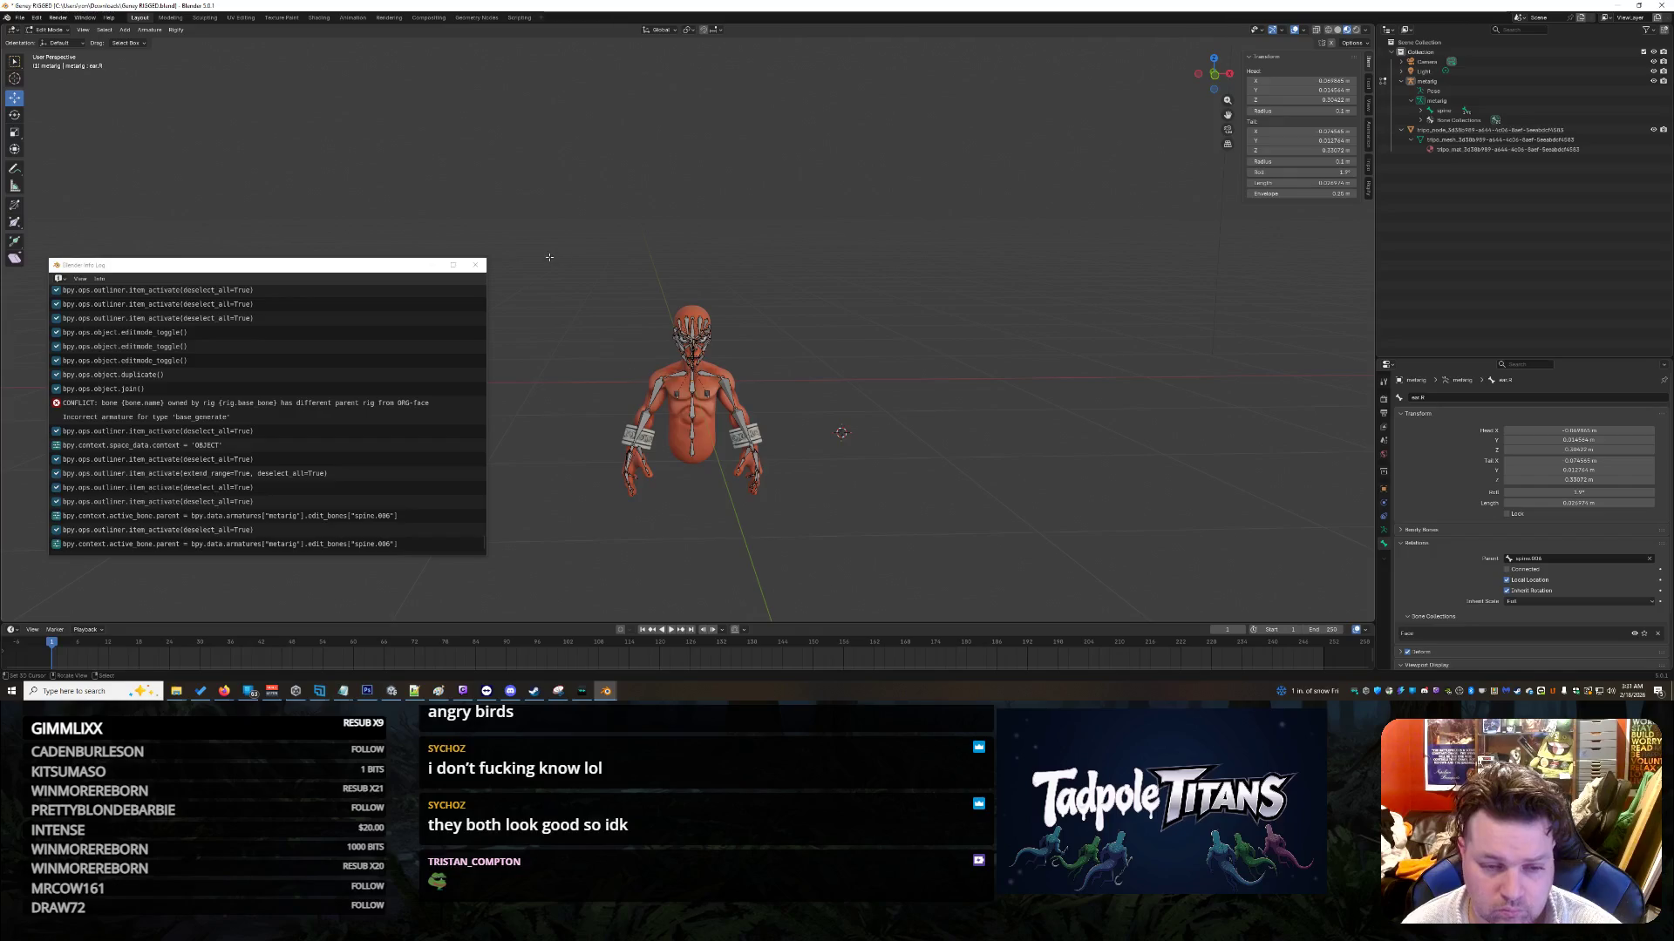
left_click_drag(552, 256, 849, 593)
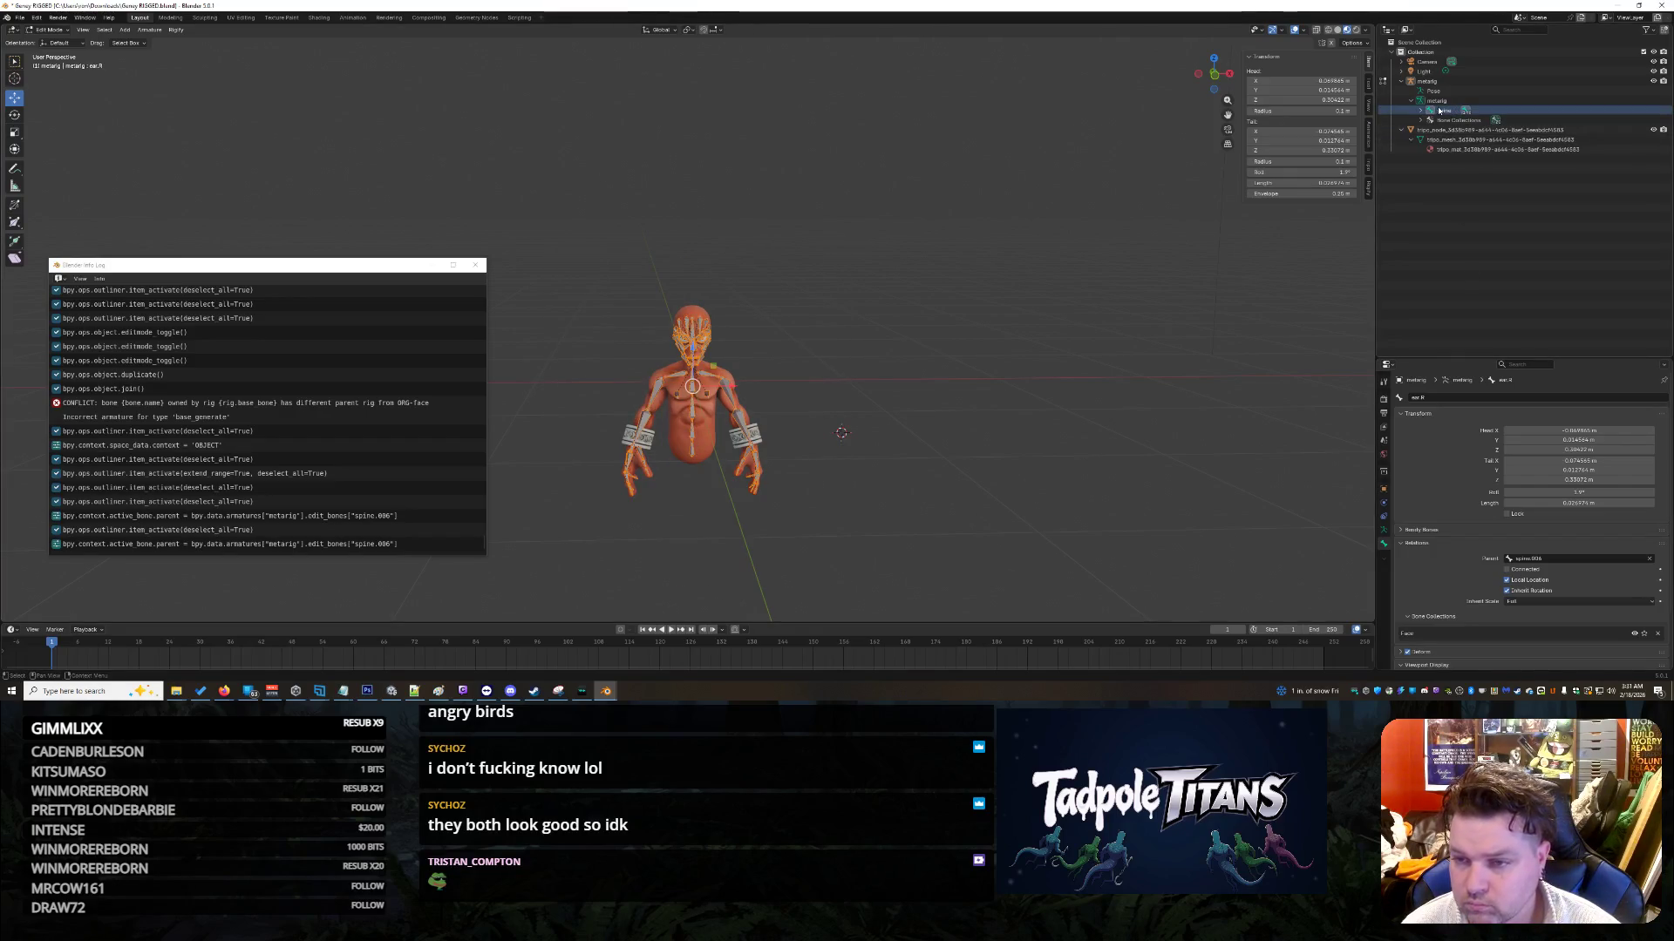
left_click(1436, 101)
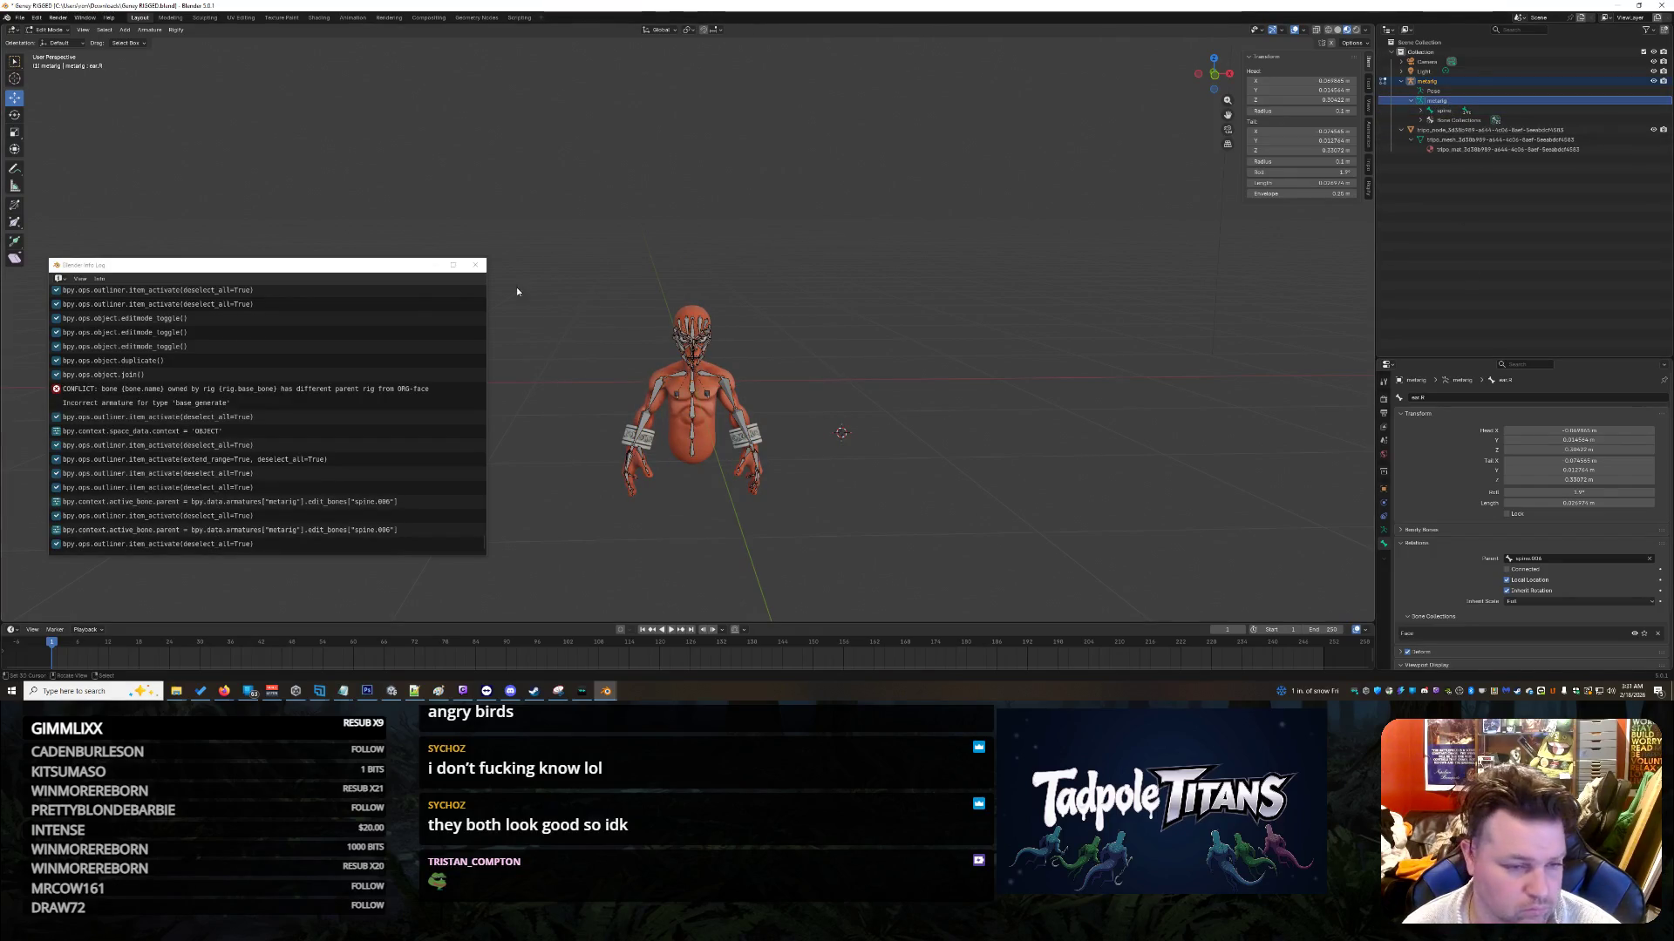
scroll(1454, 616, "down", 2)
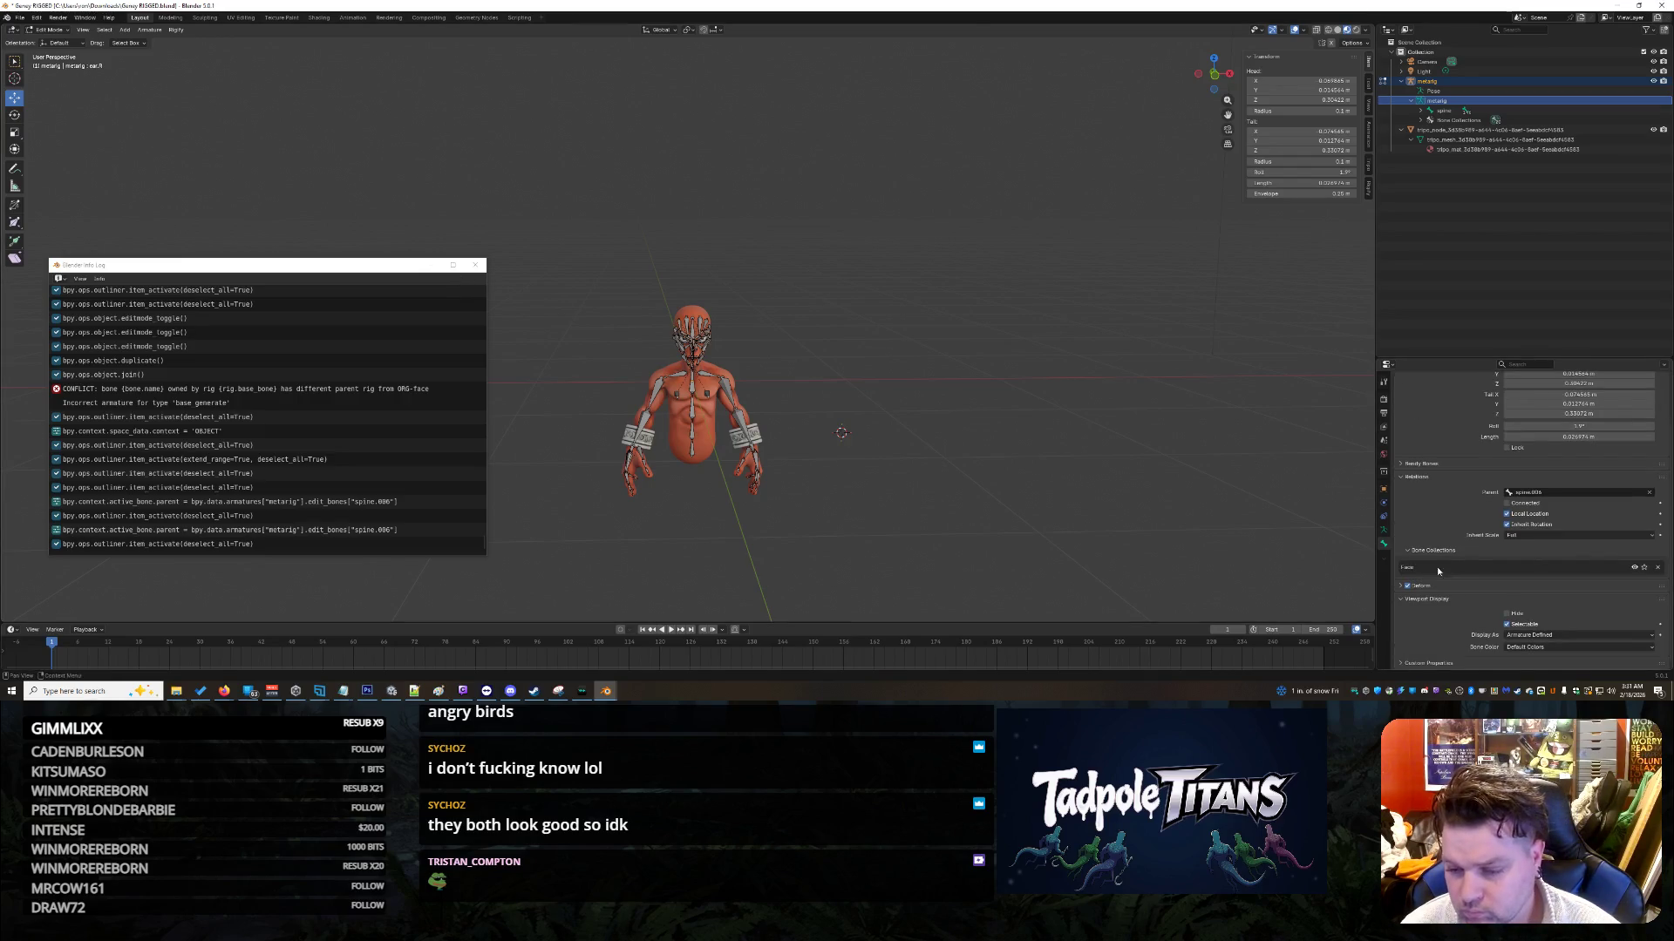
left_click(1383, 530)
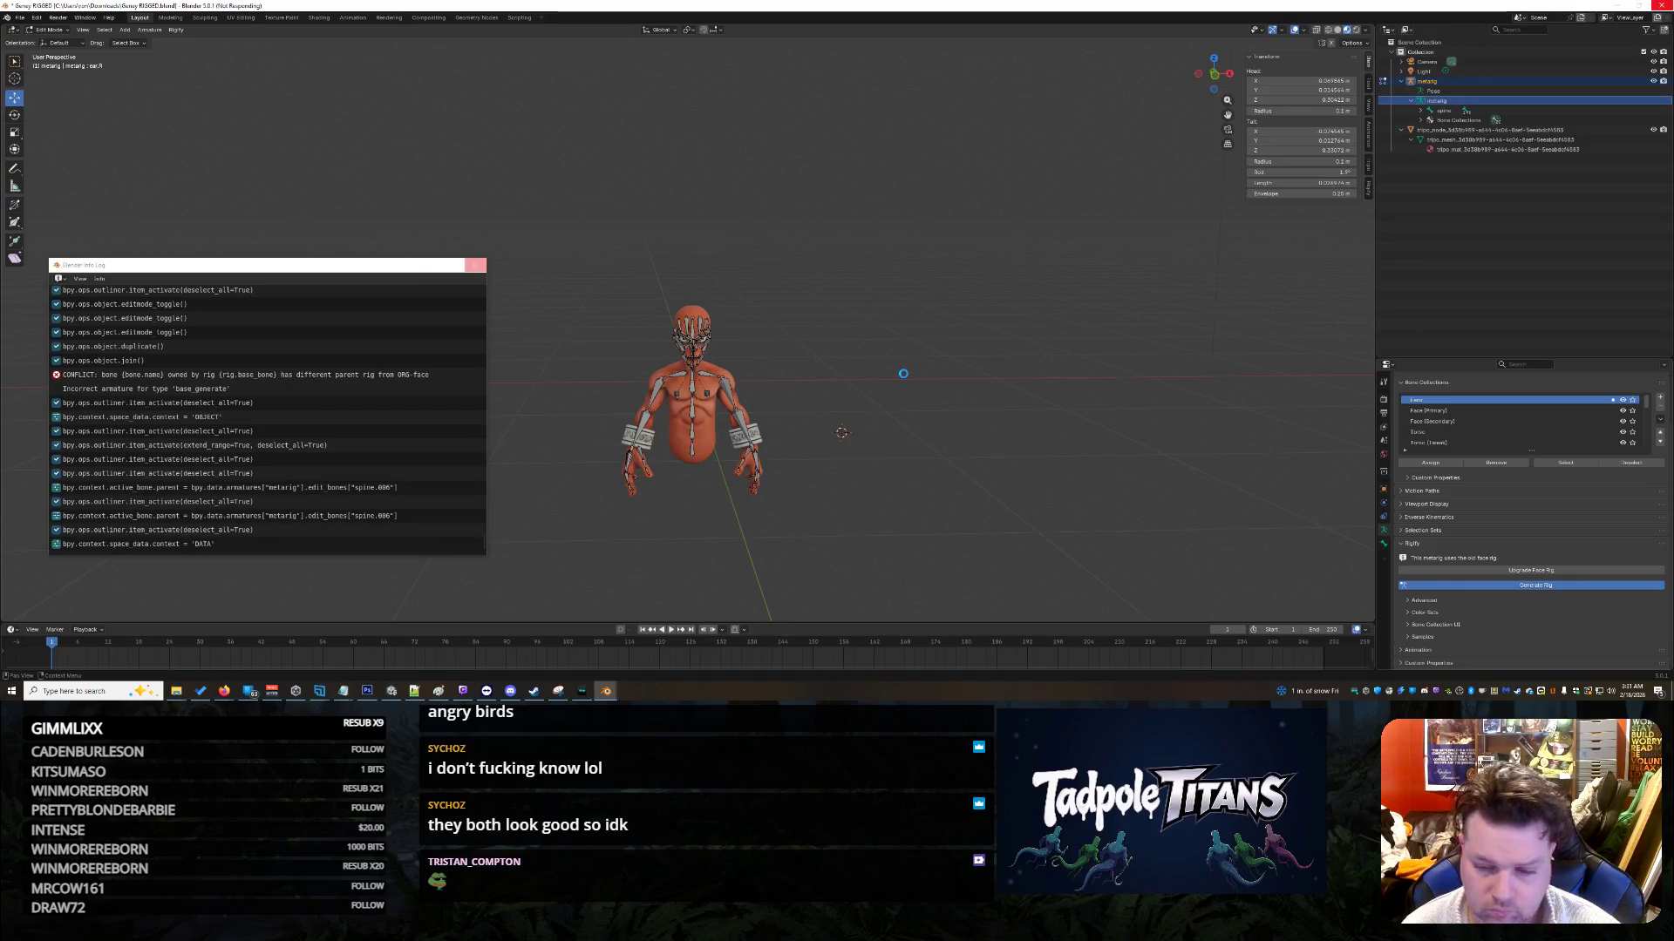
left_click(479, 267)
scroll(875, 453, "up", 3)
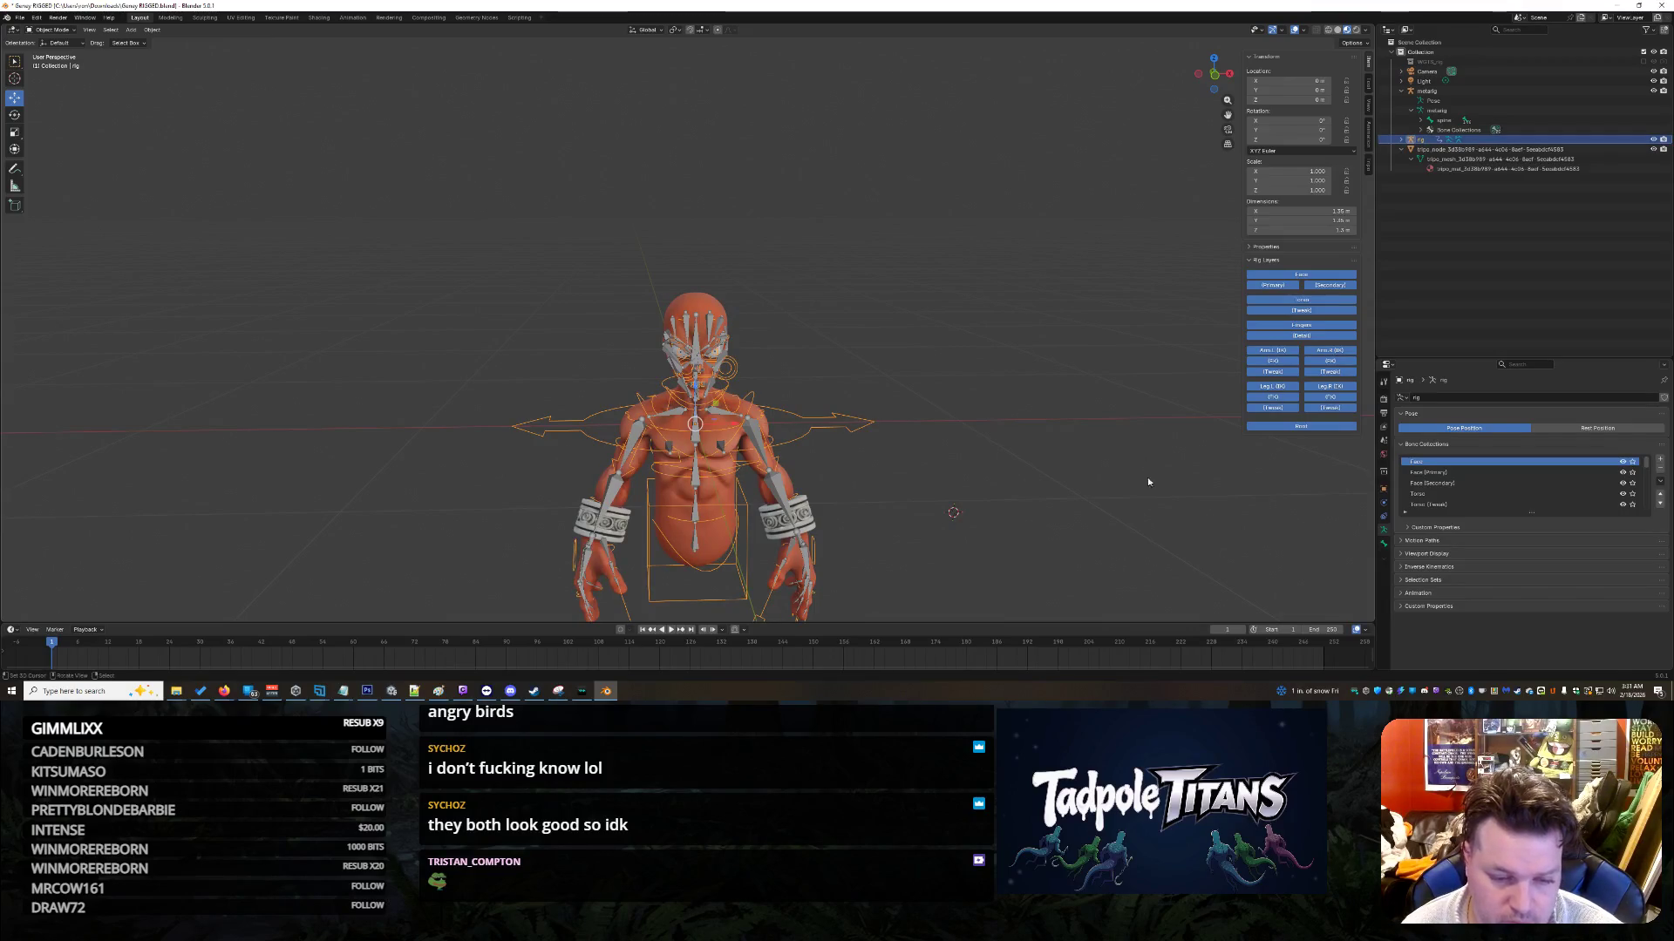
mouse_move(1147, 481)
middle_mouse_down()
mouse_move(994, 481)
mouse_move(1135, 481)
mouse_move(1133, 510)
mouse_move(1131, 484)
mouse_move(1098, 474)
mouse_move(1099, 449)
middle_mouse_up()
scroll(1097, 473, "down", 2)
scroll(1100, 449, "up", 6)
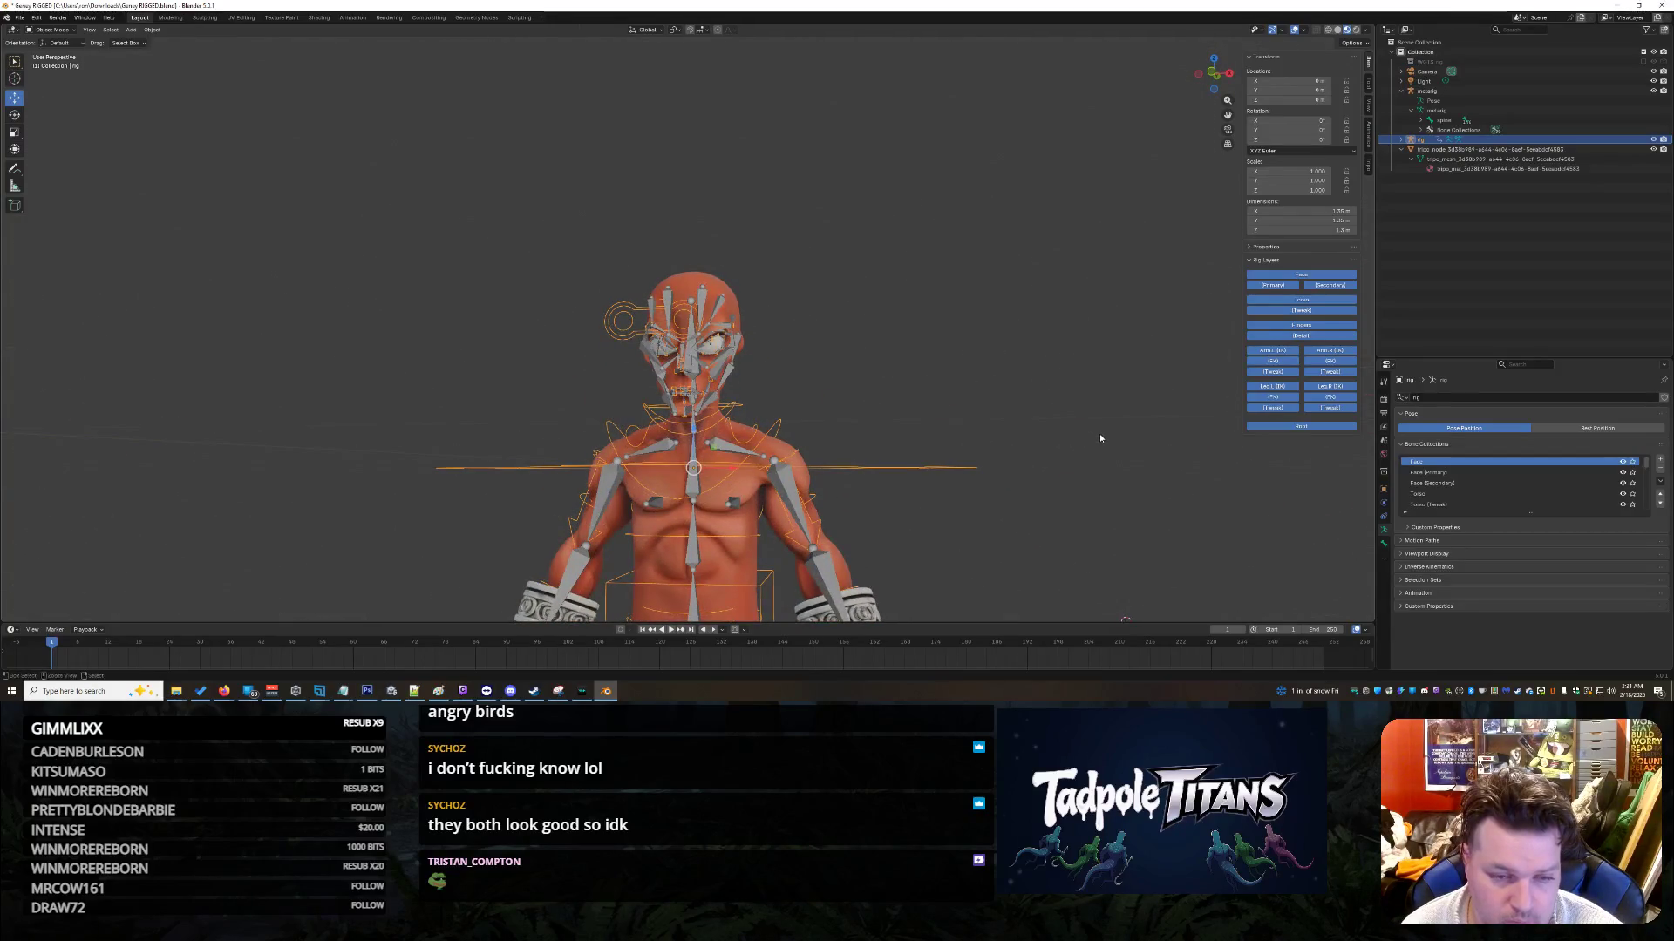
key("ctrl+z")
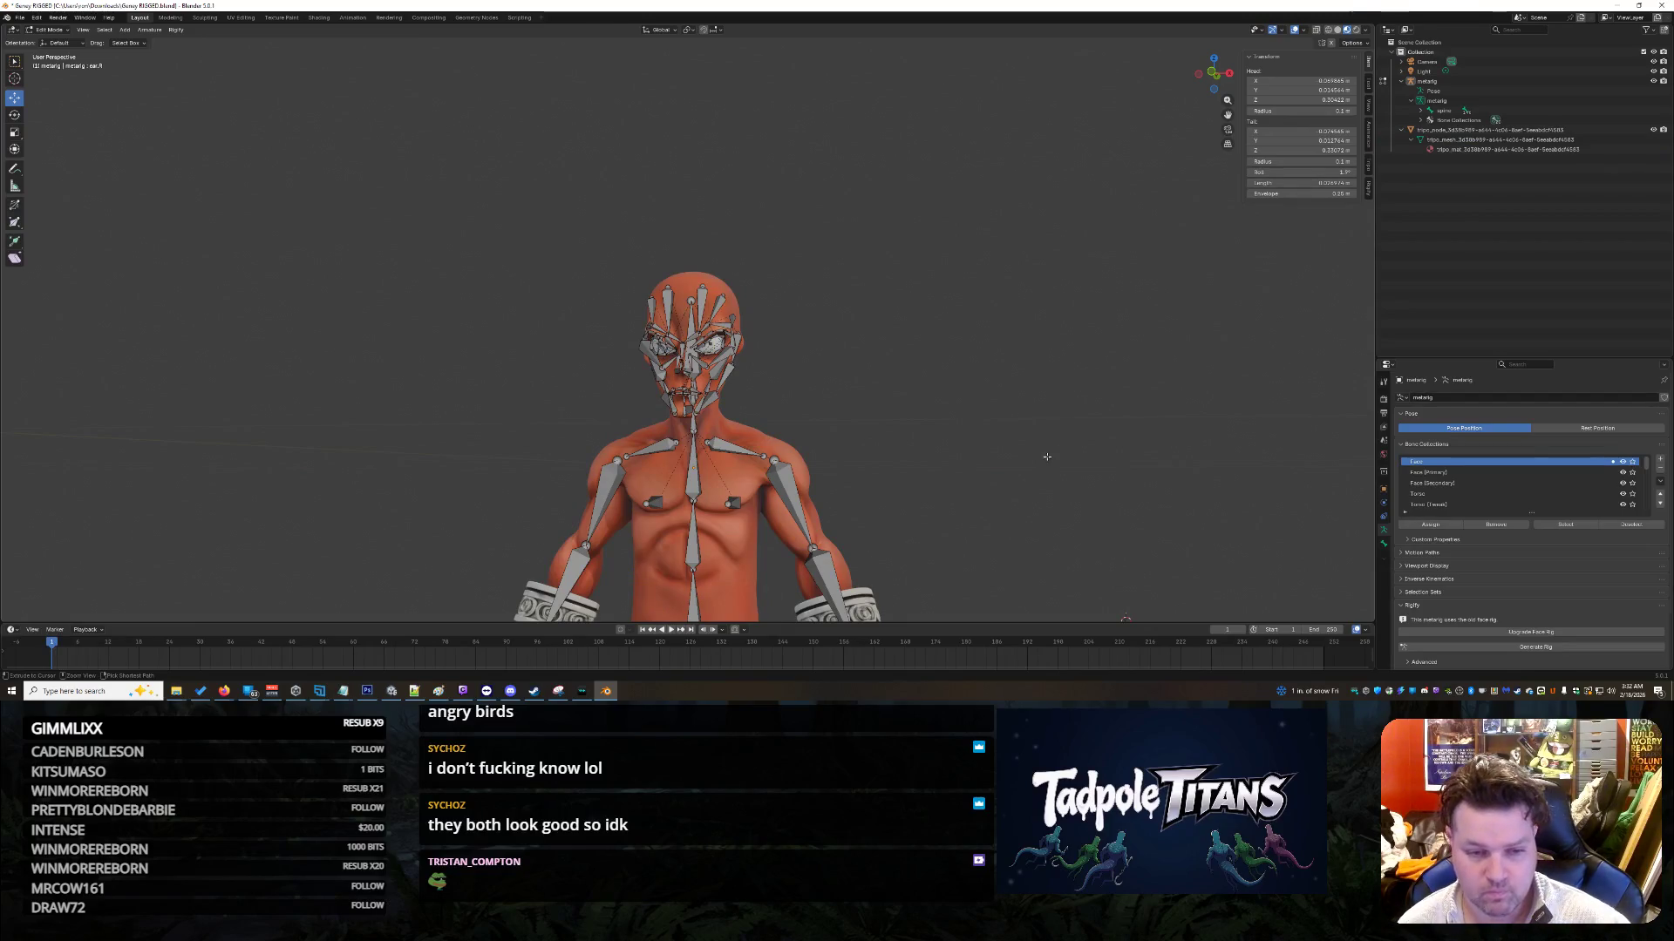
left_click(33, 17)
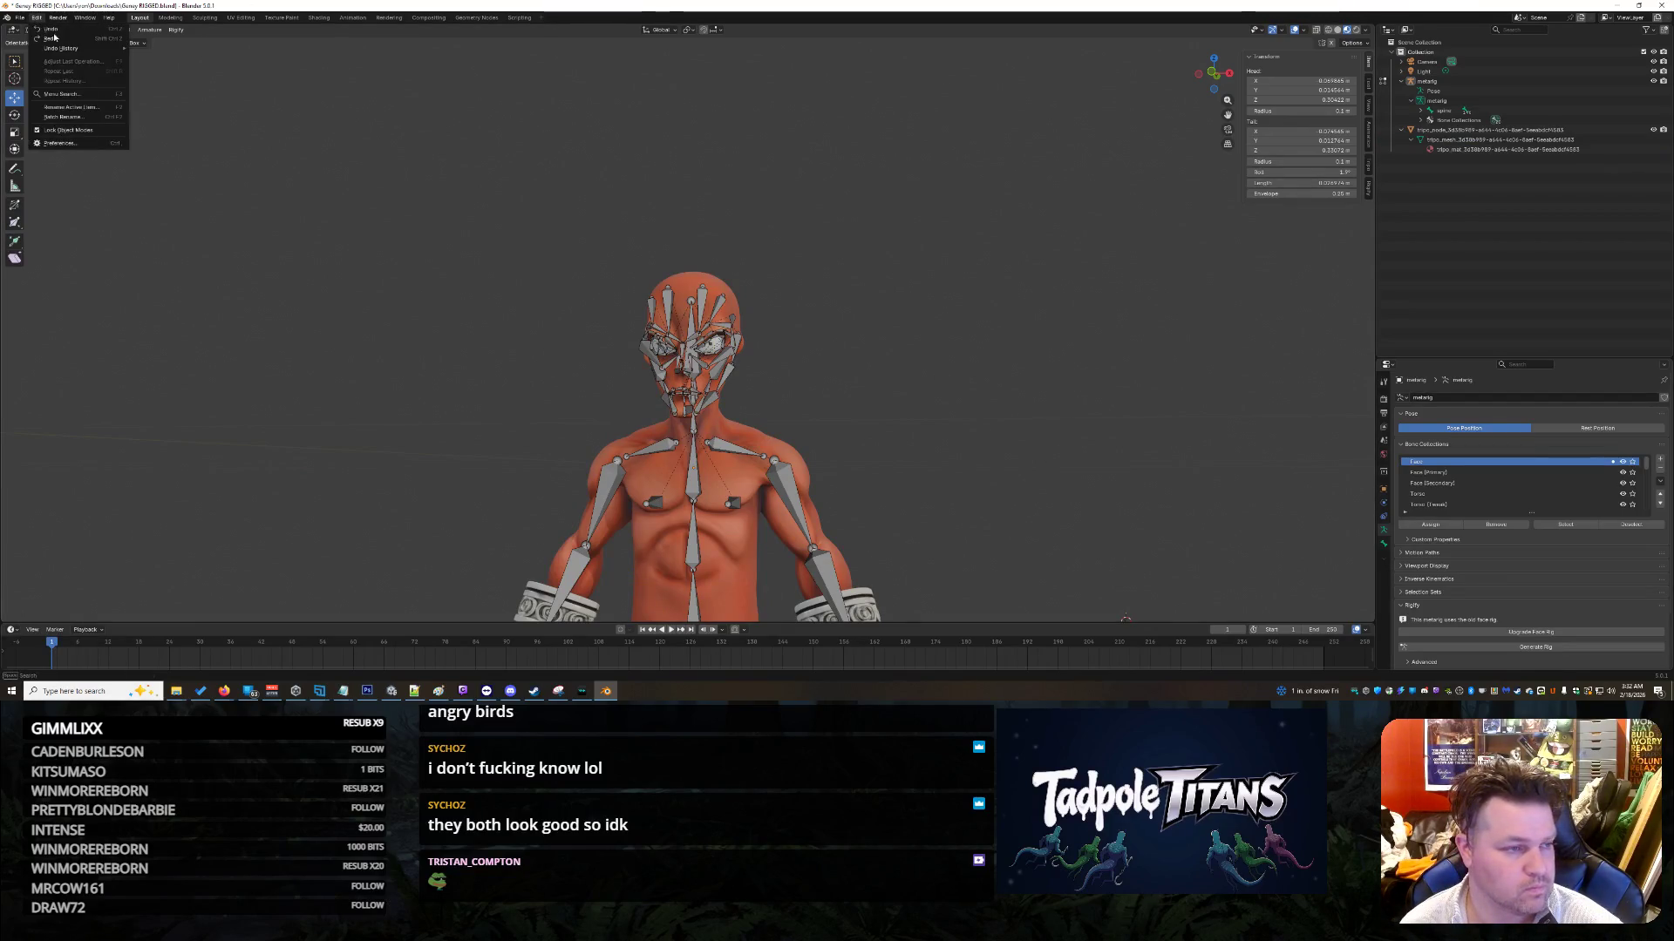
left_click(52, 39)
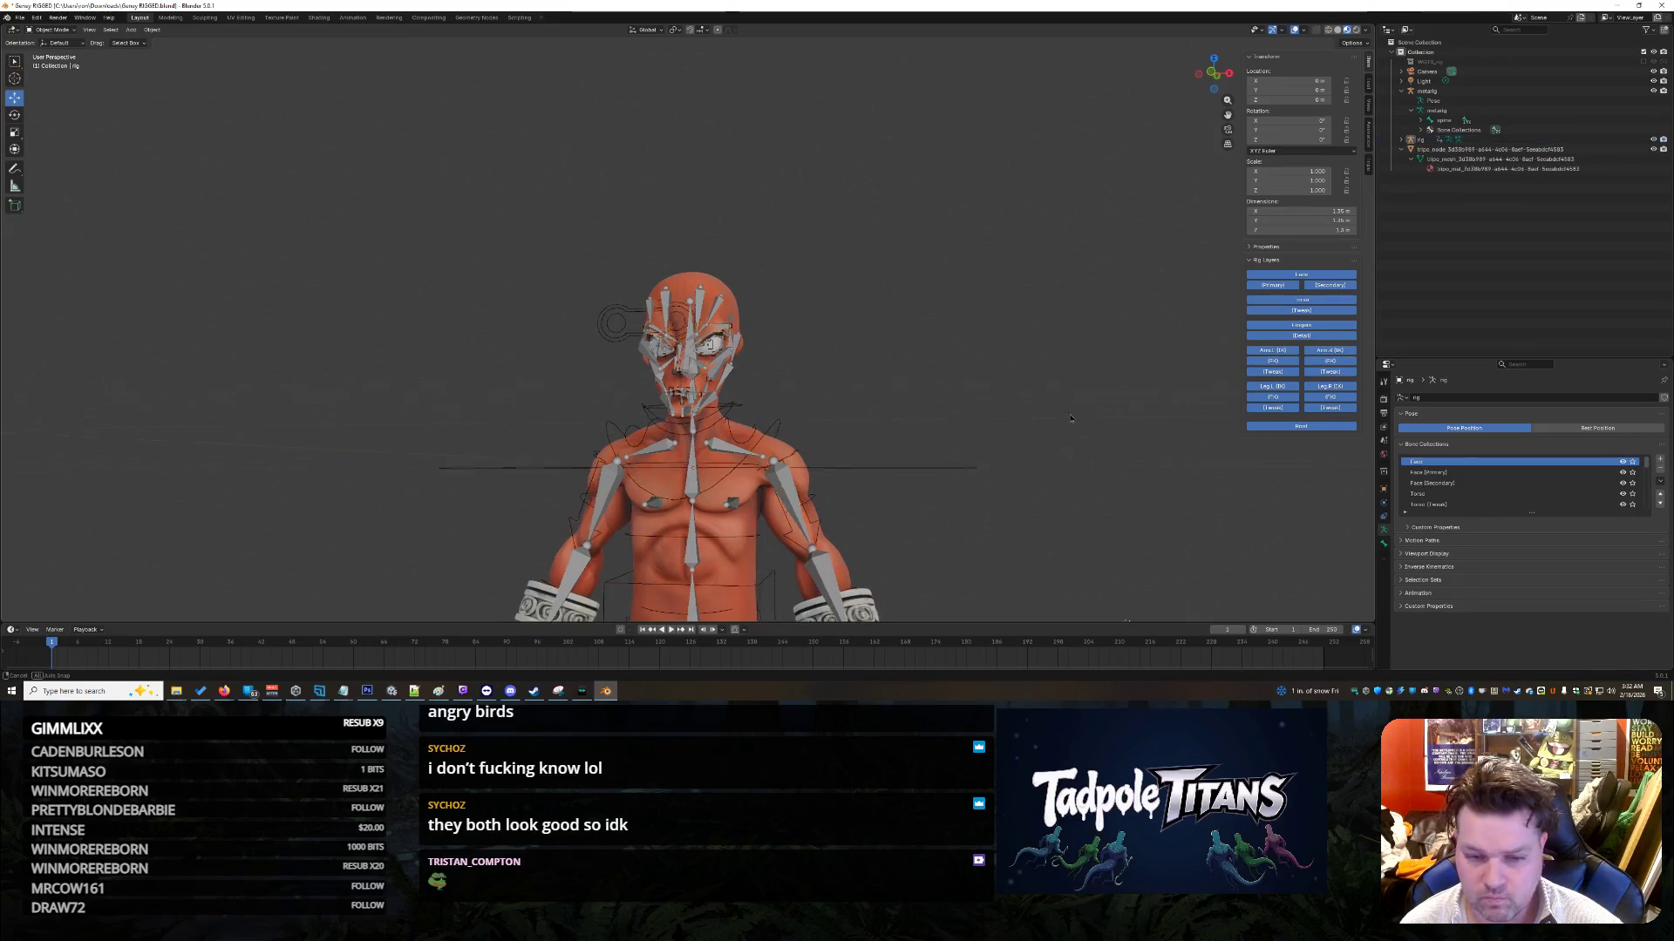
scroll(1070, 419, "down", 6)
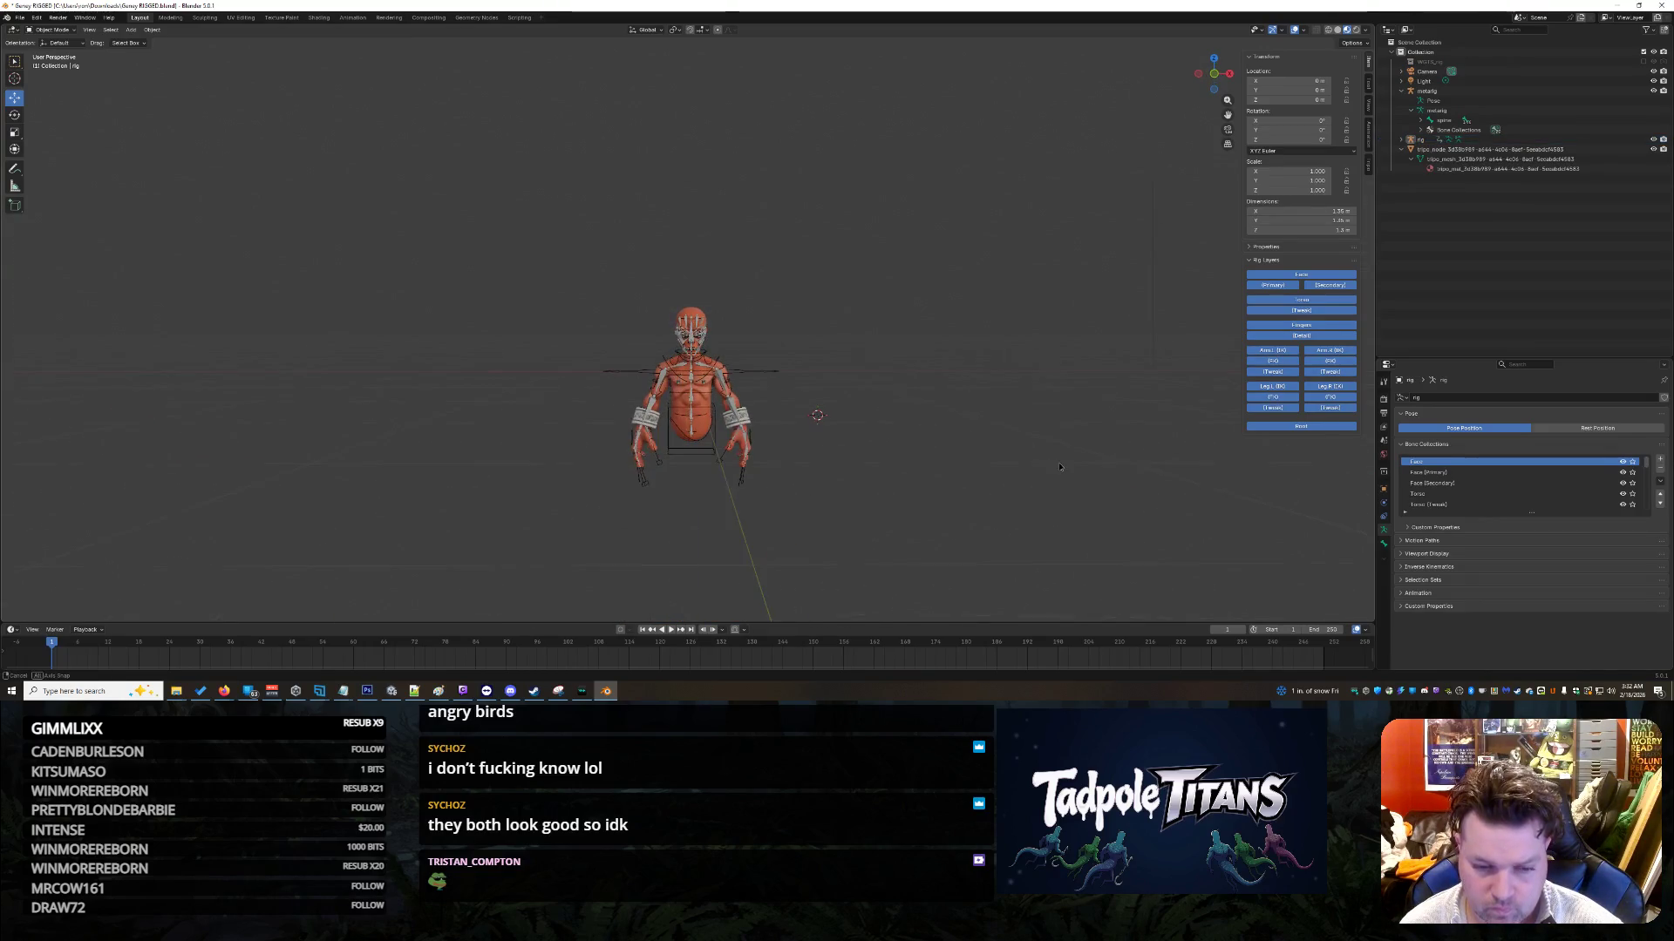
mouse_move(1060, 467)
middle_mouse_down()
mouse_move(1015, 494)
mouse_move(994, 469)
mouse_move(1033, 446)
mouse_move(933, 431)
mouse_move(948, 473)
mouse_move(915, 501)
mouse_move(912, 482)
mouse_move(990, 487)
mouse_move(911, 490)
mouse_move(1013, 491)
mouse_move(1060, 439)
middle_mouse_up()
scroll(952, 492, "up", 3)
scroll(990, 487, "down", 4)
scroll(969, 488, "up", 8)
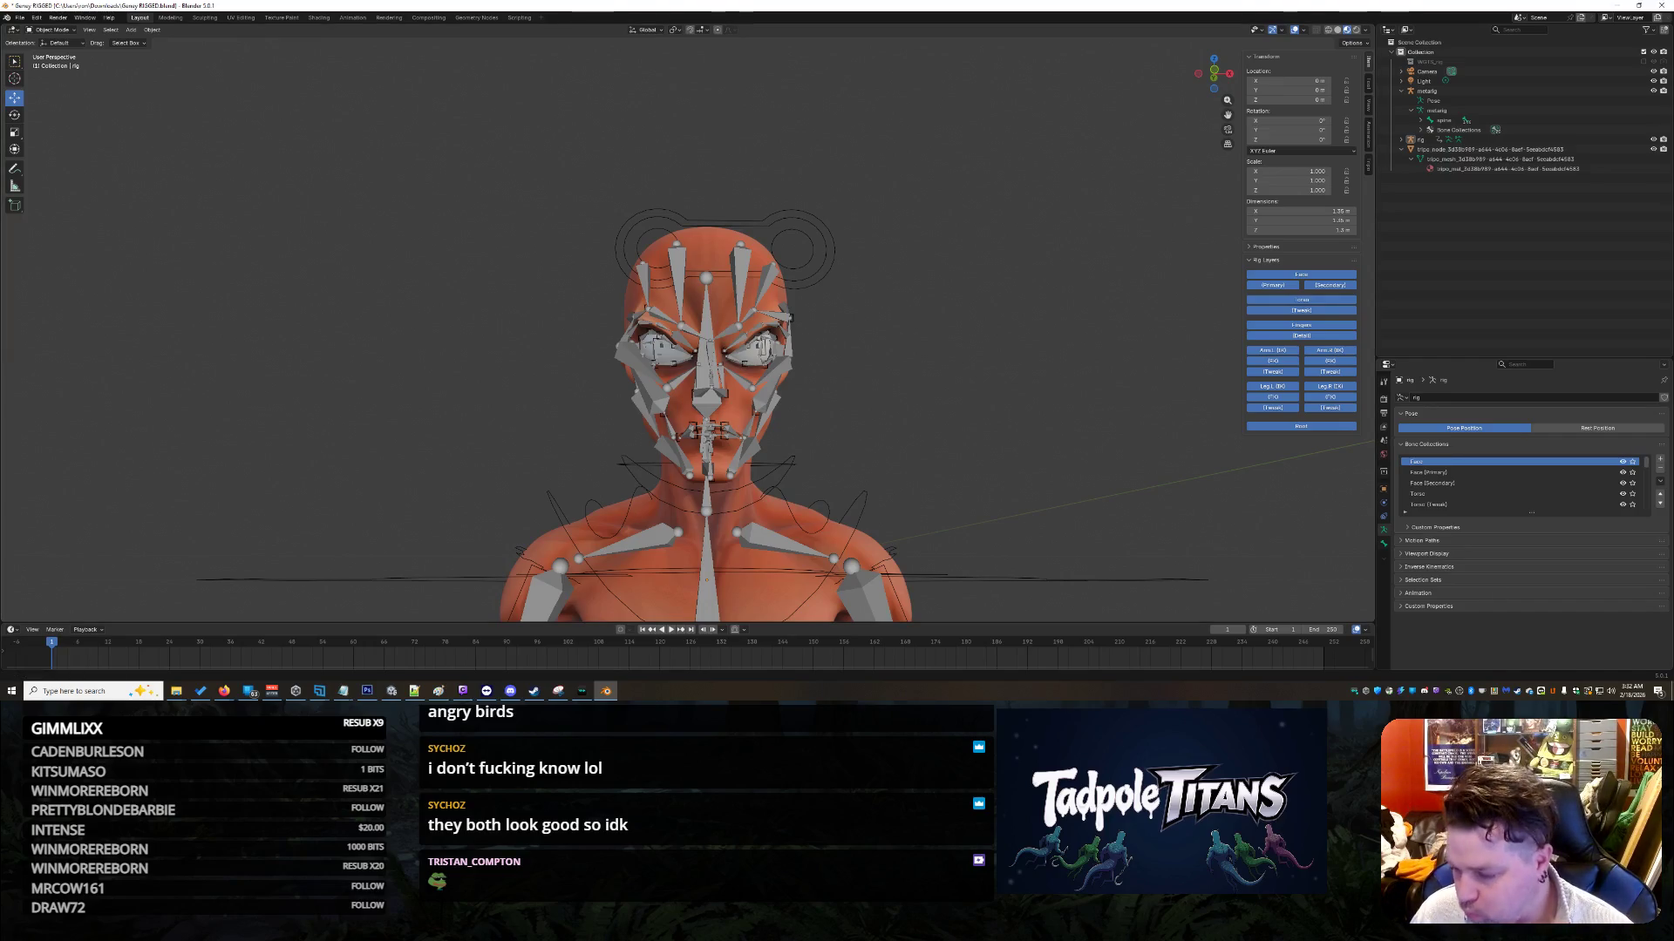
Step: Hide the metarig in the Outliner
scroll(906, 322, "down", 4)
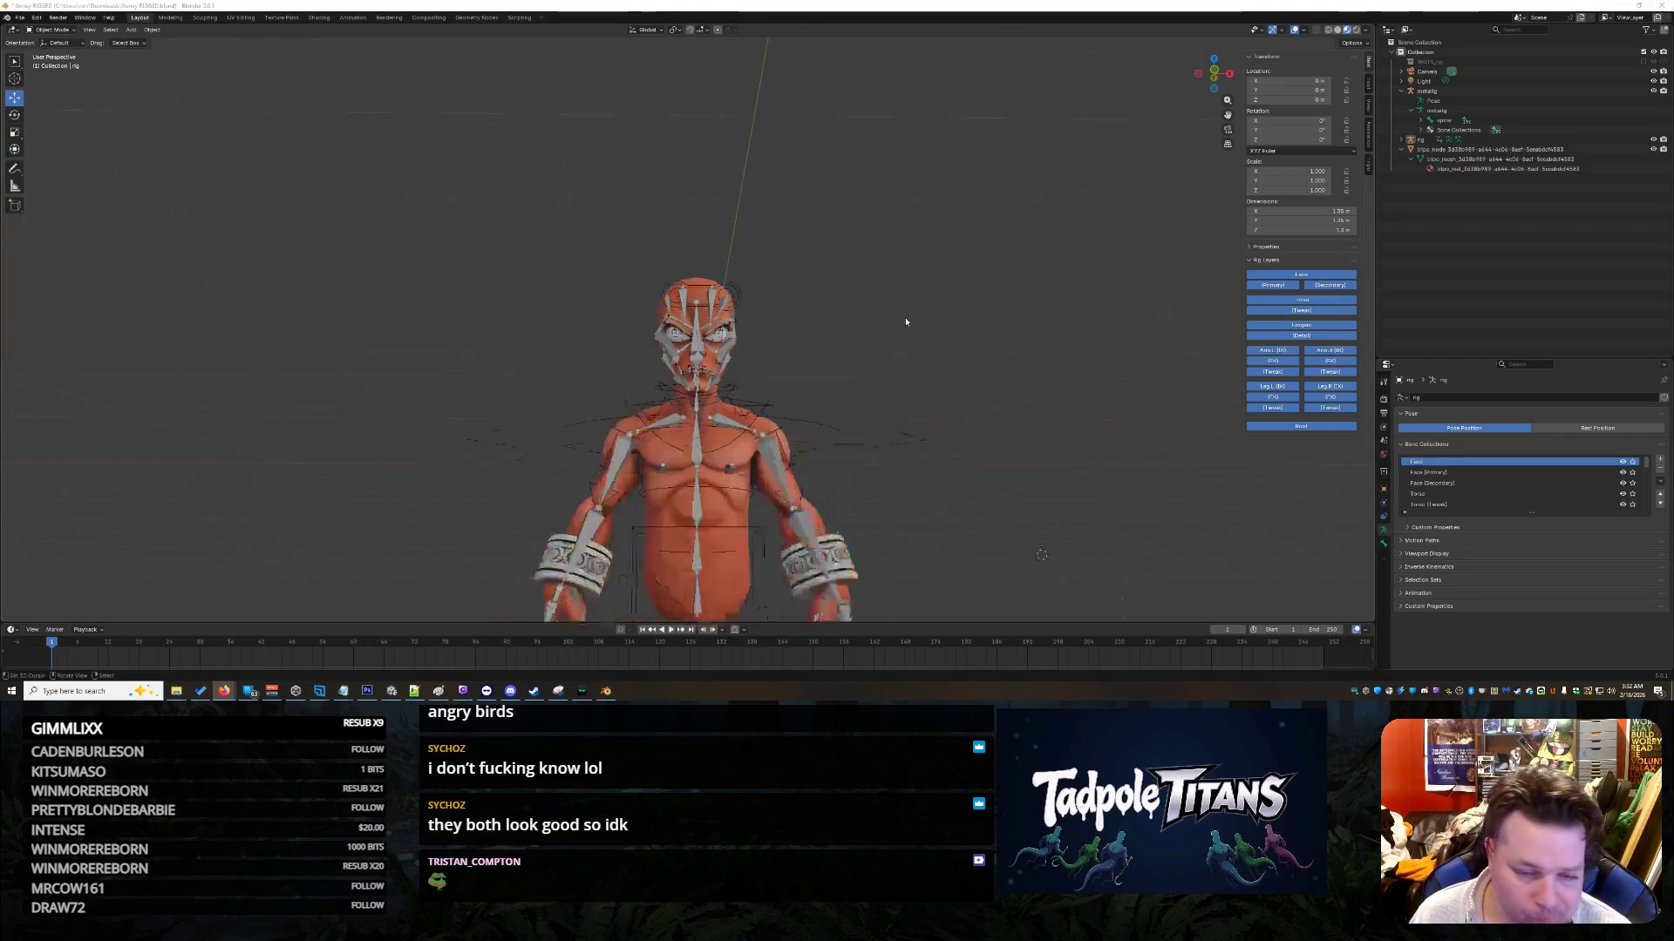
scroll(906, 321, "down", 4)
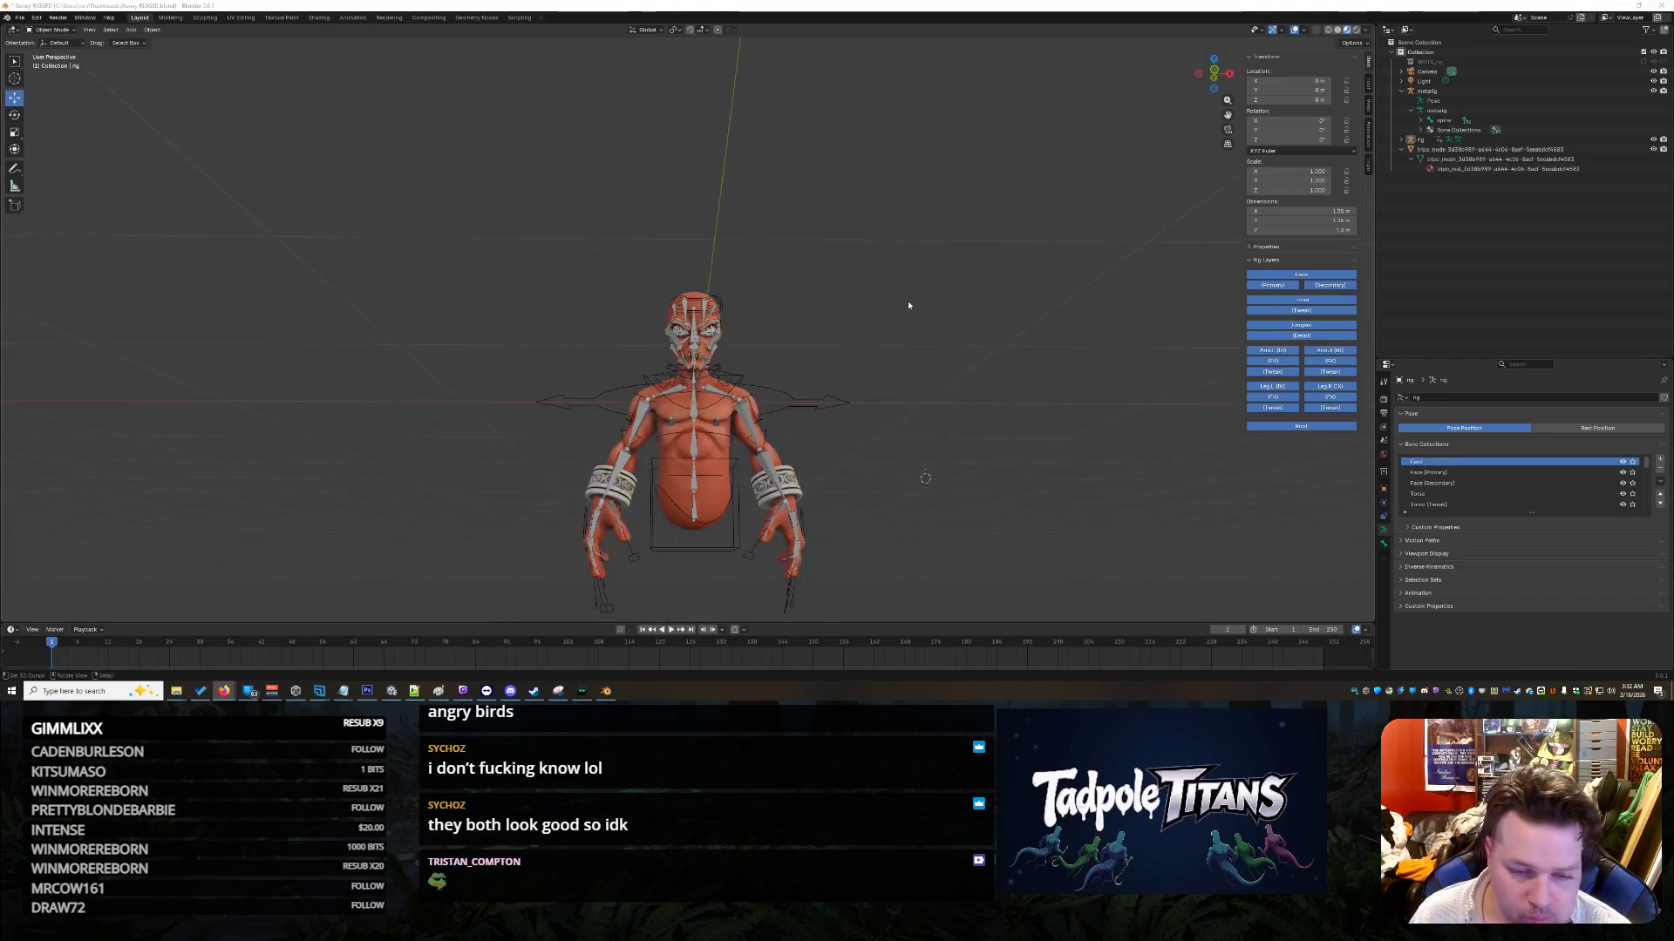
left_click(1482, 91)
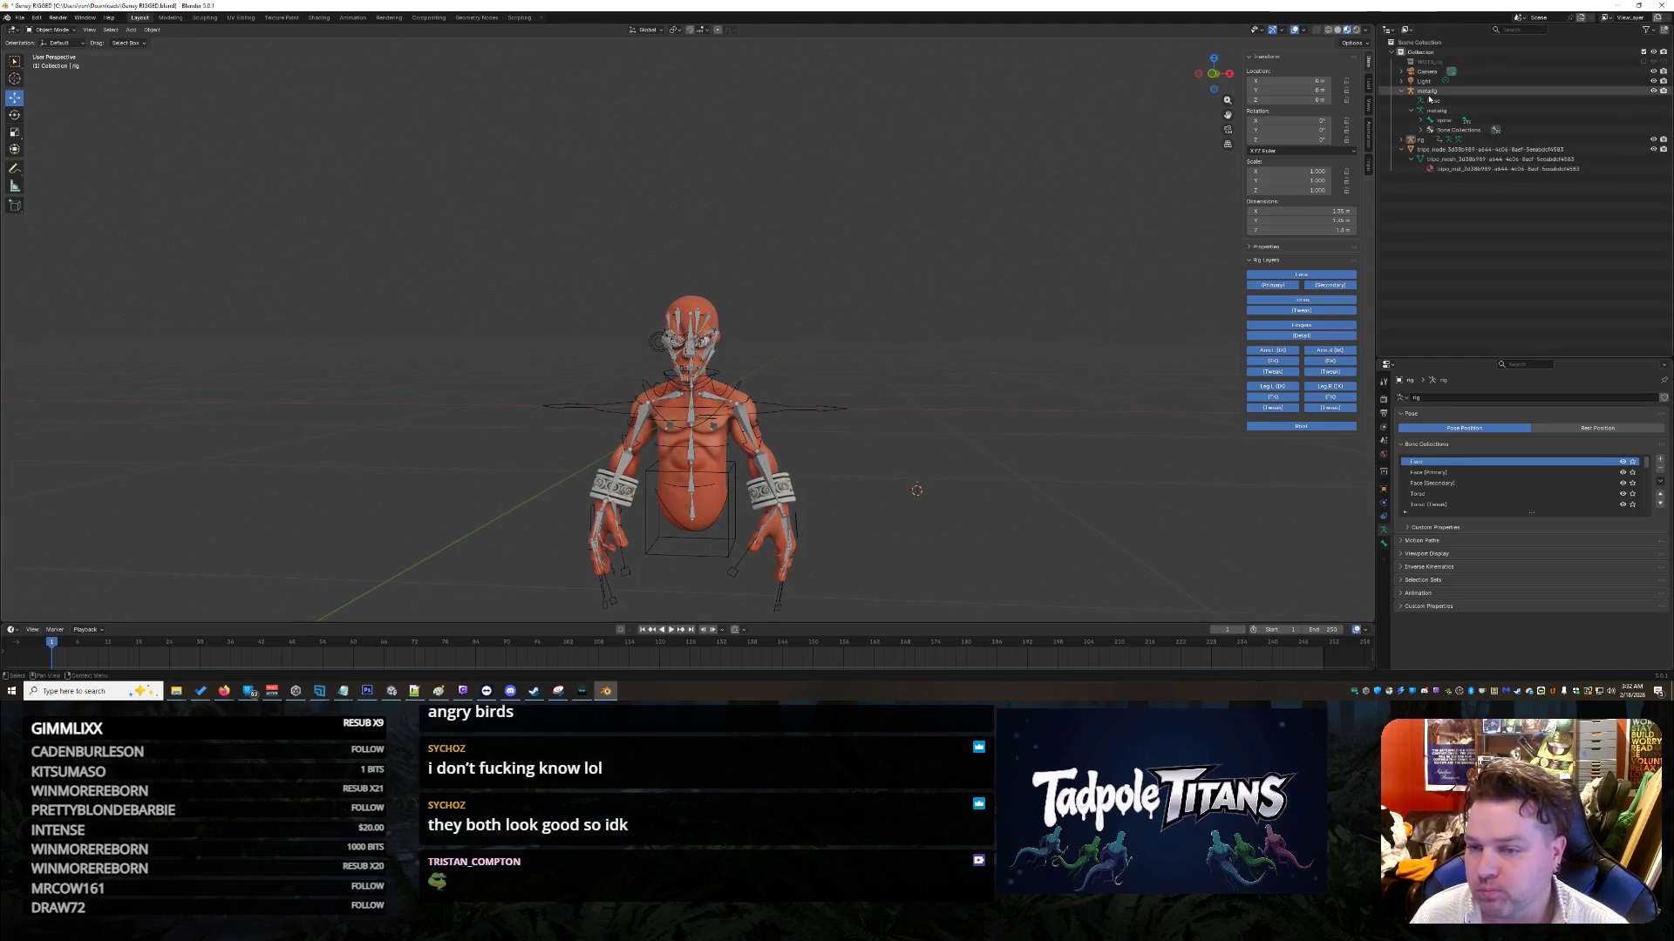
left_click(1653, 91)
Step: Select the tripo_node mesh, then the generated rig as active, and bring up Set Parent
left_click(1442, 140)
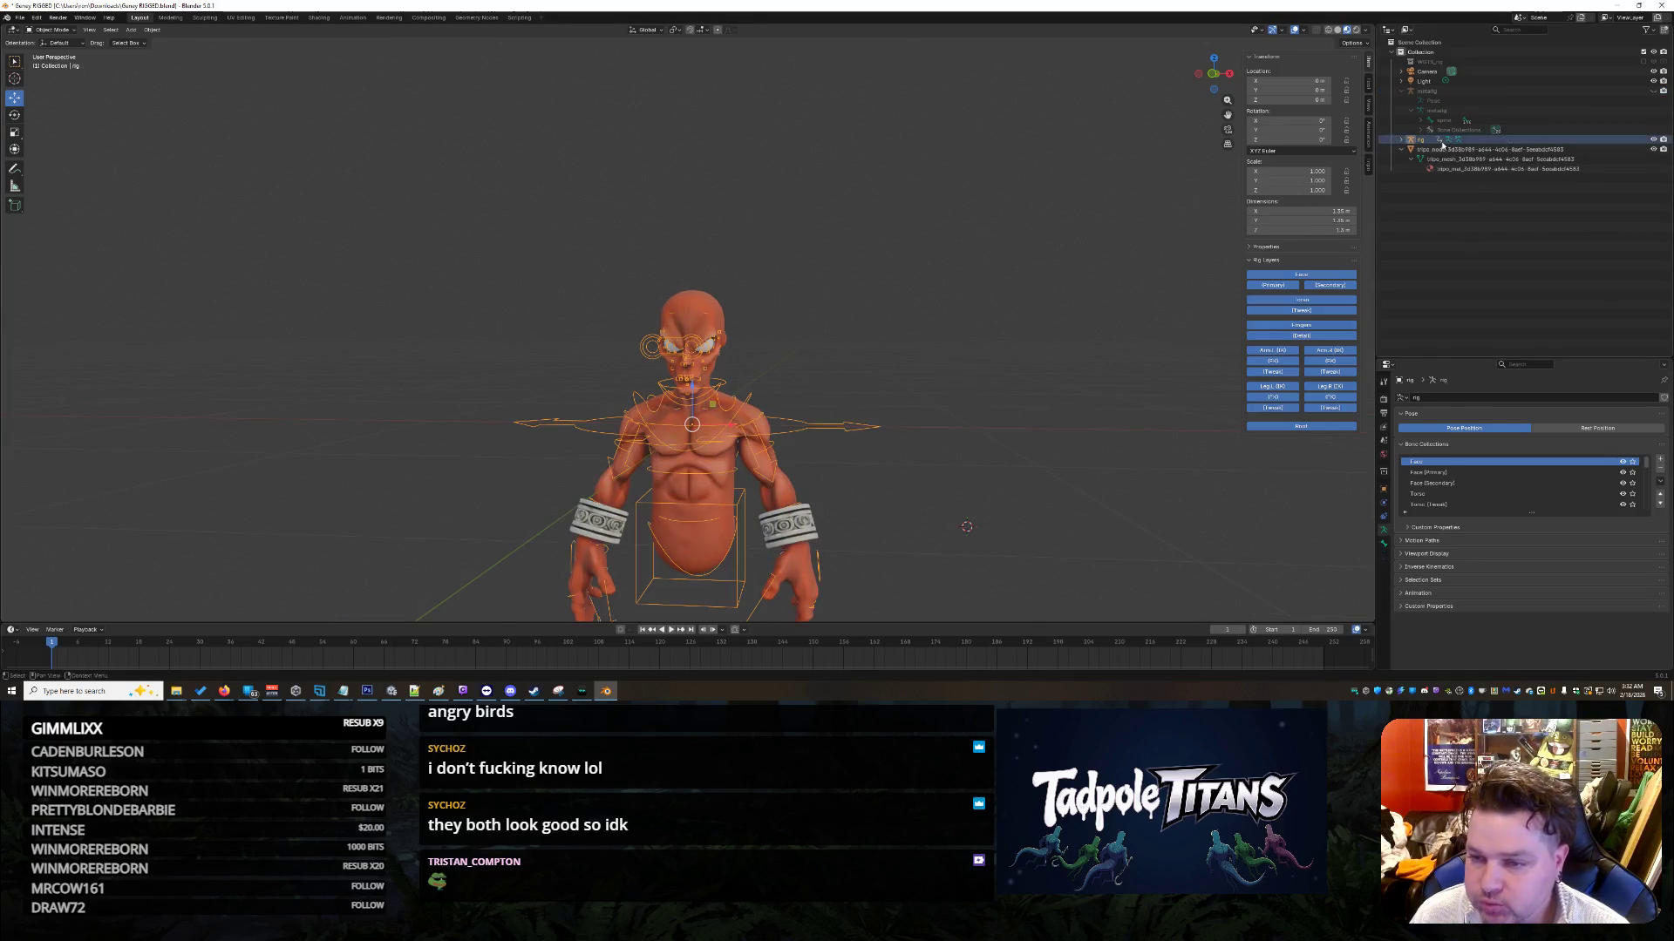
left_click(696, 300)
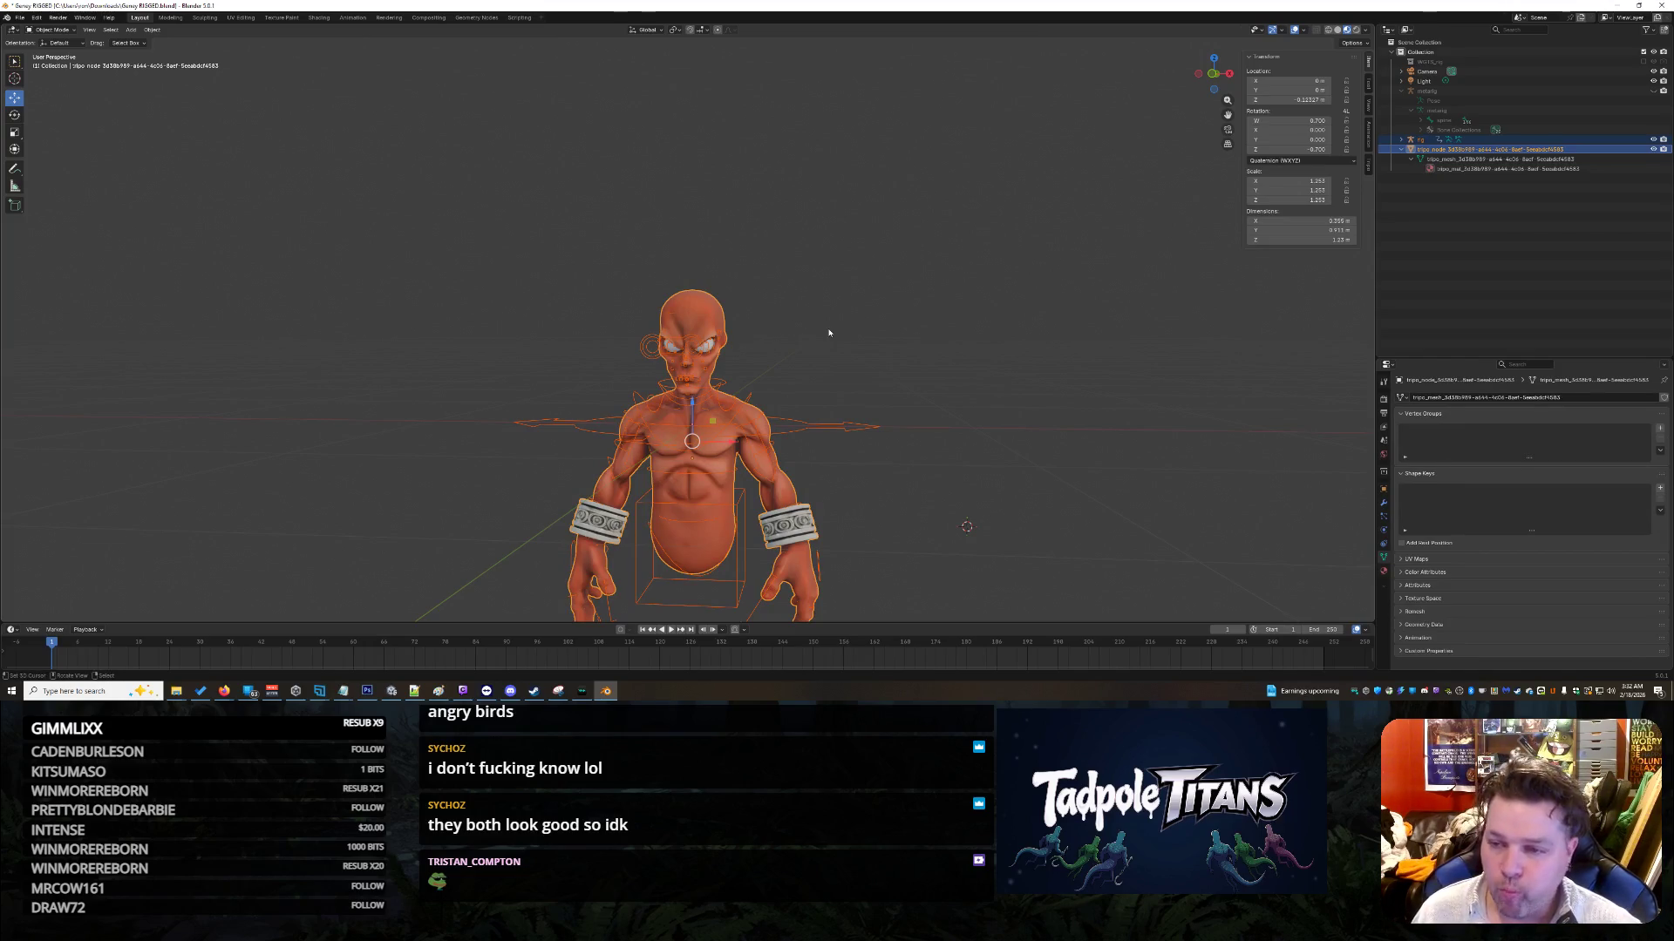
left_click(1439, 140, "ctrl")
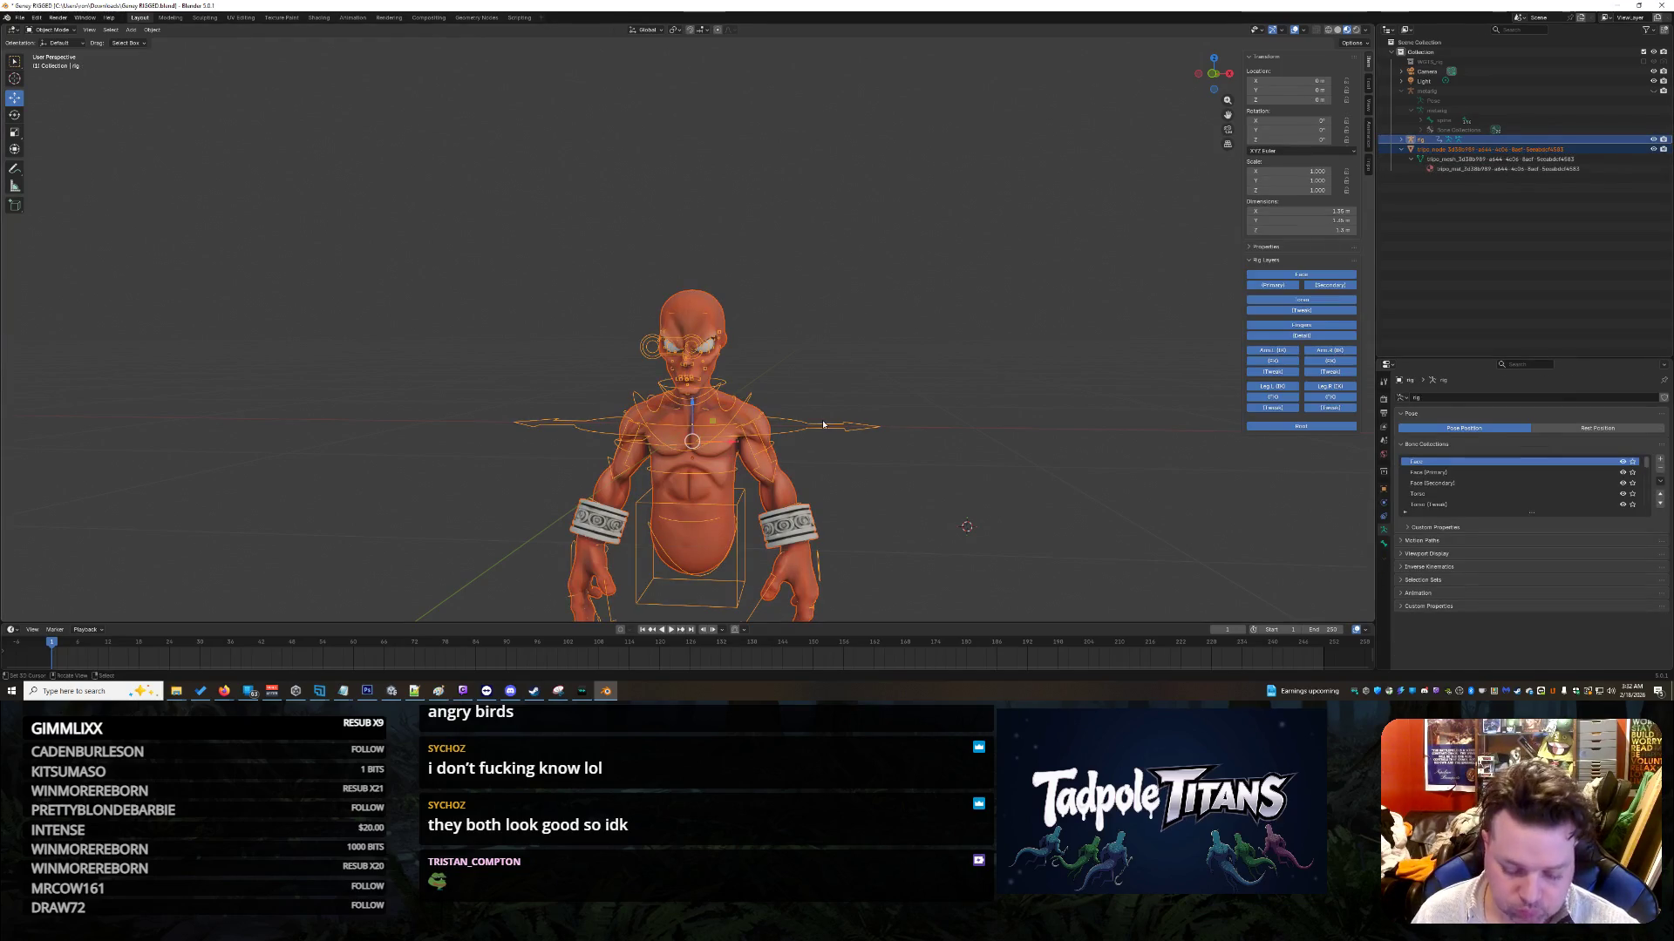
key("ctrl+p")
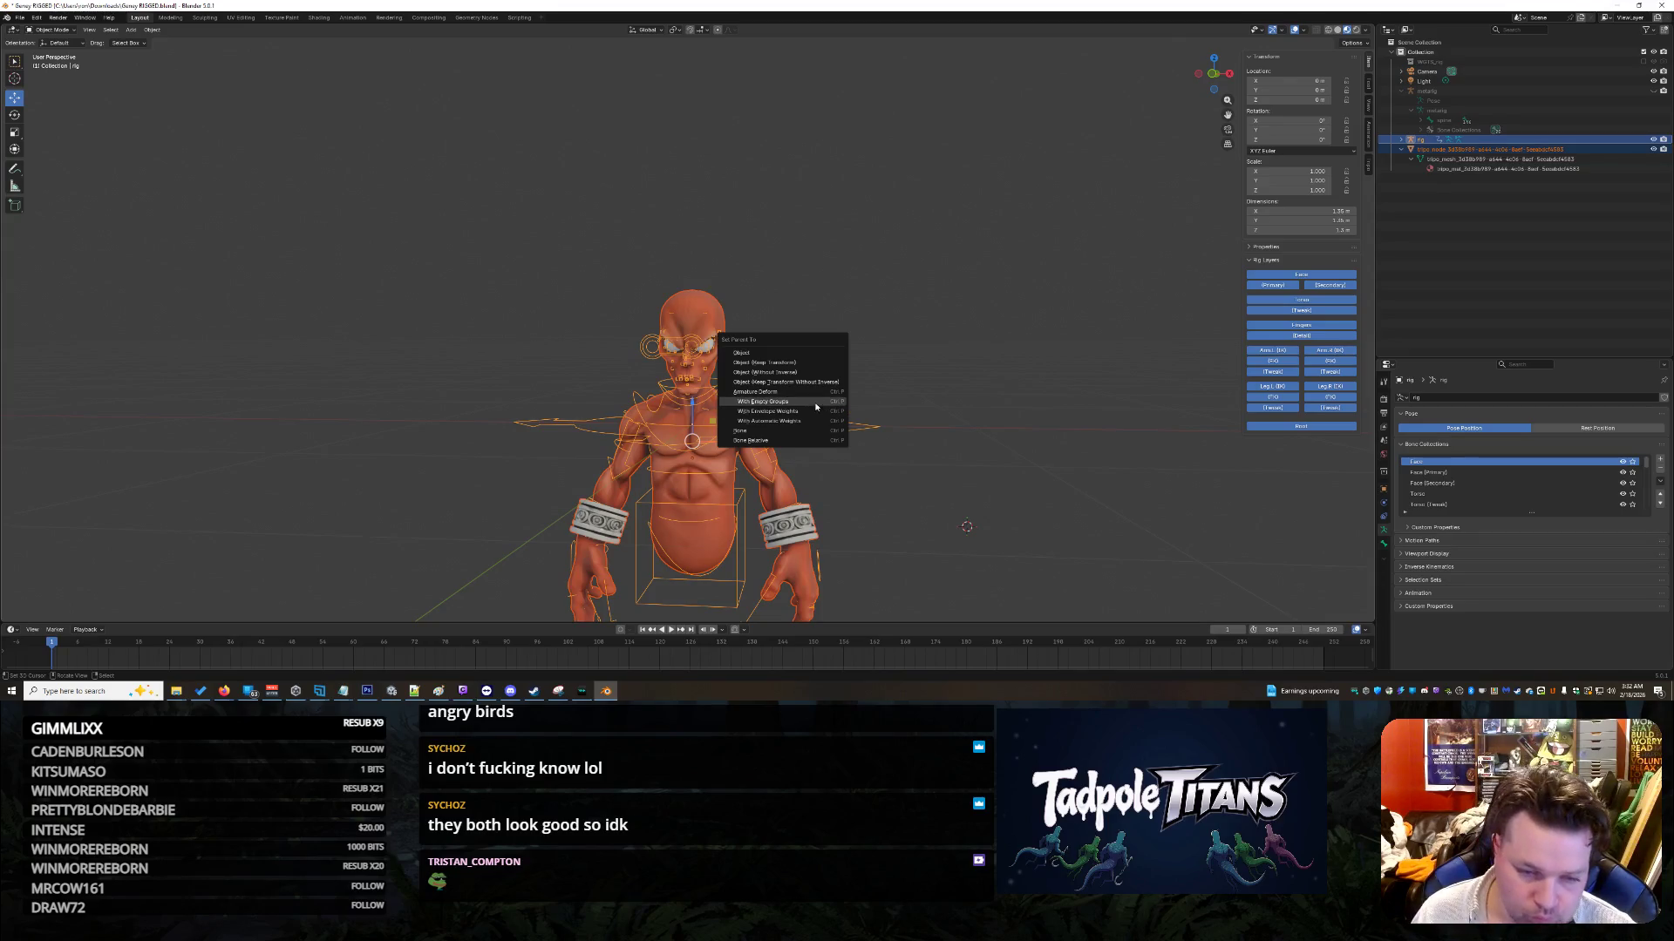
Step: Parent the orange mesh to the generated rig With Automatic Weights, then deselect everything
left_click(812, 419)
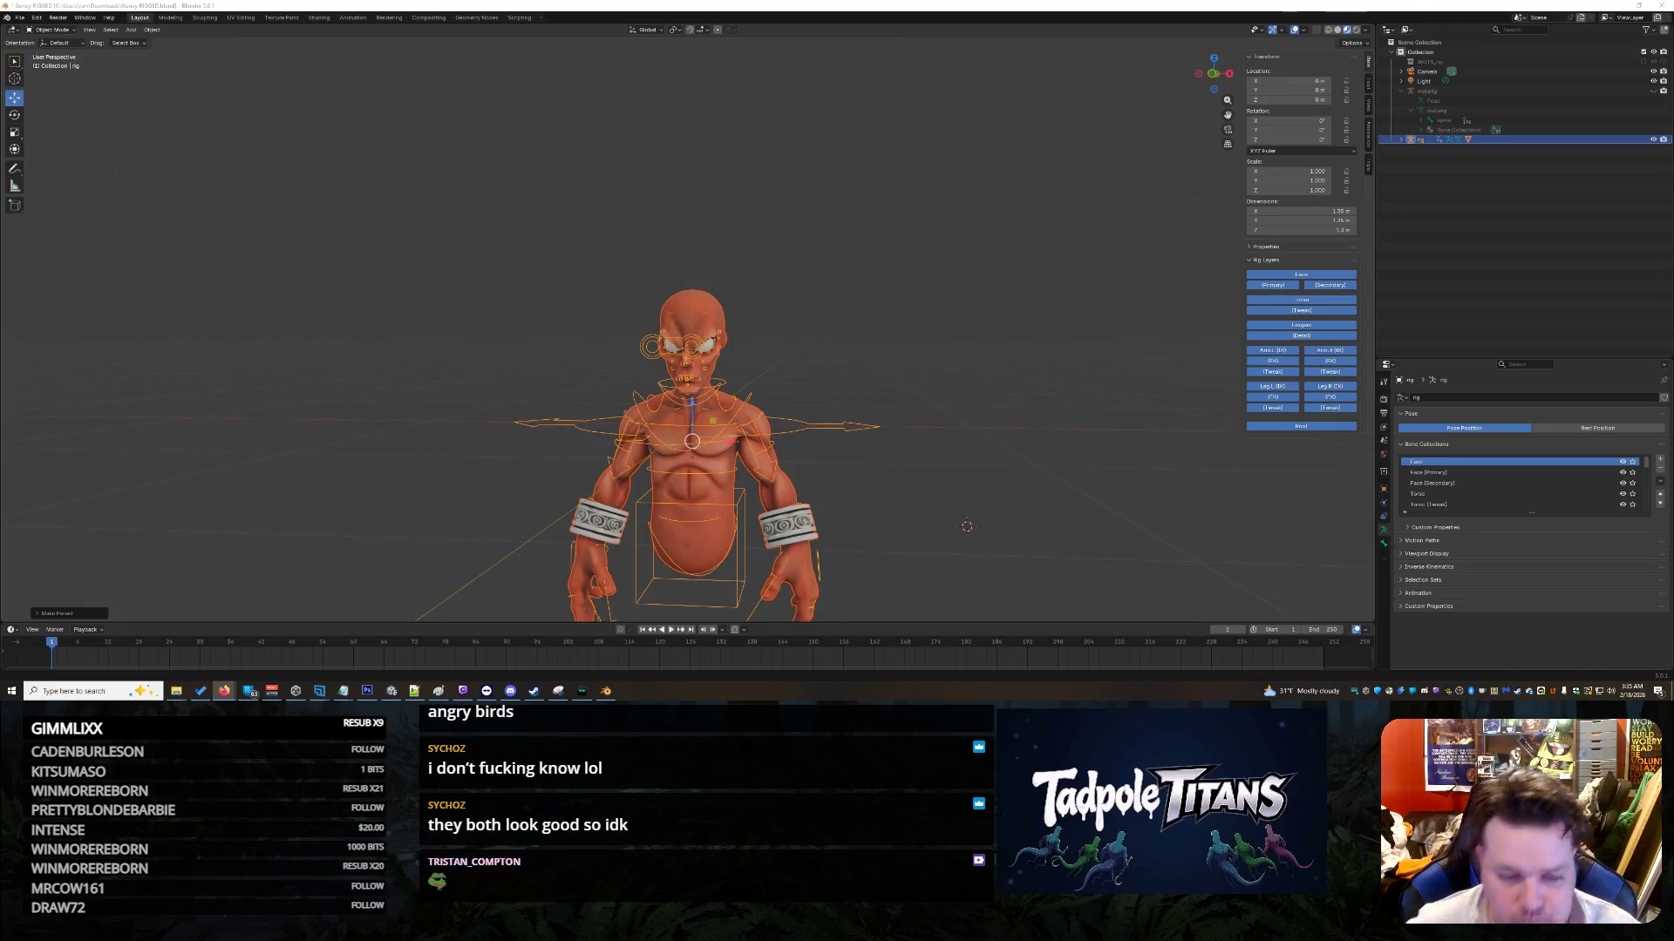
left_click(980, 436)
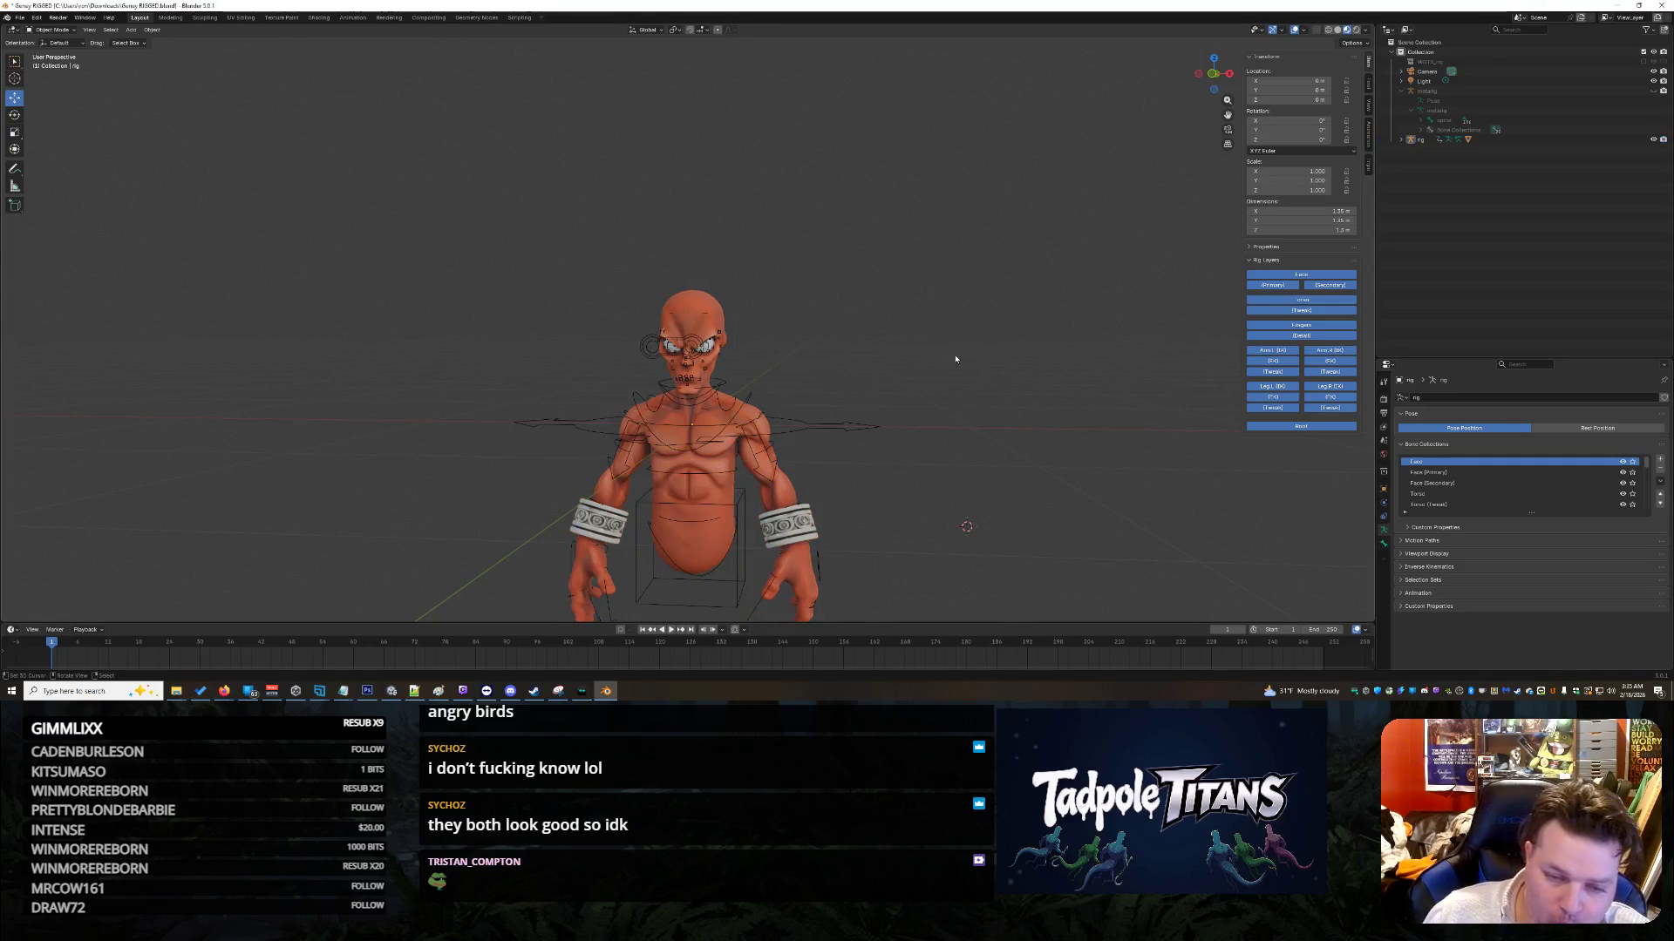
Step: Inspect the bound character from several angles, then select the mesh with the rig active
mouse_move(931, 390)
middle_mouse_down()
mouse_move(877, 344)
mouse_move(965, 319)
mouse_move(950, 398)
mouse_move(959, 375)
mouse_move(850, 356)
mouse_move(924, 301)
mouse_move(945, 366)
middle_mouse_up()
scroll(951, 398, "up", 3)
scroll(959, 375, "up", 5)
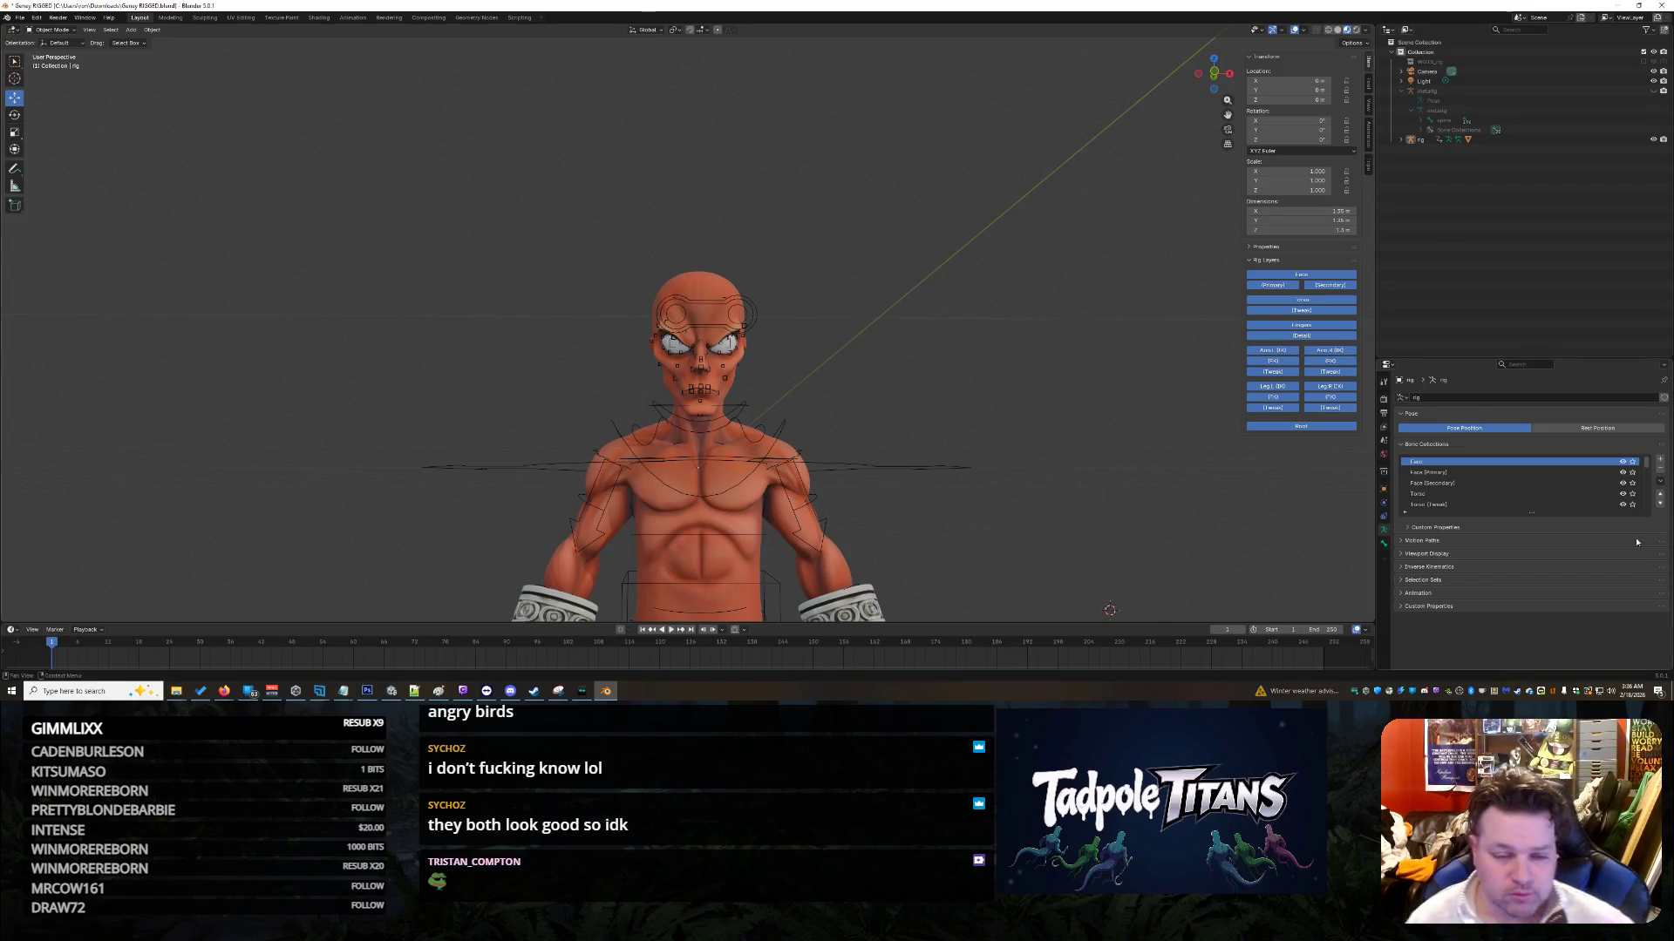
middle_click_drag(1090, 256, 938, 310)
middle_click_drag(901, 321, 892, 307)
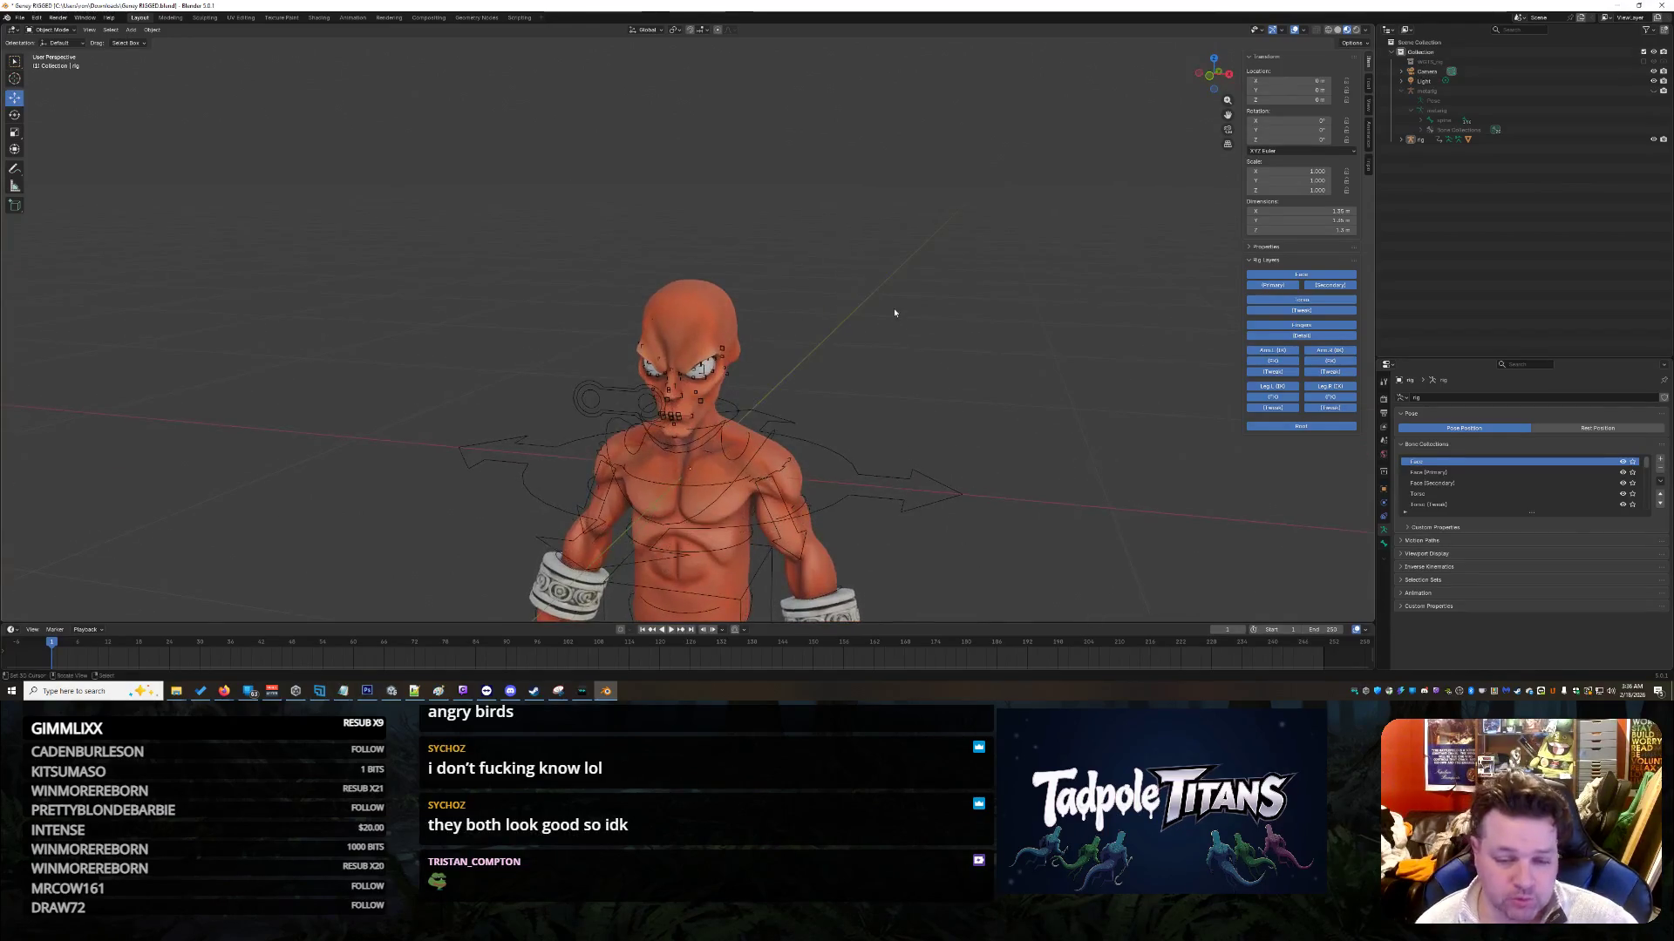
scroll(892, 296, "down", 2)
scroll(903, 334, "up", 1)
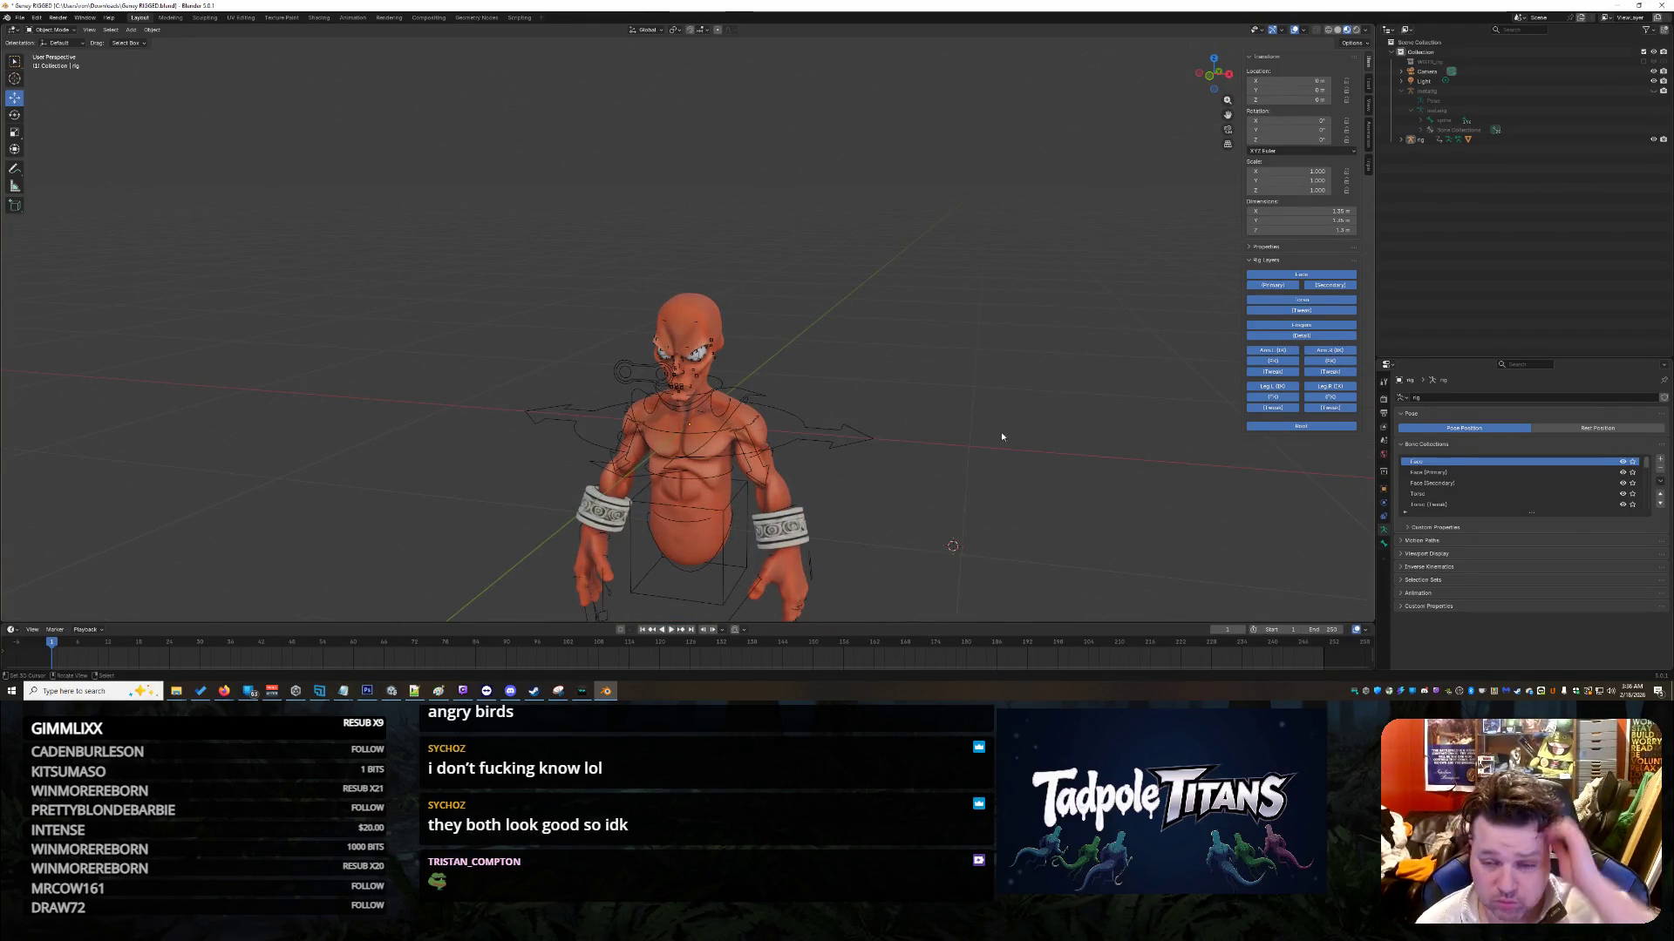
scroll(977, 394, "down", 2)
mouse_move(977, 406)
middle_mouse_down()
mouse_move(873, 504)
mouse_move(934, 517)
mouse_move(943, 497)
middle_mouse_up()
scroll(873, 504, "up", 3)
left_click(819, 535)
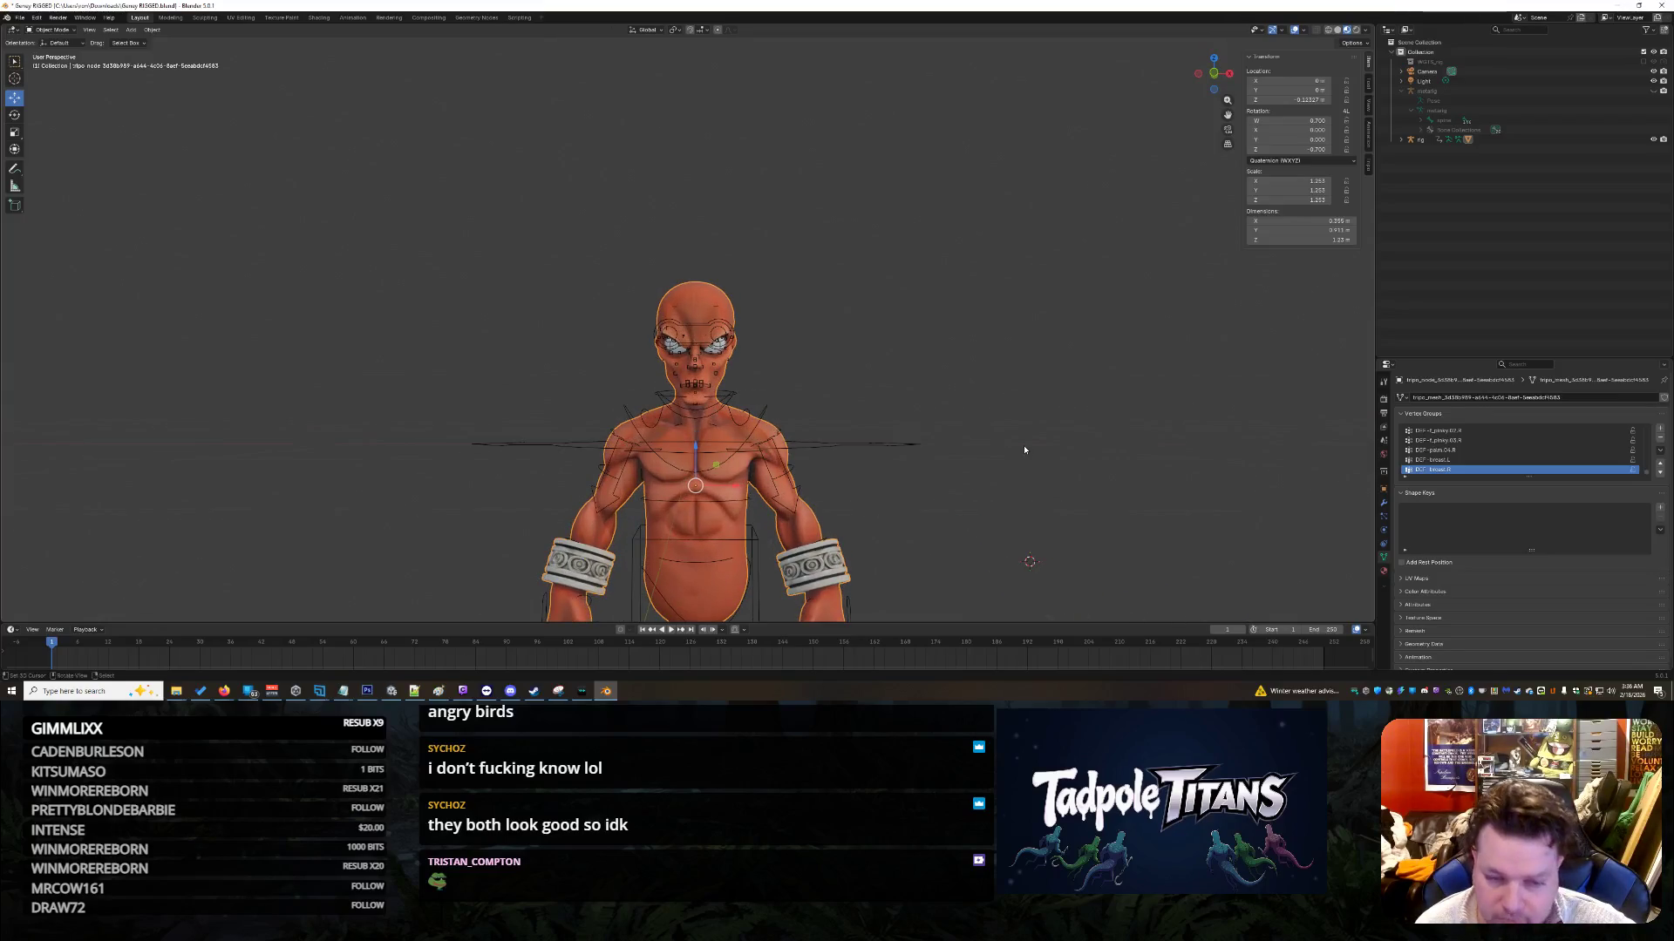
left_click(1421, 140)
Step: Switch the generated rig into Pose Mode
key("g")
key("y")
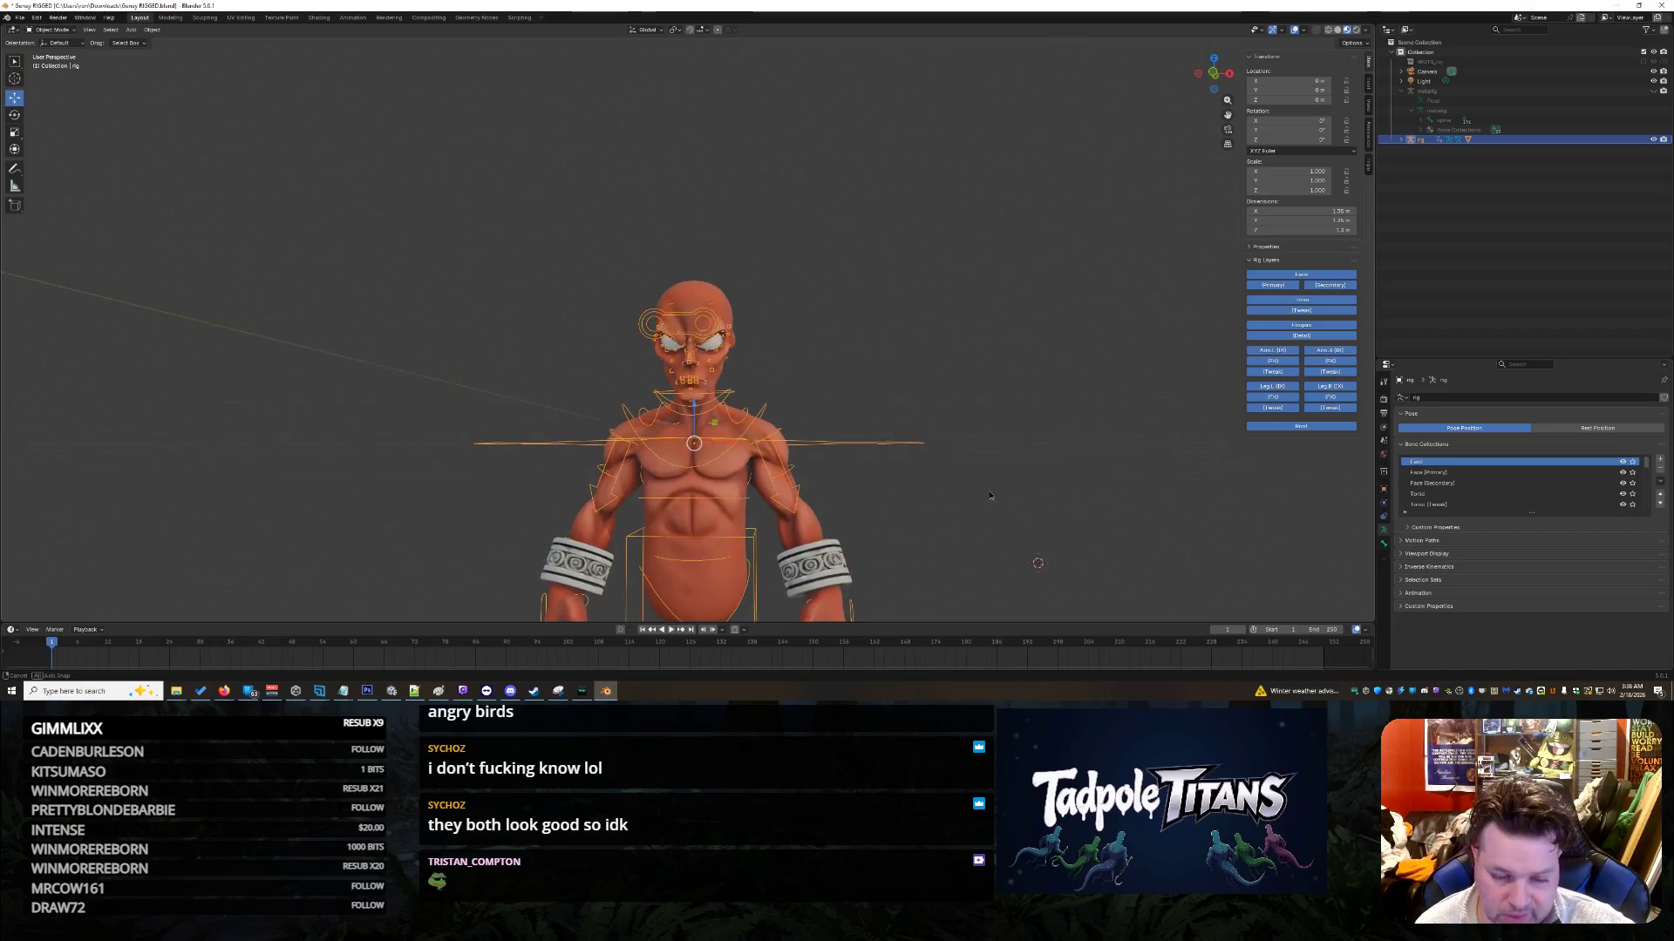
left_click(74, 41)
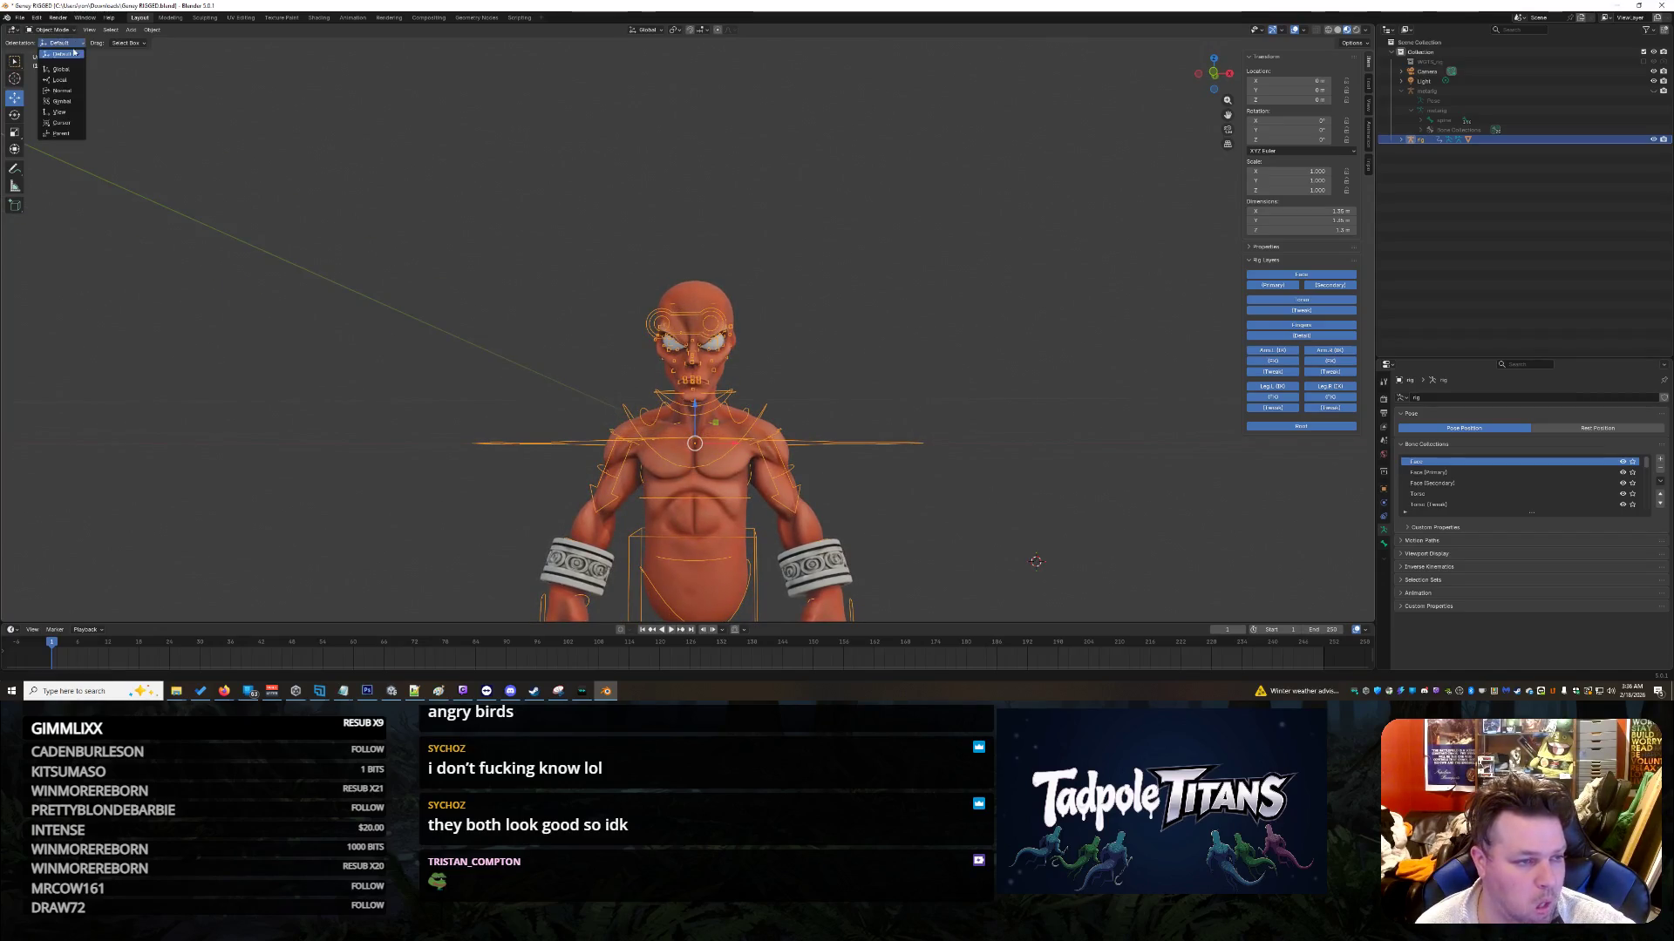
left_click(52, 30)
left_click(54, 65)
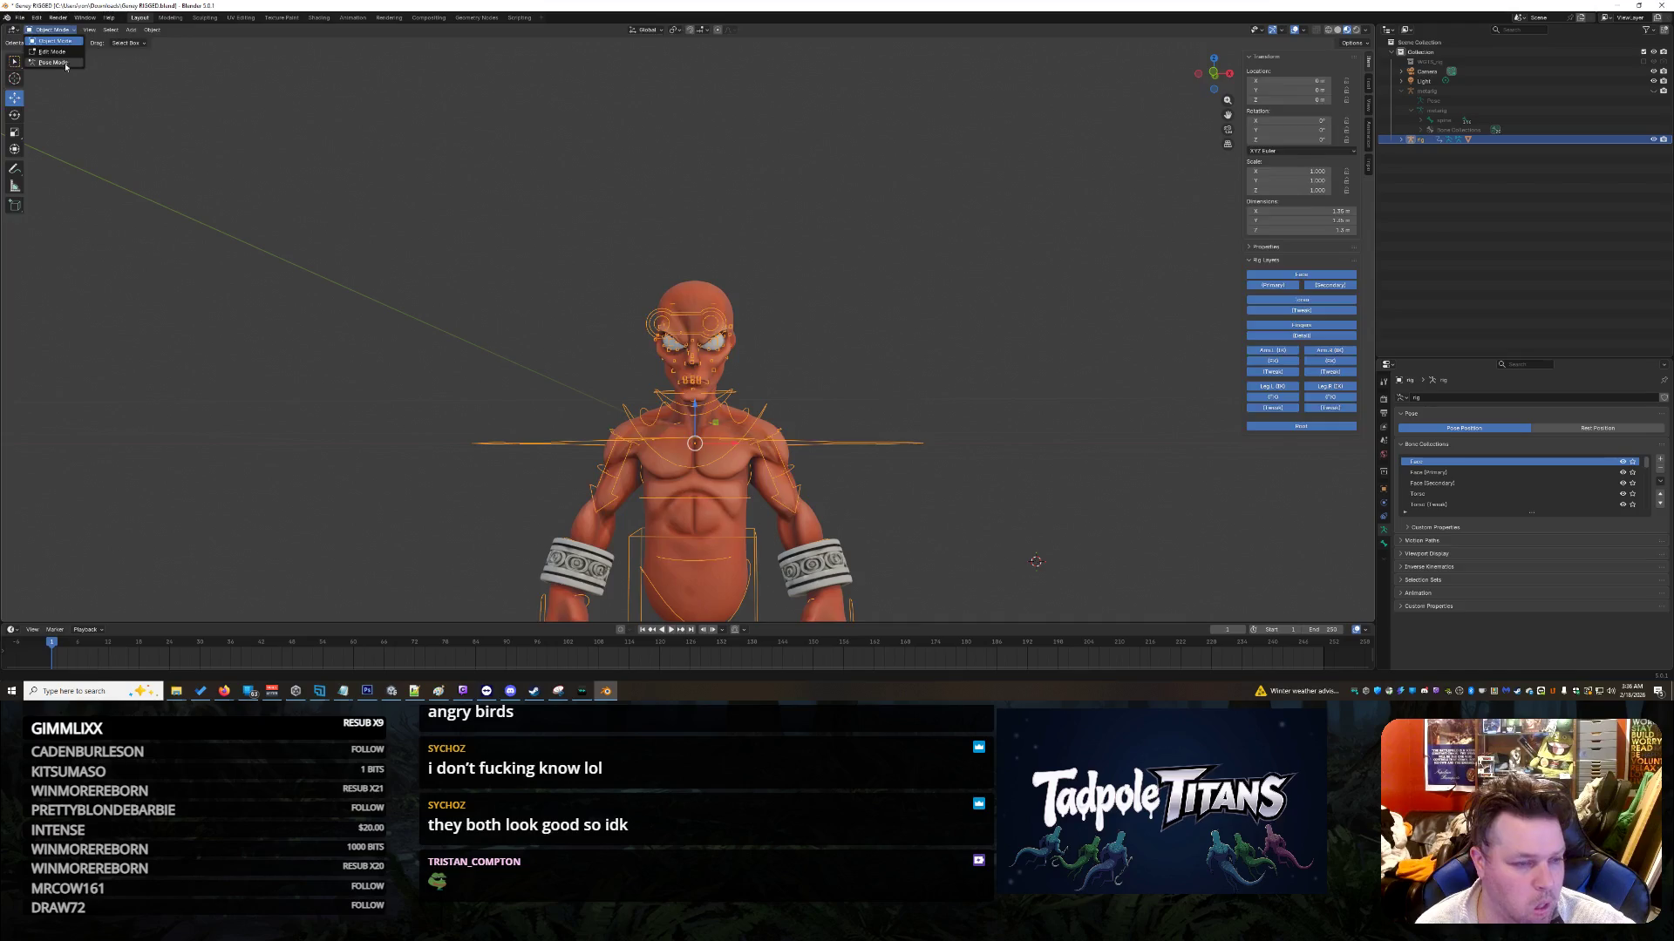
Step: In front view, test the eyes control by grabbing it, then cancel the move
middle_click_drag(972, 406, 959, 379)
key("KP_1")
scroll(932, 406, "up", 7)
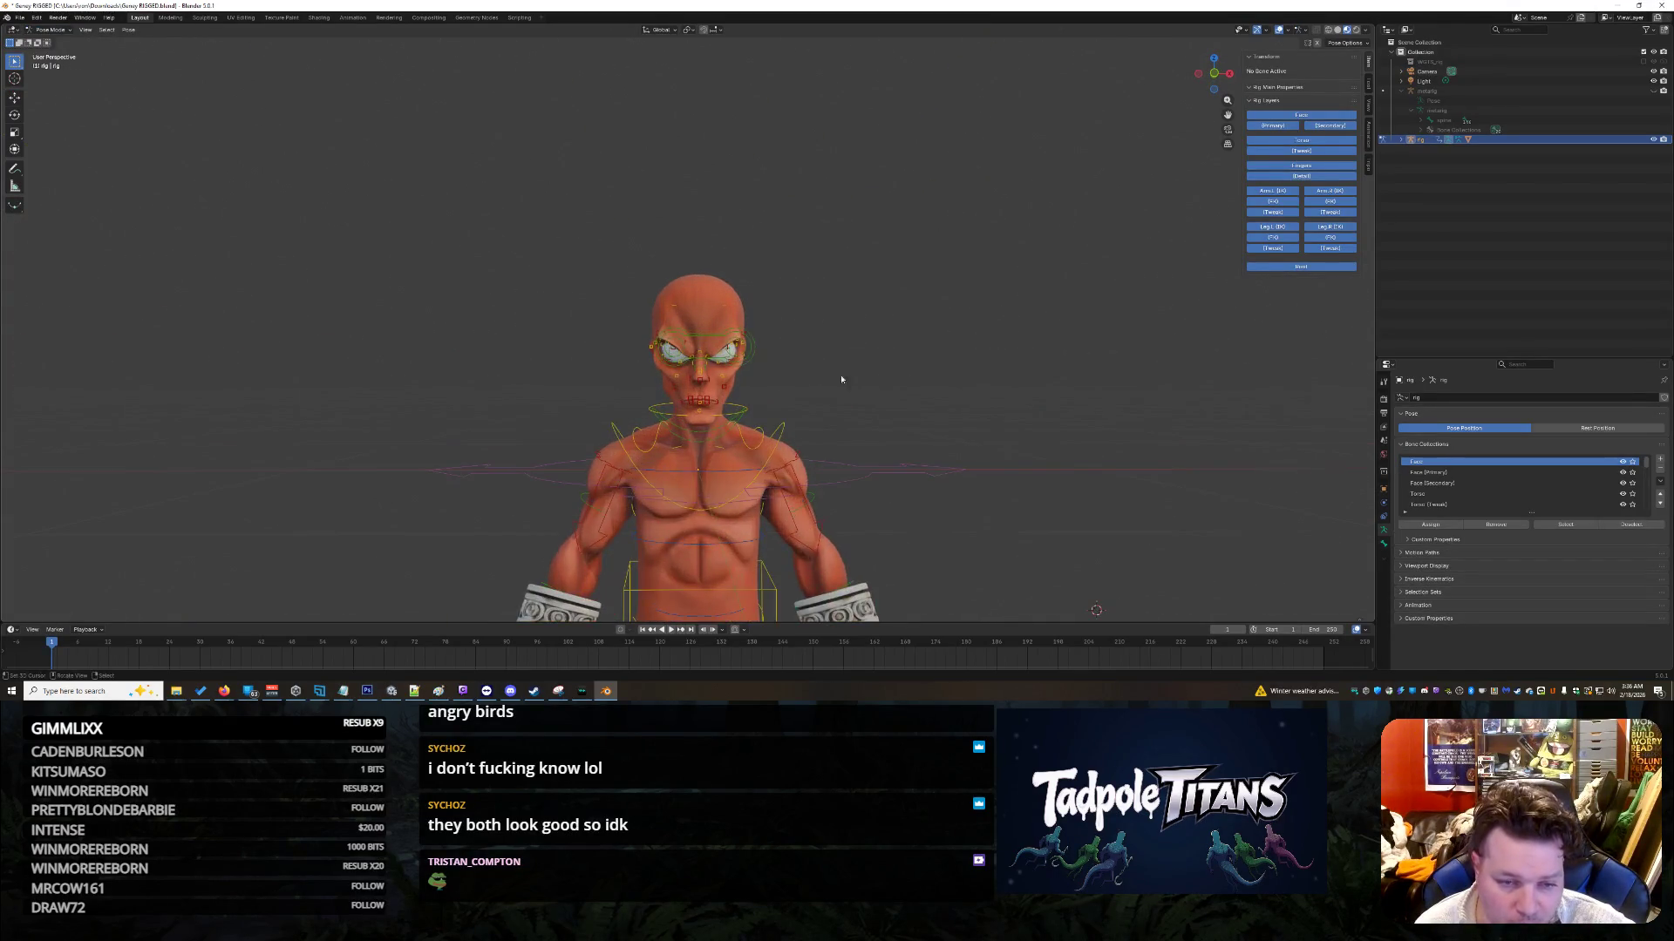
left_click(867, 404)
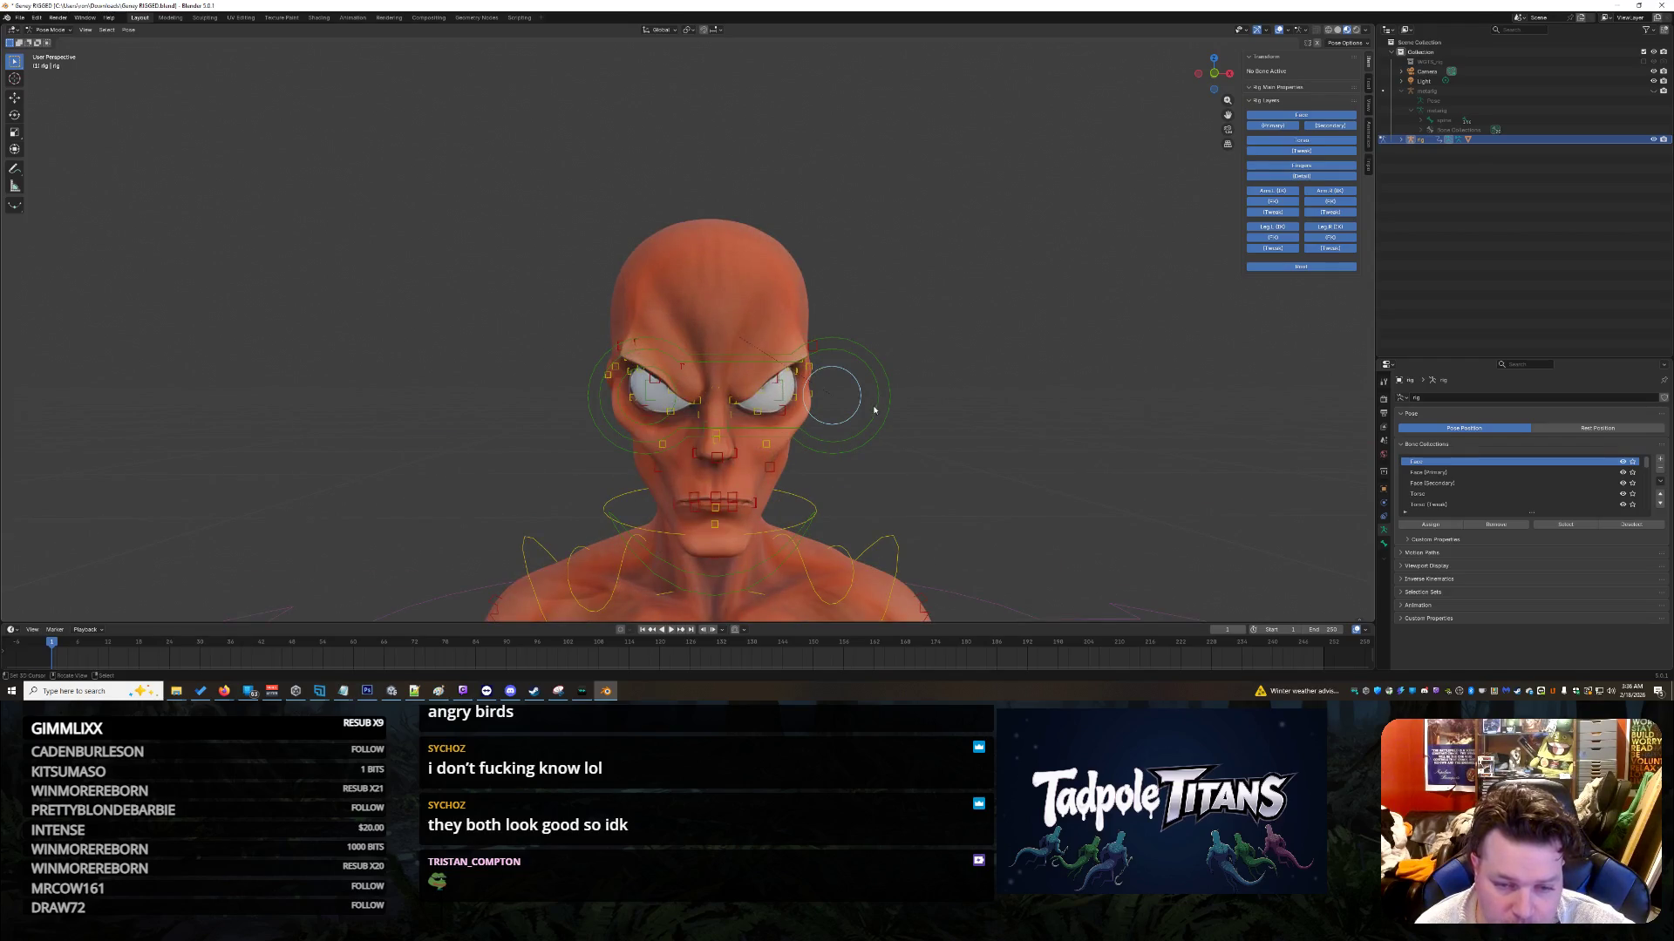
left_click(592, 426)
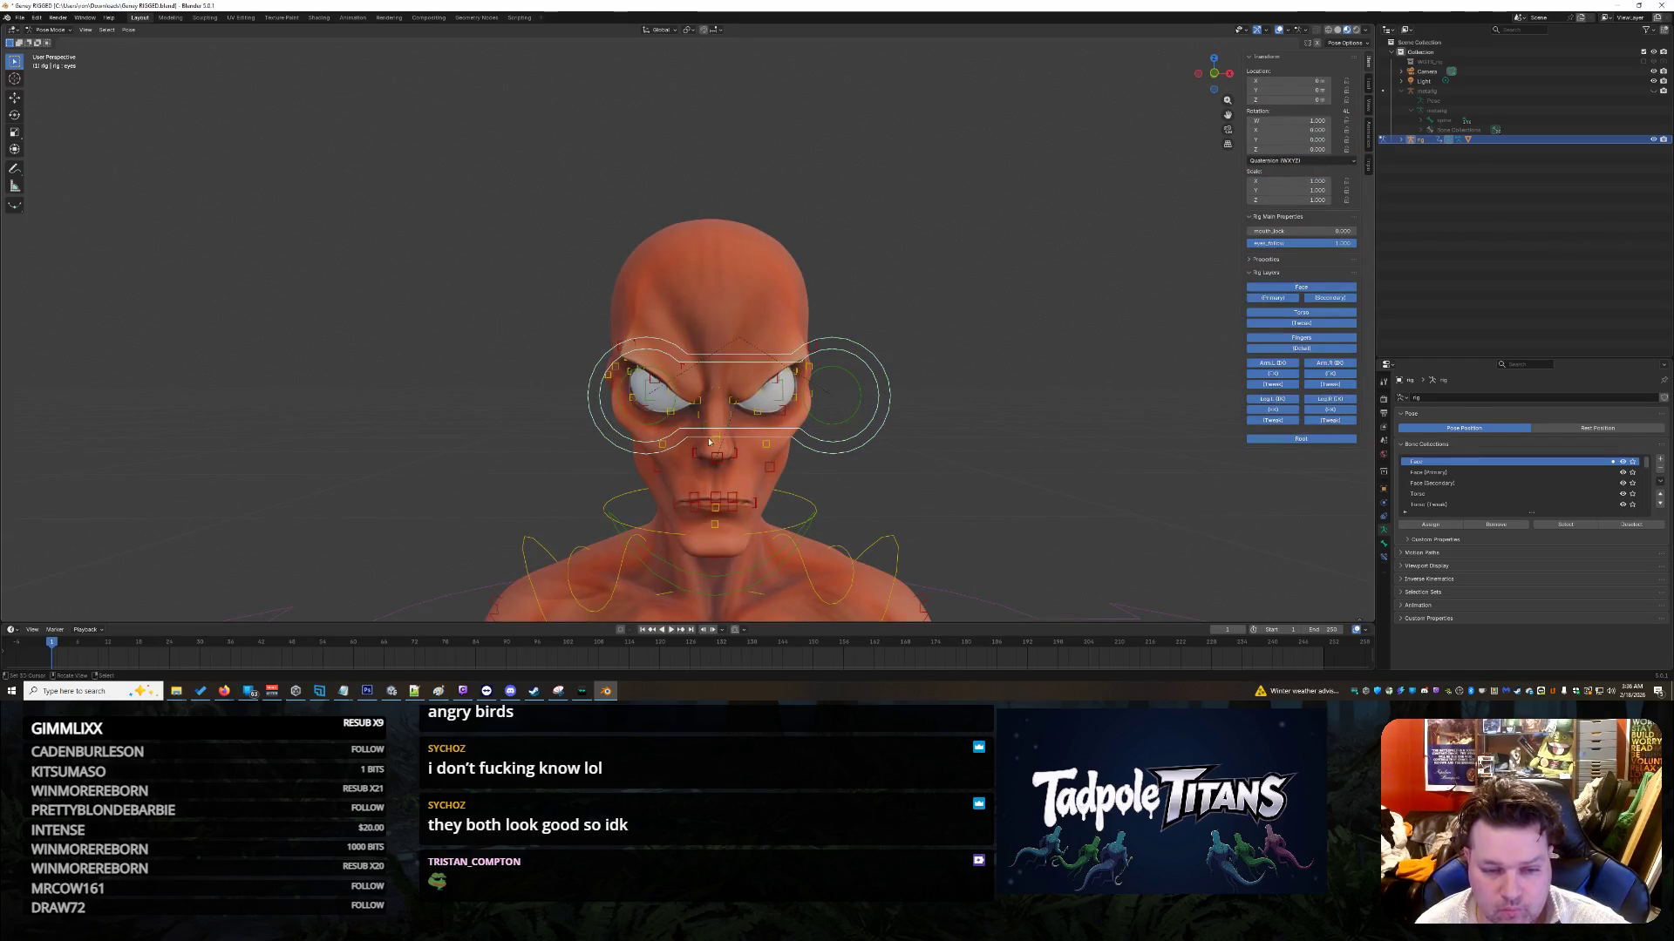
mouse_move(1055, 423)
middle_mouse_down()
mouse_move(741, 420)
mouse_move(1050, 418)
middle_mouse_up()
key("g")
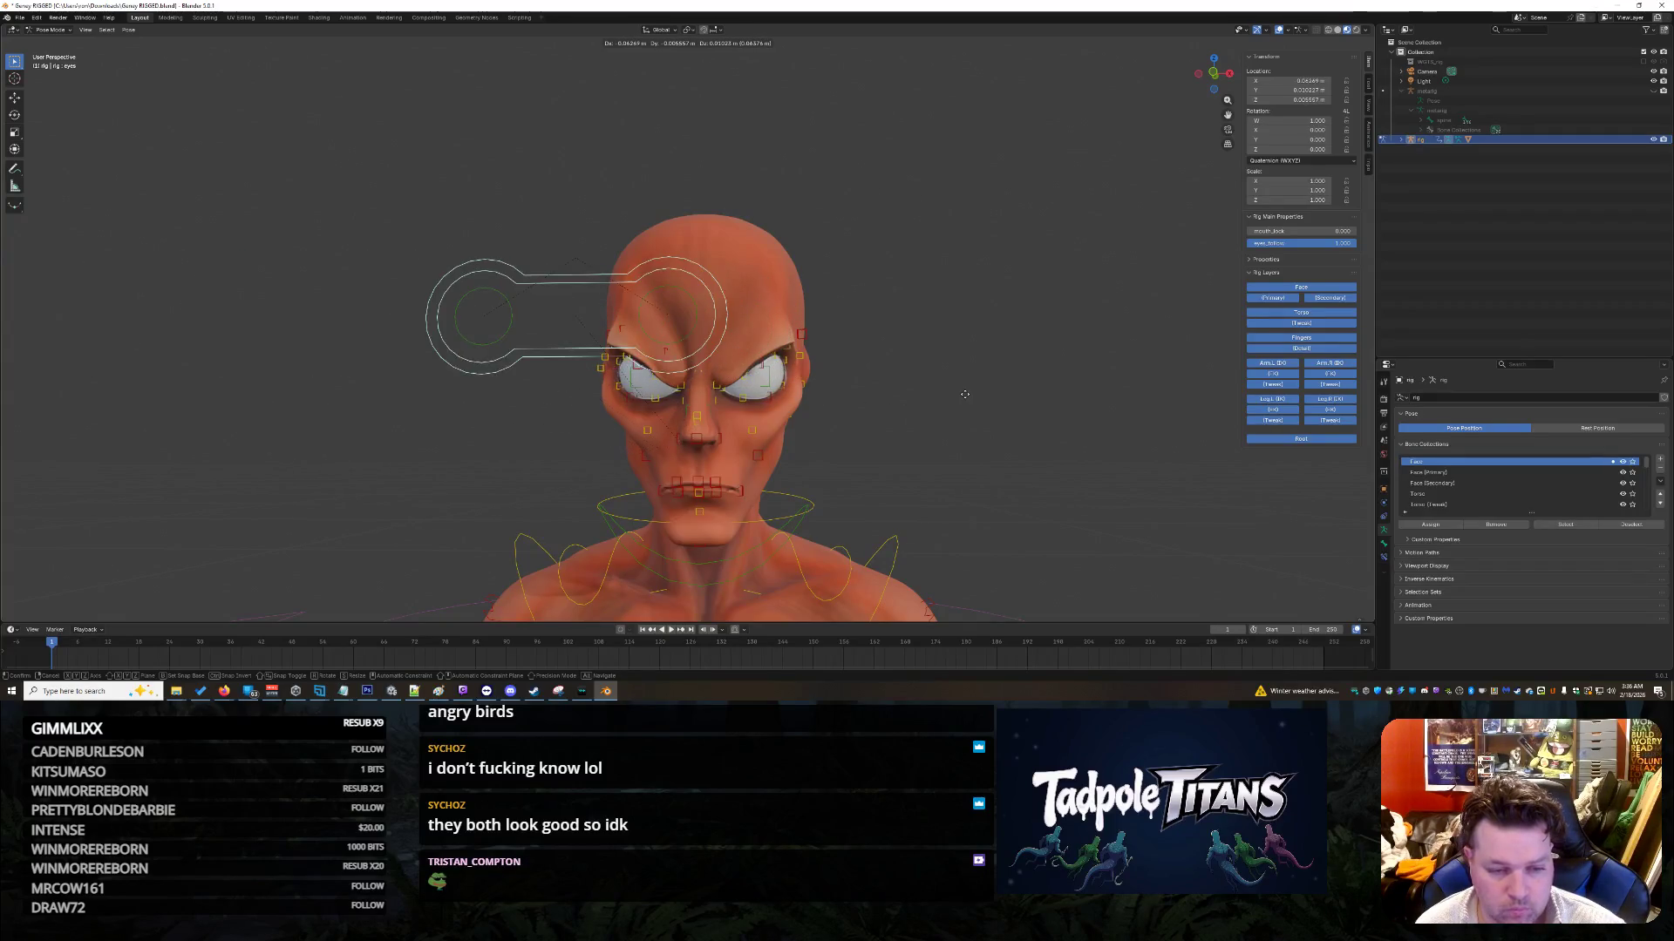
key("Escape")
Step: Test the hips control's deformation with a cancelled grab, then select tweak spine.002
mouse_move(991, 346)
middle_mouse_down()
mouse_move(1028, 366)
mouse_move(994, 314)
mouse_move(992, 338)
middle_mouse_up()
scroll(993, 332, "down", 3)
scroll(992, 337, "down", 4)
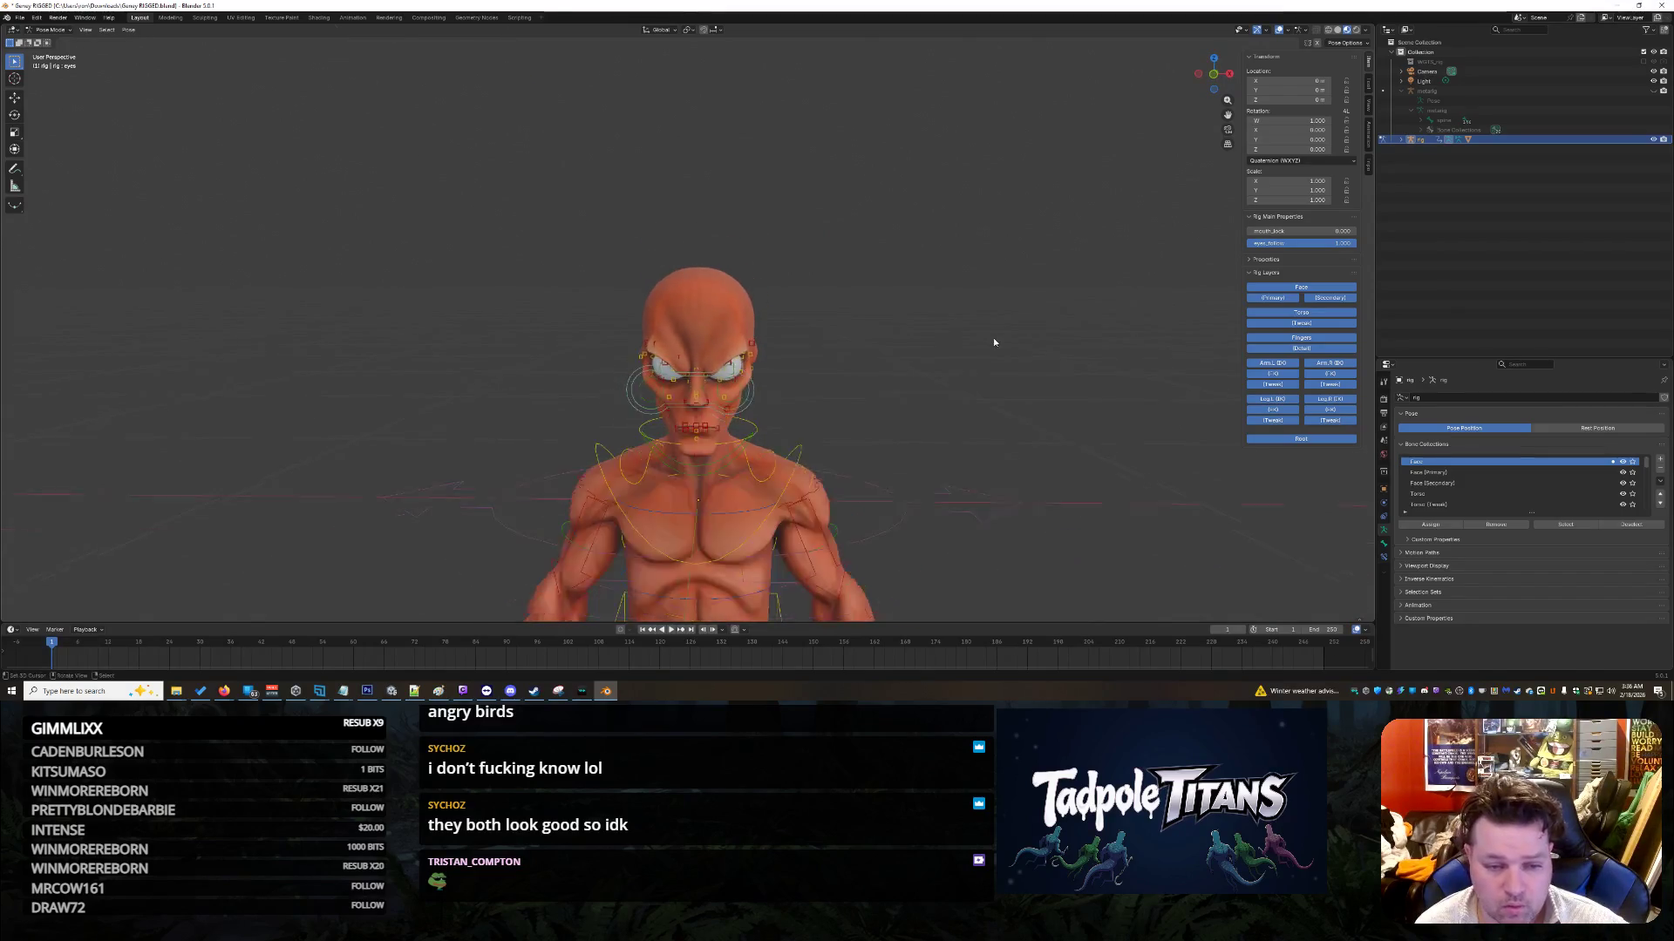
scroll(882, 498, "up", 1)
mouse_move(884, 504)
middle_mouse_down()
mouse_move(743, 572)
mouse_move(957, 452)
middle_mouse_up()
left_click(731, 561)
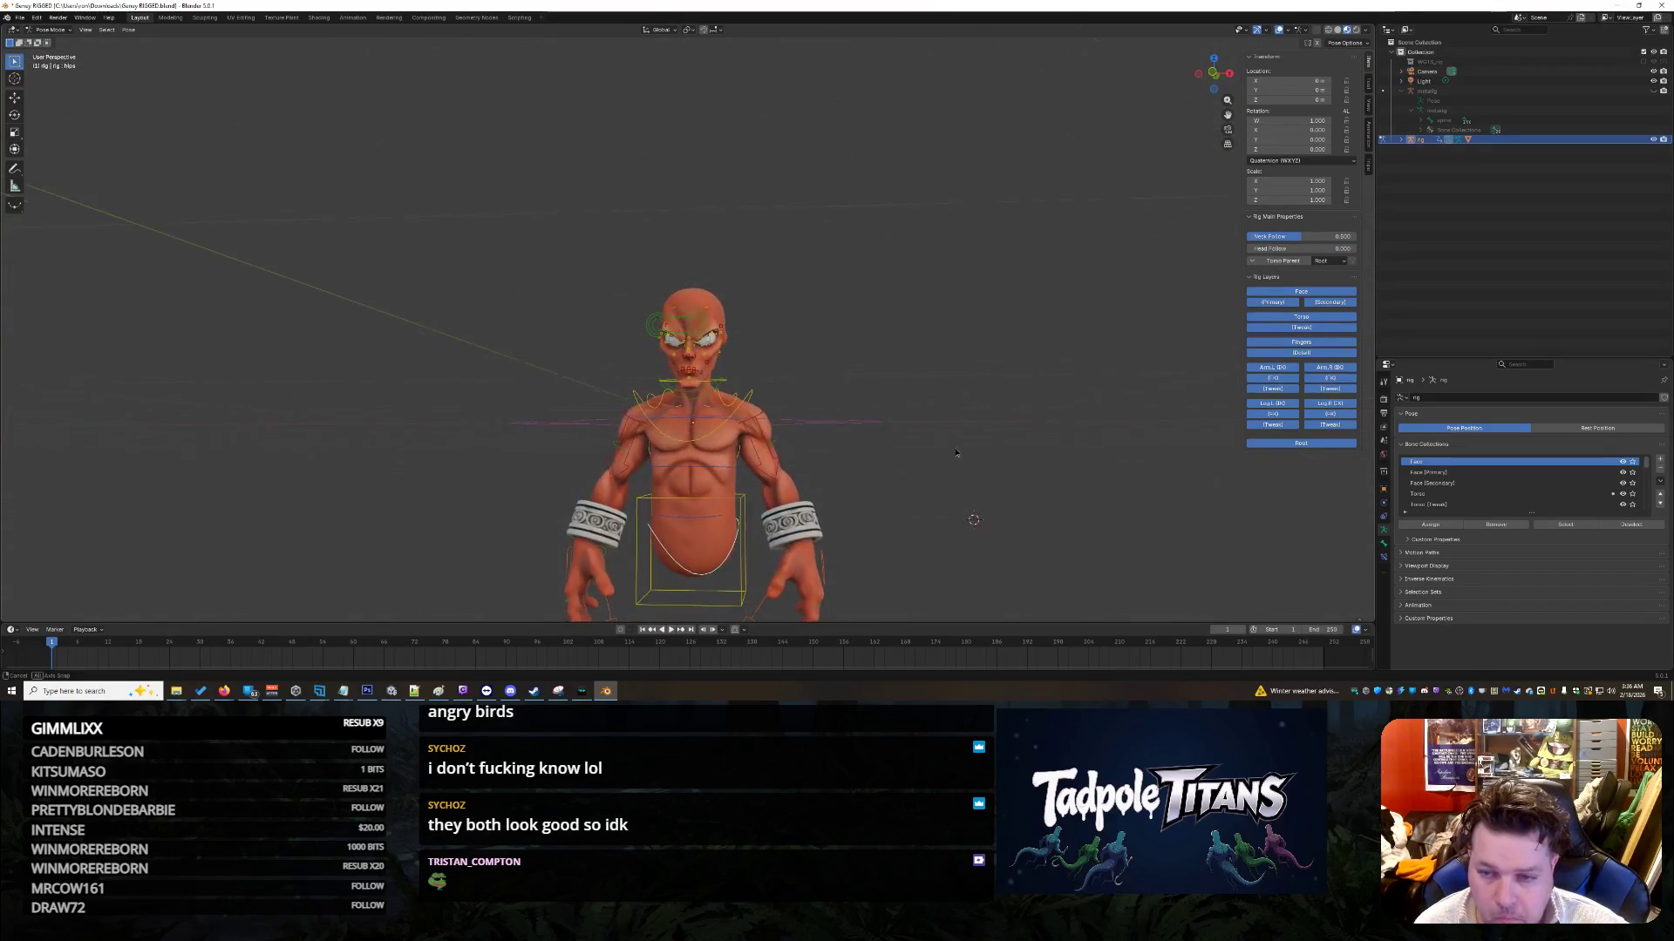
key("g")
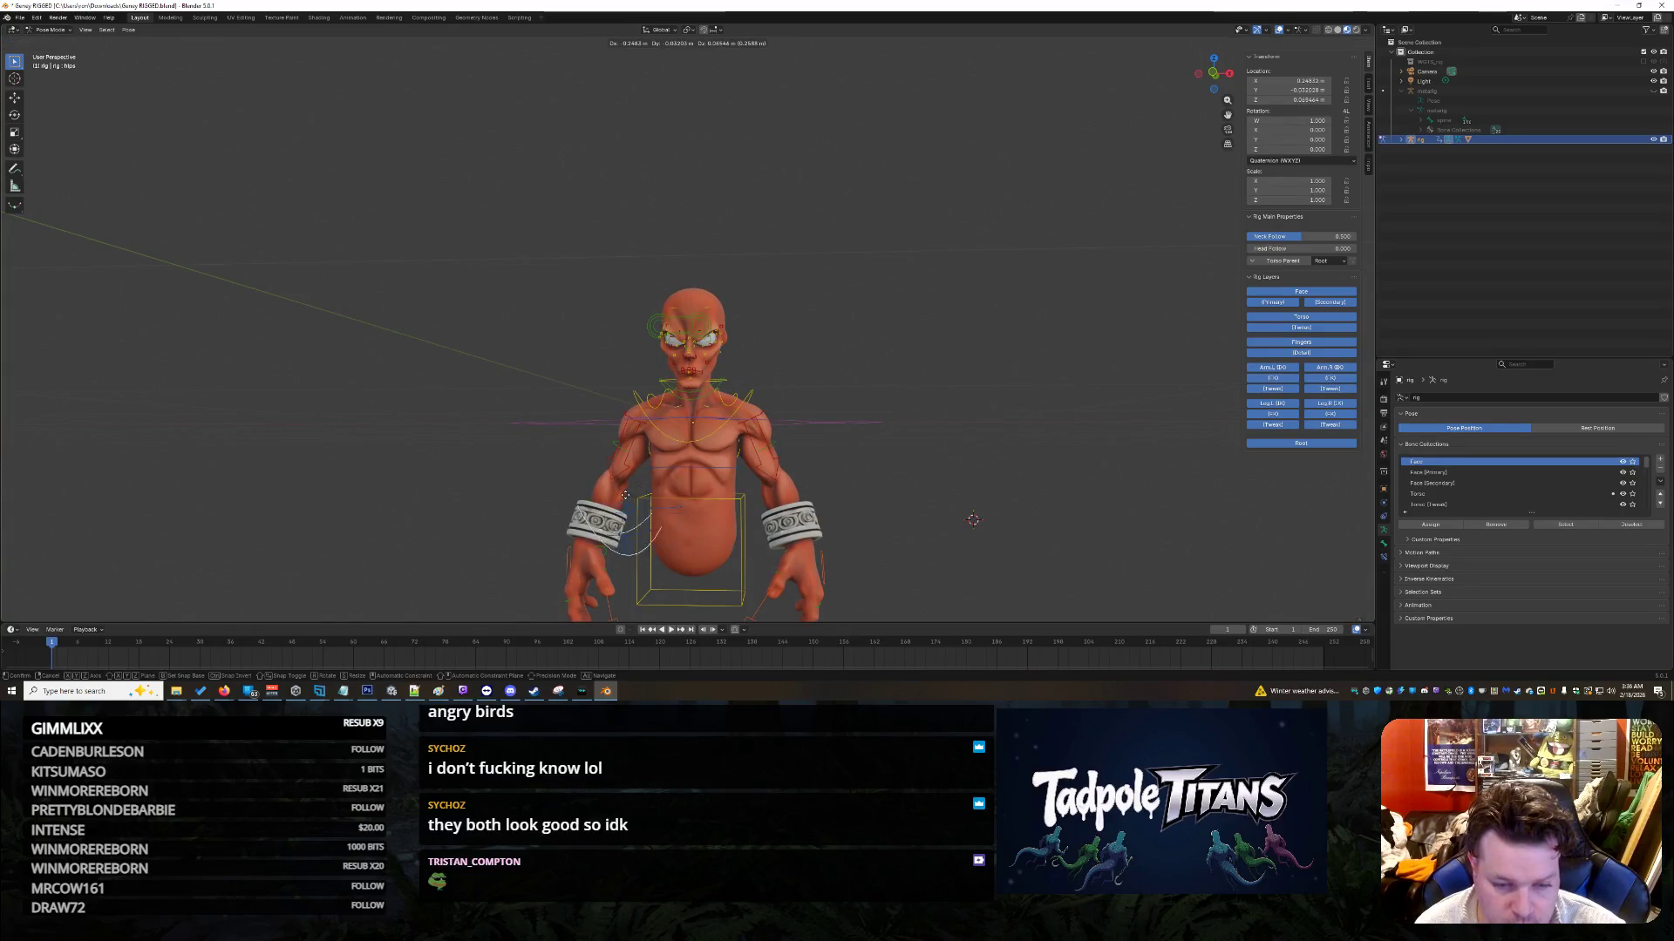
key("Escape")
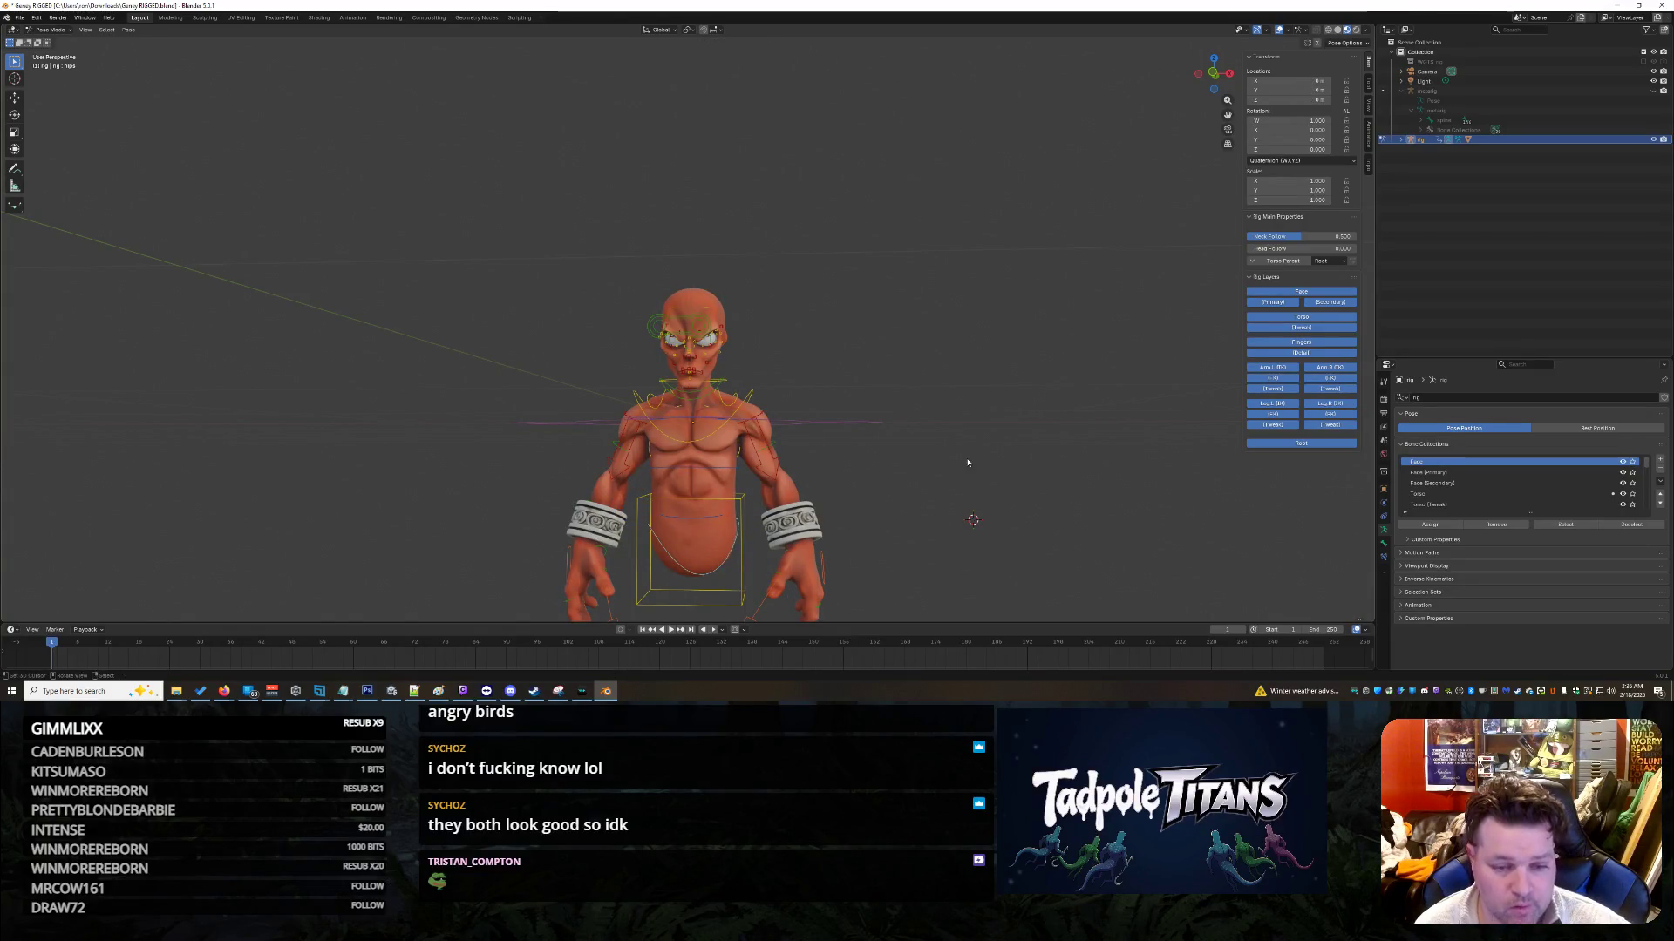
left_click(695, 481)
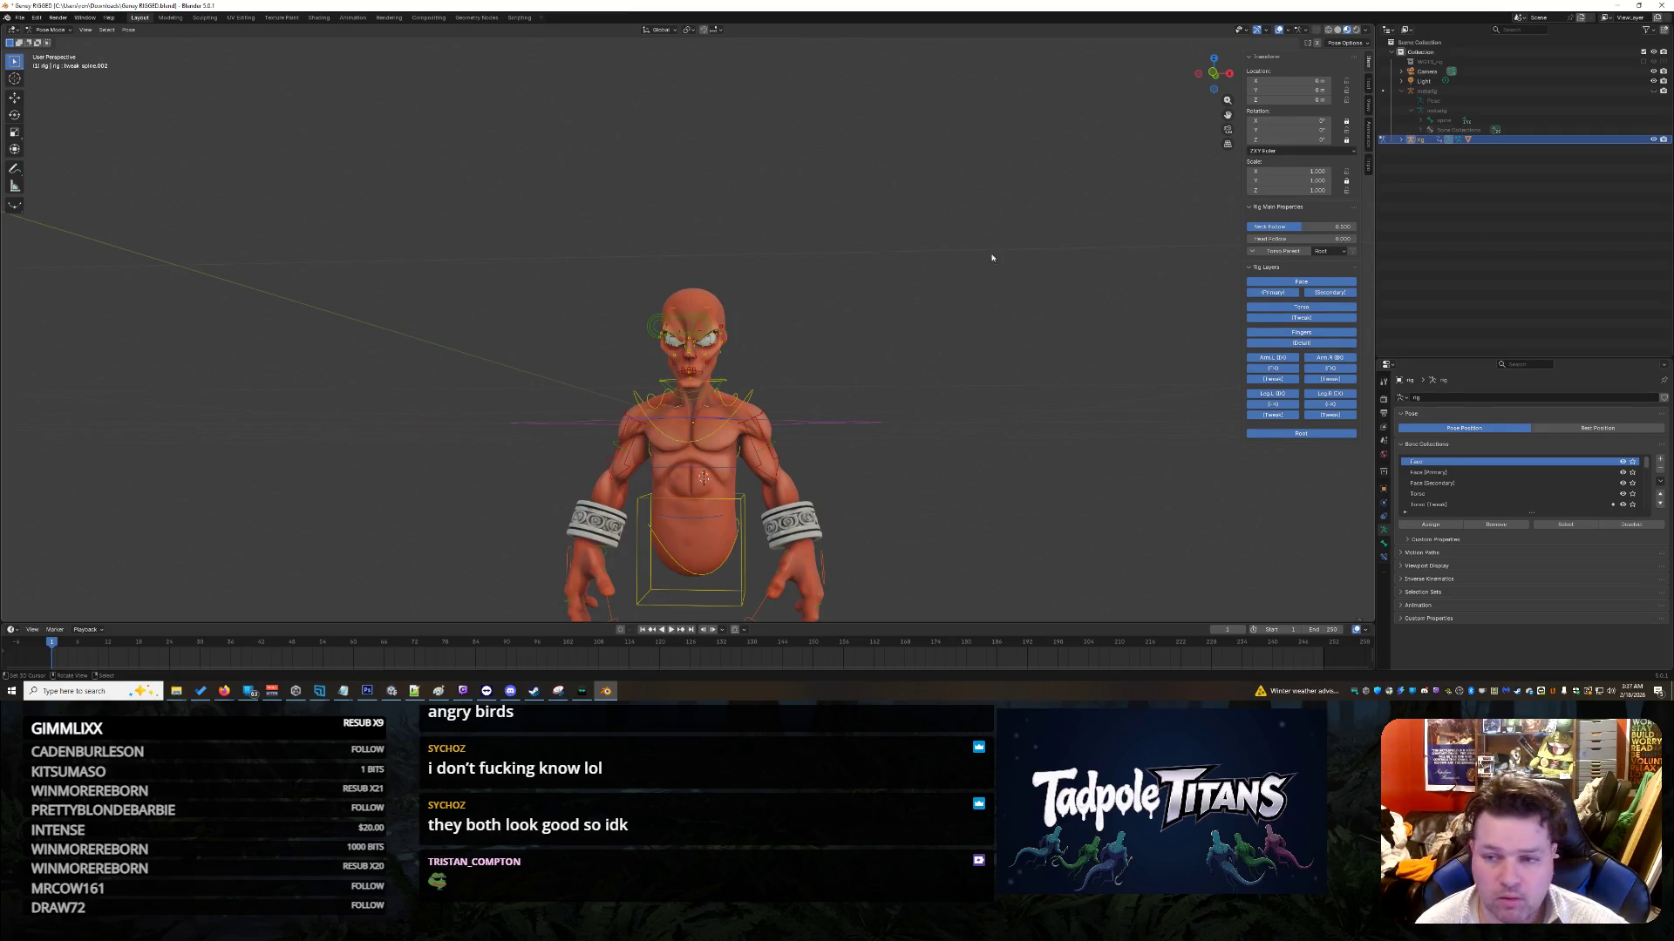
Step: Select the character mesh under the expanded rig and open the Texture Paint workspace
left_click(1404, 140)
left_click(1482, 178)
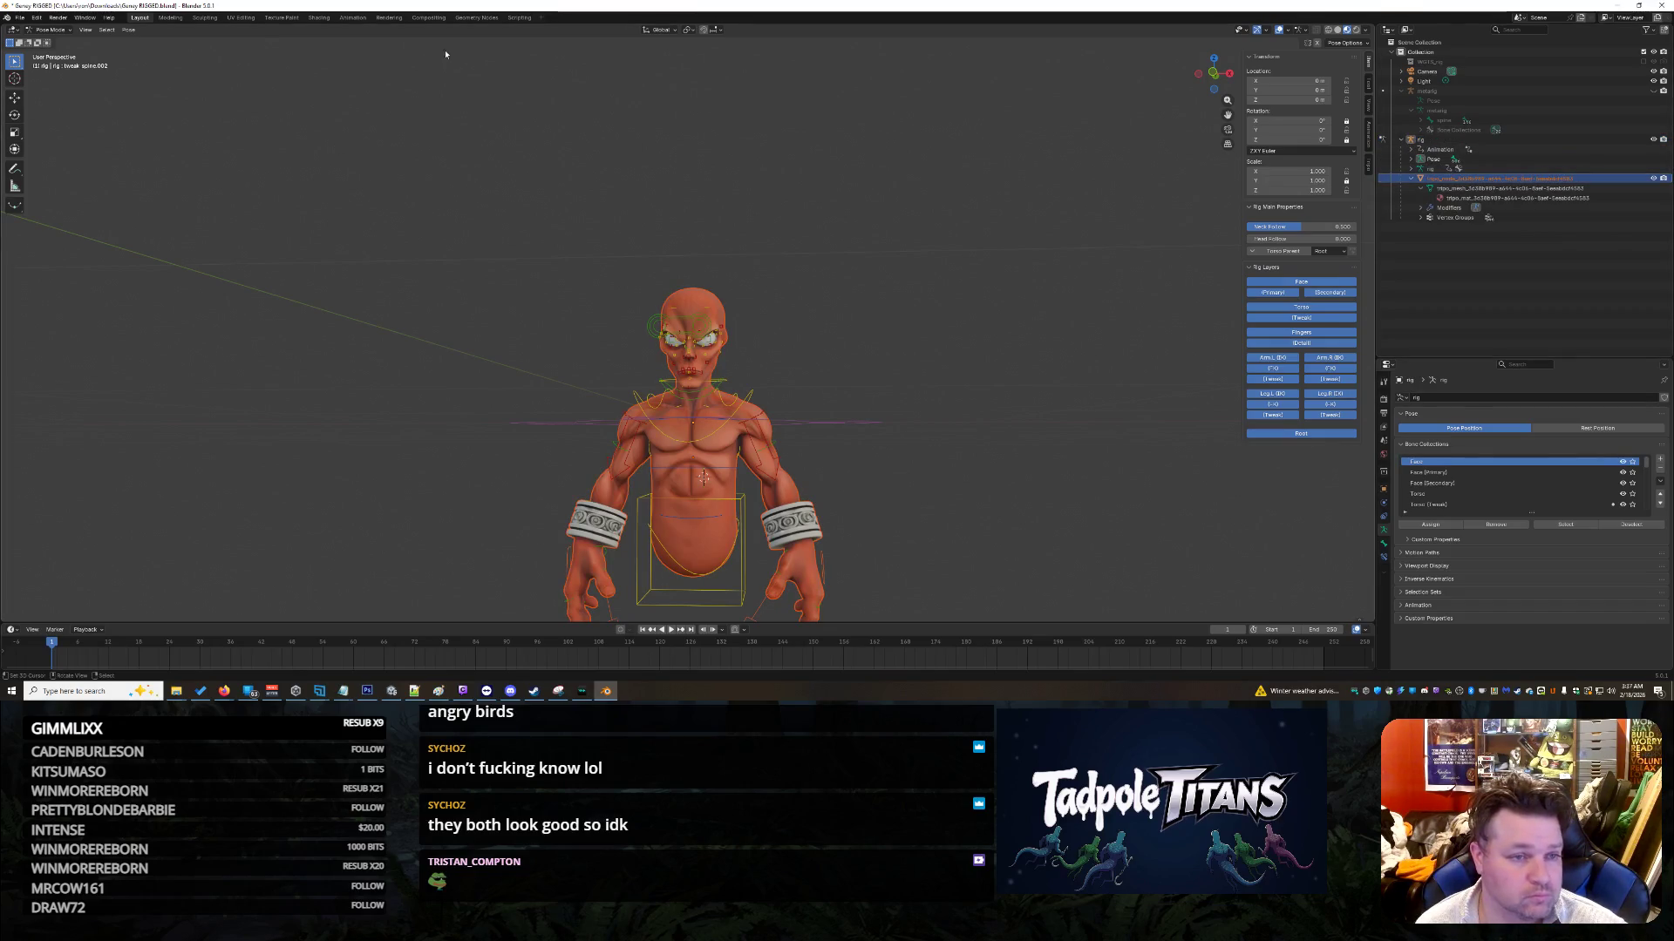
left_click(289, 18)
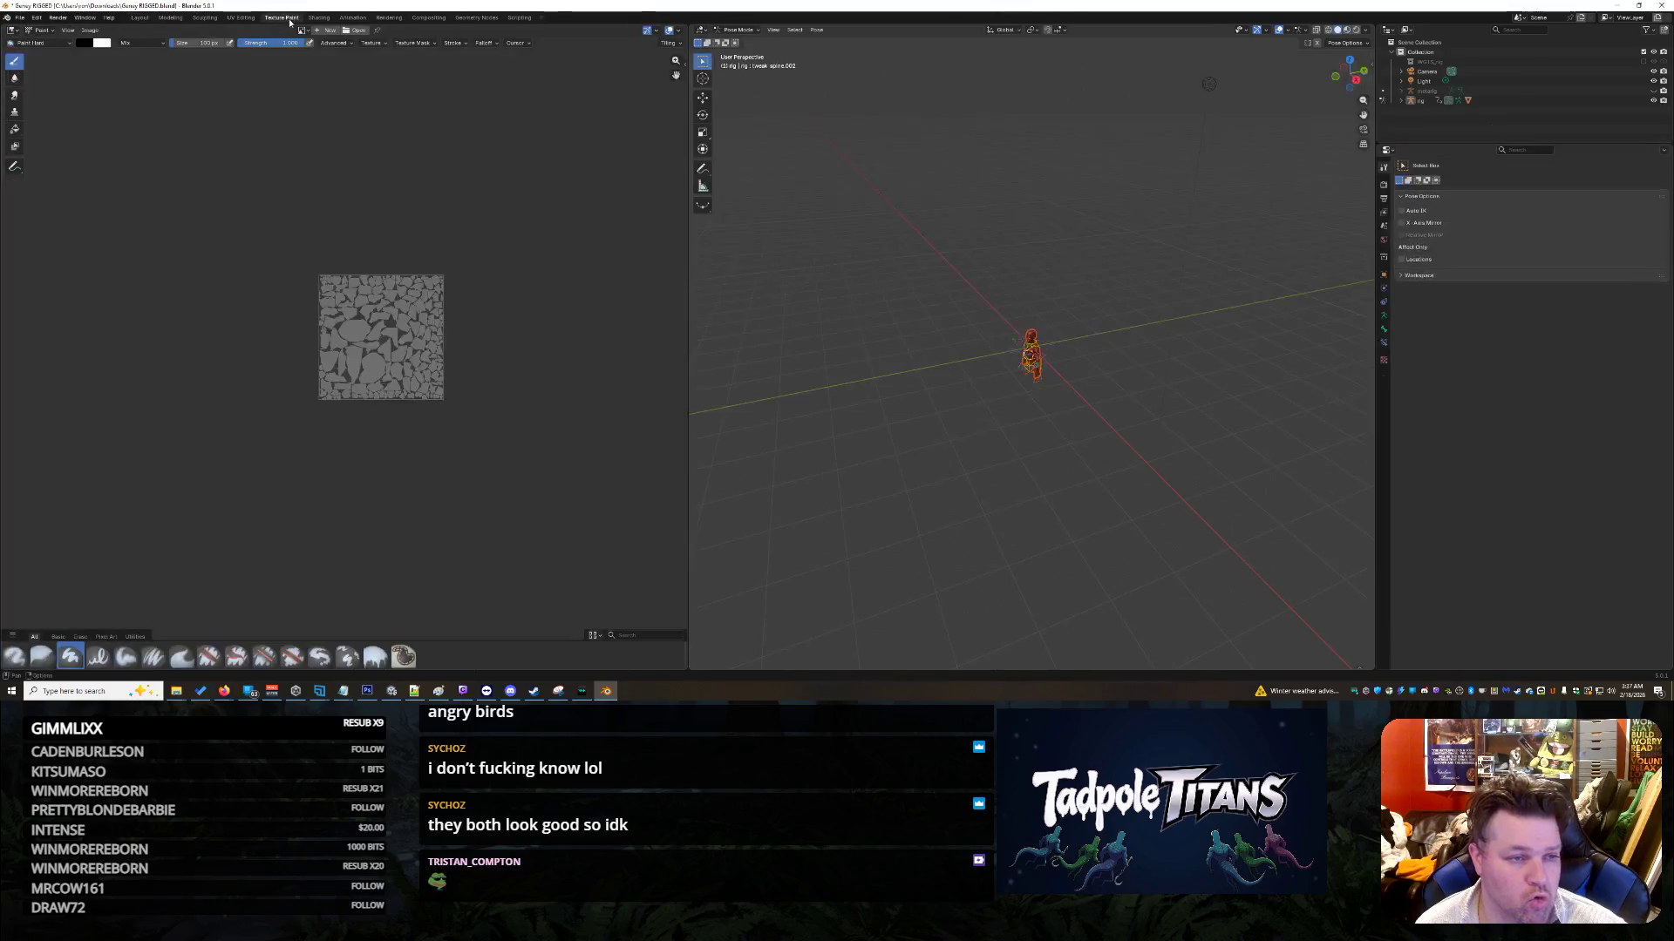
Step: Take the rig out of Pose Mode and put the character mesh into Weight Paint mode
scroll(924, 247, "up", 8)
mouse_move(933, 291)
middle_mouse_down()
mouse_move(882, 322)
mouse_move(915, 299)
mouse_move(866, 255)
mouse_move(1011, 204)
middle_mouse_up()
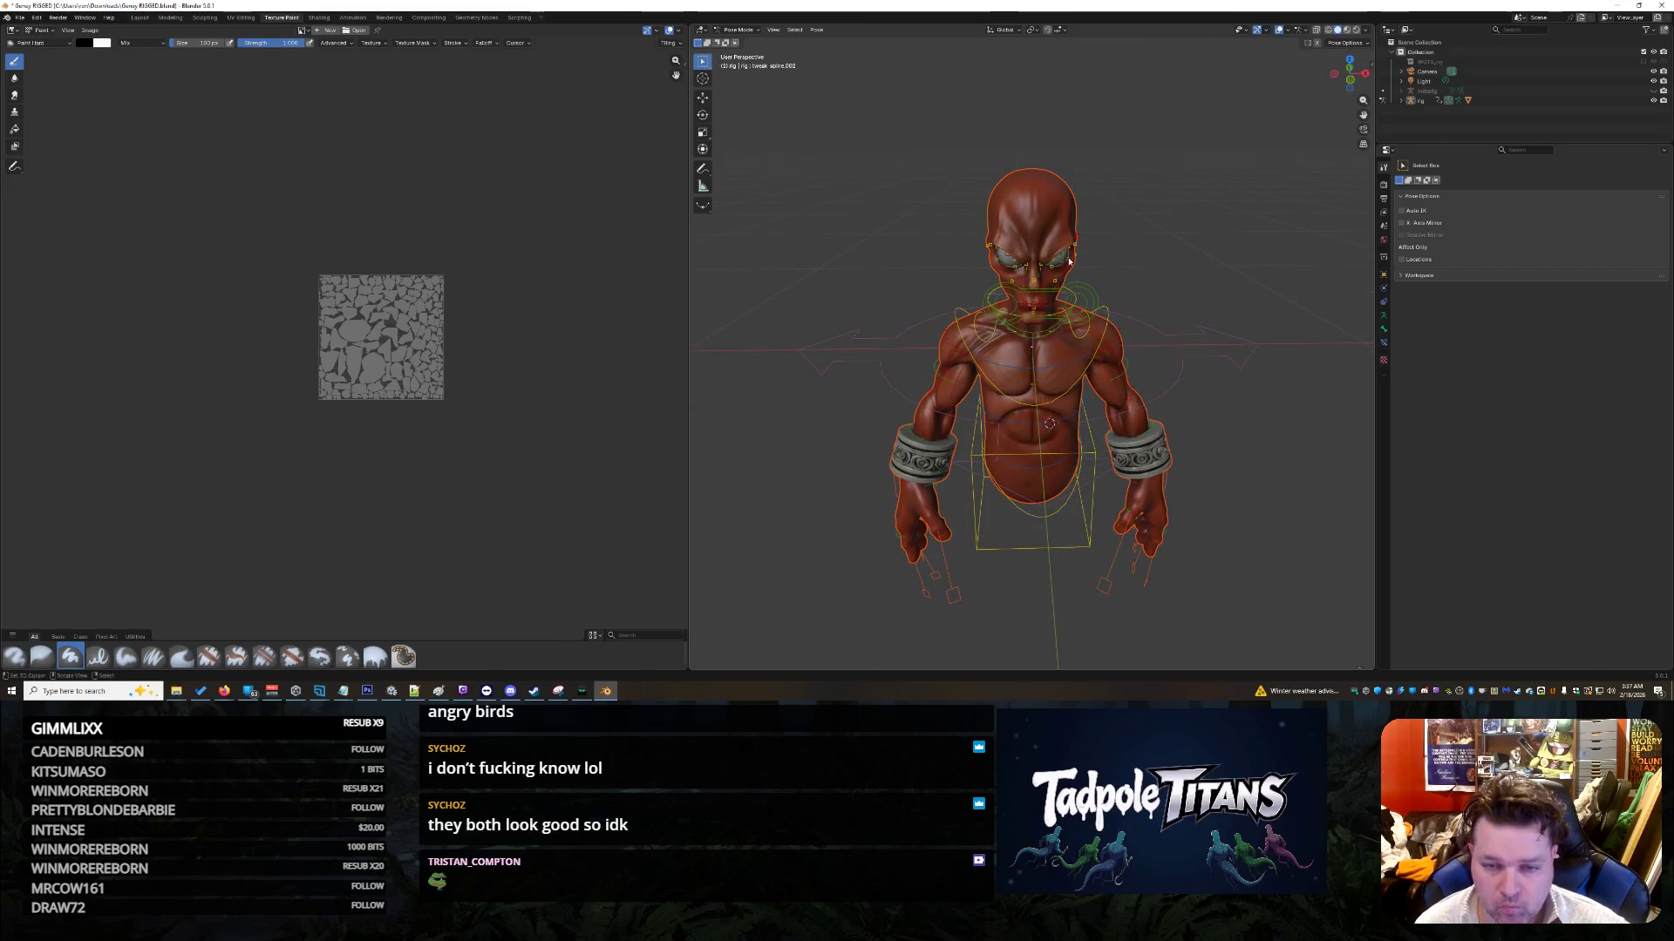
left_click(1032, 197)
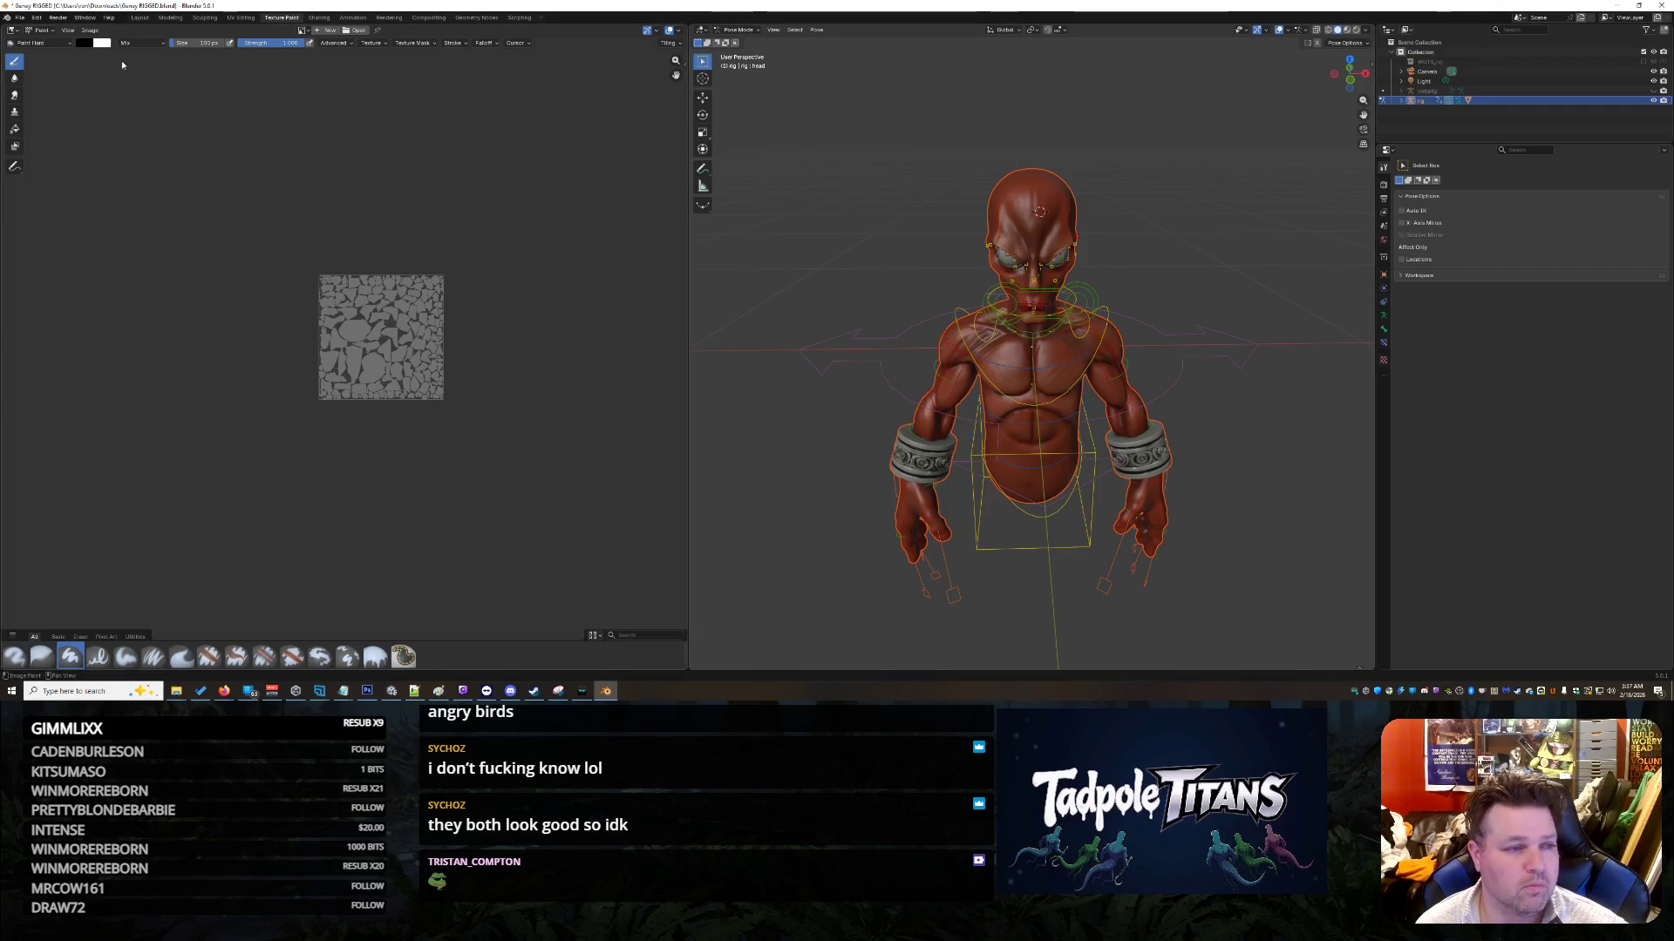
left_click(1382, 100)
left_click(1027, 207)
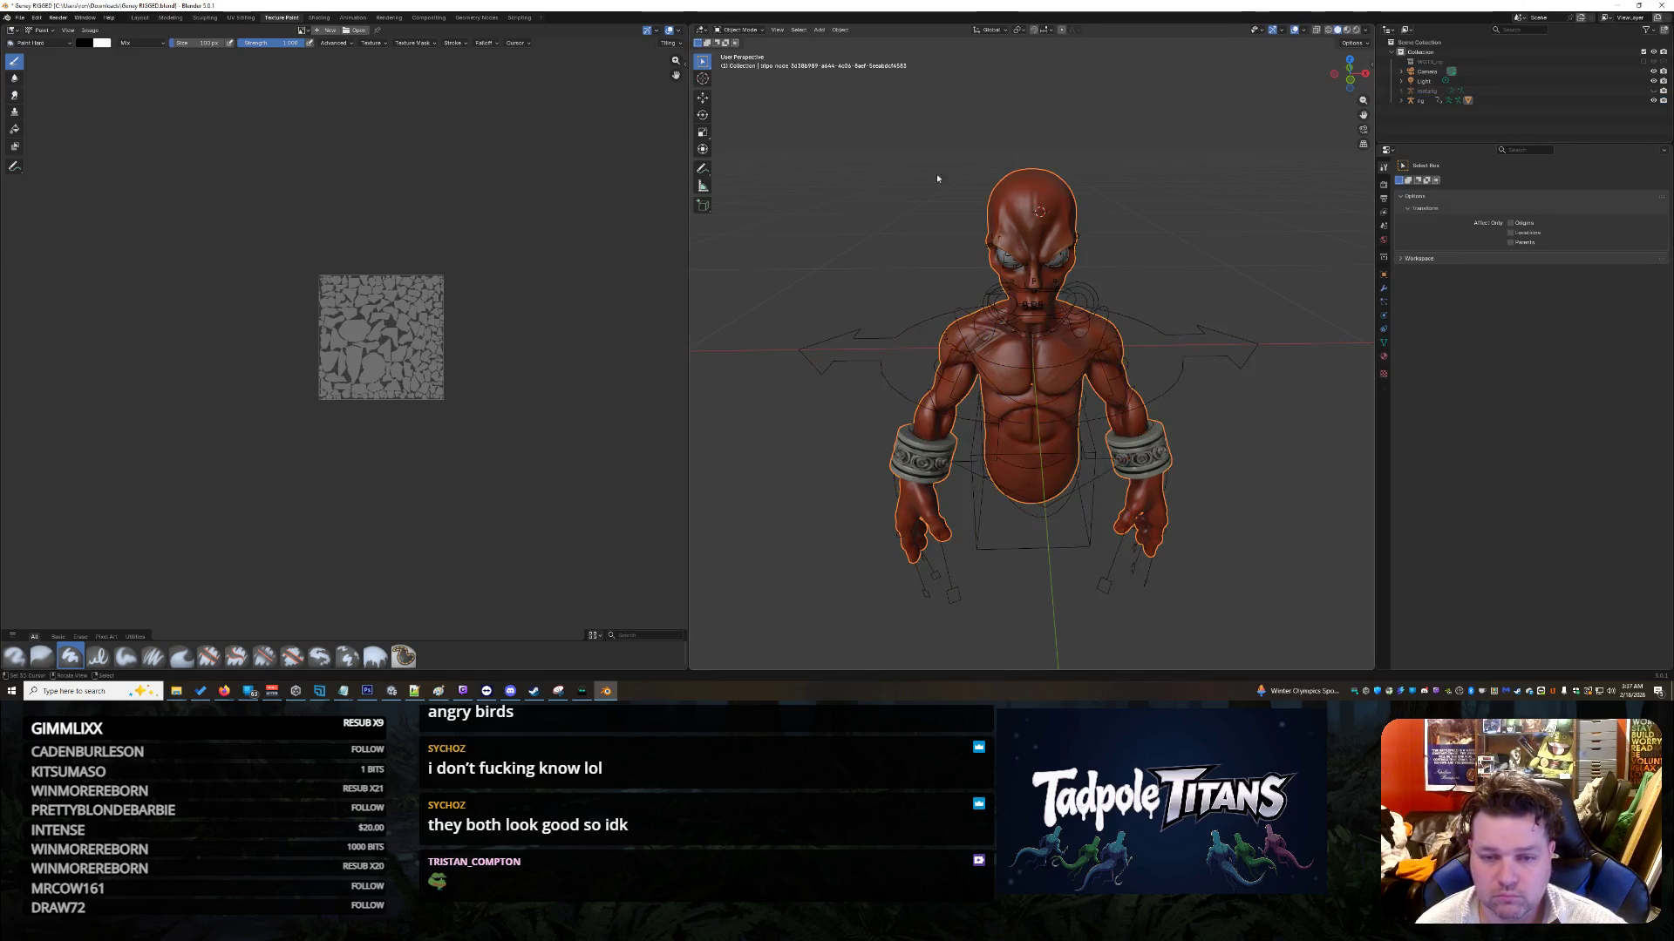
left_click(739, 30)
left_click(742, 84)
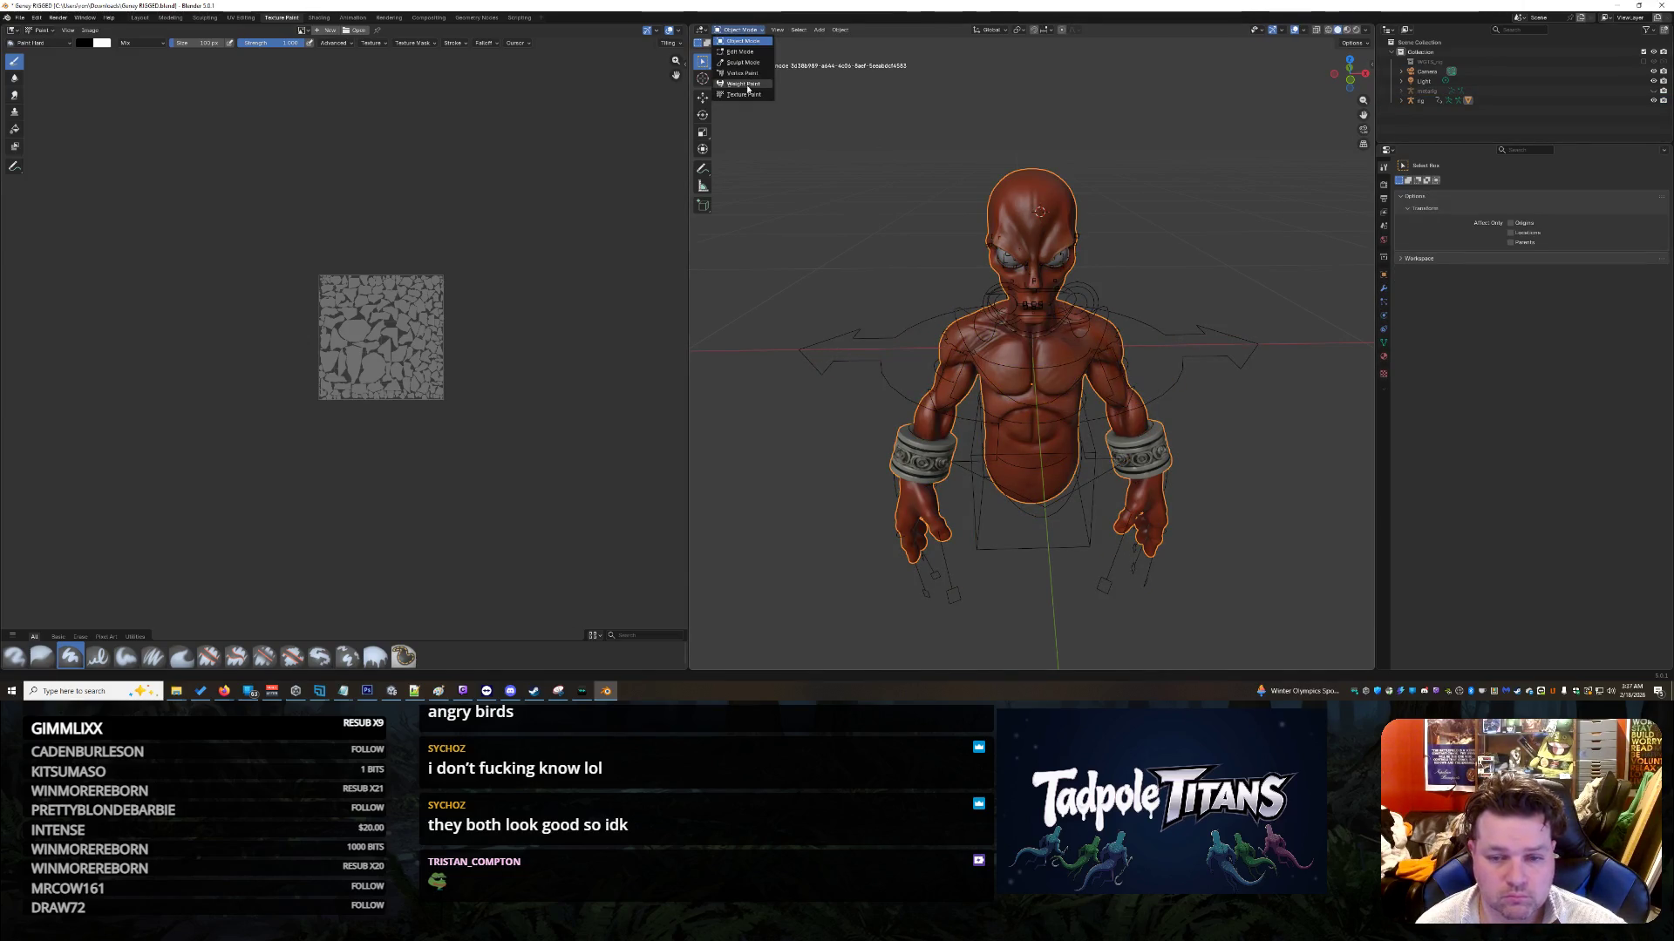
Step: Browse the mesh's vertex groups in the Outliner from DEF-breast.L down to DEF-f_pinky.01.R
mouse_move(1257, 477)
middle_mouse_down()
mouse_move(1248, 455)
mouse_move(1195, 452)
mouse_move(1246, 446)
middle_mouse_up()
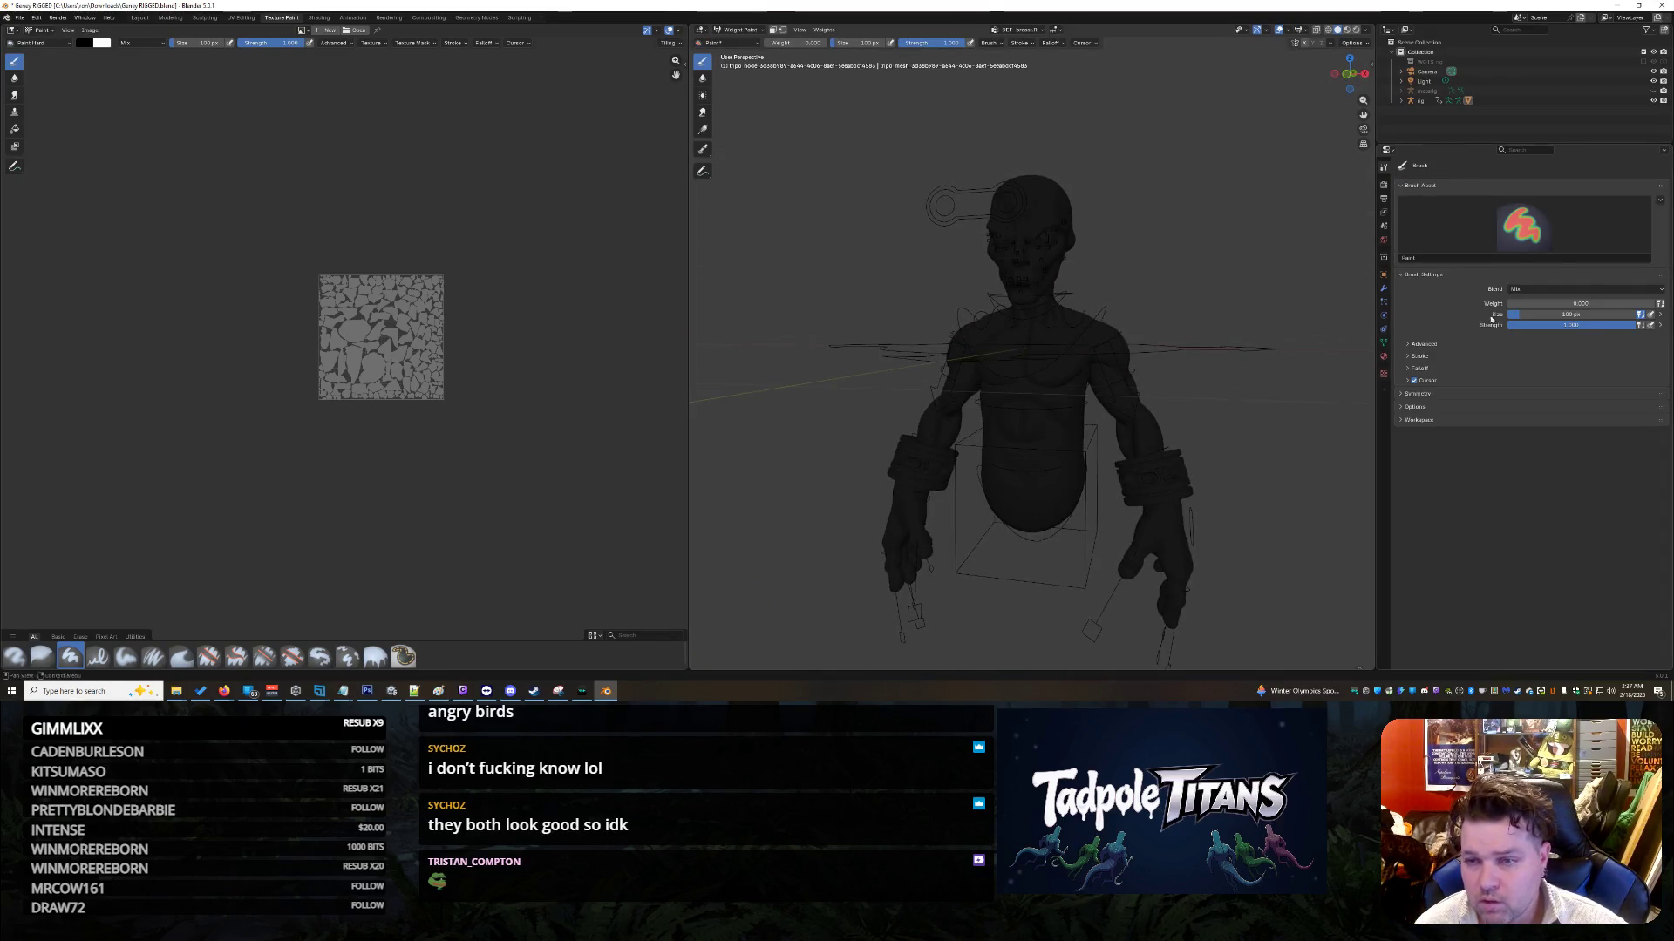
left_click(1401, 101)
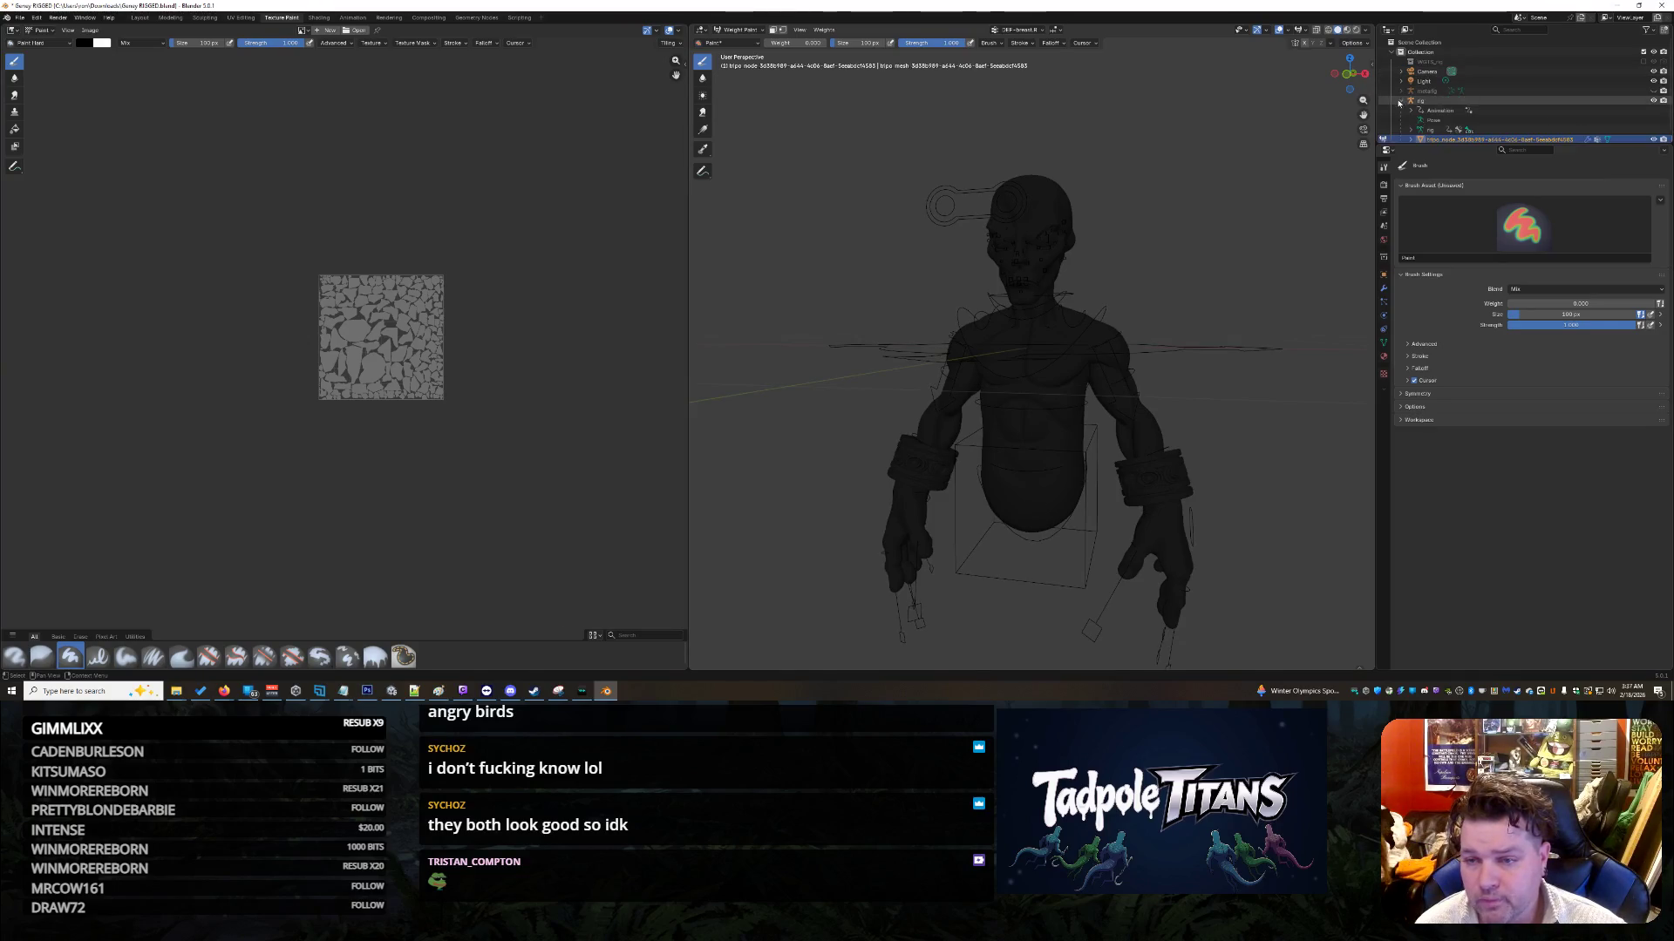
left_click(1413, 140)
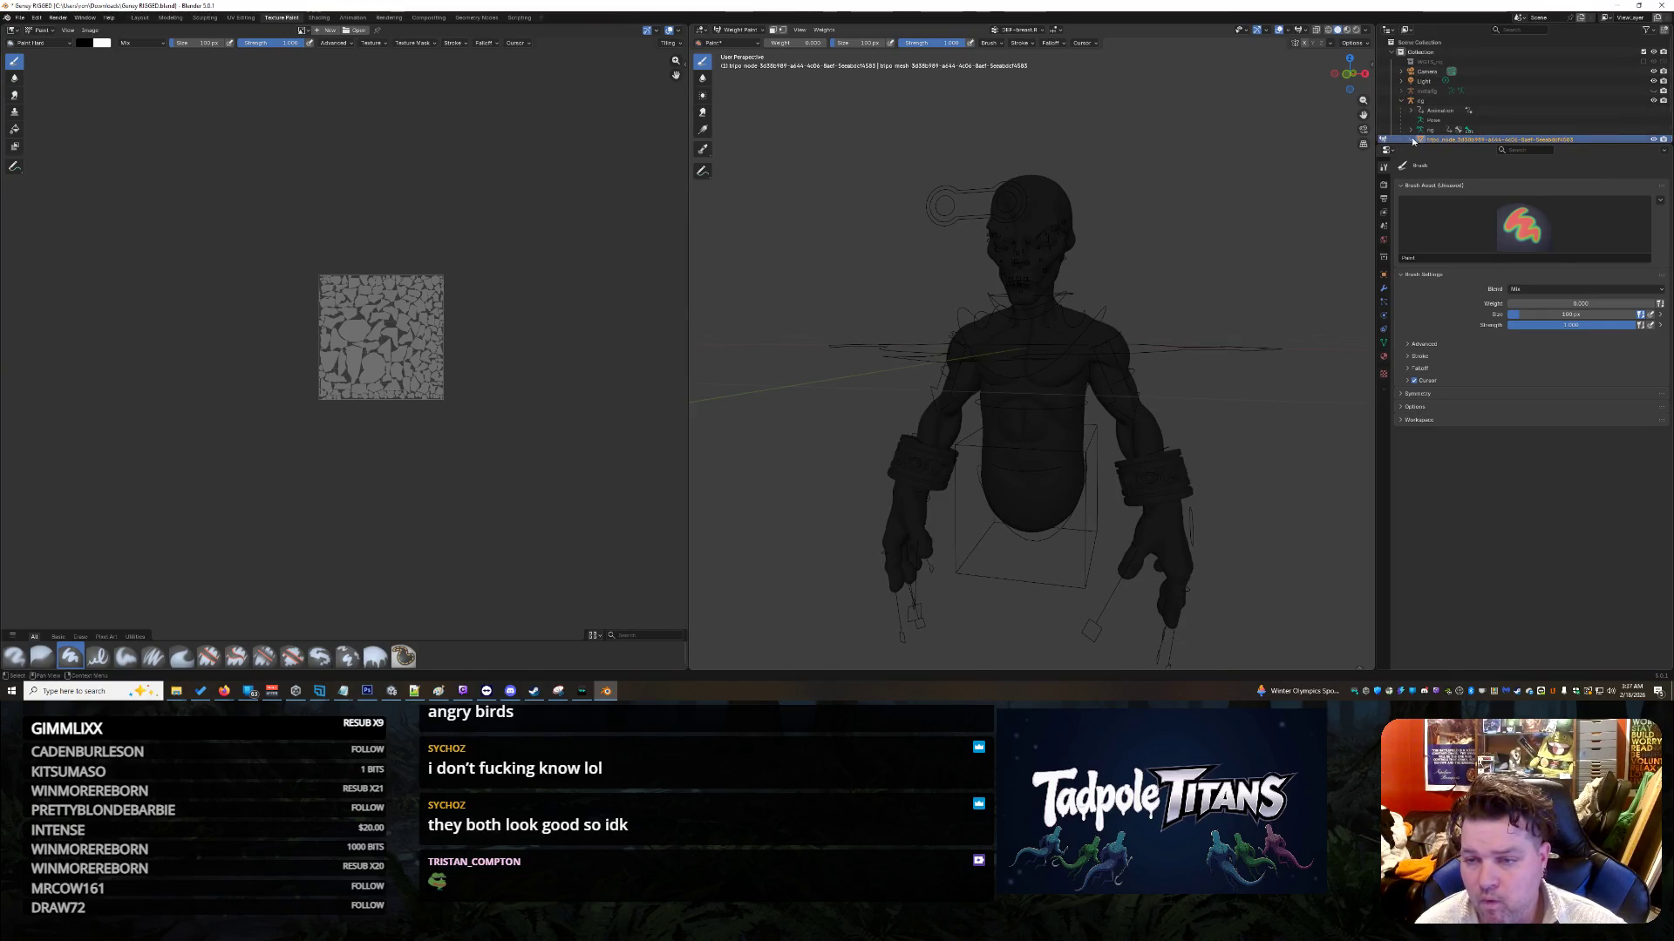
left_click(1413, 140)
scroll(1416, 130, "down", 2)
left_click(1420, 133)
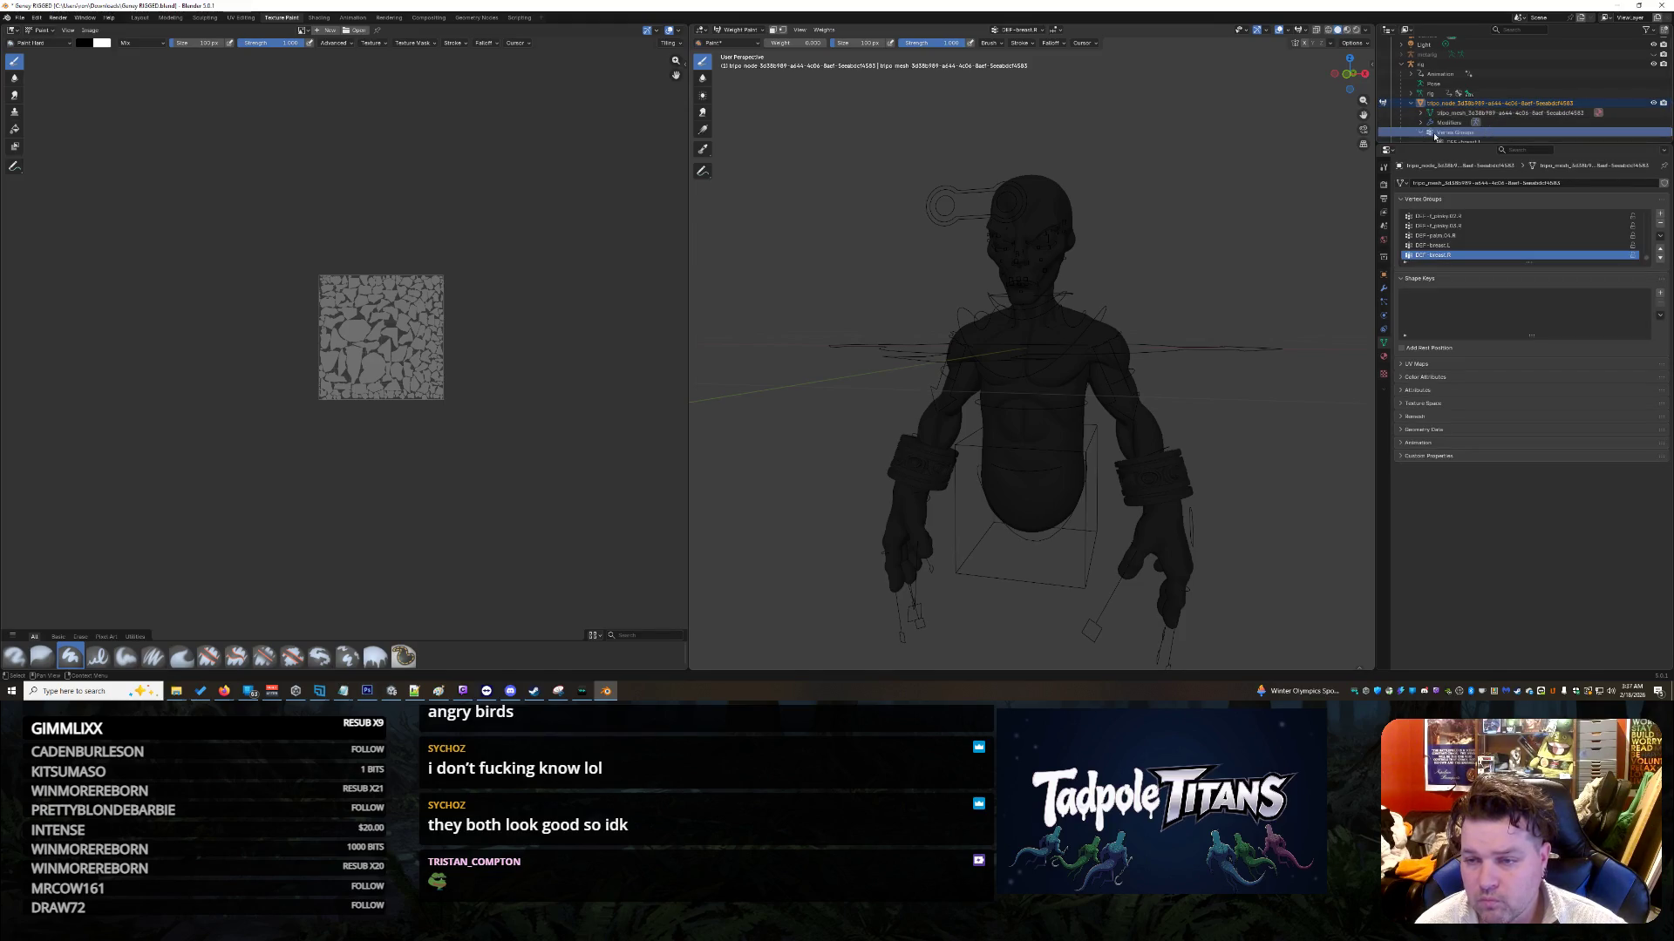
scroll(1434, 136, "down", 3)
left_click(1482, 84)
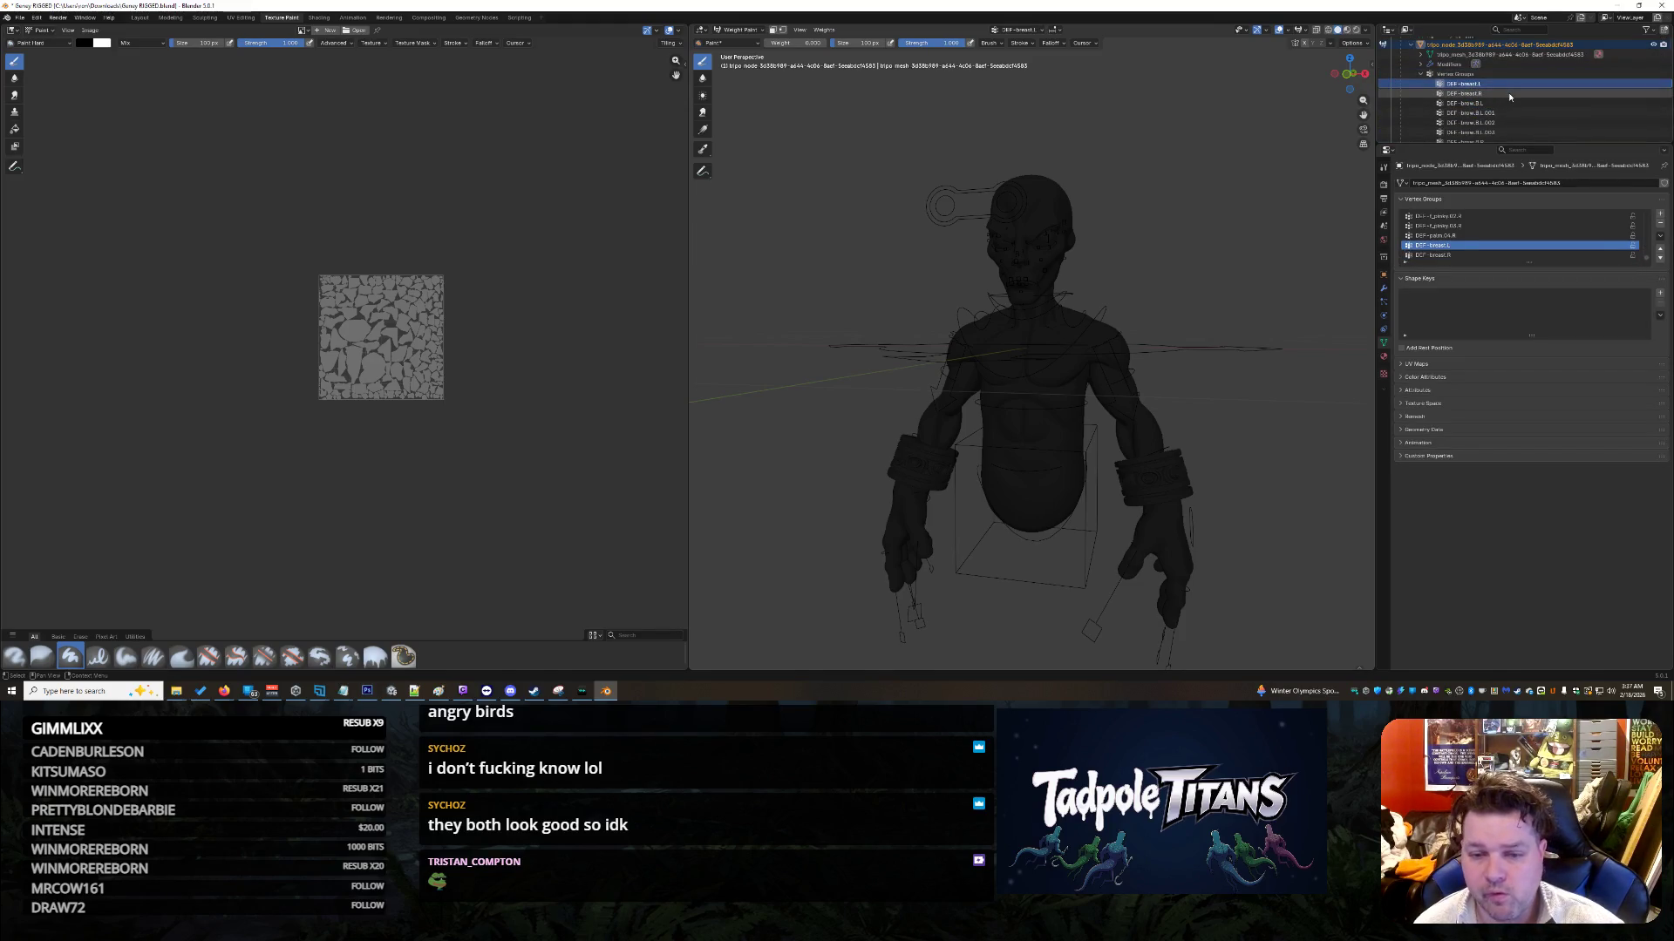
key("Down")
key("Down")
key("Down")
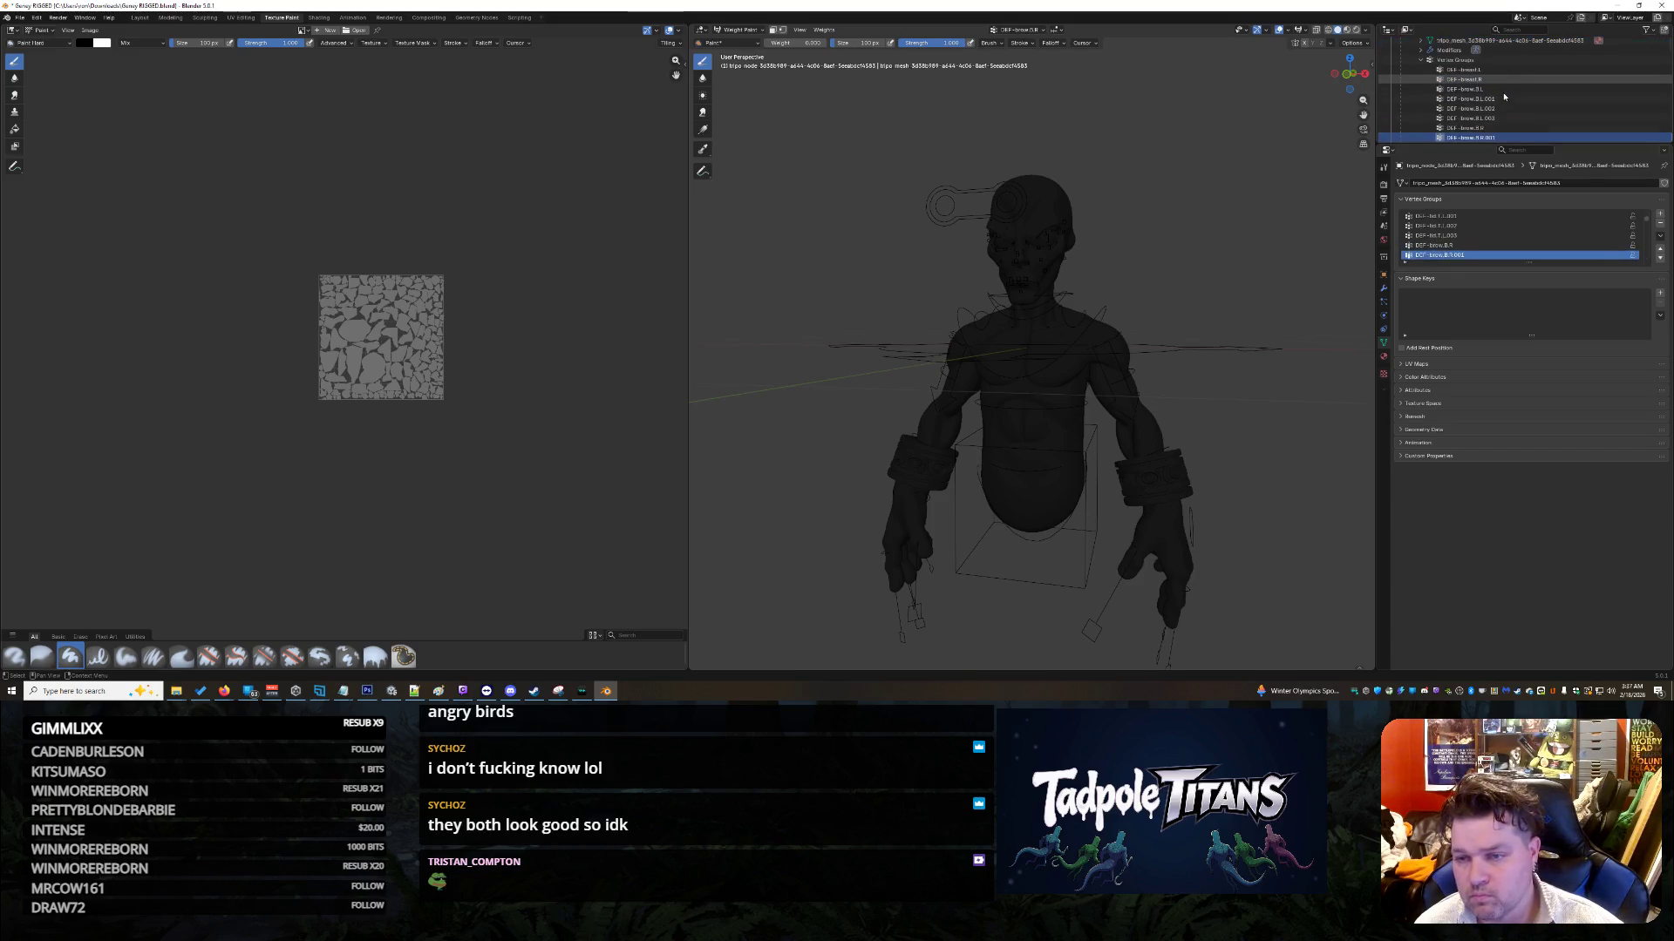
key("Down")
key("Down")
key("Down")
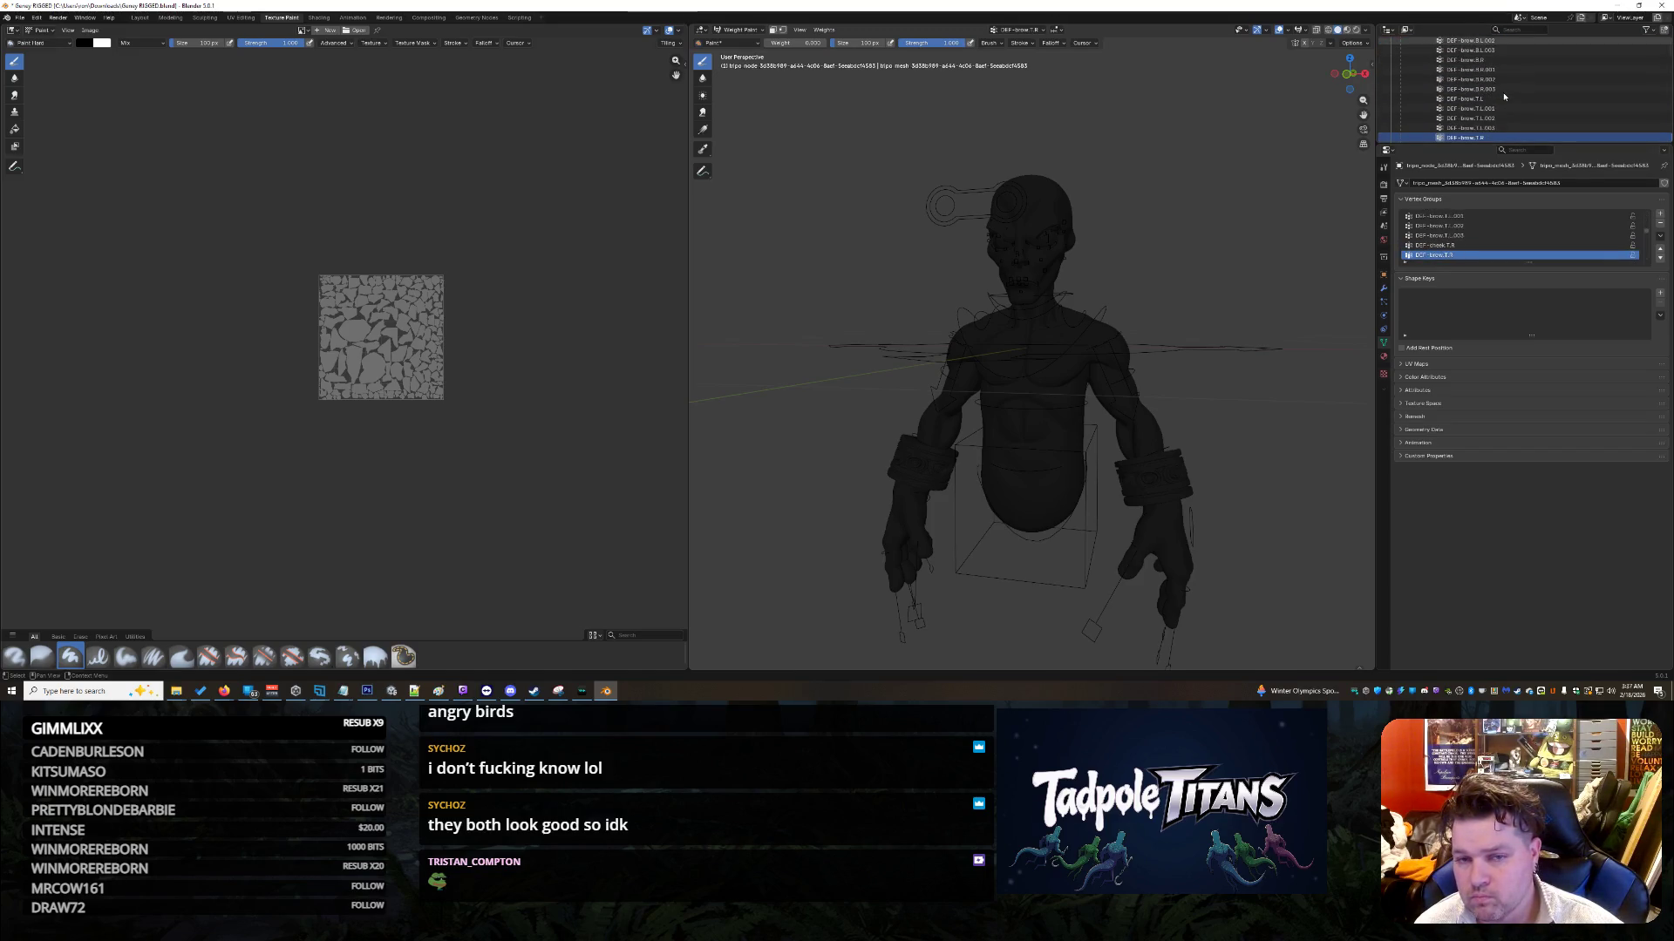
key("Down")
key("Down")
key("Down")
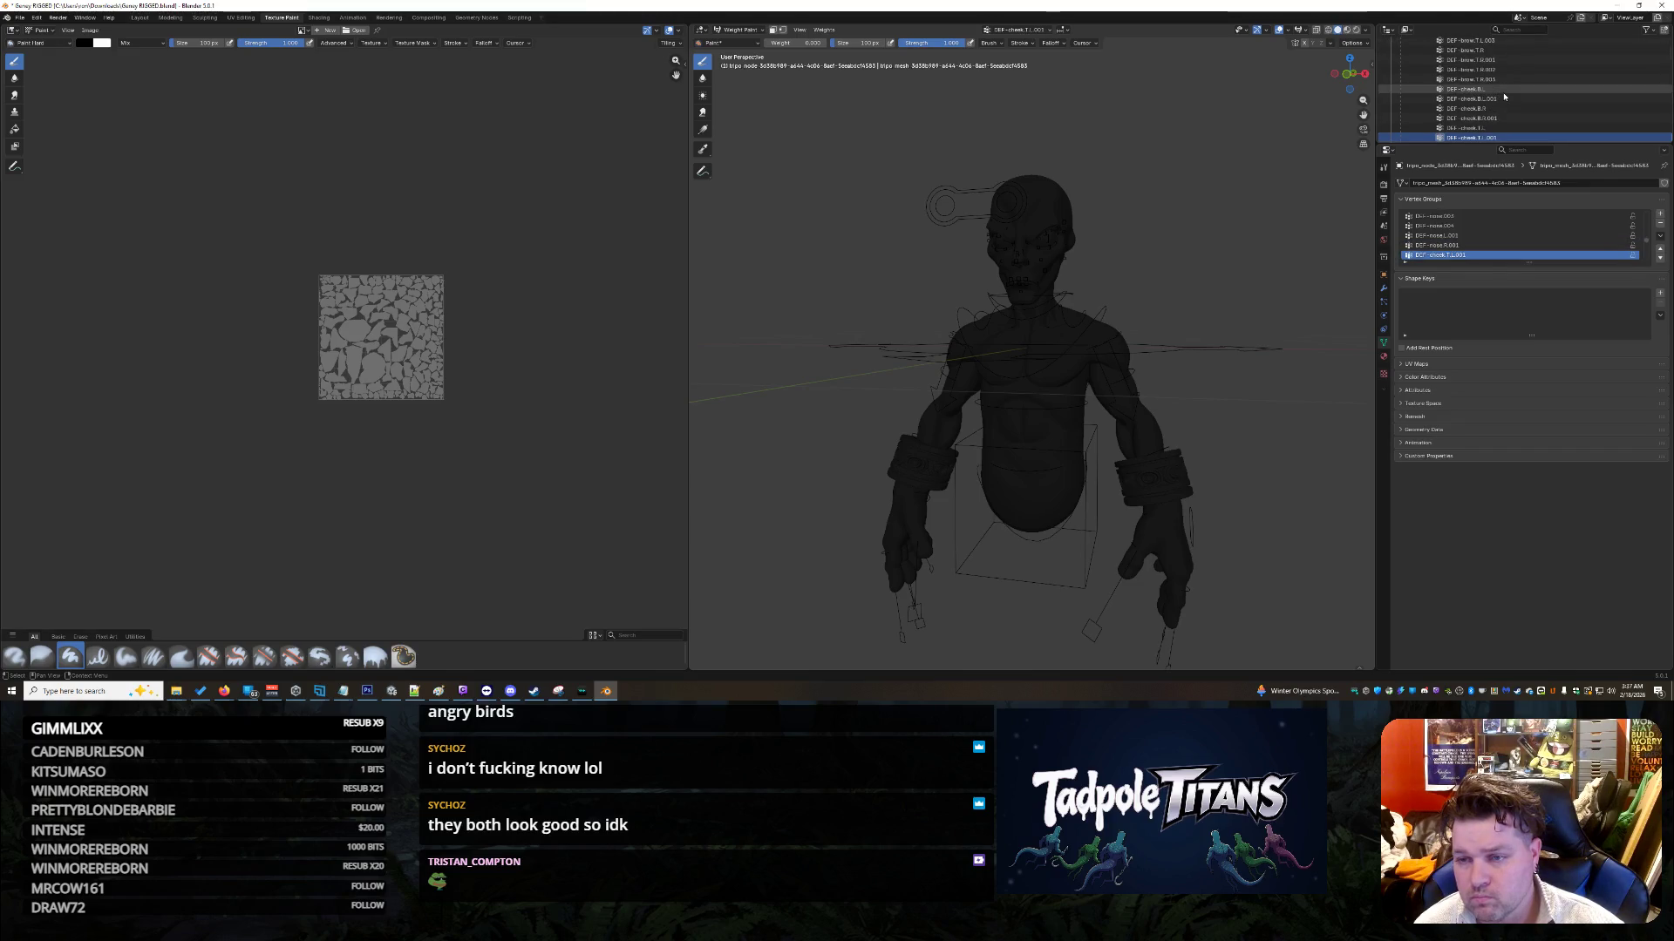
key("Down")
key("Down")
key("Down")
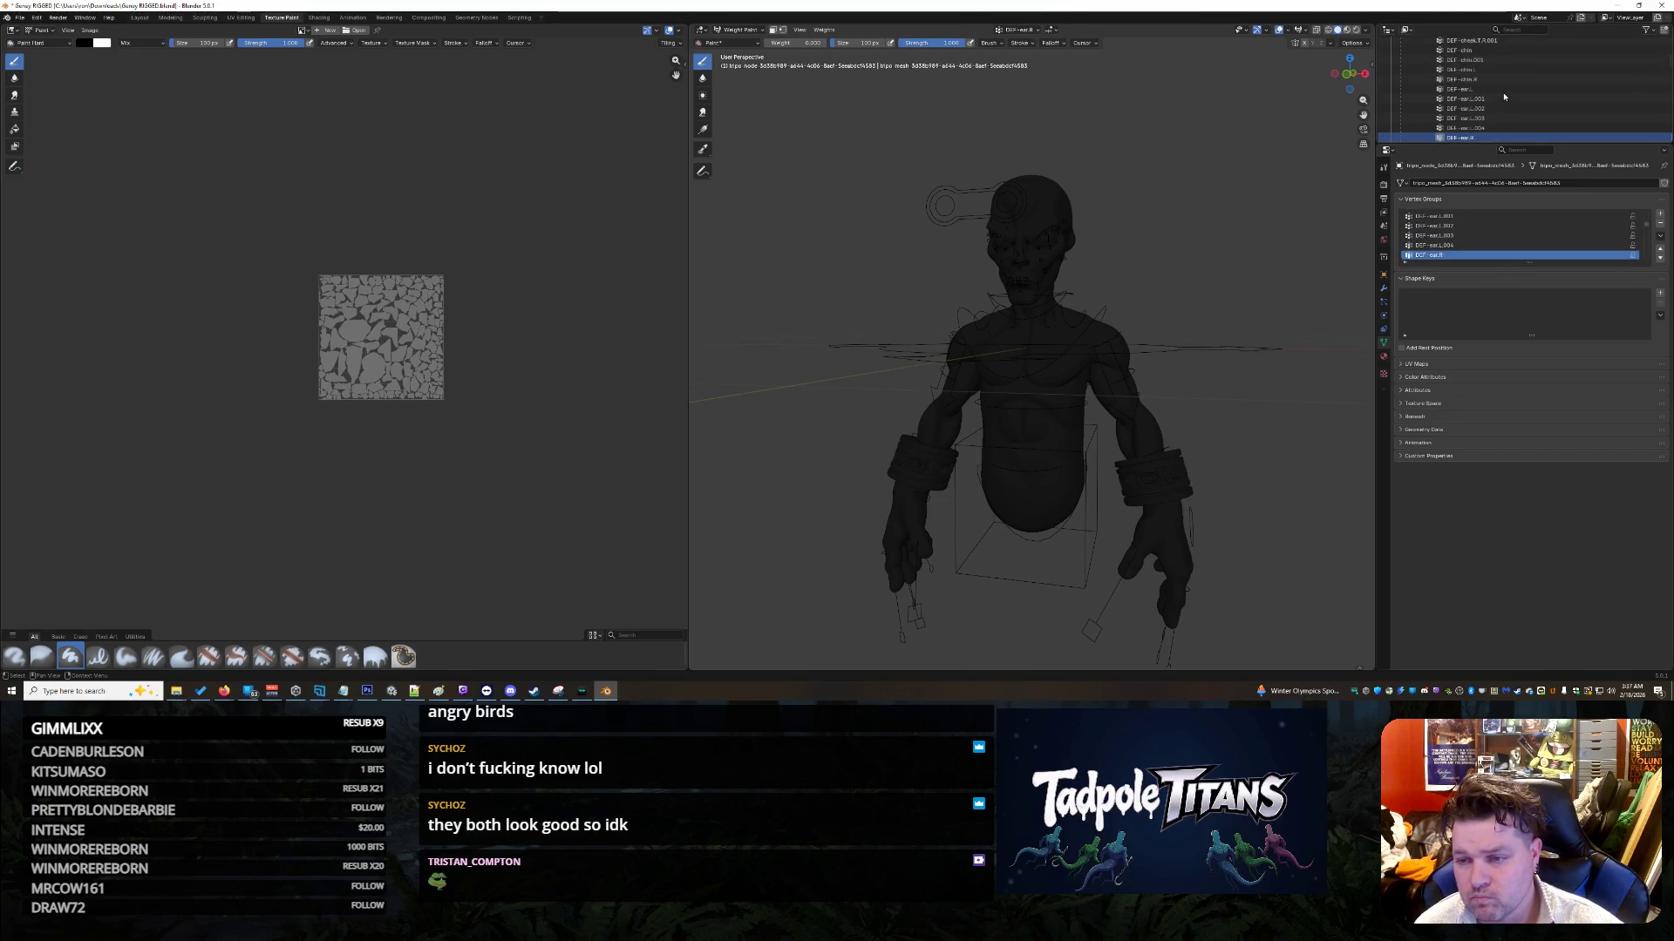
key("Down")
key("Down")
key("Down")
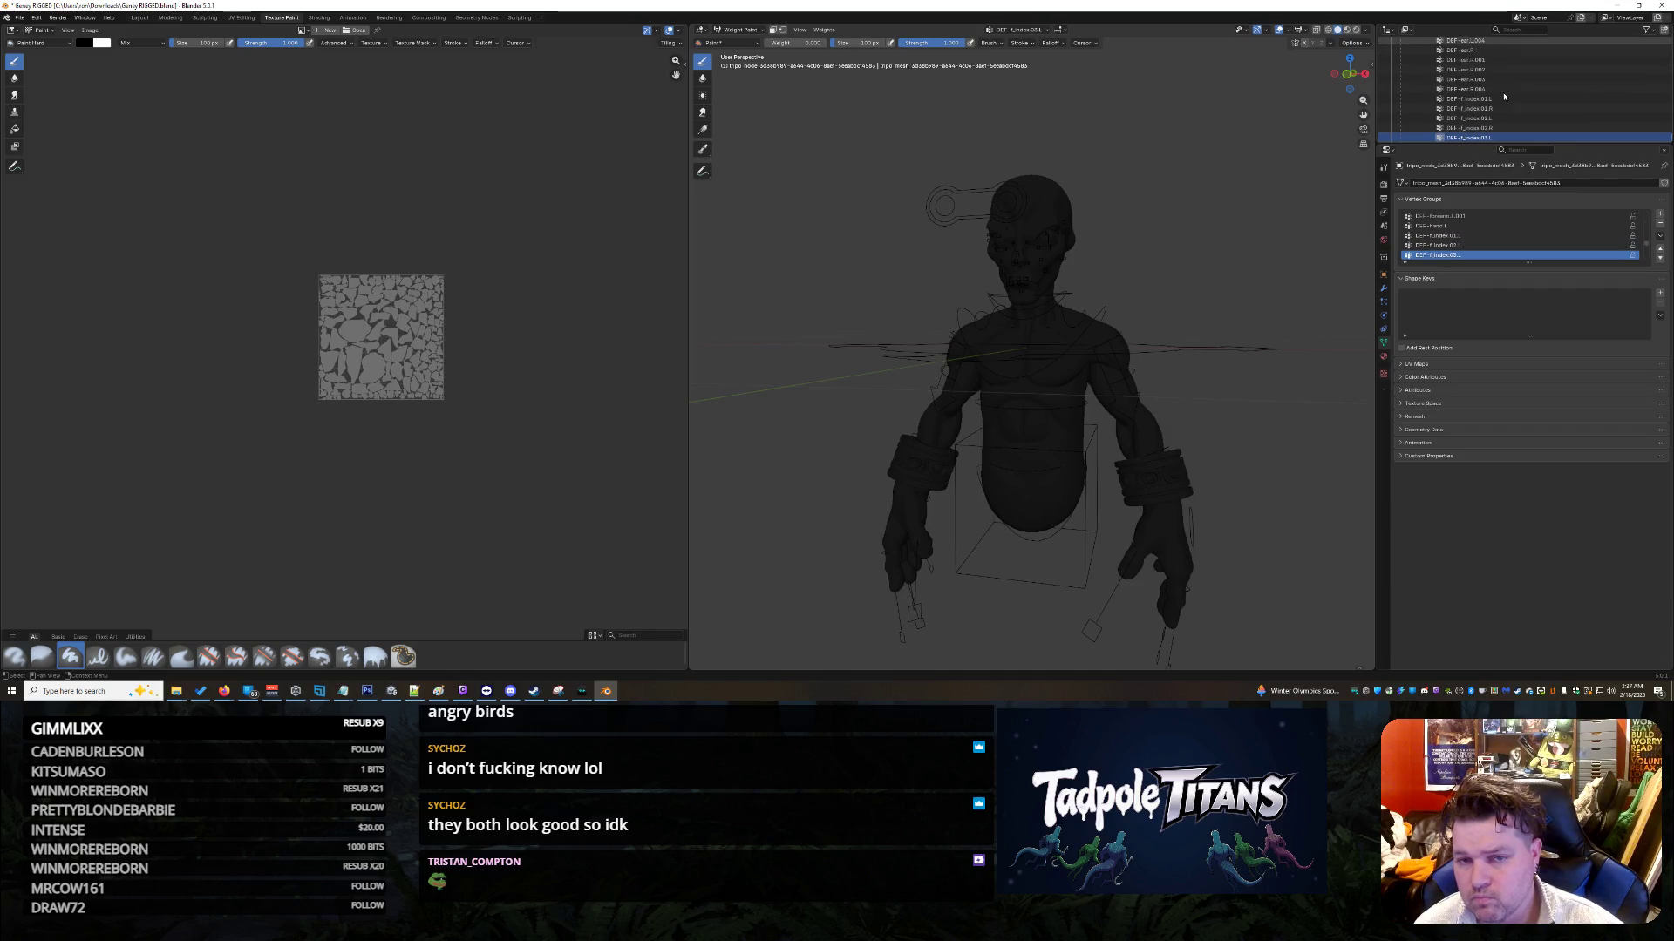
key("Down")
key("Down")
key("Down")
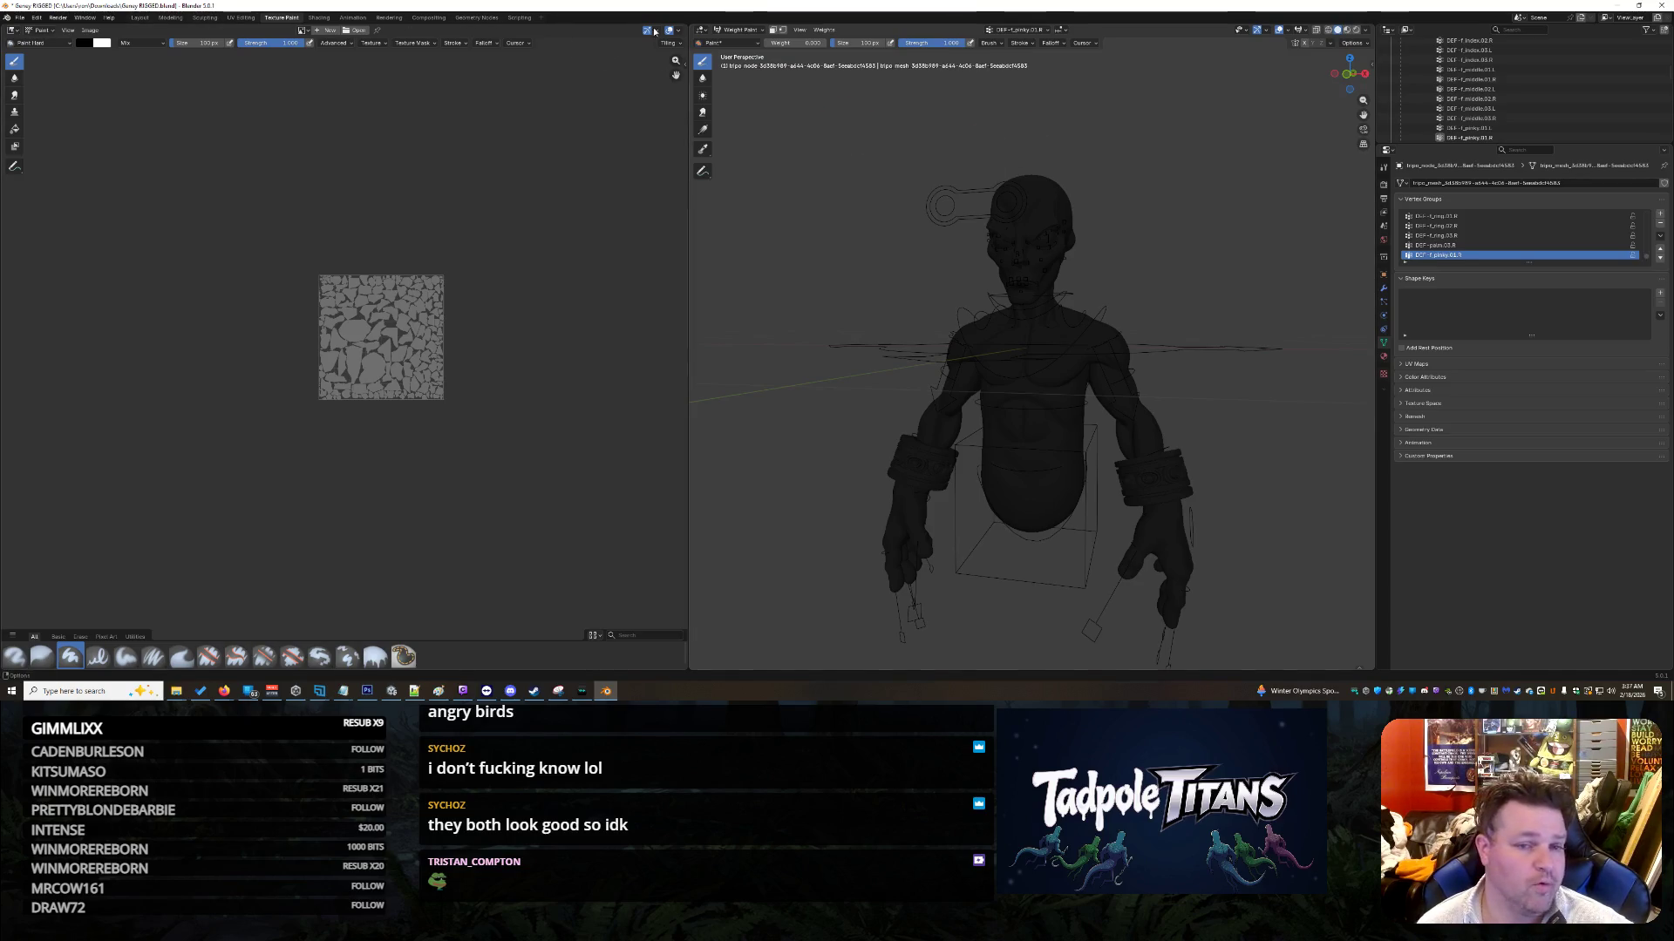
Step: Return to the Layout workspace with the mesh in Weight Paint mode
left_click(706, 31)
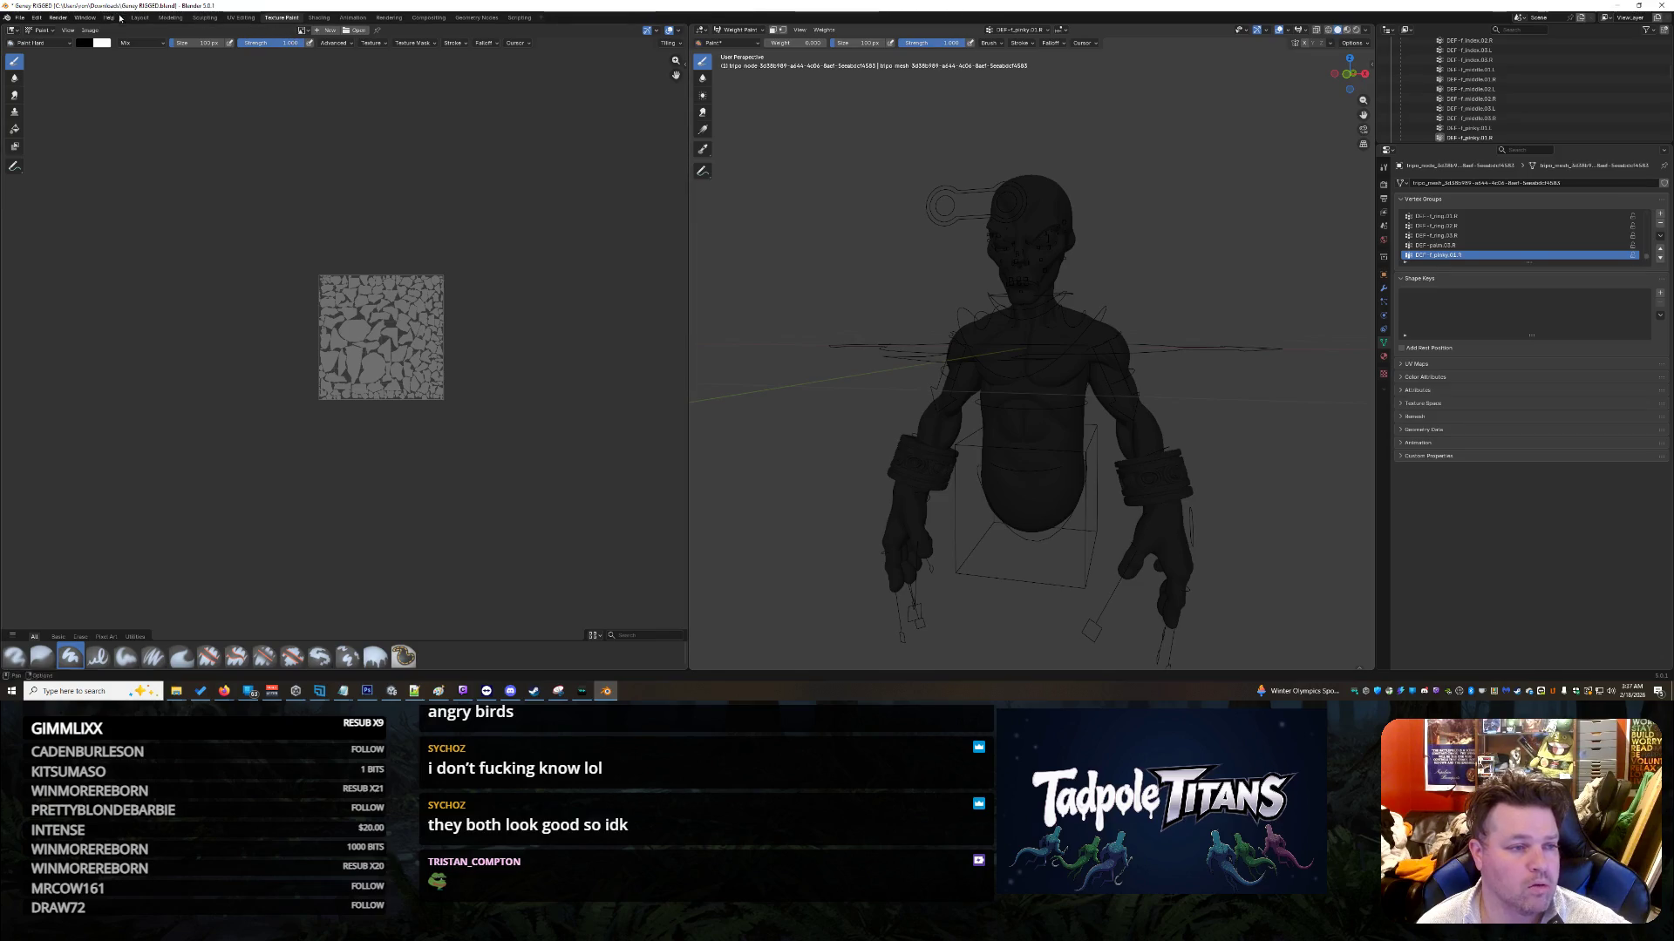
left_click(140, 18)
key("ctrl+Tab")
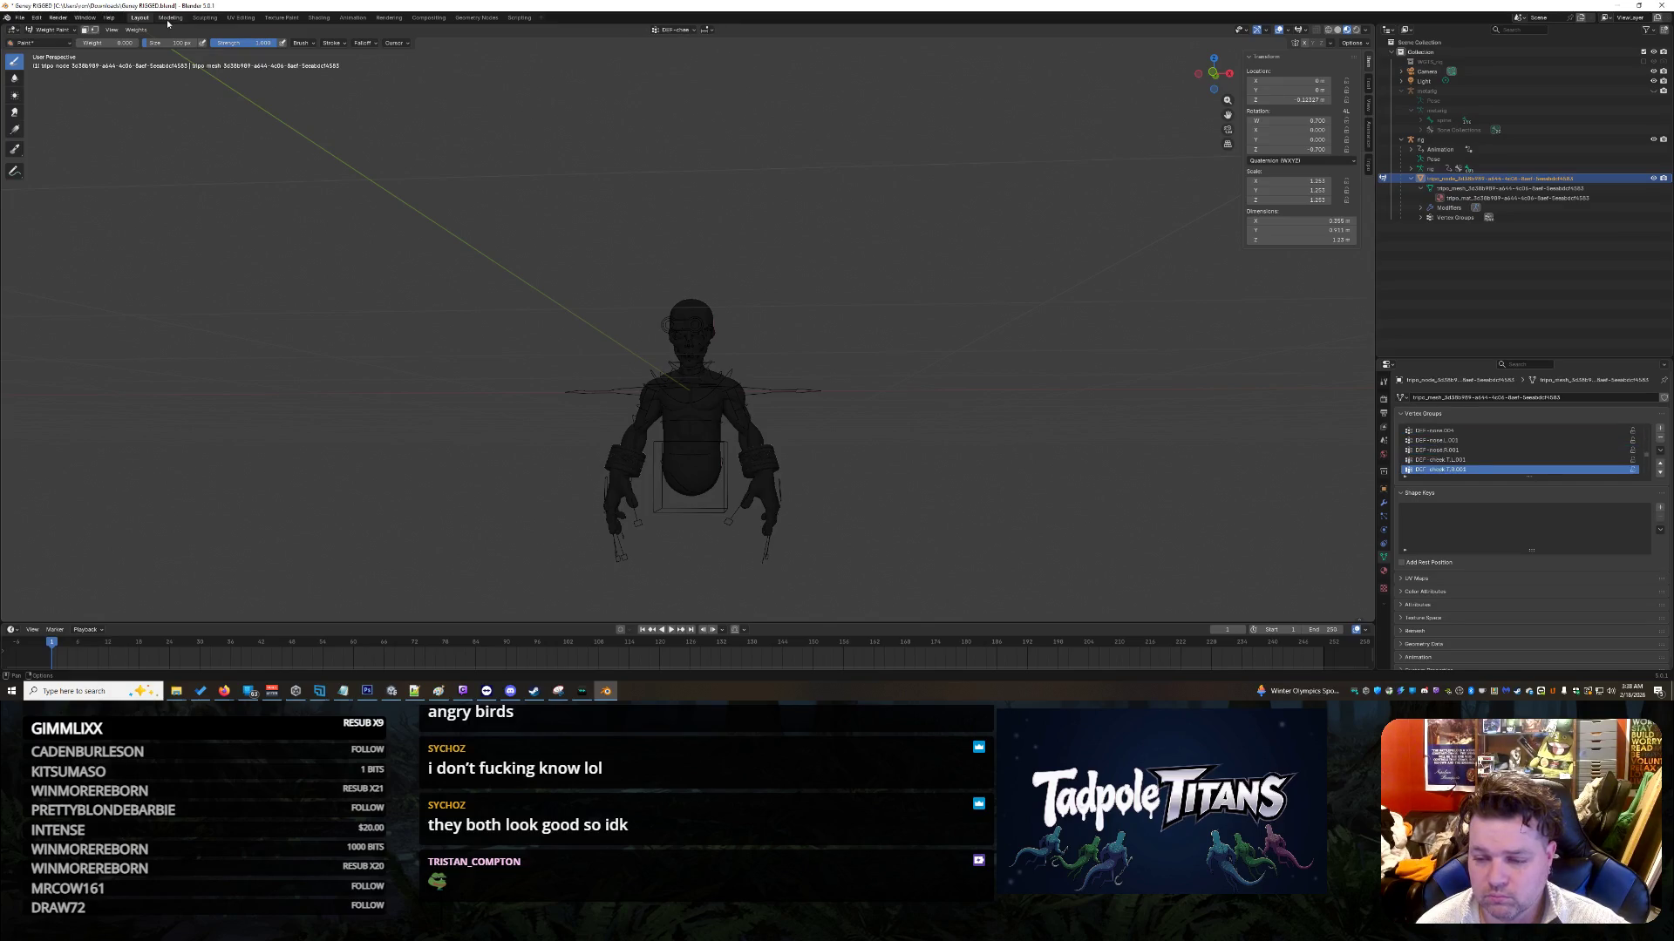
Step: Glance at the Undo History without changes, then return the mesh to Object Mode
left_click(37, 18)
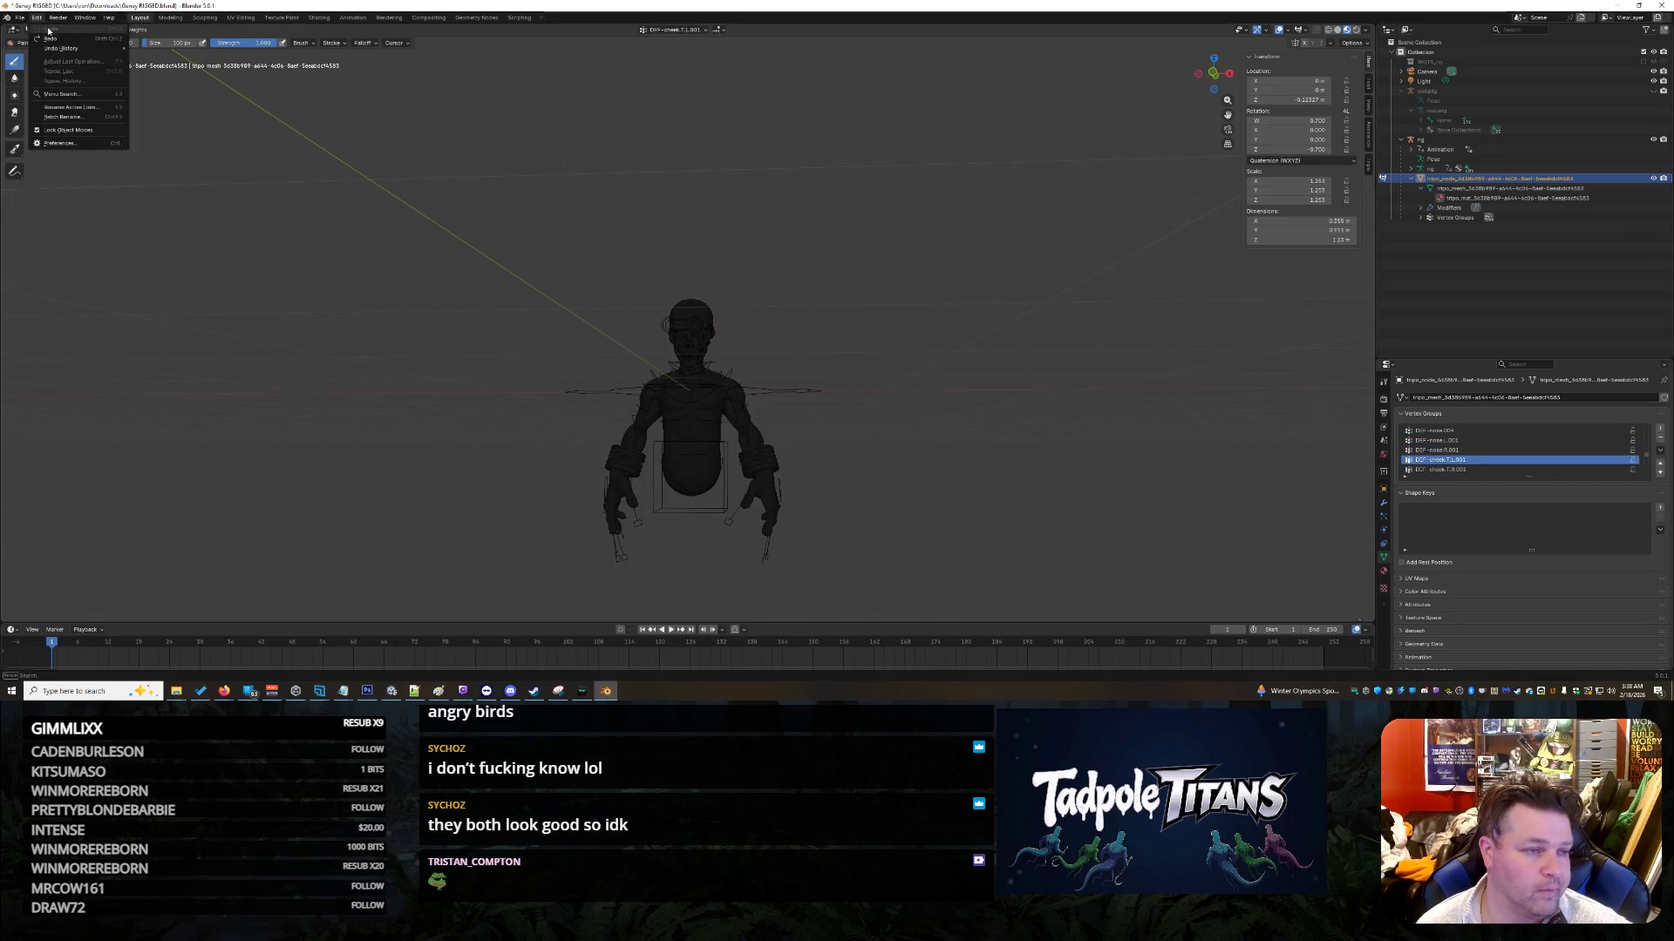
mouse_move(76, 49)
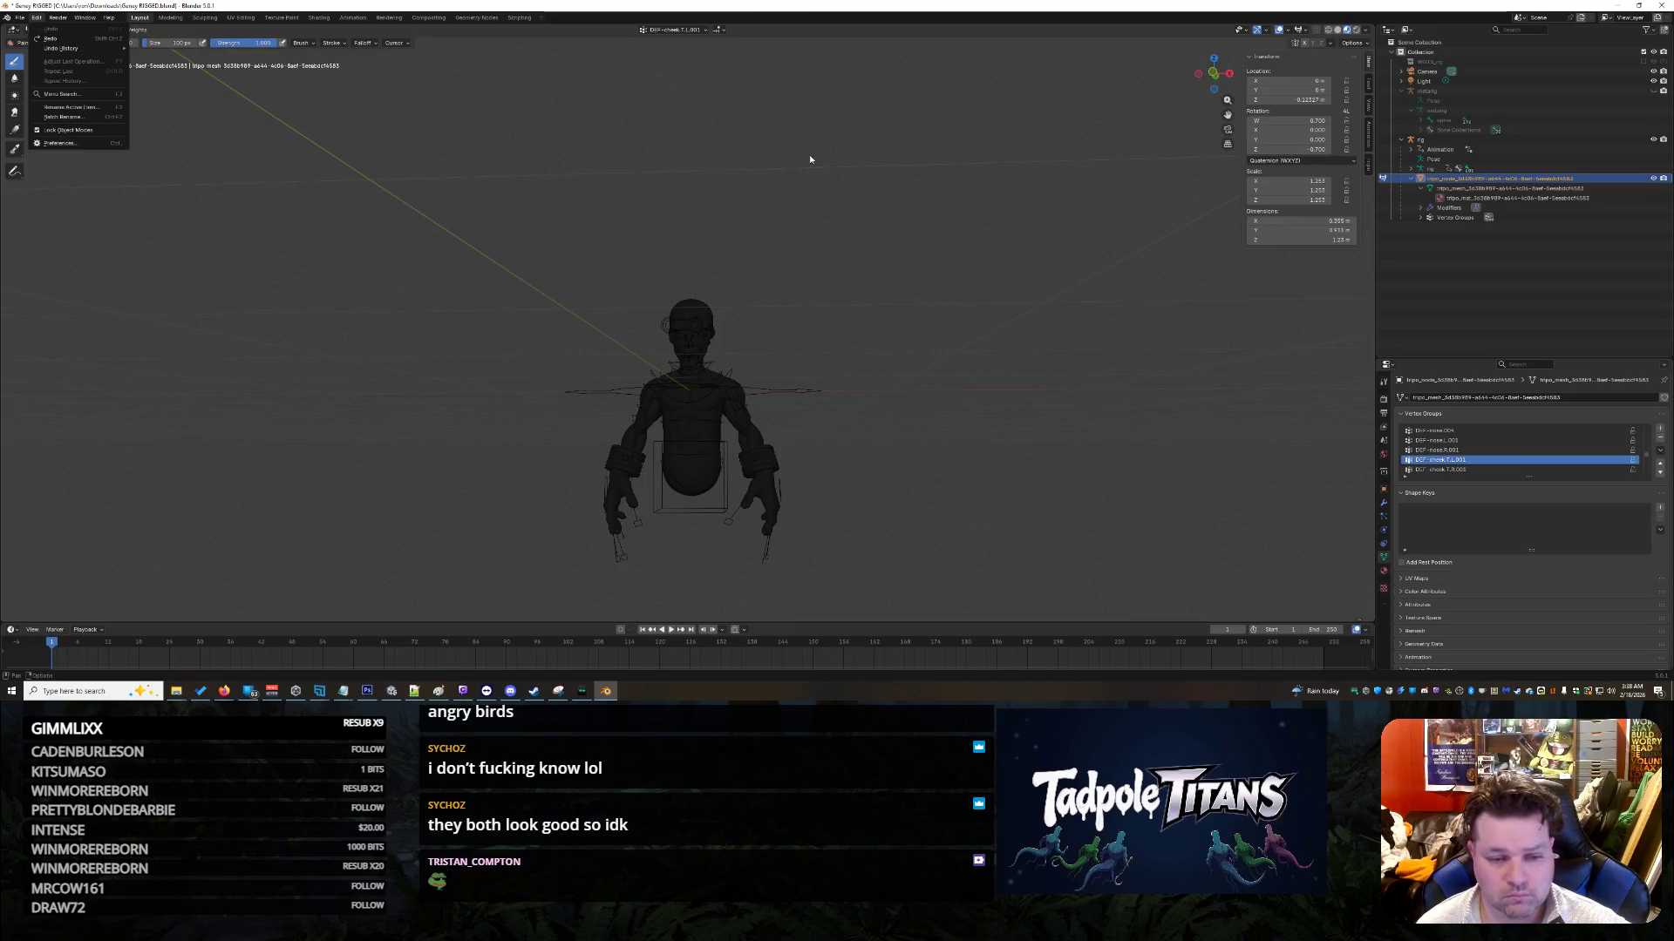
key("Escape")
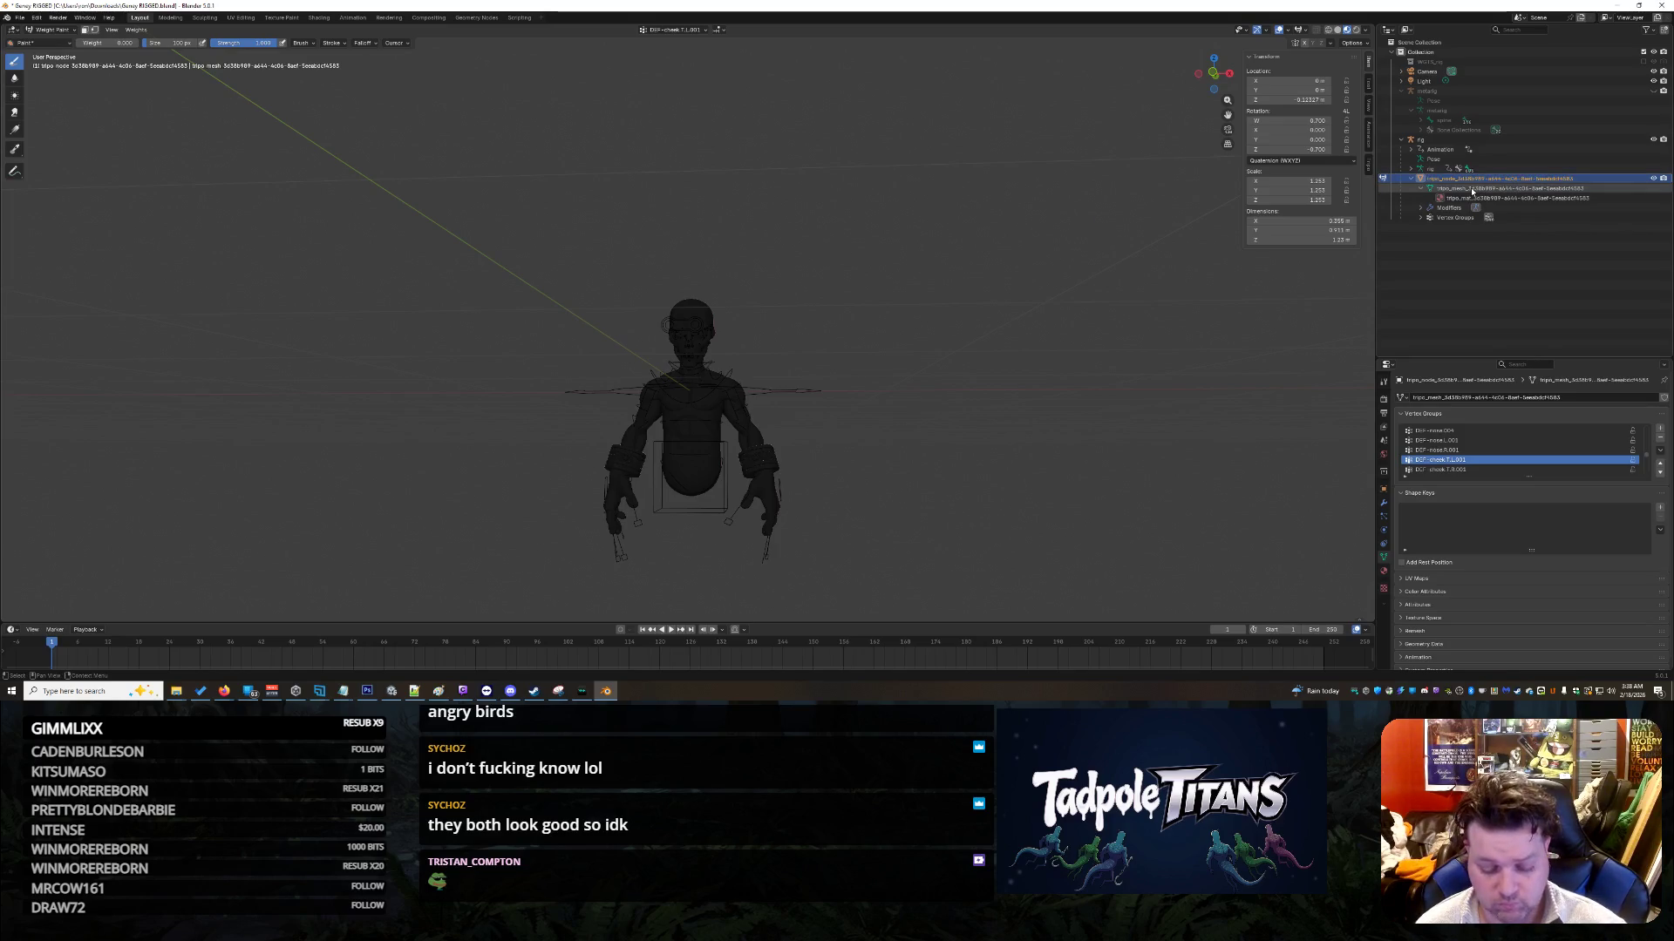
left_click(61, 32)
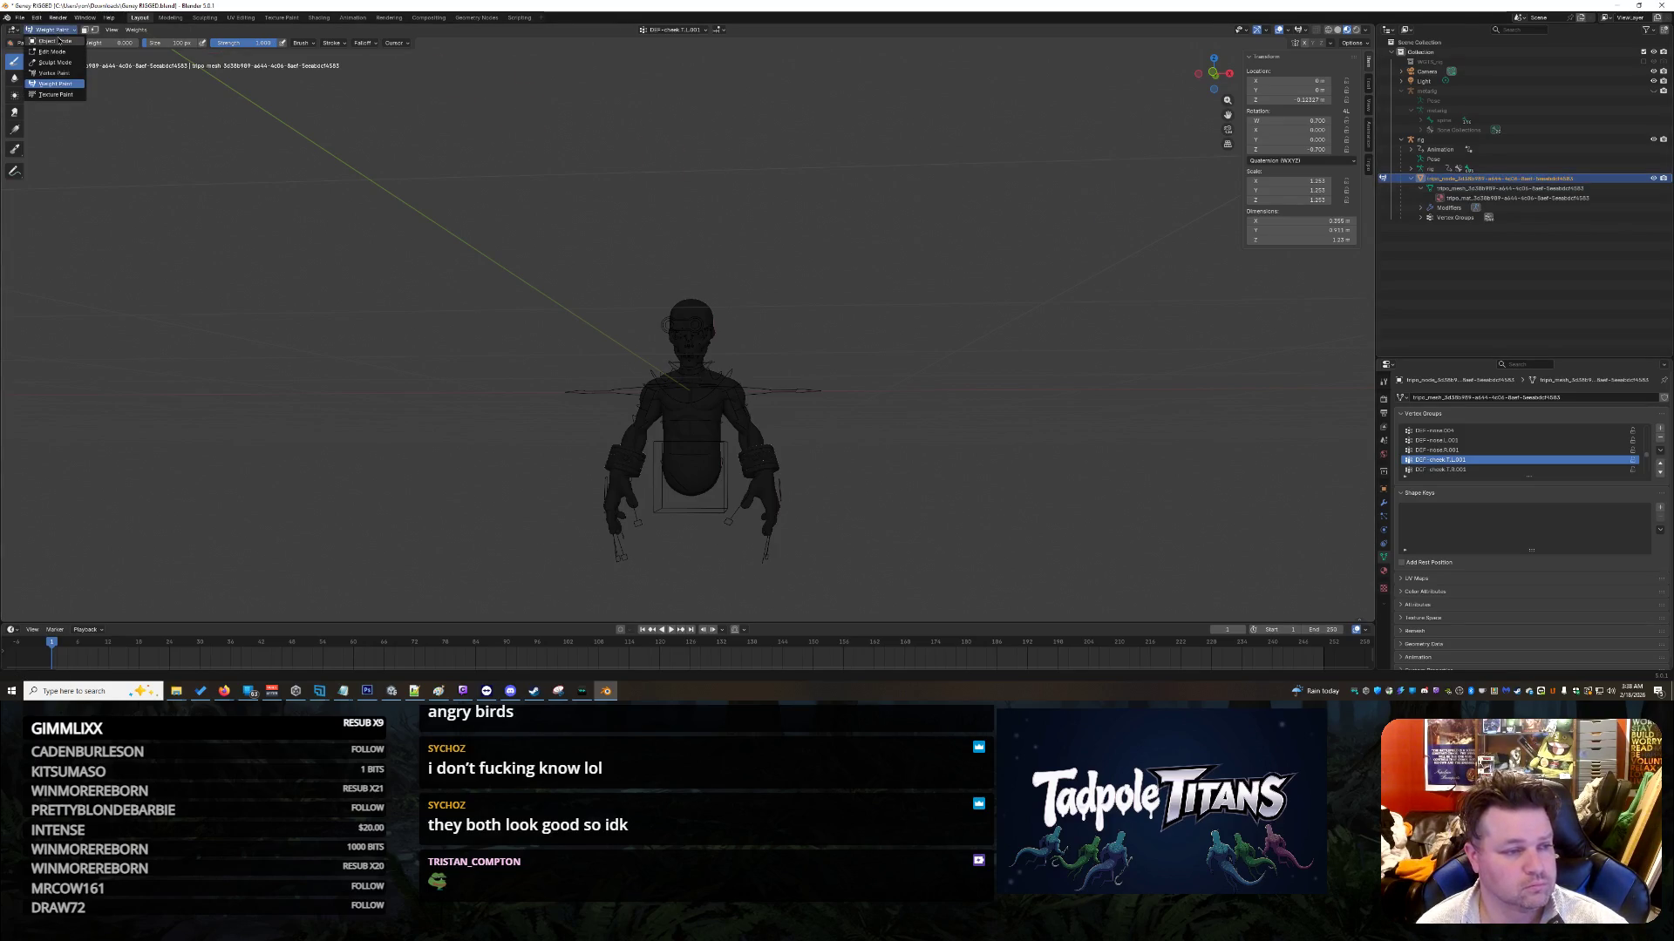
left_click(48, 41)
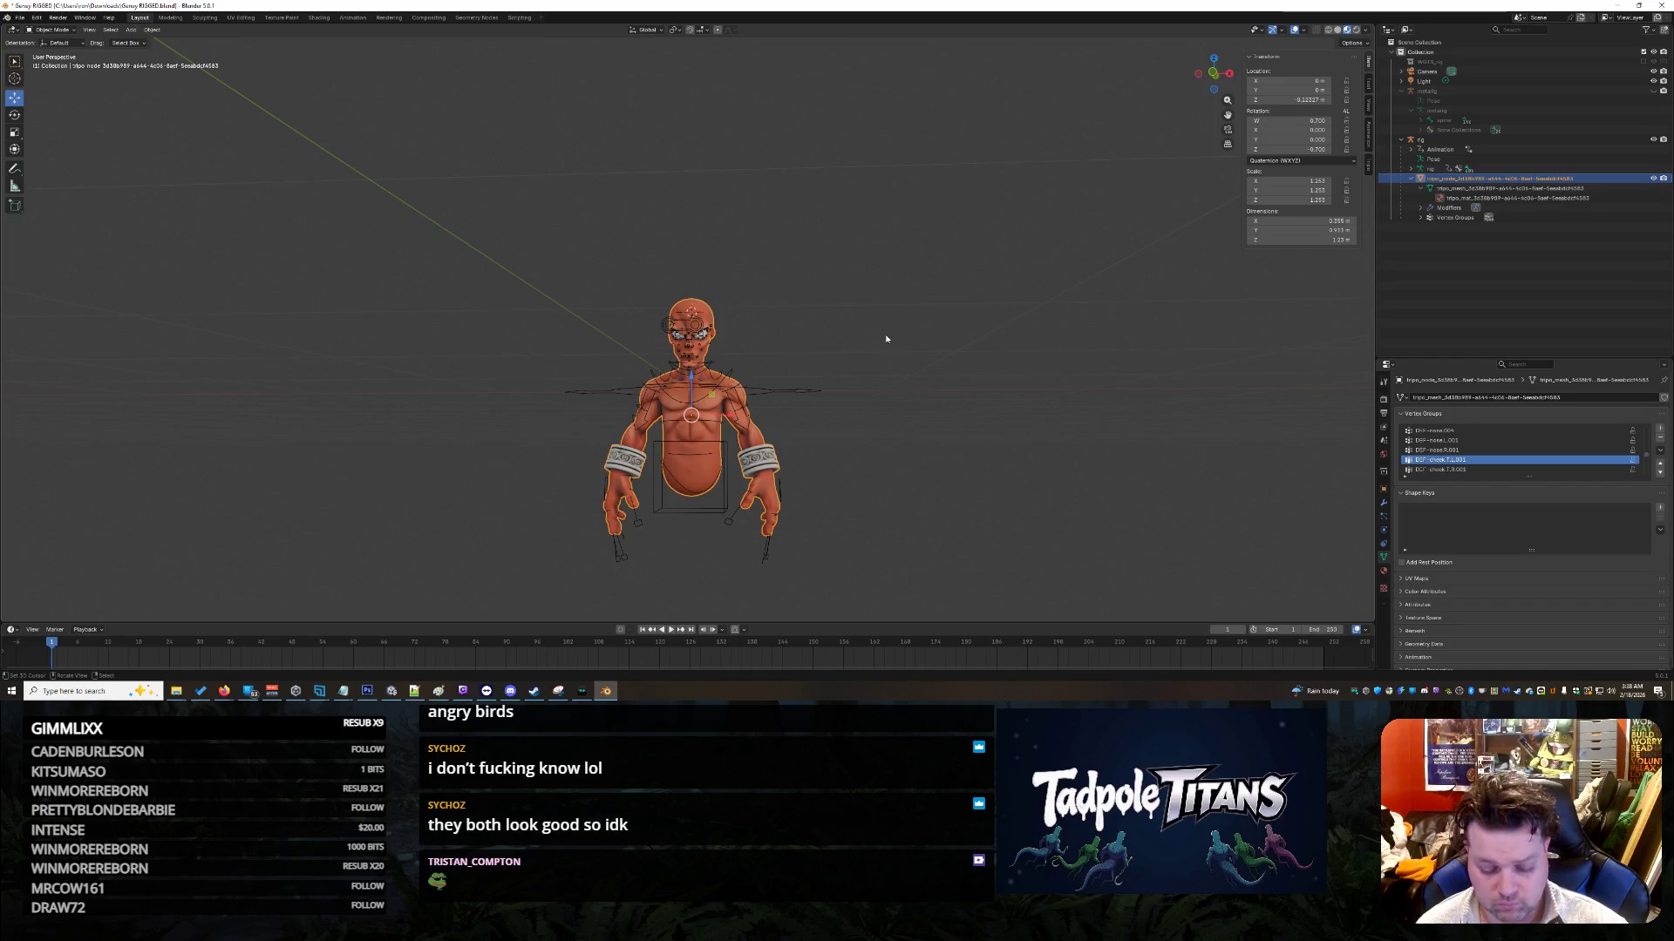
Step: Clear the character mesh's parent relationship to the rig
key("alt+p")
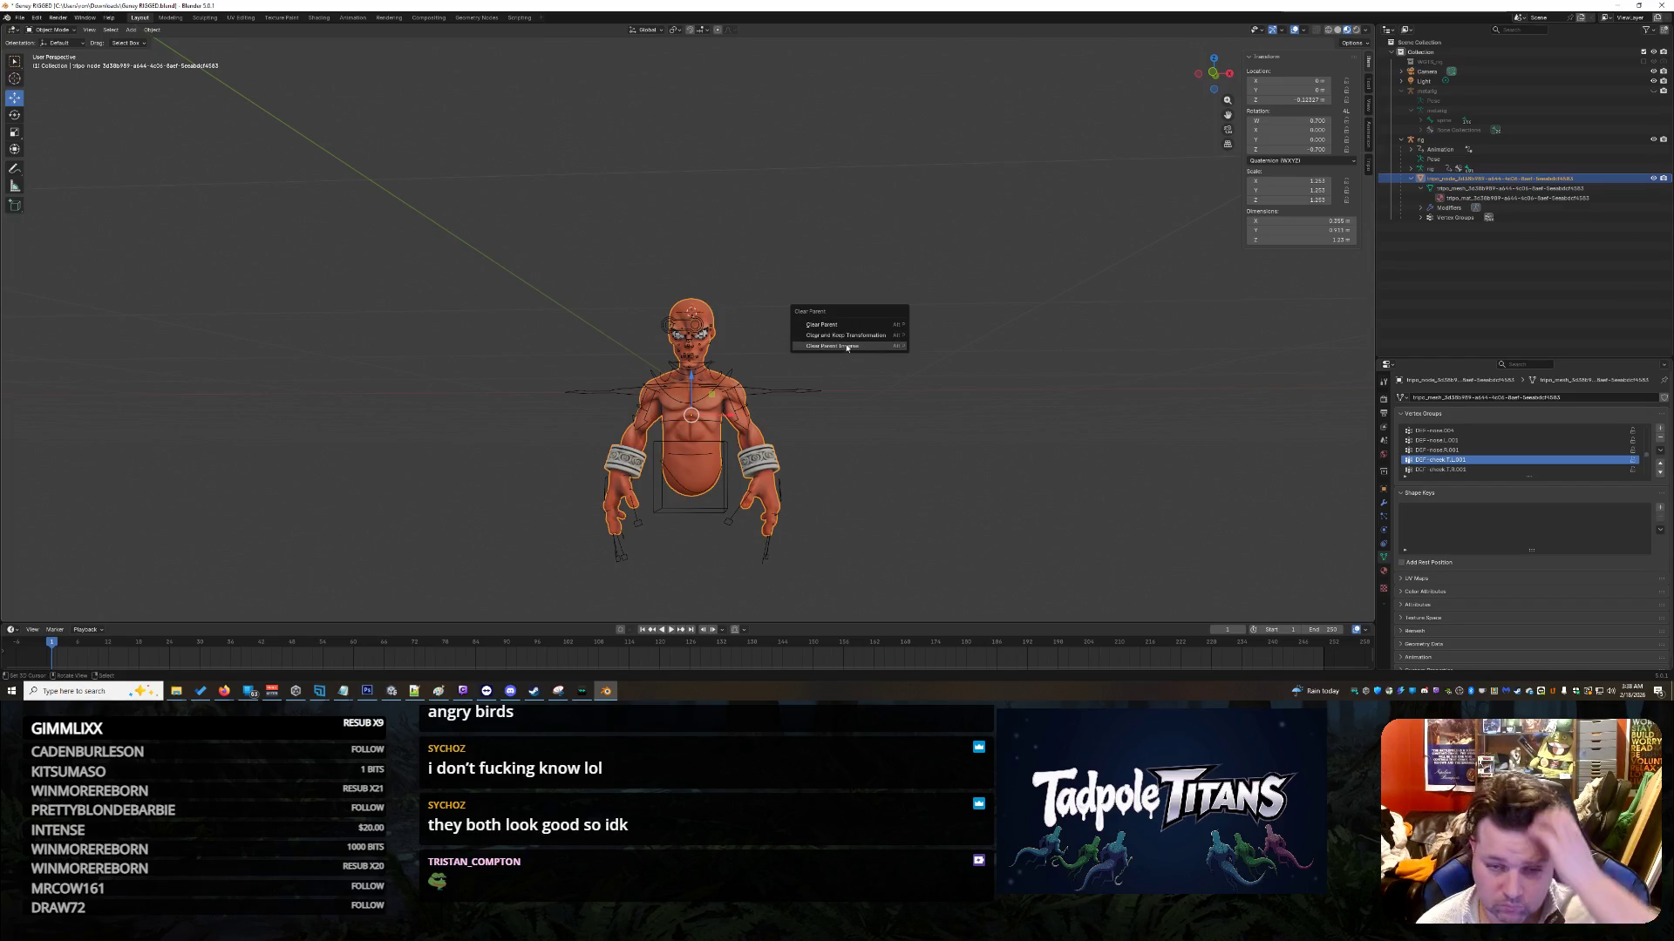
left_click(849, 346)
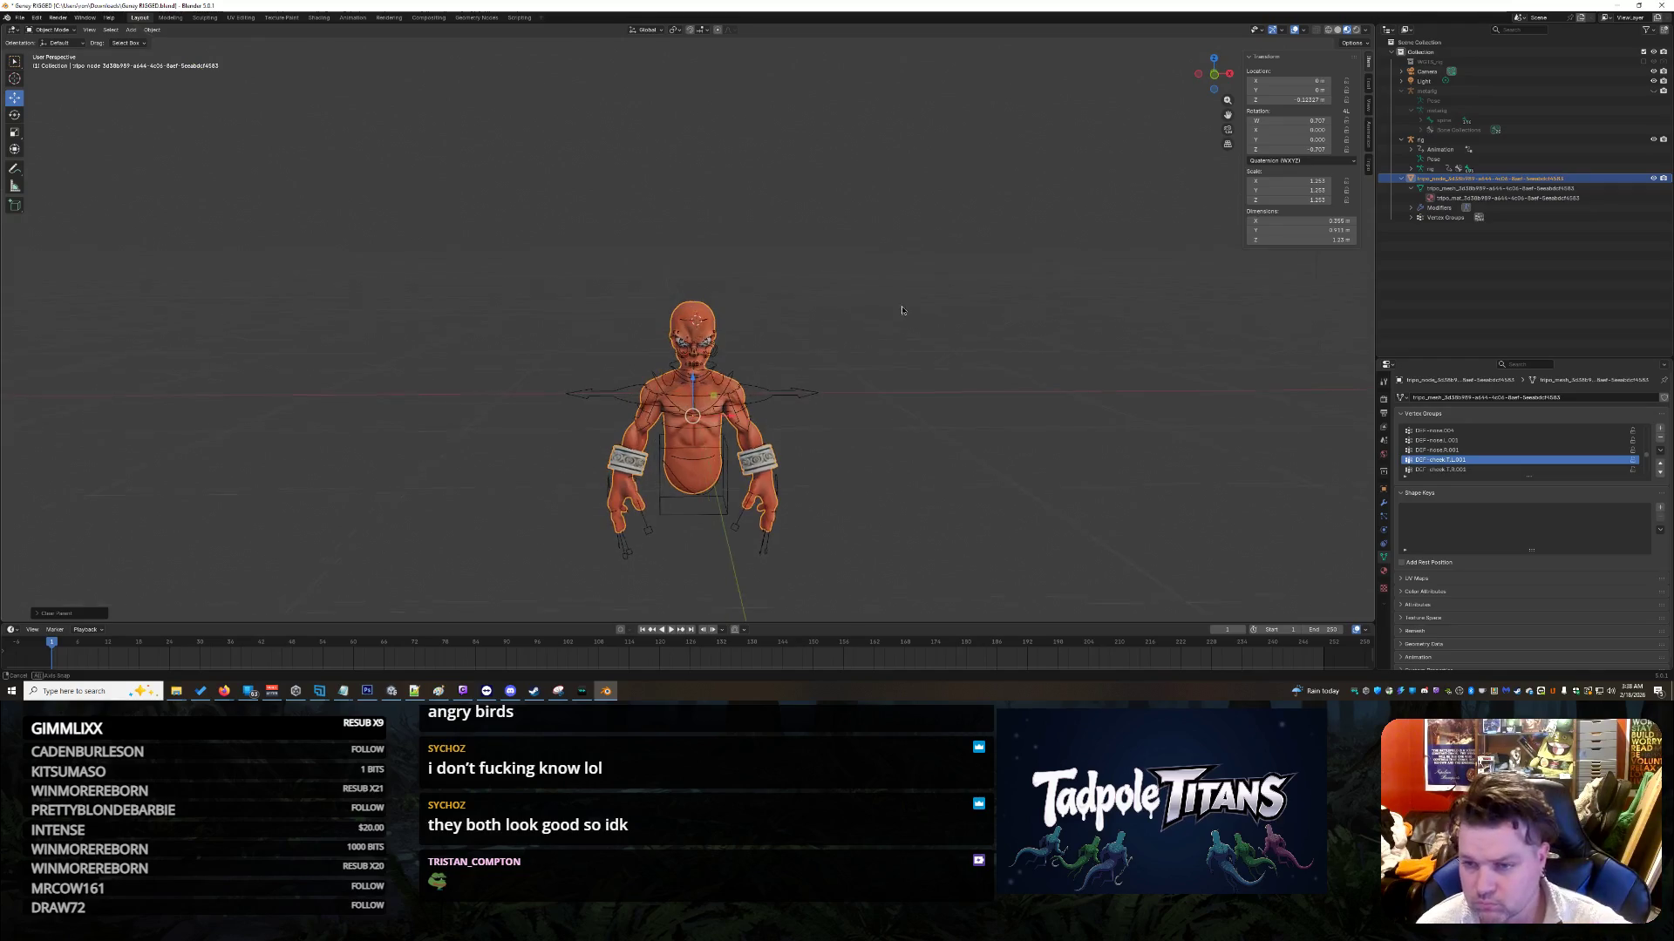
middle_click_drag(900, 325, 897, 344)
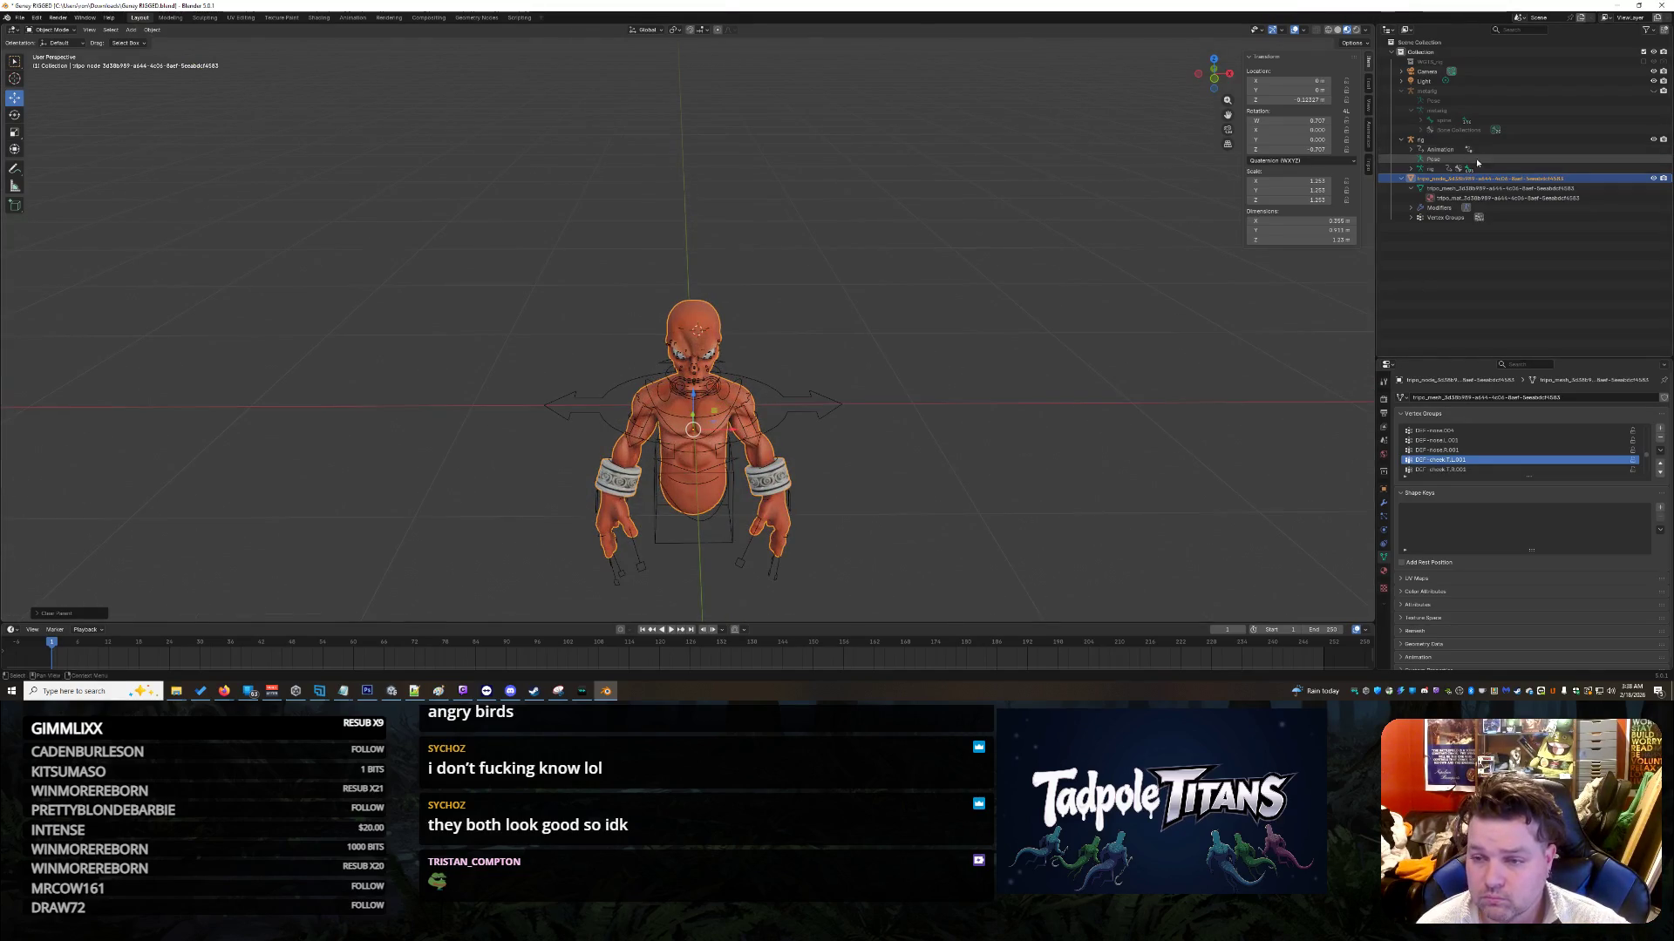
Step: Reselect the rig and tripo mesh, then switch over to the Unity editor
left_click(1473, 150)
left_click_drag(776, 208, 500, 484)
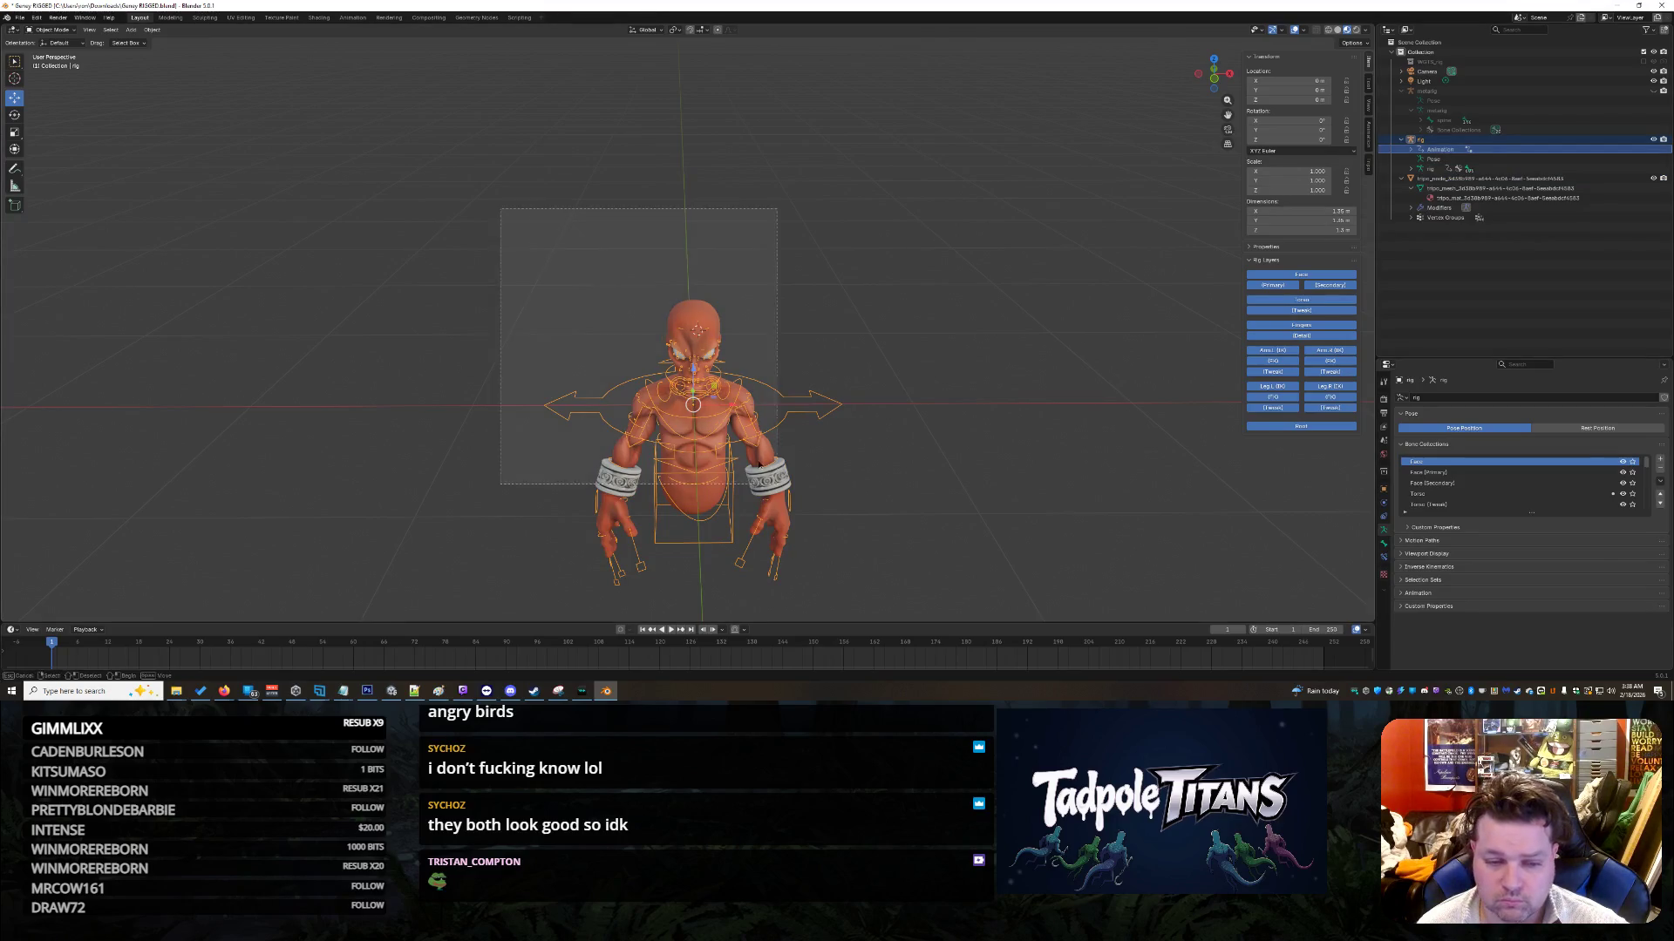
left_click(1541, 180)
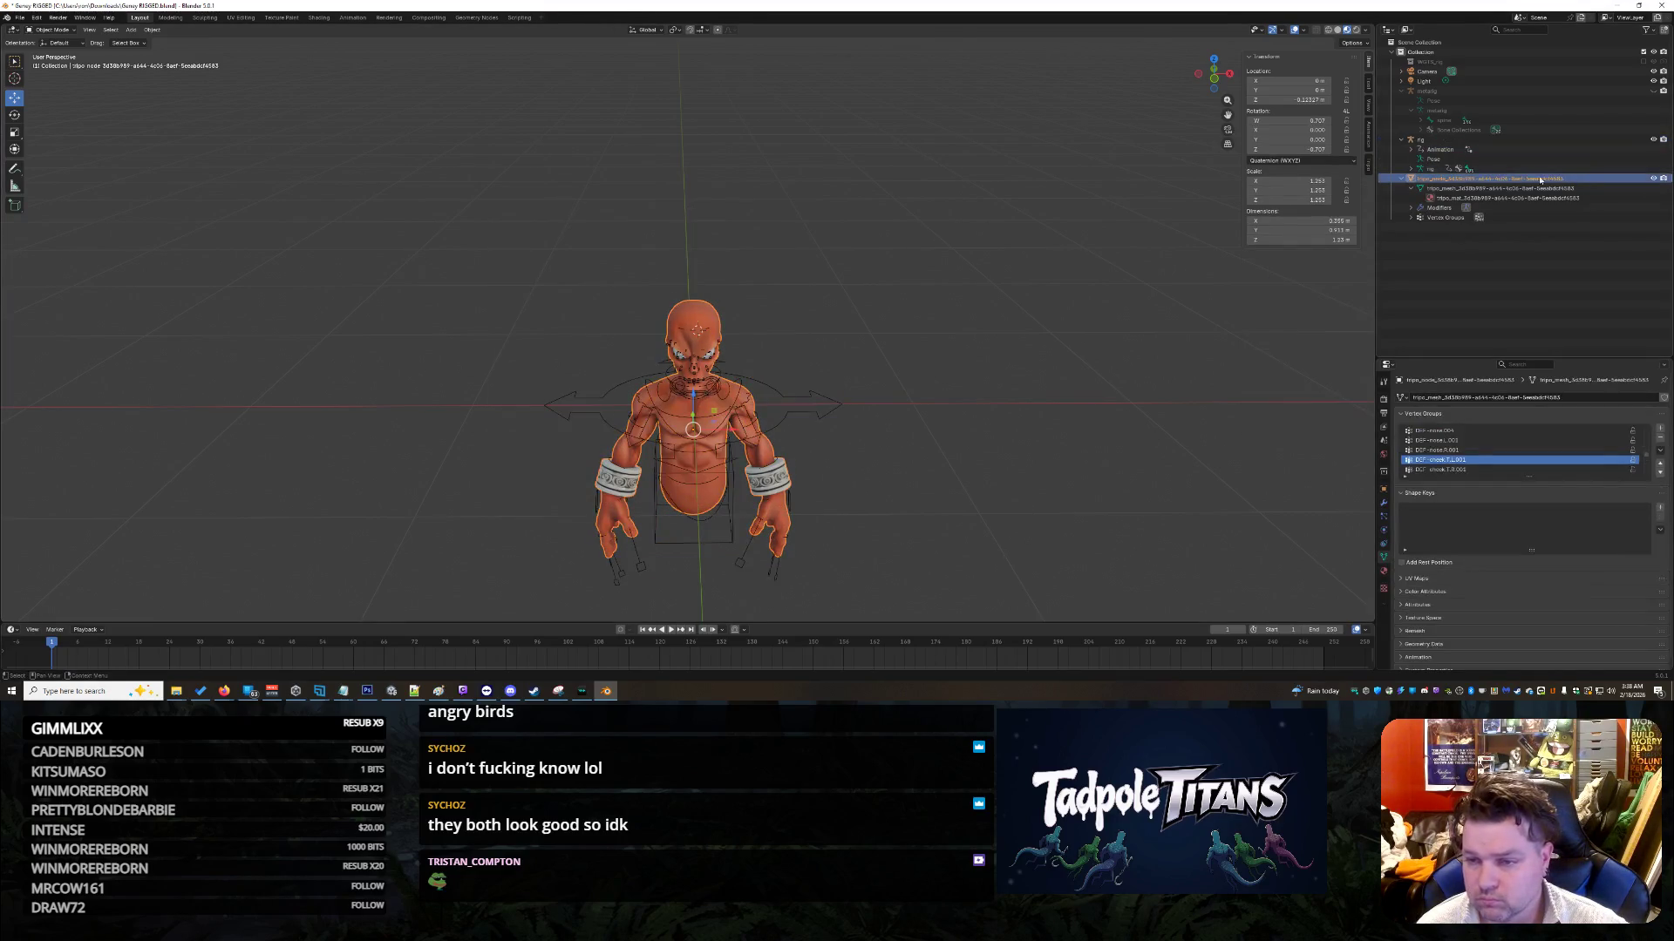
scroll(1004, 313, "up", 2)
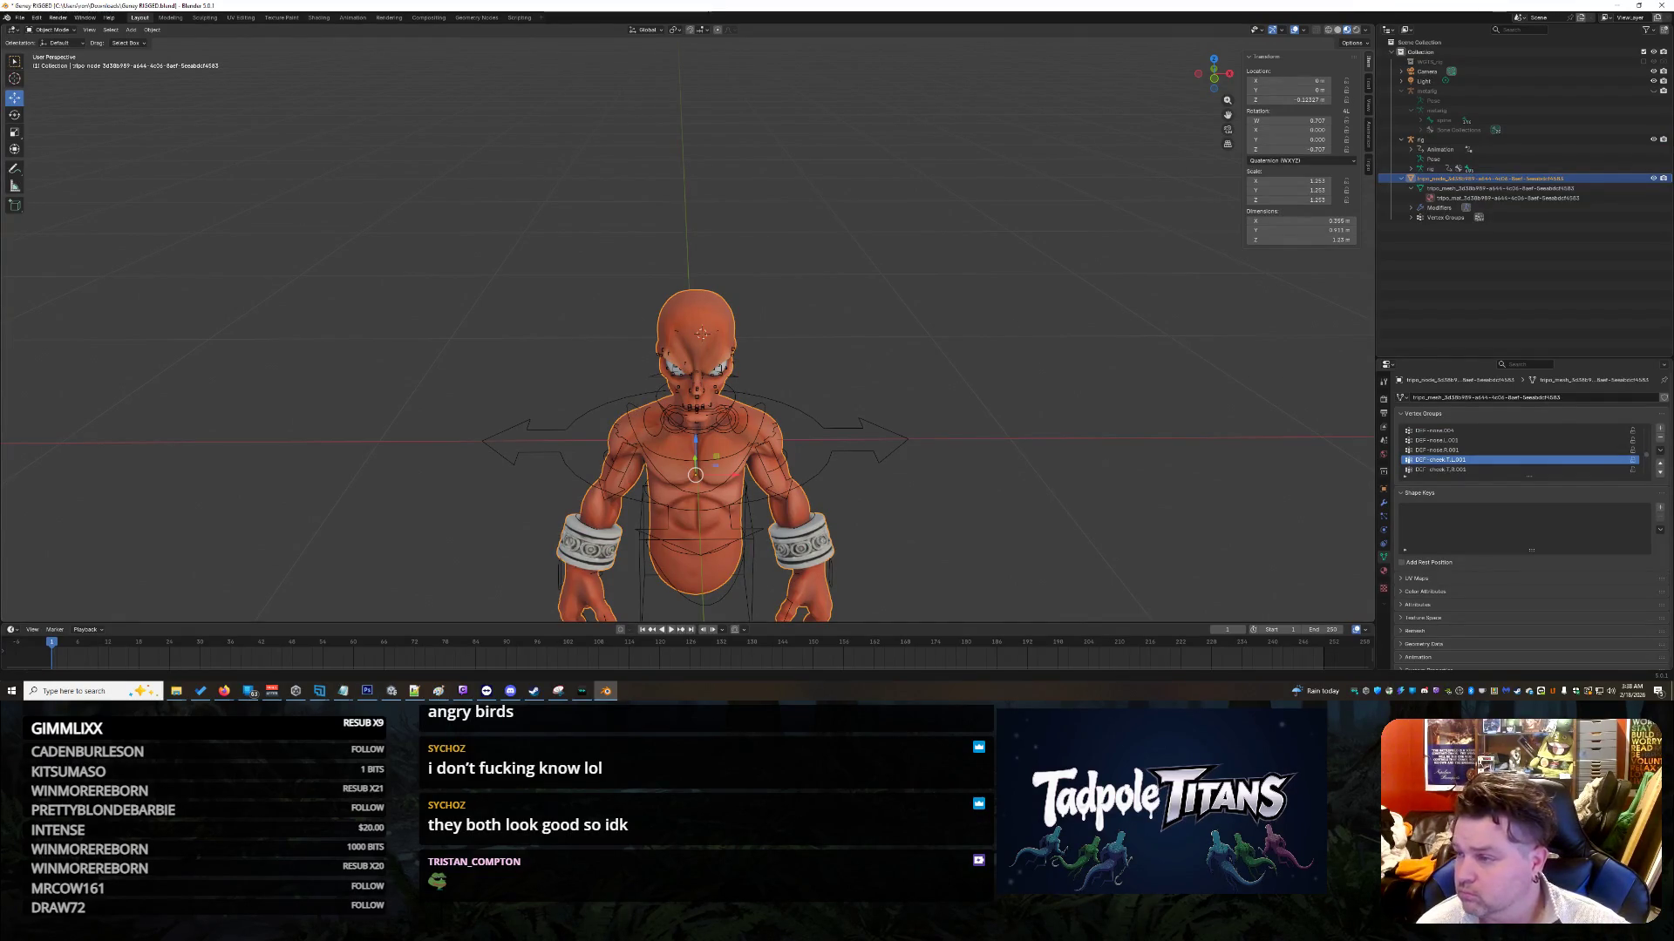
key("alt+Tab")
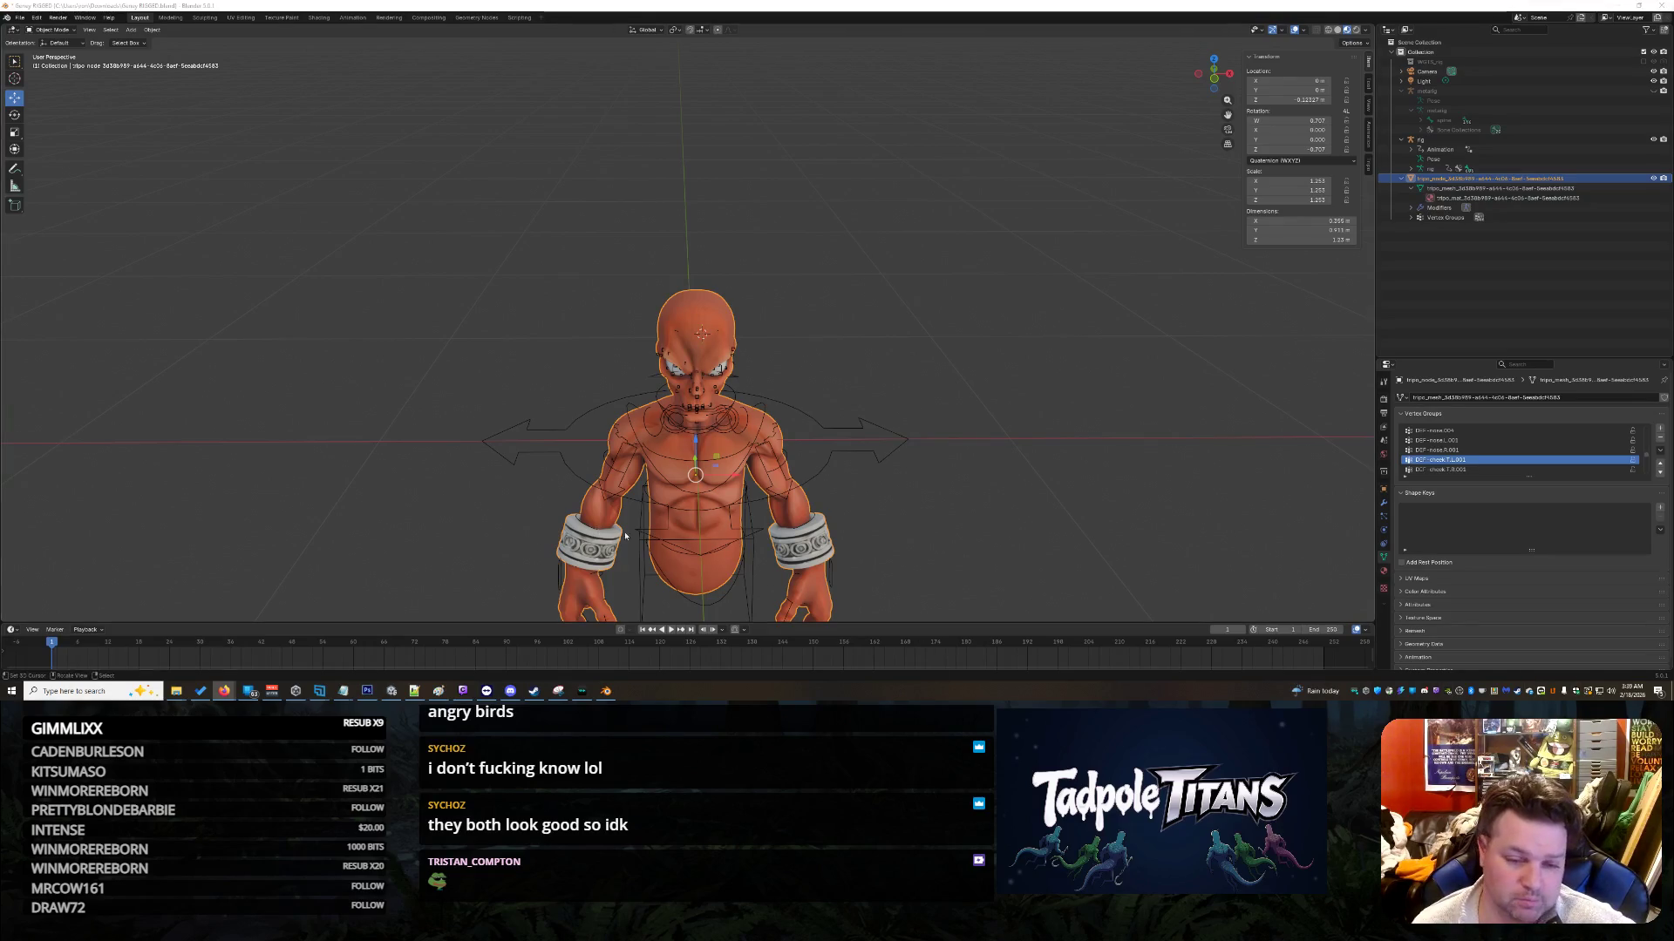
left_click(392, 690)
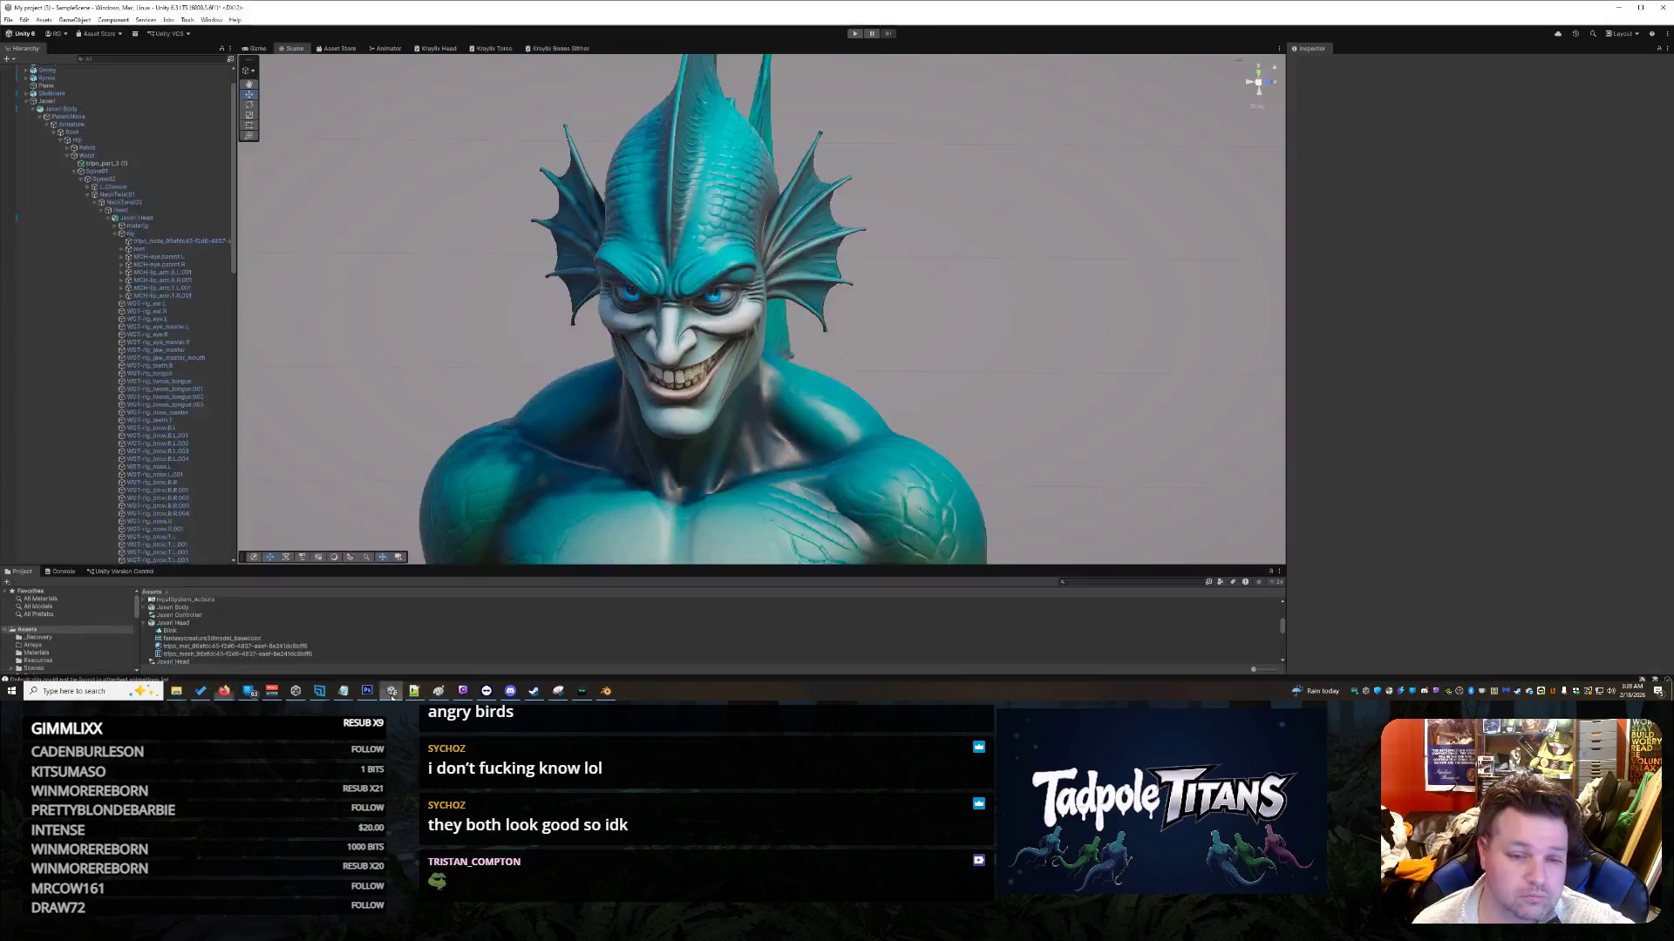
Step: Orbit and zoom Unity's Scene view over the character lineup, then return to Blender
middle_click_drag(927, 423, 917, 400)
mouse_move(996, 414)
left_mouse_down("alt")
mouse_move(997, 358)
mouse_move(1034, 400)
mouse_move(1008, 396)
mouse_move(990, 448)
mouse_move(1008, 436)
left_mouse_up("alt")
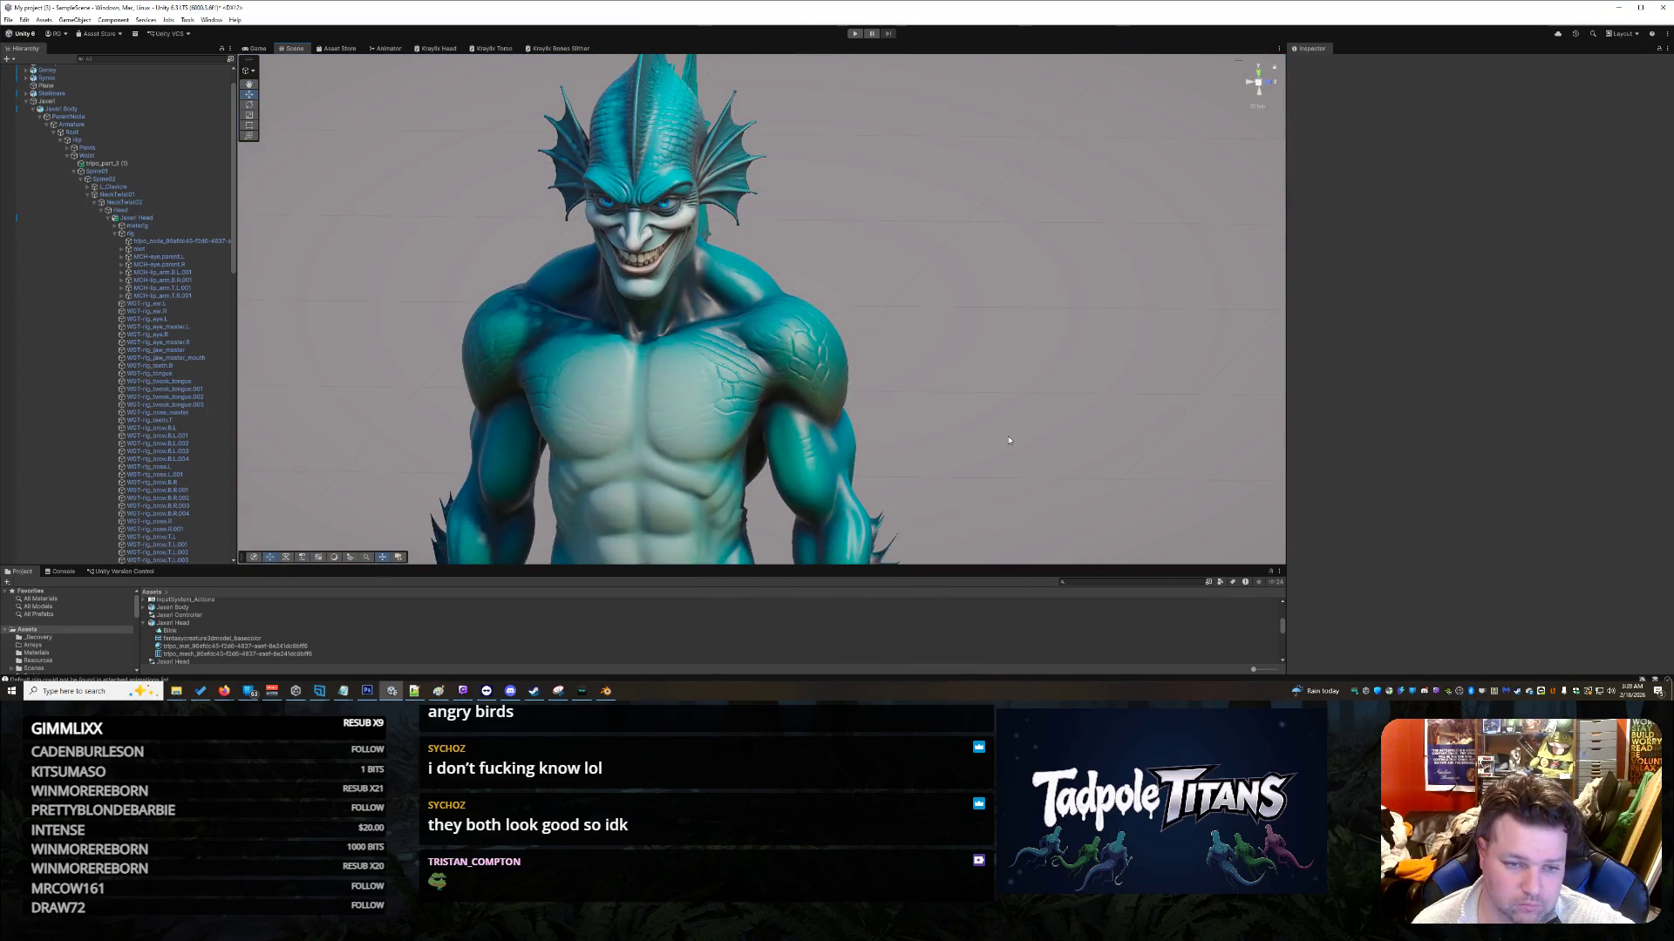
scroll(1015, 437, "down", 10)
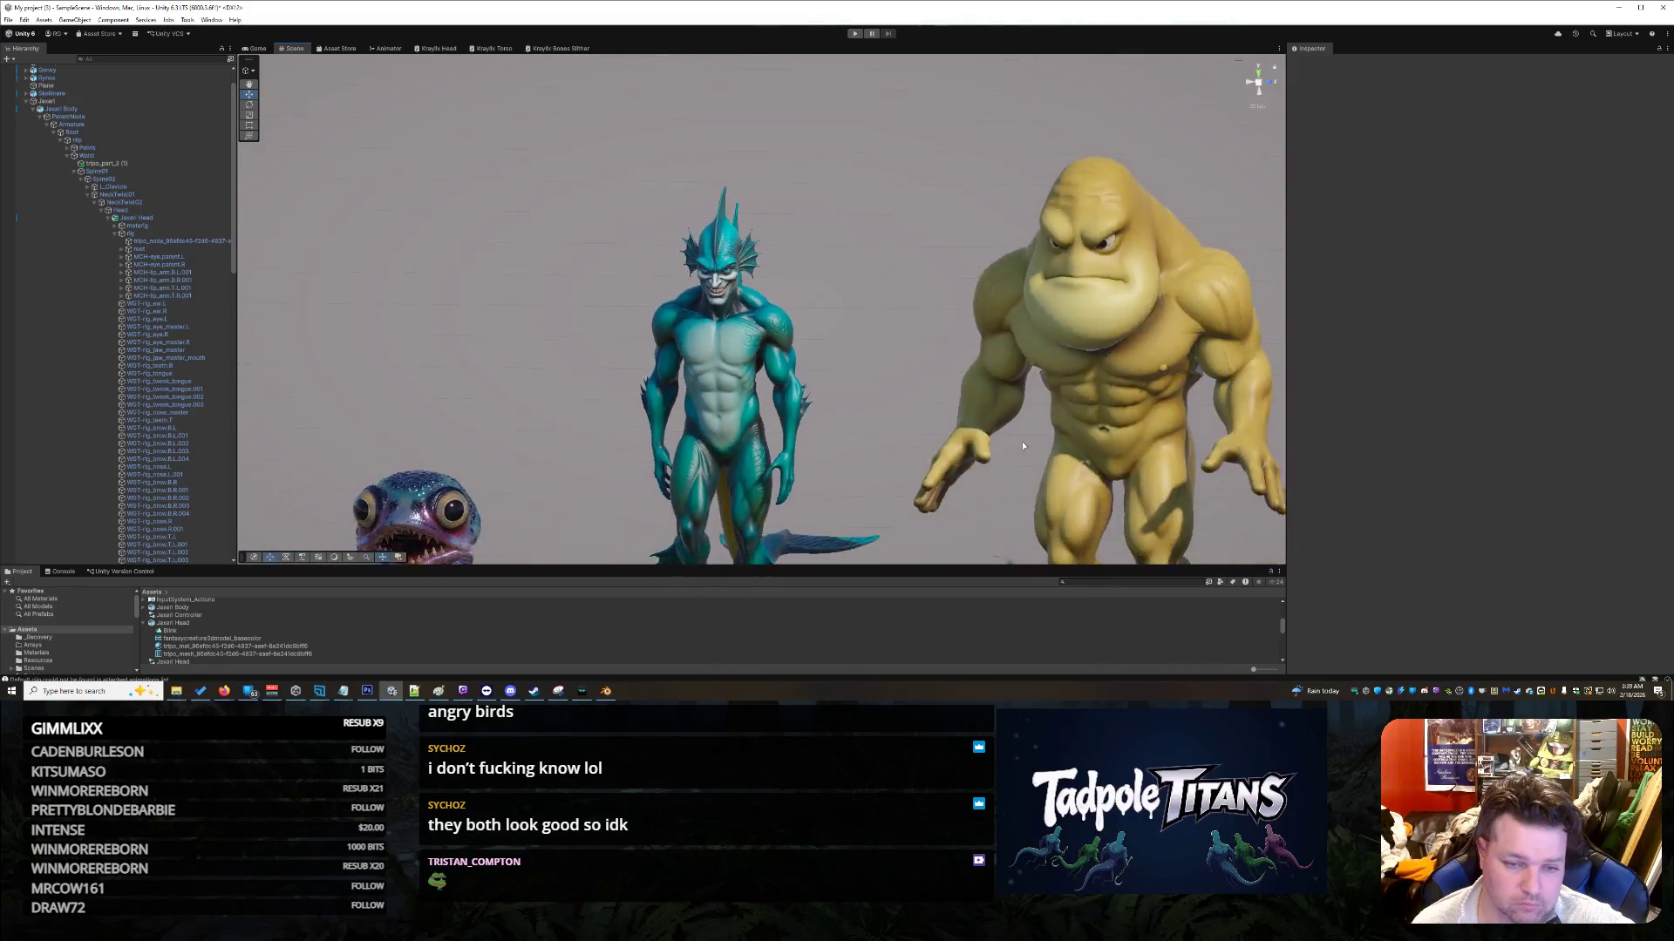
scroll(963, 435, "down", 5)
scroll(874, 462, "up", 4)
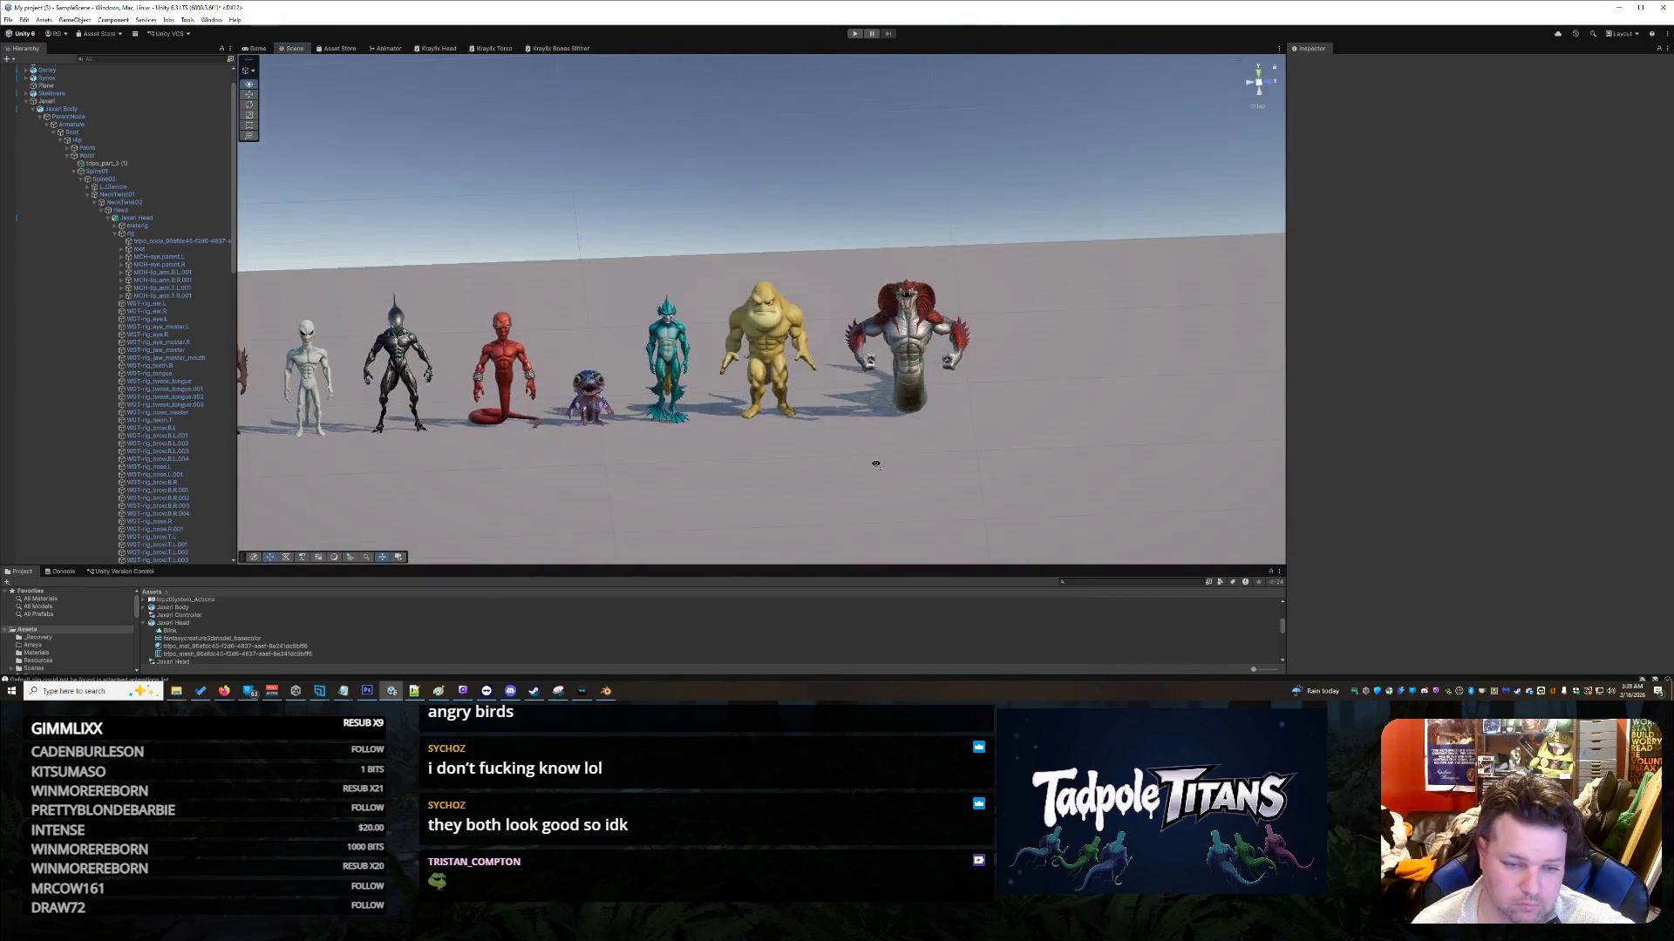
mouse_move(842, 490)
left_mouse_down("alt")
mouse_move(1116, 448)
mouse_move(1050, 441)
mouse_move(1117, 468)
mouse_move(1096, 459)
left_mouse_up("alt")
scroll(1101, 451, "up", 5)
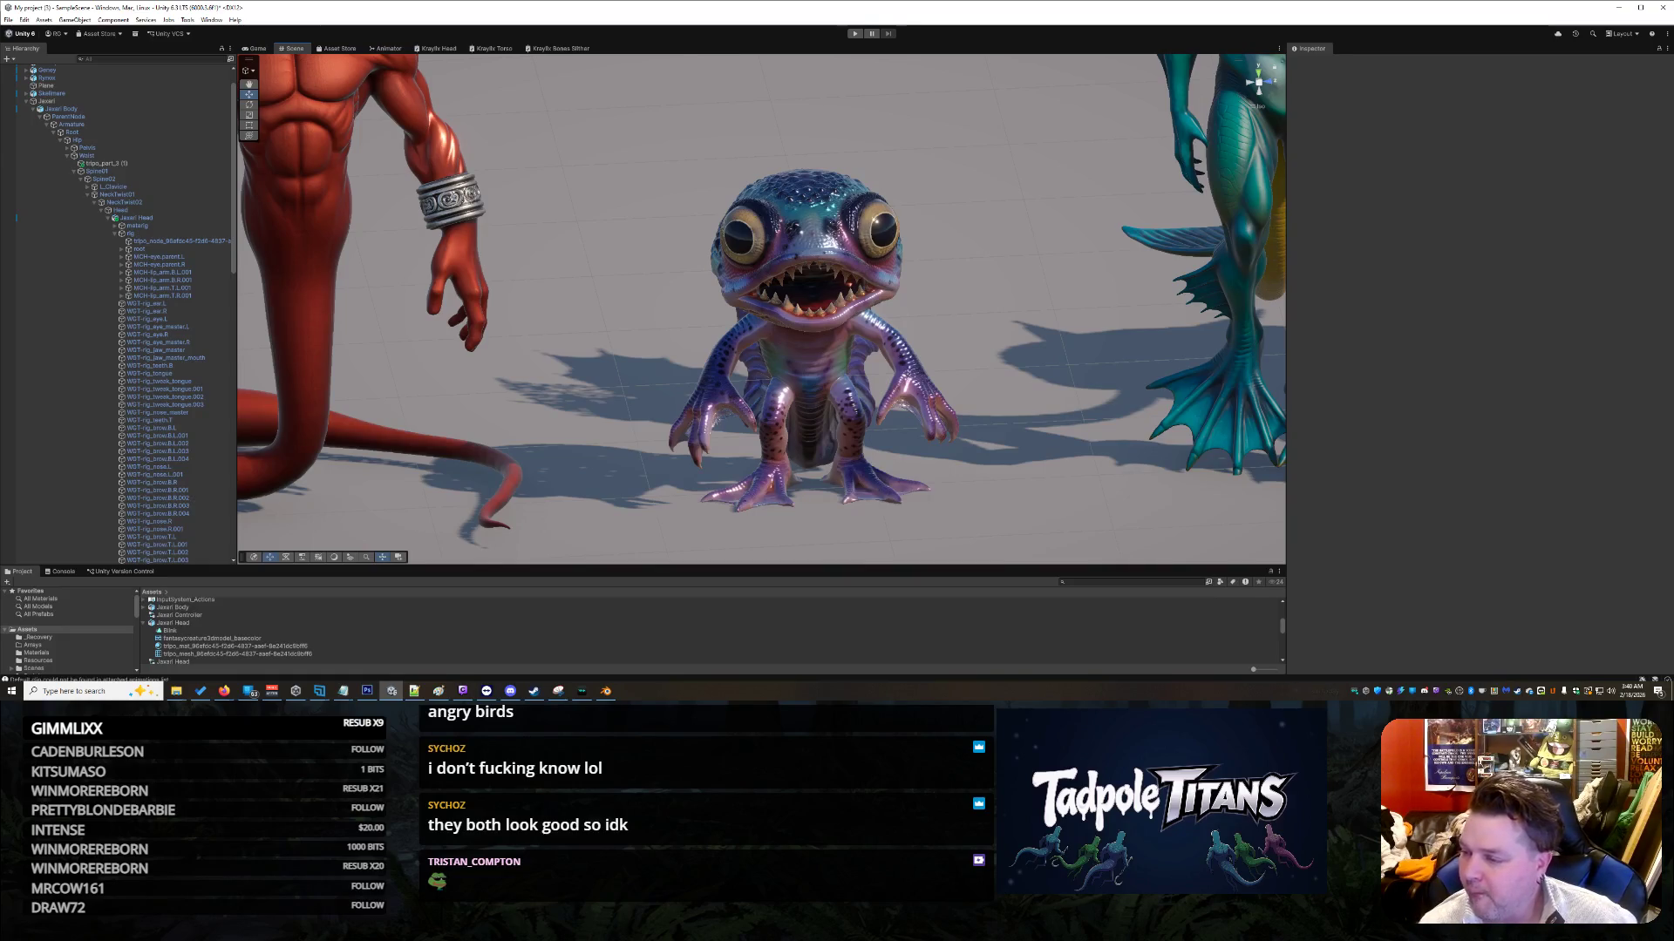
left_click(605, 691)
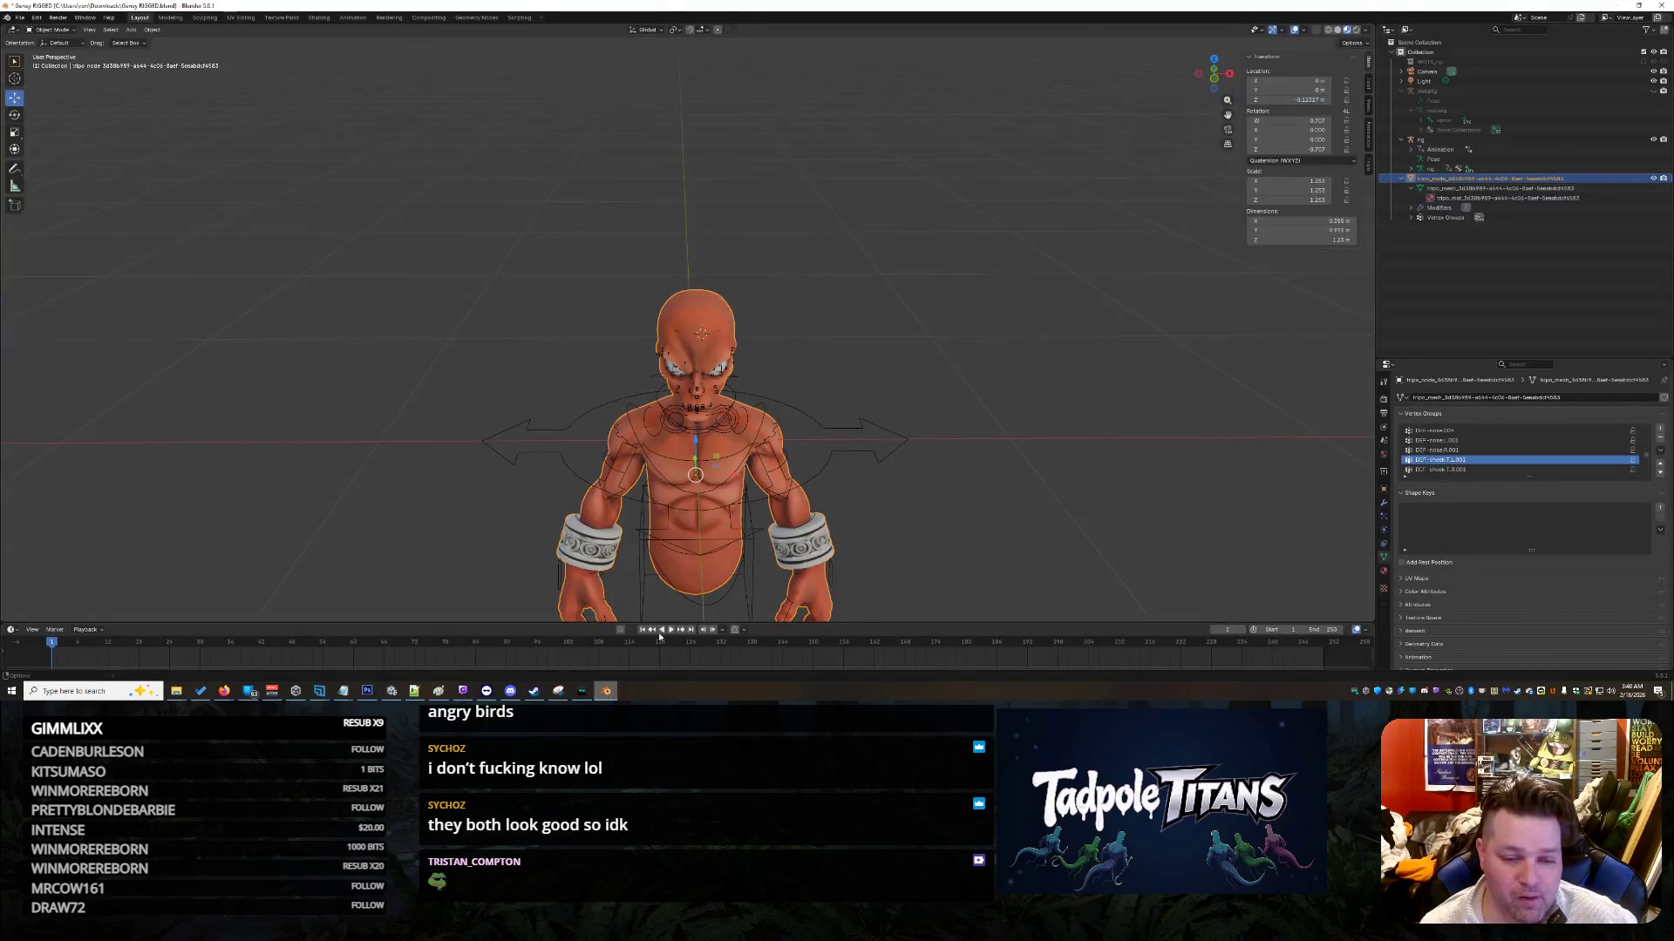
Step: In Edit Mode, select all and Merge By Distance, removing 27901 vertices, then exit to Object Mode
mouse_move(849, 395)
middle_mouse_down()
mouse_move(903, 422)
mouse_move(1149, 333)
middle_mouse_up()
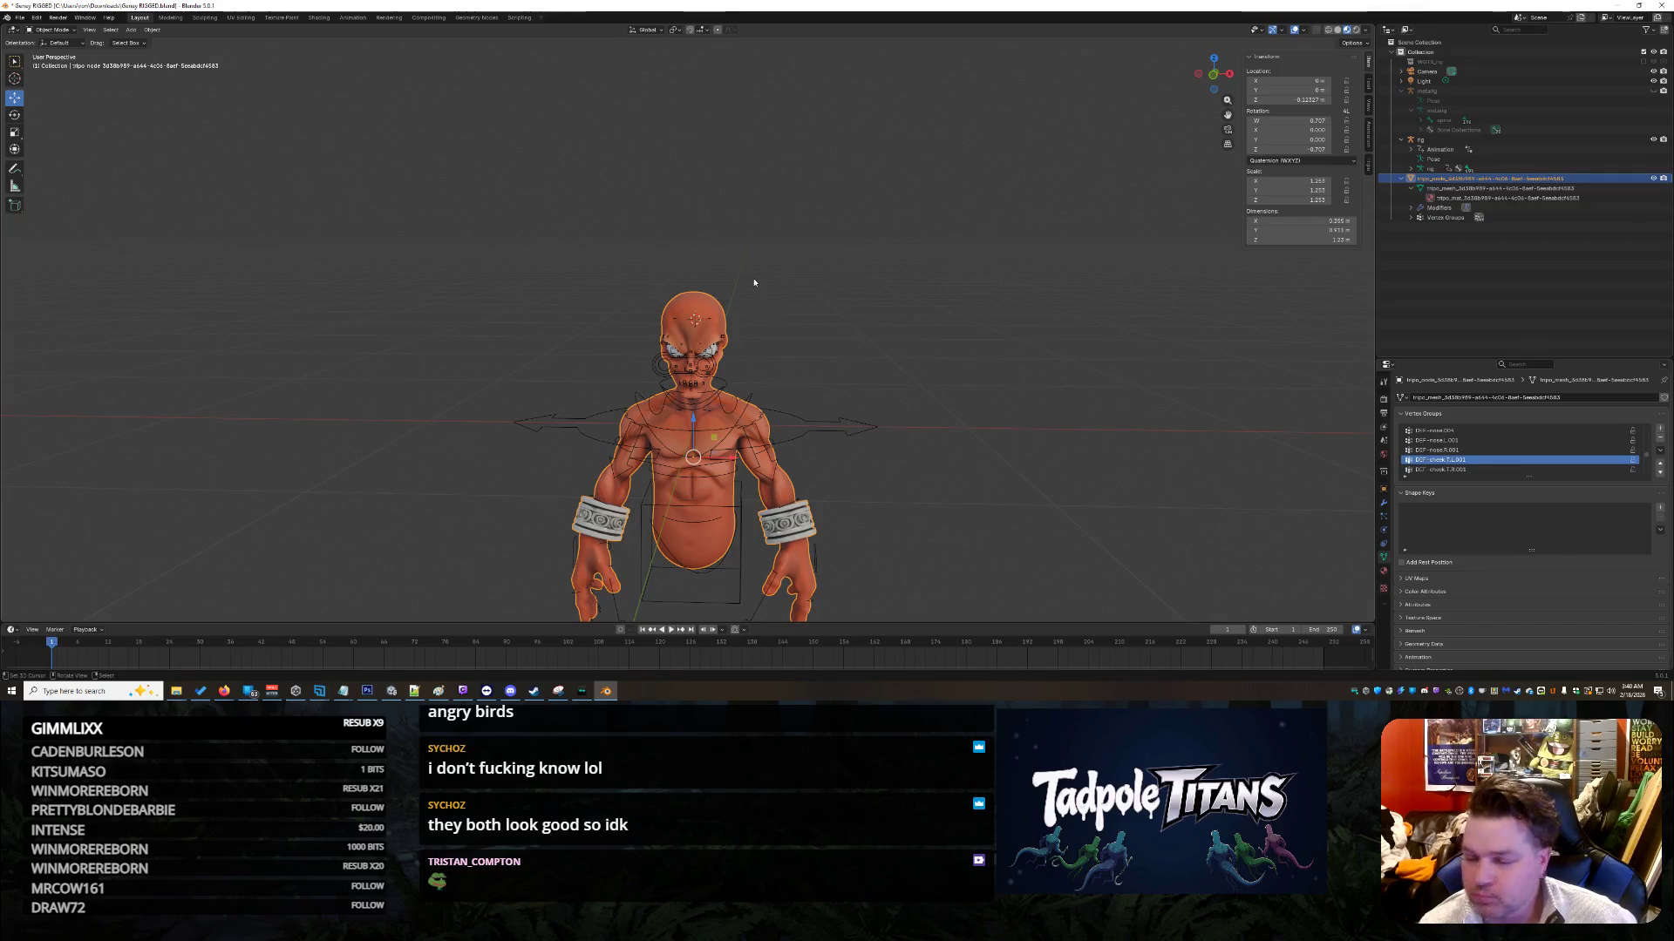
left_click(52, 29)
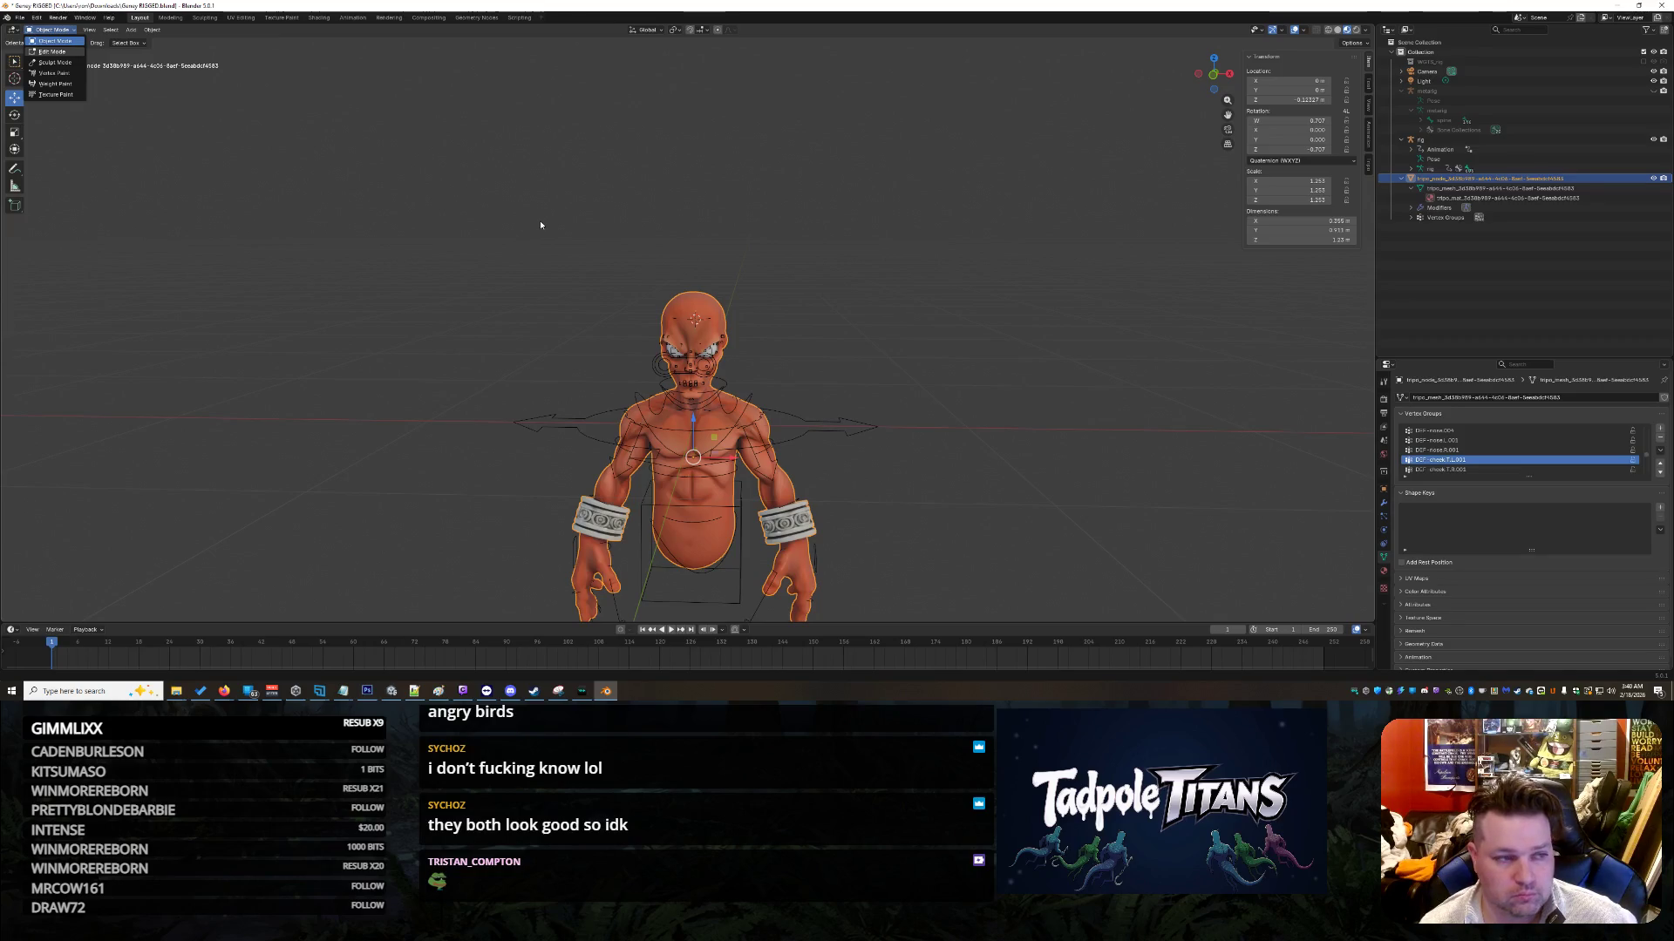
key("Tab")
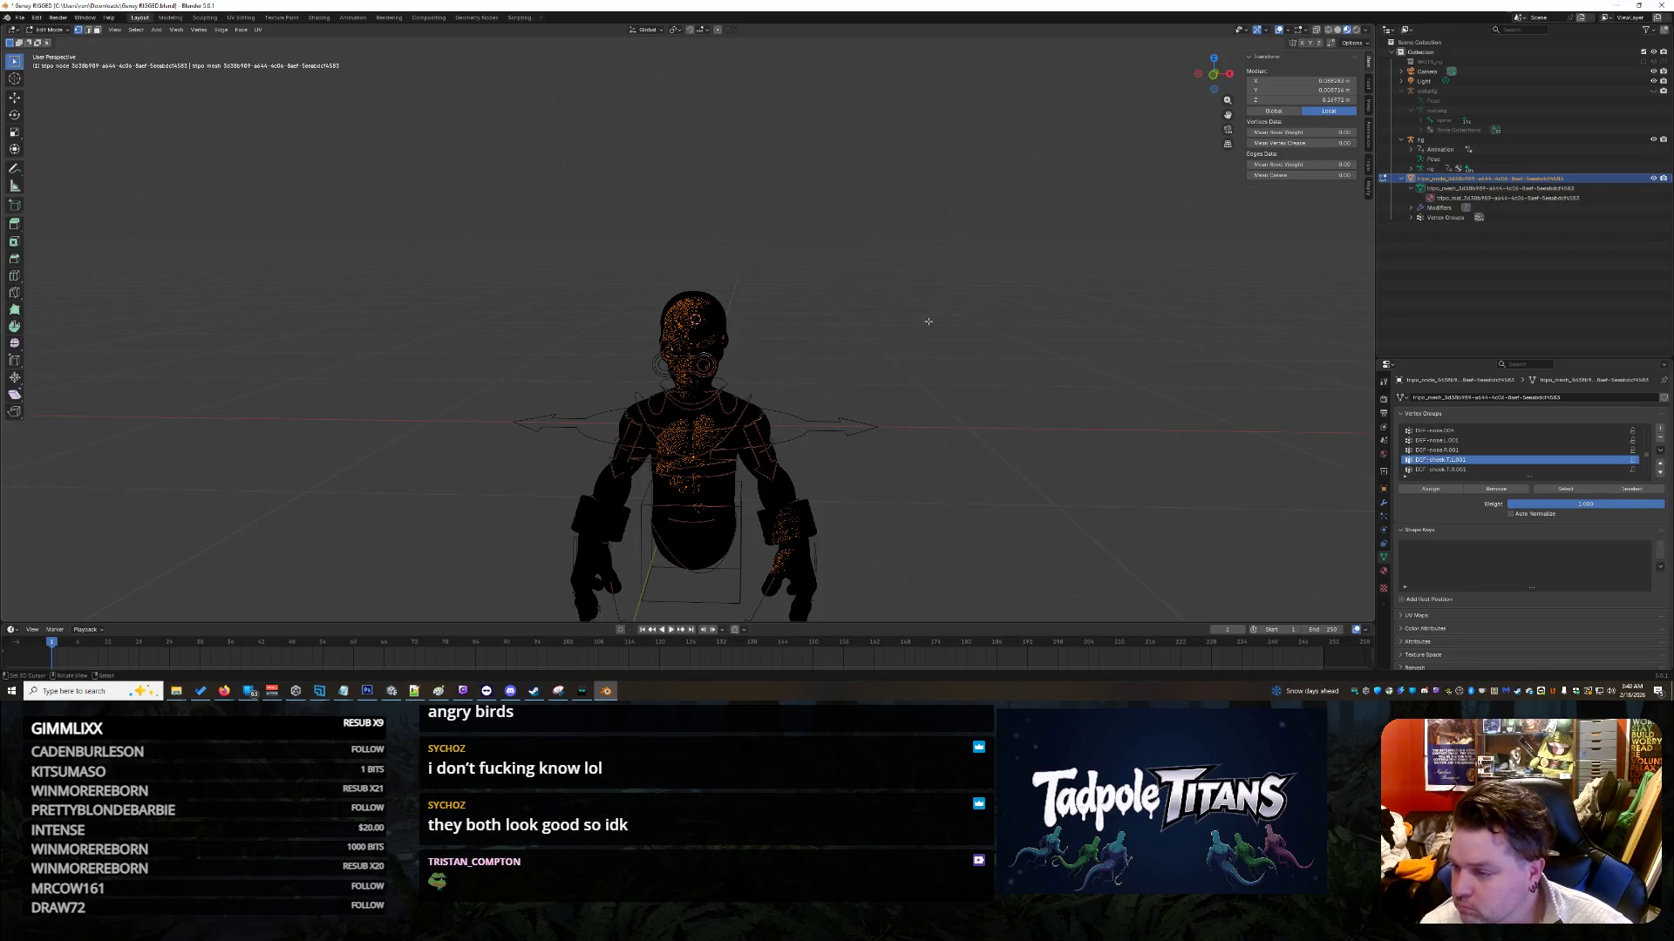
key("a")
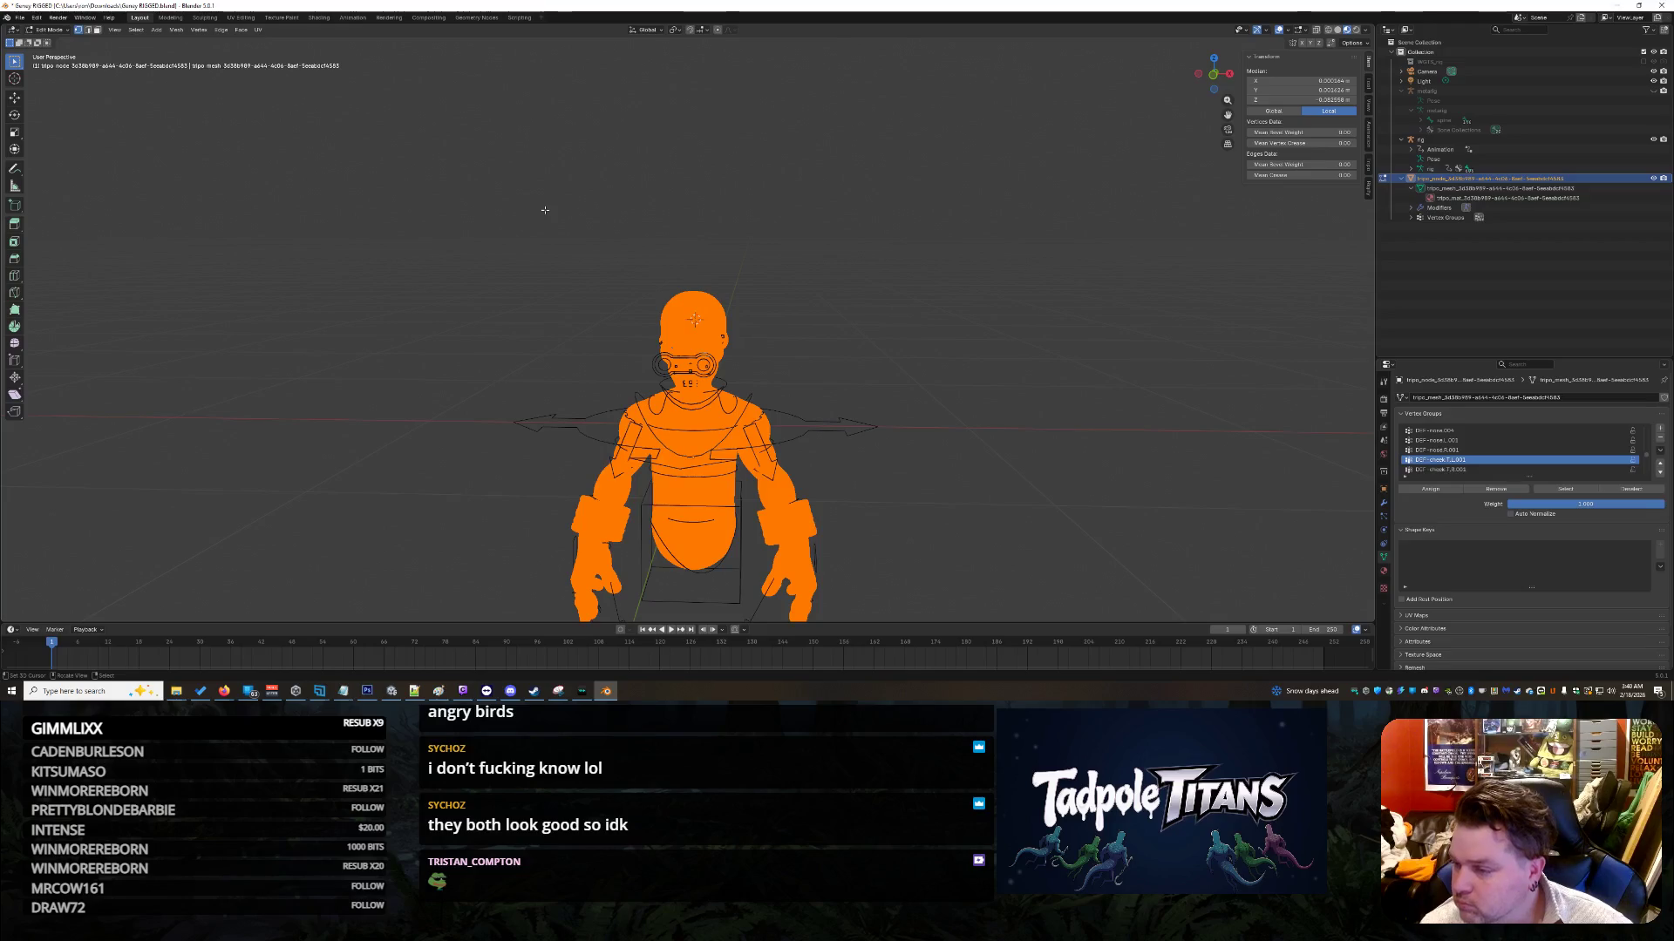
left_click(177, 30)
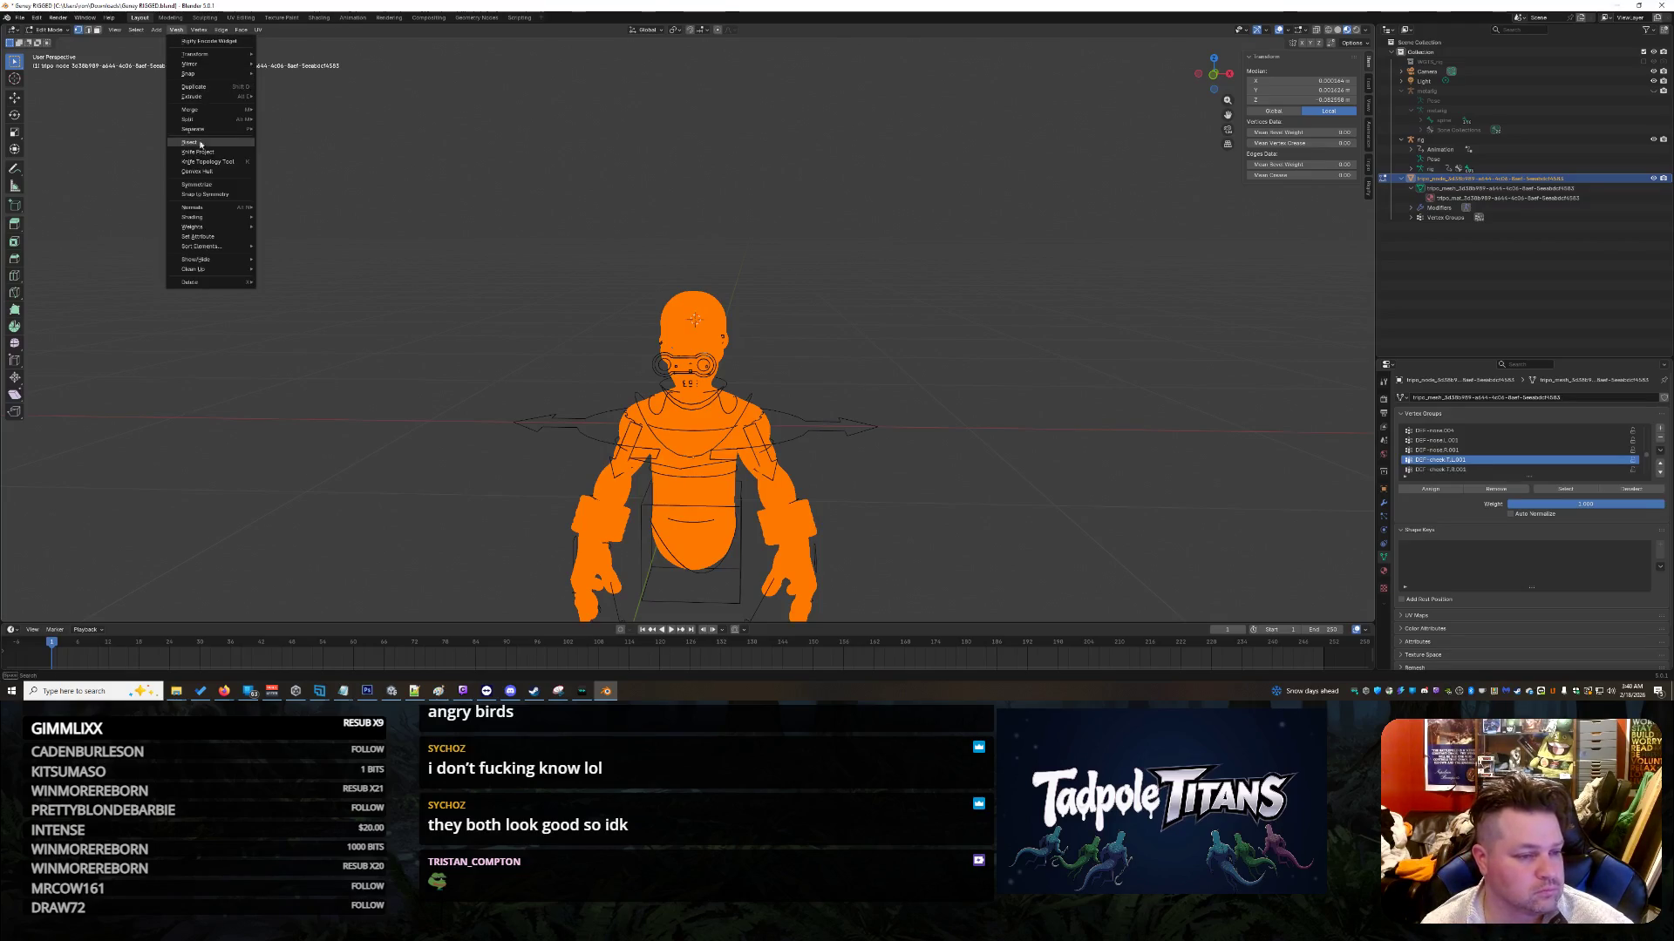
mouse_move(216, 109)
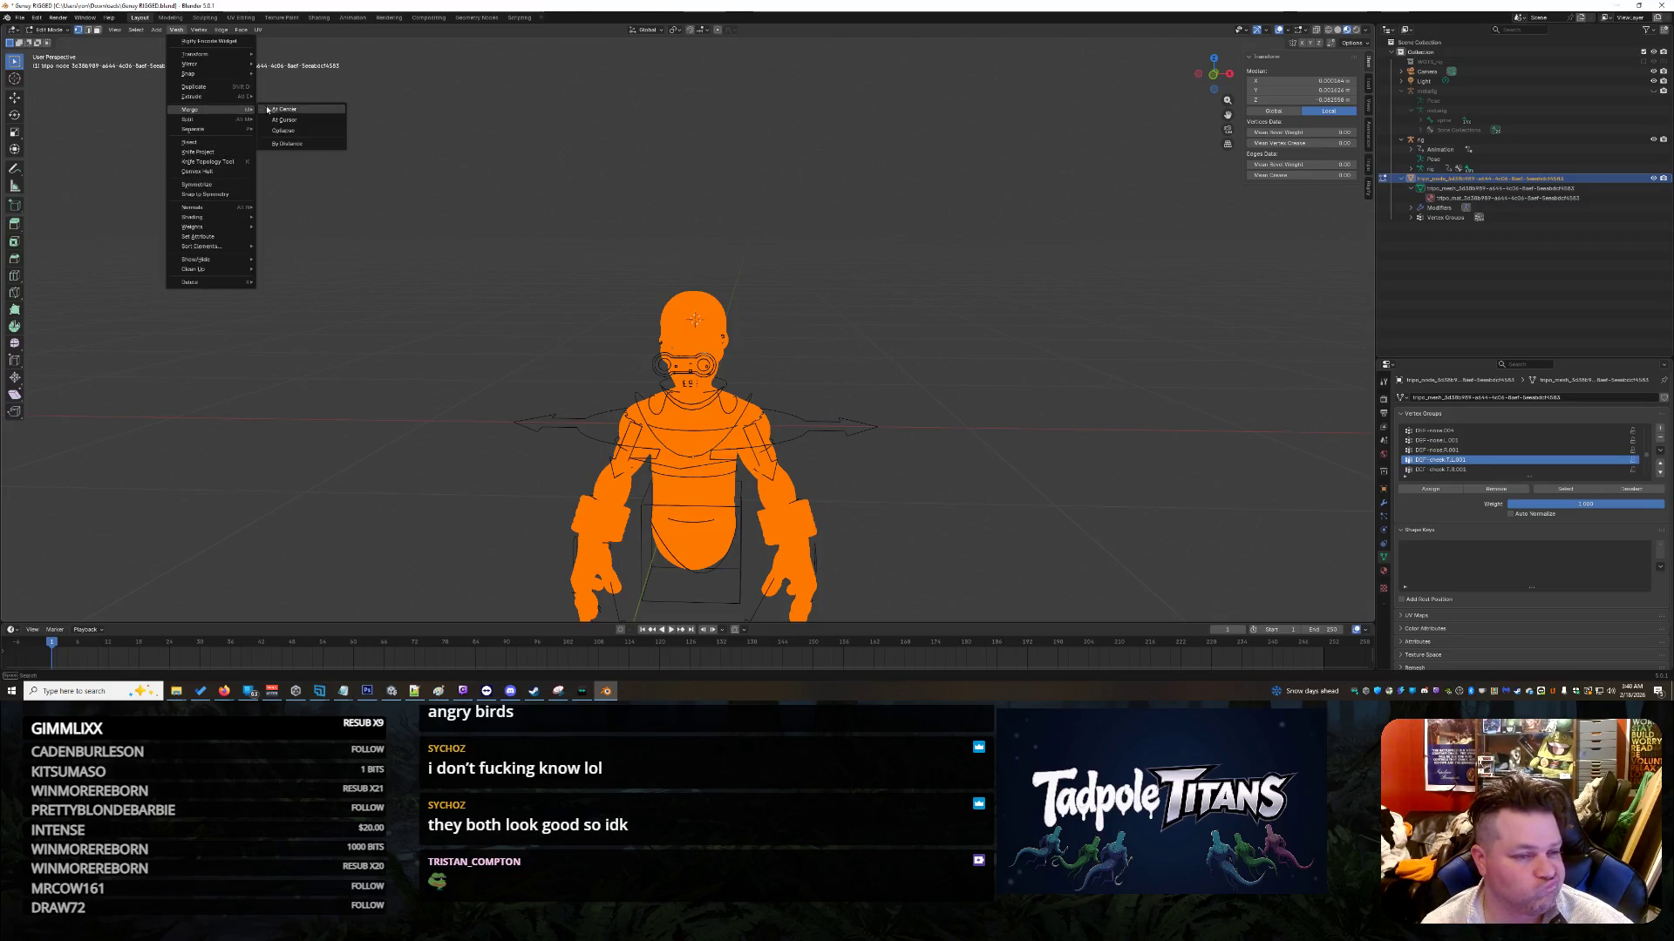
left_click(314, 144)
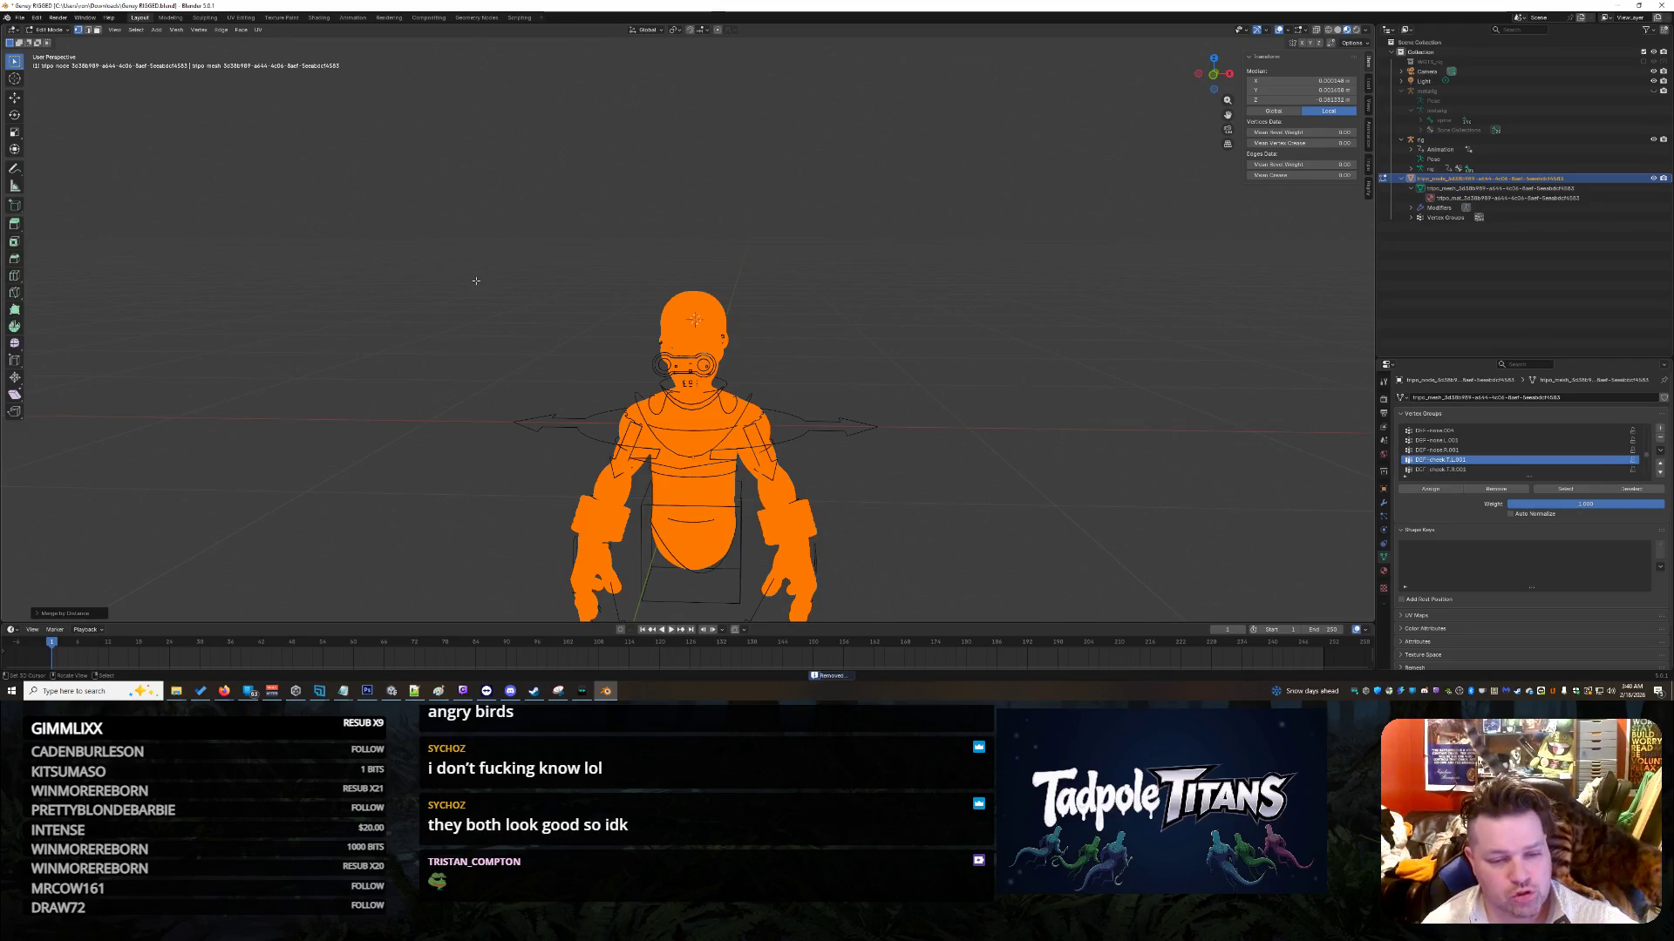
scroll(487, 269, "down", 2)
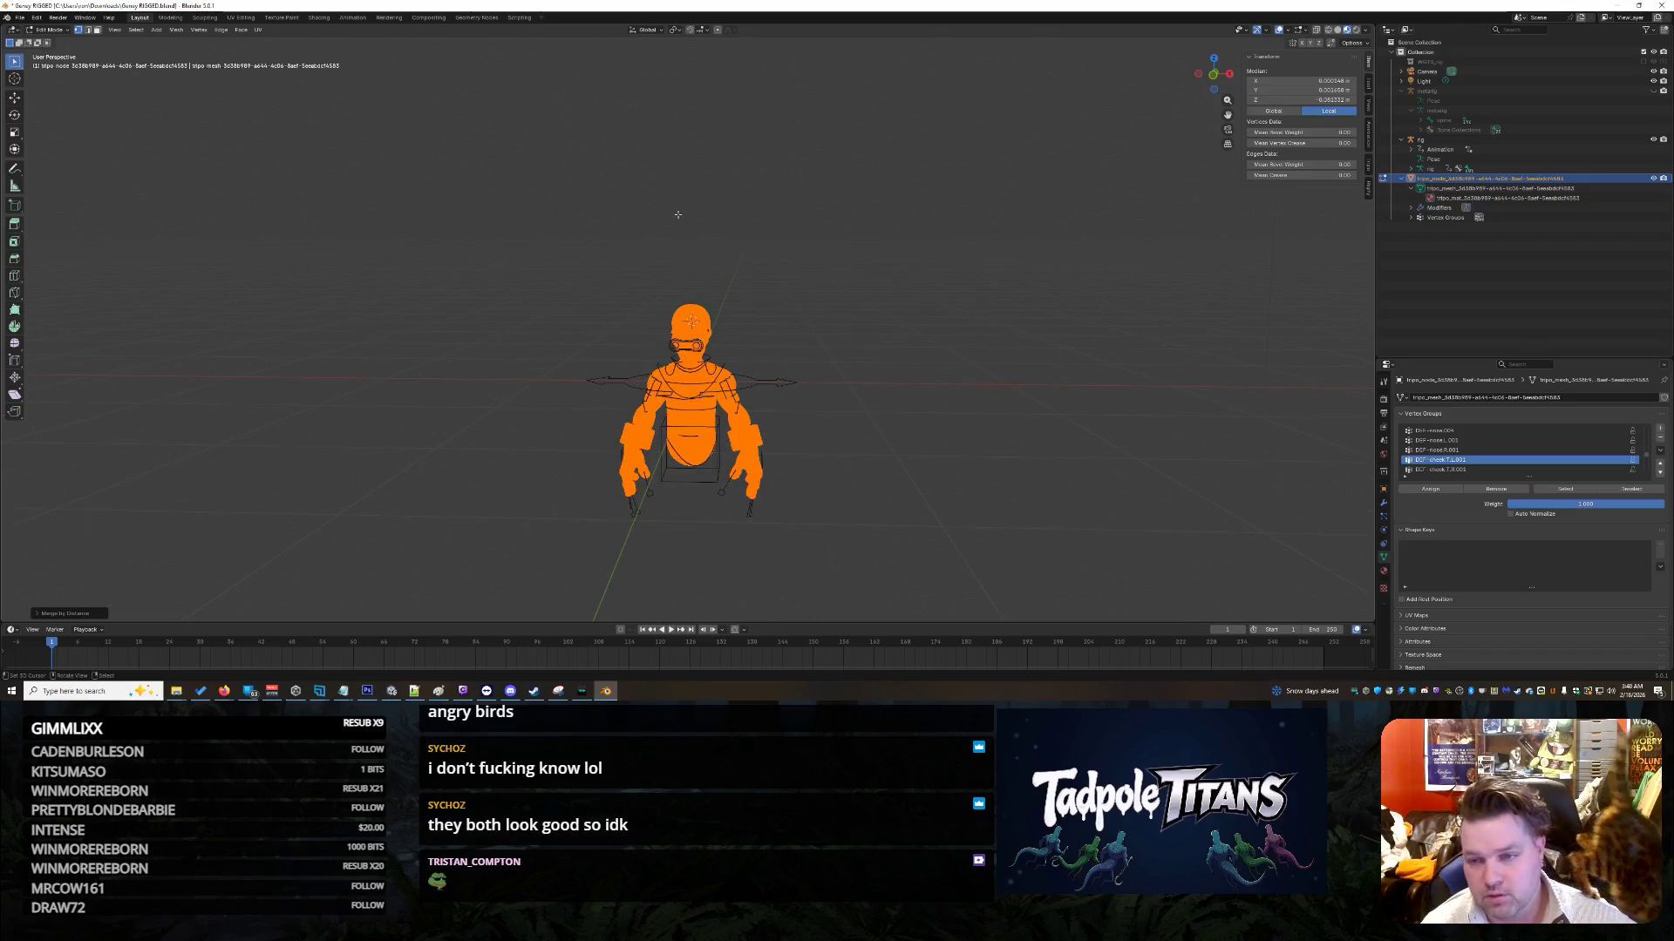
left_click_drag(488, 213, 898, 553)
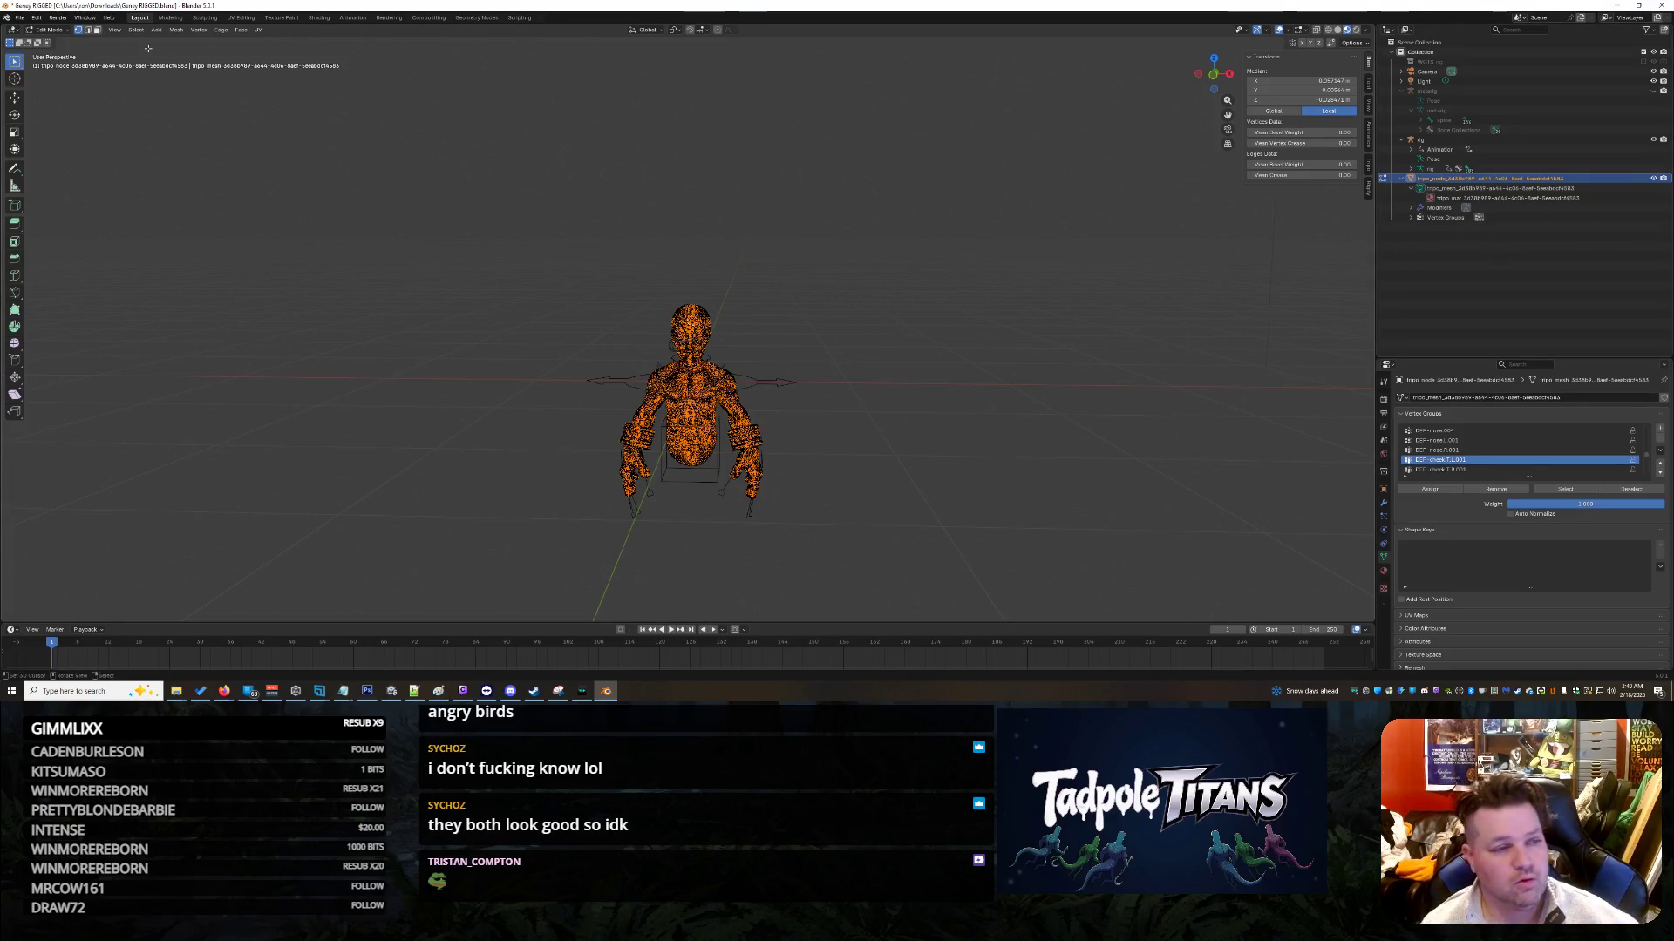
left_click(58, 30)
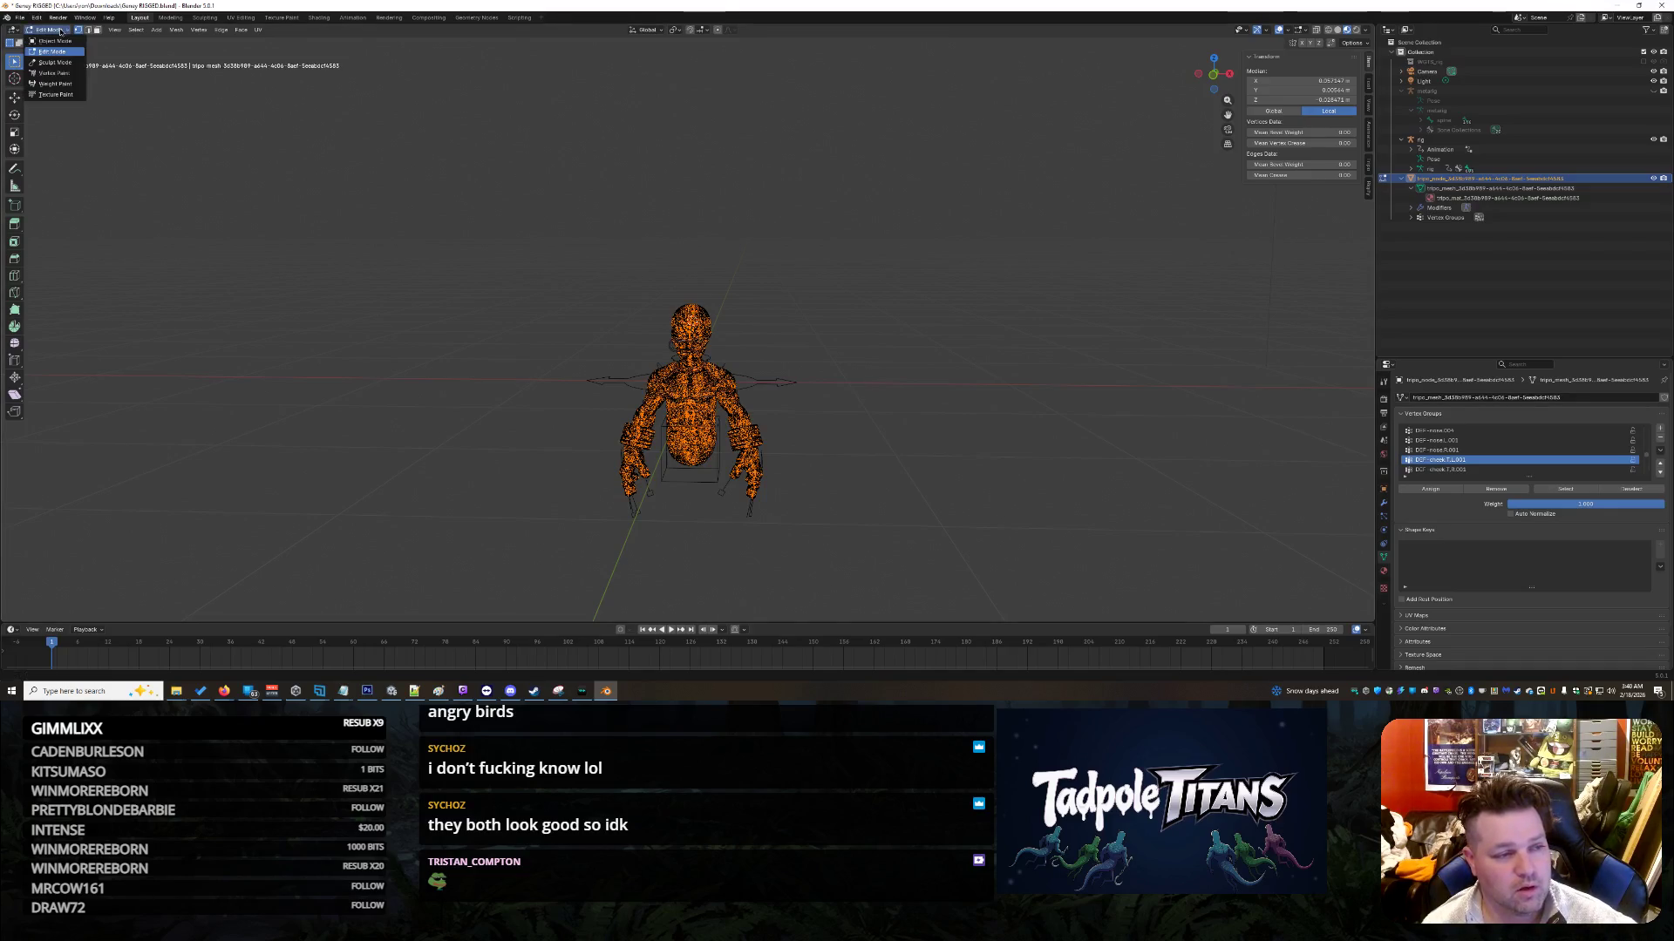
left_click(53, 40)
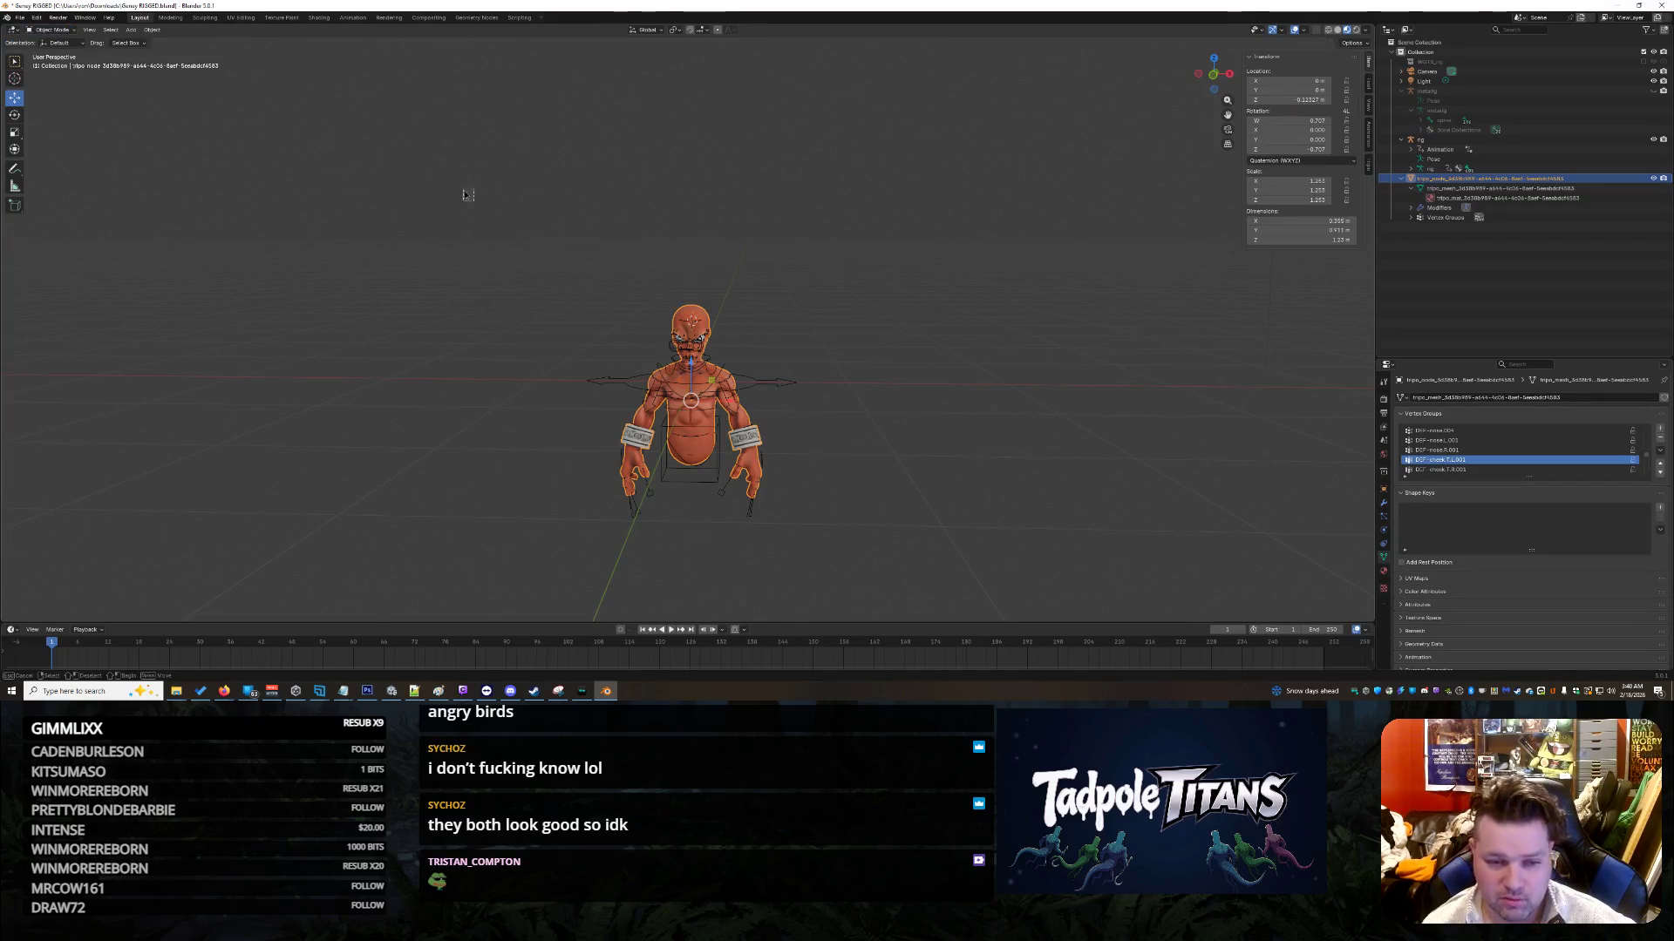
Step: Box-select the character mesh and rig and scale them up together to about 4.63
left_click_drag(468, 195, 889, 559)
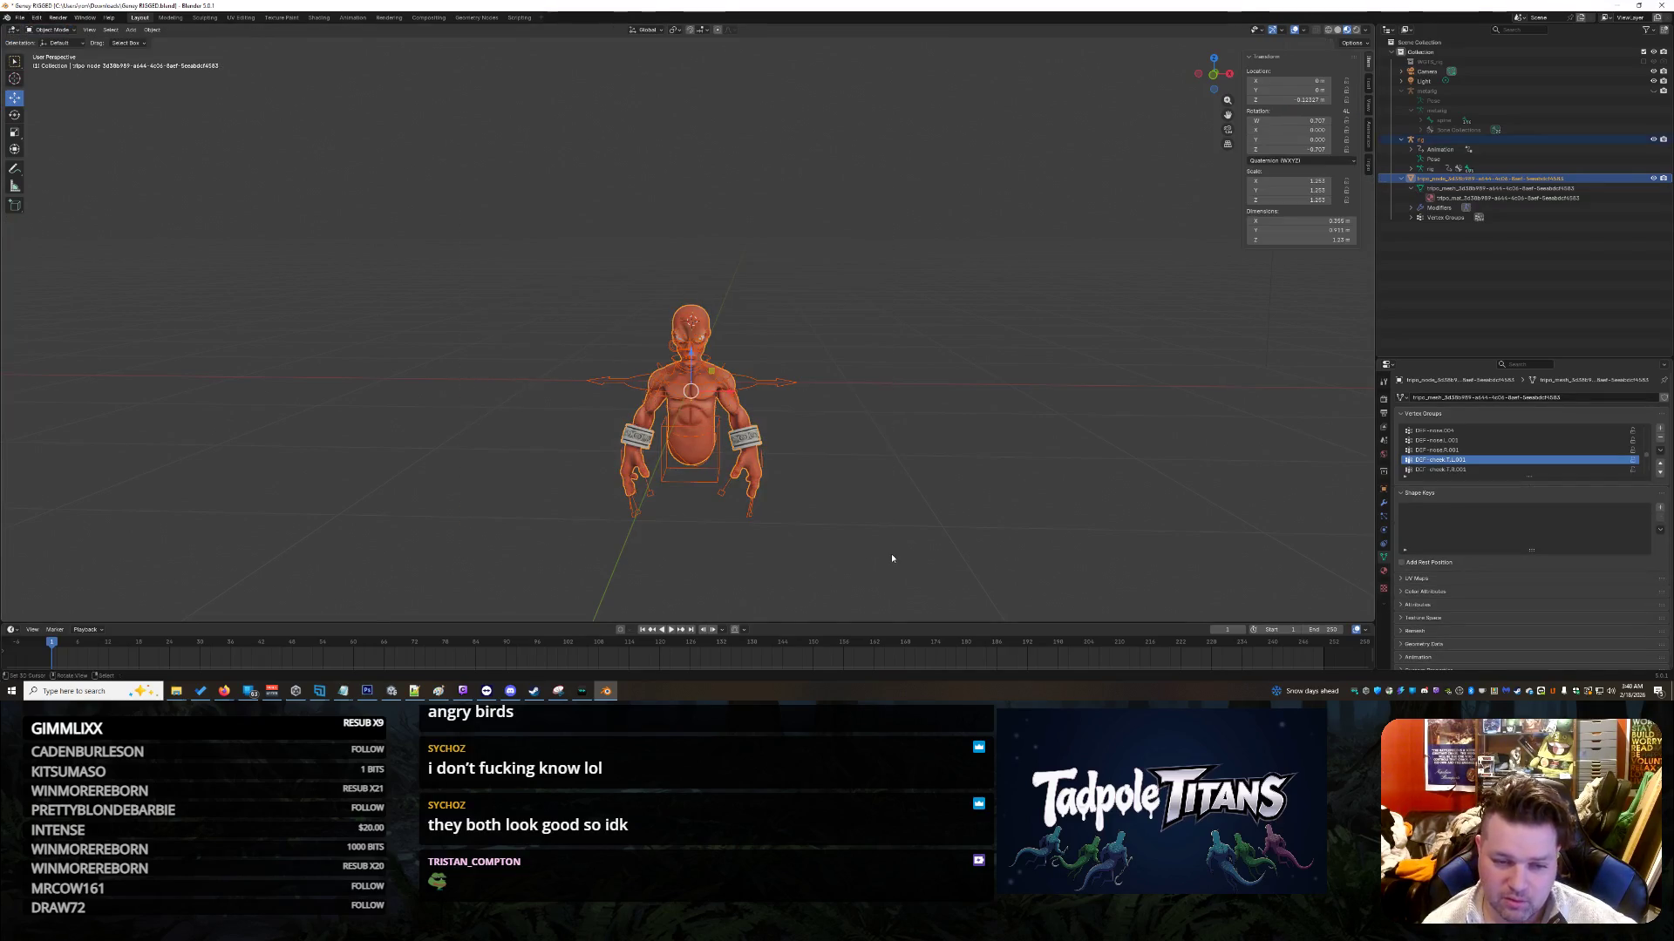
left_click(19, 131)
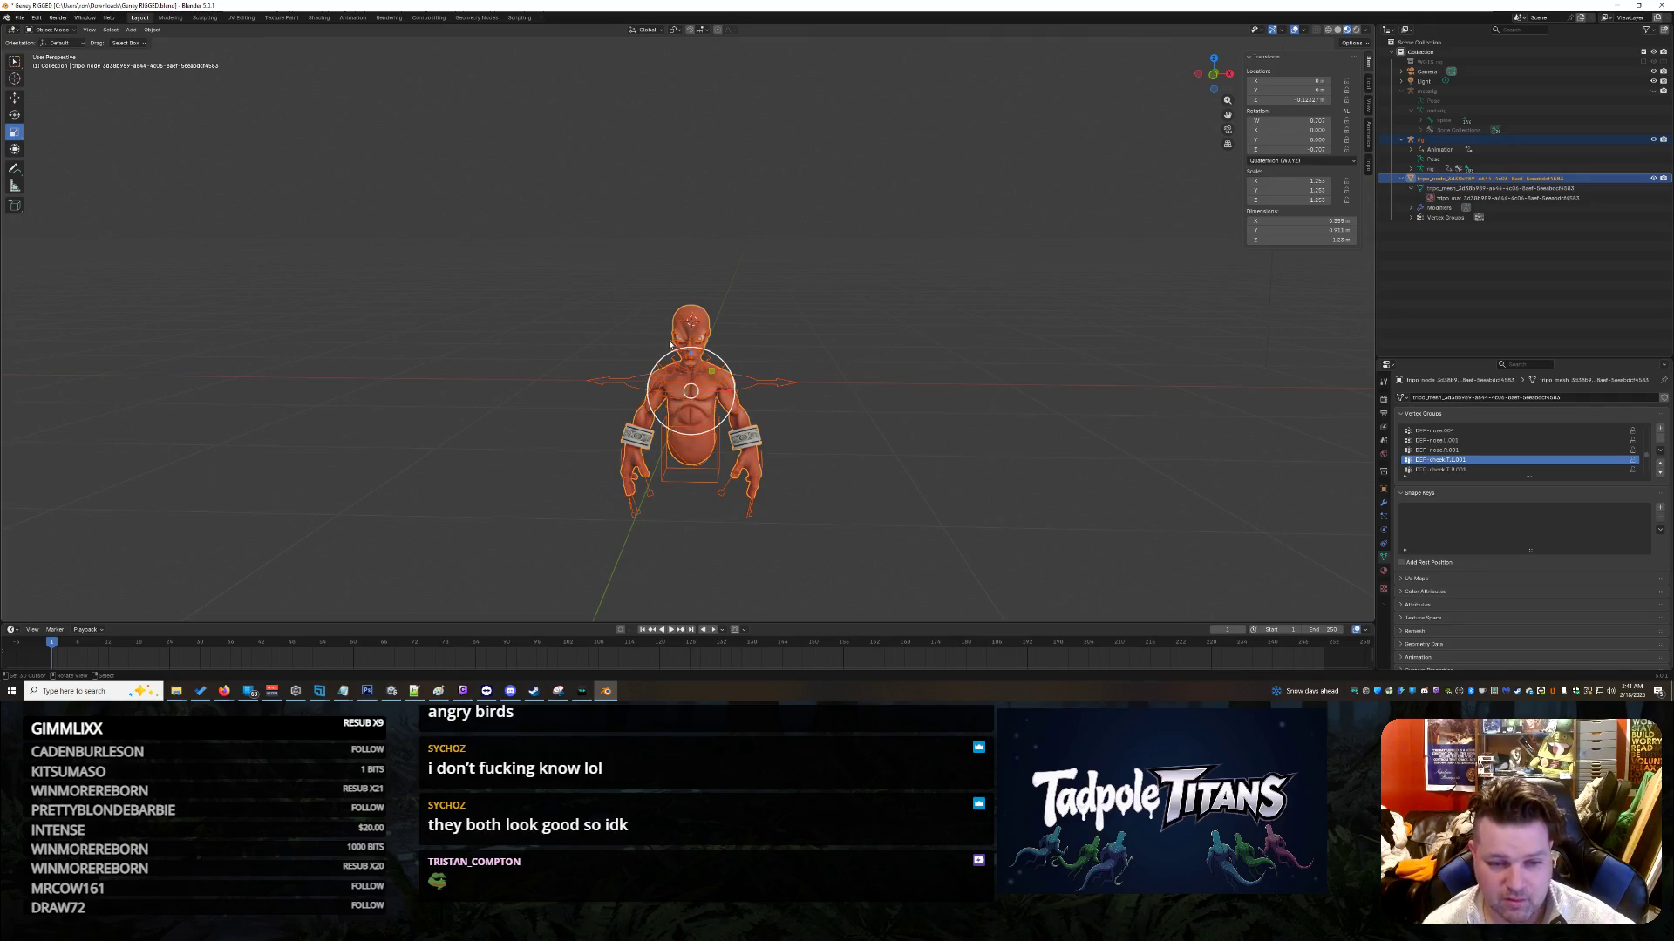
left_click_drag(672, 366, 558, 301)
scroll(523, 288, "down", 3)
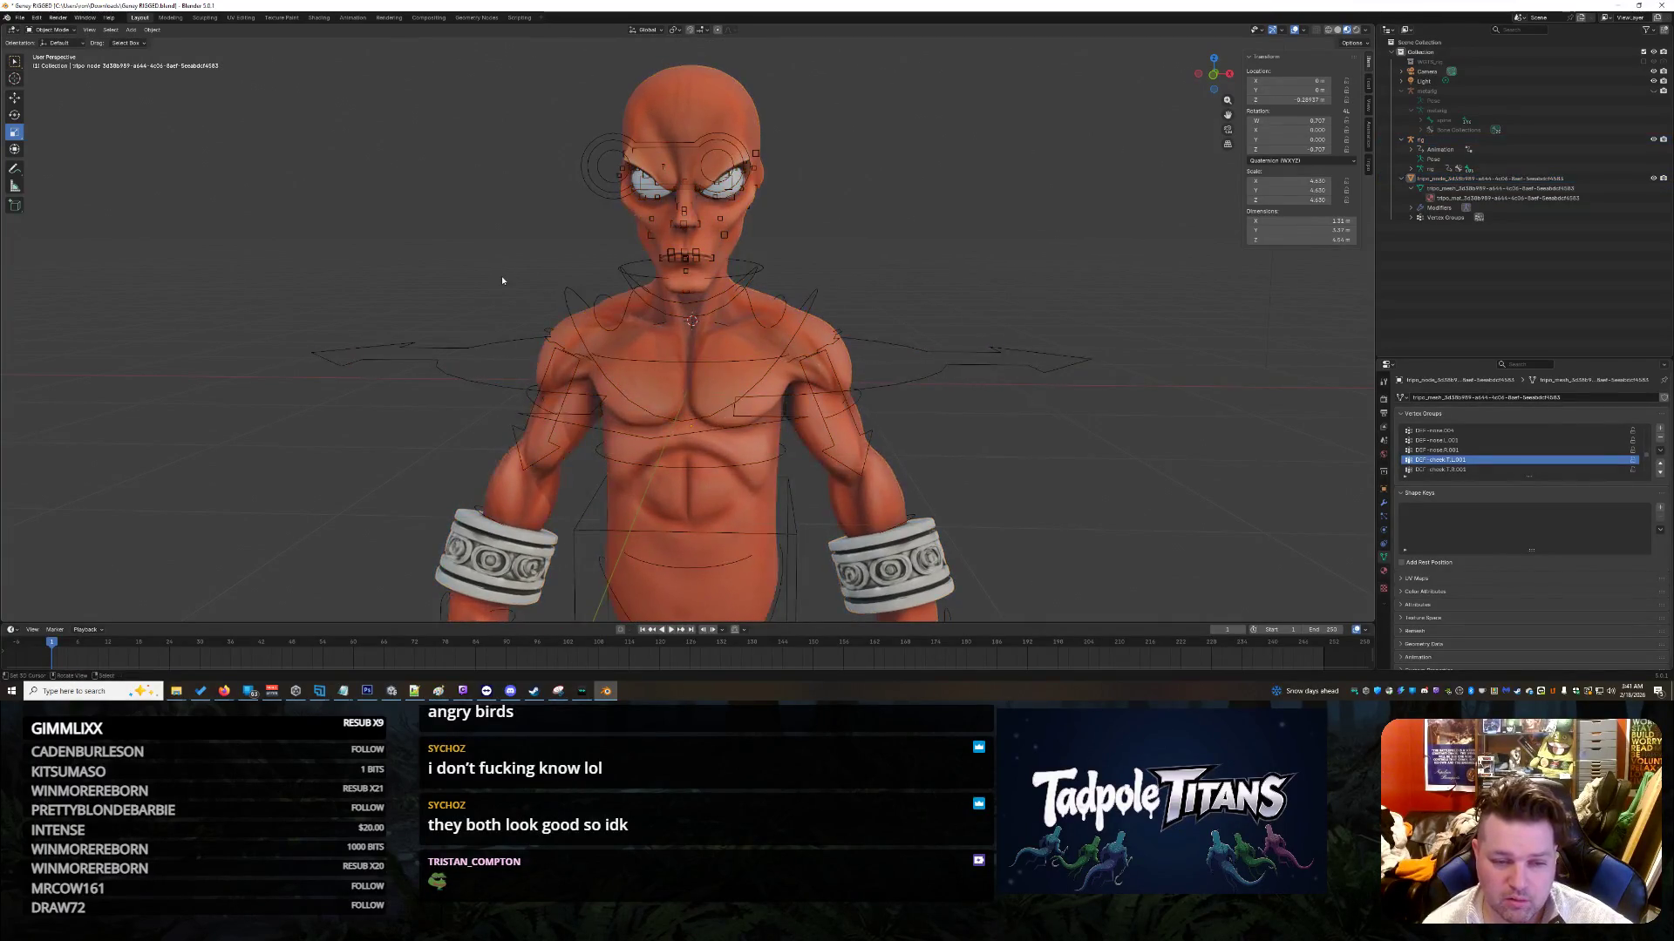
scroll(503, 280, "down", 3)
Step: Select the character mesh, then add the rig as the active selection
left_click_drag(495, 204, 887, 529)
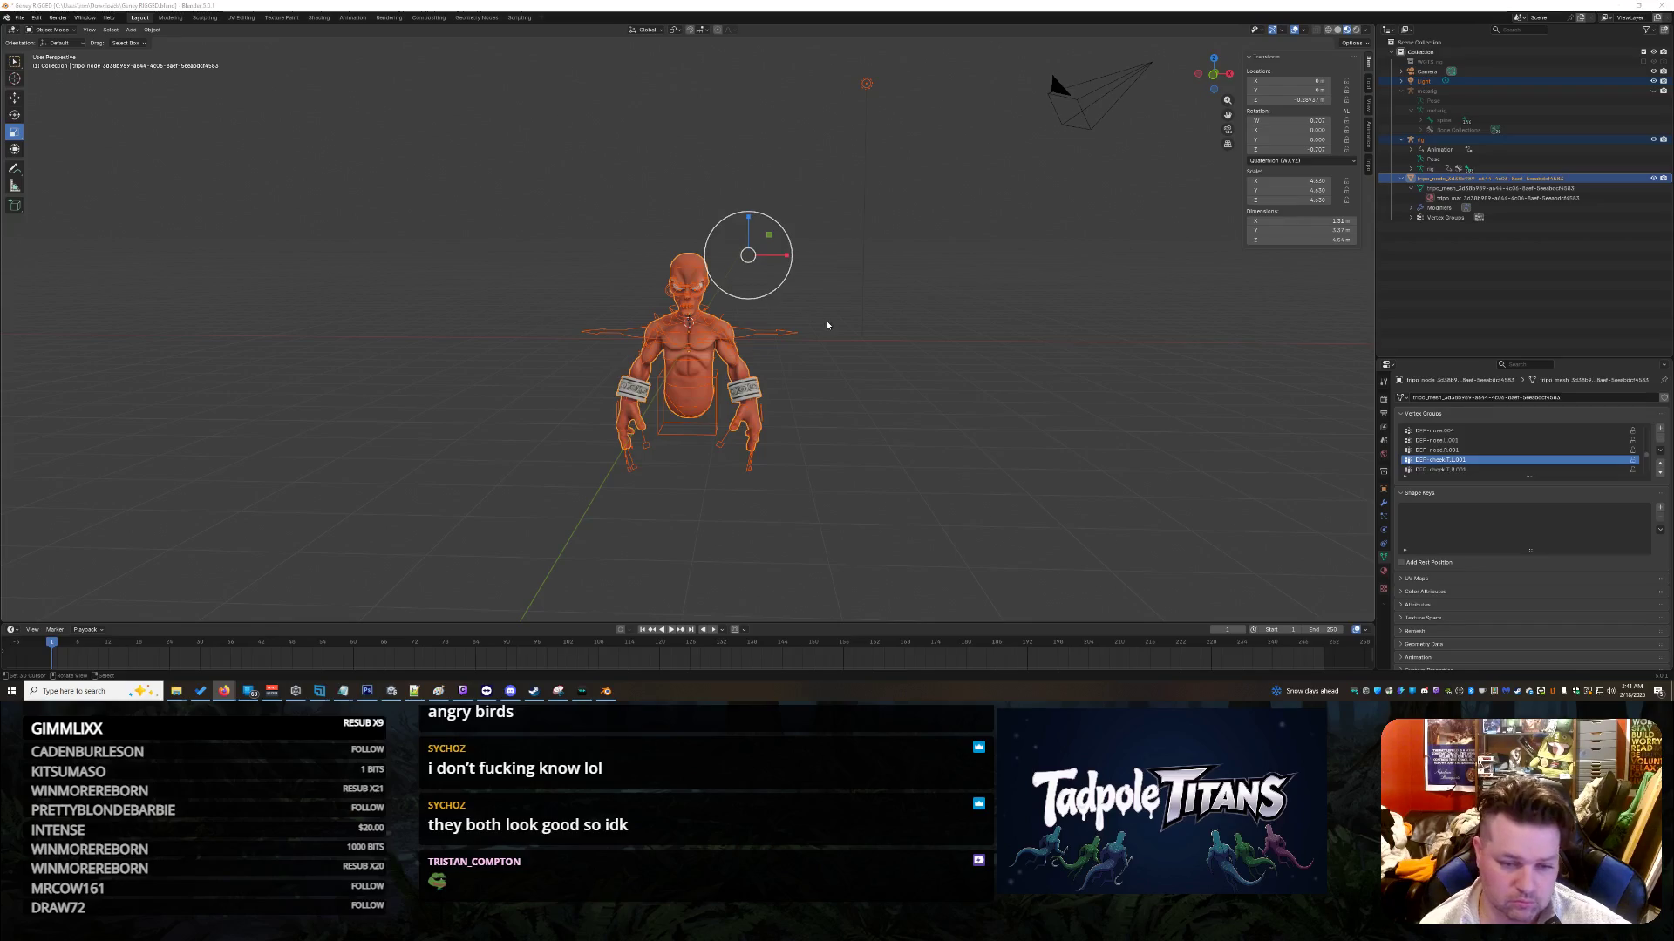
left_click(851, 351)
middle_click_drag(851, 351, 663, 210)
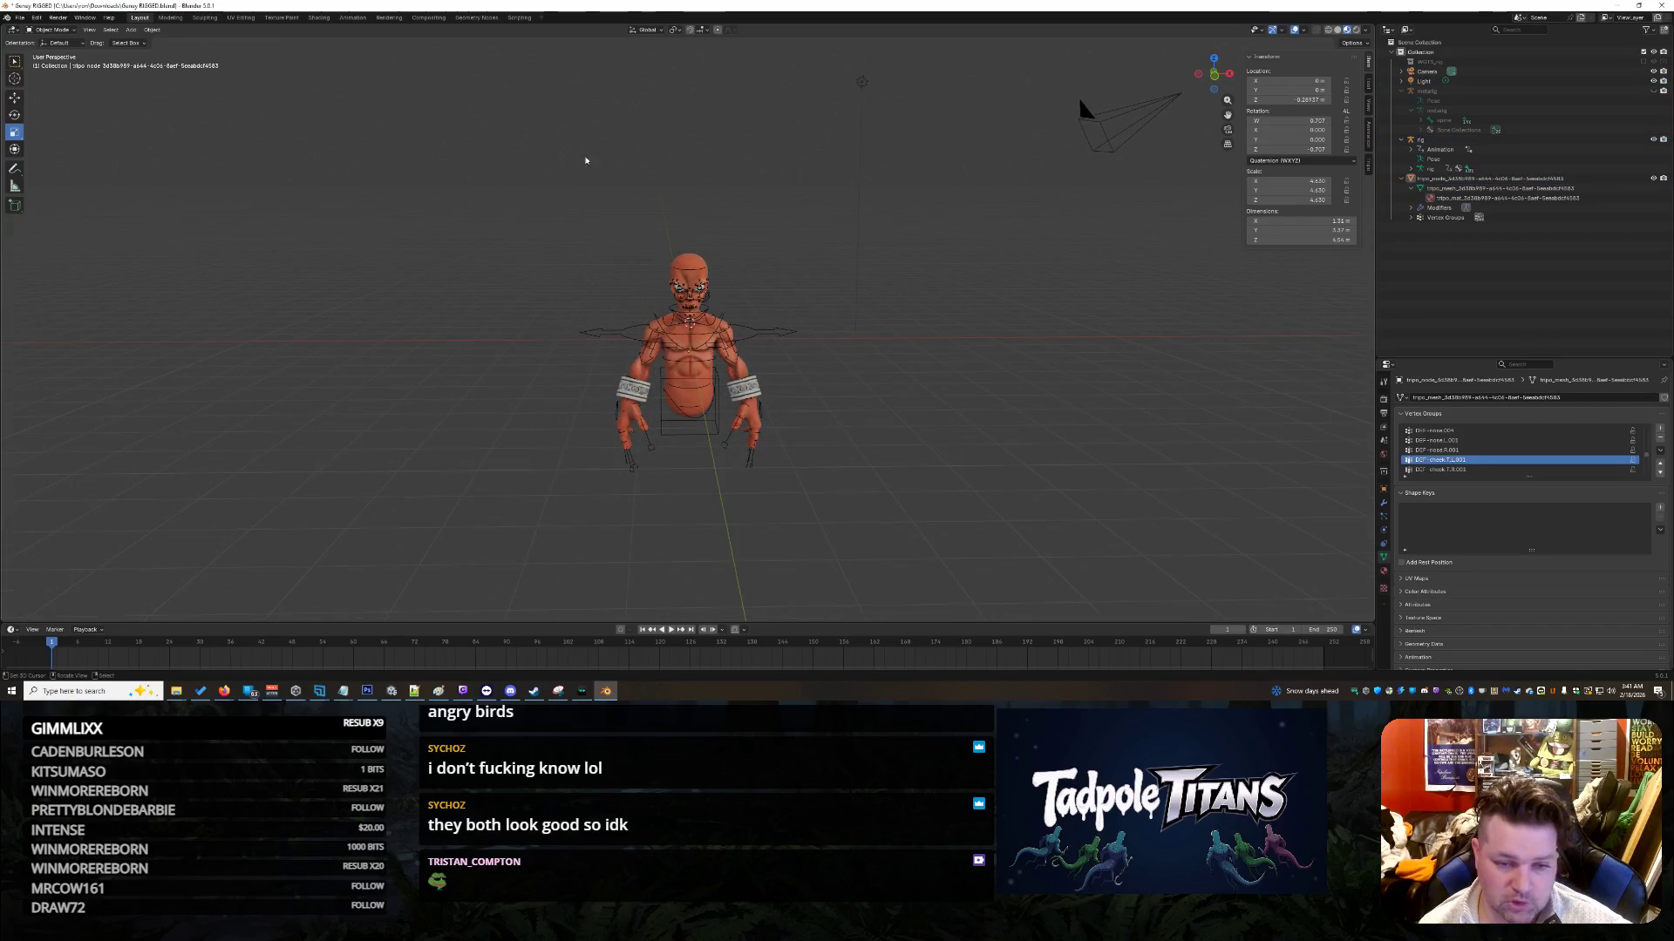
left_click_drag(538, 152, 994, 562)
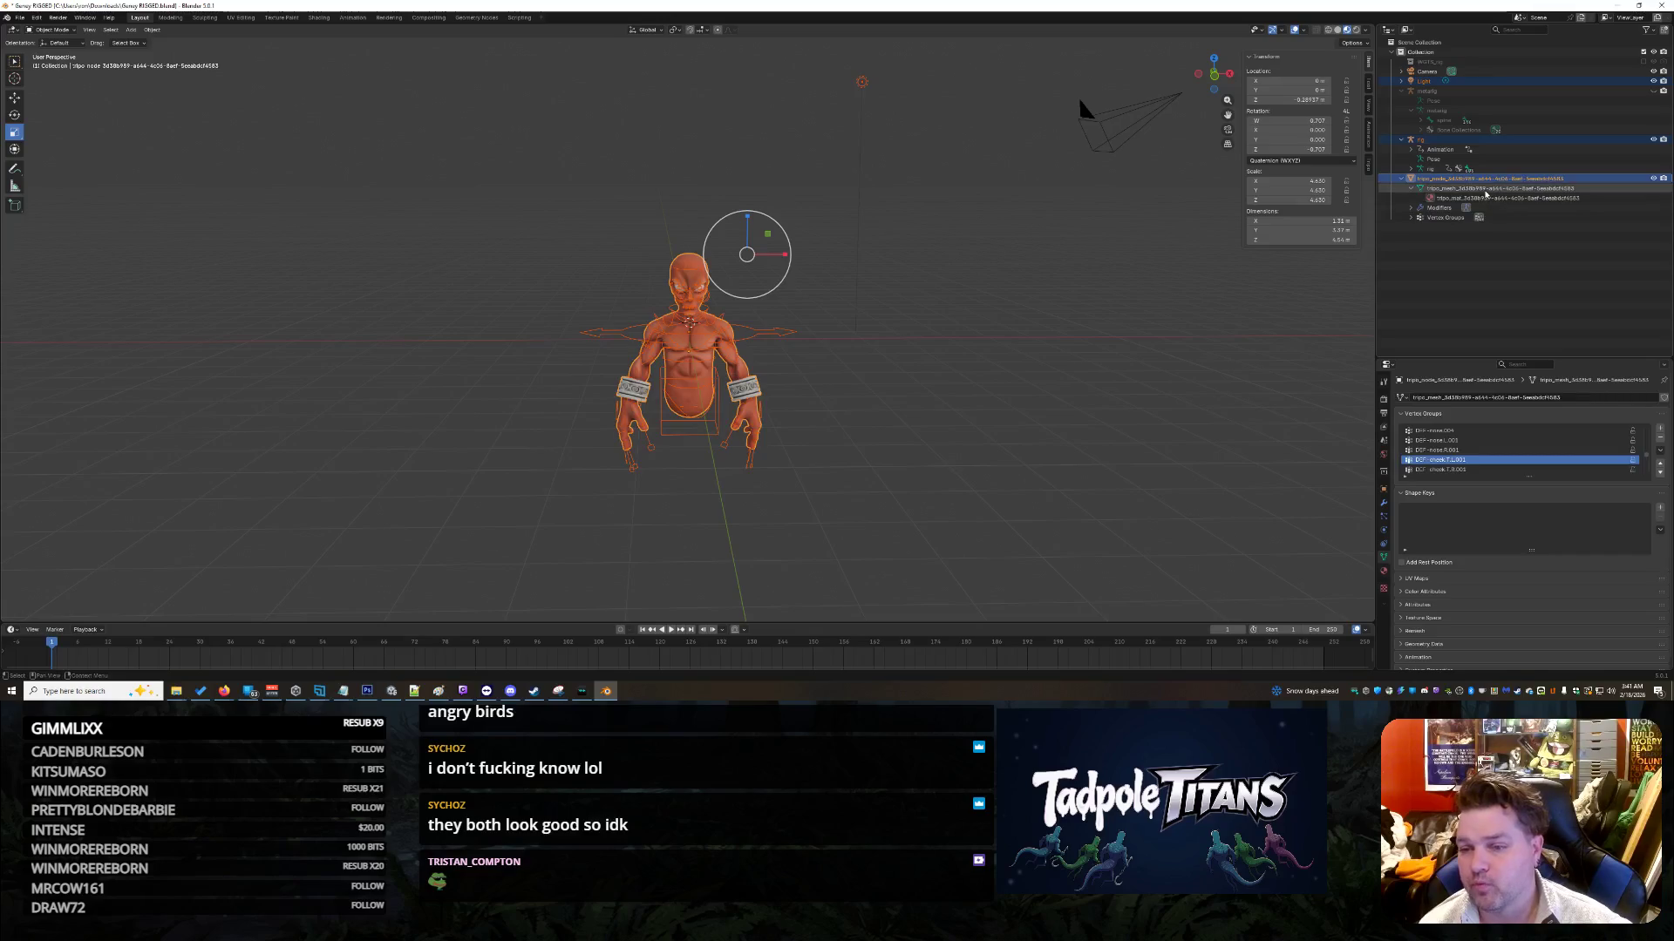
left_click(1496, 180)
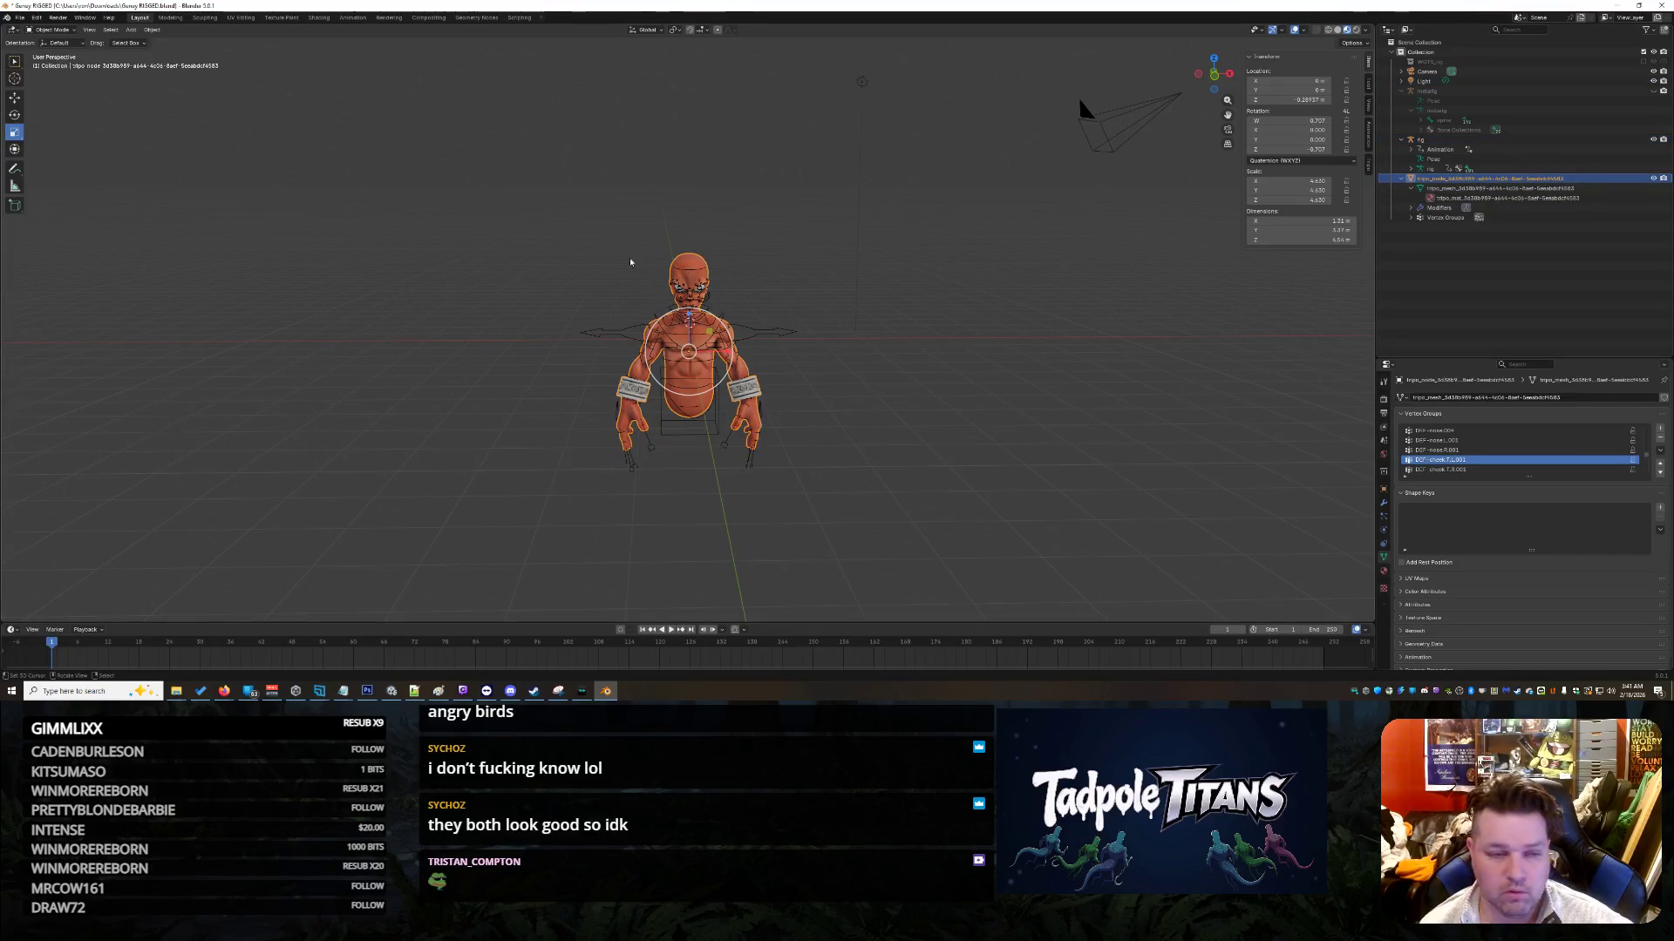
scroll(489, 235, "up", 2)
scroll(489, 234, "up", 2)
left_click(898, 344, "shift")
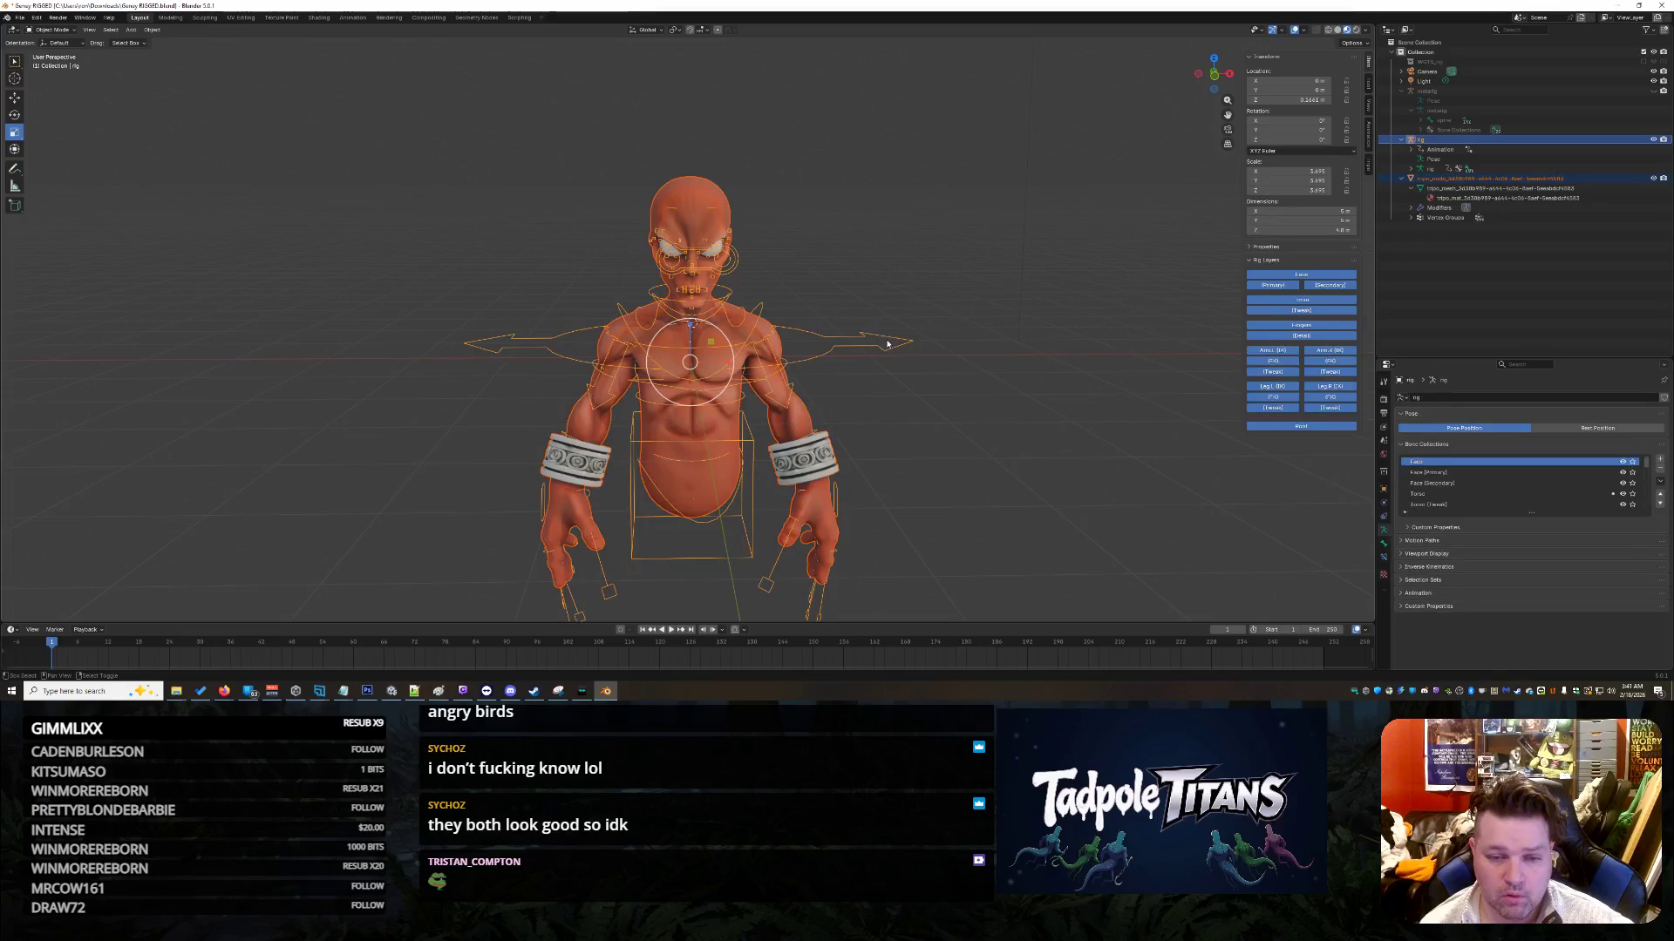
Step: Parent the character mesh to the rig using Armature Deform With Automatic Weights
key("ctrl+p")
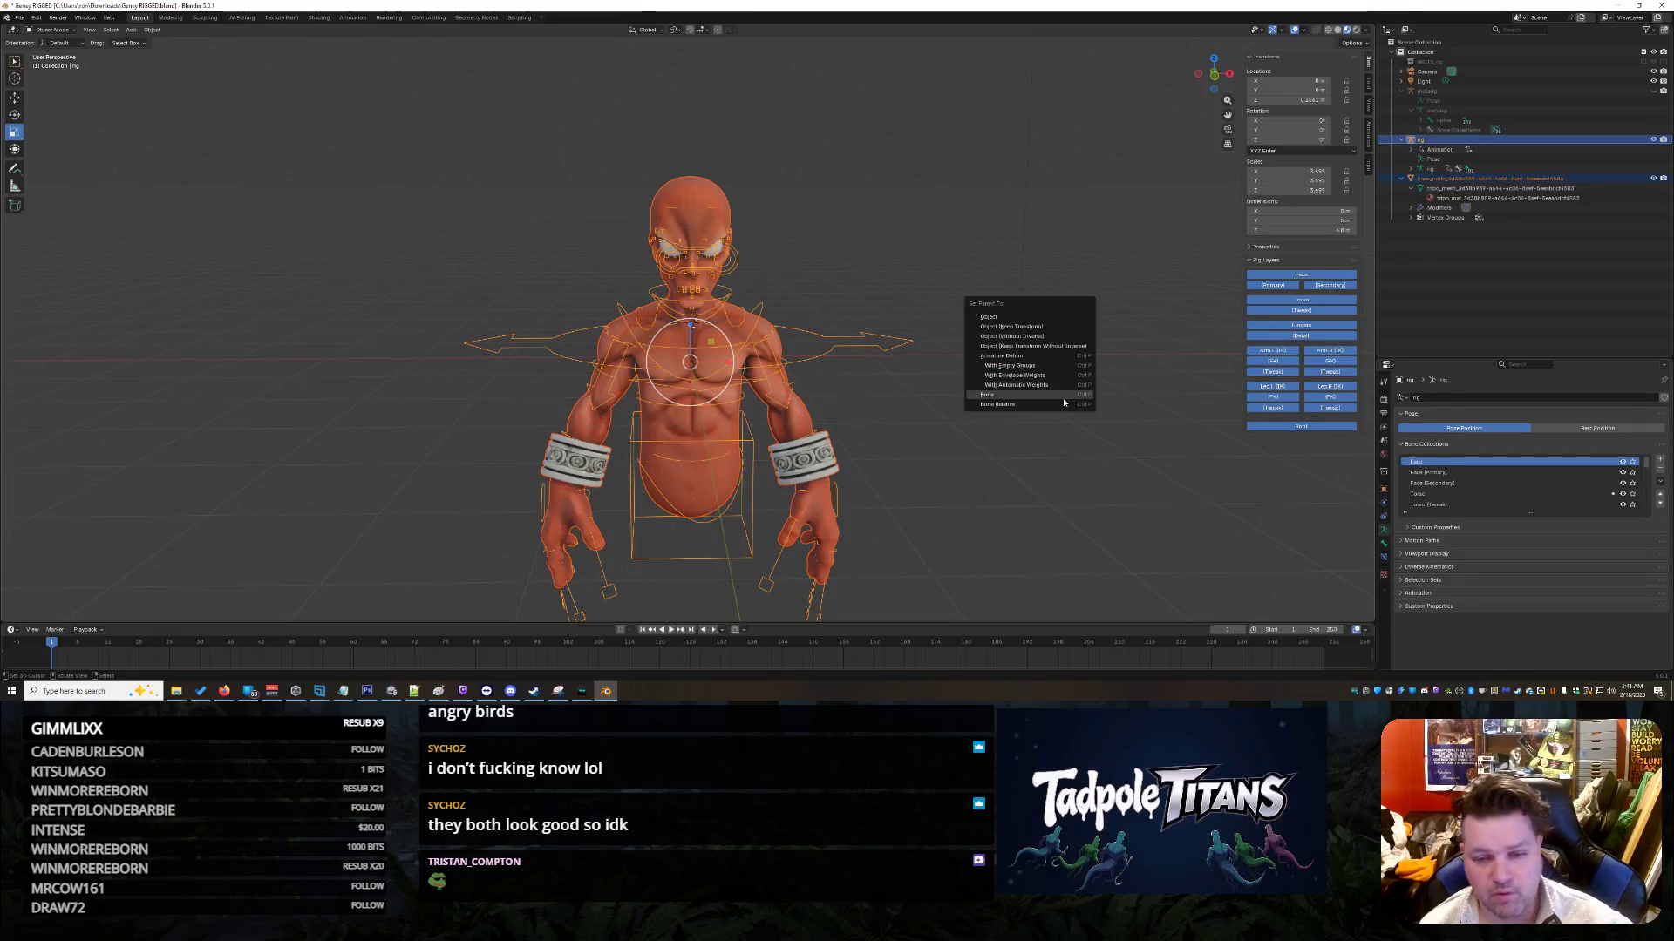
left_click(1055, 385)
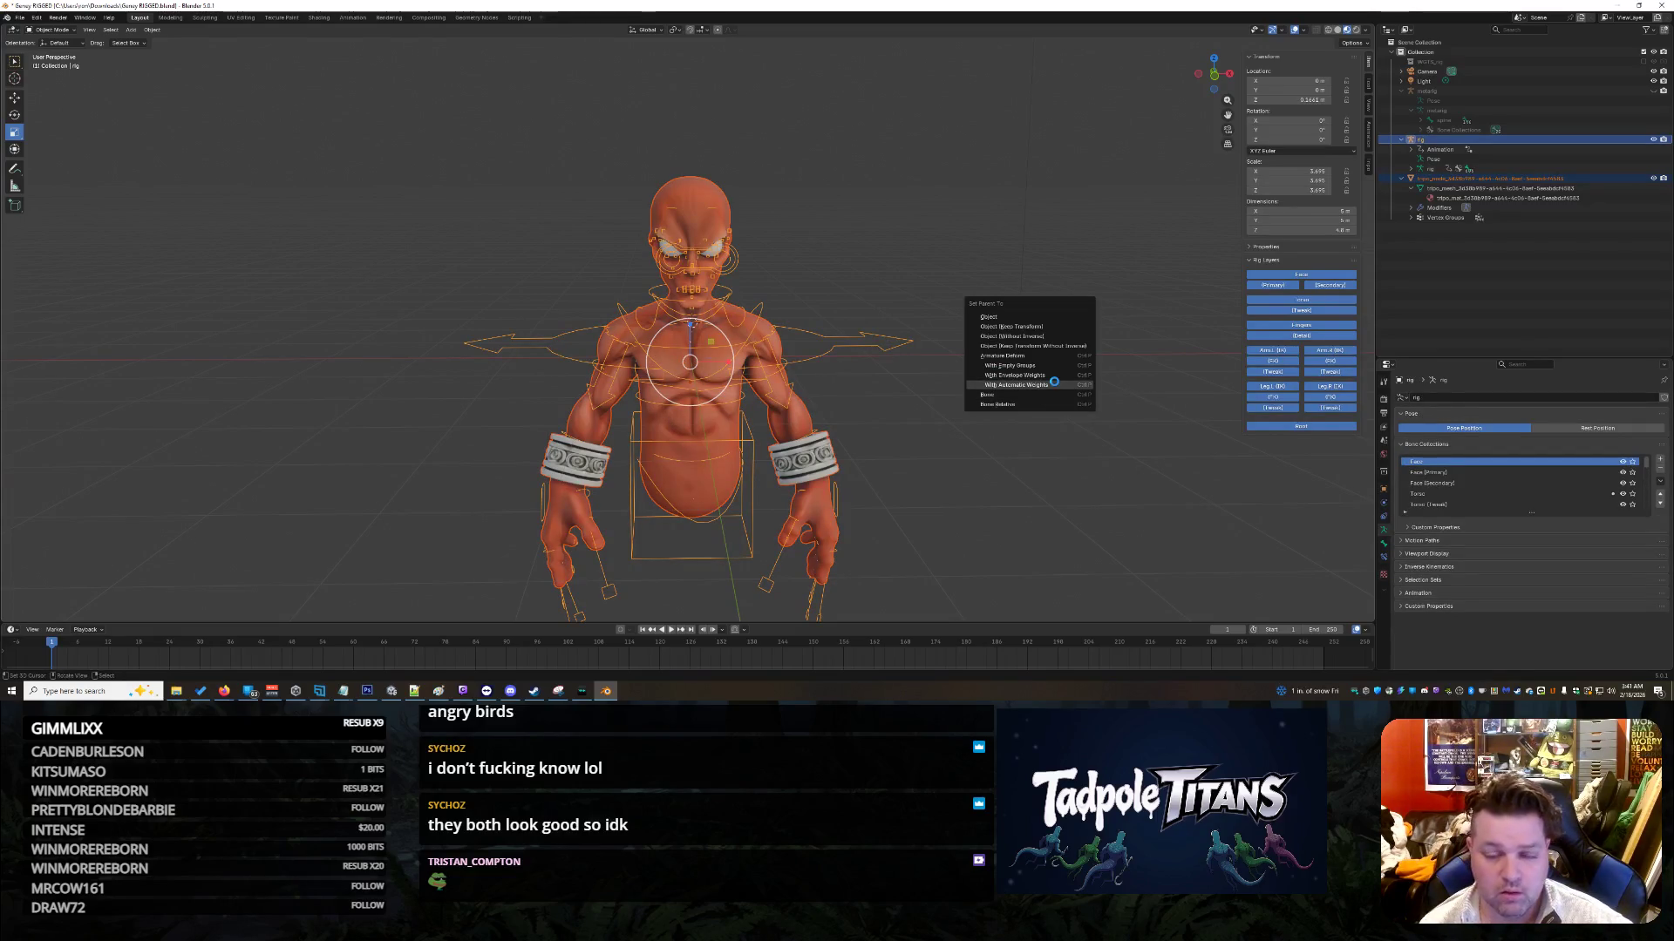